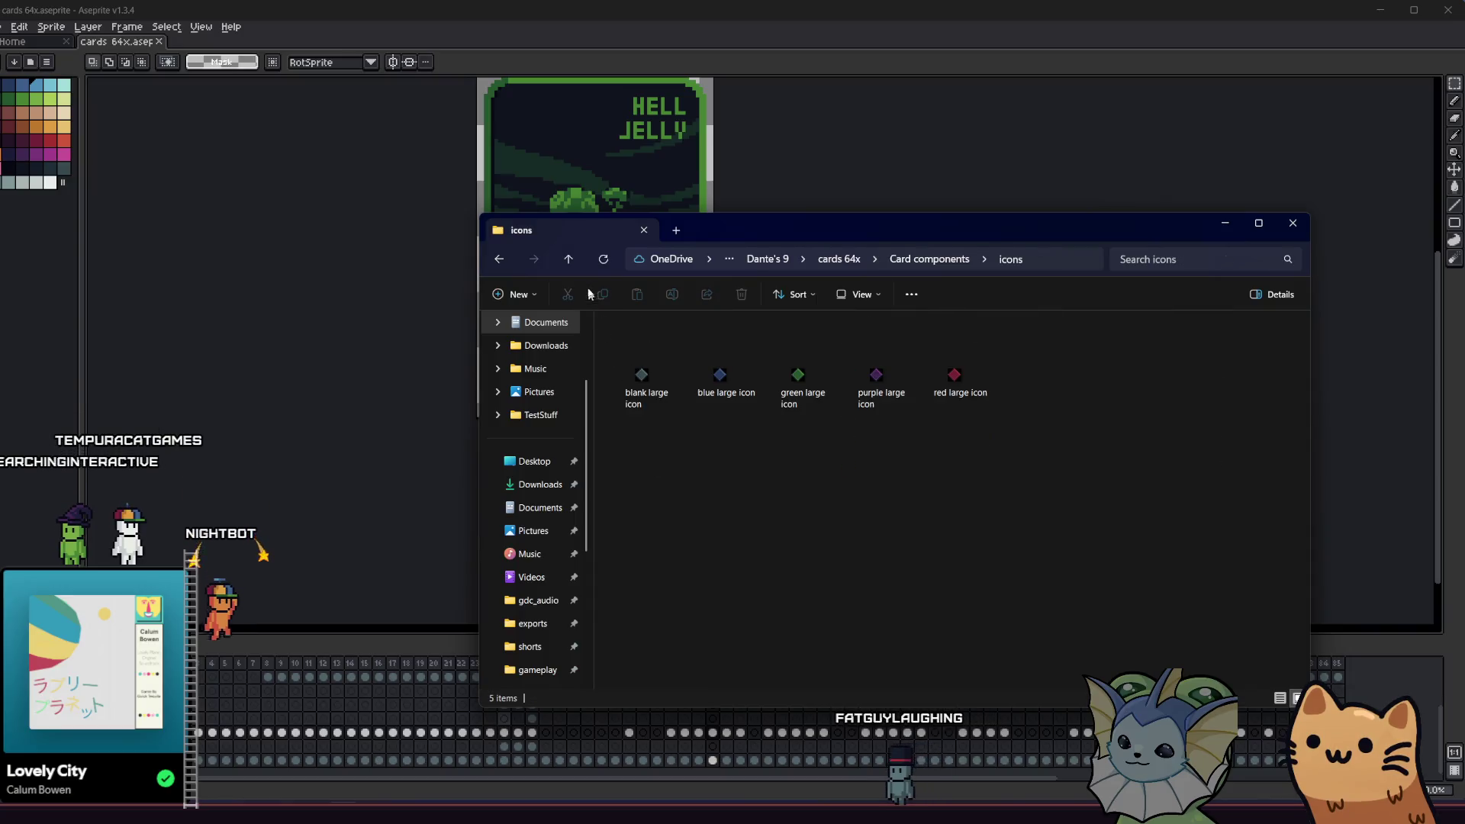
# - Look inside the card art folder, then open the full card images folder in cards 64x
pyautogui.click(568, 259)
pyautogui.click(625, 370)
pyautogui.doubleClick(624, 370)
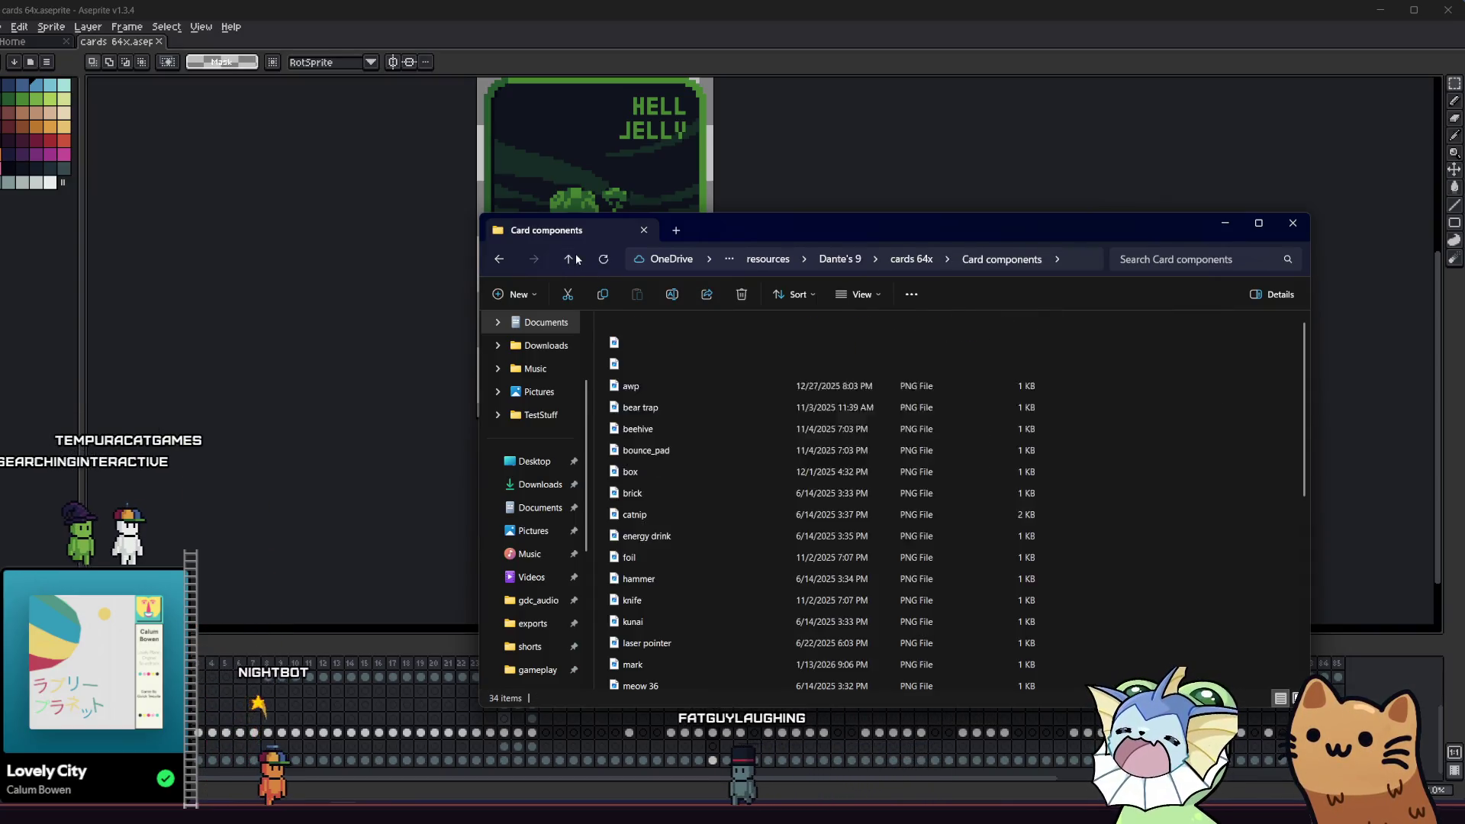
pyautogui.click(571, 259)
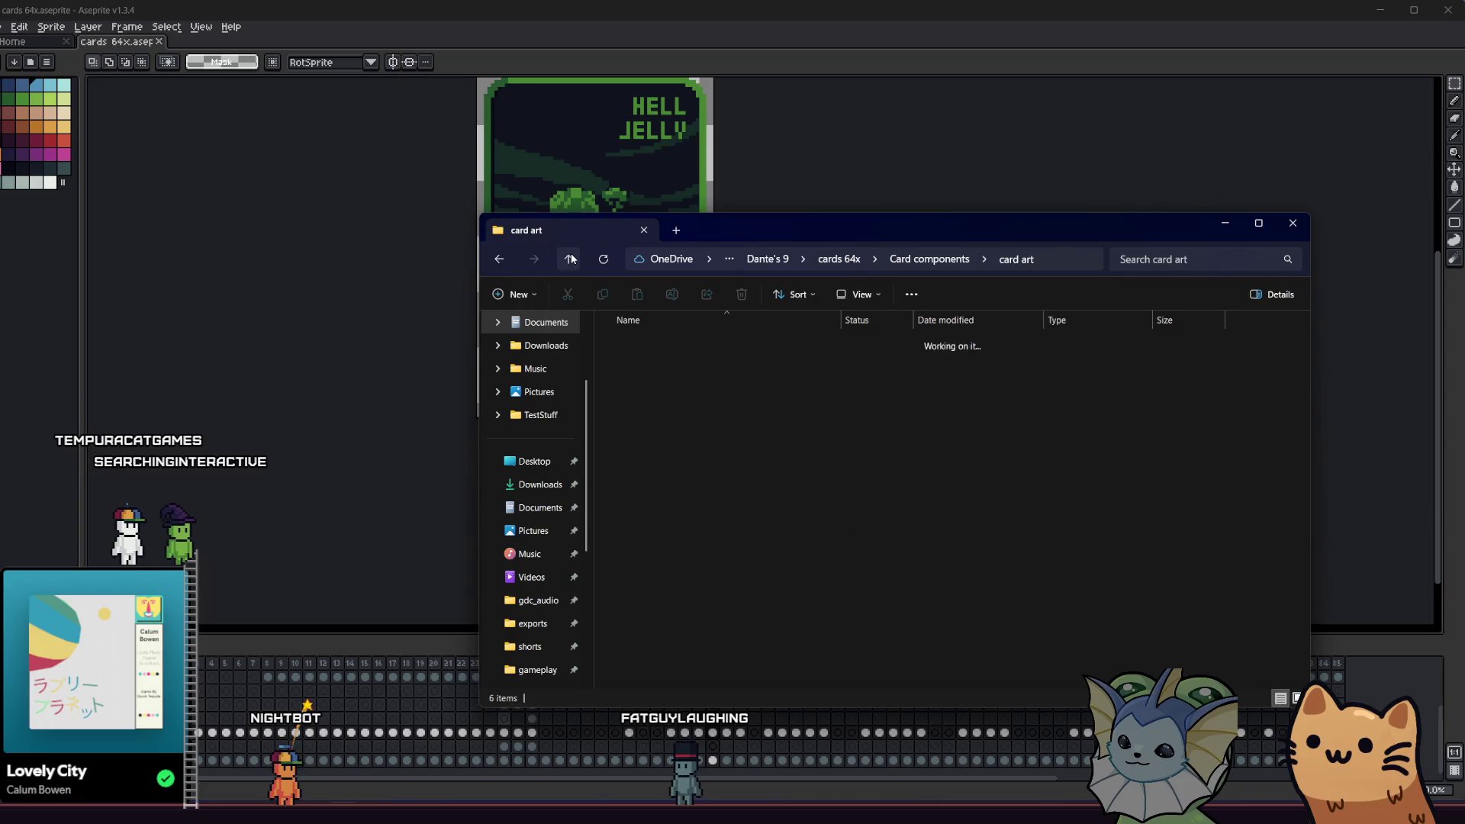
pyautogui.click(571, 259)
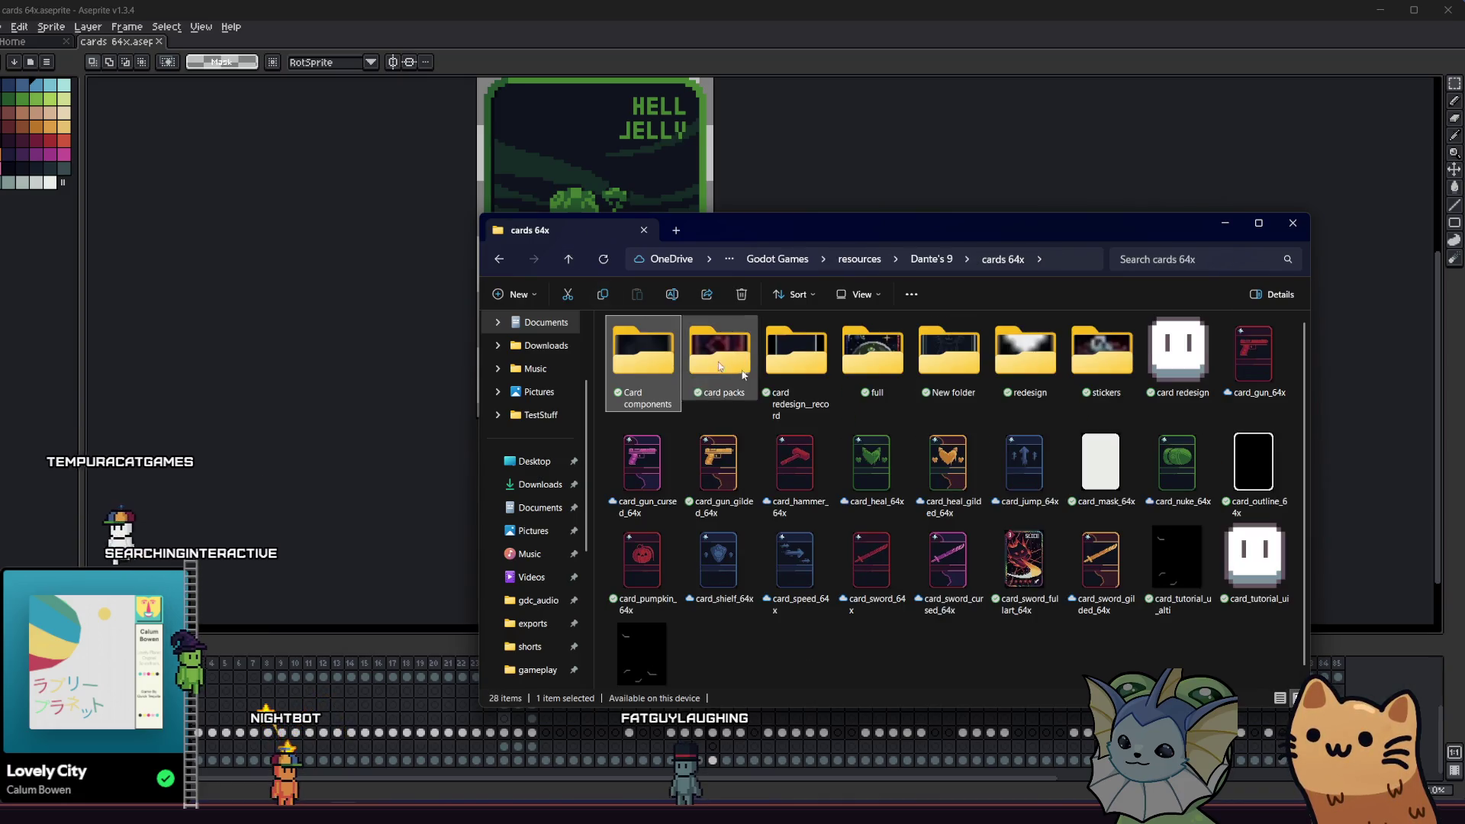
pyautogui.doubleClick(892, 365)
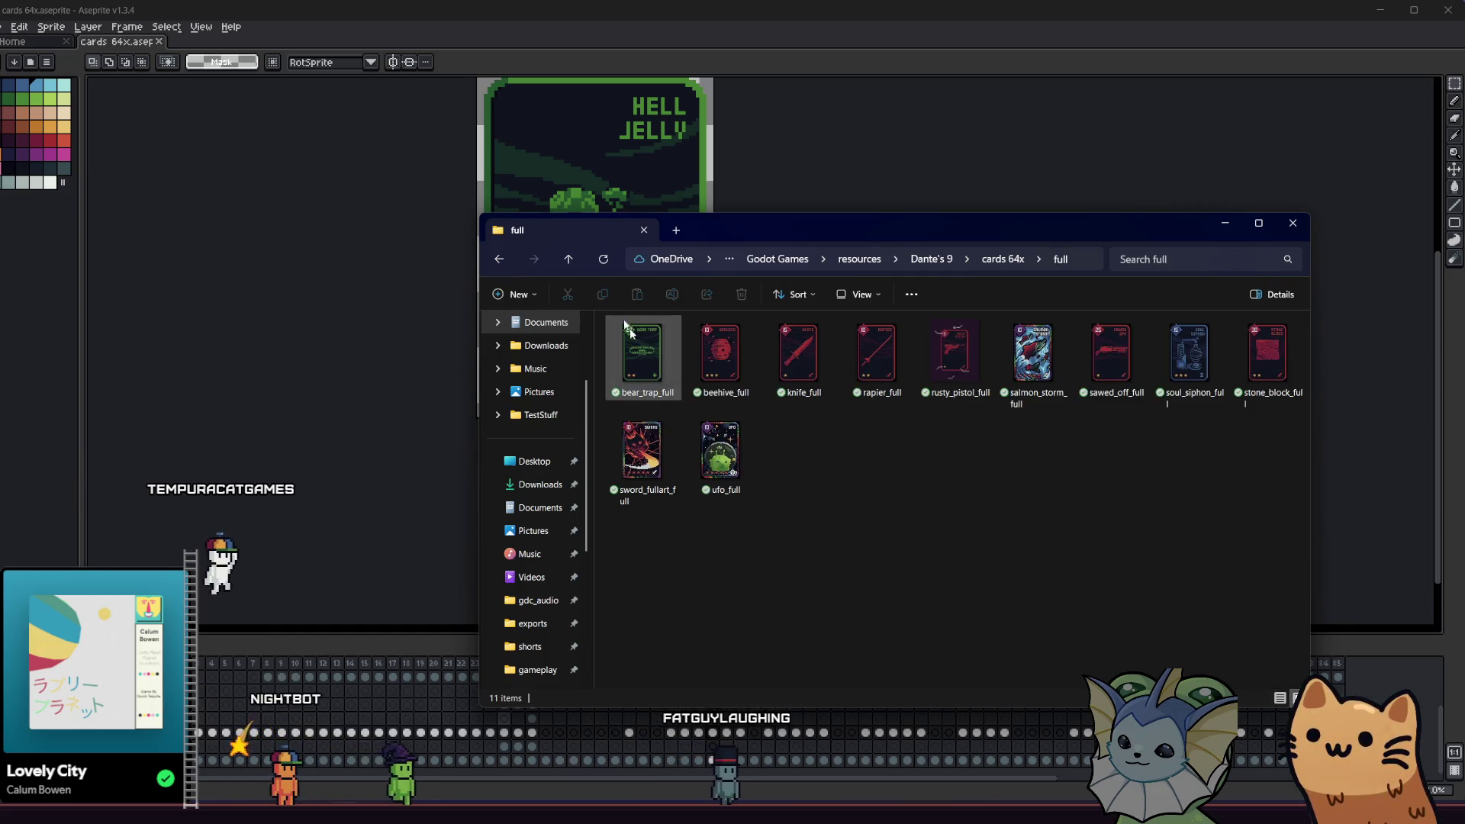
# - Browse the New folder, redesign, stickers and card redesign__record subfolders of cards 64x
pyautogui.click(569, 259)
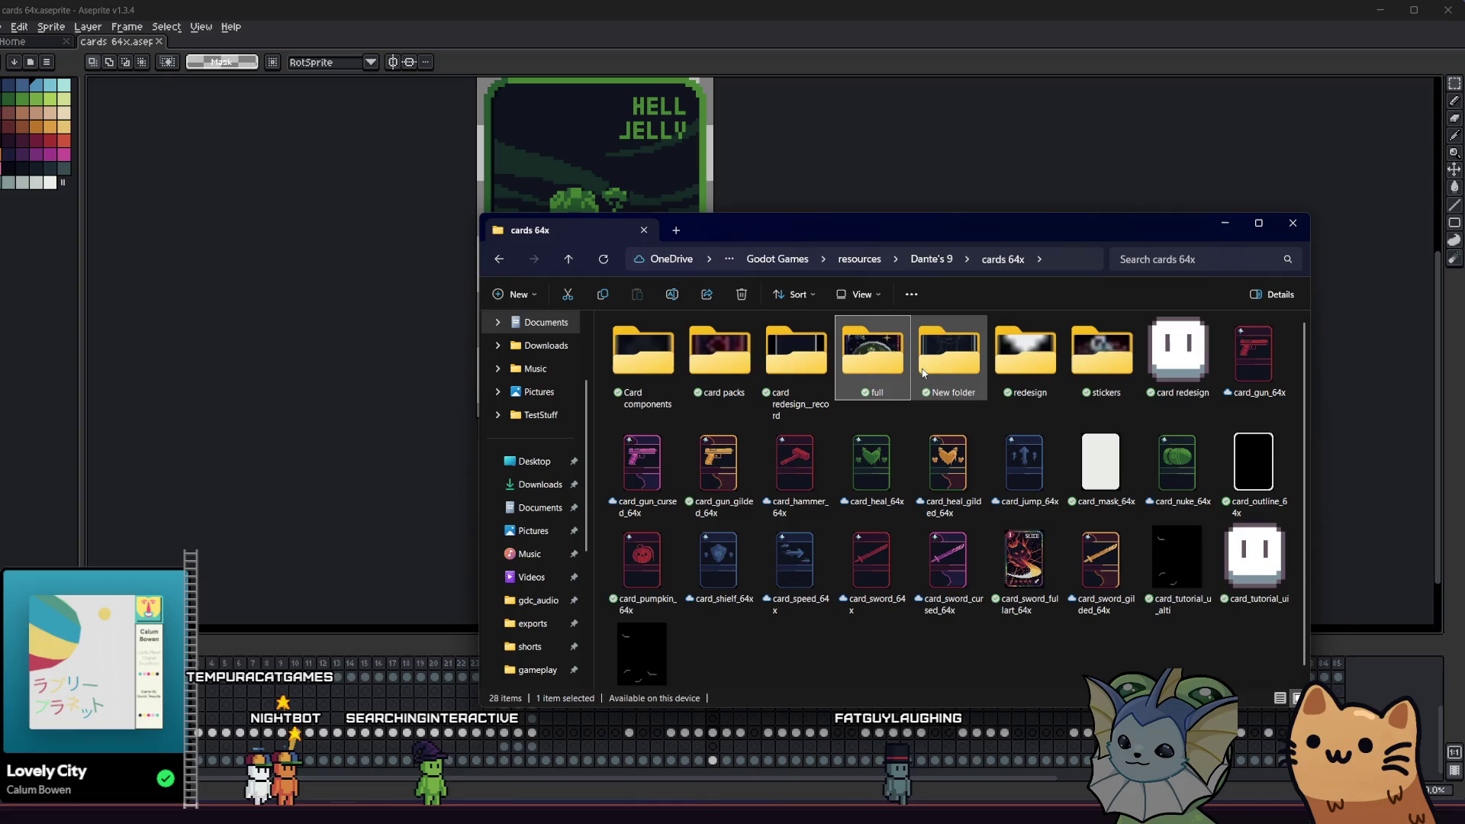
pyautogui.doubleClick(947, 355)
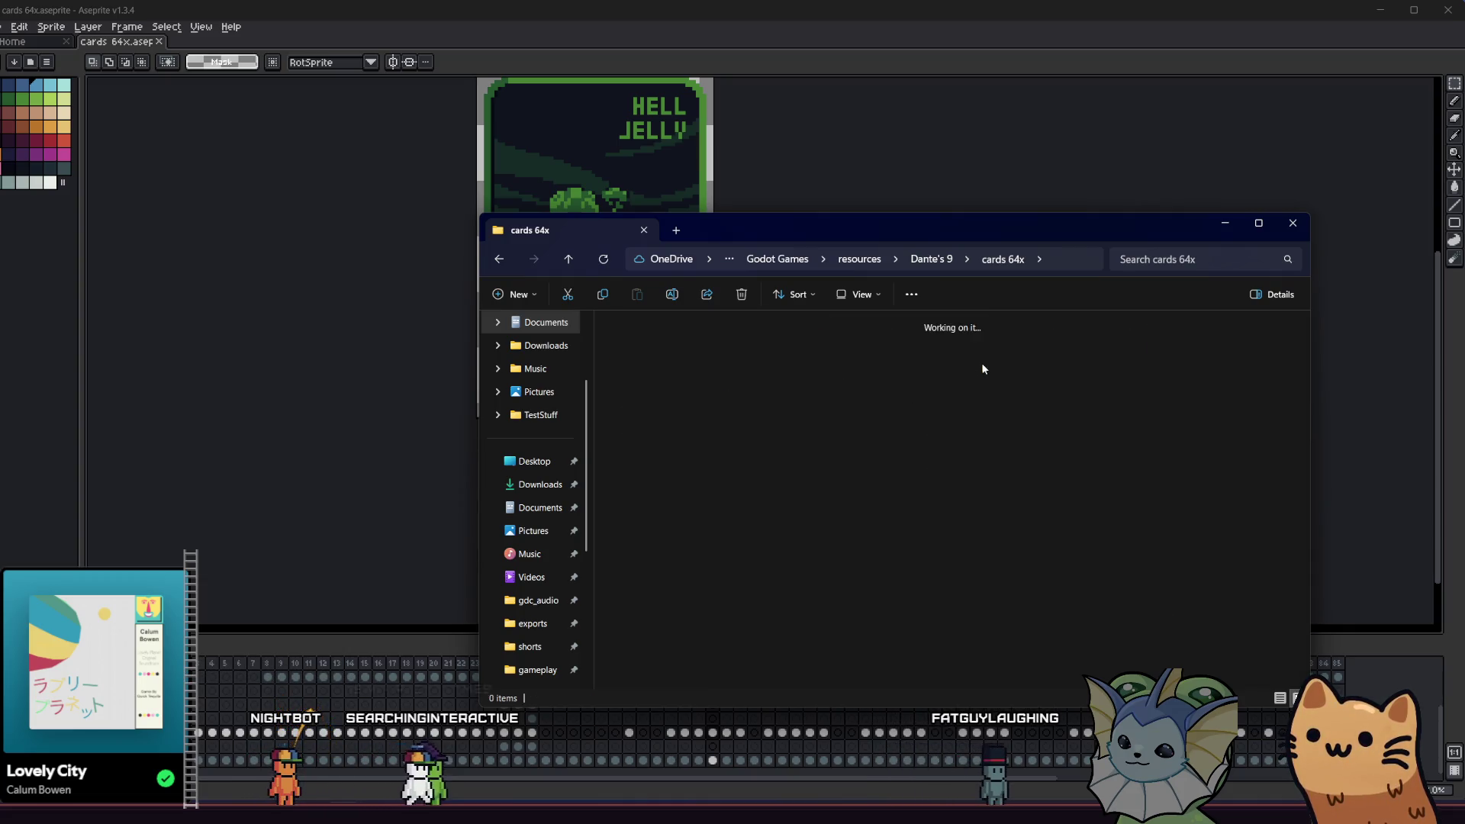
pyautogui.click(569, 259)
pyautogui.doubleClick(1046, 356)
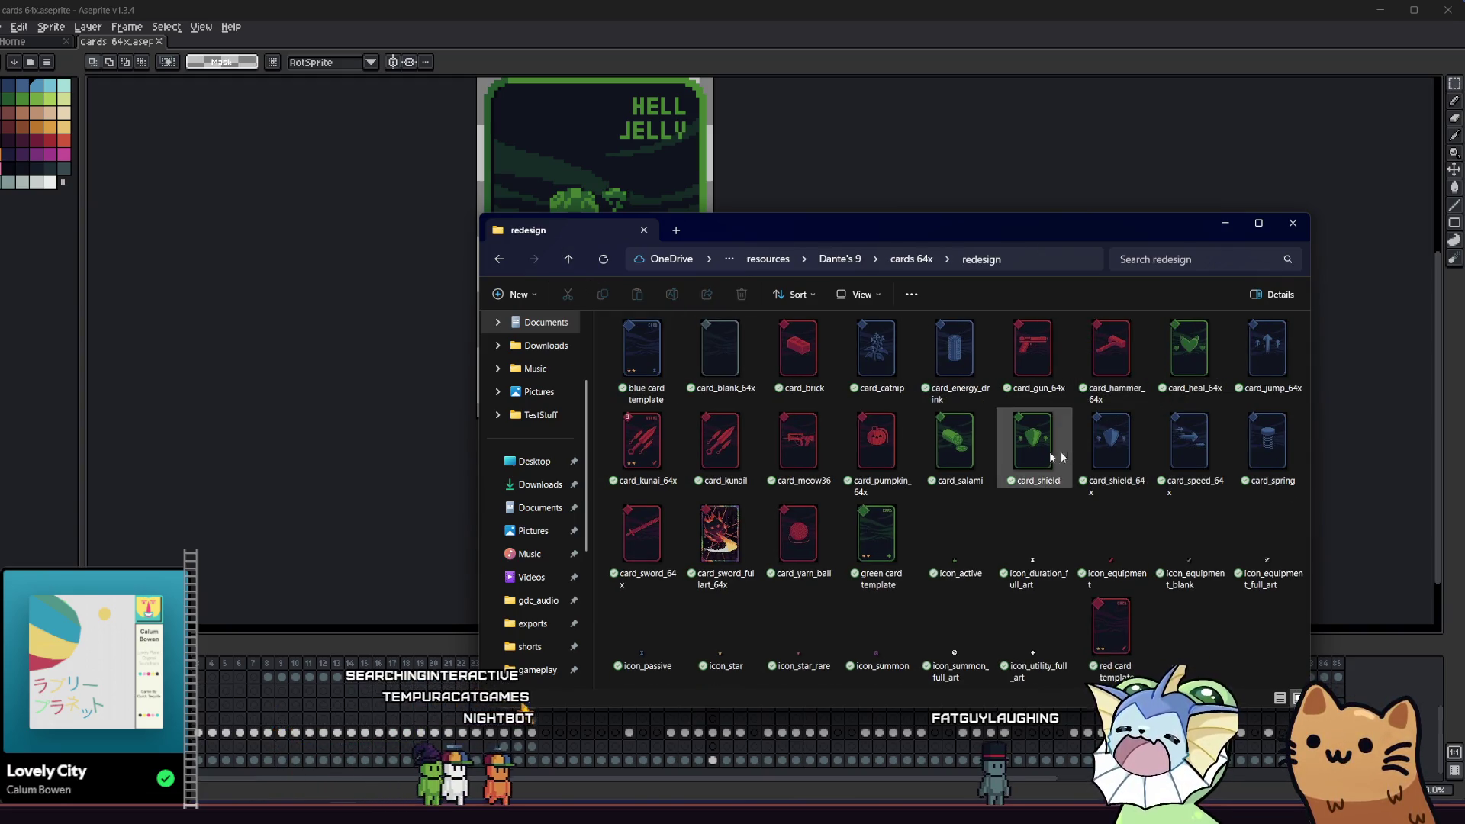
pyautogui.click(568, 259)
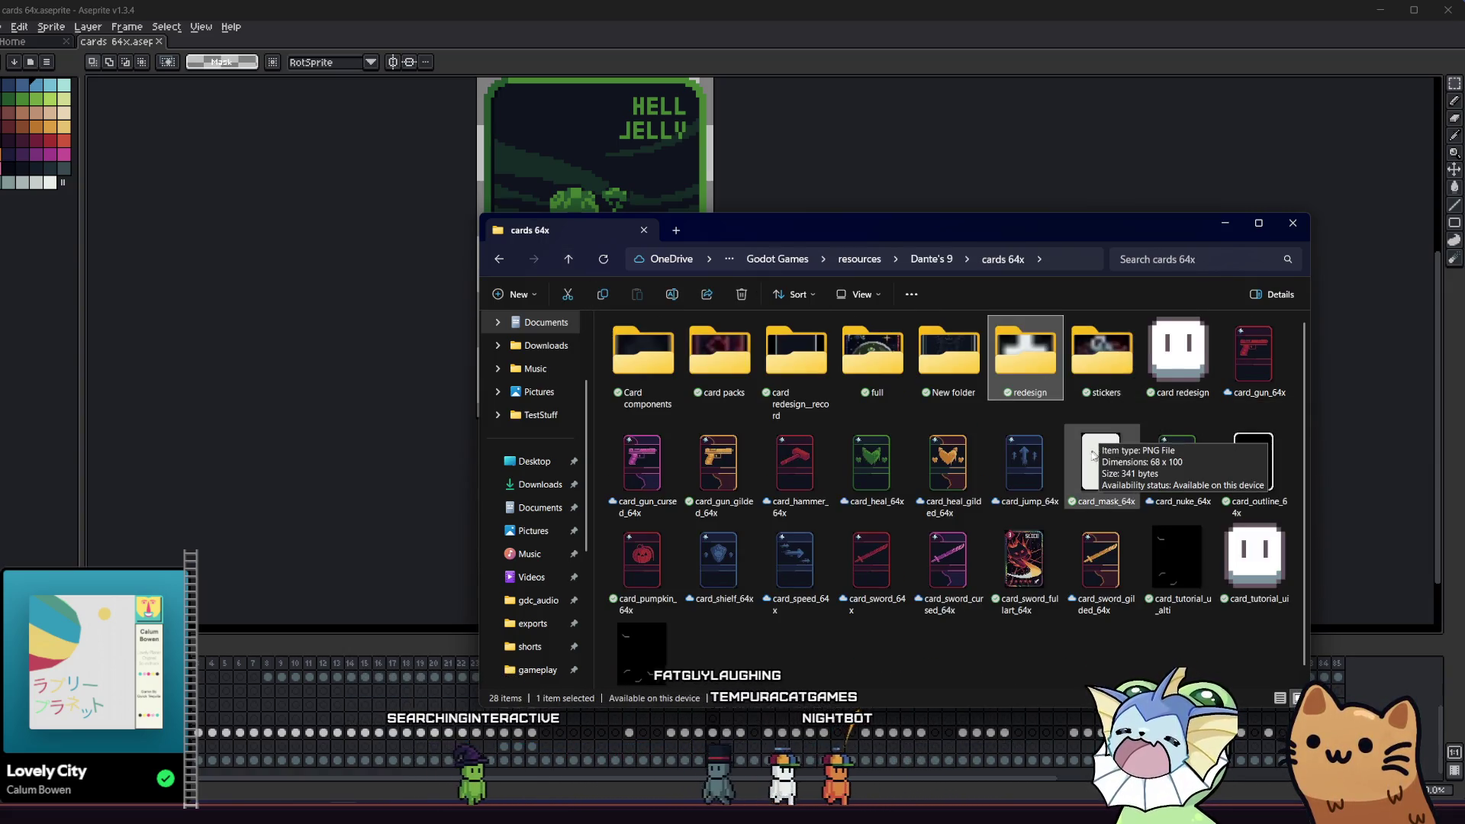
pyautogui.doubleClick(1092, 376)
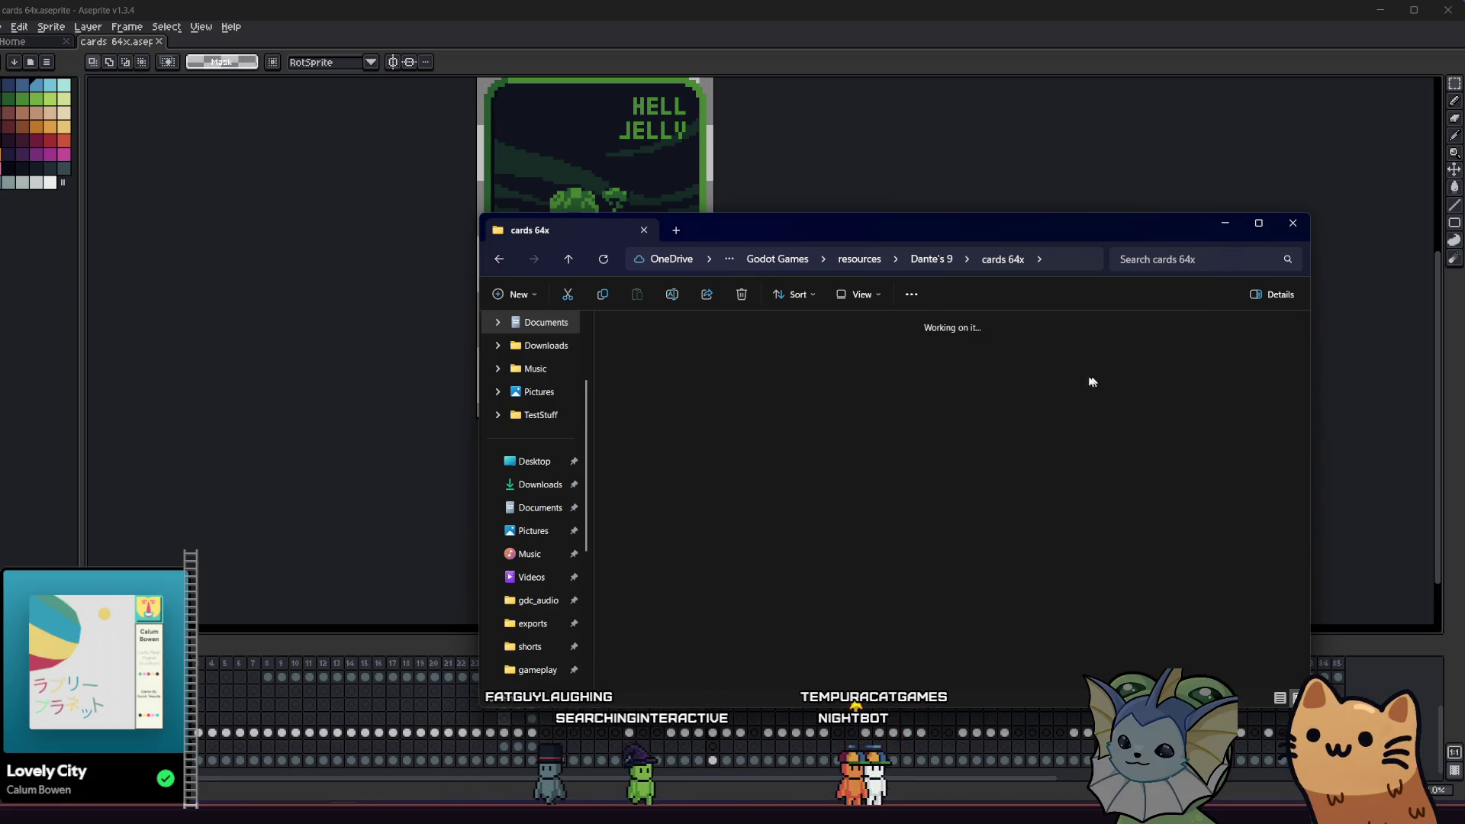
pyautogui.click(565, 267)
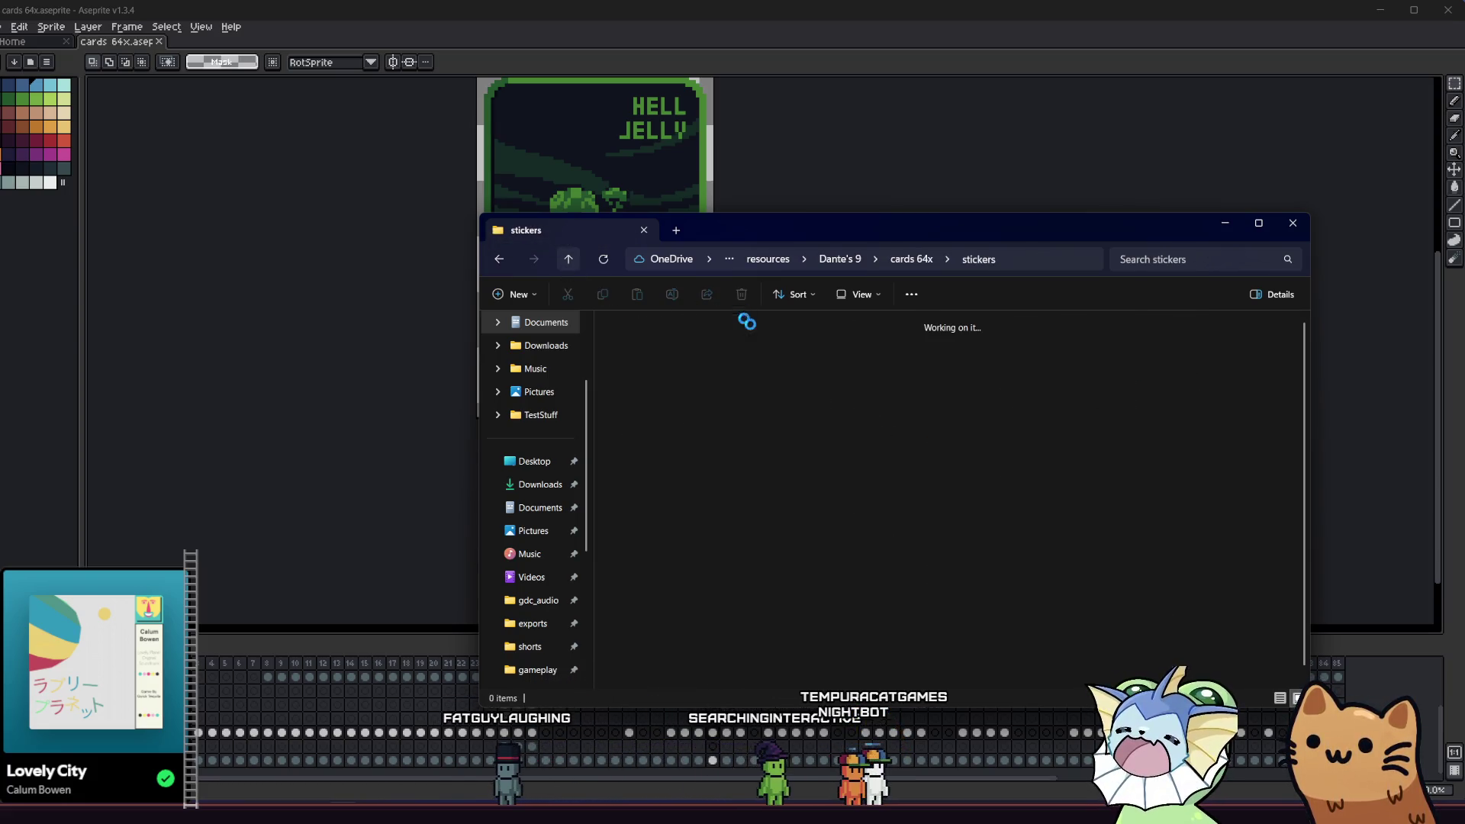
pyautogui.doubleClick(791, 372)
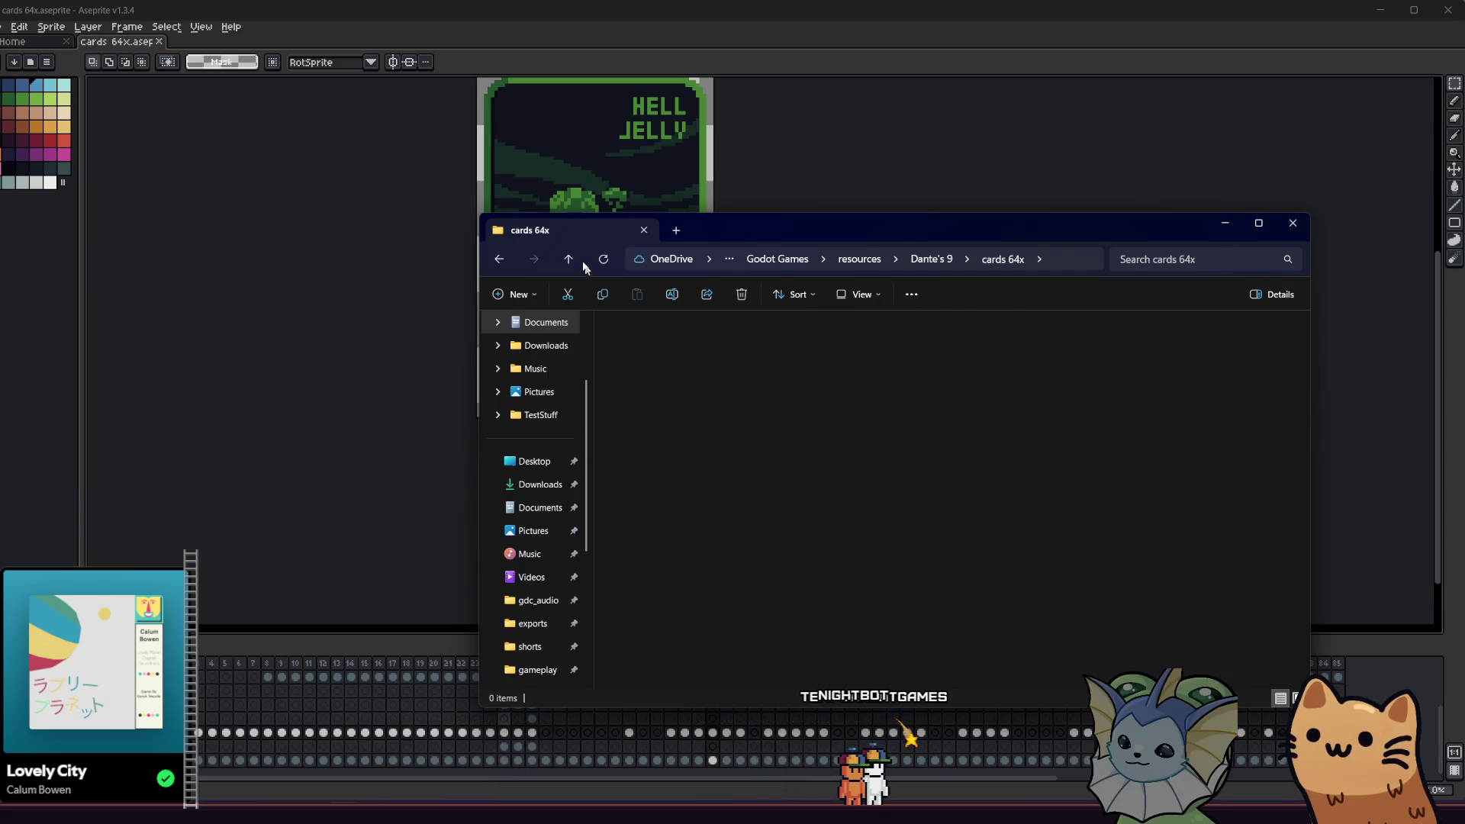
pyautogui.click(574, 258)
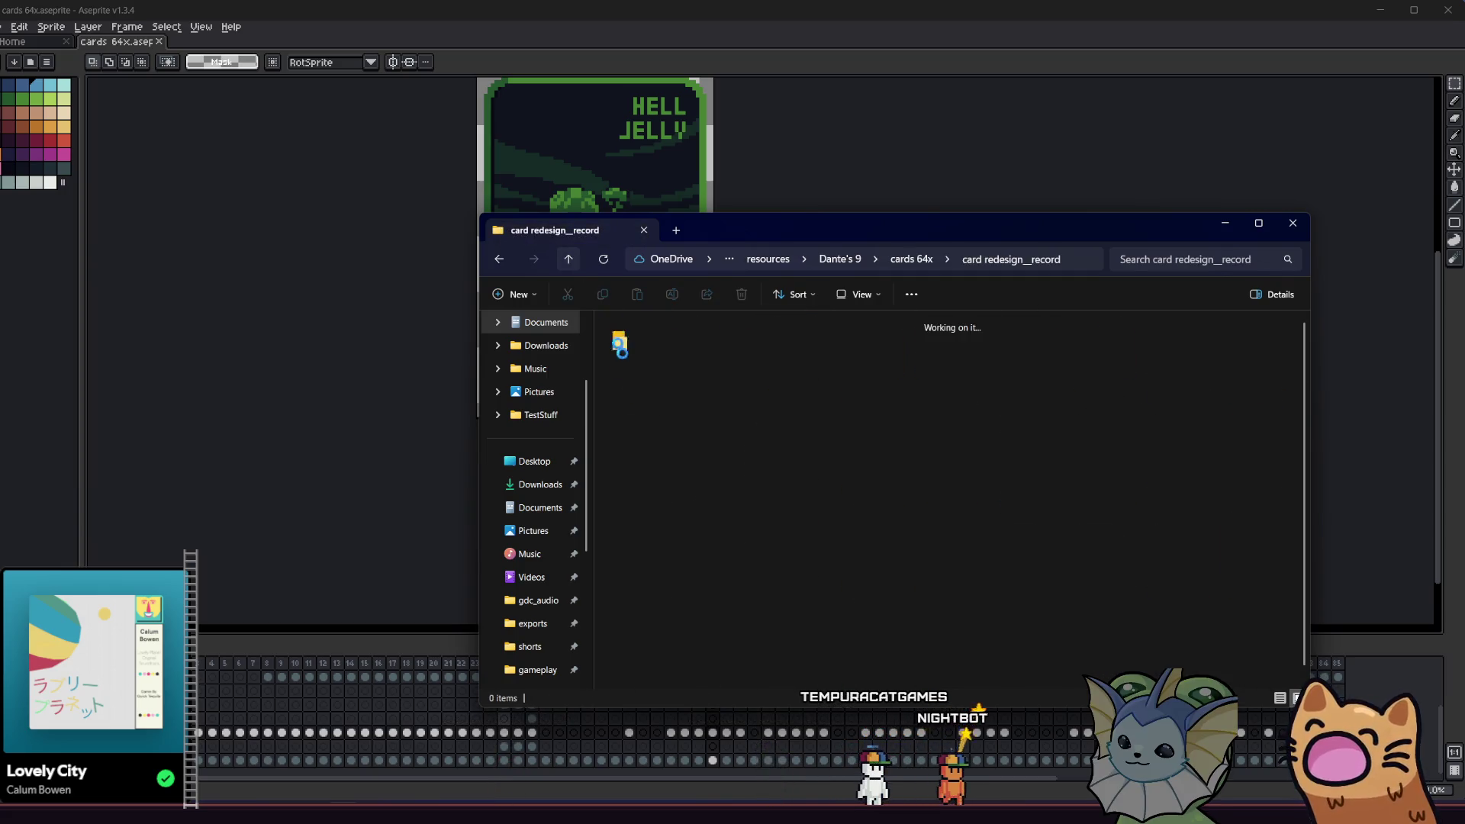
# - Check the menu cards, background and card art folders inside Card components, then return to cards 64x
pyautogui.doubleClick(636, 387)
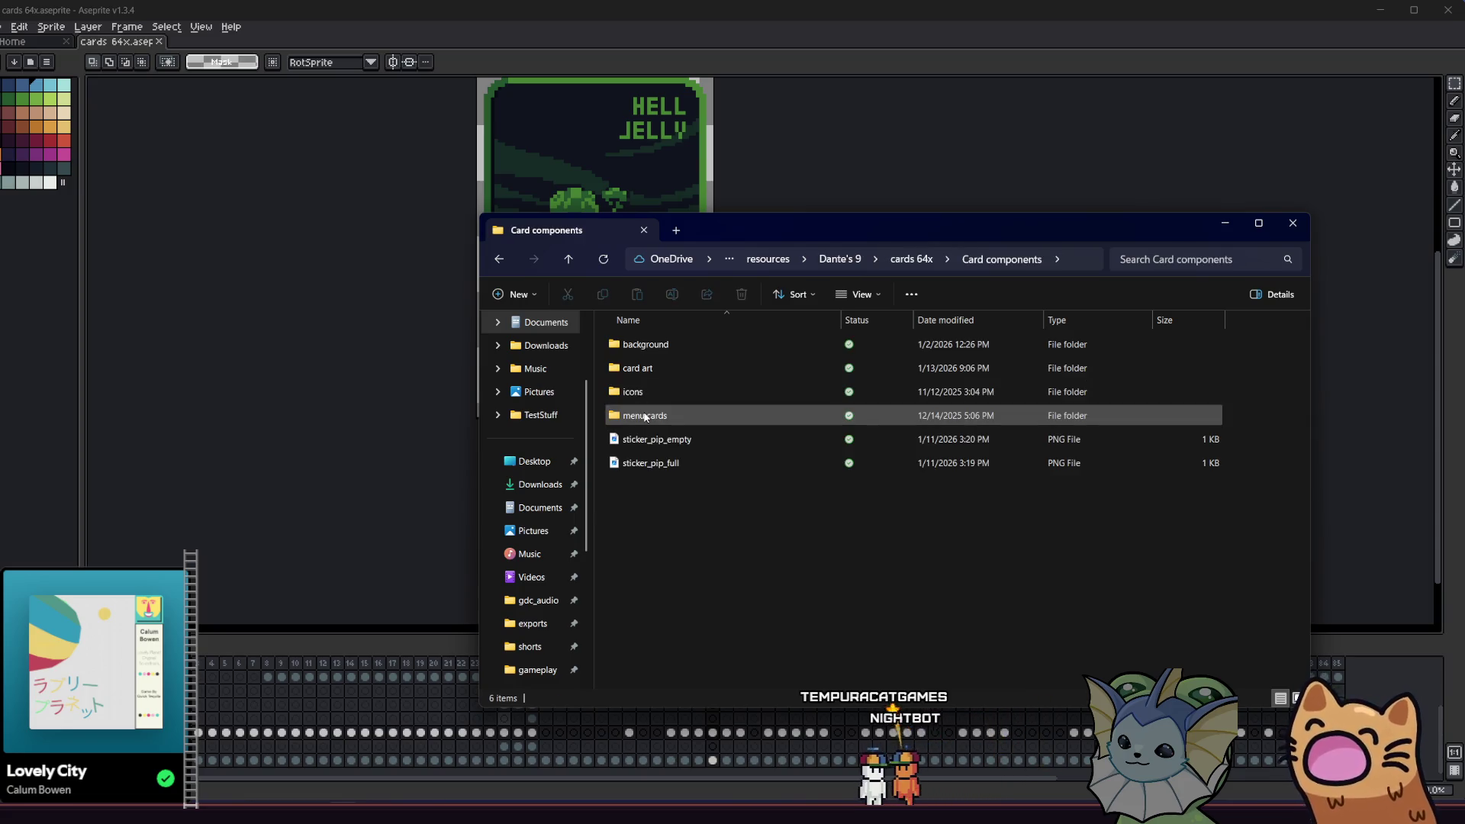
pyautogui.click(565, 267)
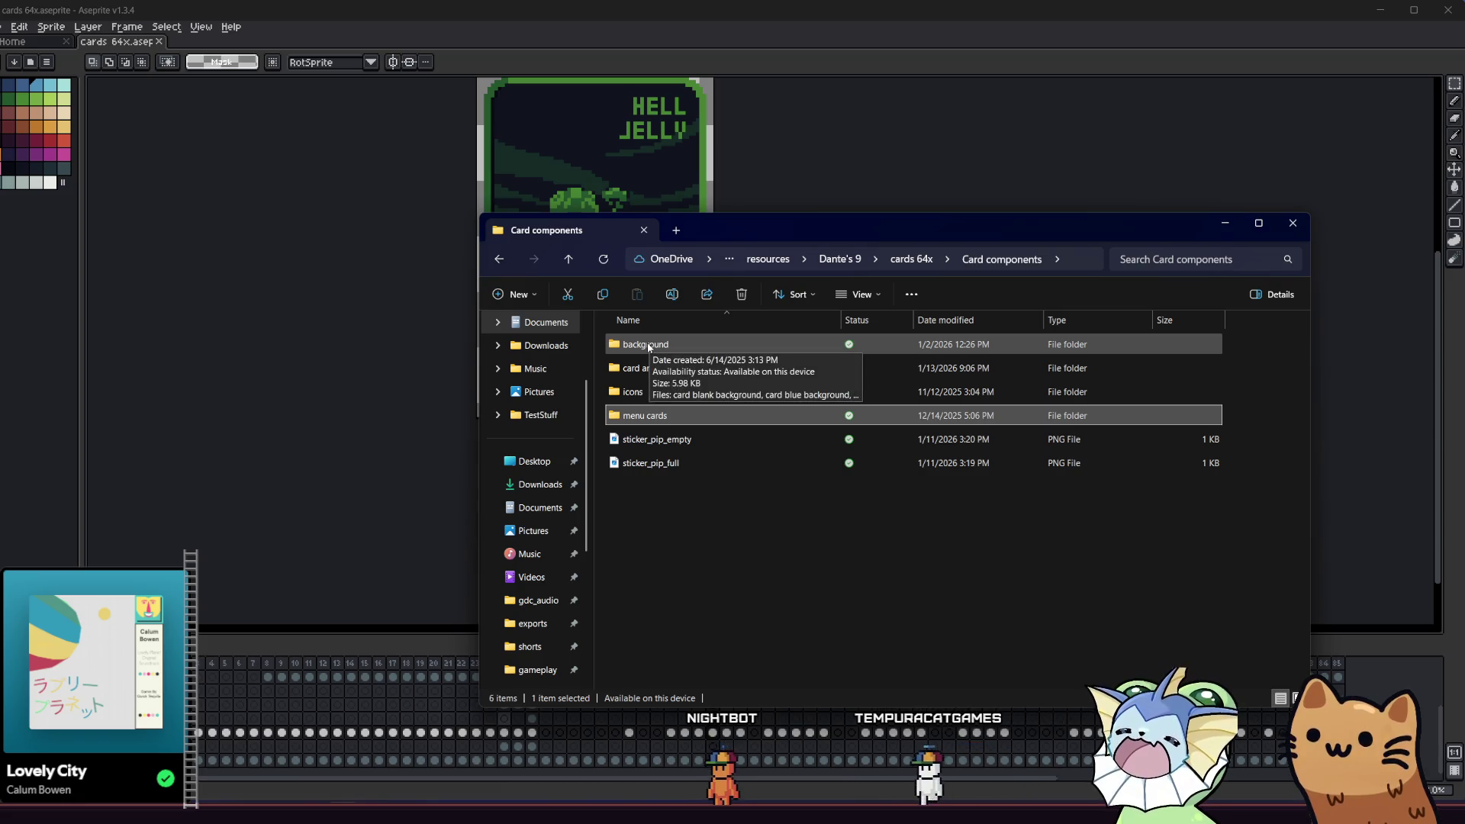
pyautogui.doubleClick(649, 348)
pyautogui.click(567, 267)
pyautogui.doubleClick(664, 377)
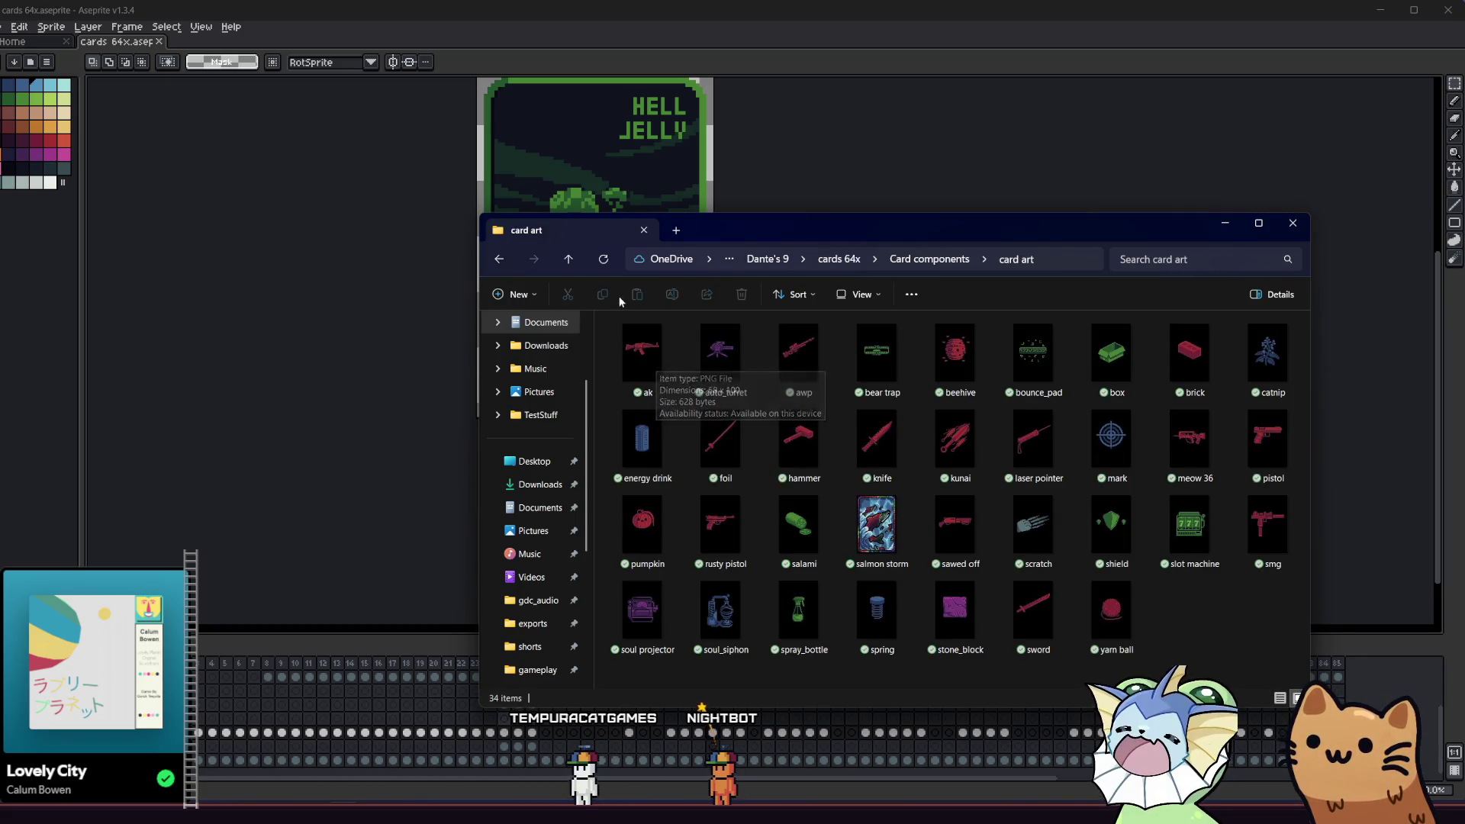
pyautogui.click(569, 260)
pyautogui.click(569, 261)
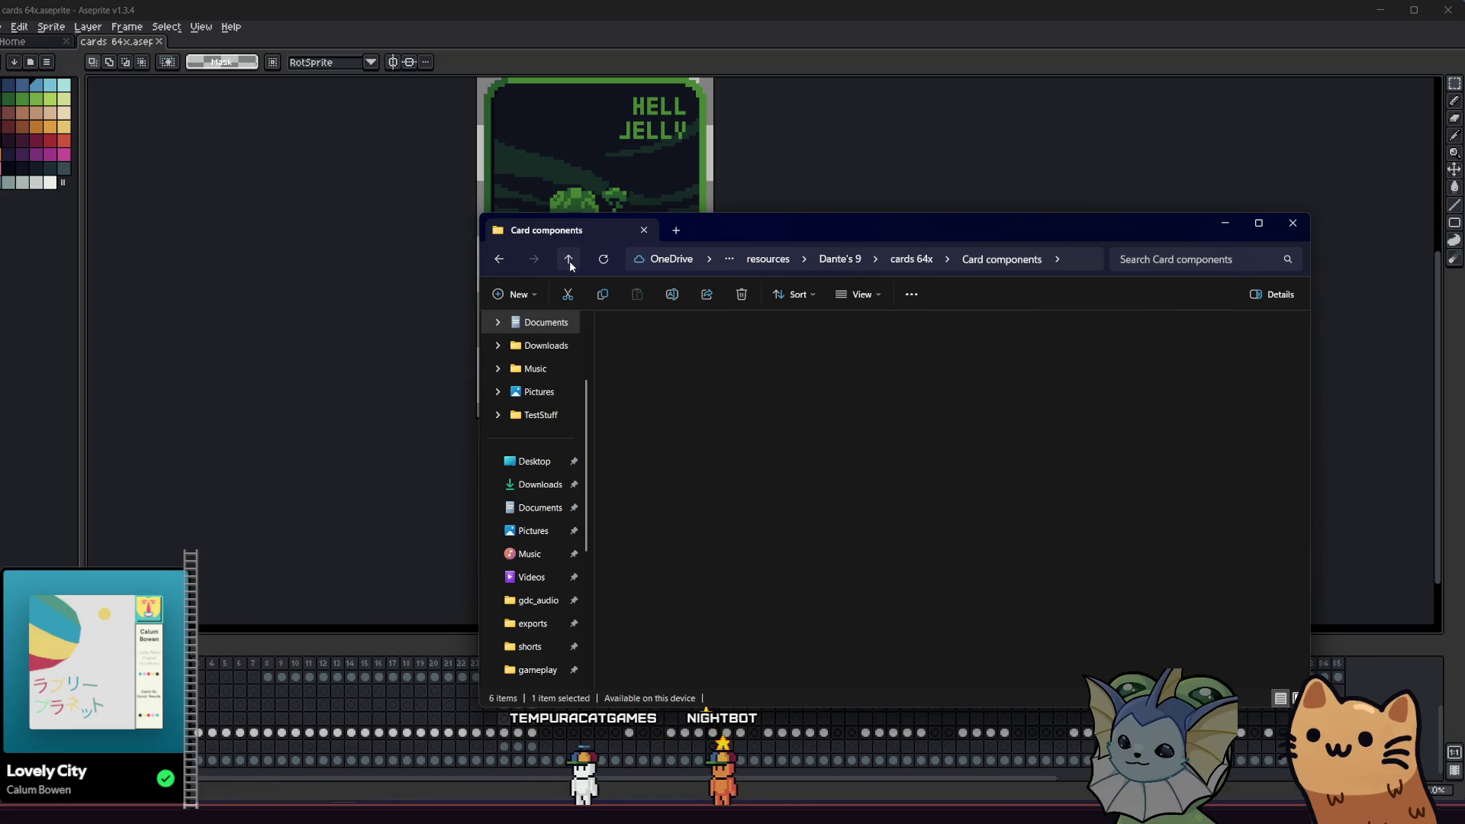
# - Go up to Dante's 9, open concepts and art, and select the hell jelly full image
pyautogui.click(569, 260)
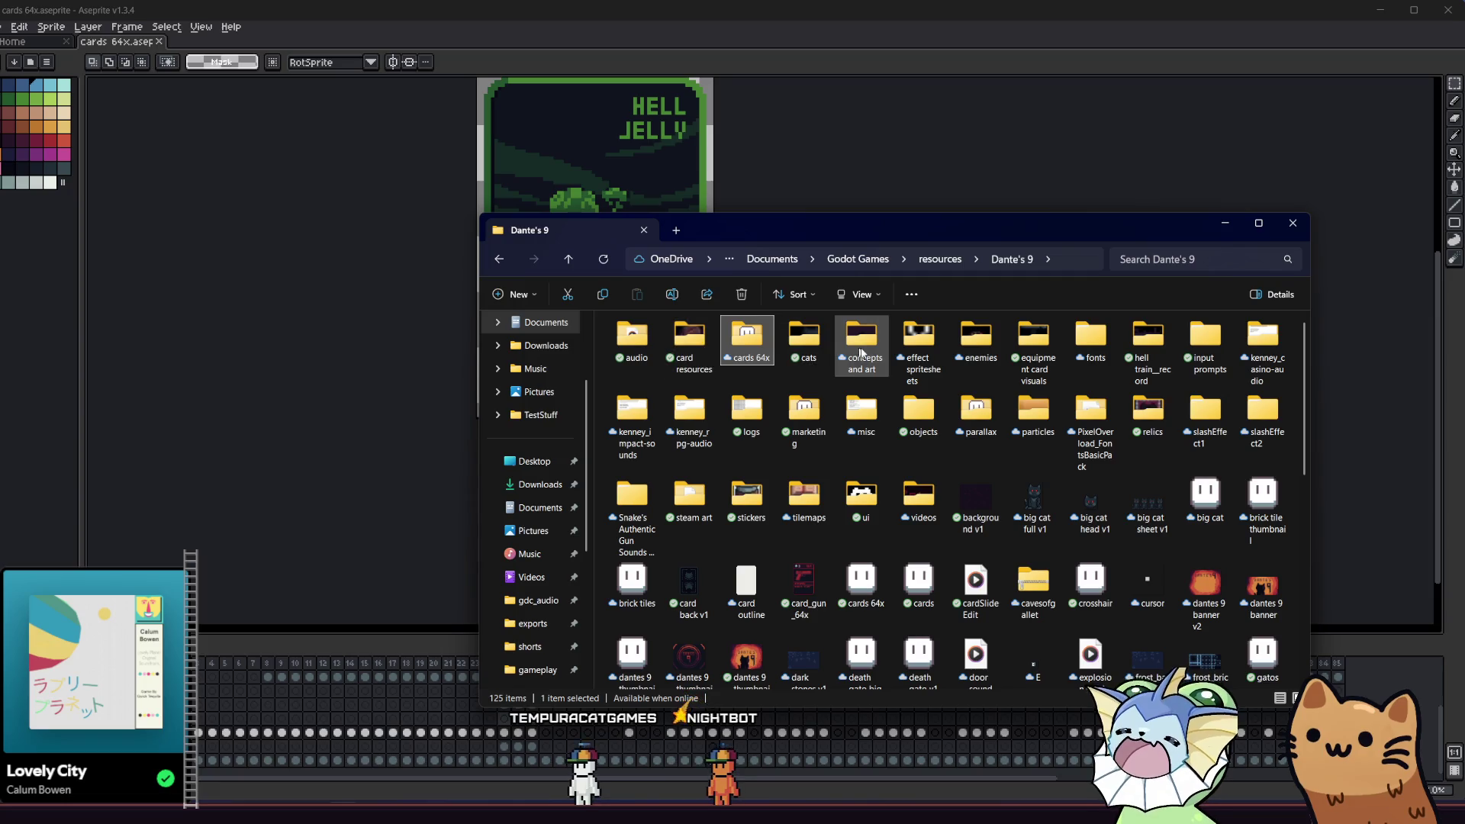
pyautogui.doubleClick(865, 353)
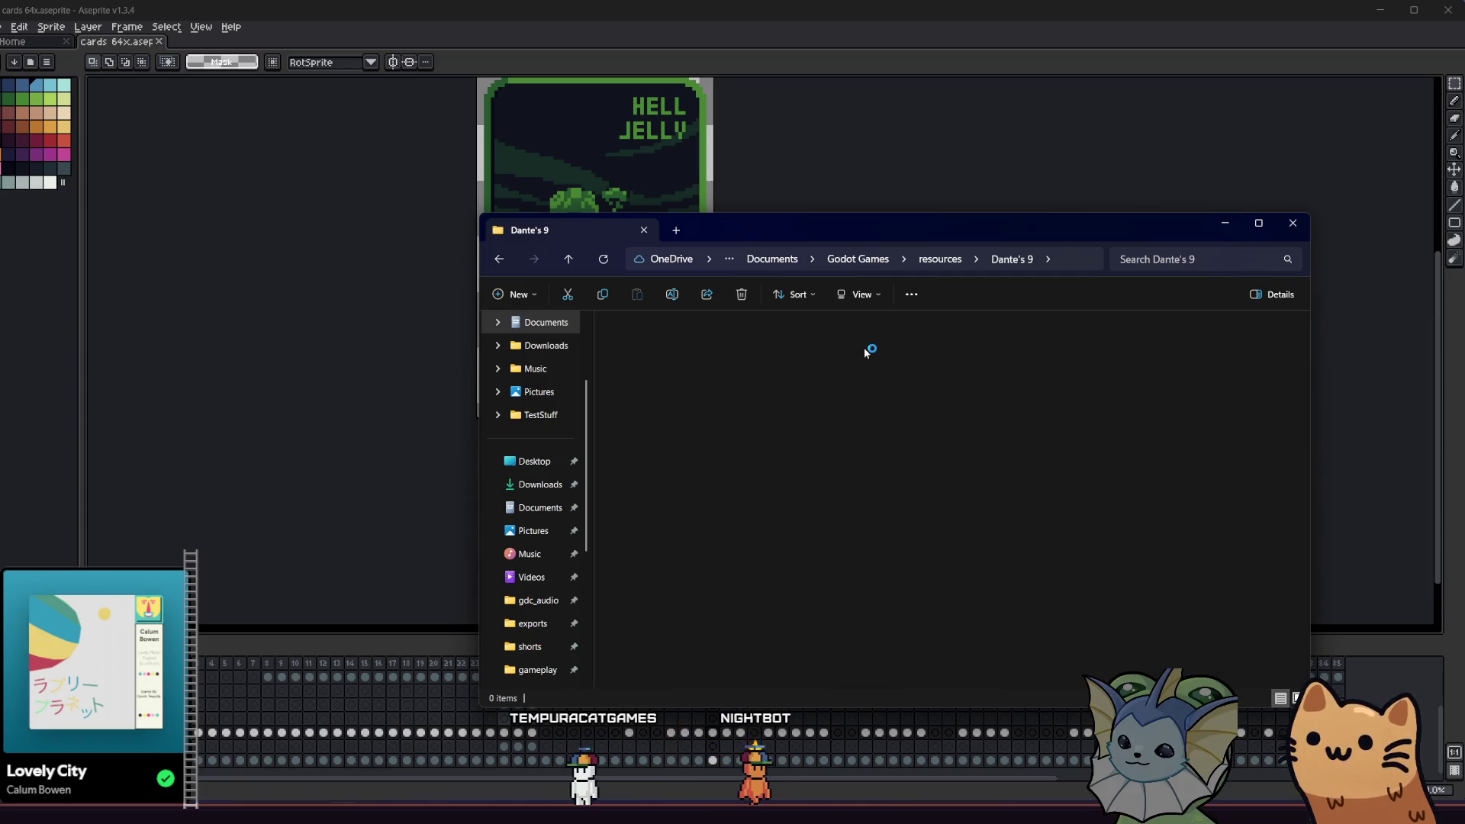
pyautogui.click(776, 417)
# - Open hell jelly full.png in Aseprite and zoom in on the jellyfish
pyautogui.moveTo(796, 458)
pyautogui.mouseDown()
pyautogui.moveTo(817, 493)
pyautogui.moveTo(677, 484)
pyautogui.moveTo(311, 385)
pyautogui.moveTo(370, 375)
pyautogui.mouseUp()
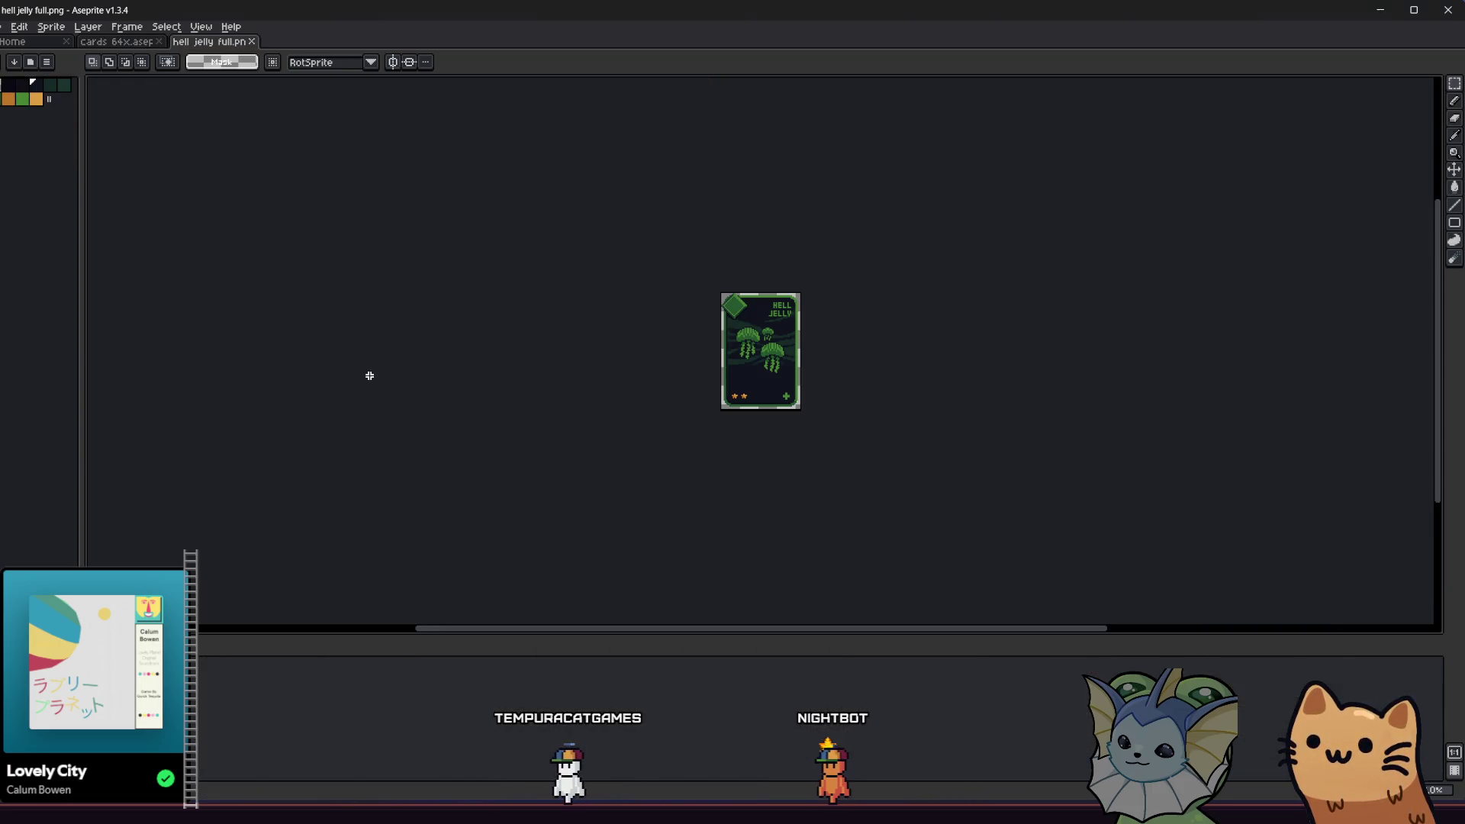
pyautogui.scroll(5, 731, 348)
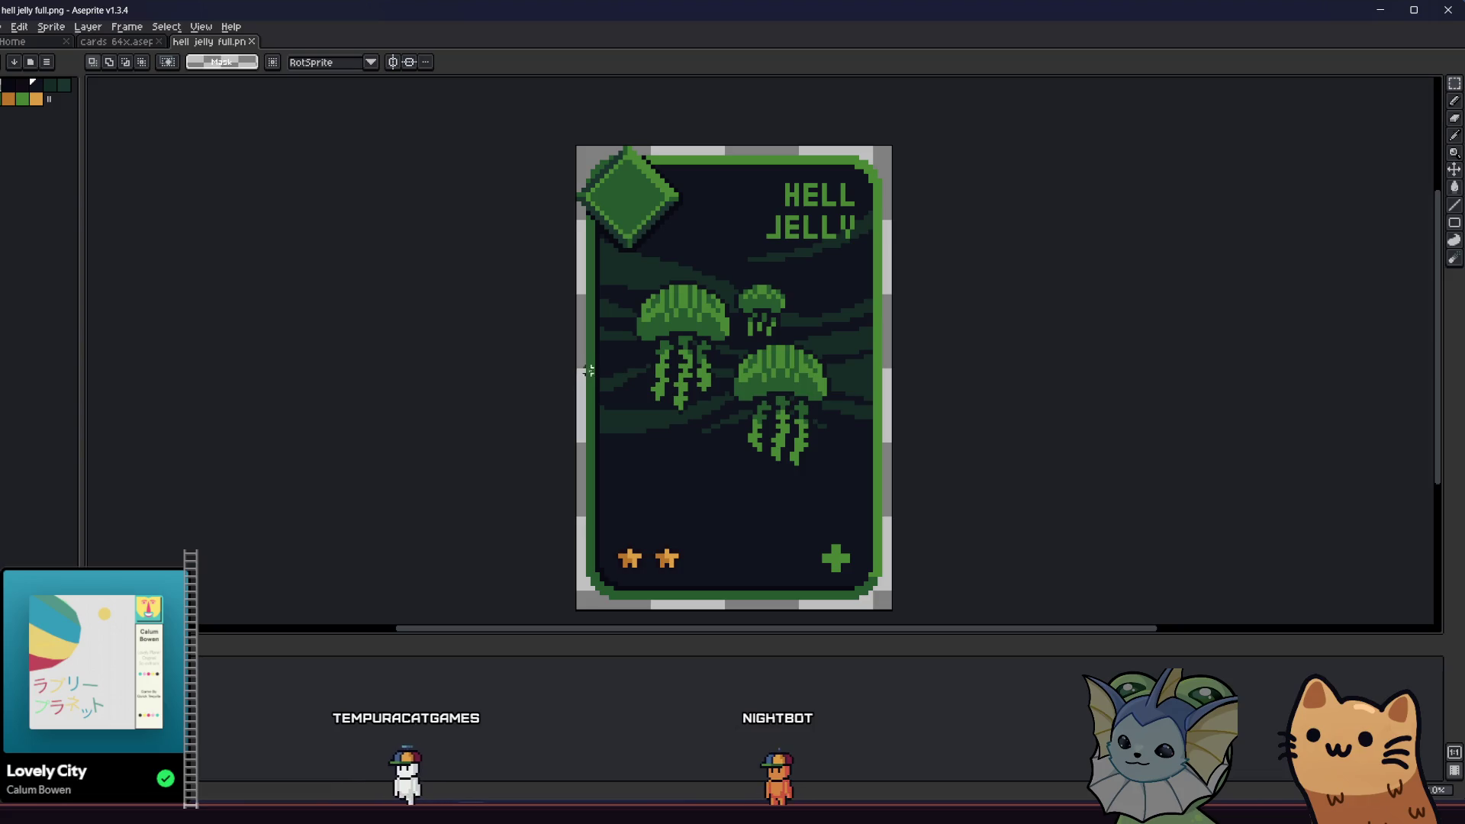
pyautogui.click(642, 318)
pyautogui.scroll(1, 645, 320)
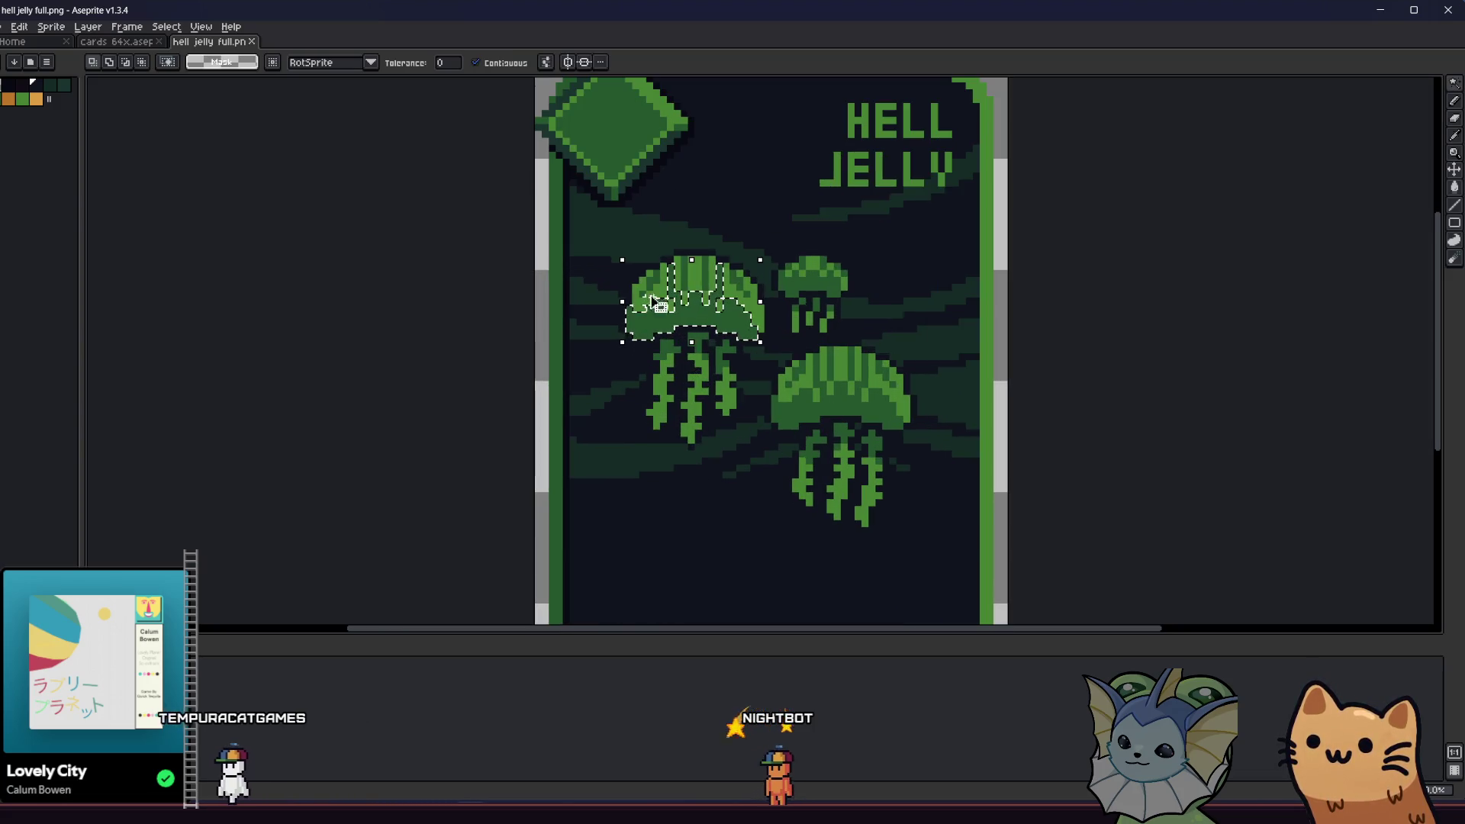
# - Select only the green jellyfish pixels with a box plus Magic Wand (Contiguous off, Intersect) and copy them
pyautogui.press('m')
pyautogui.moveTo(558, 201); pyautogui.dragTo(916, 594)
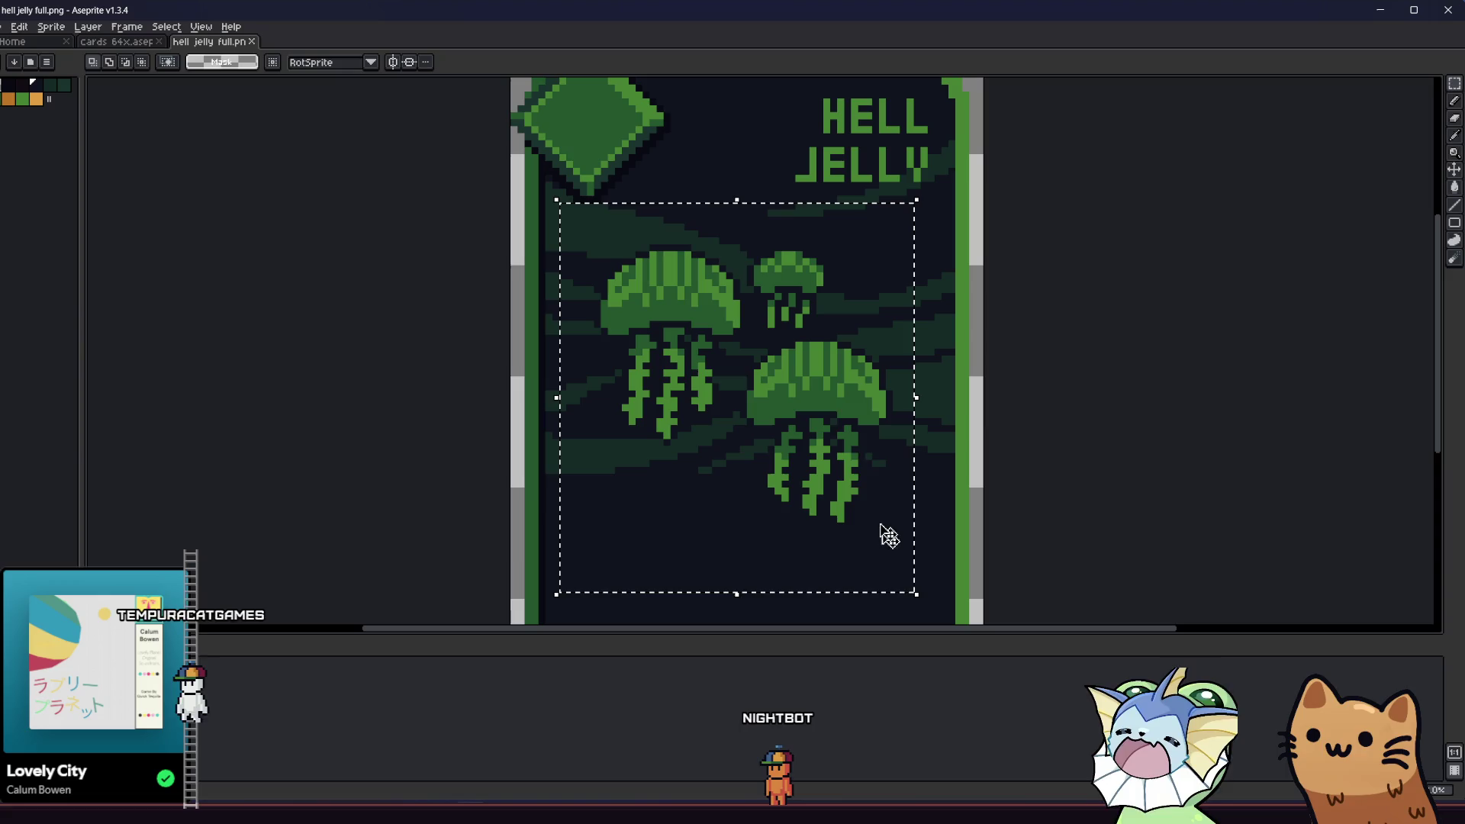
pyautogui.press('w')
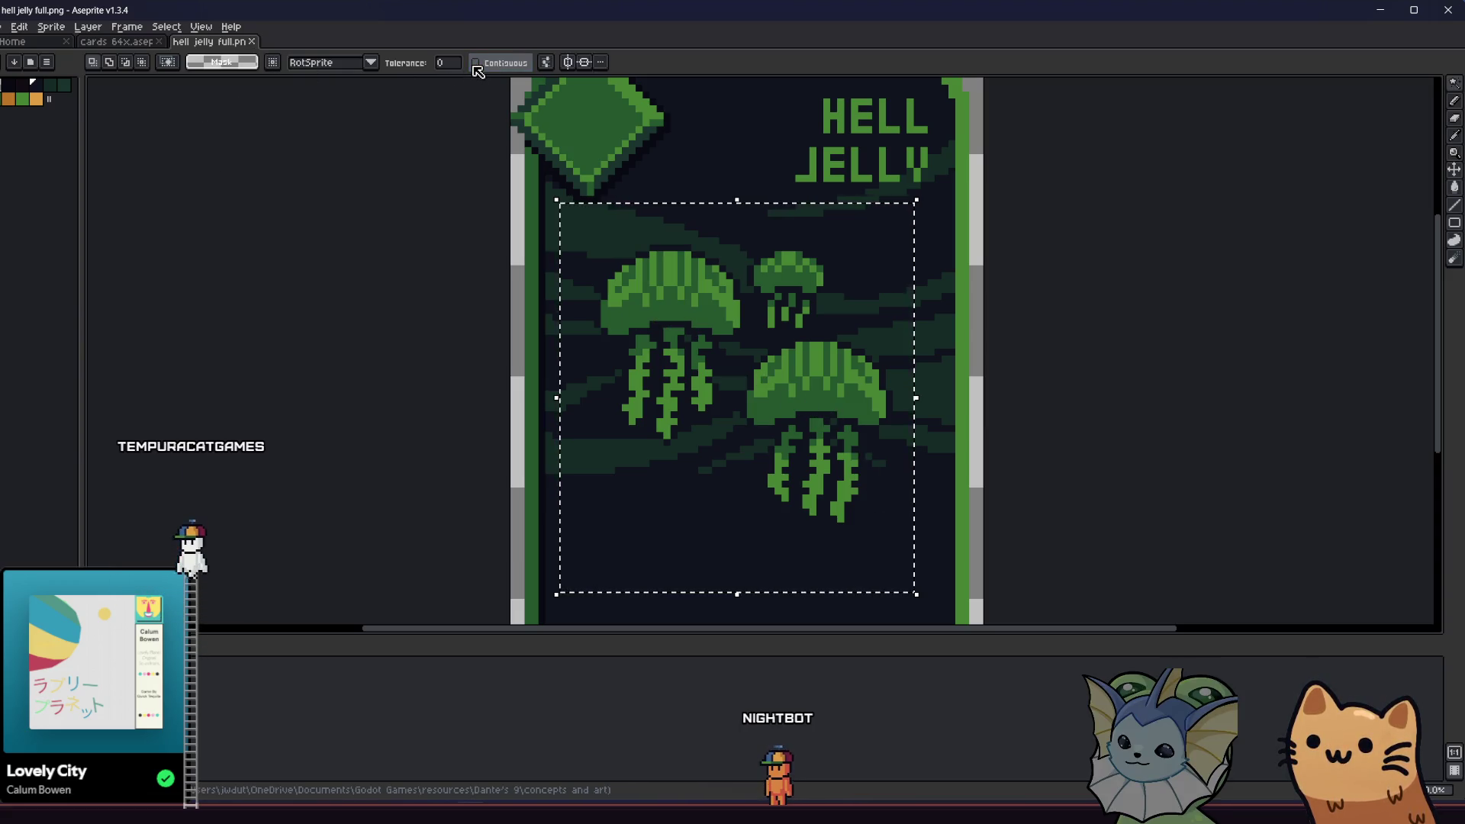
pyautogui.click(481, 65)
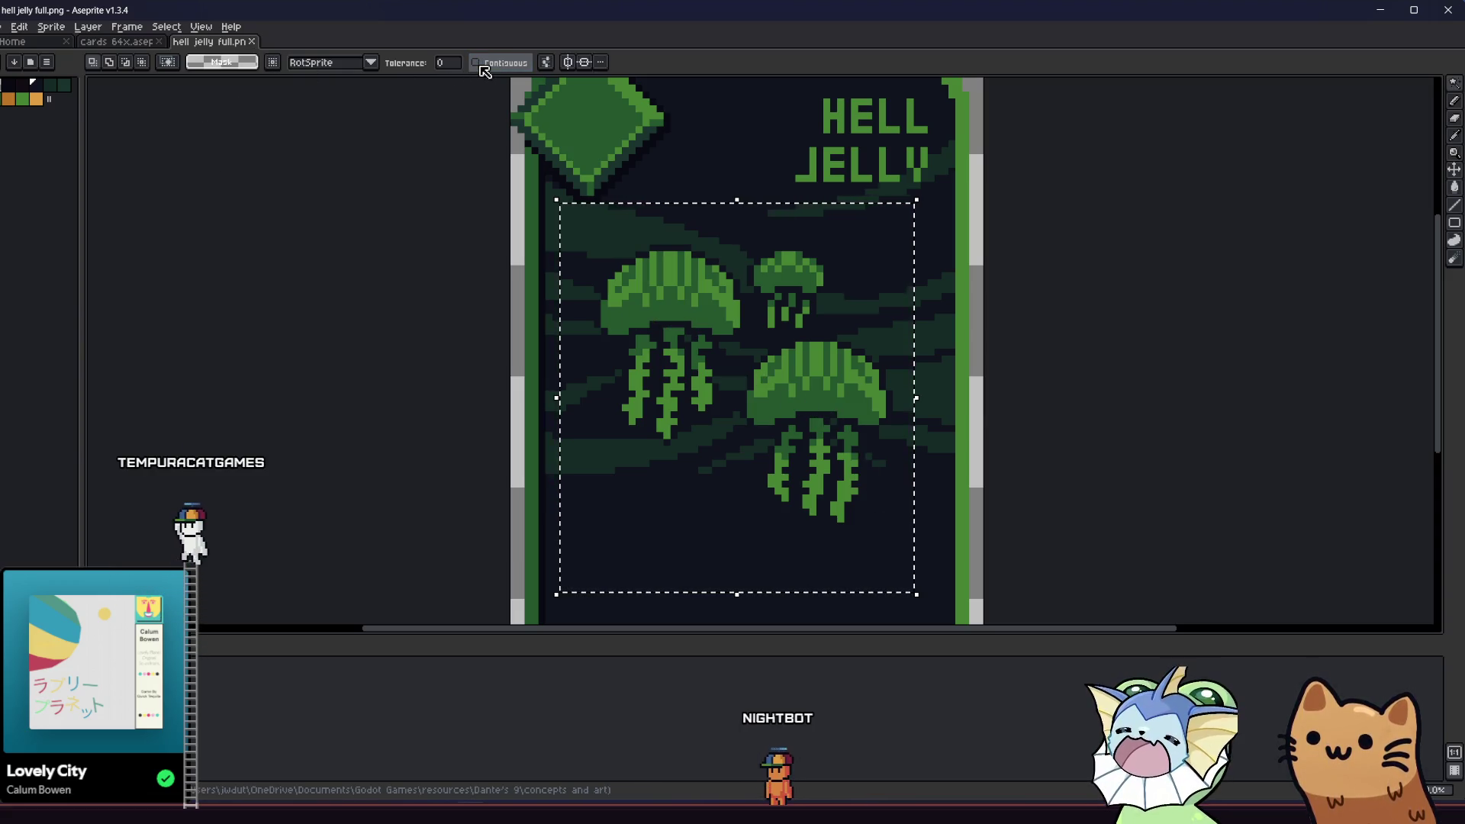
pyautogui.click(142, 62)
pyautogui.click(672, 290)
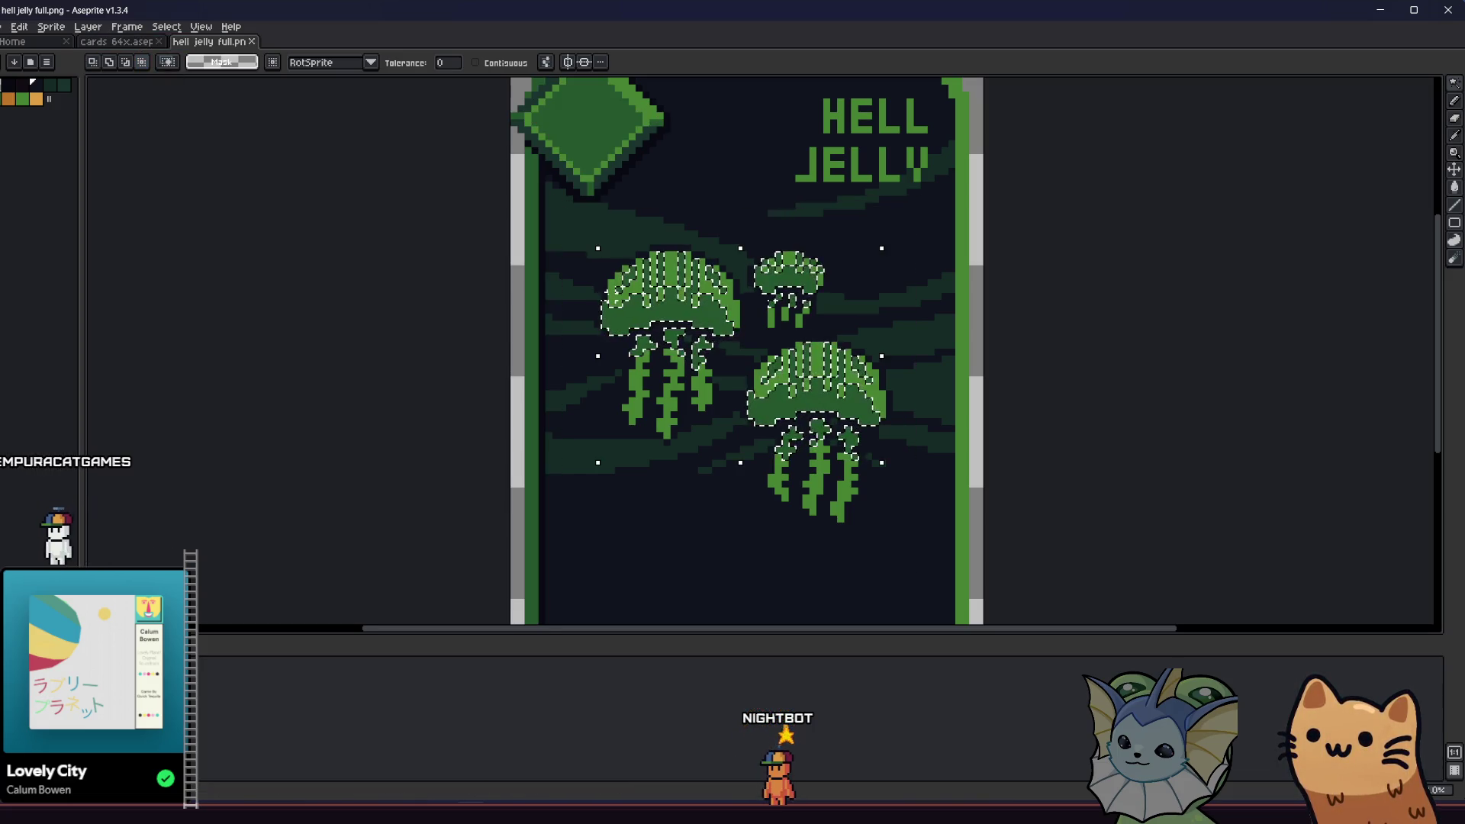
pyautogui.hotkey('ctrl', 'c')
pyautogui.hotkey('ctrl', 'Tab')
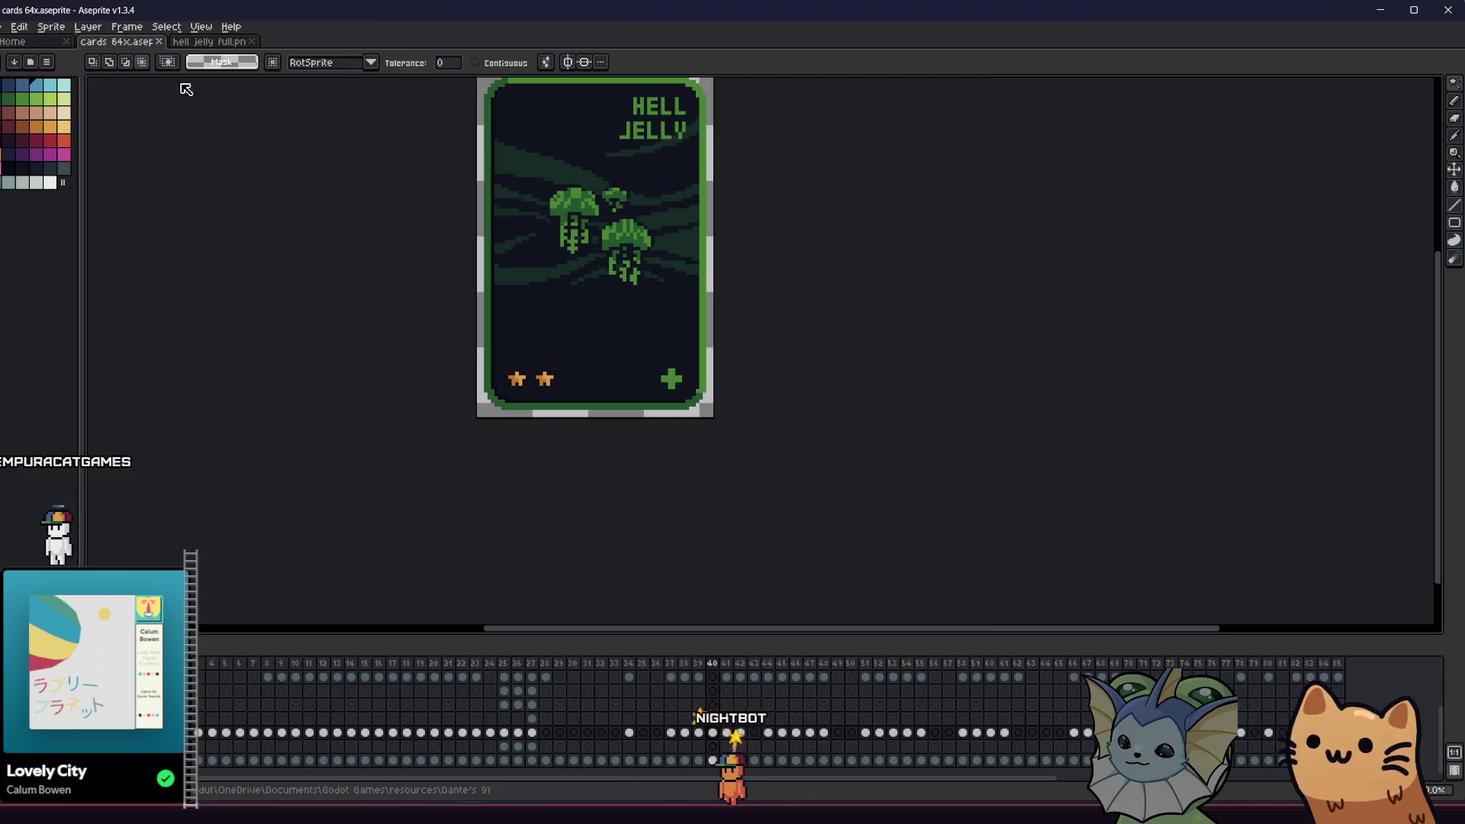
# - Paste the jellyfish onto the Hell Jelly card, then take the paste back
pyautogui.hotkey('ctrl', 'v')
pyautogui.click(461, 257)
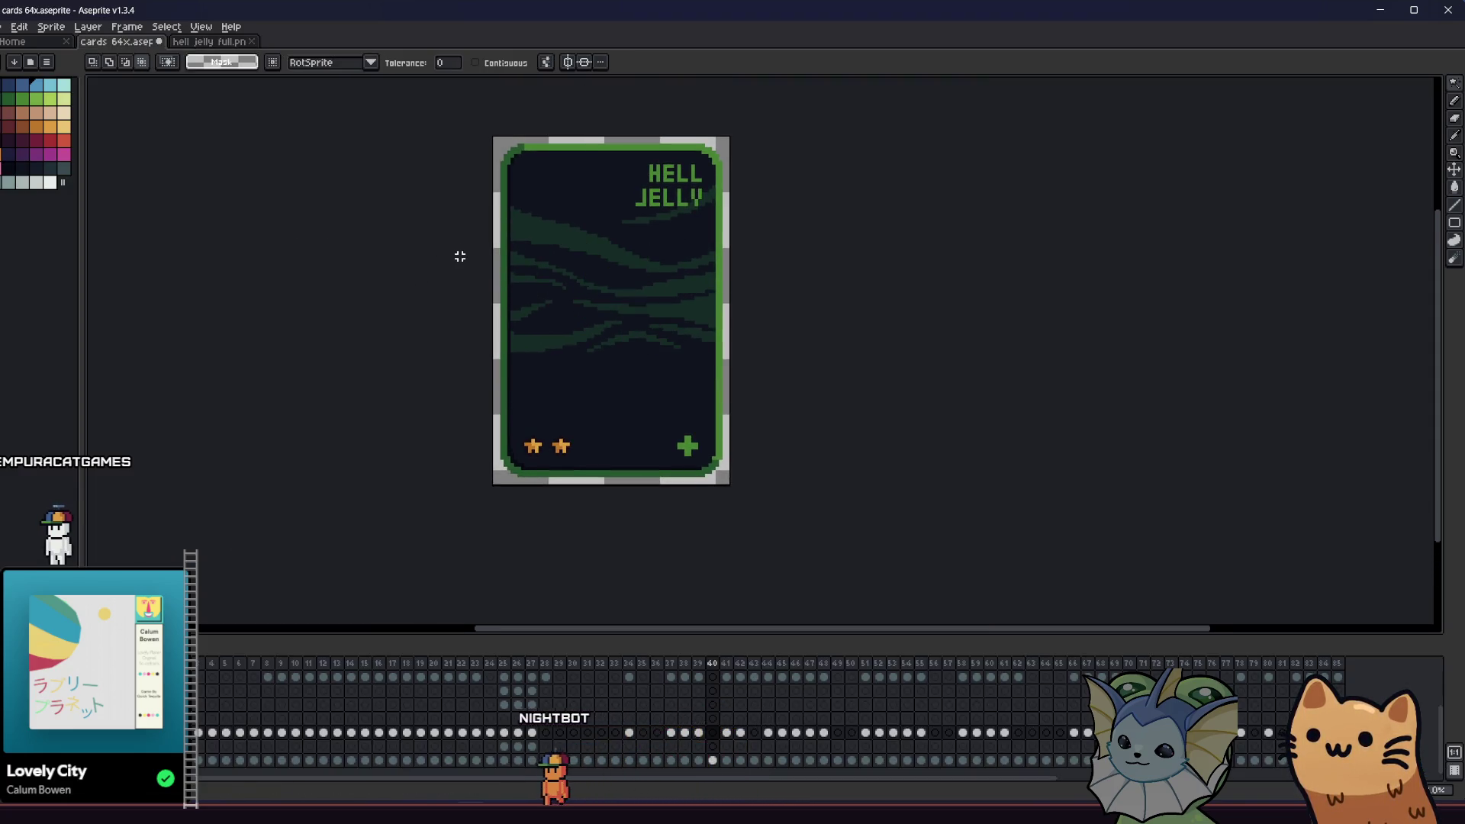
pyautogui.hotkey('ctrl', 'v')
# - Reselect the bright green jellyfish pixels in hell jelly full.png and copy them
pyautogui.click(203, 43)
pyautogui.press('m')
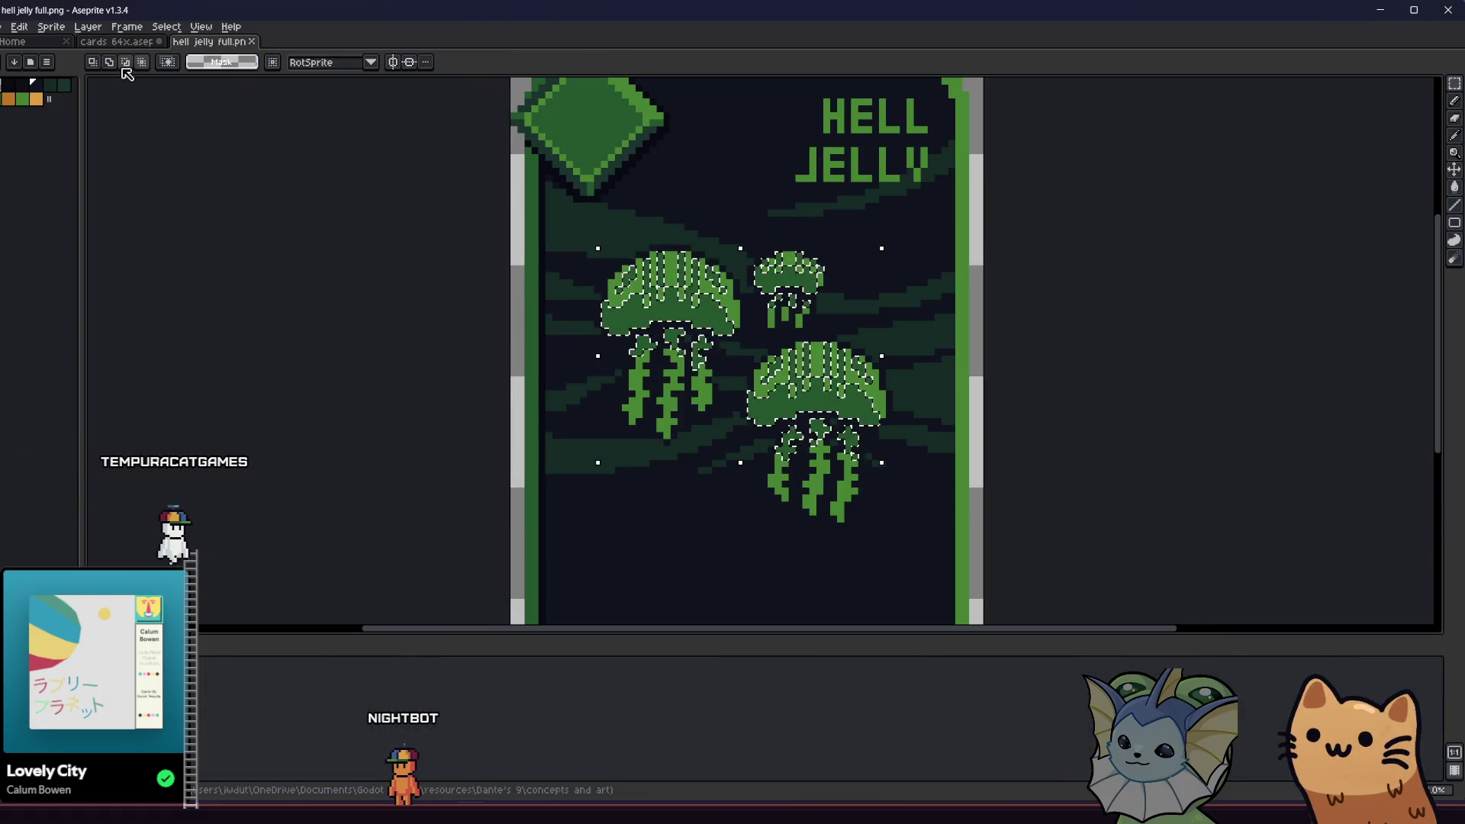
pyautogui.moveTo(557, 207); pyautogui.dragTo(916, 580)
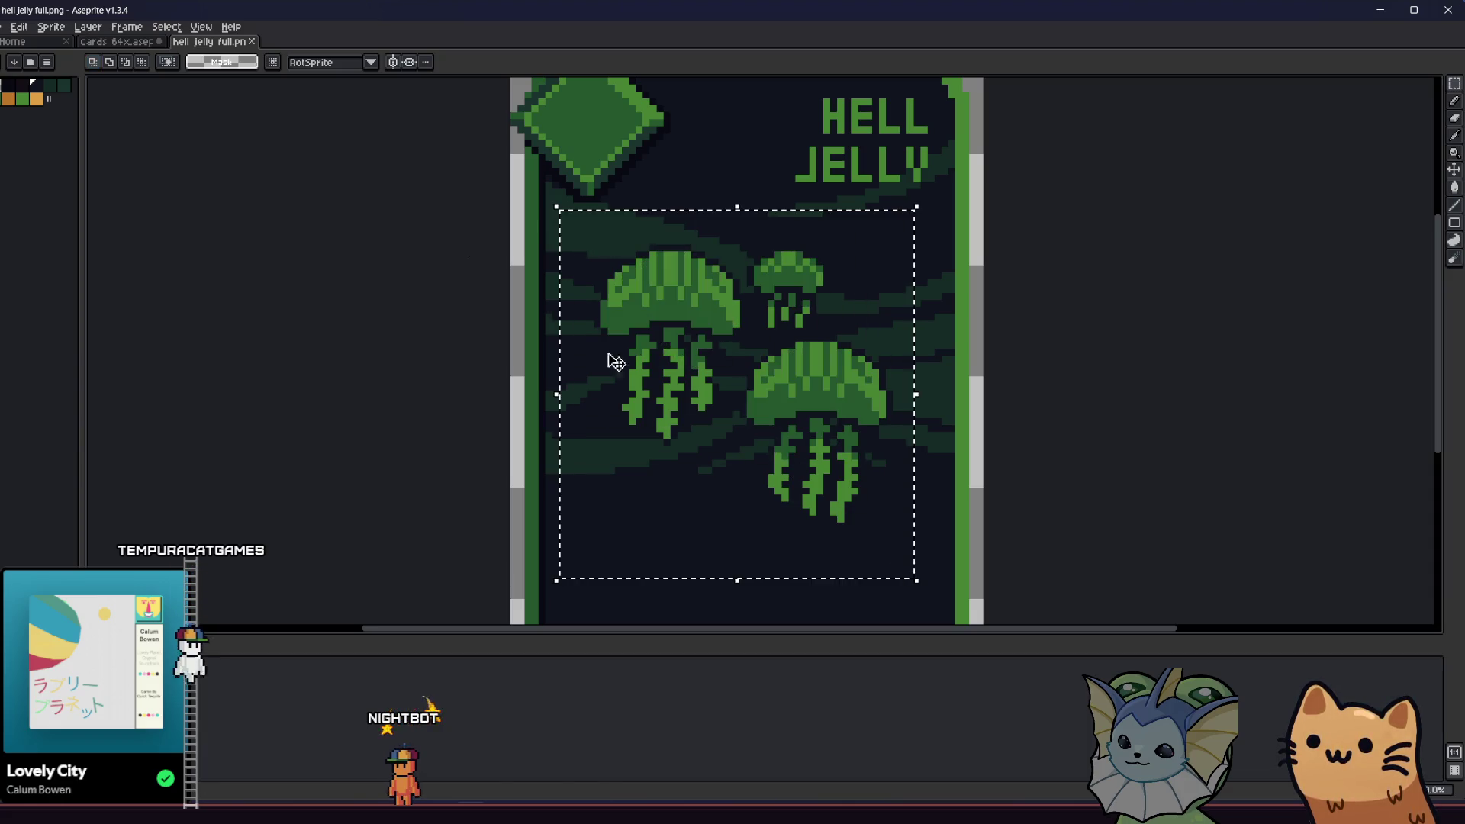
pyautogui.press('w')
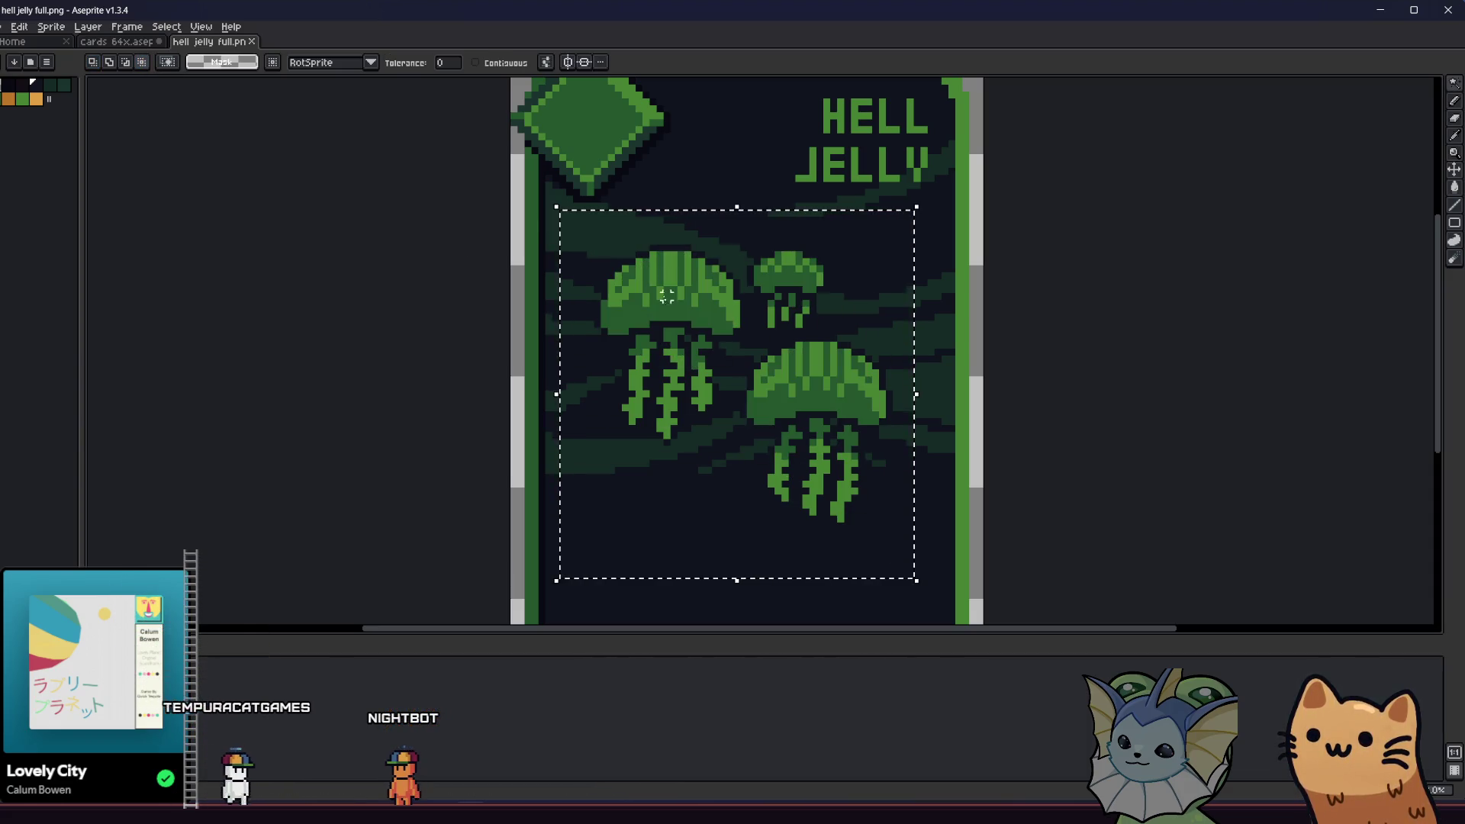
pyautogui.click(665, 292)
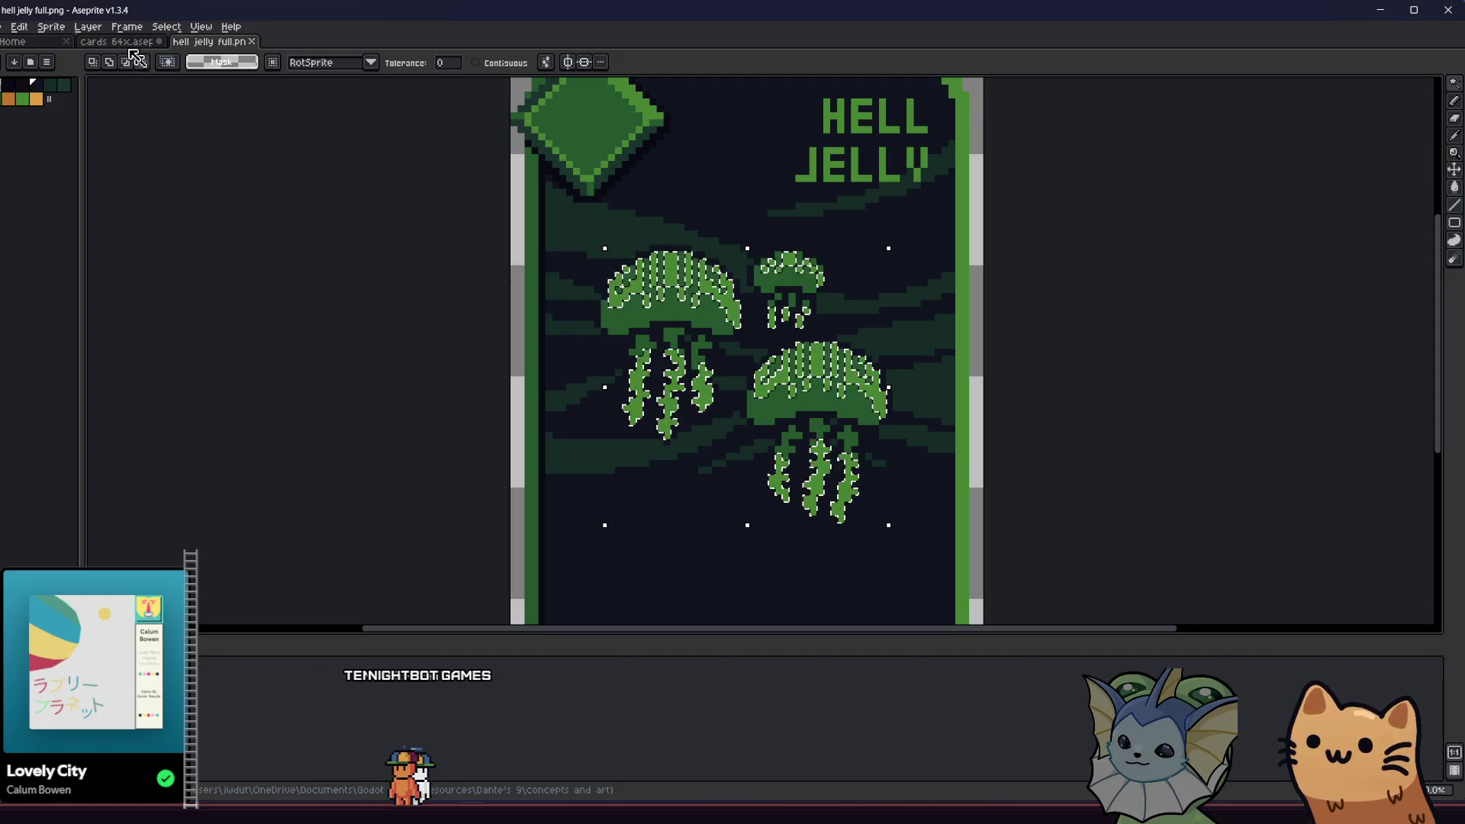
pyautogui.hotkey('ctrl', 'c')
# - Paste the jellyfish onto the Hell Jelly card in cards 64x and commit them in place
pyautogui.hotkey('ctrl', 'shift', 'Tab')
pyautogui.hotkey('ctrl', 'v')
pyautogui.press('Return')
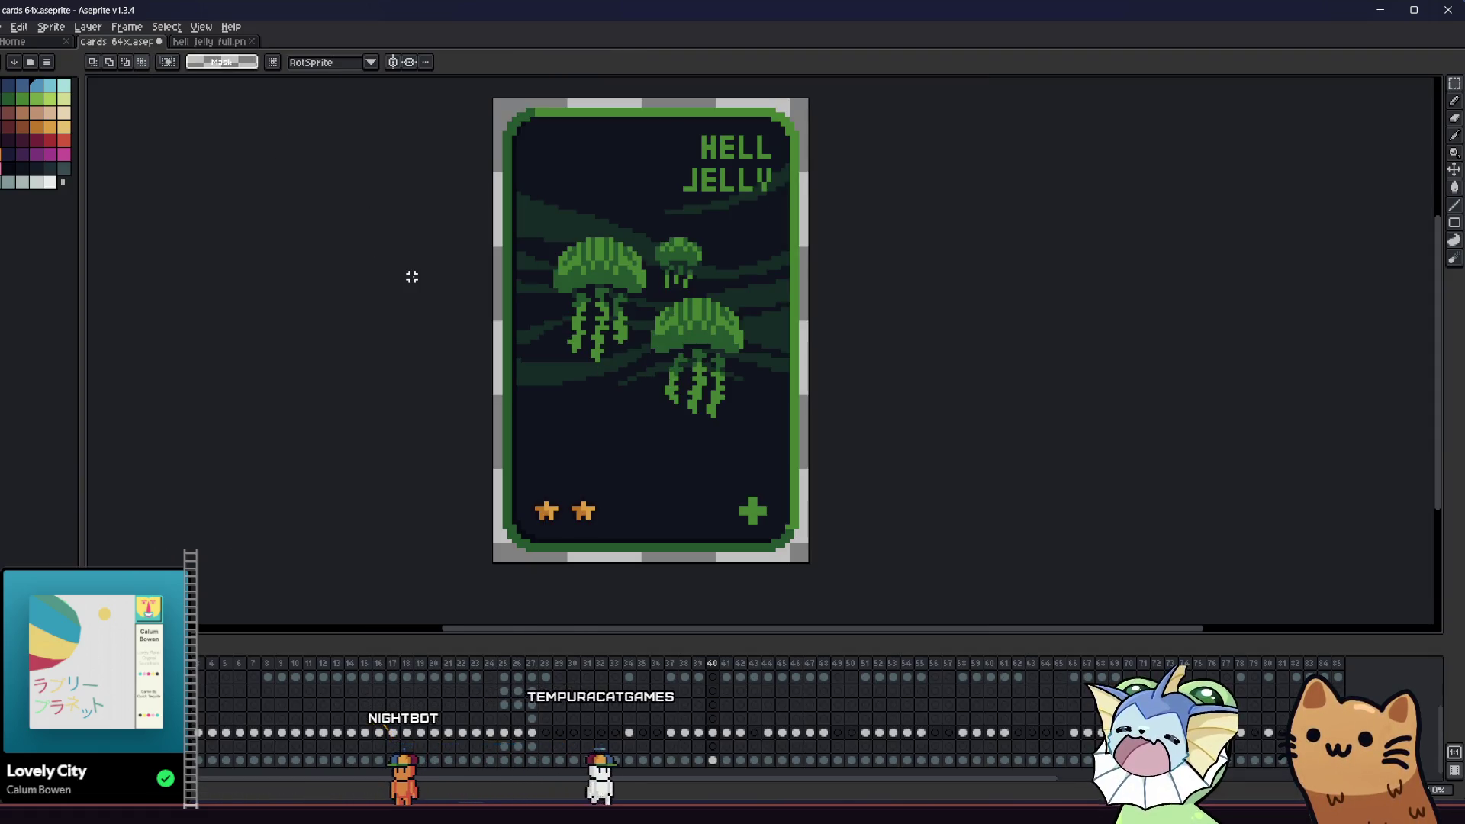
pyautogui.moveTo(507, 153); pyautogui.dragTo(786, 409)
pyautogui.click(792, 475)
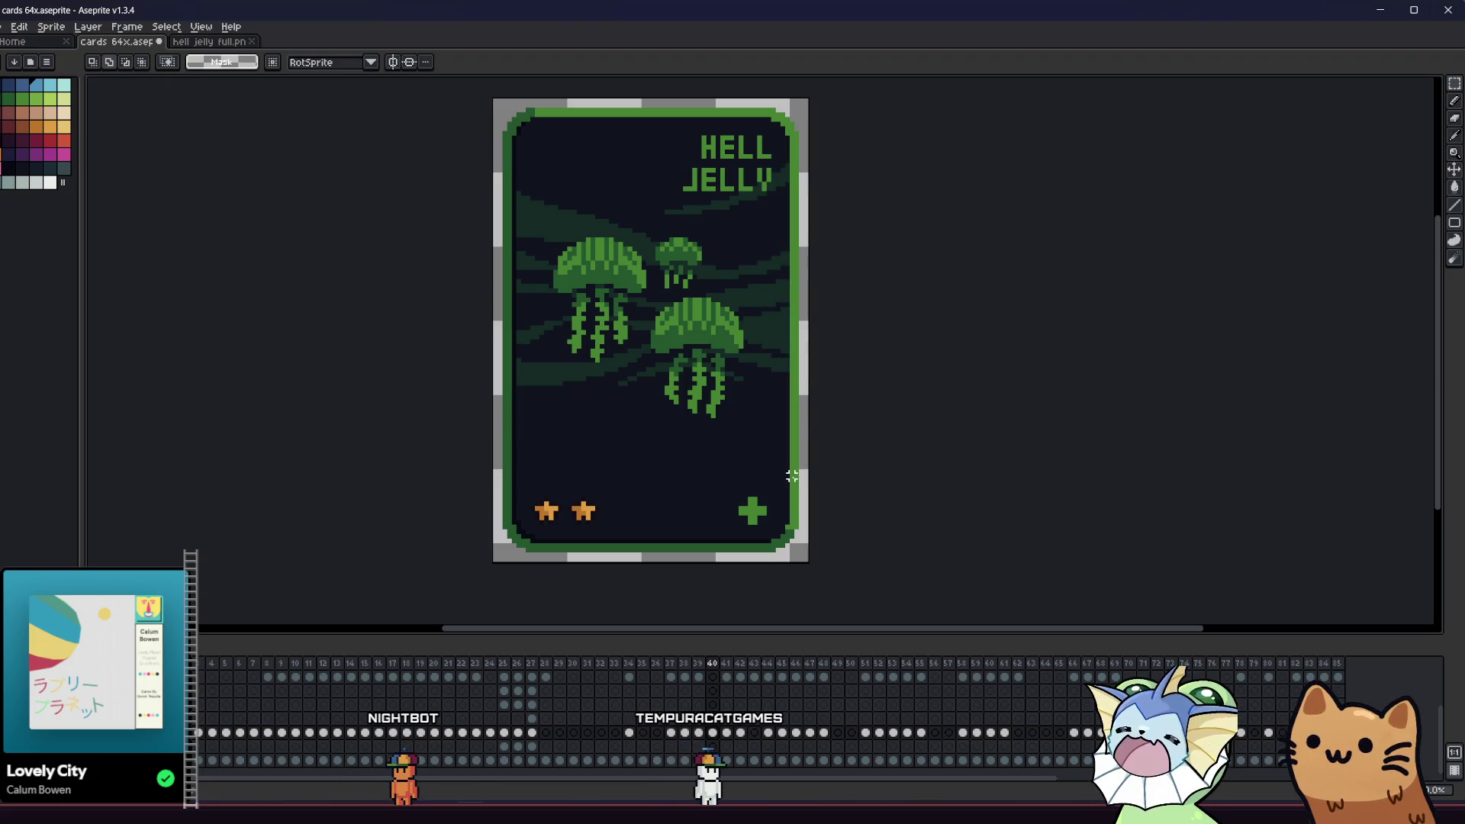
pyautogui.hotkey('shift', 'o')
# - Apply the Outline effect to the jellyfish using the near-black palette swatch
pyautogui.click(954, 275)
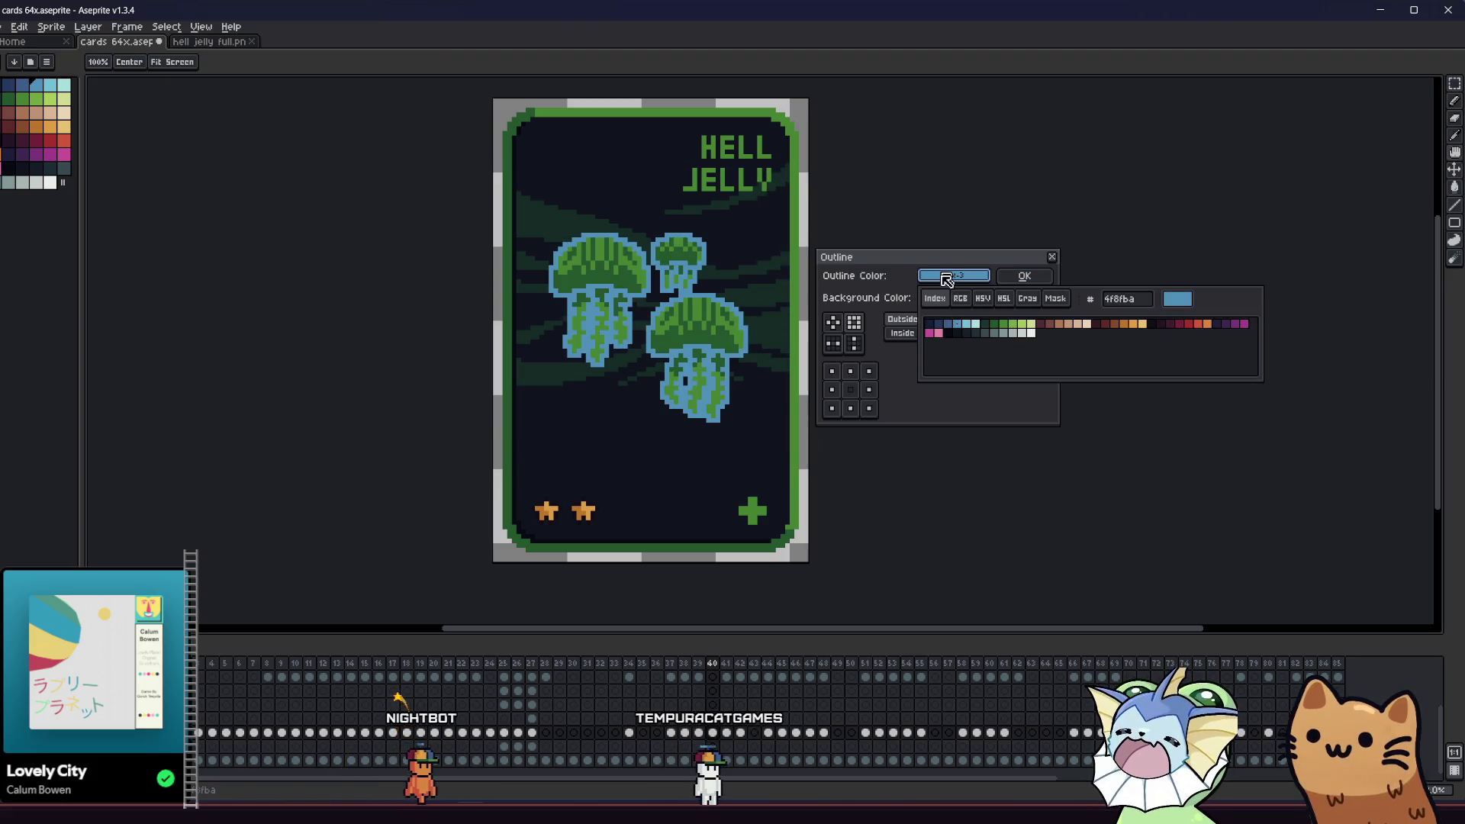
pyautogui.click(949, 336)
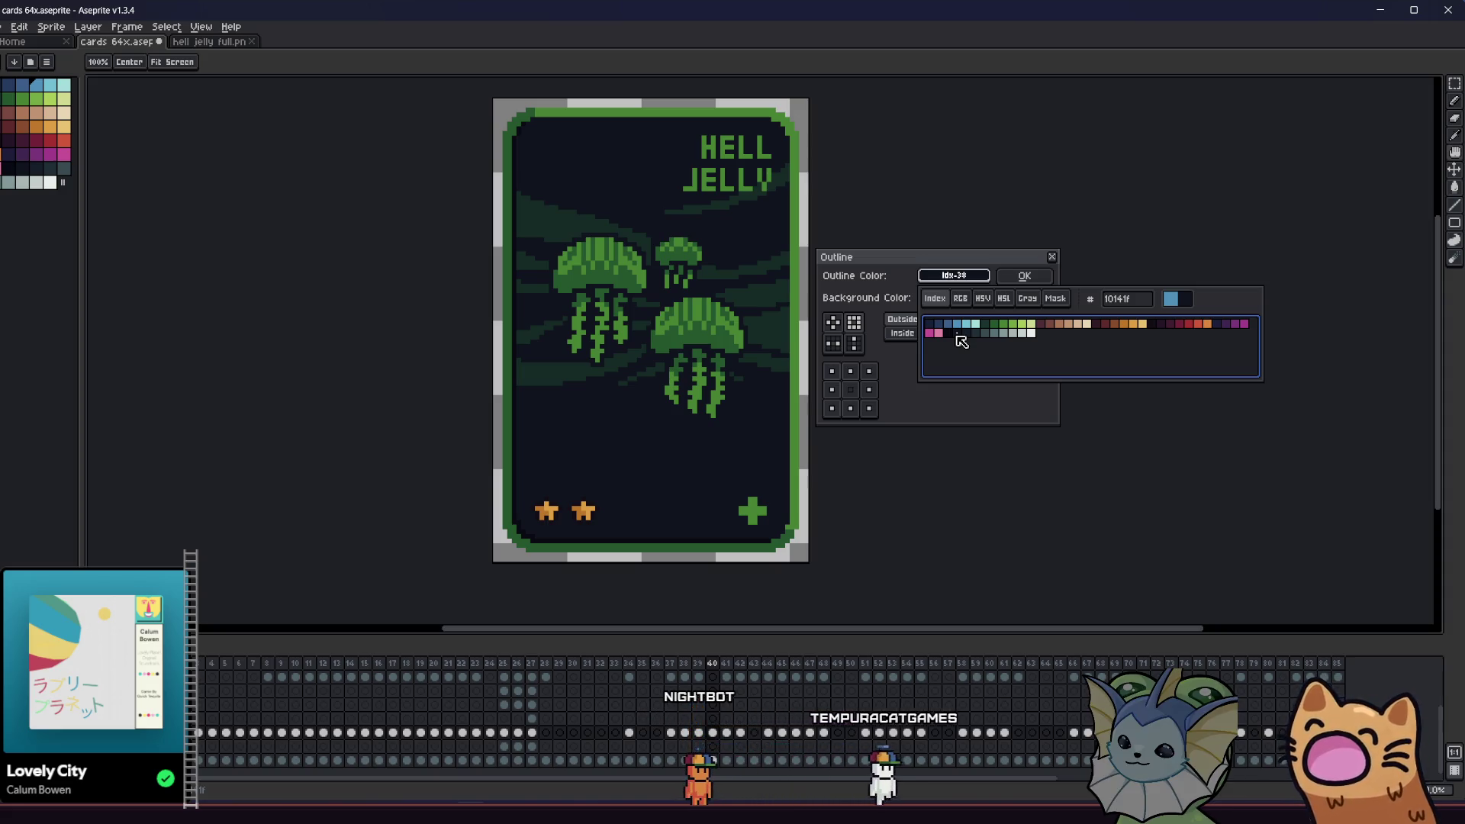
pyautogui.click(958, 336)
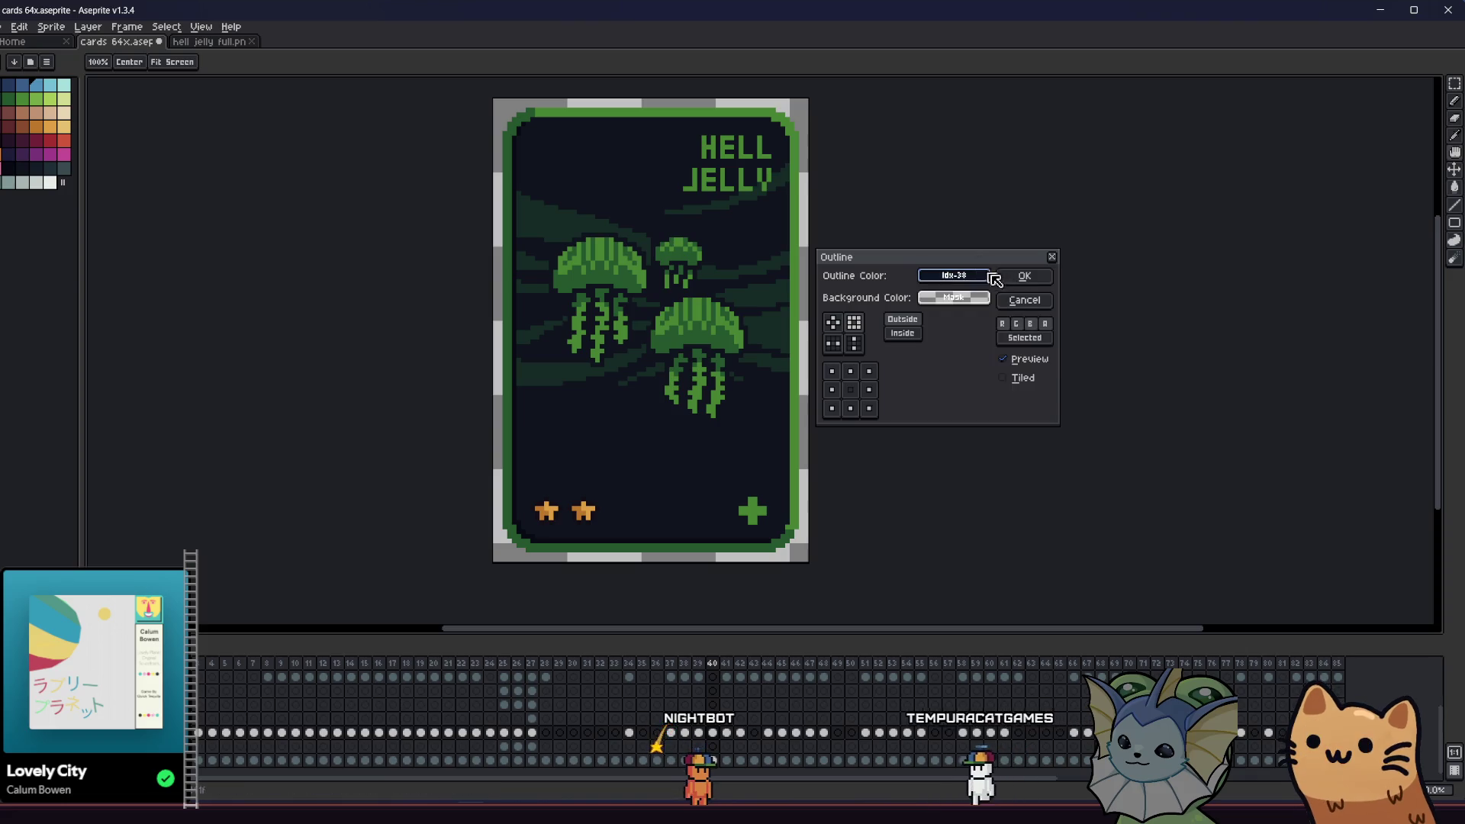
pyautogui.click(1012, 275)
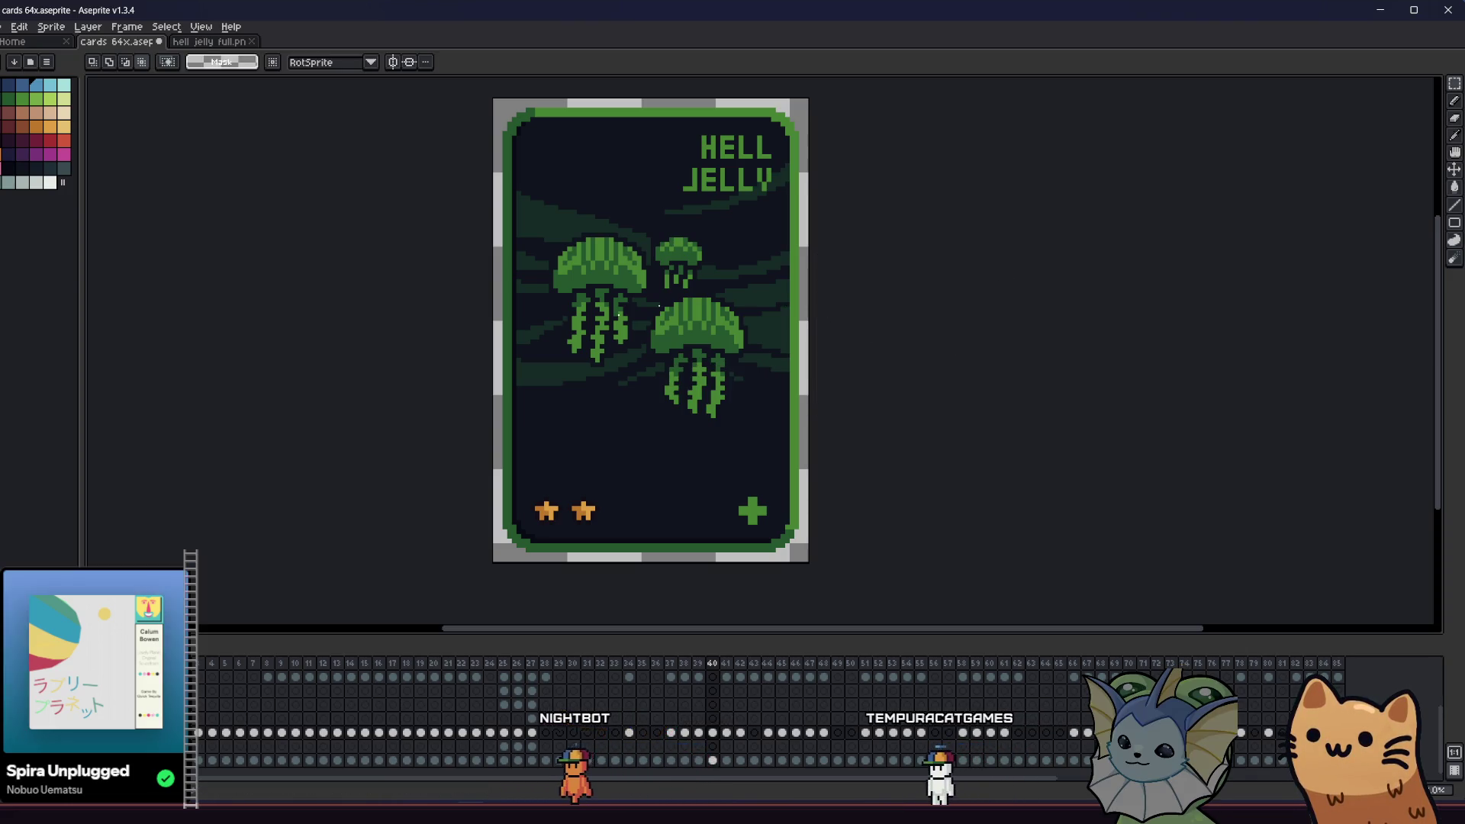
pyautogui.scroll(-3, 600, 324)
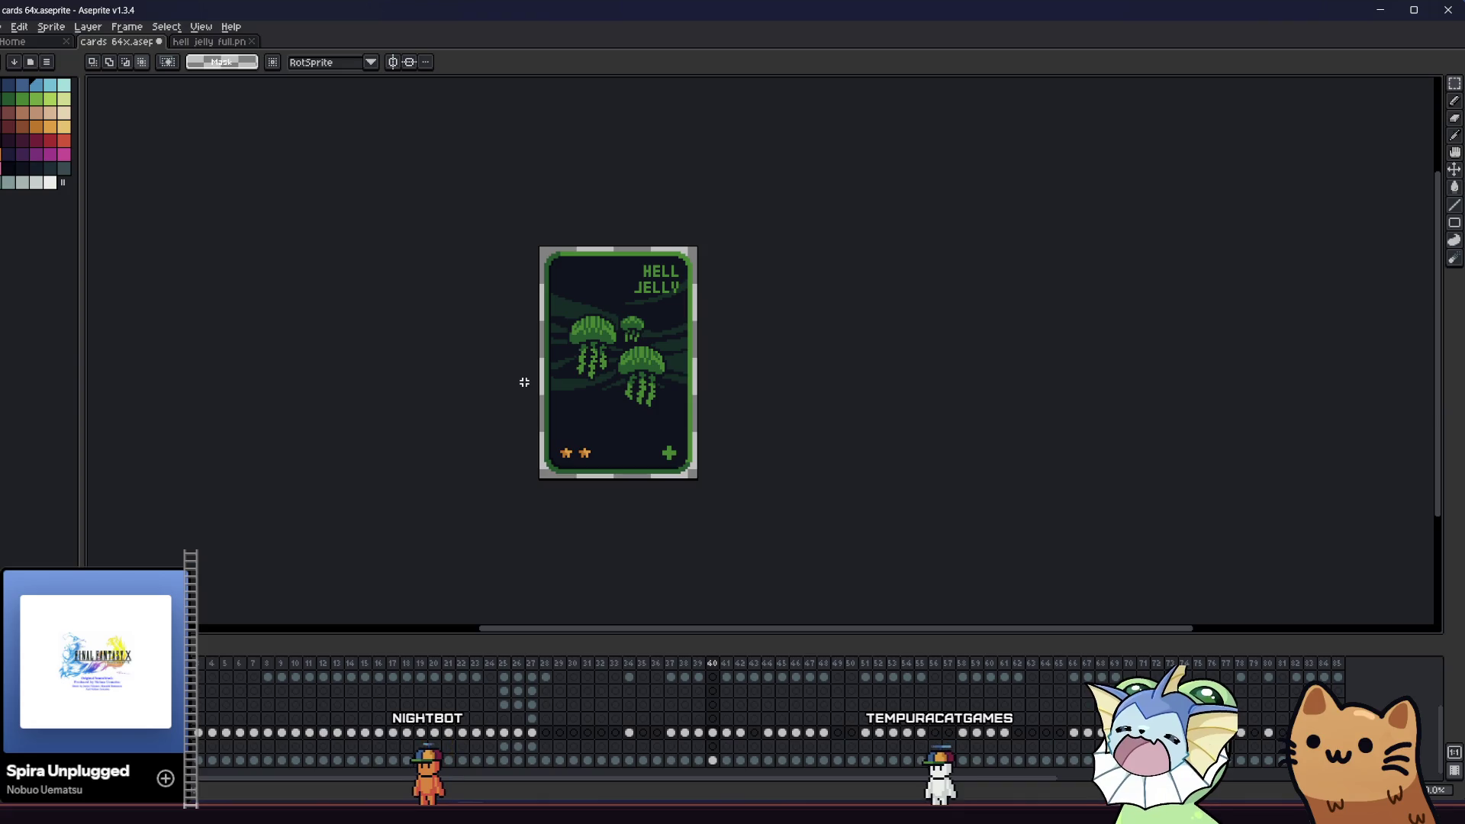
pyautogui.scroll(1, 542, 385)
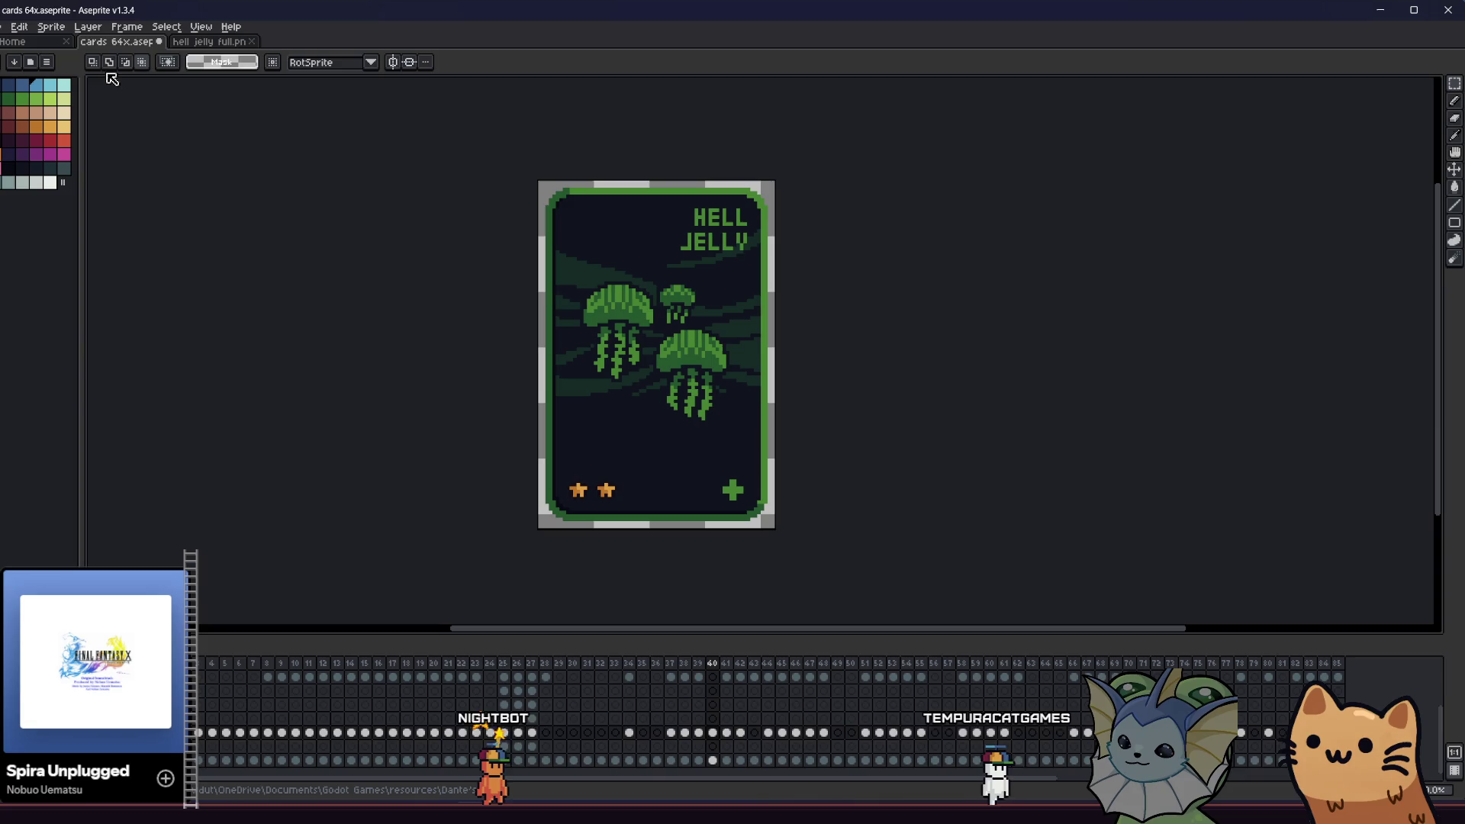
# - Move the jellyfish area onto the purple version of the Hell Jelly card
pyautogui.moveTo(501, 232); pyautogui.dragTo(777, 448)
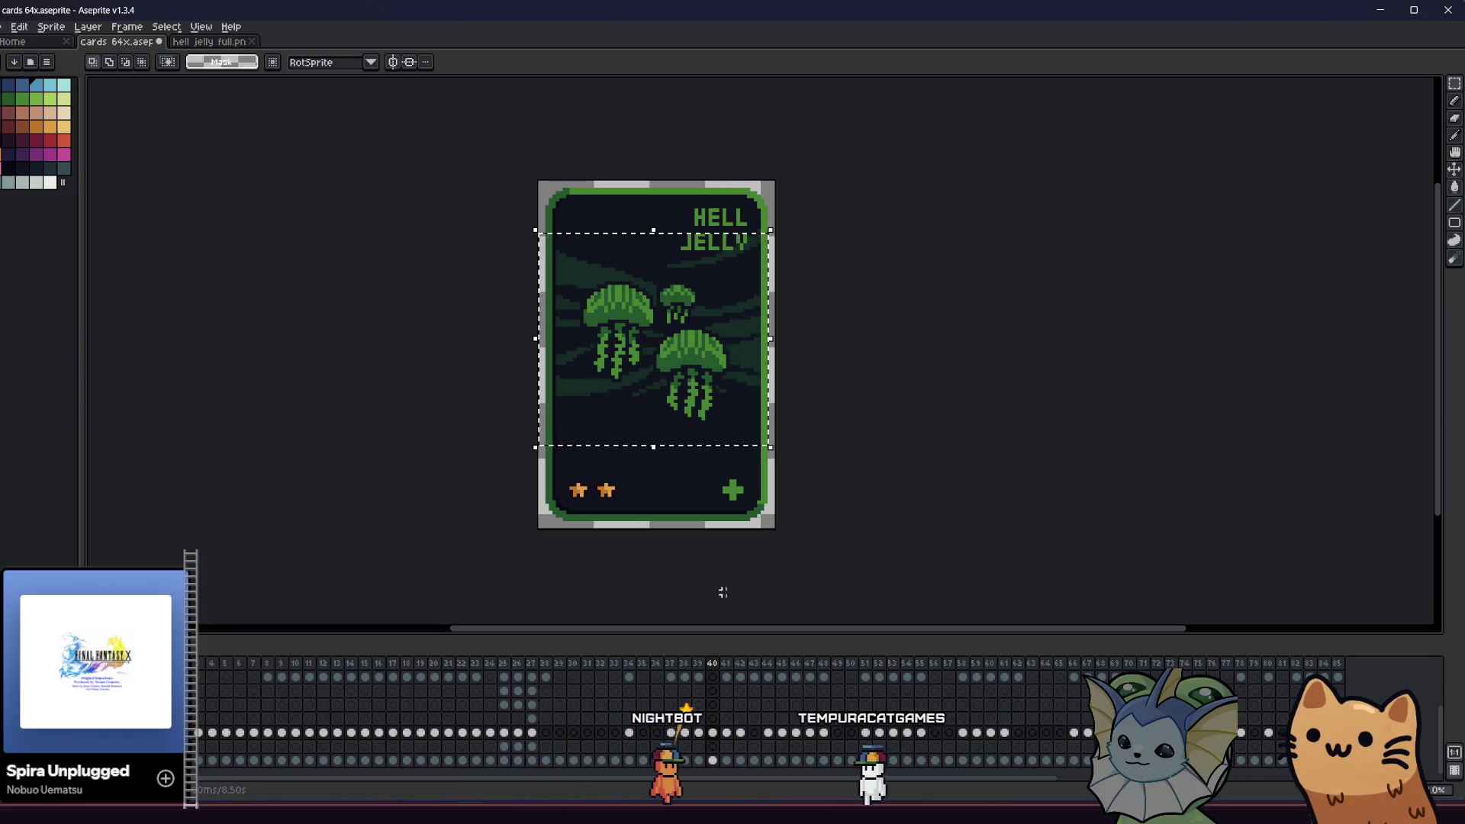
pyautogui.hotkey('ctrl', 't')
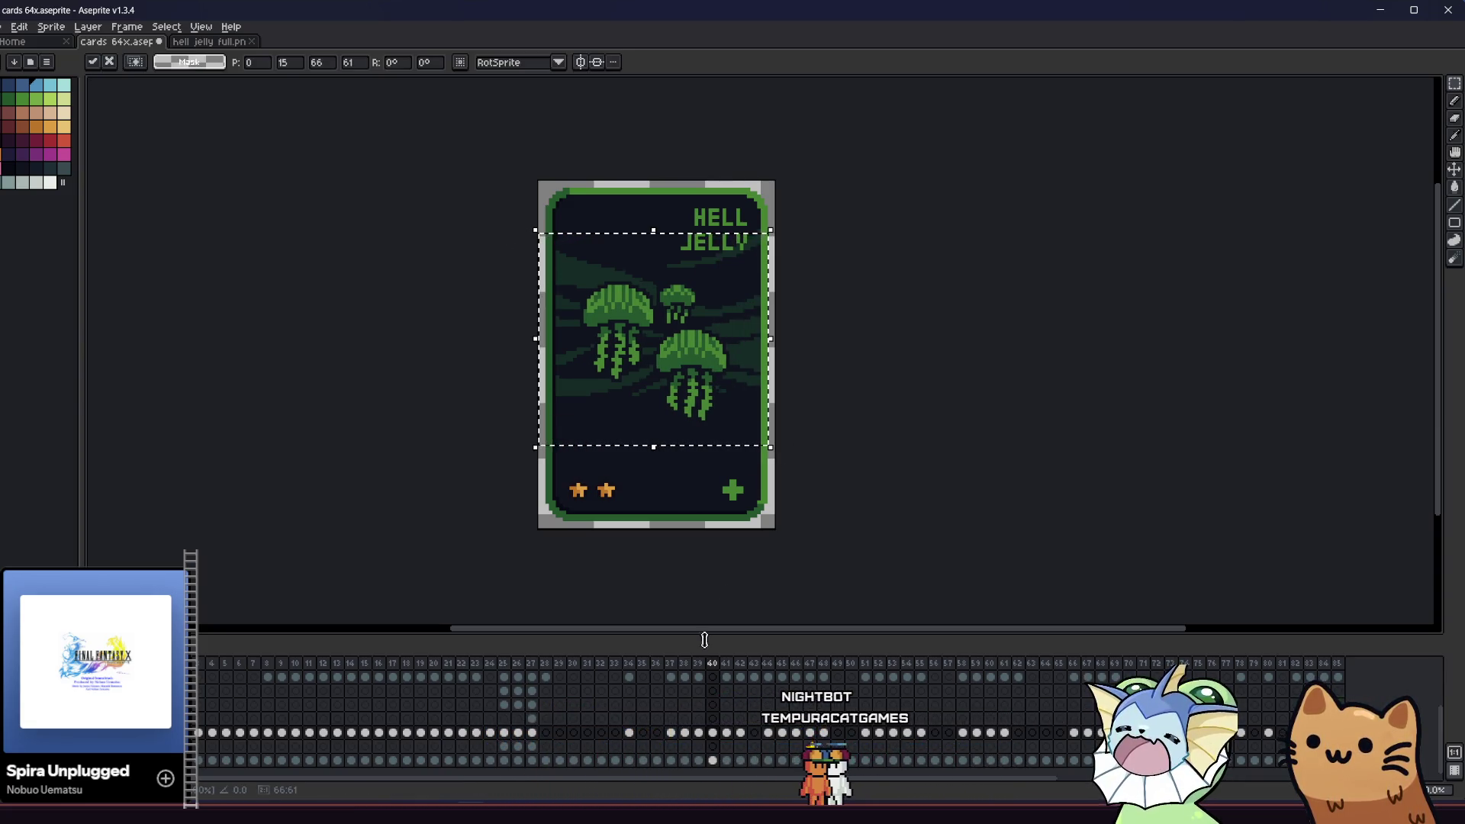
pyautogui.click(725, 734)
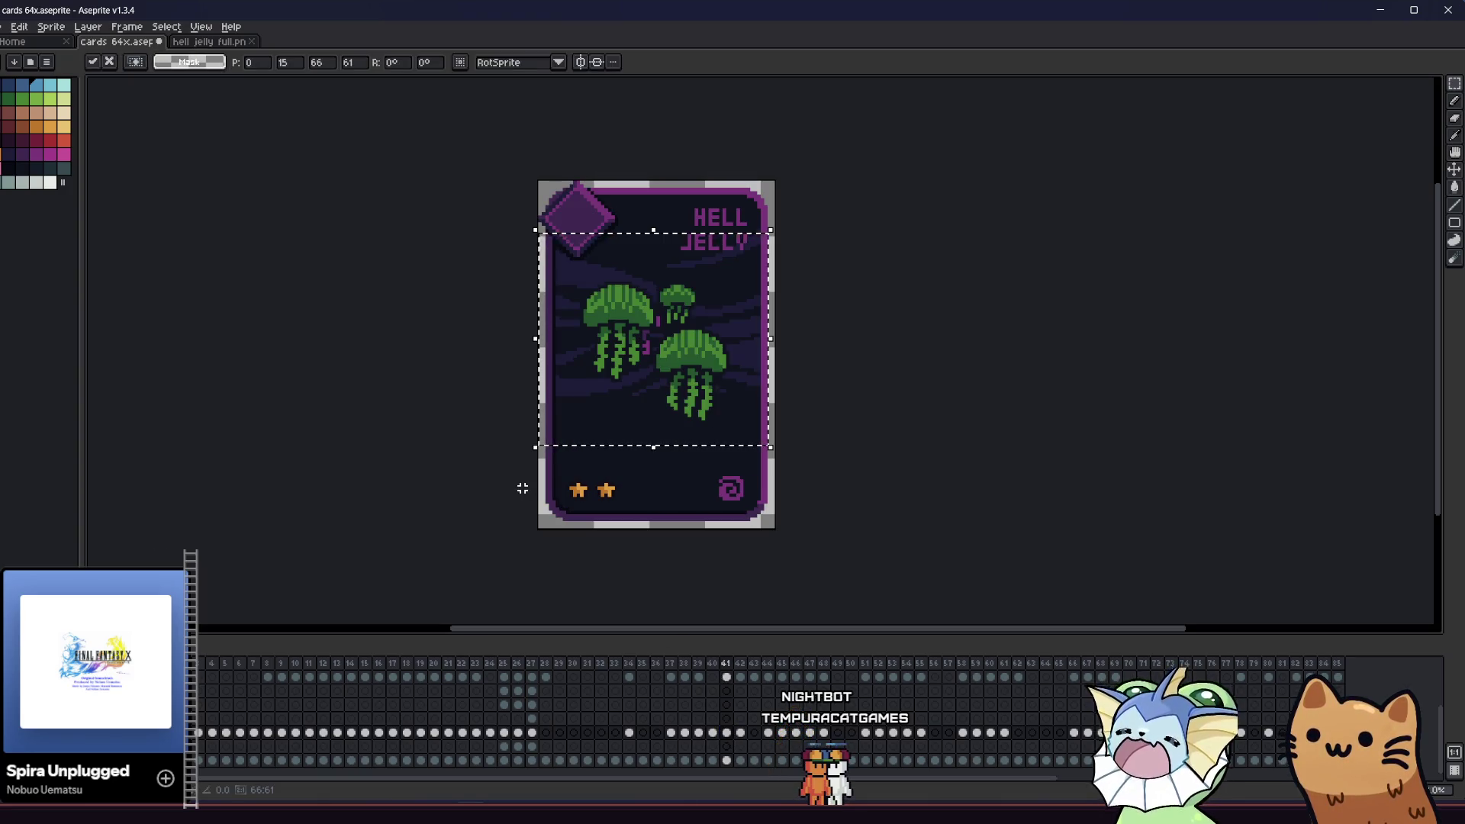
pyautogui.click(408, 356)
pyautogui.scroll(2, 408, 356)
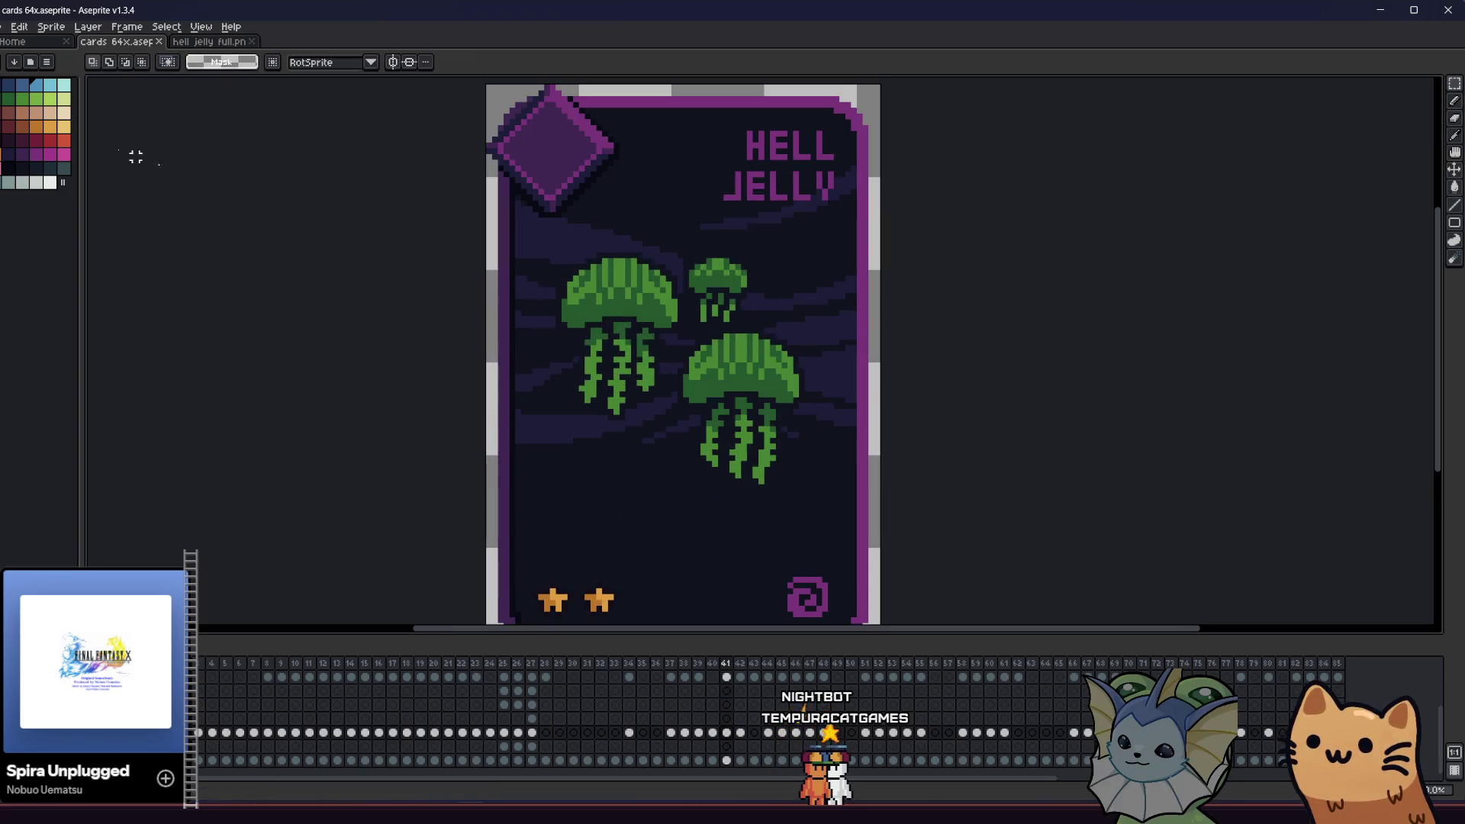
# - Recolour the jellyfish with magenta and dark purple Paint Bucket fills at 100% opacity, then save
pyautogui.press('g')
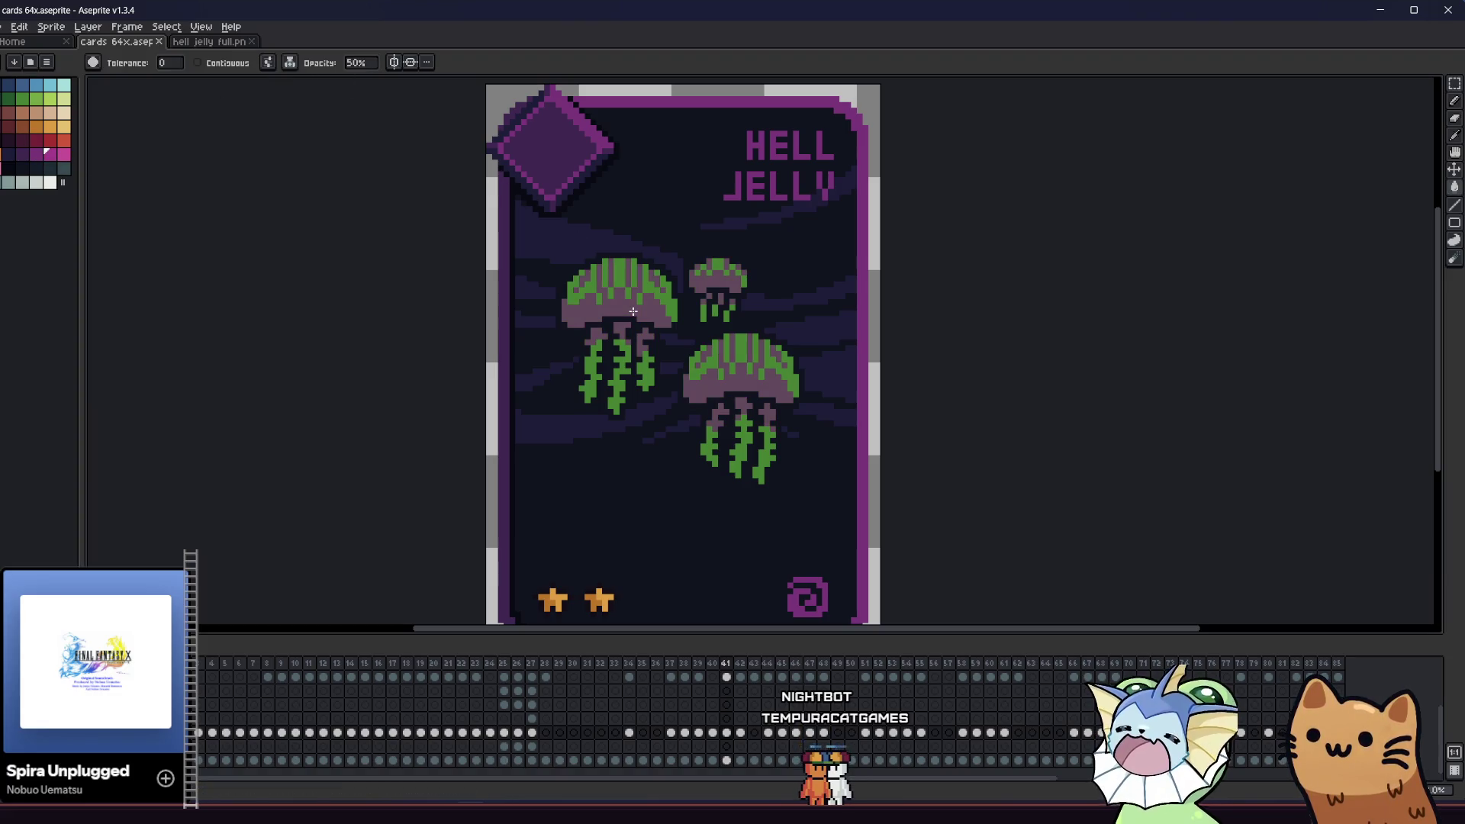
pyautogui.hotkey('ctrl', 'z')
pyautogui.hotkey('ctrl', 's')
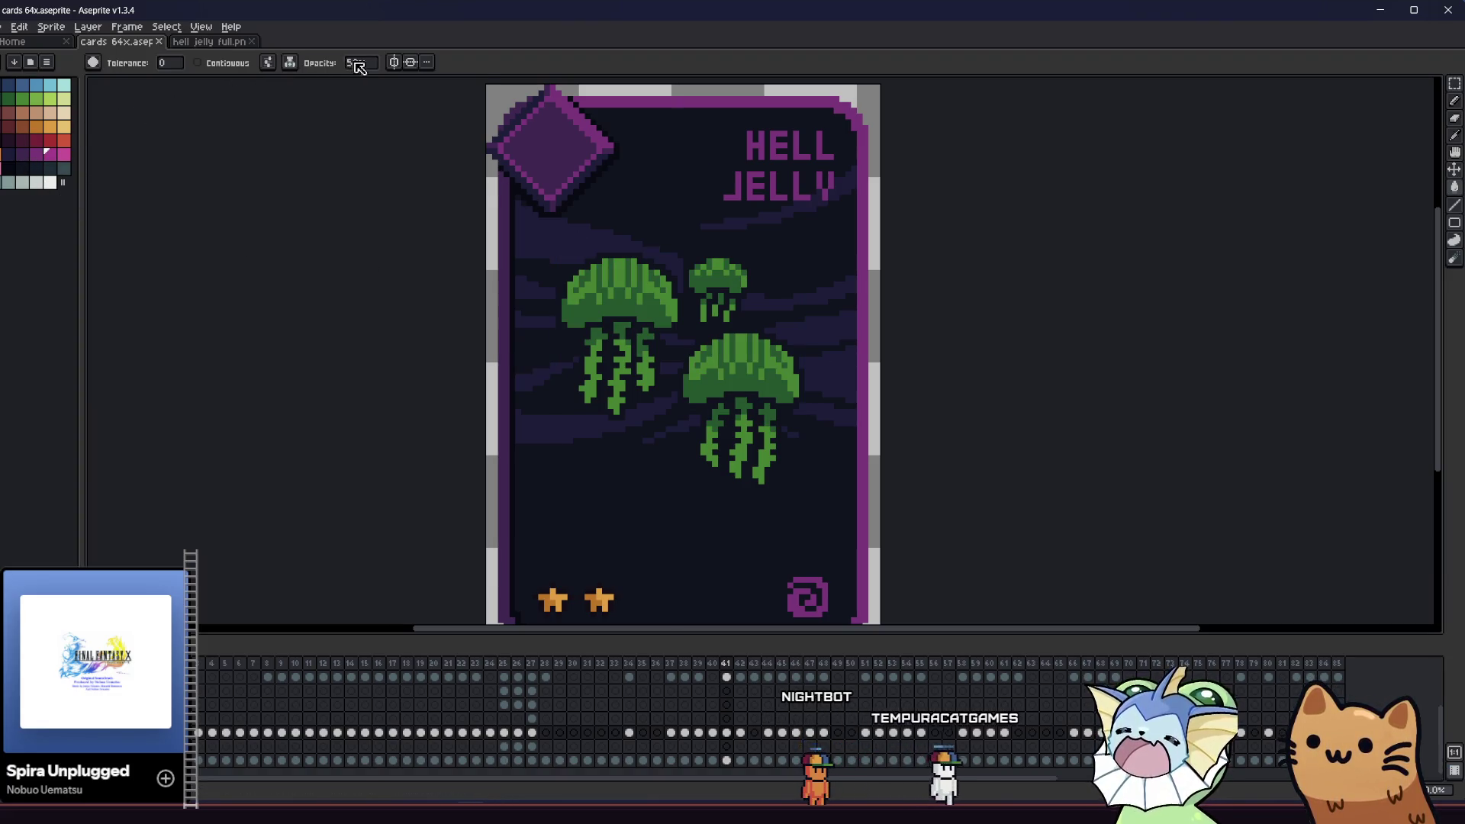
pyautogui.write('100')
pyautogui.press('Return')
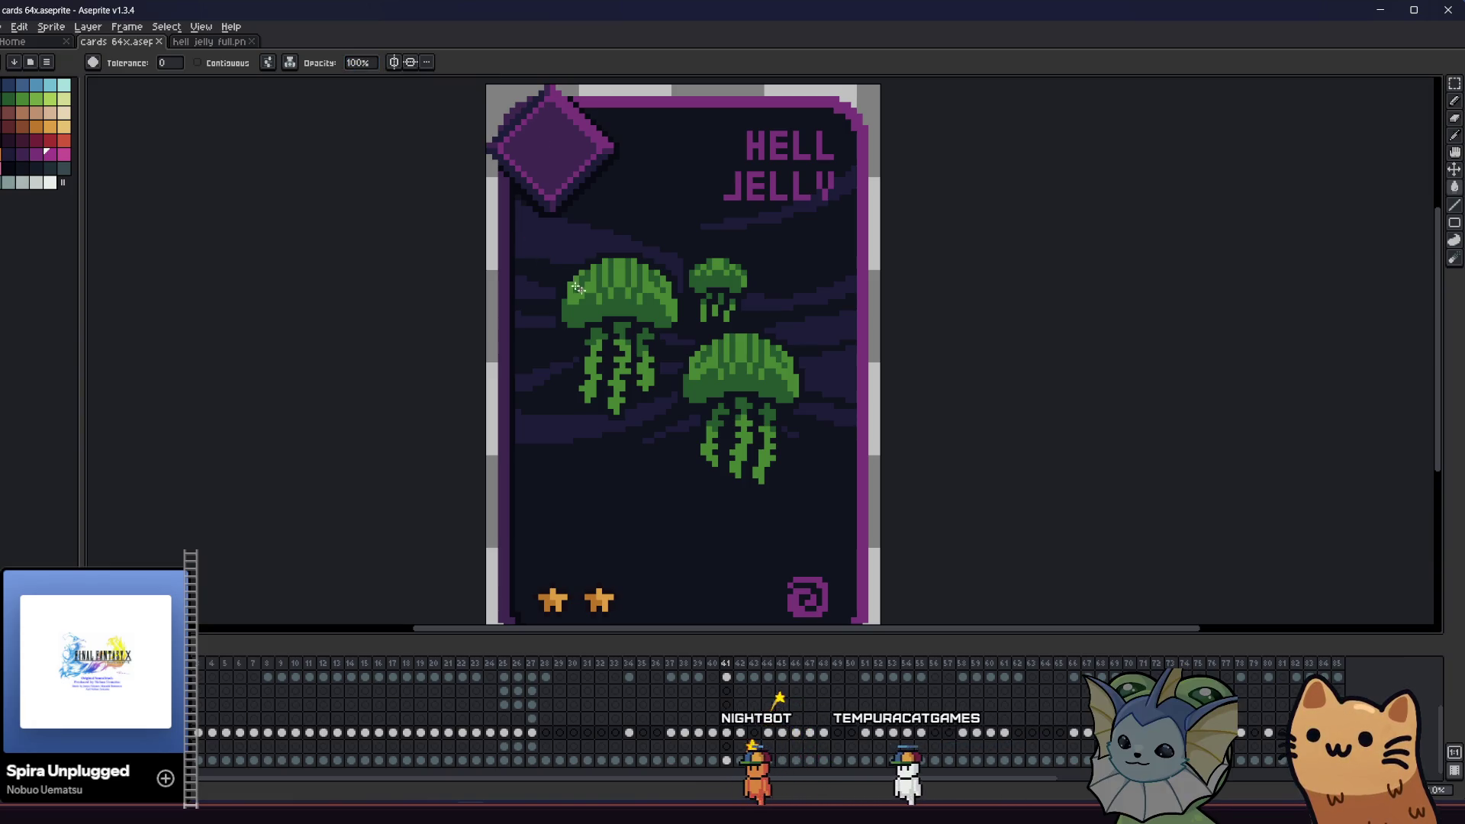
pyautogui.click(603, 359)
pyautogui.click(35, 154)
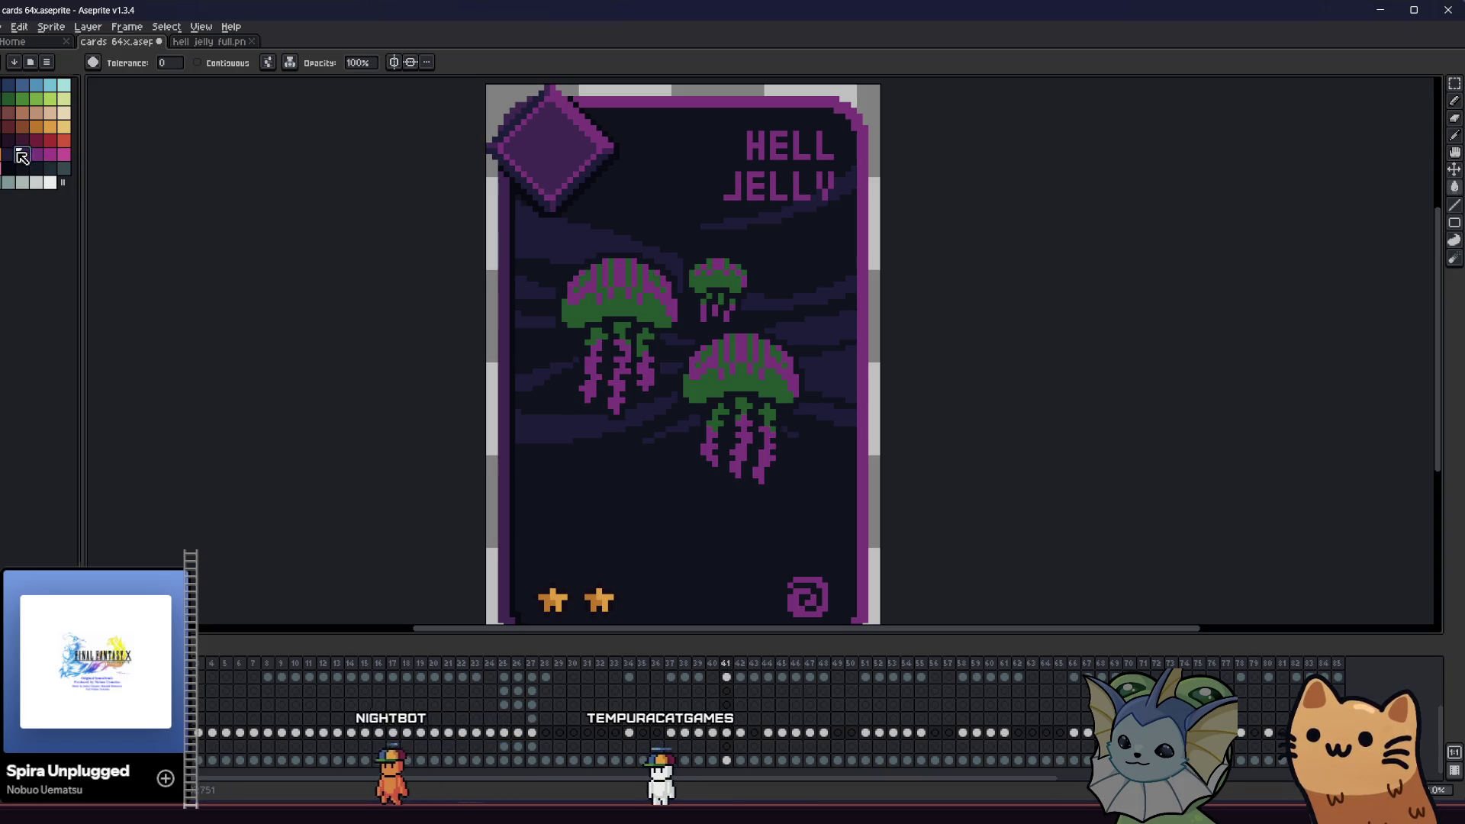
pyautogui.click(687, 372)
pyautogui.hotkey('ctrl', 's')
pyautogui.scroll(-2, 538, 338)
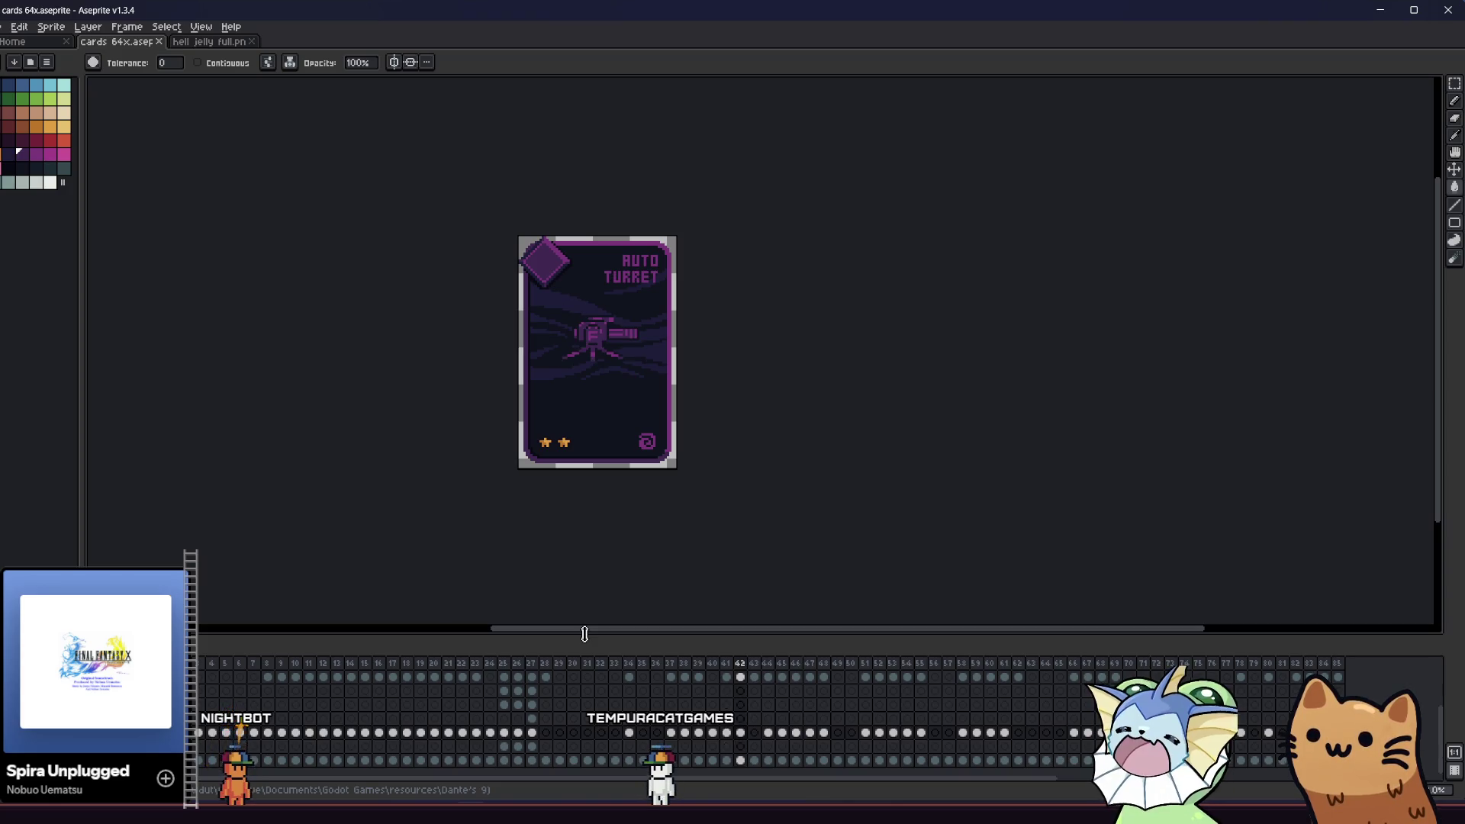
# - Select and shift the Auto Turret card contents, then browse Explorer to Card components' card art folder
pyautogui.hotkey('ctrl', 'a')
pyautogui.press('Up')
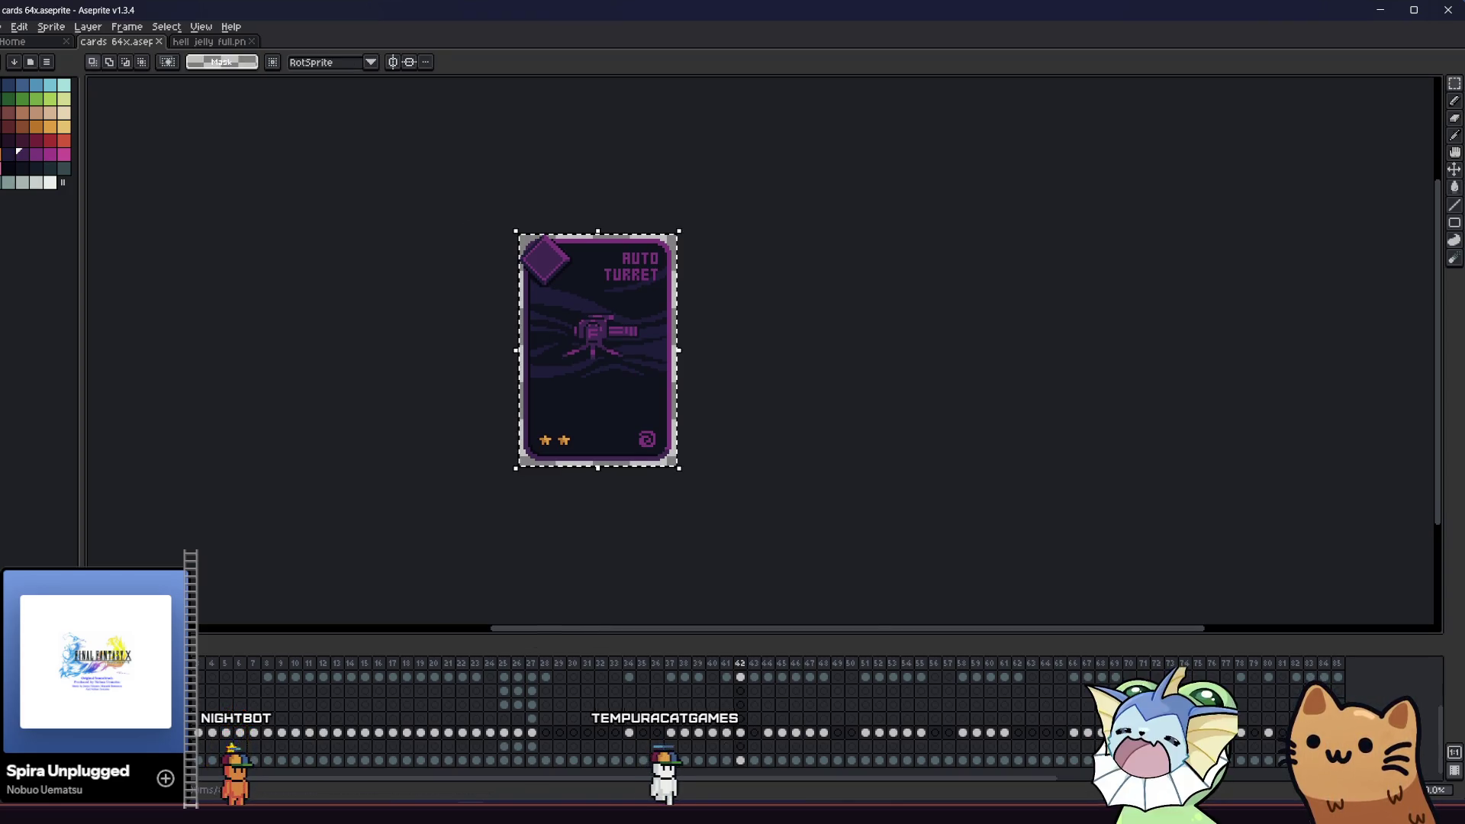
pyautogui.hotkey('alt', 'Tab')
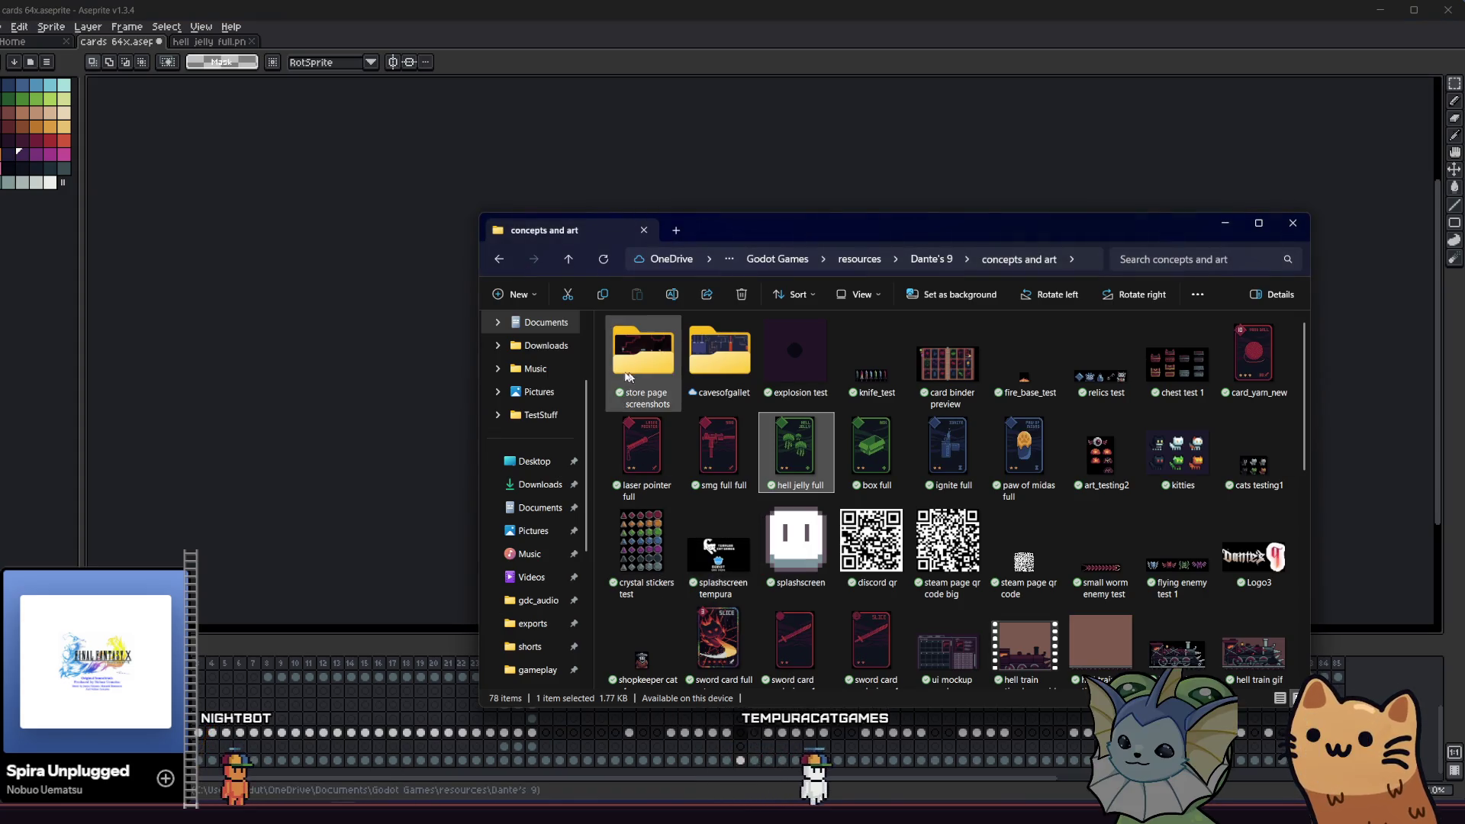
pyautogui.click(568, 259)
pyautogui.click(630, 365)
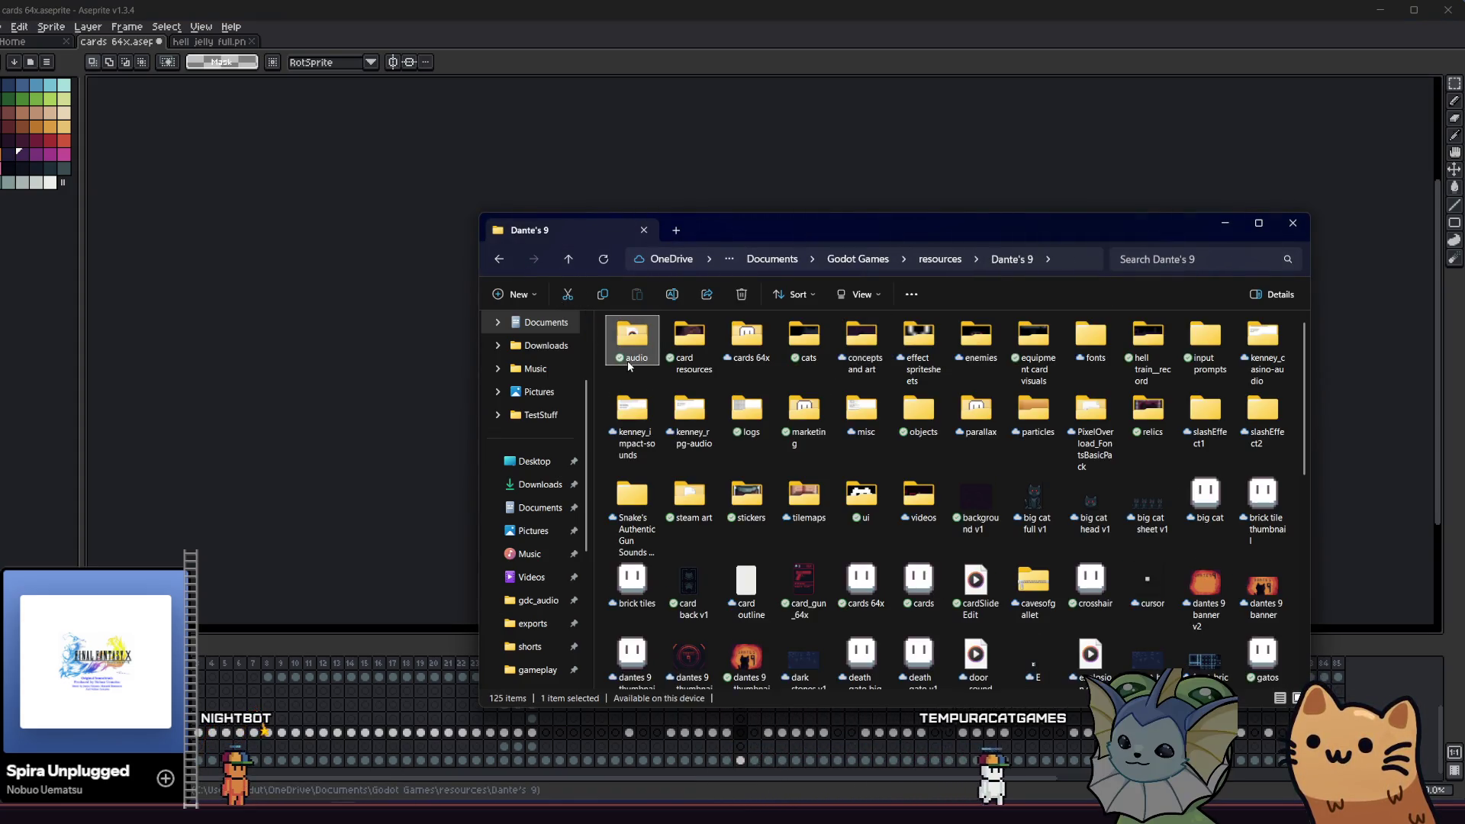
pyautogui.doubleClick(691, 358)
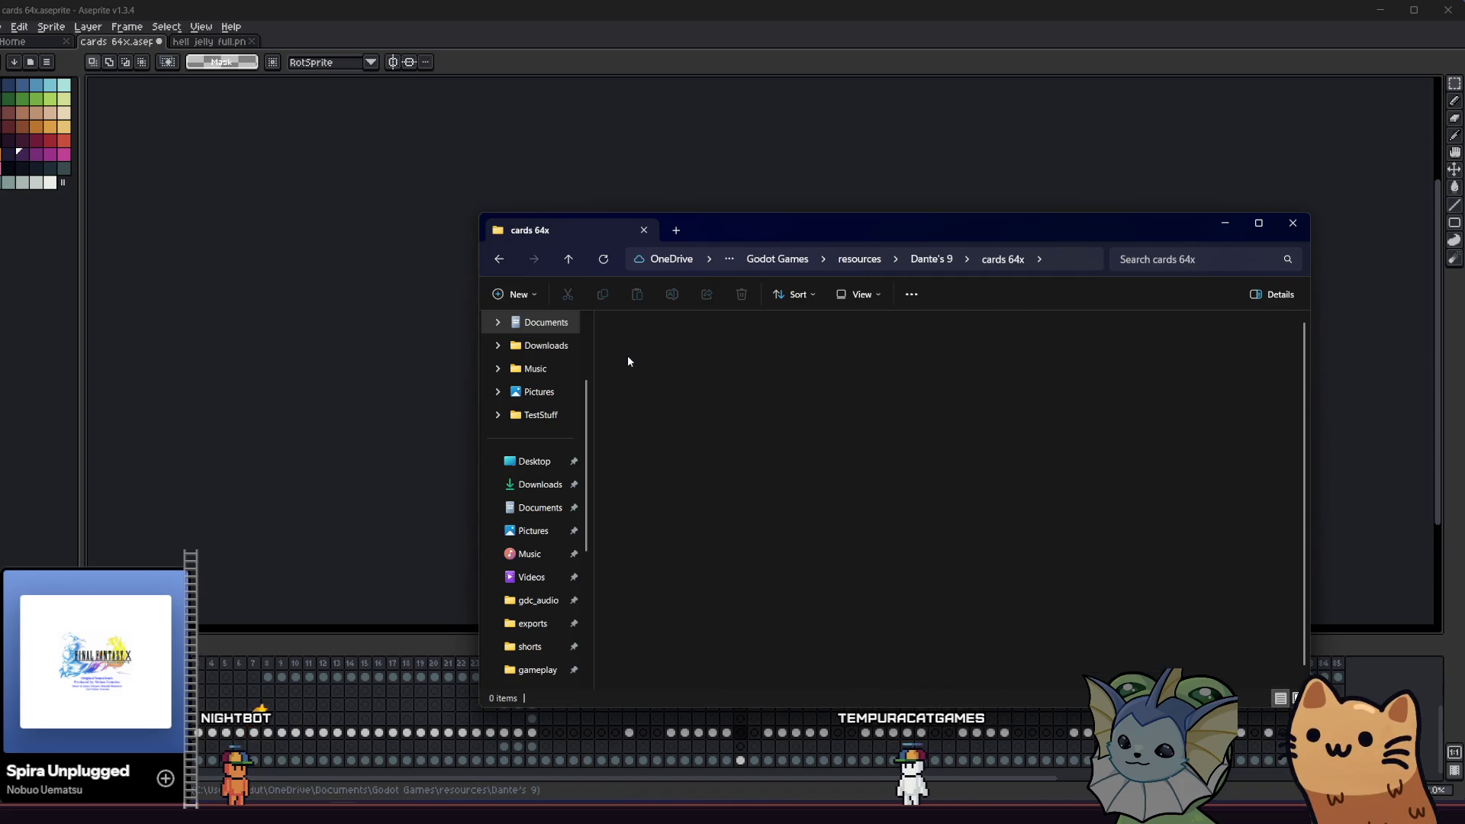
pyautogui.doubleClick(633, 355)
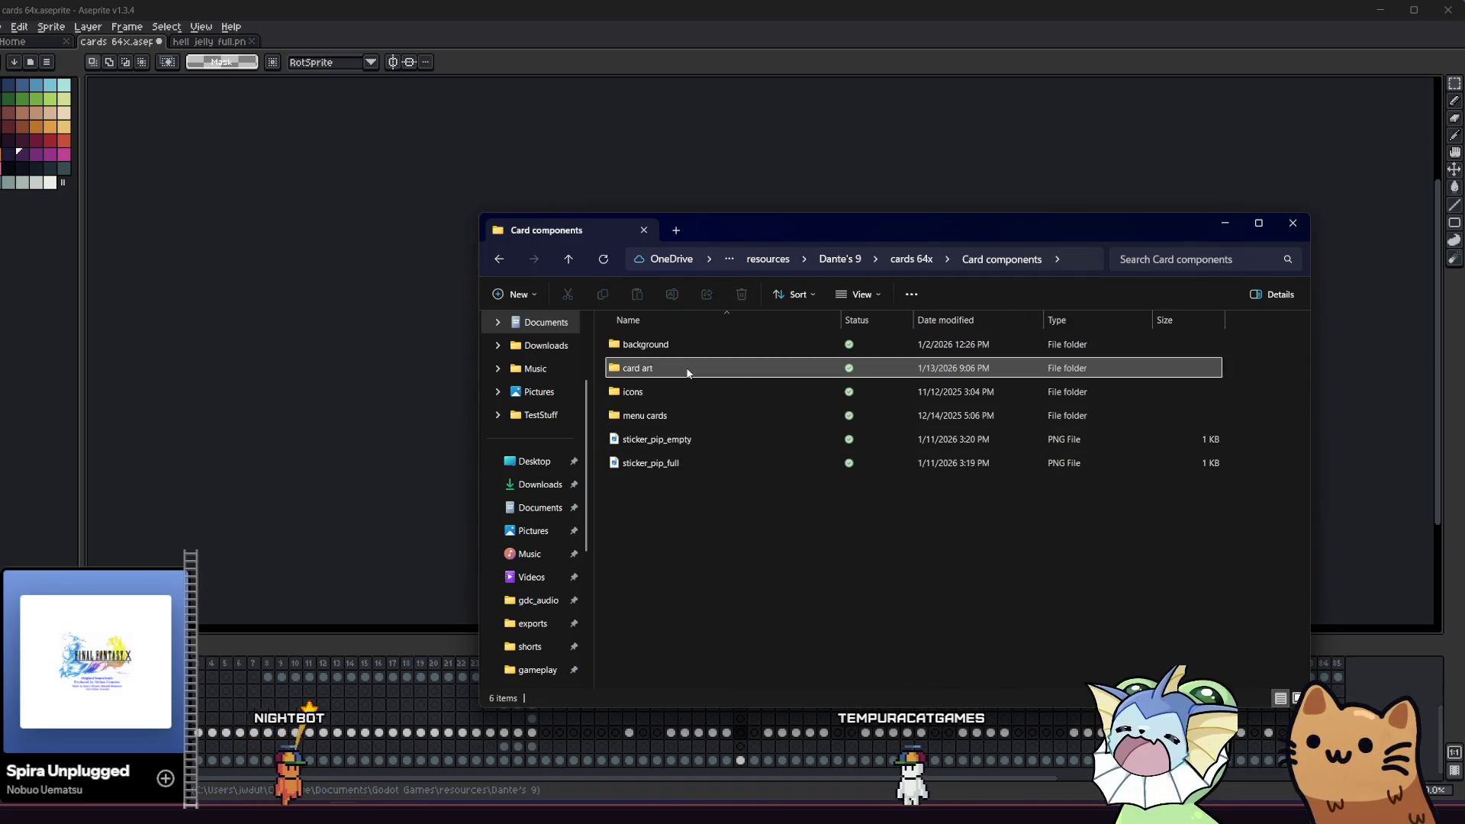
pyautogui.doubleClick(687, 369)
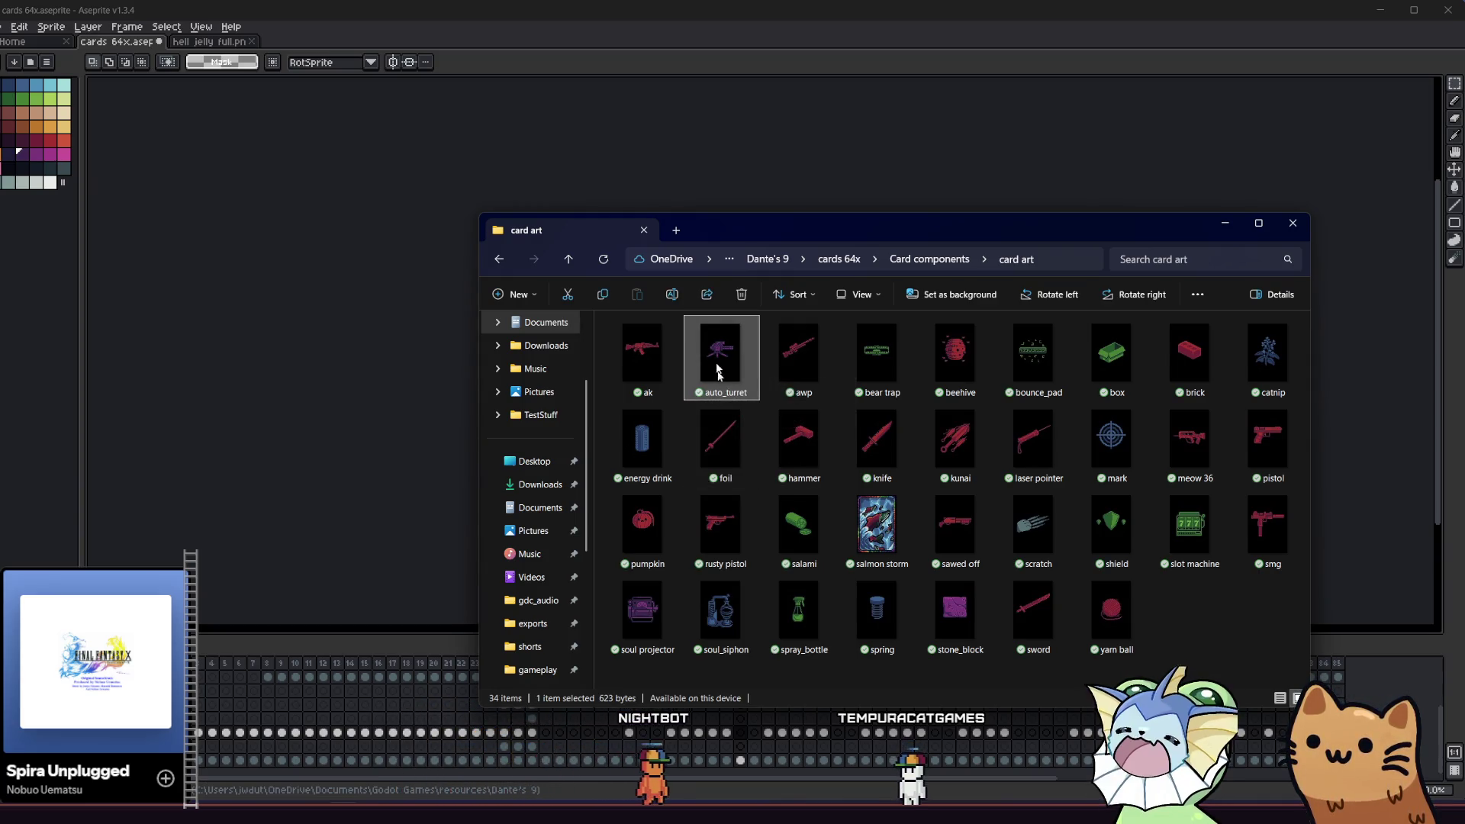
# - Open auto_turret.png briefly, close it and hell jelly full, and advance to the next card
pyautogui.moveTo(267, 291); pyautogui.dragTo(349, 311)
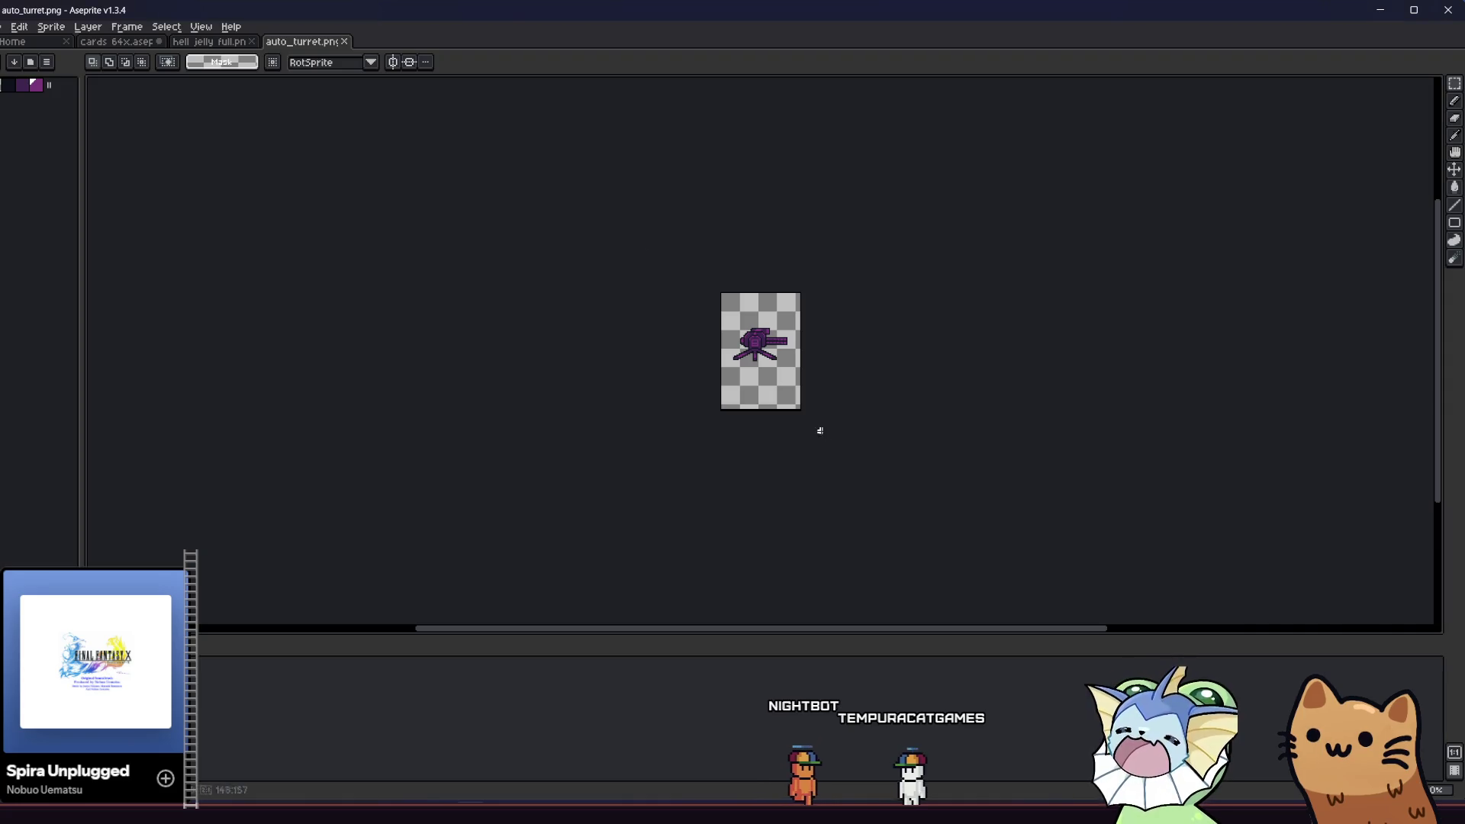
pyautogui.click(346, 43)
pyautogui.click(251, 41)
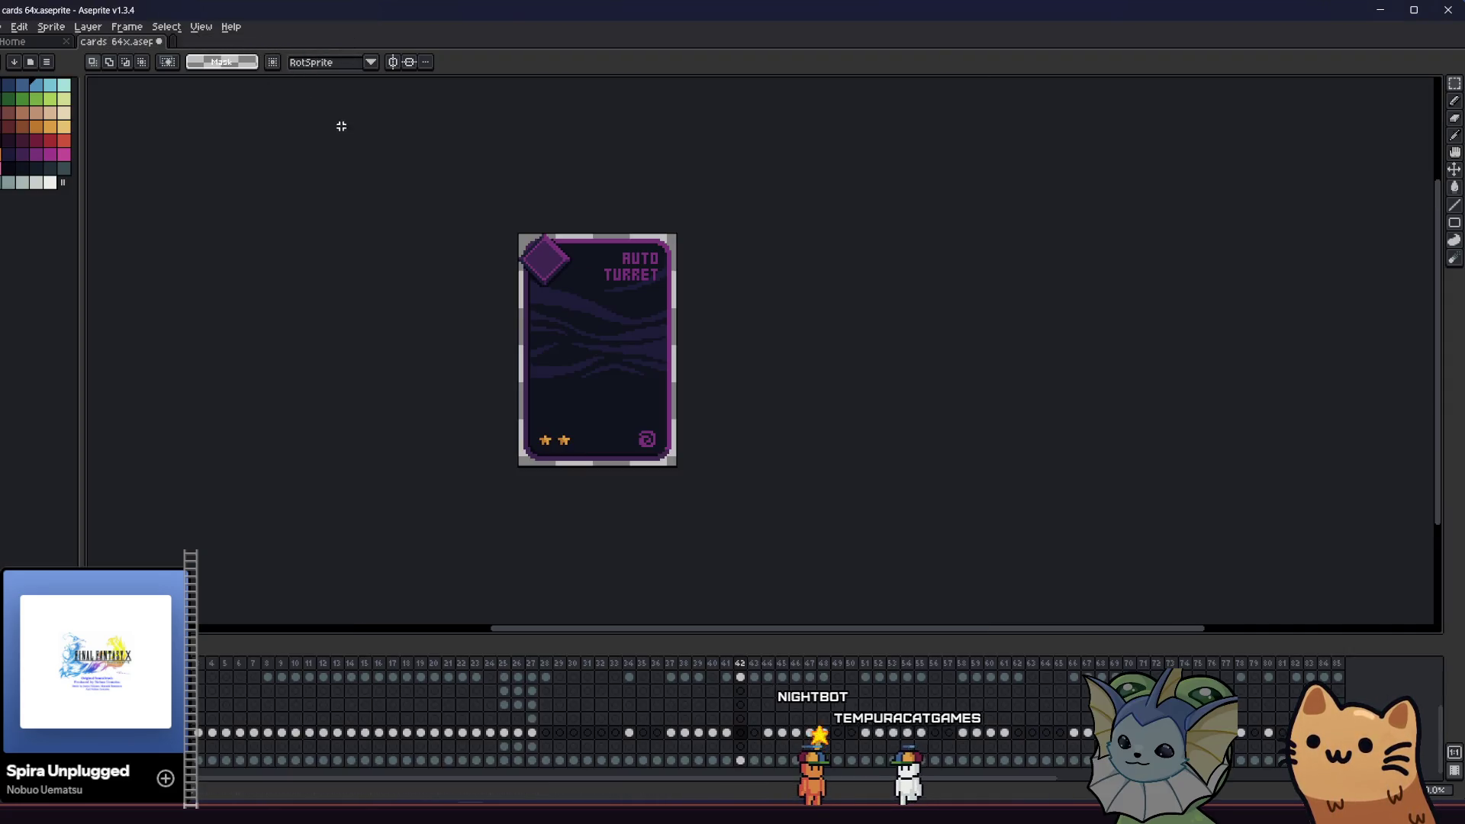
pyautogui.press('Right')
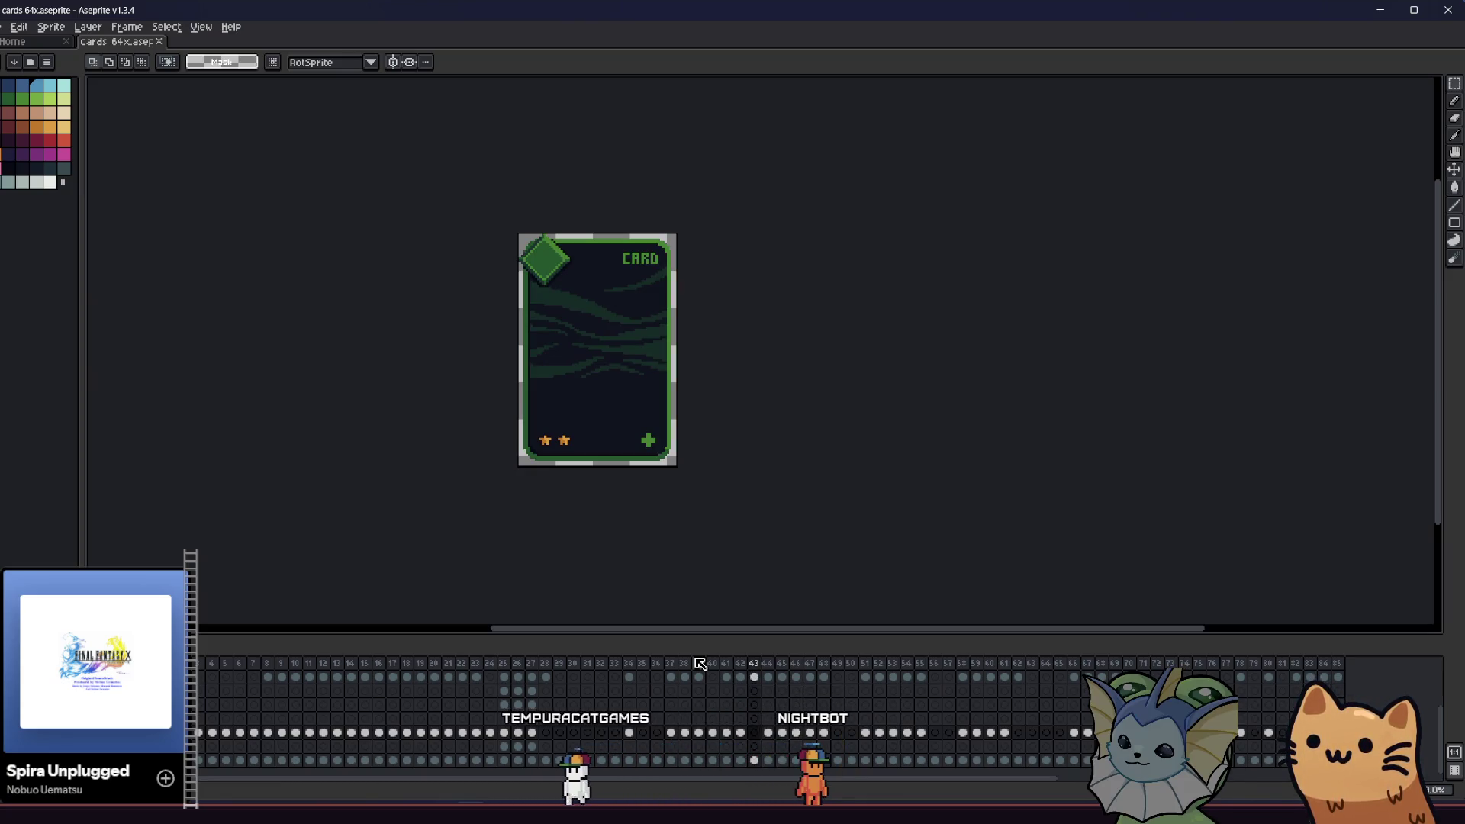
# - Delete the emblem art from the Soul Projector card and return to its frame
pyautogui.press('Right')
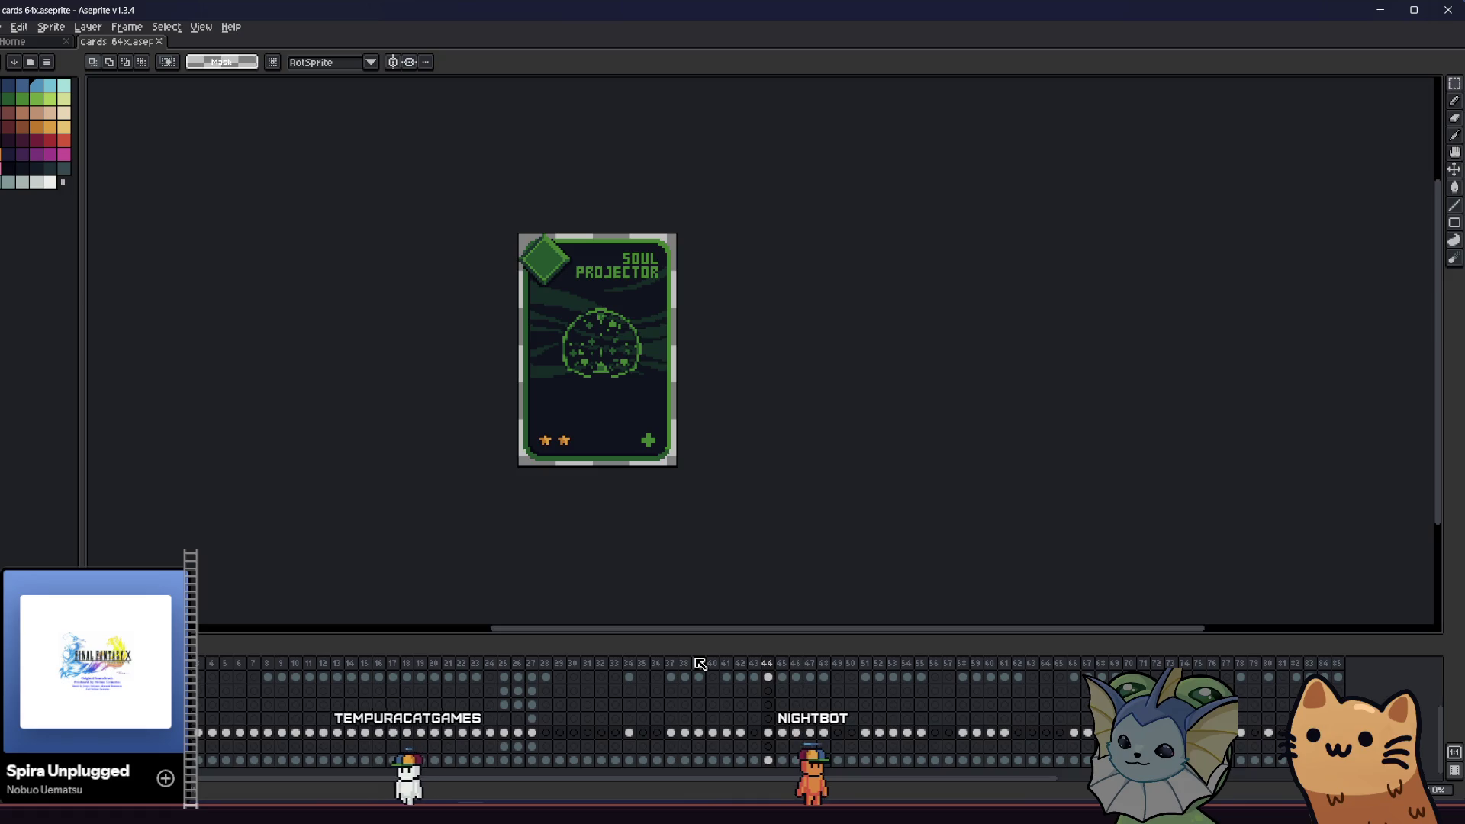
pyautogui.press('Delete')
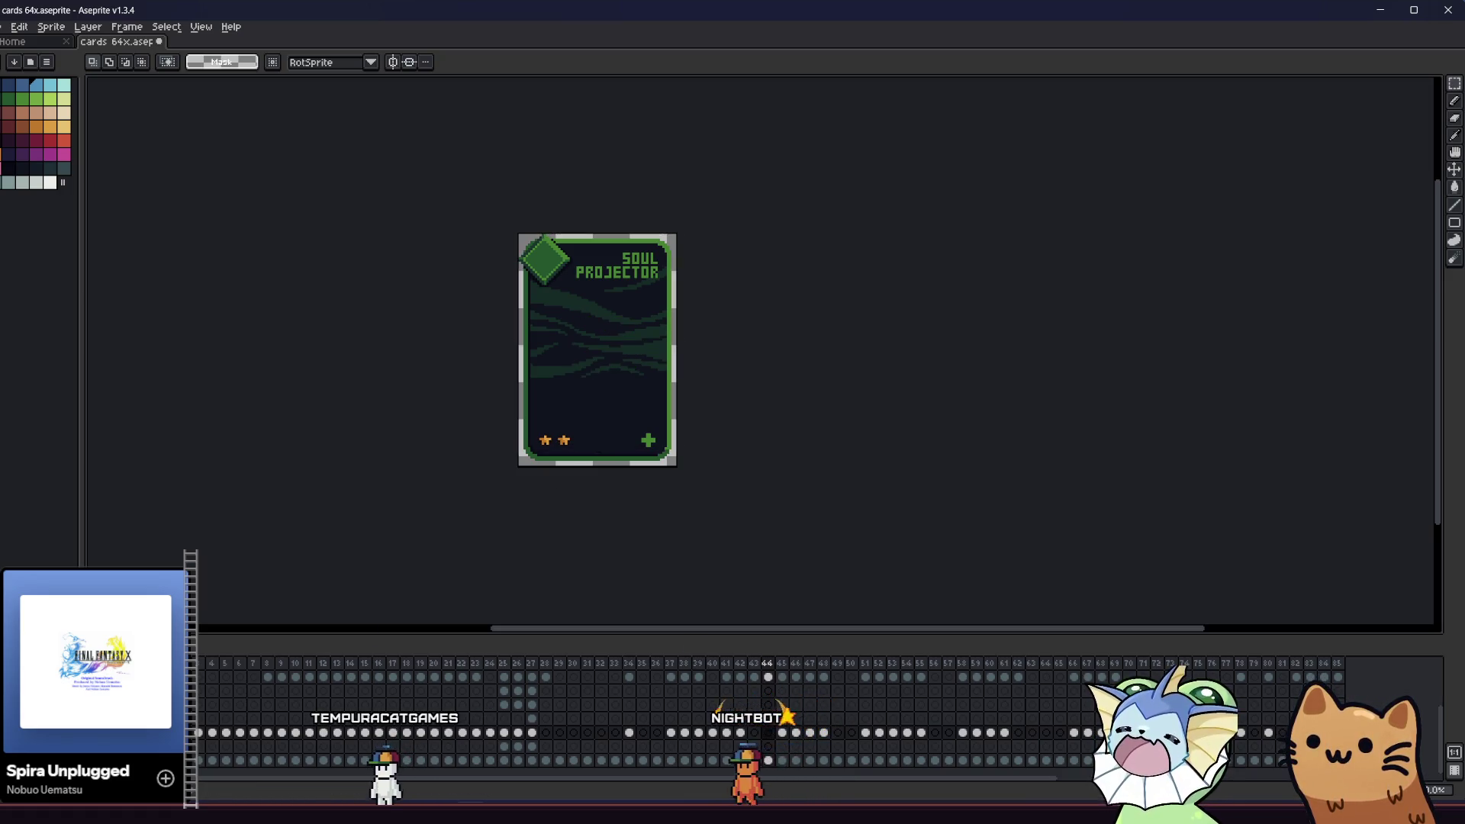
pyautogui.hotkey('alt', 'Tab')
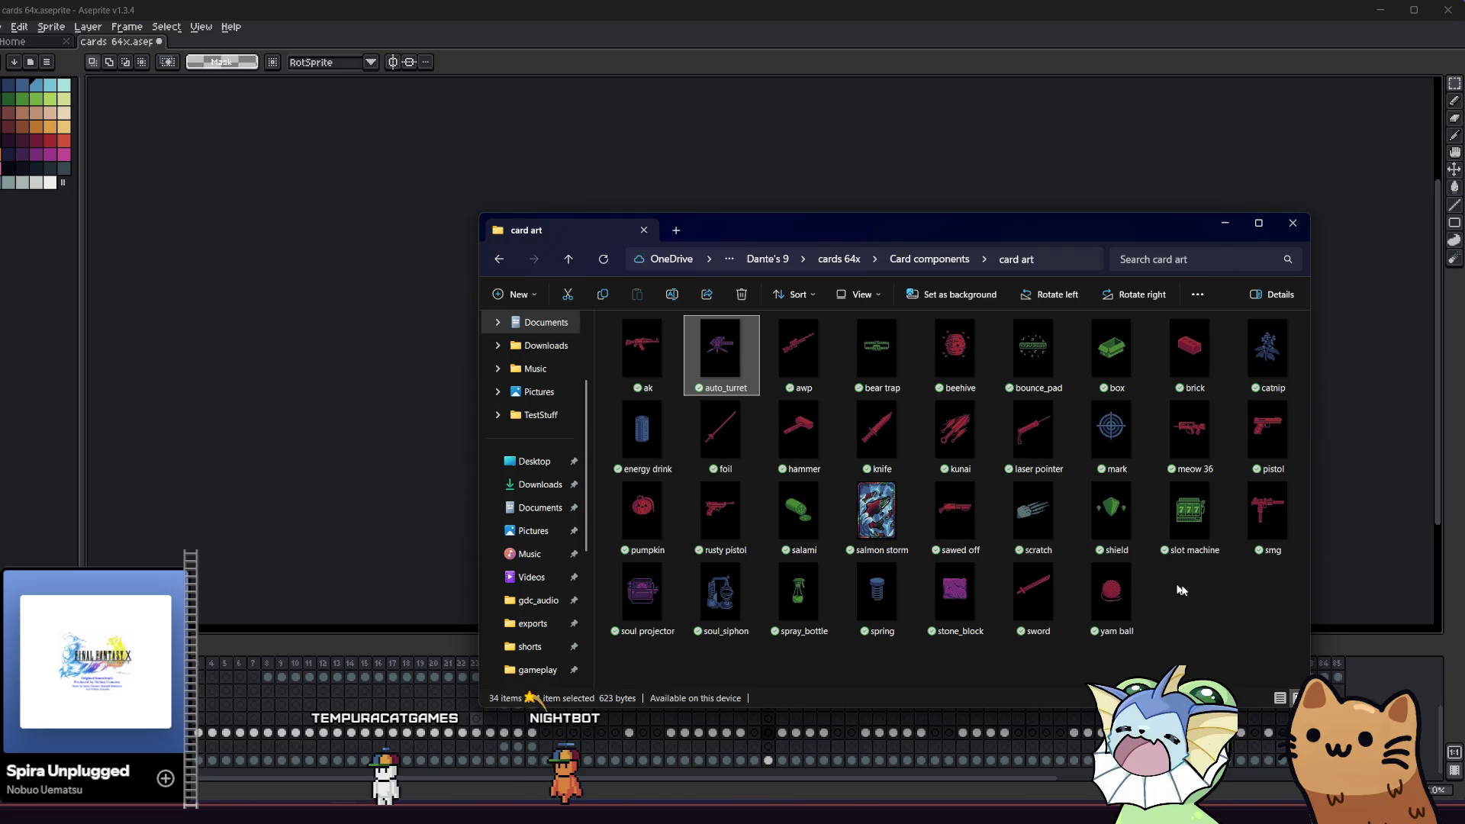
pyautogui.click(1202, 588)
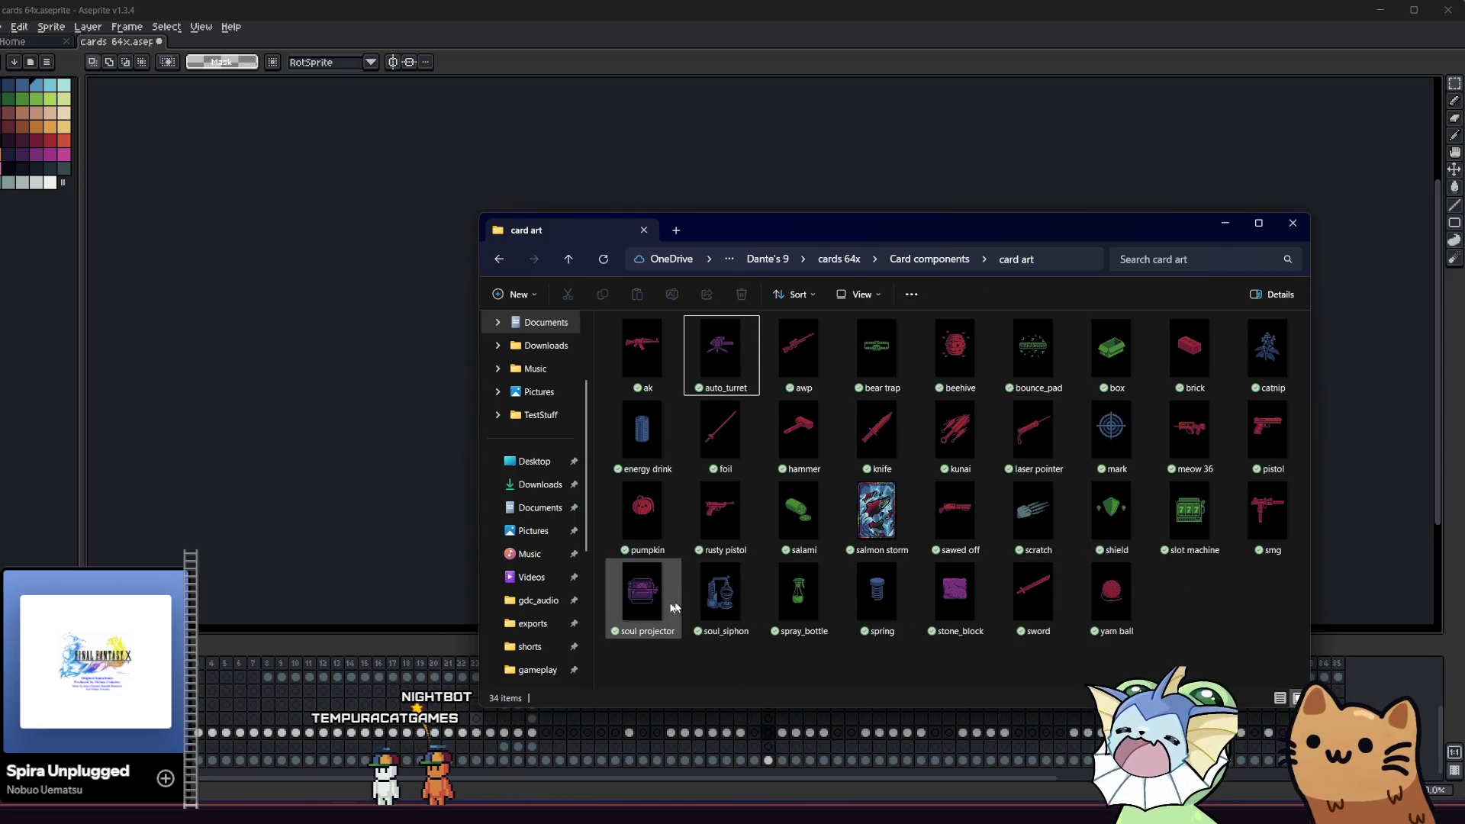
pyautogui.click(346, 492)
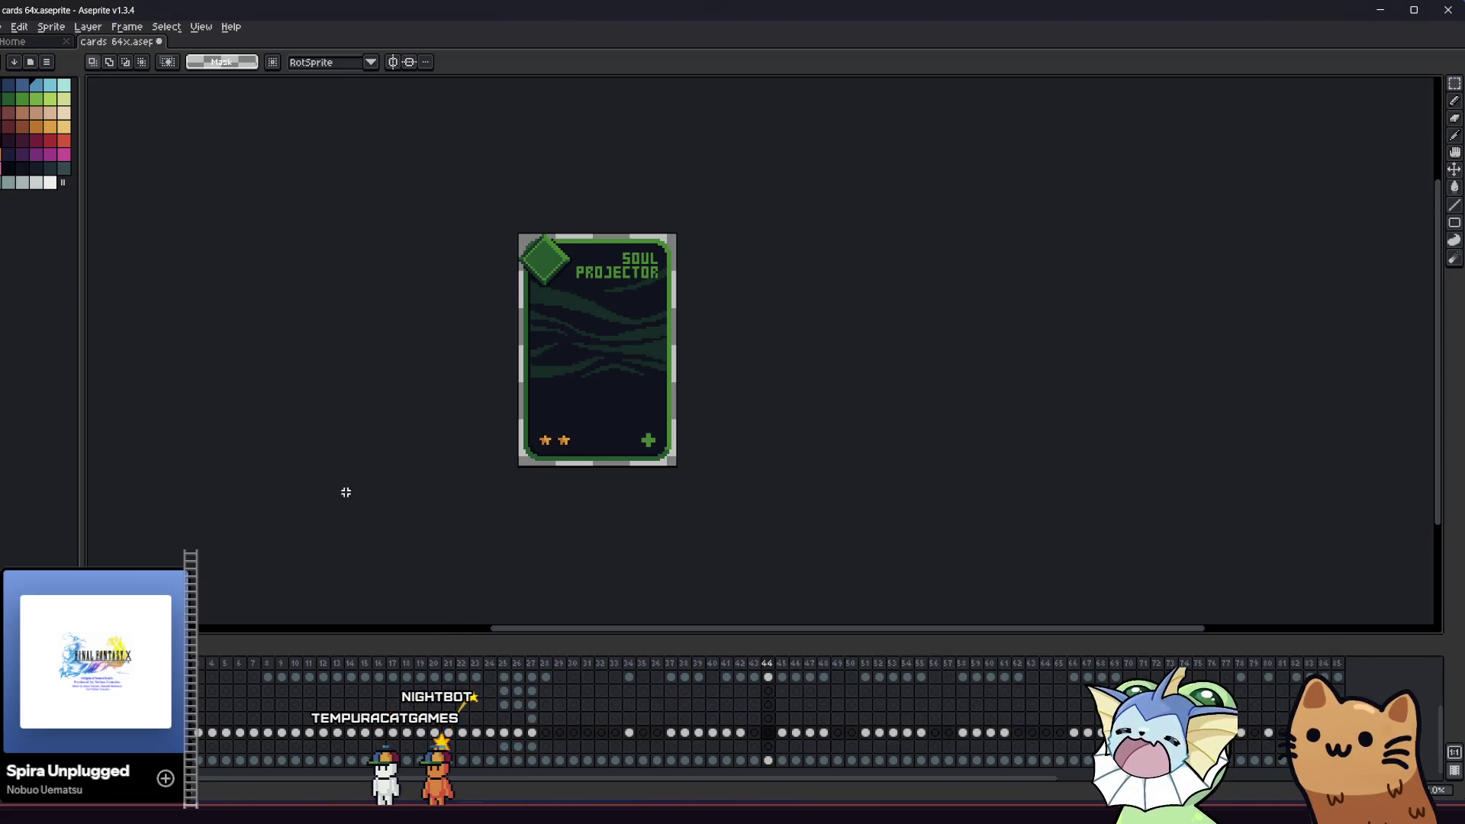
pyautogui.click(783, 734)
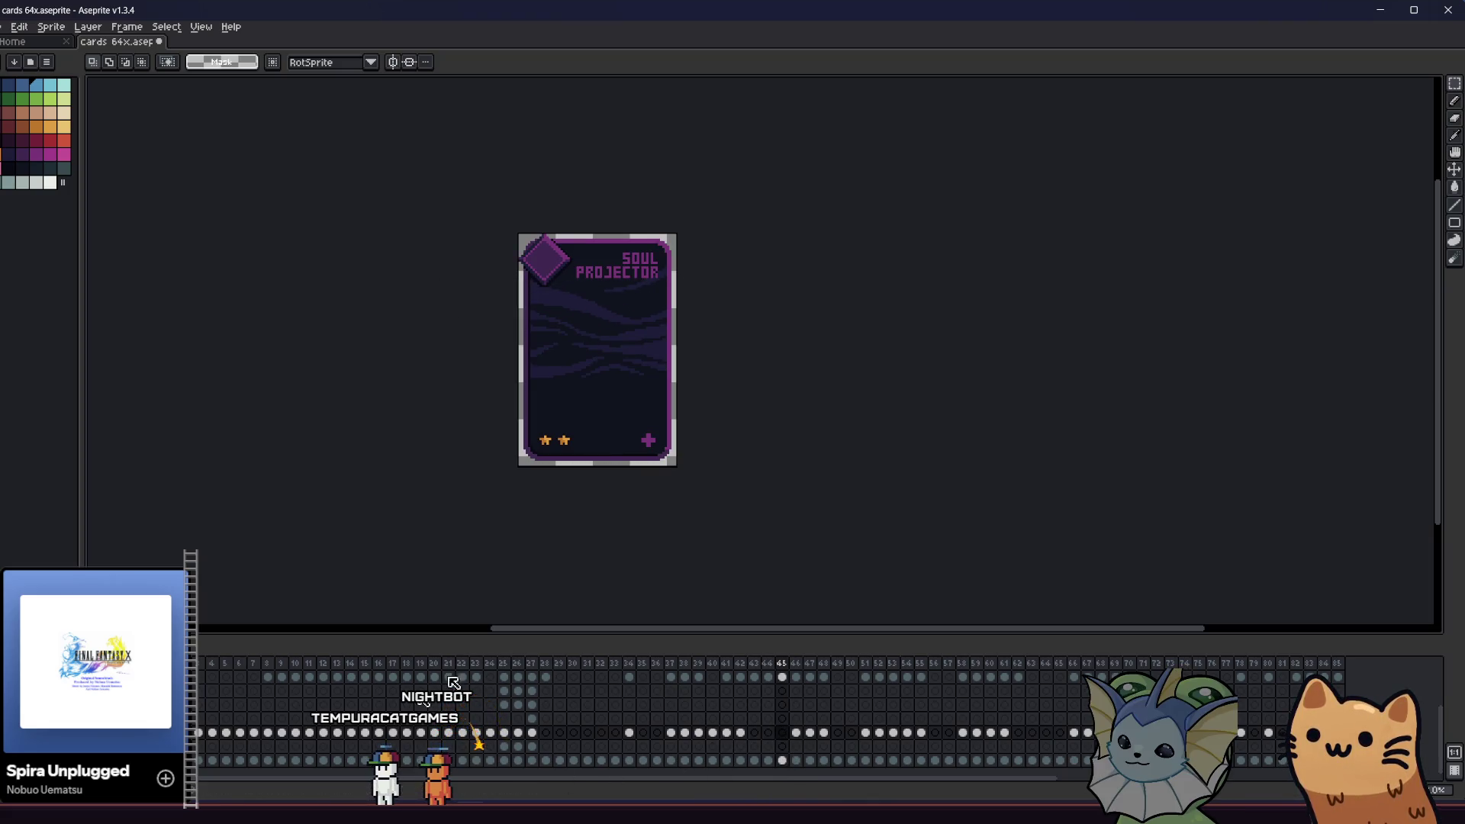
# - Copy the sprite from soul projector.png, paste it onto the card and commit it
pyautogui.hotkey('alt', 'Tab')
pyautogui.moveTo(643, 590); pyautogui.dragTo(359, 411)
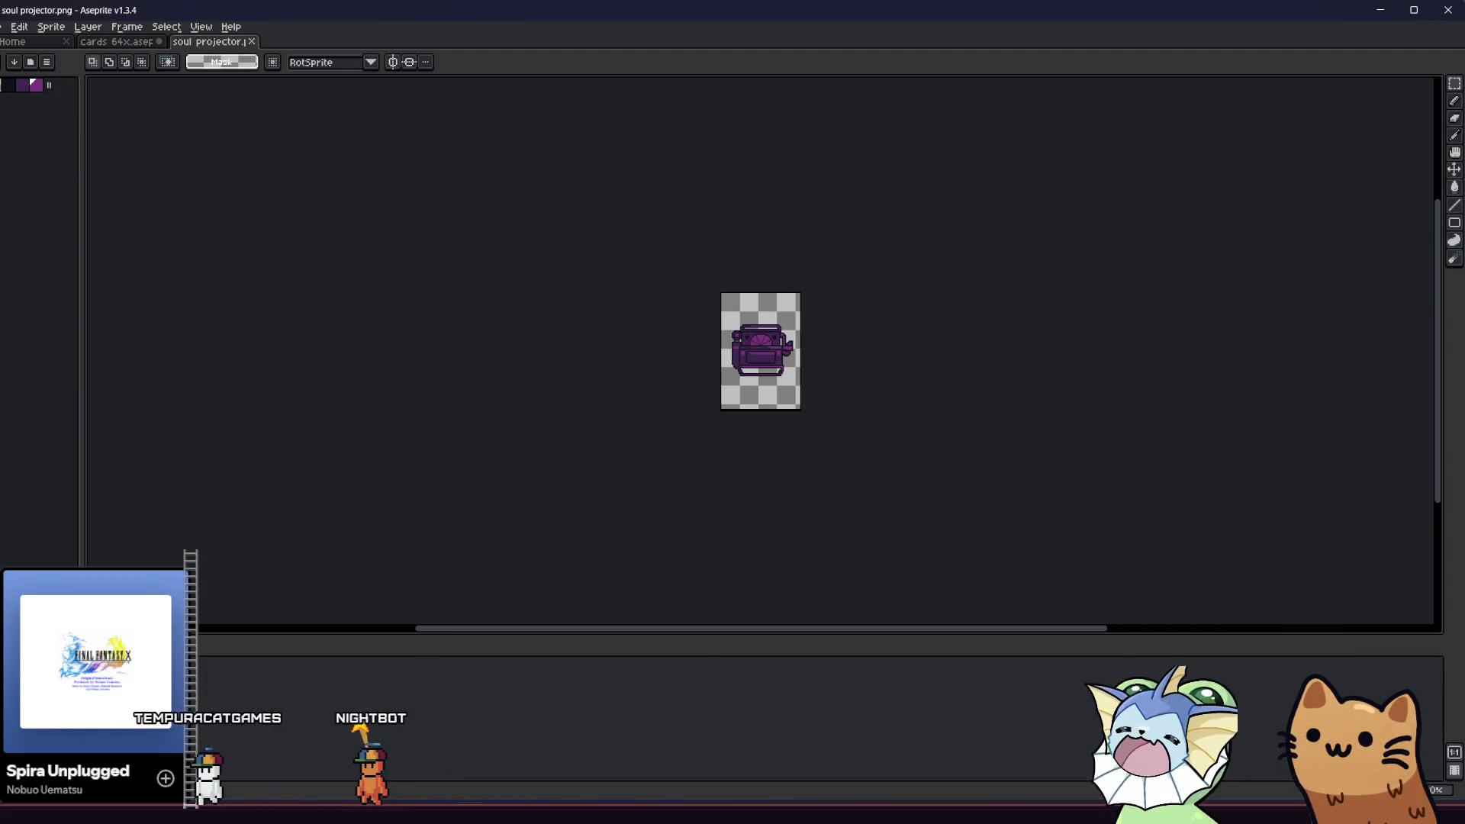
pyautogui.hotkey('ctrl', 'c')
pyautogui.hotkey('ctrl', 'w')
pyautogui.hotkey('ctrl', 'v')
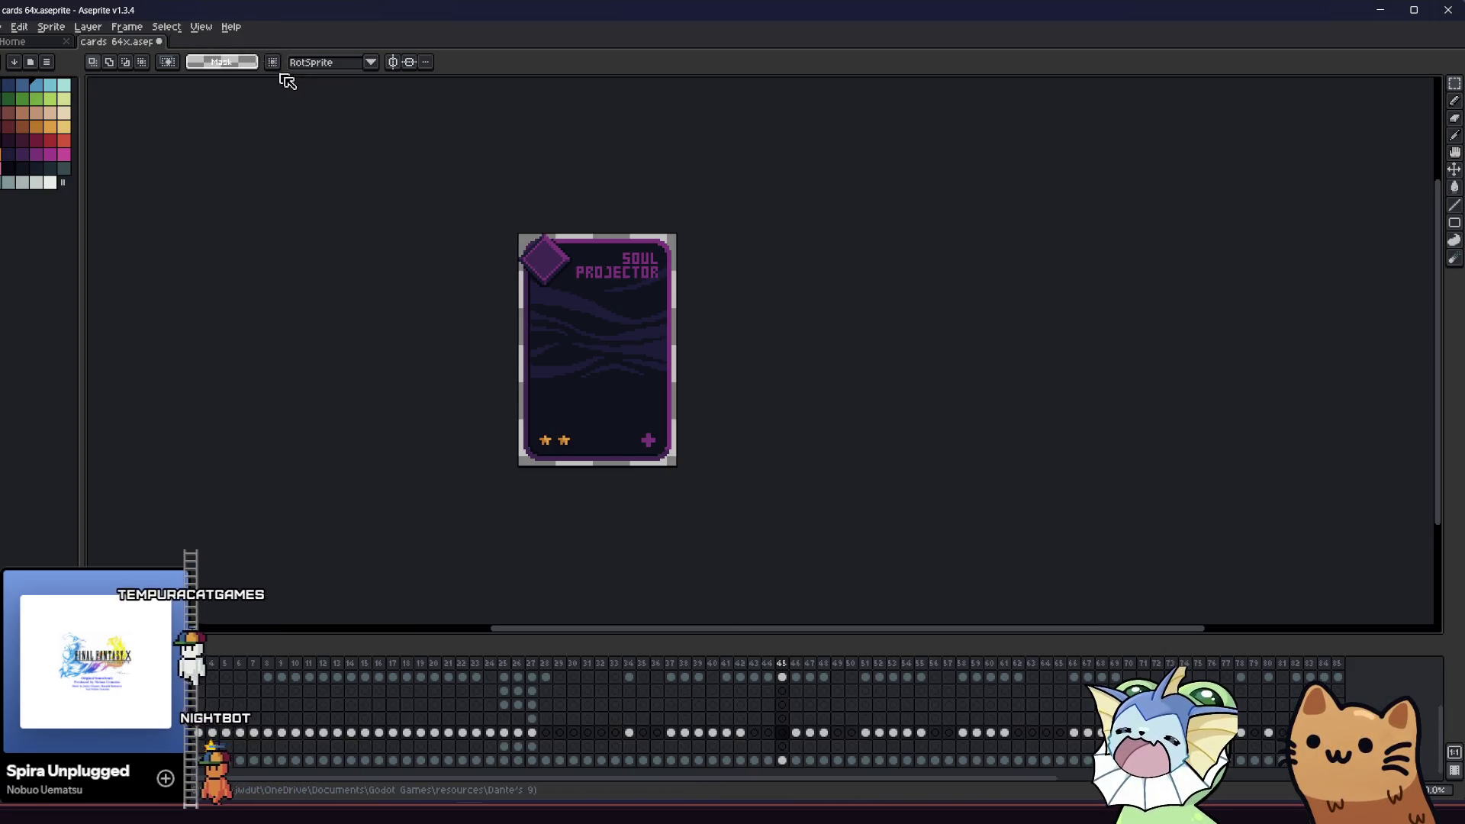
pyautogui.click(697, 455)
pyautogui.press('Right')
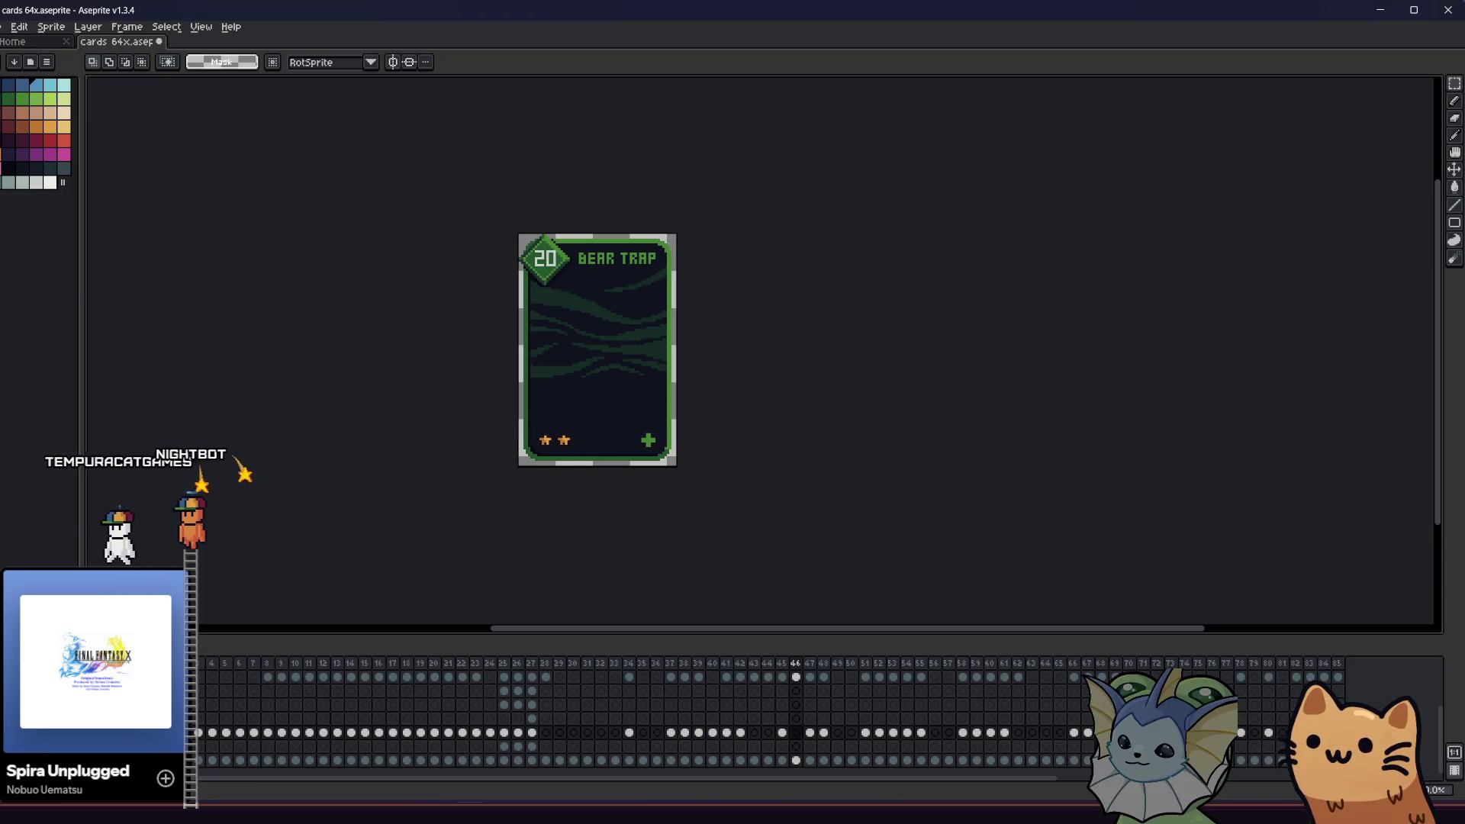
# - Bring in the bear trap.png and bounce_pad.png sprites for the Bear Trap and Bounce Pad cards
pyautogui.click(348, 800)
pyautogui.moveTo(876, 352)
pyautogui.mouseDown()
pyautogui.moveTo(470, 319)
pyautogui.moveTo(373, 367)
pyautogui.mouseUp()
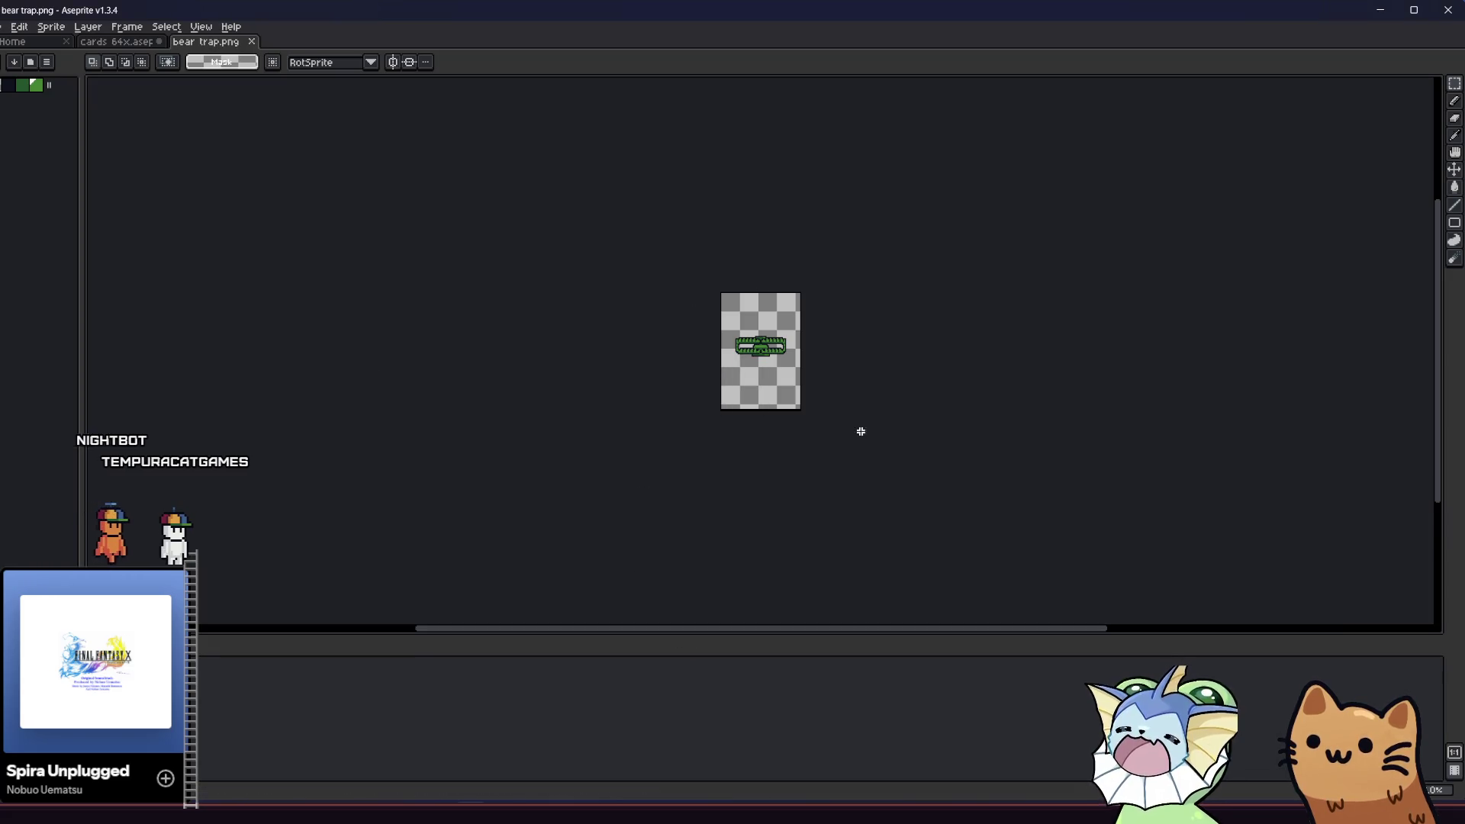
pyautogui.click(254, 49)
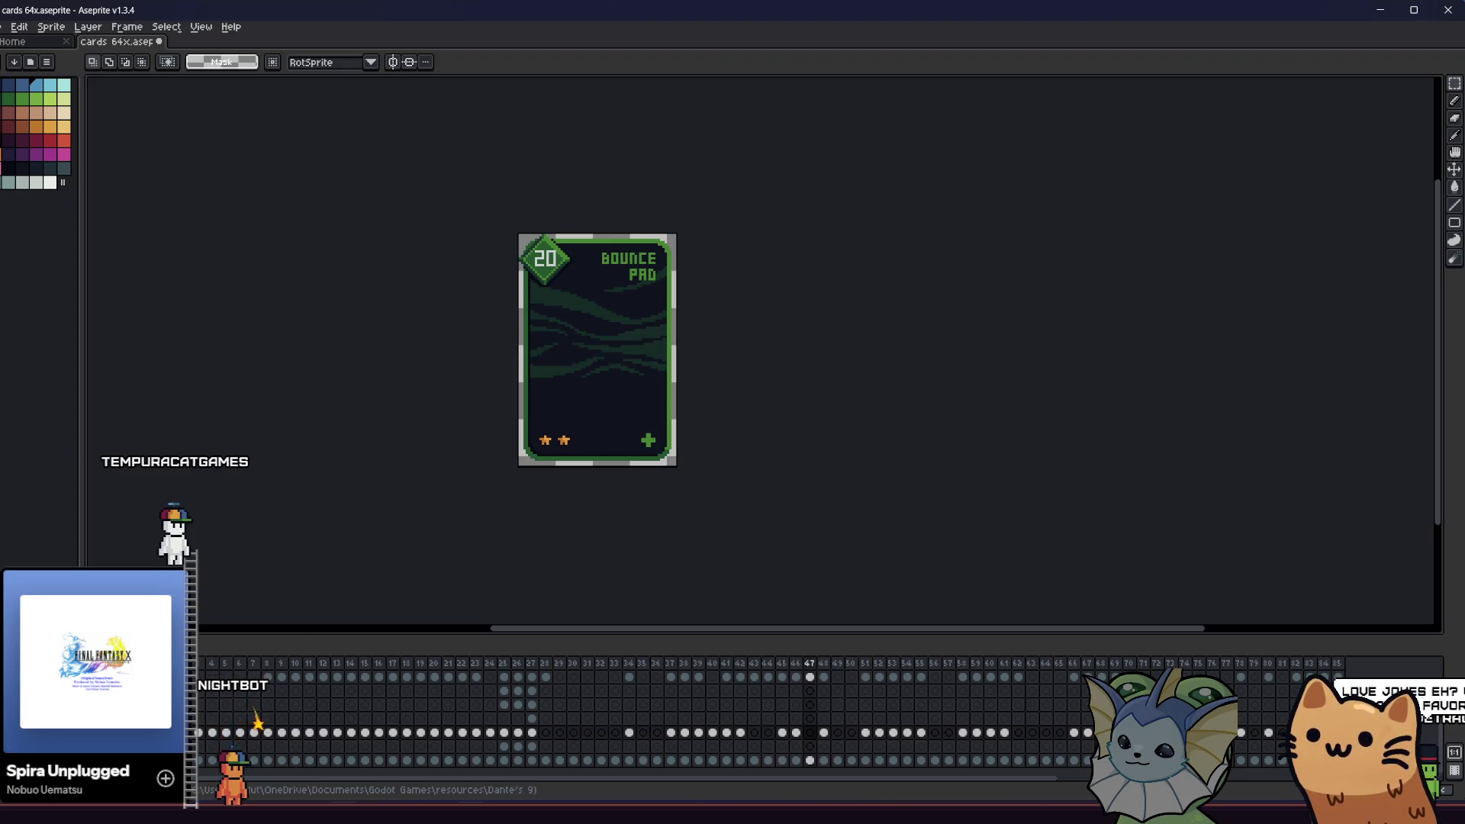
pyautogui.hotkey('alt', 'Tab')
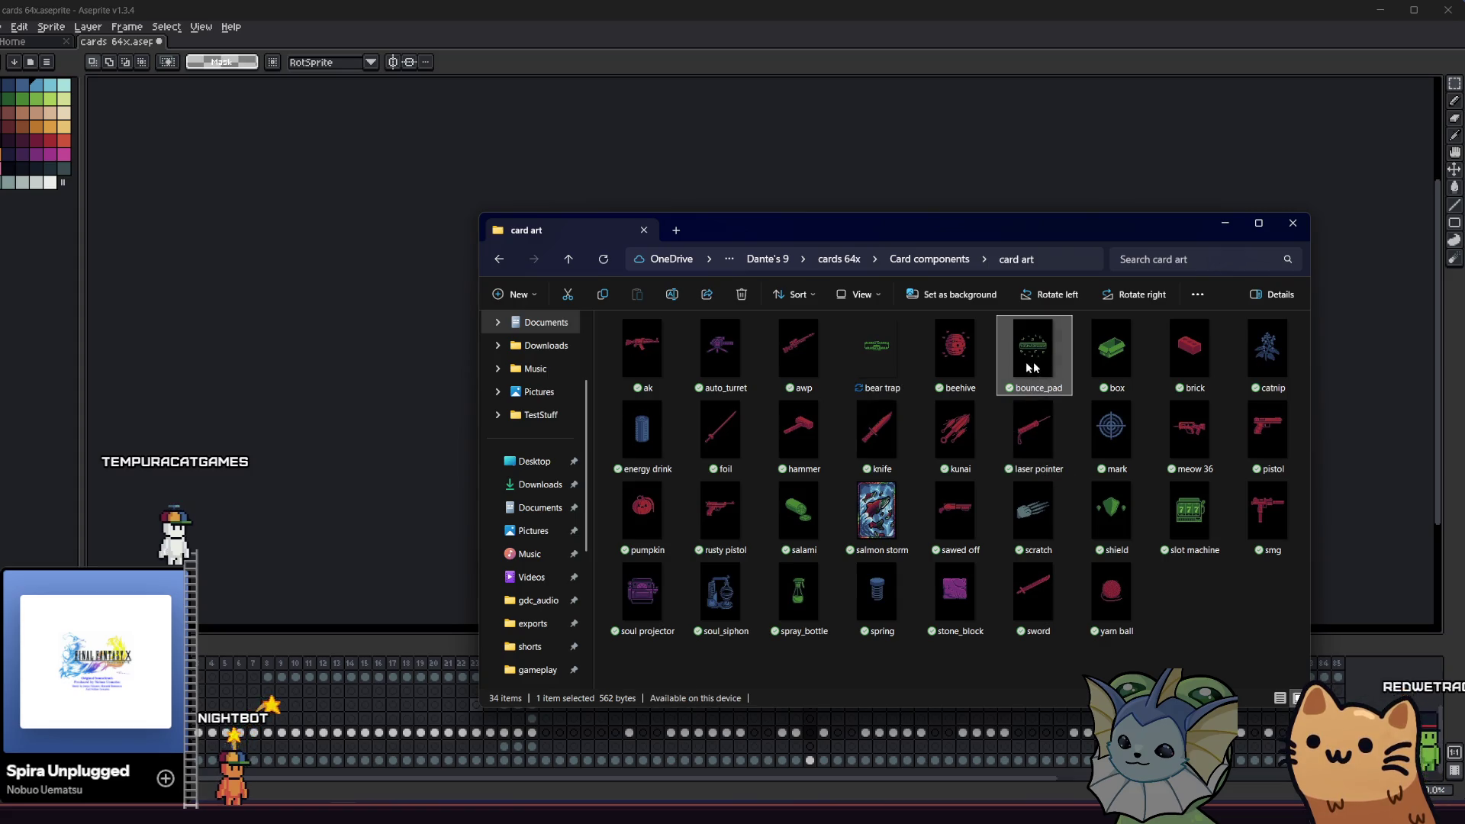
pyautogui.moveTo(313, 344); pyautogui.dragTo(313, 344)
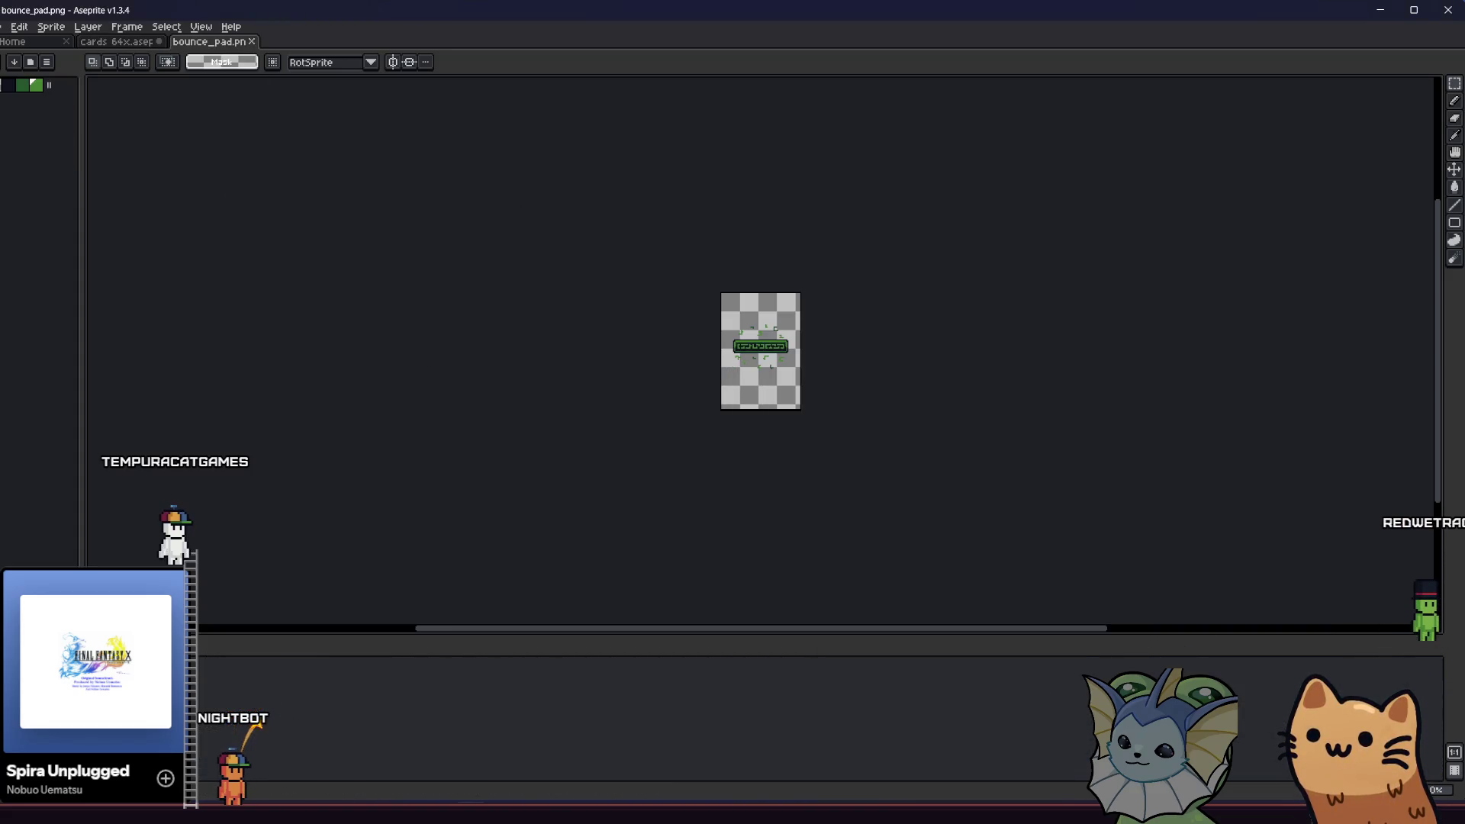
pyautogui.click(255, 41)
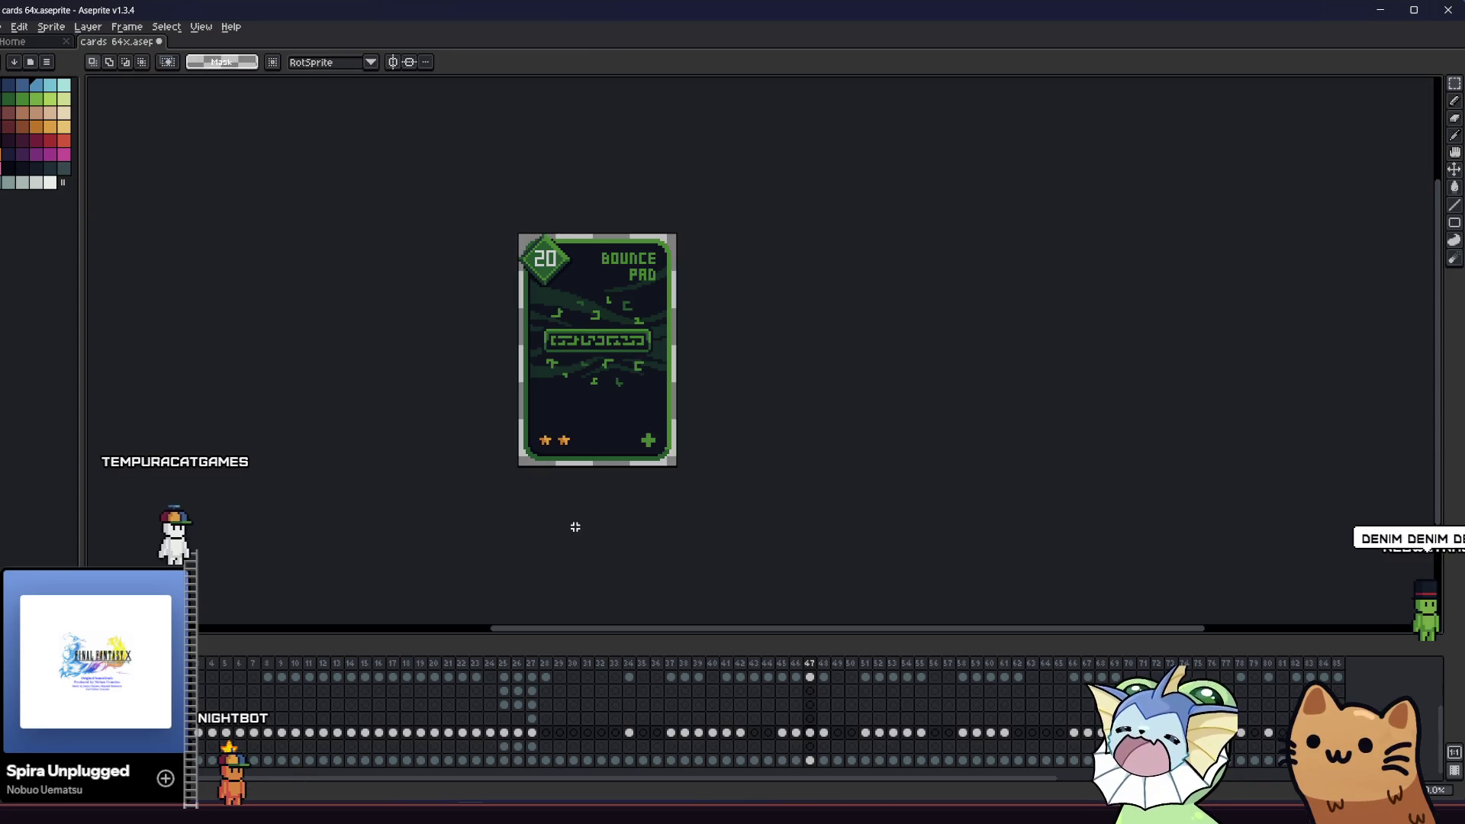
pyautogui.hotkey('ctrl', 'a')
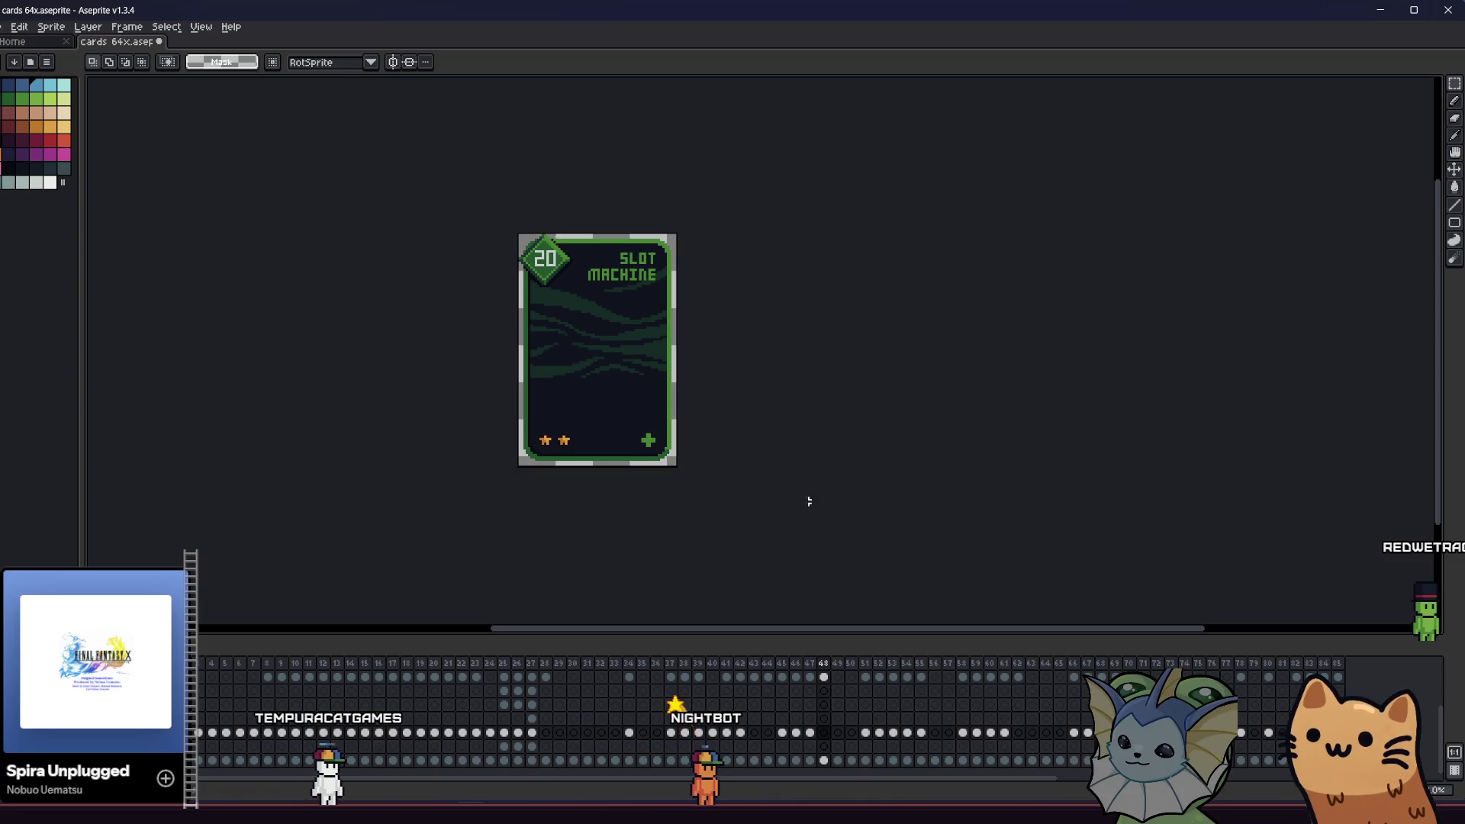
# - Open slot machine.png, select all, close it, and step forward to the Spring card
pyautogui.hotkey('alt', 'Tab')
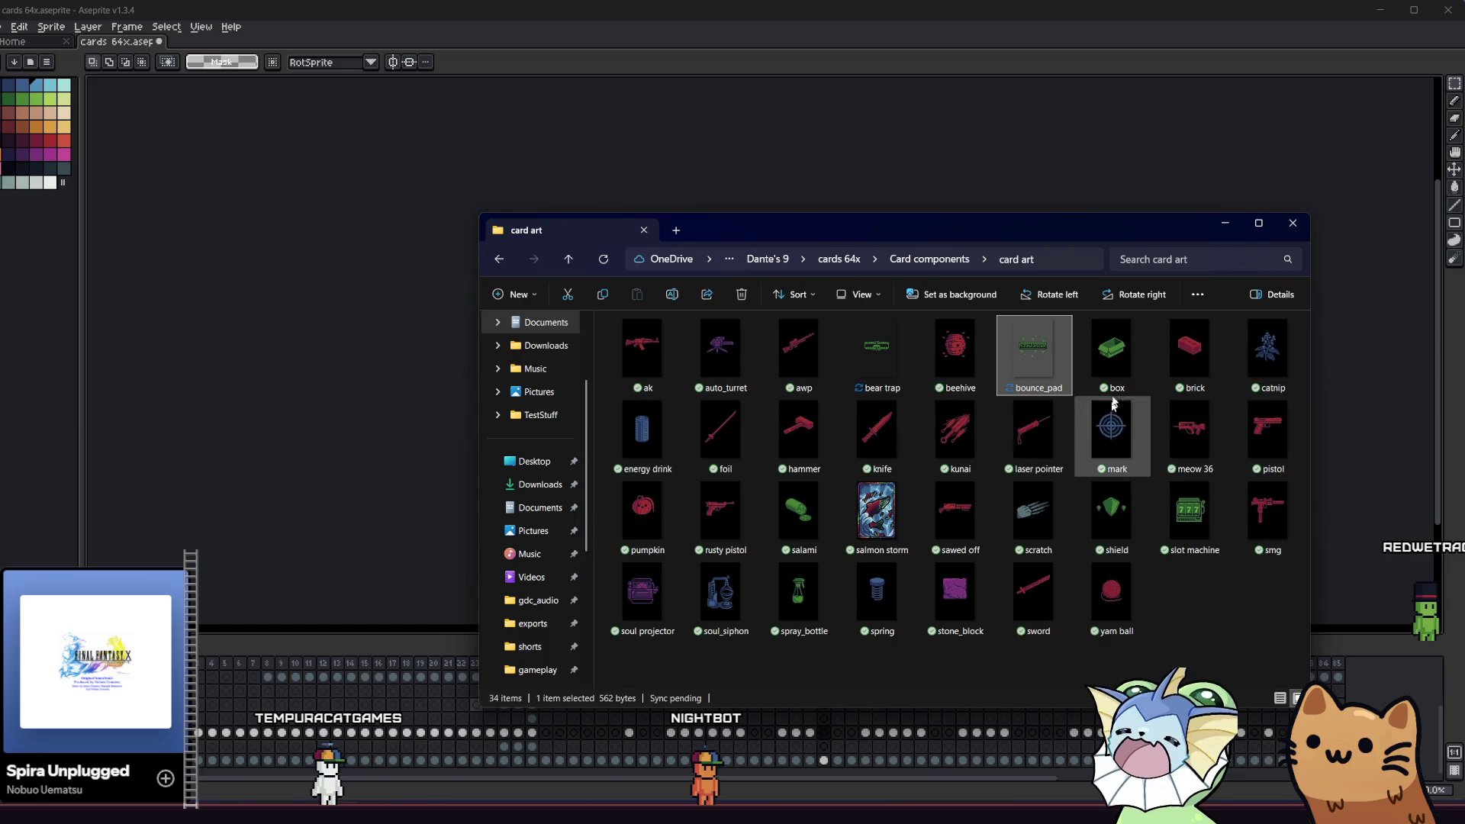
pyautogui.click(1187, 521)
pyautogui.moveTo(334, 370); pyautogui.dragTo(342, 394)
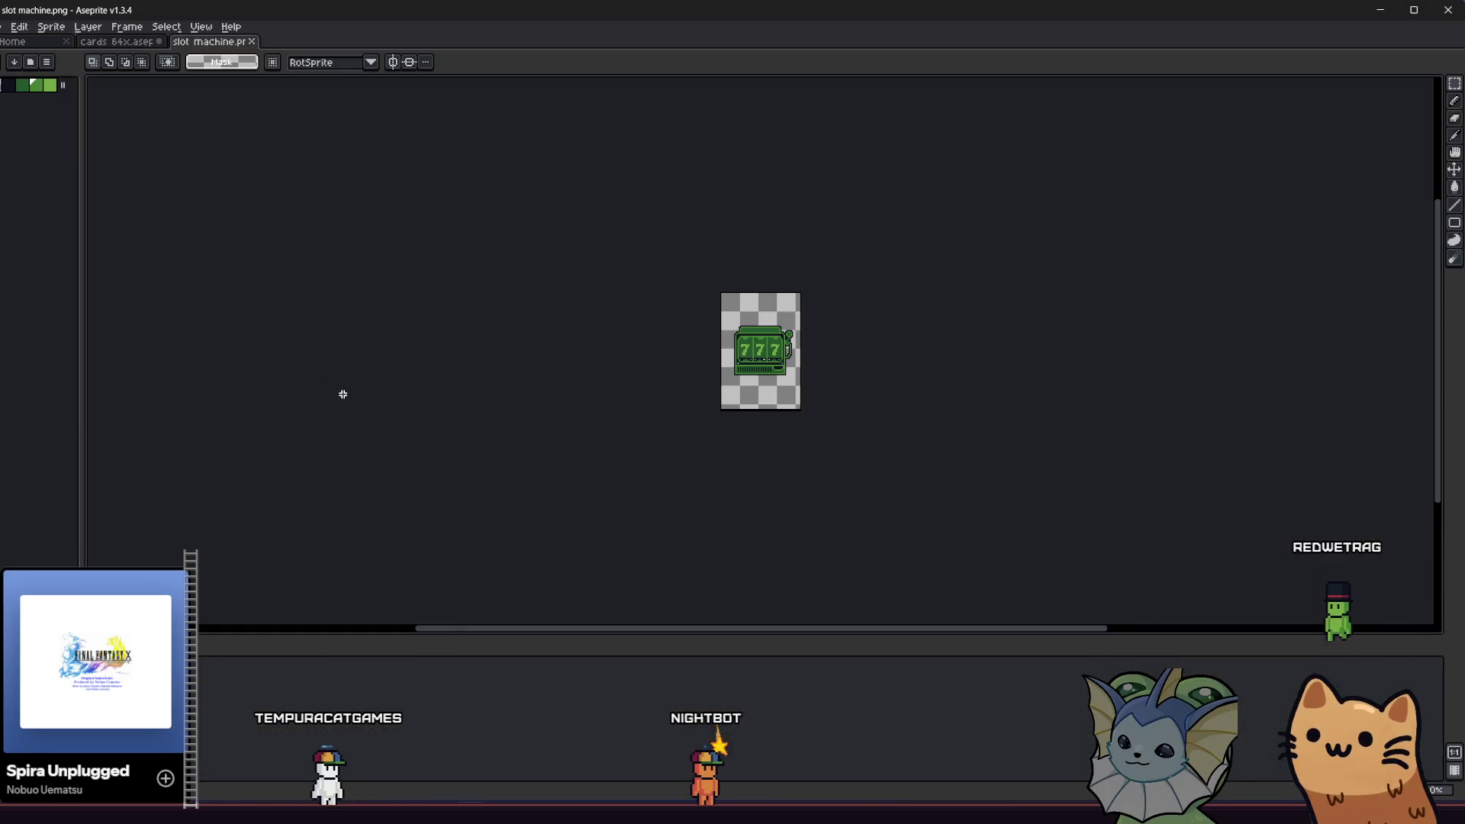
pyautogui.hotkey('ctrl', 'a')
pyautogui.hotkey('ctrl', 'w')
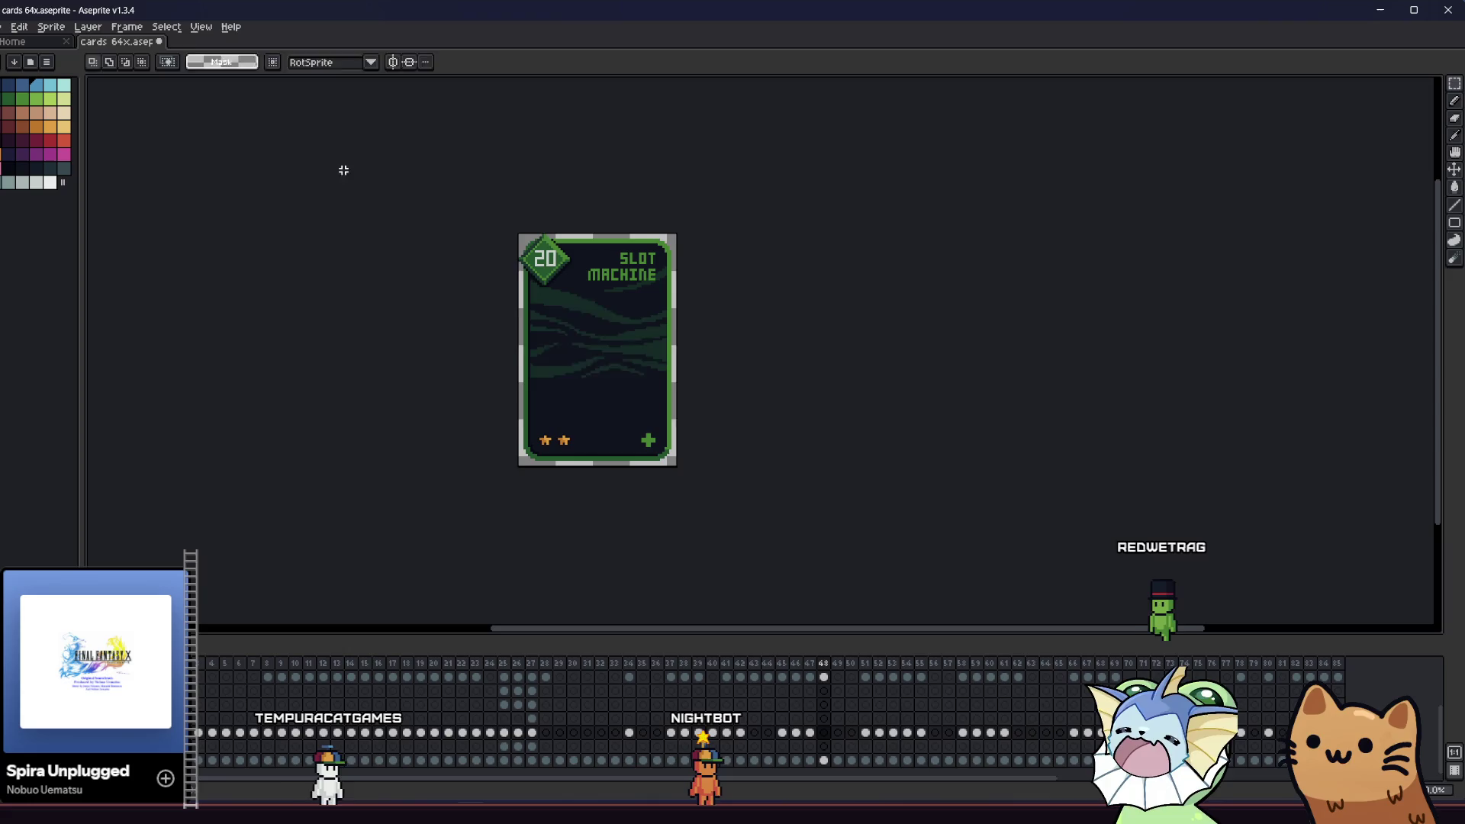
pyautogui.press('Right')
pyautogui.press('Right')
pyautogui.press('Right')
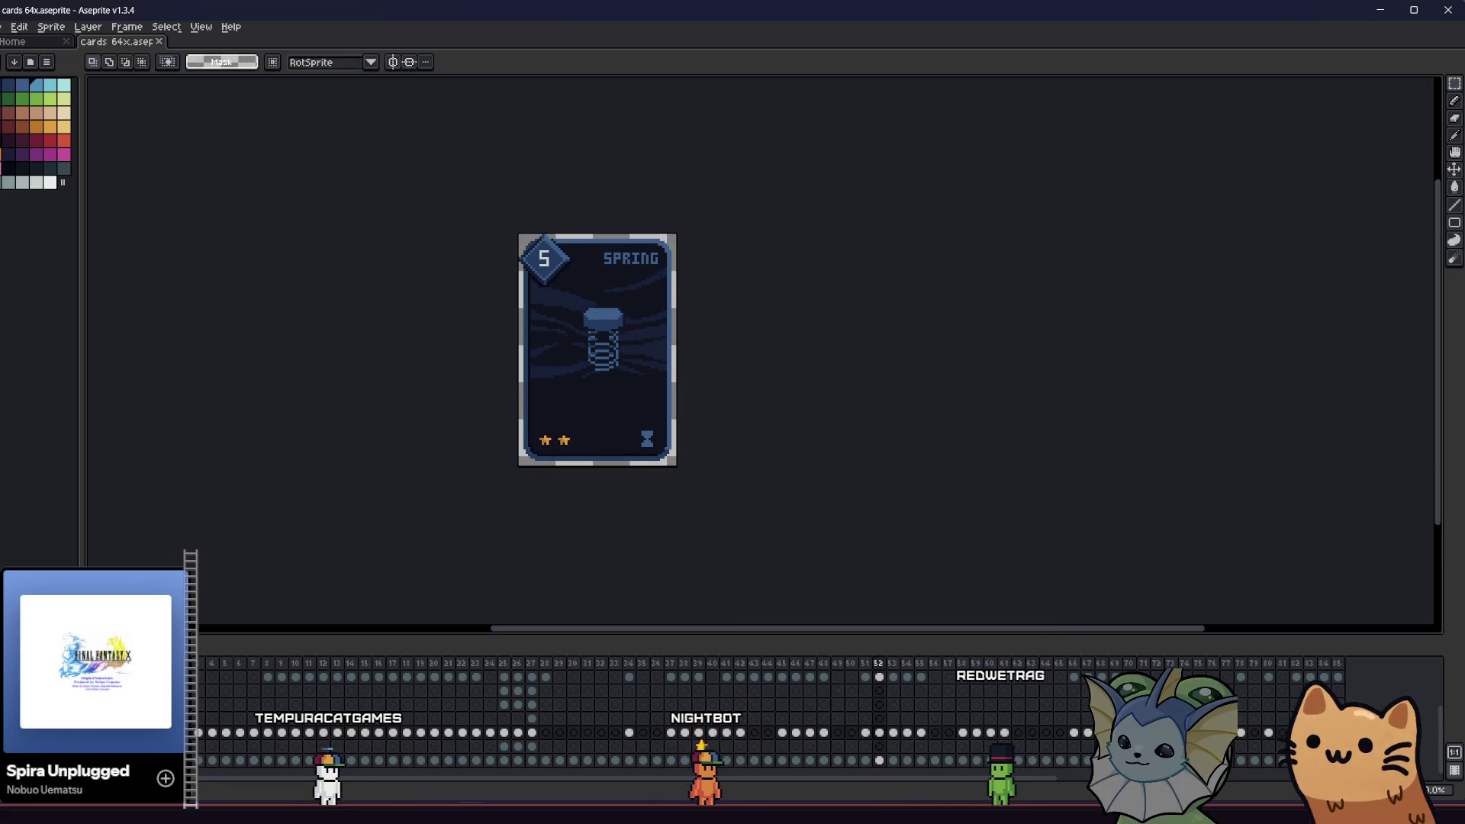
pyautogui.hotkey('alt', 'Tab')
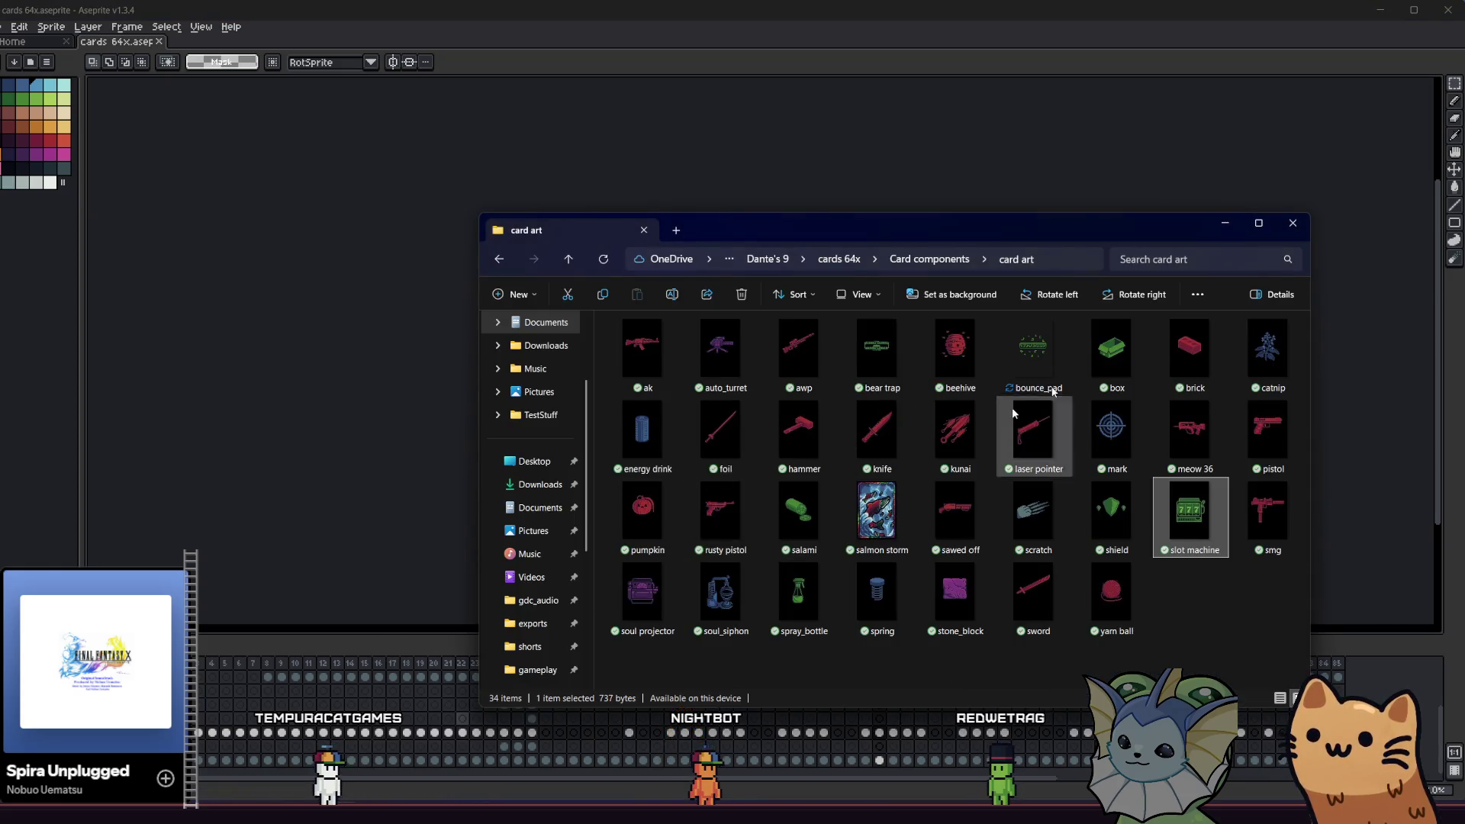
pyautogui.click(1229, 598)
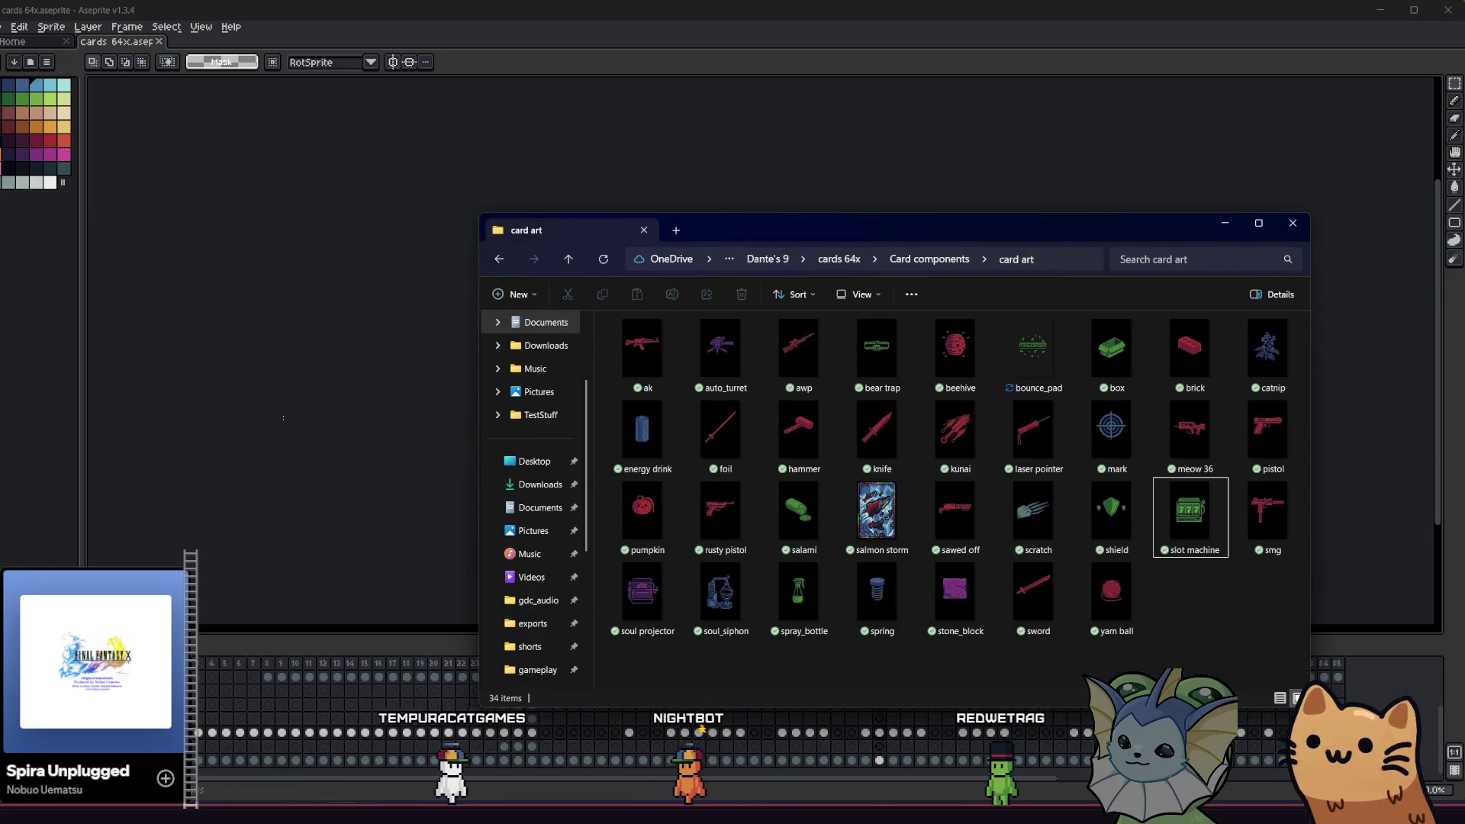
# - Go to the Mark card and erase its old crosshair emblem
pyautogui.hotkey('alt', 'Tab')
pyautogui.press('Right')
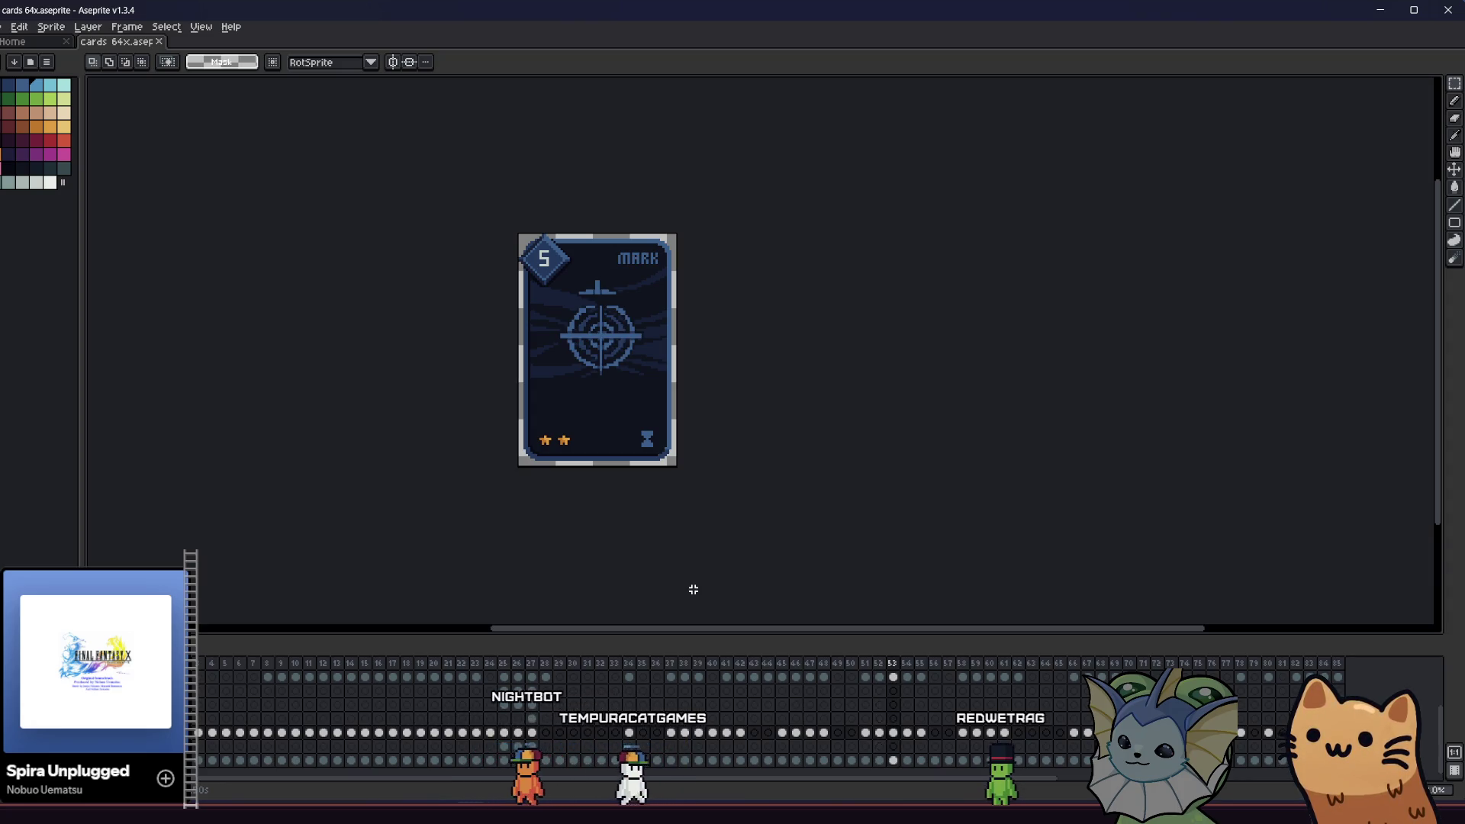
pyautogui.moveTo(425, 206); pyautogui.dragTo(824, 487)
pyautogui.press('Delete')
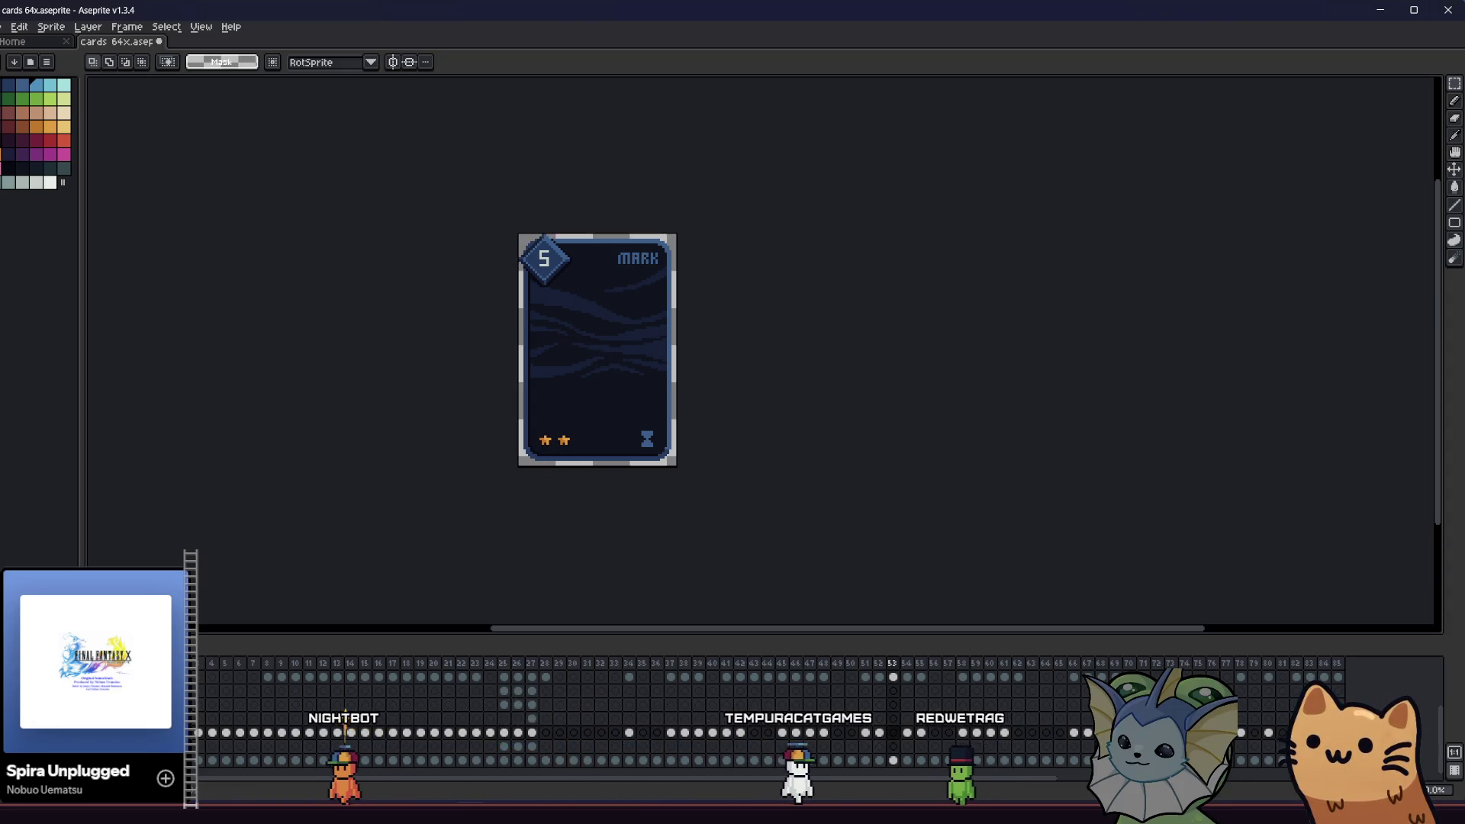
# - Open mark.png, select its crosshair sprite and paste it onto the Mark card
pyautogui.hotkey('alt', 'Tab')
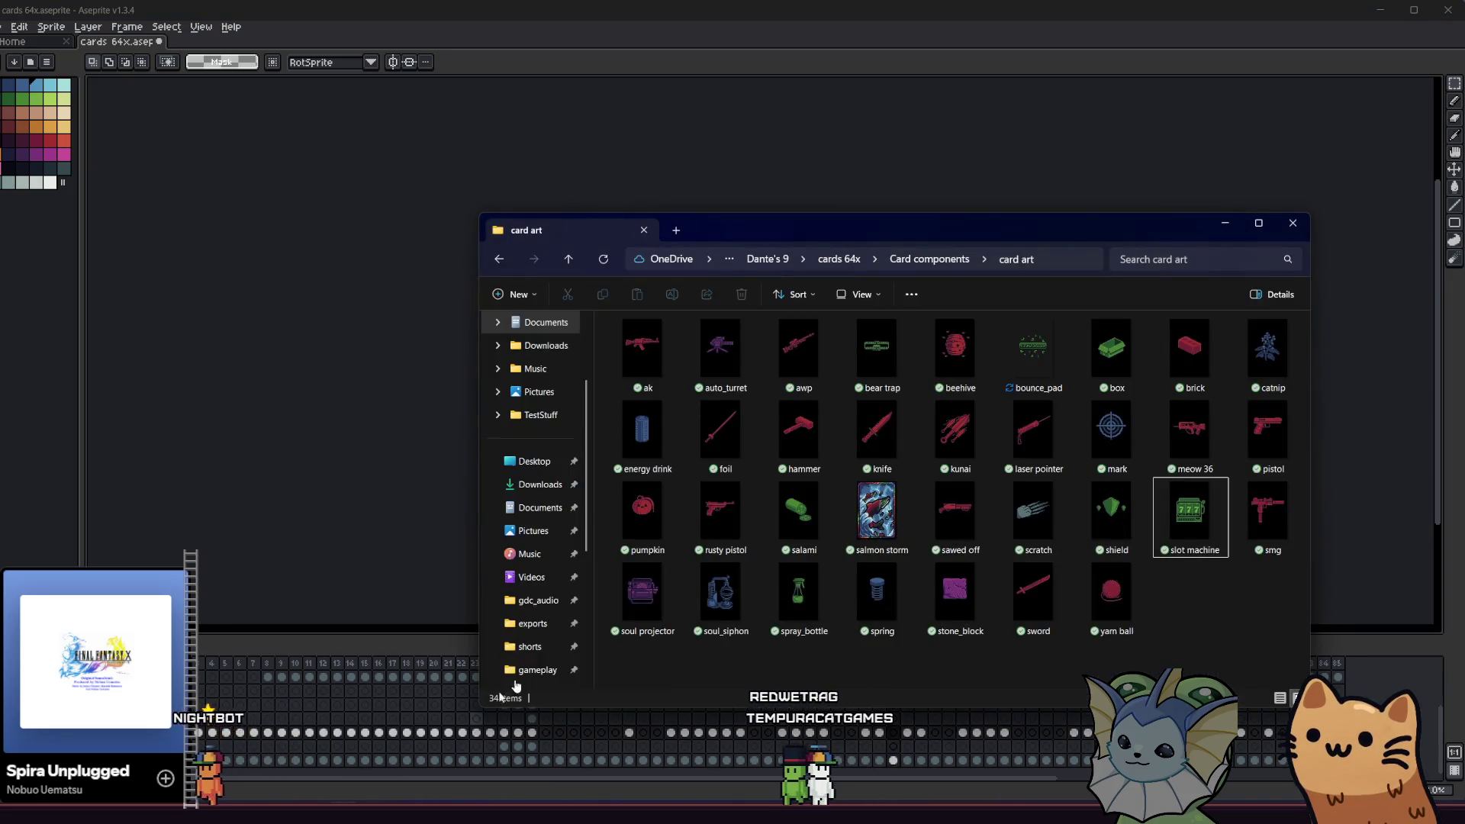
pyautogui.click(1070, 457)
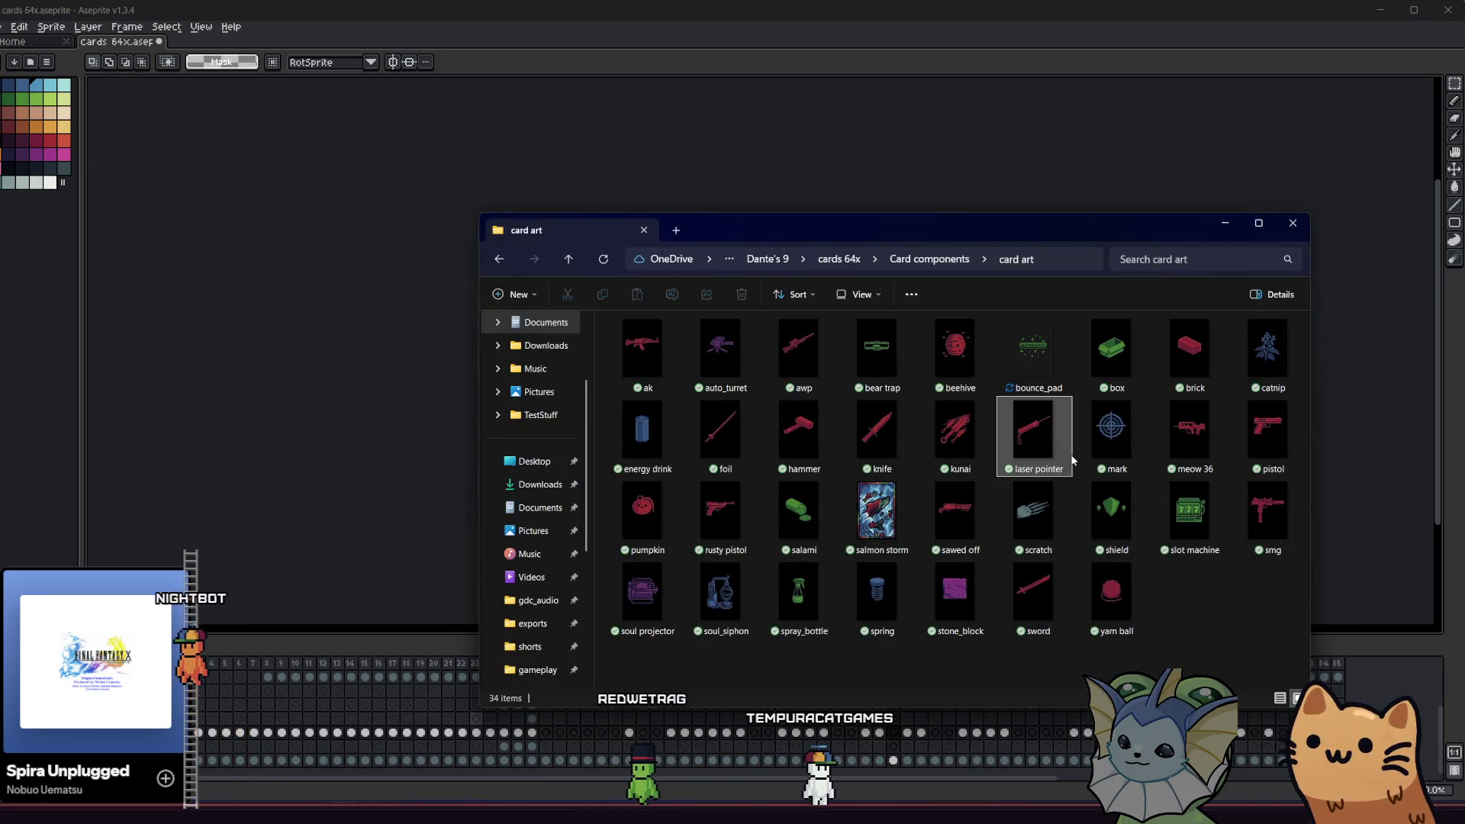
pyautogui.doubleClick(1101, 452)
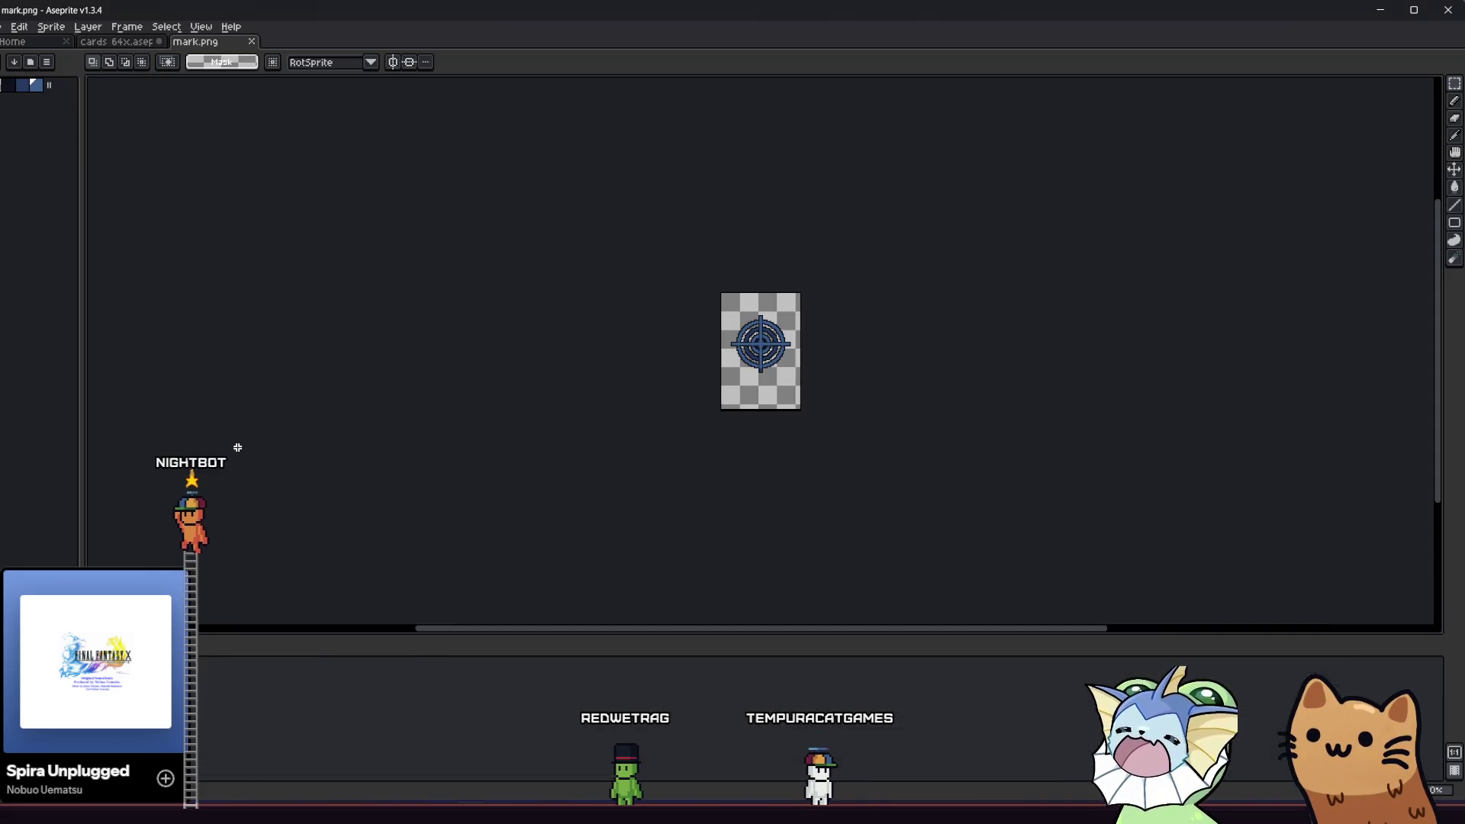
pyautogui.moveTo(481, 278); pyautogui.dragTo(893, 501)
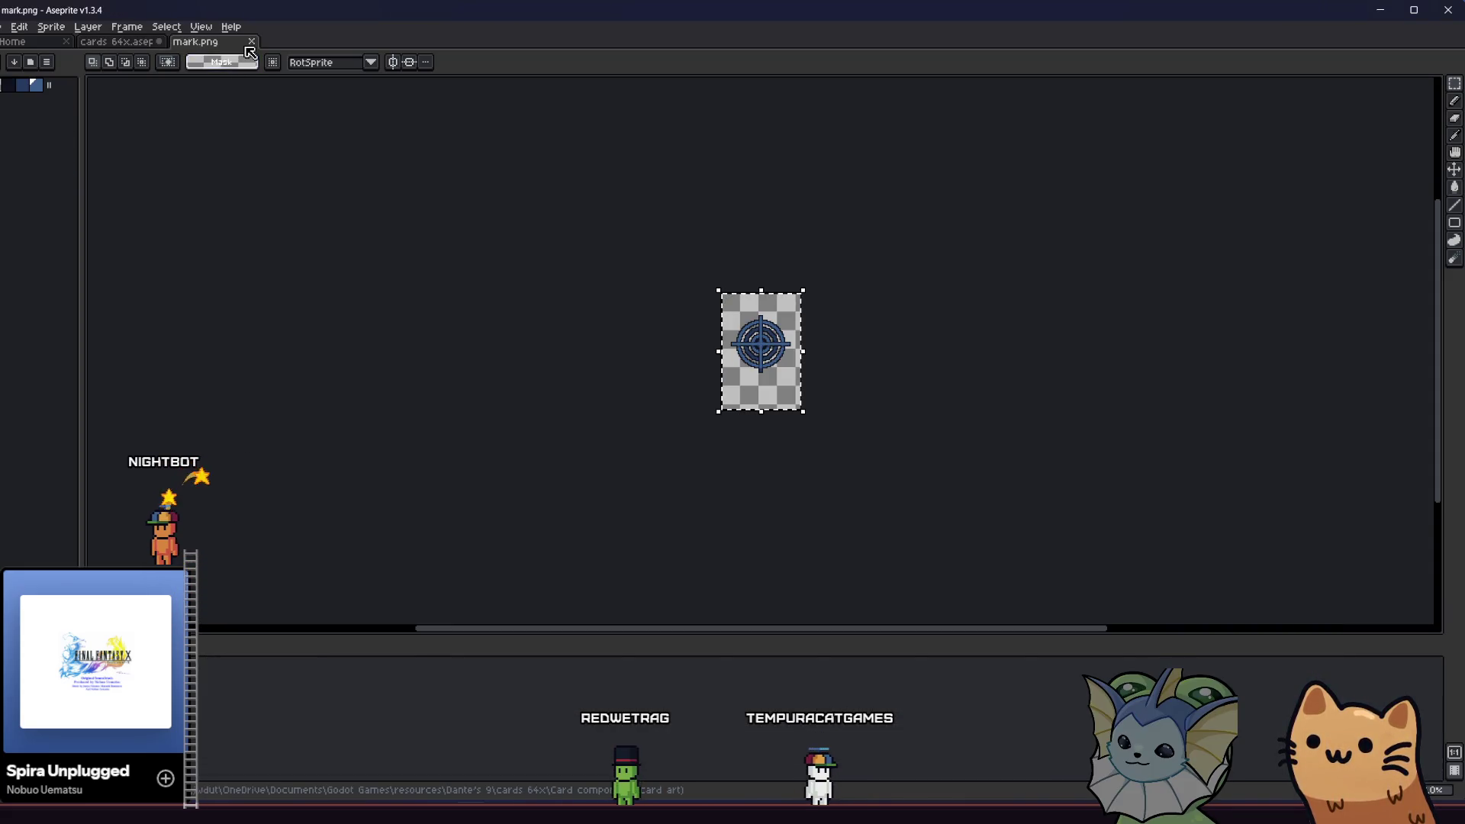
pyautogui.click(252, 41)
pyautogui.hotkey('ctrl', 'v')
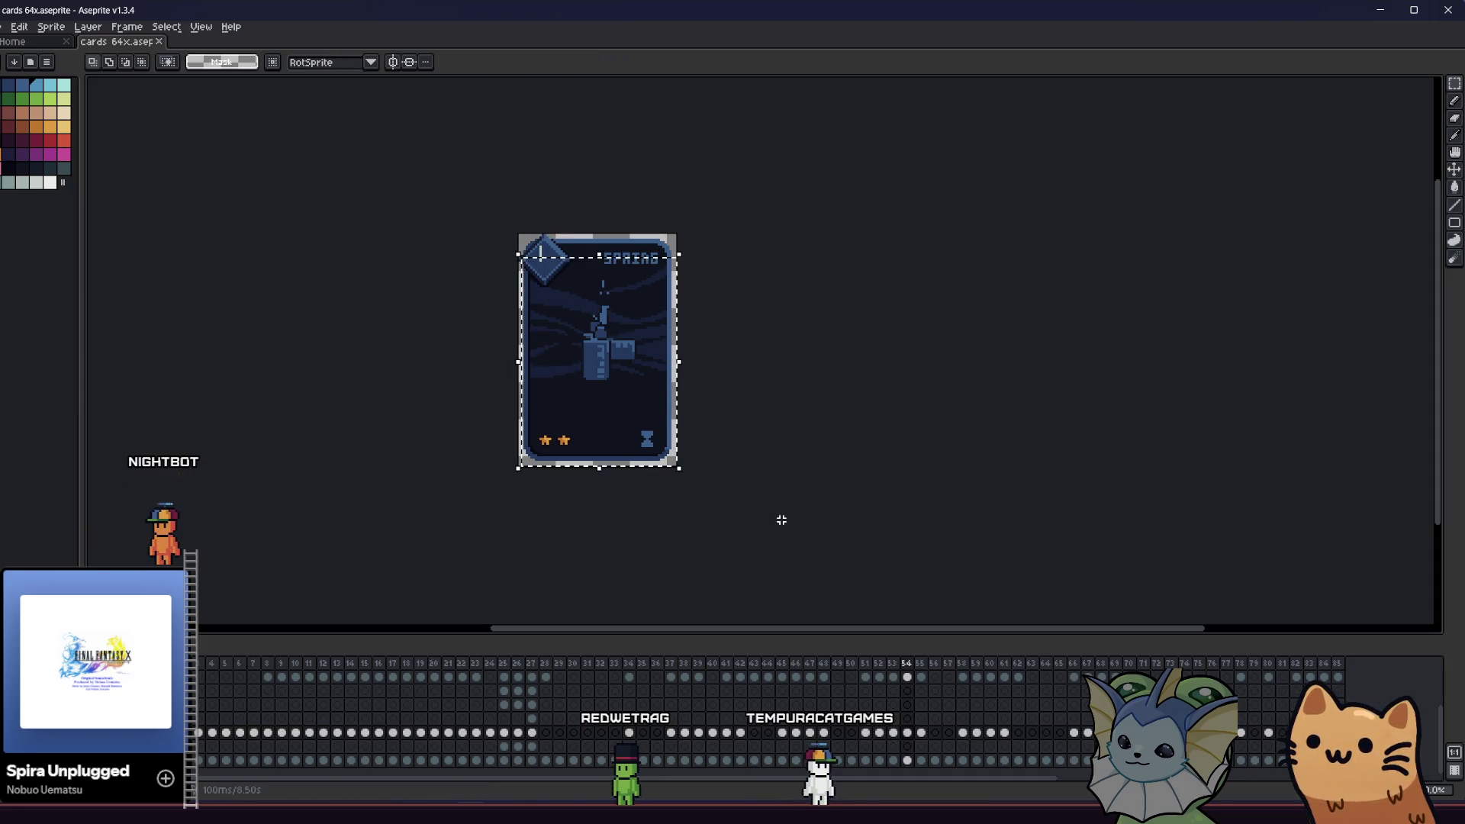
pyautogui.hotkey('alt', 'Tab')
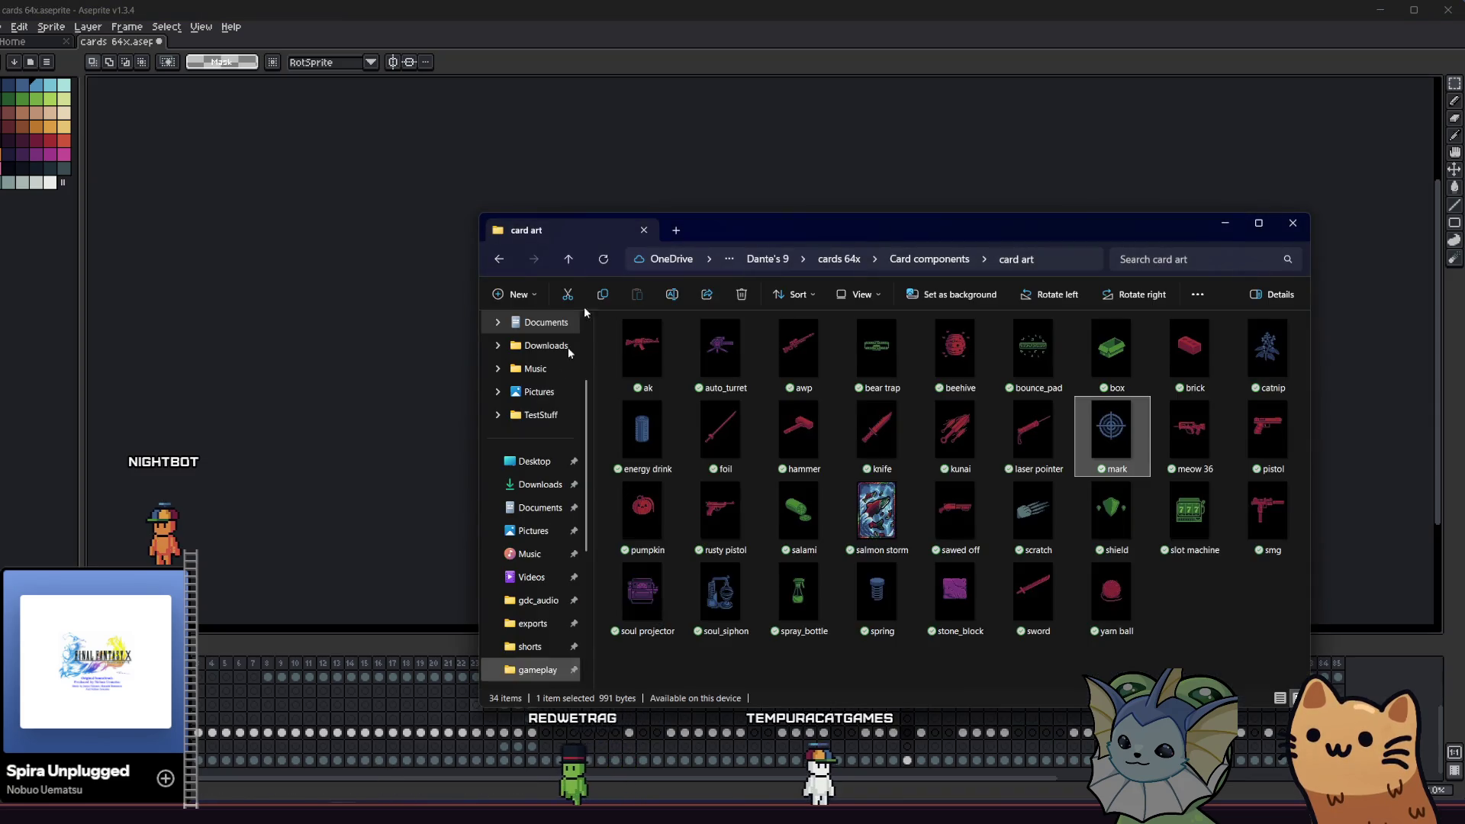
# - In File Explorer, go up from cards 64x through Dante's 9 to the resources folder
pyautogui.click(569, 258)
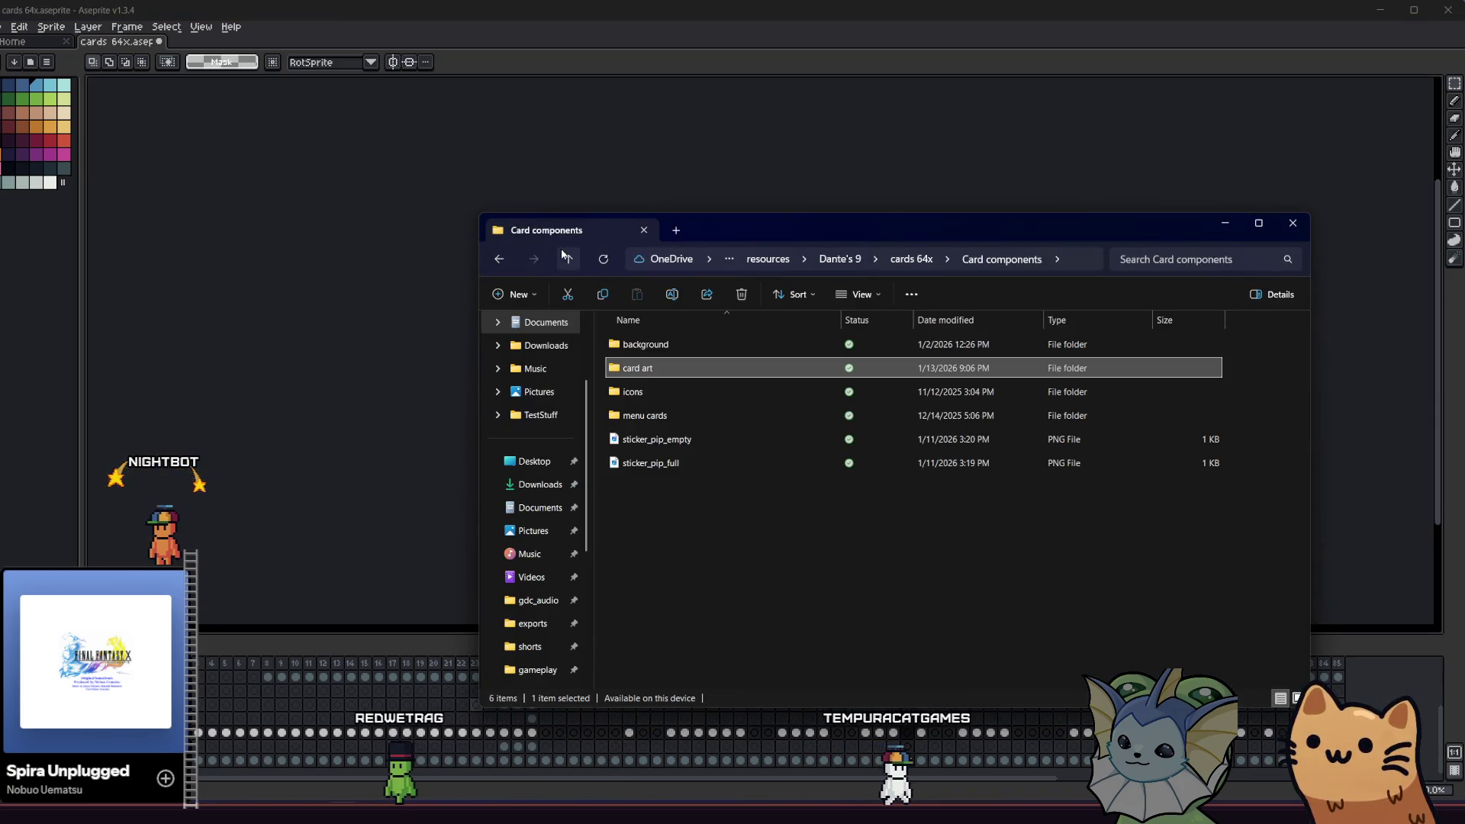
pyautogui.click(566, 258)
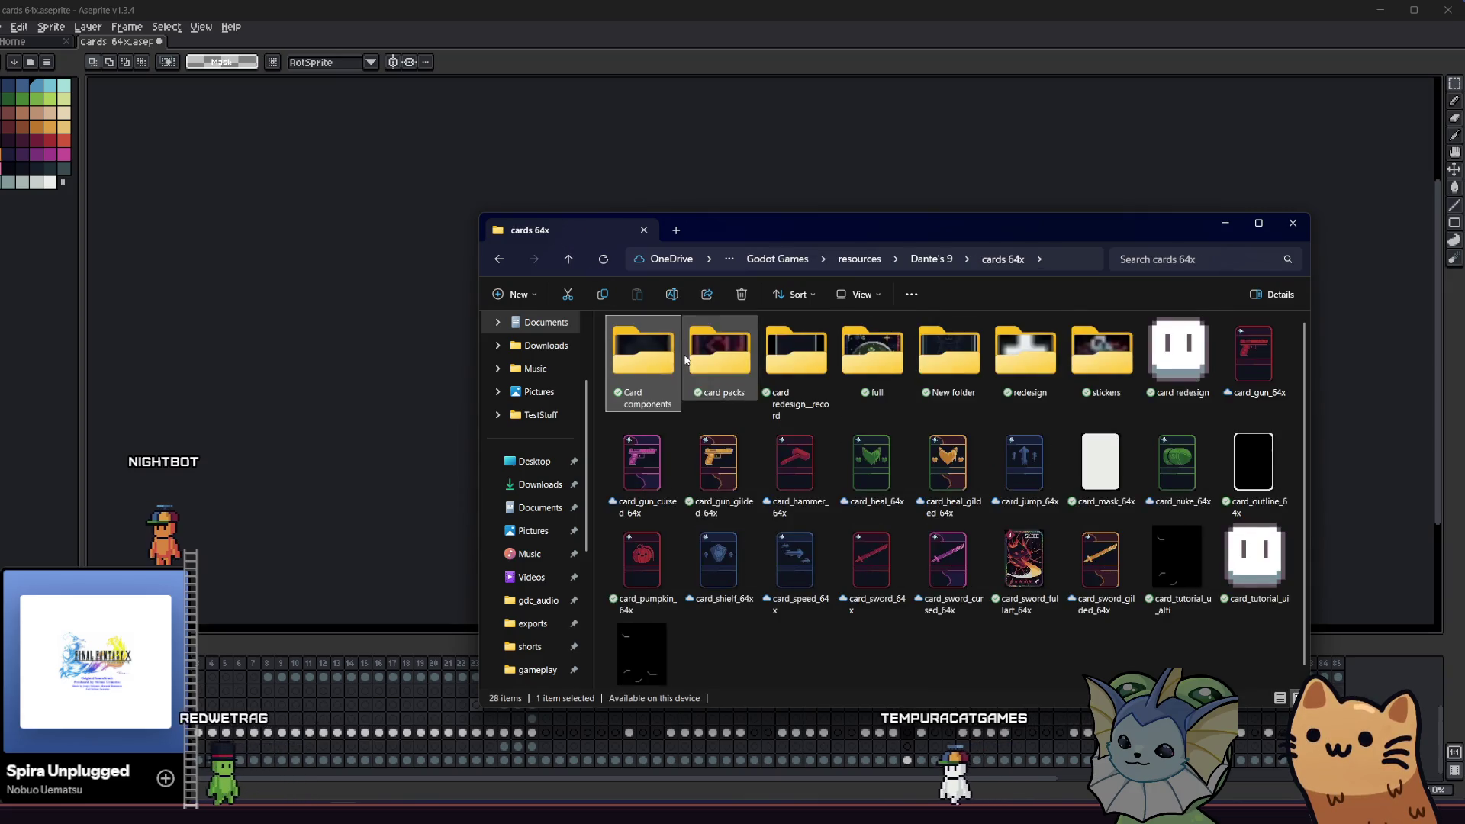
pyautogui.click(565, 259)
pyautogui.click(676, 336)
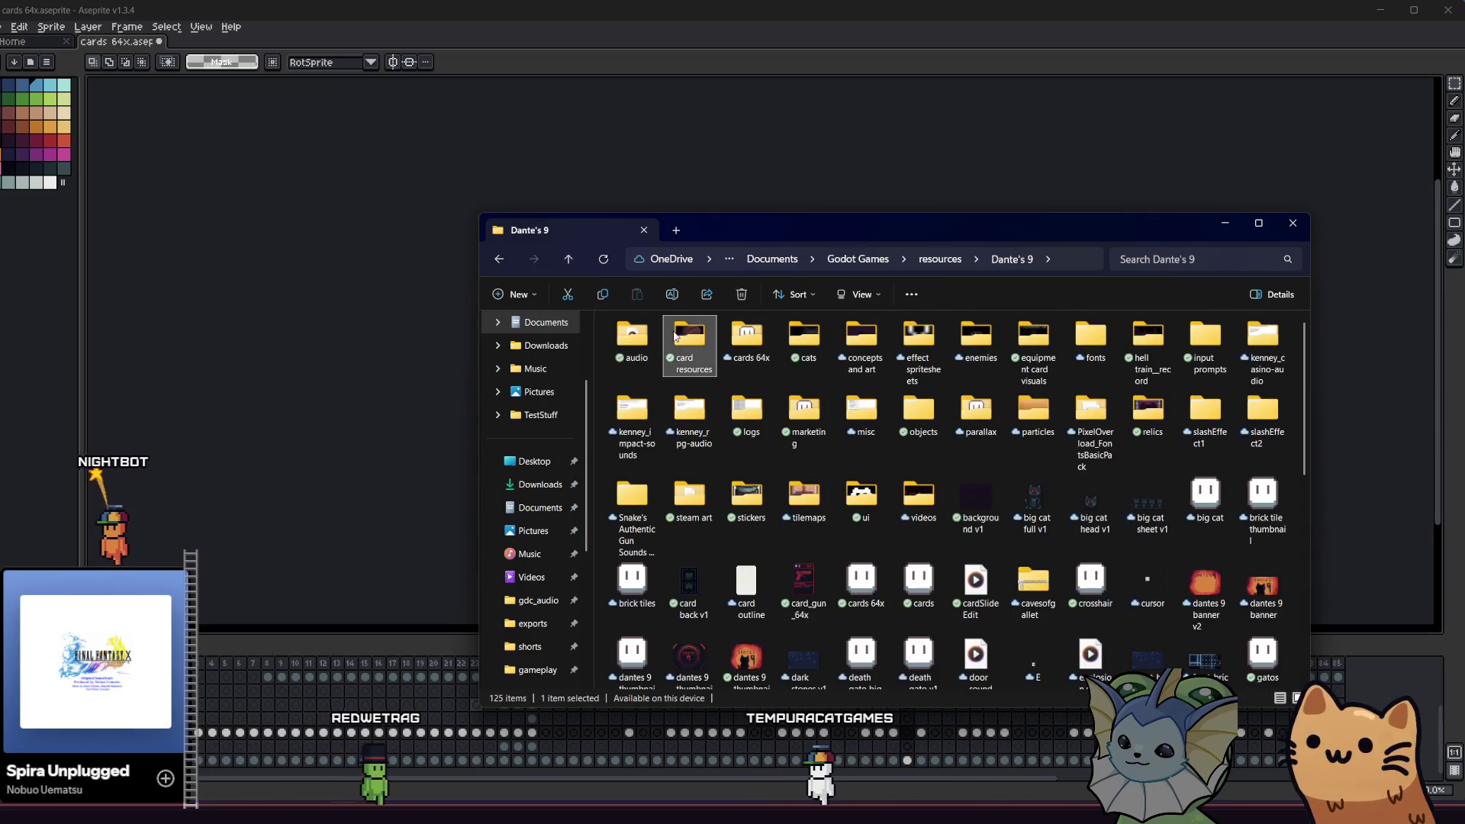
pyautogui.click(570, 259)
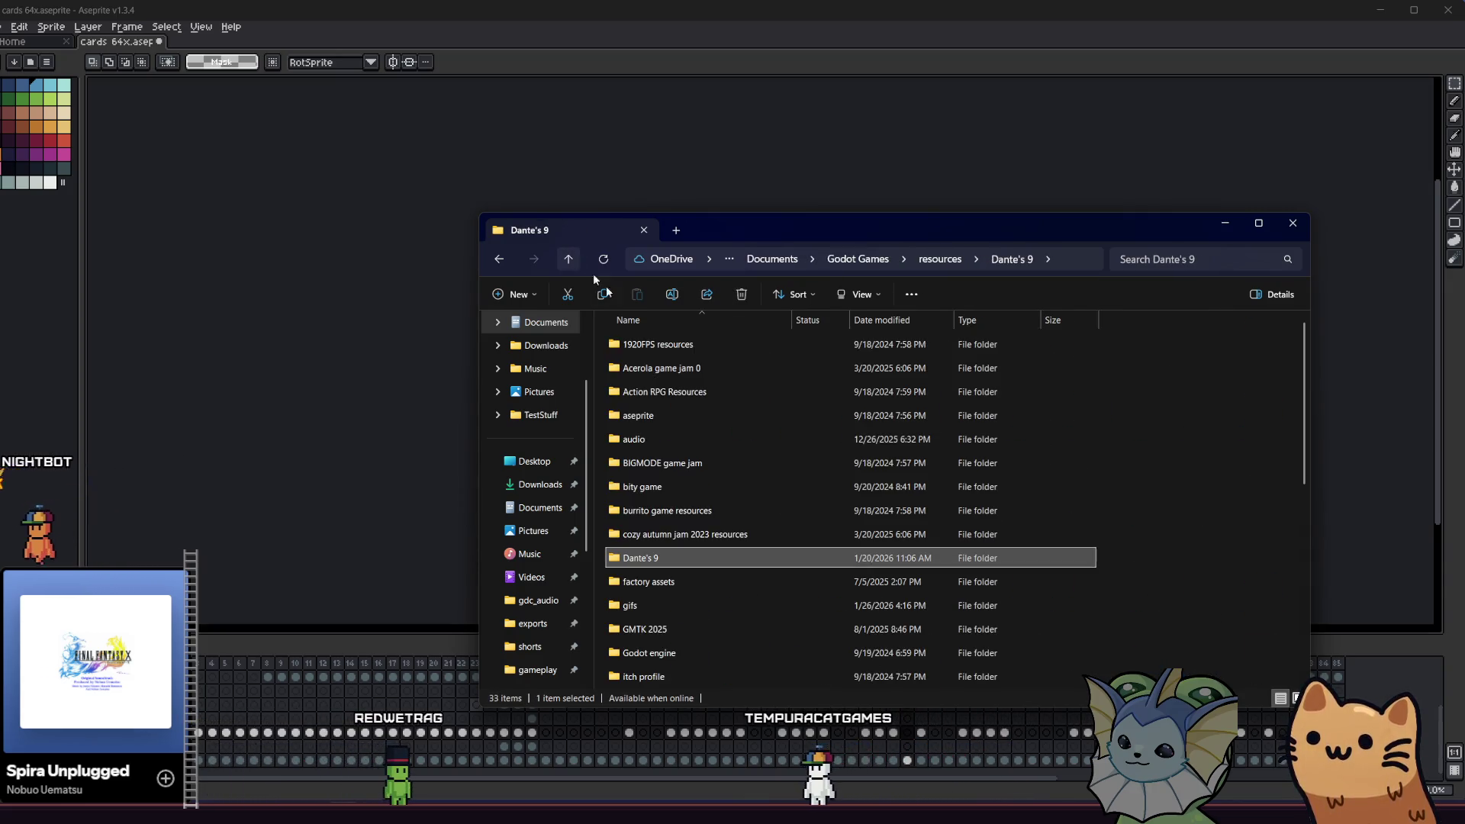
# - Open Dante's 9 > concepts and art and drag ignite full.png into Aseprite
pyautogui.doubleClick(684, 554)
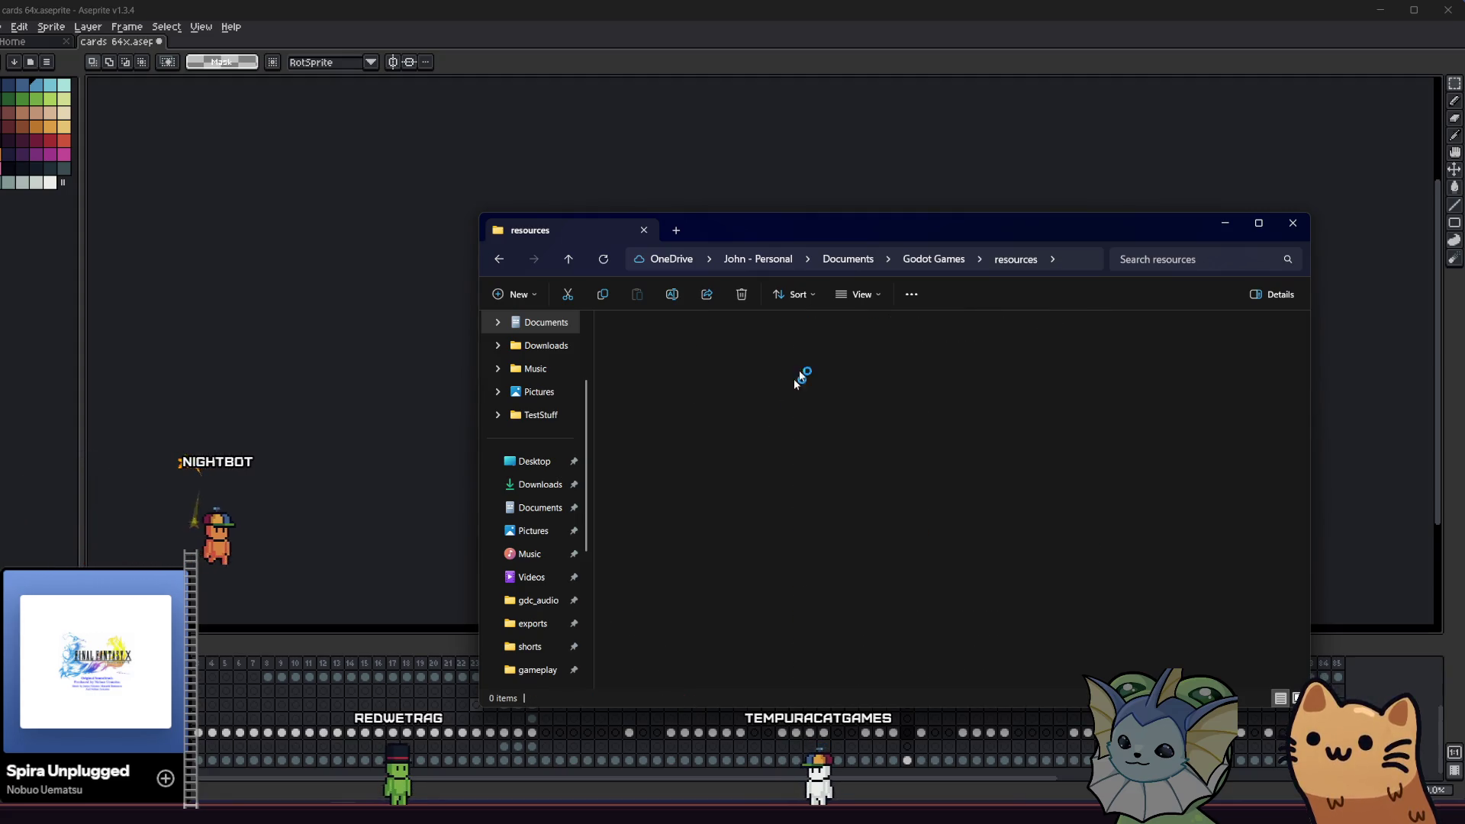
pyautogui.doubleClick(852, 360)
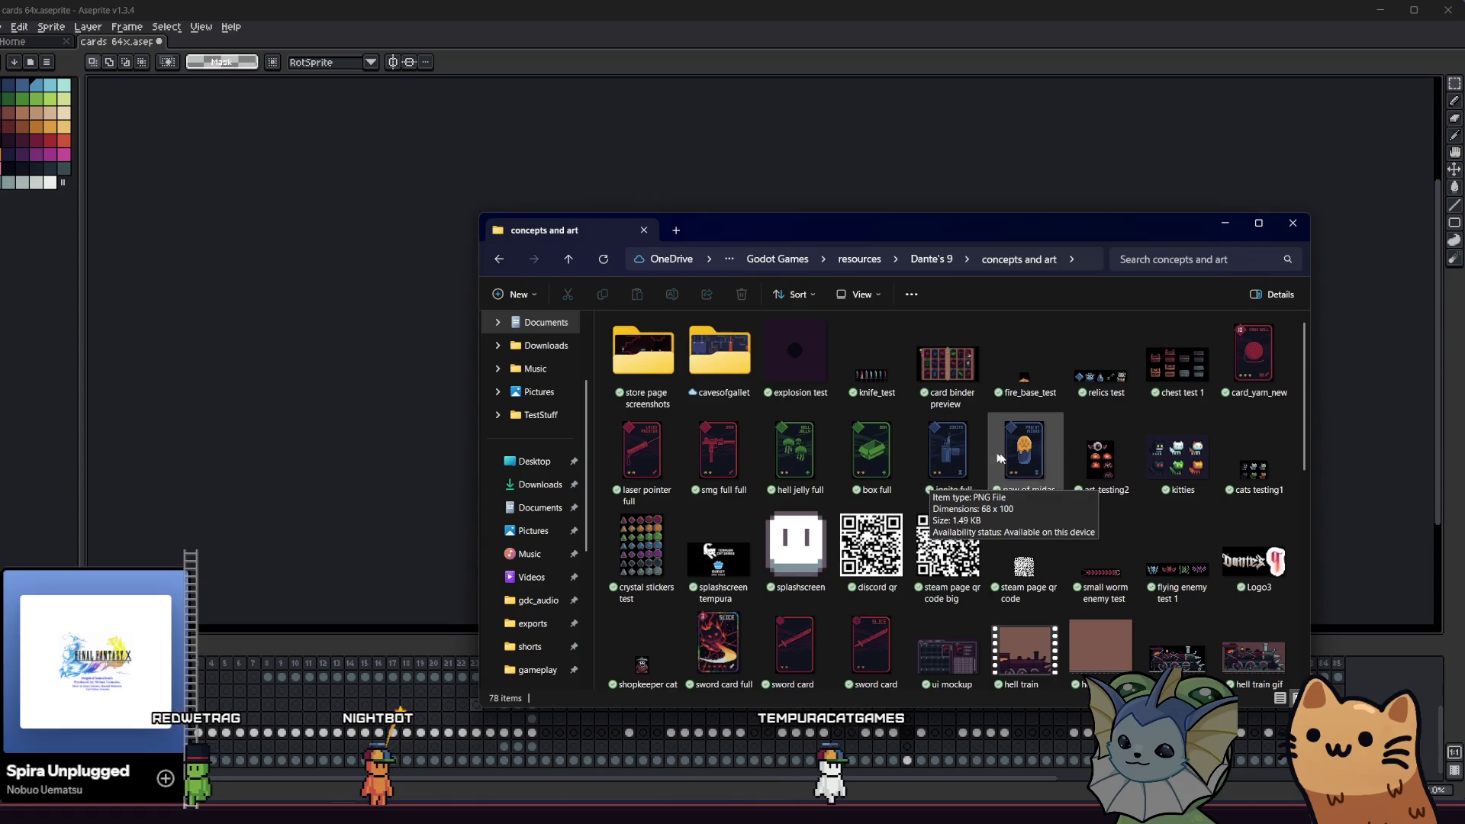
pyautogui.moveTo(980, 458); pyautogui.dragTo(334, 377)
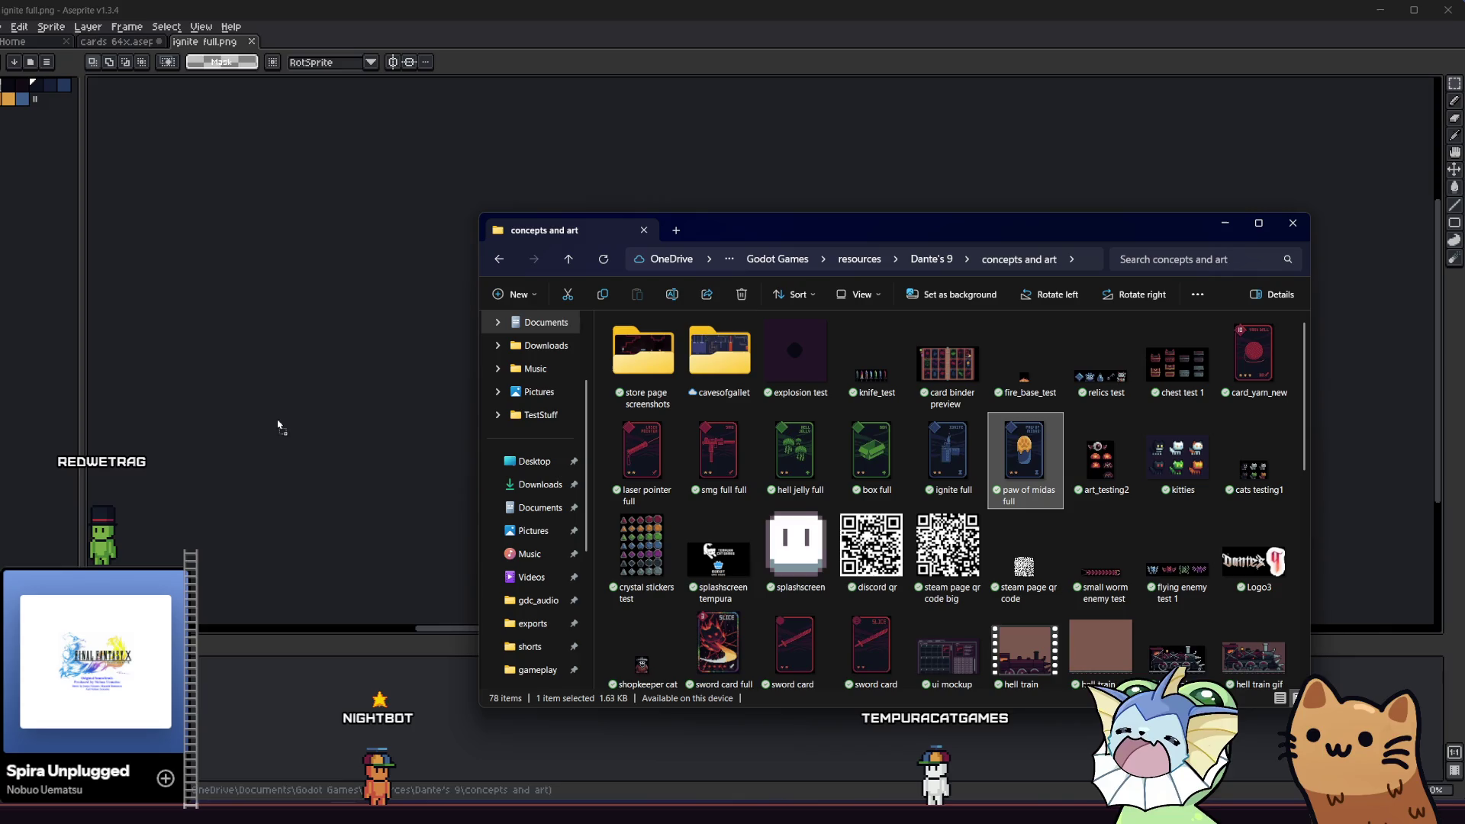
# - In ignite full.png, Magic Wand-select the card art's mid-blue pixels
pyautogui.click(181, 62)
pyautogui.click(204, 41)
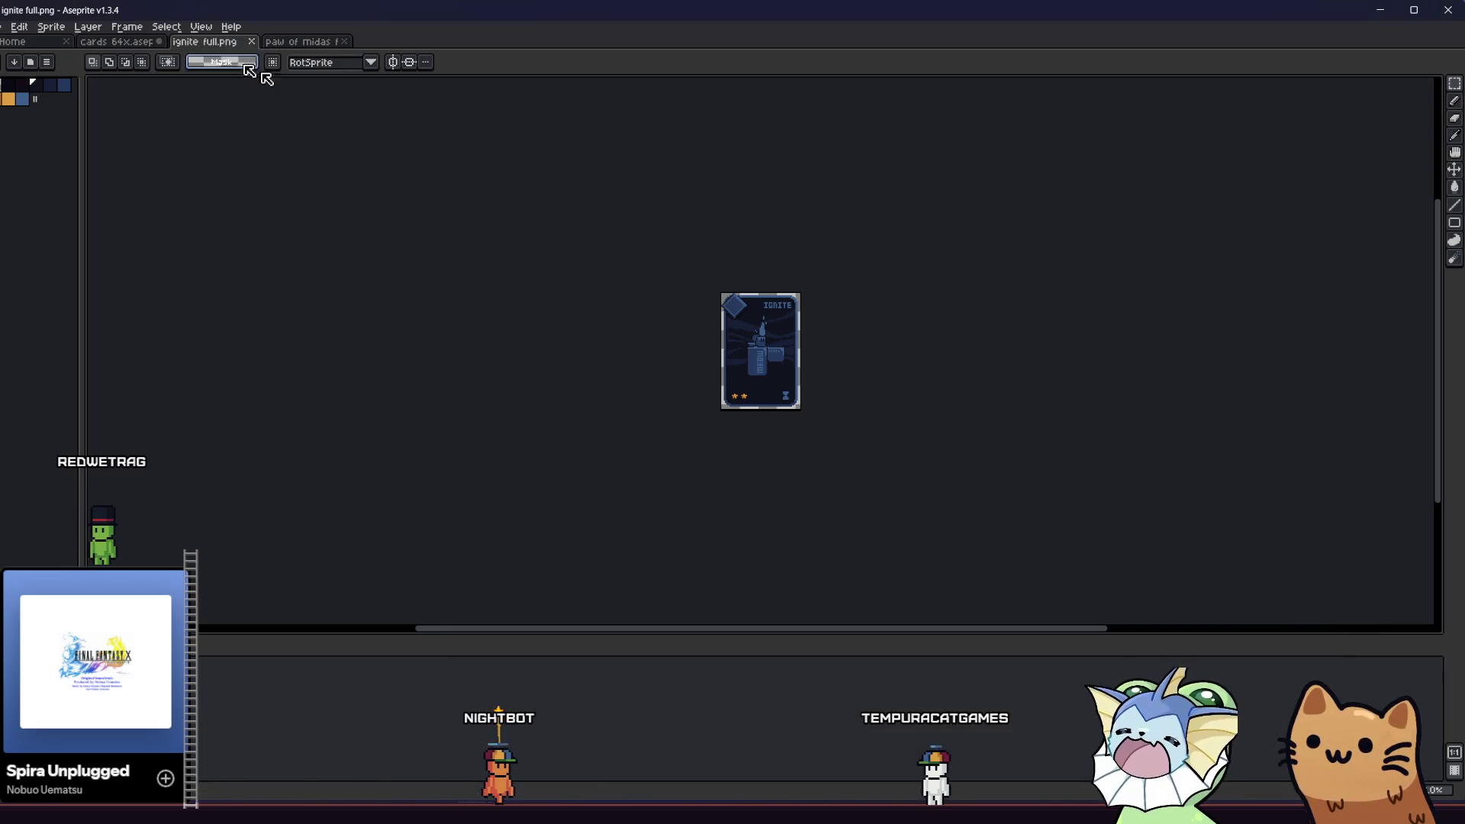
pyautogui.scroll(5, 738, 403)
pyautogui.scroll(-2, 738, 402)
pyautogui.press('w')
pyautogui.click(725, 458)
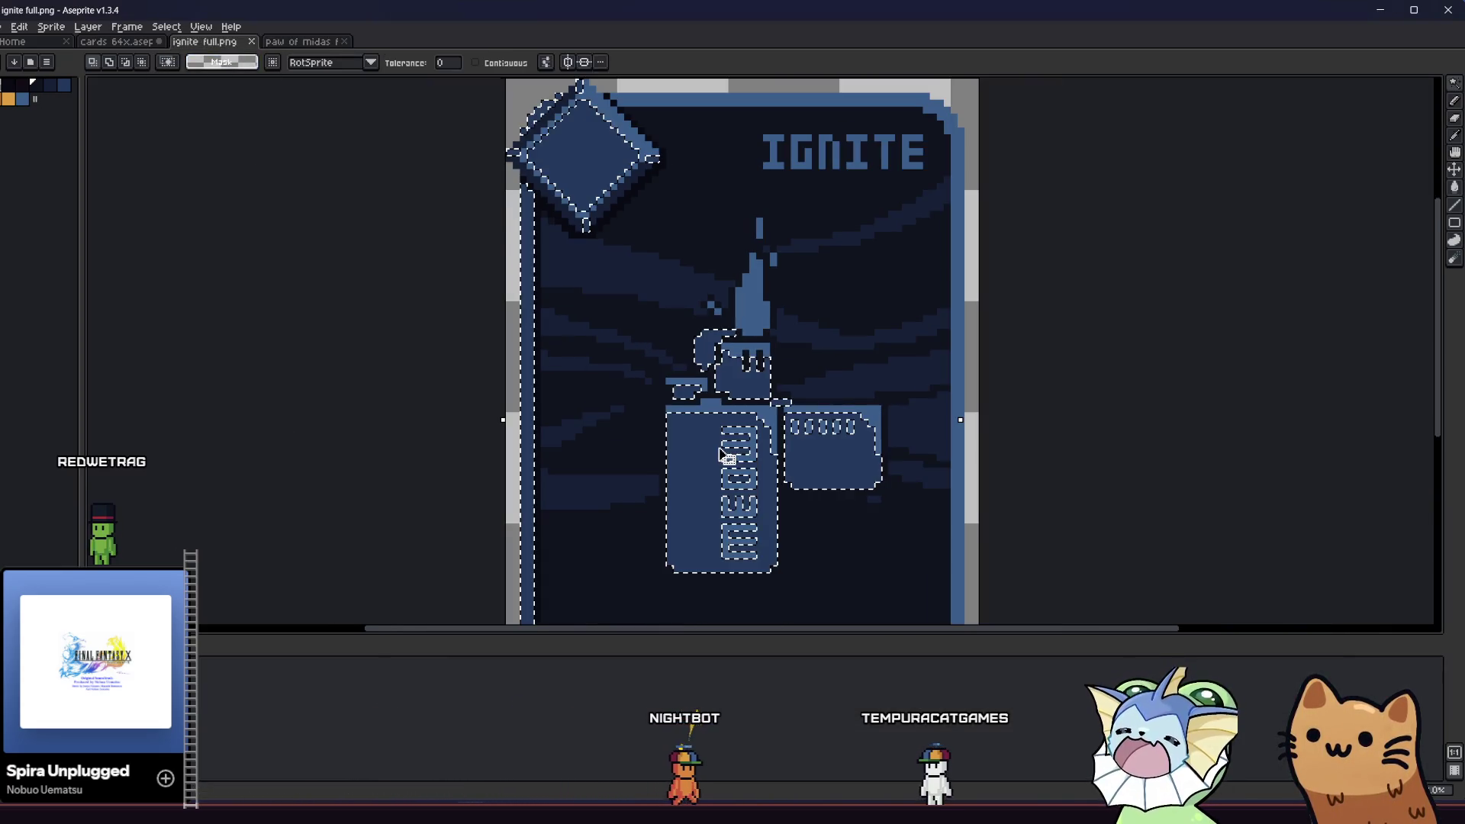
pyautogui.scroll(-1, 752, 448)
# - Isolate the lighter by intersecting a rectangular marquee with a Magic Wand colour pick
pyautogui.press('m')
pyautogui.hotkey('ctrl', 'd')
pyautogui.moveTo(633, 236)
pyautogui.mouseDown()
pyautogui.moveTo(834, 576)
pyautogui.moveTo(863, 592)
pyautogui.mouseUp()
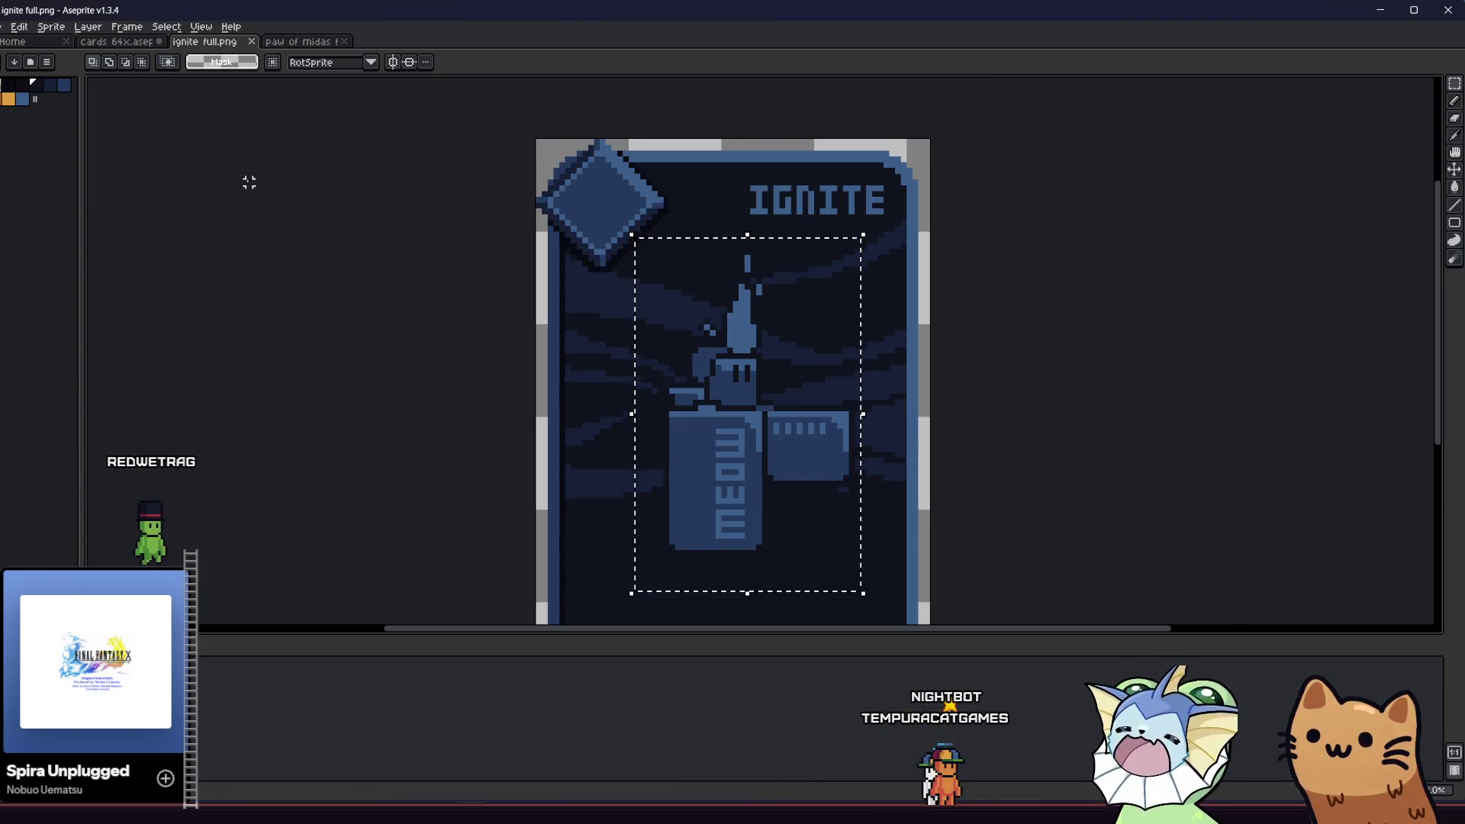
pyautogui.click(146, 64)
pyautogui.click(829, 380)
pyautogui.press('m')
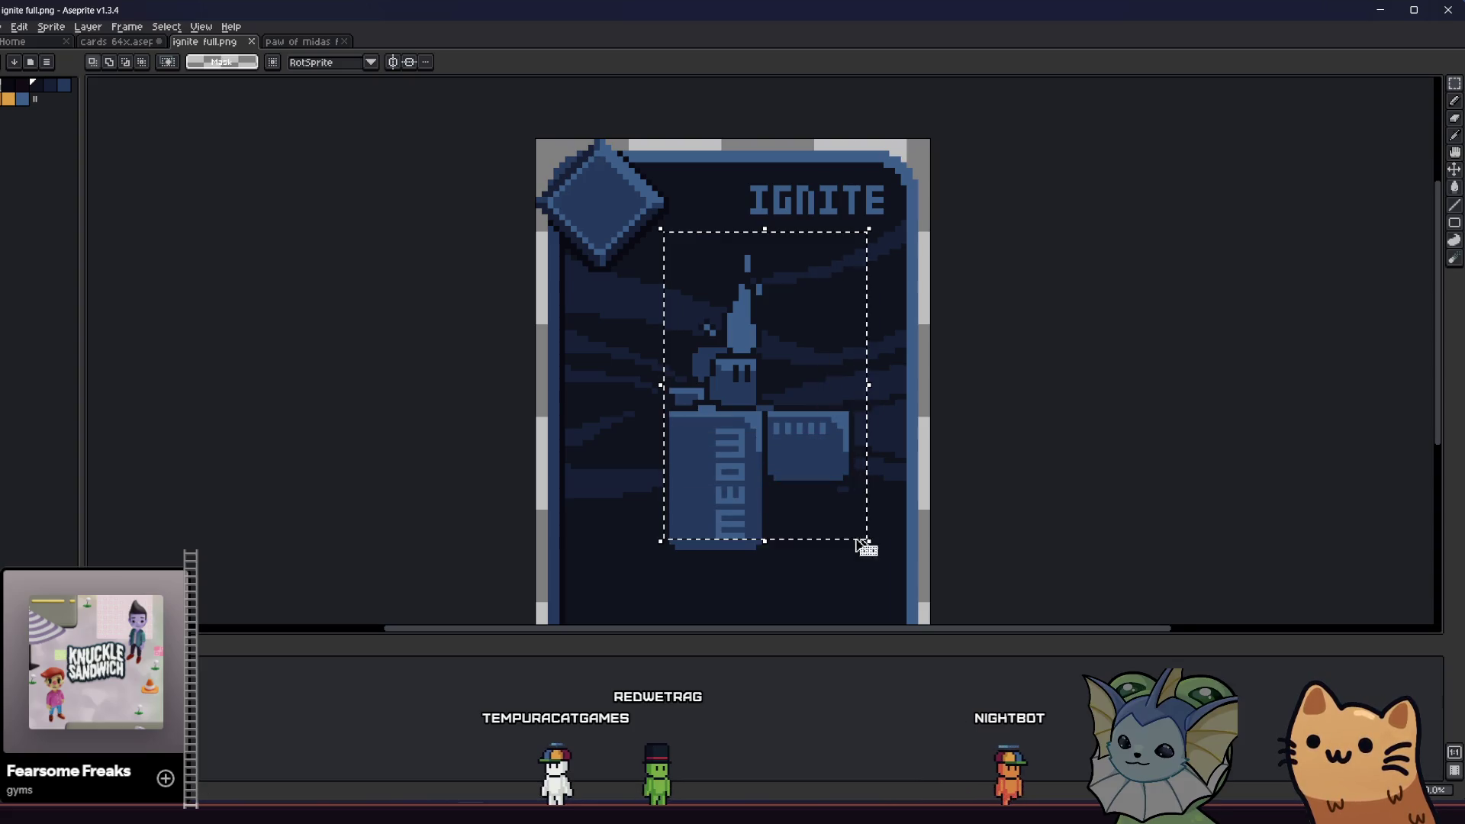
pyautogui.moveTo(619, 582); pyautogui.dragTo(798, 377)
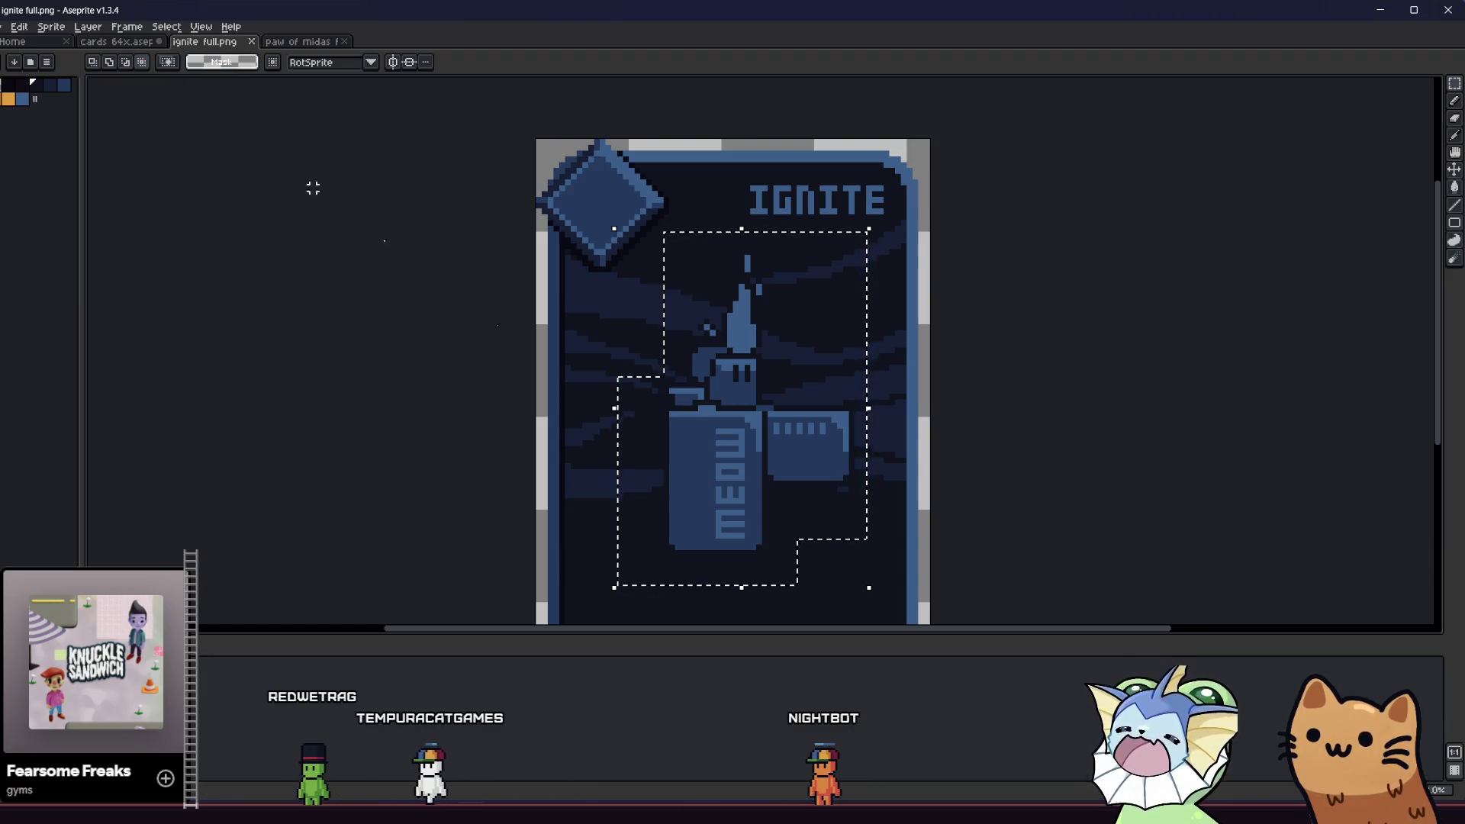
pyautogui.press('w')
pyautogui.click(671, 461)
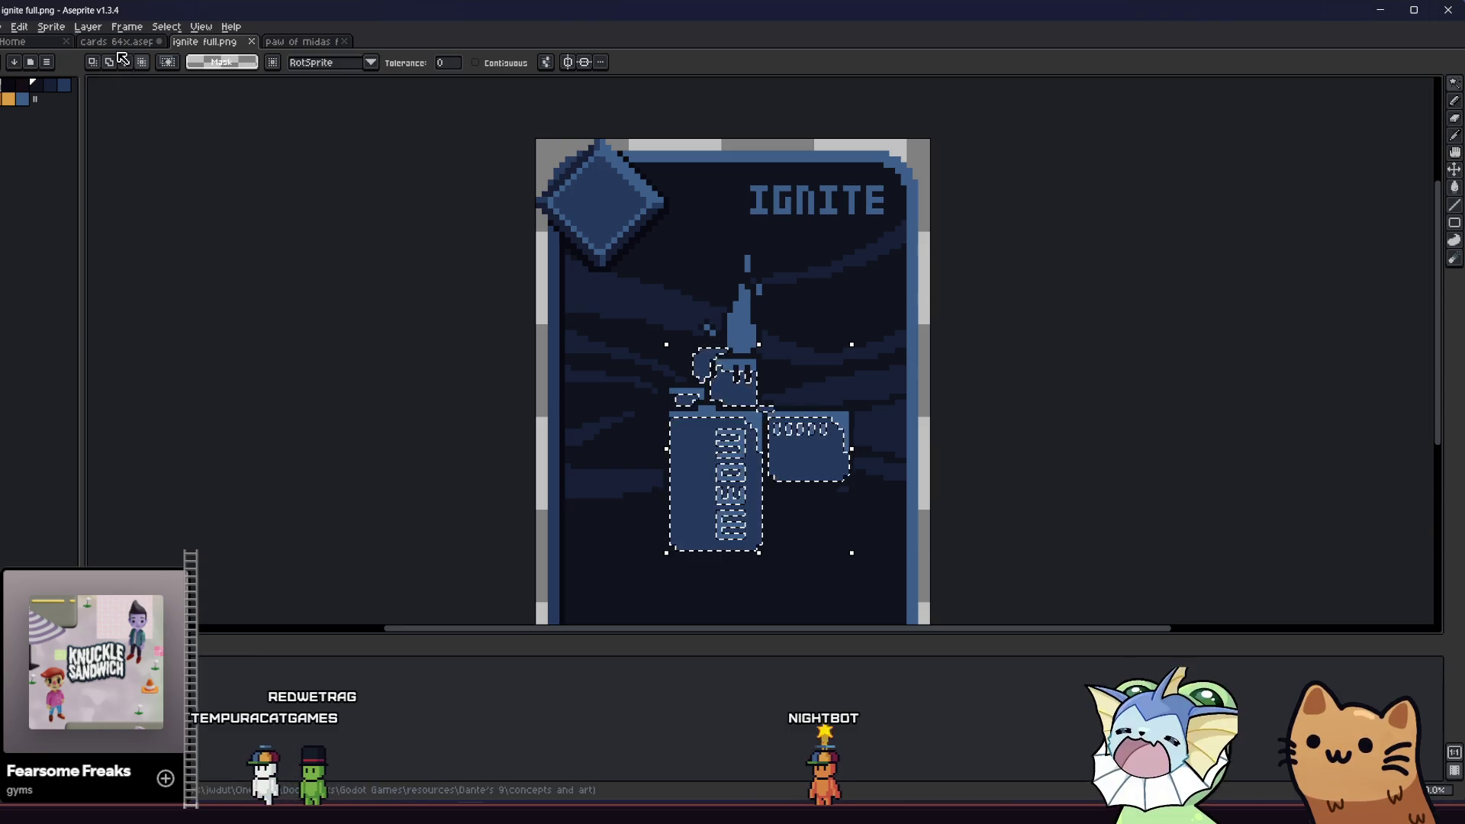
# - Copy the lighter, paste it into cards 64x, then undo the paste
pyautogui.hotkey('ctrl', 'shift', 'Tab')
pyautogui.hotkey('ctrl', 'v')
pyautogui.hotkey('ctrl', 'z')
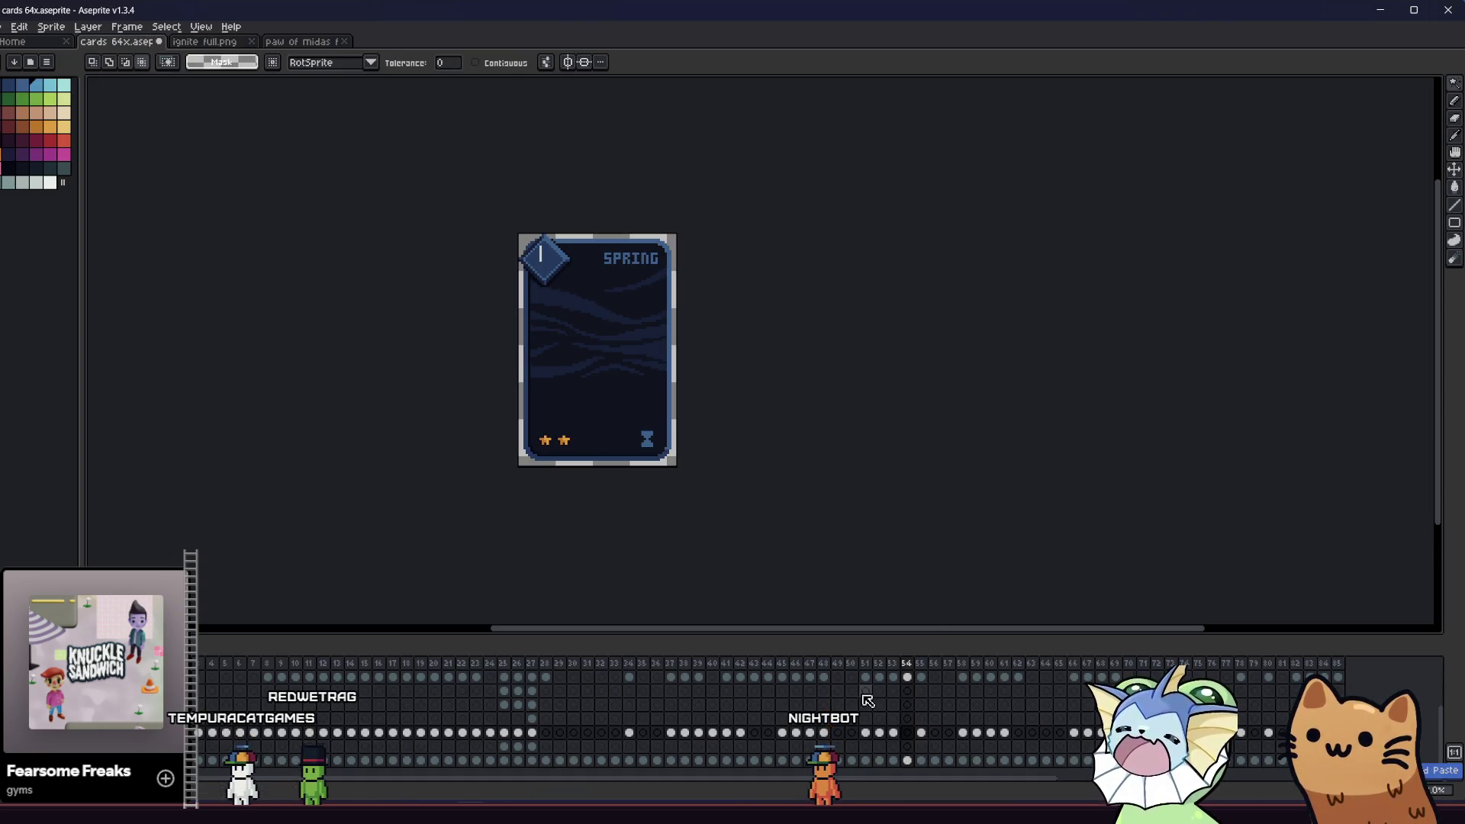
# - Go to the Spring card frame and try pasting the lighter, then undo it
pyautogui.click(937, 734)
pyautogui.click(963, 734)
pyautogui.click(949, 734)
pyautogui.click(910, 735)
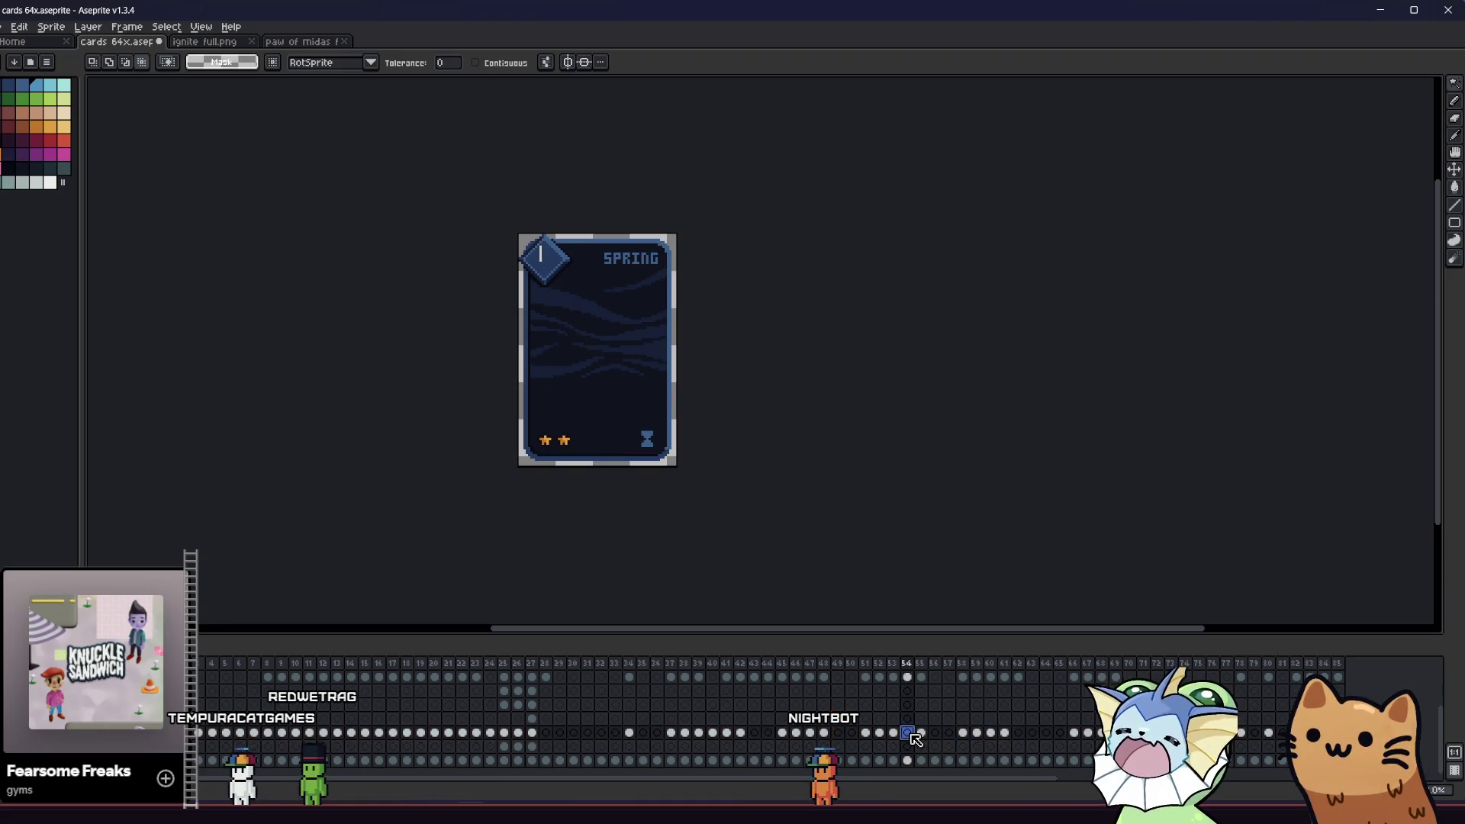
pyautogui.hotkey('ctrl', 'v')
pyautogui.hotkey('ctrl', 'z')
# - In ignite full.png, reselect only the lighter's pixels with an L-shaped marquee and Magic Wand
pyautogui.click(292, 43)
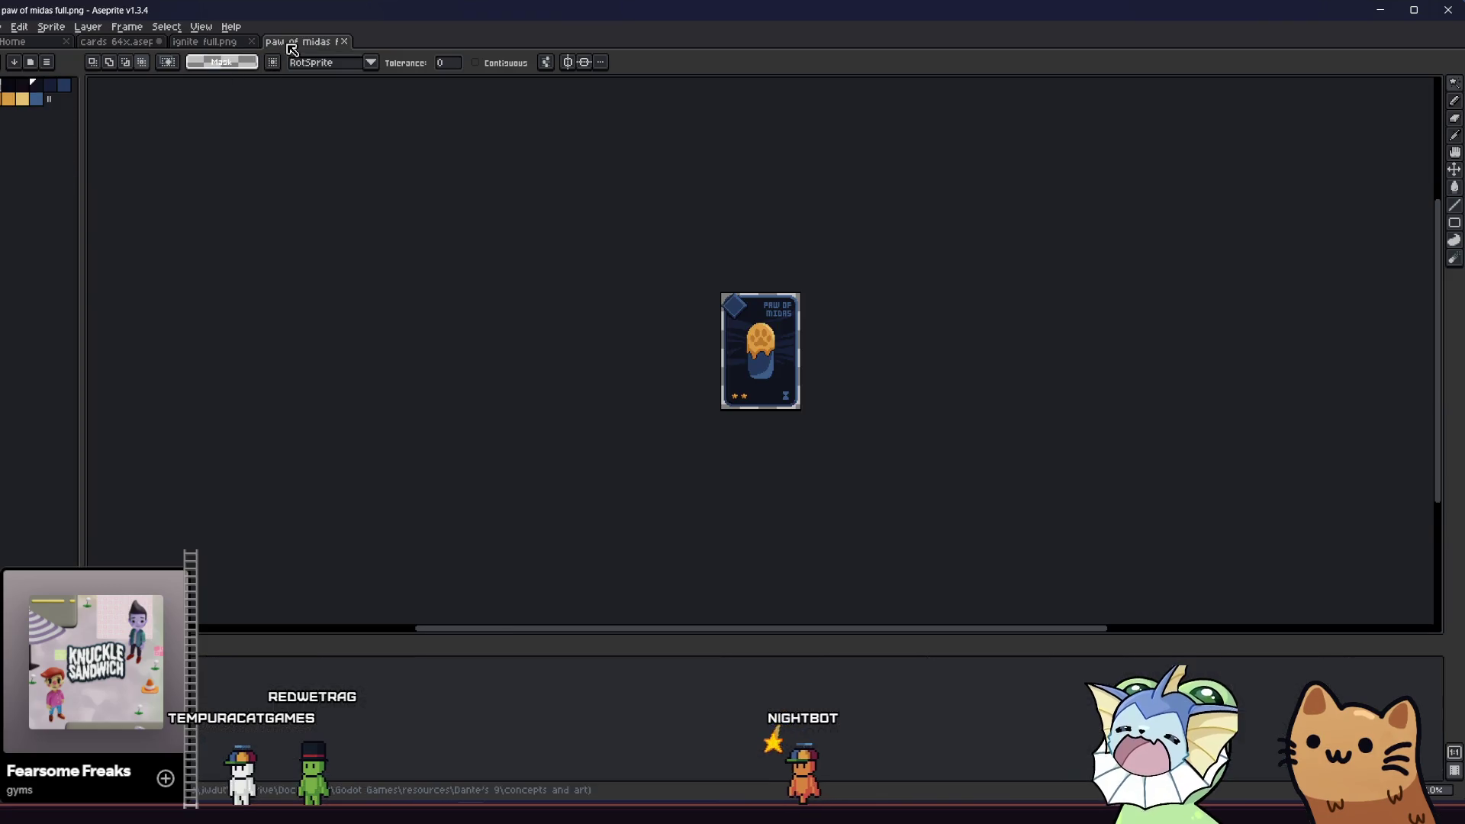
pyautogui.click(205, 41)
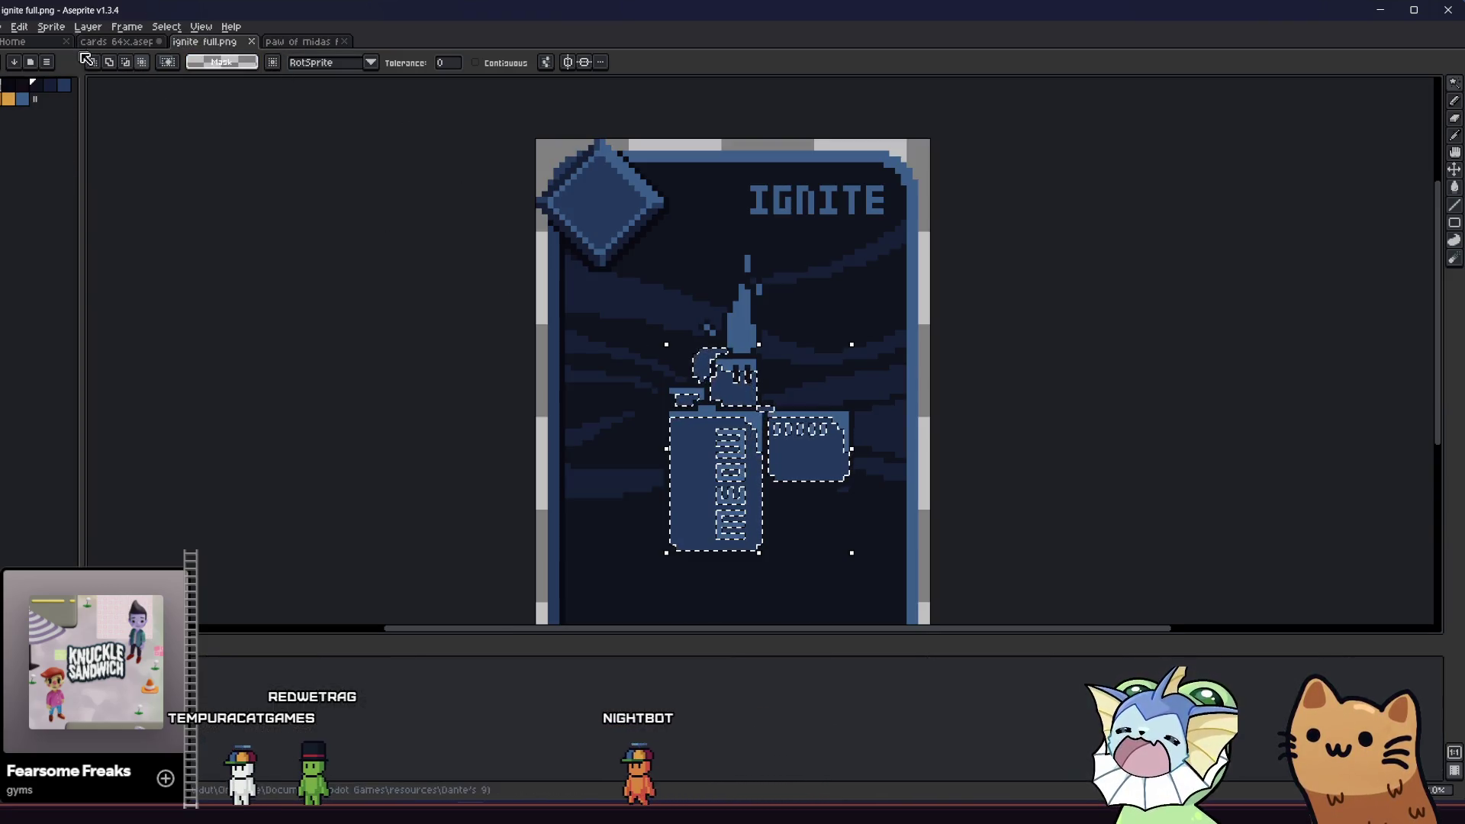
pyautogui.press('m')
pyautogui.hotkey('ctrl', 'd')
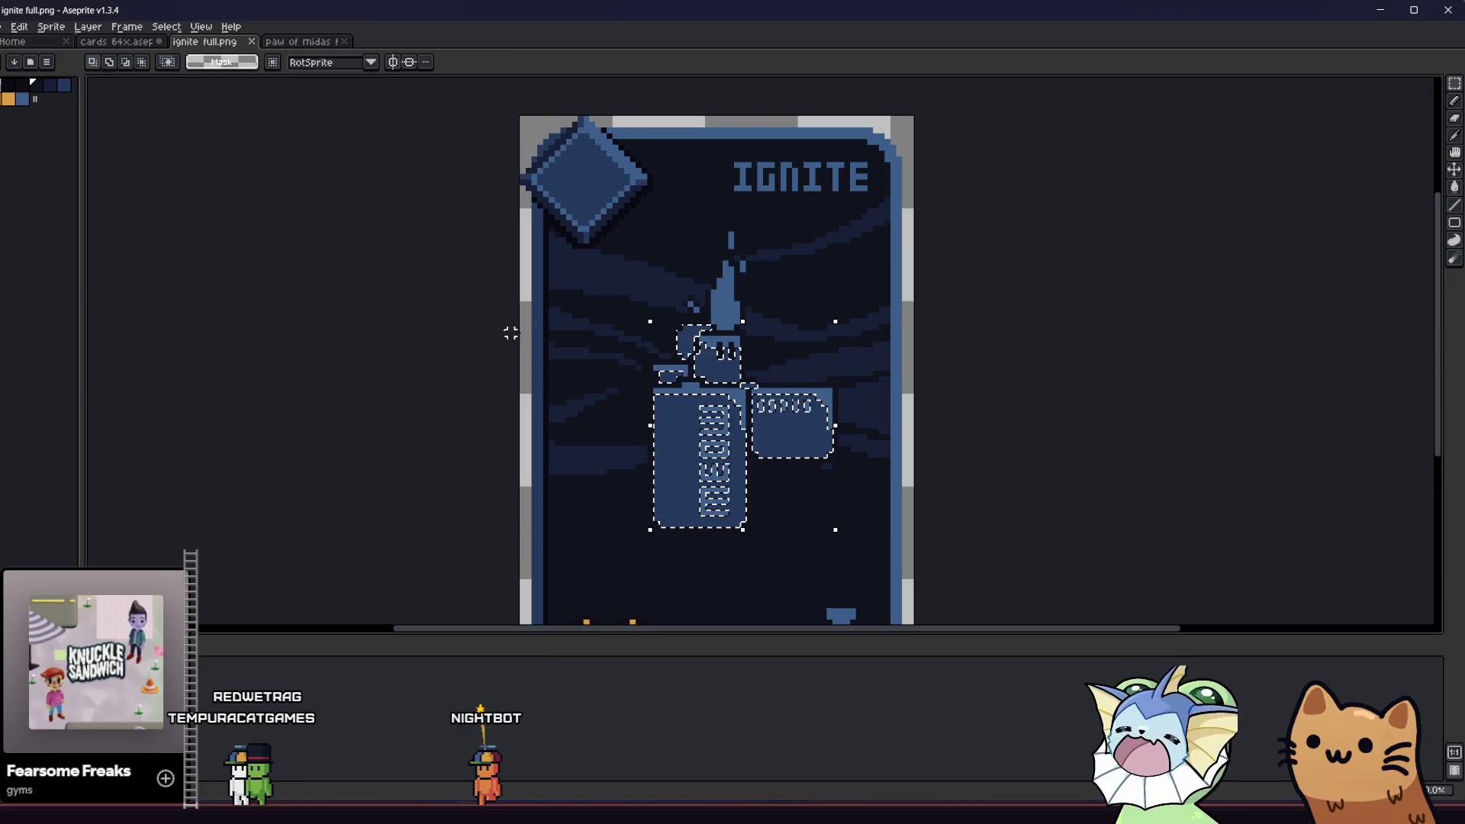
pyautogui.moveTo(787, 374); pyautogui.dragTo(852, 494)
pyautogui.moveTo(780, 558)
pyautogui.mouseDown()
pyautogui.moveTo(758, 501)
pyautogui.moveTo(613, 318)
pyautogui.mouseUp()
pyautogui.press('w')
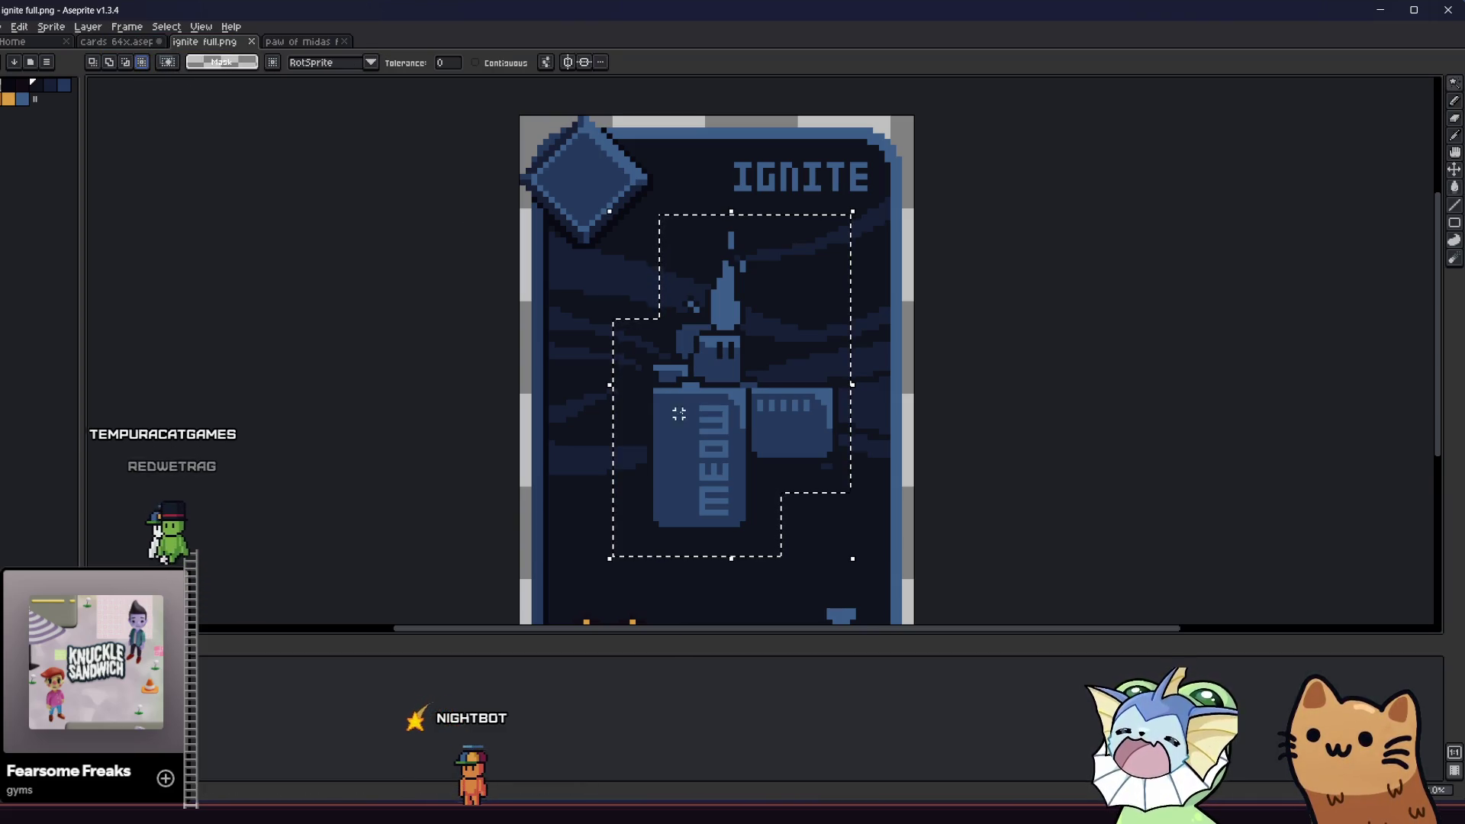
pyautogui.click(708, 378)
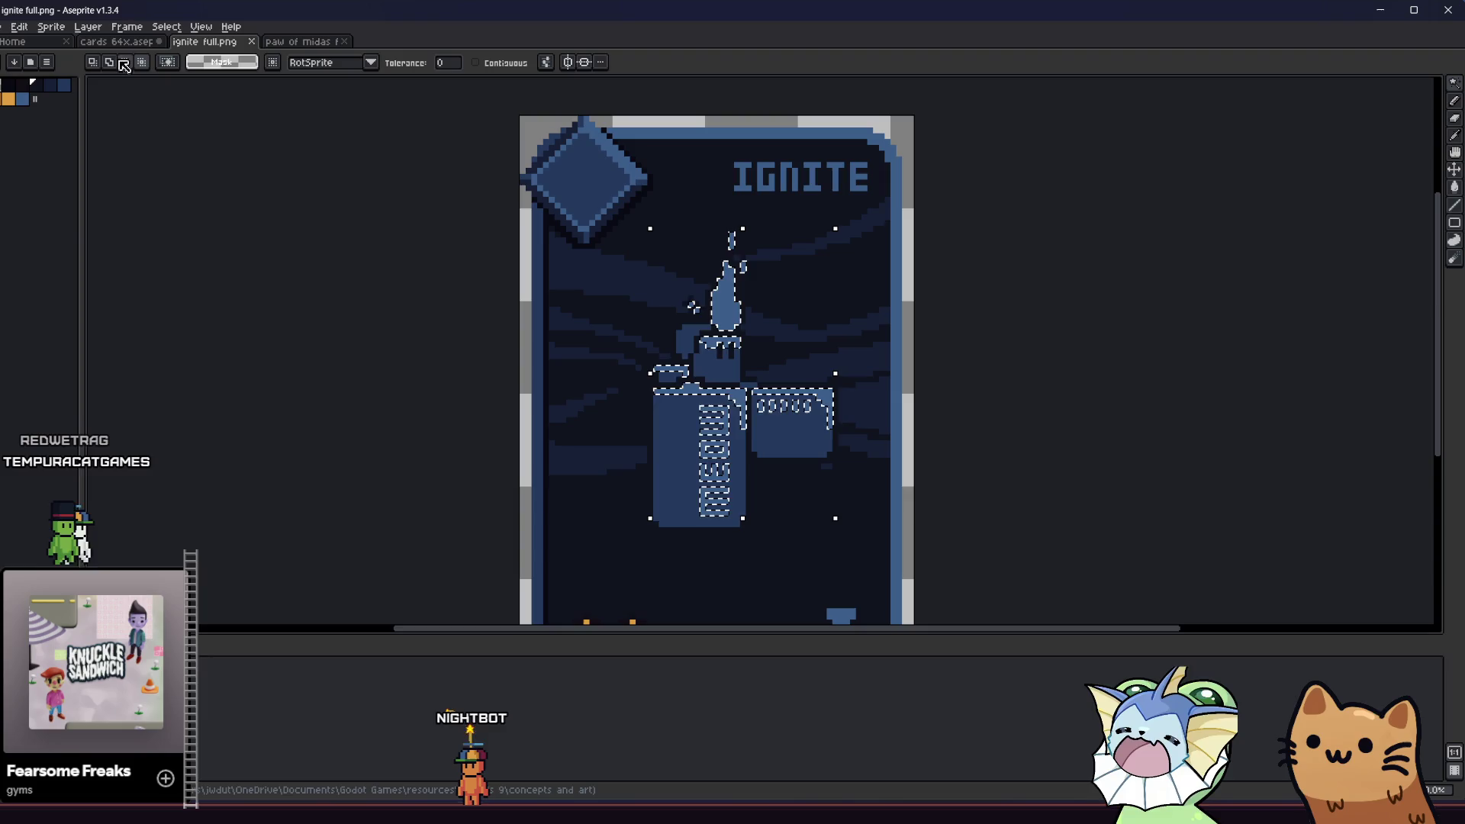
# - Paste the lighter onto the Spring card and give it a blue outline
pyautogui.click(118, 44)
pyautogui.hotkey('ctrl', 'v')
pyautogui.click(406, 356)
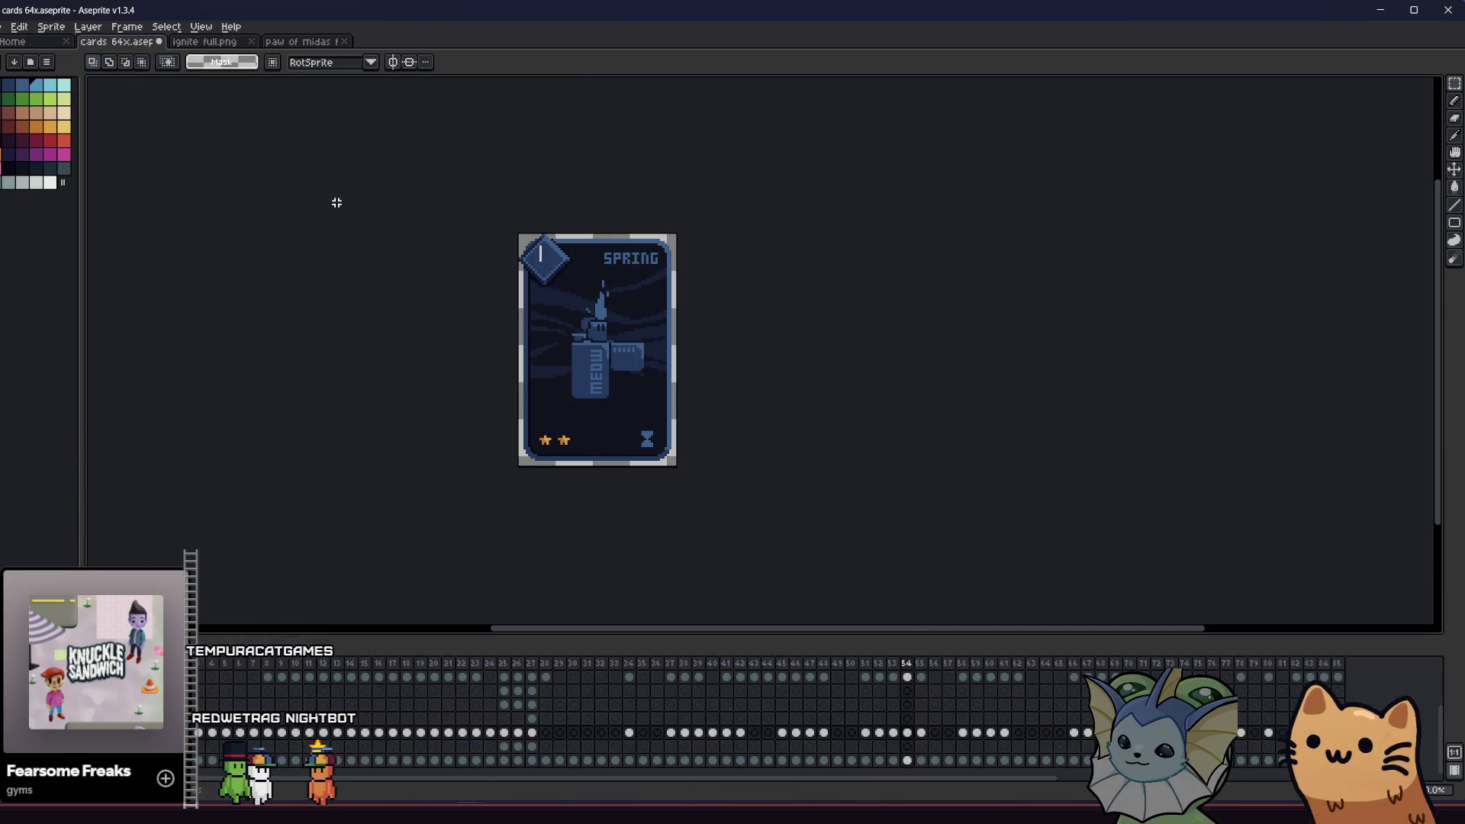
pyautogui.hotkey('shift', 'o')
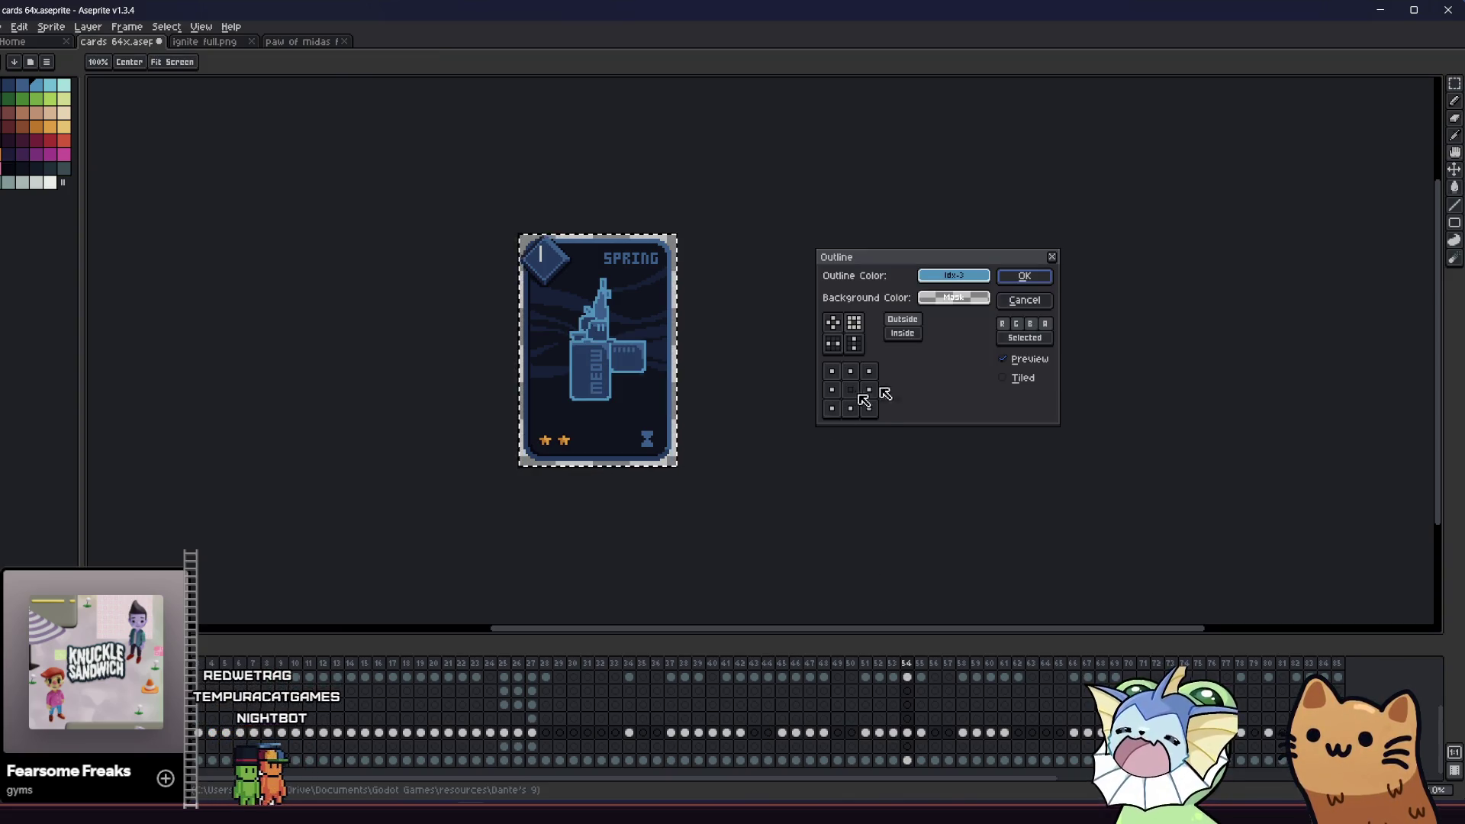
pyautogui.click(949, 286)
pyautogui.click(958, 323)
pyautogui.click(943, 278)
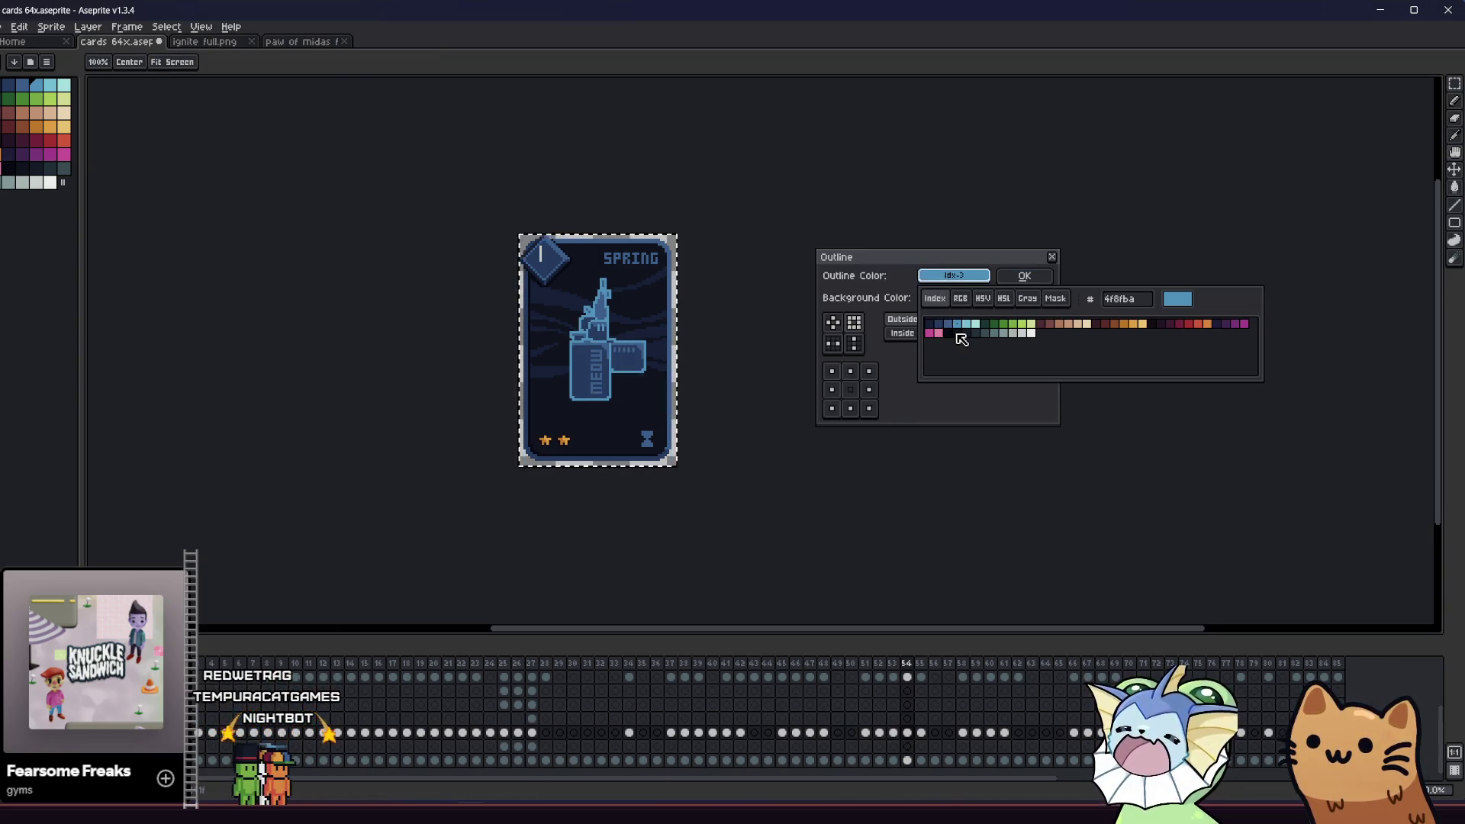
pyautogui.click(1028, 278)
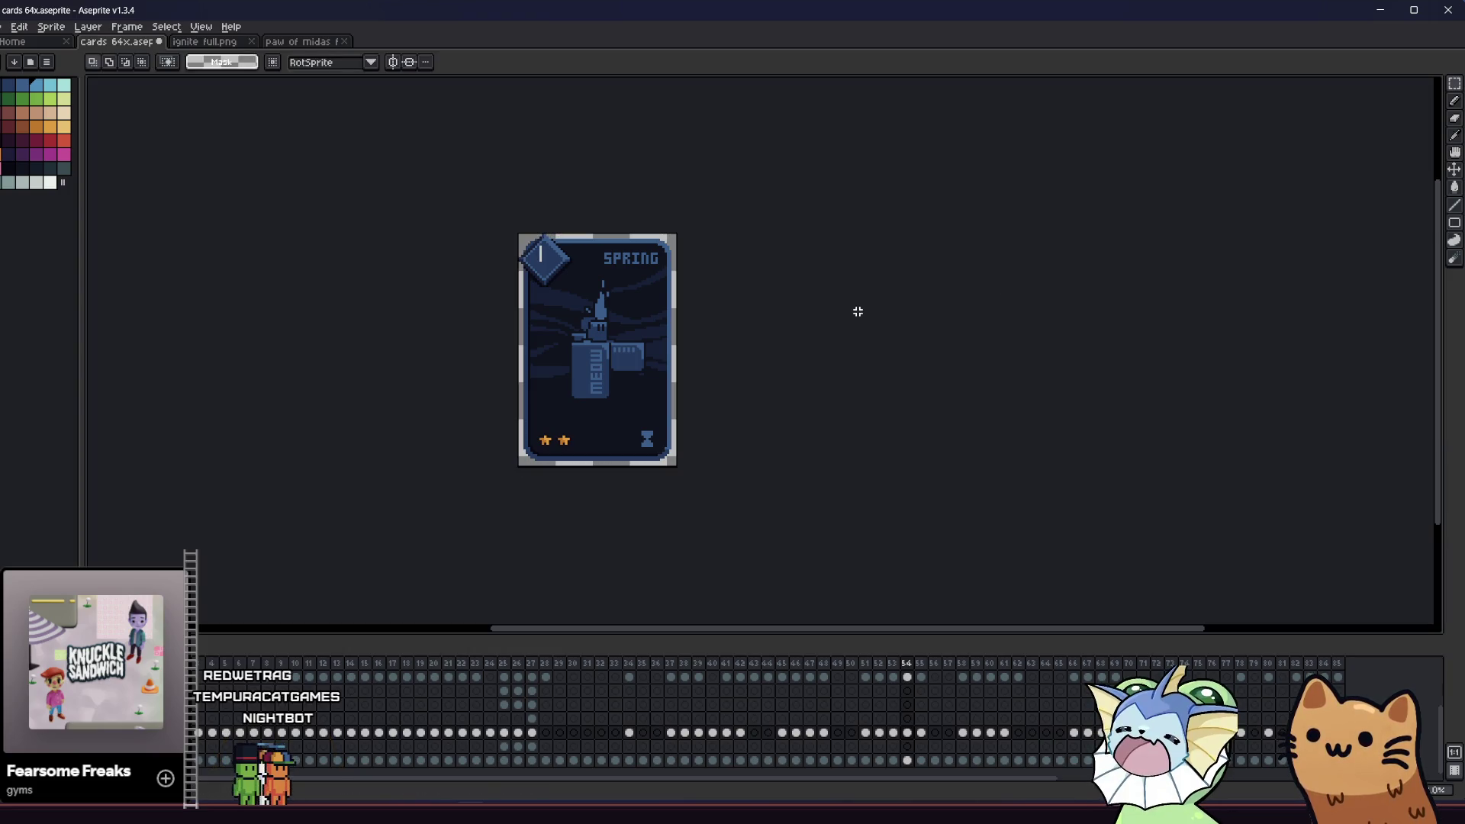
# - Close the ignite full.png tab and advance to the Paw of Midas card frame
pyautogui.click(301, 41)
pyautogui.click(241, 44)
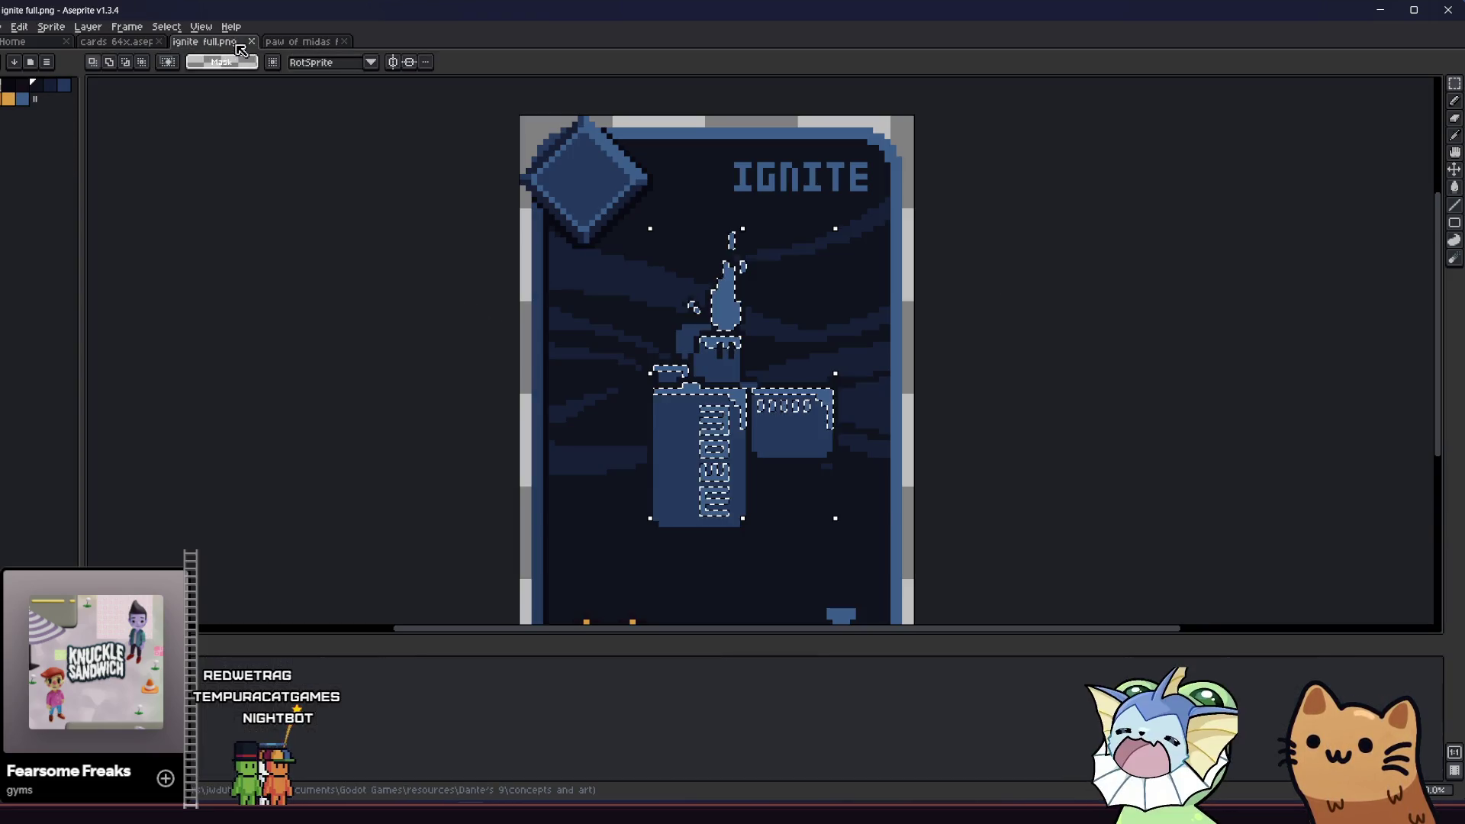
pyautogui.click(250, 42)
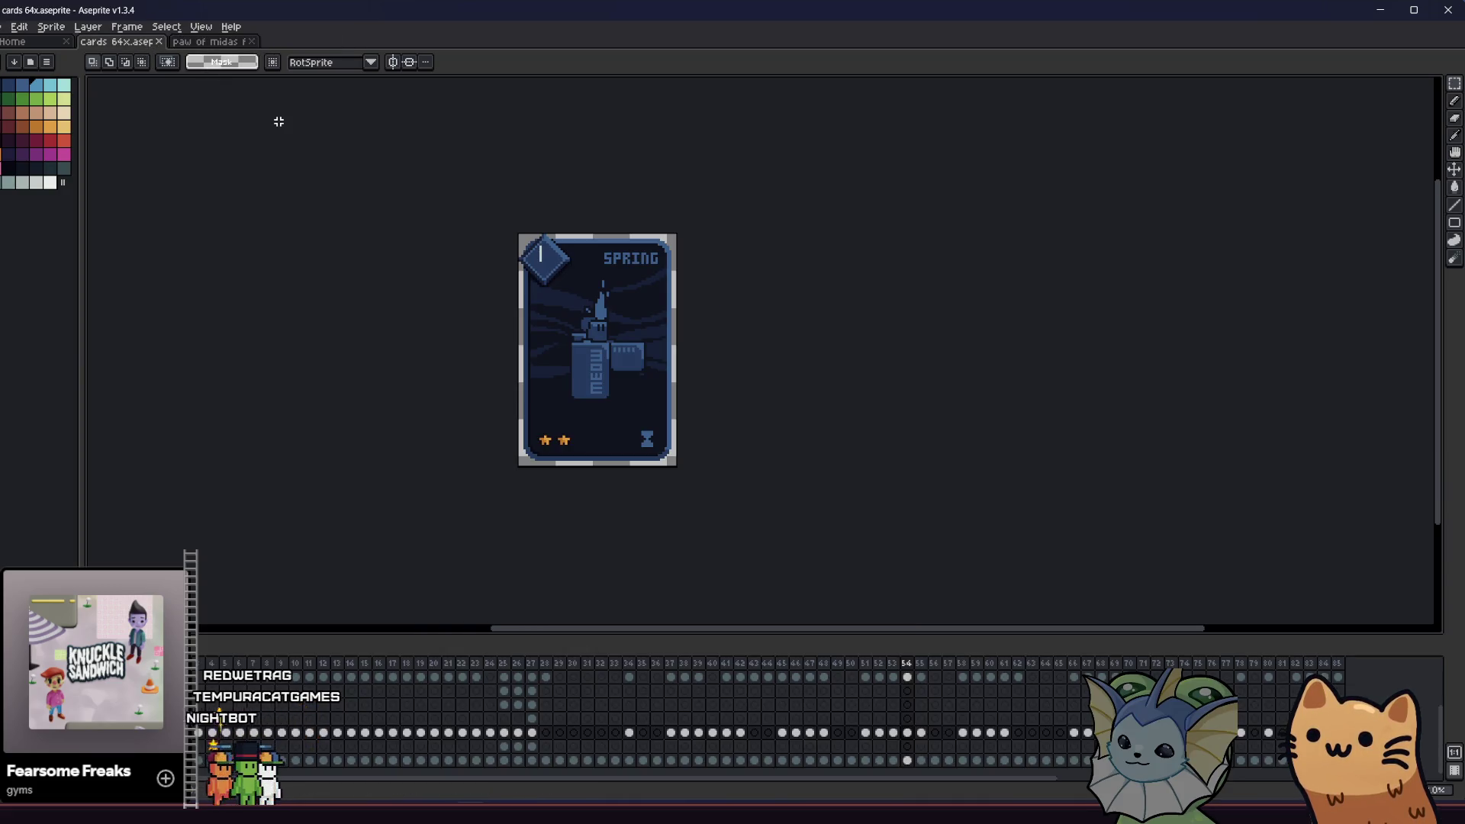
pyautogui.press('Right')
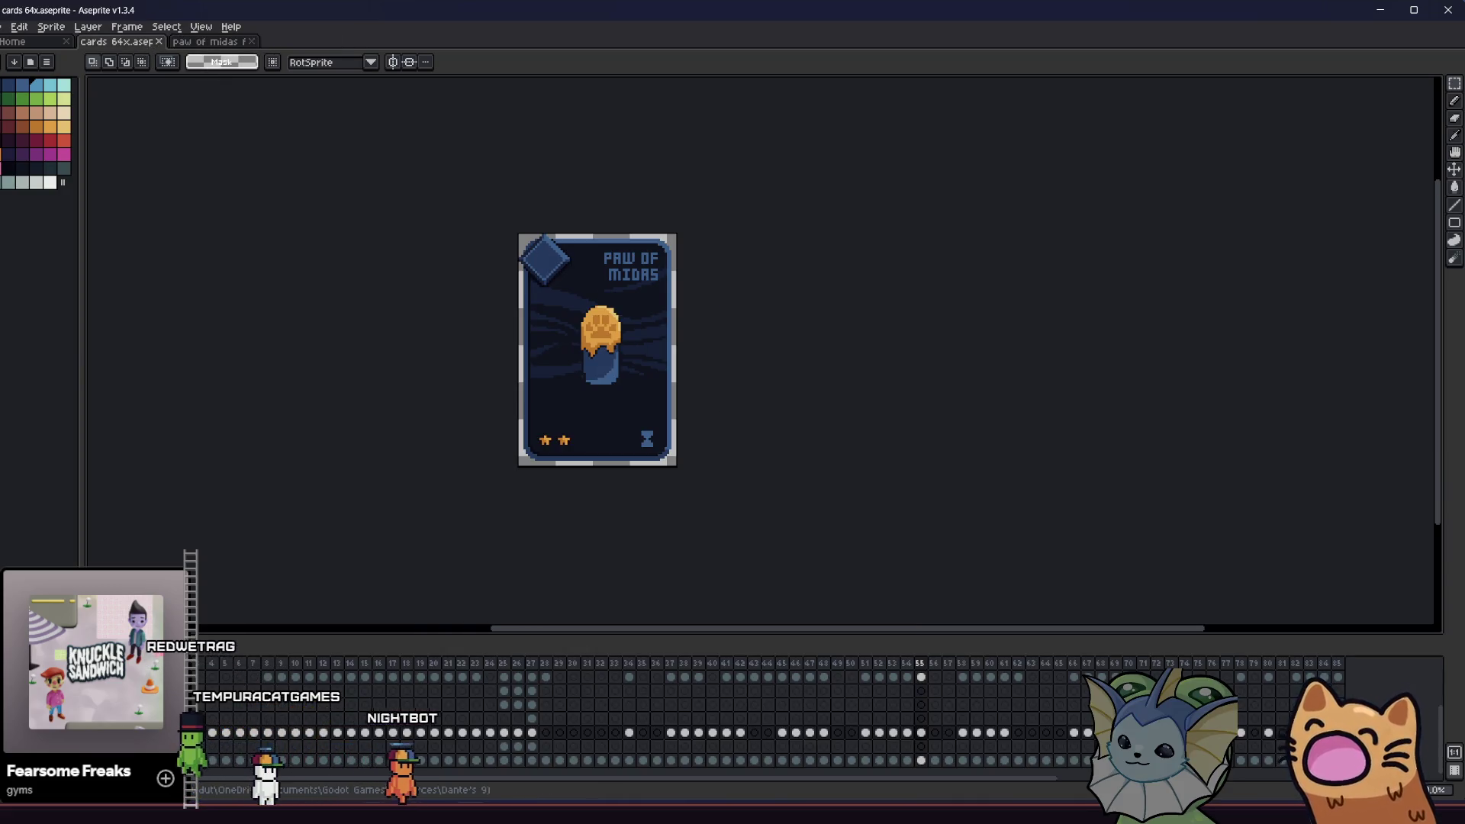
# - In File Explorer, return to concepts and art and drag paw of midas full into Aseprite
pyautogui.hotkey('alt', 'Tab')
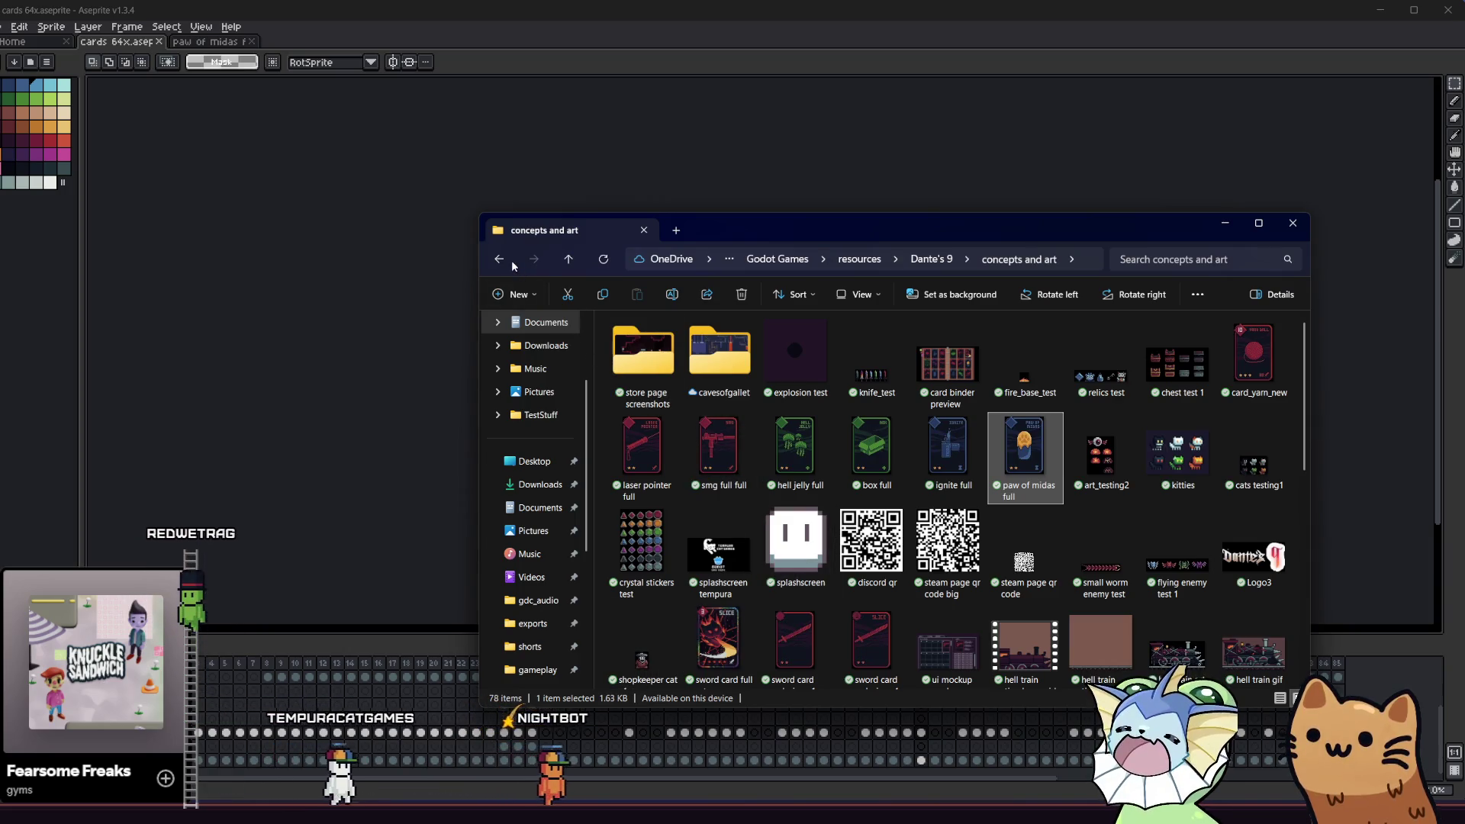
pyautogui.click(504, 259)
pyautogui.click(505, 258)
pyautogui.click(505, 259)
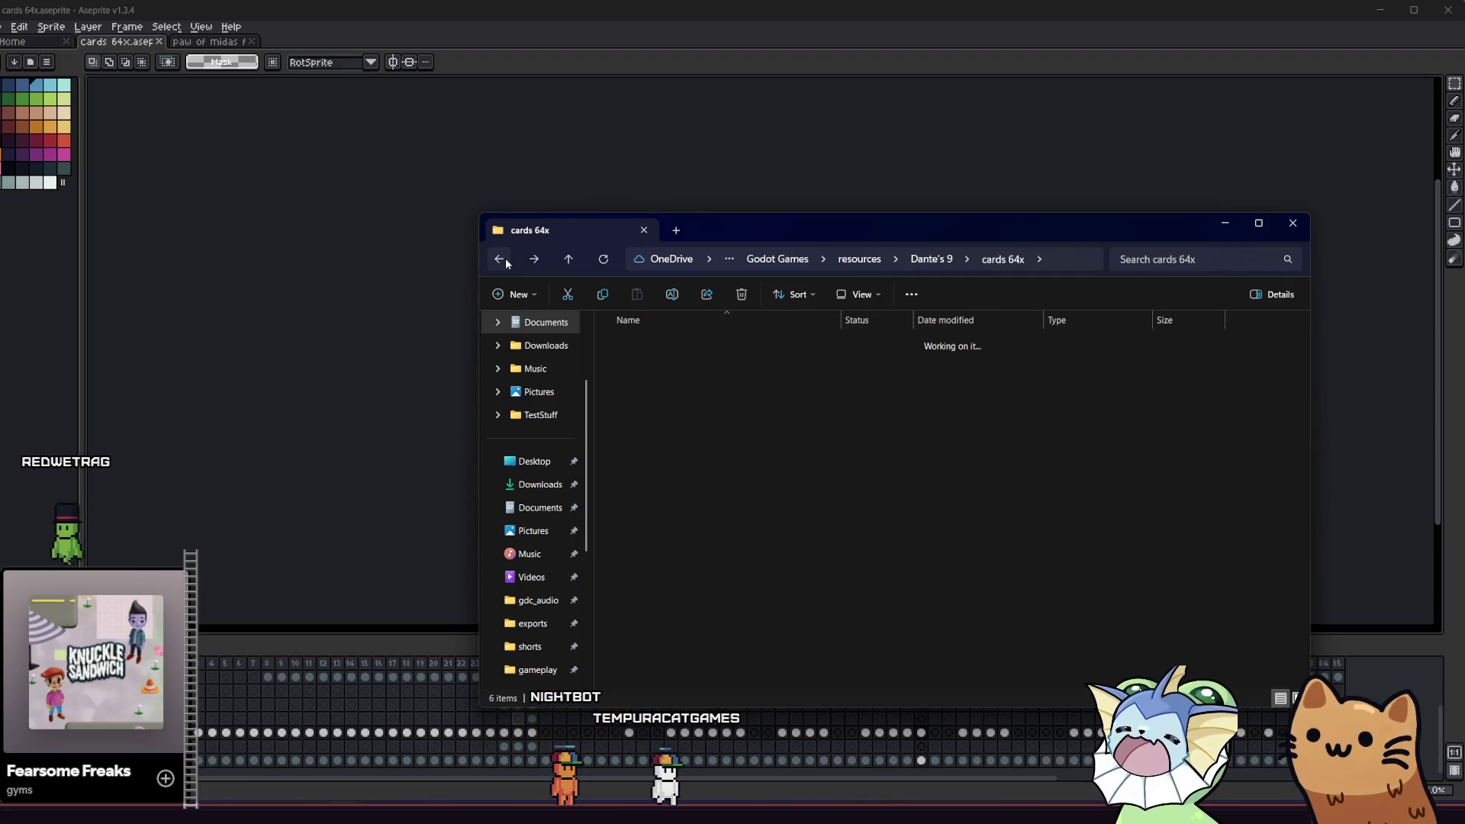
pyautogui.click(505, 260)
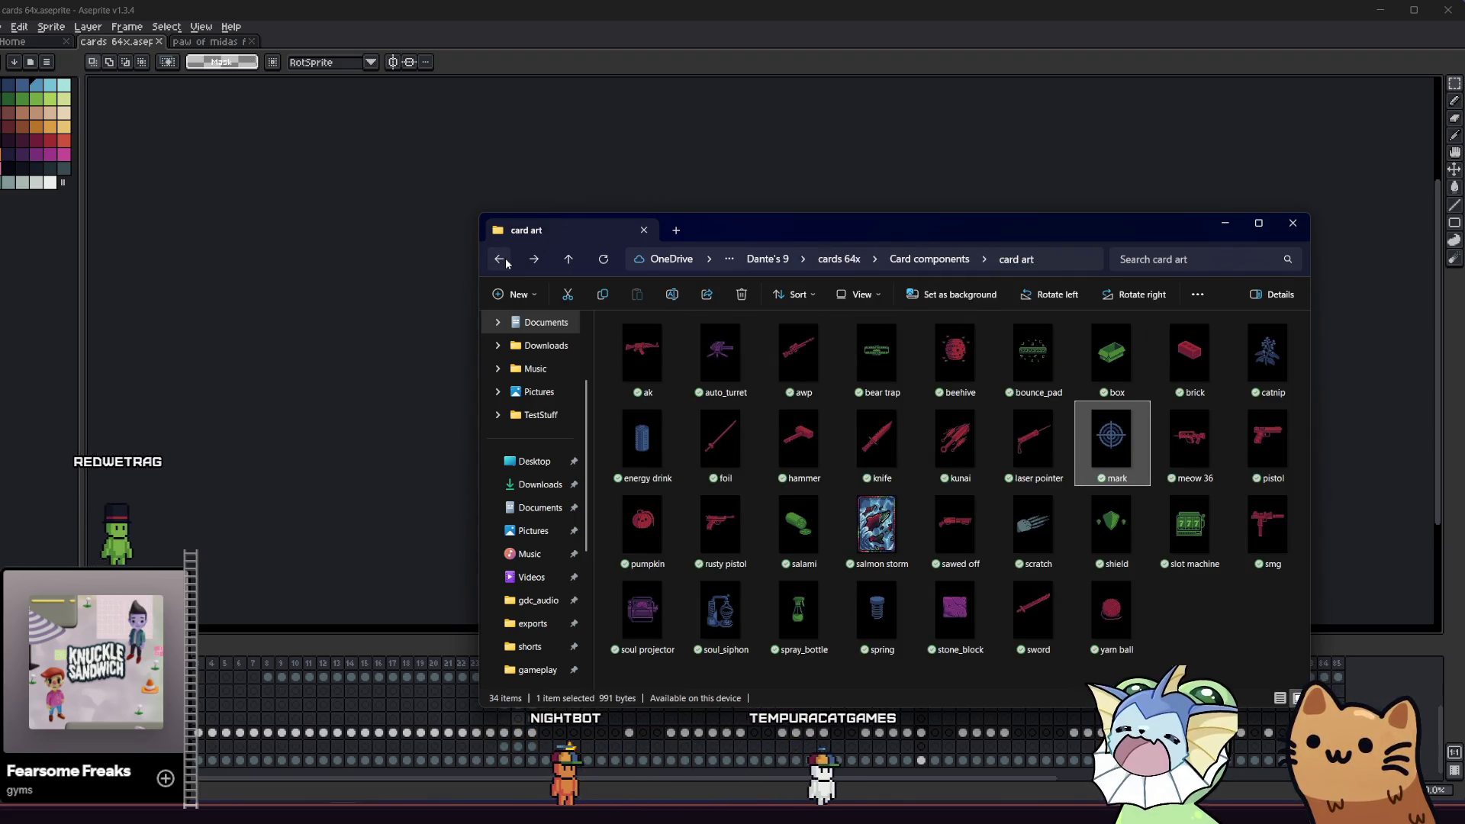
pyautogui.click(534, 261)
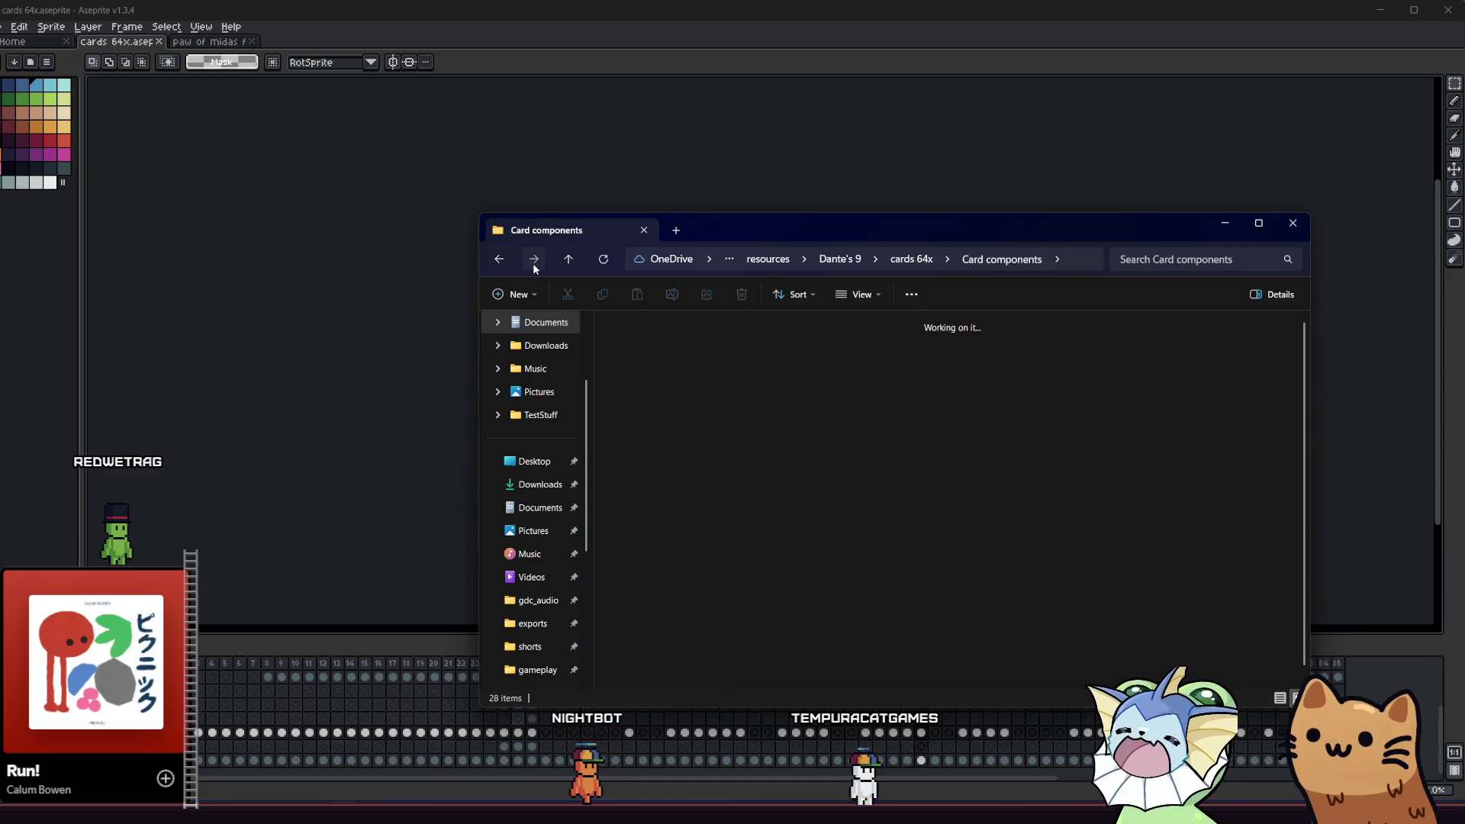
pyautogui.click(534, 265)
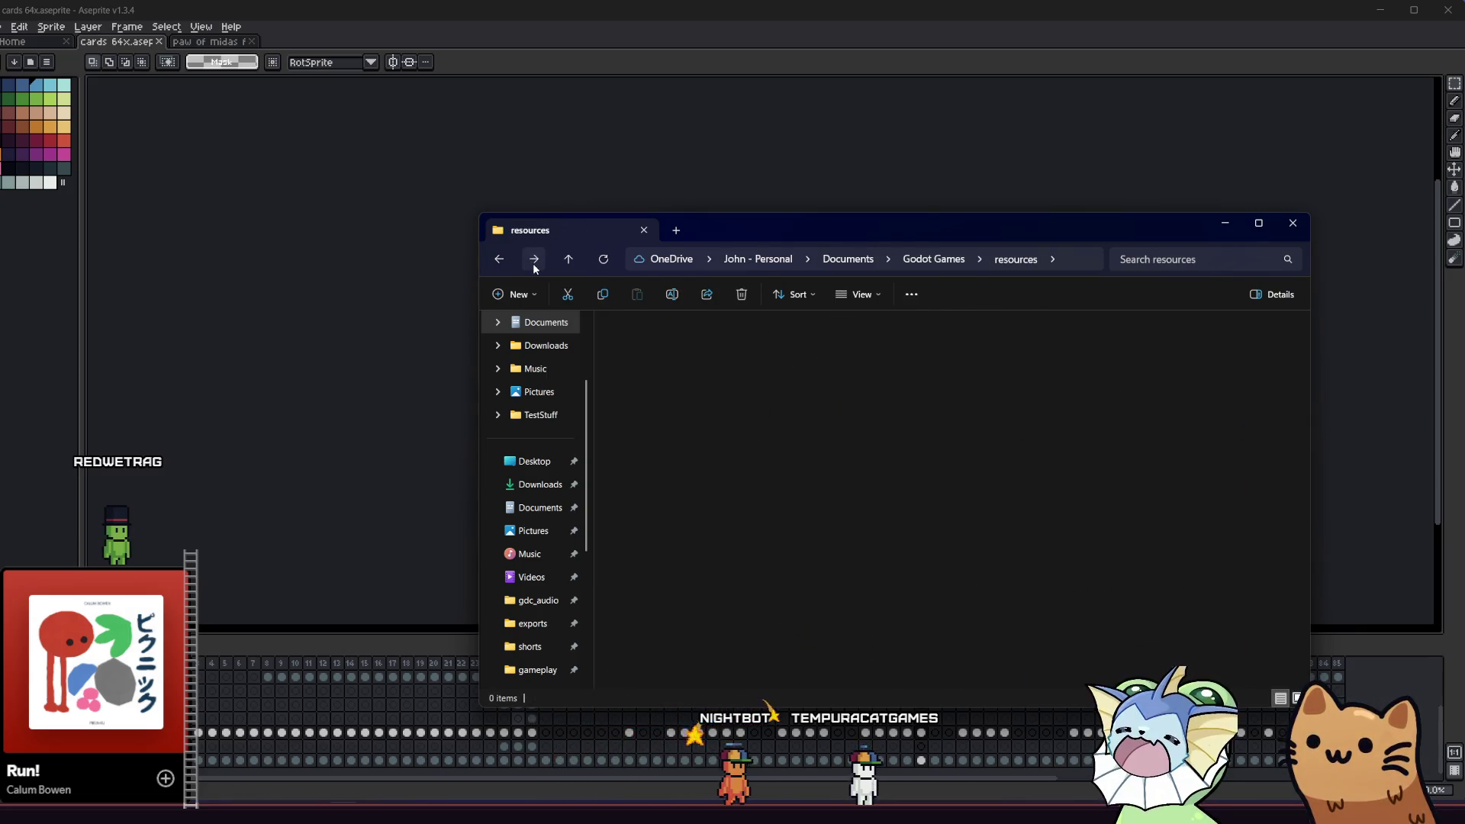
pyautogui.click(534, 263)
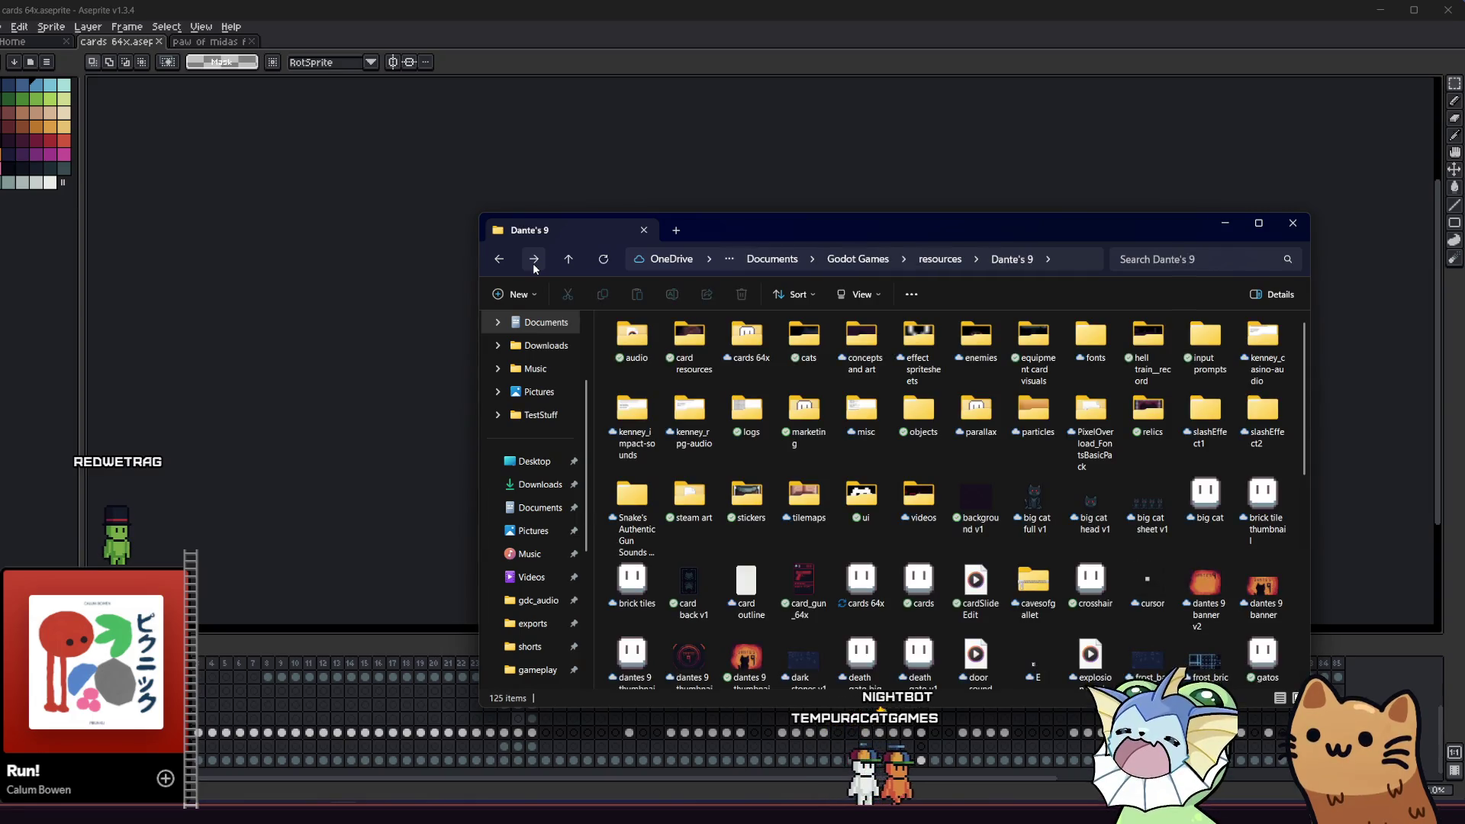
pyautogui.click(534, 263)
pyautogui.moveTo(1025, 458)
pyautogui.mouseDown()
pyautogui.moveTo(1027, 477)
pyautogui.moveTo(367, 366)
pyautogui.moveTo(351, 383)
pyautogui.moveTo(449, 473)
pyautogui.mouseUp()
# - Copy a rectangle around the paw art and paste it onto the Paw of Midas card
pyautogui.scroll(5, 718, 378)
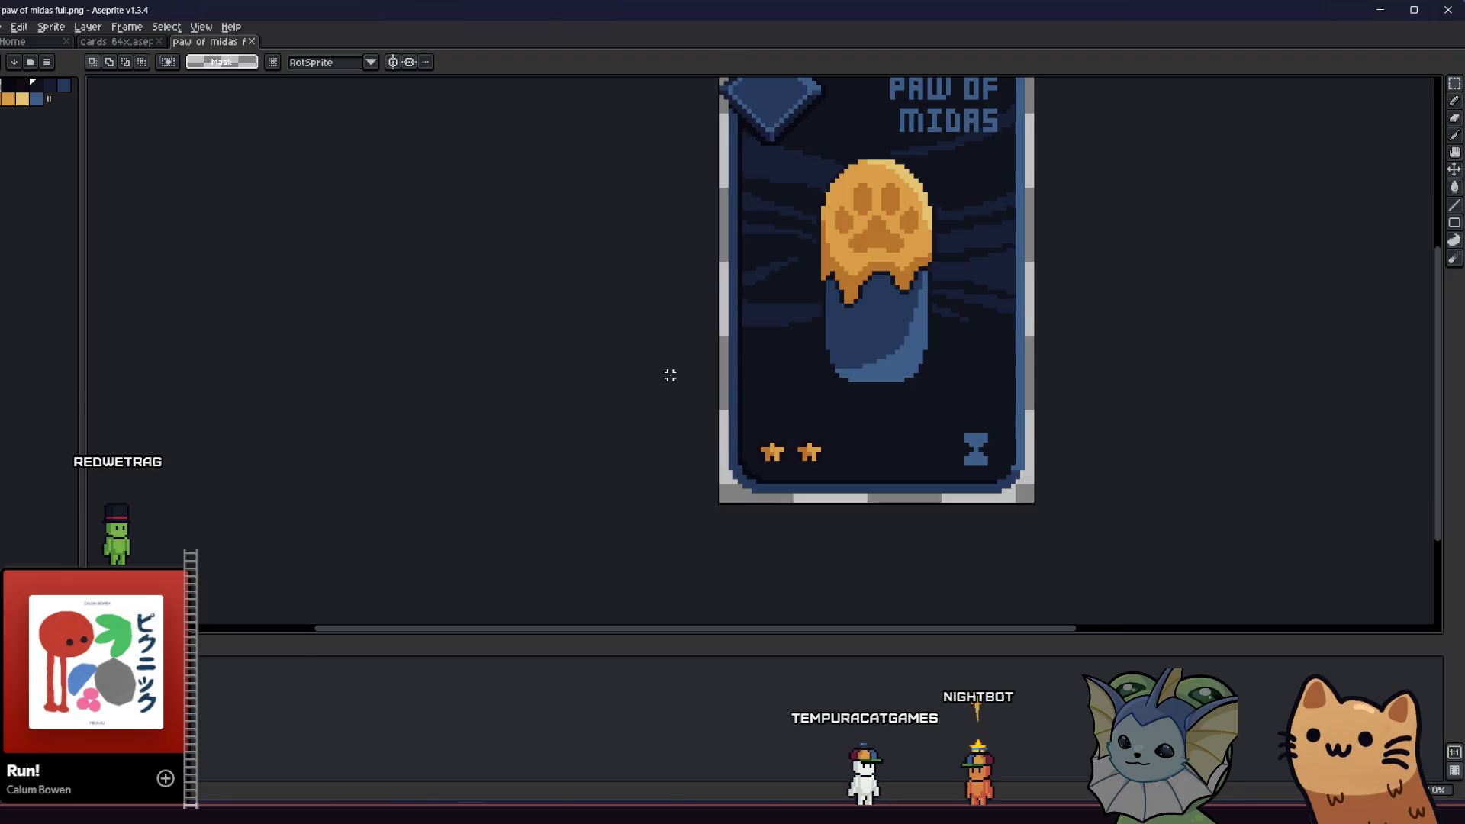
pyautogui.moveTo(671, 374); pyautogui.dragTo(497, 438)
pyautogui.scroll(1, 596, 277)
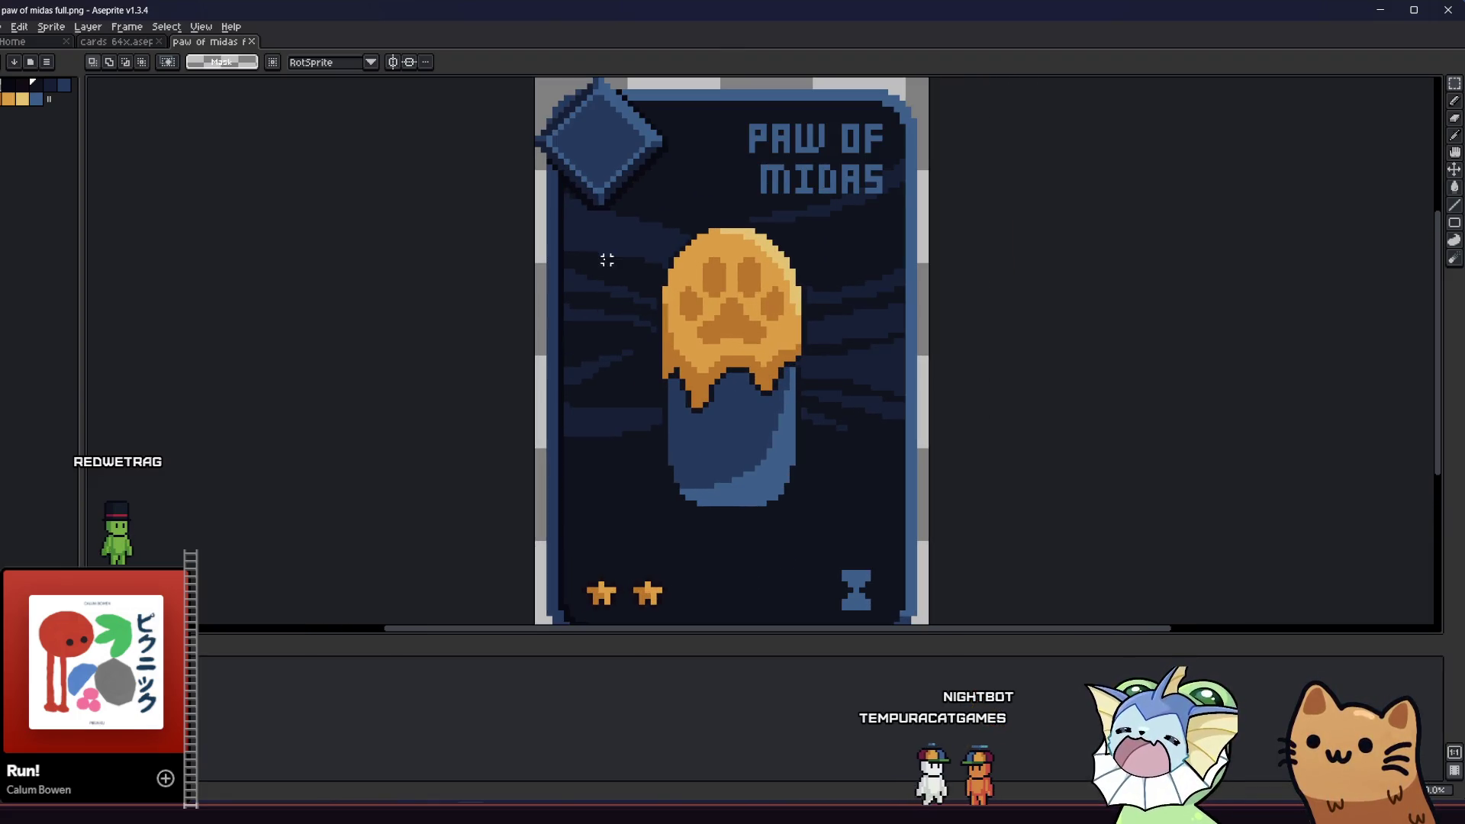
pyautogui.moveTo(613, 213); pyautogui.dragTo(845, 531)
pyautogui.hotkey('ctrl', 'd')
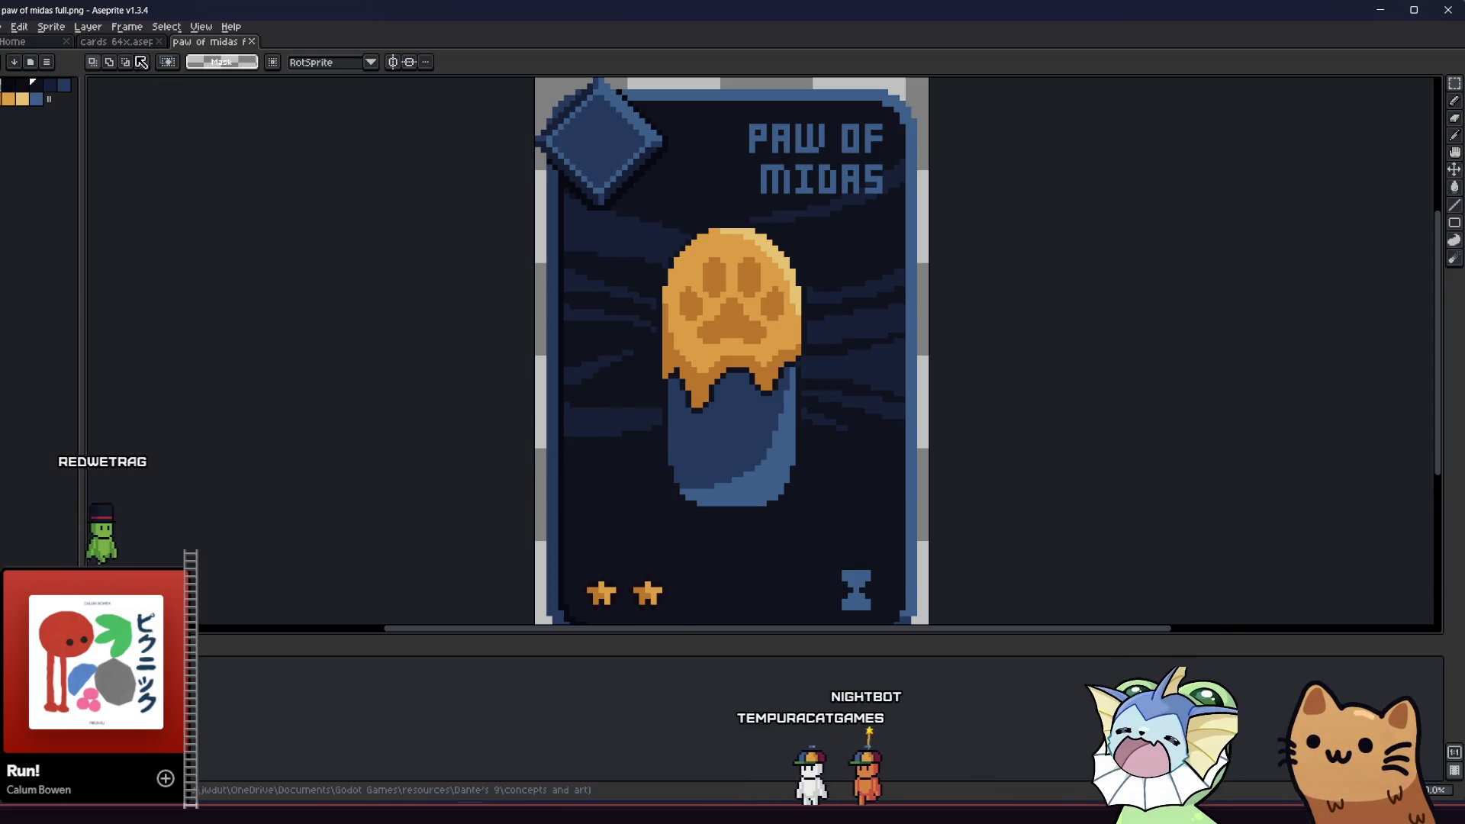
pyautogui.hotkey('ctrl', 'Tab')
pyautogui.hotkey('ctrl', 'v')
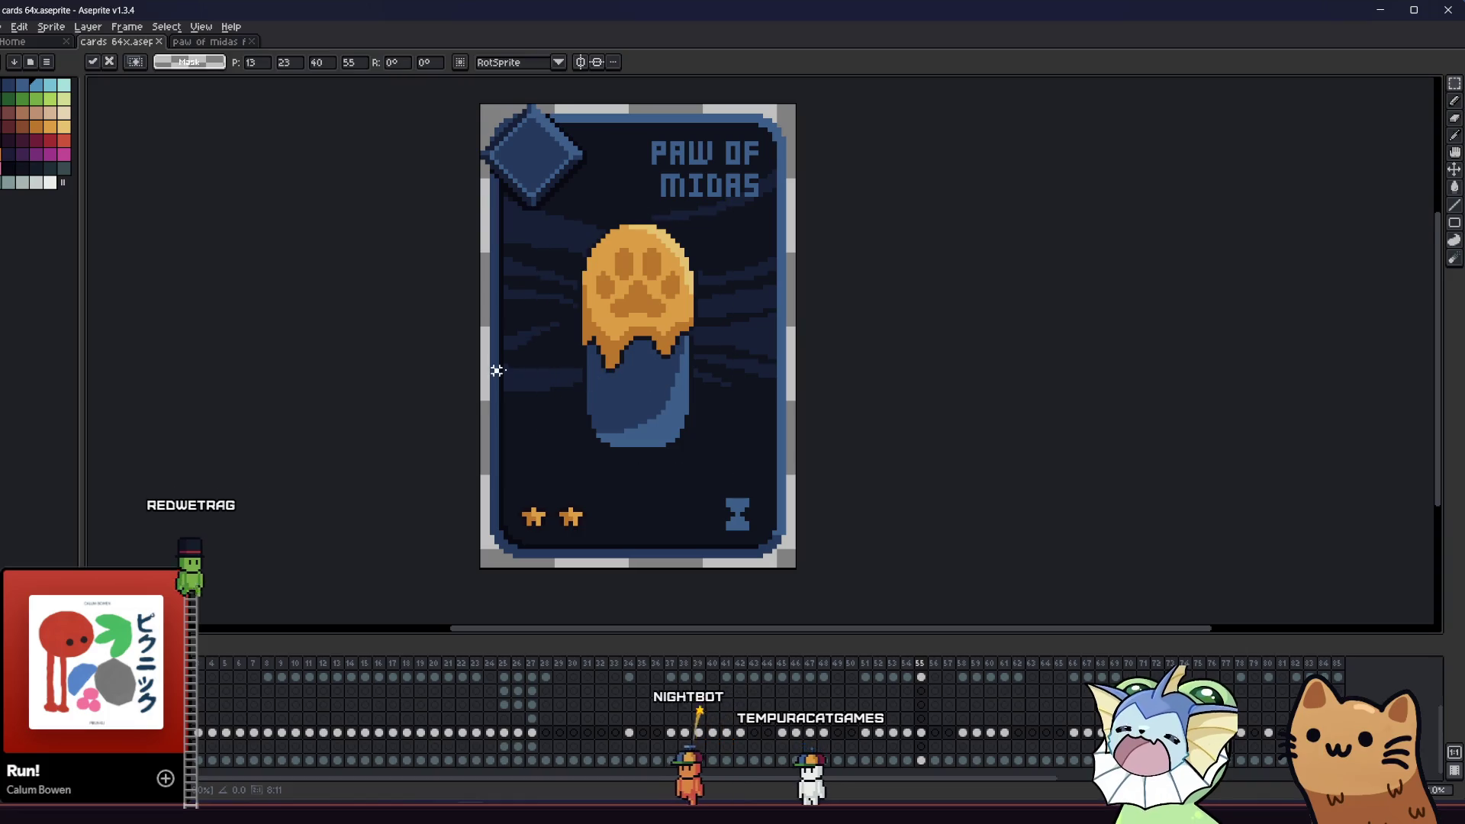
# - Select a rectangle around the pasted paw art on the Paw of Midas card
pyautogui.scroll(1, 565, 371)
pyautogui.press('w')
pyautogui.click(568, 393)
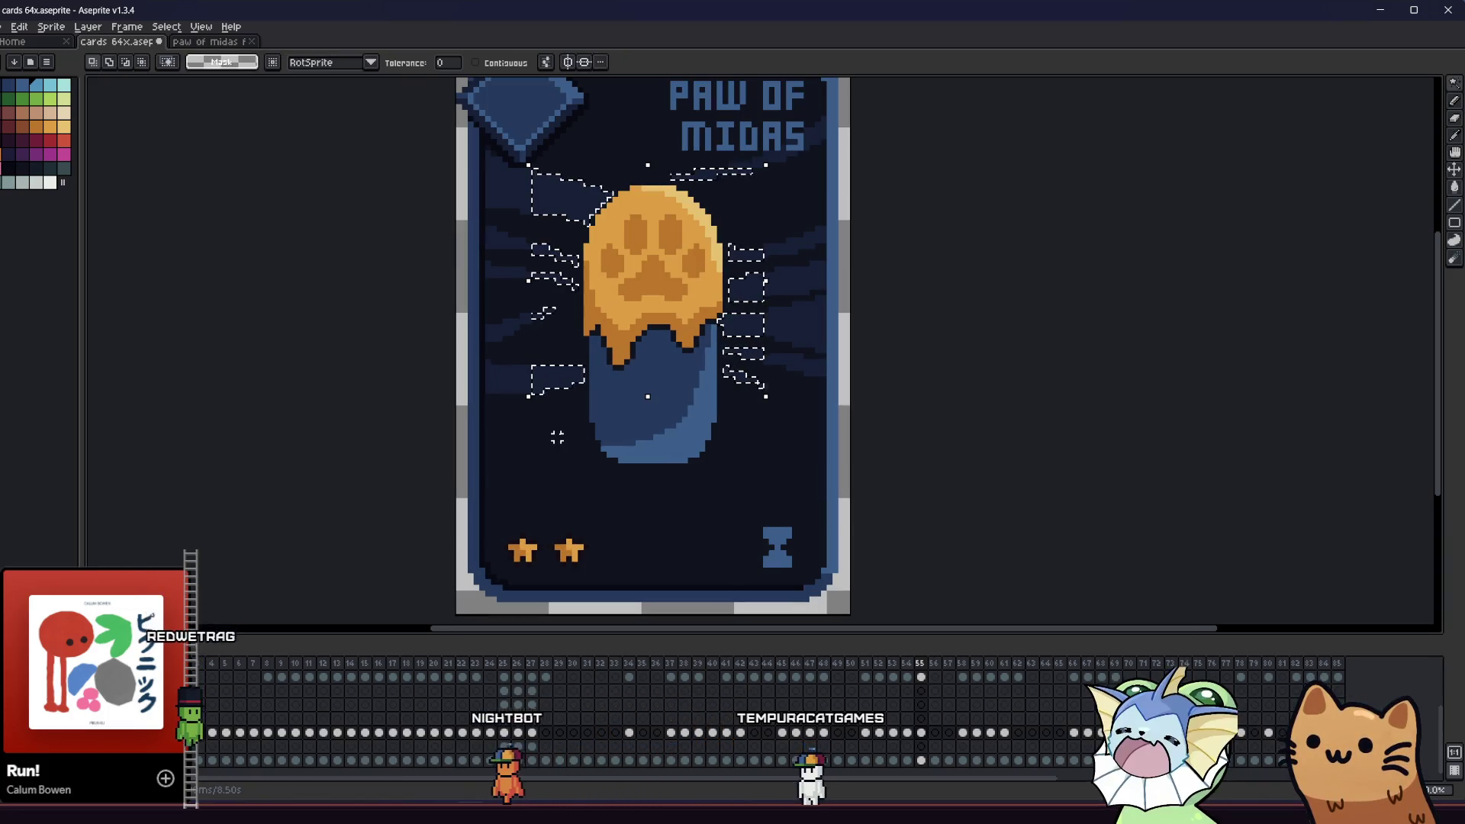
pyautogui.hotkey('ctrl', 'd')
pyautogui.click(564, 431)
pyautogui.hotkey('ctrl', 'd')
pyautogui.moveTo(503, 134); pyautogui.dragTo(769, 517)
# - Give the paw a dark navy outline, deselect, and move on to the Energy Drink card
pyautogui.hotkey('shift', 'o')
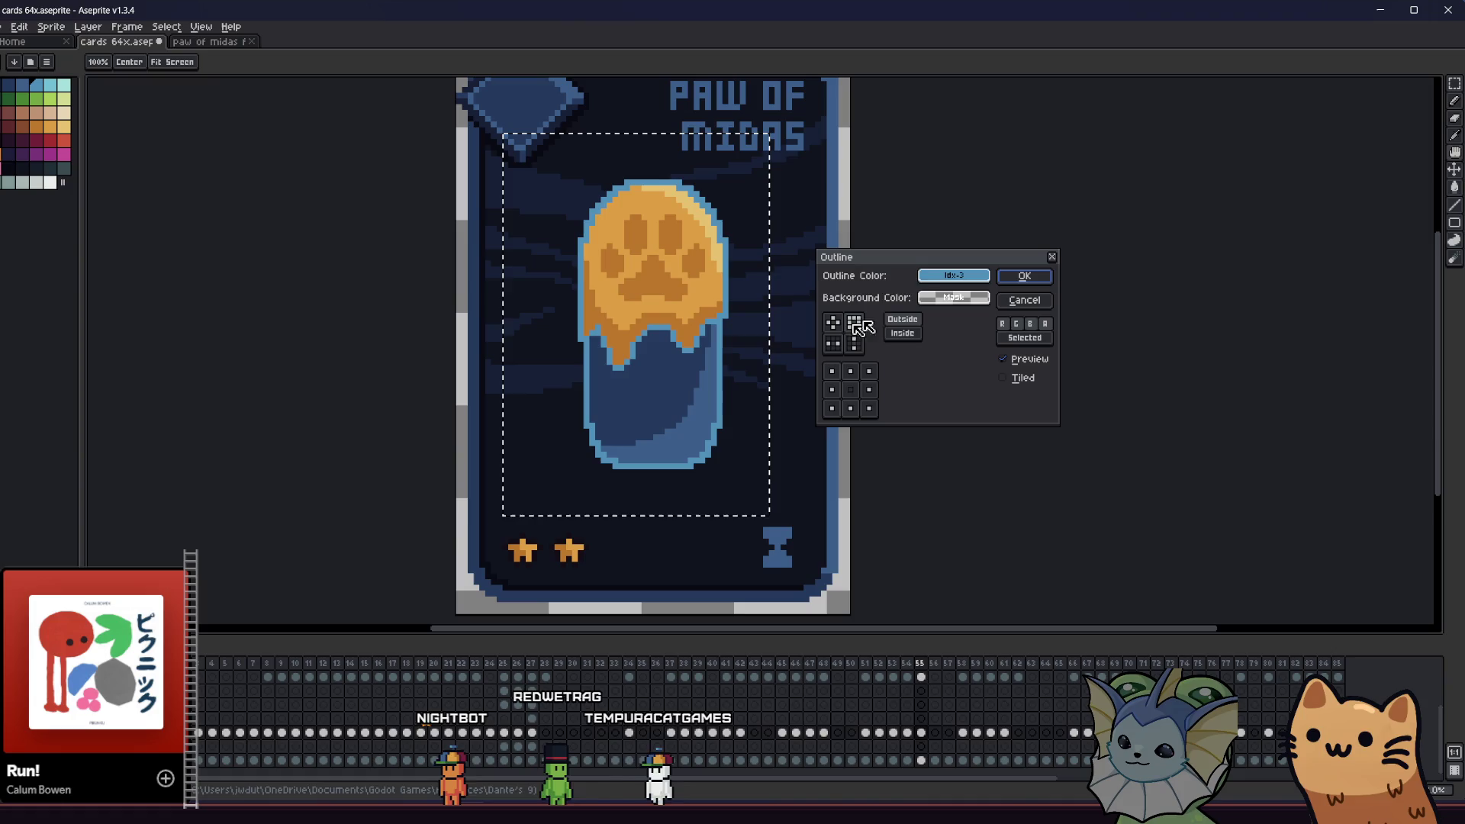
pyautogui.click(954, 275)
pyautogui.click(957, 333)
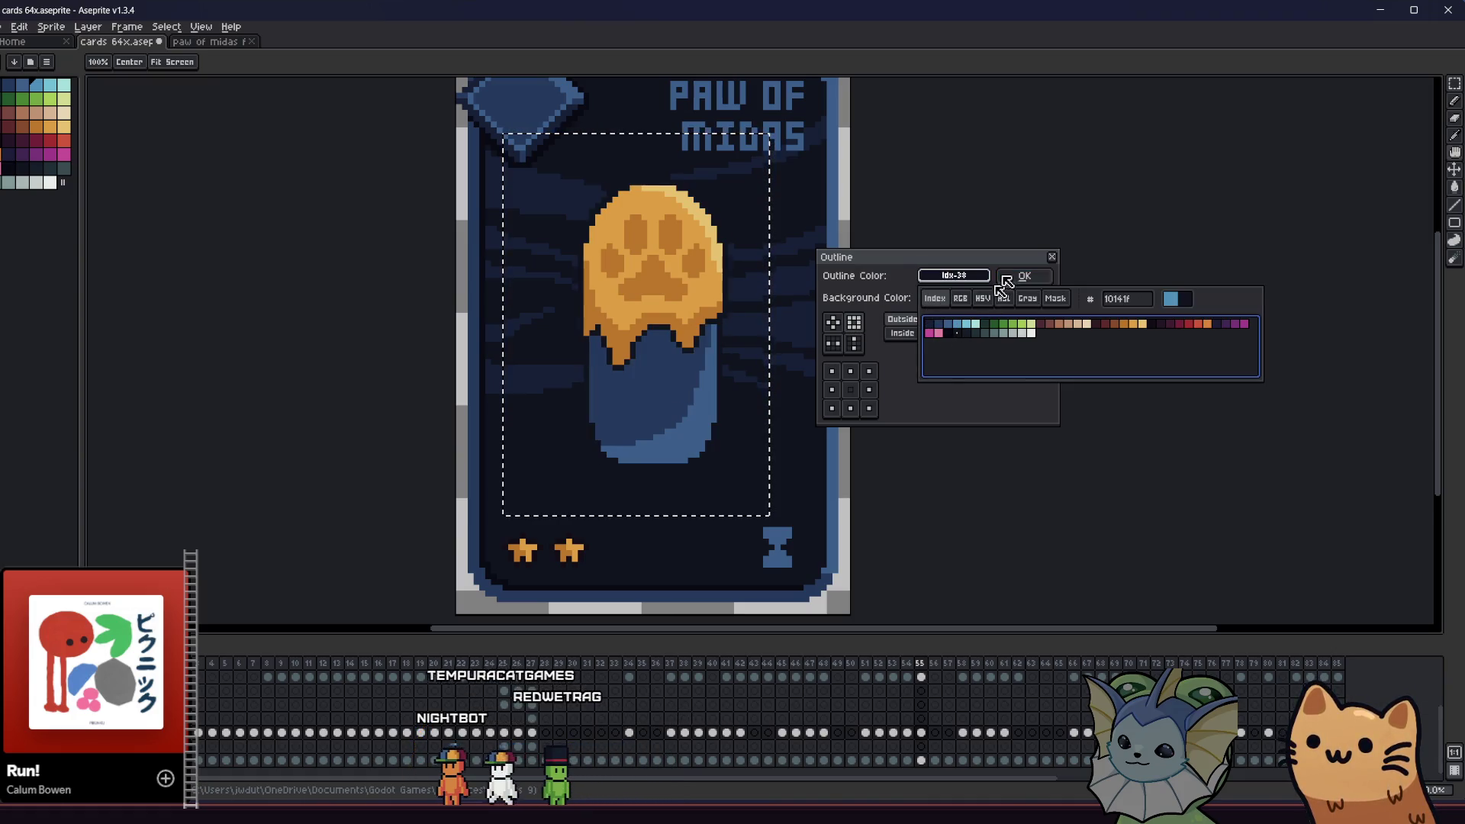
pyautogui.click(1007, 276)
pyautogui.hotkey('ctrl', 'd')
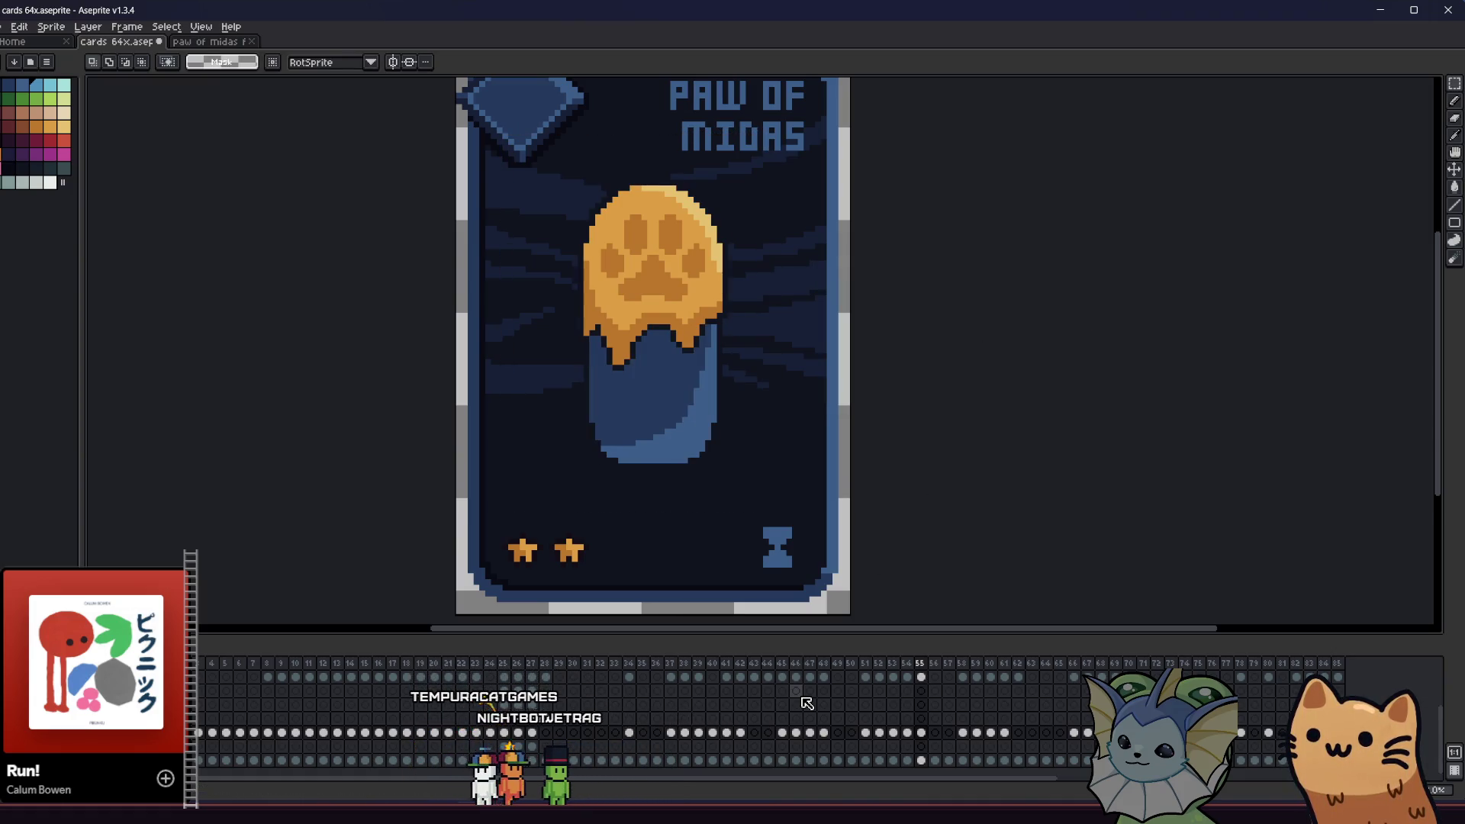
pyautogui.hotkey('ctrl', 's')
pyautogui.press('Right')
pyautogui.press('Right')
pyautogui.press('Right')
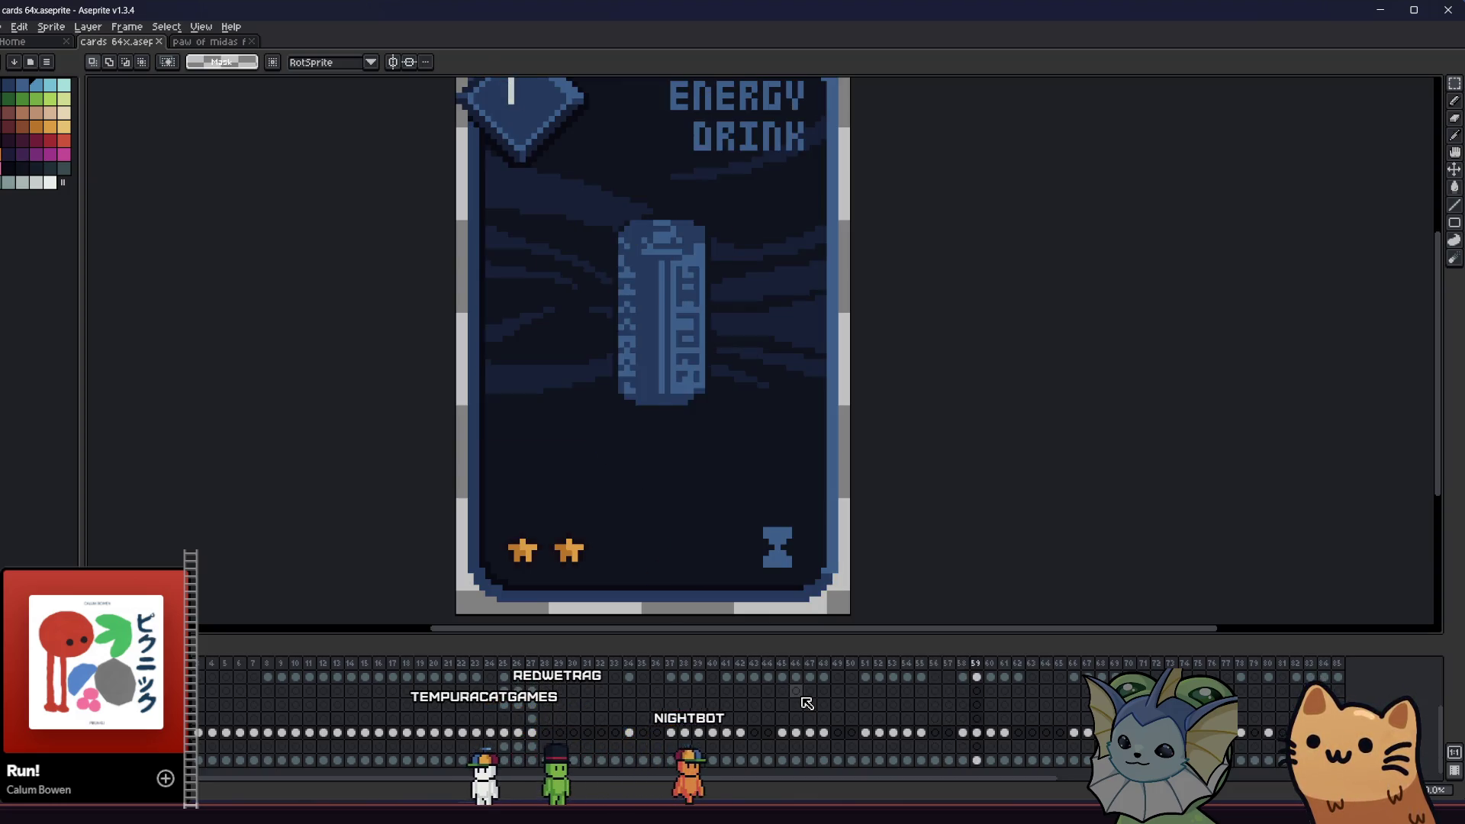
# - Marquee-select and delete the old drink can art on the Energy Drink card
pyautogui.press('Right')
pyautogui.press('Left')
pyautogui.scroll(-1, 603, 479)
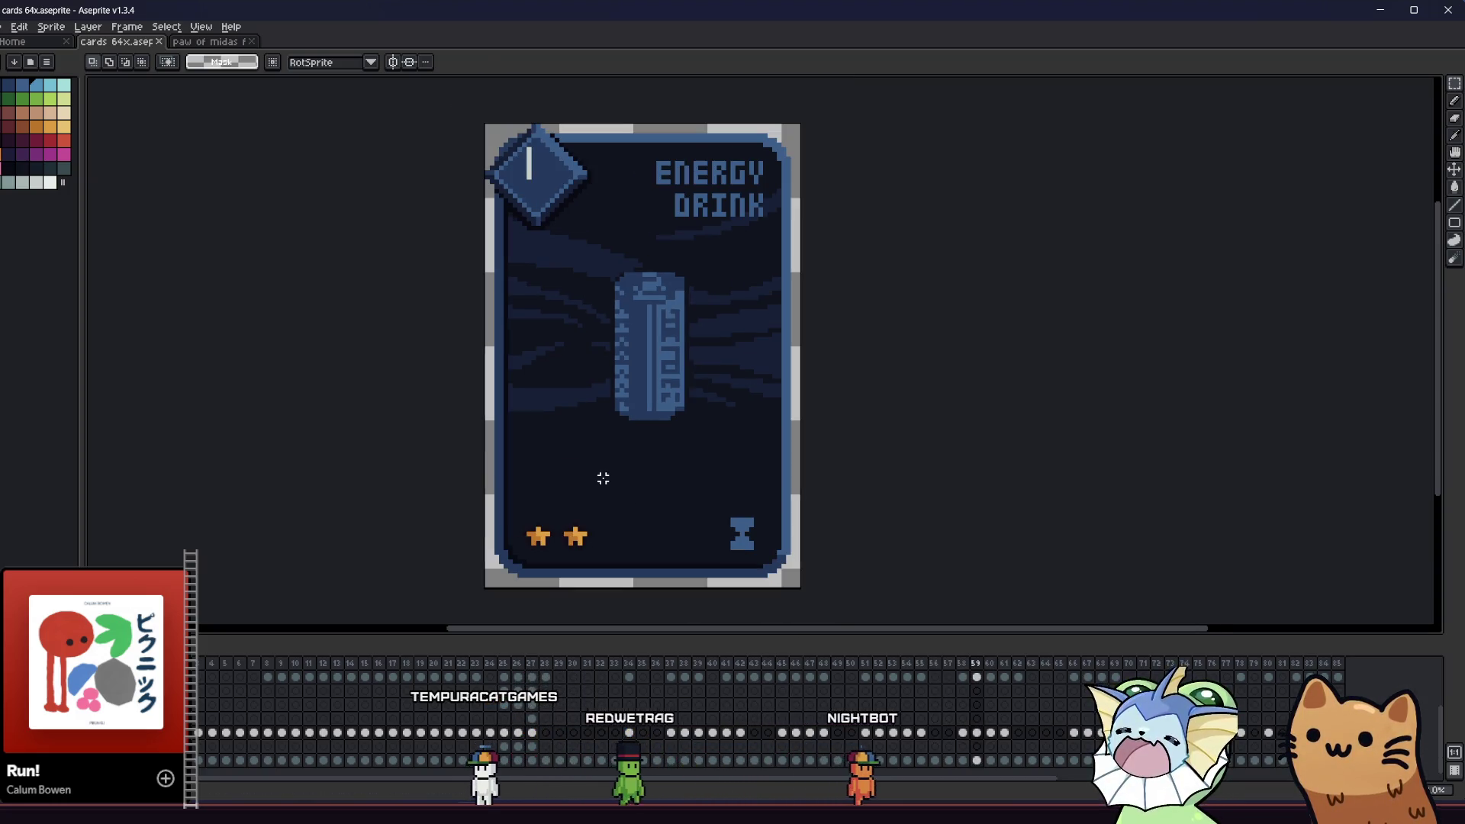
pyautogui.moveTo(572, 234); pyautogui.dragTo(747, 483)
pyautogui.press('Delete')
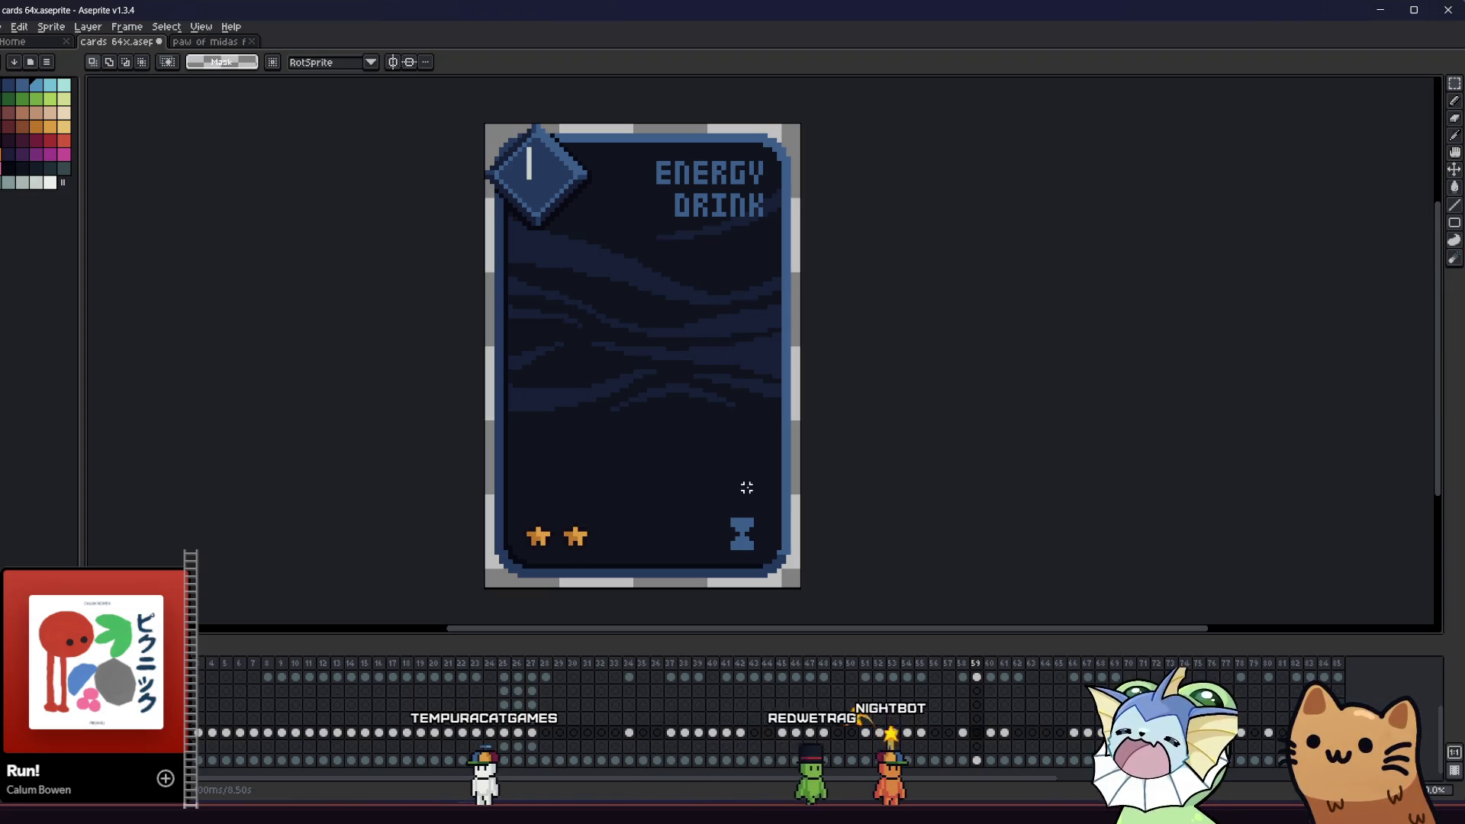
# - Browse File Explorer to cards 64x > Card components > card art and drag energy drink.png into Aseprite
pyautogui.hotkey('alt', 'Tab')
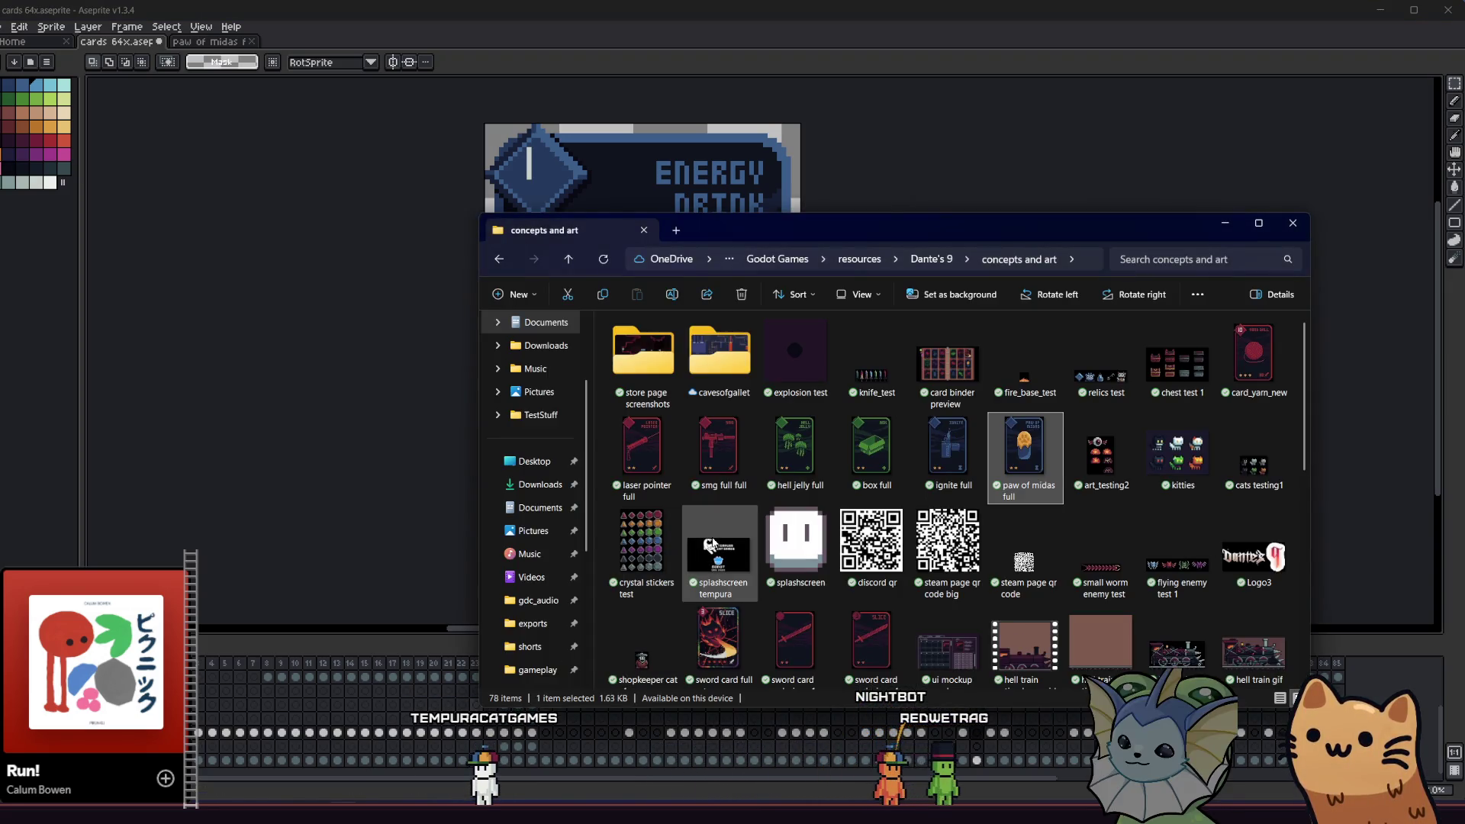
pyautogui.click(570, 260)
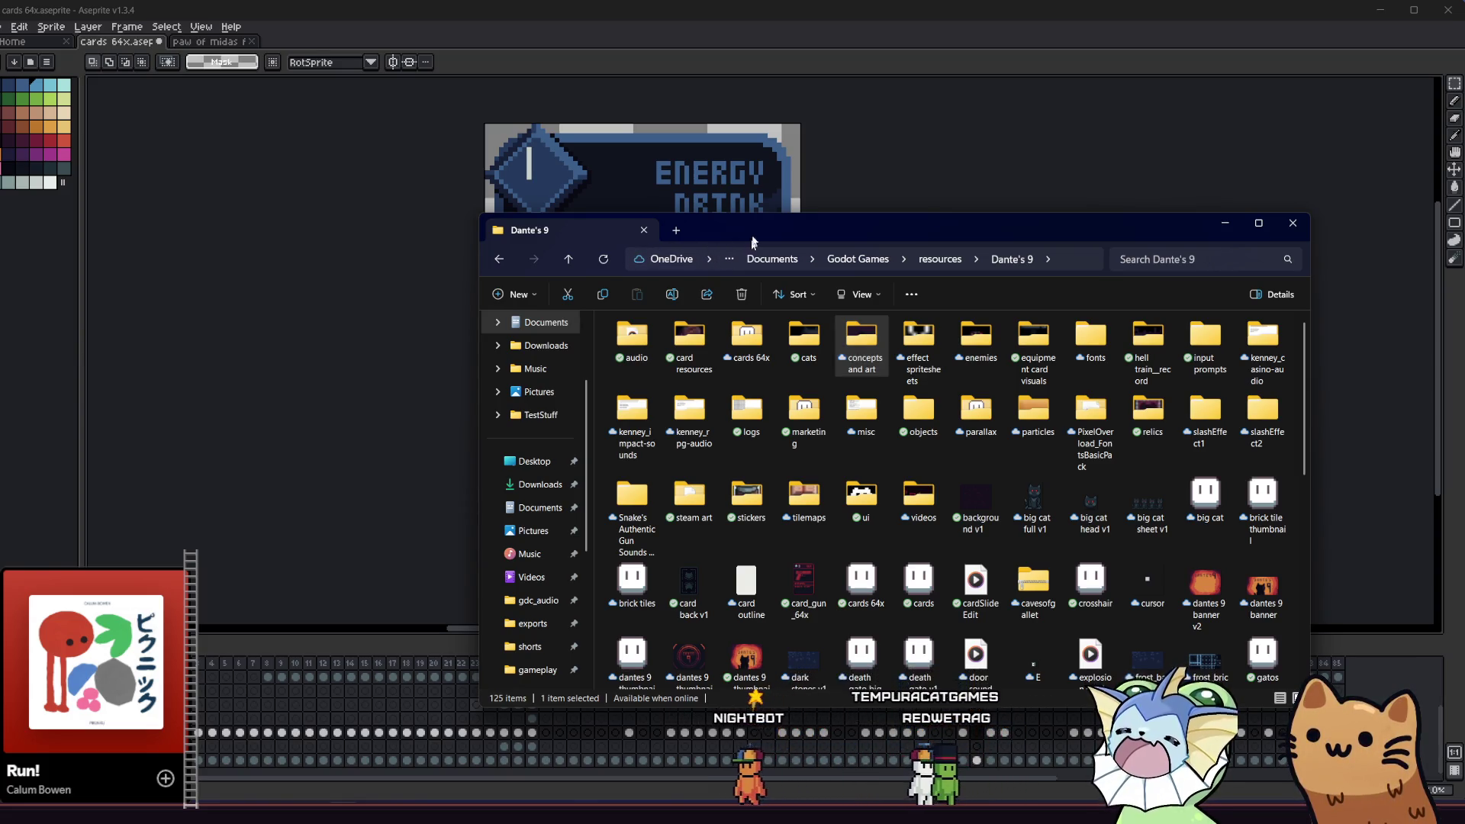
pyautogui.moveTo(767, 232)
pyautogui.mouseDown()
pyautogui.moveTo(819, 241)
pyautogui.moveTo(904, 372)
pyautogui.moveTo(690, 224)
pyautogui.moveTo(510, 160)
pyautogui.moveTo(542, 207)
pyautogui.mouseUp()
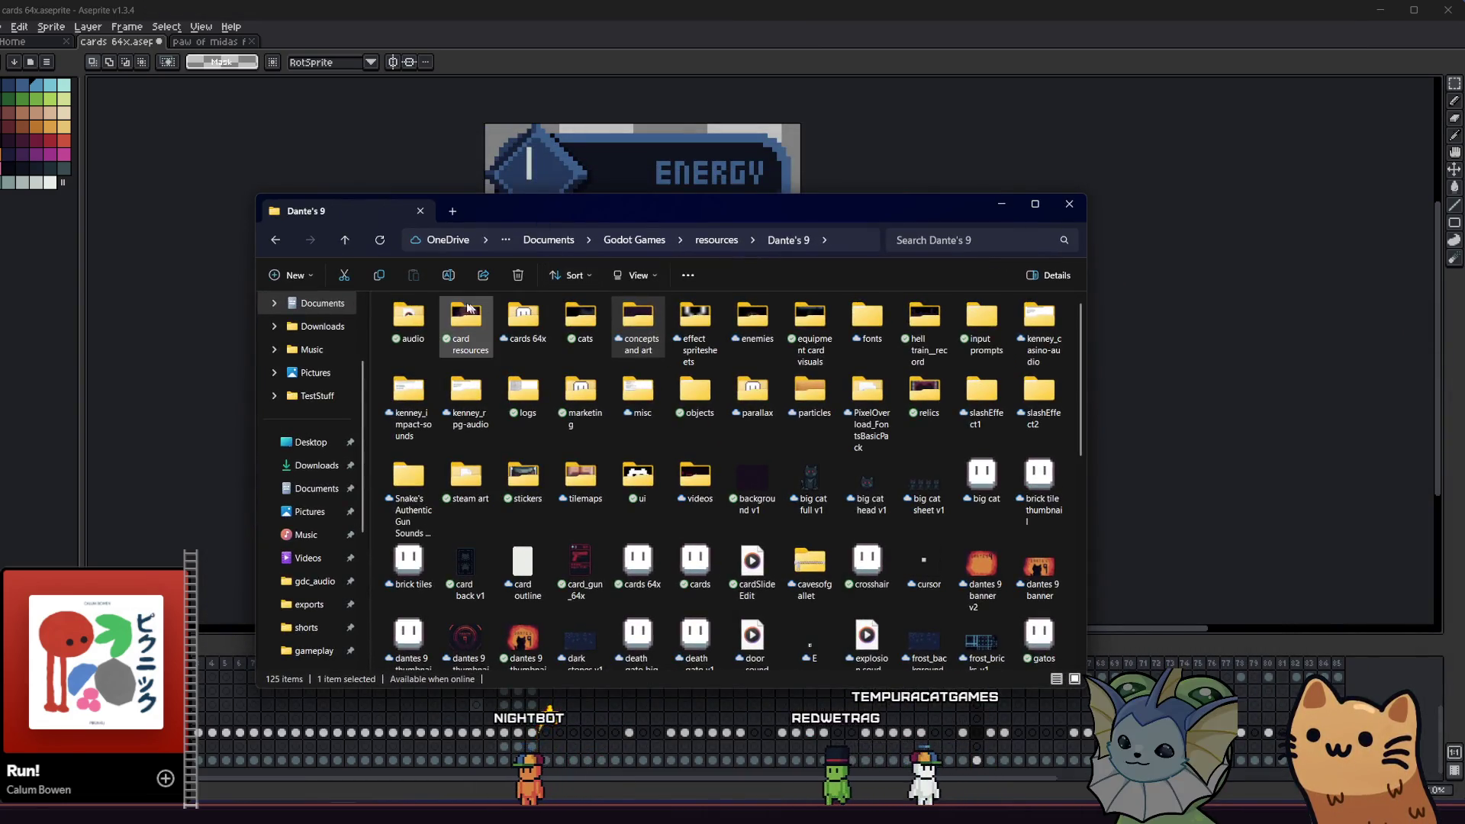
pyautogui.click(275, 241)
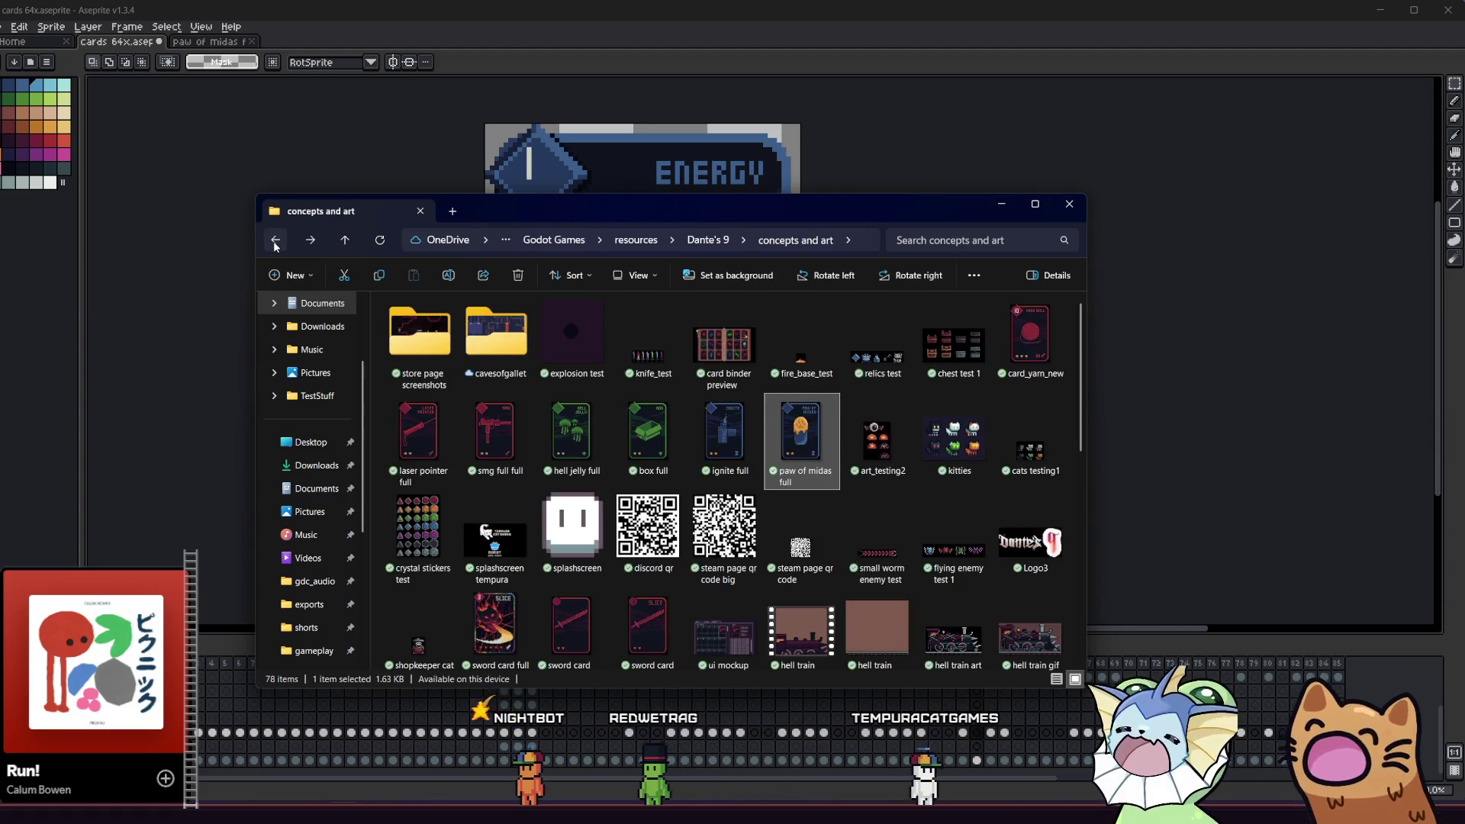
pyautogui.click(310, 241)
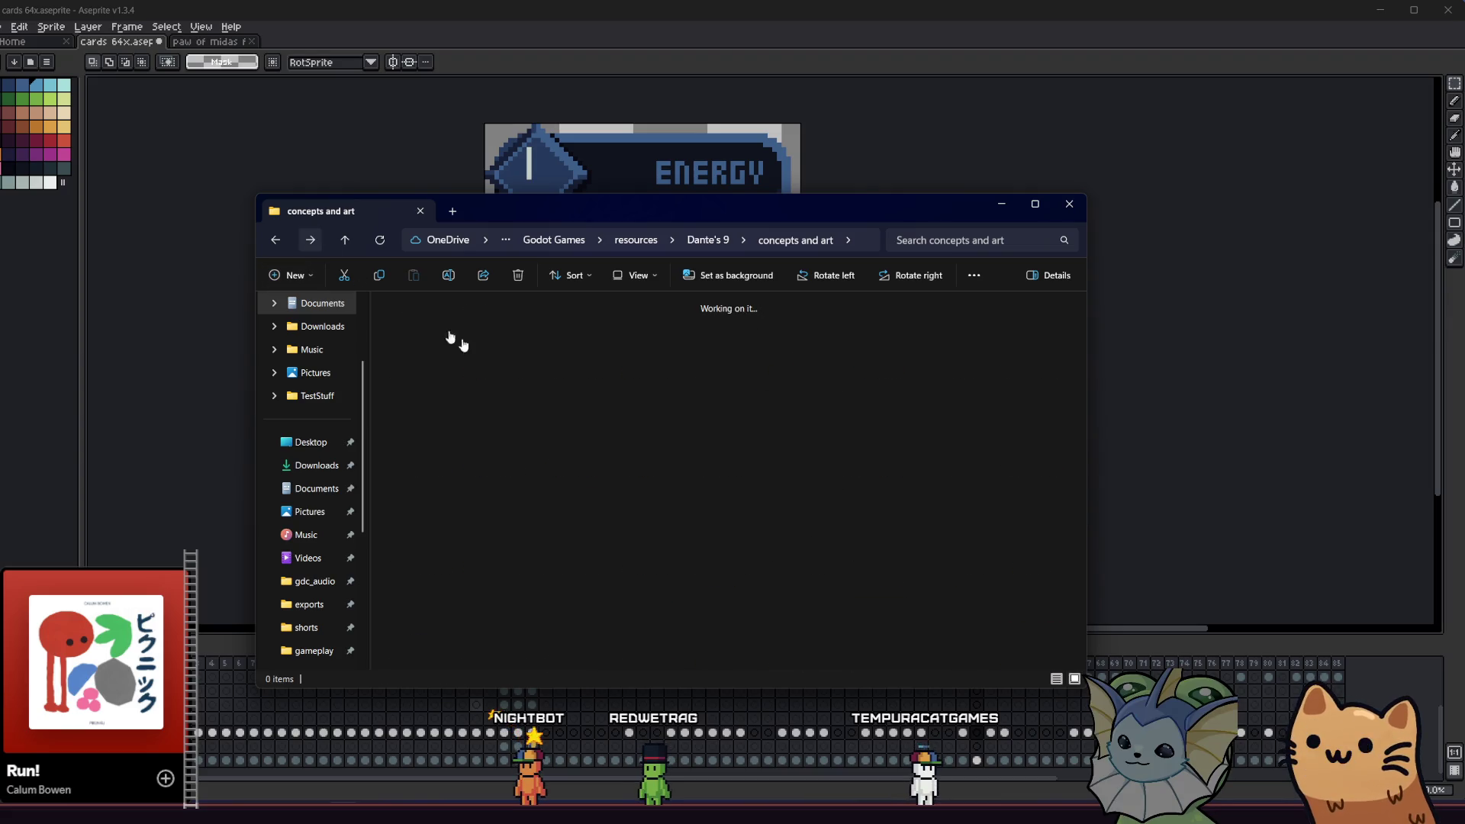
pyautogui.doubleClick(512, 338)
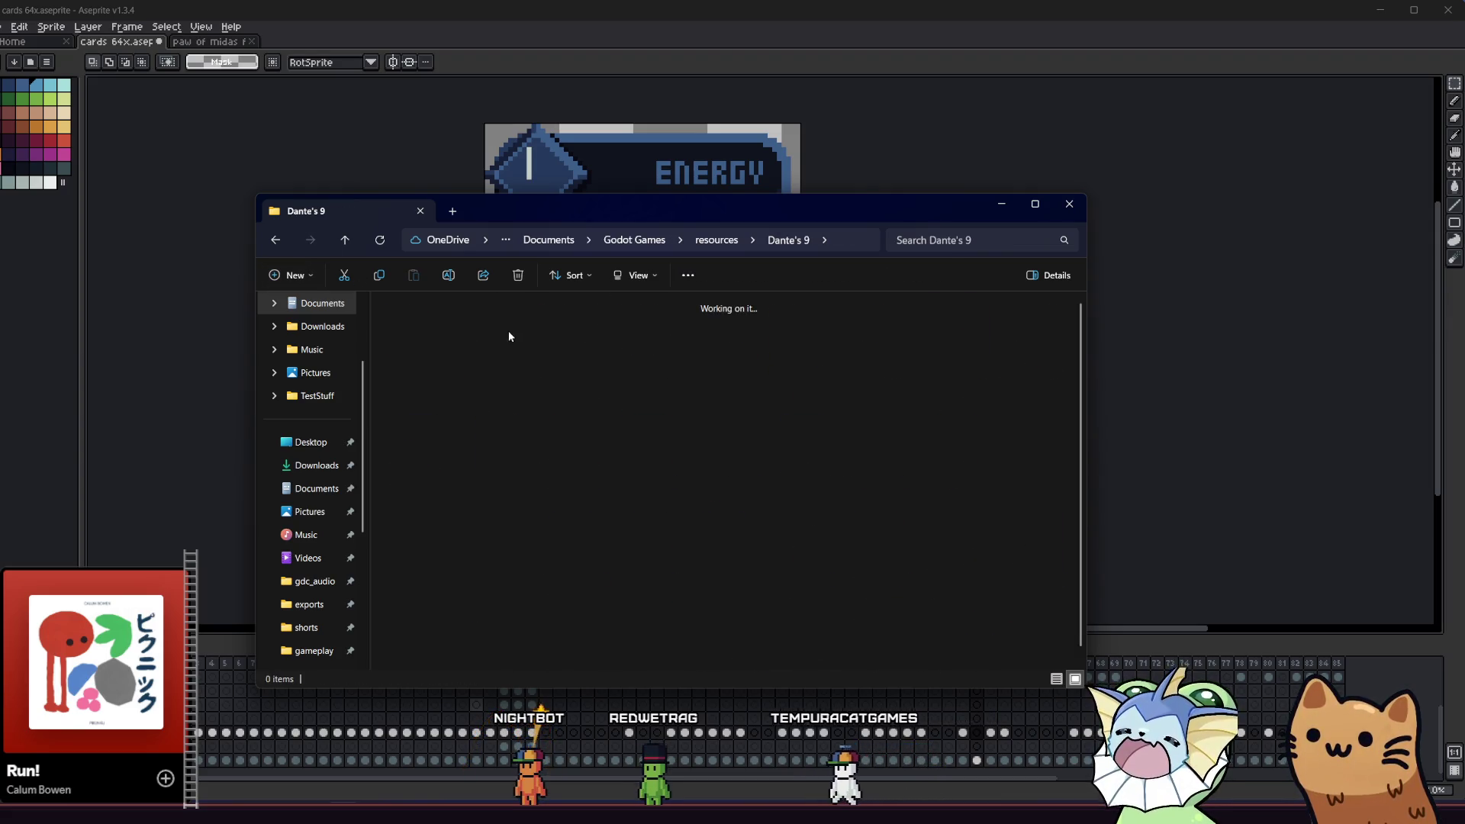
pyautogui.doubleClick(418, 347)
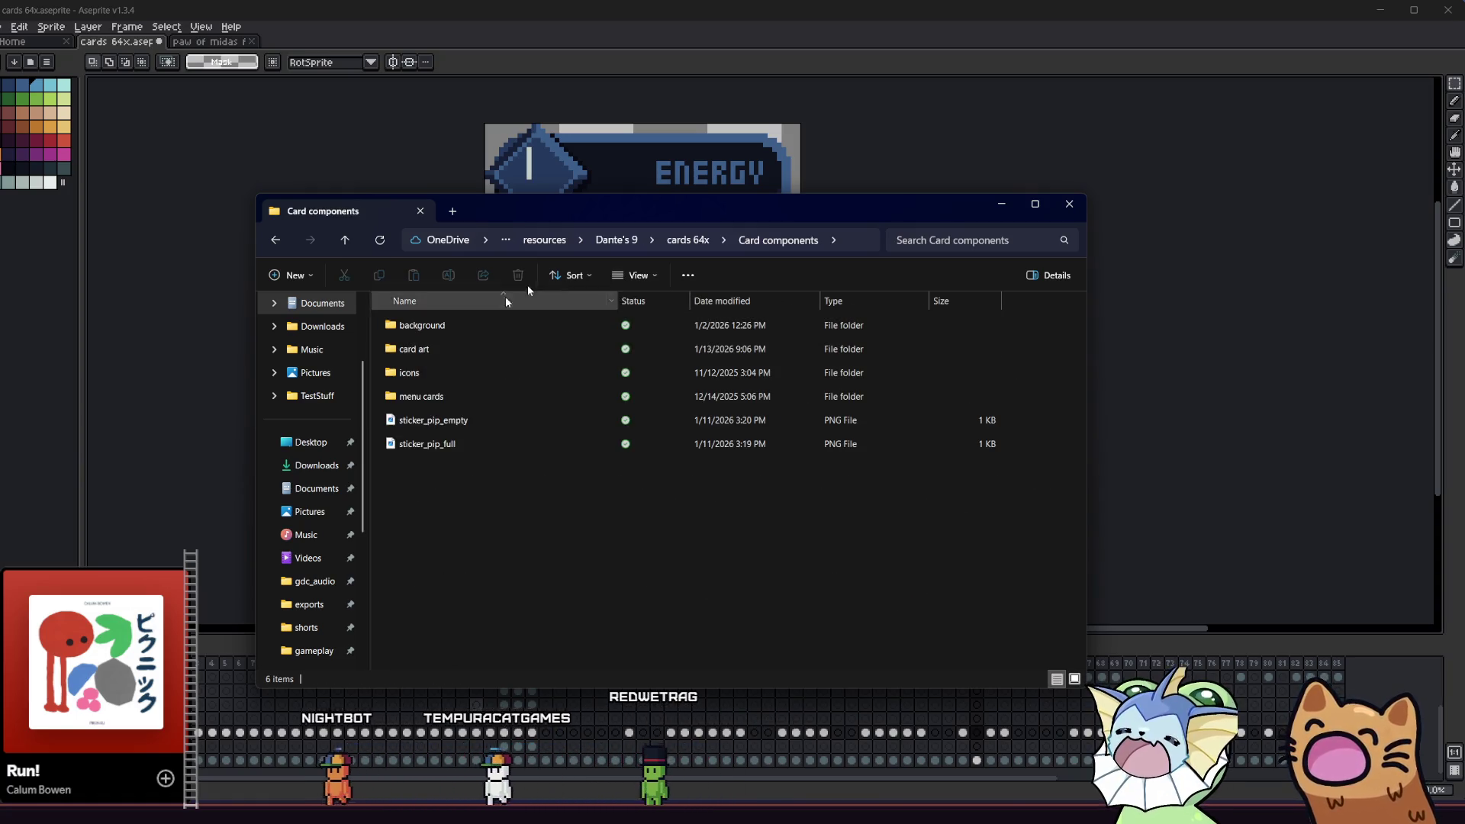
pyautogui.doubleClick(439, 349)
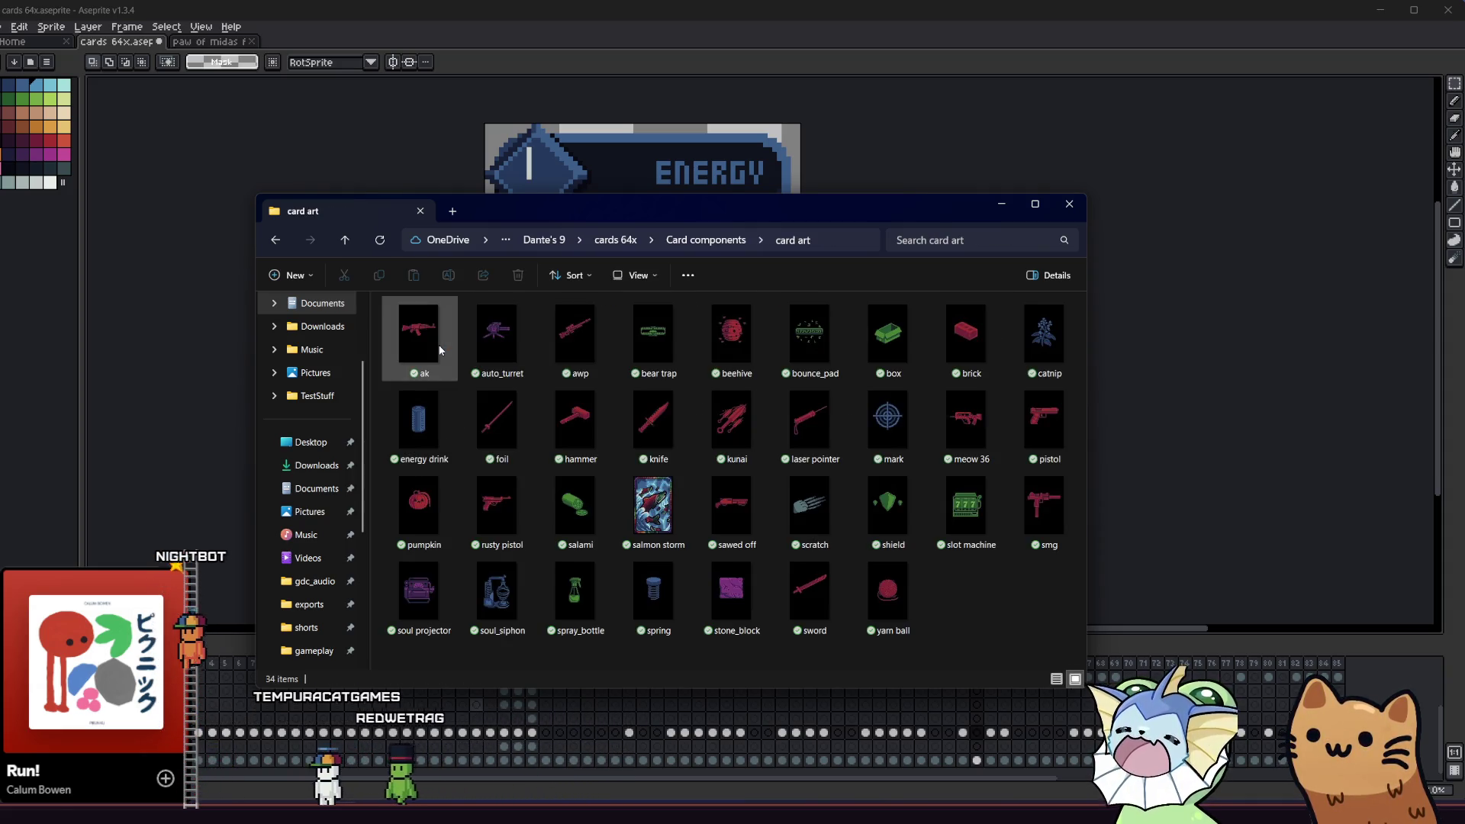
pyautogui.moveTo(551, 223)
pyautogui.mouseDown()
pyautogui.moveTo(784, 136)
pyautogui.moveTo(924, 199)
pyautogui.moveTo(950, 246)
pyautogui.moveTo(908, 241)
pyautogui.moveTo(945, 153)
pyautogui.moveTo(875, 196)
pyautogui.mouseUp()
pyautogui.click(737, 414)
pyautogui.moveTo(740, 420); pyautogui.dragTo(468, 392)
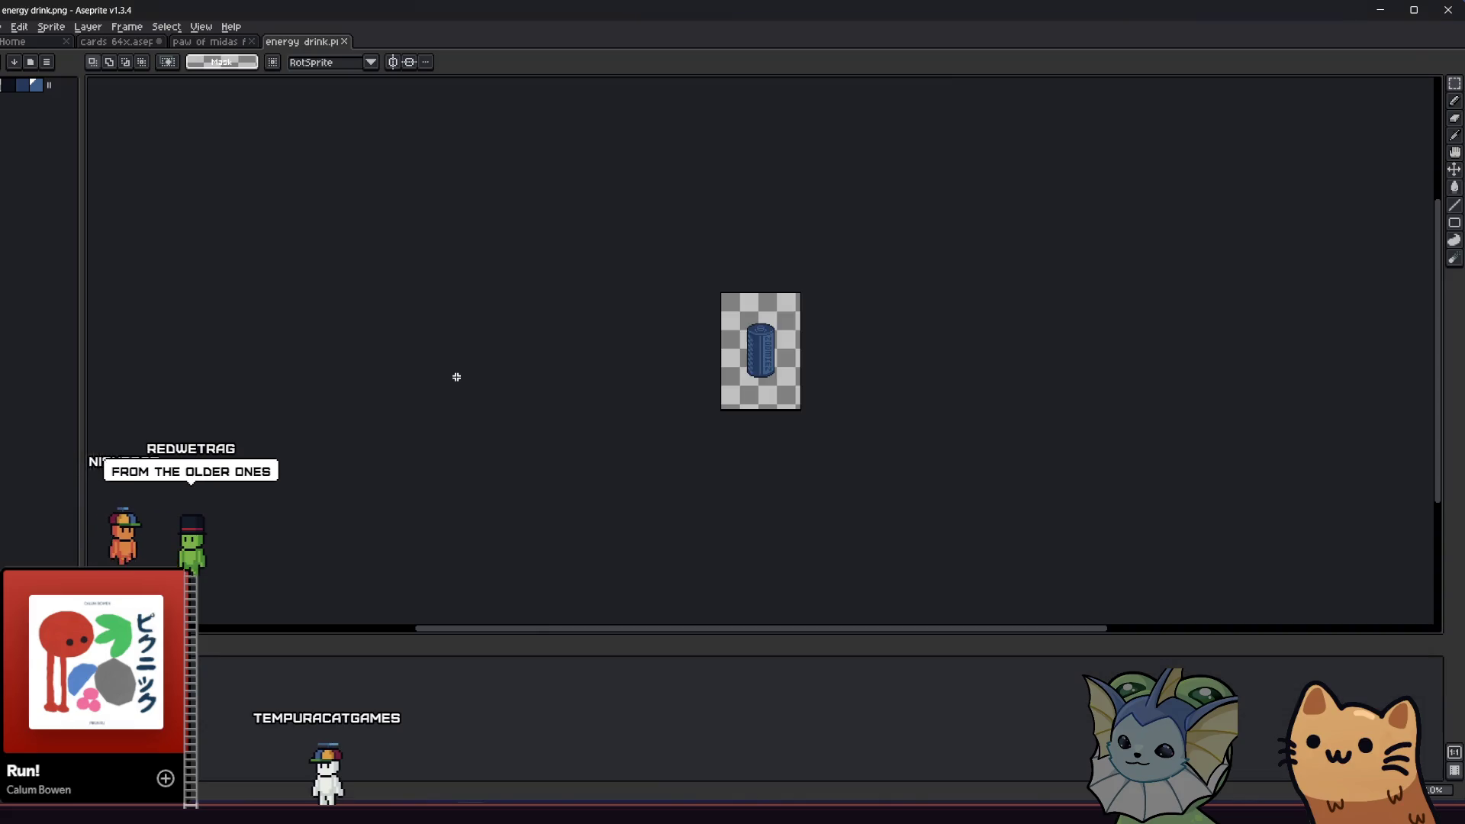
# - Close the energy drink and Paw of Midas tabs and paste the energy drink art onto its card
pyautogui.click(348, 42)
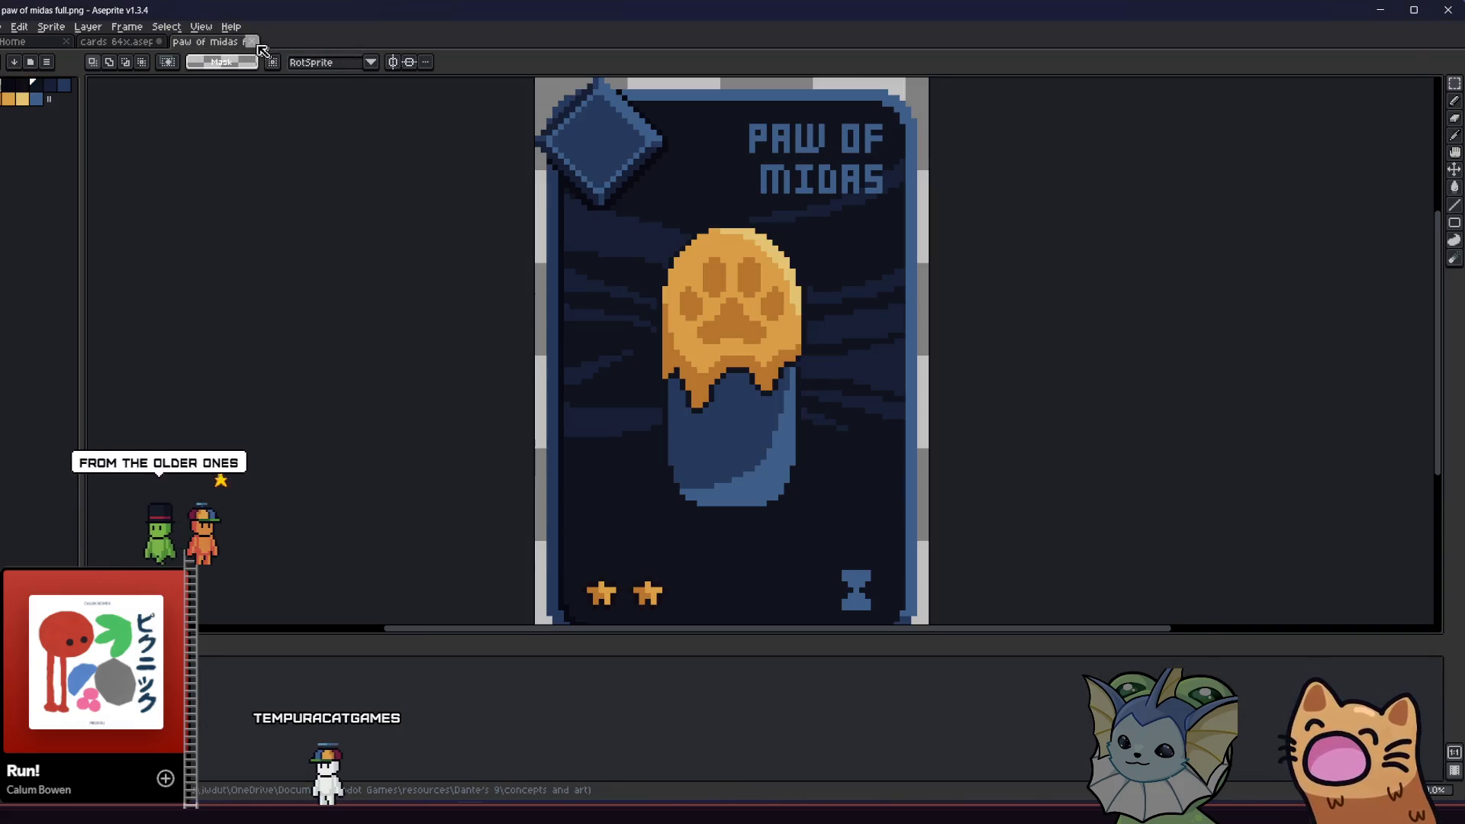
pyautogui.click(251, 41)
pyautogui.hotkey('ctrl', 'v')
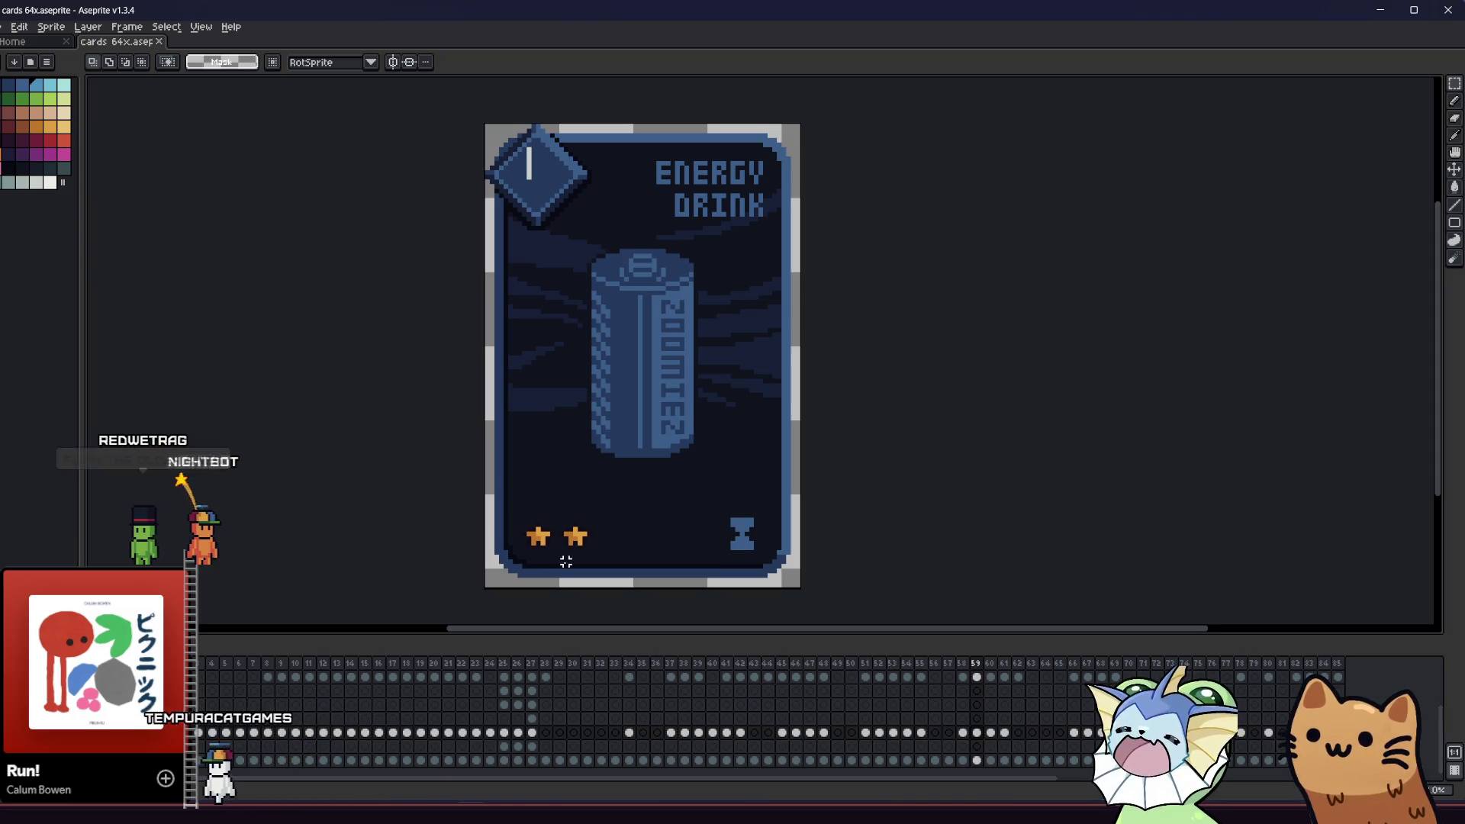
# - Replace the Catnip card's art with the catnip.png sprite, then go to the Soul Siphon frame
pyautogui.press('Right')
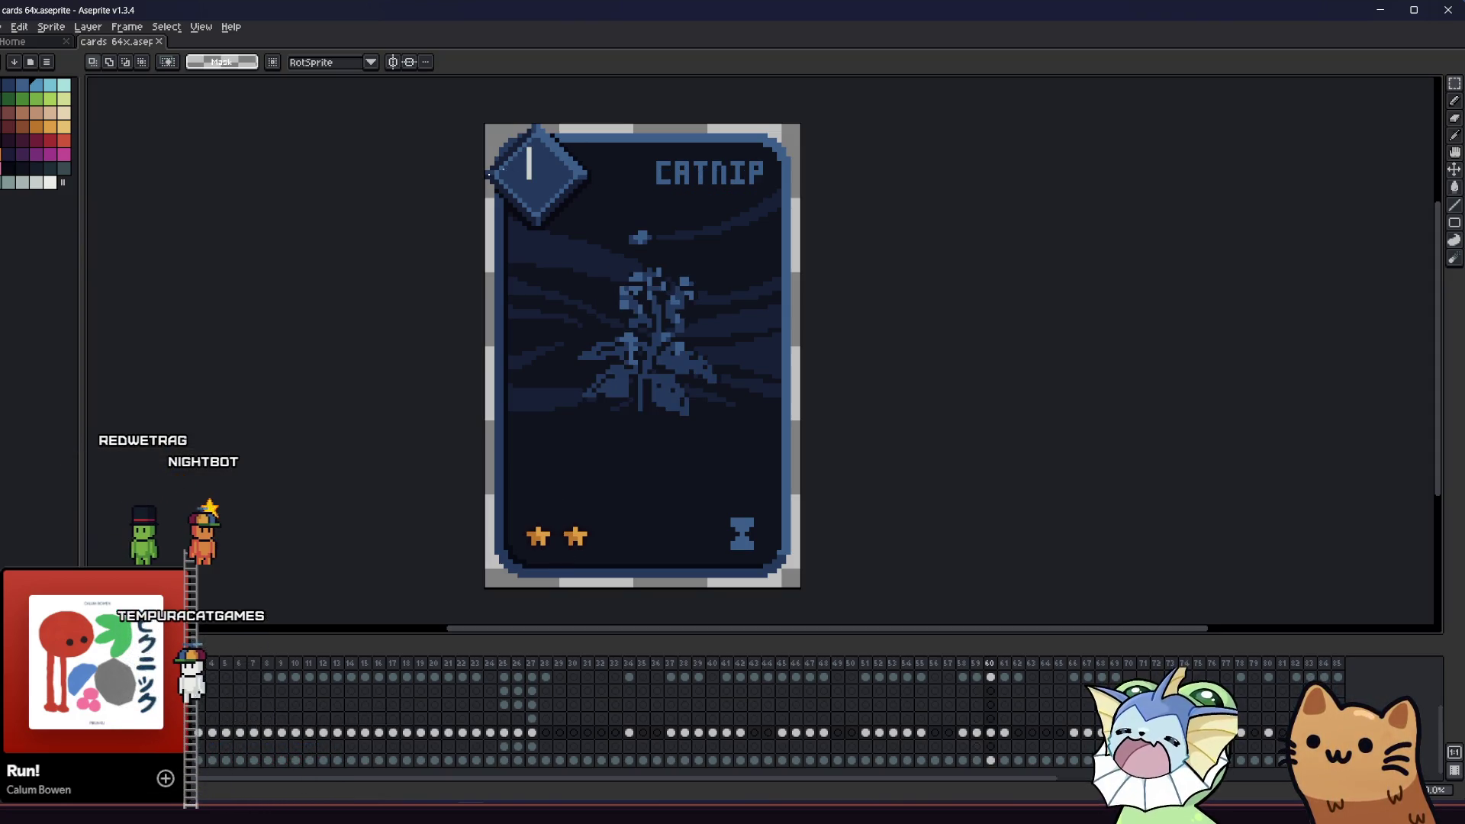
pyautogui.press('Delete')
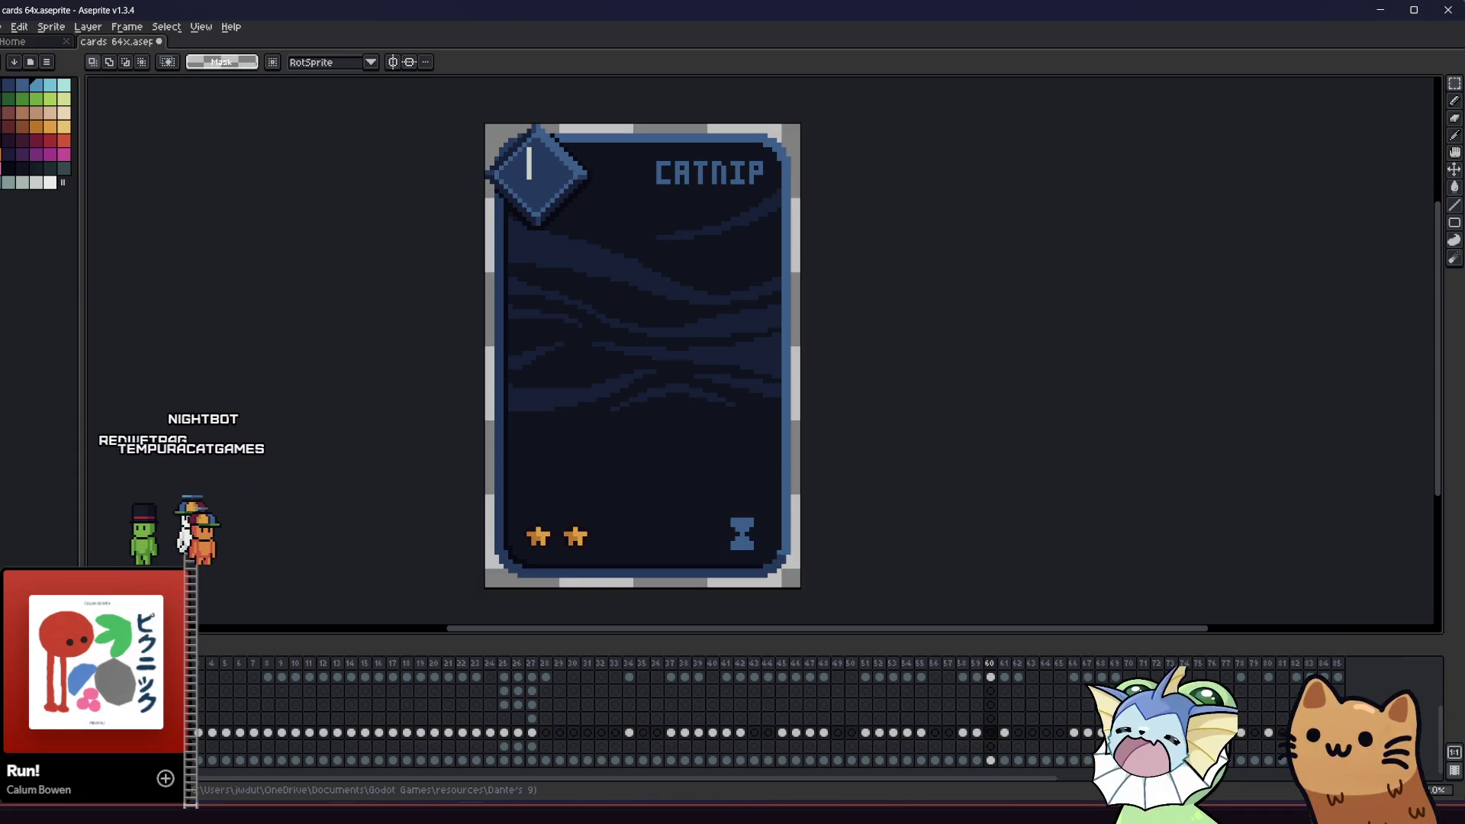
pyautogui.hotkey('alt', 'Tab')
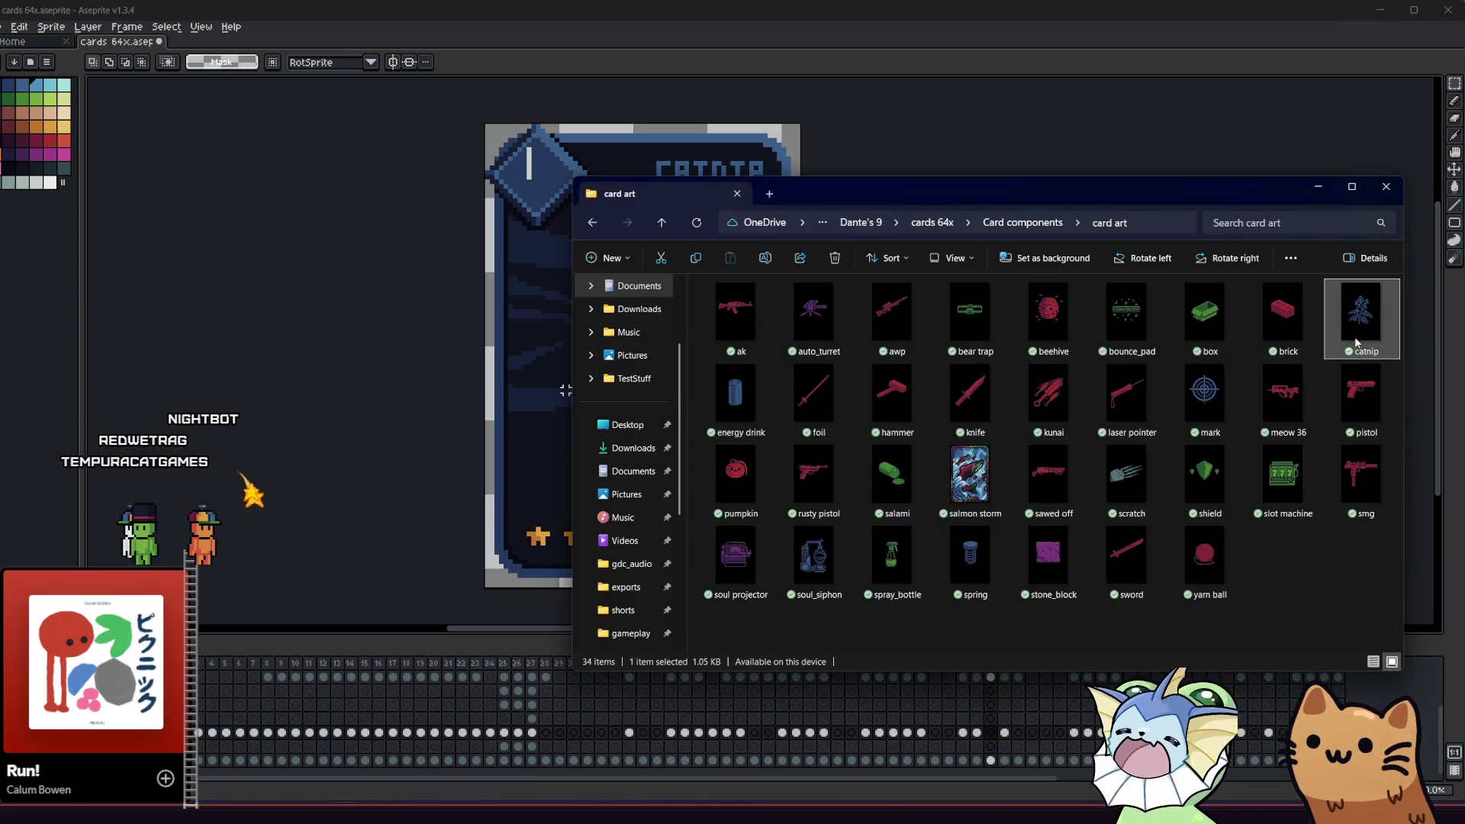
pyautogui.moveTo(486, 338); pyautogui.dragTo(444, 338)
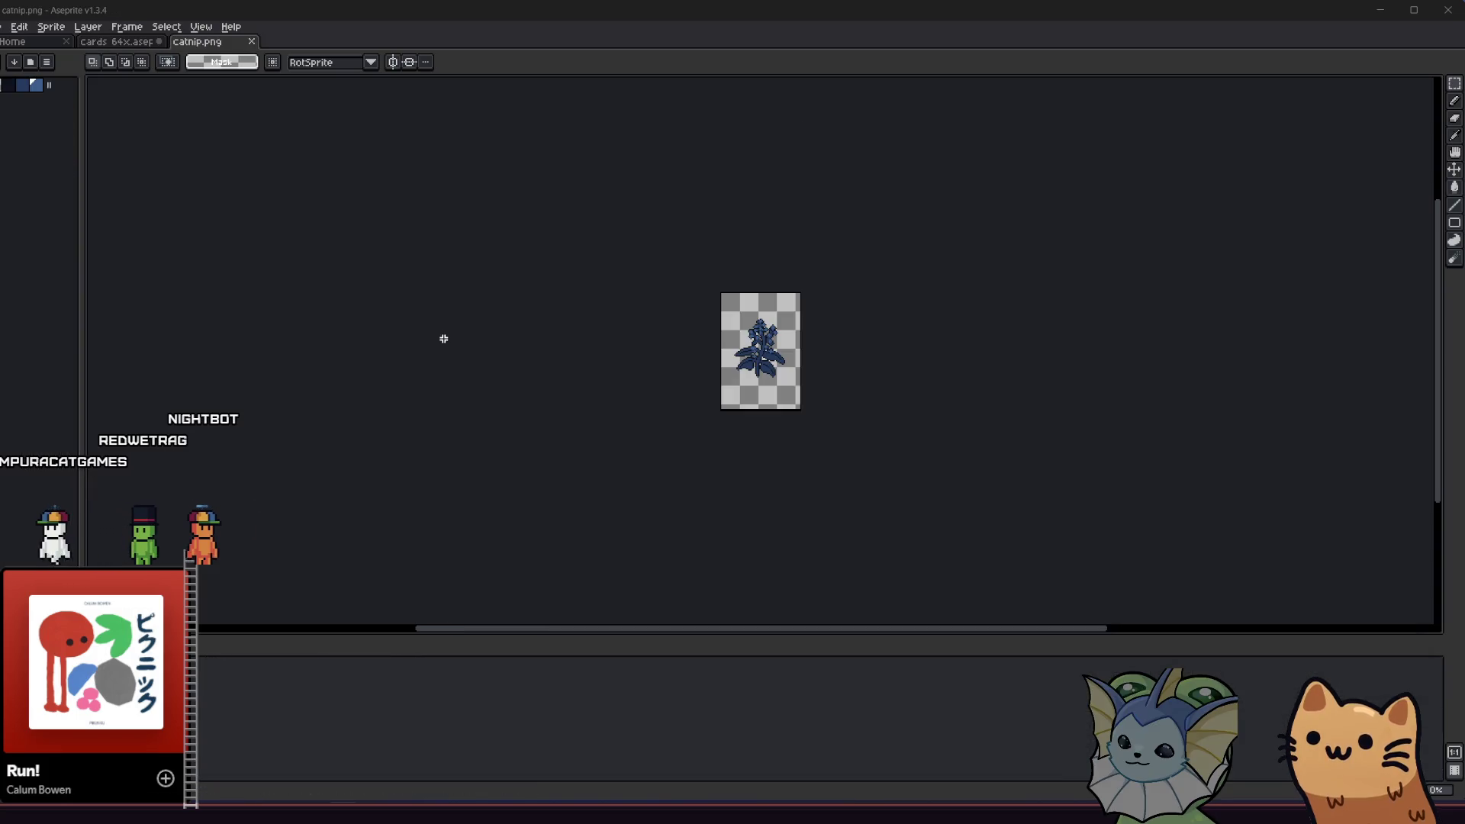
pyautogui.click(252, 43)
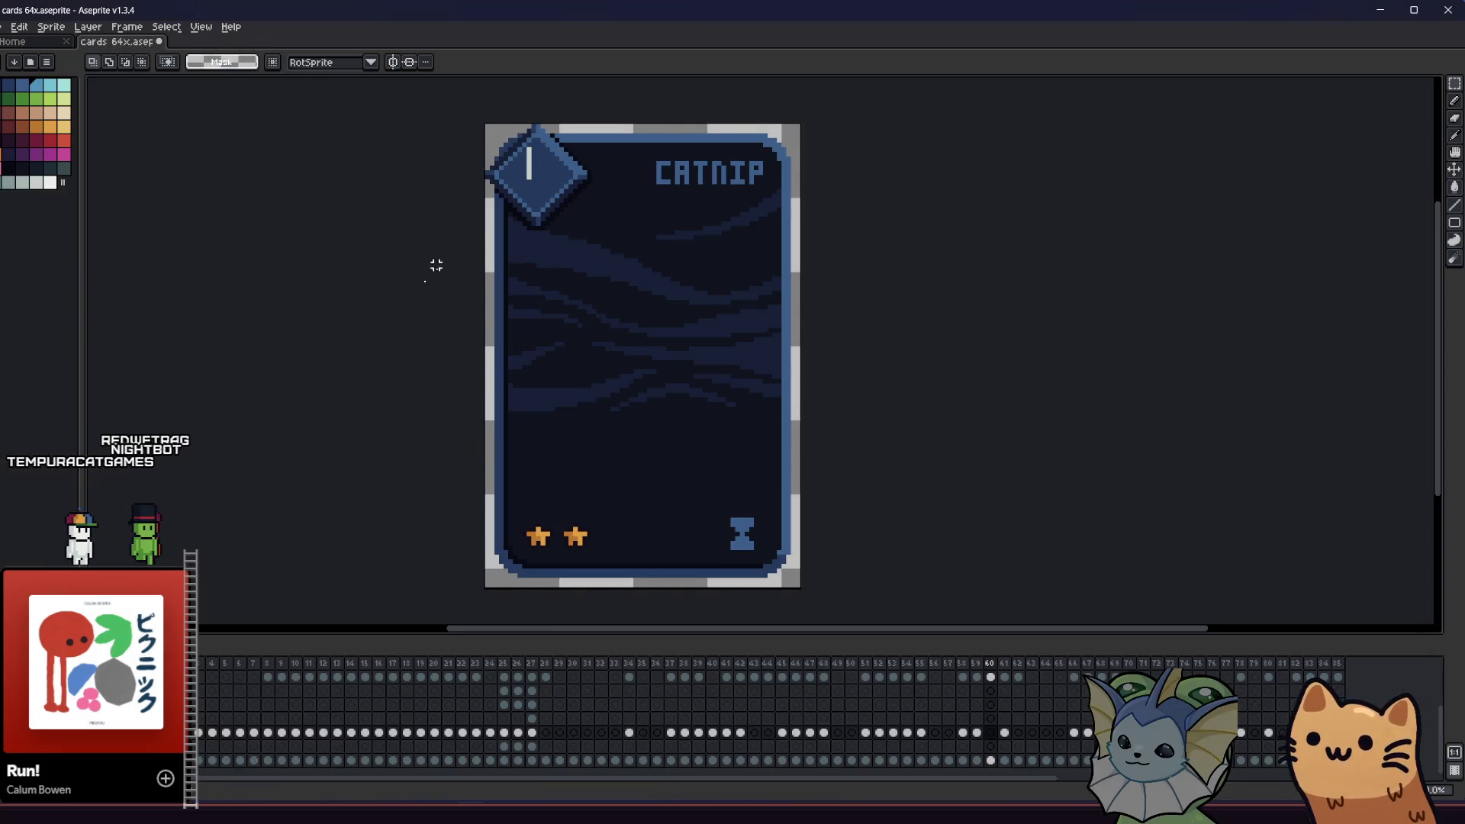
pyautogui.click(1005, 734)
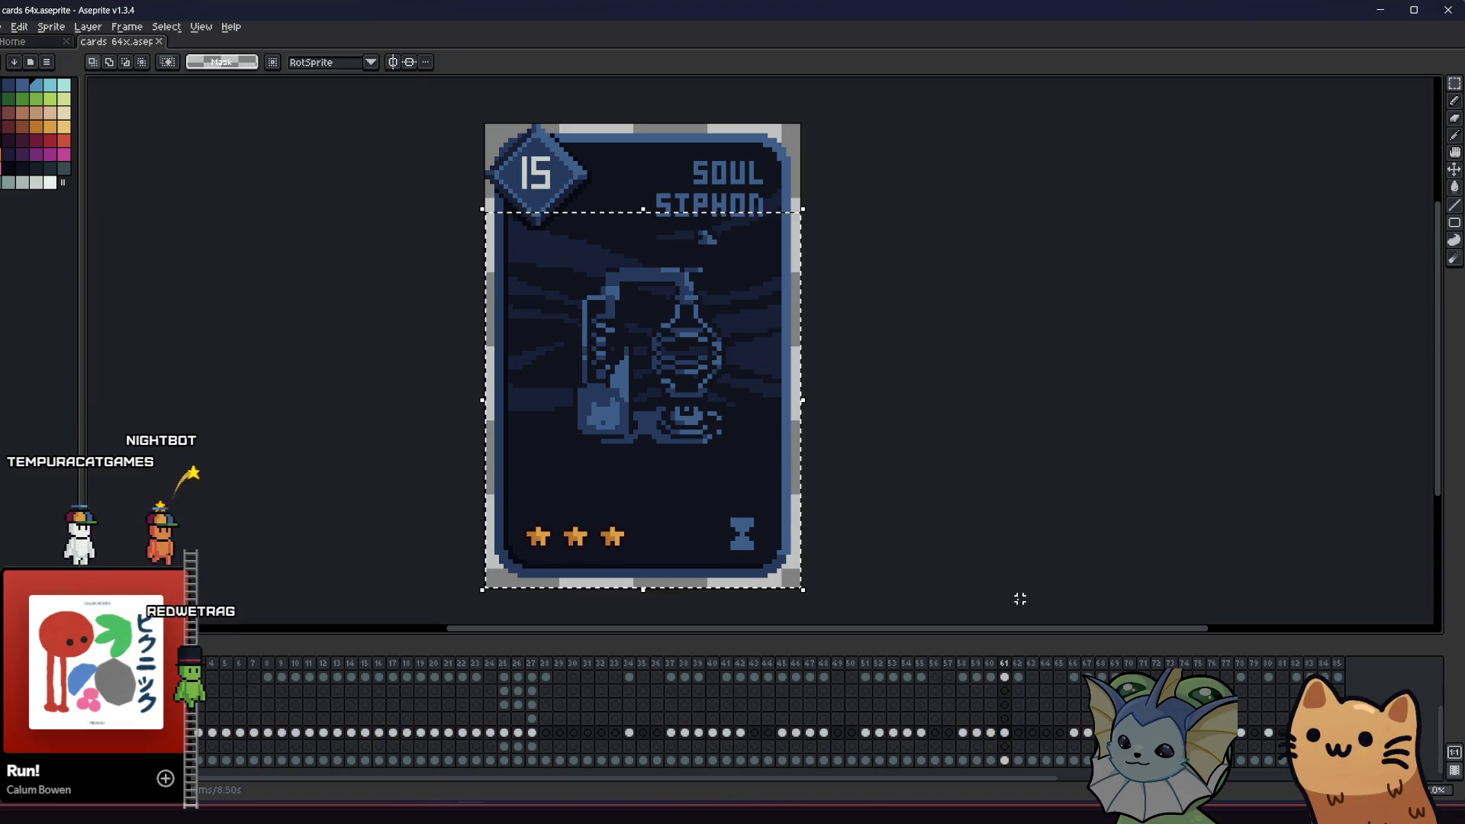
# - Erase the Soul Siphon card's old art and bring in the soul_siphon image art
pyautogui.press('Delete')
pyautogui.hotkey('alt', 'Tab')
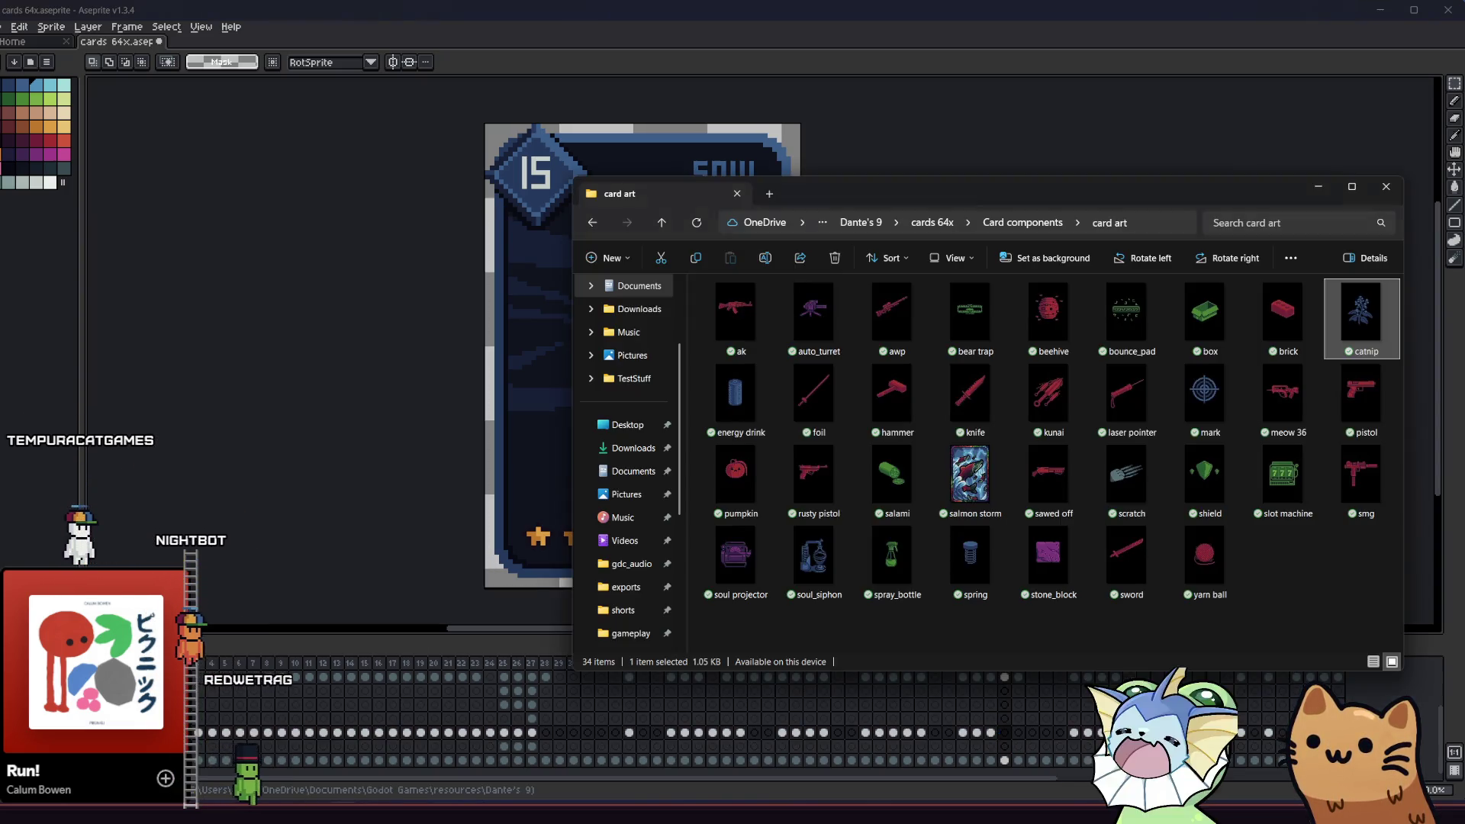
pyautogui.click(832, 569)
pyautogui.press('Return')
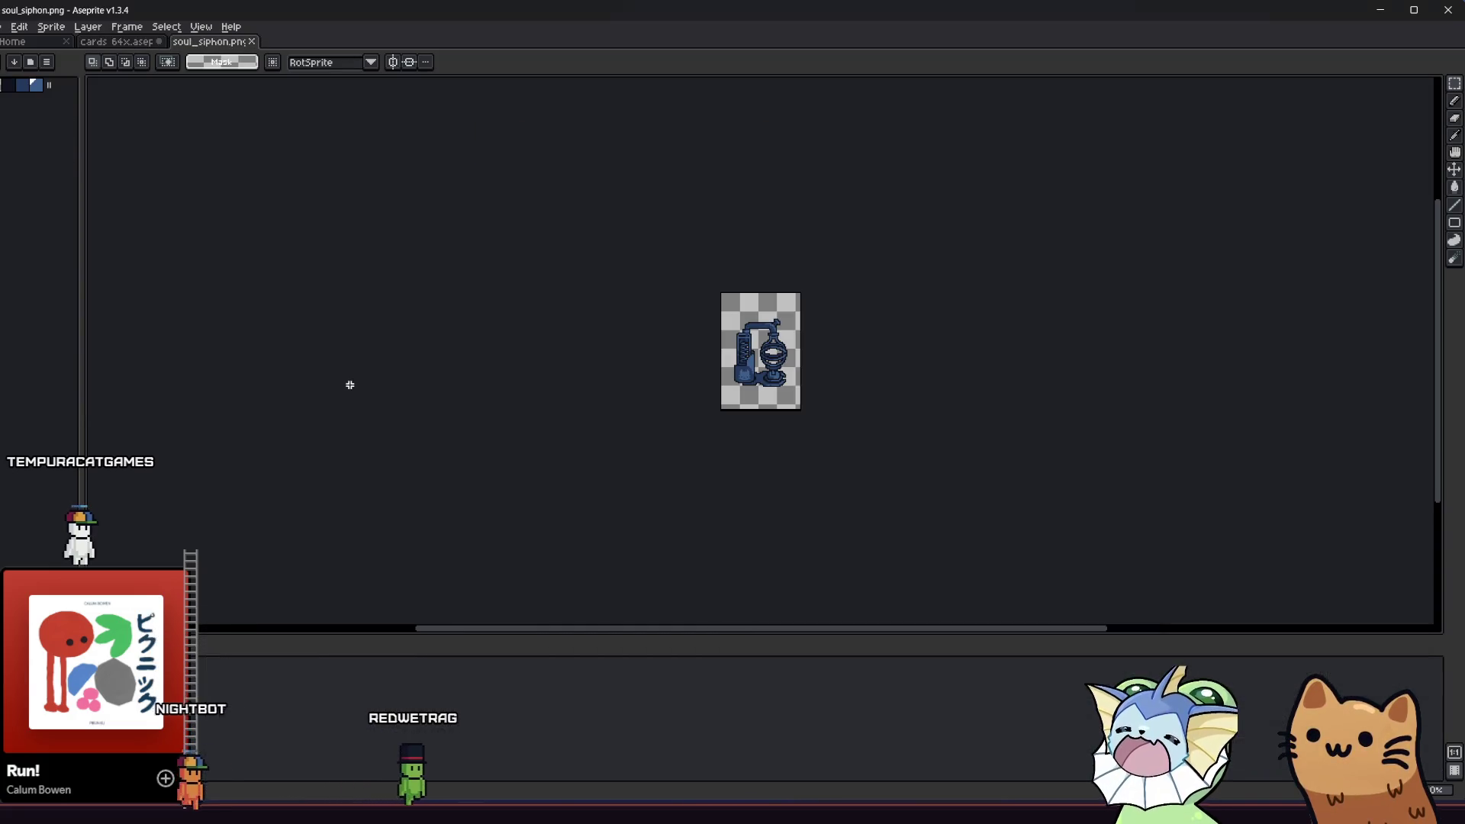
pyautogui.click(250, 42)
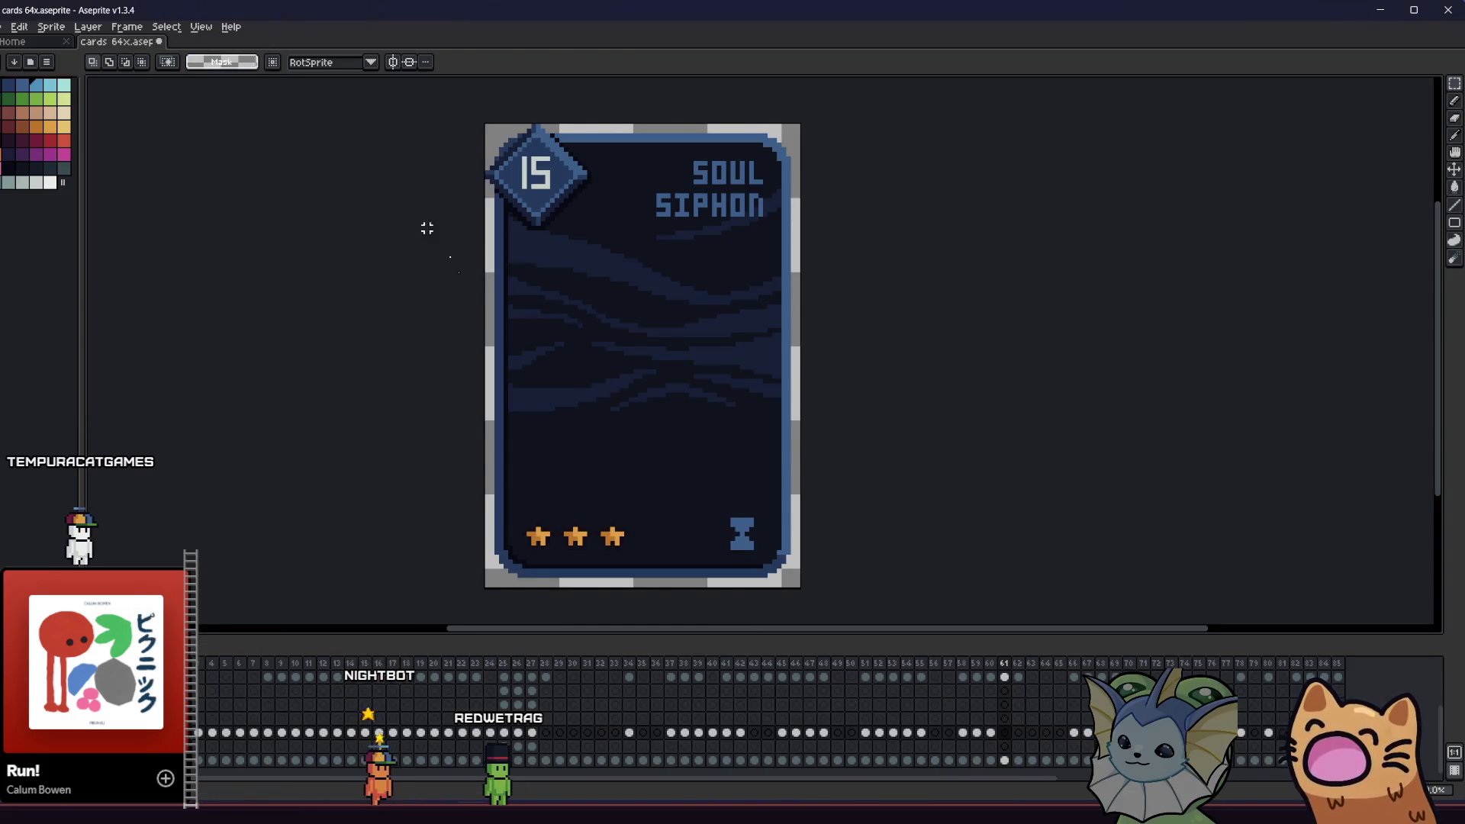
pyautogui.hotkey('ctrl', 'z')
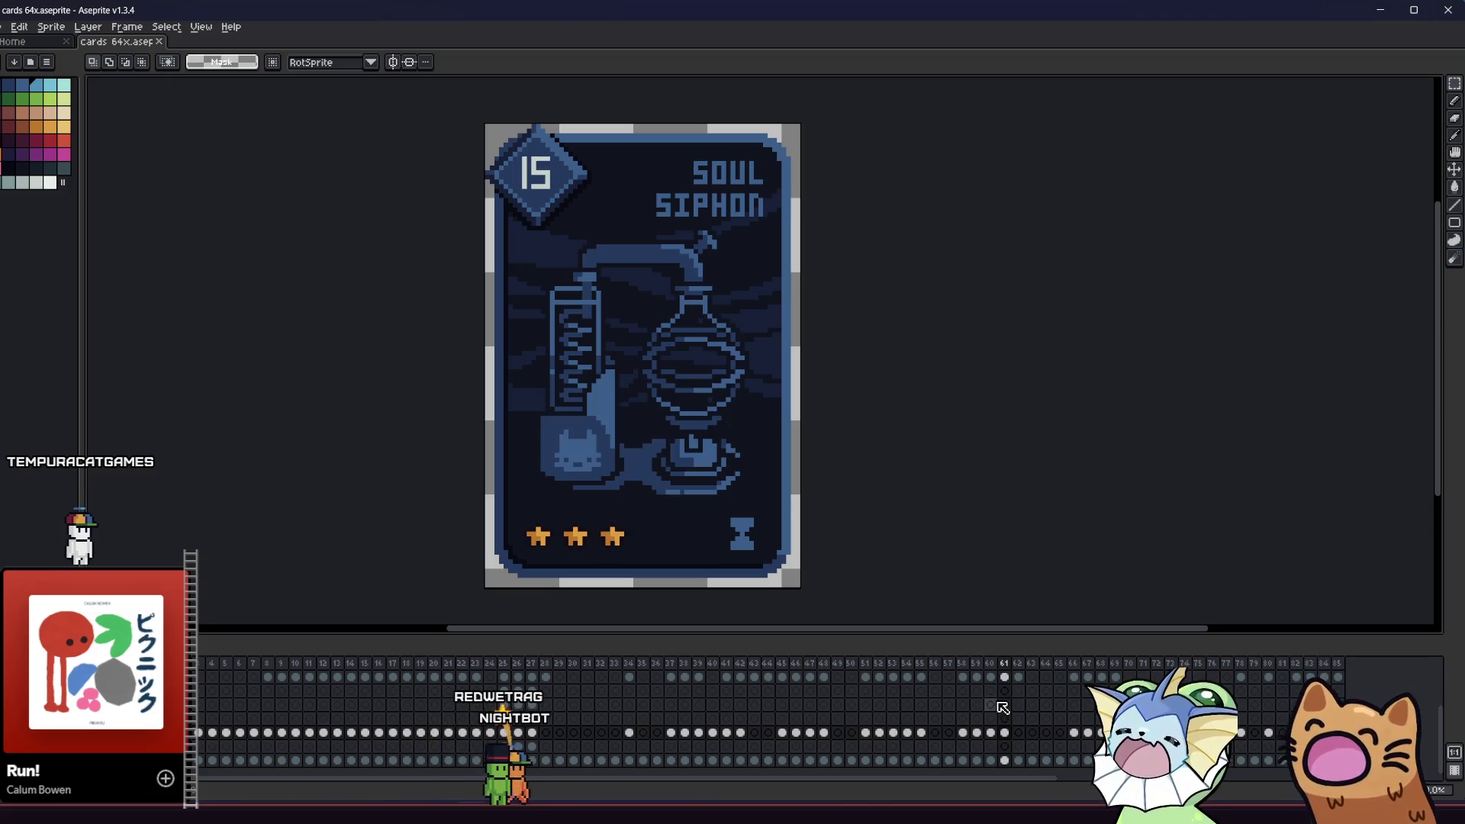
# - On the Salami card, select and delete the old pill art
pyautogui.press('Right')
pyautogui.press('Right')
pyautogui.press('Right')
pyautogui.press('Right')
pyautogui.press('Right')
pyautogui.press('Right')
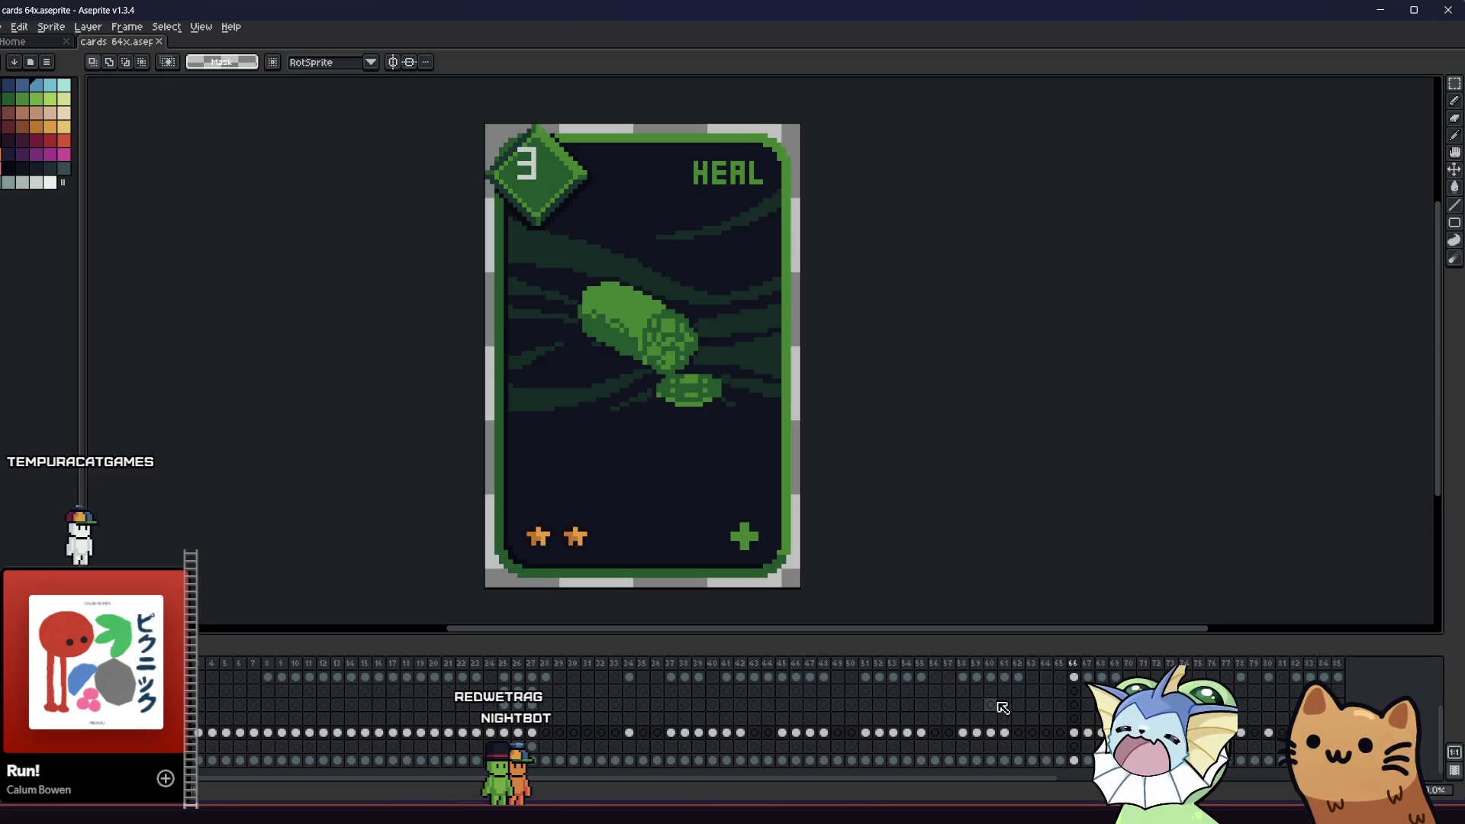
pyautogui.press('Left')
pyautogui.press('Left')
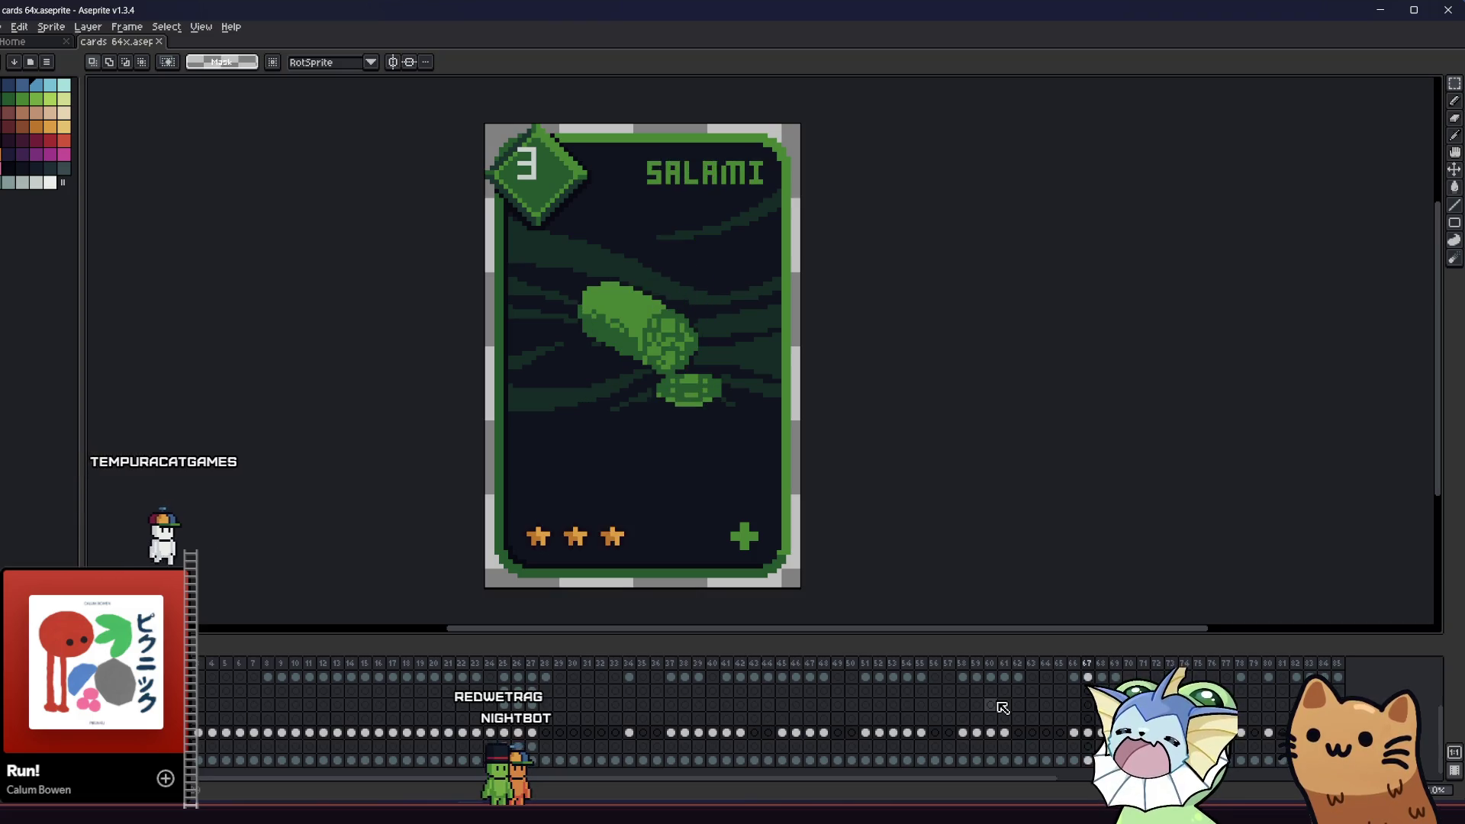
pyautogui.moveTo(417, 170); pyautogui.dragTo(827, 474)
pyautogui.press('Delete')
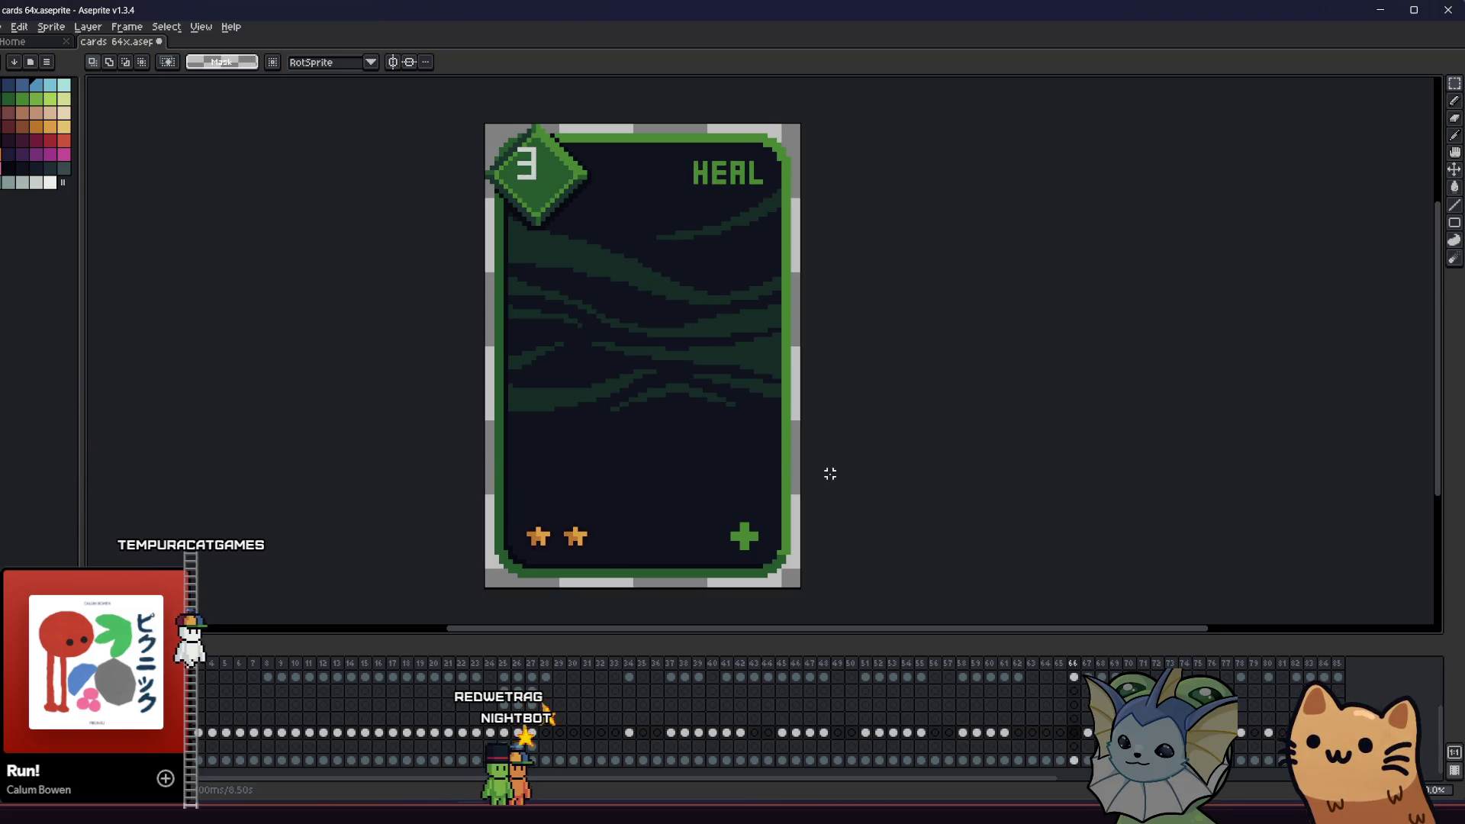
# - Copy all of salami.png and paste it enlarged onto the SALAMI card
pyautogui.hotkey('alt', 'Tab')
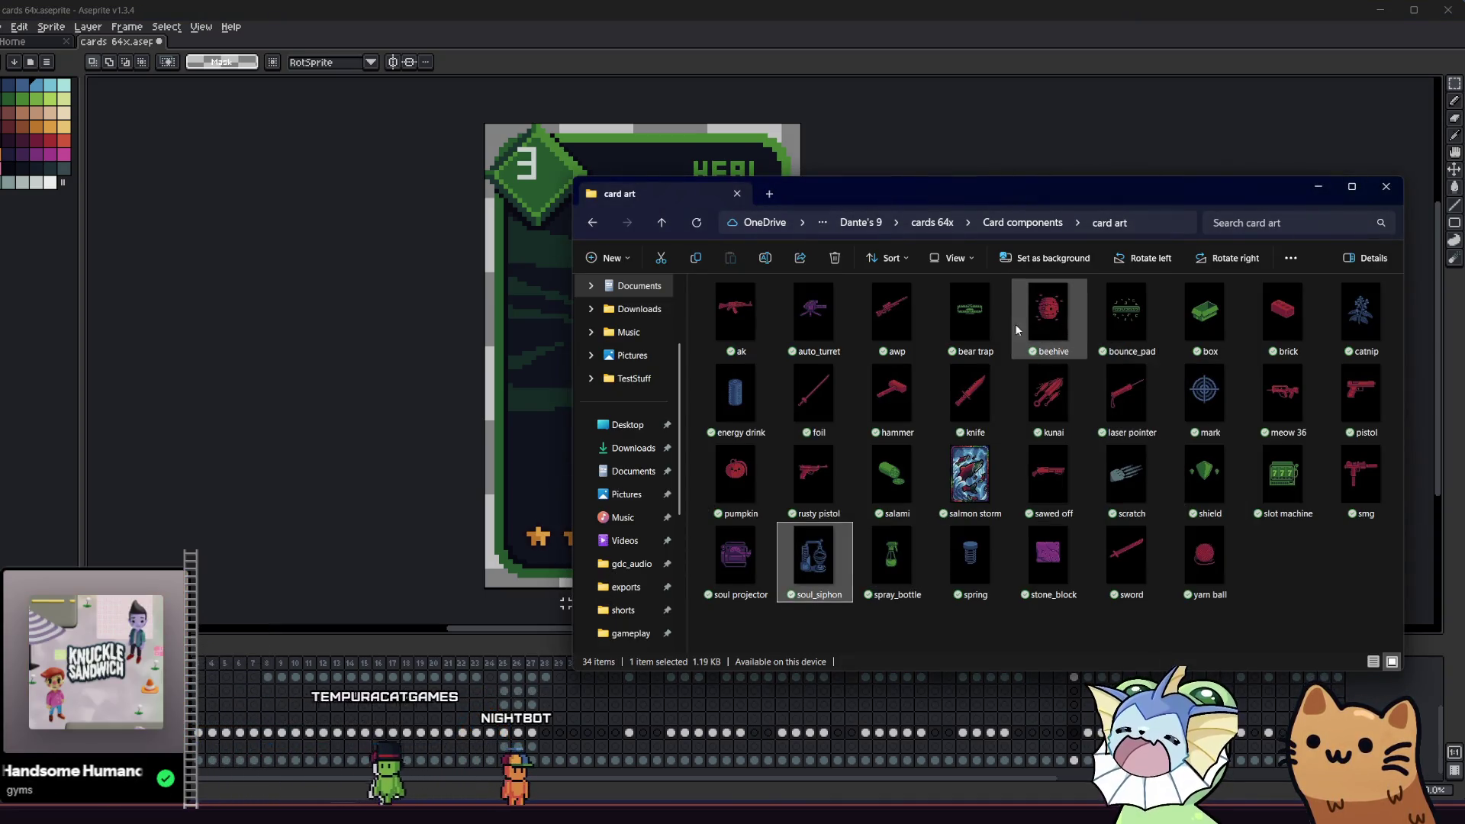
pyautogui.doubleClick(922, 483)
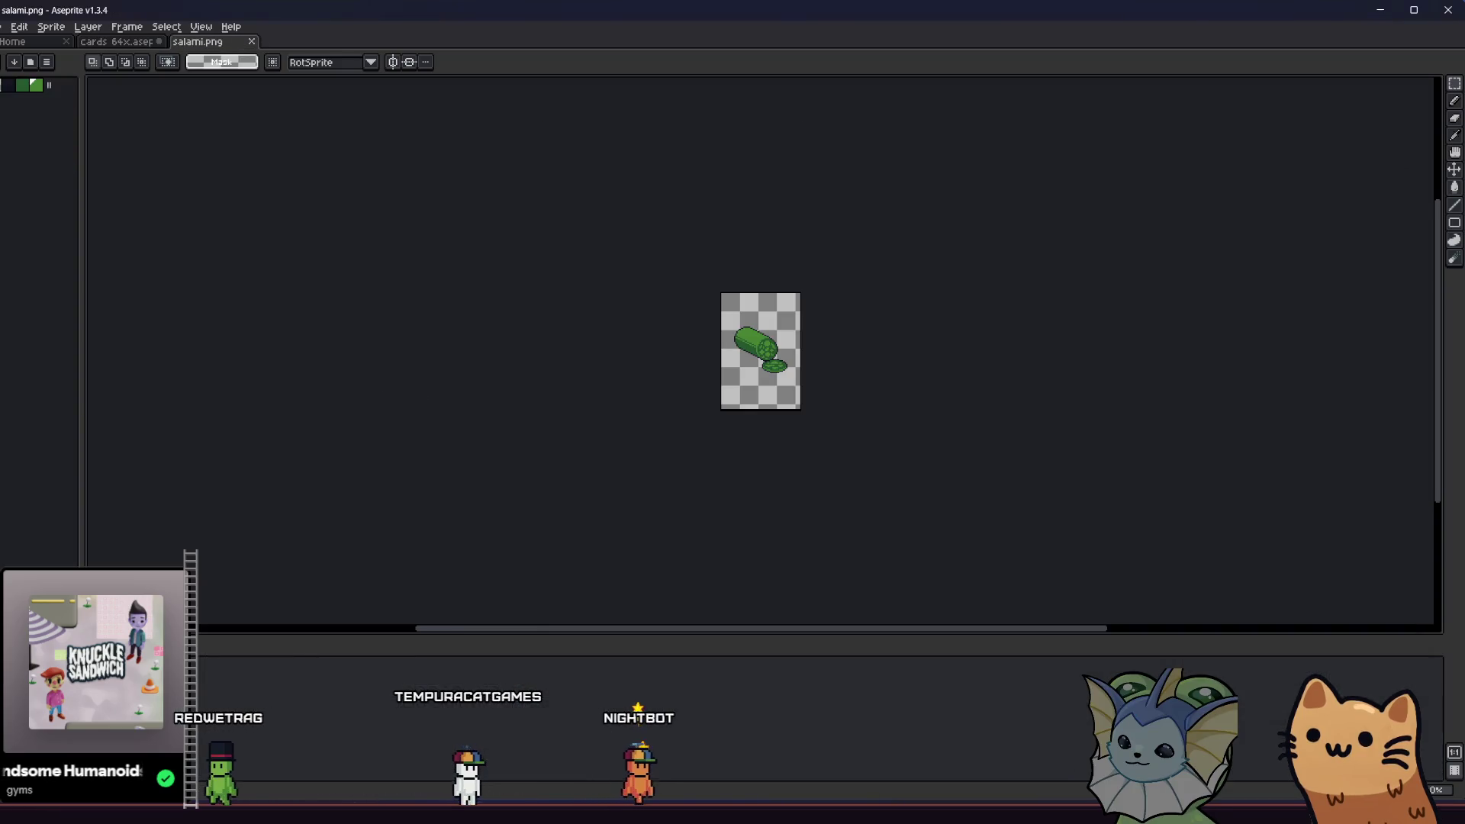
pyautogui.hotkey('ctrl', 'c')
pyautogui.hotkey('ctrl', 'shift', 'Tab')
pyautogui.hotkey('ctrl', 'v')
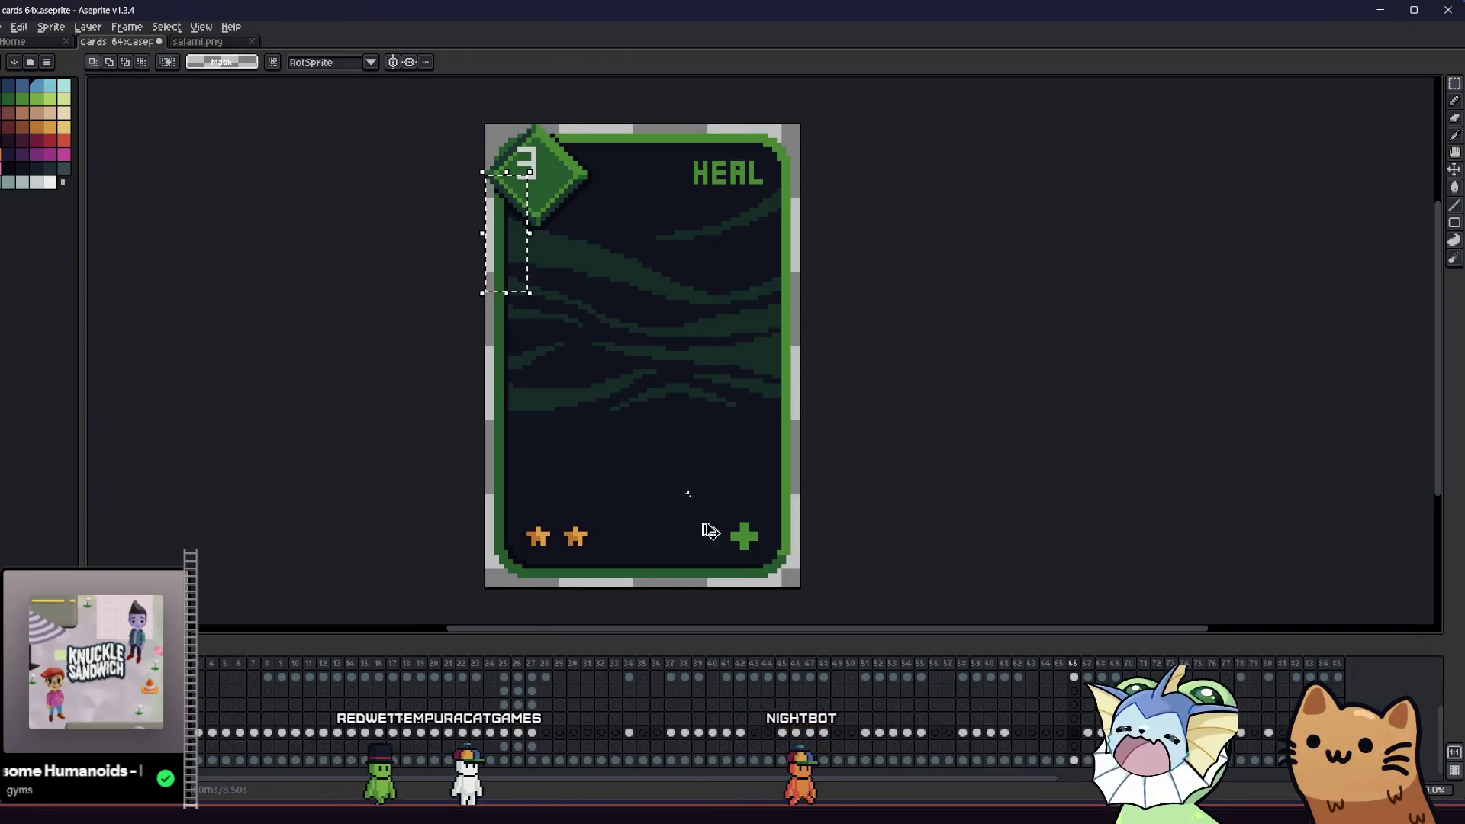
pyautogui.click(1090, 735)
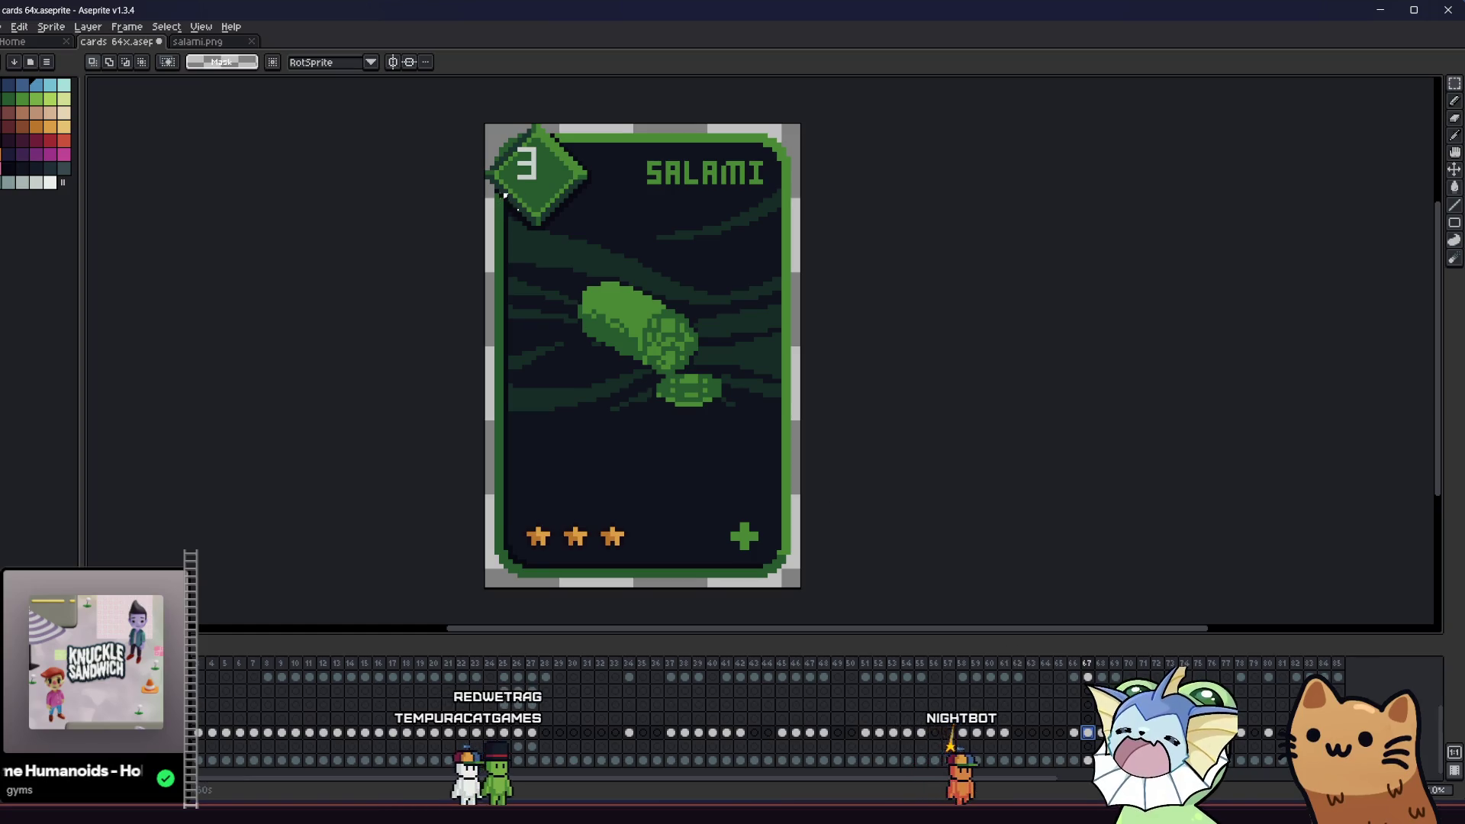
pyautogui.hotkey('ctrl', 'v')
pyautogui.press('Return')
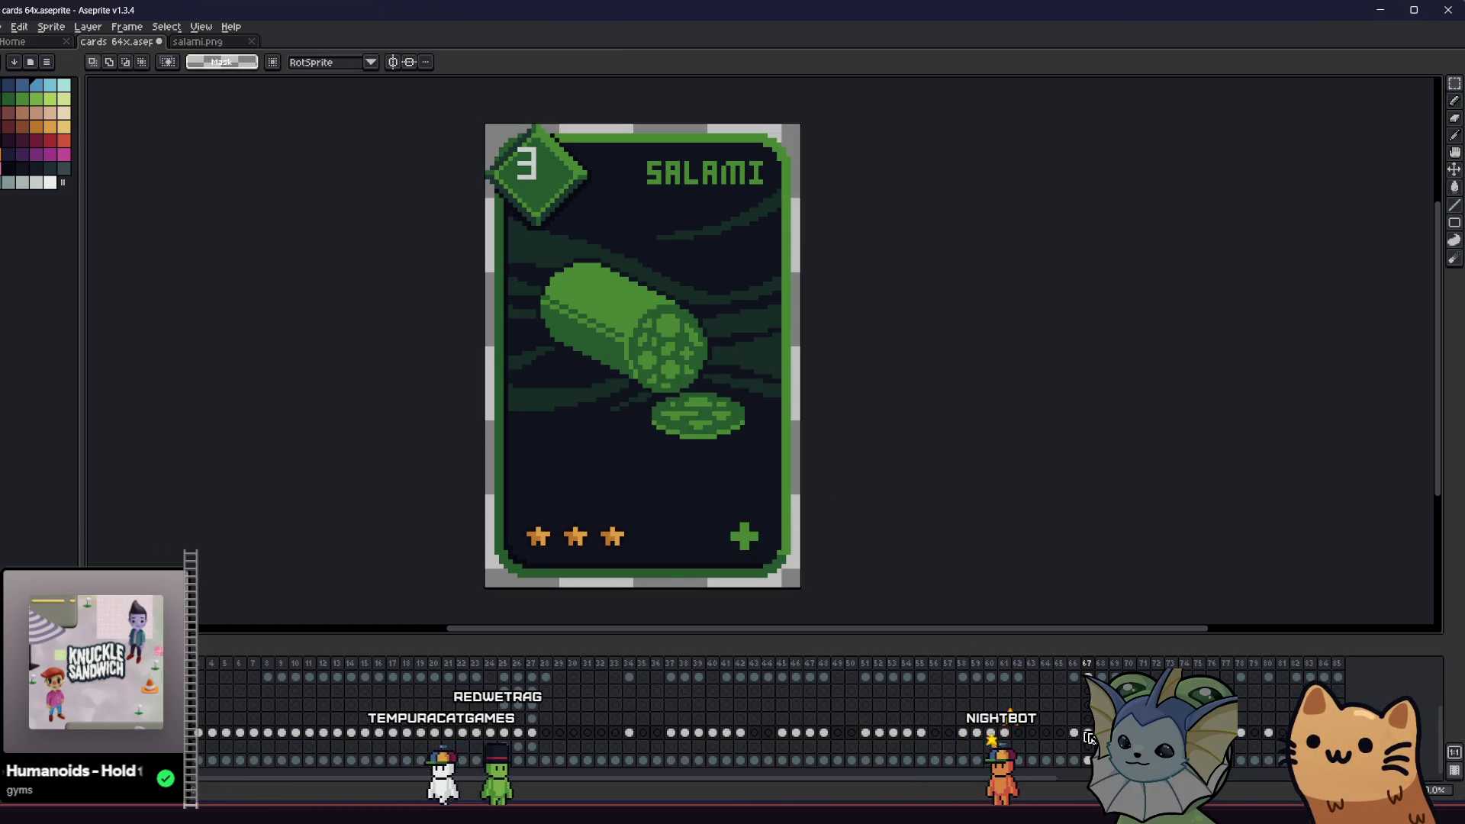
# - Step ahead to the Pumpkin card and bring the card art folder forward
pyautogui.press('Right')
pyautogui.press('Right')
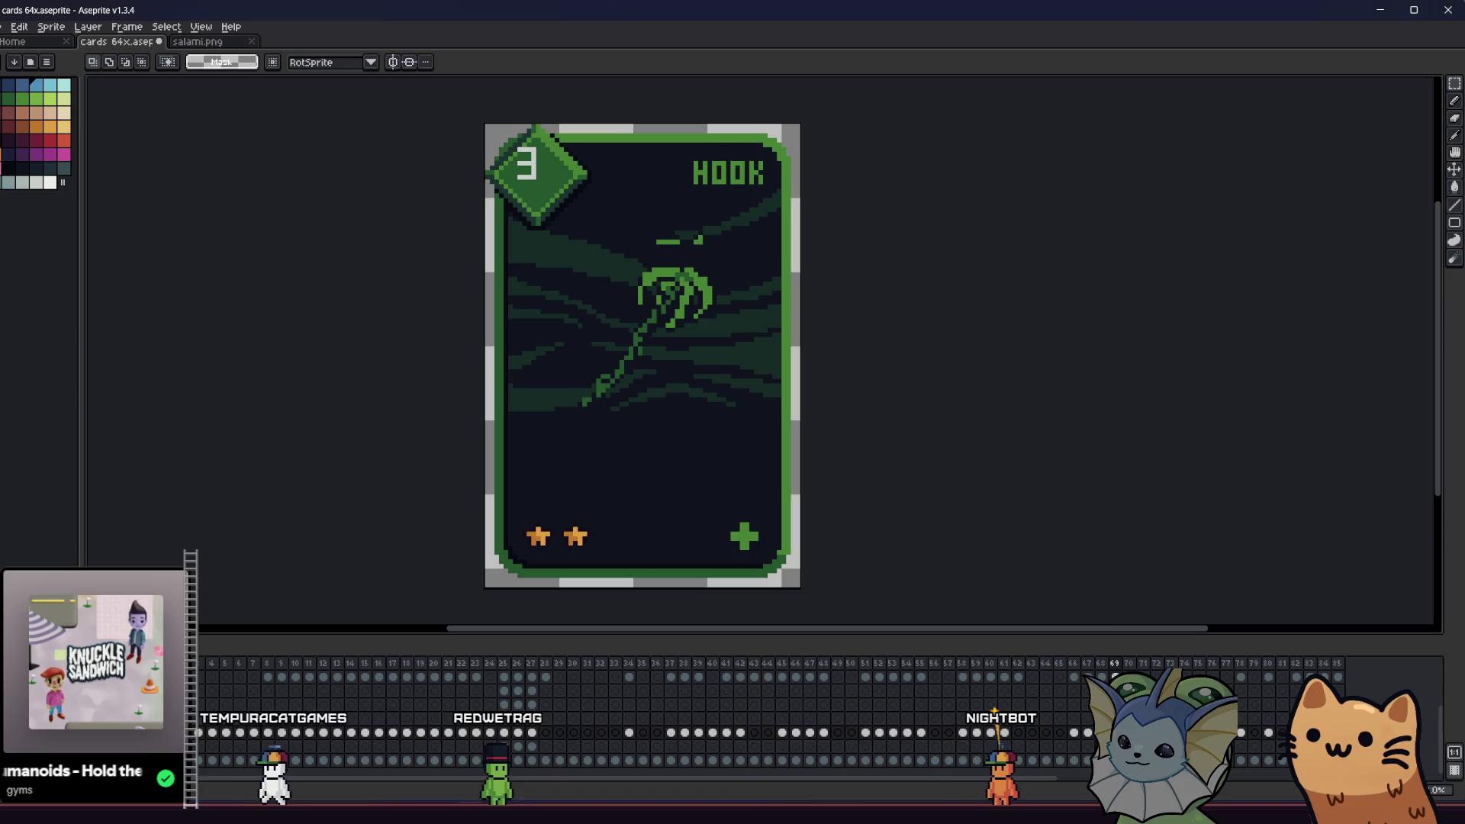
pyautogui.press('Right')
pyautogui.press('Right')
pyautogui.press('Right')
pyautogui.press('Right')
pyautogui.press('Right')
pyautogui.press('Right')
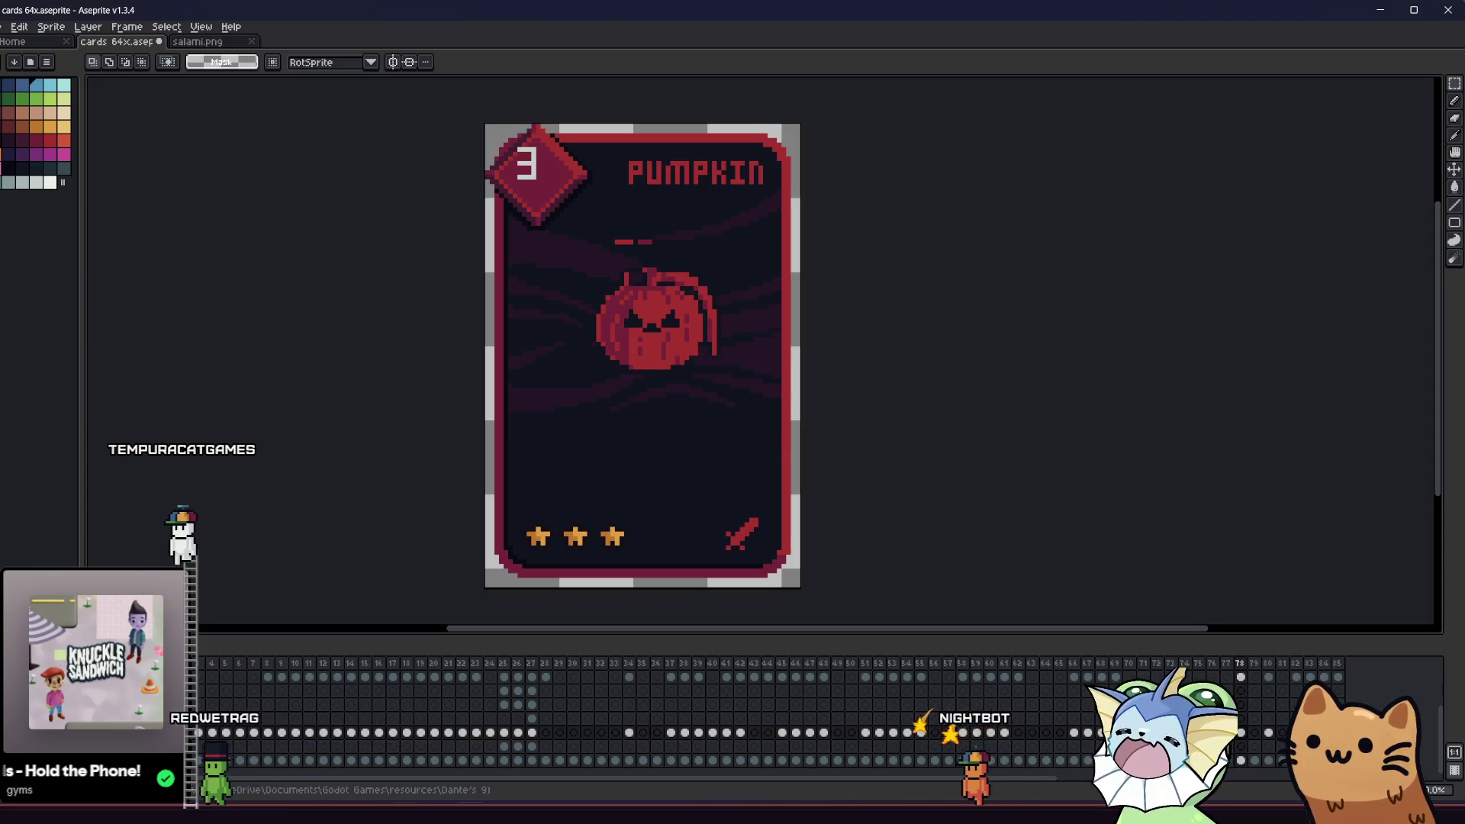
pyautogui.hotkey('alt', 'Tab')
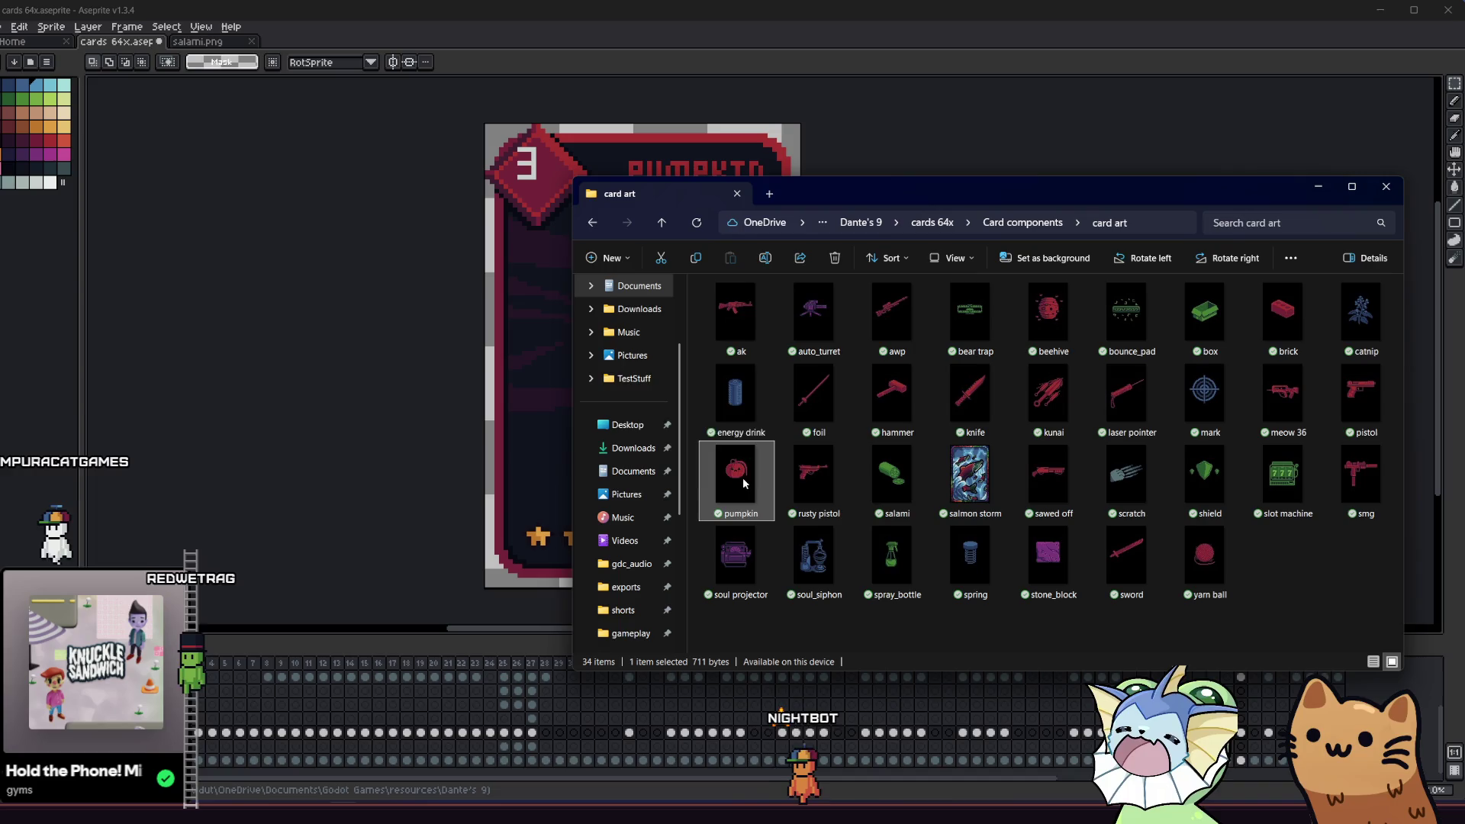
# - Copy the pumpkin.png art and paste it at full size onto the PUMPKIN card
pyautogui.doubleClick(743, 478)
pyautogui.hotkey('ctrl', 'a')
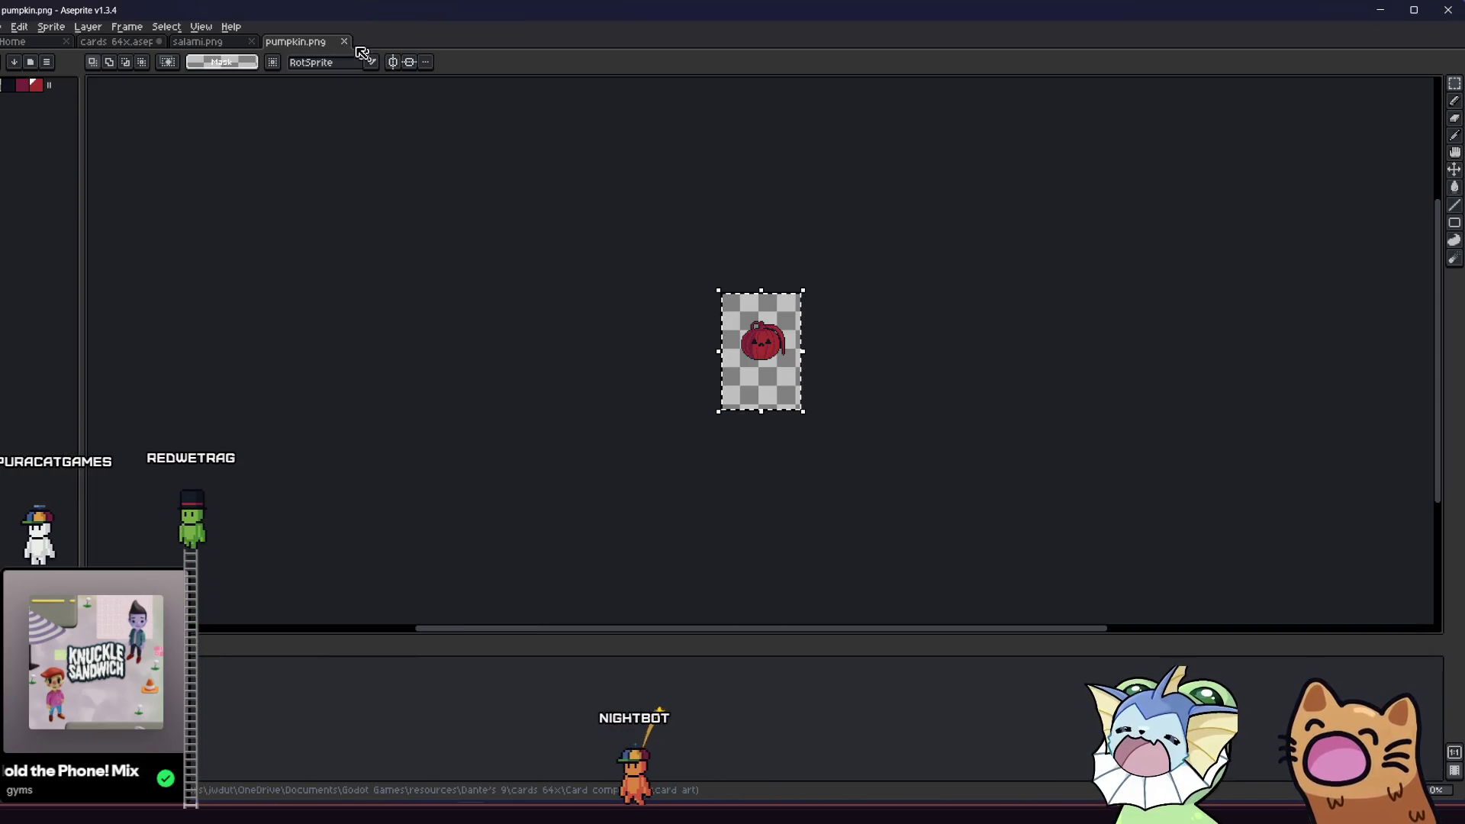
pyautogui.click(345, 41)
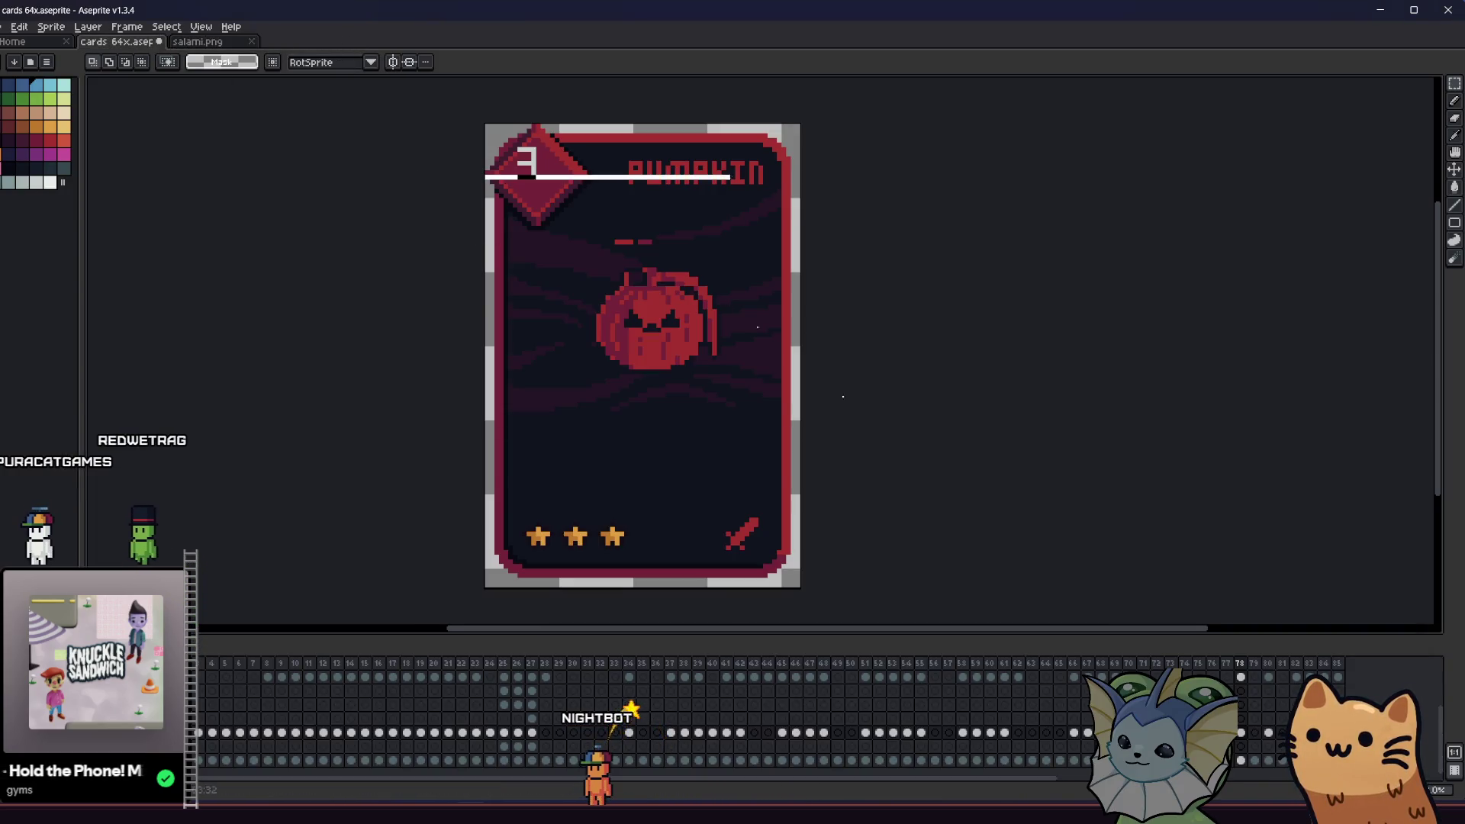
pyautogui.hotkey('ctrl', 'z')
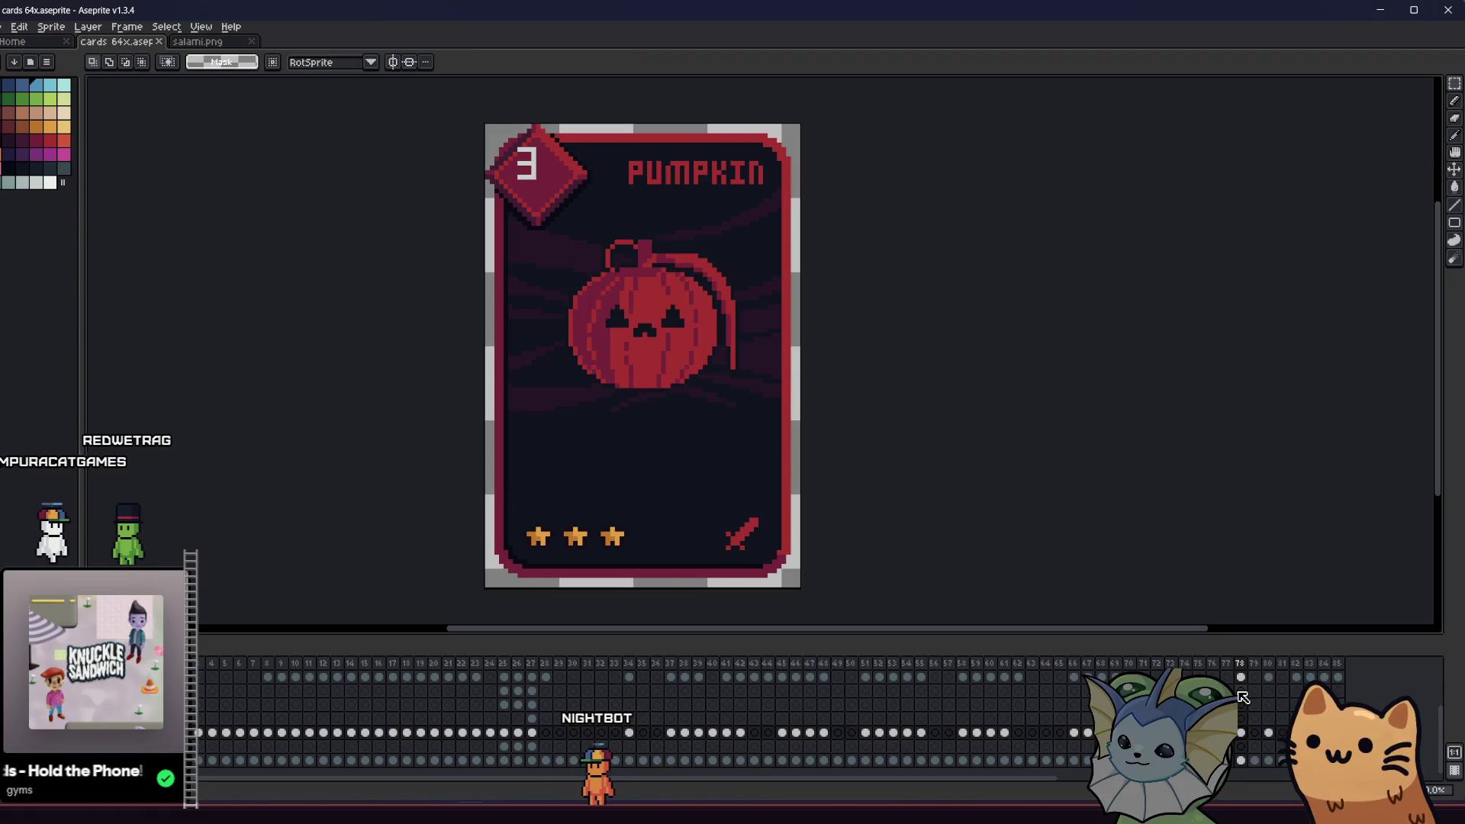
# - On the SWORD card, delete the old sword art and paste in the larger sword.png sprite
pyautogui.press('Right')
pyautogui.press('Right')
pyautogui.press('Left')
pyautogui.press('Right')
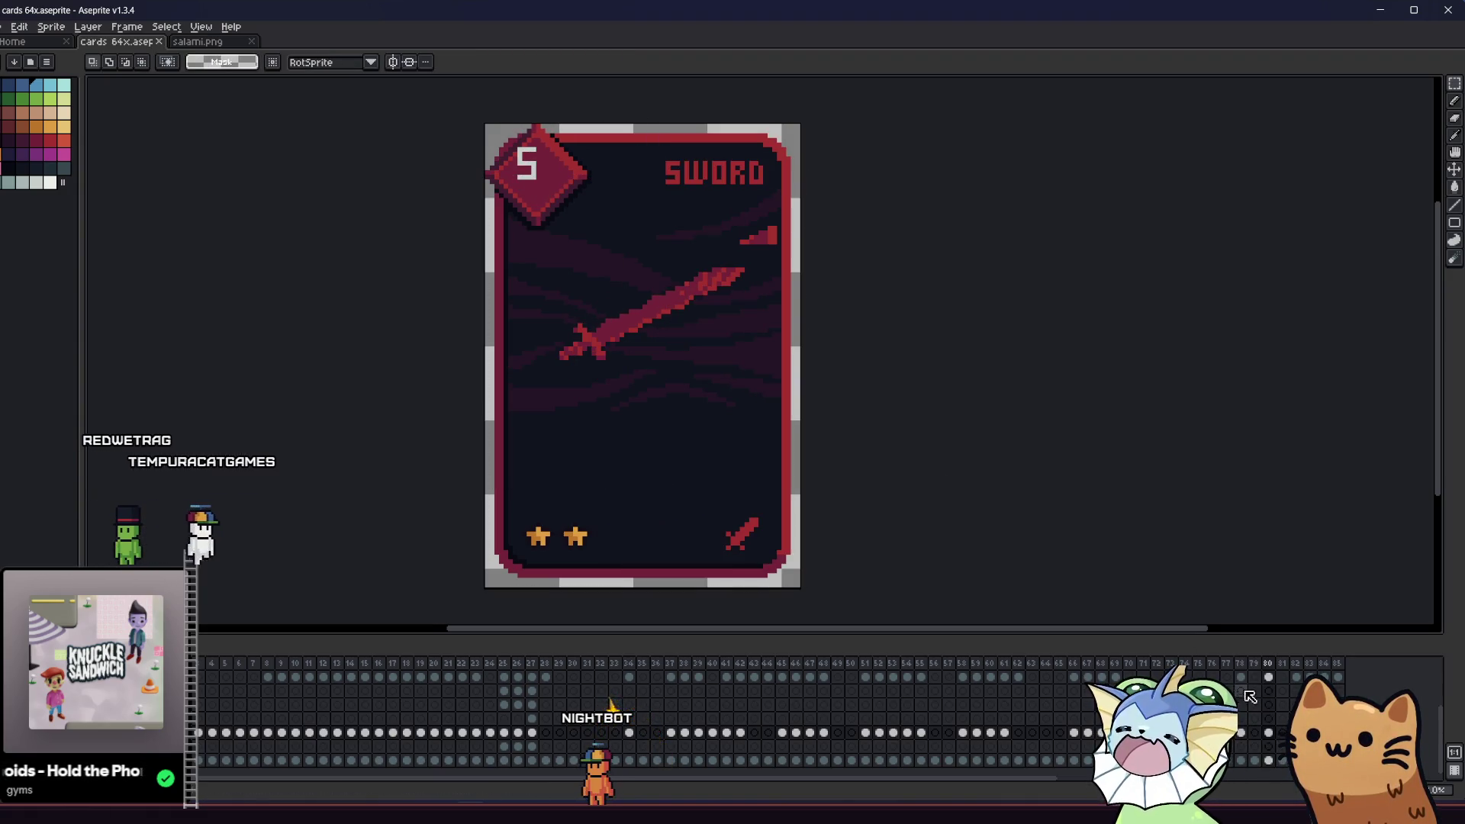
pyautogui.moveTo(523, 237); pyautogui.dragTo(972, 530)
pyautogui.press('Delete')
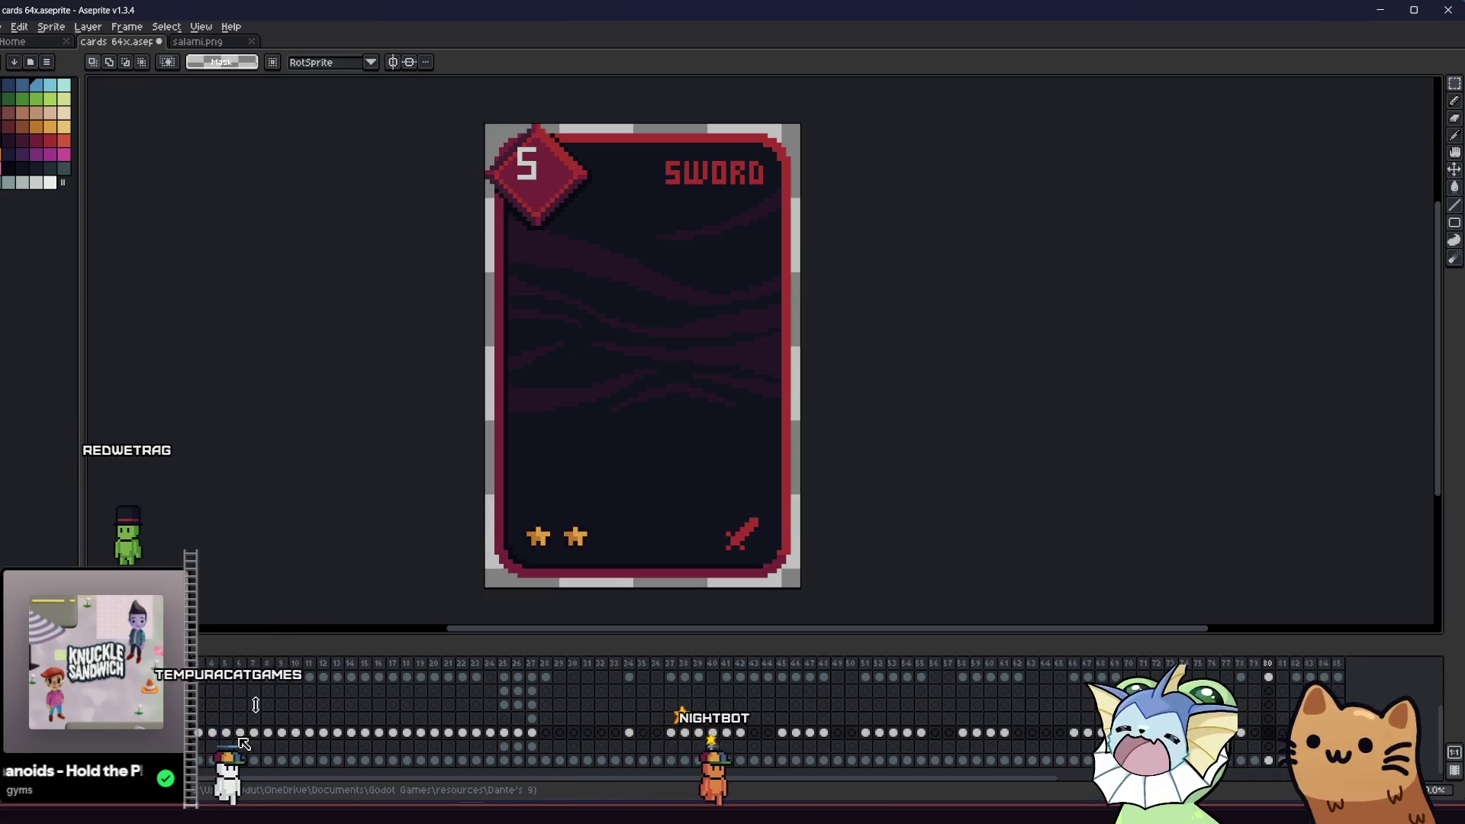
pyautogui.hotkey('alt', 'Tab')
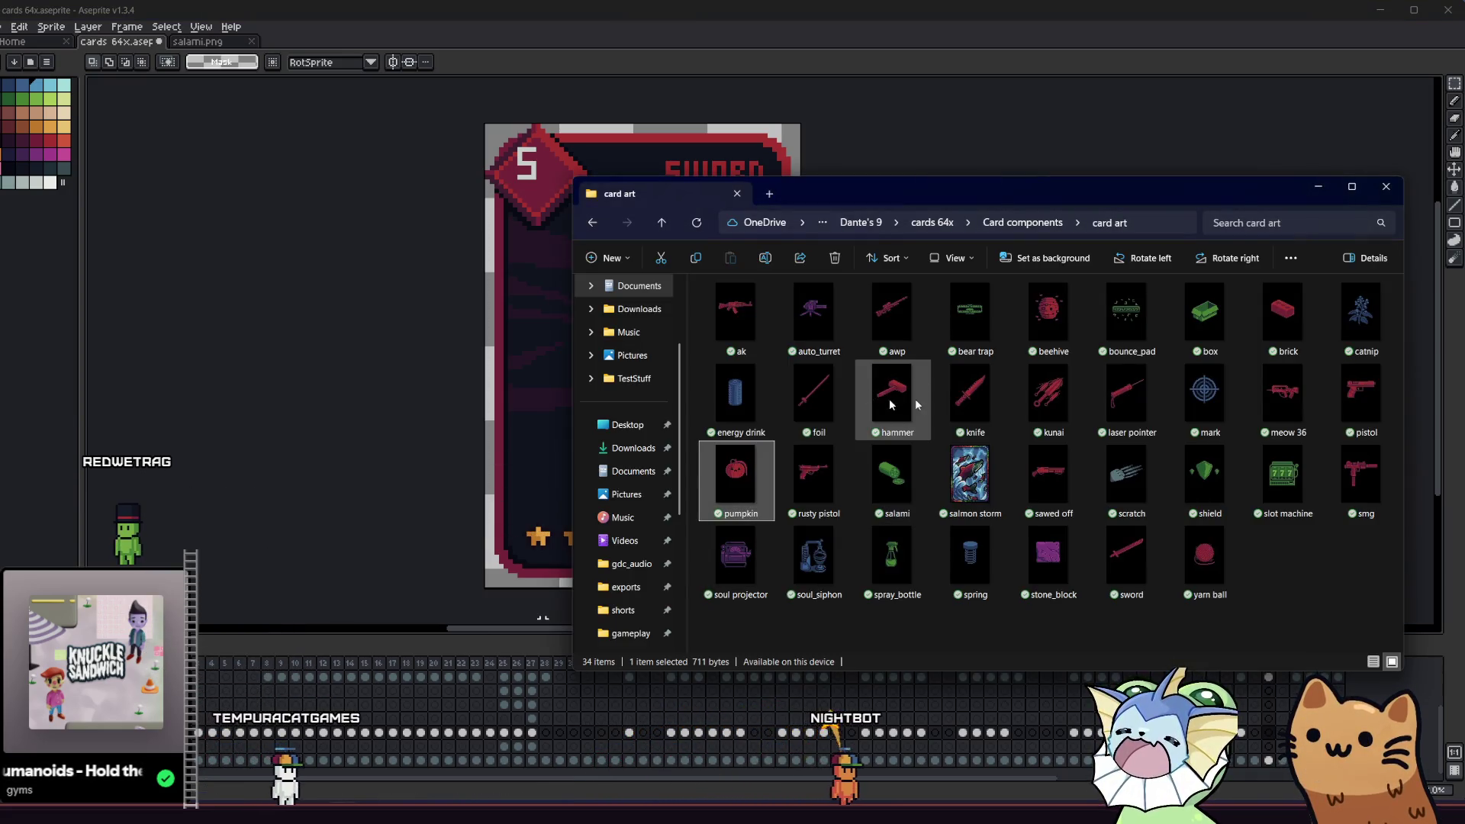
pyautogui.click(1128, 580)
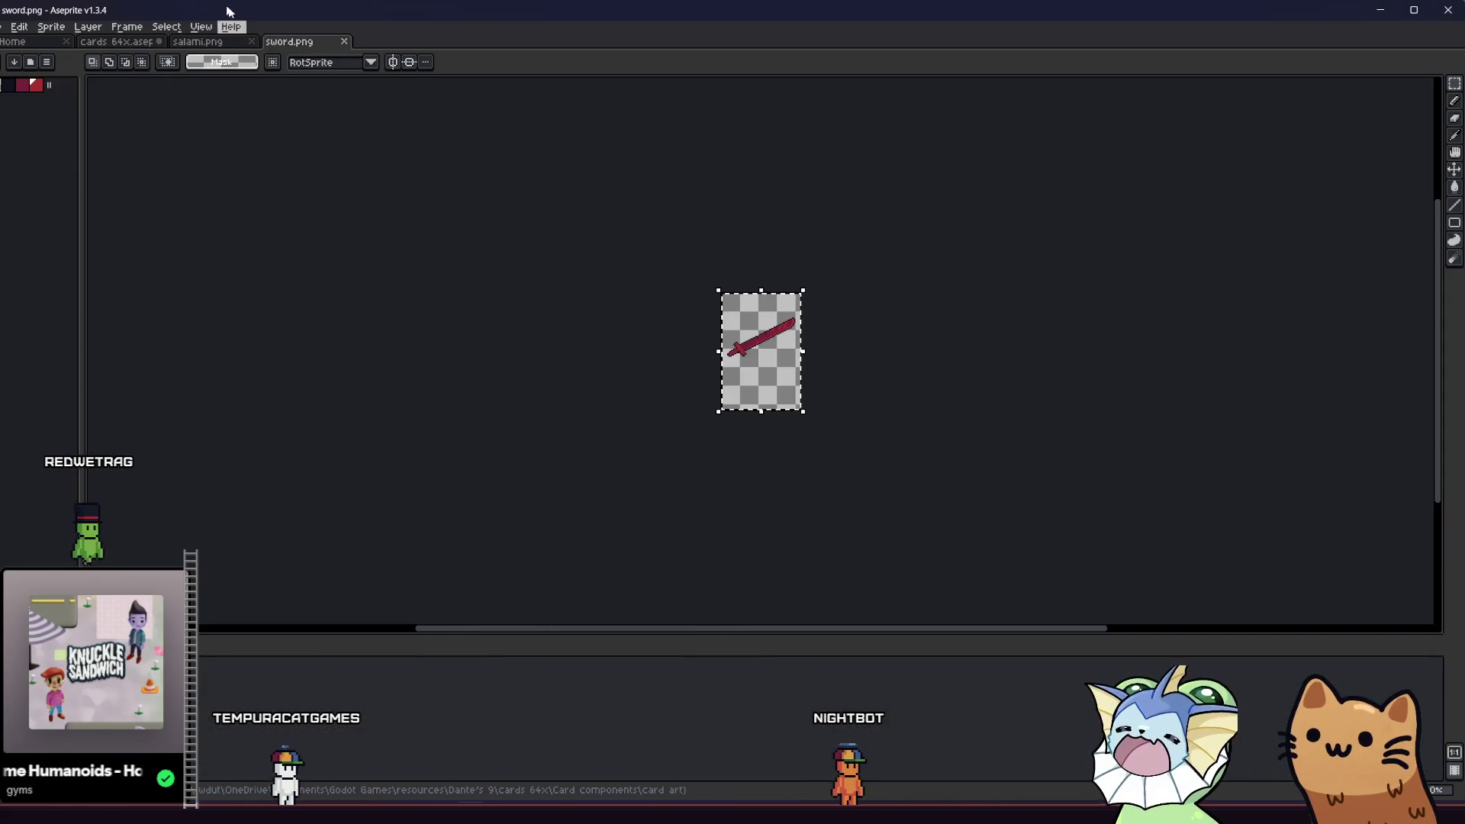
pyautogui.click(341, 45)
pyautogui.hotkey('ctrl', 'shift', 'Tab')
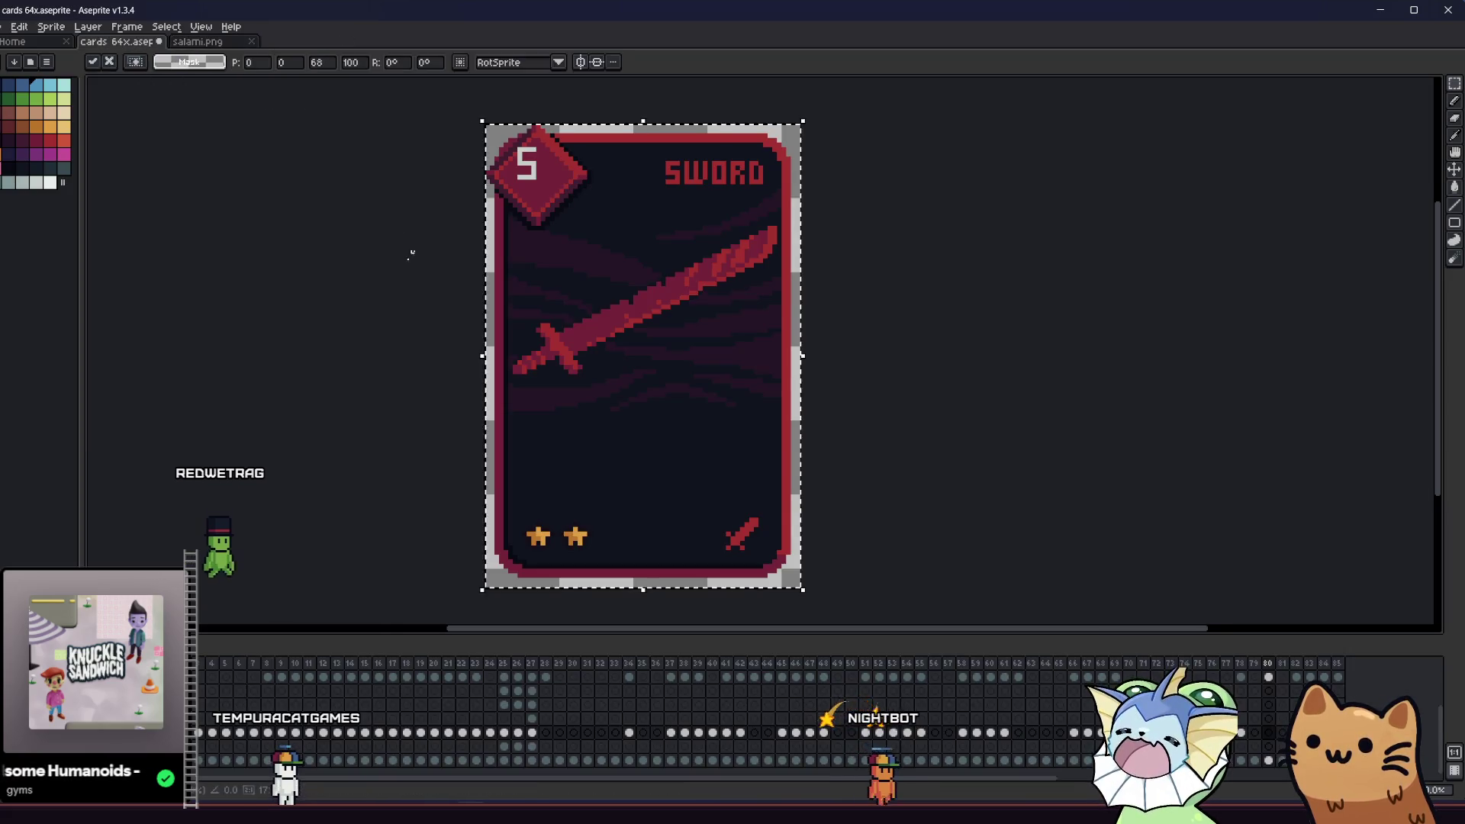
pyautogui.hotkey('ctrl', 'z')
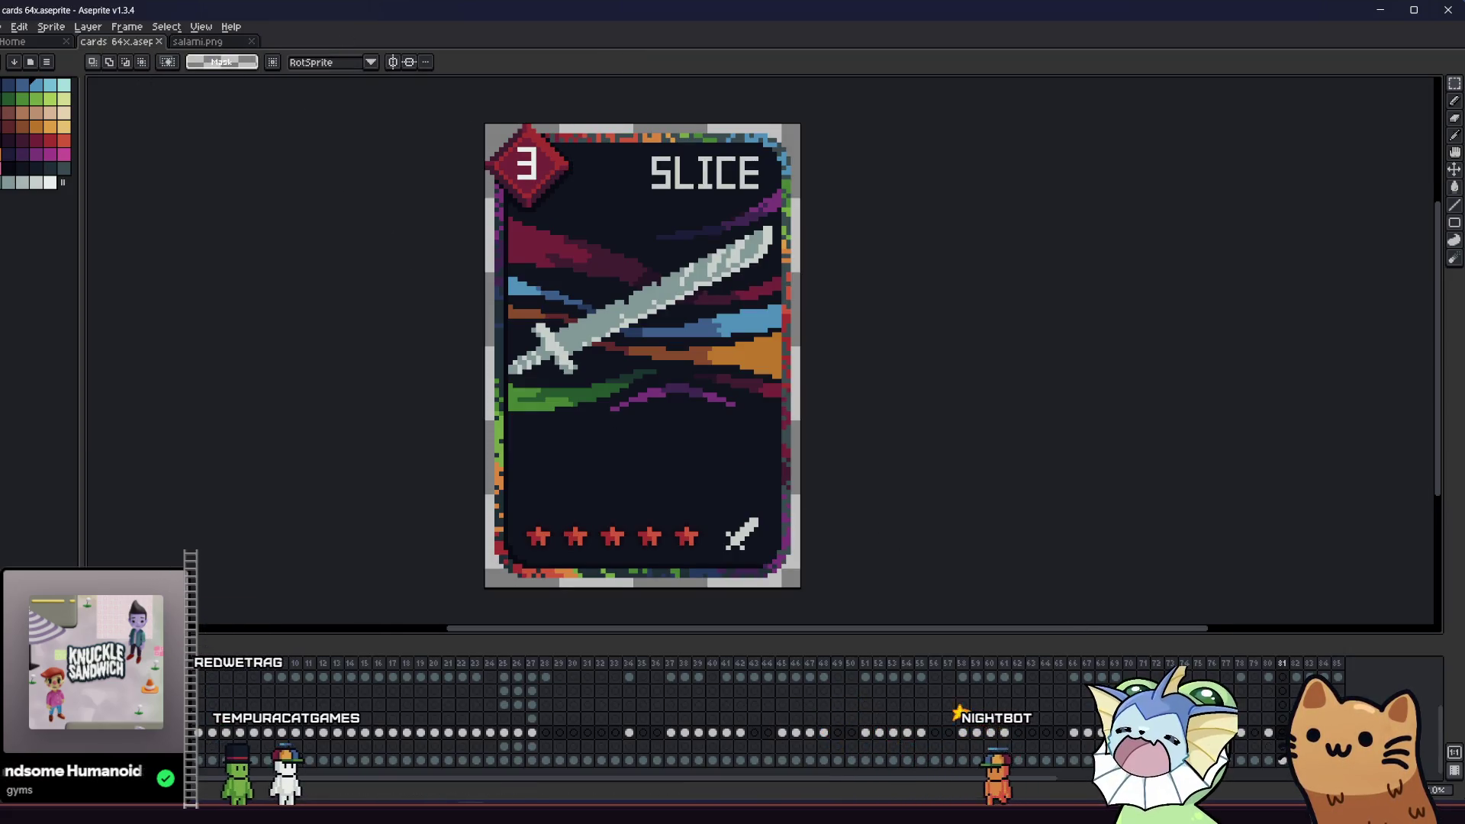
# - Flip between the SWORD and SLICE cards to compare them, then bring the card art folder forward
pyautogui.press('Right')
pyautogui.press('Right')
pyautogui.press('Left')
pyautogui.press('Right')
pyautogui.press('Left')
pyautogui.press('Left')
pyautogui.press('Right')
pyautogui.press('Right')
pyautogui.press('Left')
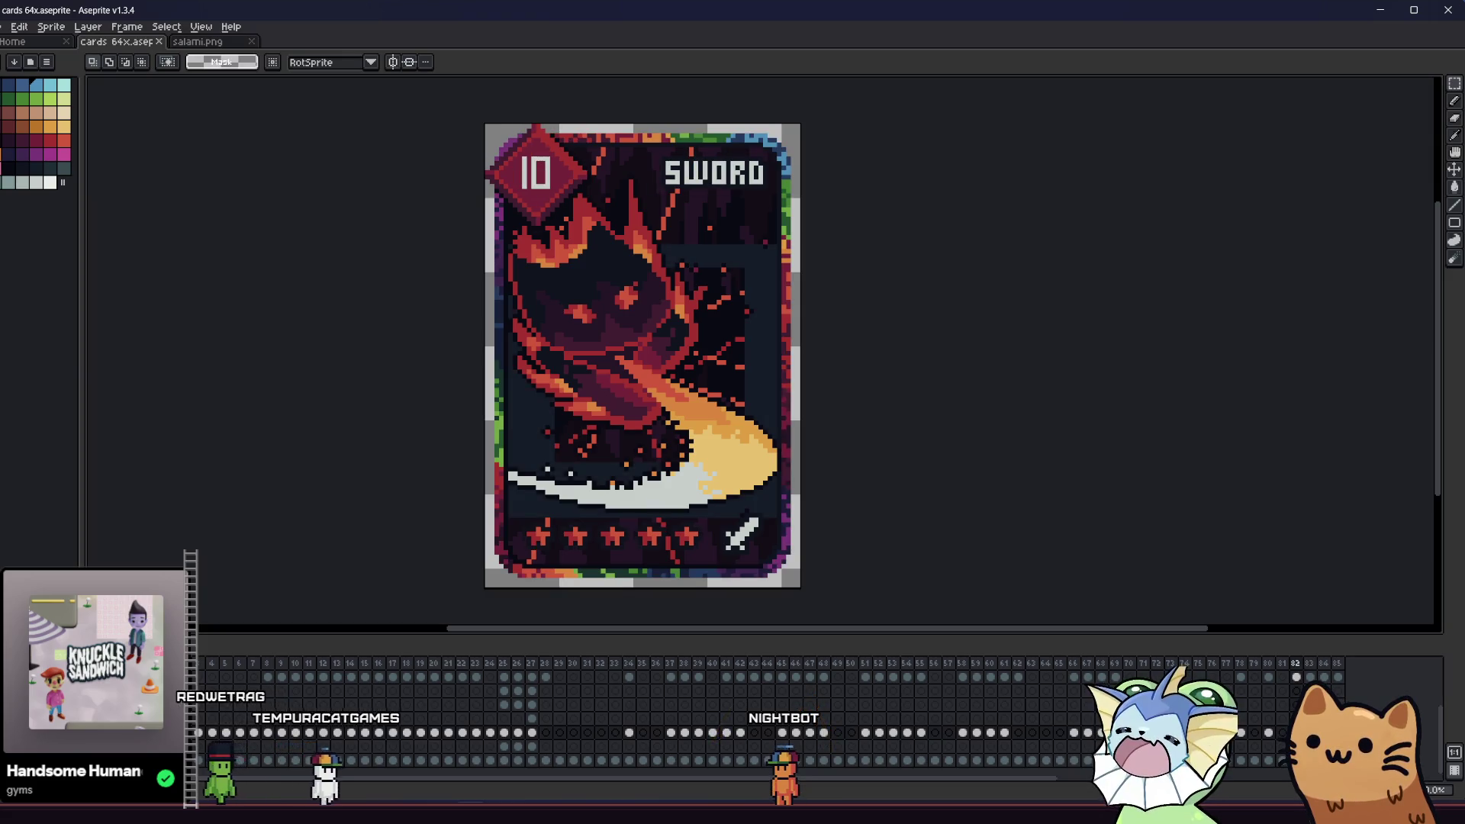
pyautogui.press('Left')
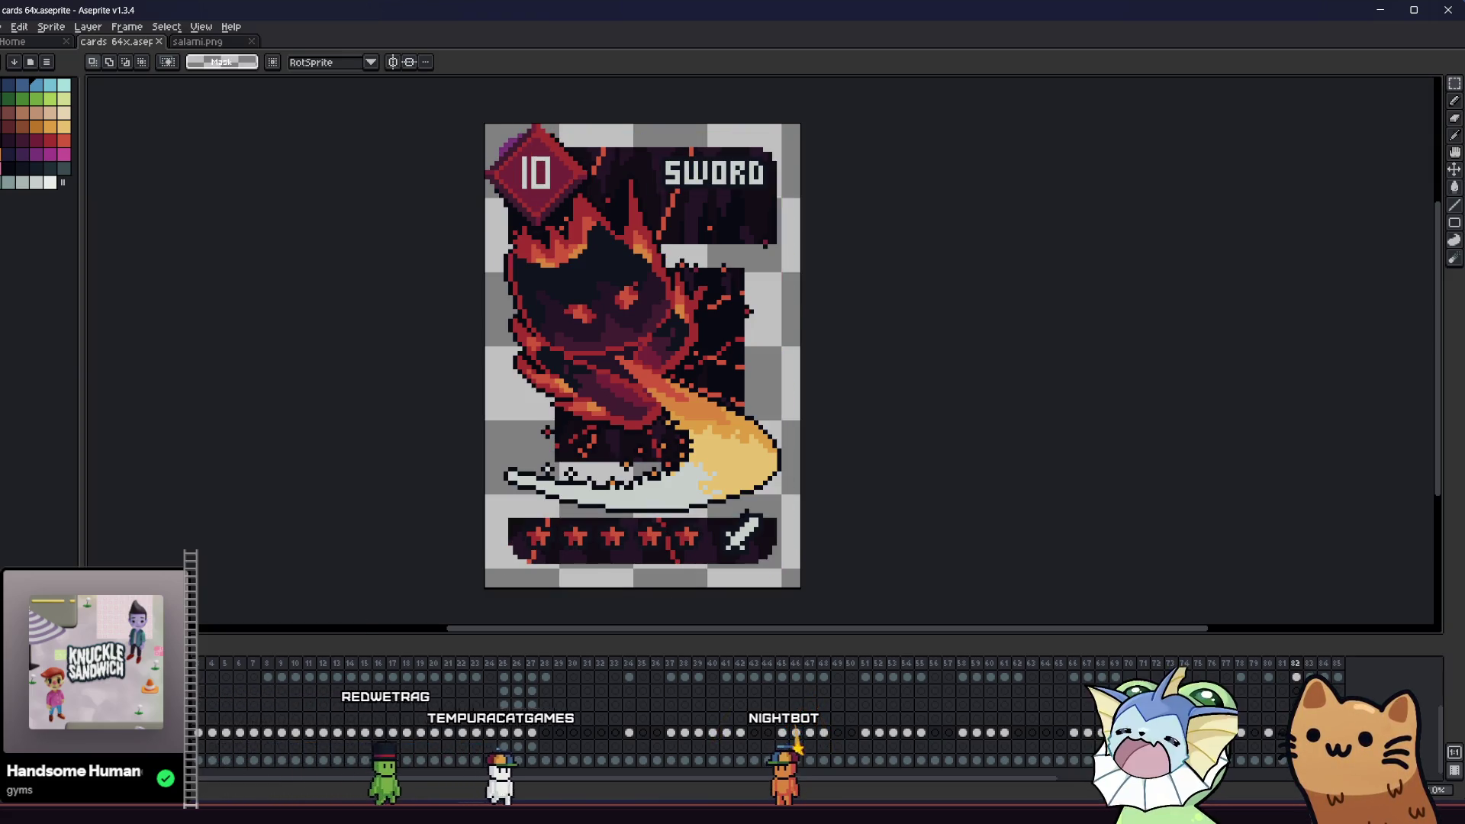
pyautogui.press('Right')
pyautogui.press('Right')
pyautogui.press('Left')
pyautogui.press('Right')
pyautogui.press('Right')
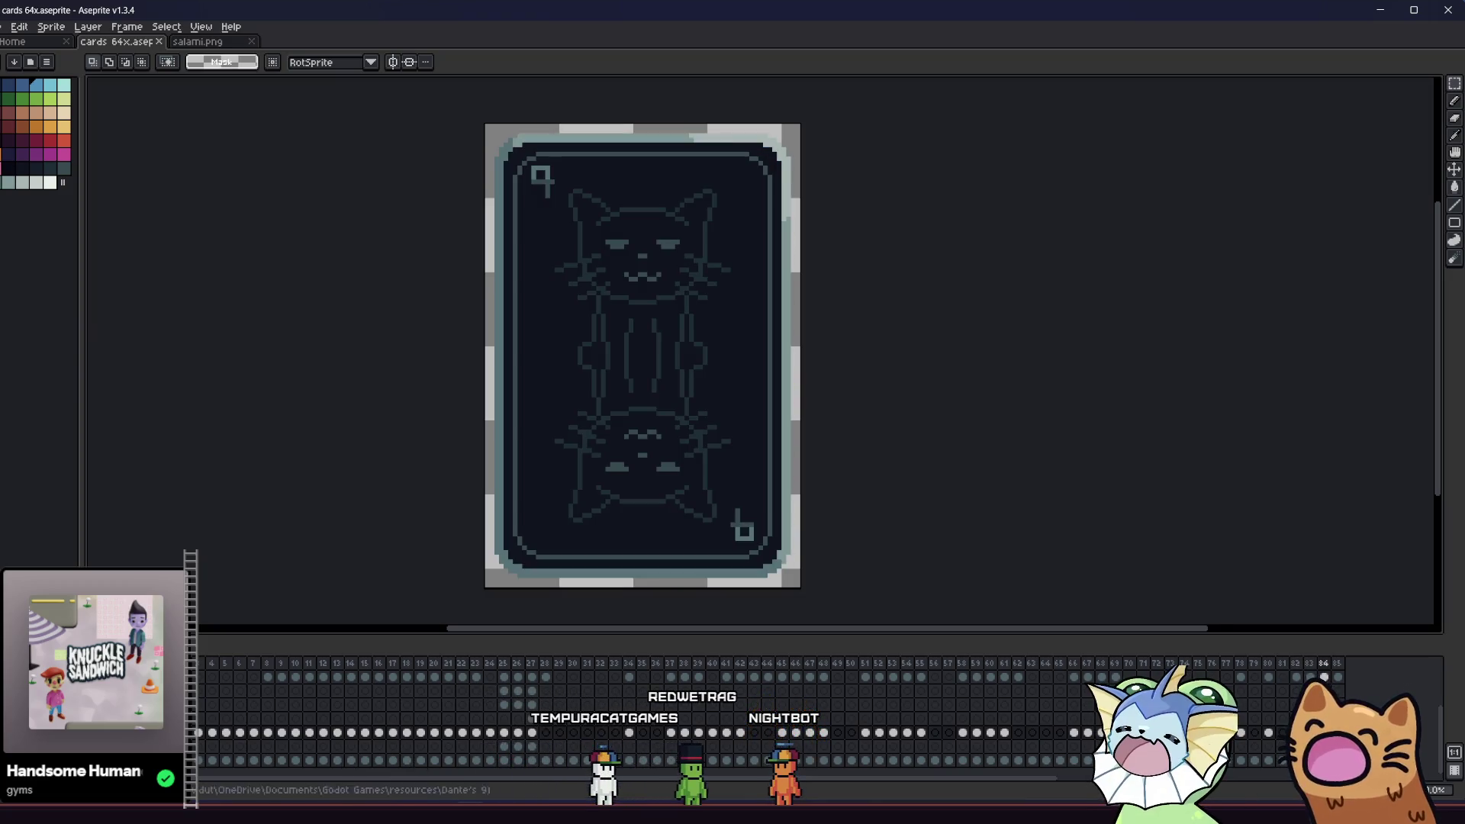
pyautogui.press('Left')
pyautogui.press('Left')
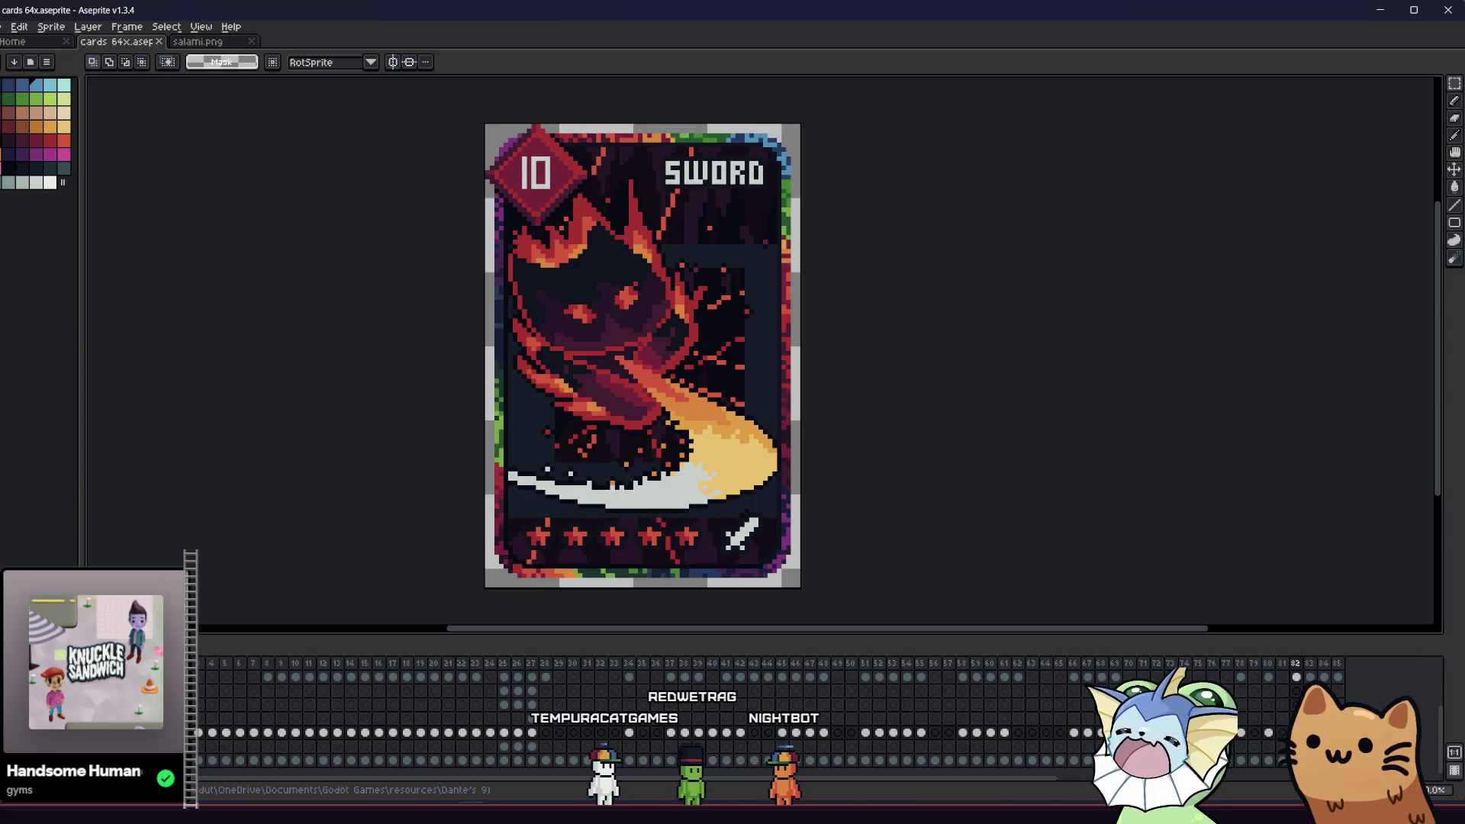
pyautogui.hotkey('alt', 'Tab')
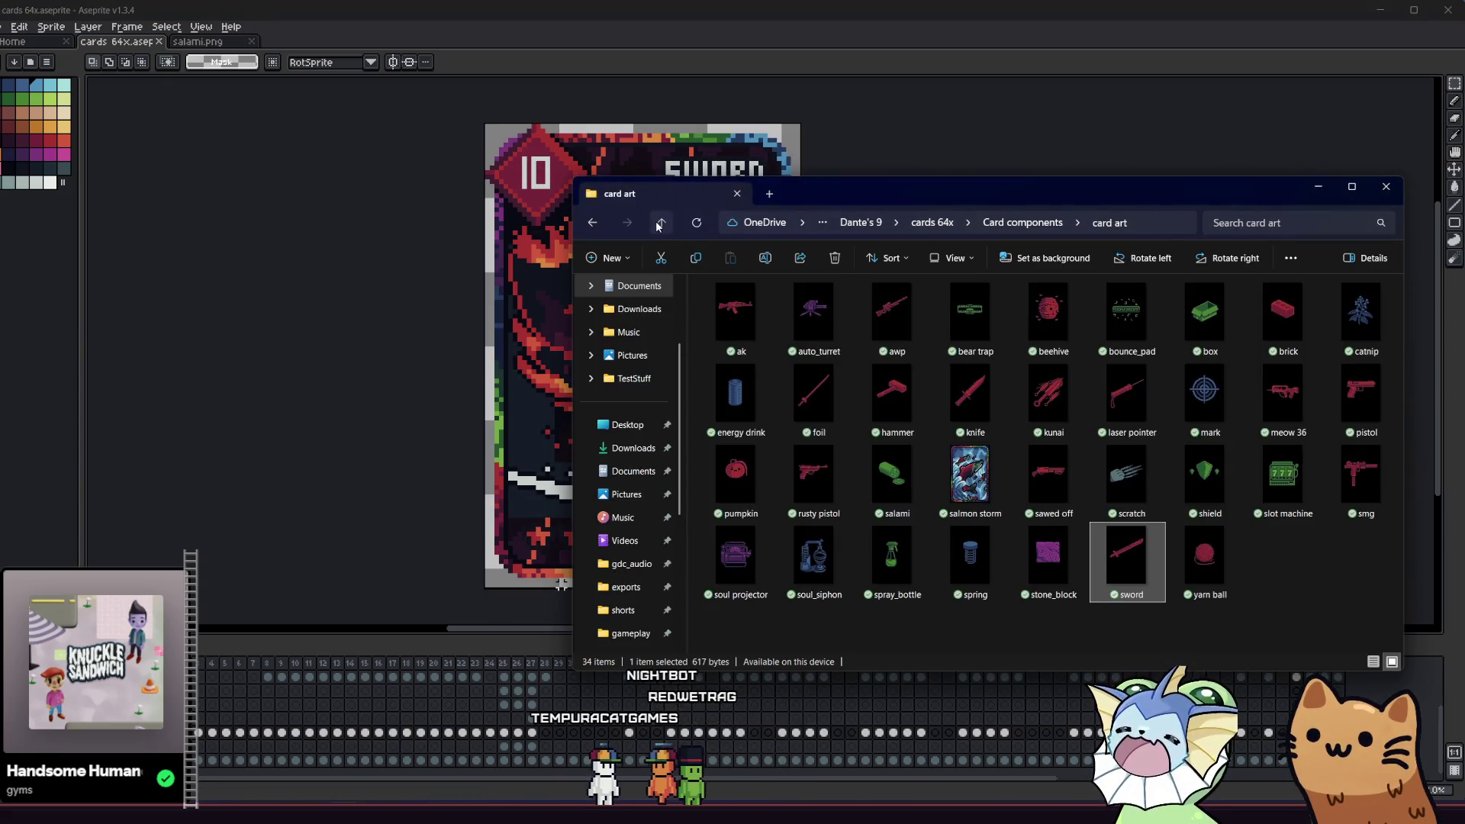
# - Open card_sword_fullart_64x.png from the cards 64x folder in Aseprite
pyautogui.click(660, 223)
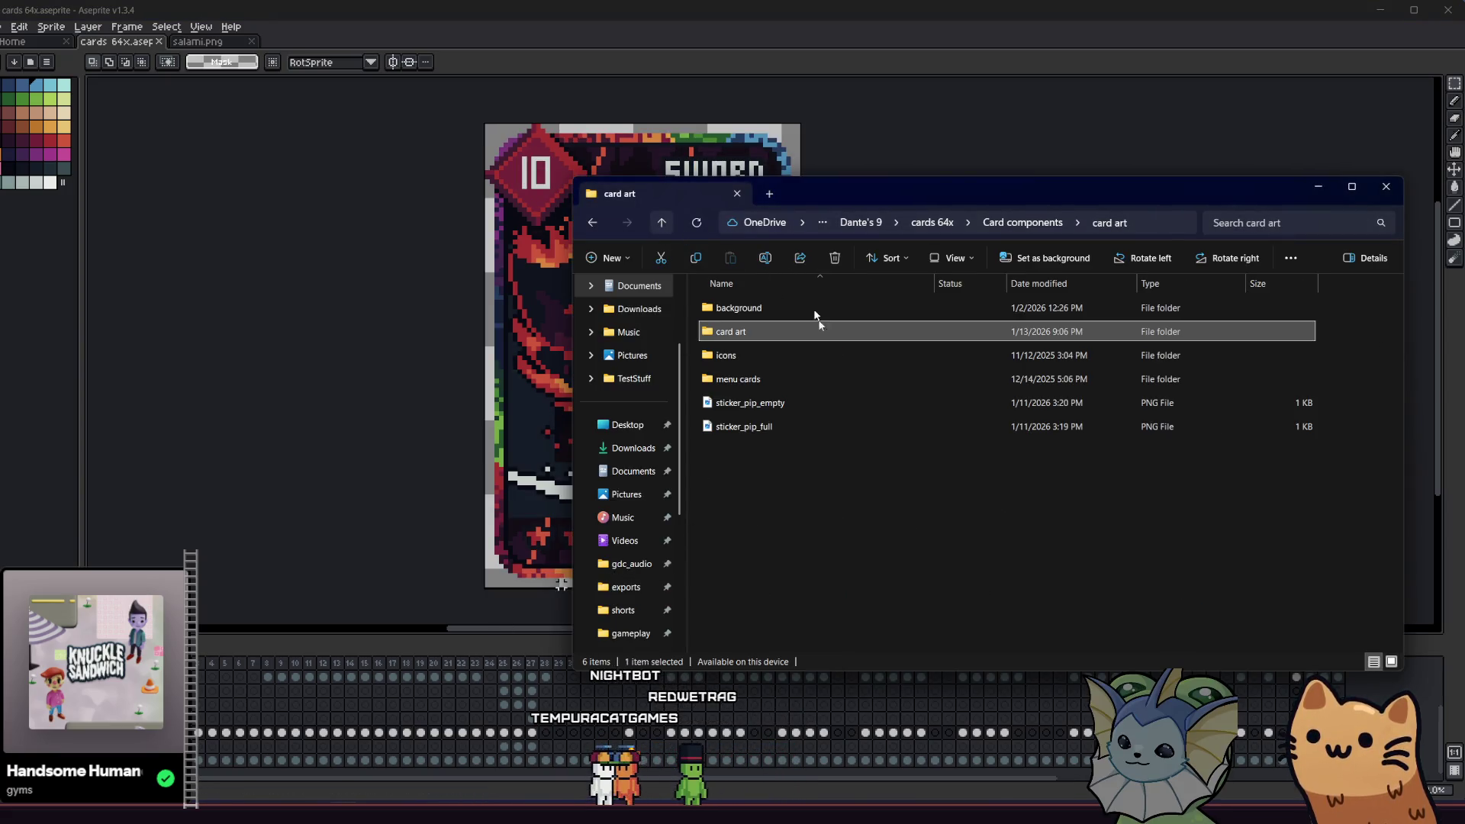
pyautogui.click(662, 223)
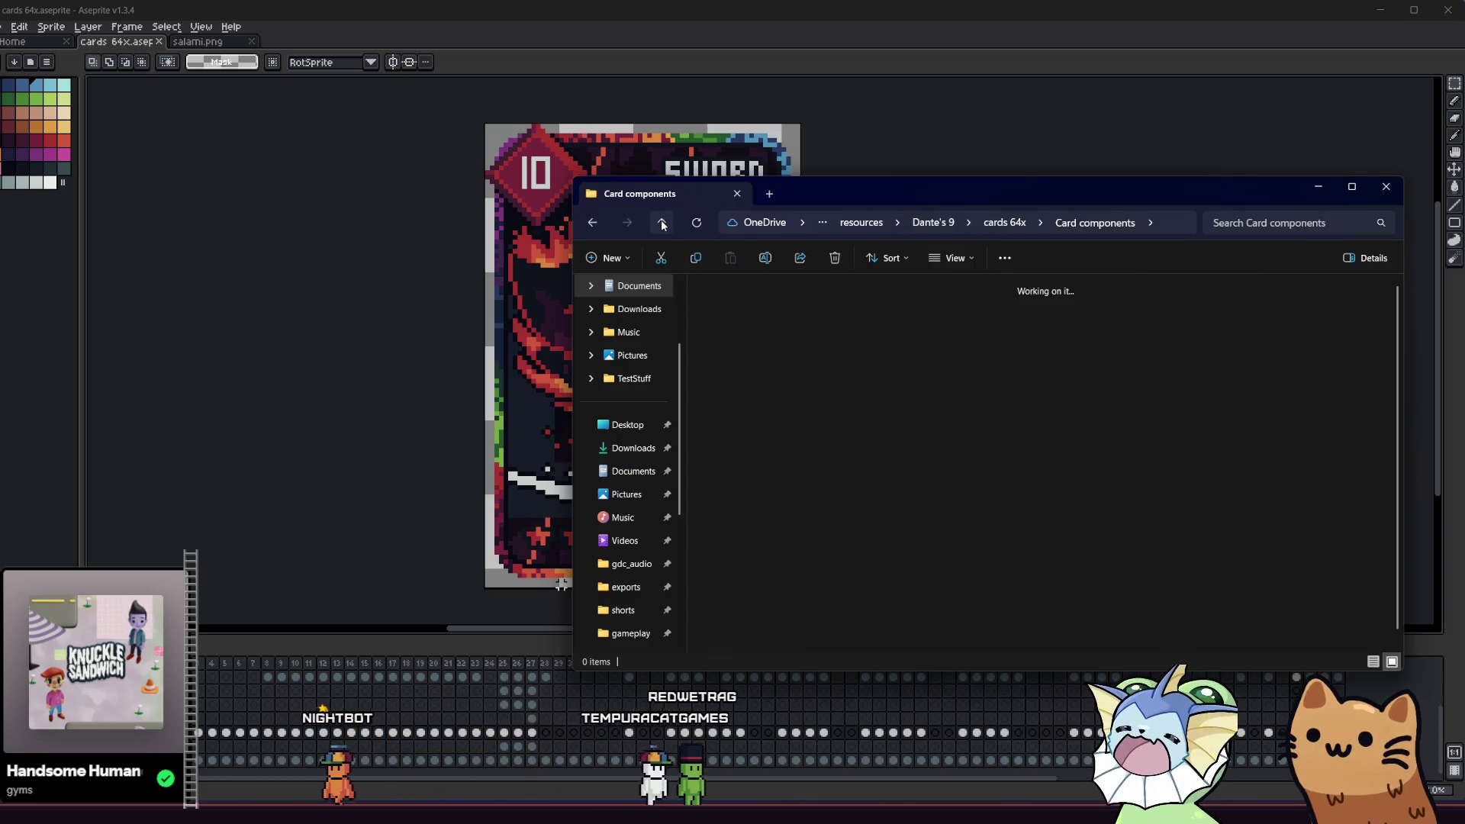
pyautogui.click(1116, 534)
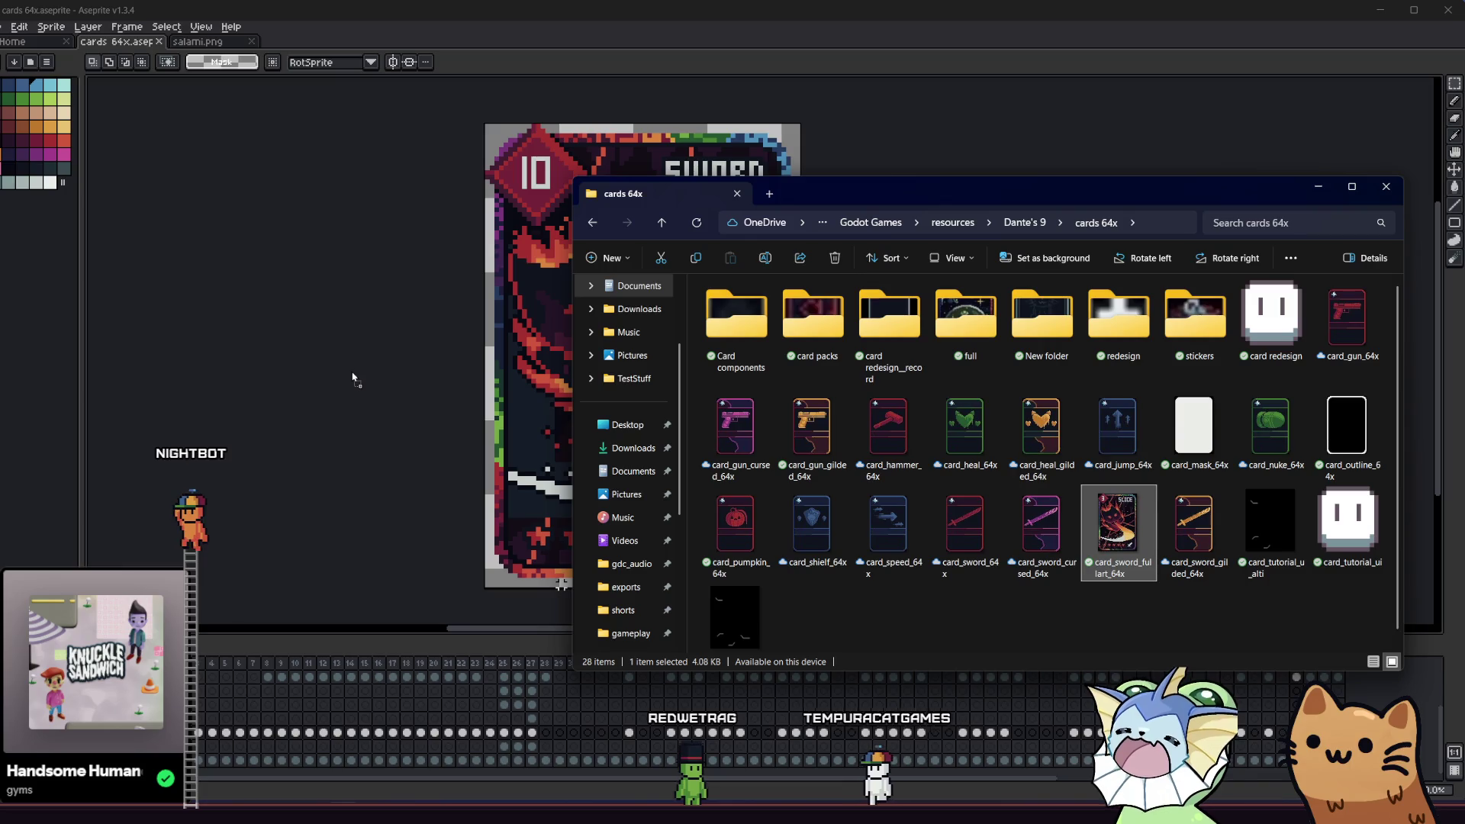
pyautogui.moveTo(1105, 525); pyautogui.dragTo(345, 393)
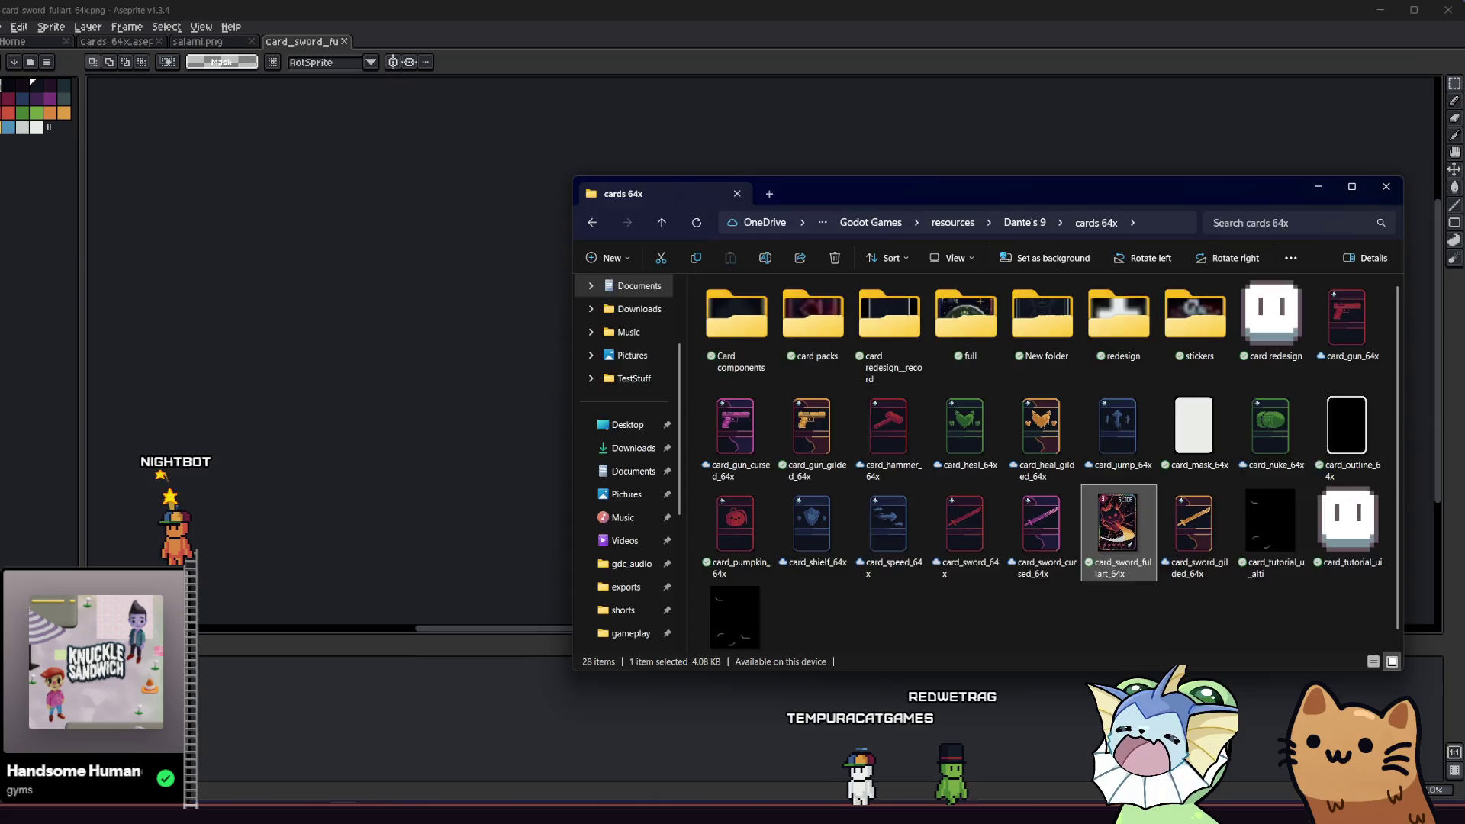
# - Copy the full-art illustration band and paste it onto the 10-cost SWORD card
pyautogui.moveTo(688, 163)
pyautogui.mouseDown()
pyautogui.moveTo(1142, 455)
pyautogui.moveTo(1085, 469)
pyautogui.mouseUp()
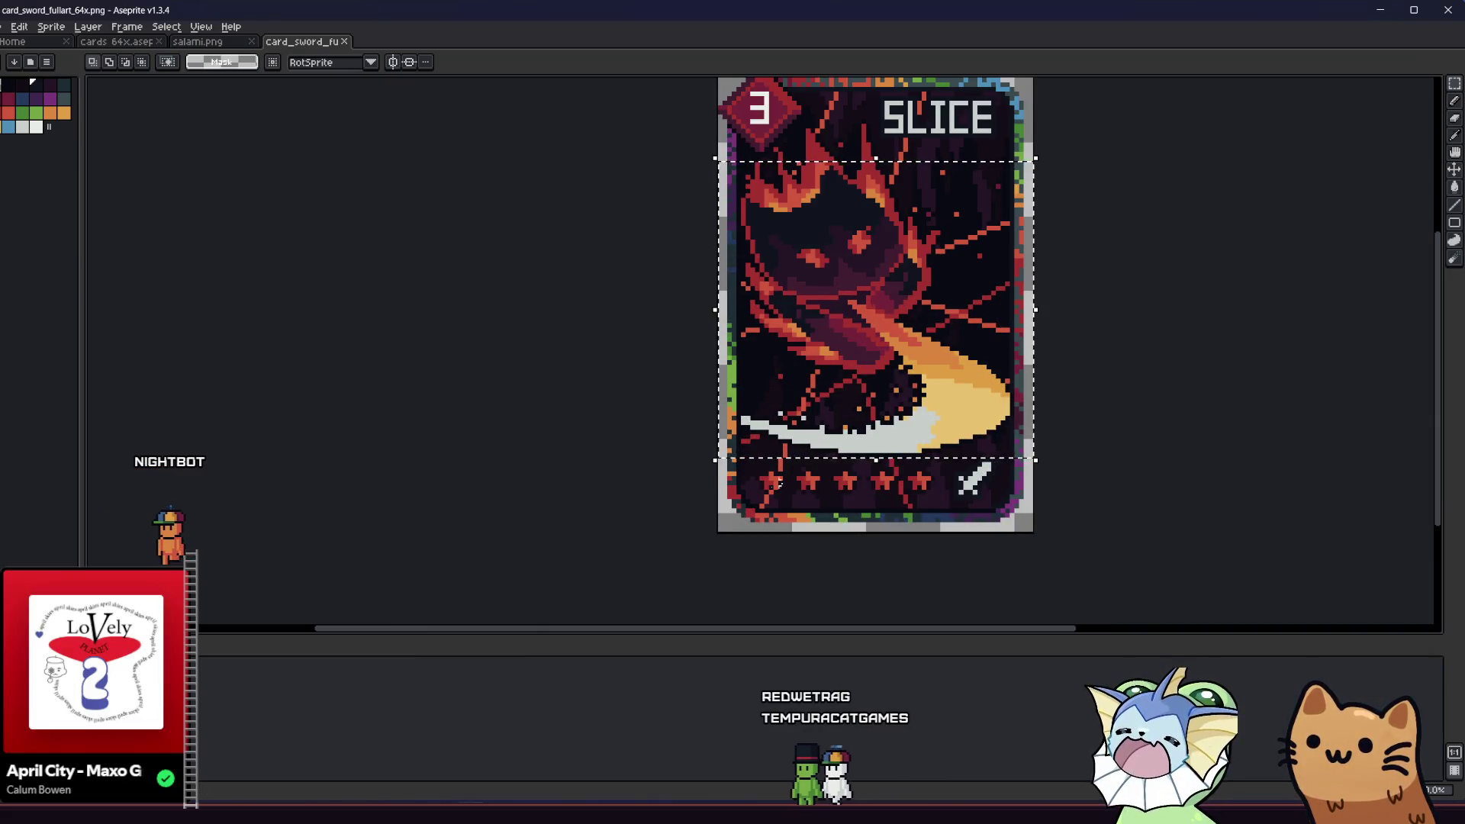
pyautogui.hotkey('ctrl', 'shift', 'Tab')
pyautogui.hotkey('ctrl', 'v')
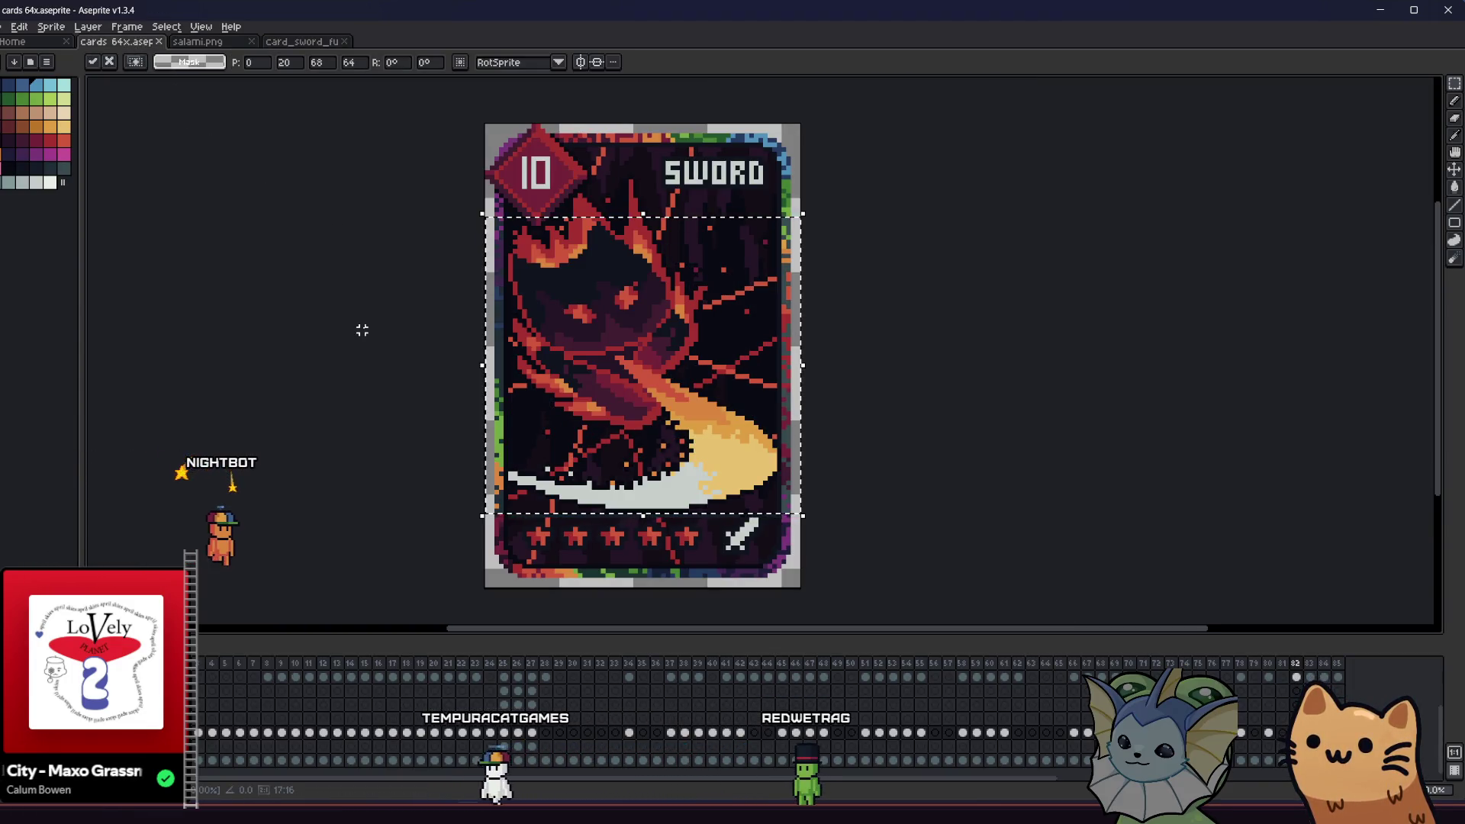
pyautogui.click(362, 329)
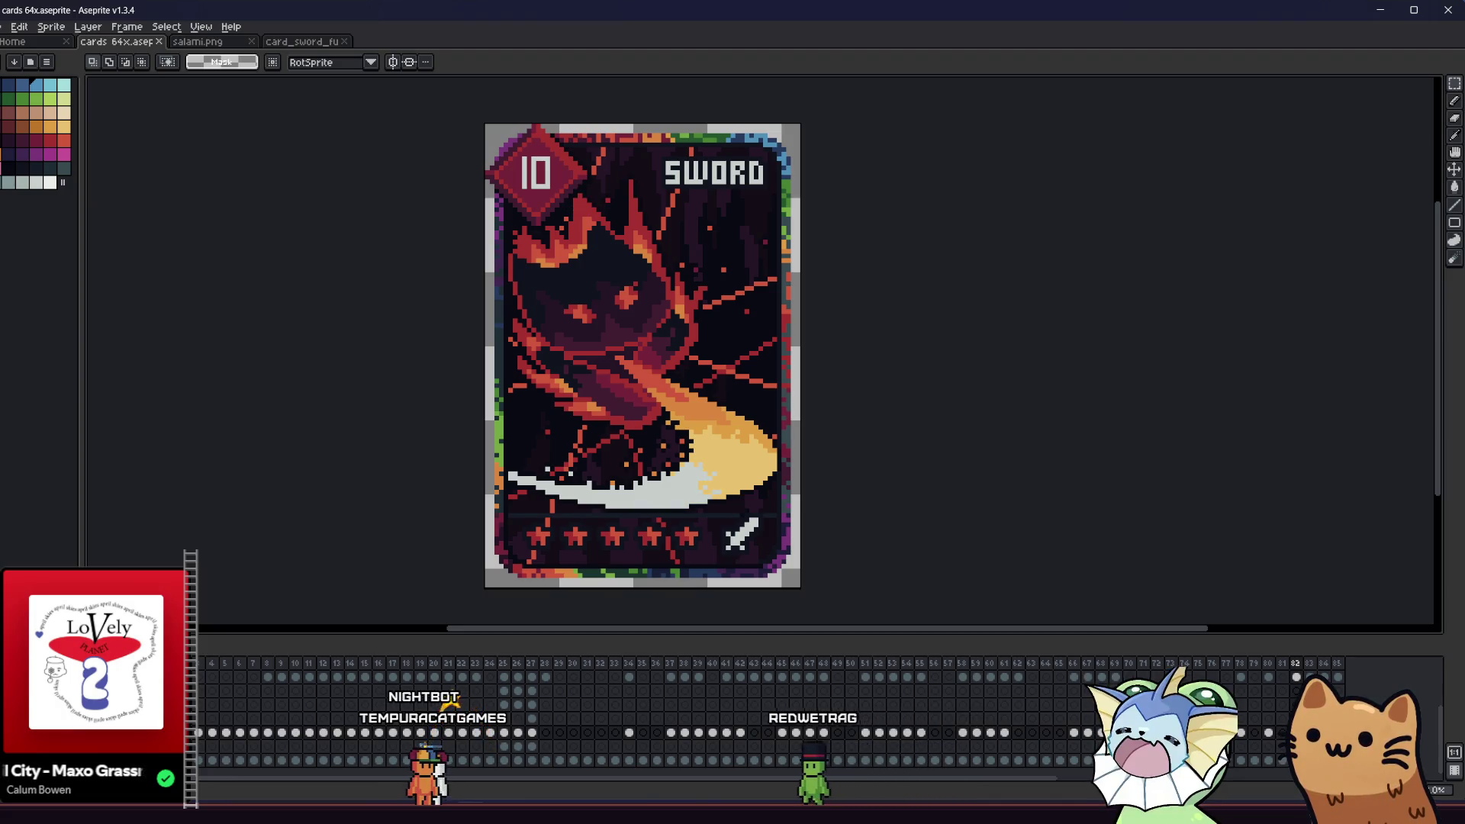
pyautogui.click(302, 43)
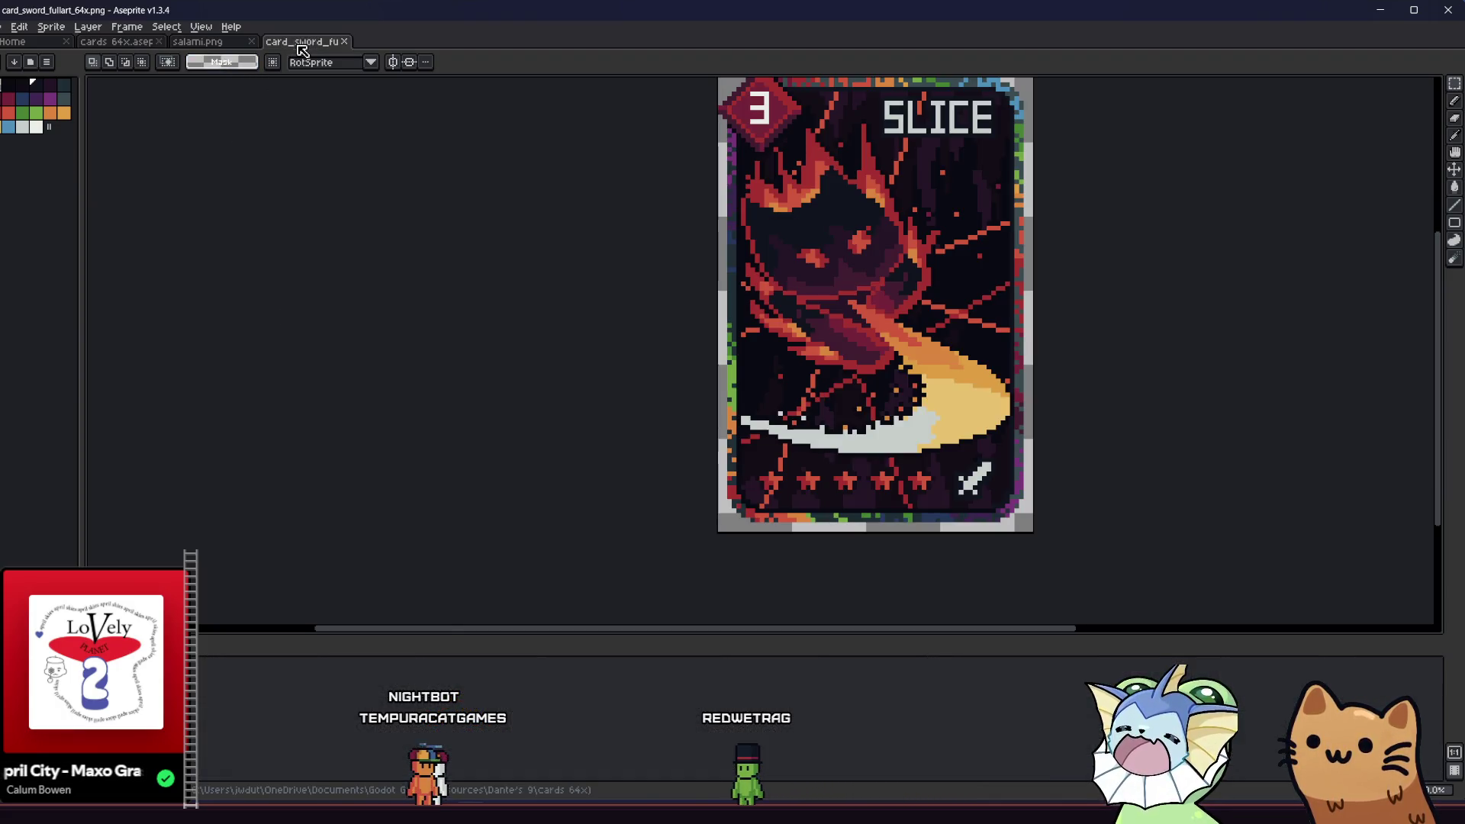
# - Select the lower band of the full-art card and return to the card sheet
pyautogui.scroll(1, 872, 416)
pyautogui.moveTo(675, 334); pyautogui.dragTo(1112, 473)
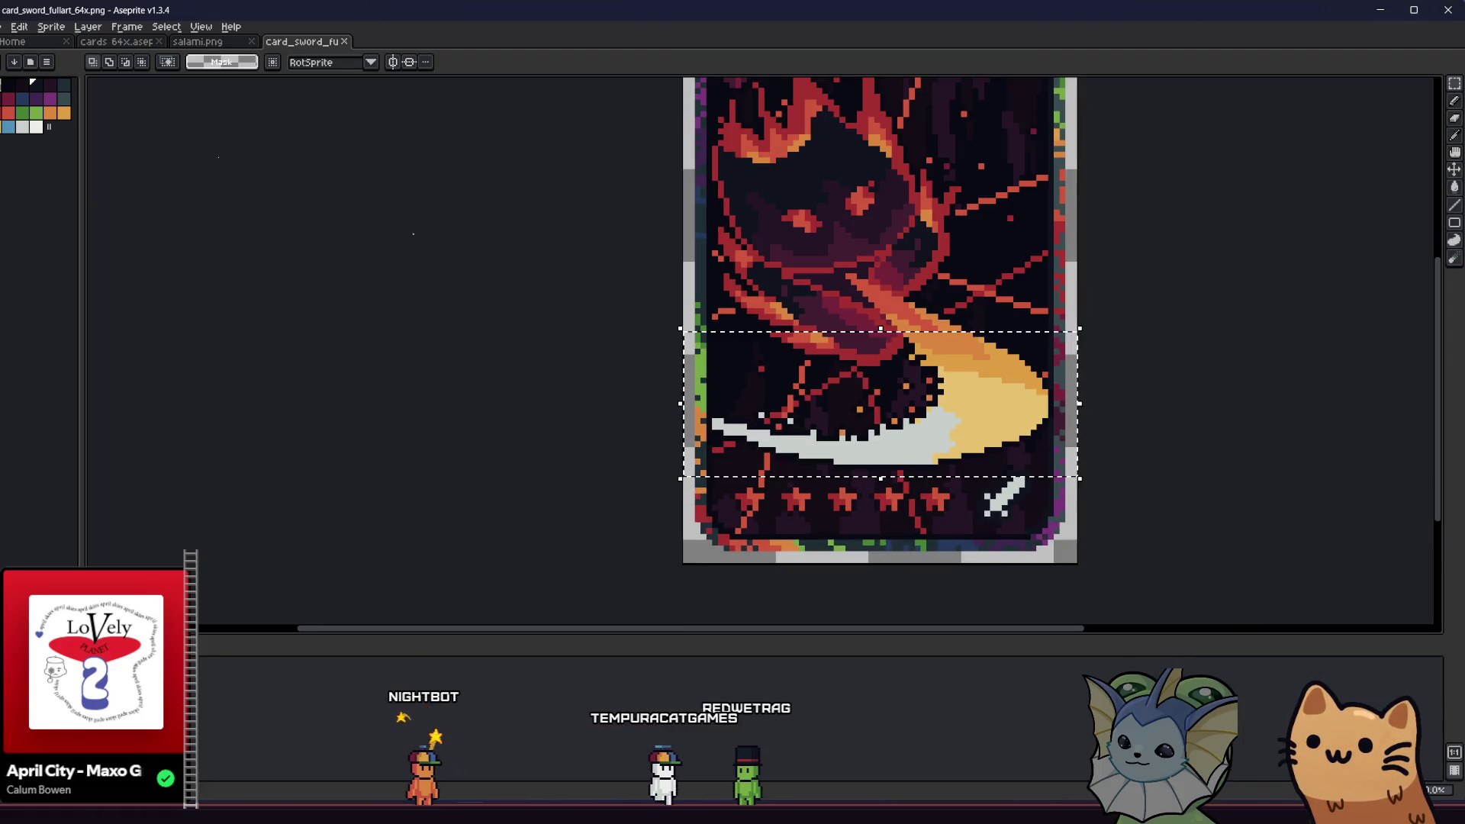
pyautogui.click(122, 42)
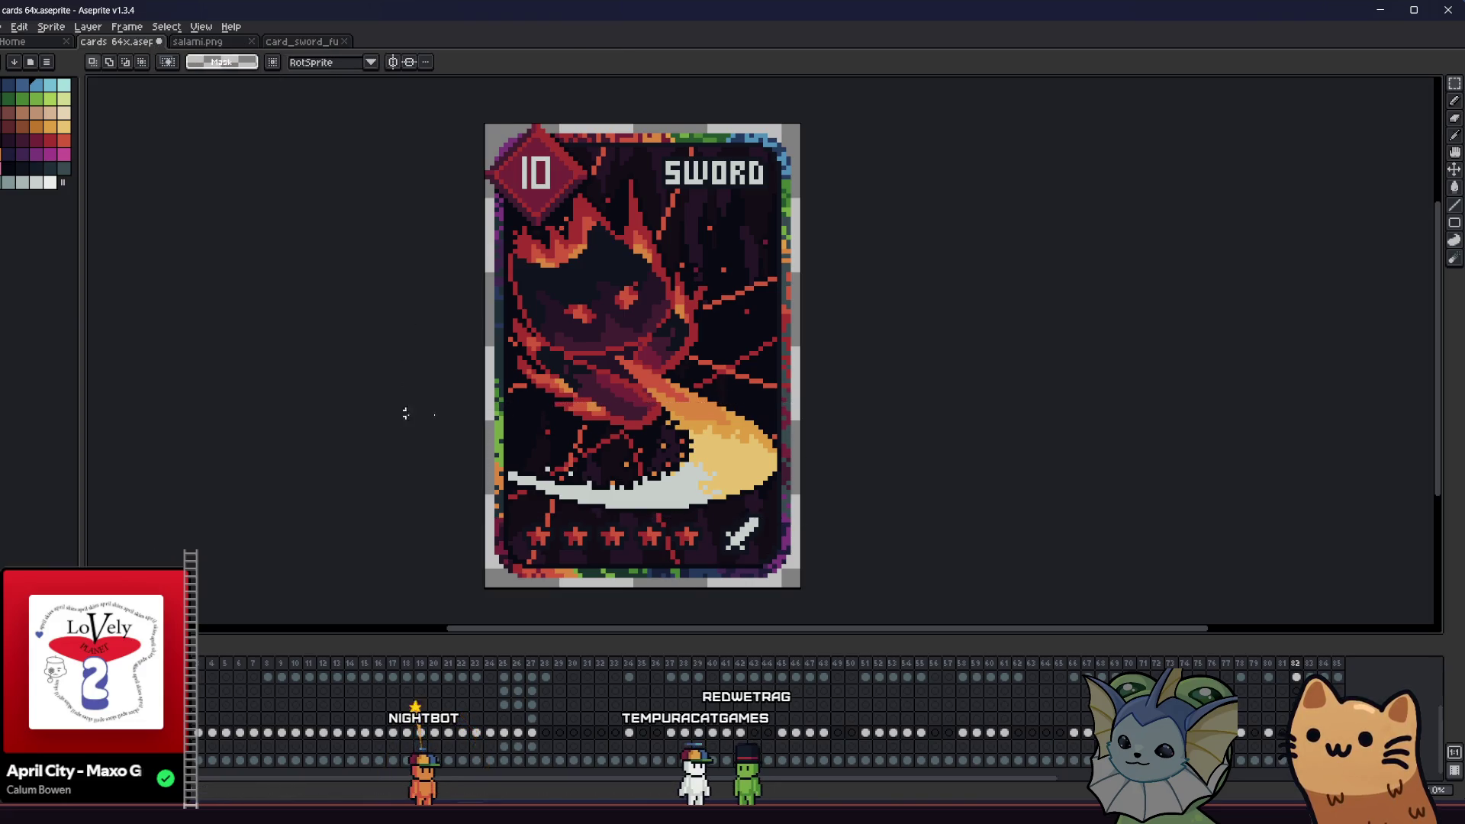
pyautogui.scroll(2, 773, 525)
pyautogui.scroll(1, 722, 495)
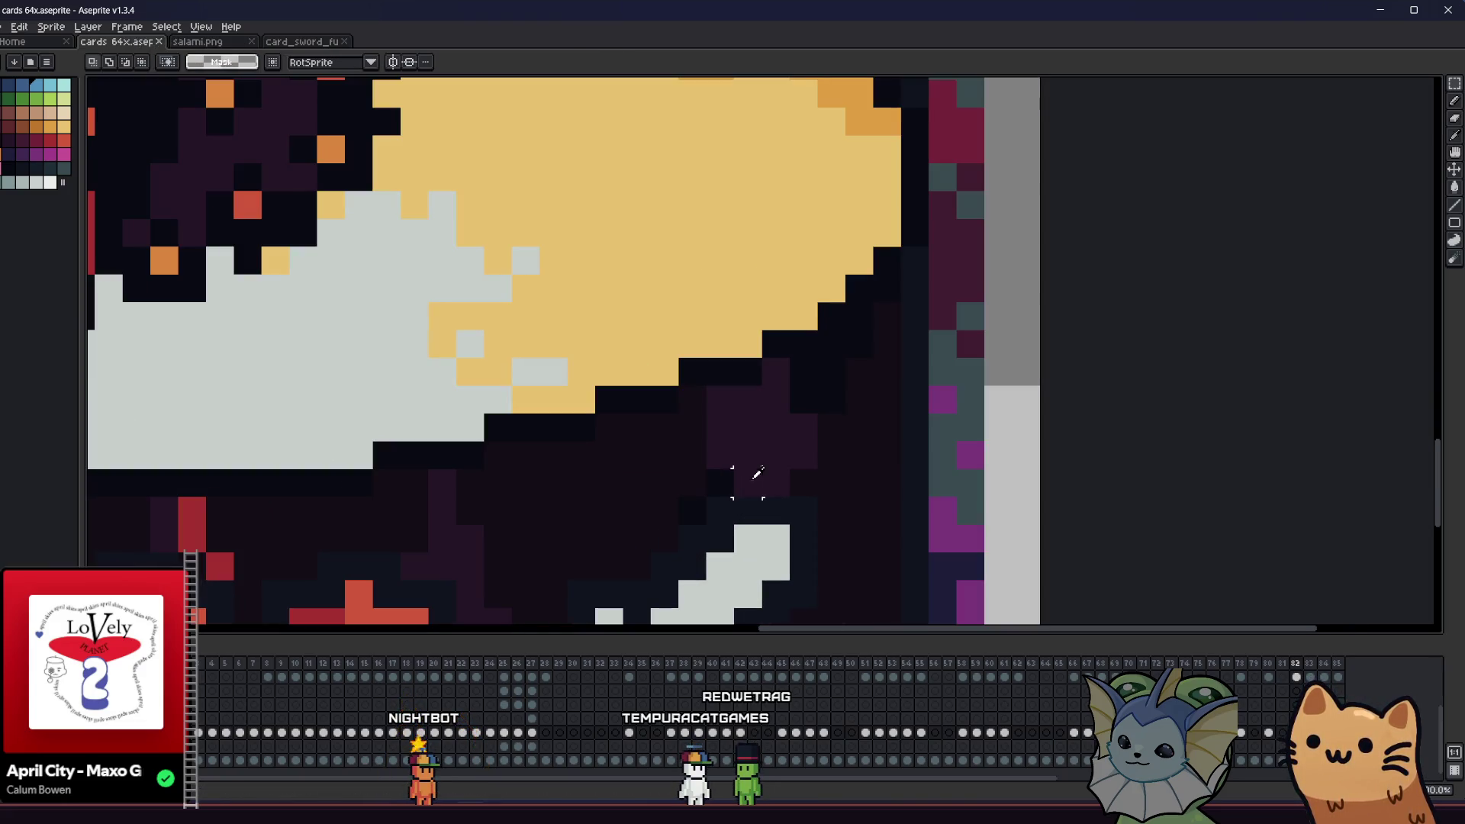
# - Pick the dark background colour and paint single pixels beside the small sword icon
pyautogui.press('i')
pyautogui.scroll(-5, 722, 478)
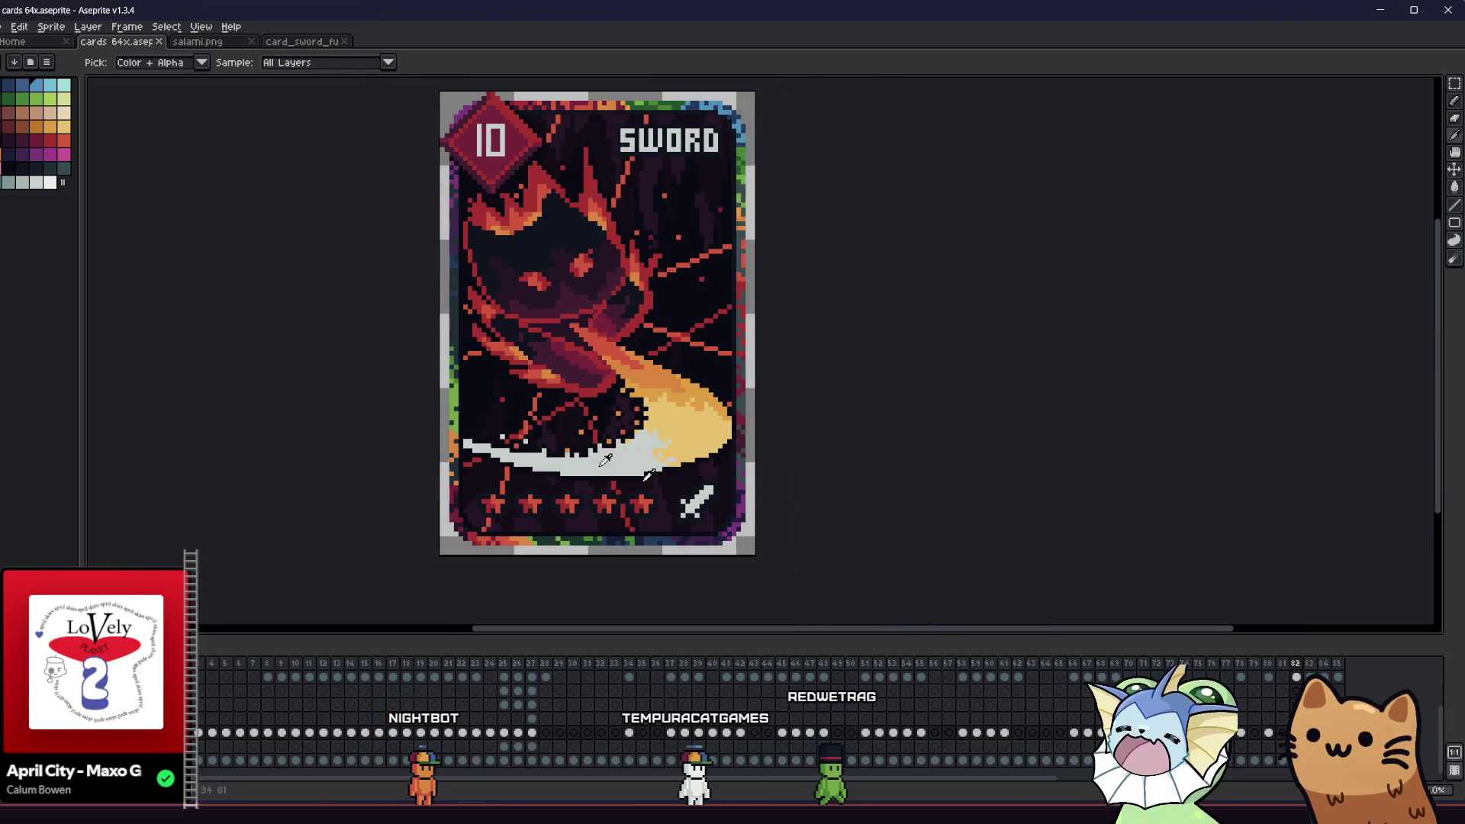
pyautogui.scroll(5, 722, 457)
pyautogui.click(723, 442)
pyautogui.press('b')
pyautogui.press('-')
pyautogui.press('-')
pyautogui.press('-')
pyautogui.moveTo(720, 445); pyautogui.dragTo(736, 432)
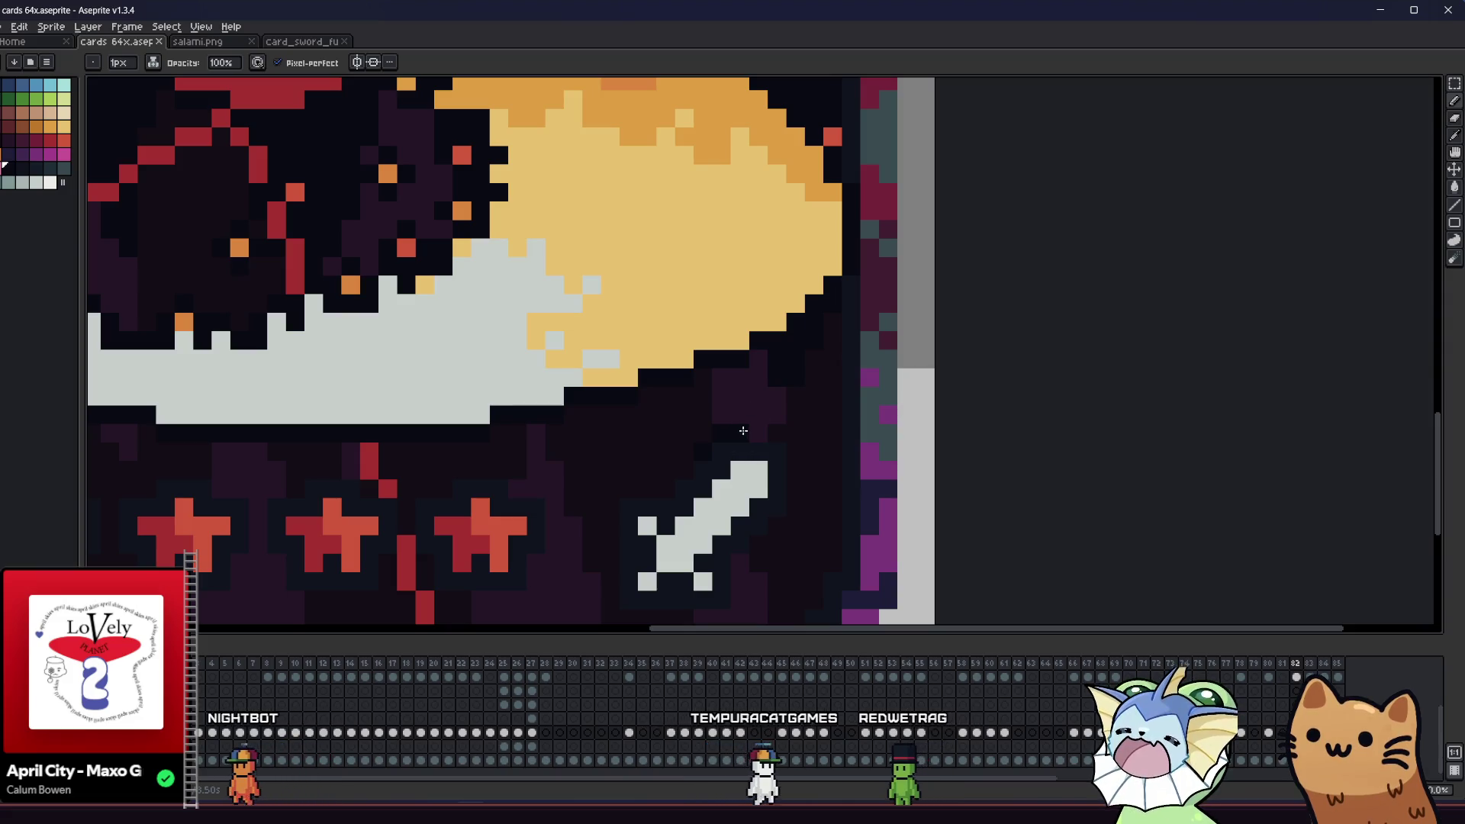
pyautogui.keyDown('alt'); pyautogui.click(744, 435); pyautogui.keyUp('alt')
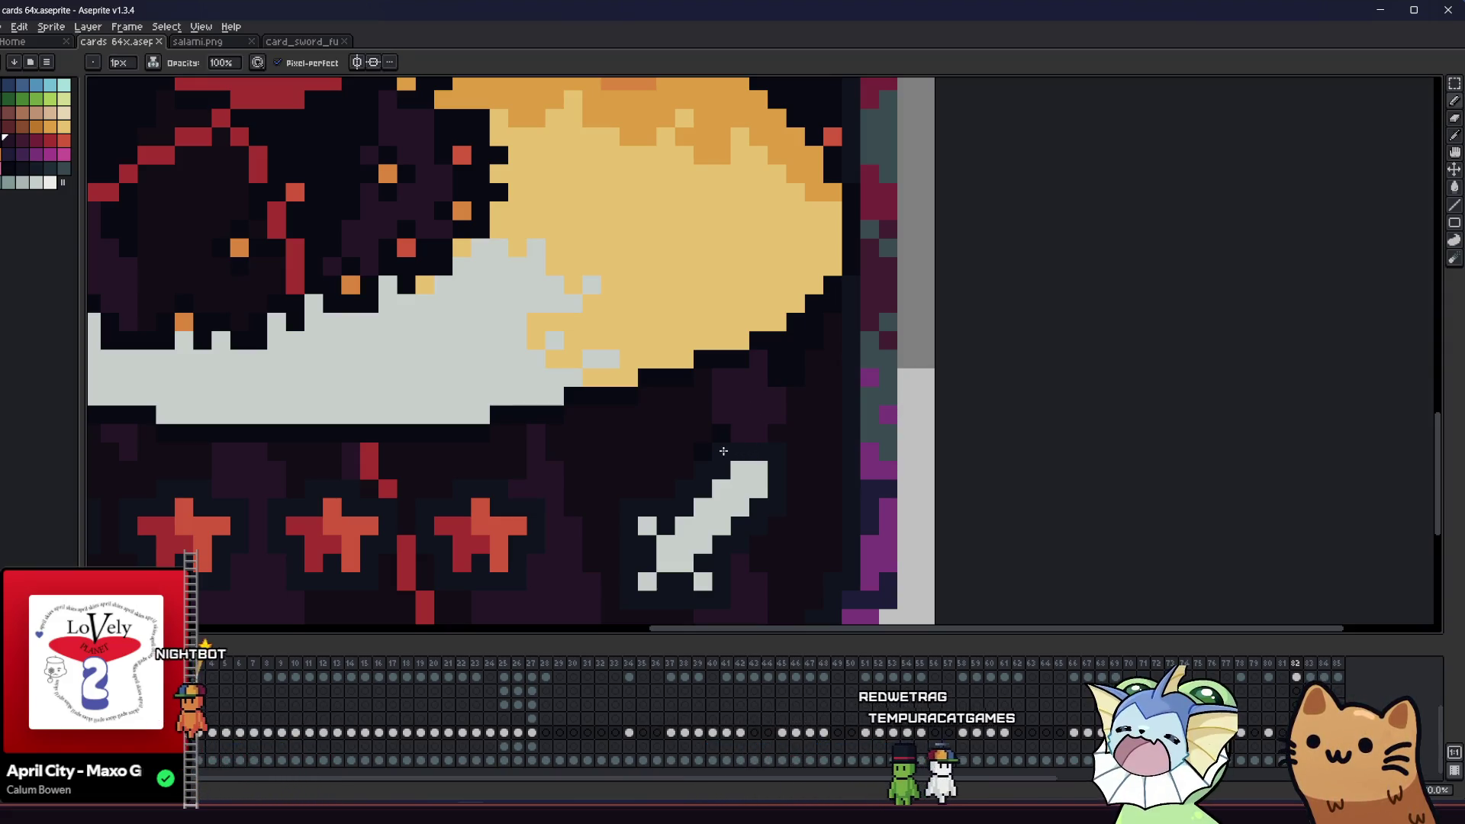
pyautogui.keyDown('alt'); pyautogui.click(786, 429); pyautogui.keyUp('alt')
pyautogui.click(776, 445)
# - Save the card file and close salami.png
pyautogui.hotkey('ctrl', 's')
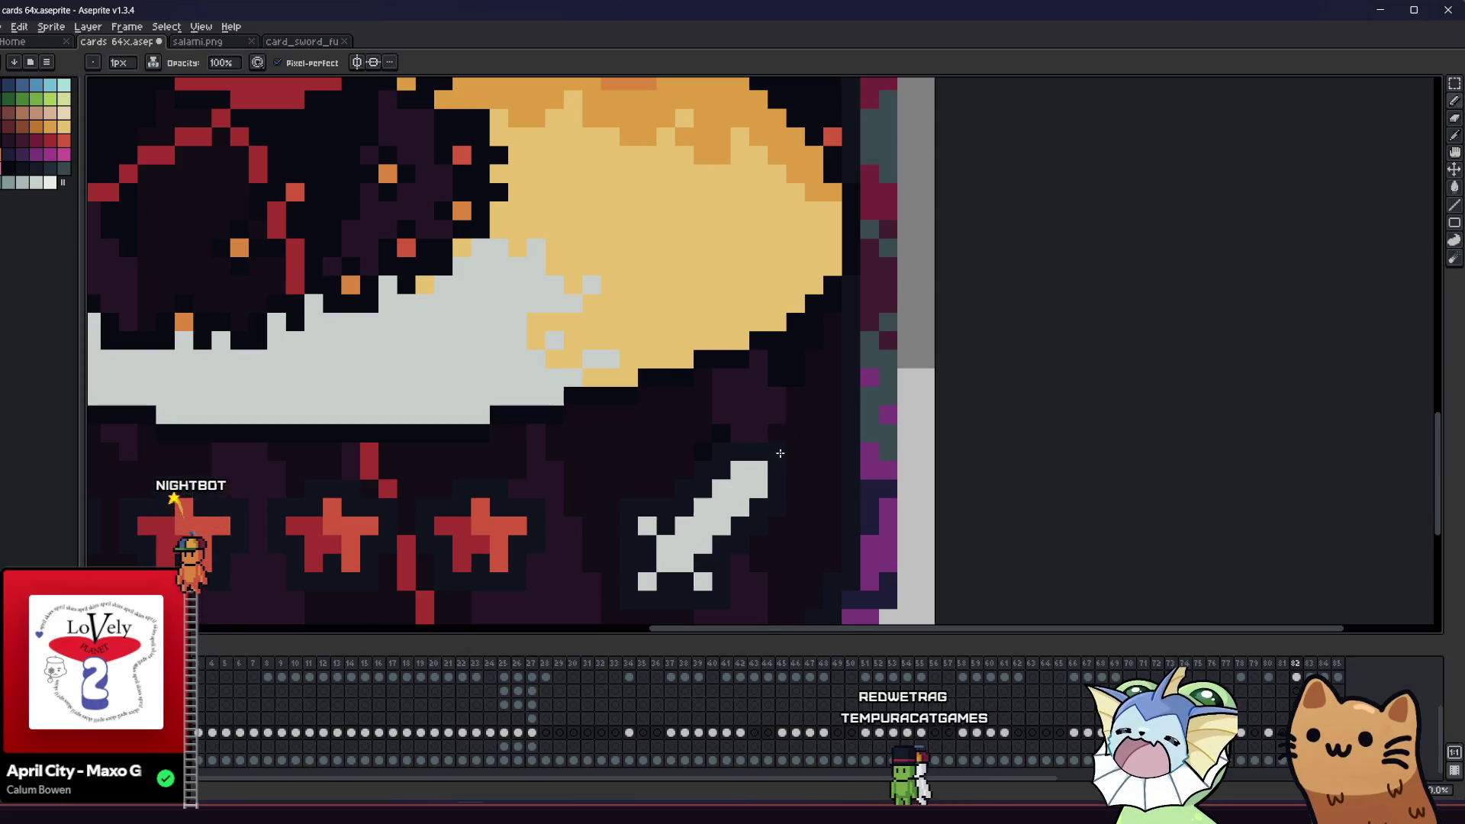
pyautogui.scroll(-5, 458, 458)
pyautogui.scroll(1, 516, 495)
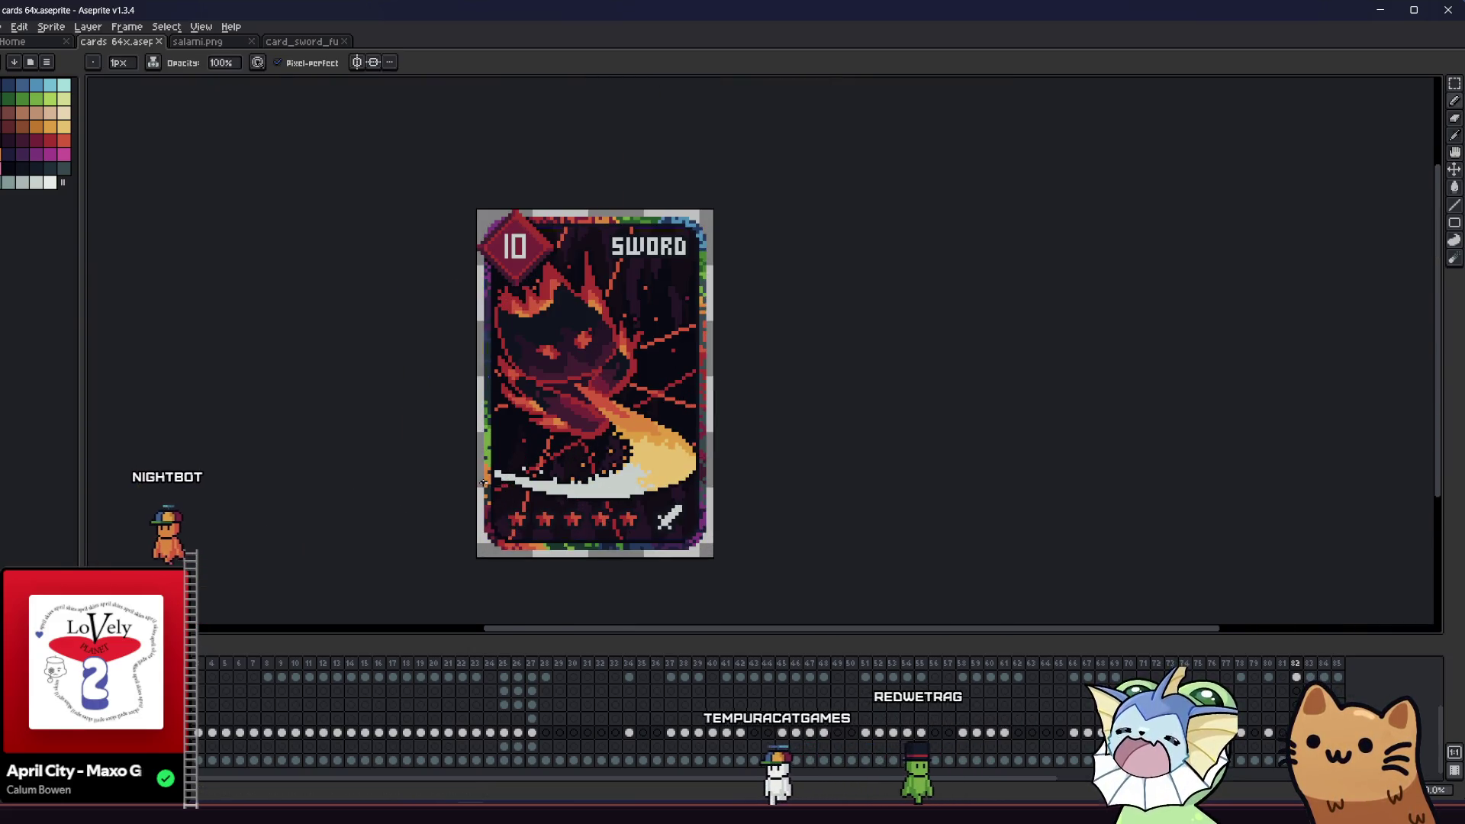
pyautogui.click(251, 41)
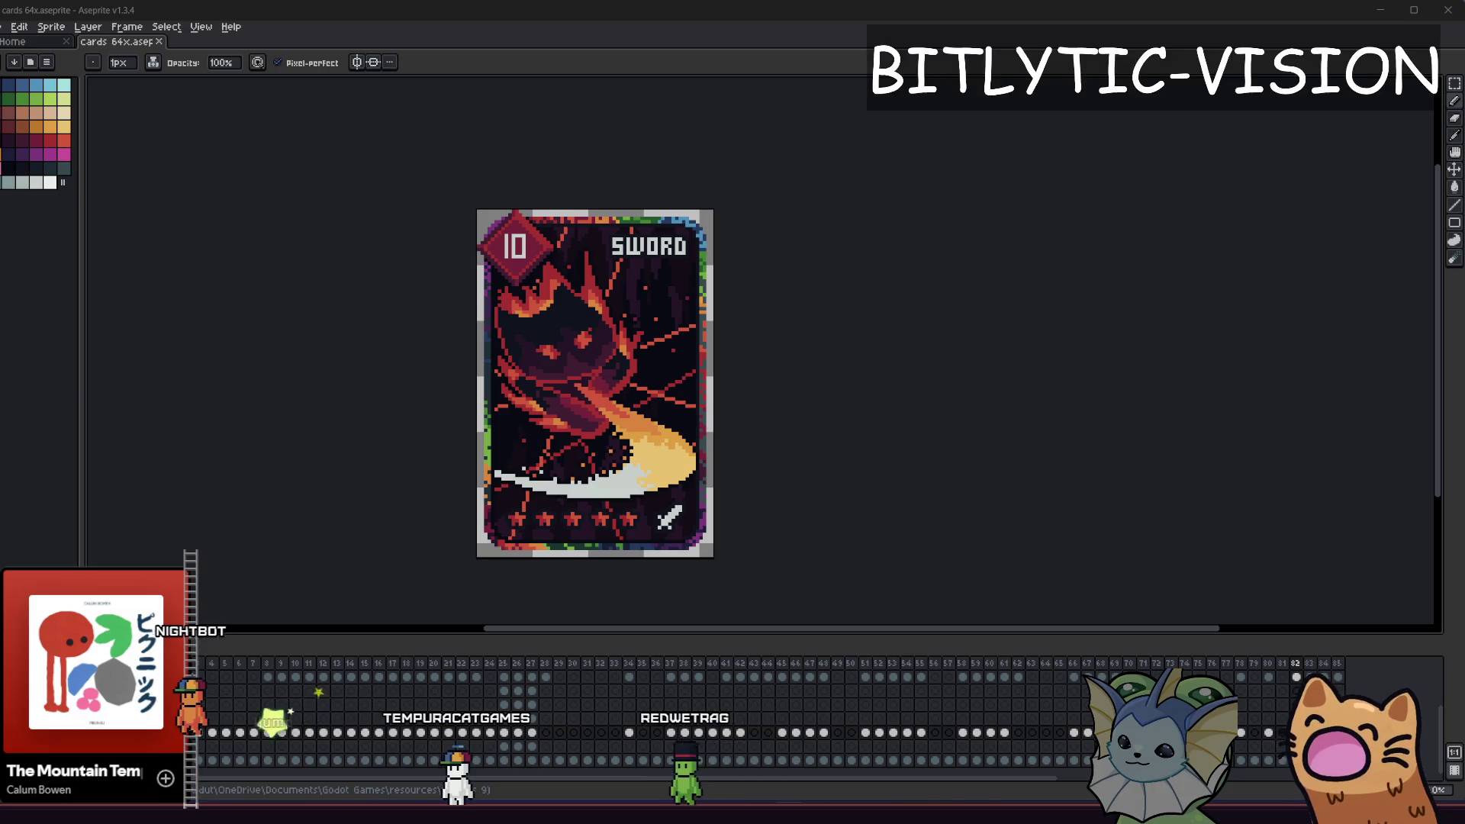
# - Jump the cat through the level into the two-chest room and off the central chest
pyautogui.press('space')
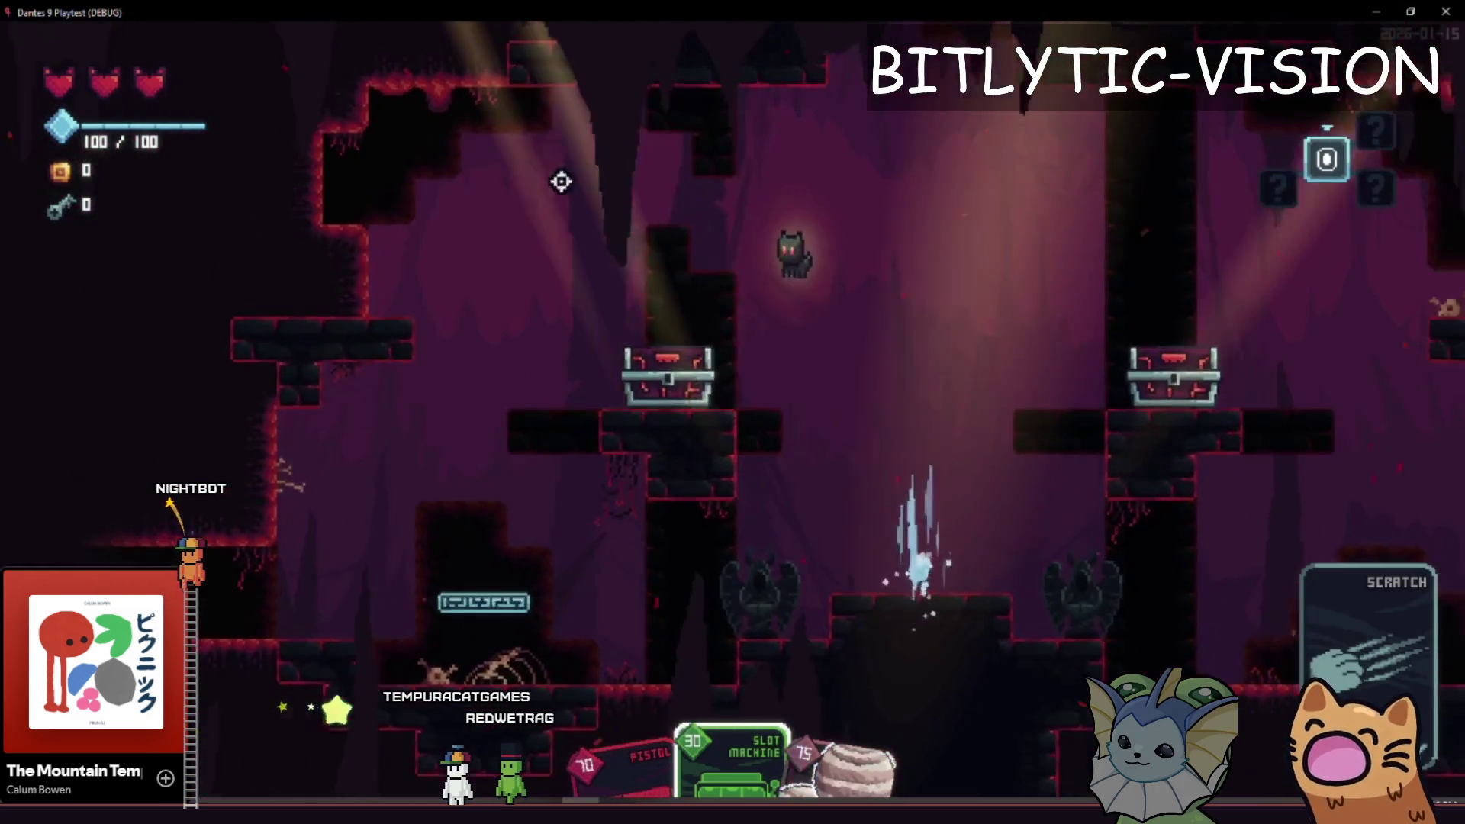
pyautogui.press('space')
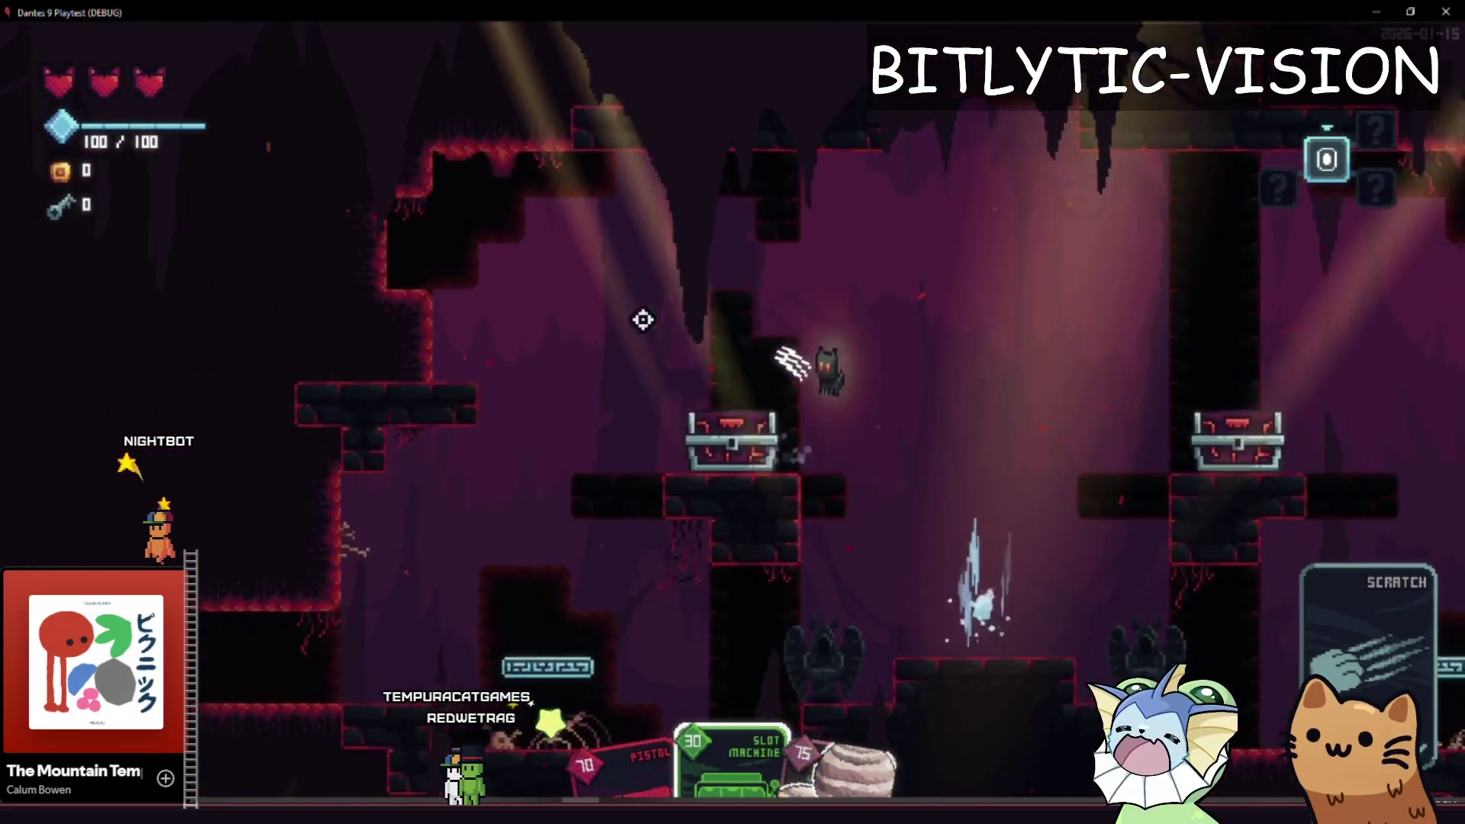
pyautogui.press('space')
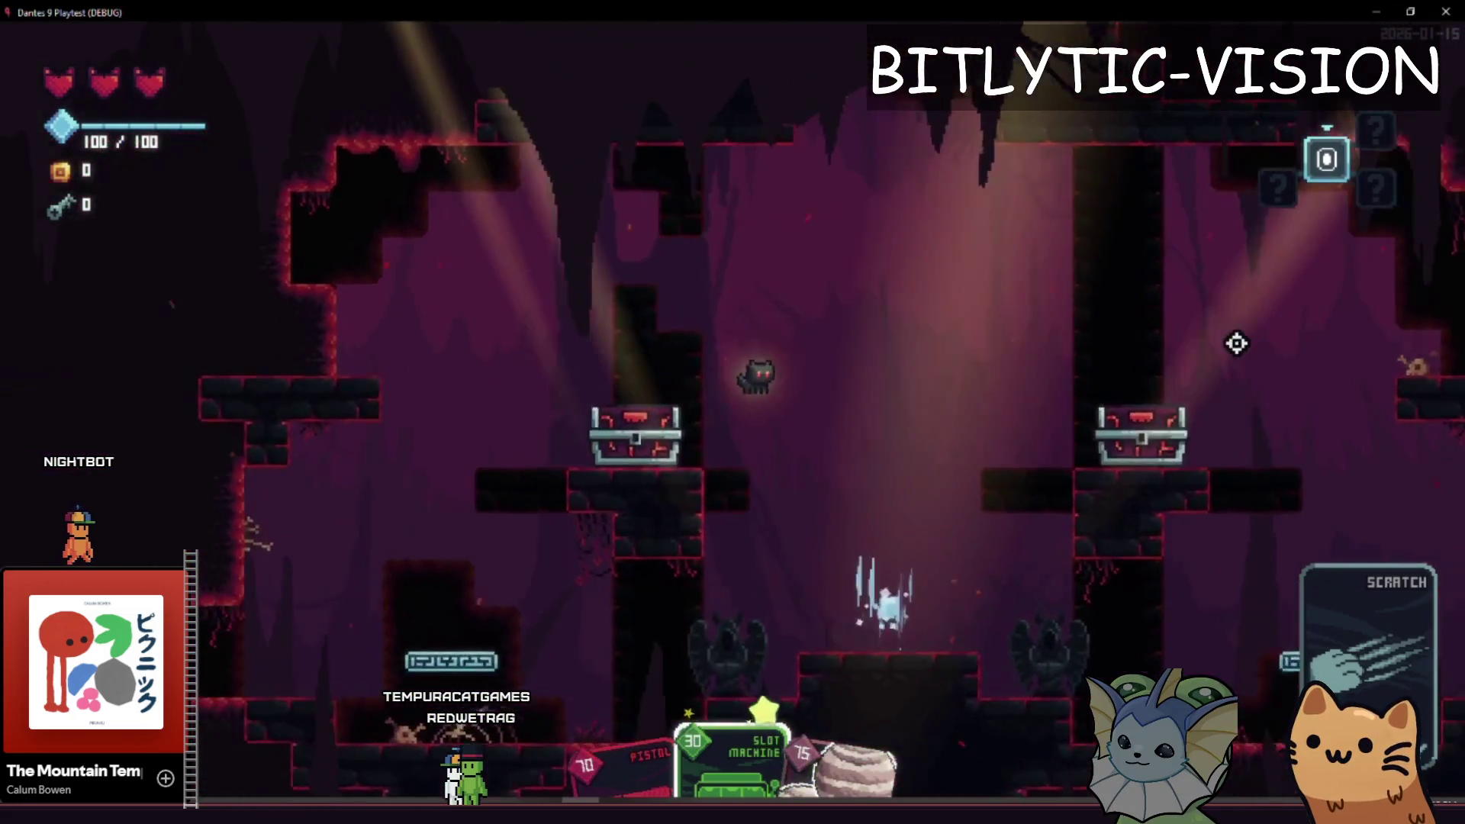
pyautogui.press('space')
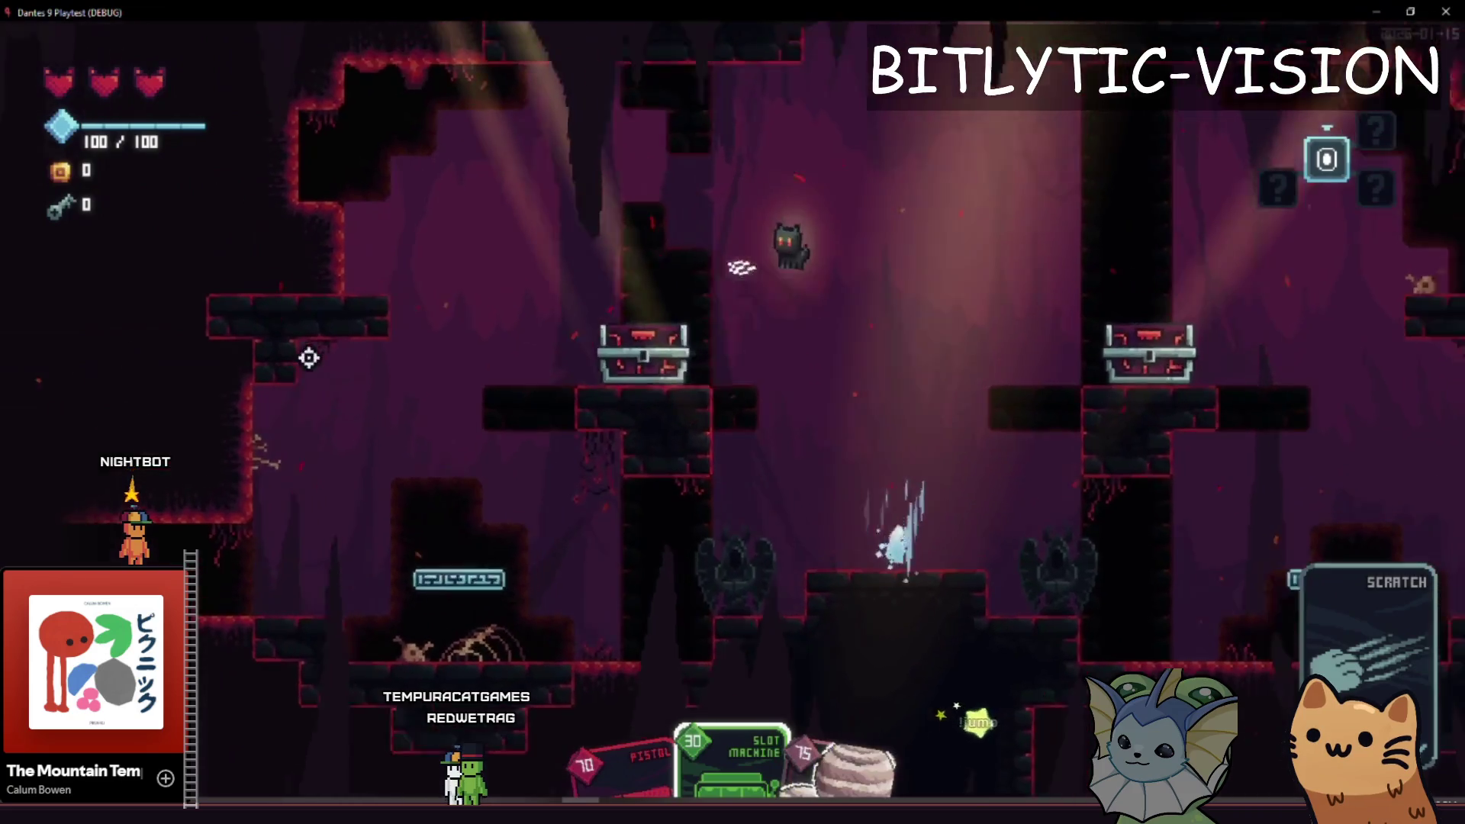
pyautogui.press('space')
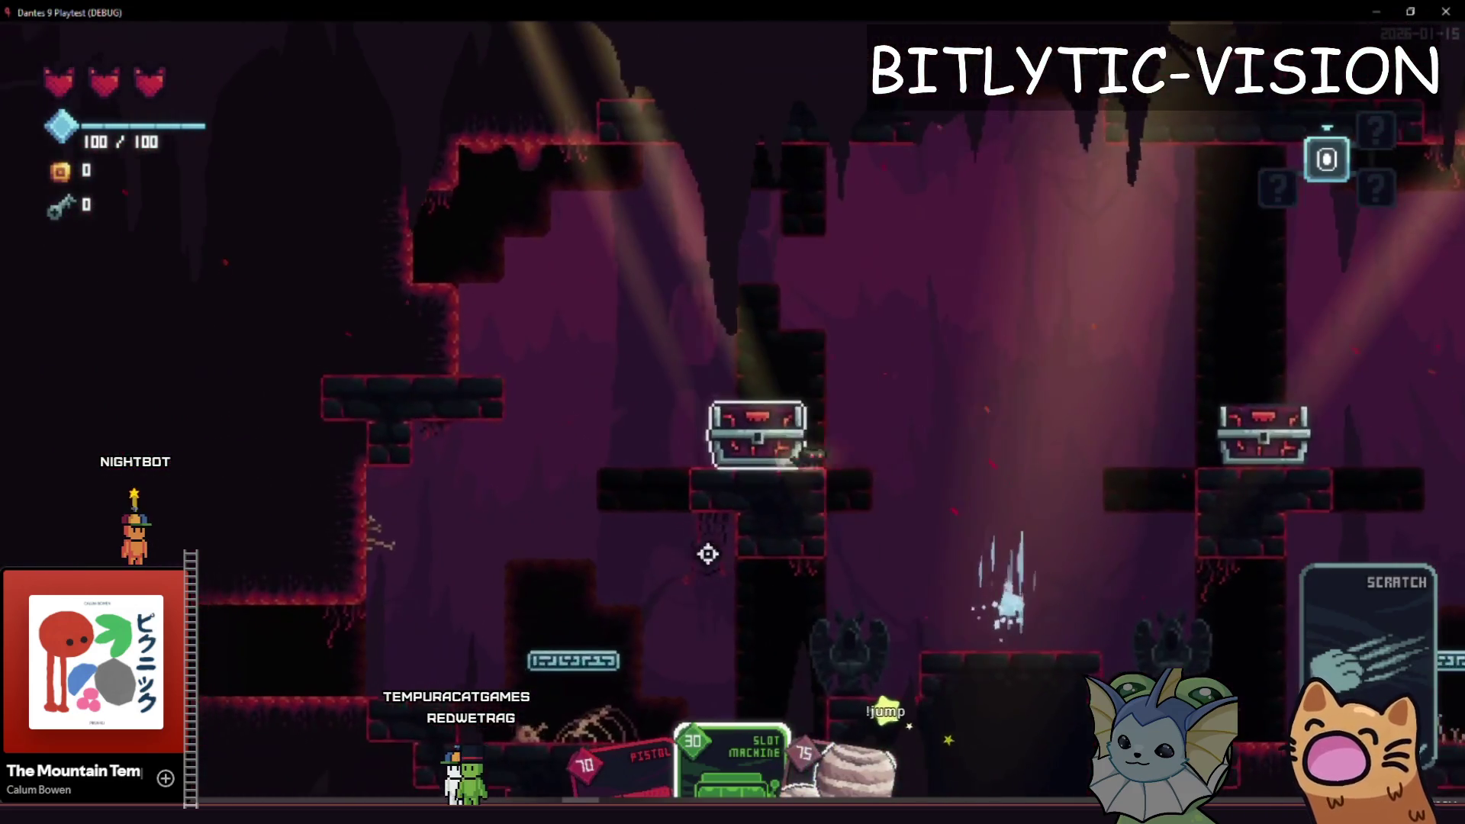
pyautogui.press('space')
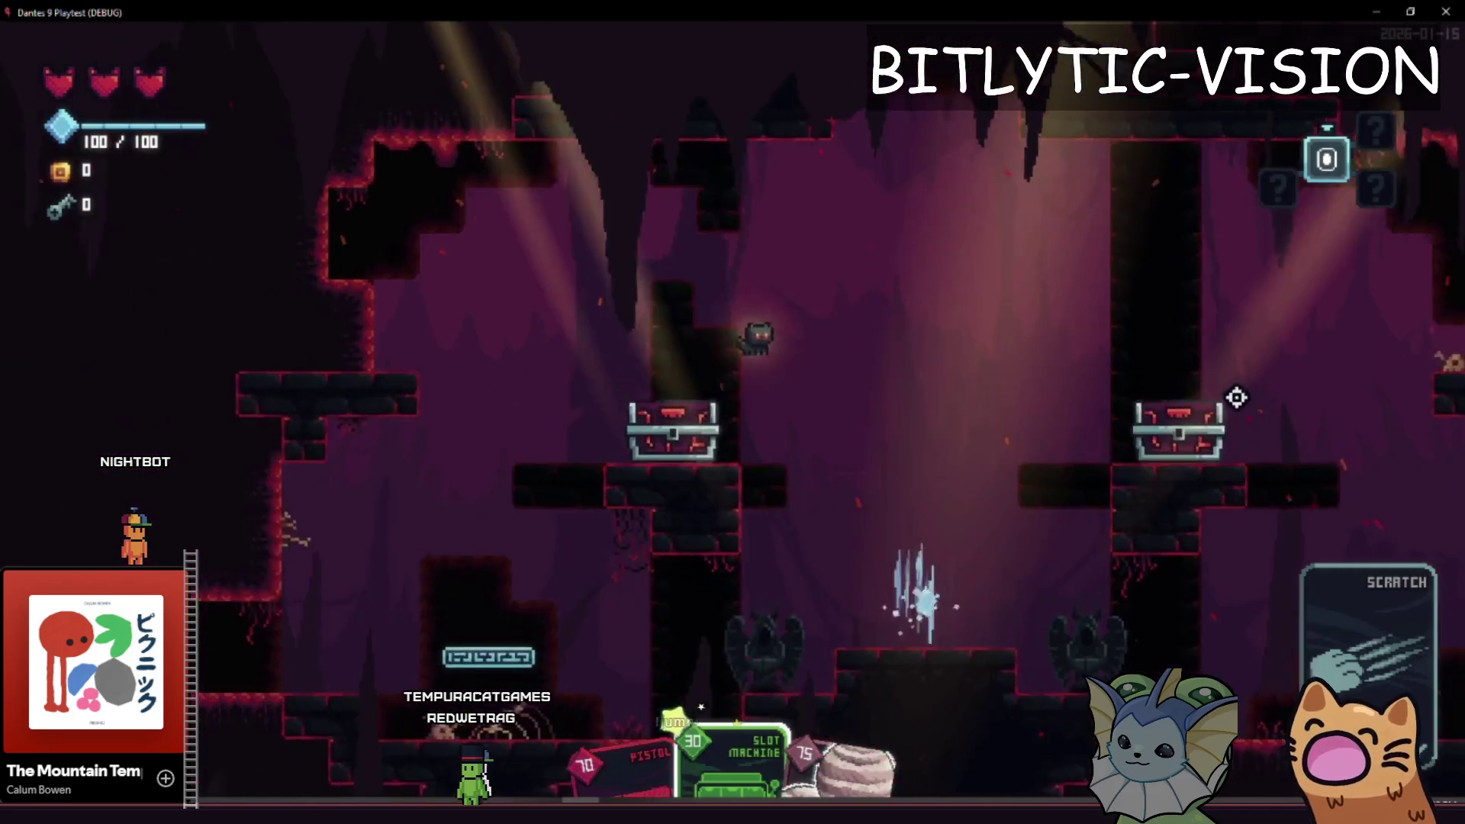
pyautogui.press('a')
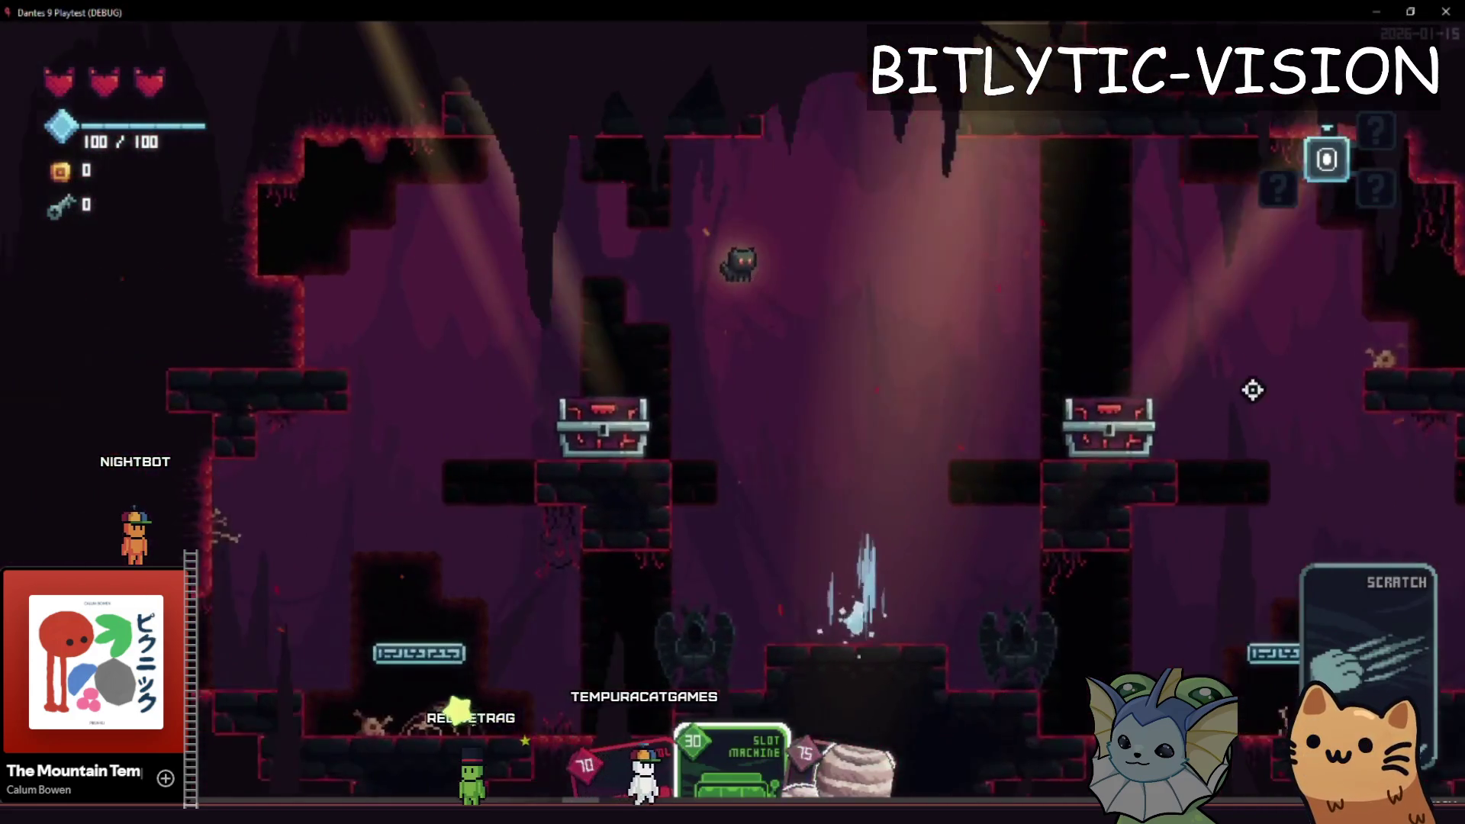
pyautogui.press('d')
pyautogui.press('d')
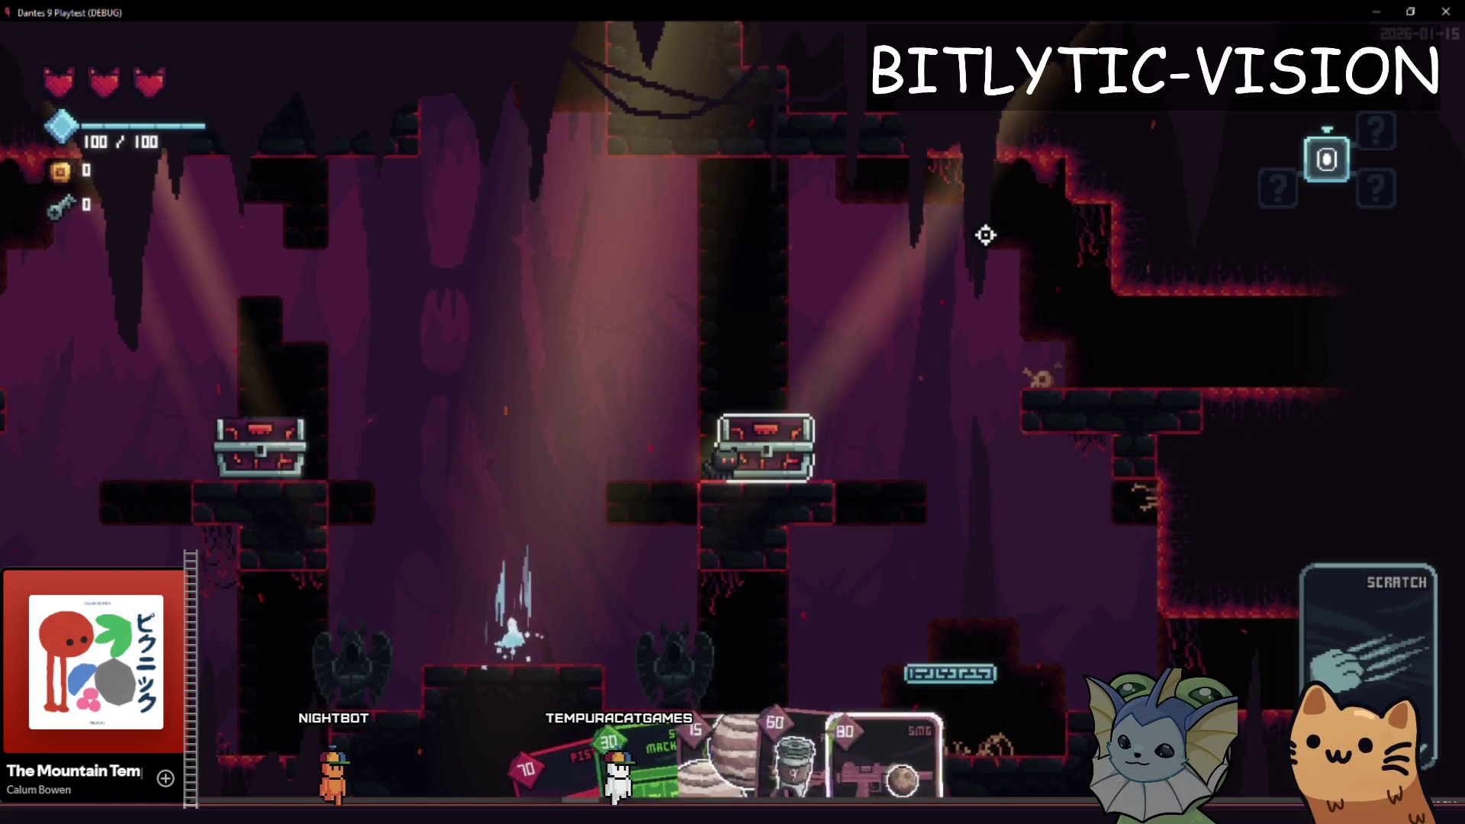
# - Toggle the debug menu open and closed, then move the cat through the teleporter room
pyautogui.press('F1')
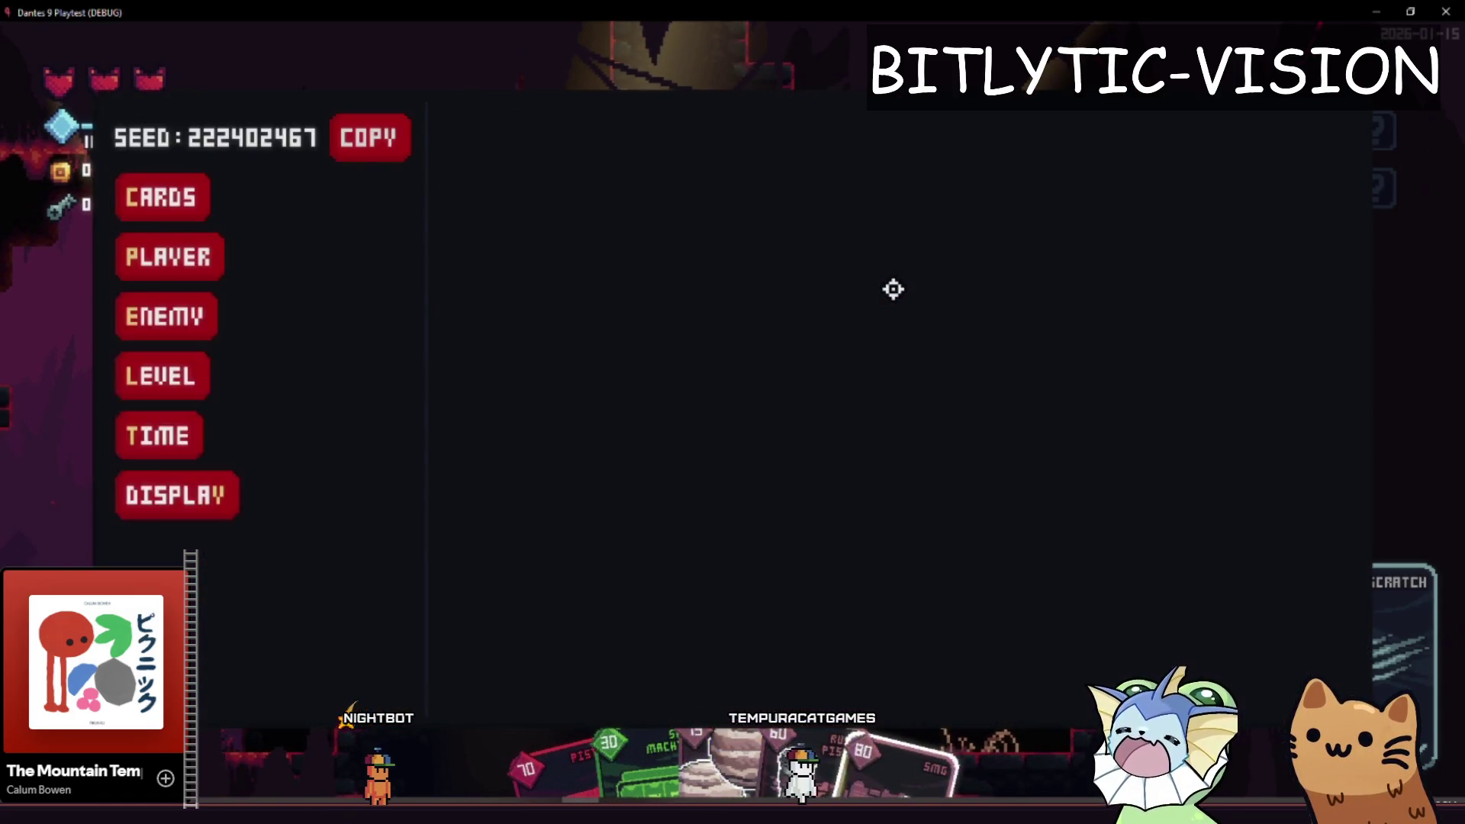
pyautogui.press('F1')
pyautogui.press('a')
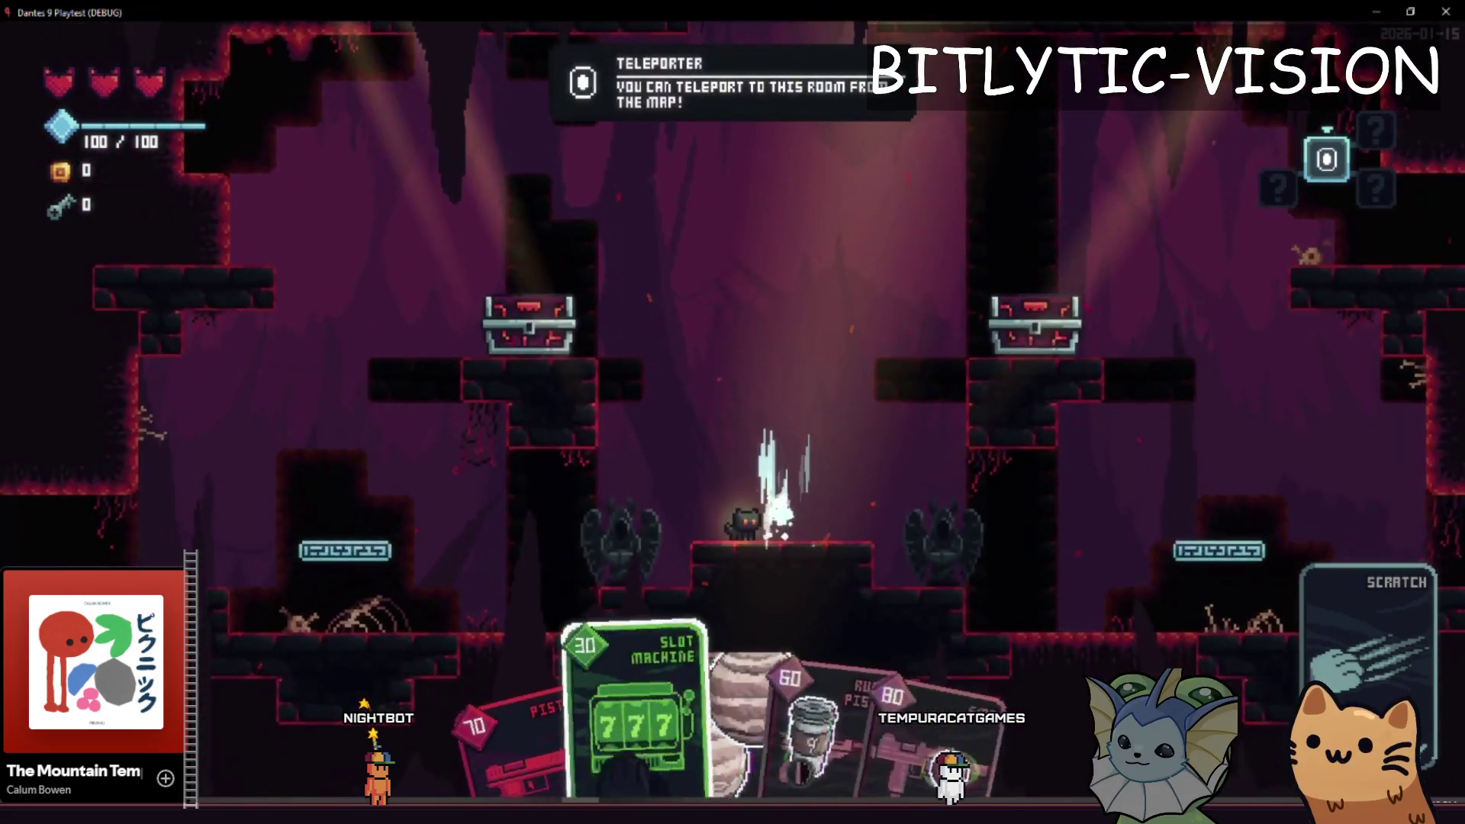
pyautogui.press('space')
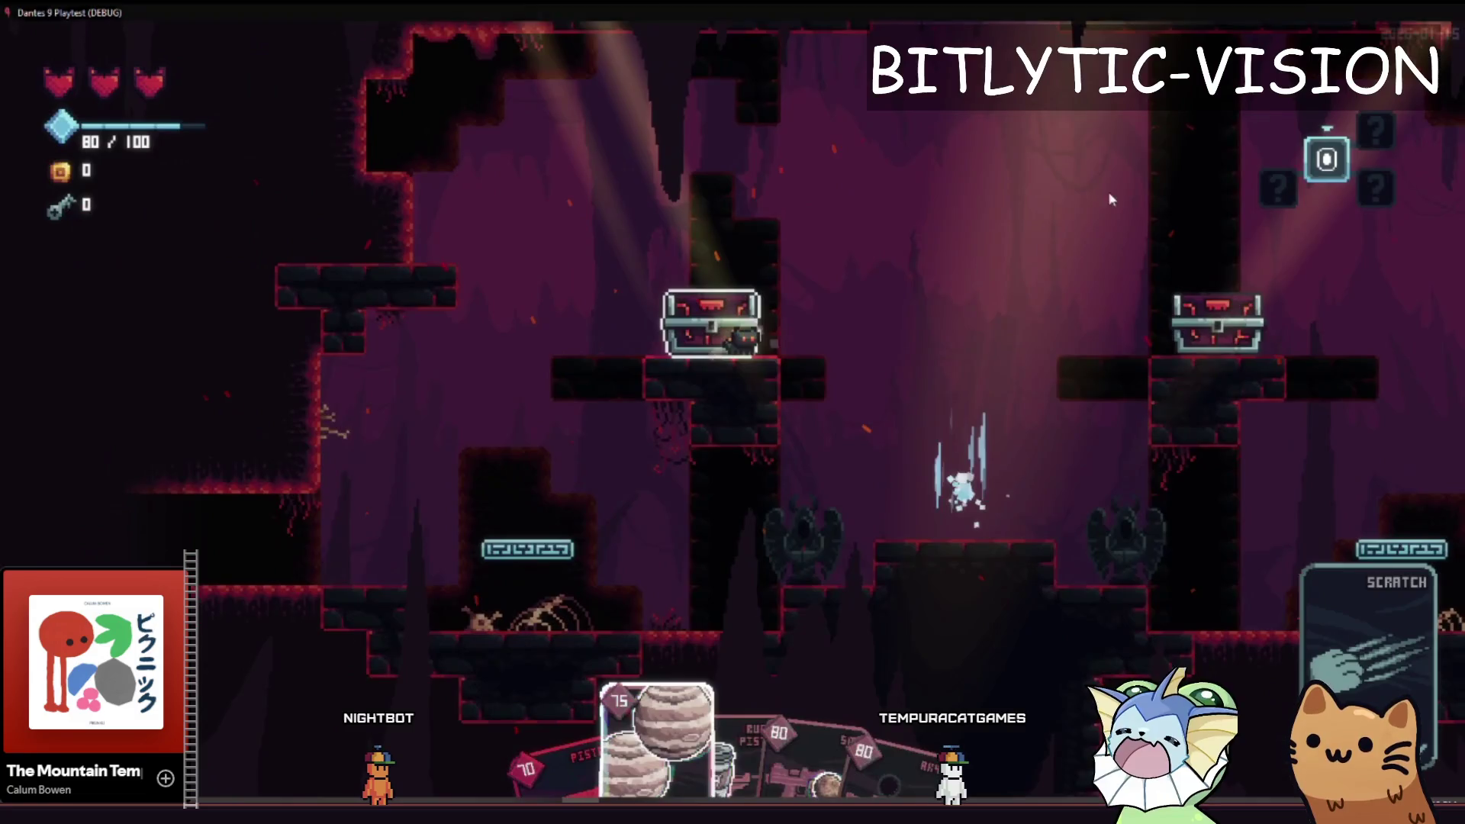
pyautogui.hotkey('alt', 'Tab')
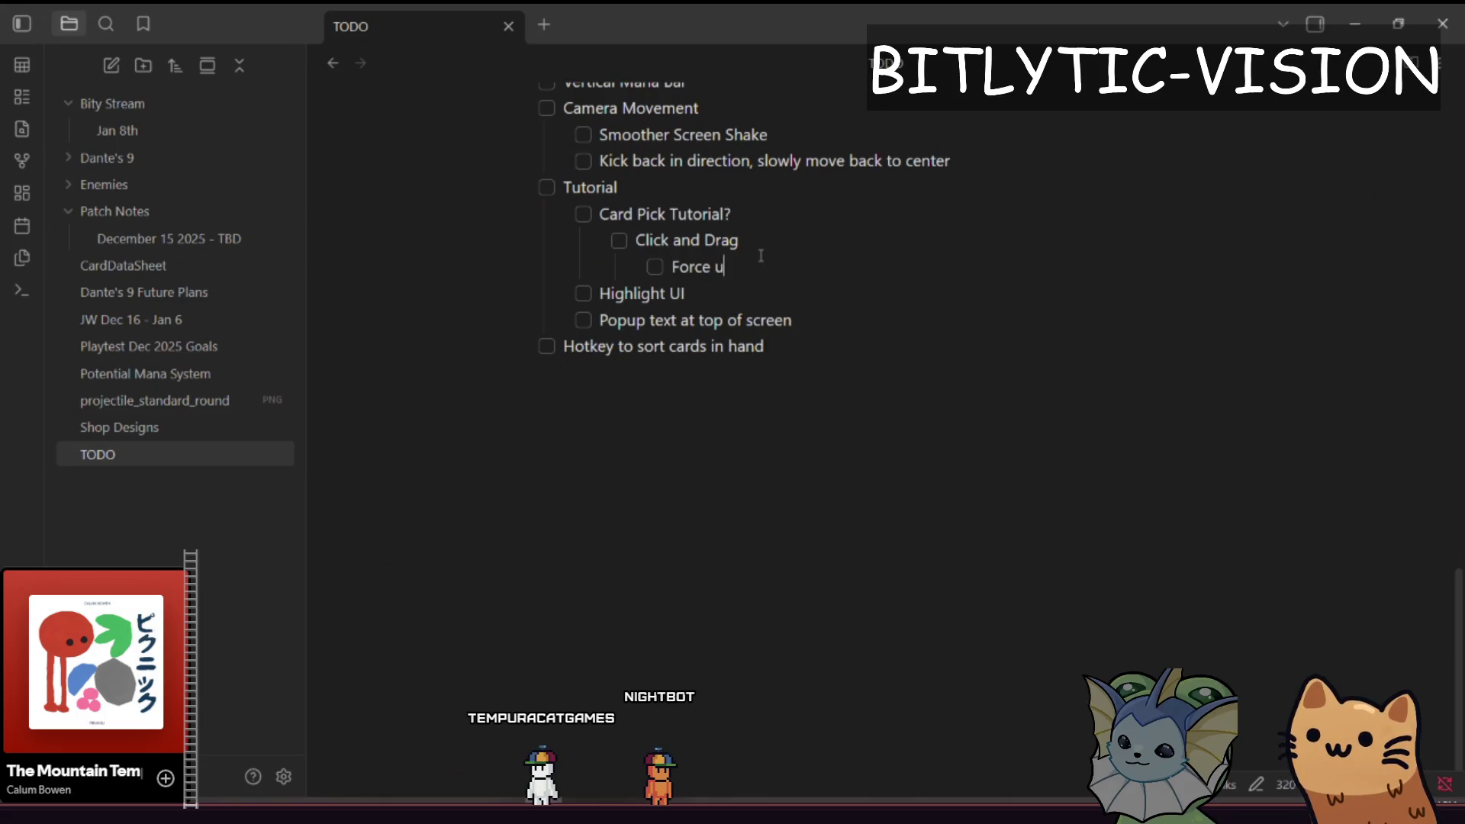
# - Add a checklist item 'Mcard in hand' below Force usage and start another one
pyautogui.press('Return')
pyautogui.write('Make it clear you can pic')
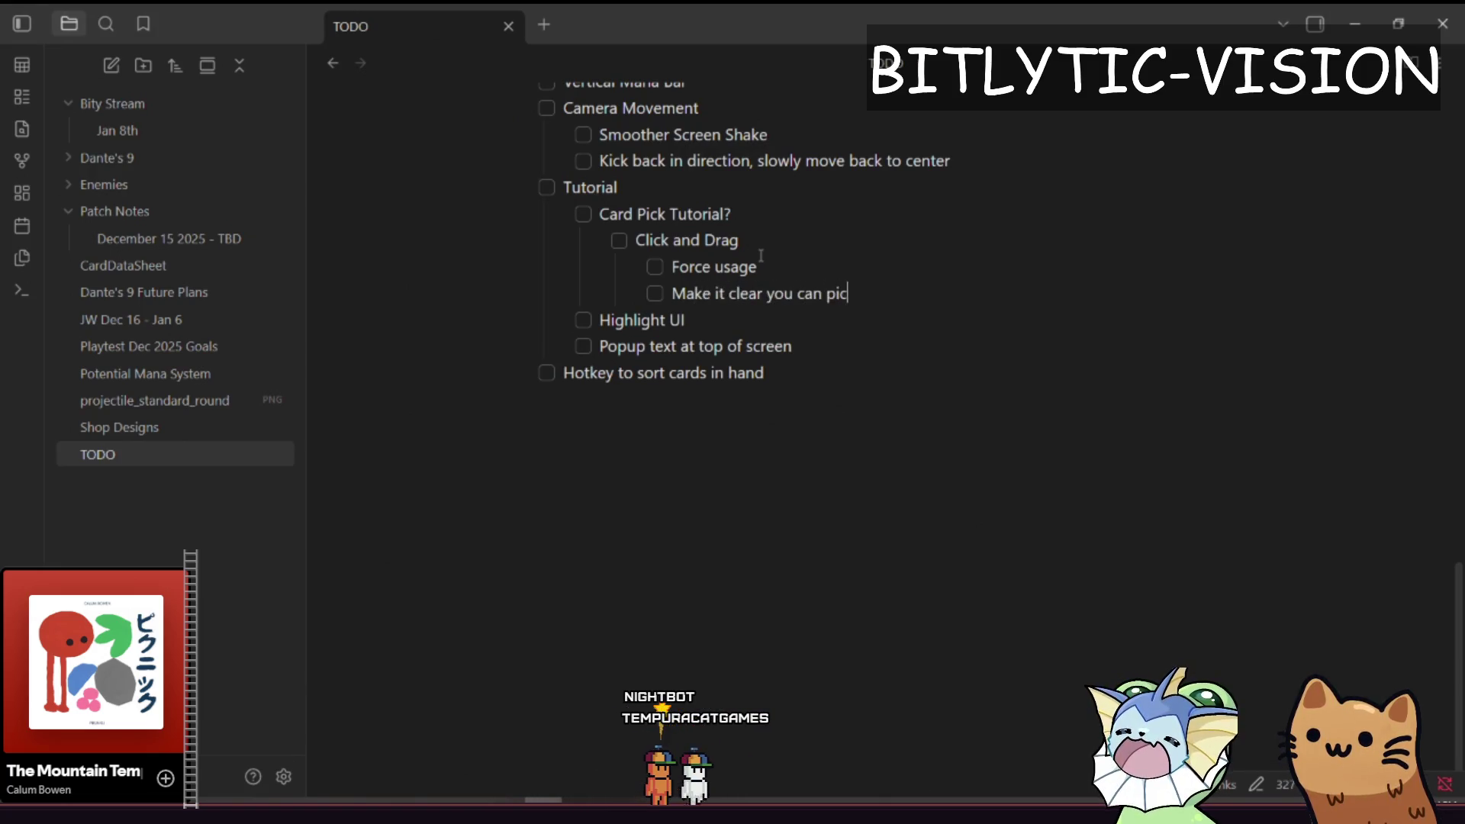
pyautogui.write('k any card in hand')
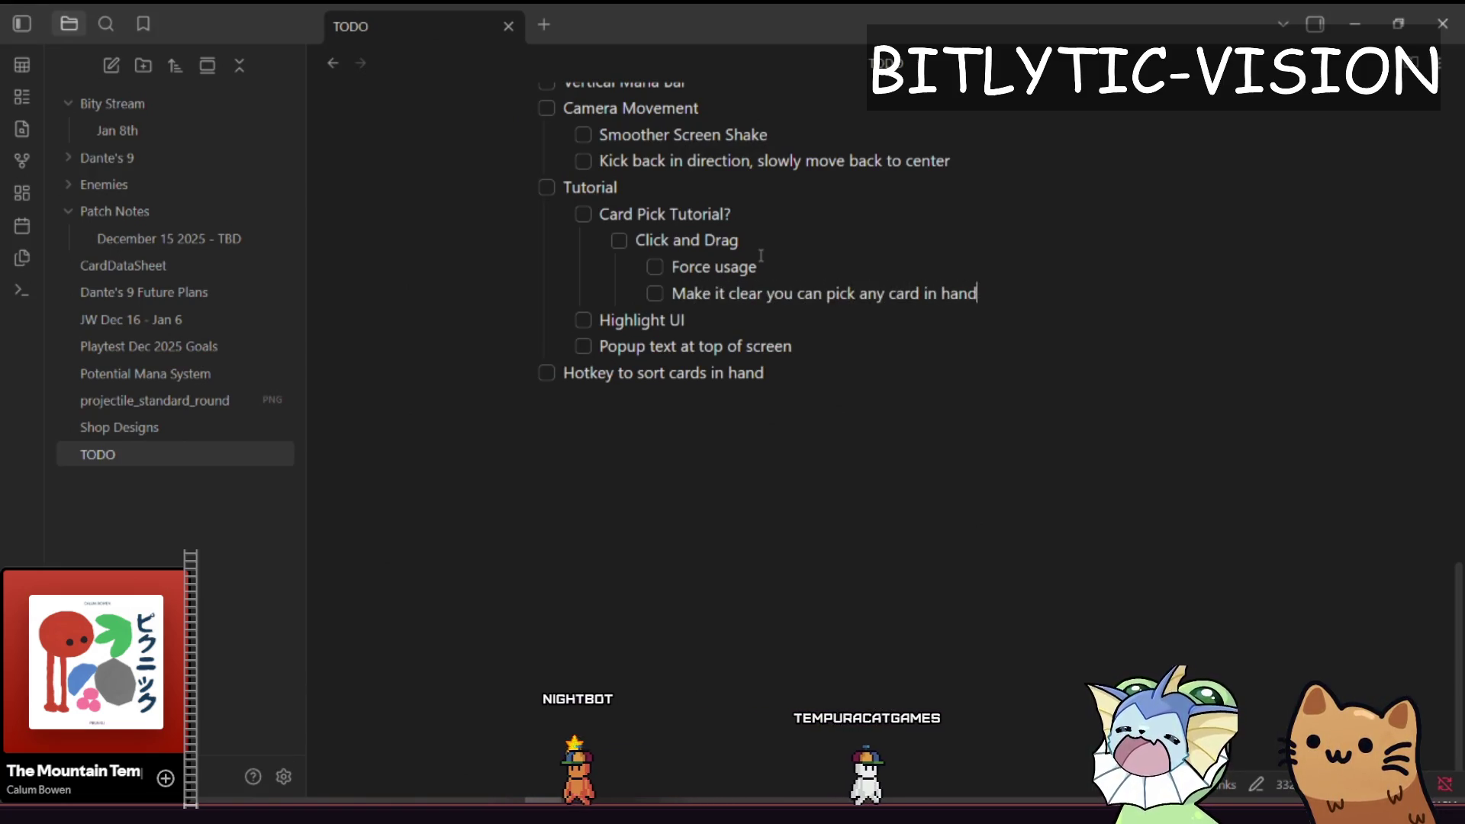
pyautogui.press('Return')
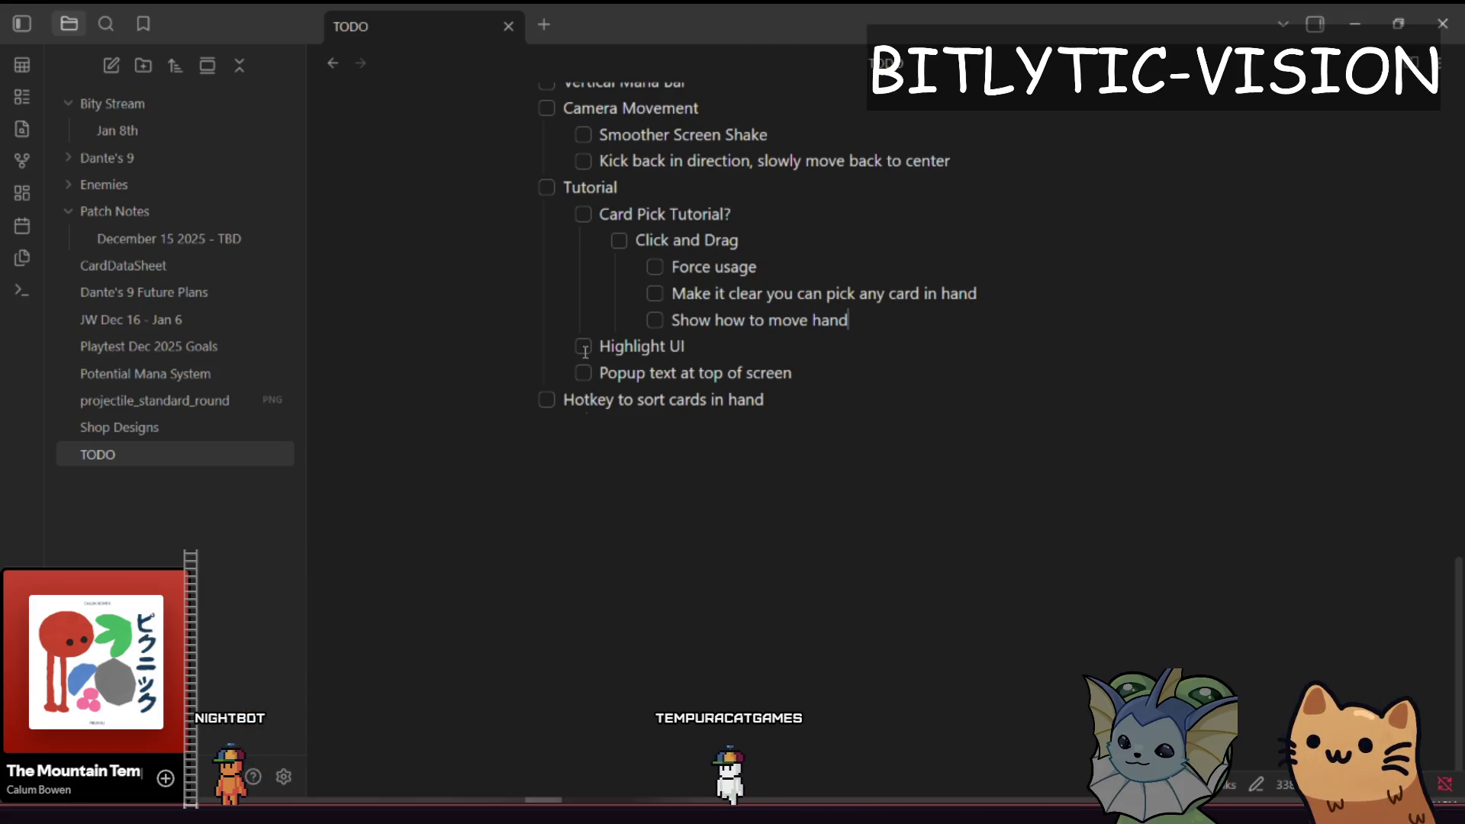
# - Look at the set_gravity function in Godot's level_manager.gd, then return to the note
pyautogui.hotkey('alt', 'Tab')
pyautogui.click(786, 279)
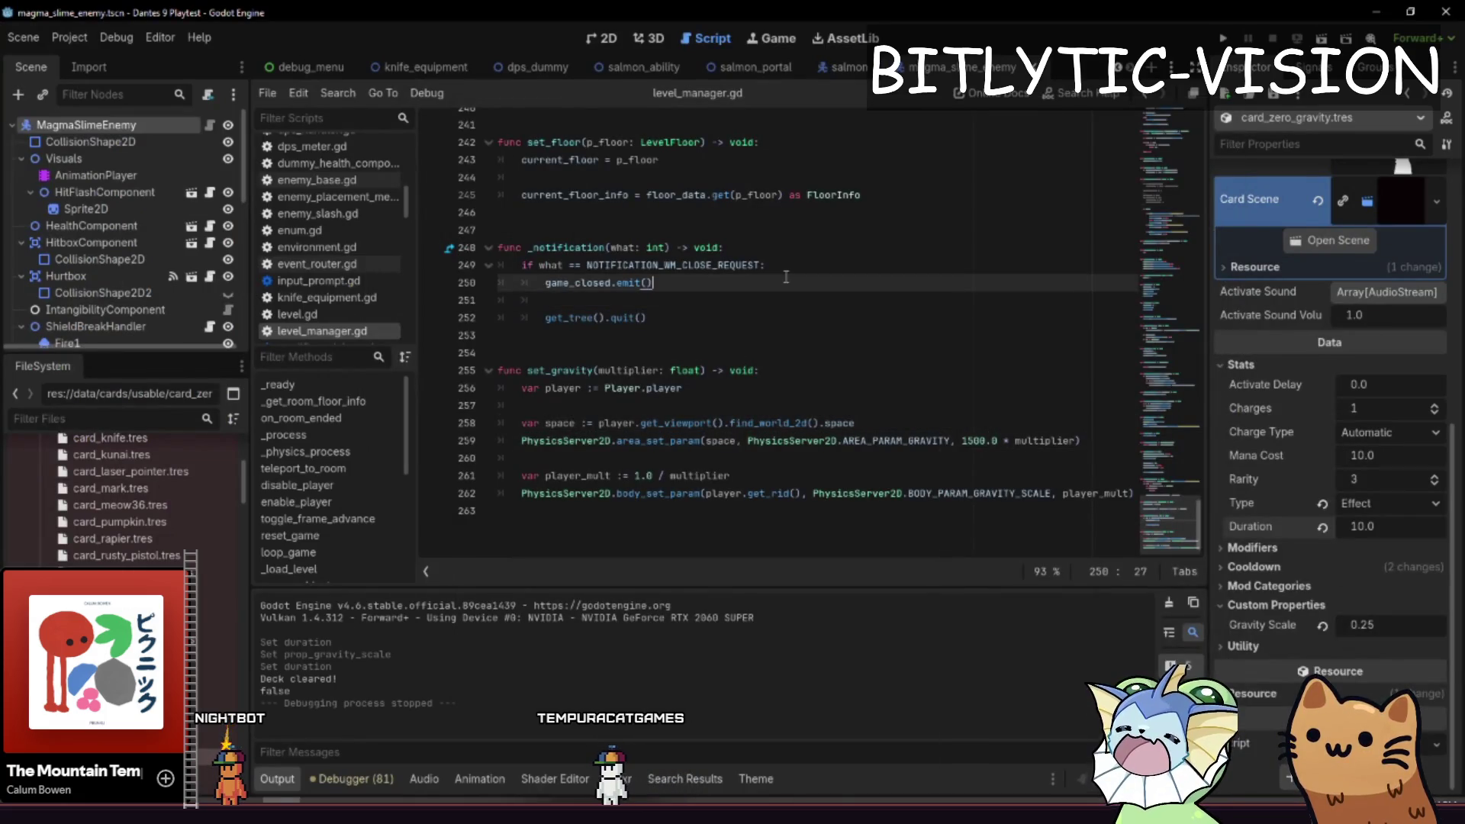
pyautogui.click(764, 370)
pyautogui.hotkey('alt', 'Tab')
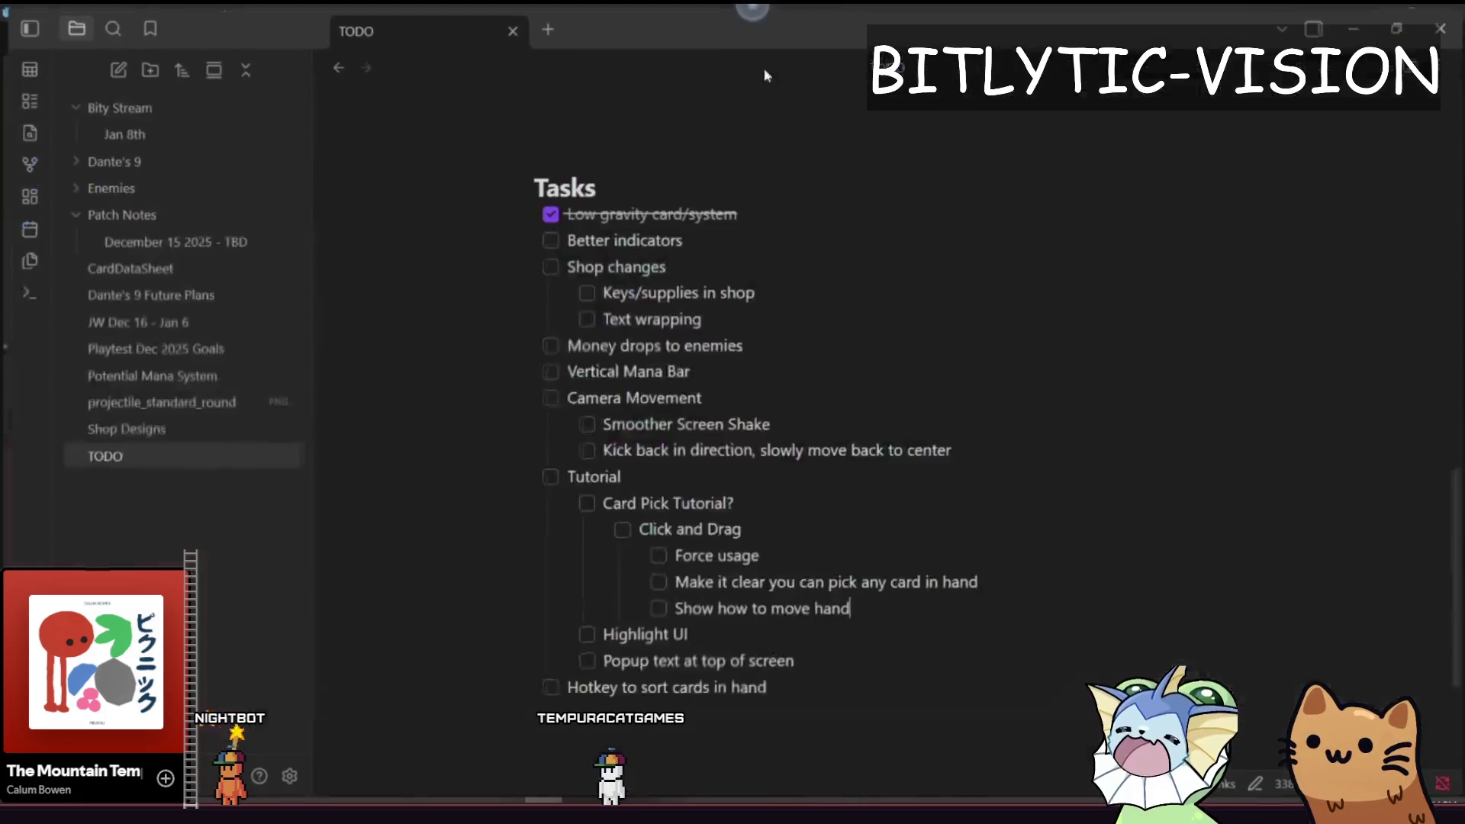
# - Add an indented checklist item under Highlight UI, then switch back to Godot
pyautogui.scroll(-3, 798, 526)
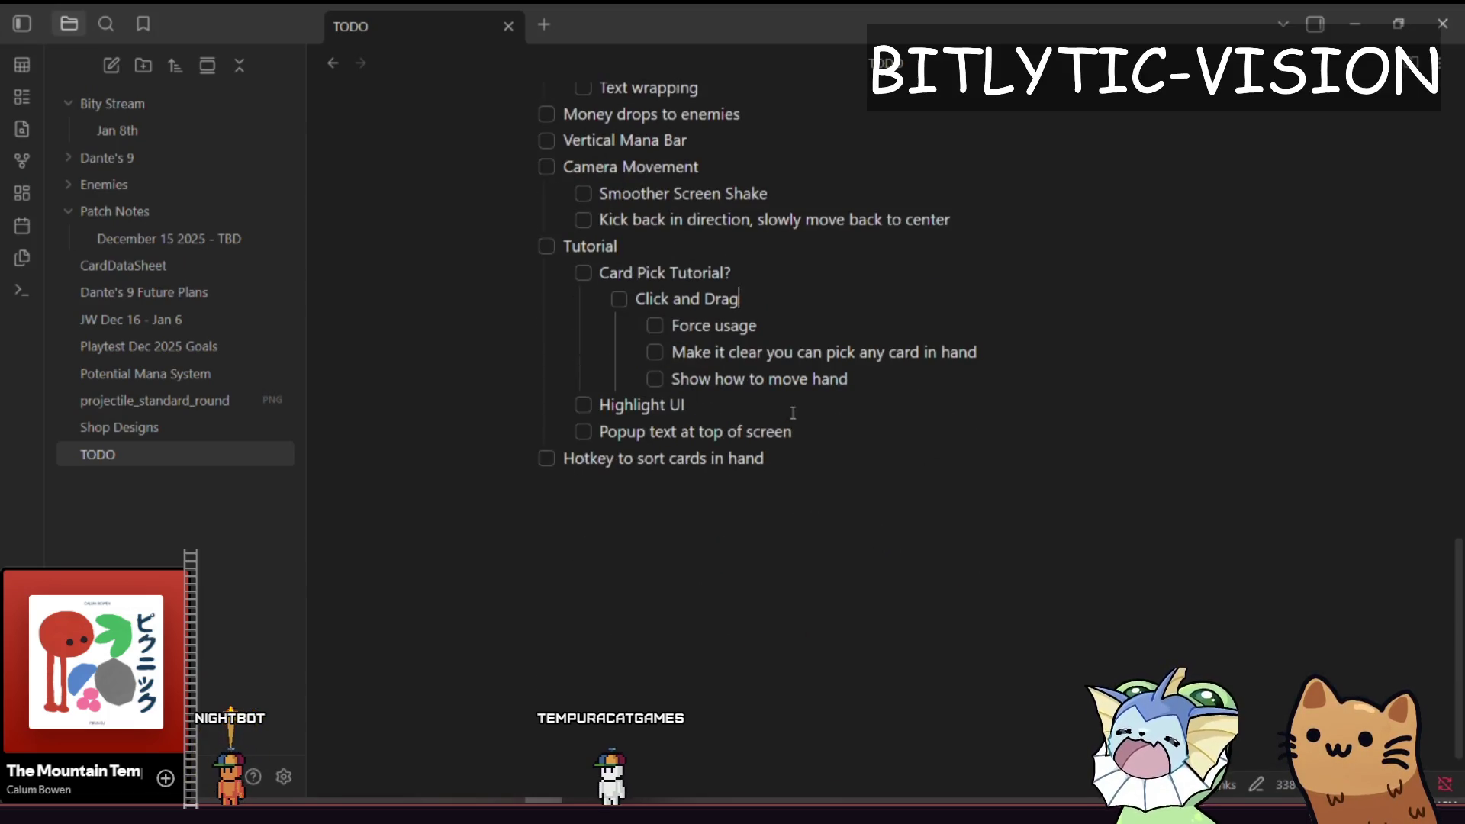
pyautogui.press('Return')
pyautogui.press('Tab')
pyautogui.write('Dim everything except highlighted UI')
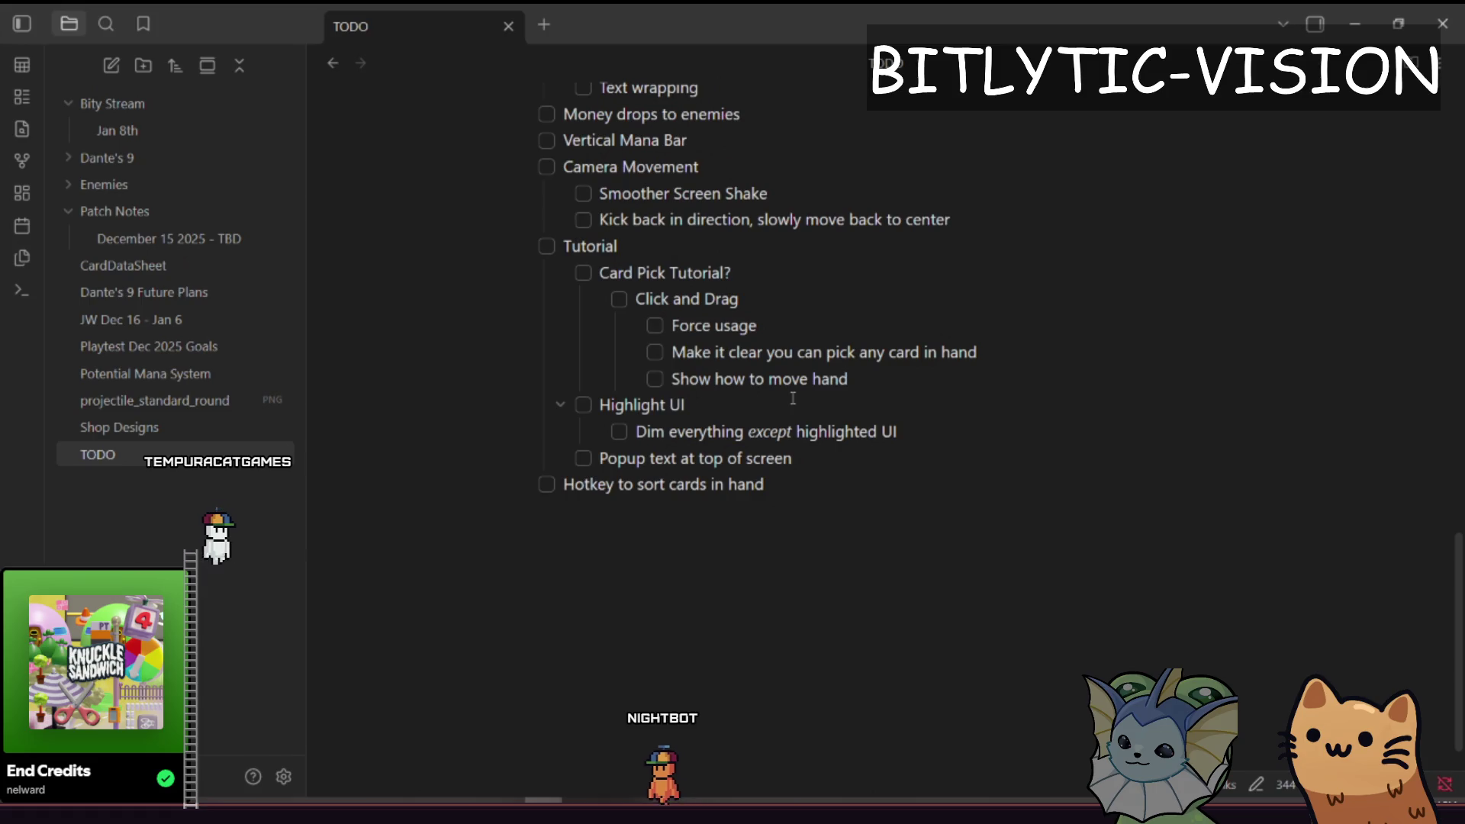
pyautogui.hotkey('alt', 'Tab')
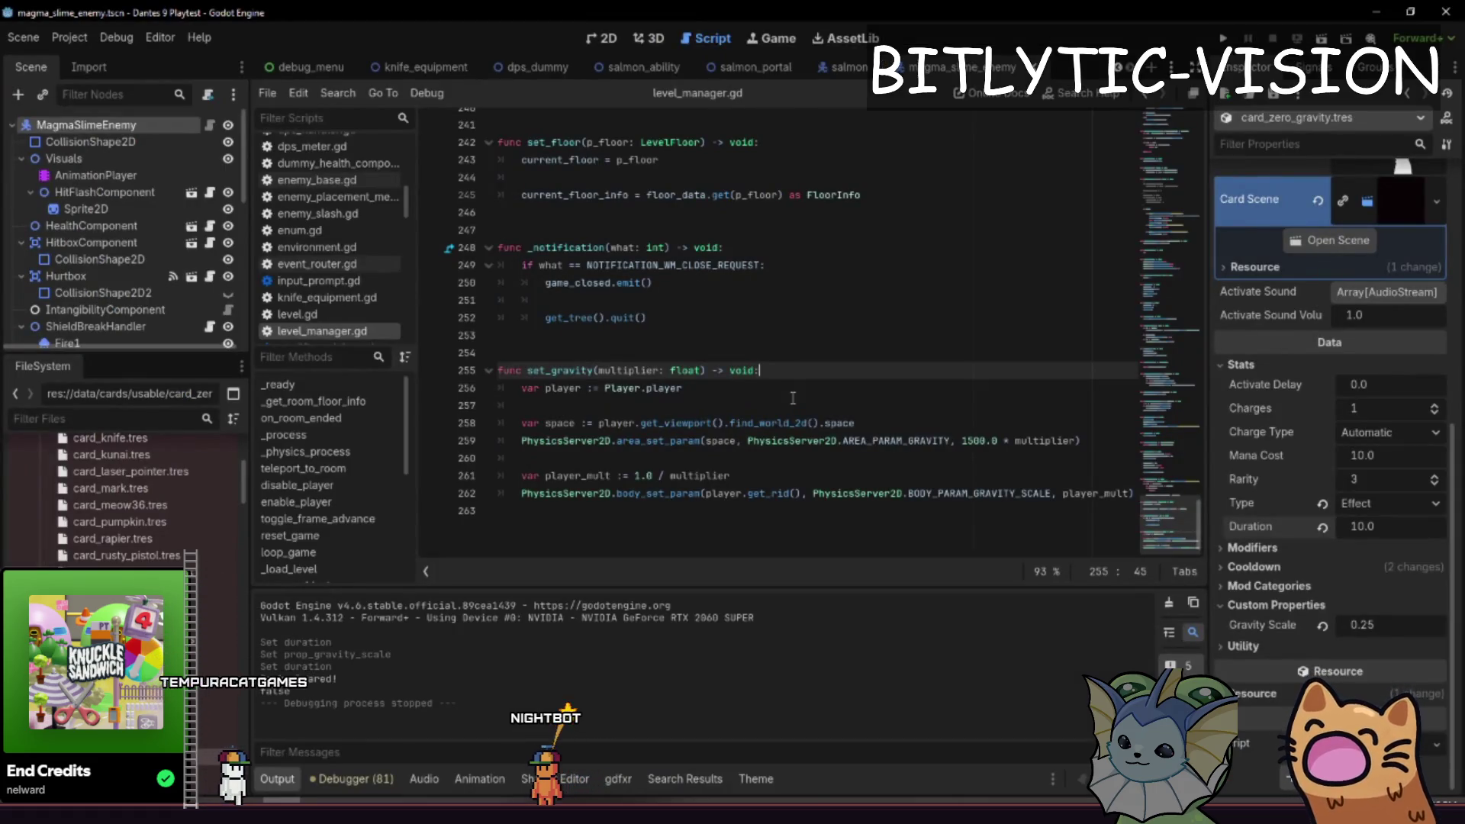
# - Open health_bar.tscn in the 2D view via quick search
pyautogui.hotkey('ctrl', 'F1')
pyautogui.hotkey('alt', 'shift', 'o')
pyautogui.write('player_health')
pyautogui.hotkey('ctrl', 'a')
pyautogui.write('hea')
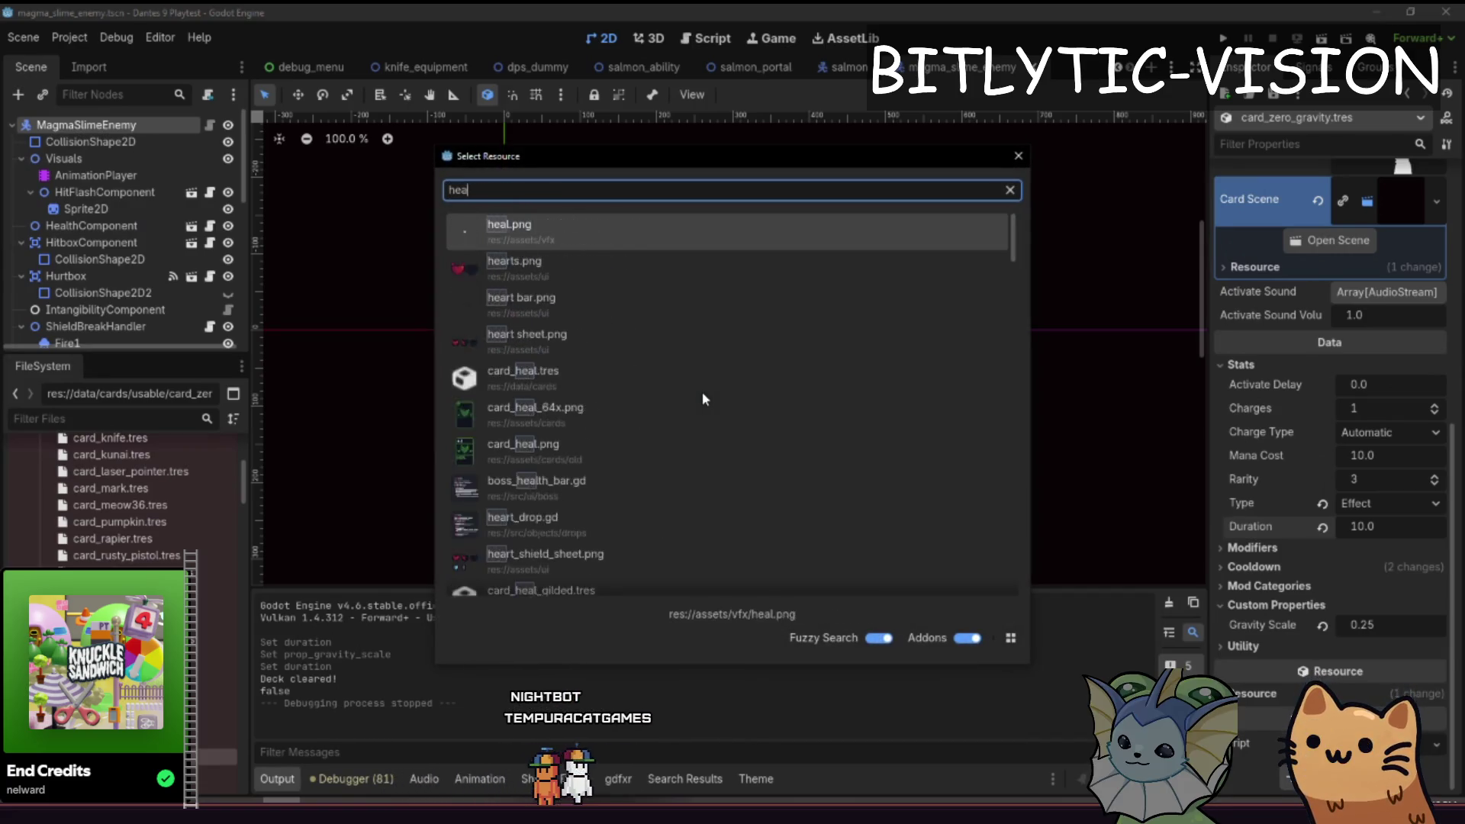
pyautogui.write('lth_bar.tscn')
pyautogui.press('Down')
pyautogui.press('Return')
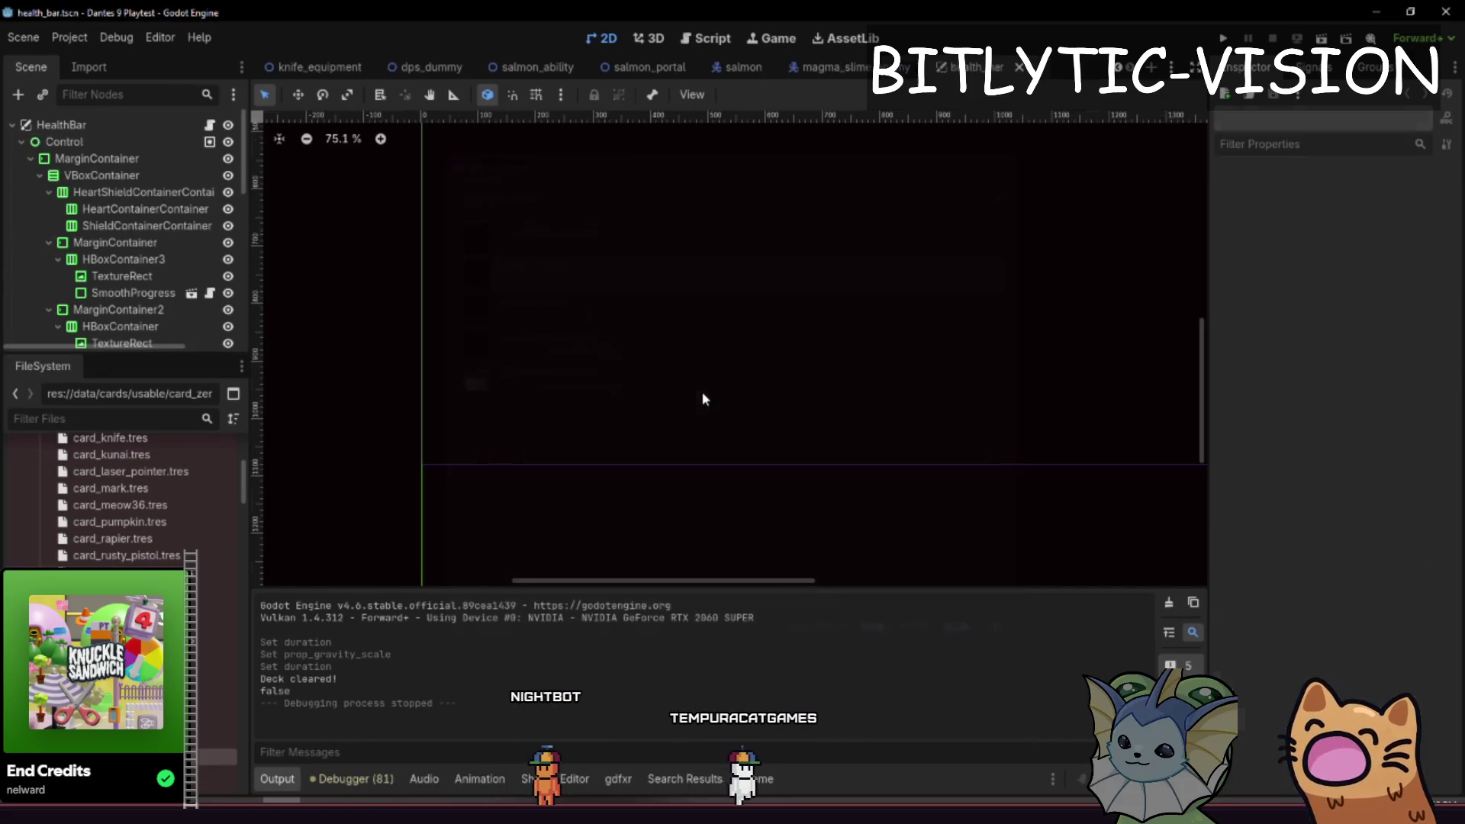
# - Select the SmoothProgress node and expand its CanvasItem Material, which has no material assigned
pyautogui.scroll(2, 685, 299)
pyautogui.click(649, 393)
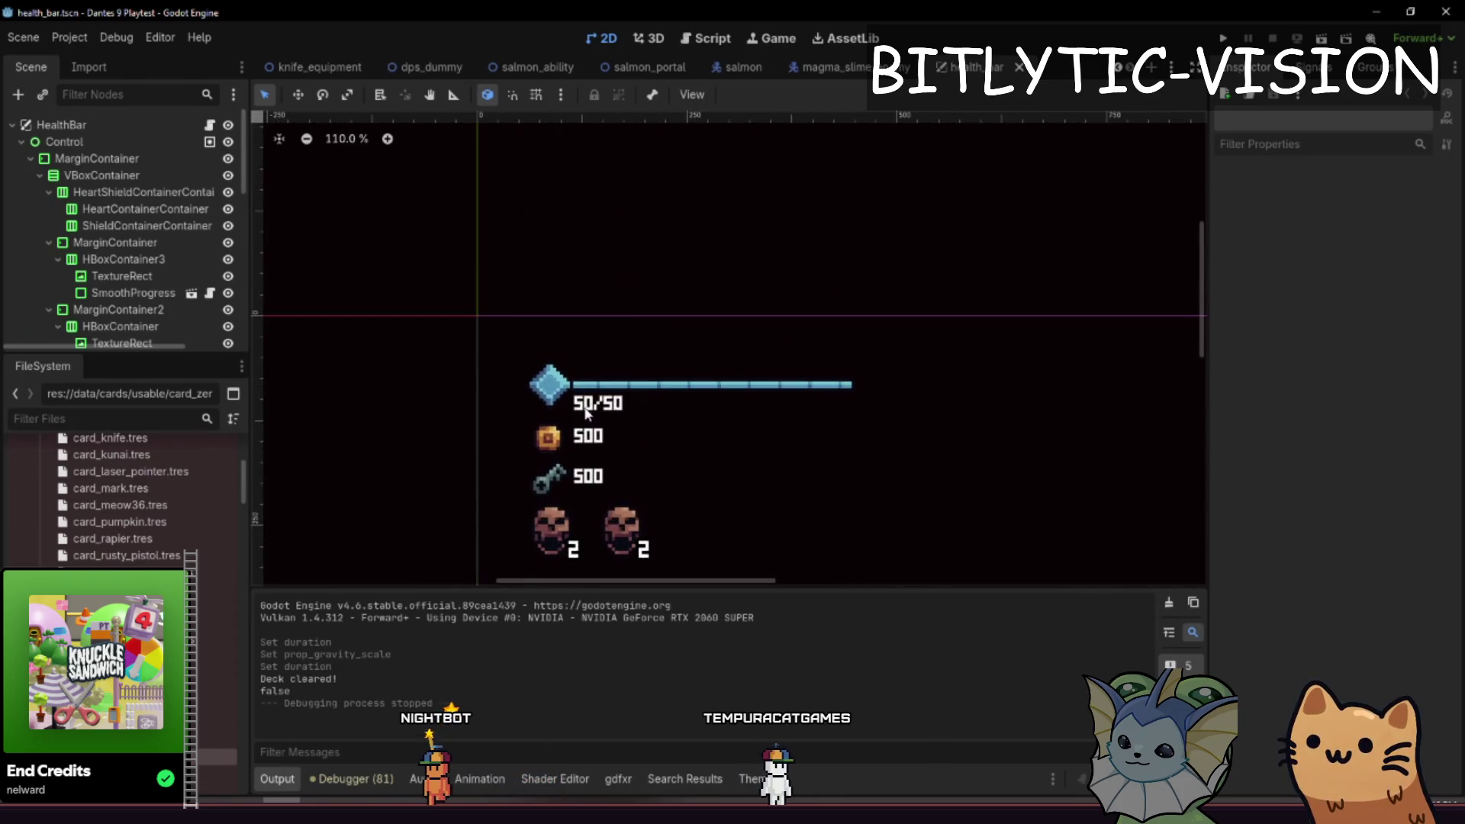
pyautogui.click(114, 243)
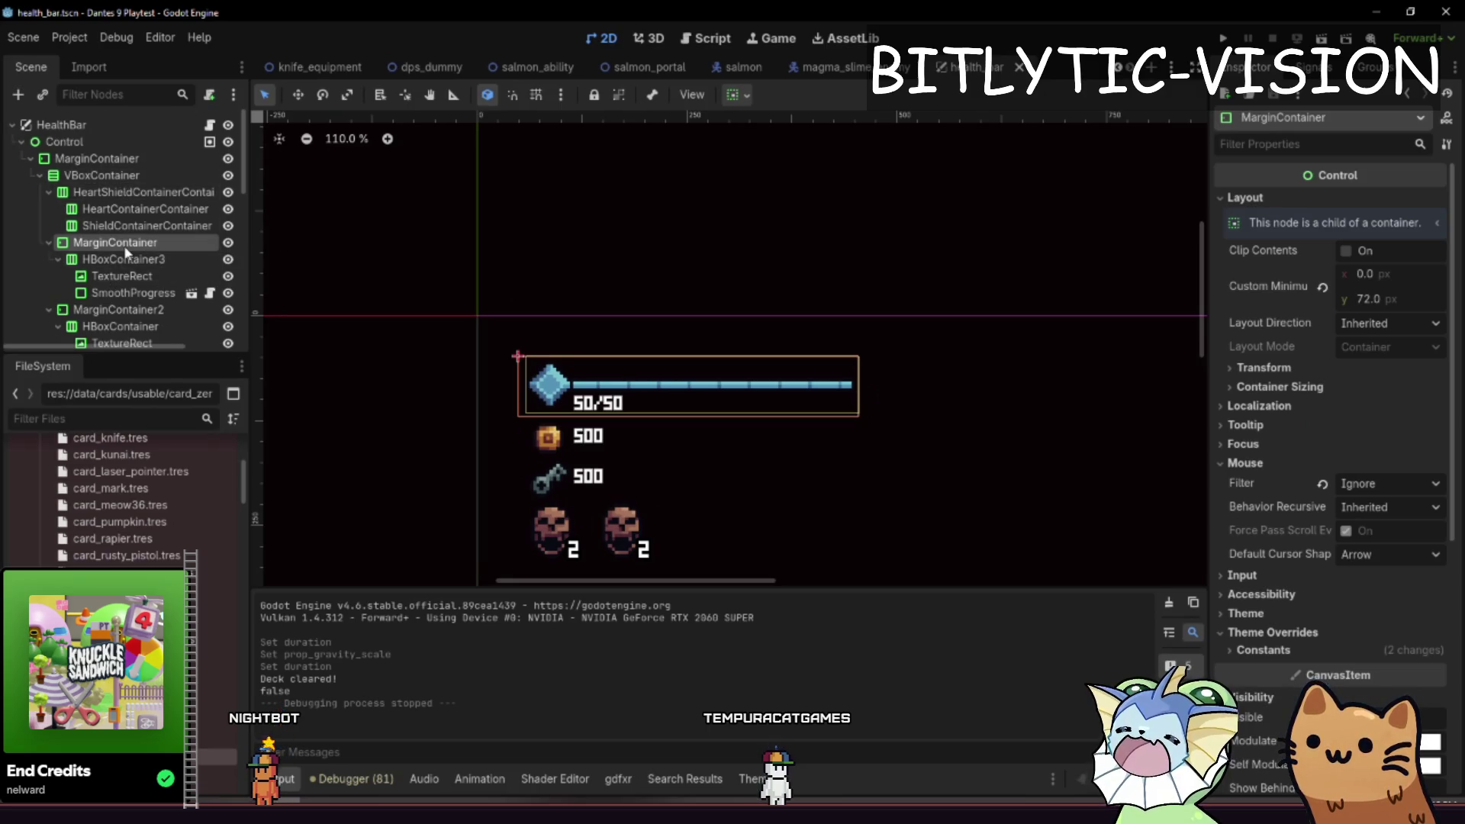
pyautogui.click(138, 290)
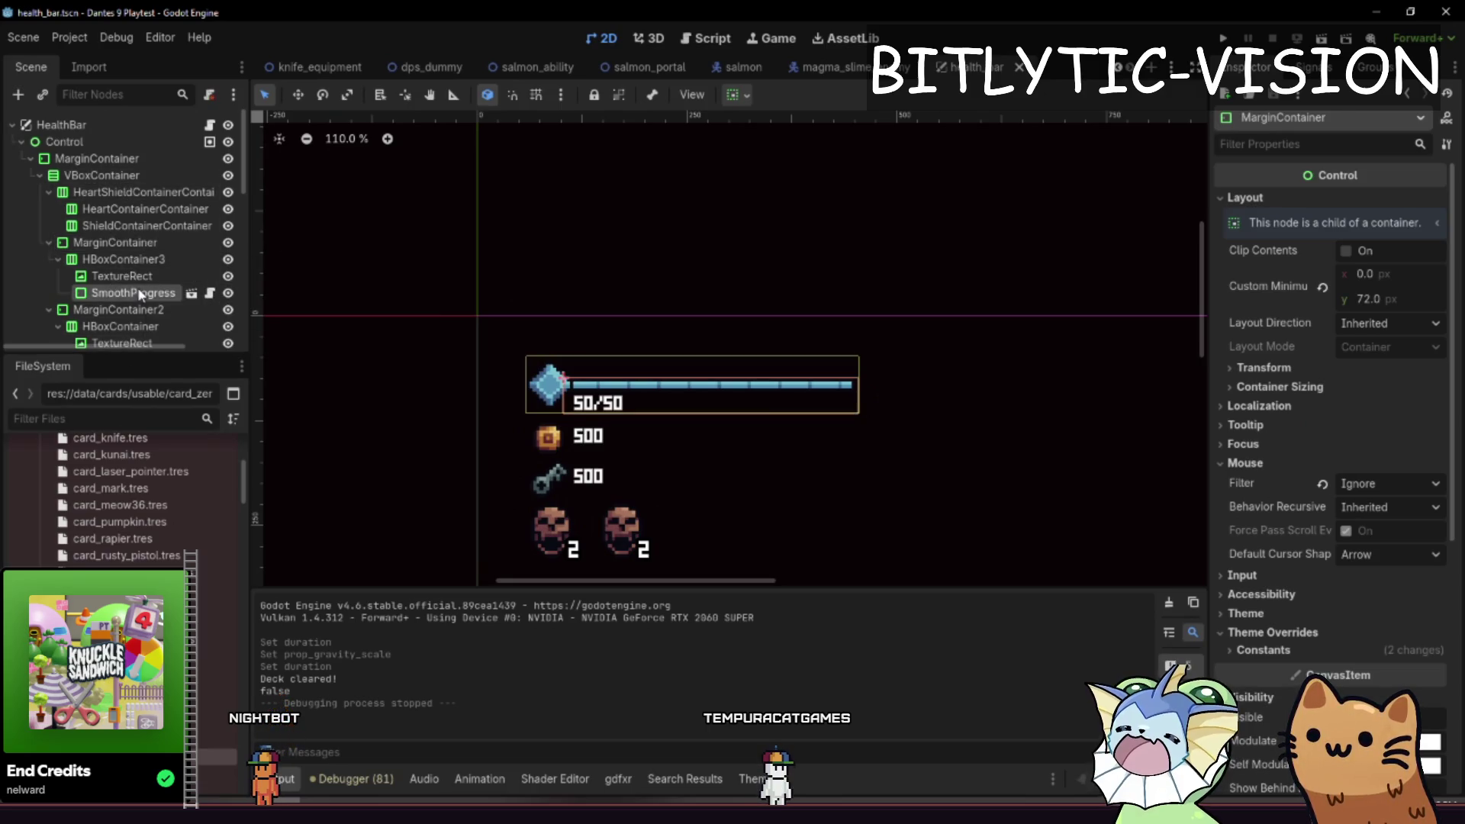
pyautogui.scroll(-5, 1305, 565)
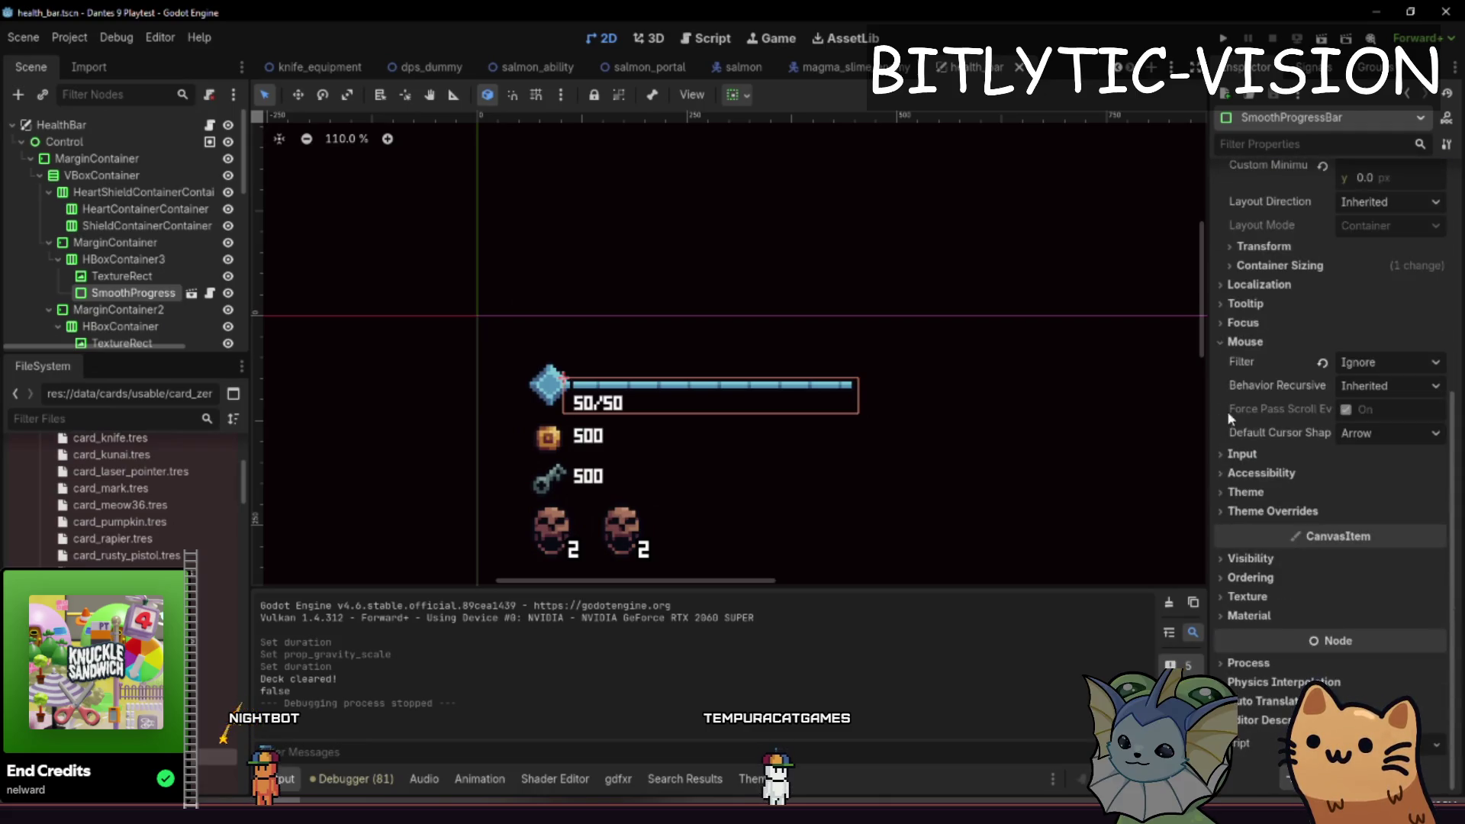
pyautogui.click(1250, 617)
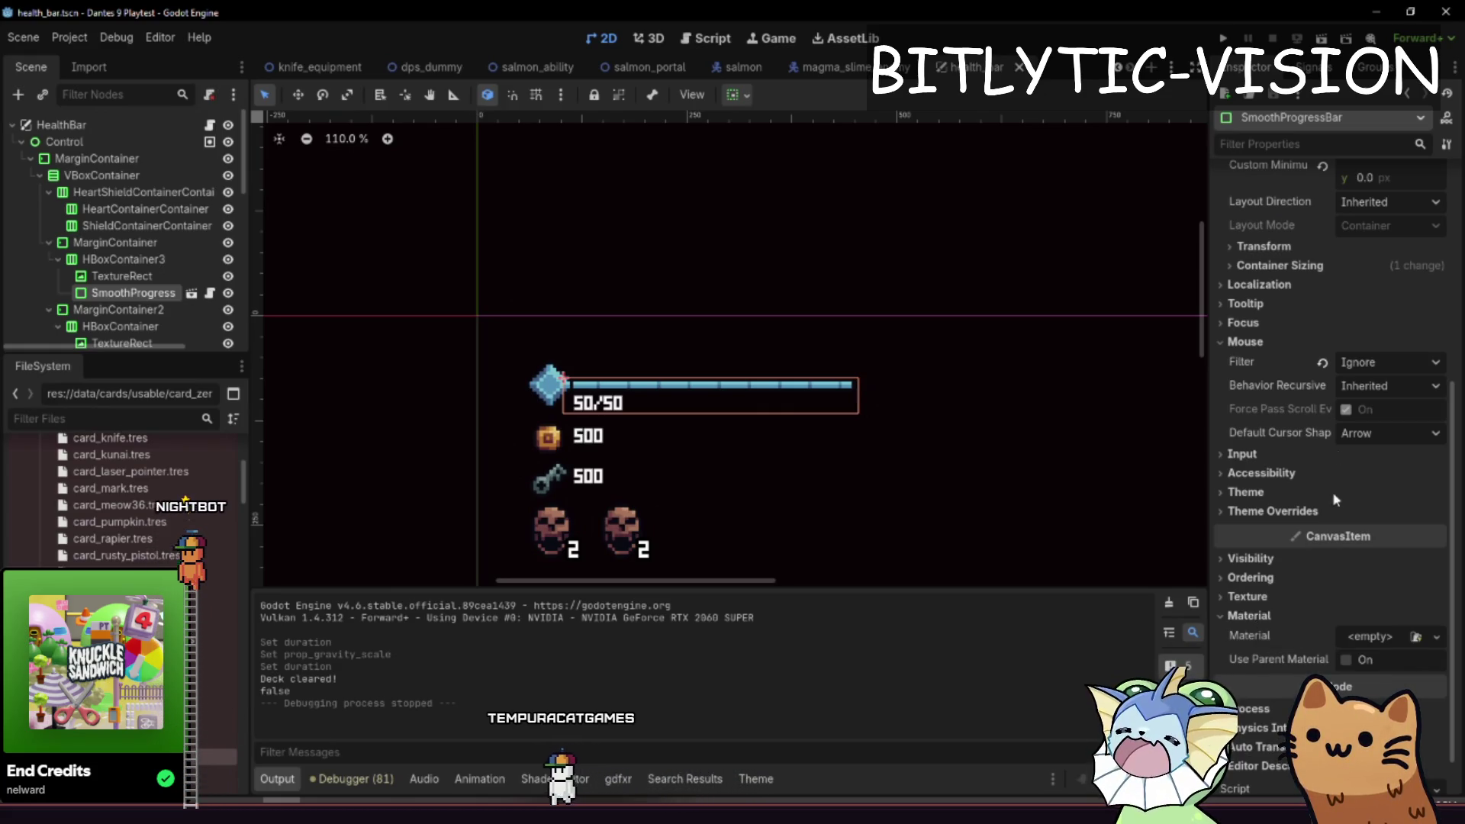
pyautogui.moveTo(1275, 409)
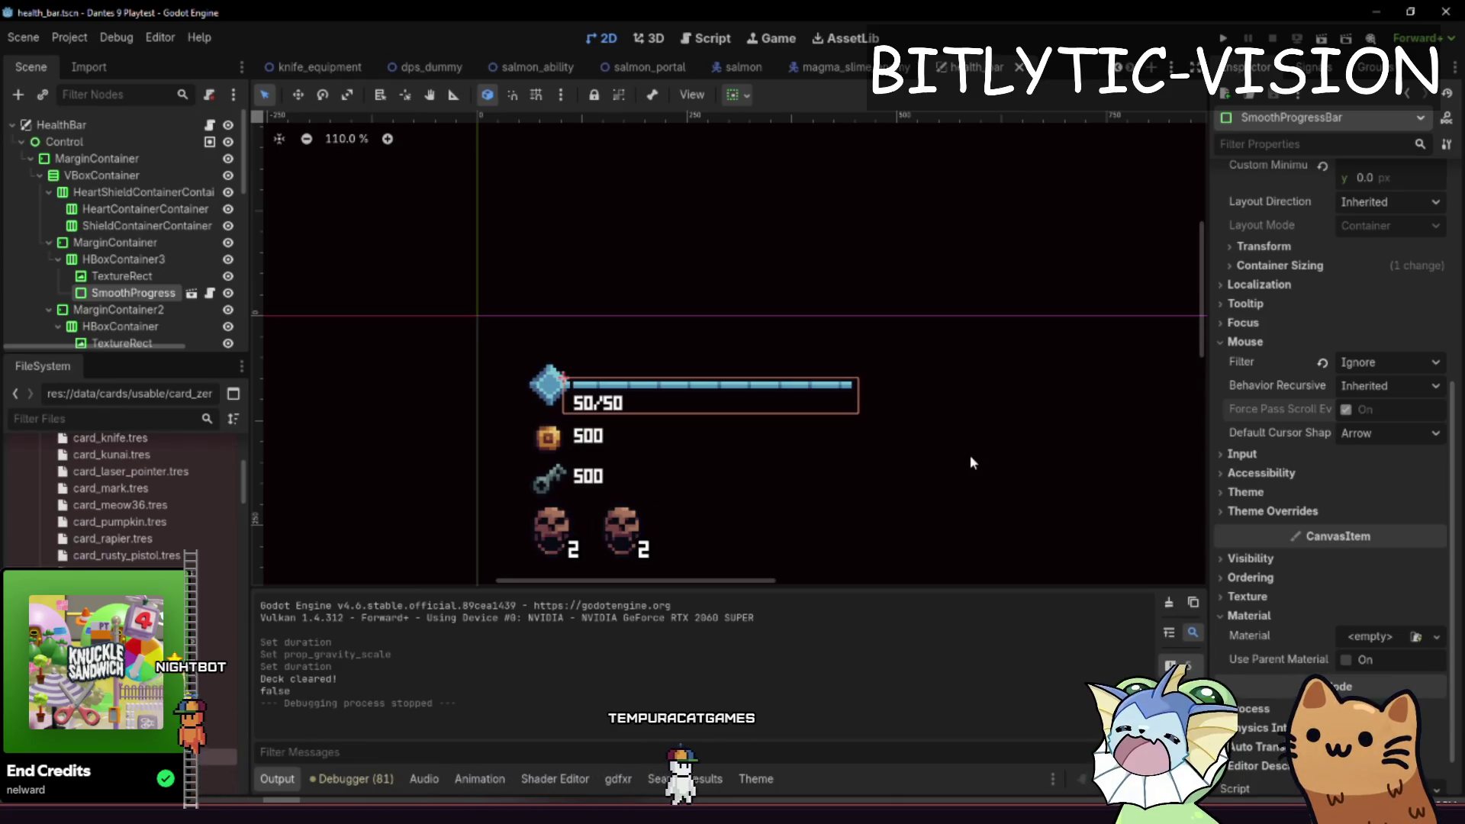
pyautogui.scroll(-6, 811, 428)
pyautogui.moveTo(733, 463)
pyautogui.mouseDown()
pyautogui.moveTo(751, 425)
pyautogui.moveTo(769, 456)
pyautogui.mouseUp()
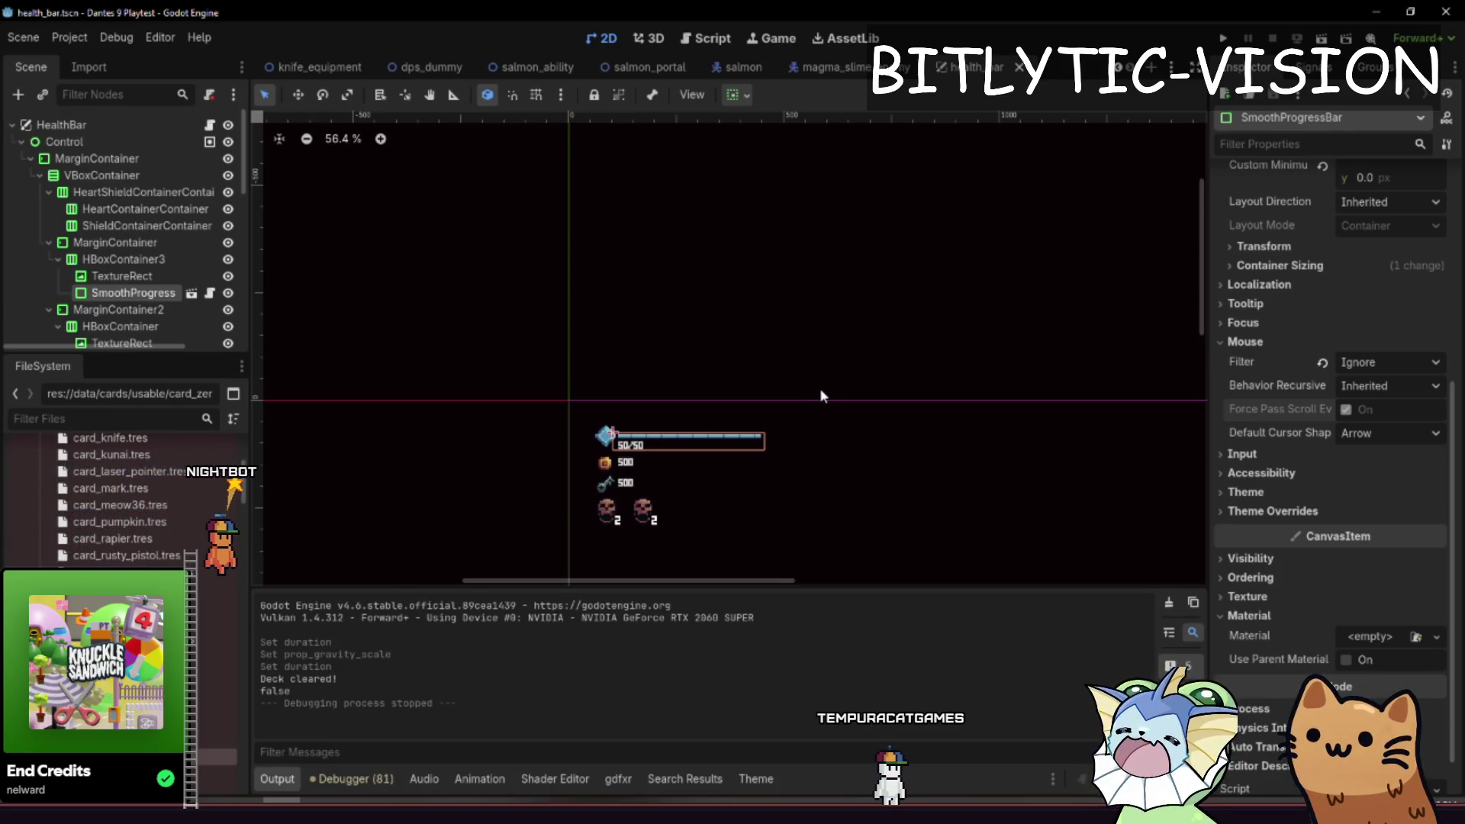
# - Try a grey Modulate on the root Control node, then cancel it
pyautogui.click(96, 143)
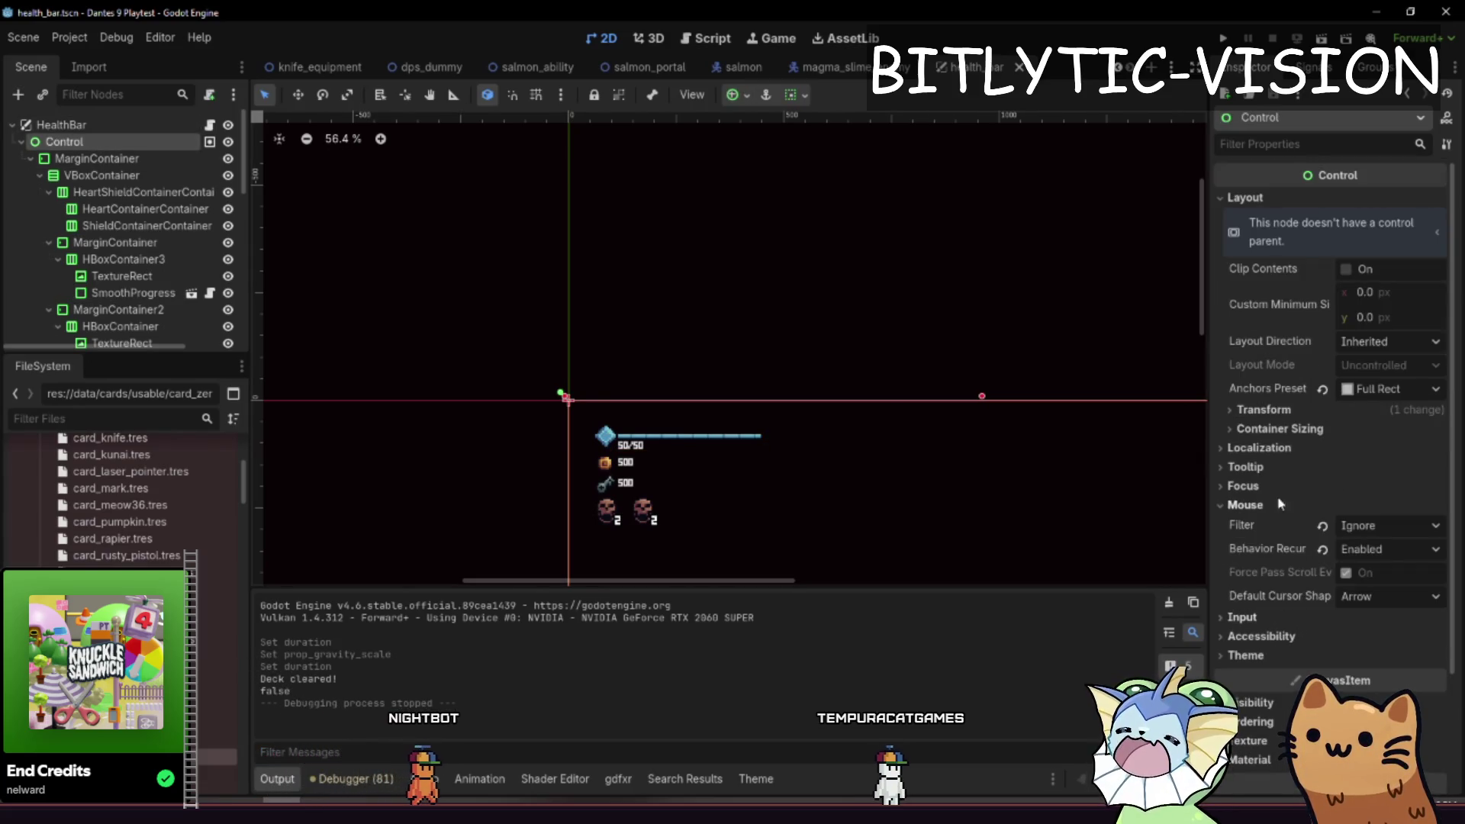
pyautogui.scroll(-3, 1295, 536)
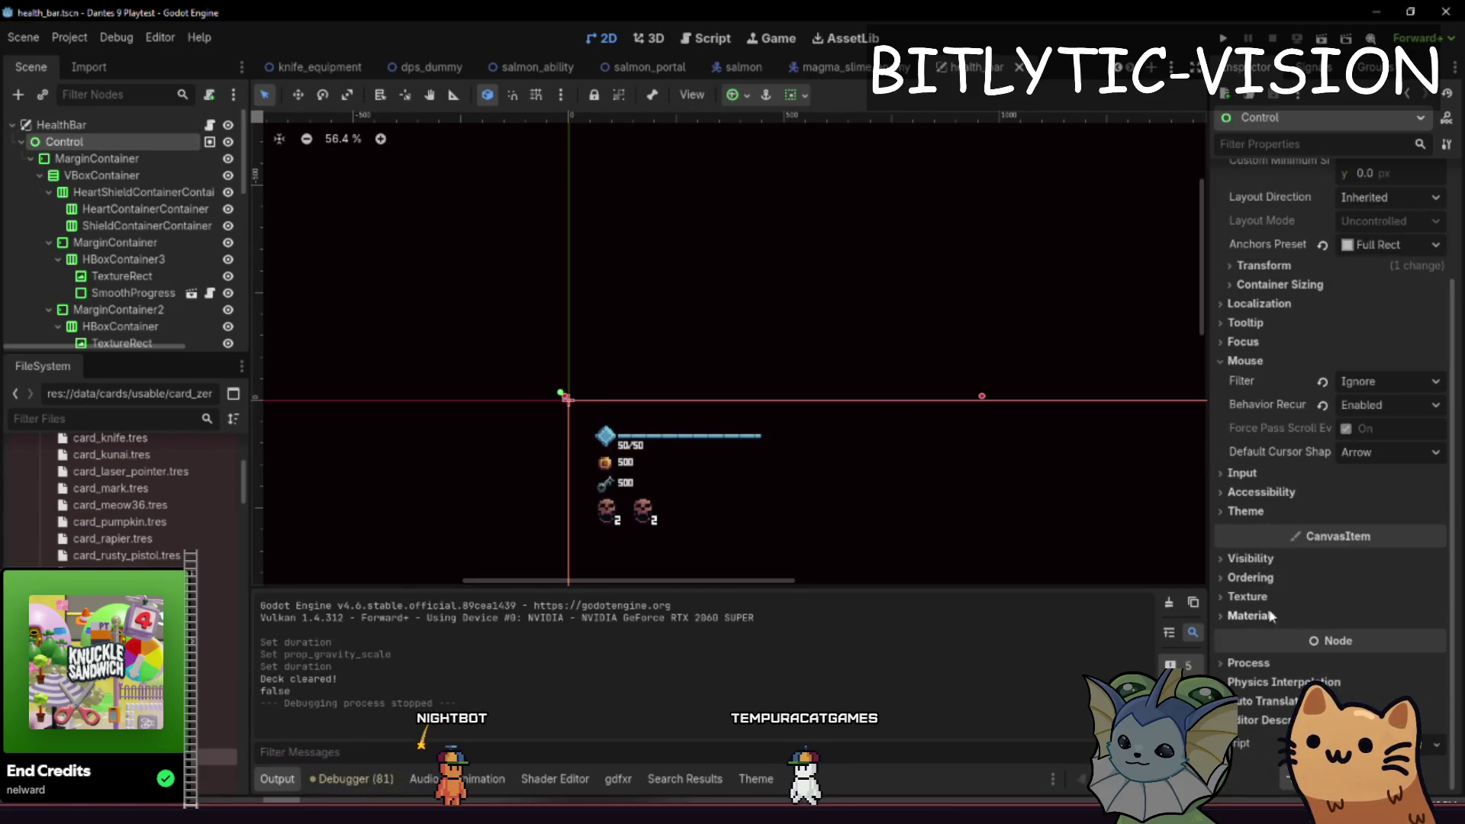
pyautogui.click(1250, 558)
pyautogui.click(1391, 603)
pyautogui.moveTo(1435, 298); pyautogui.dragTo(1442, 219)
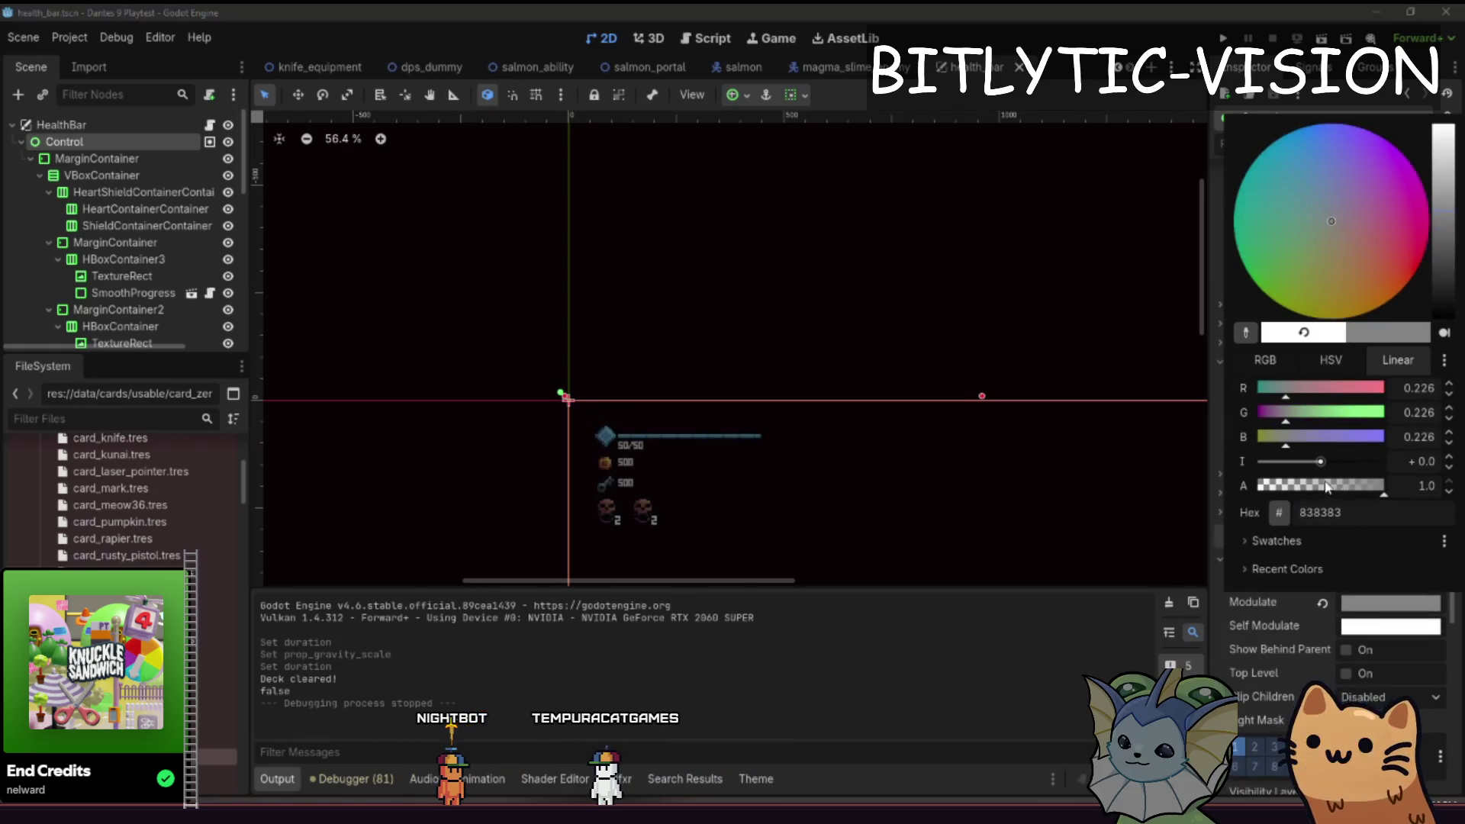
pyautogui.click(1328, 360)
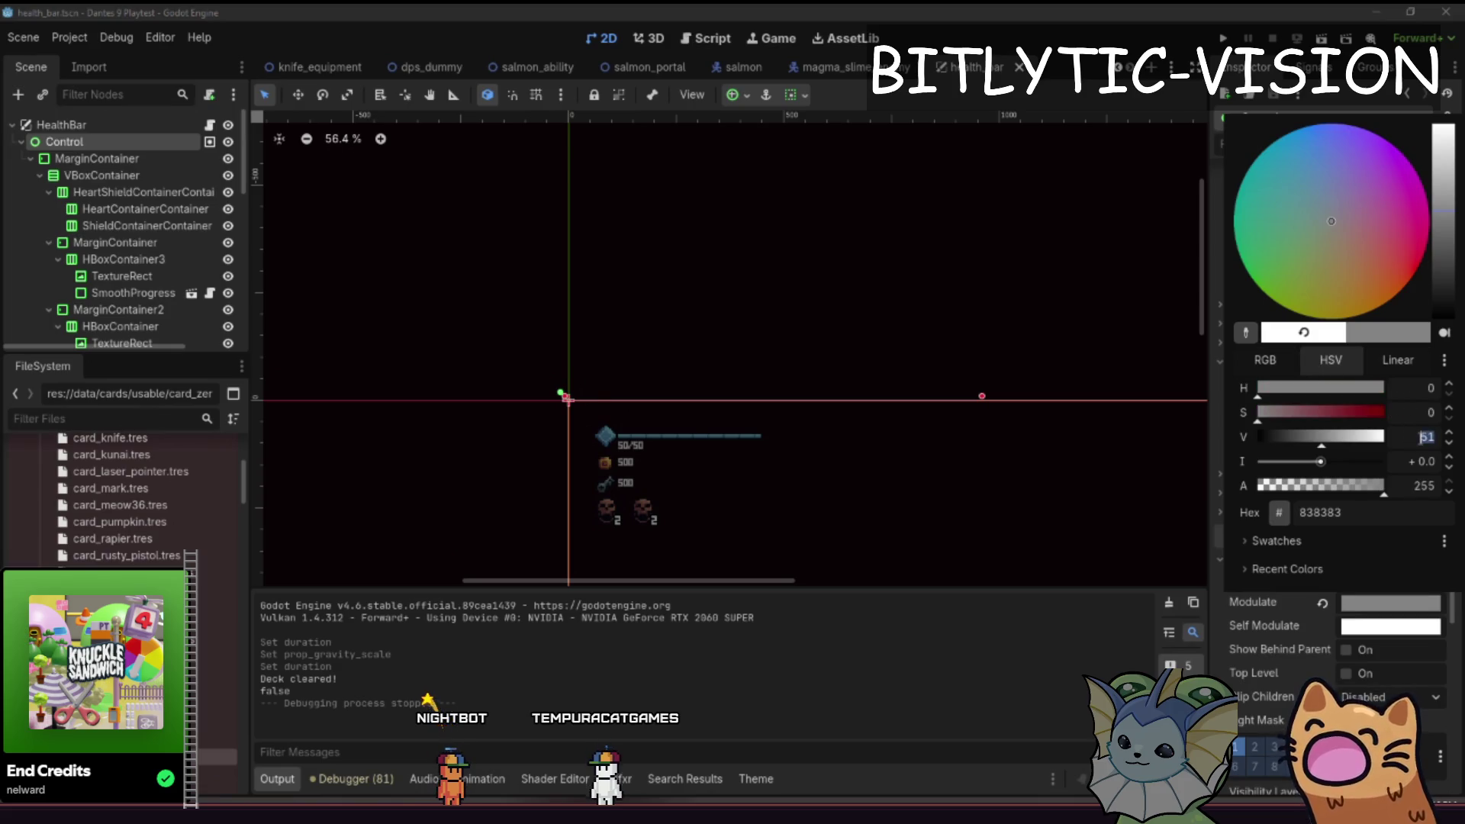
pyautogui.write('1')
pyautogui.press('Escape')
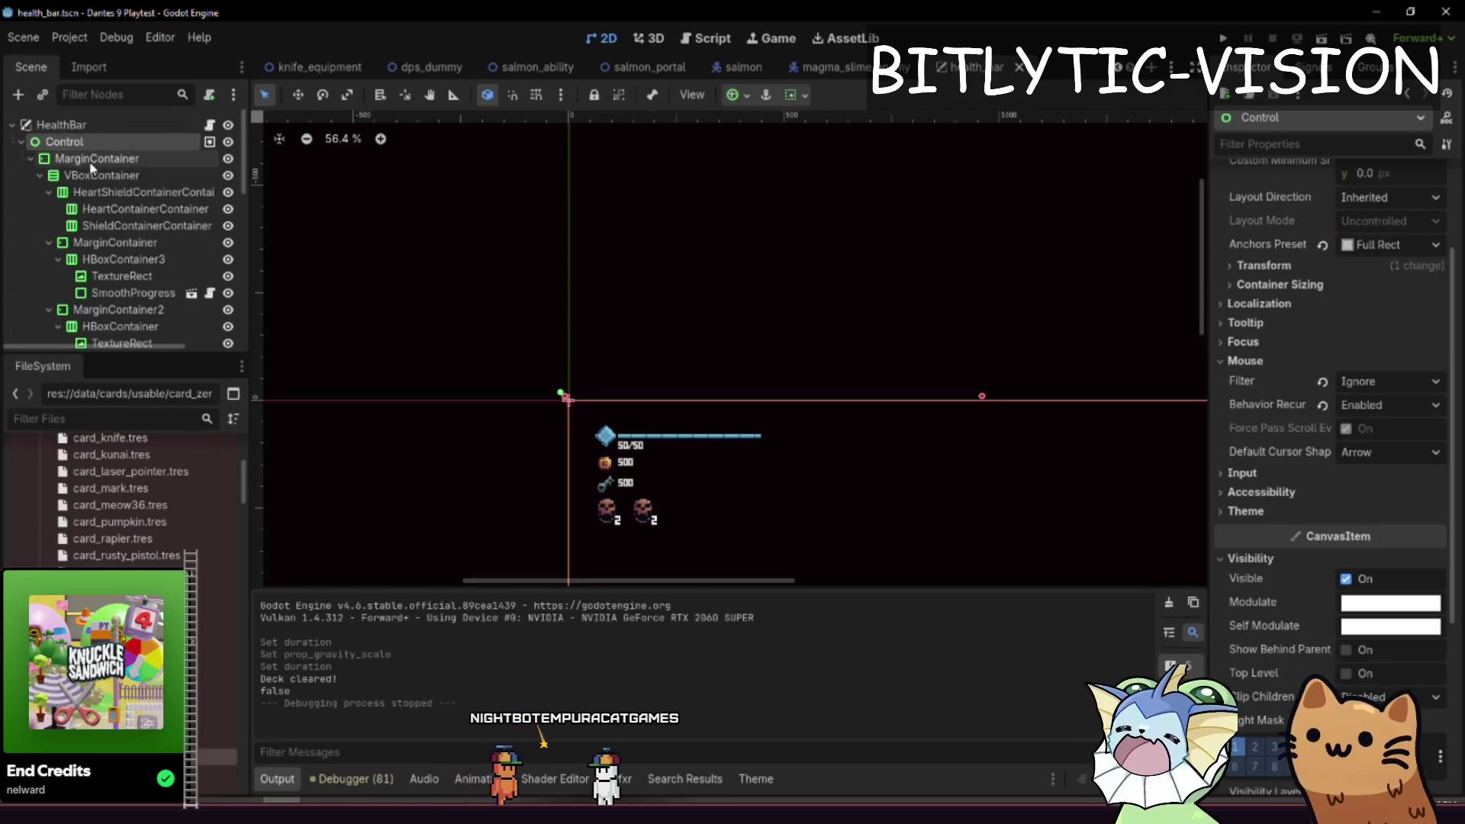
# - Set the MarginContainer's Modulate red value to 0
pyautogui.click(103, 245)
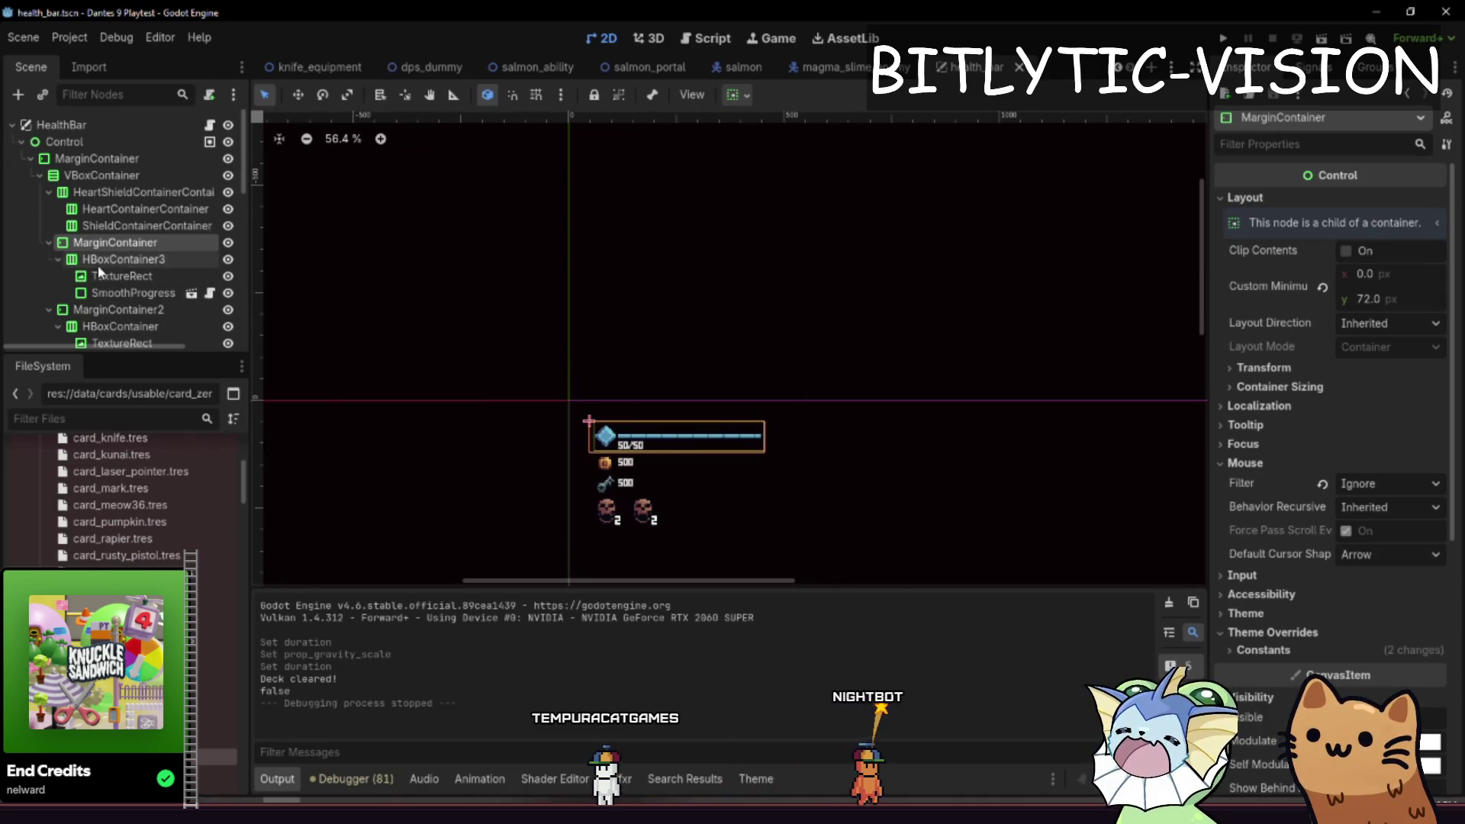
pyautogui.moveTo(767, 401); pyautogui.dragTo(771, 383)
pyautogui.scroll(5, 771, 383)
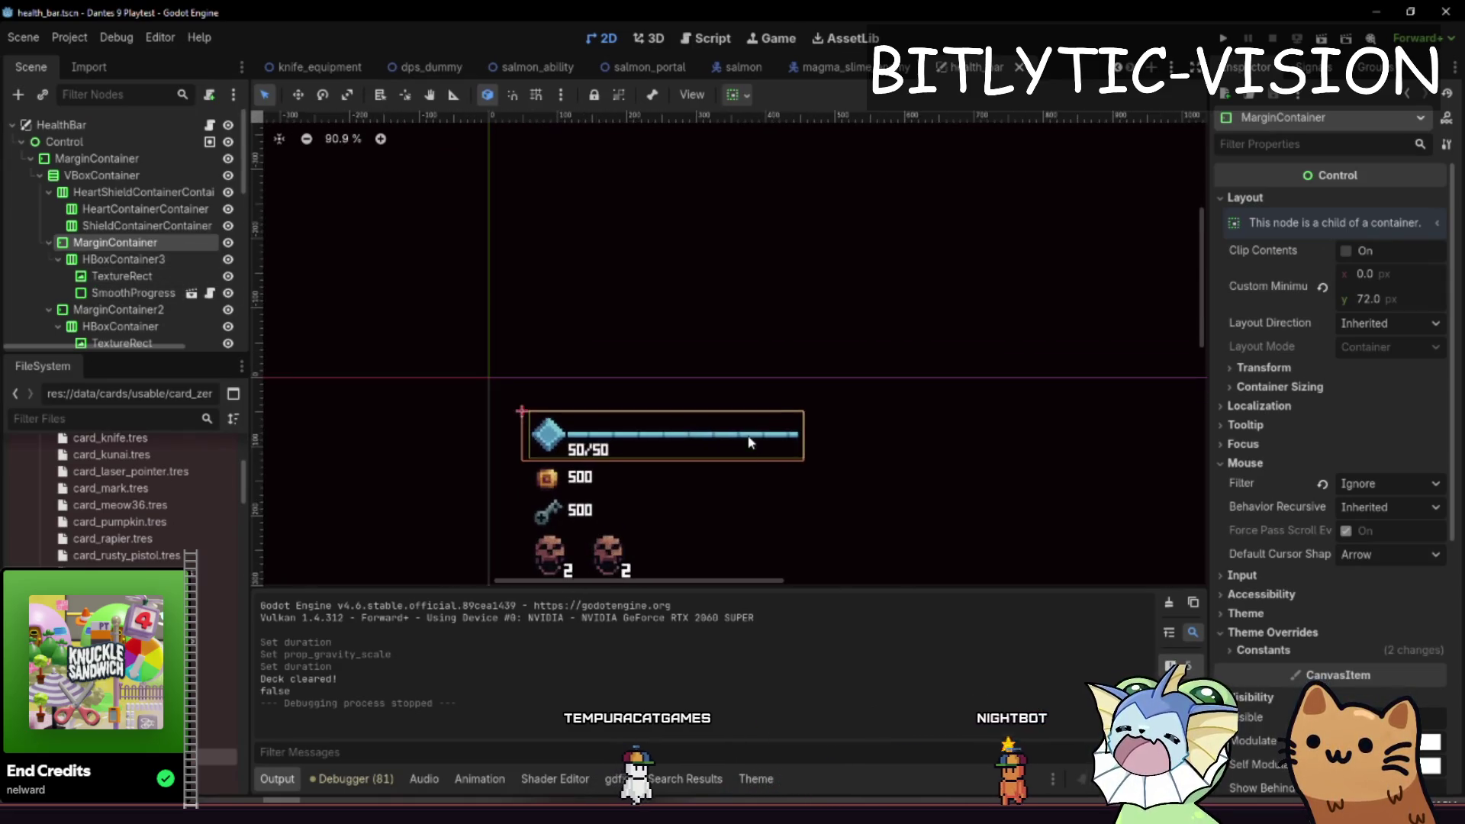
pyautogui.scroll(-2, 755, 412)
pyautogui.scroll(5, 635, 392)
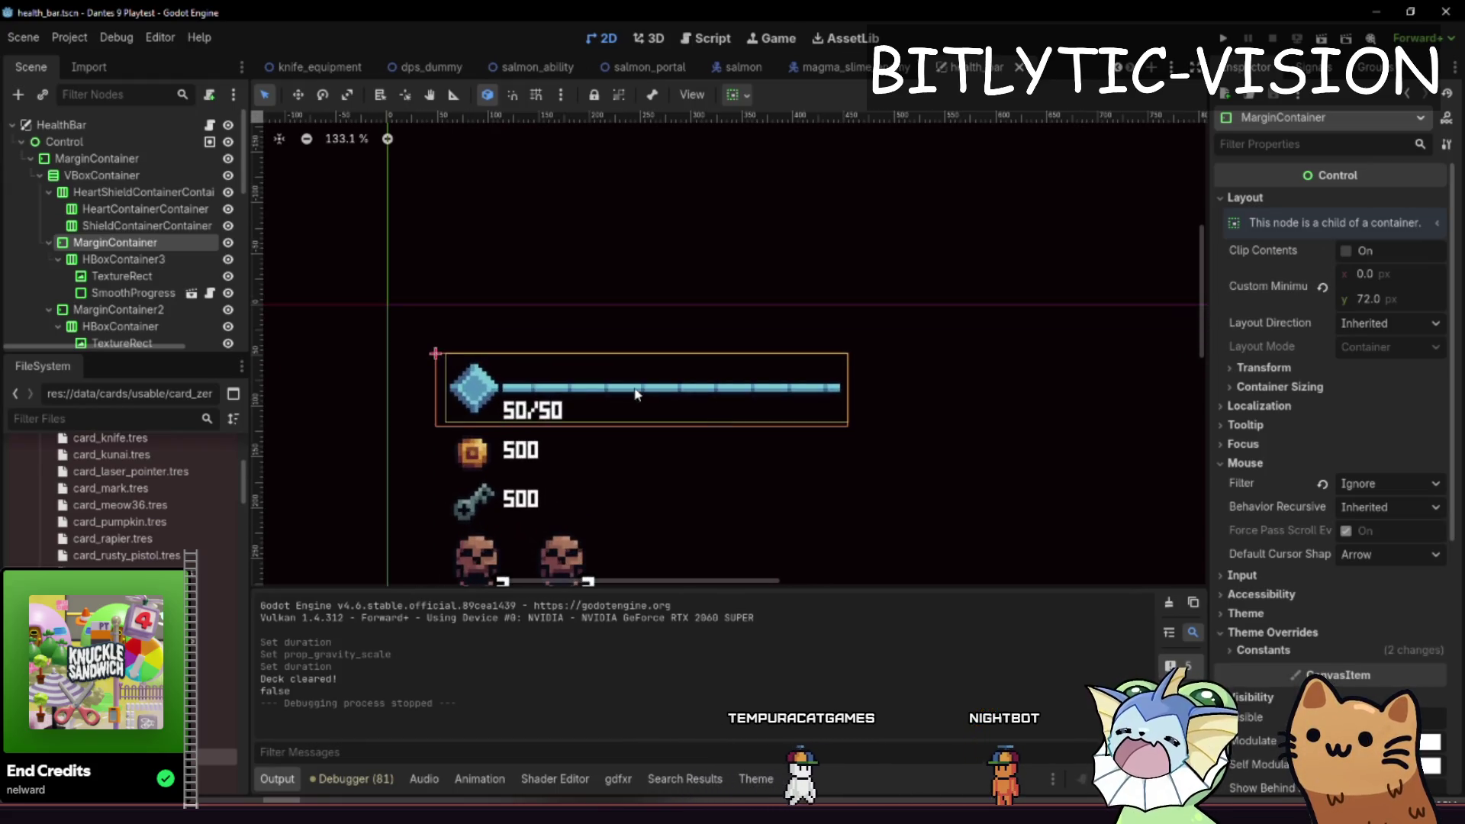
pyautogui.click(123, 259)
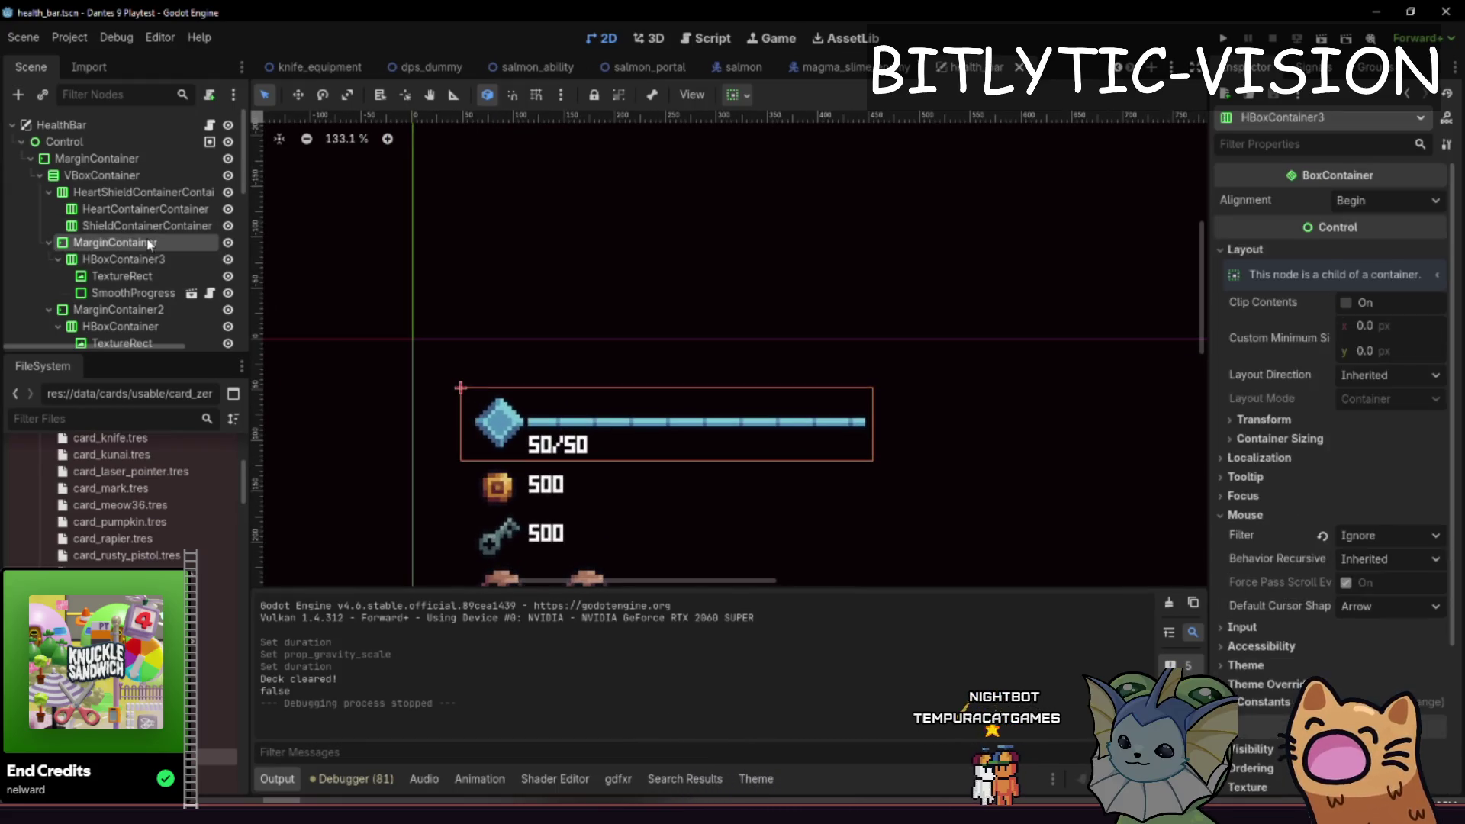
pyautogui.click(115, 242)
pyautogui.click(1429, 742)
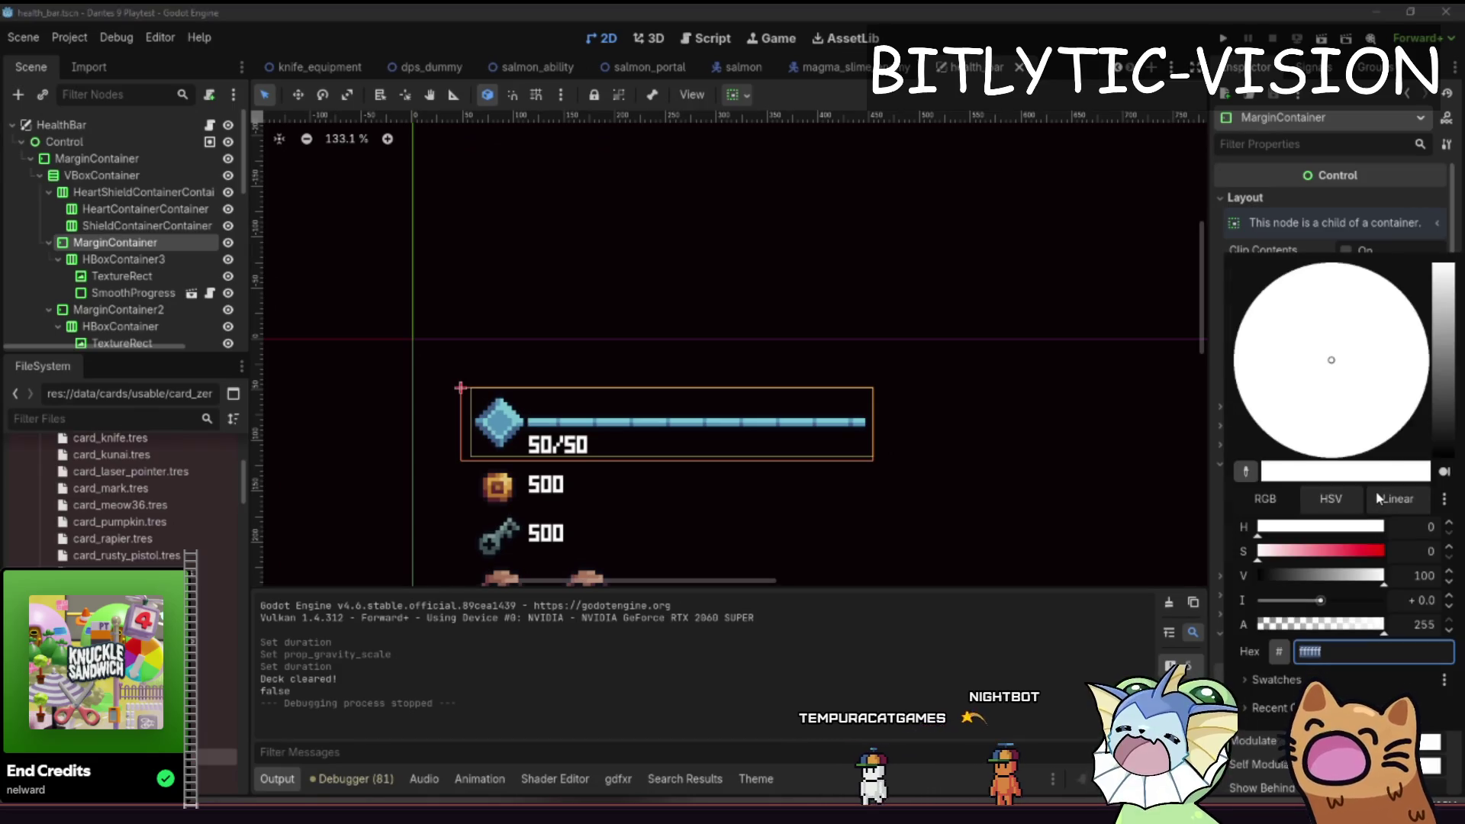
pyautogui.click(1403, 505)
pyautogui.write('0')
pyautogui.press('Escape')
# - Undo the MarginContainer modulate change, comparing states with undo and redo
pyautogui.scroll(-2, 818, 493)
pyautogui.scroll(-3, 725, 420)
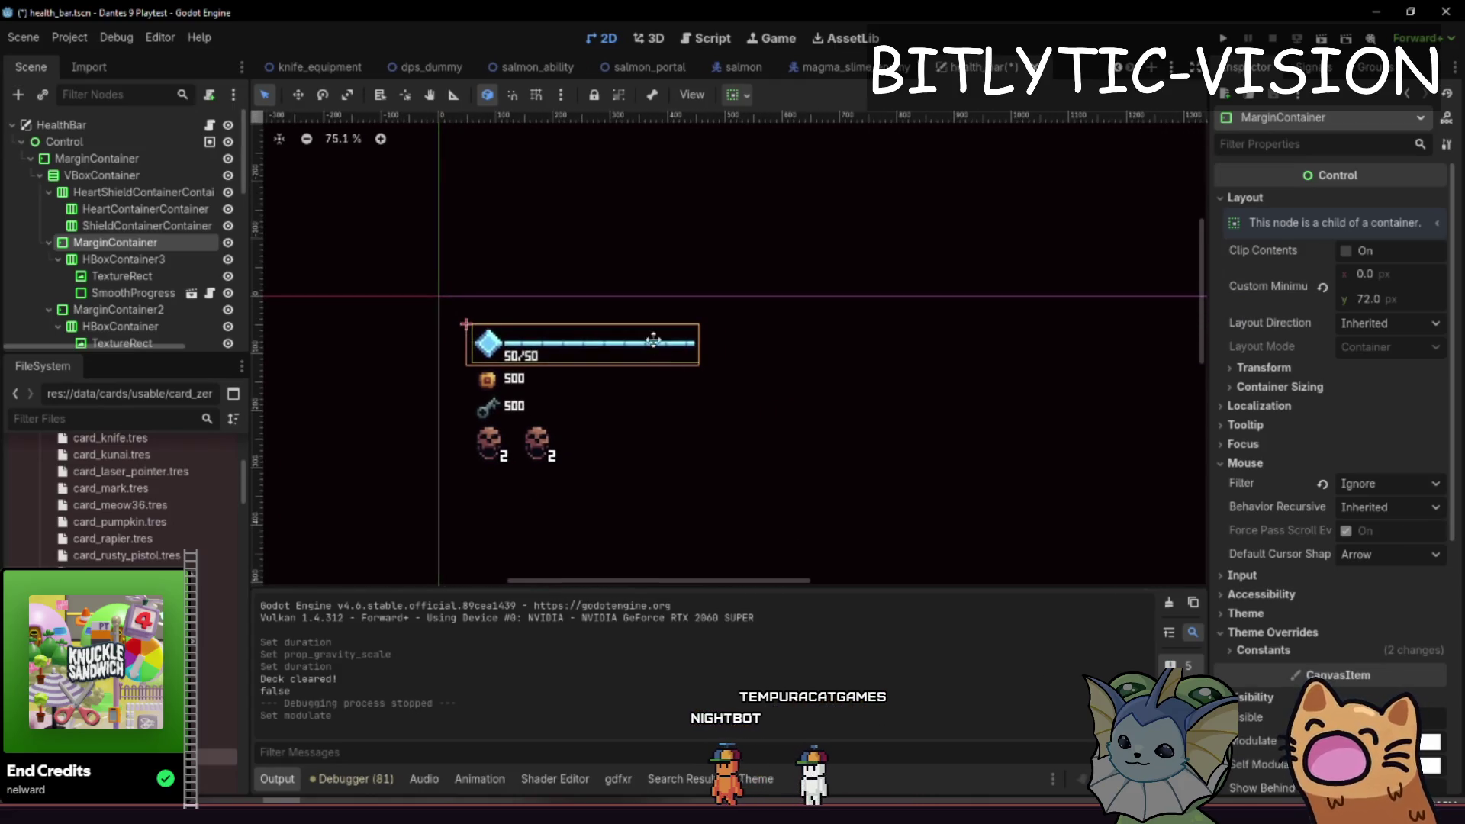
pyautogui.hotkey('ctrl', 'z')
pyautogui.hotkey('ctrl', 'z')
pyautogui.hotkey('ctrl', 'z')
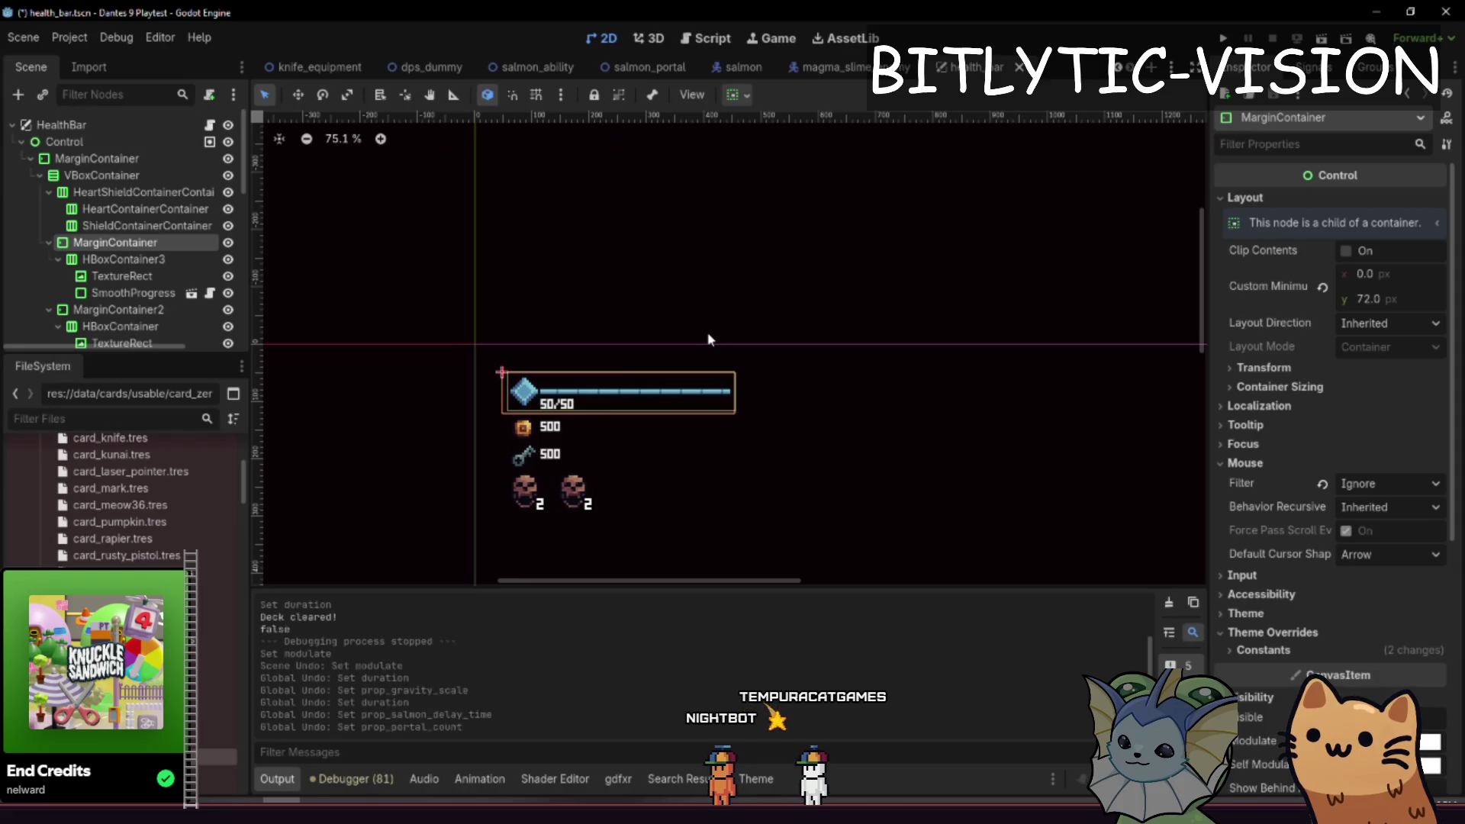
pyautogui.hotkey('ctrl', 'z')
pyautogui.hotkey('ctrl', 'shift', 'z')
pyautogui.hotkey('ctrl', 'shift', 'z')
pyautogui.hotkey('ctrl', 'shift', 'z')
pyautogui.hotkey('ctrl', 'shift', 'z')
pyautogui.hotkey('ctrl', 'shift', 'z')
pyautogui.hotkey('ctrl', 'z')
pyautogui.hotkey('ctrl', 'z')
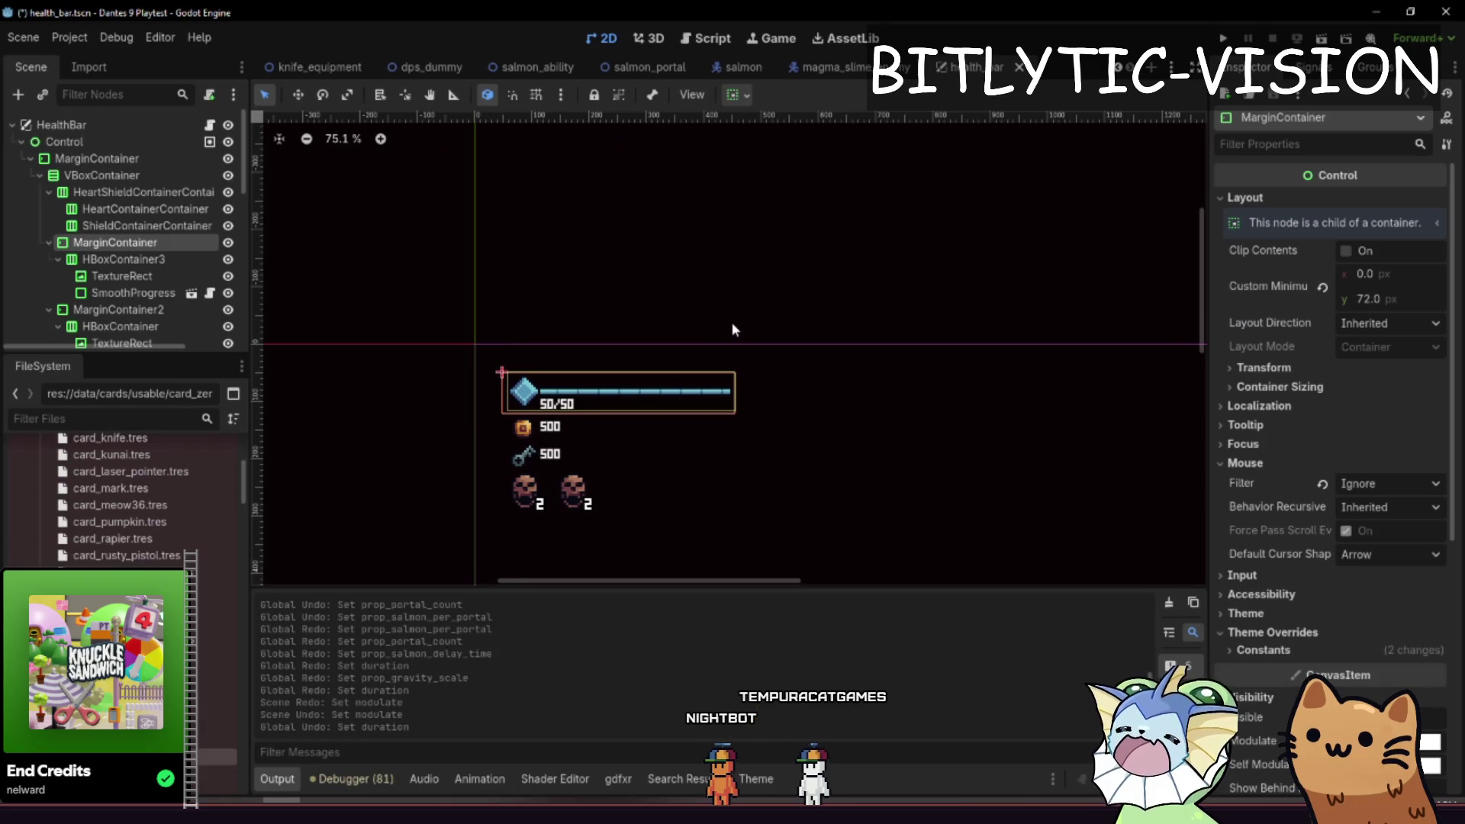
pyautogui.hotkey('ctrl', 'shift', 'z')
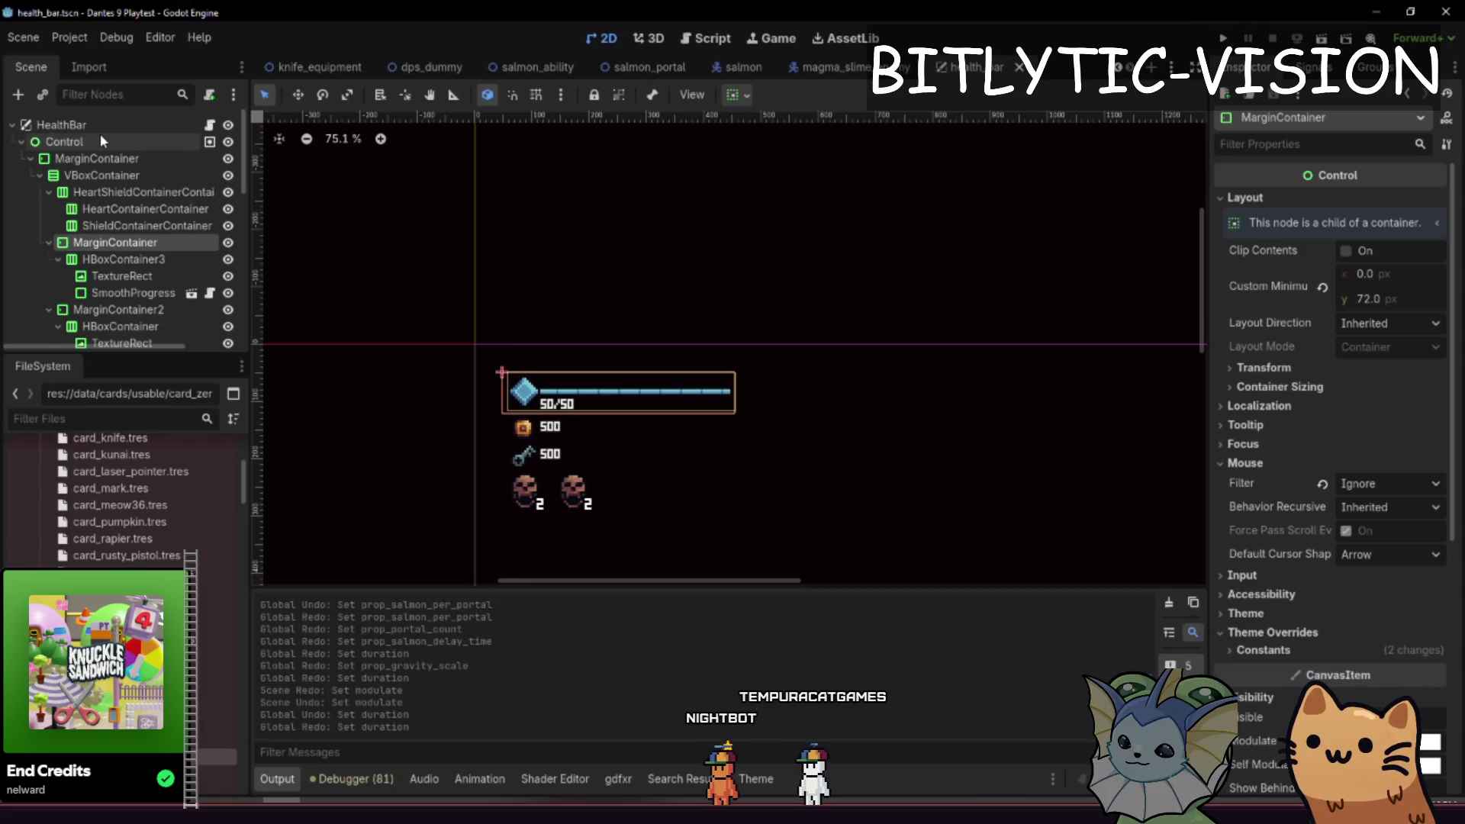
# - Set the root Control node's Modulate to dark grey 242424
pyautogui.click(100, 140)
pyautogui.click(1391, 601)
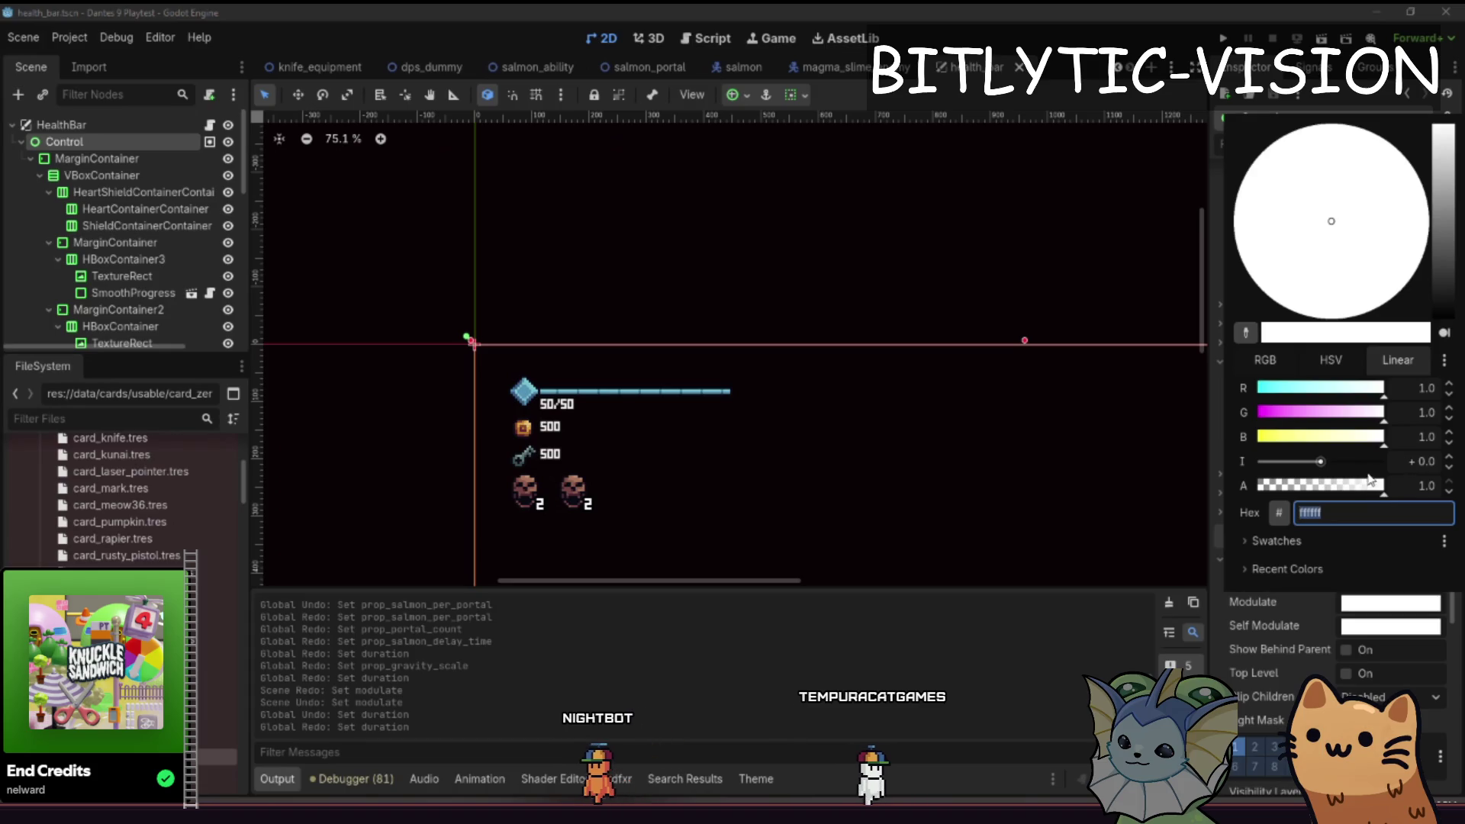
pyautogui.click(1266, 359)
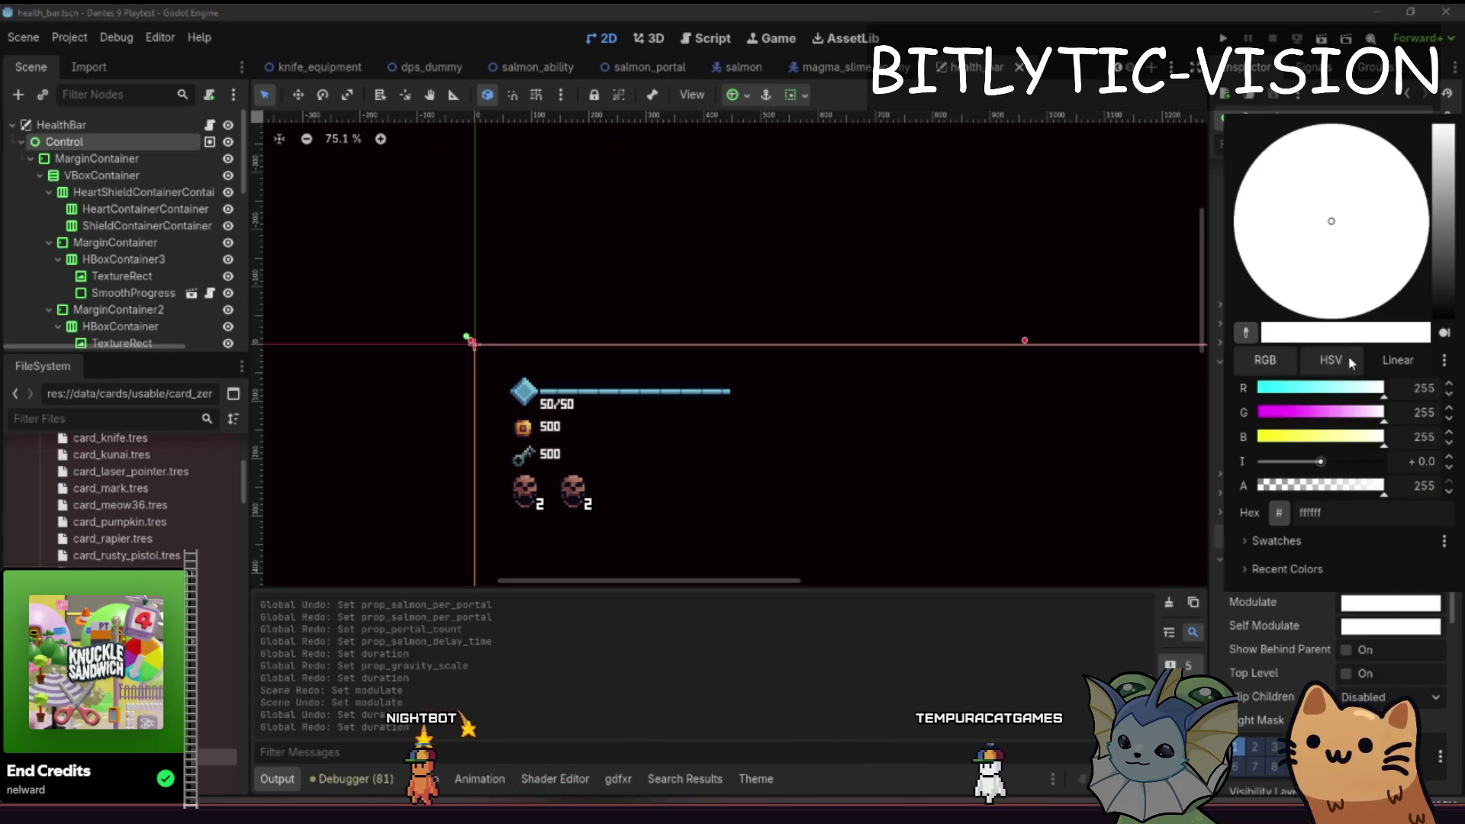
pyautogui.moveTo(1441, 222); pyautogui.dragTo(1454, 360)
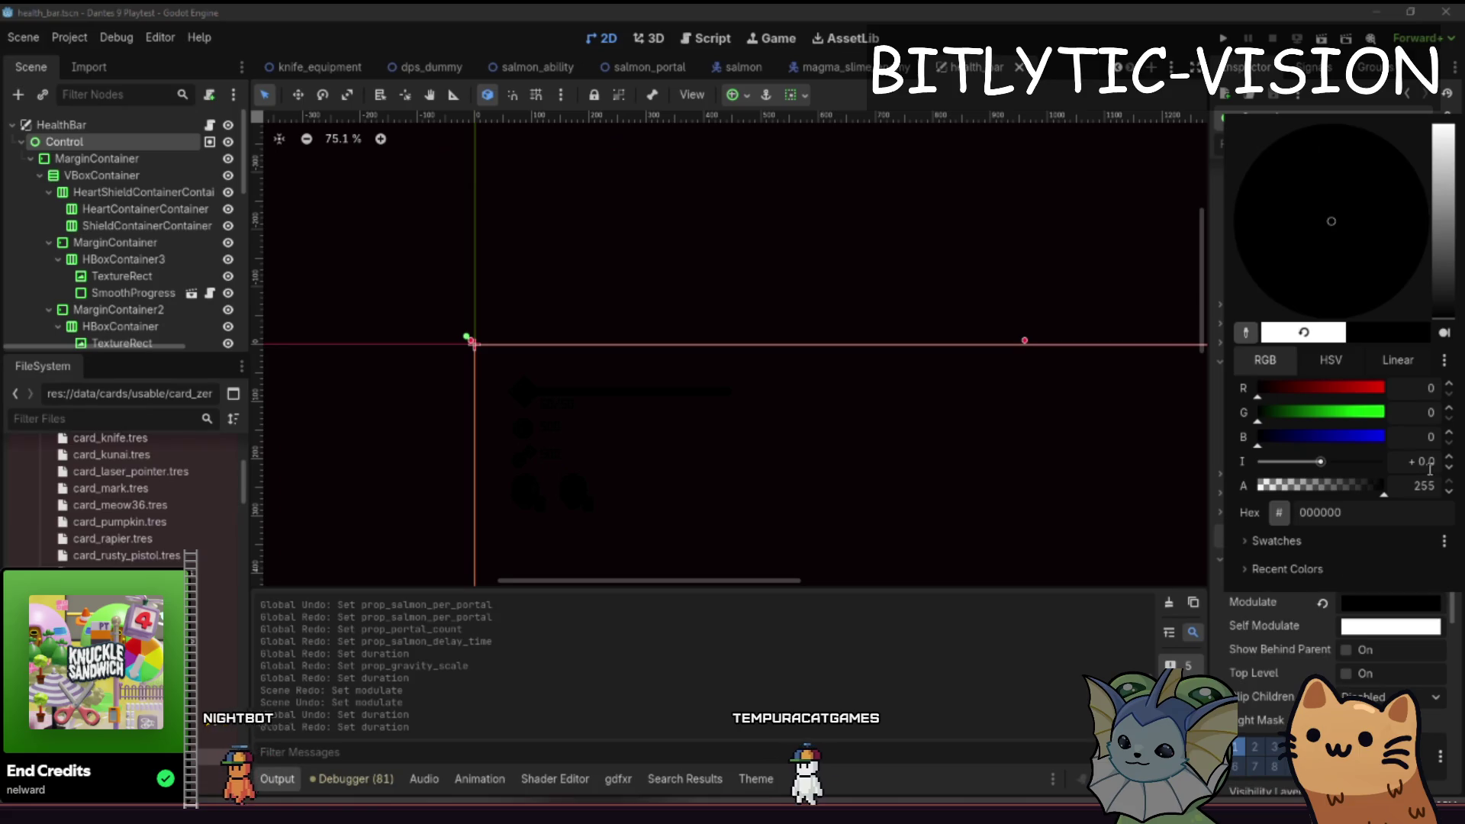
pyautogui.click(1443, 290)
pyautogui.click(1352, 515)
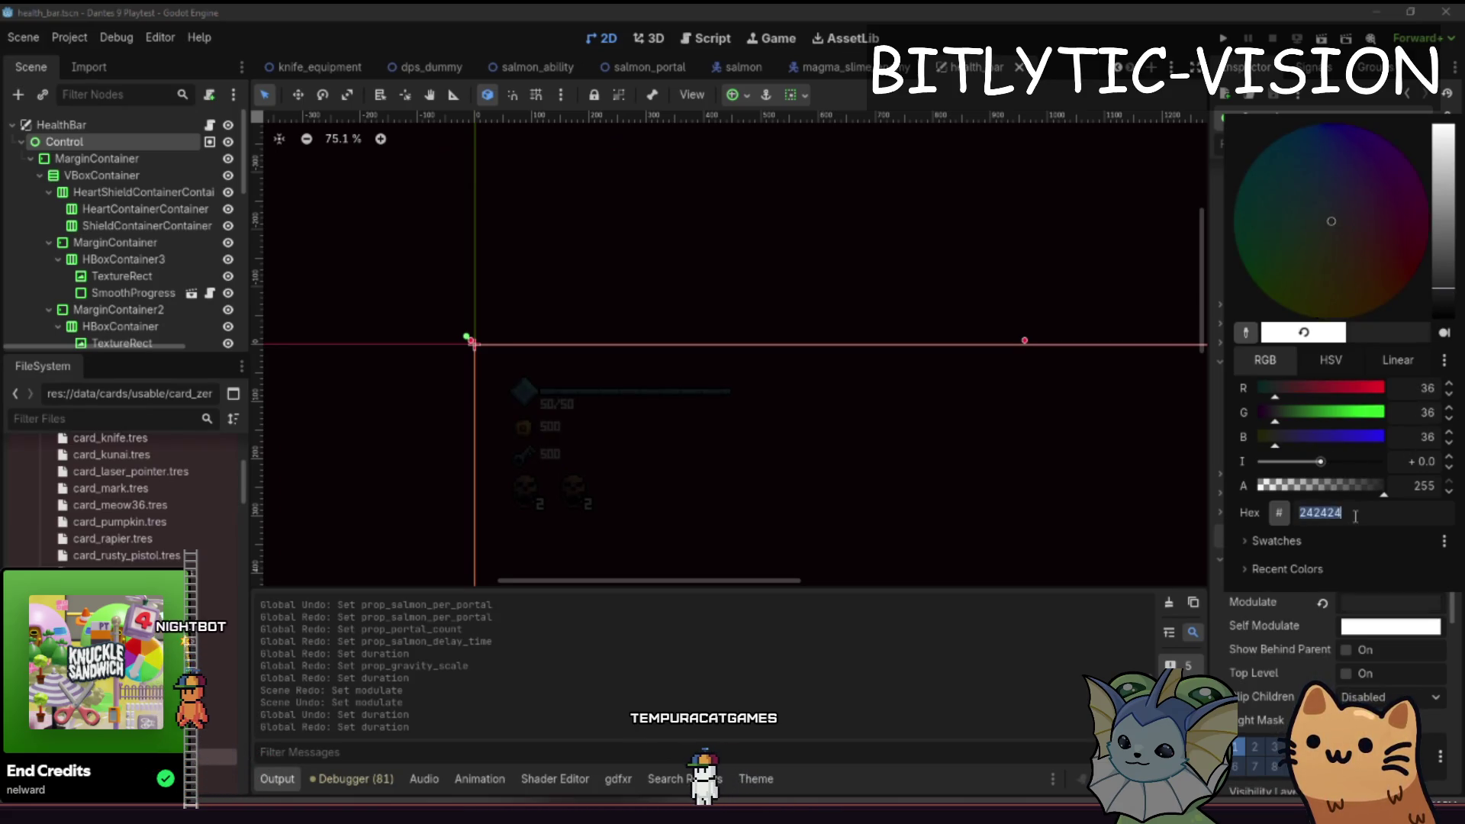
pyautogui.click(111, 229)
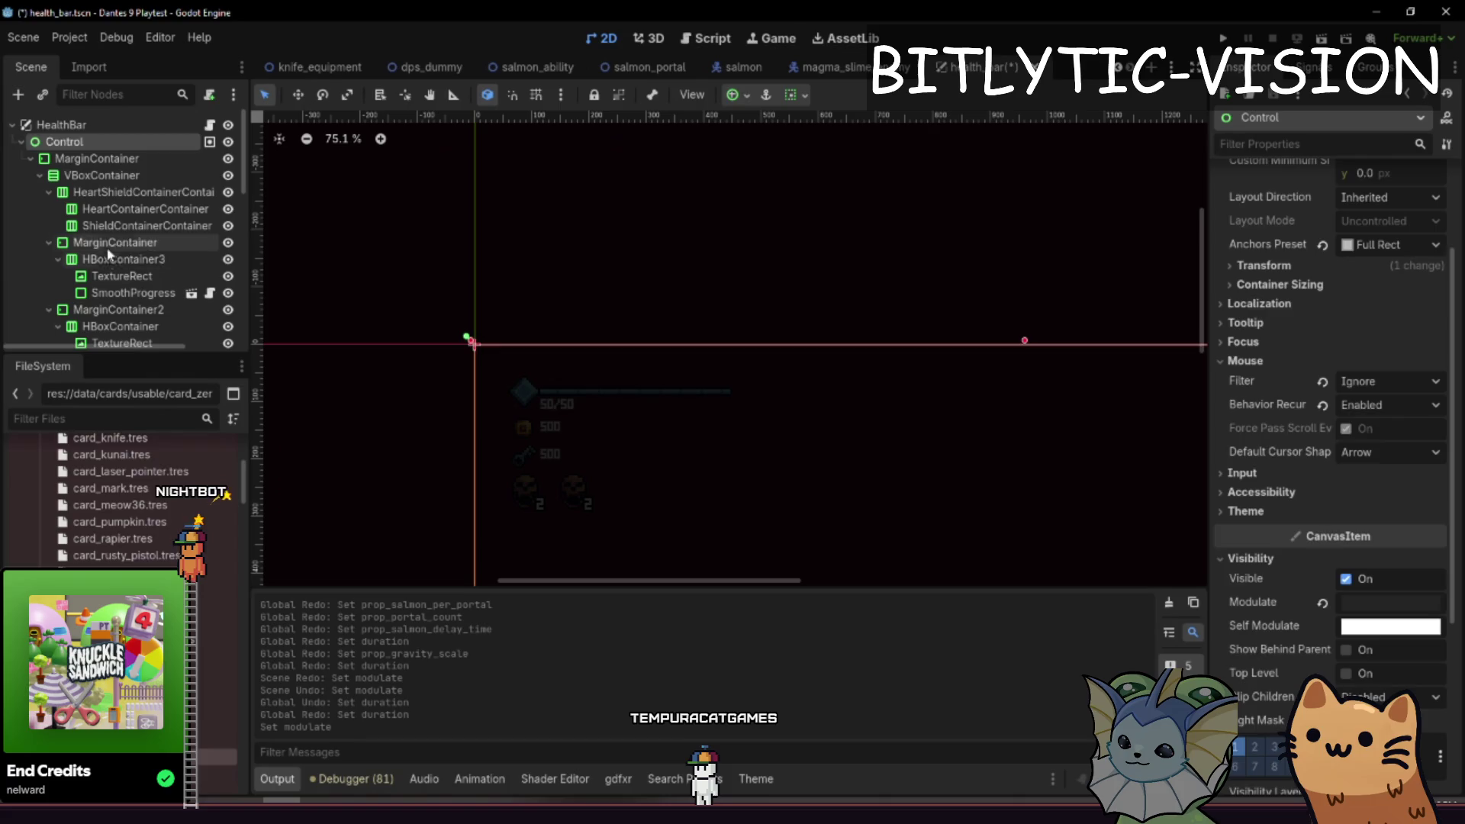
pyautogui.click(111, 243)
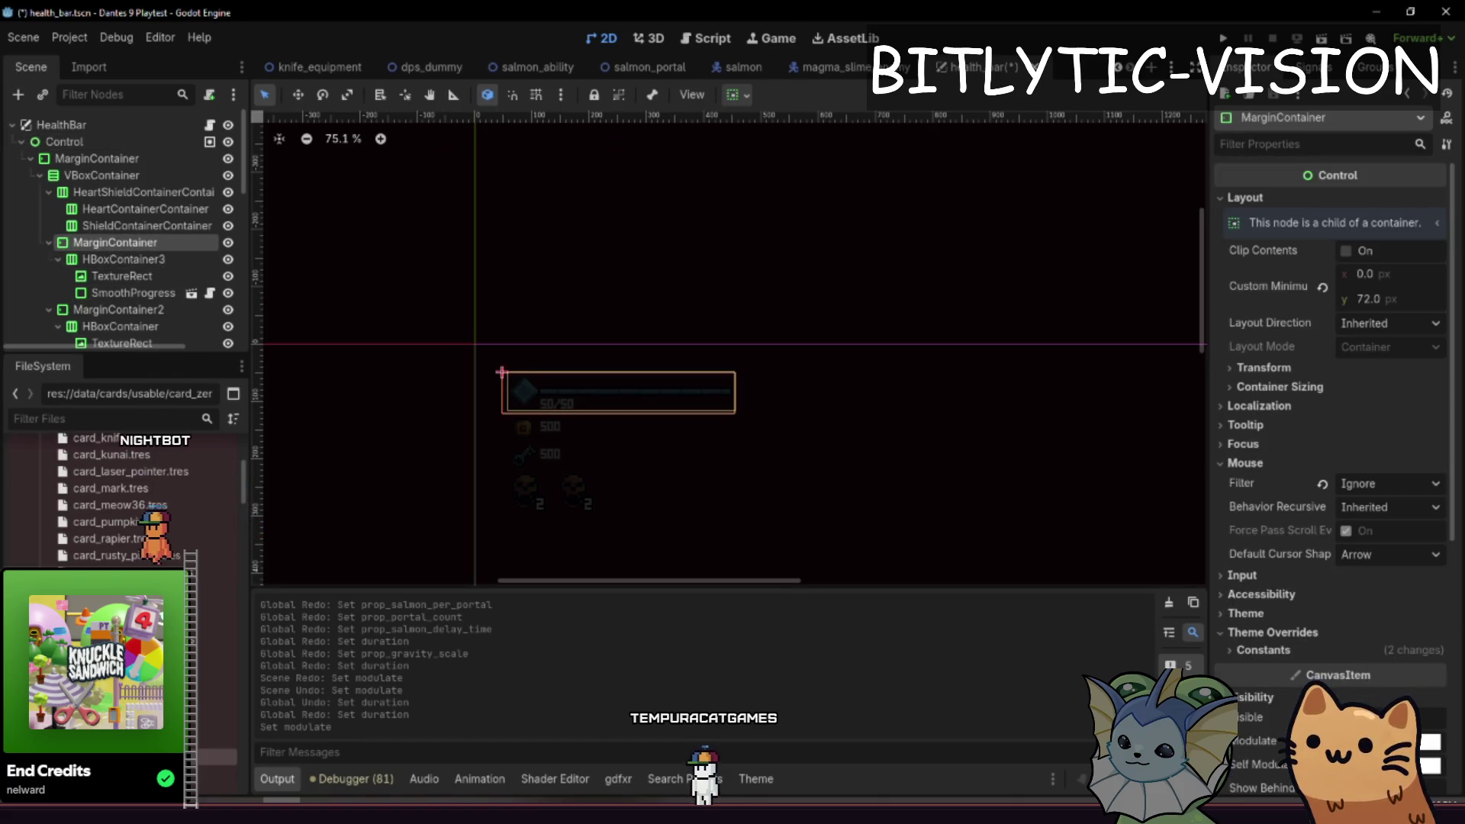
pyautogui.click(1430, 742)
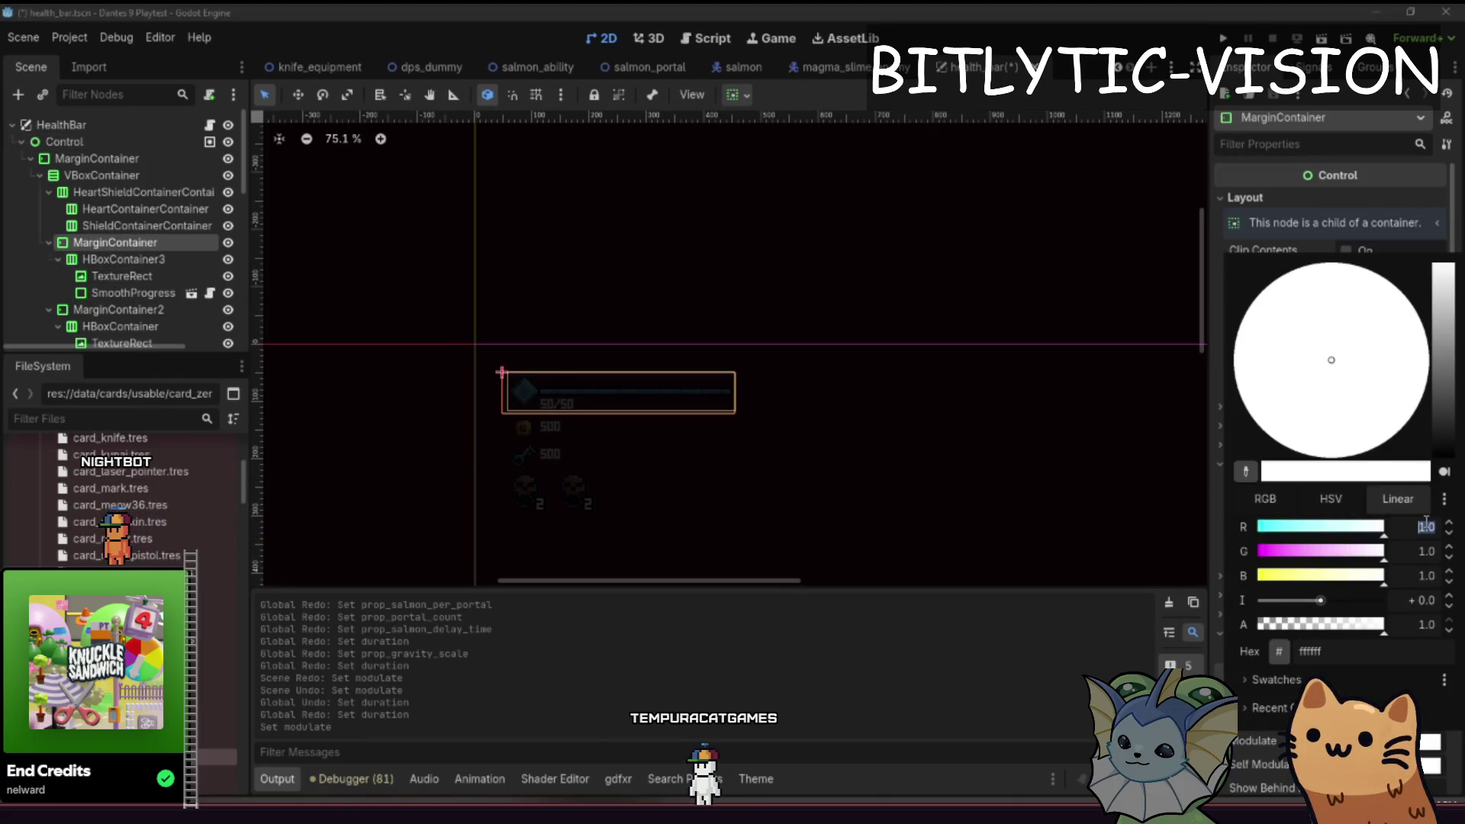
pyautogui.press('Tab')
pyautogui.press('Tab')
pyautogui.press('Tab')
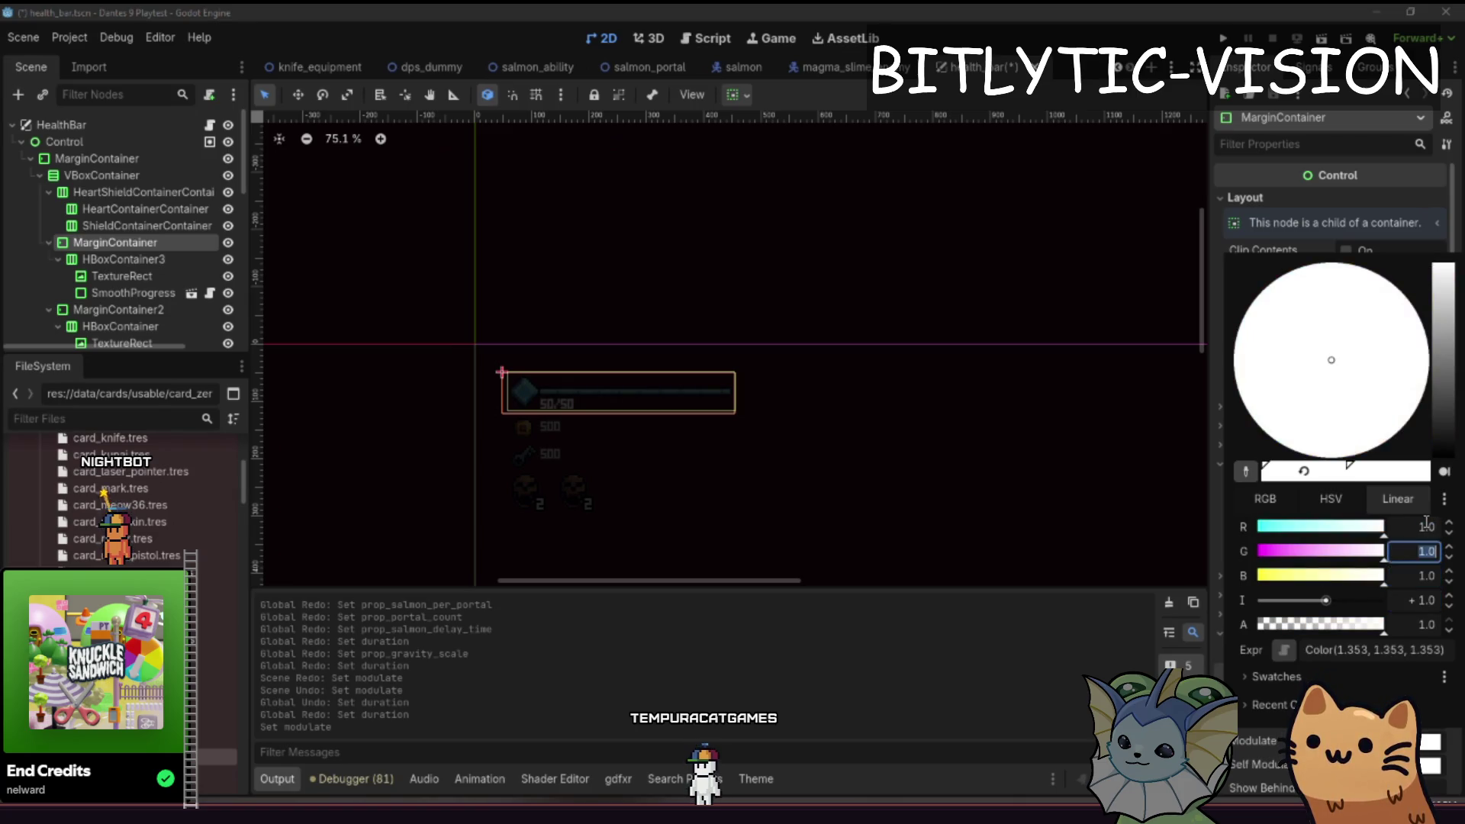
pyautogui.click(1426, 526)
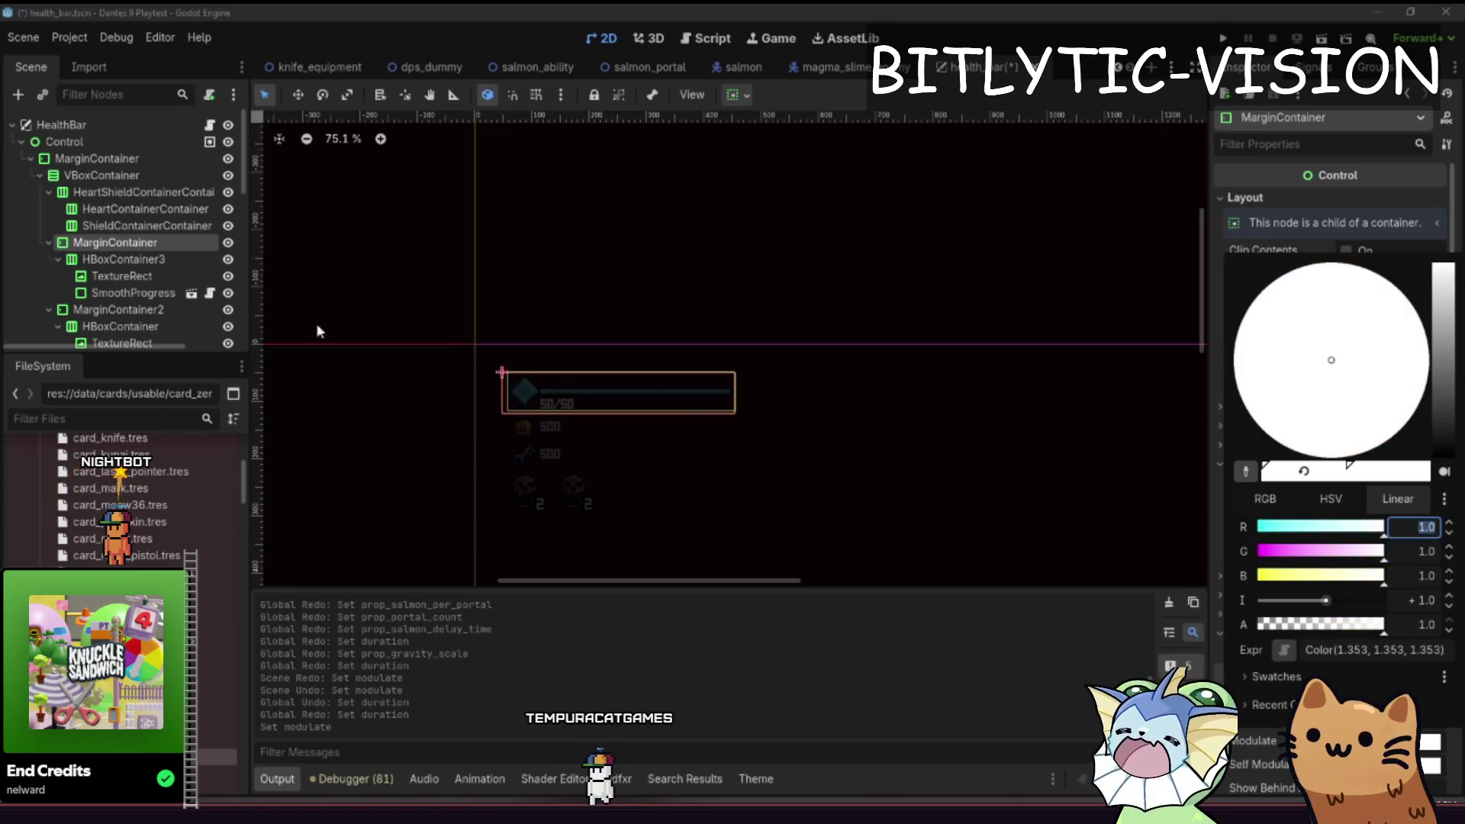
pyautogui.click(167, 235)
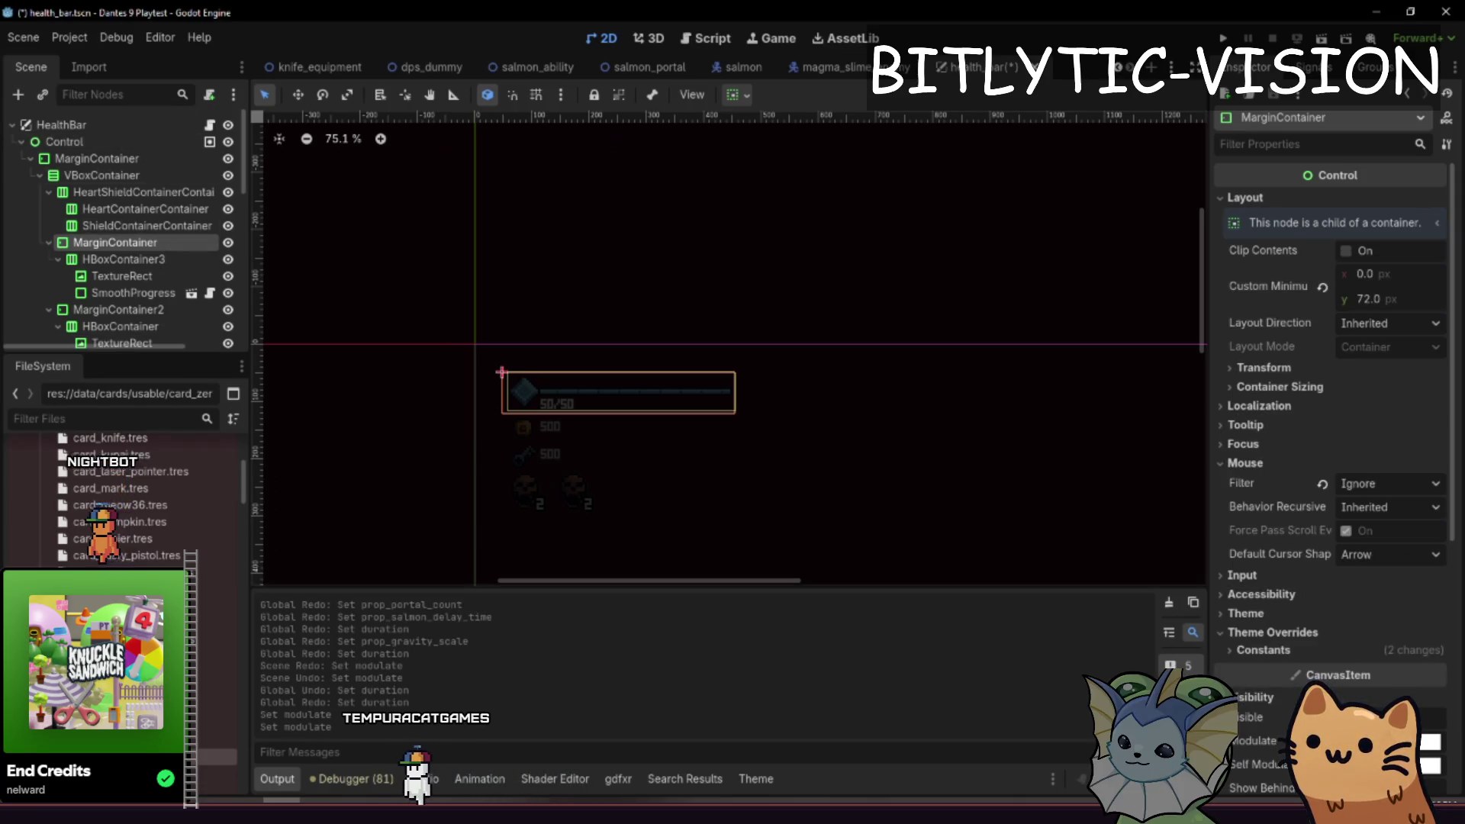
pyautogui.scroll(-5, 1267, 549)
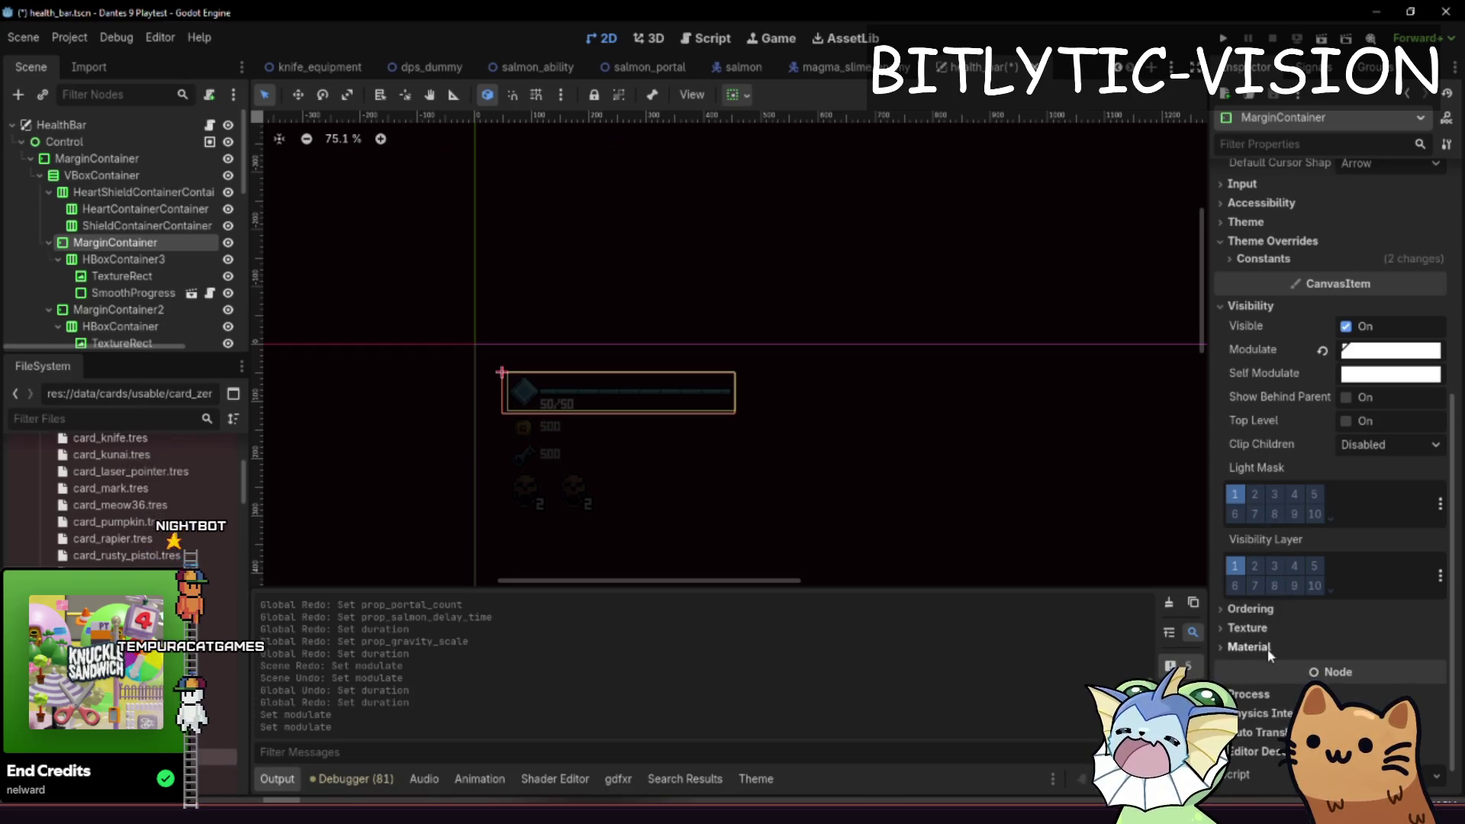
pyautogui.click(1248, 648)
pyautogui.click(1389, 667)
pyautogui.click(1377, 684)
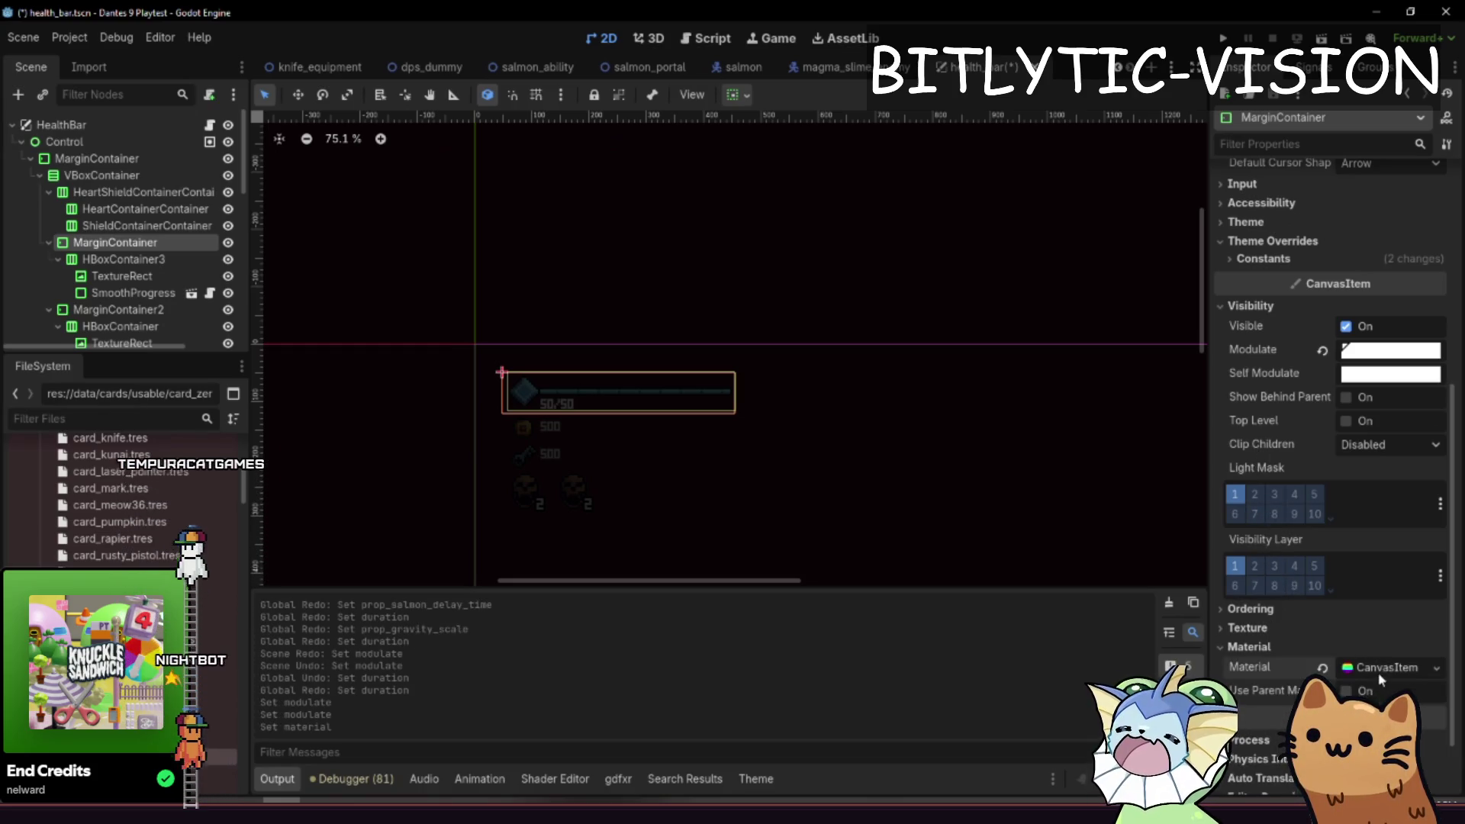
pyautogui.click(1378, 668)
pyautogui.scroll(-4, 1380, 652)
pyautogui.click(1374, 599)
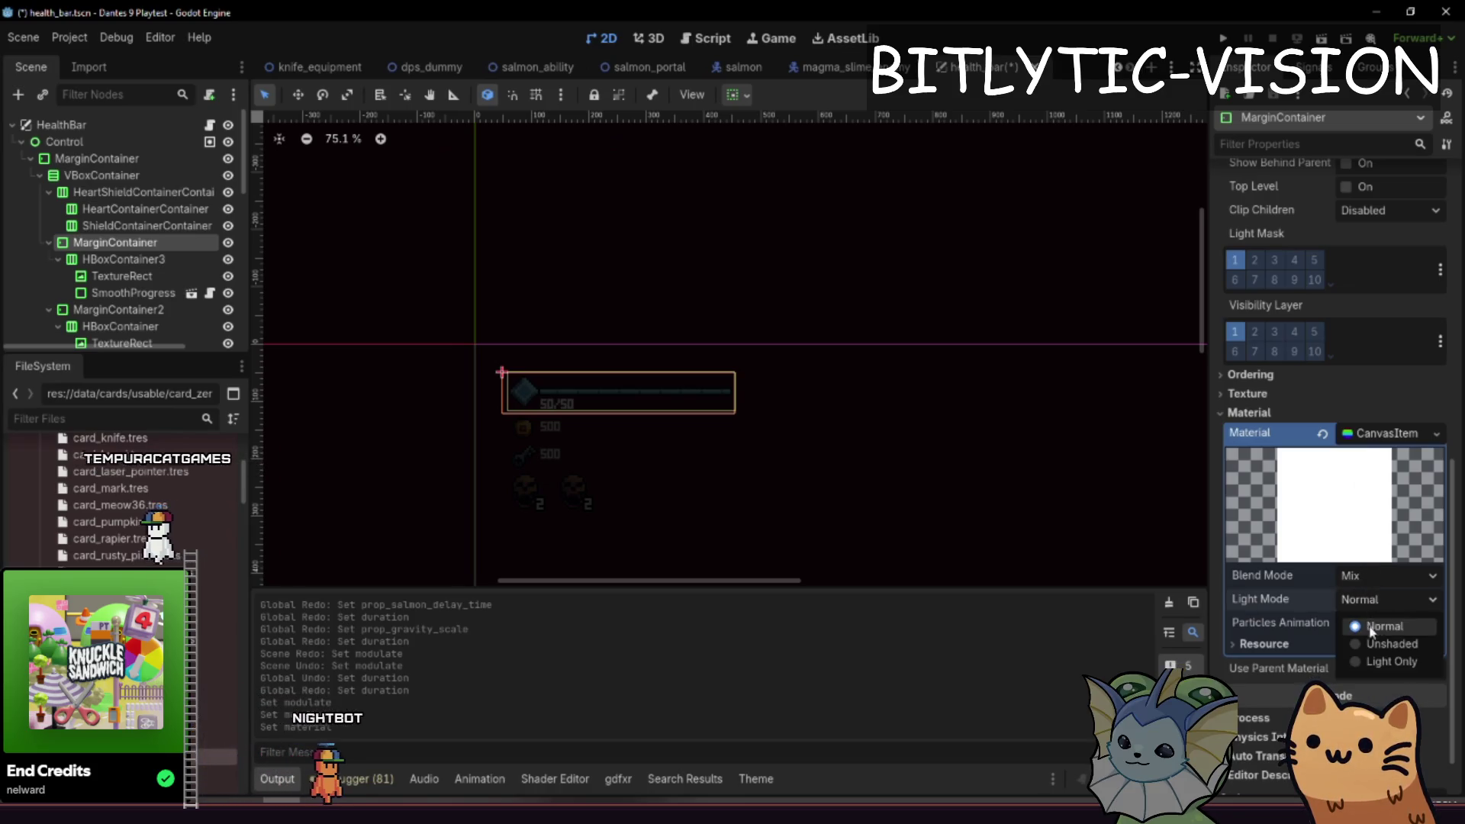
pyautogui.click(1382, 644)
pyautogui.click(1374, 599)
pyautogui.click(1374, 626)
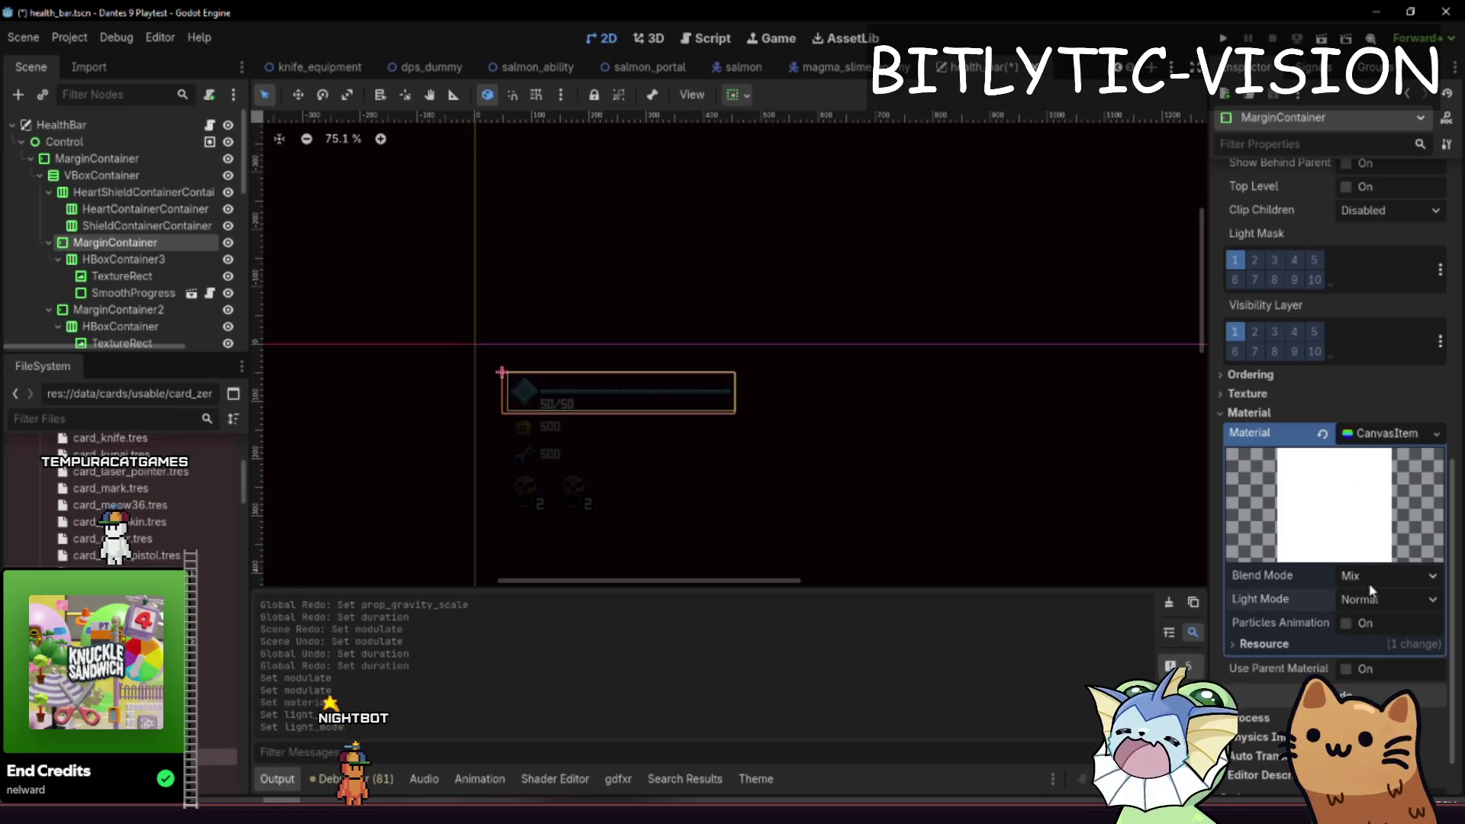
pyautogui.click(1371, 581)
pyautogui.click(1368, 617)
pyautogui.click(1371, 572)
pyautogui.click(1370, 601)
pyautogui.click(1320, 435)
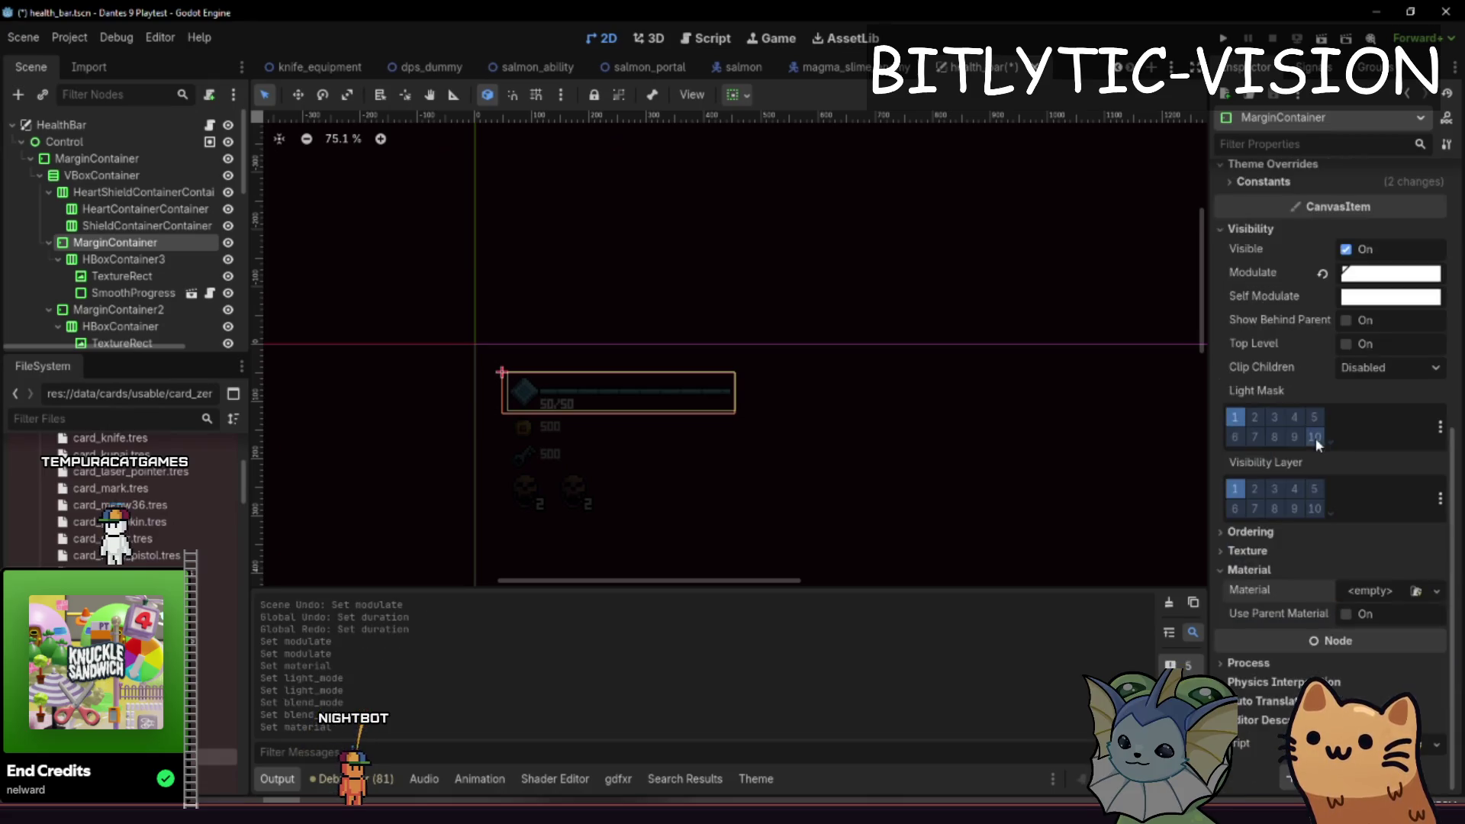
# - Select the MarginContainer node and bring up its Modulate color picker
pyautogui.click(150, 294)
pyautogui.click(114, 244)
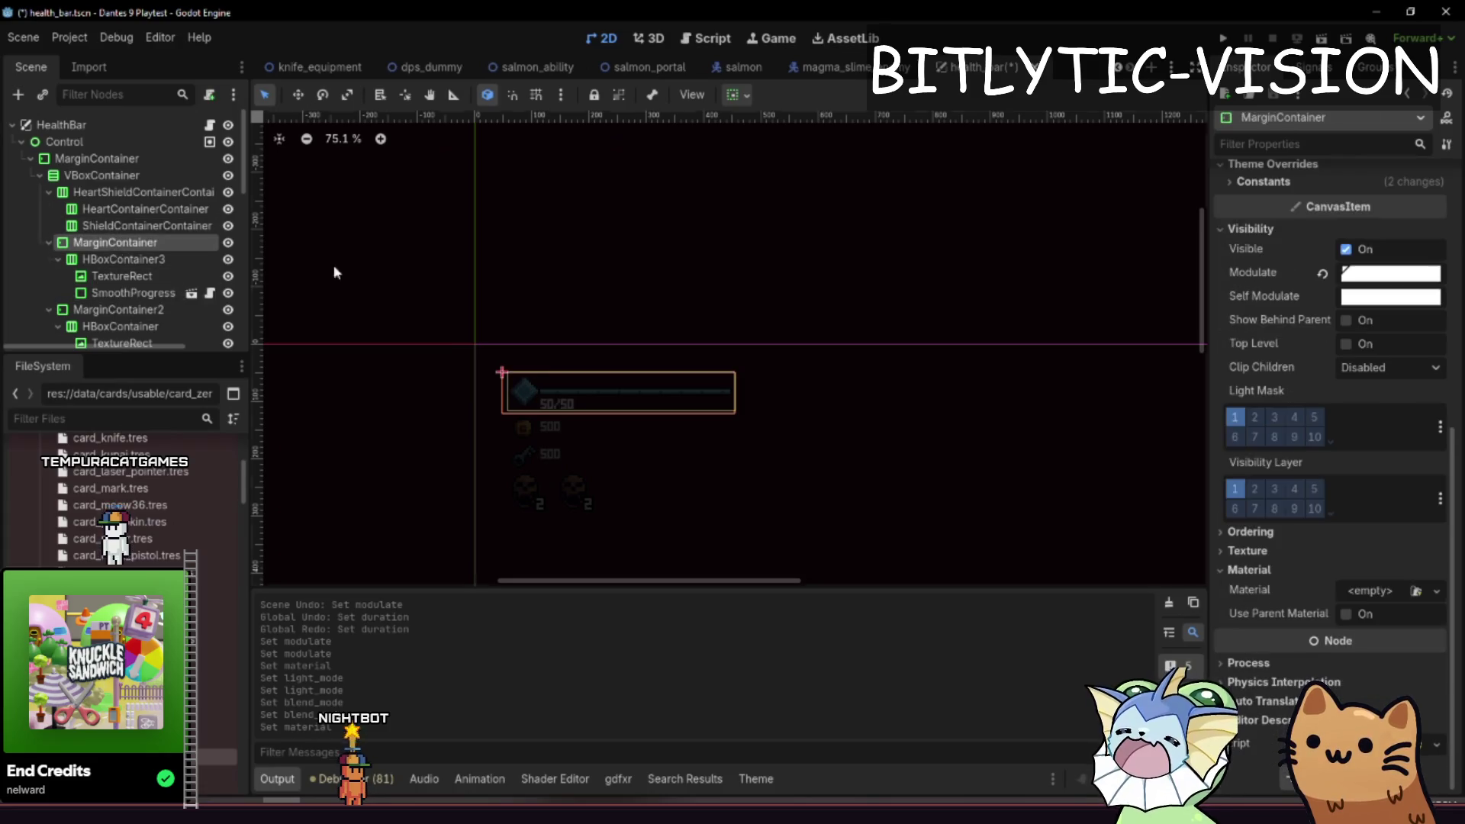
pyautogui.click(1391, 273)
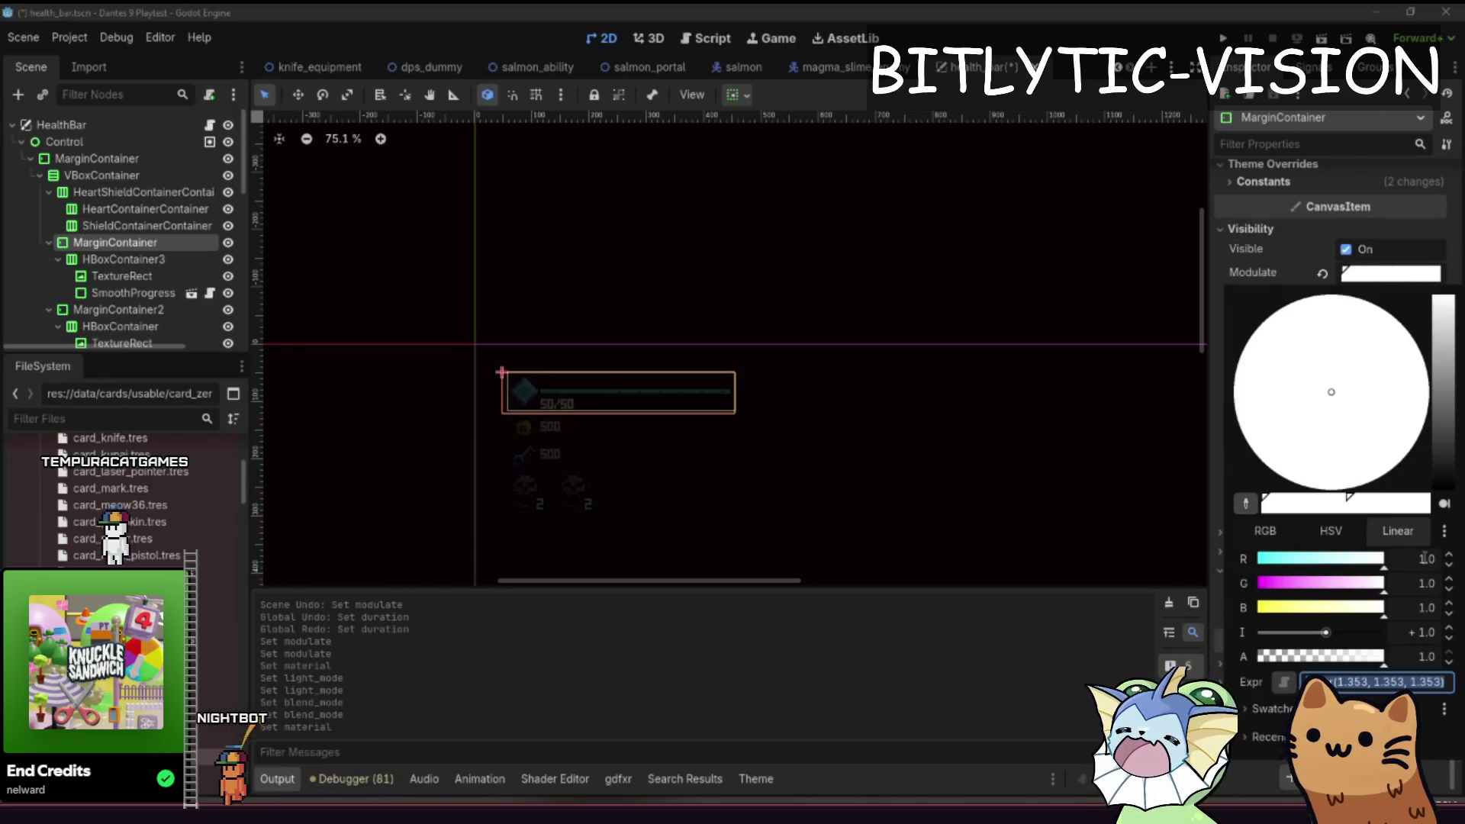
pyautogui.press('Escape')
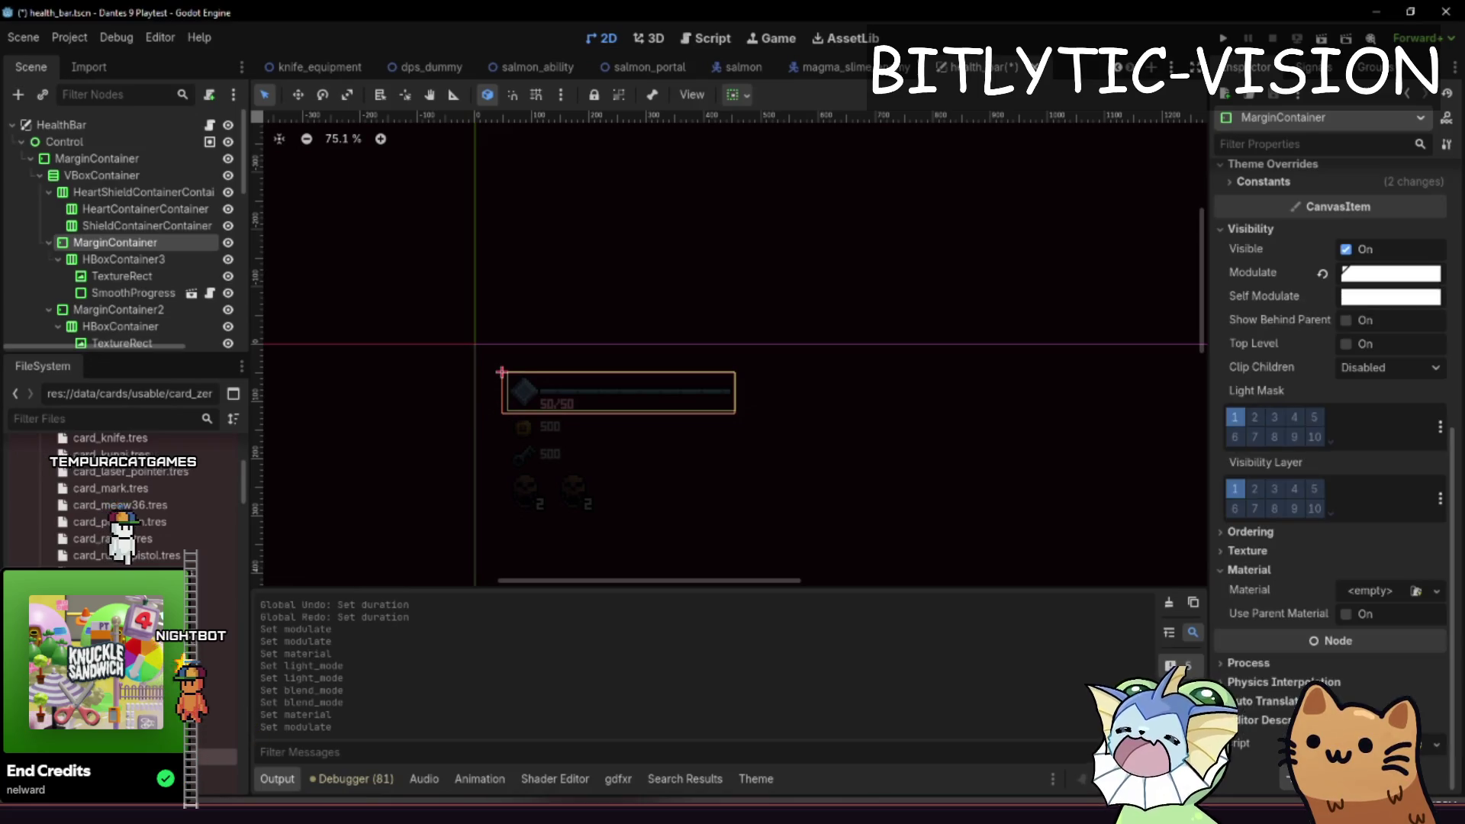
pyautogui.click(1378, 274)
pyautogui.click(1378, 274)
pyautogui.click(1378, 274)
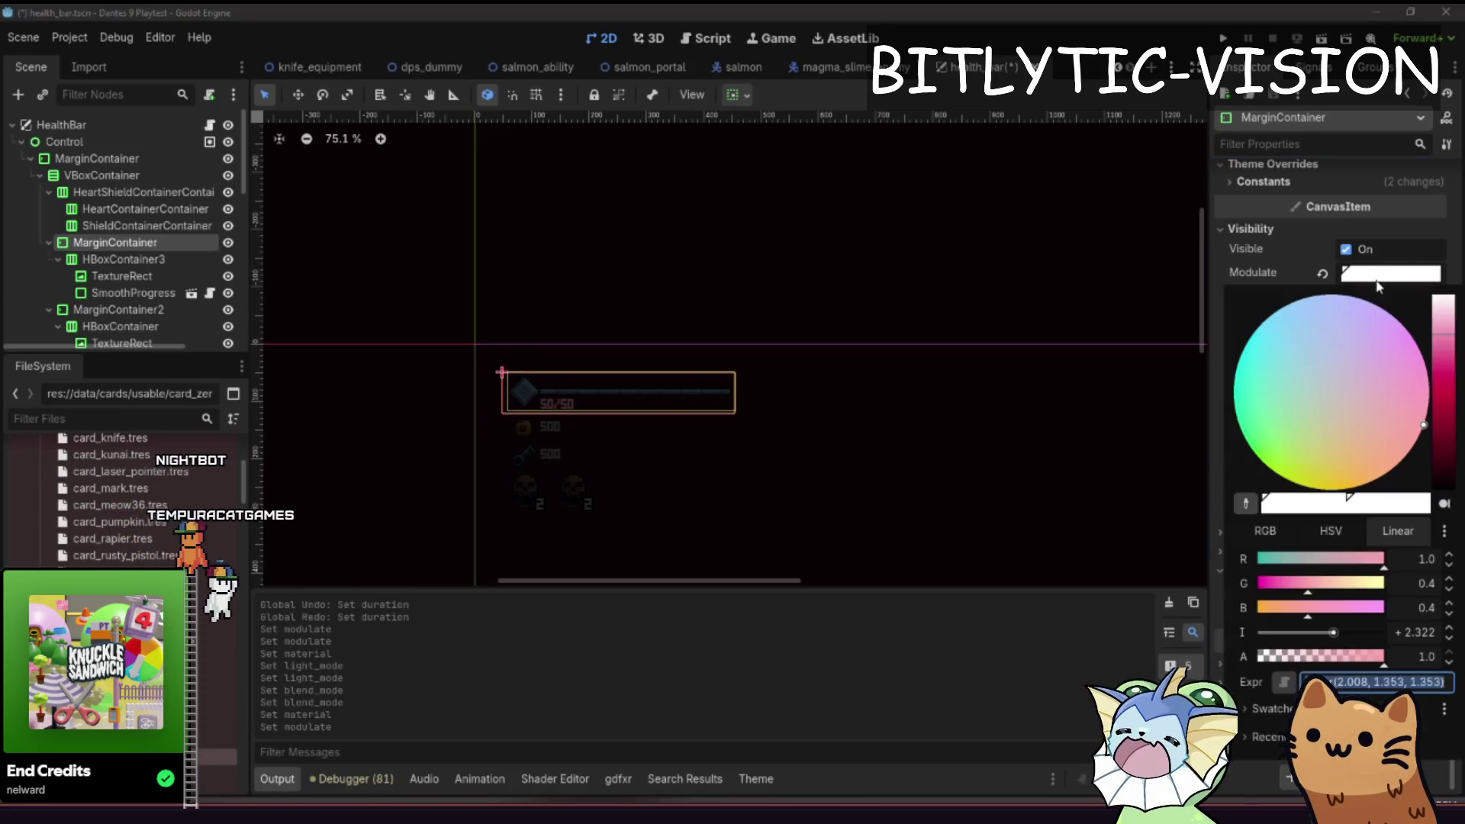
# - Switch the Modulate picker to HSV, then Linear, and edit the red channel value
pyautogui.click(1314, 539)
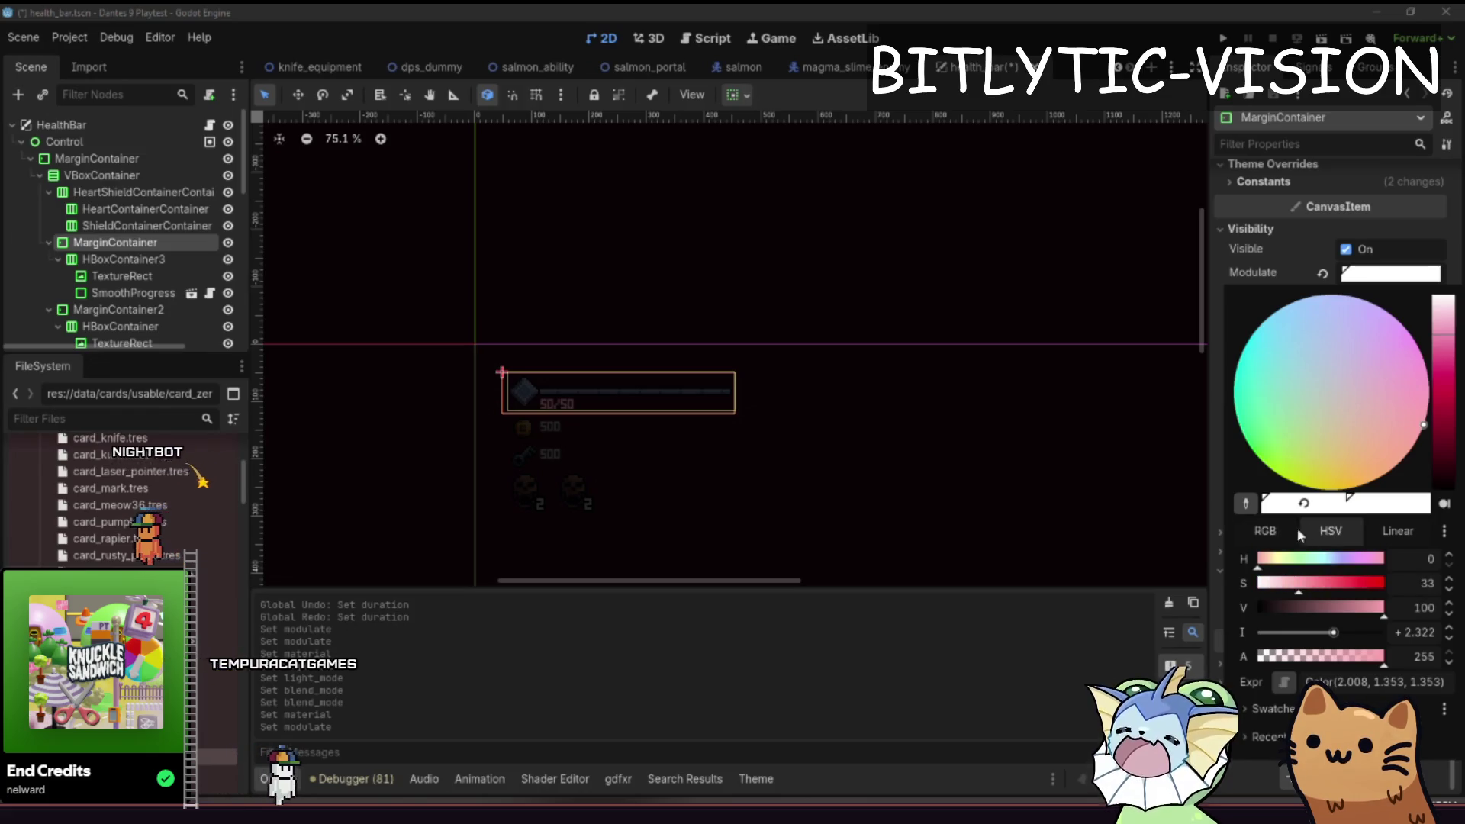
pyautogui.click(1386, 528)
pyautogui.click(1424, 561)
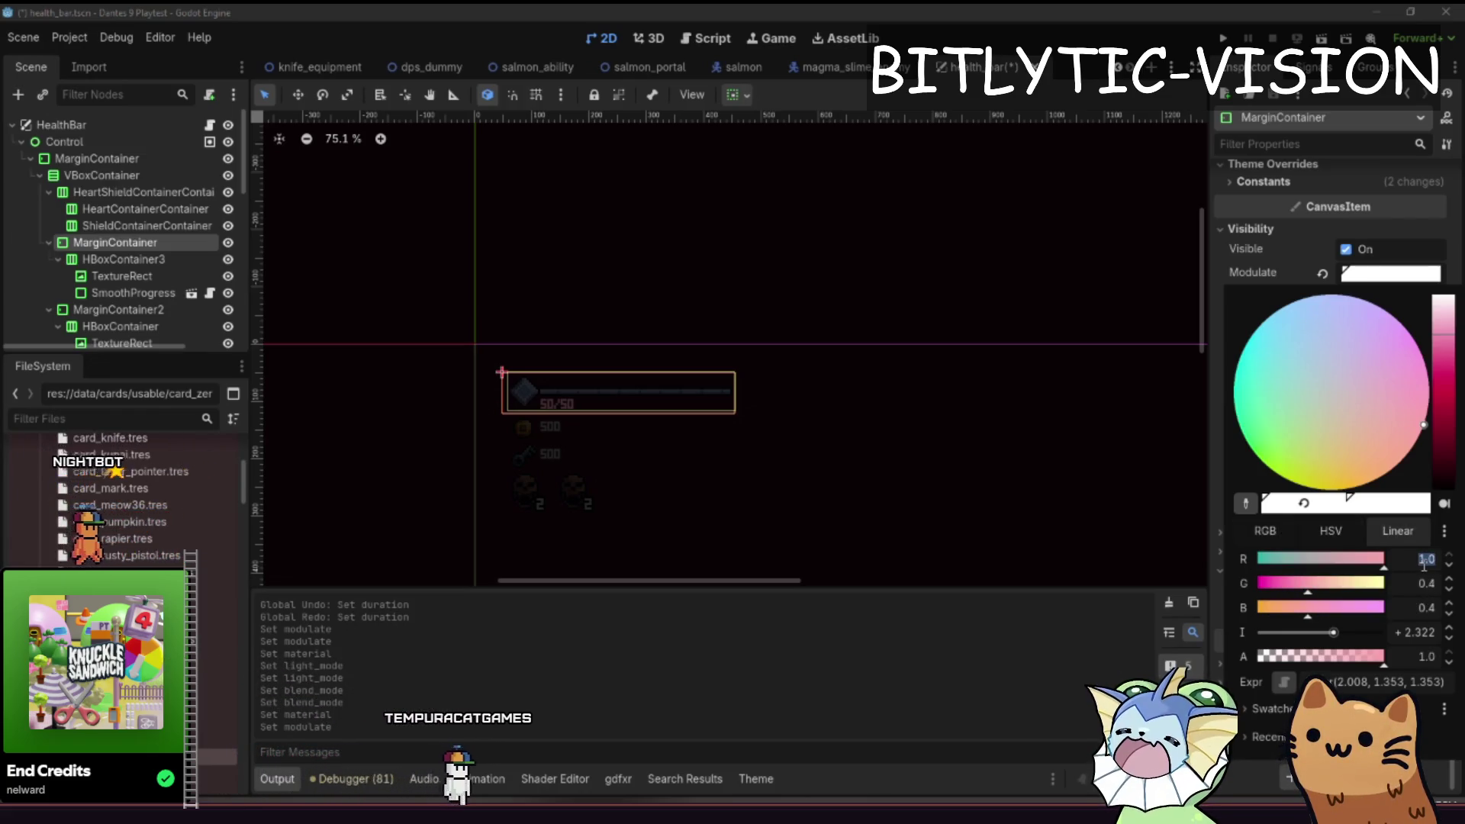
pyautogui.press('Return')
pyautogui.press('Escape')
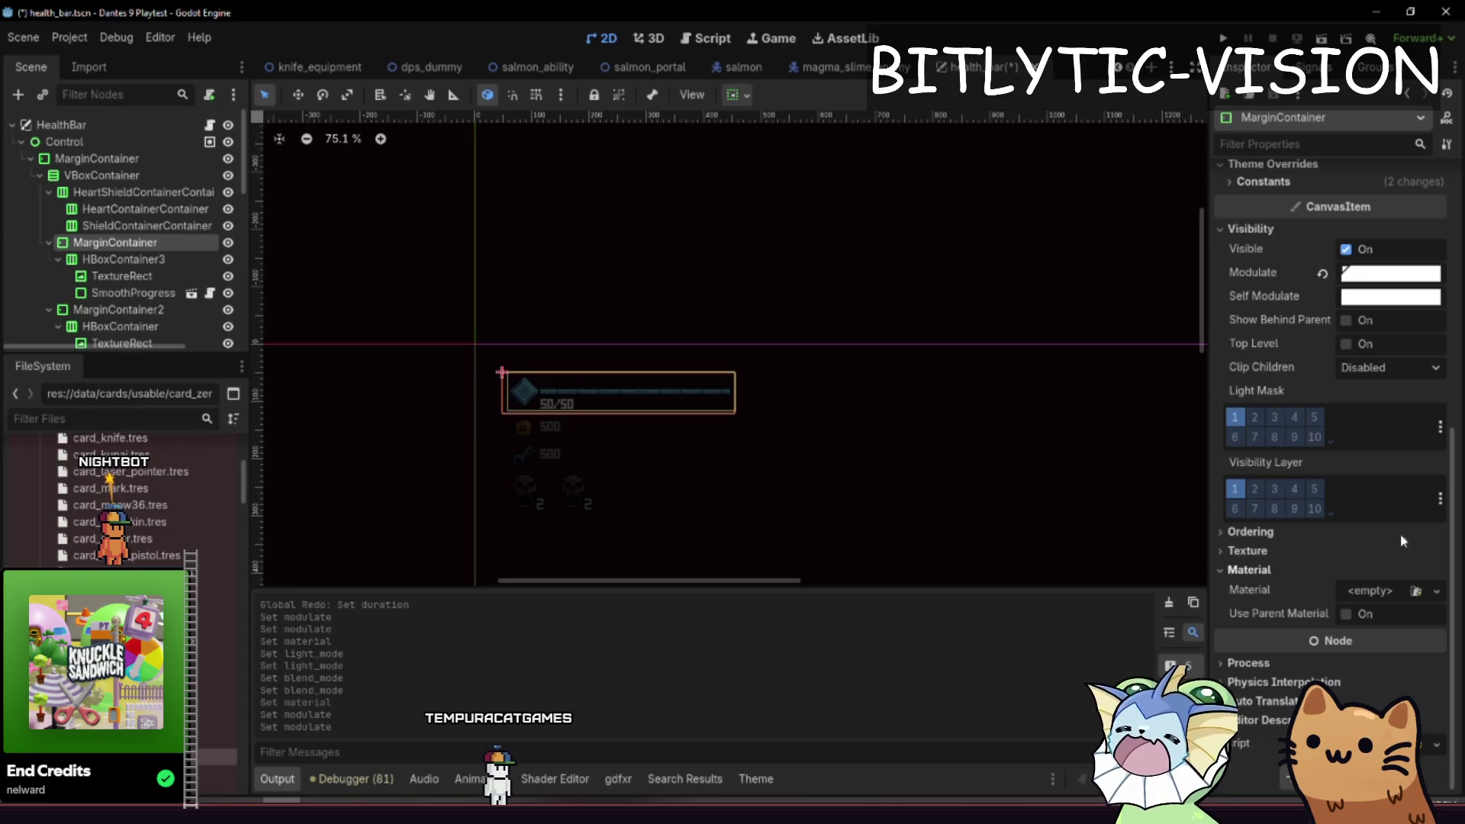
# - Raise the MarginContainer's modulate intensity so the health bar glows bright cyan
pyautogui.click(1367, 276)
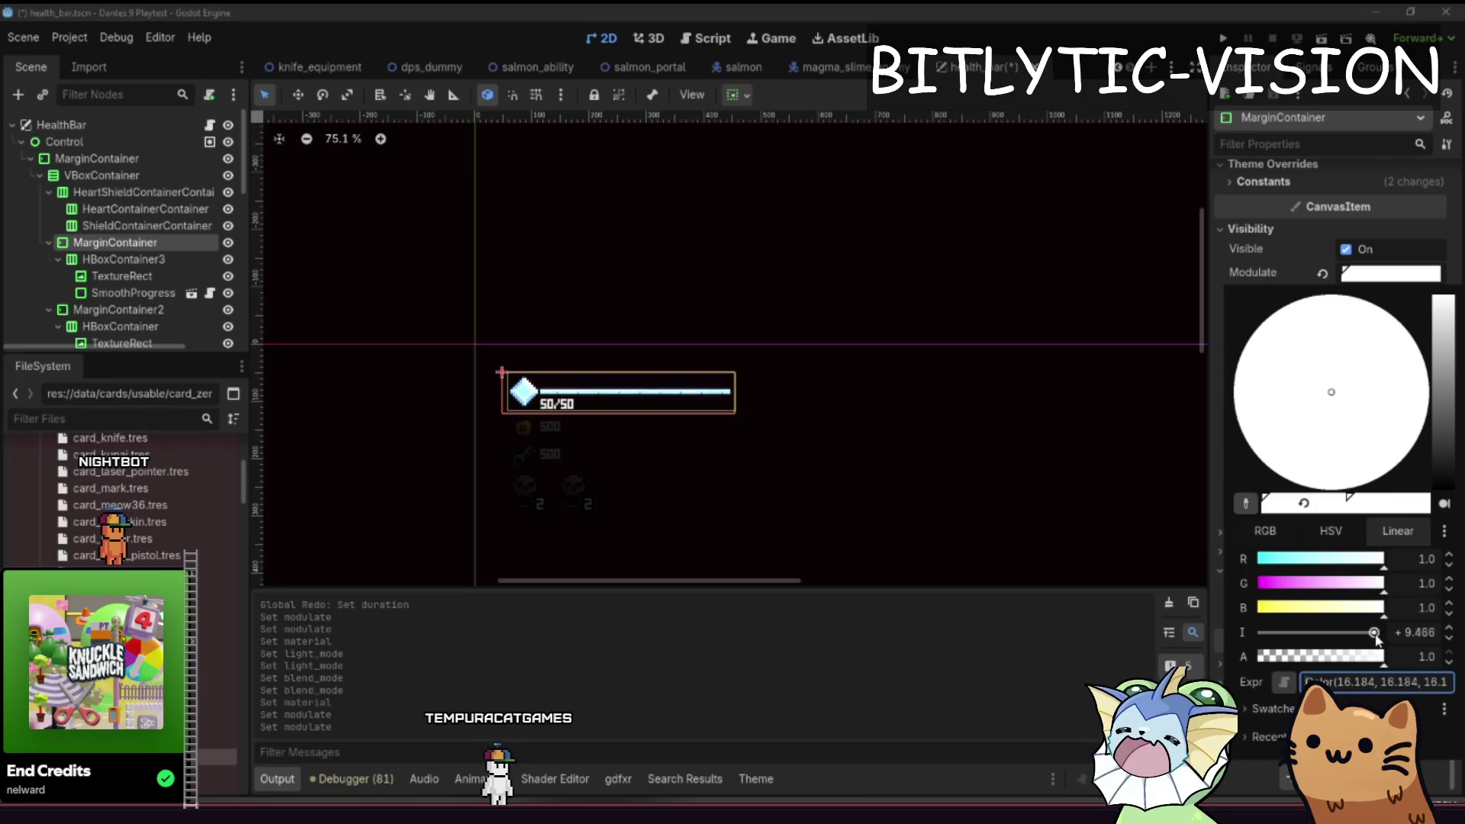
pyautogui.moveTo(1362, 637); pyautogui.dragTo(1368, 637)
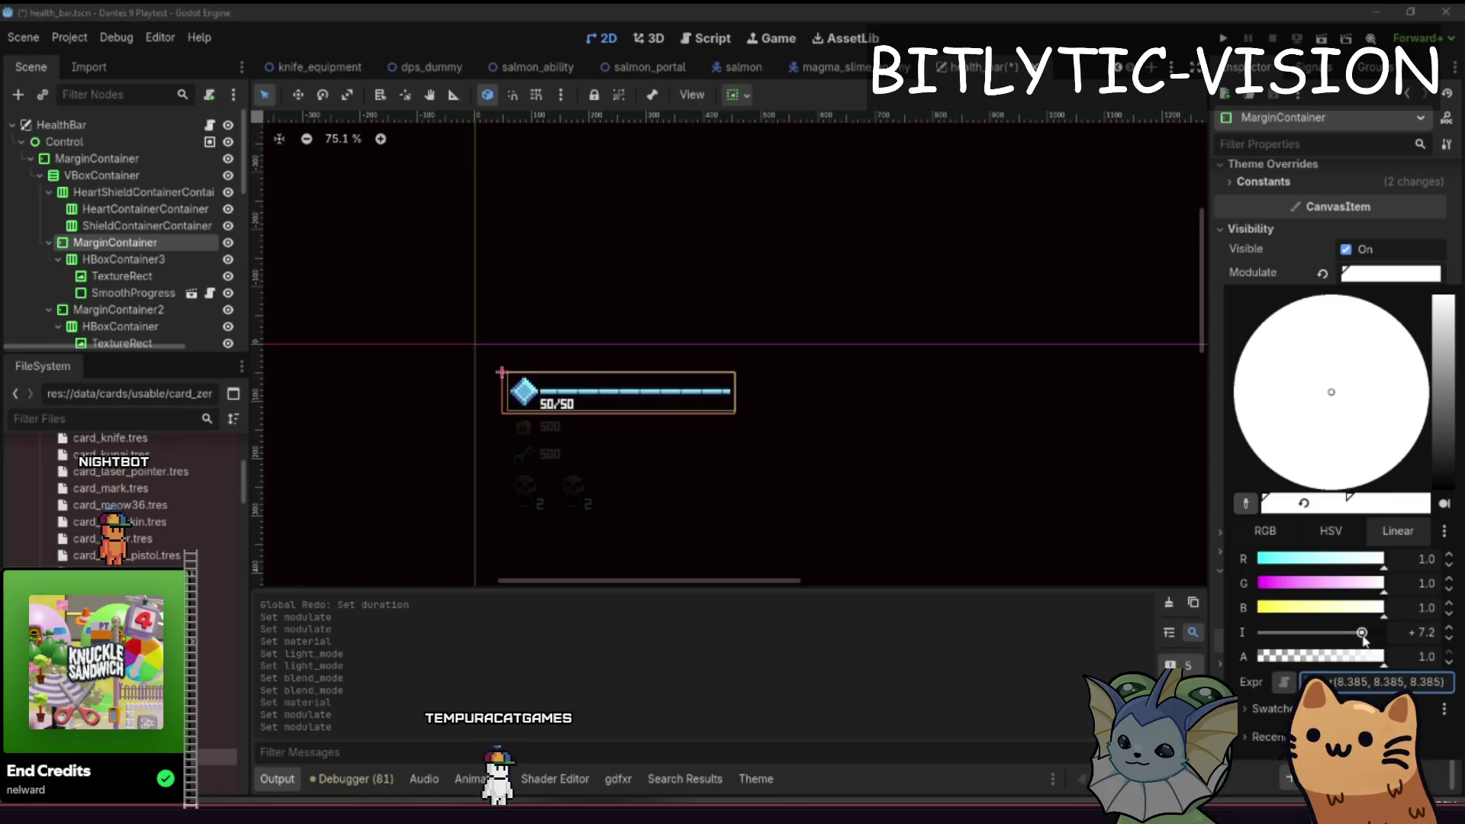
pyautogui.press('Return')
pyautogui.press('Escape')
pyautogui.scroll(9, 517, 328)
pyautogui.scroll(5, 584, 383)
pyautogui.scroll(-7, 664, 451)
pyautogui.scroll(-2, 699, 466)
# - Save and run the game, moving the character briefly before returning to the editor
pyautogui.press('F5')
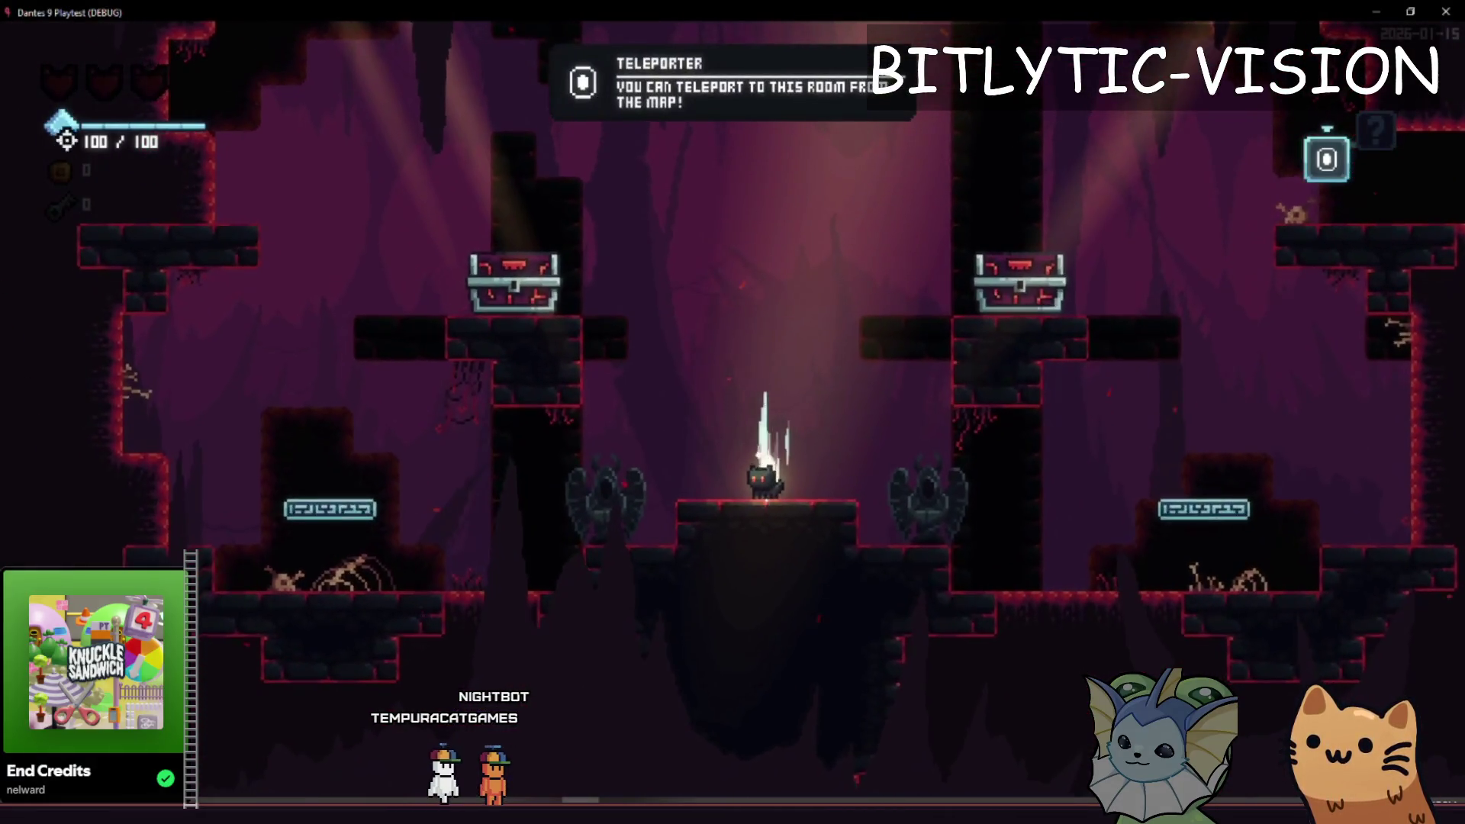
pyautogui.press('Left')
pyautogui.hotkey('alt', 'Tab')
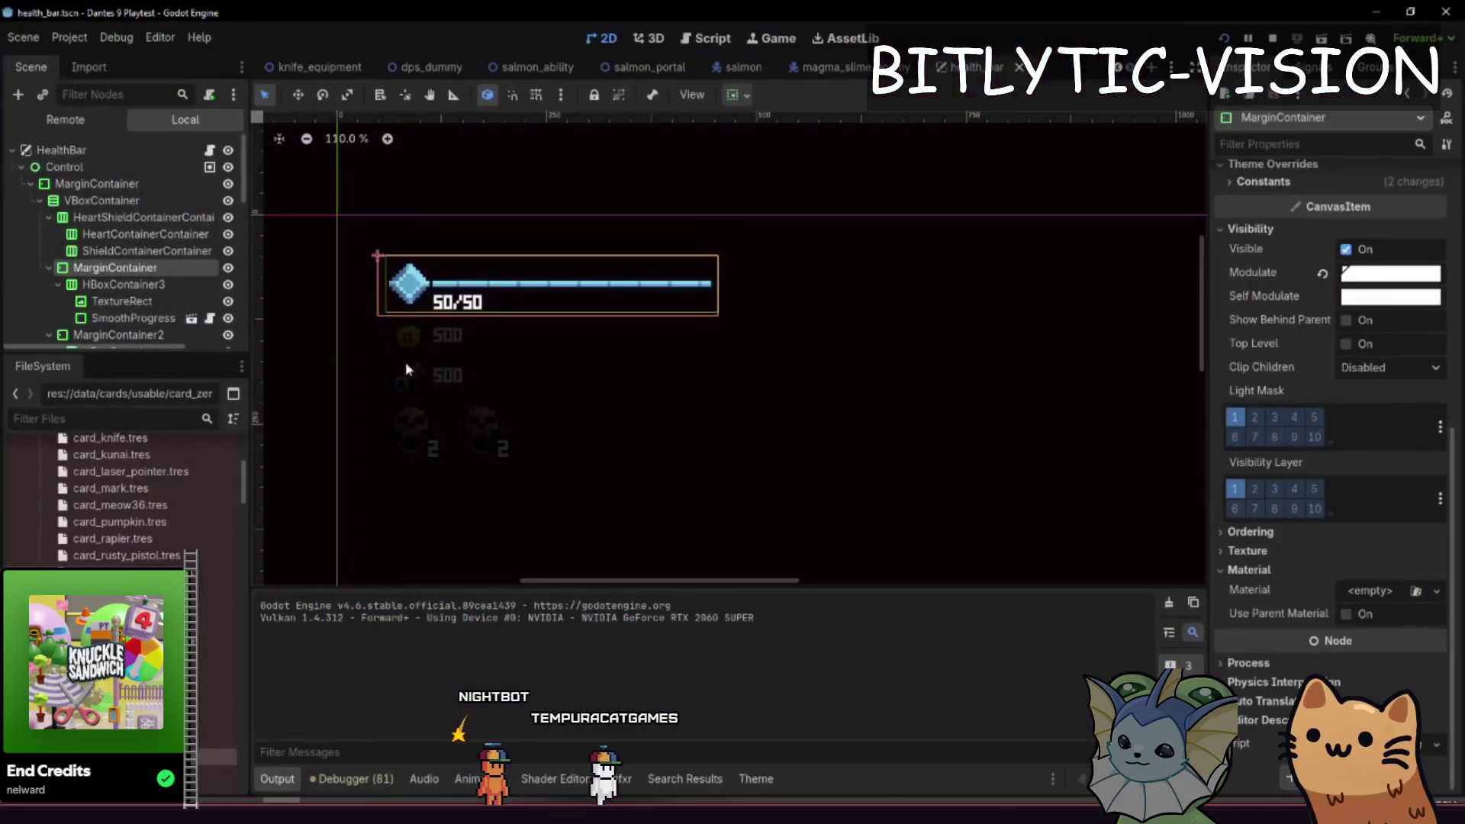
# - Revert the MarginContainer and Control modulates to white and save the health bar scene
pyautogui.click(1323, 272)
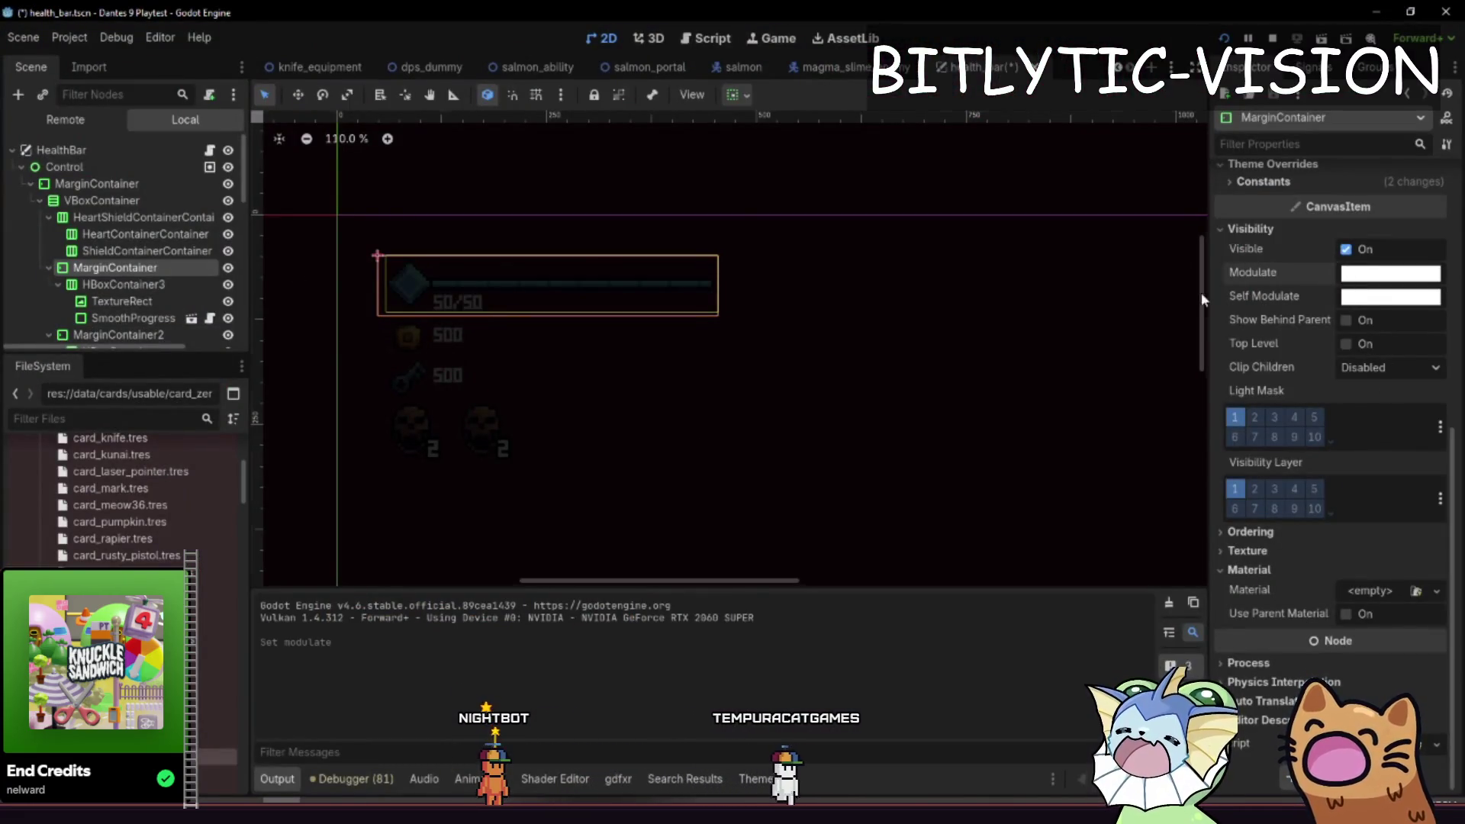
pyautogui.click(405, 245)
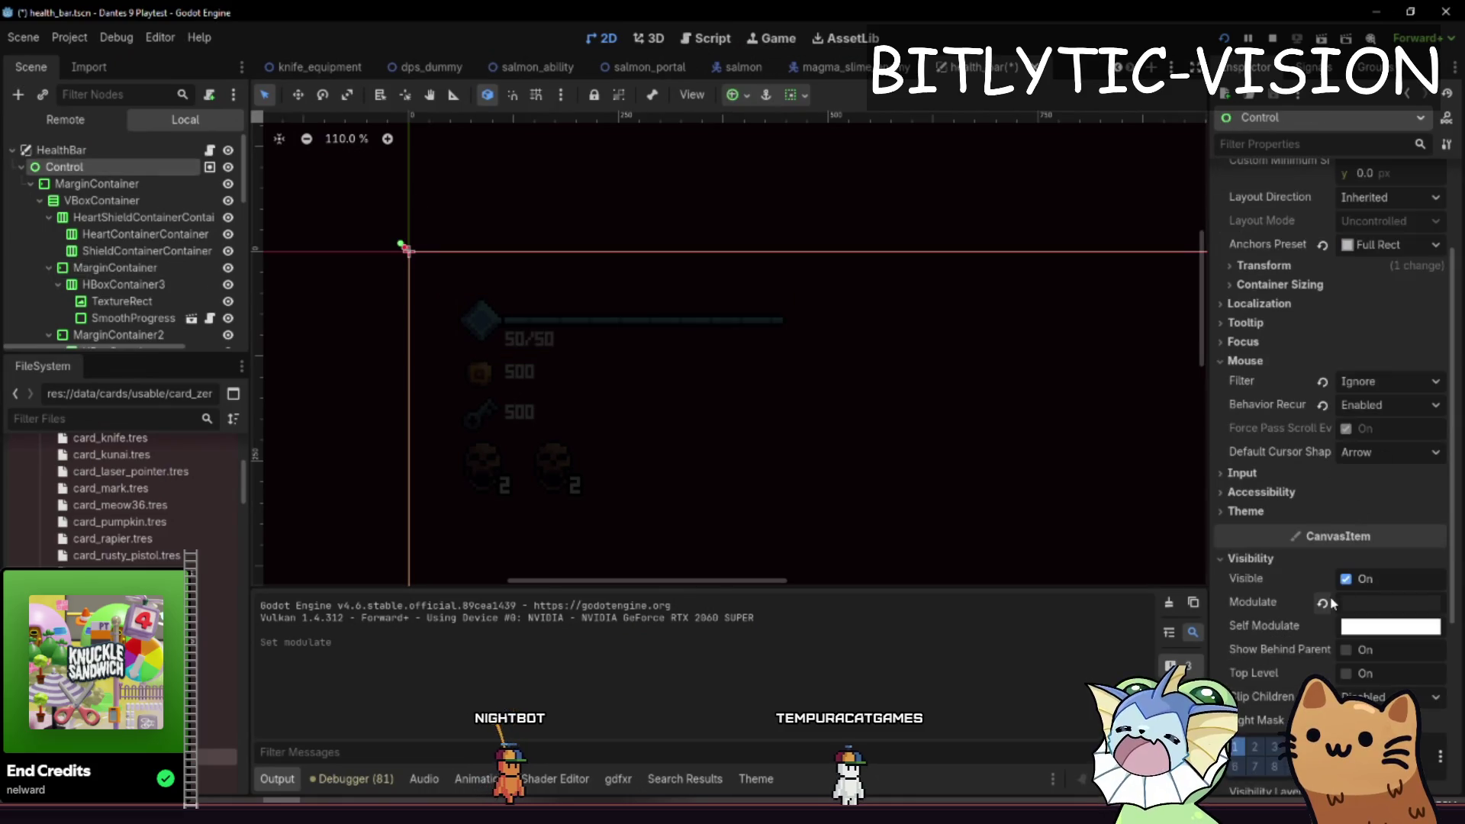
pyautogui.click(1322, 602)
pyautogui.hotkey('ctrl', 's')
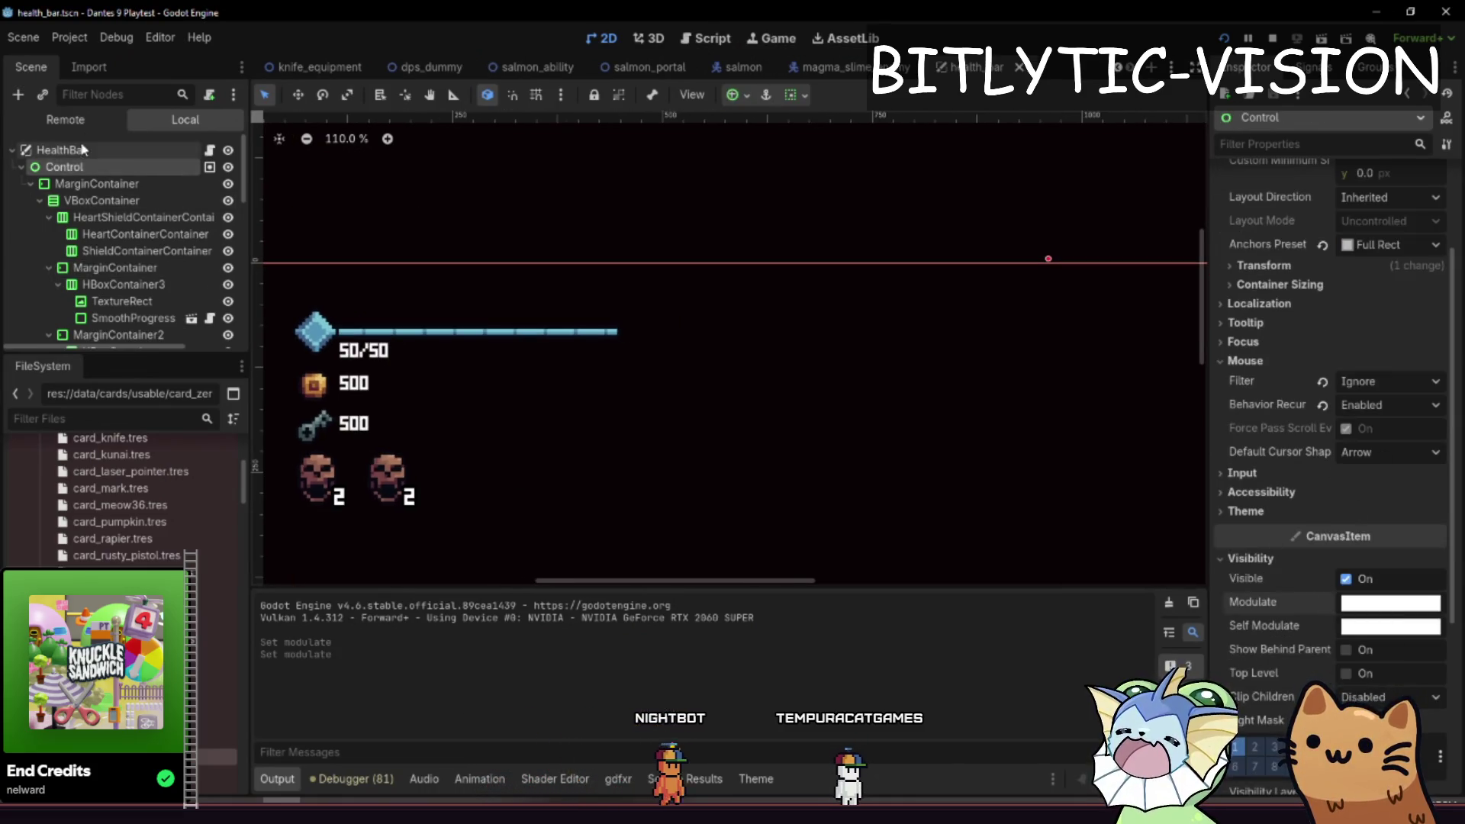
# - Quick-open ui_manager.gd and read through its code
pyautogui.hotkey('shift', 'alt', 'o')
pyautogui.write('ui_m')
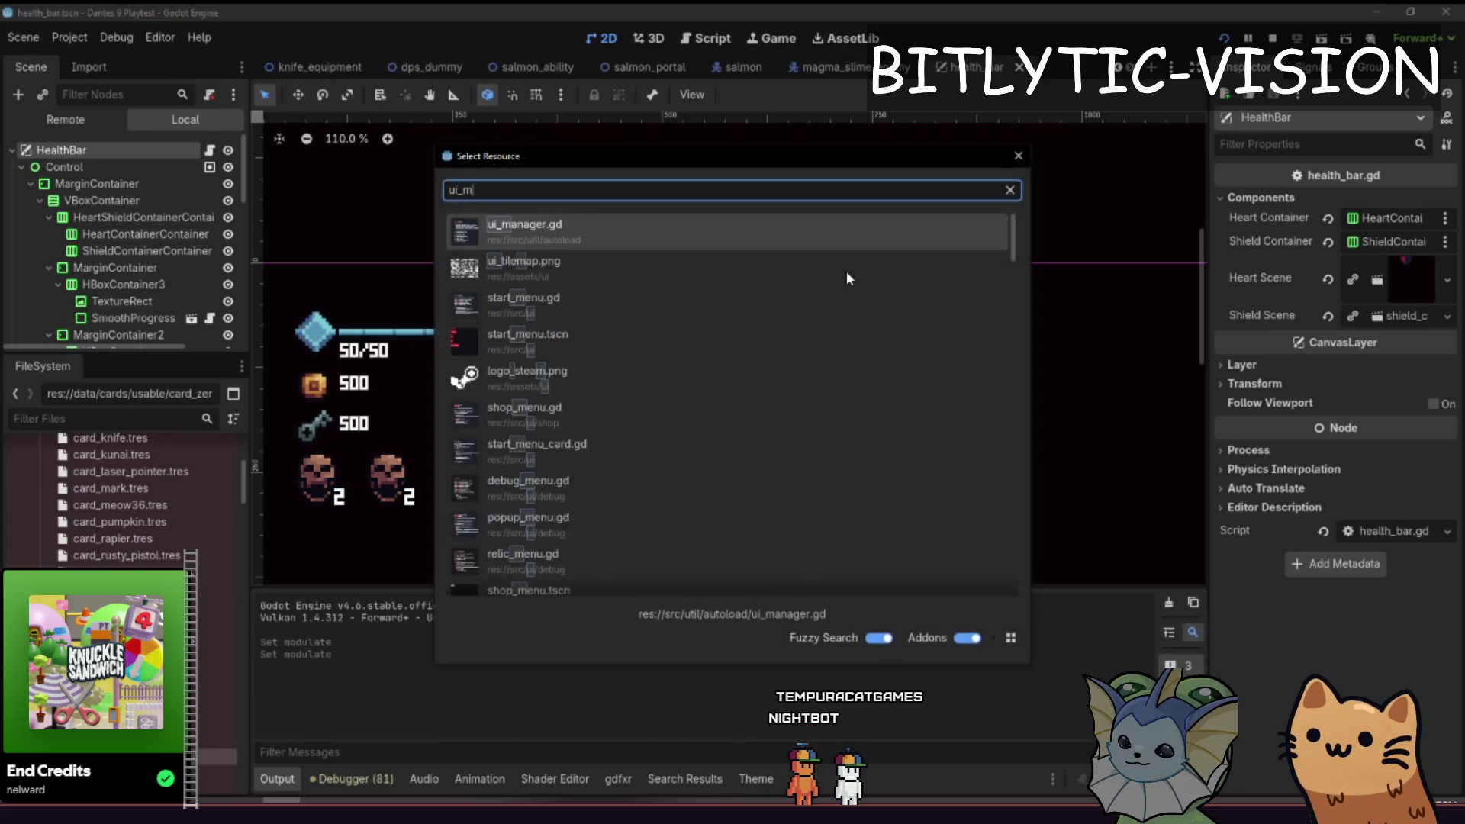
pyautogui.write('anager')
pyautogui.press('Return')
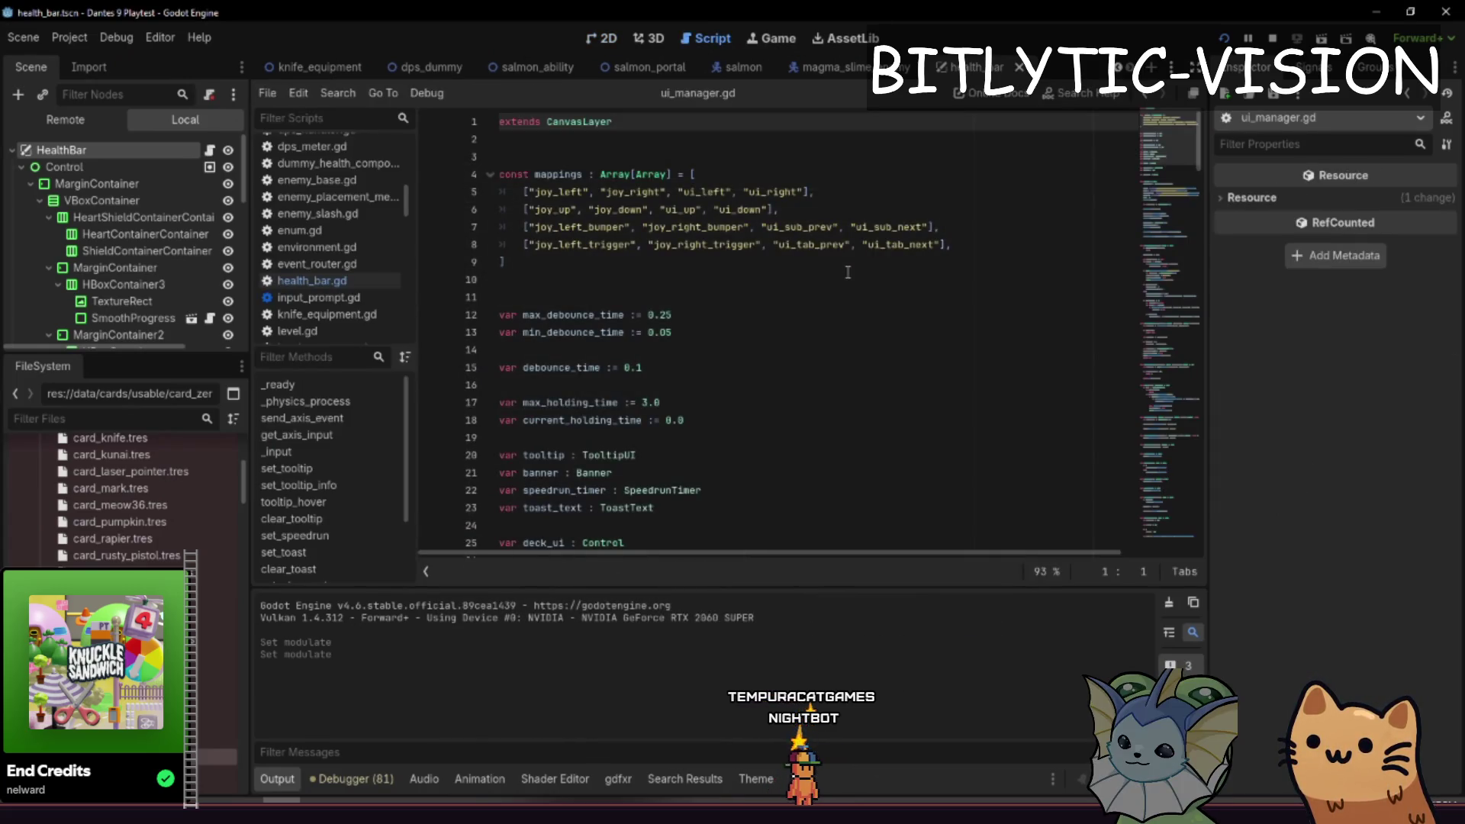
pyautogui.press('pagedown')
pyautogui.press('pagedown')
pyautogui.press('pagedown')
pyautogui.hotkey('ctrl', 'Home')
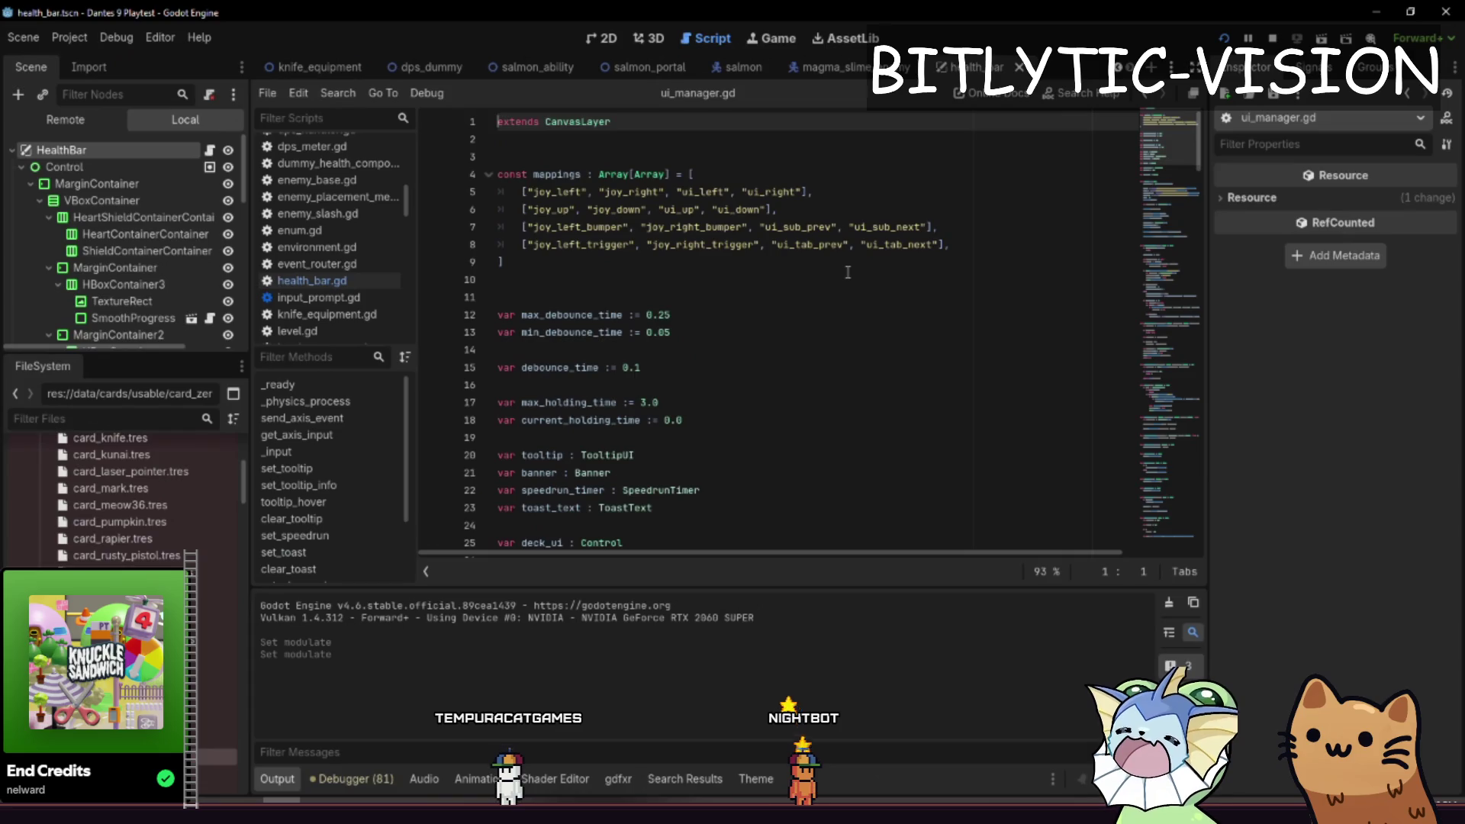
pyautogui.scroll(-15, 713, 267)
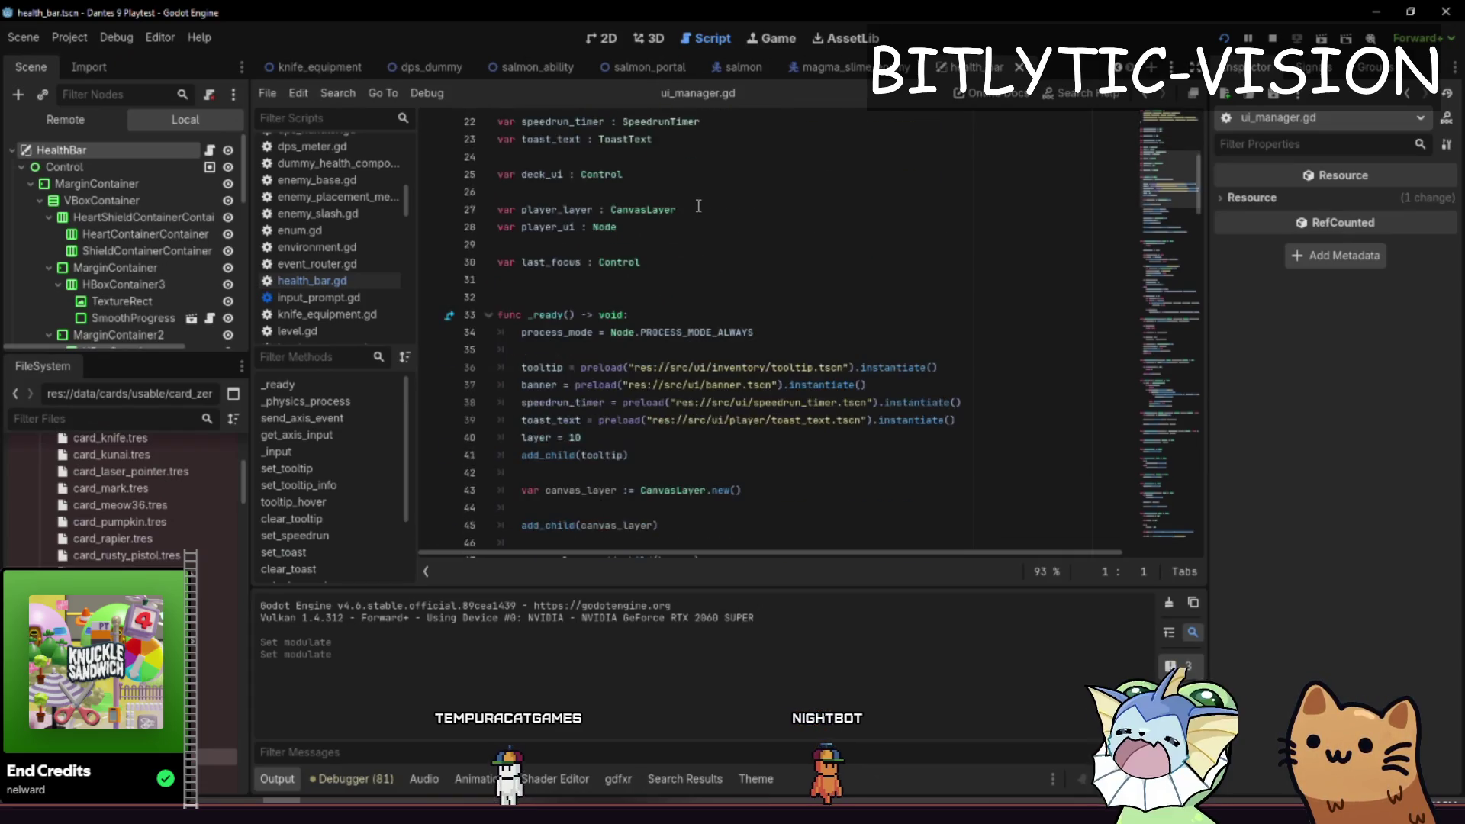
pyautogui.scroll(-20, 669, 230)
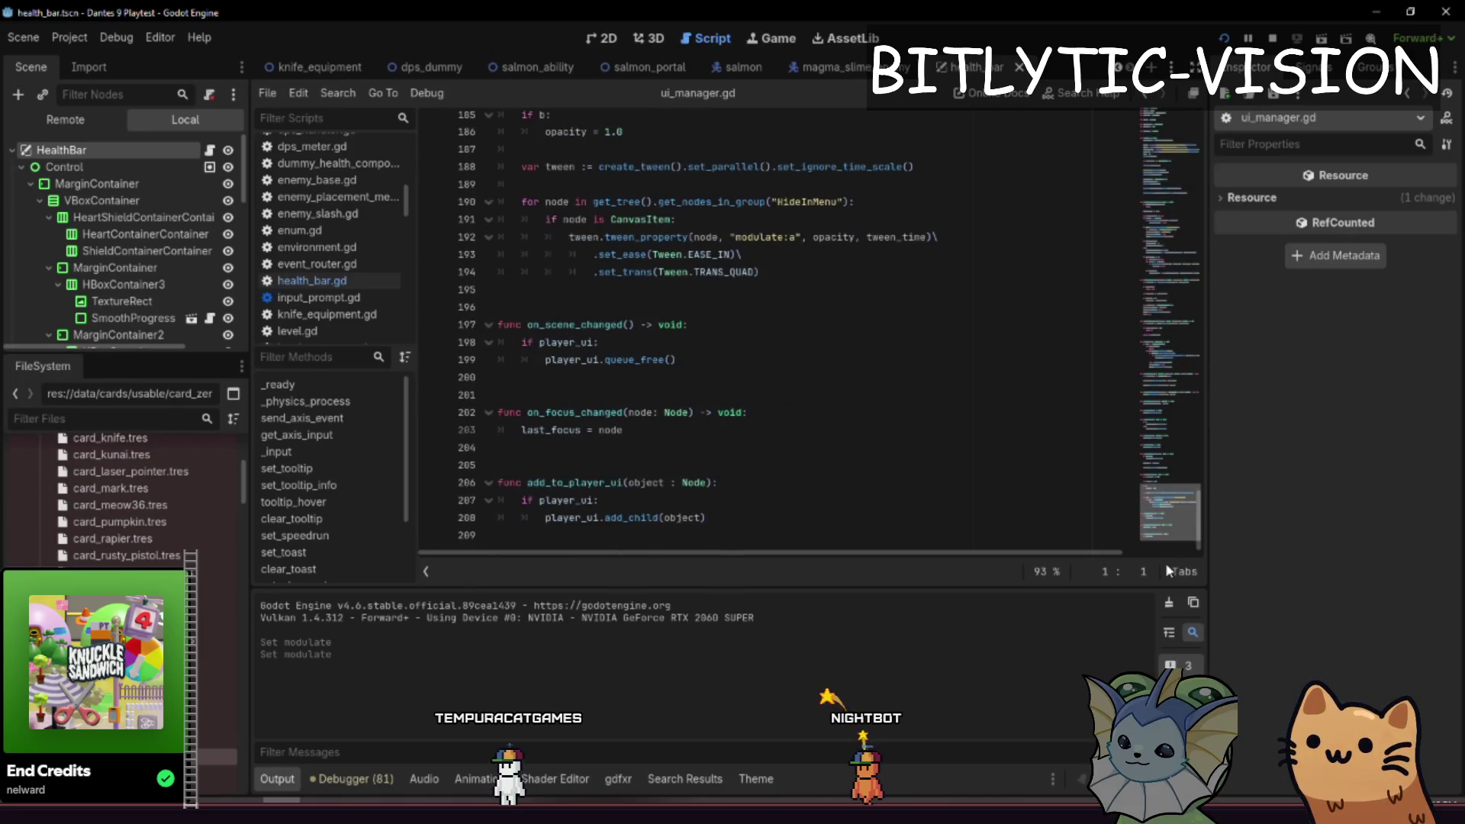
pyautogui.click(743, 518)
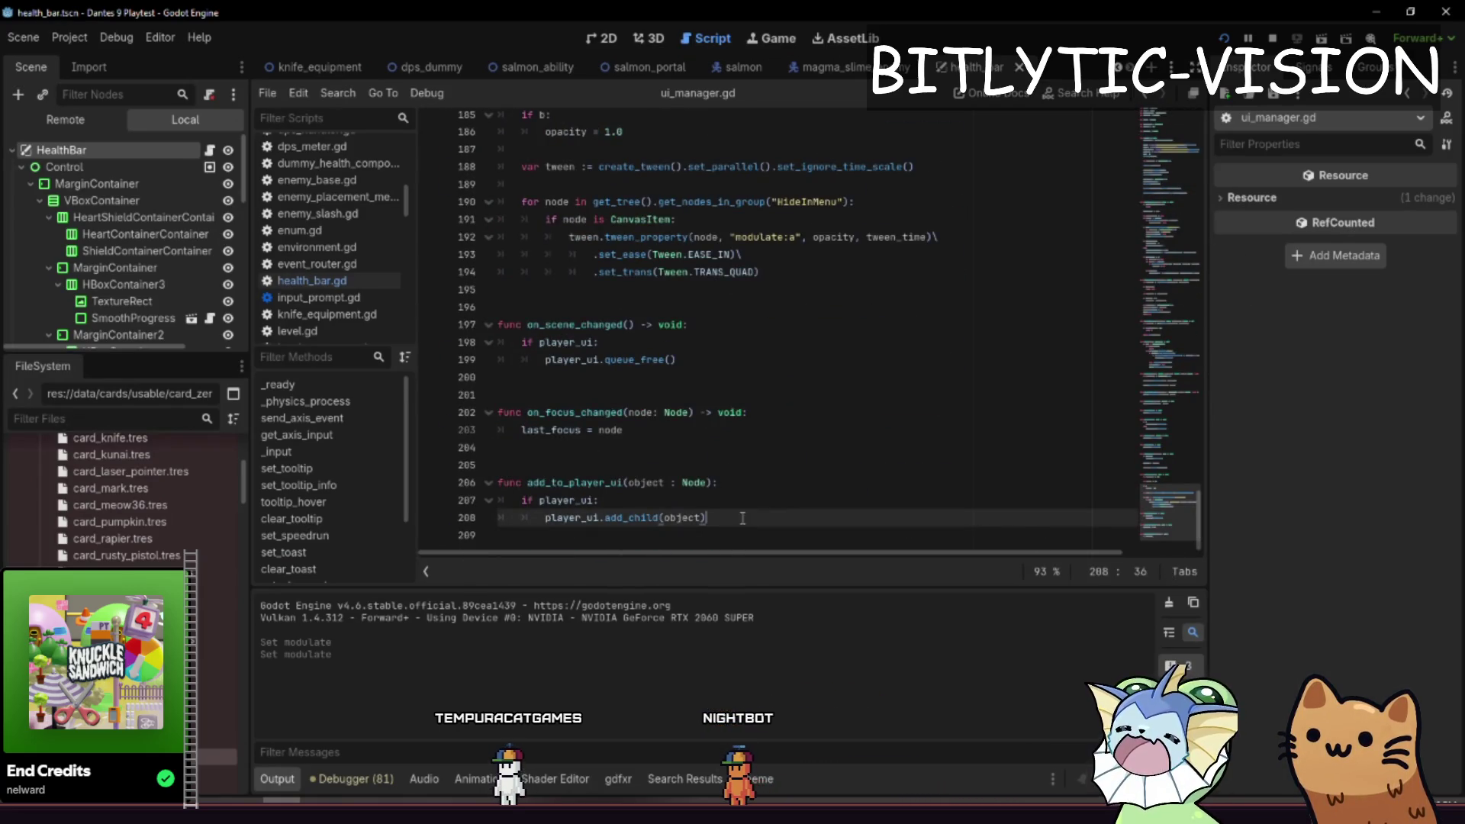
# - Quick-open player_ui.gd and browse its lines
pyautogui.hotkey('alt', 'shift', 'o')
pyautogui.write('player_ui.gd')
pyautogui.press('Return')
pyautogui.click(743, 518)
pyautogui.press('Up')
pyautogui.press('Up')
pyautogui.press('Up')
pyautogui.press('Down')
pyautogui.press('Down')
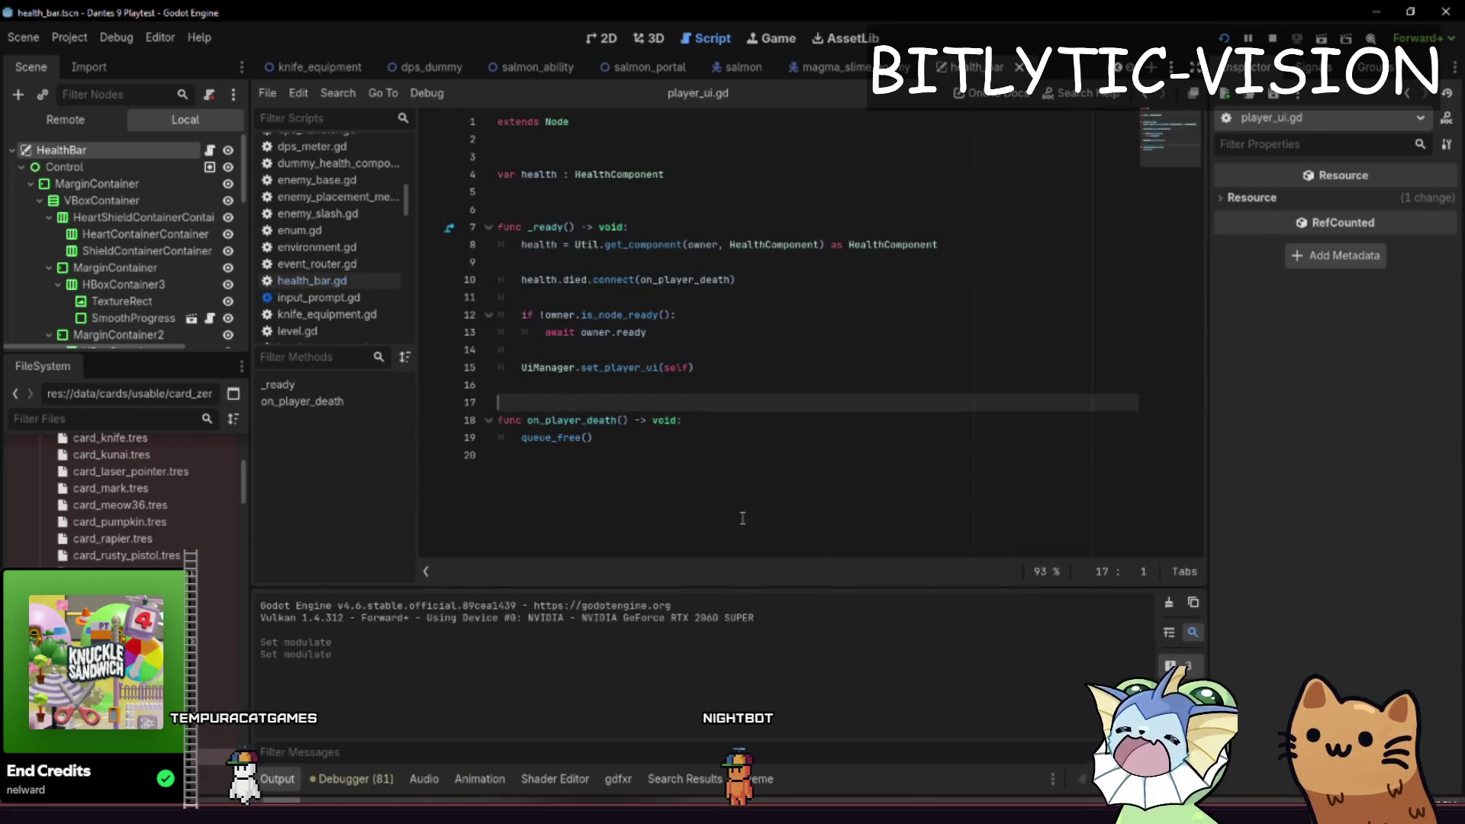
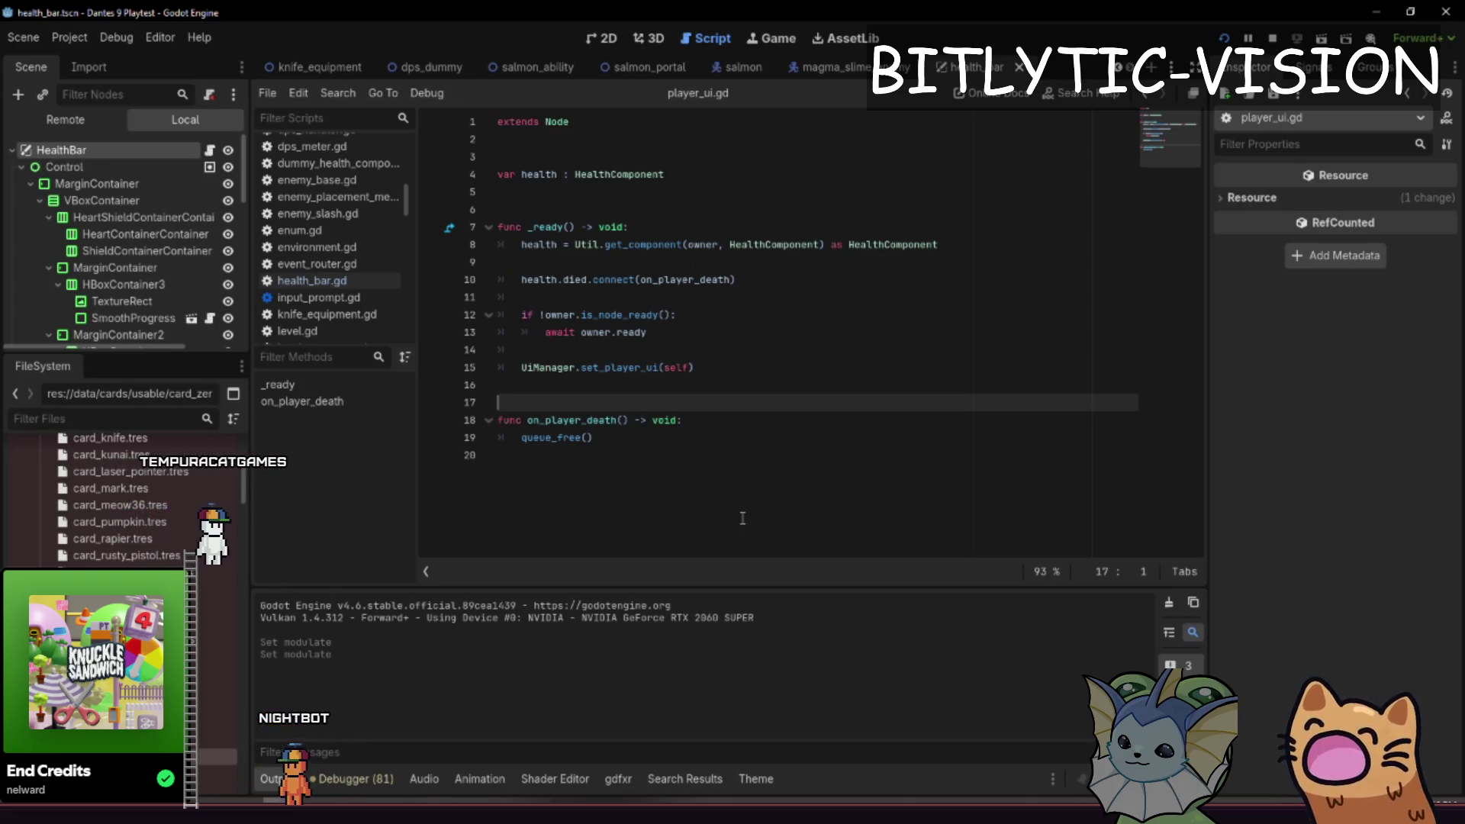
# - In player_ui.gd, add two blank lines after the set_player_ui call on line 15
pyautogui.press('Down')
pyautogui.press('Down')
pyautogui.press('Down')
pyautogui.press('Up')
pyautogui.press('Up')
pyautogui.press('Up')
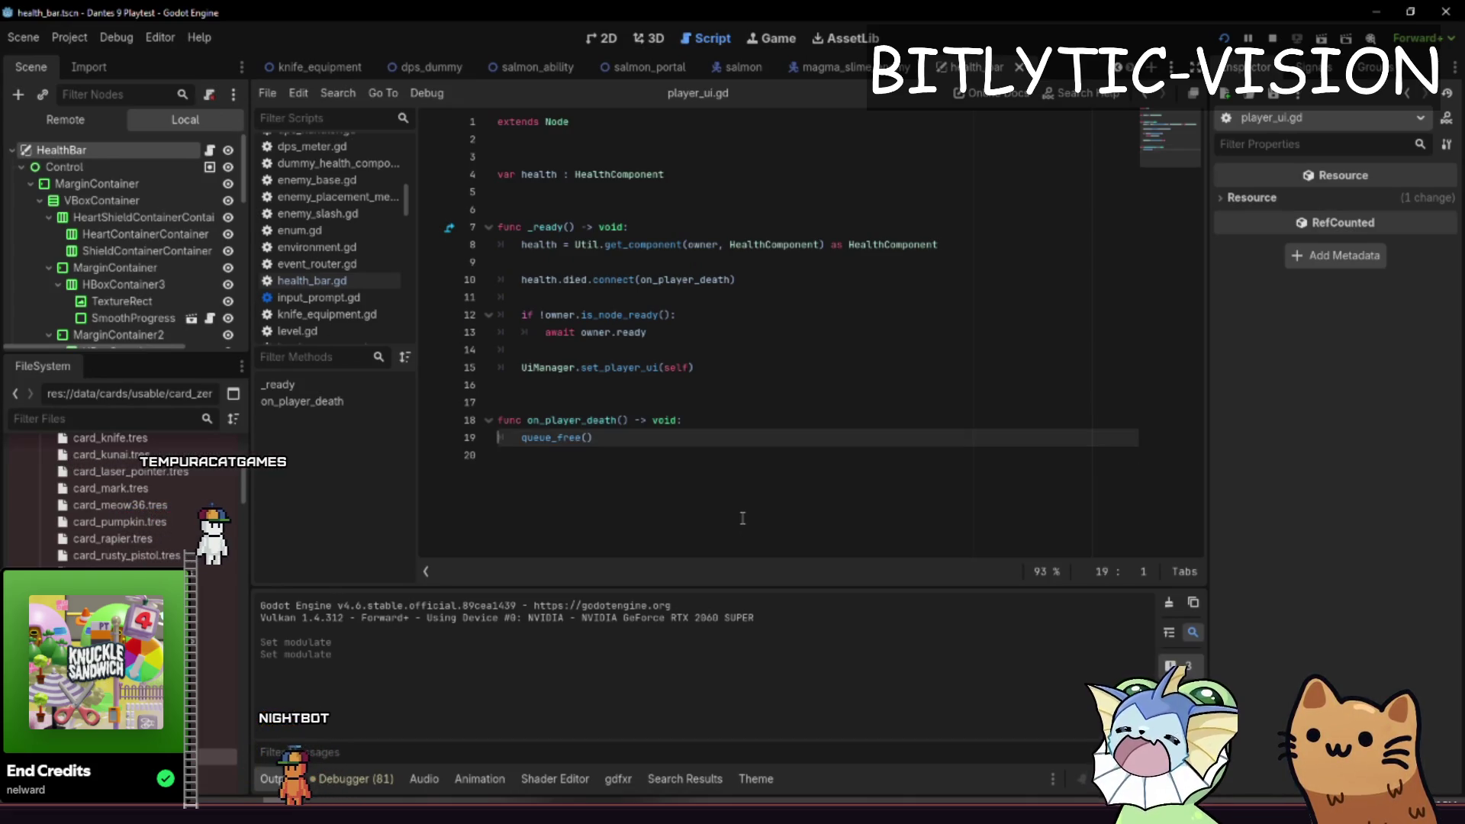
pyautogui.press('Up')
pyautogui.press('Down')
pyautogui.press('End')
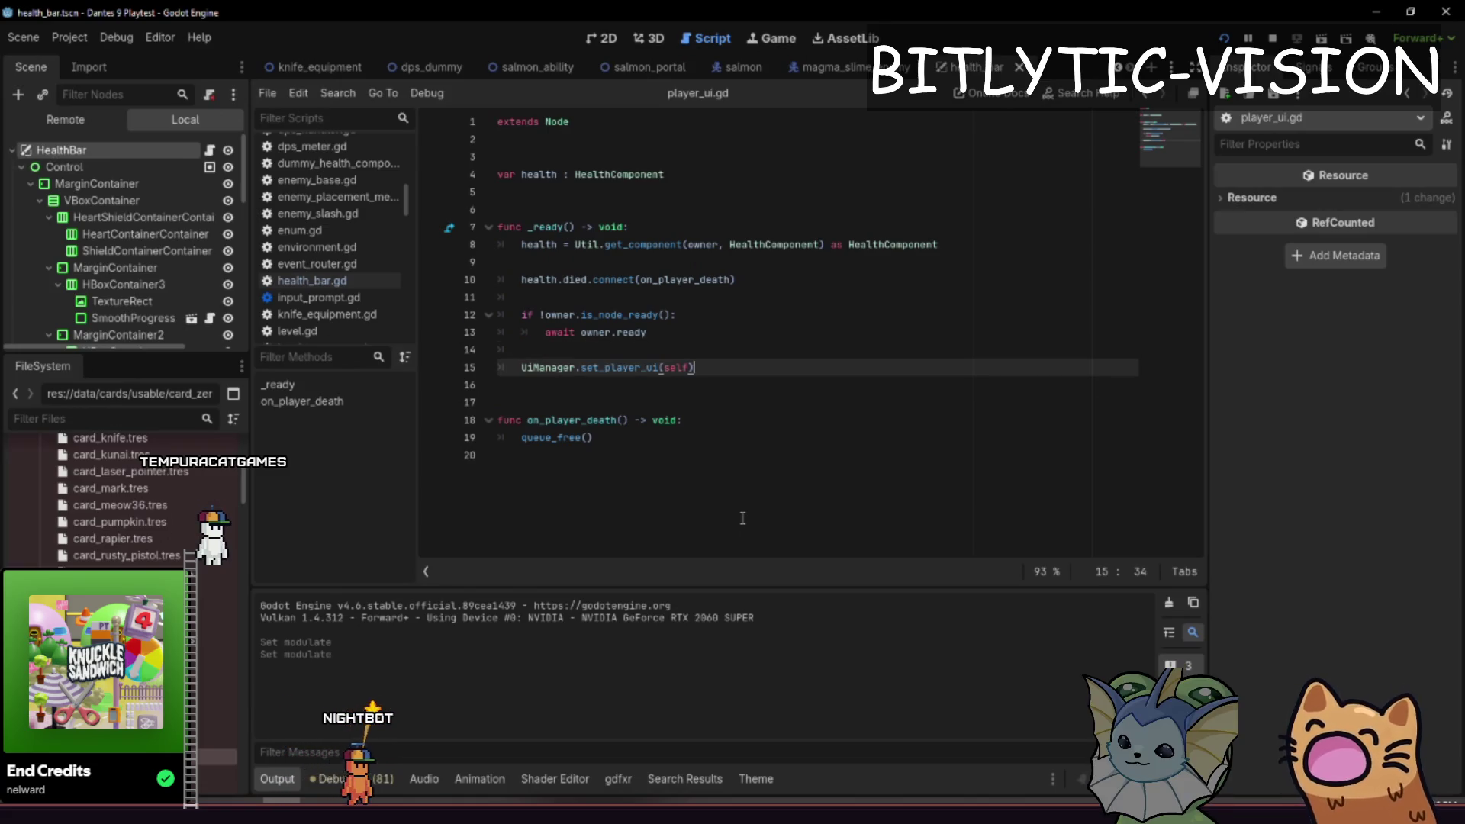
pyautogui.press('Down')
pyautogui.press('Return')
pyautogui.press('Return')
pyautogui.press('Return')
pyautogui.press('Up')
pyautogui.press('Up')
pyautogui.press('Return')
pyautogui.press('Down')
pyautogui.press('Up')
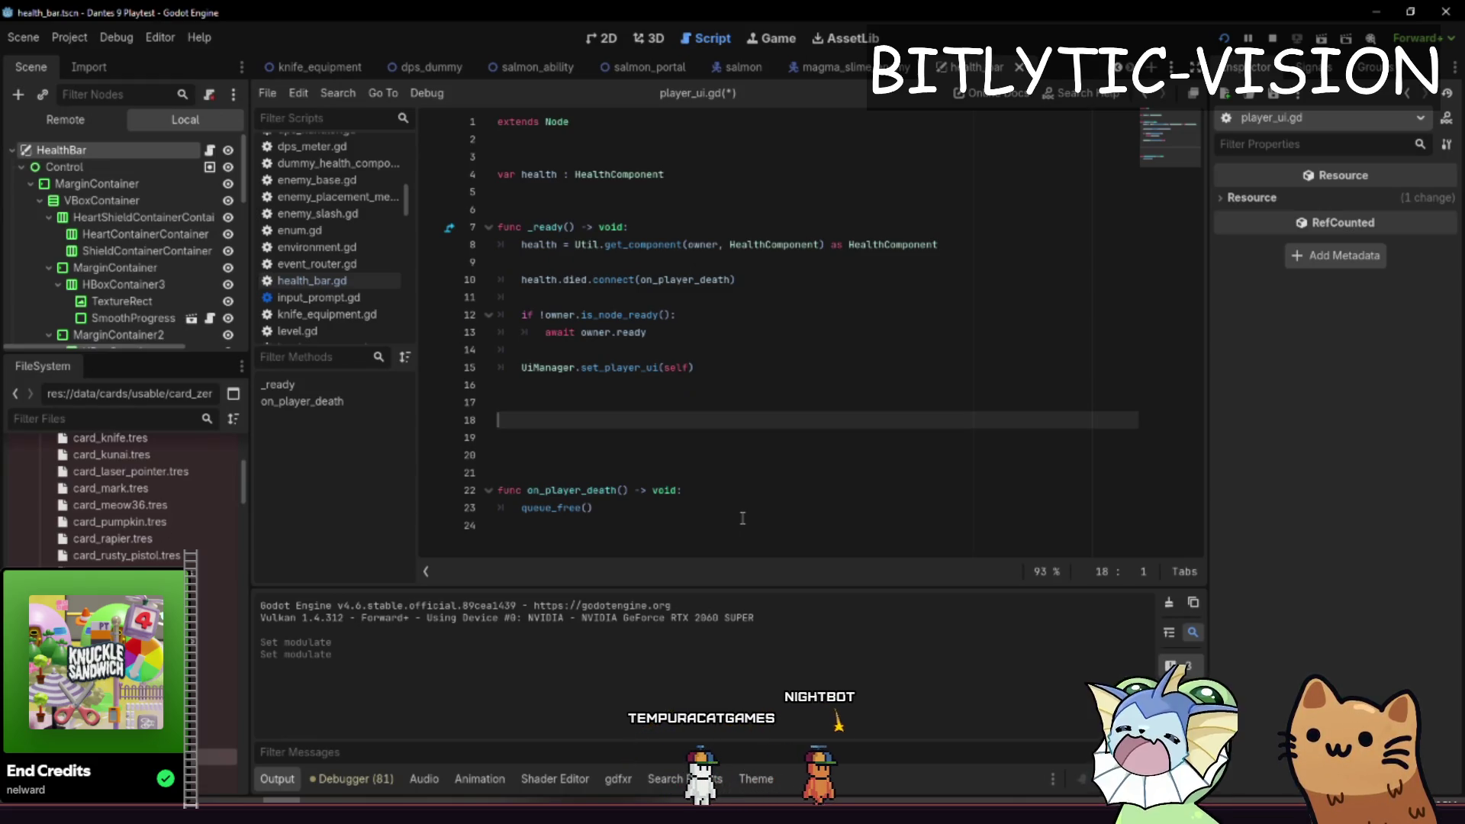
# - Open player.gd through the quick file search
pyautogui.hotkey('shift', 'alt', 'o')
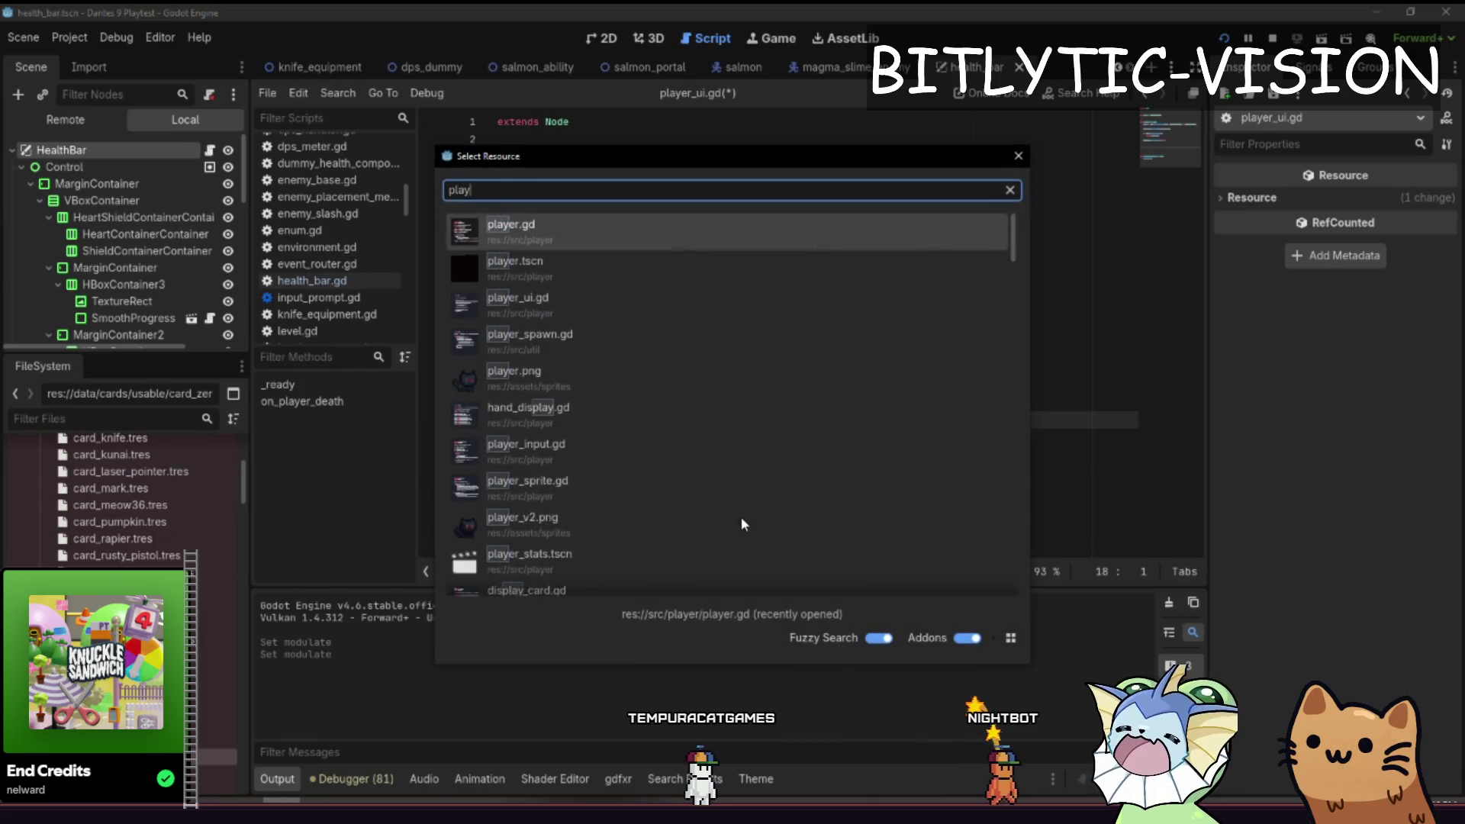
pyautogui.write('player.gd')
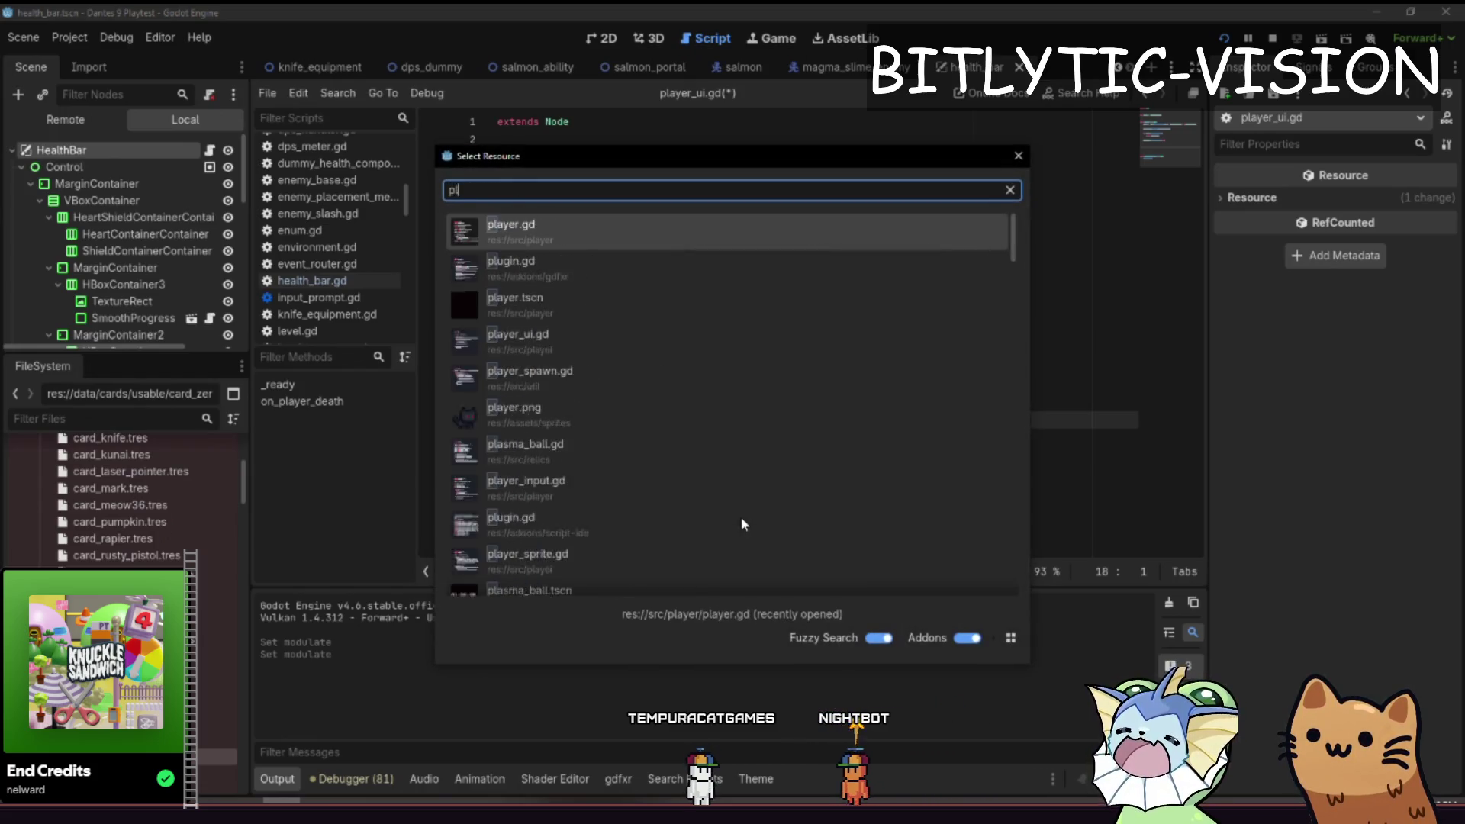
pyautogui.press('Return')
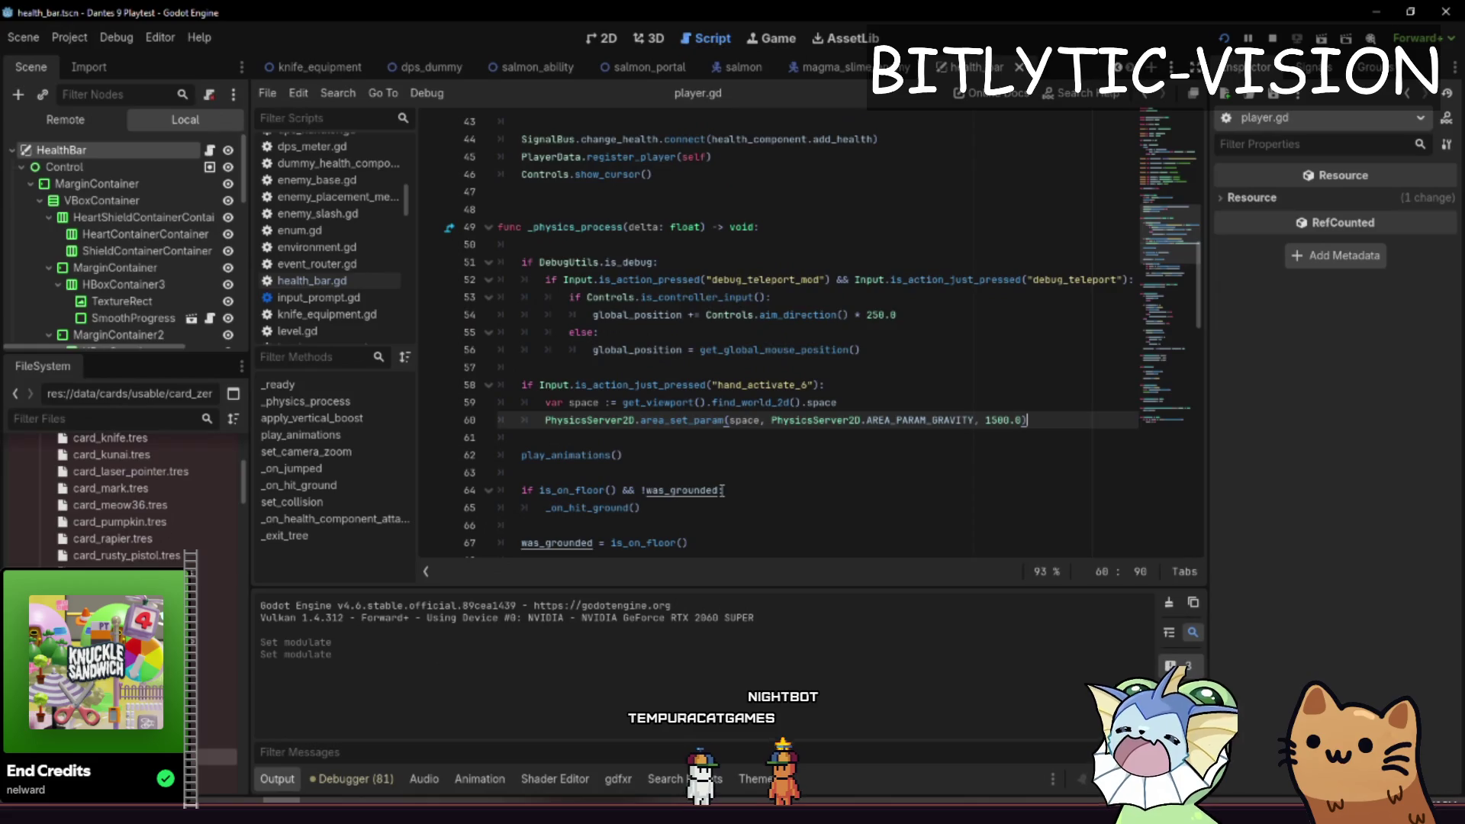
# - In the player scene, add a ColorRect child under the PlayerUI node
pyautogui.scroll(5, 477, 68)
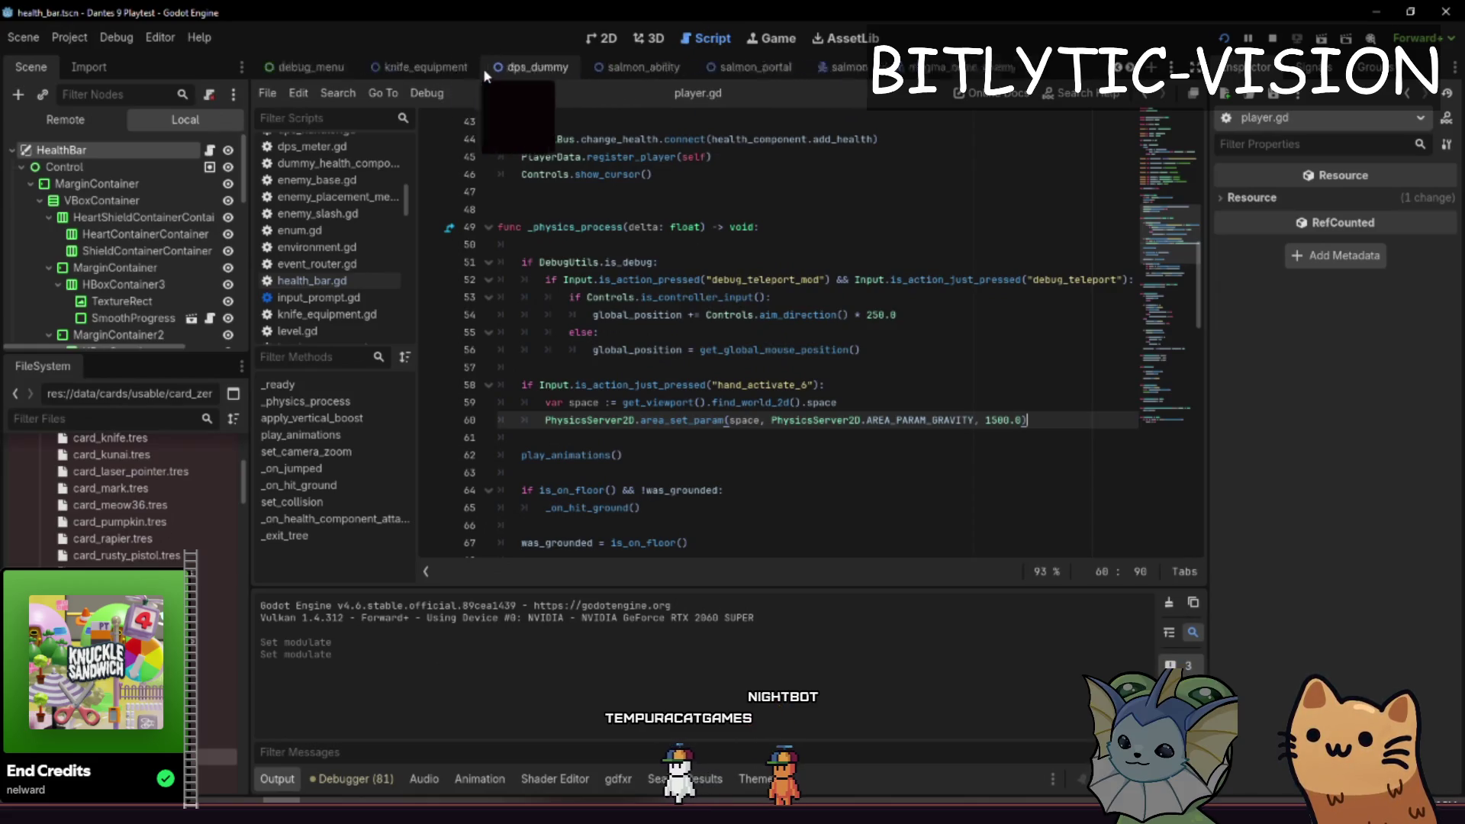
pyautogui.click(403, 67)
pyautogui.scroll(-5, 114, 244)
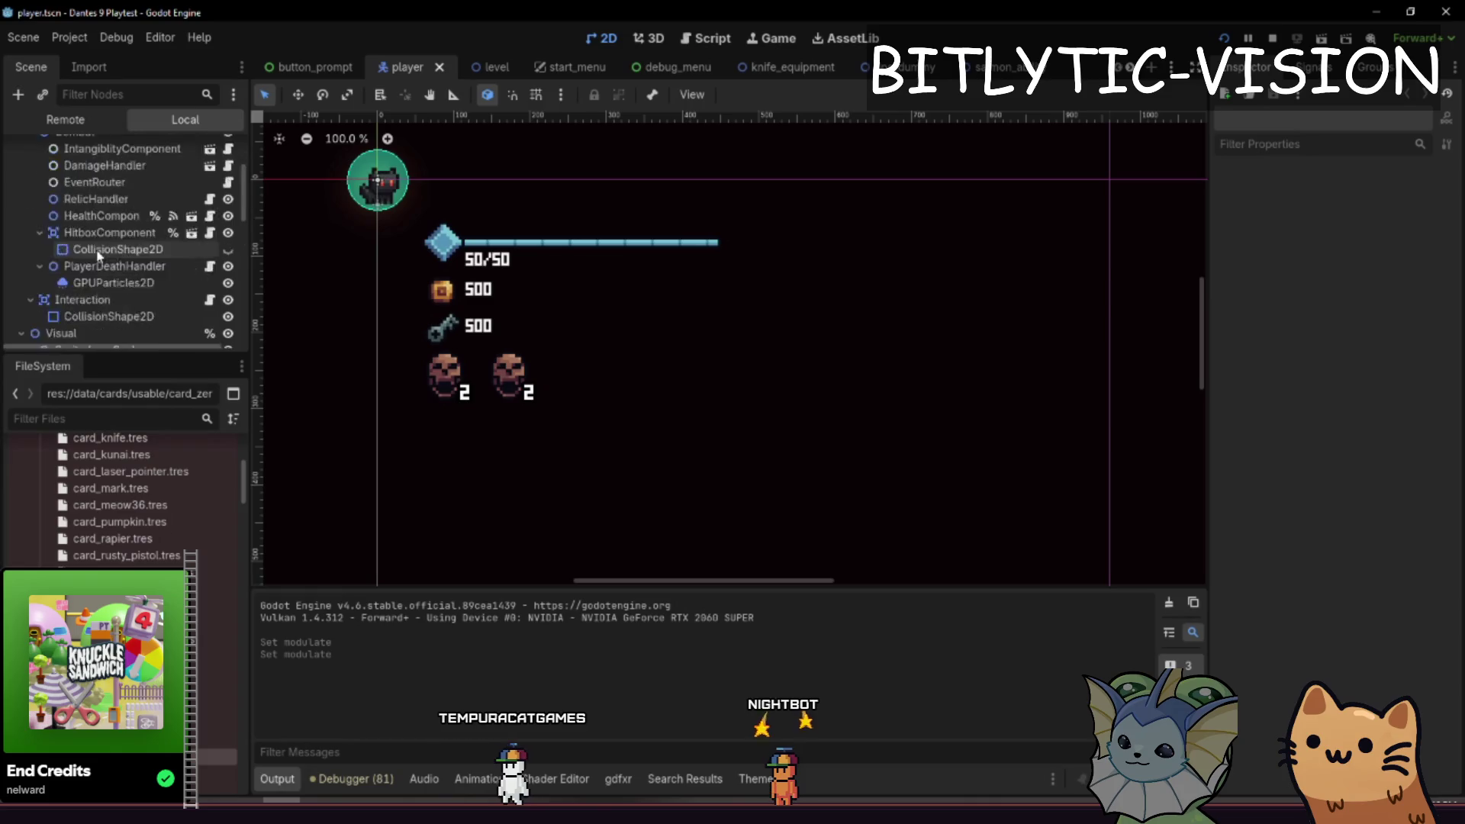
pyautogui.moveTo(122, 356); pyautogui.dragTo(122, 687)
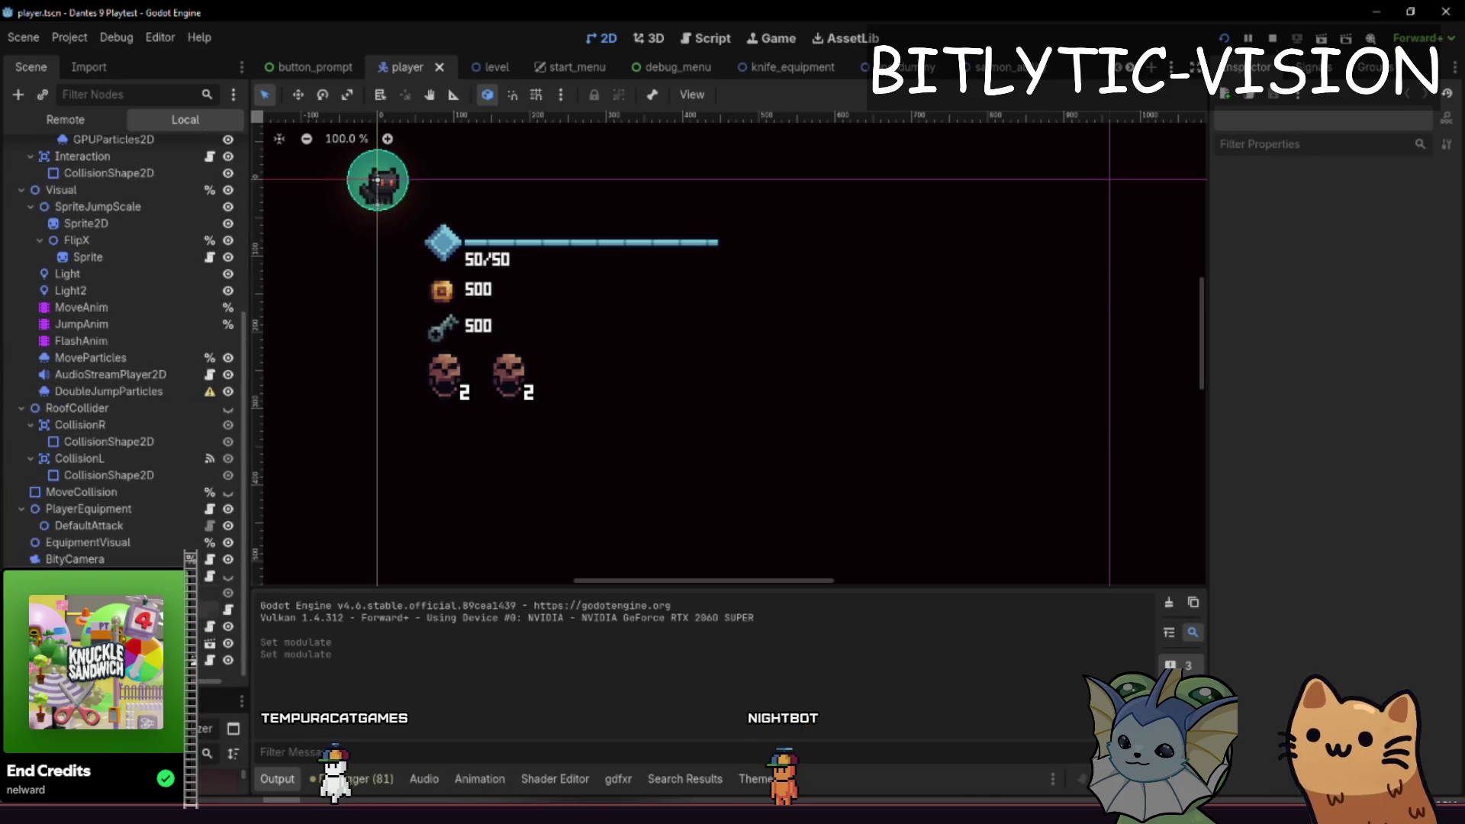
pyautogui.click(115, 609)
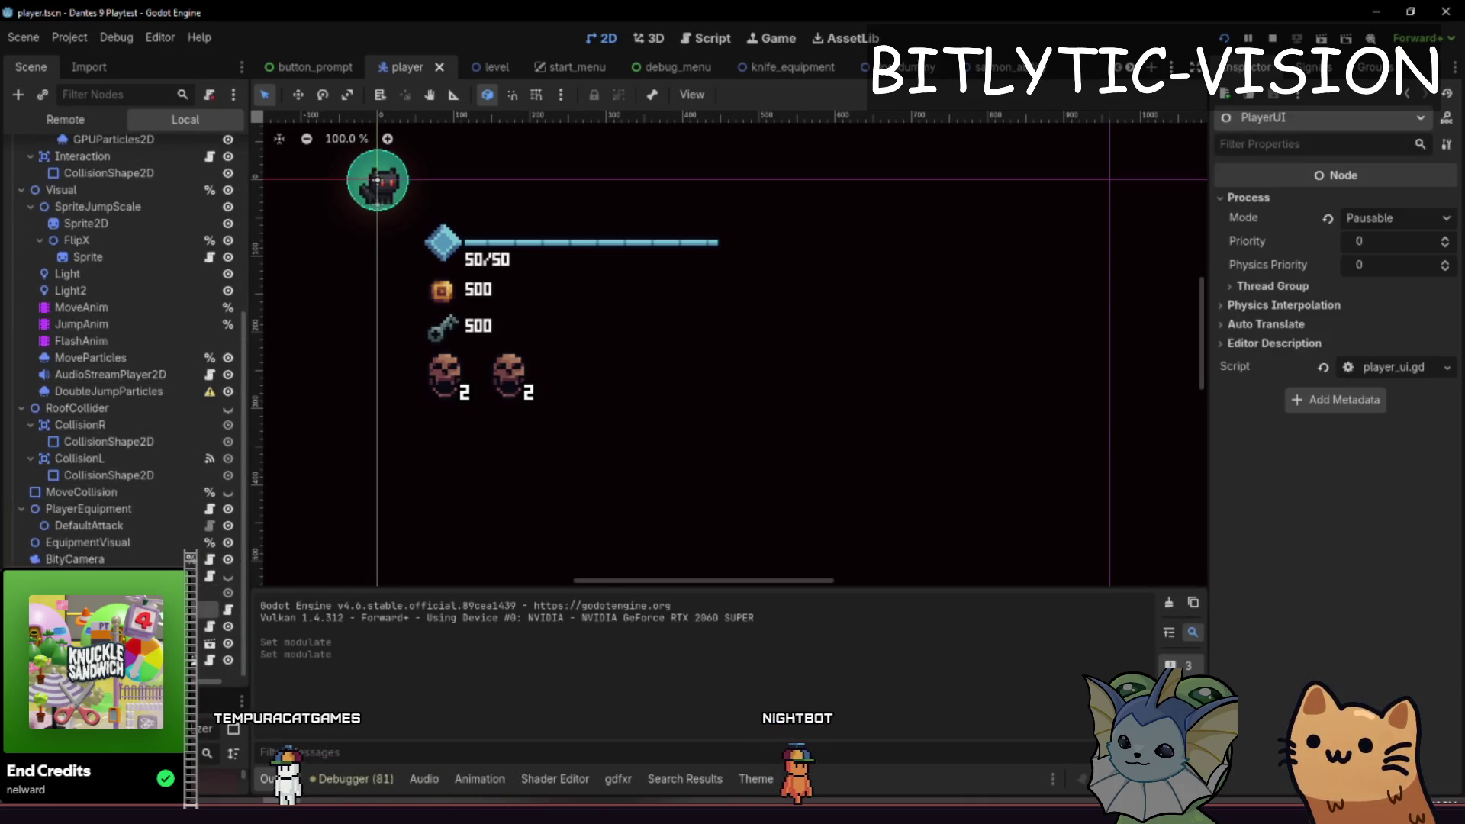
pyautogui.hotkey('ctrl', 'a')
pyautogui.write('colorrect')
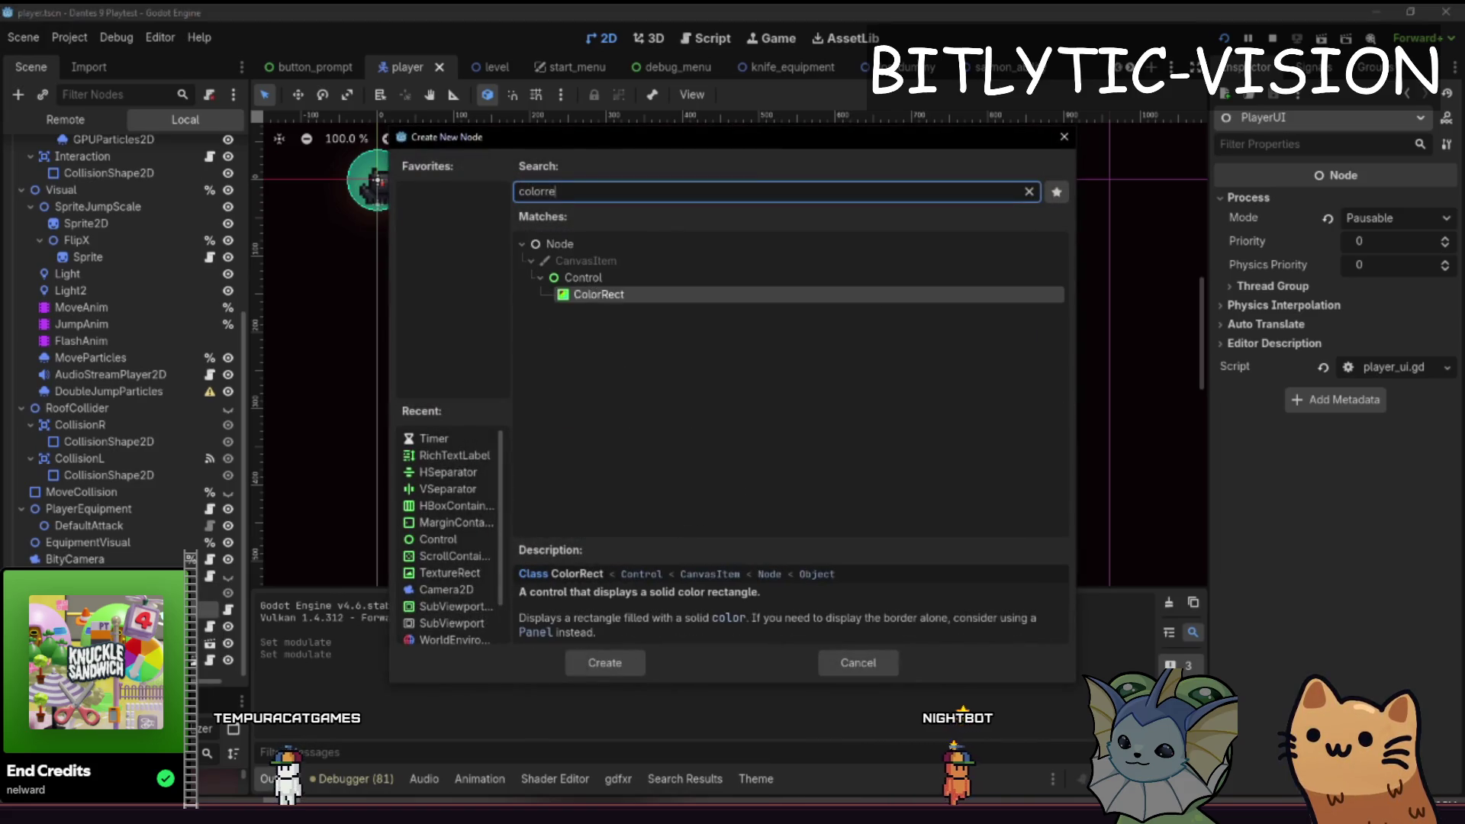
pyautogui.press('Return')
# - Add a CanvasLayer node and rename the ColorRect to ScreenDim
pyautogui.scroll(-2, 664, 386)
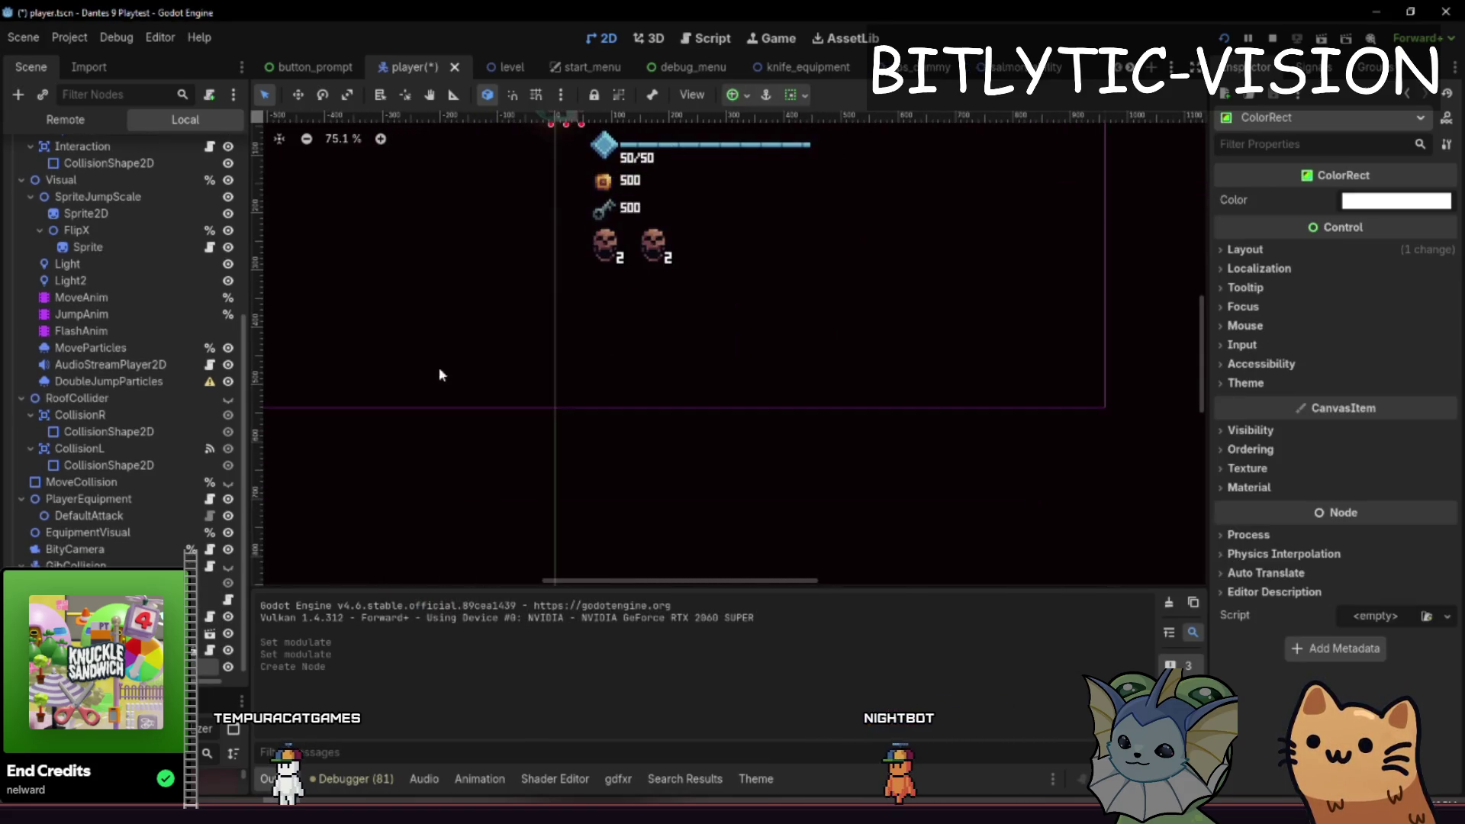
pyautogui.hotkey('ctrl', 'z')
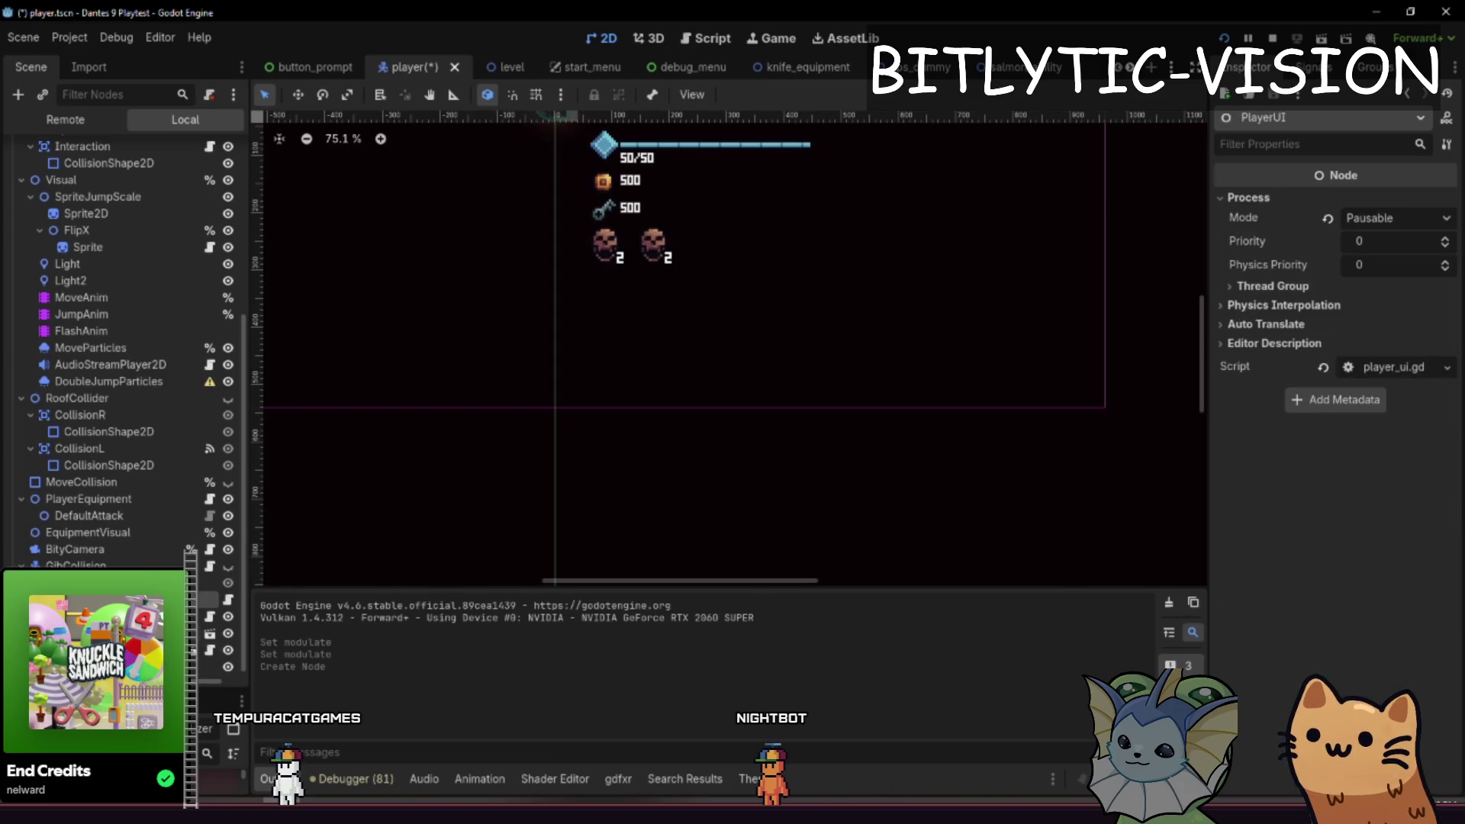
pyautogui.hotkey('ctrl', 'a')
pyautogui.write('canvaslayer')
pyautogui.press('Return')
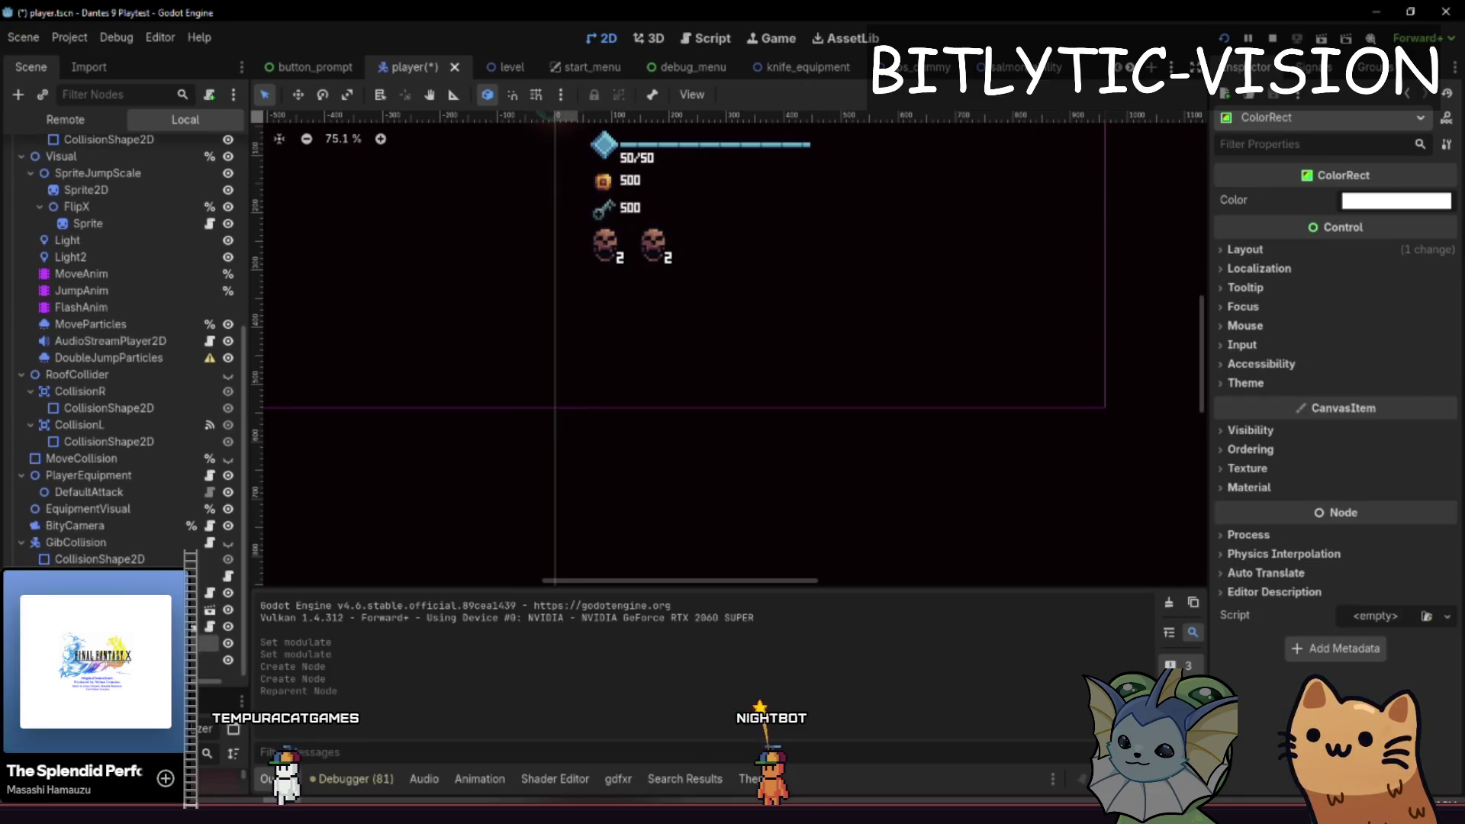
pyautogui.write('ScreenDim')
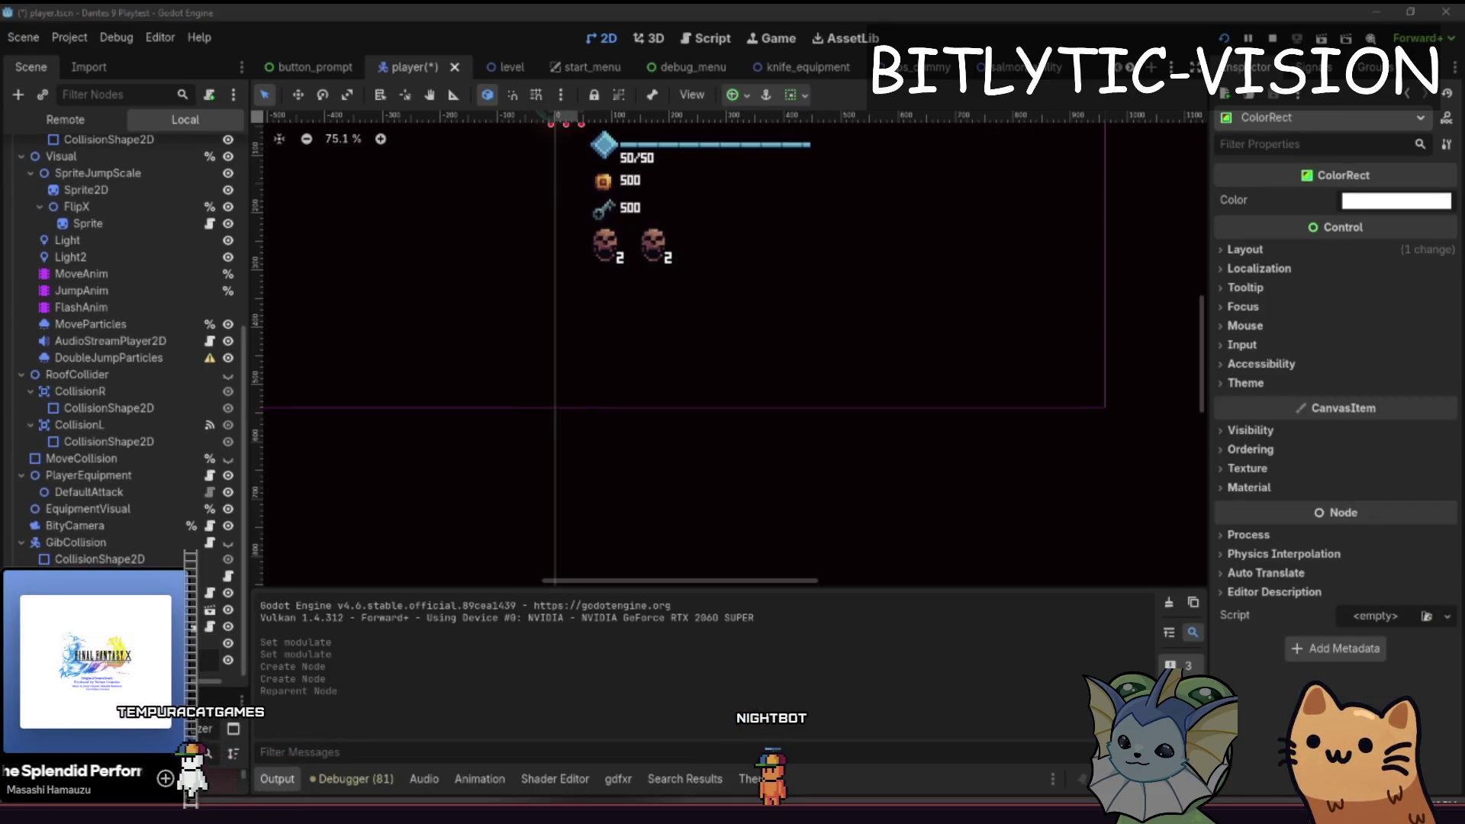
pyautogui.press('Return')
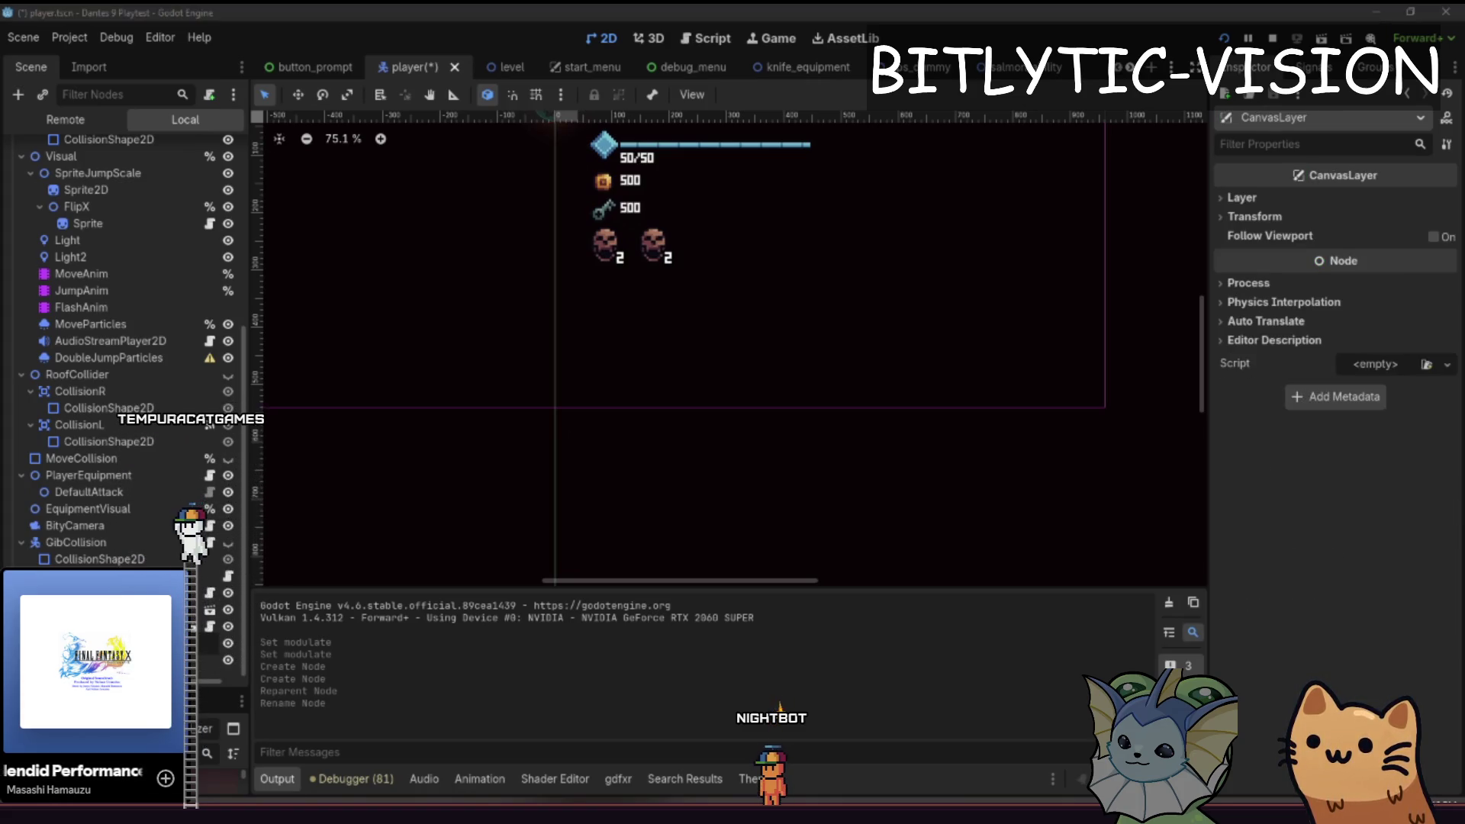
# - Rename the CanvasLayer to Dim and set its Layer value to 99
pyautogui.write('Dim')
pyautogui.press('Return')
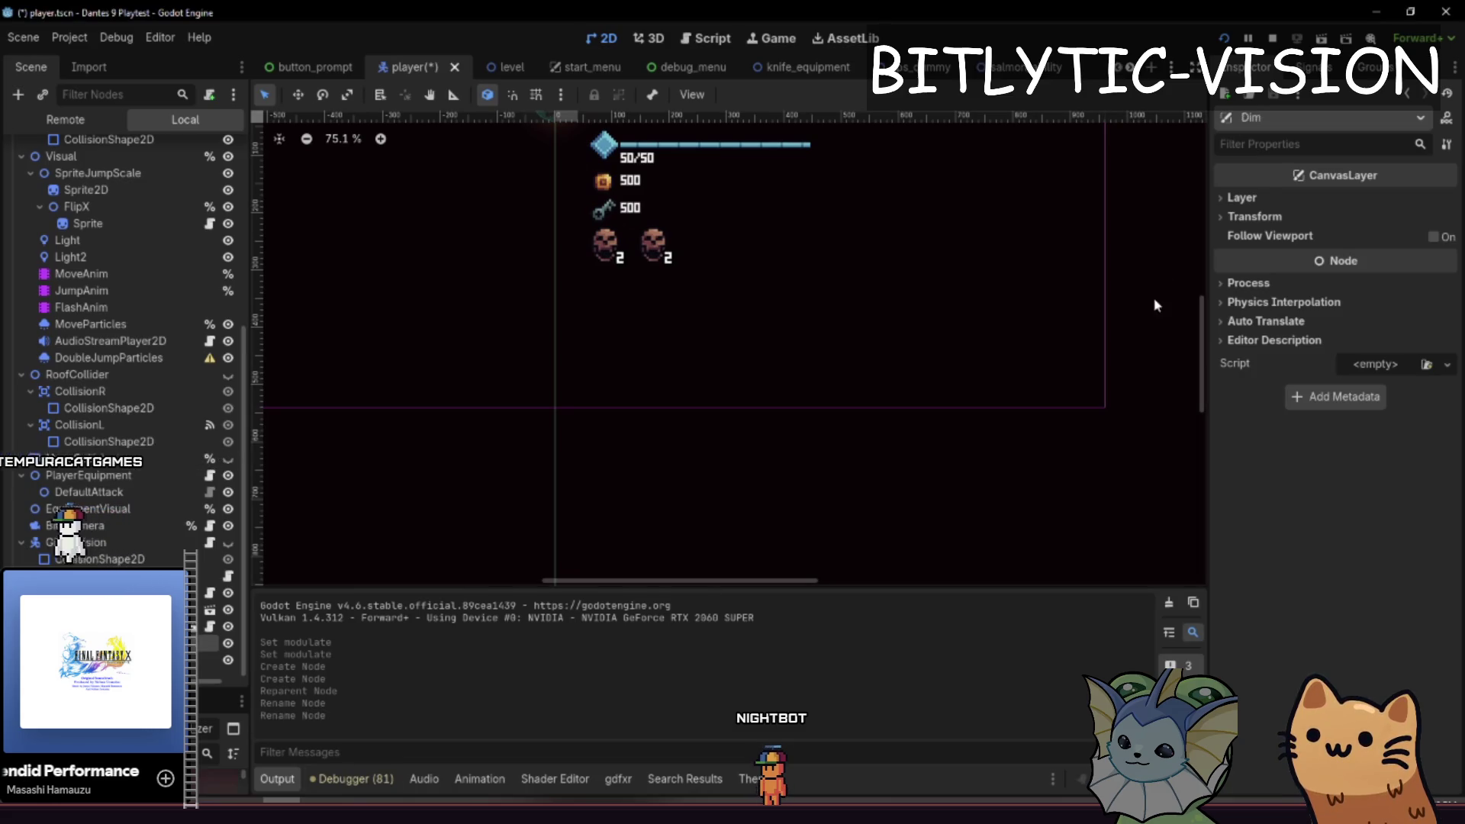
pyautogui.click(1242, 197)
pyautogui.scroll(3, 1452, 222)
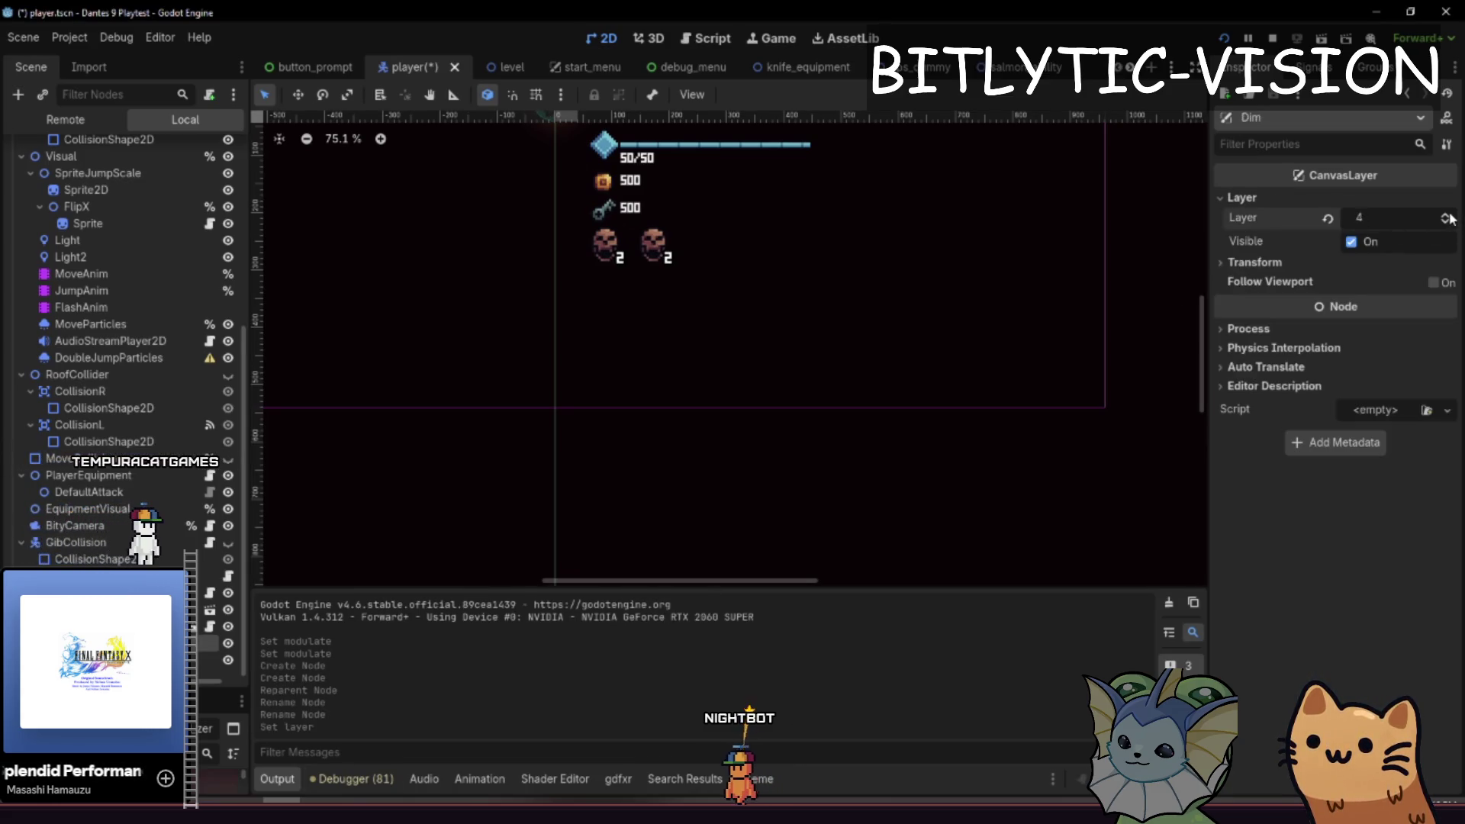
pyautogui.write('10')
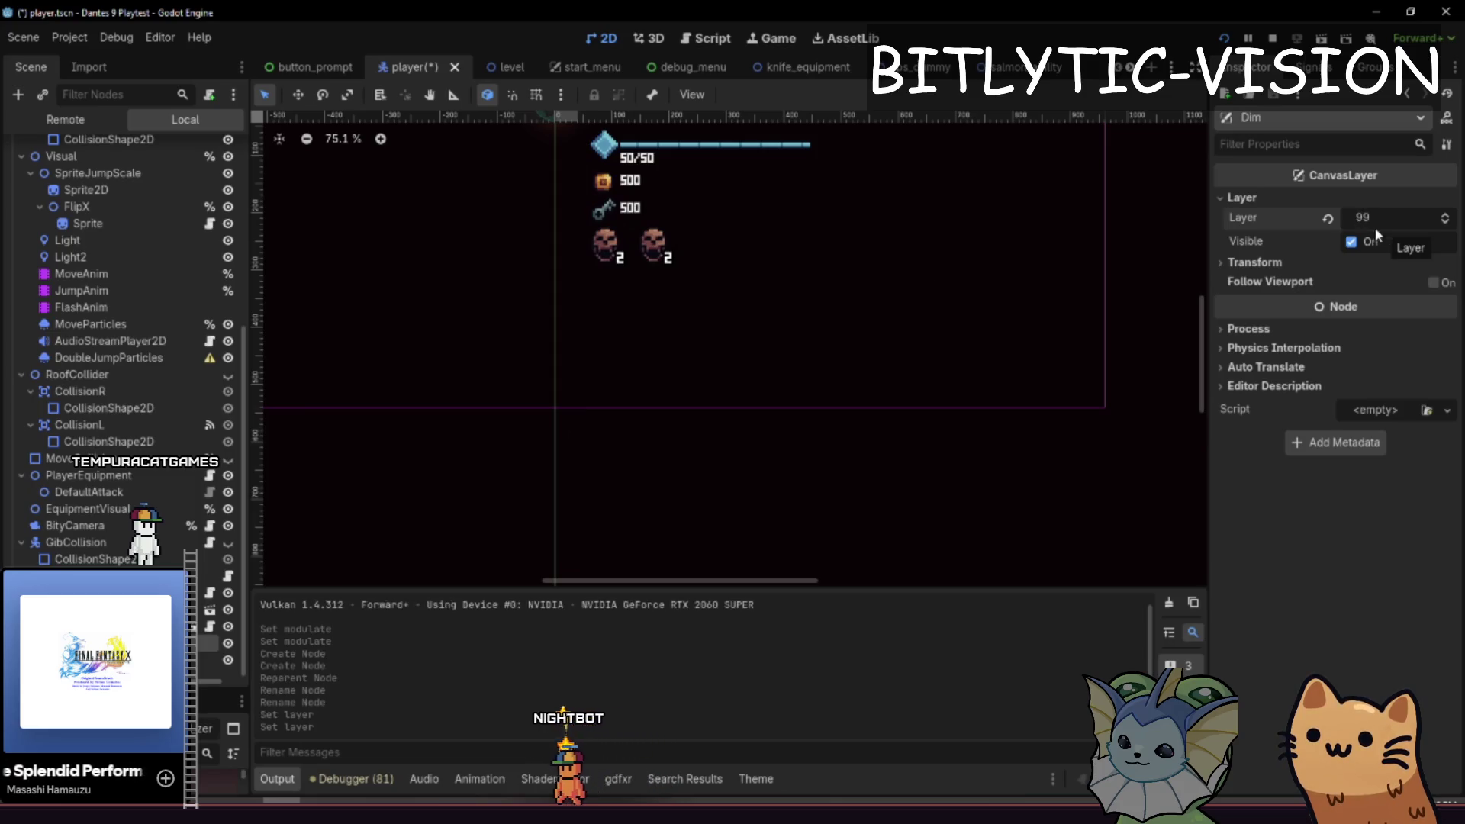
# - Apply the Full Rect anchor preset so ScreenDim fills the whole screen
pyautogui.click(633, 462)
pyautogui.scroll(-3, 956, 223)
pyautogui.scroll(1, 955, 223)
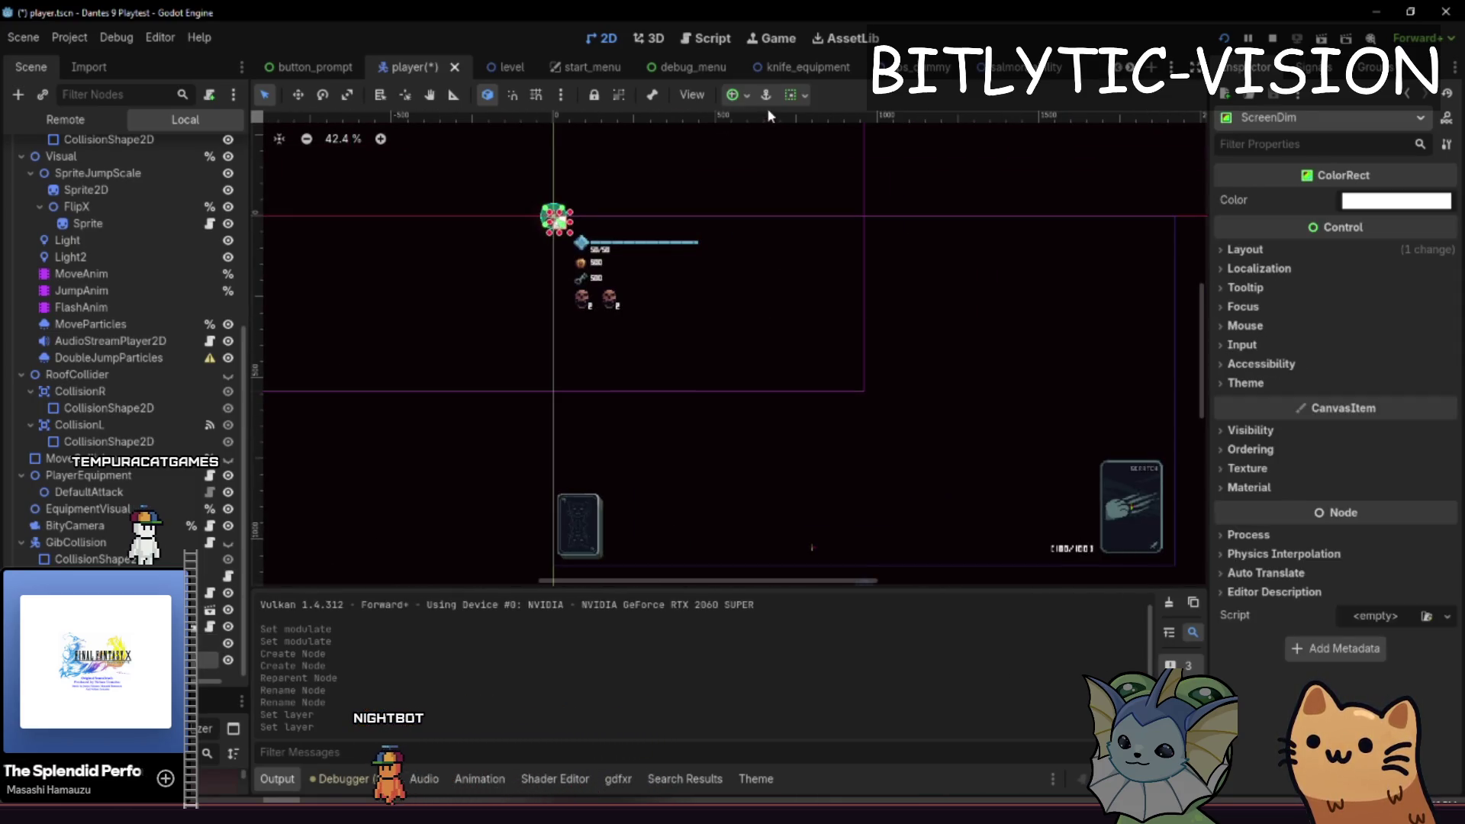
pyautogui.click(737, 94)
pyautogui.click(826, 235)
pyautogui.click(959, 419)
pyautogui.moveTo(958, 419); pyautogui.dragTo(744, 271)
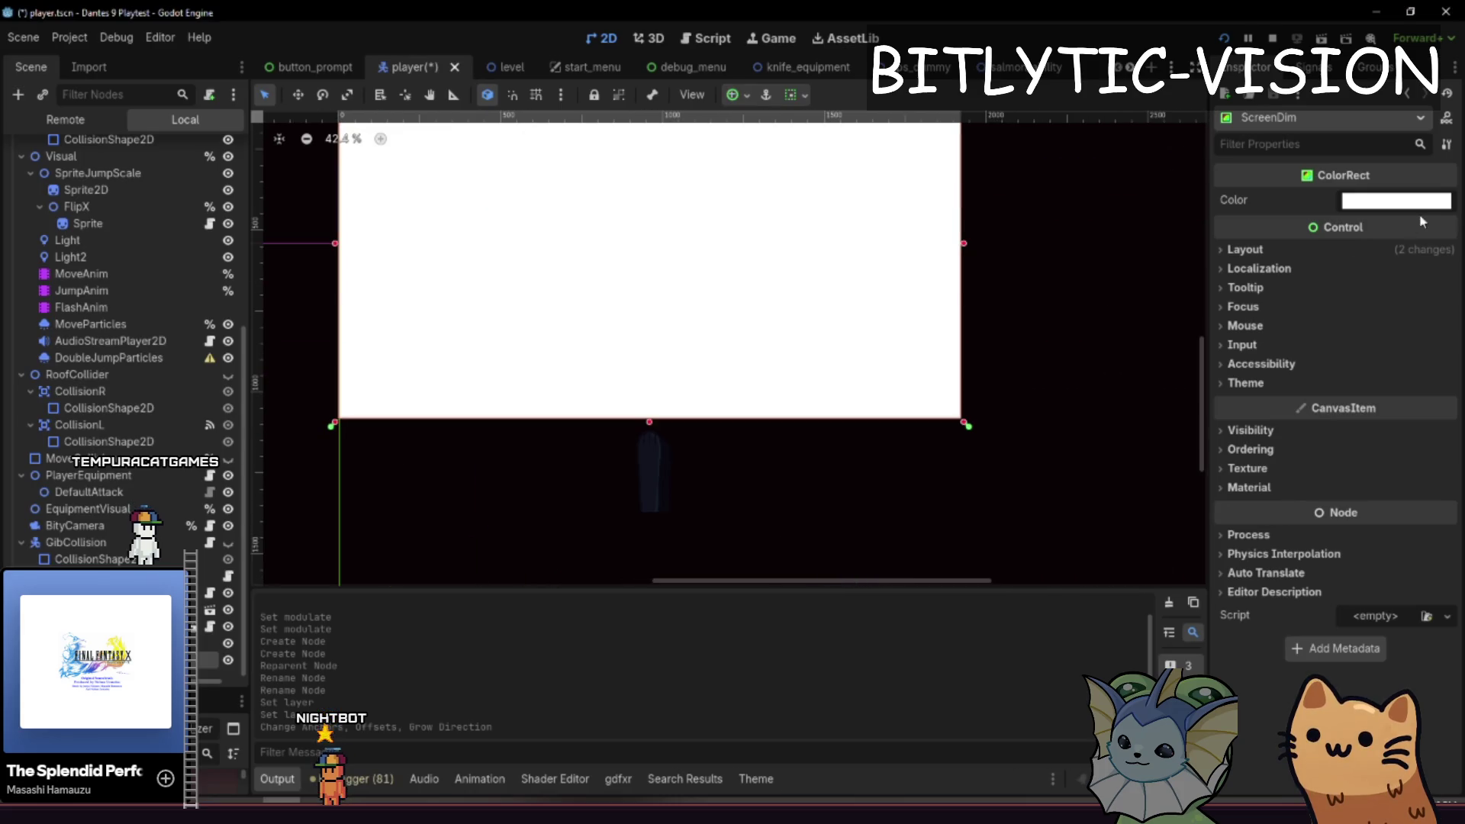
# - Colour ScreenDim semi-transparent black (00000075) and save the player scene
pyautogui.click(1396, 200)
pyautogui.write('00000075')
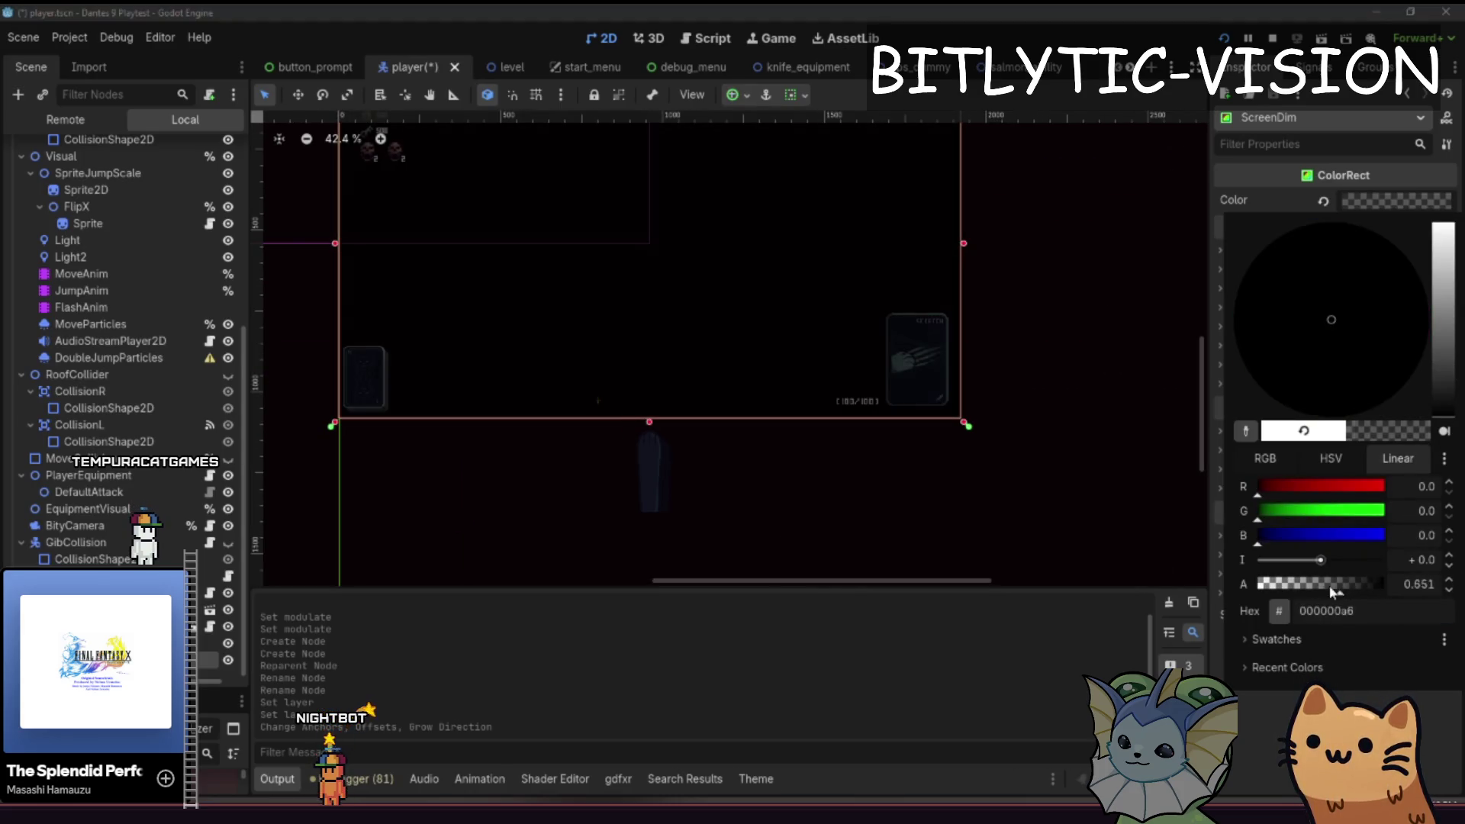
pyautogui.press('Escape')
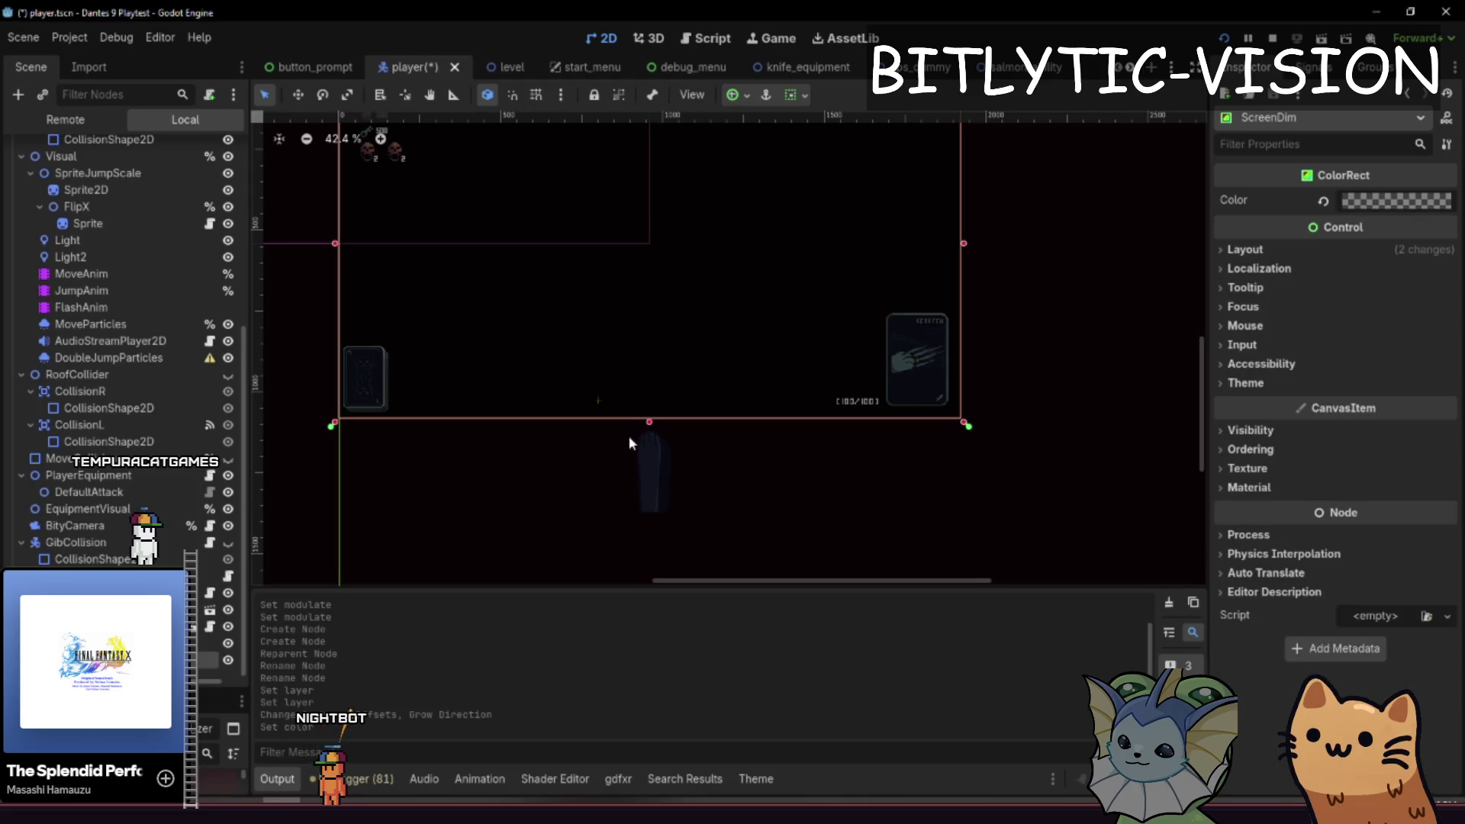
pyautogui.hotkey('ctrl', 's')
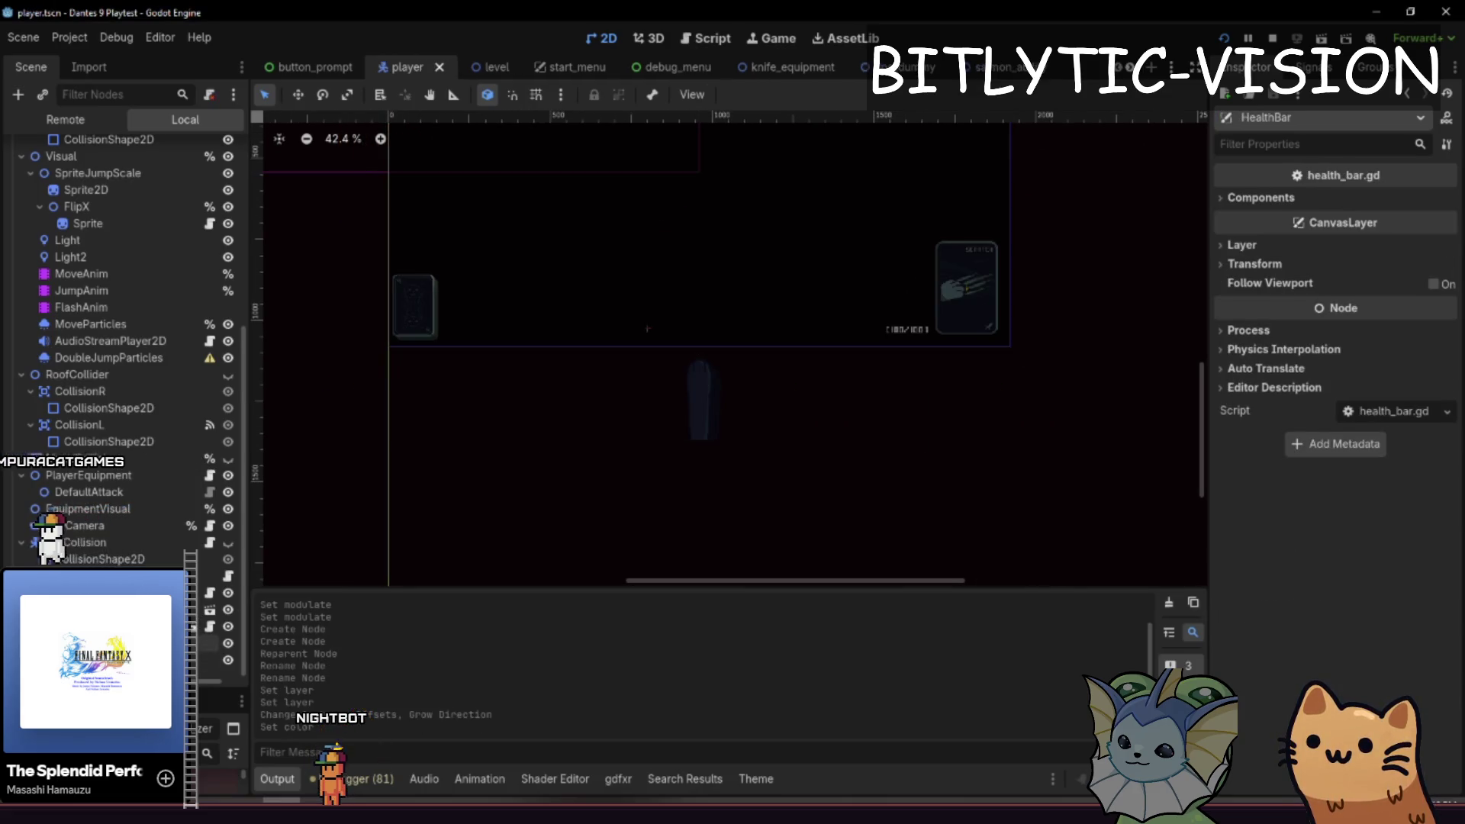
# - Set ScreenDim's mouse filter to Ignore and run the game to test the overlay
pyautogui.scroll(5, 595, 556)
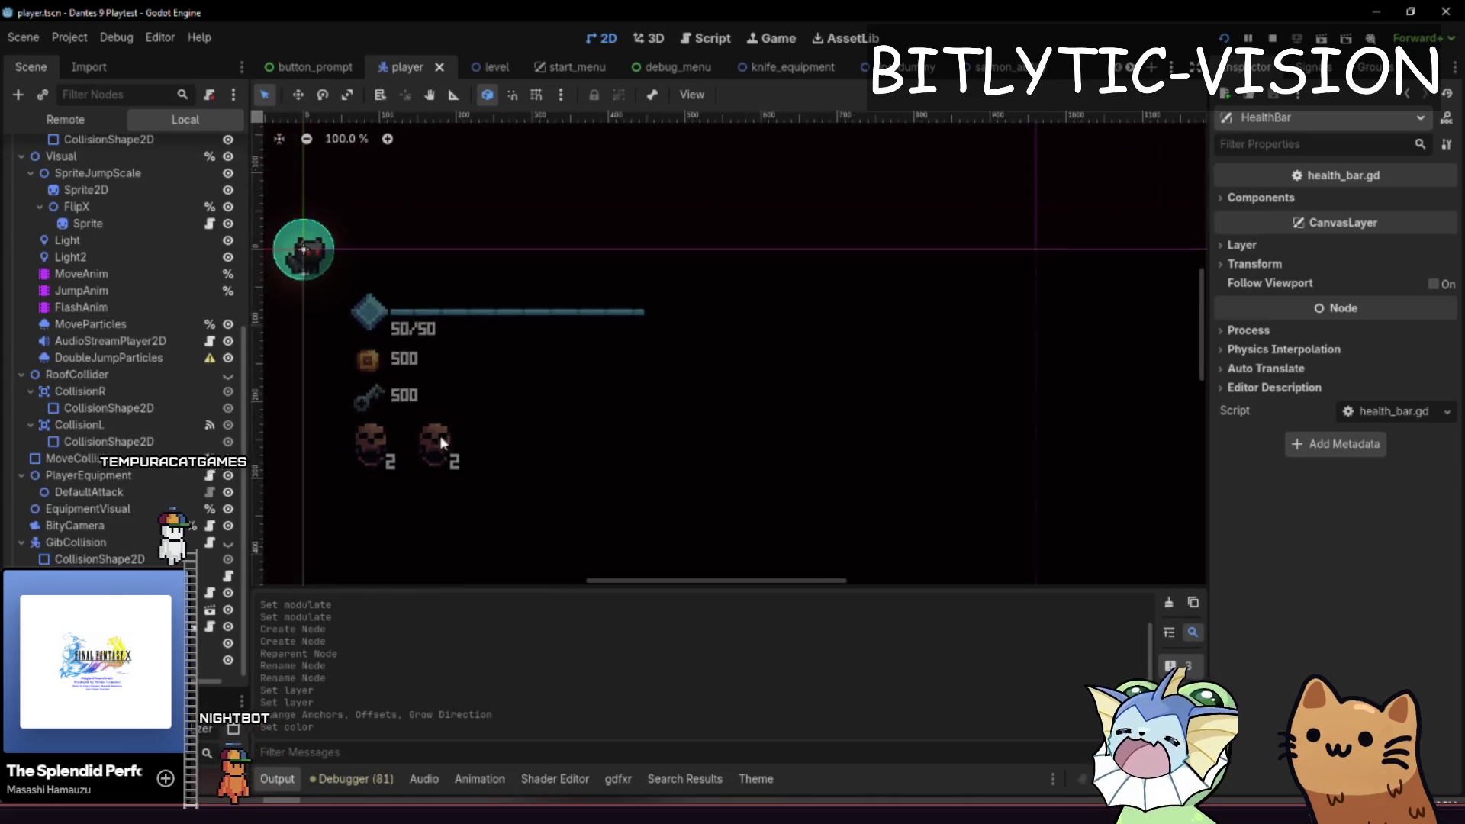
pyautogui.click(237, 595)
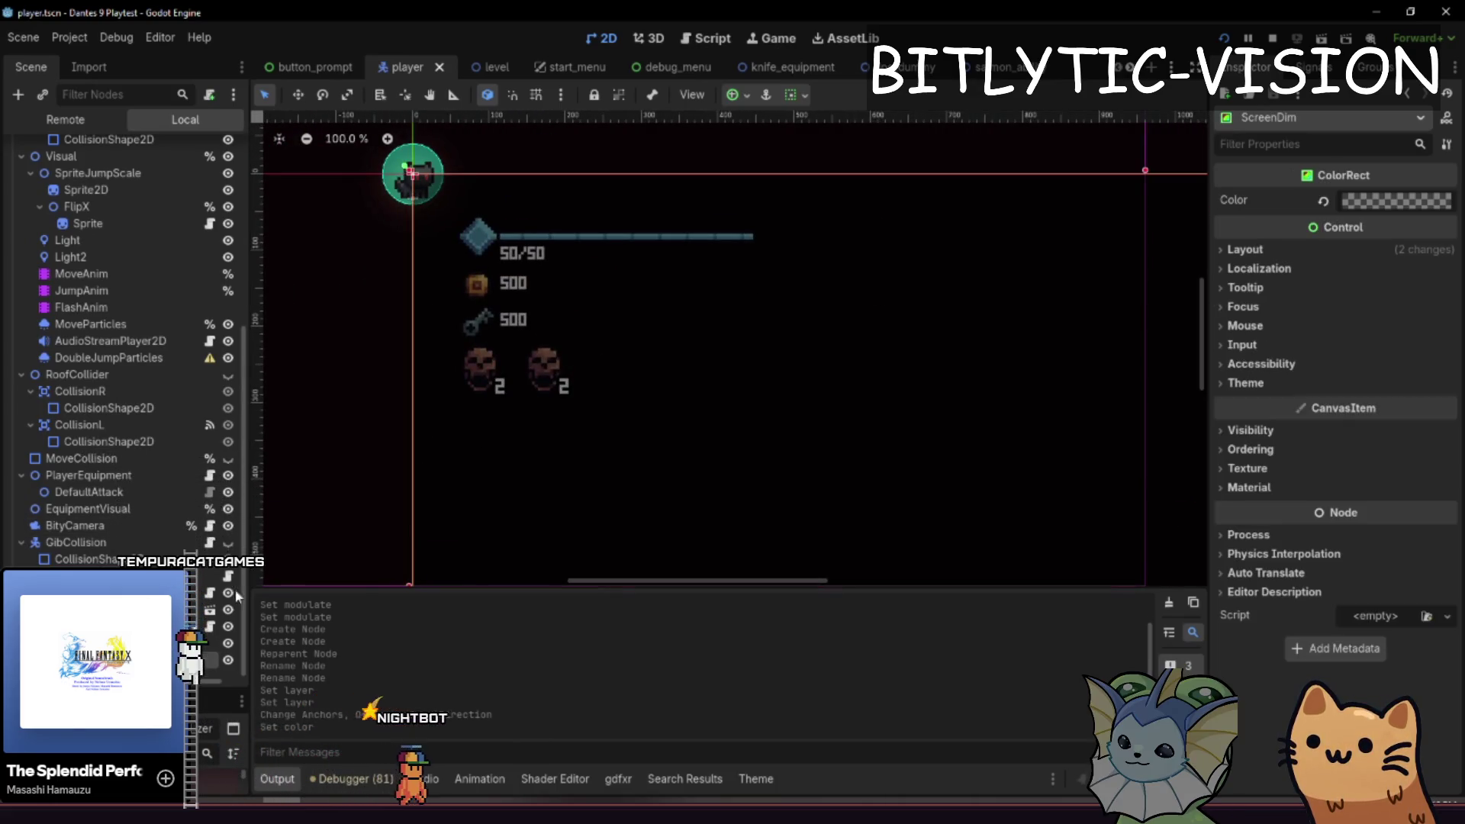
pyautogui.click(1280, 323)
pyautogui.click(1374, 348)
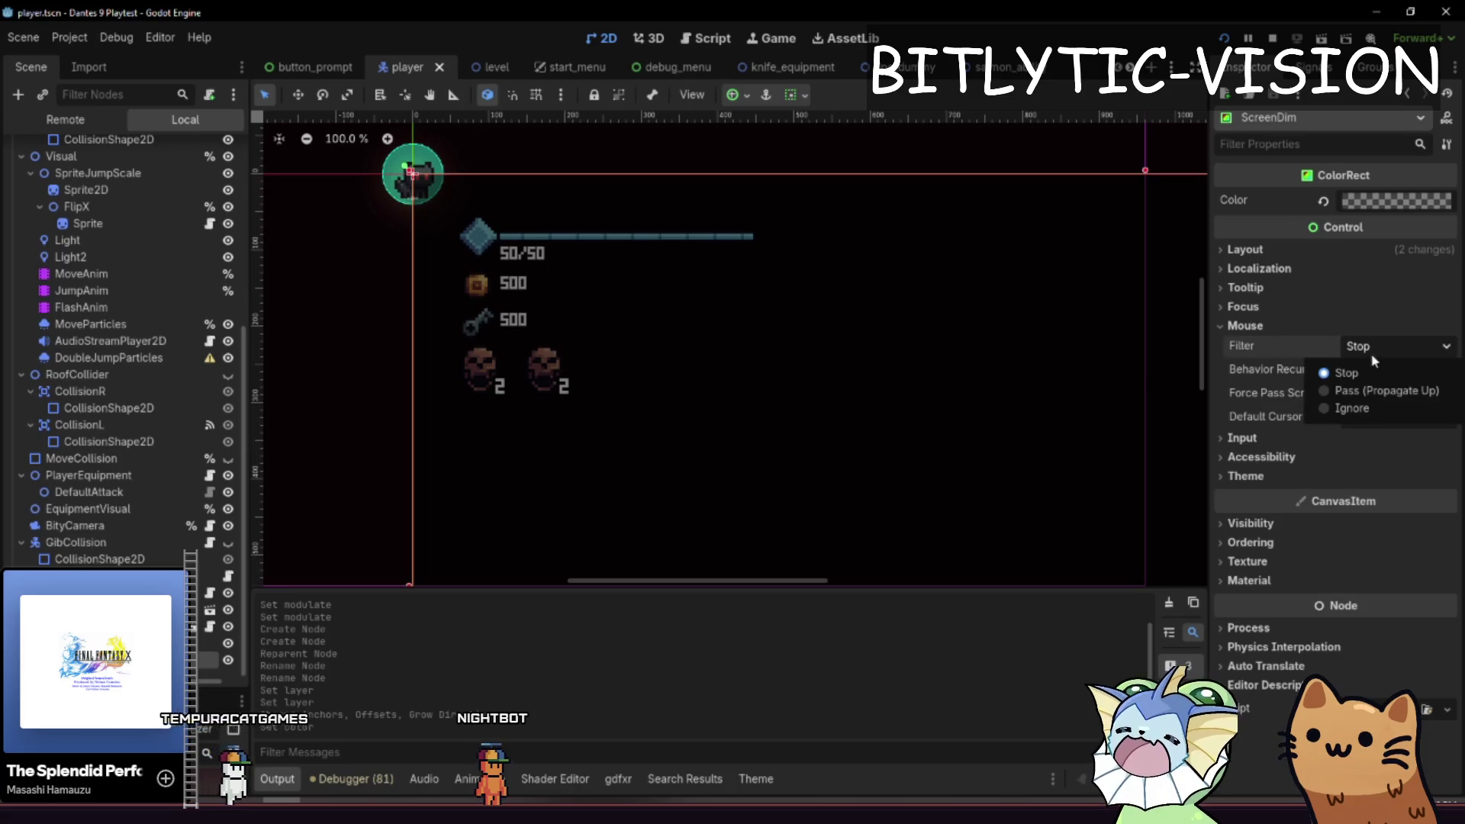
pyautogui.click(1351, 409)
pyautogui.press('F5')
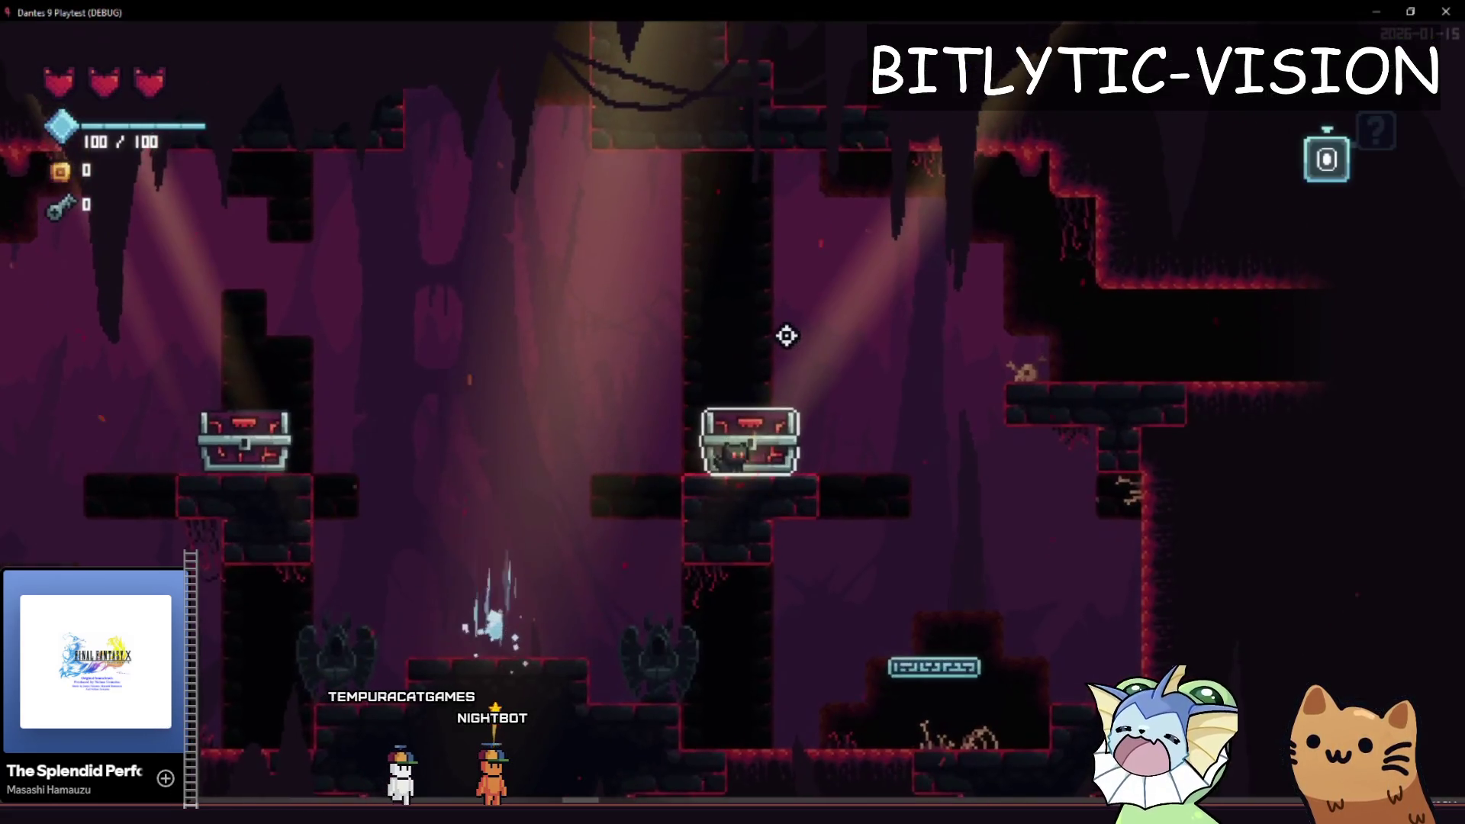
# - Stop the playtest, return to player.gd near line 59, and inspect the Hand canvas layer node
pyautogui.press('F8')
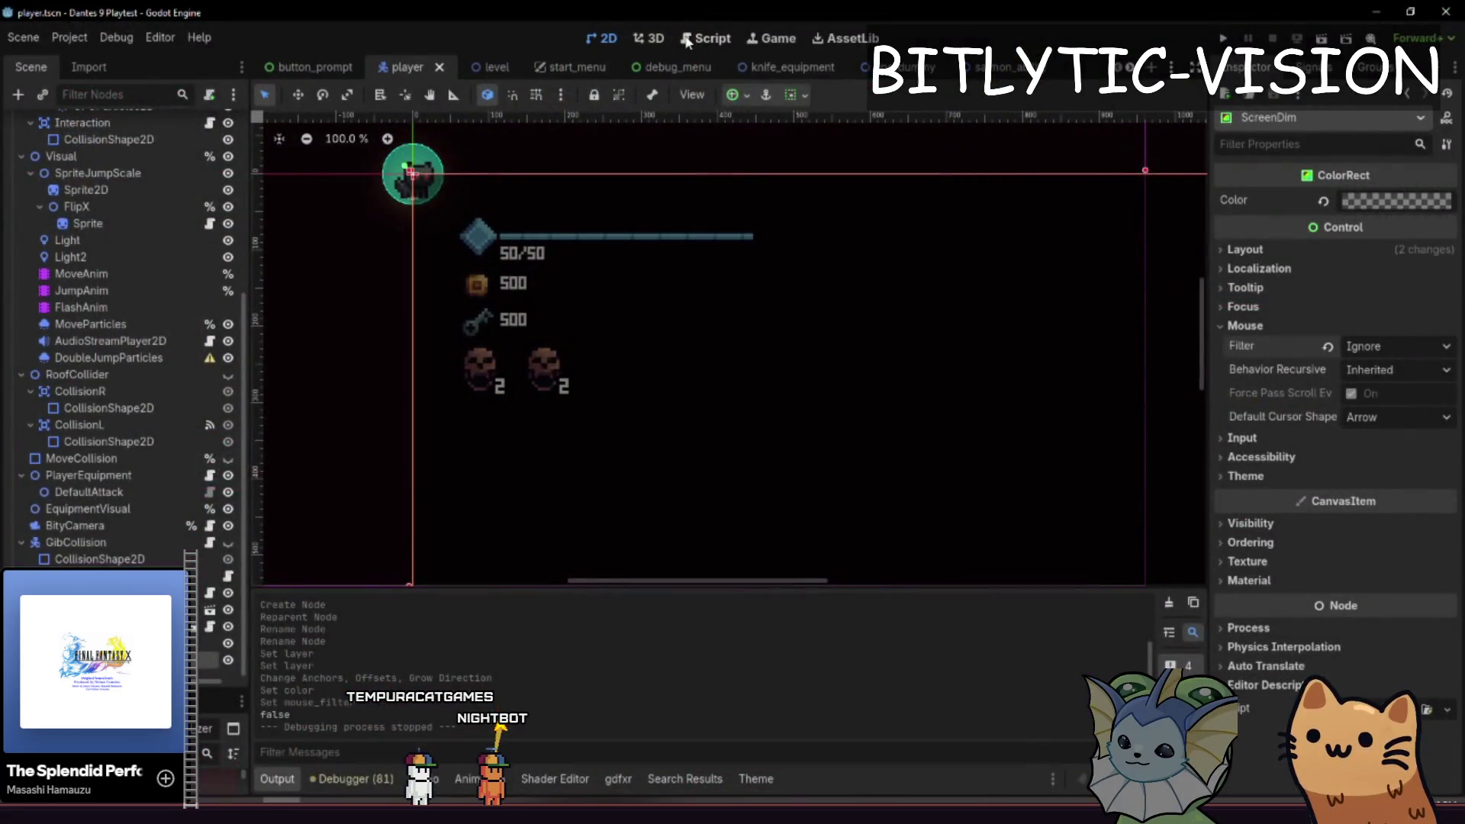
pyautogui.click(686, 40)
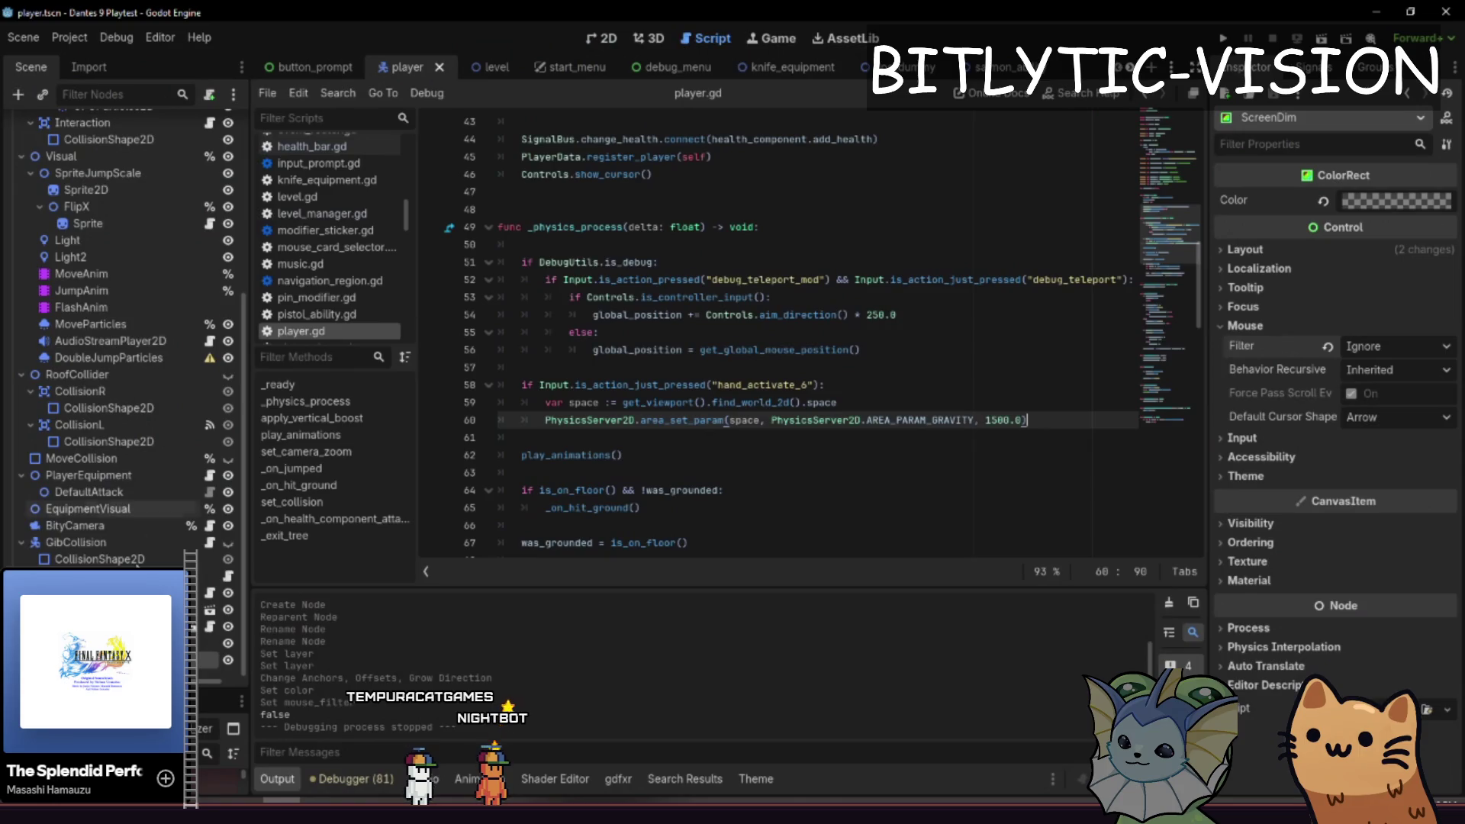
pyautogui.click(580, 490)
pyautogui.click(910, 437)
pyautogui.press('Up')
pyautogui.press('Up')
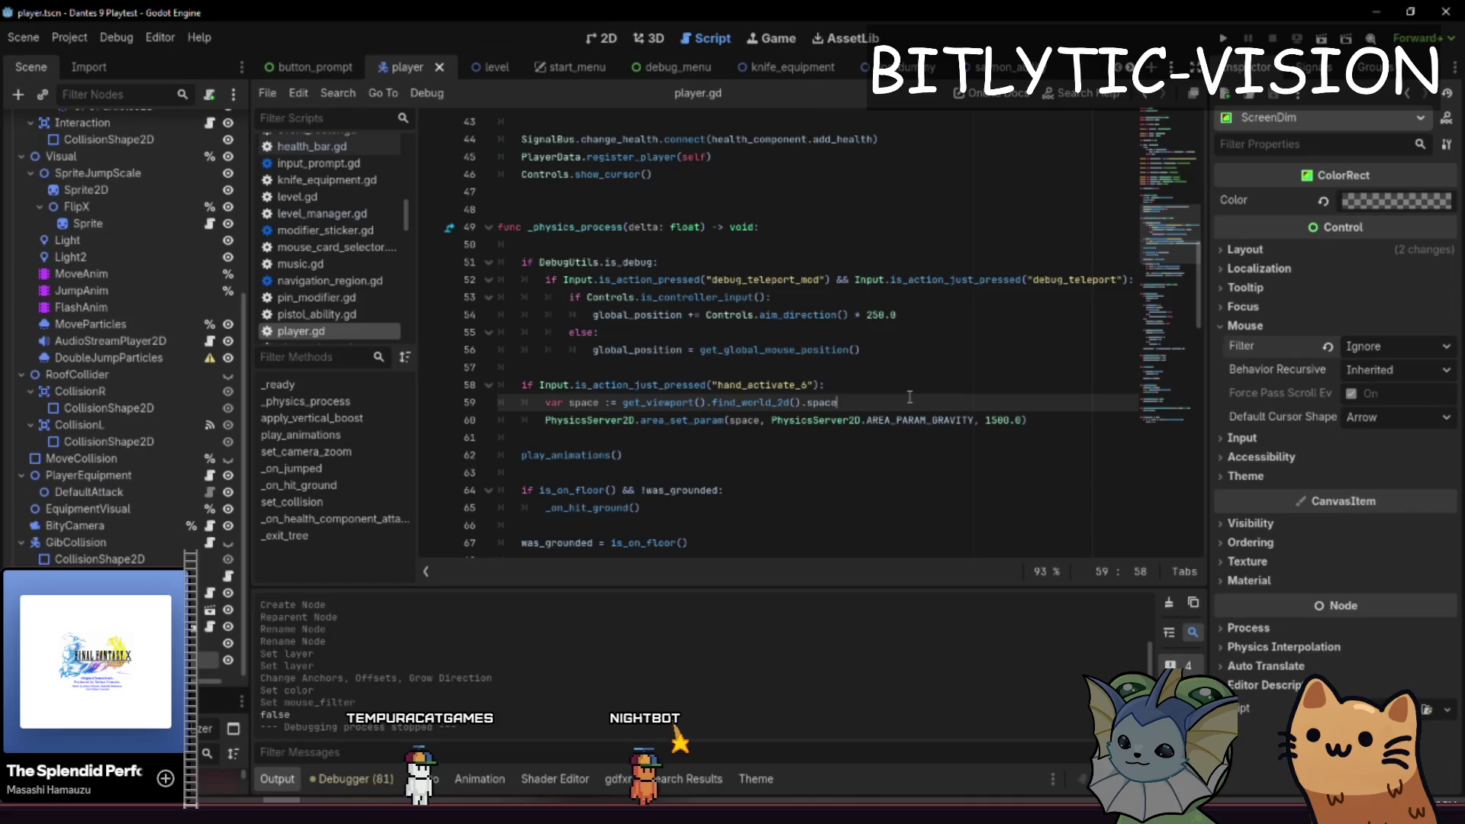
pyautogui.click(99, 592)
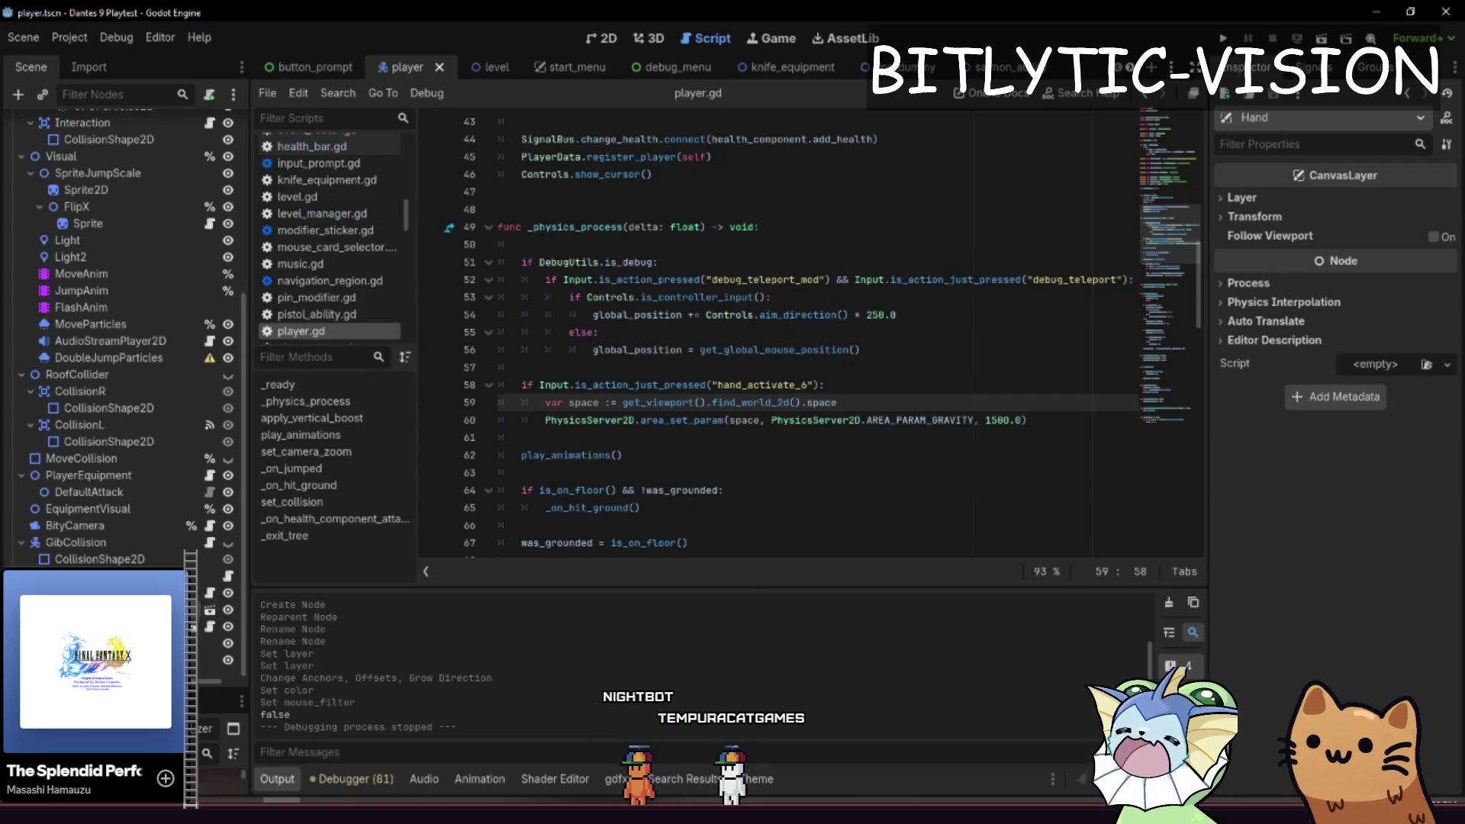
# - Open the health bar scene, select the mana bar's MarginContainer, and show its Groups
pyautogui.doubleClick(197, 630)
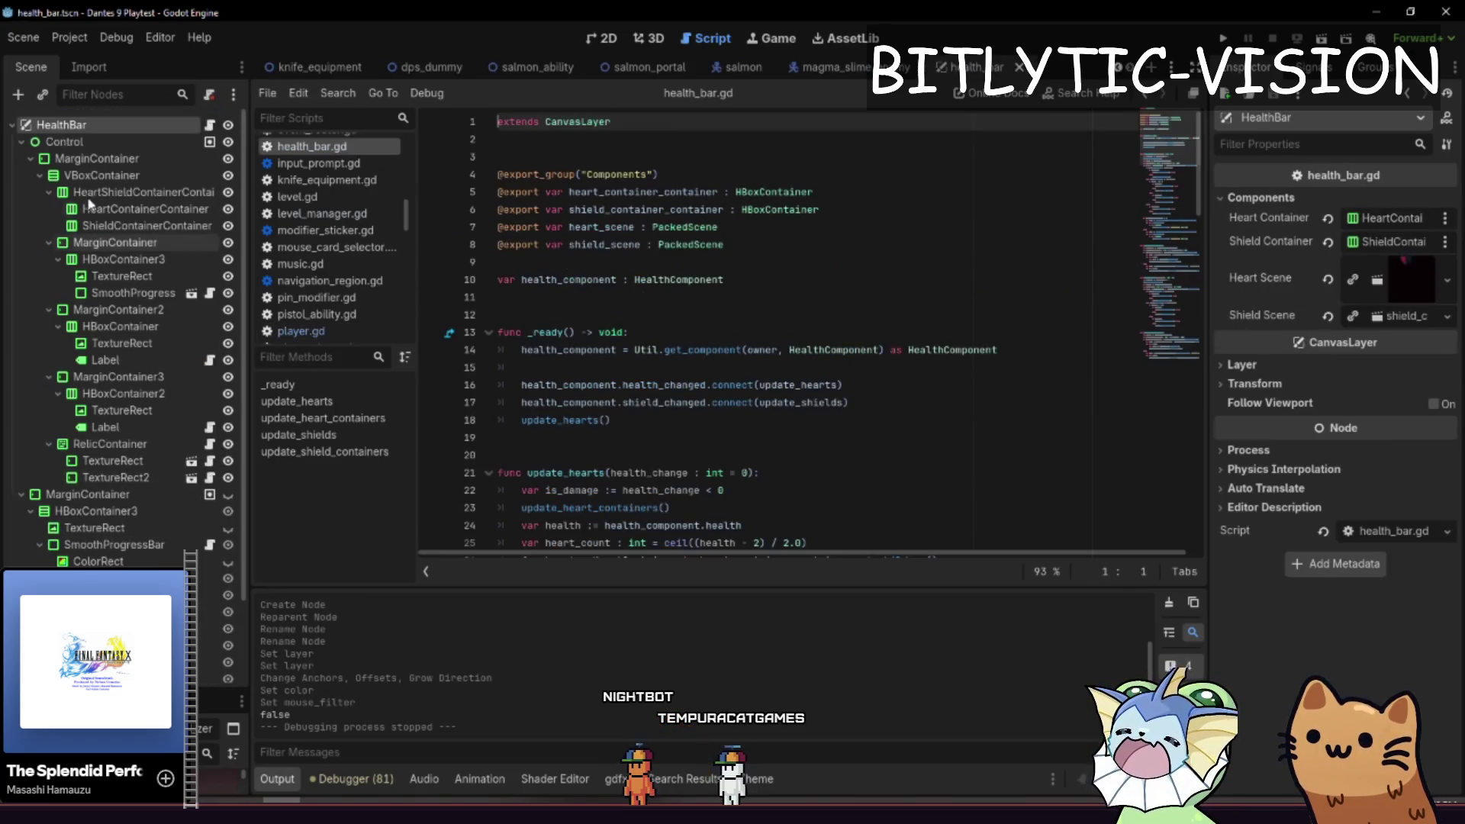
pyautogui.click(114, 313)
pyautogui.click(603, 40)
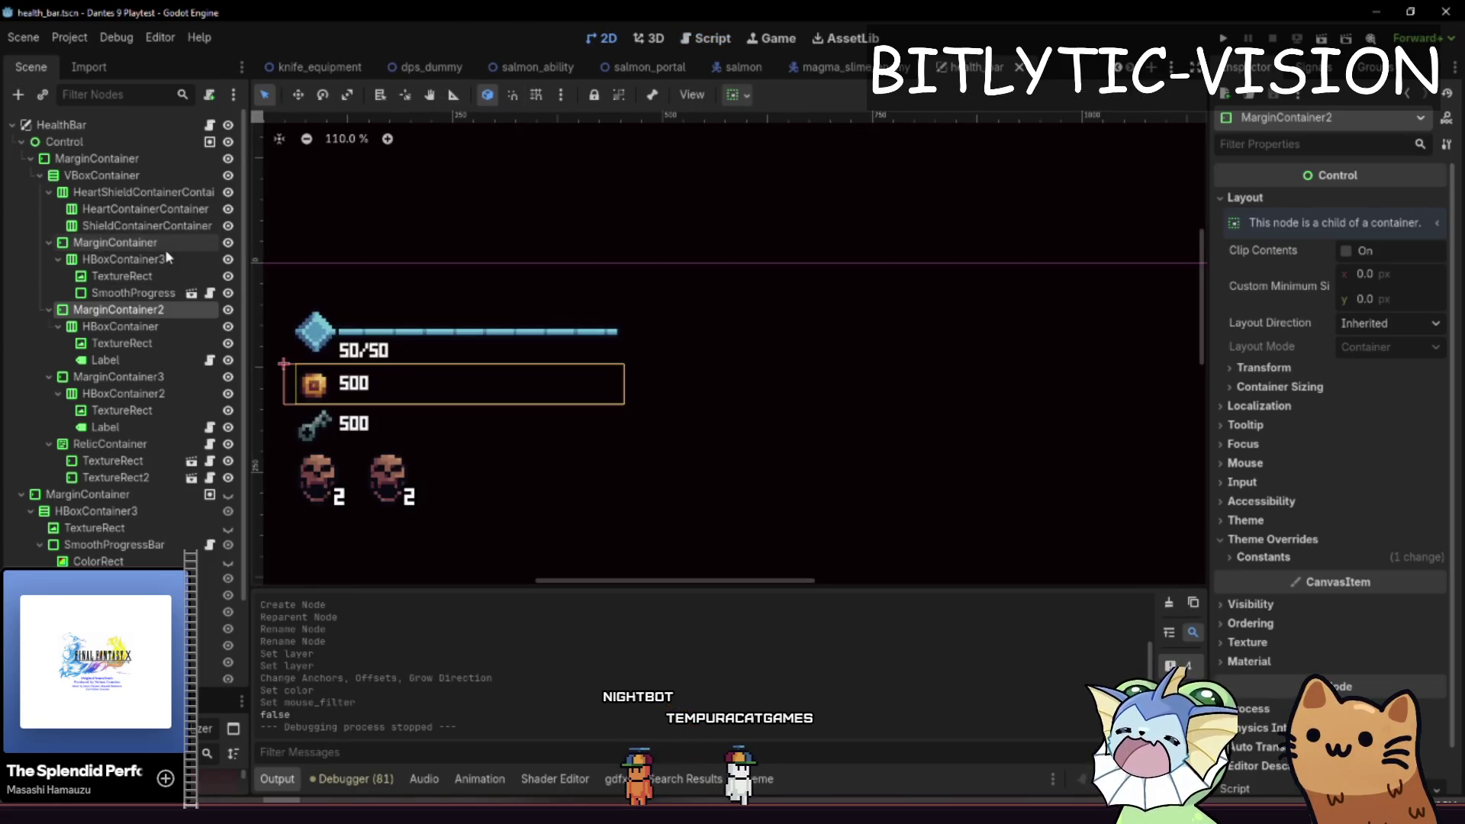
pyautogui.click(122, 259)
pyautogui.click(125, 243)
pyautogui.scroll(2, 733, 344)
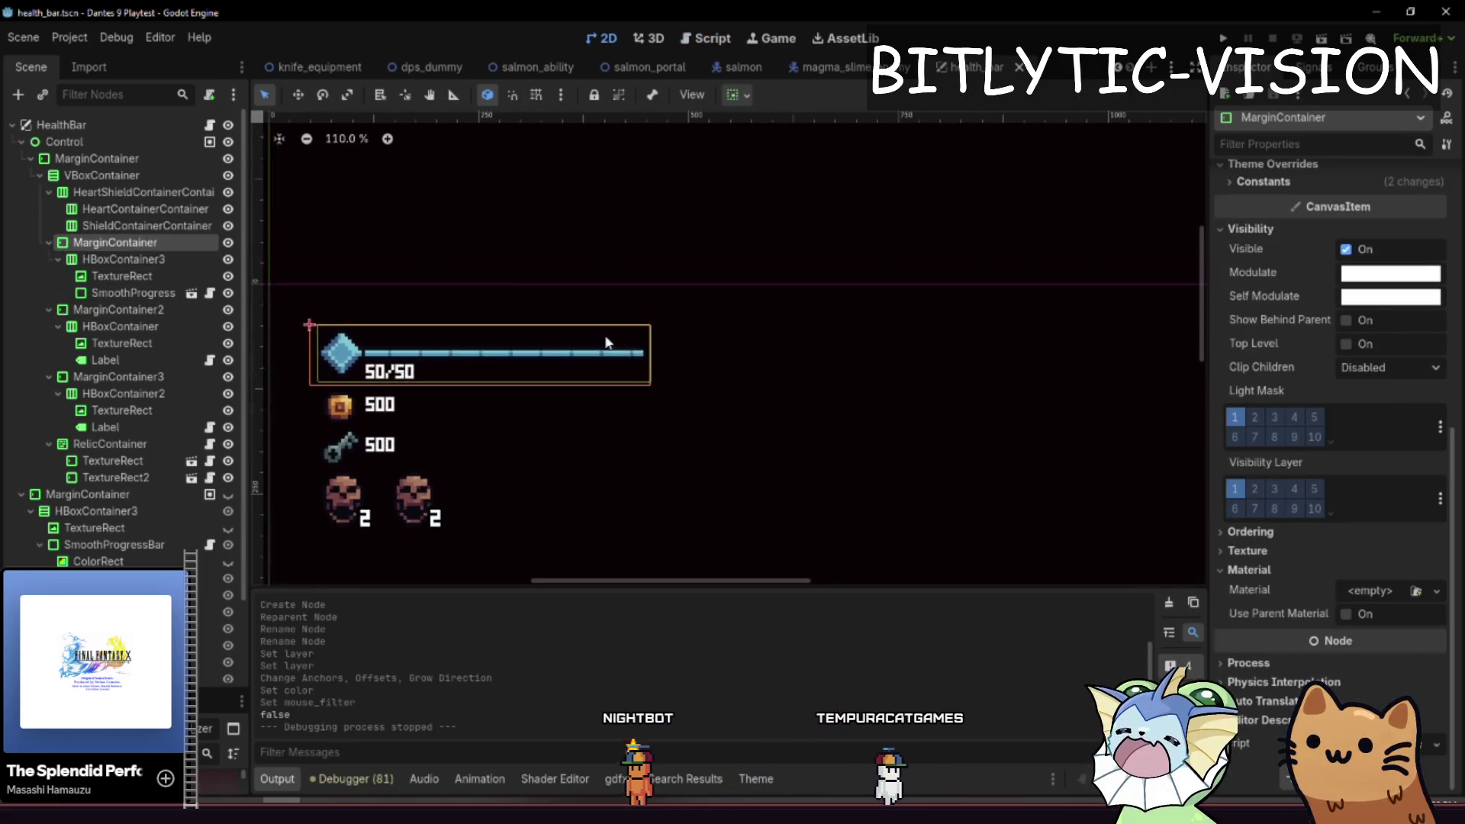
pyautogui.click(1316, 67)
pyautogui.click(1374, 68)
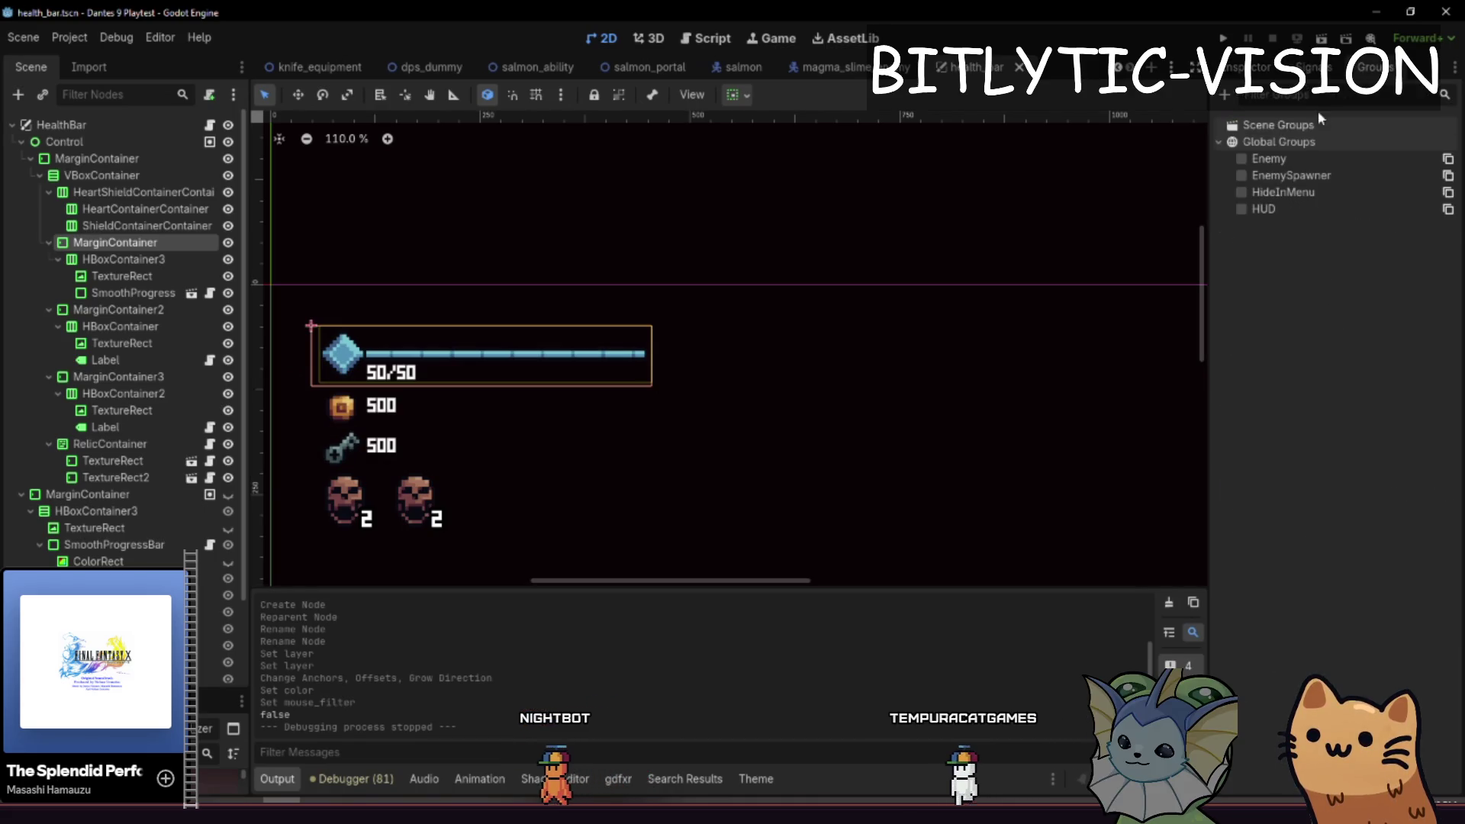
# - Create a player_mana_bar group for the MarginContainer
pyautogui.click(1225, 95)
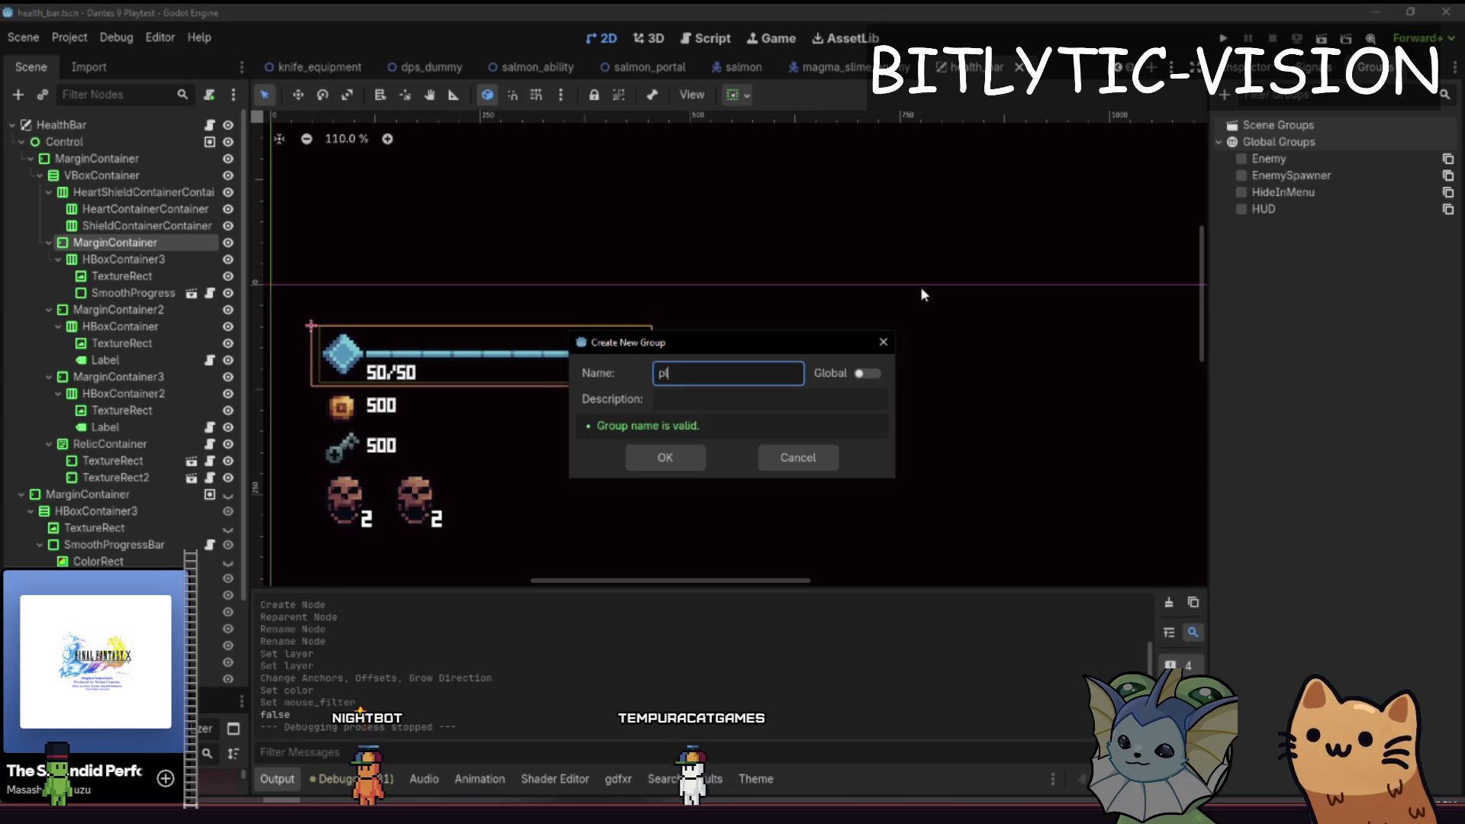
pyautogui.write('ayer_mana_bar')
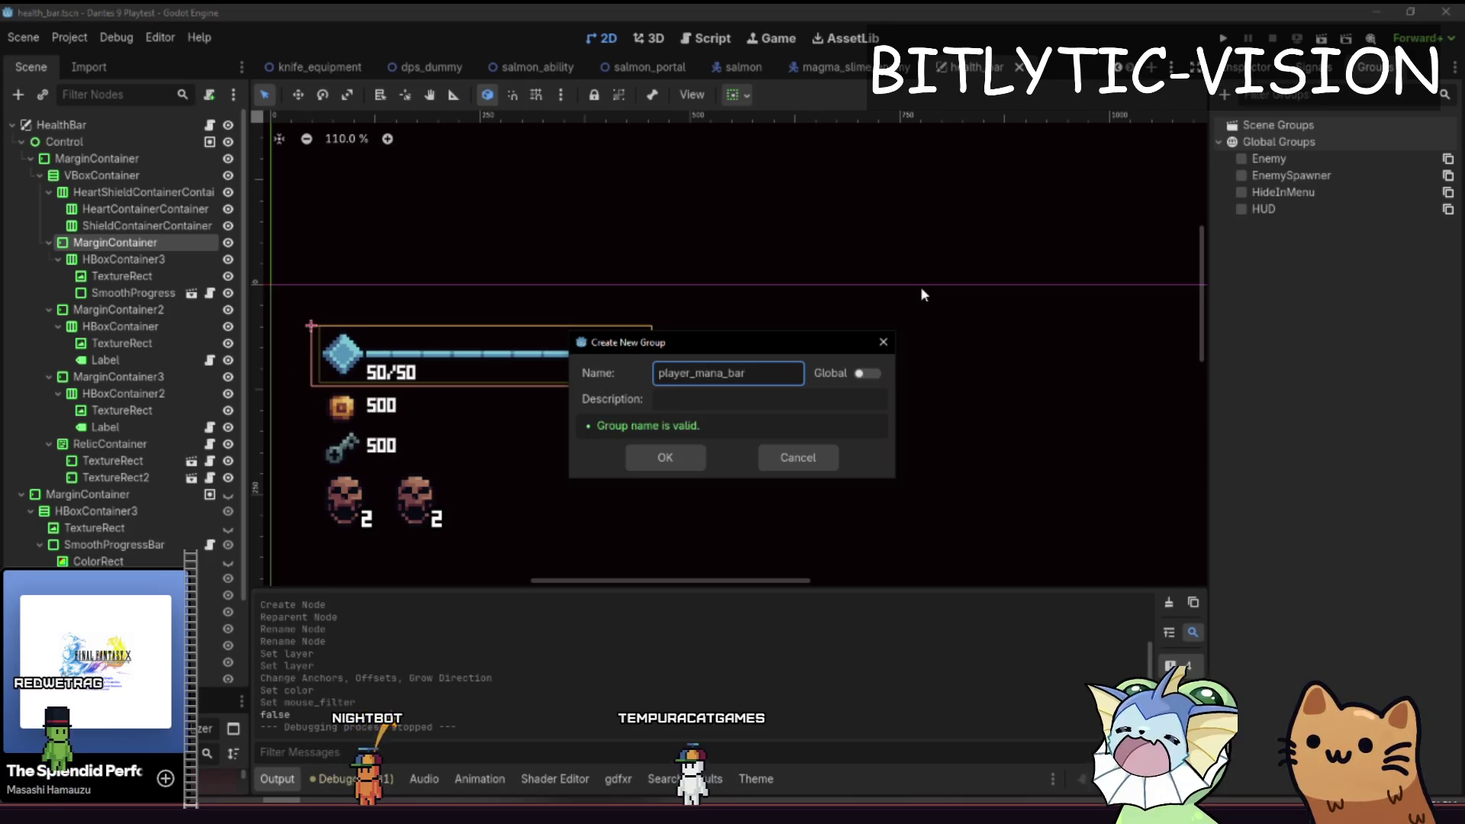
pyautogui.press('Return')
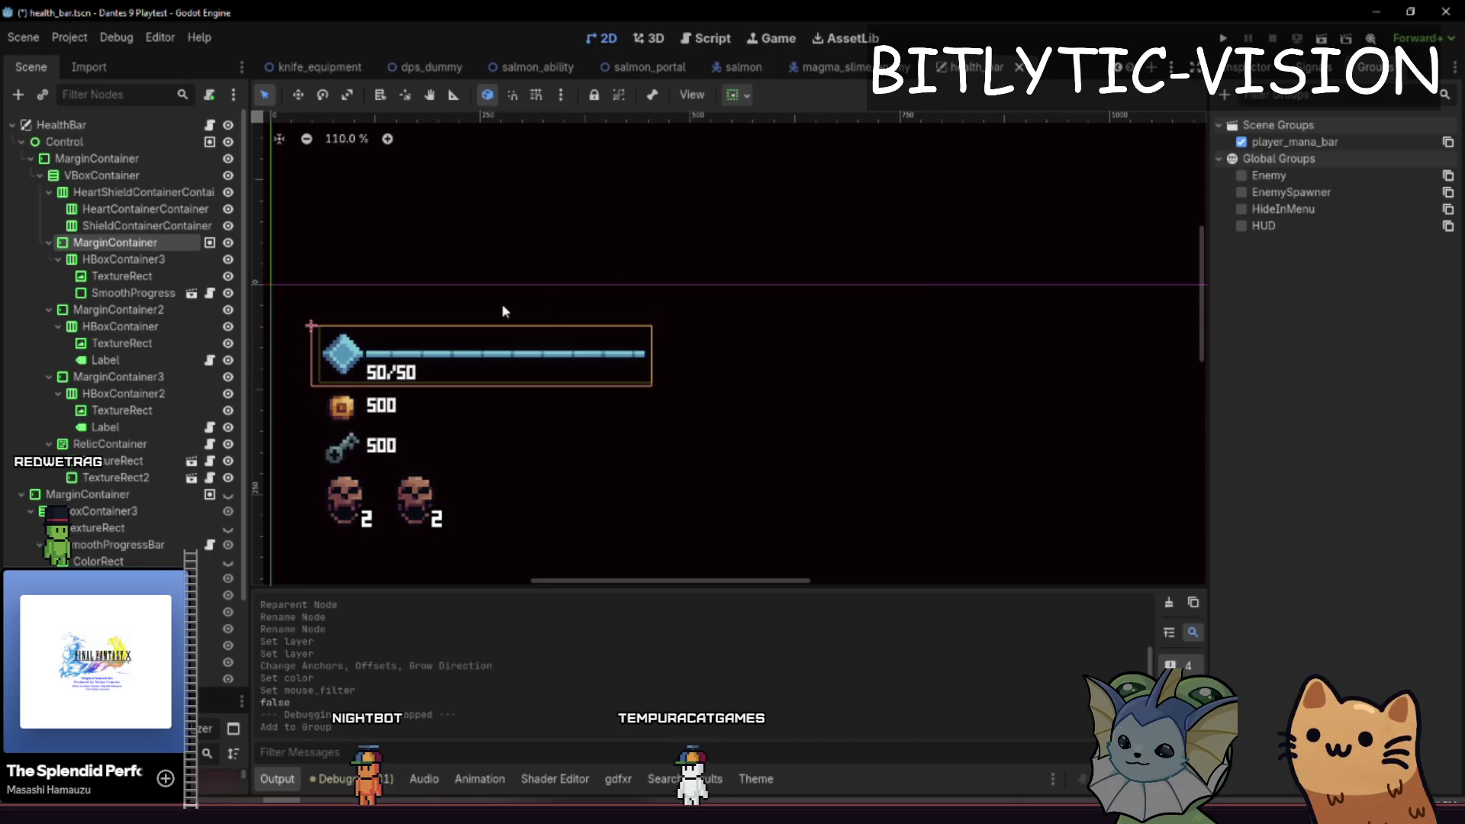
pyautogui.scroll(2, 772, 262)
pyautogui.click(671, 259)
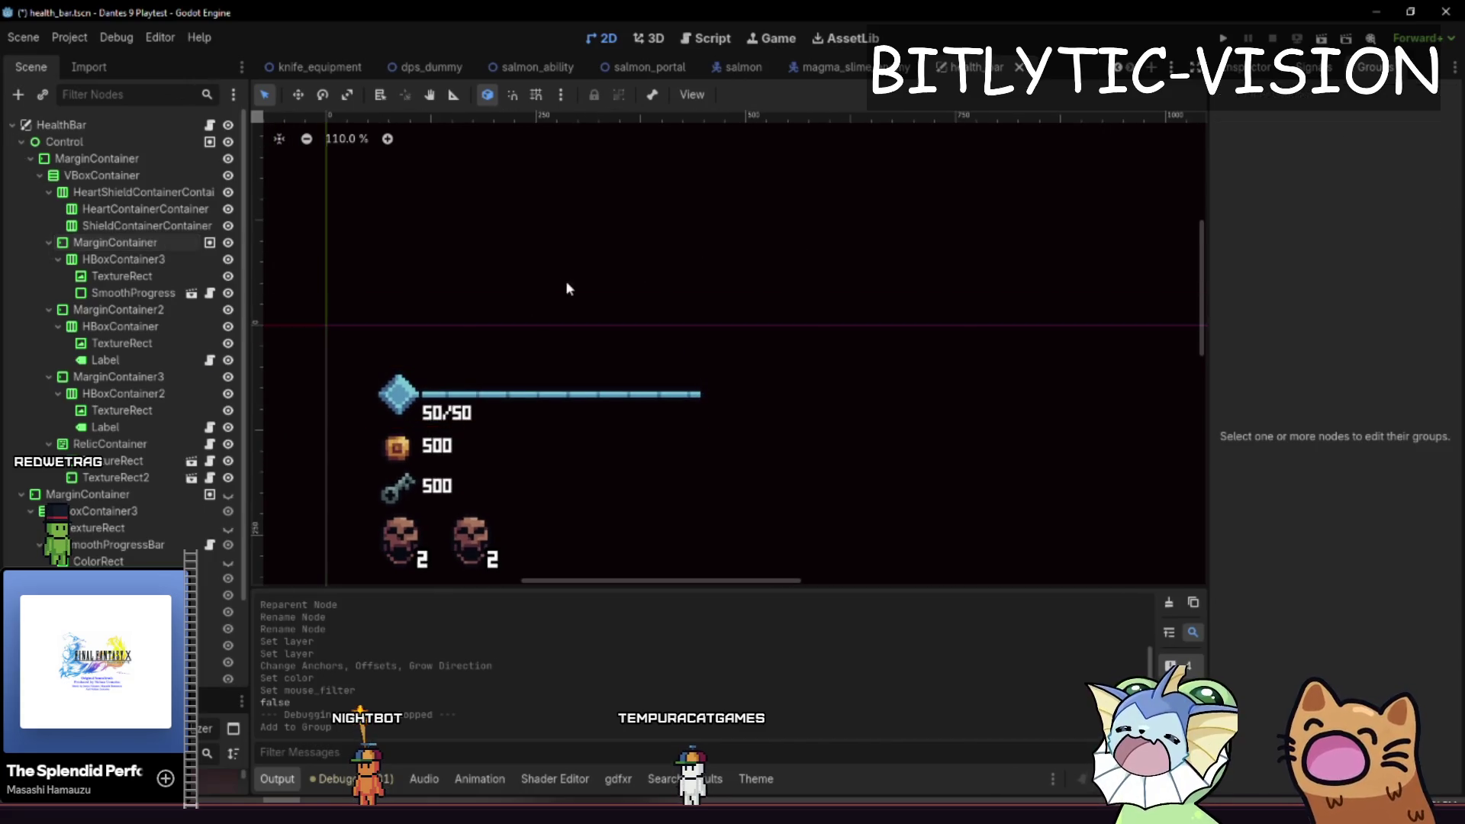
pyautogui.click(145, 241)
pyautogui.click(1277, 150)
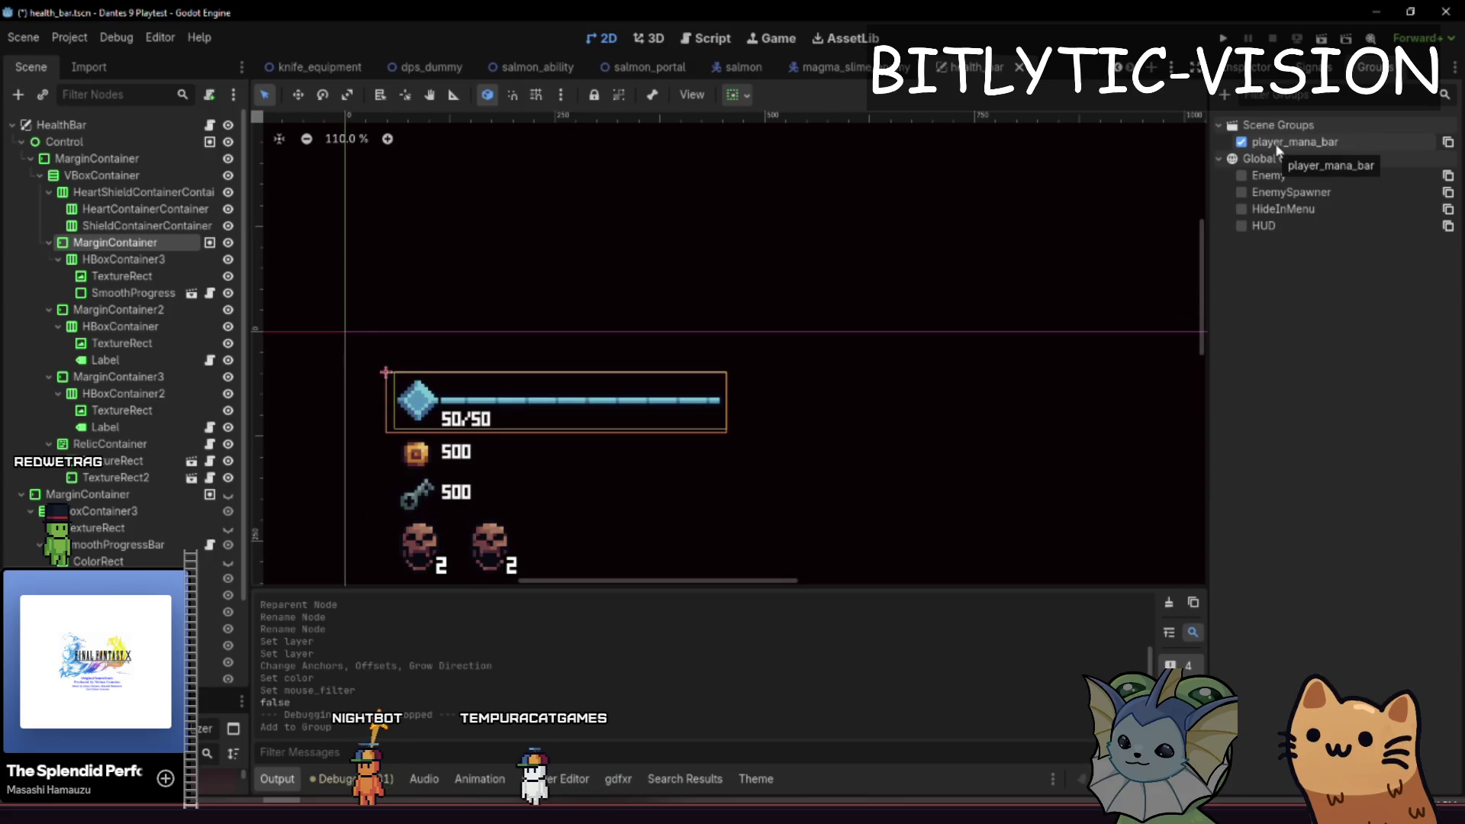
# - Rename the group to PlayerManaBar, add MarginContainer to it, and save the scene
pyautogui.doubleClick(1328, 145)
pyautogui.press('Escape')
pyautogui.doubleClick(1323, 145)
pyautogui.write('PlayerMana')
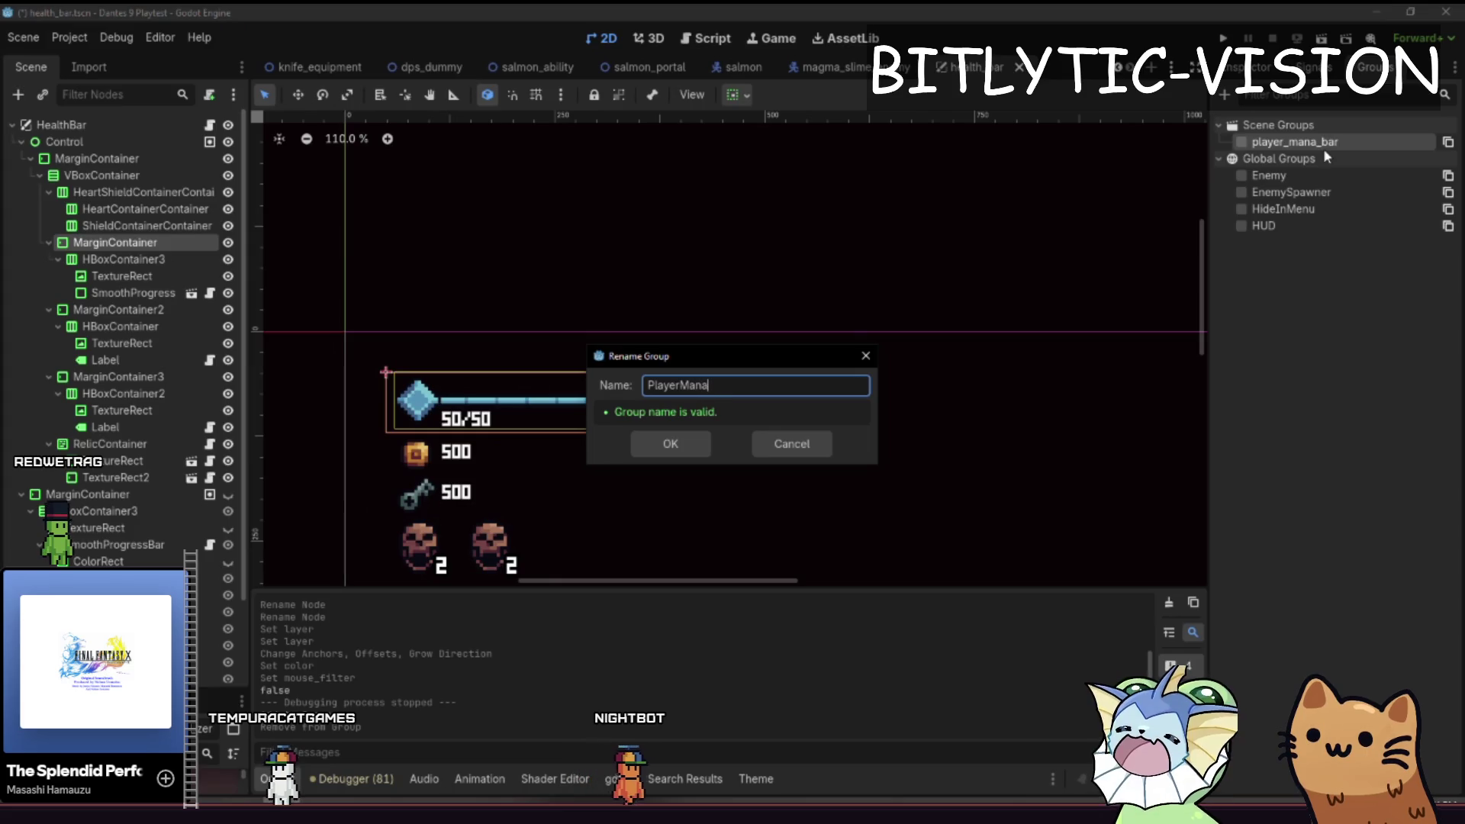
pyautogui.write('Bar')
pyautogui.press('Return')
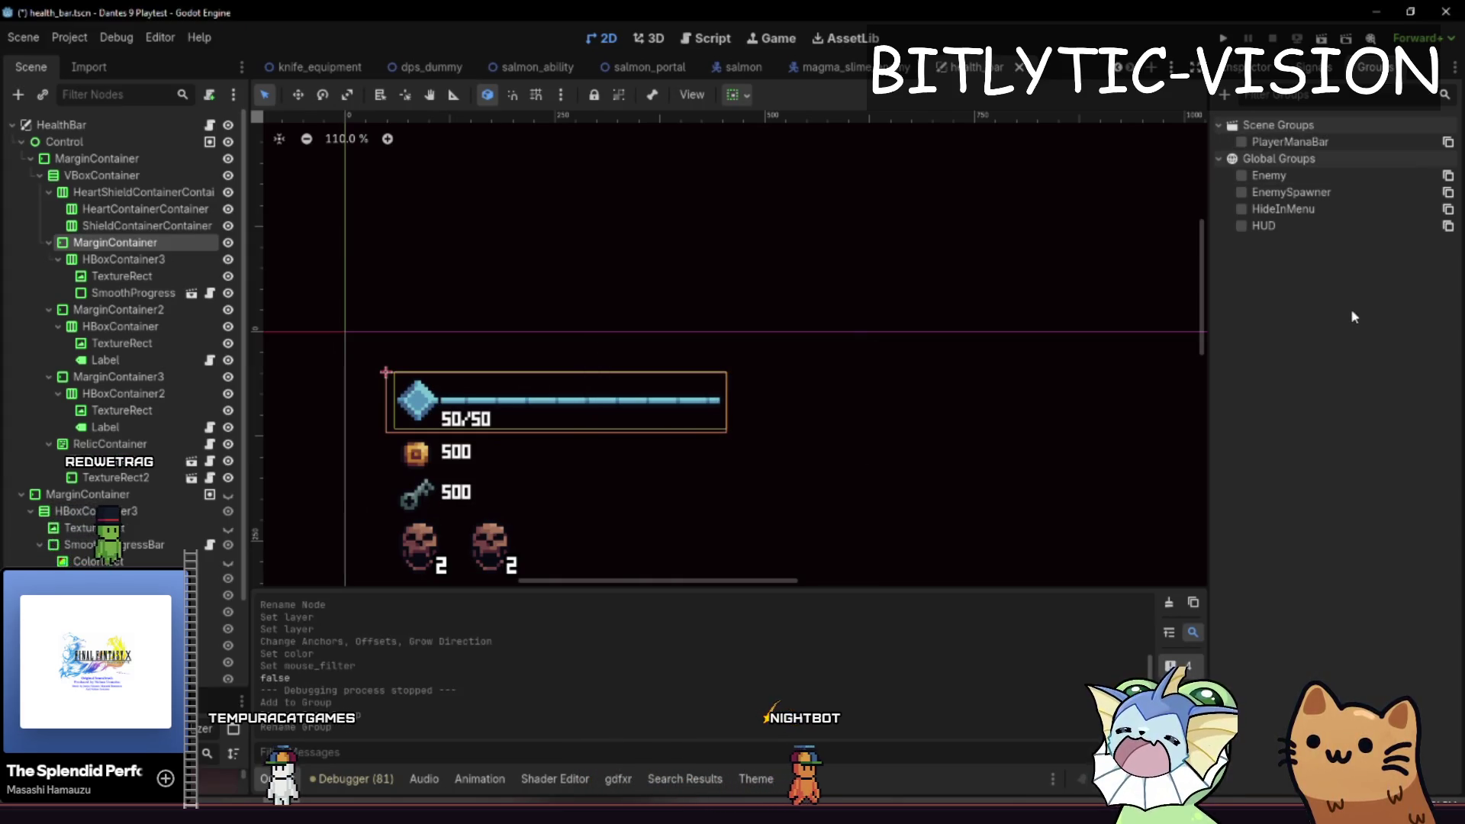
pyautogui.hscroll(-2, 939, 371)
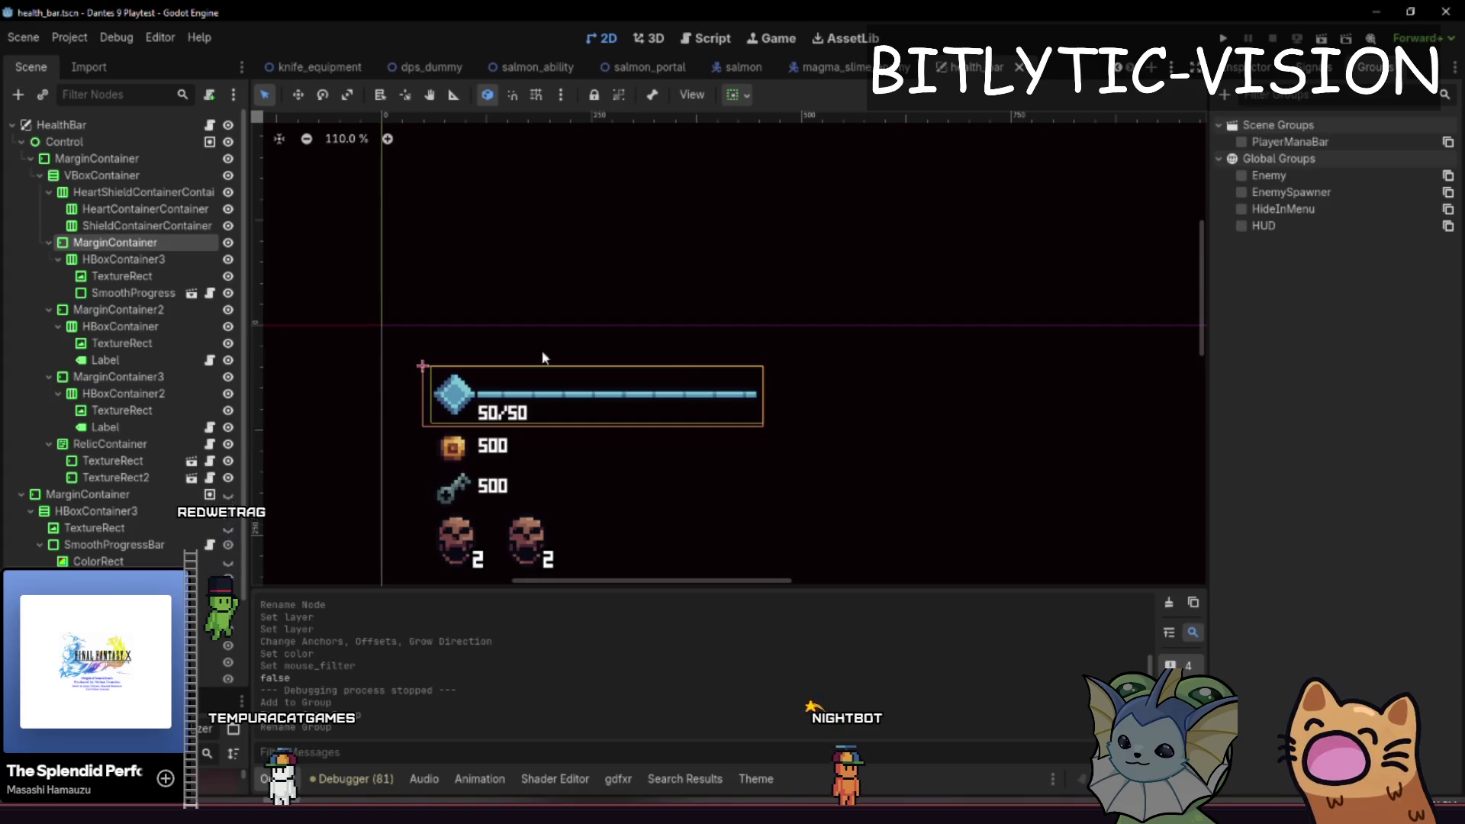
pyautogui.scroll(3, 421, 370)
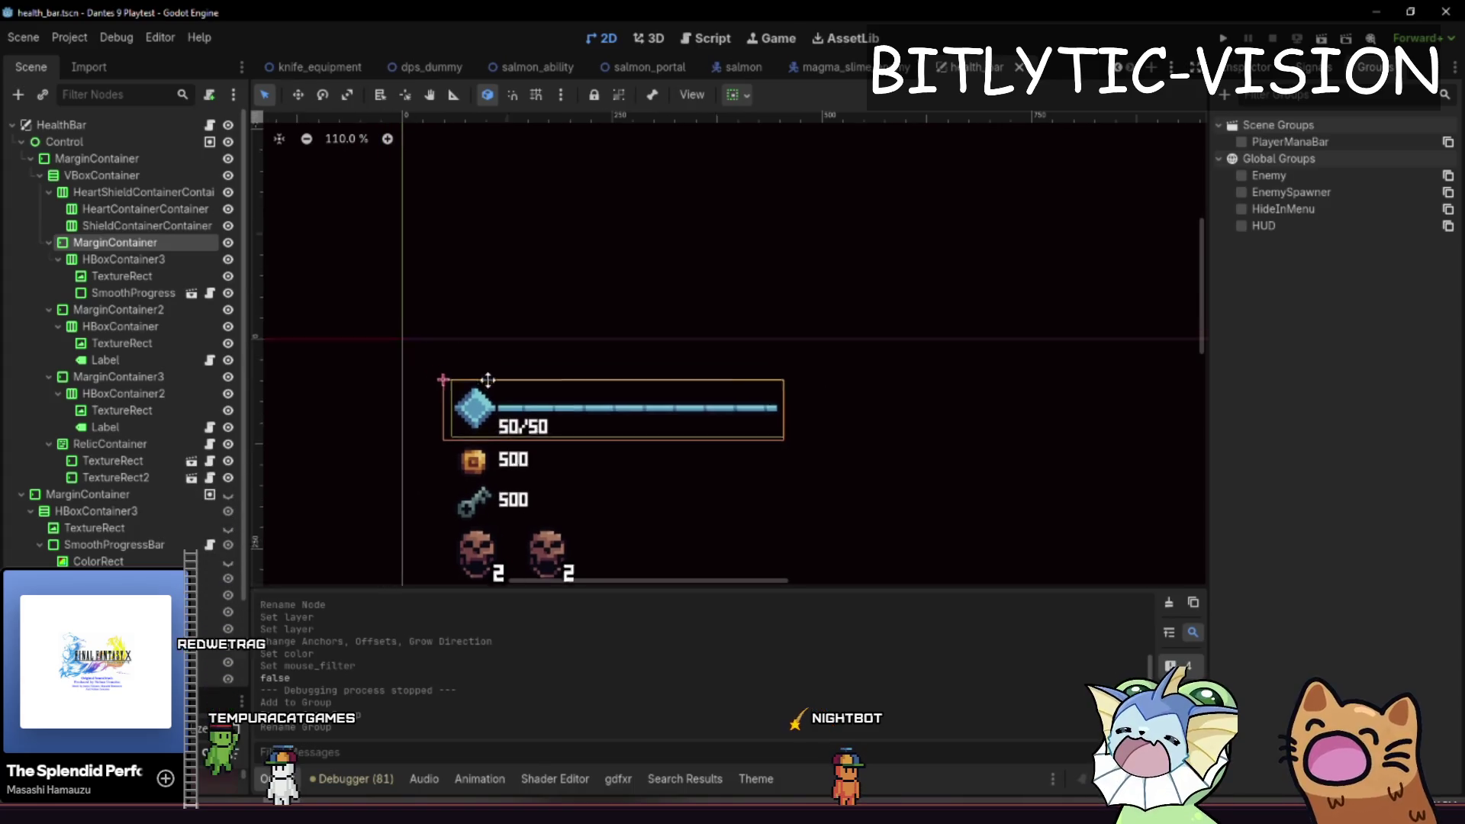
pyautogui.click(1241, 142)
pyautogui.hotkey('ctrl', 's')
# - Reposition the health bar in the view and review health_bar.gd and its nodes
pyautogui.click(1269, 70)
pyautogui.moveTo(734, 387)
pyautogui.mouseDown()
pyautogui.moveTo(797, 305)
pyautogui.moveTo(778, 369)
pyautogui.moveTo(804, 301)
pyautogui.mouseUp()
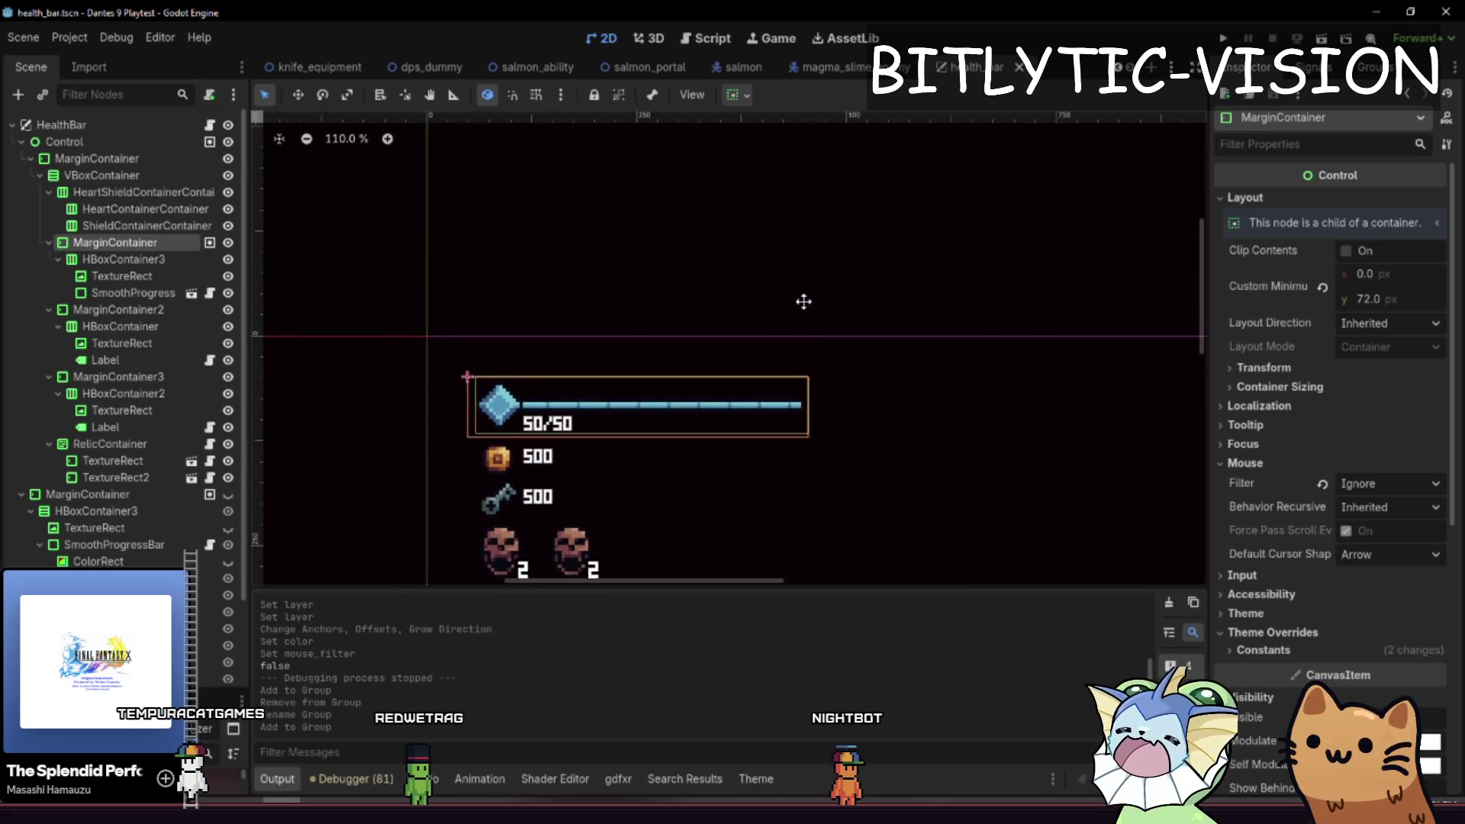
pyautogui.moveTo(890, 366); pyautogui.dragTo(873, 314)
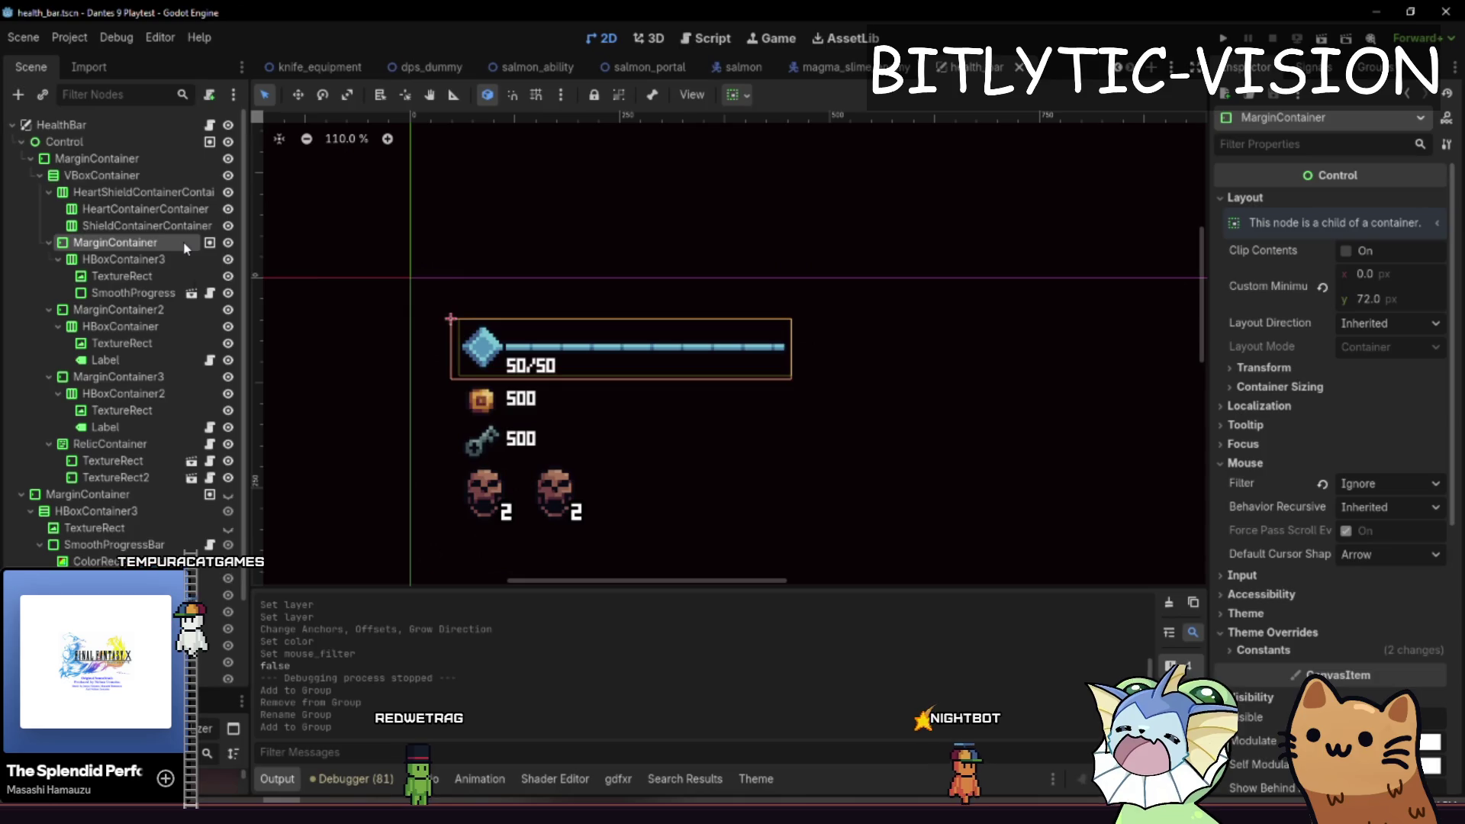
pyautogui.click(210, 124)
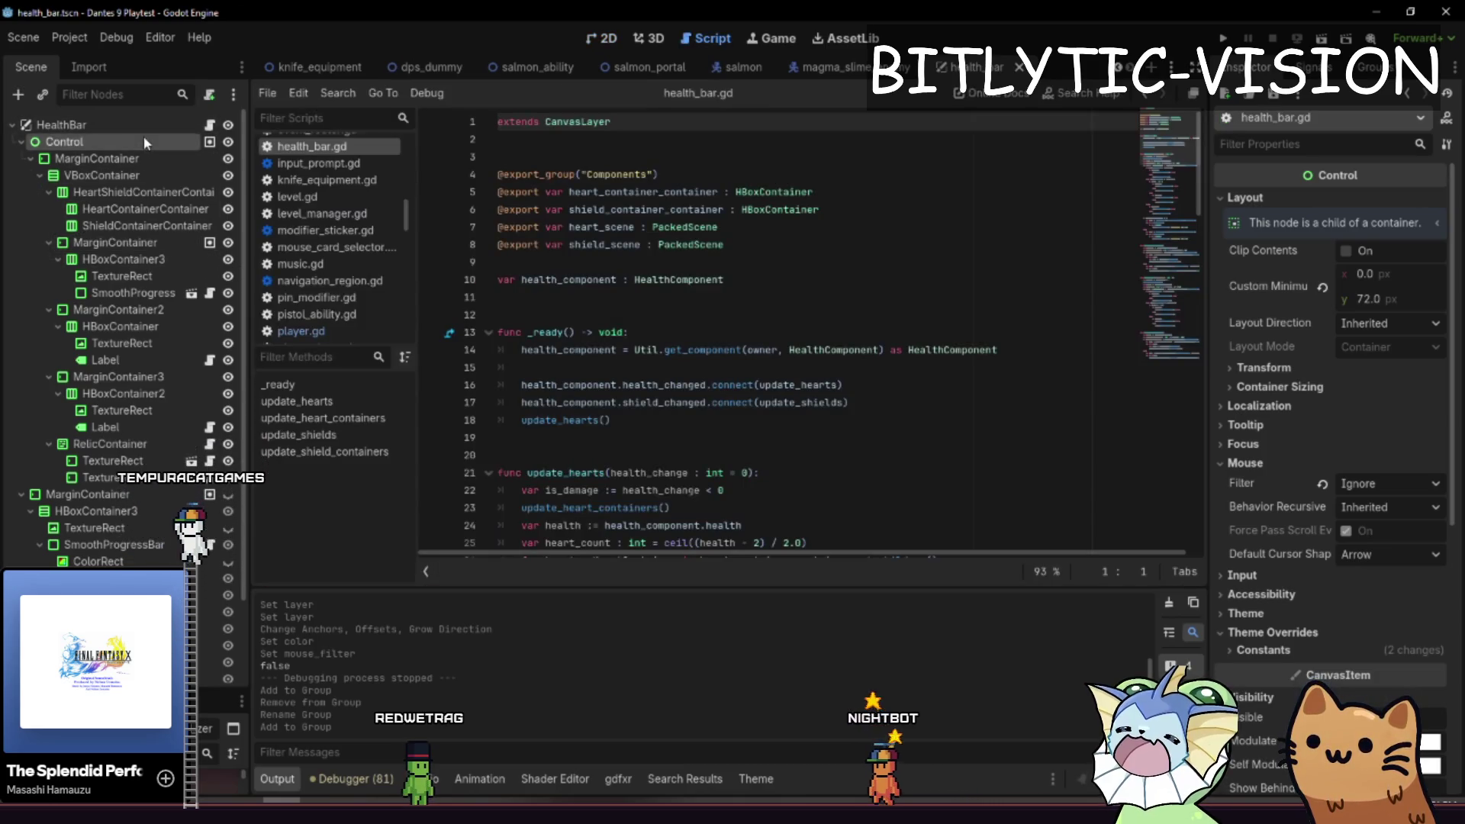
pyautogui.click(148, 127)
pyautogui.click(813, 290)
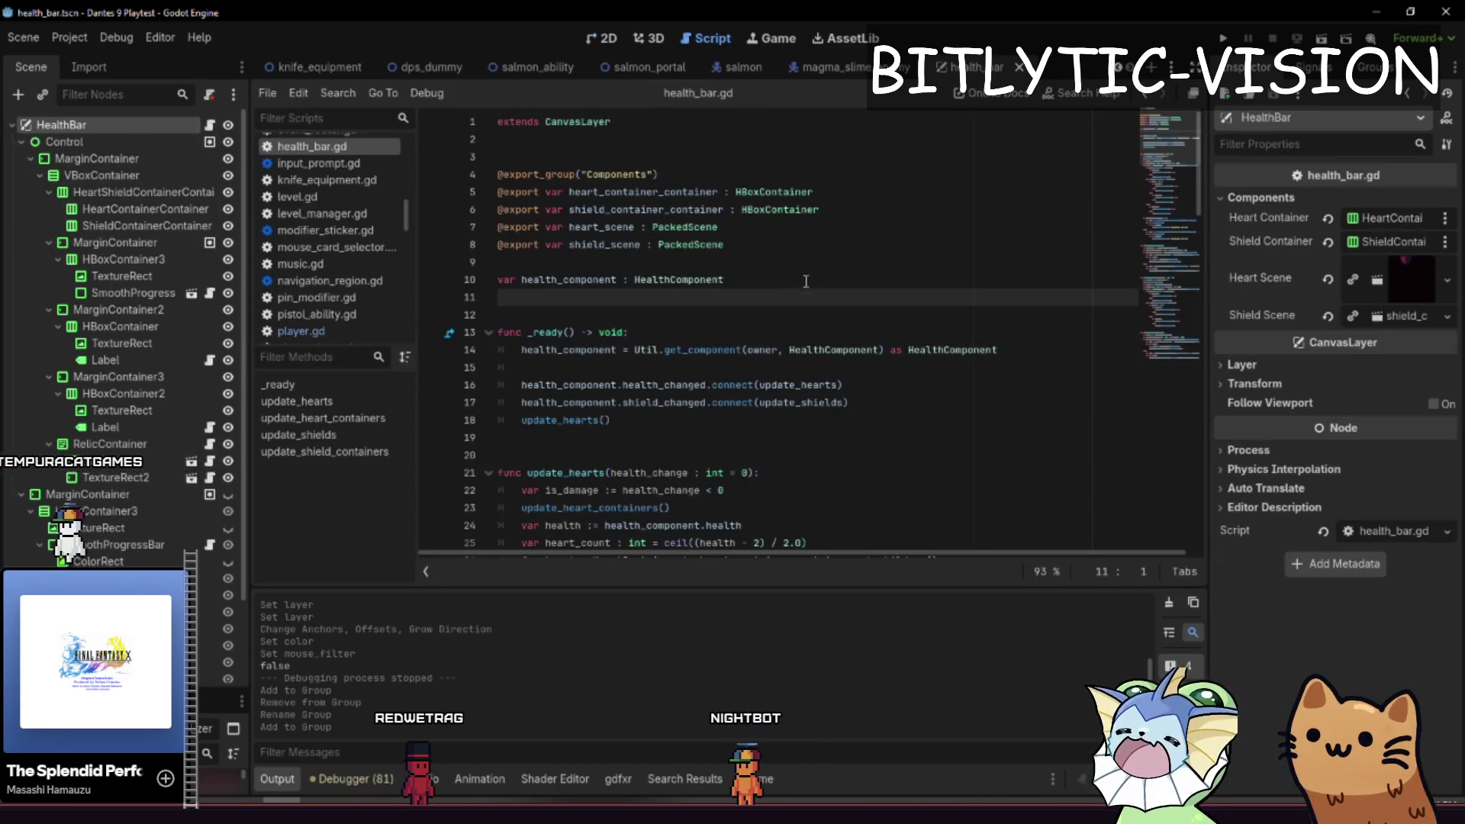
pyautogui.click(137, 293)
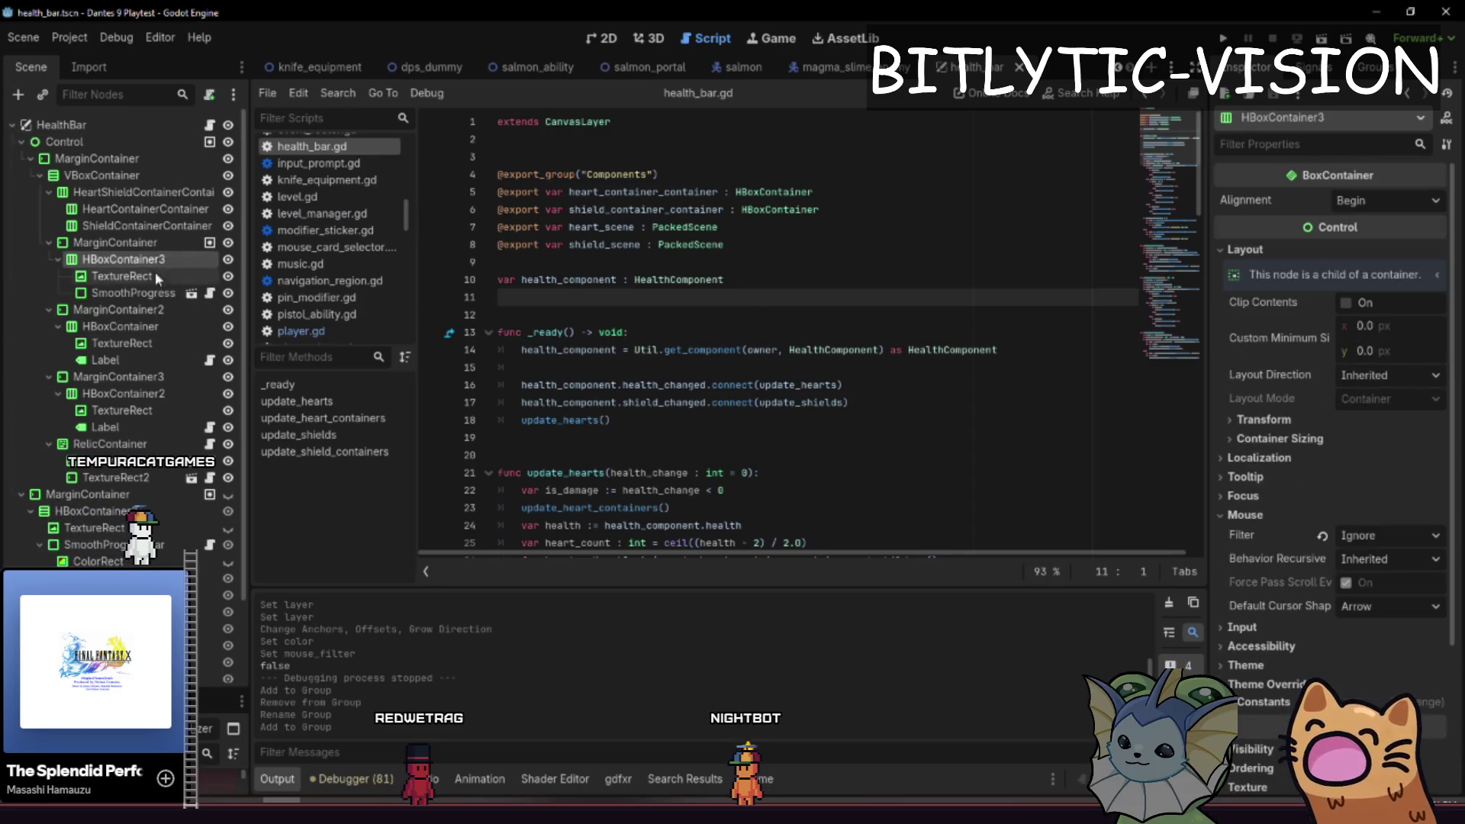
pyautogui.click(145, 242)
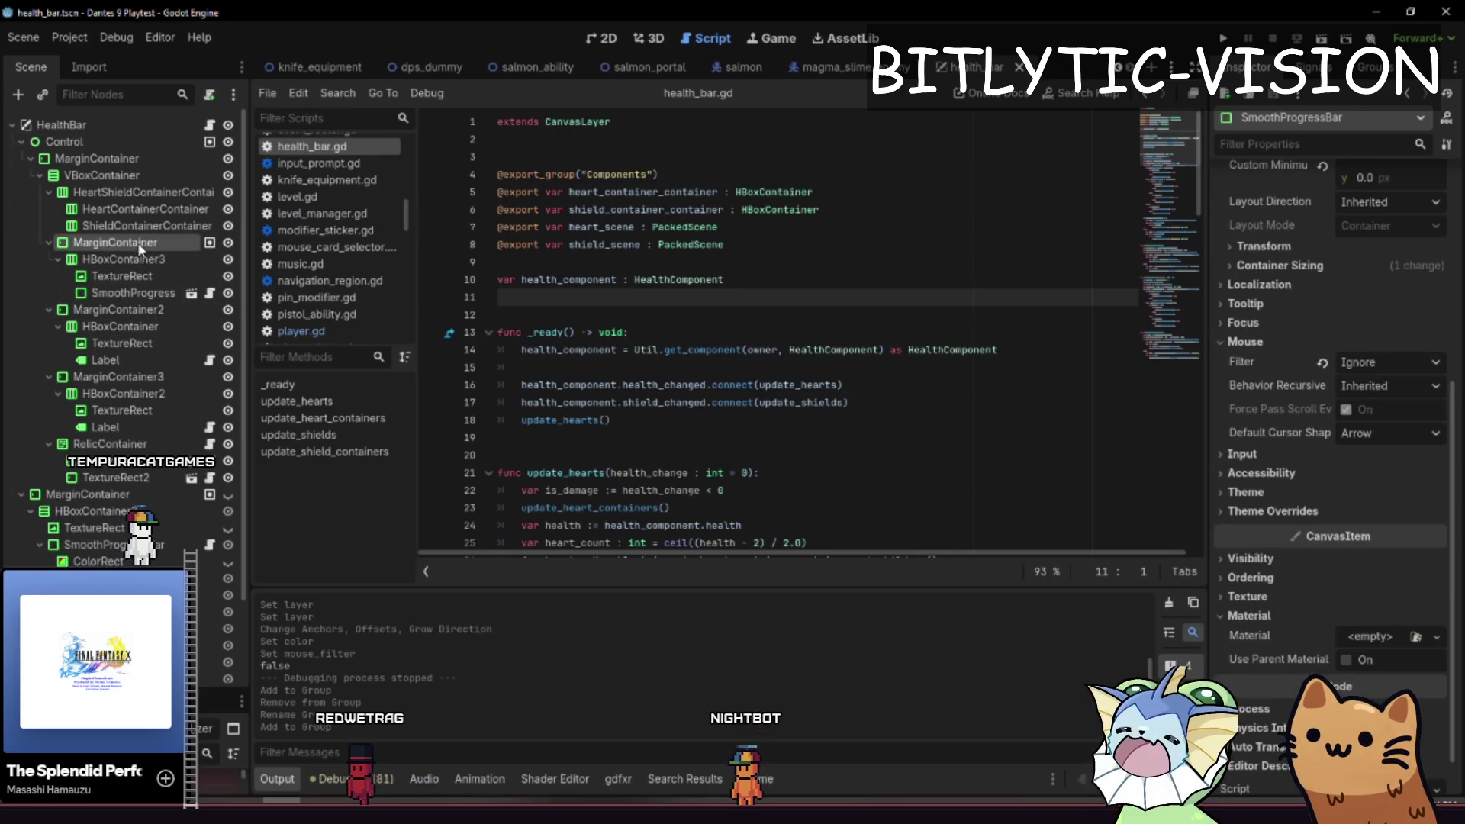
pyautogui.click(830, 322)
pyautogui.hotkey('ctrl', 'alt', 'o')
# - Open player.gd and move through its gravity code around lines 60-66
pyautogui.write('player.gd')
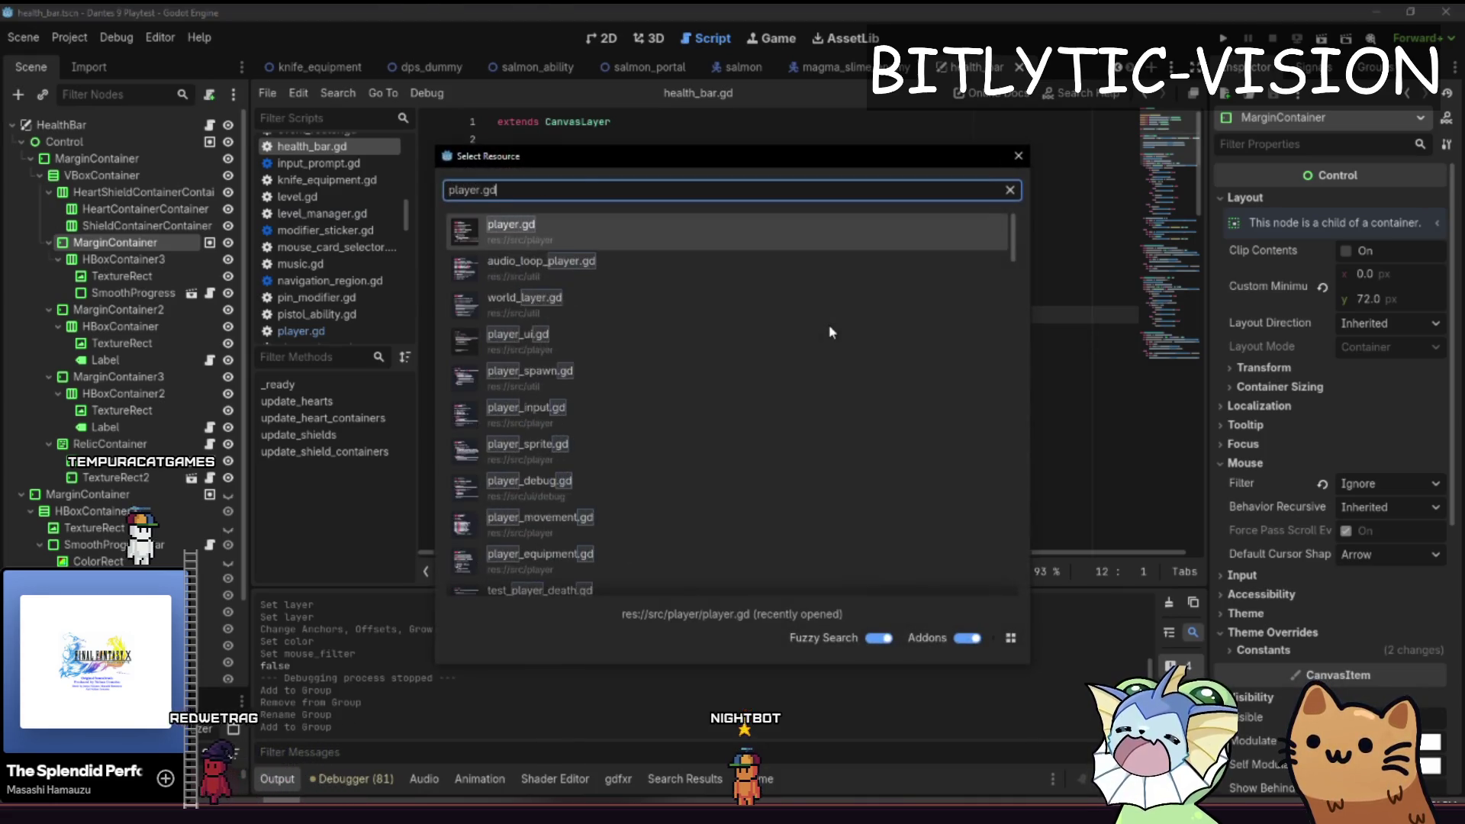
pyautogui.press('Return')
pyautogui.press('Down')
pyautogui.press('Down')
pyautogui.press('Down')
pyautogui.press('Up')
pyautogui.press('Up')
pyautogui.press('Down')
pyautogui.press('Up')
pyautogui.press('End')
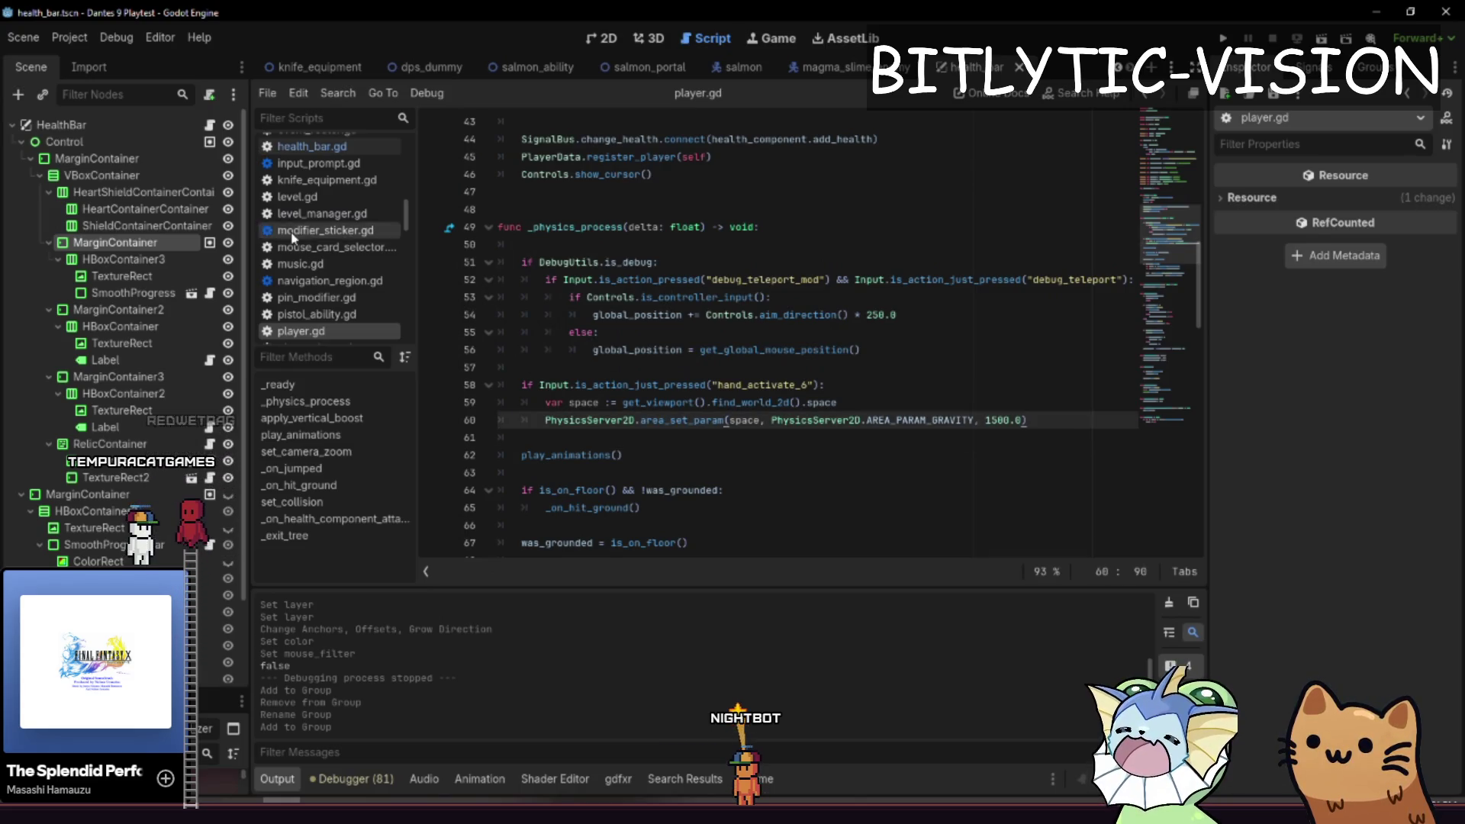
pyautogui.scroll(4, 1018, 419)
pyautogui.scroll(-6, 1018, 419)
pyautogui.click(1018, 419)
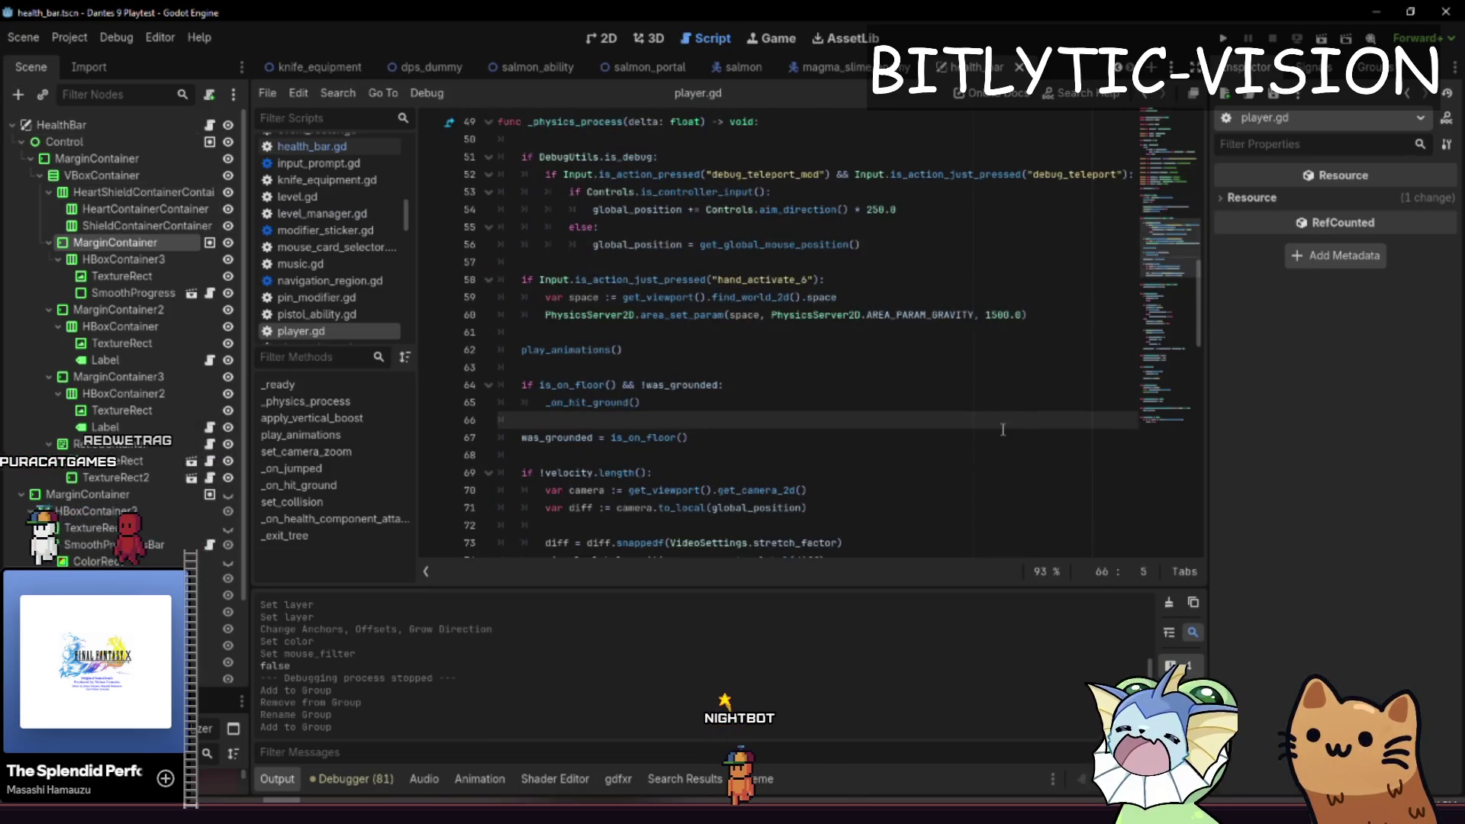
# - In ui_manager.gd, fix the player_ui declaration on line 28 to type PlayerUI
pyautogui.hotkey('shift', 'alt', 'o')
pyautogui.write('ui_manager')
pyautogui.press('Return')
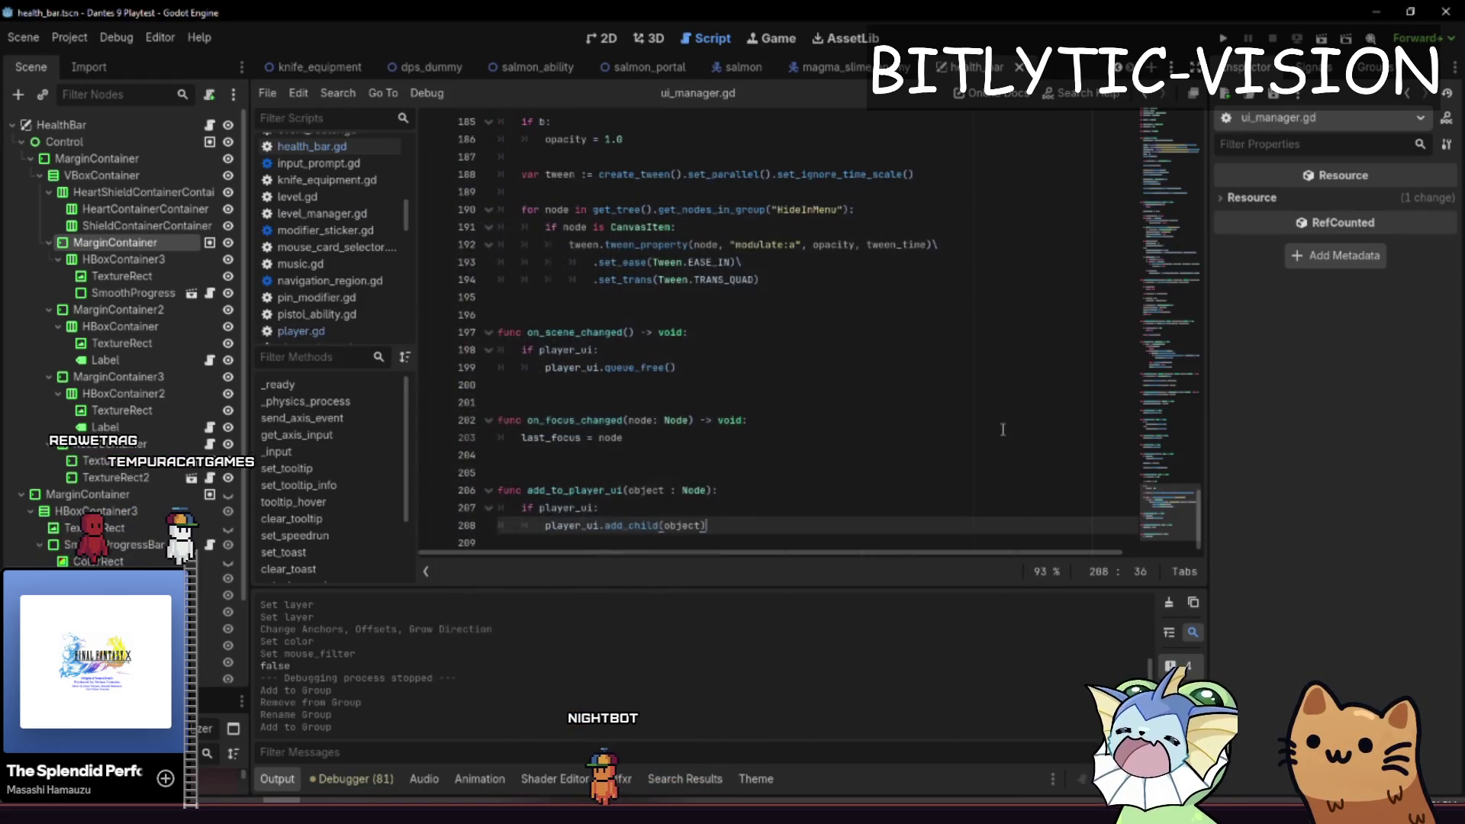
pyautogui.press('pageup')
pyautogui.press('pageup')
pyautogui.press('pageup')
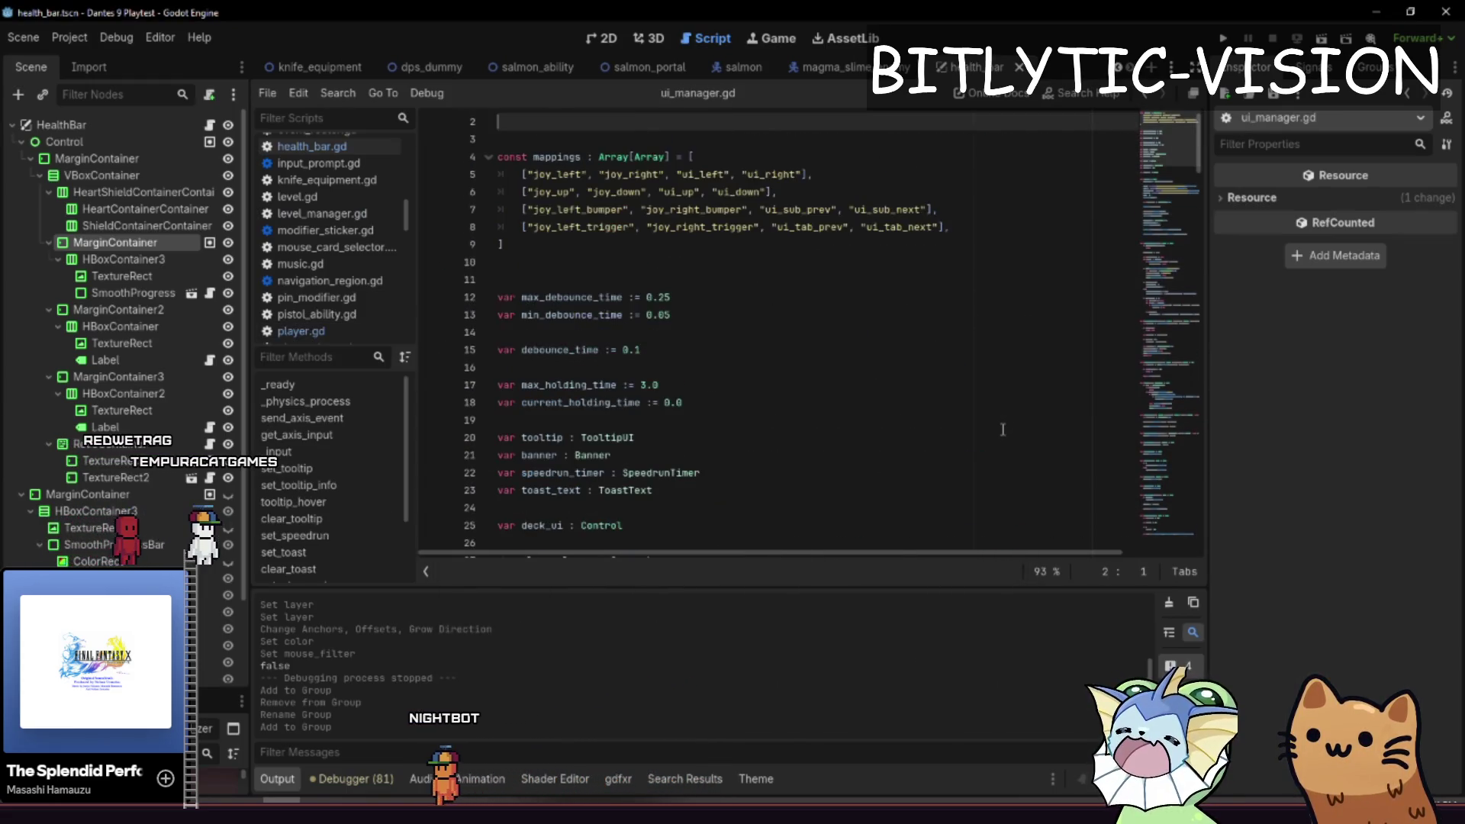
pyautogui.press('pagedown')
pyautogui.press('Down')
pyautogui.press('Down')
pyautogui.press('Down')
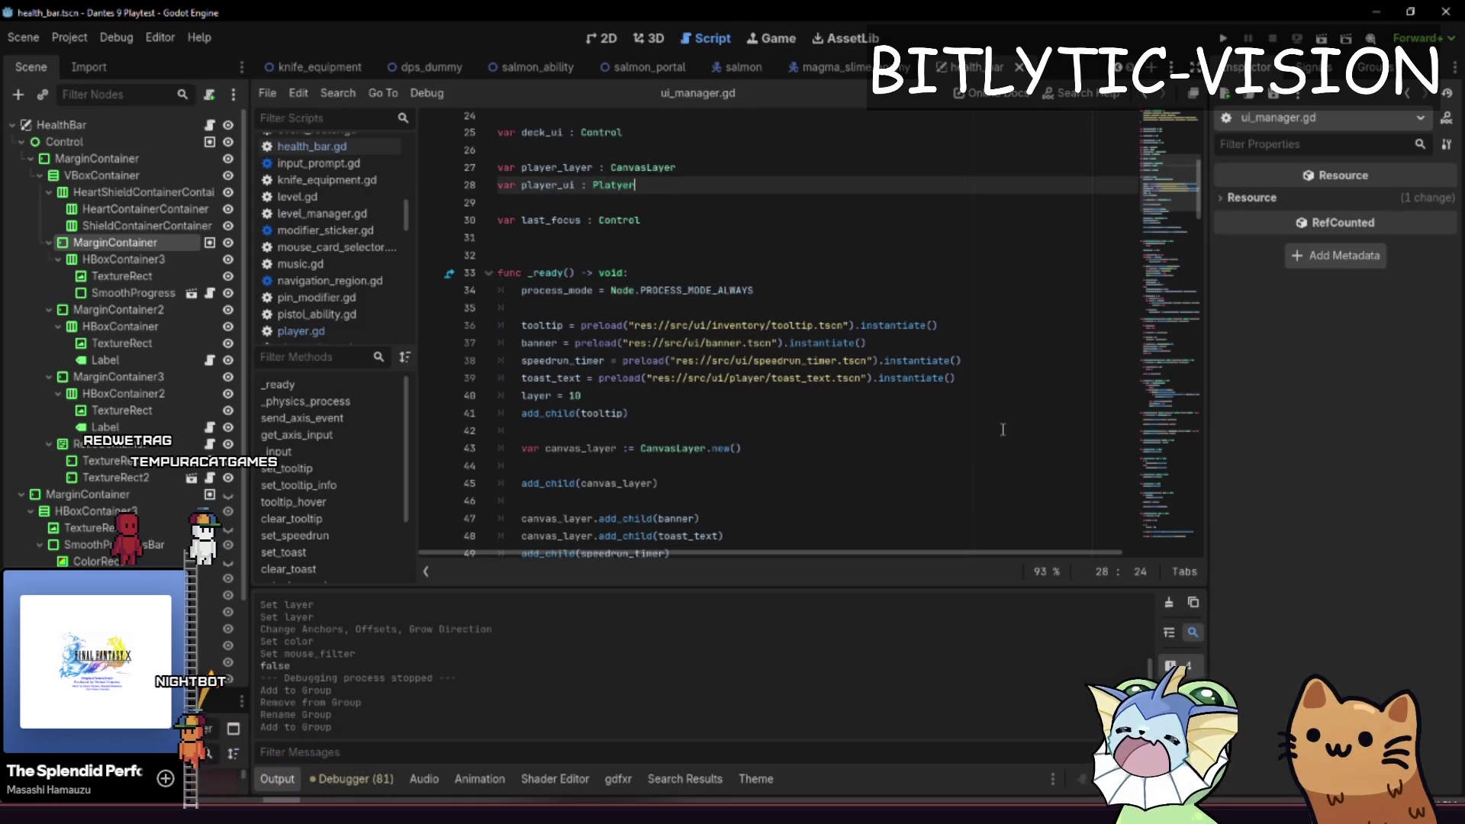
pyautogui.press('BackSpace')
pyautogui.press('BackSpace')
pyautogui.press('BackSpace')
pyautogui.write('yer')
pyautogui.press('Return')
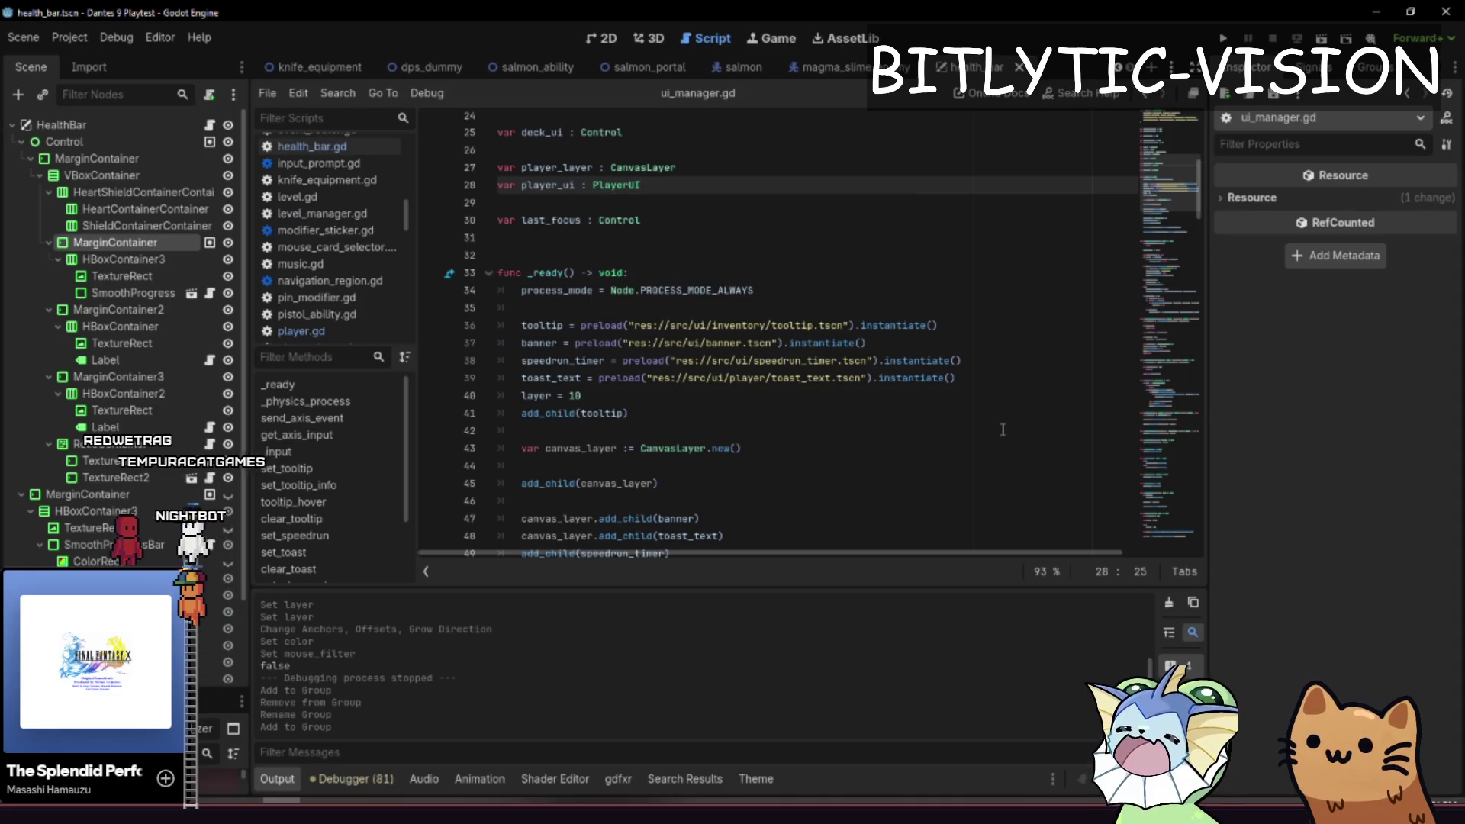
# - Open player_ui.gd through the quick script search
pyautogui.hotkey('shift', 'alt', 'o')
pyautogui.write('player_ui')
pyautogui.press('Return')
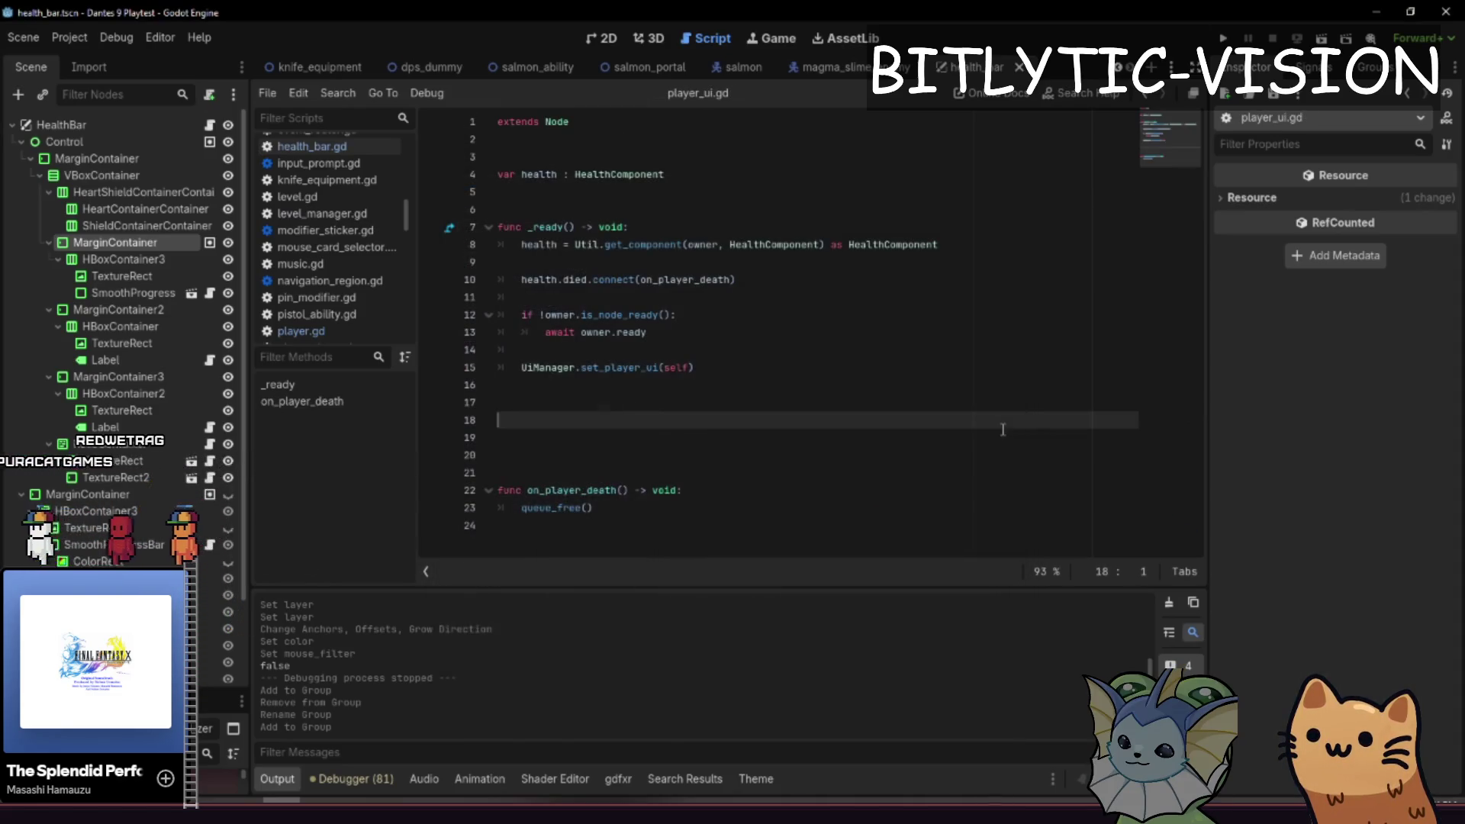
# - Add 'class_name PlayerUI' above 'extends Node' in player_ui.gd and save
pyautogui.hotkey('ctrl', 'Home')
pyautogui.hotkey('ctrl', 'shift', 'Return')
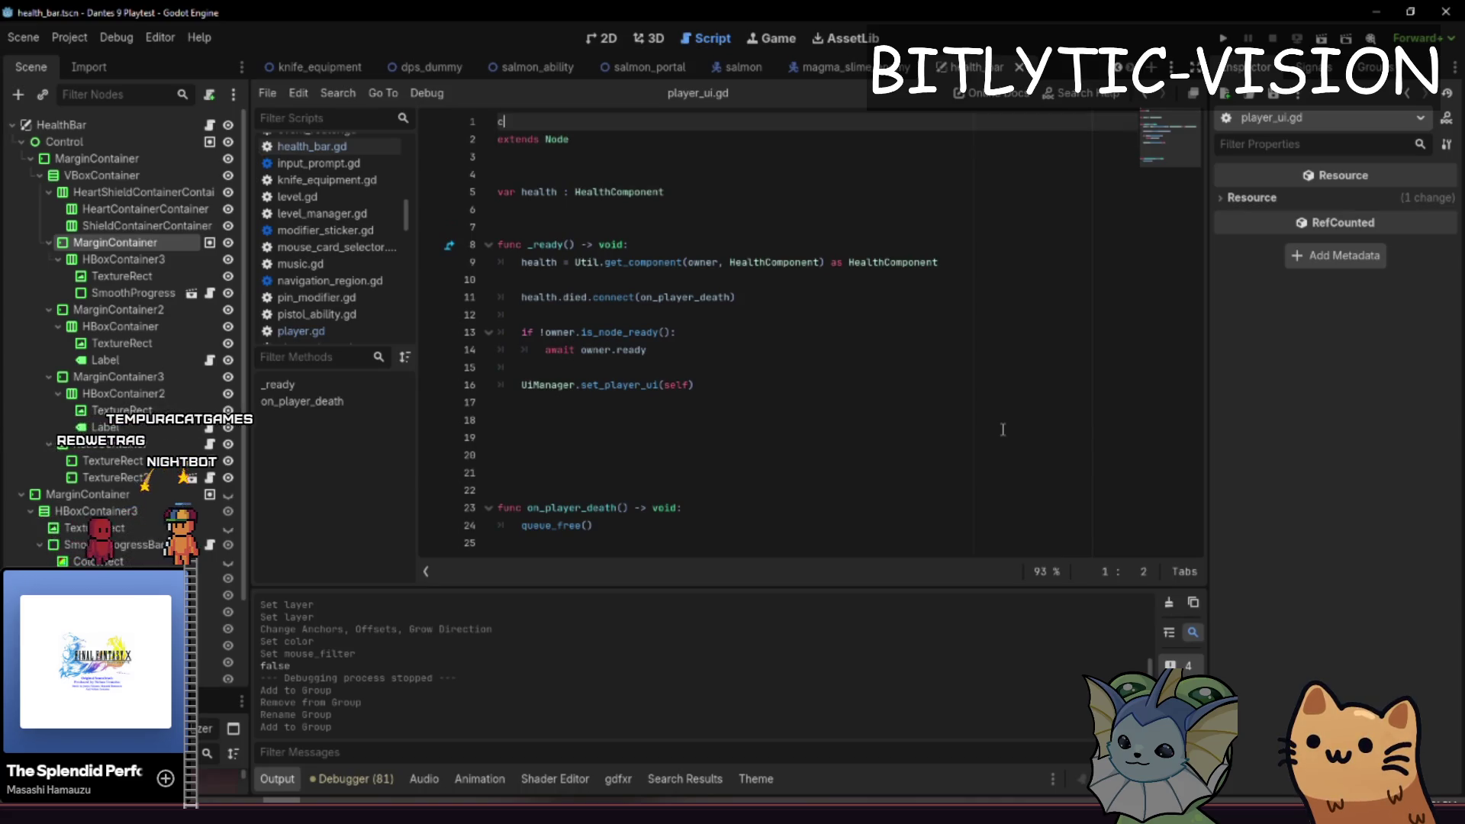
pyautogui.write('me ')
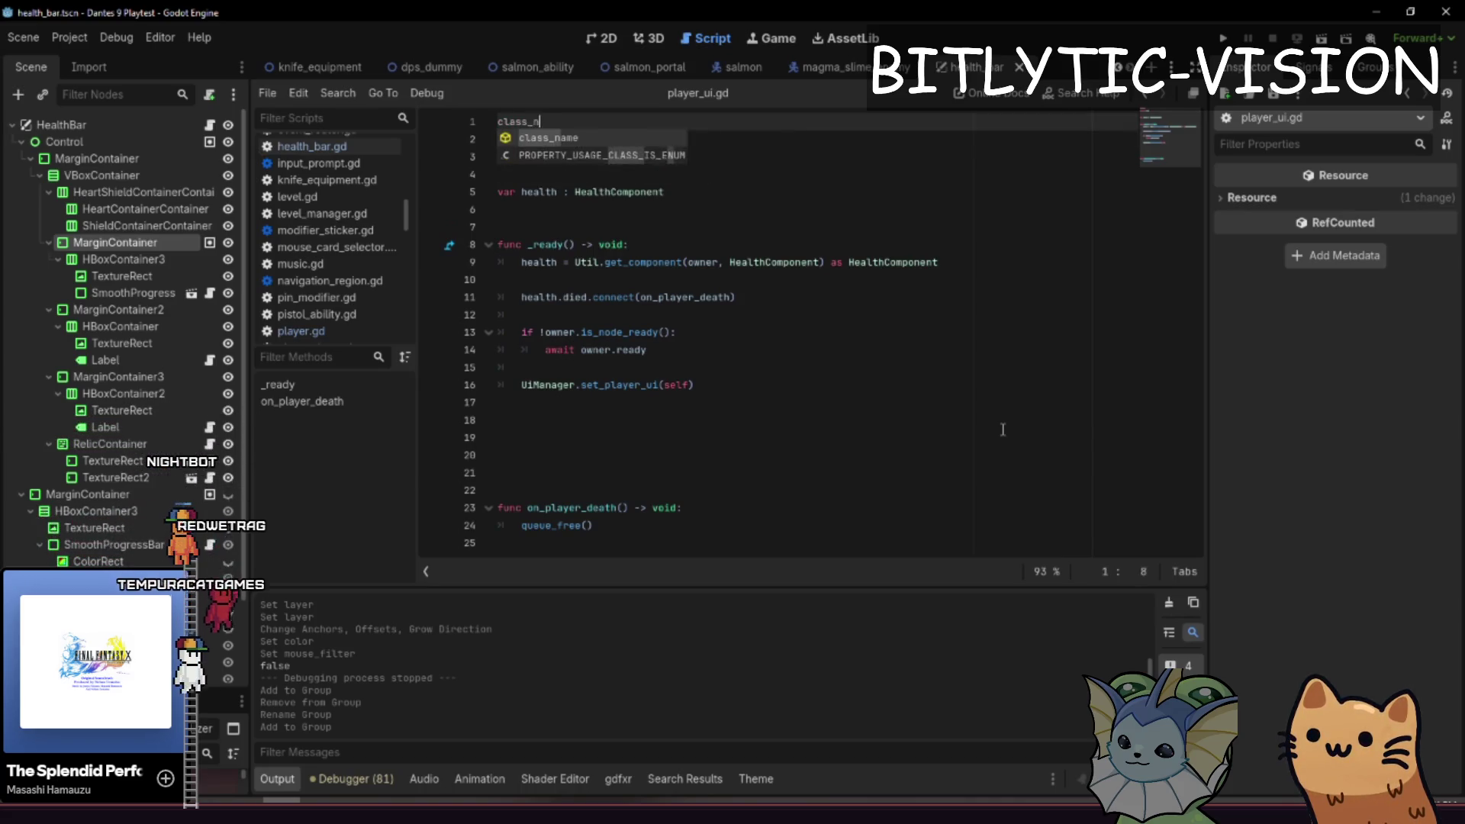
pyautogui.write('UI')
pyautogui.hotkey('ctrl', 's')
# - Add blank lines below _ready to begin the highlight_ui function
pyautogui.press('Down')
pyautogui.press('Down')
pyautogui.press('Down')
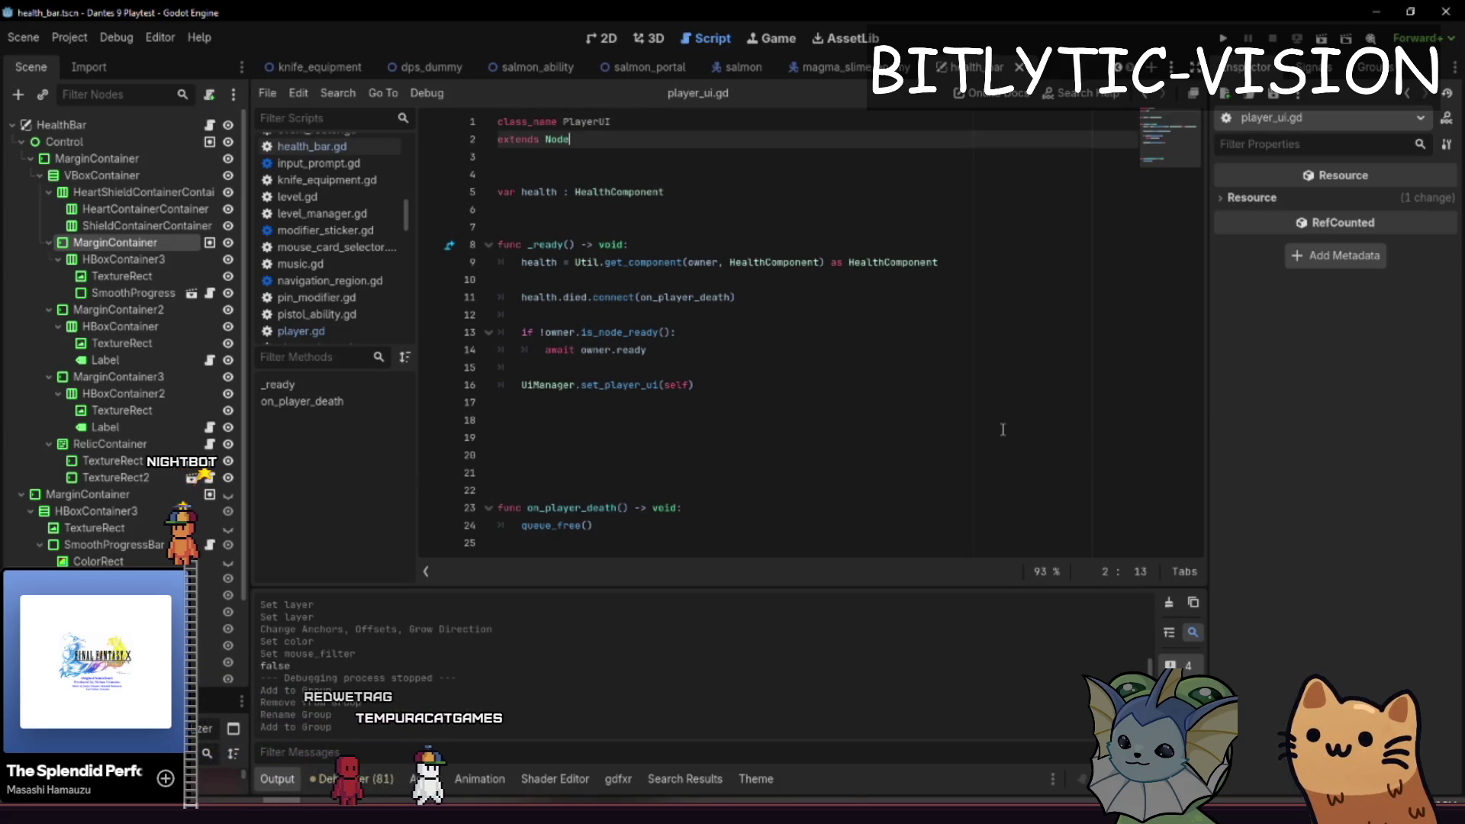
pyautogui.press('Up')
pyautogui.press('Up')
pyautogui.press('Up')
pyautogui.hotkey('ctrl', 'shift', 'Return')
pyautogui.press('Return')
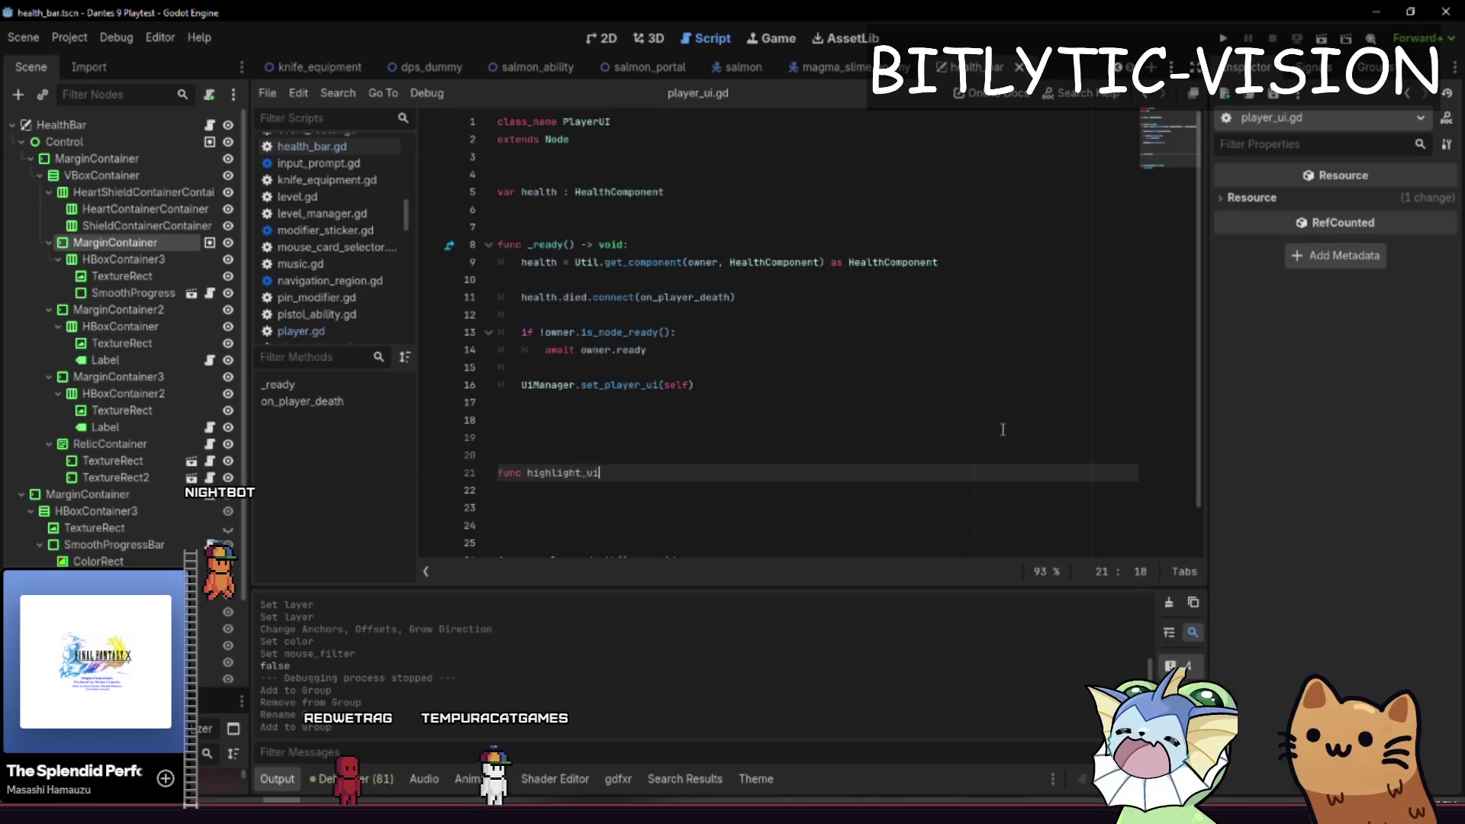
# - Close the highlight_ui signature and give it a placeholder pass body
pyautogui.write('d:')
pyautogui.press('Return')
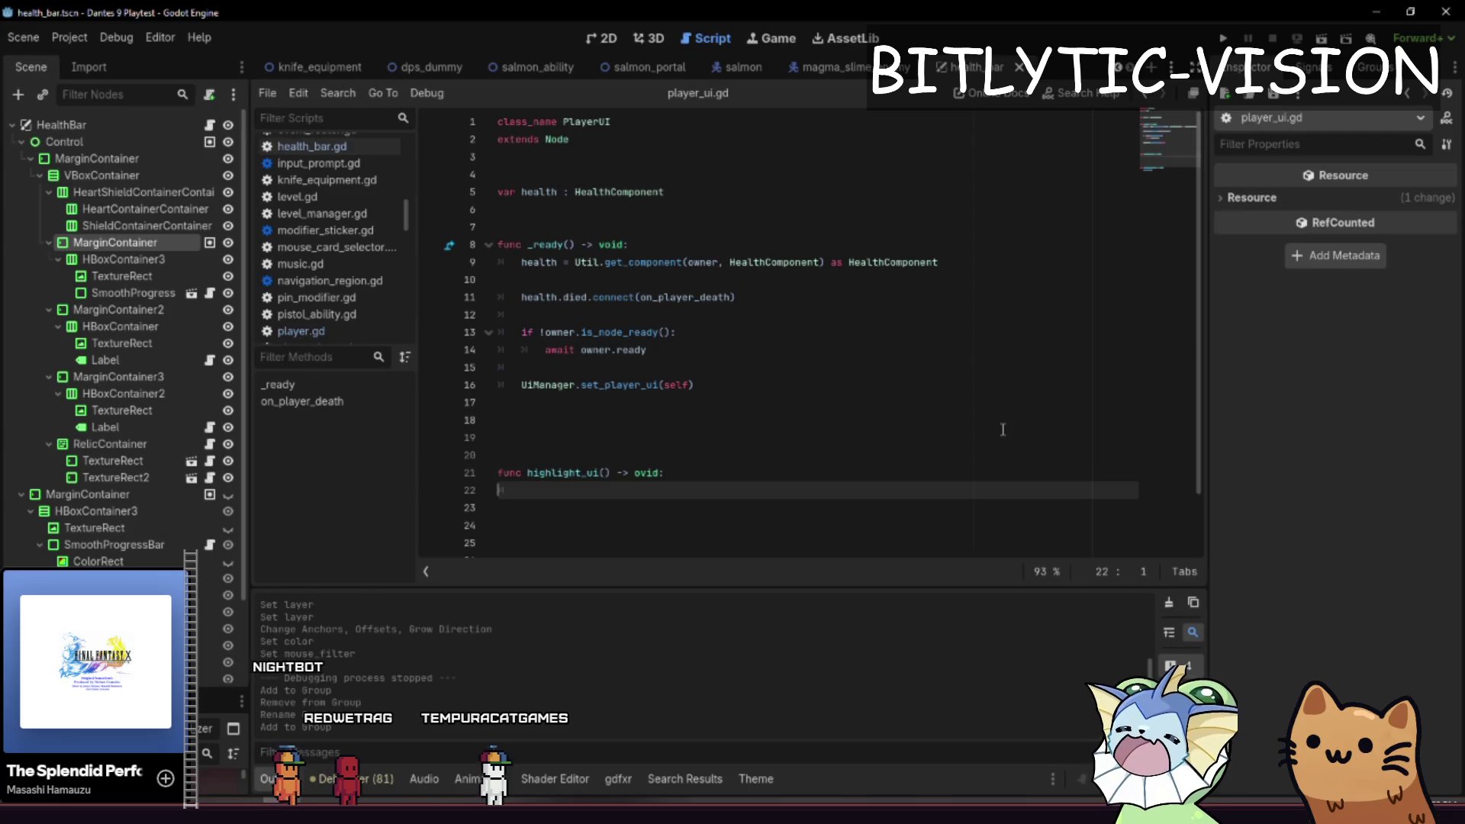
pyautogui.press('Up')
pyautogui.press('End')
pyautogui.press('Left')
pyautogui.hotkey('ctrl', 'shift', 'Left')
pyautogui.press('Down')
pyautogui.write('pass')
pyautogui.press('Up')
pyautogui.press('End')
pyautogui.press('Left')
pyautogui.press('Left')
pyautogui.press('Left')
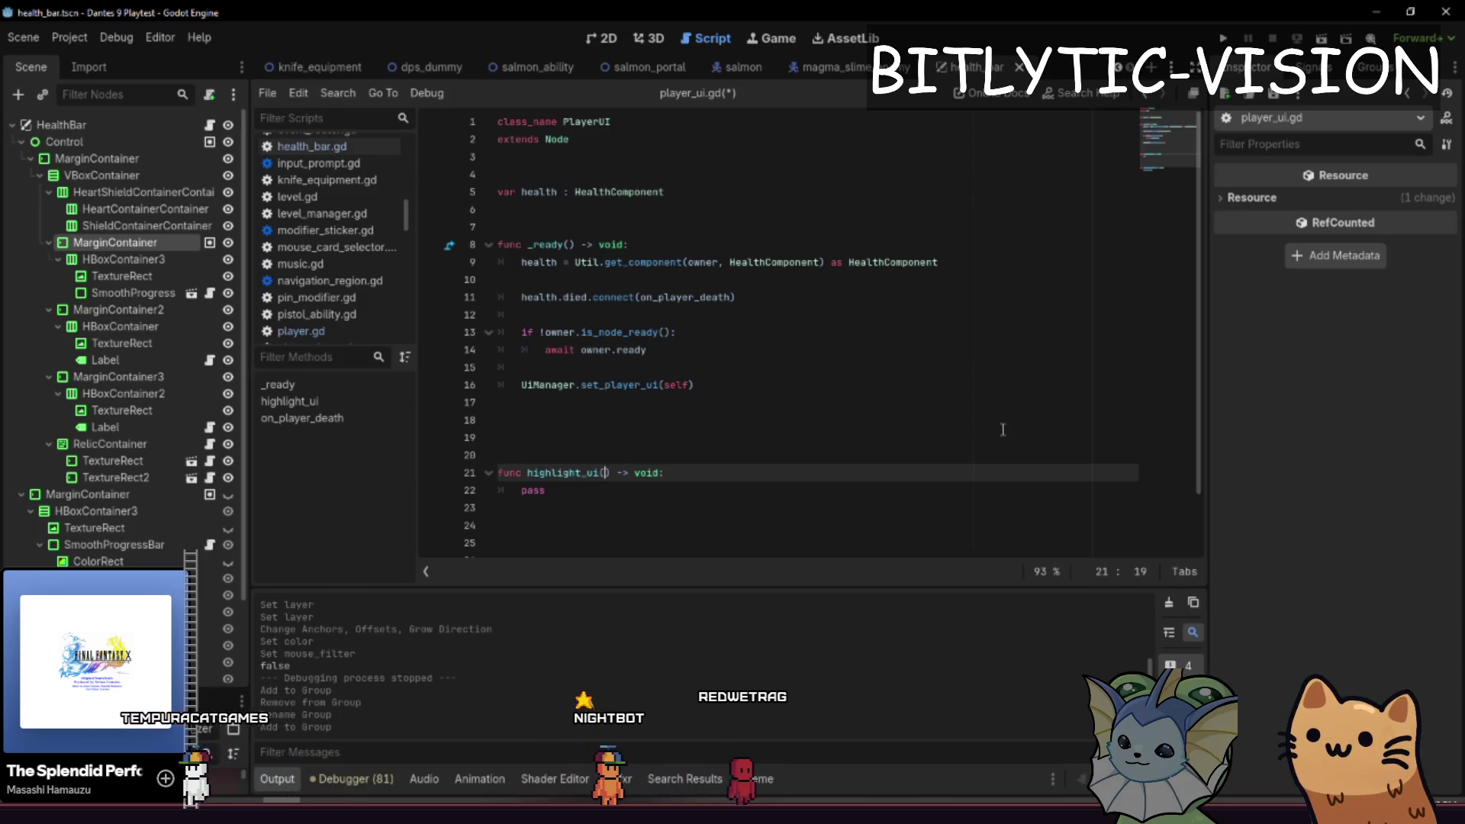
# - Add the 'ui_name : String' parameter and tidy the blank lines around the function
pyautogui.write('ui')
pyautogui.write('_name : Str')
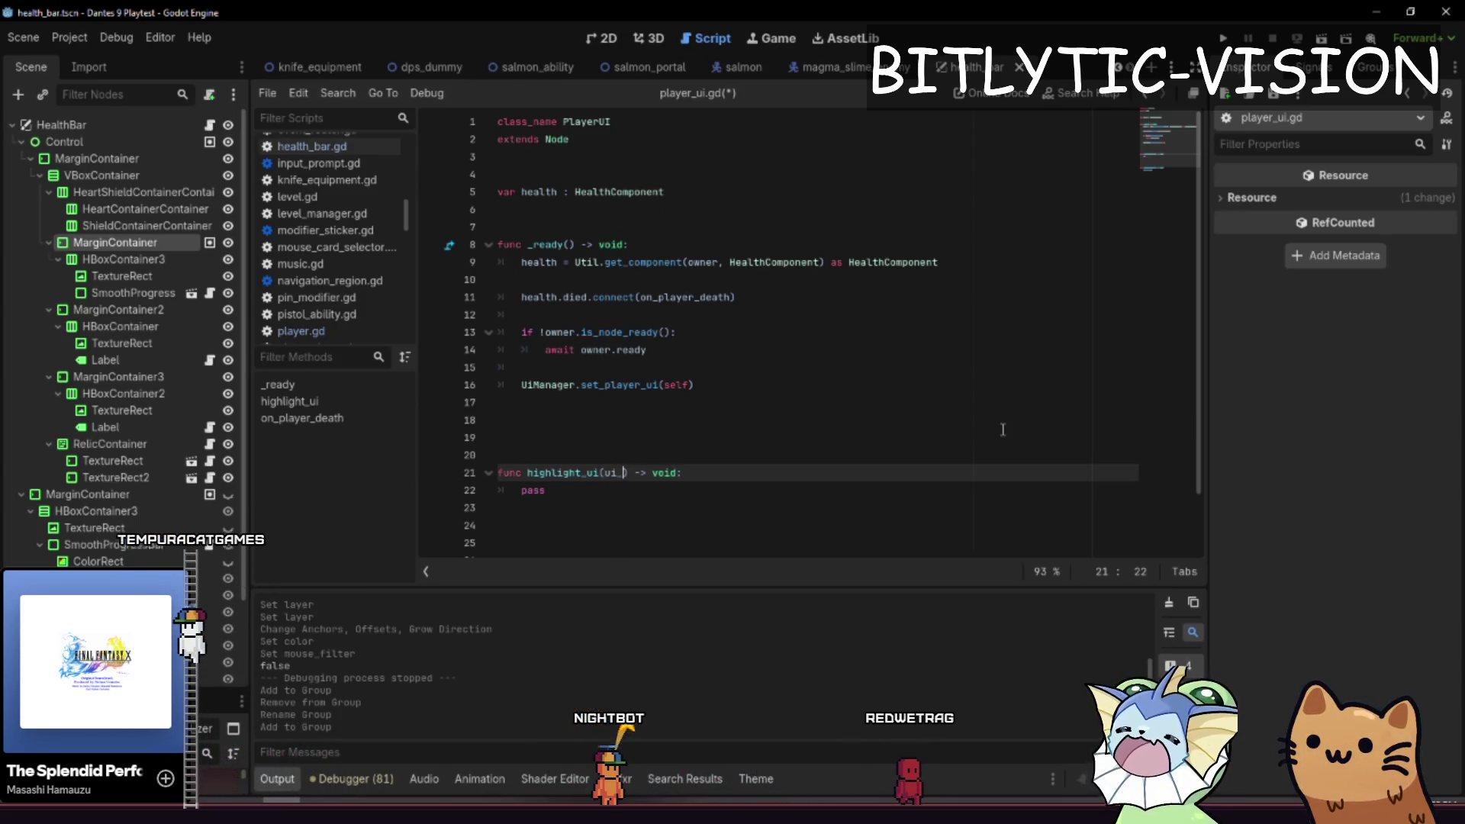
pyautogui.write('ing')
pyautogui.press('Down')
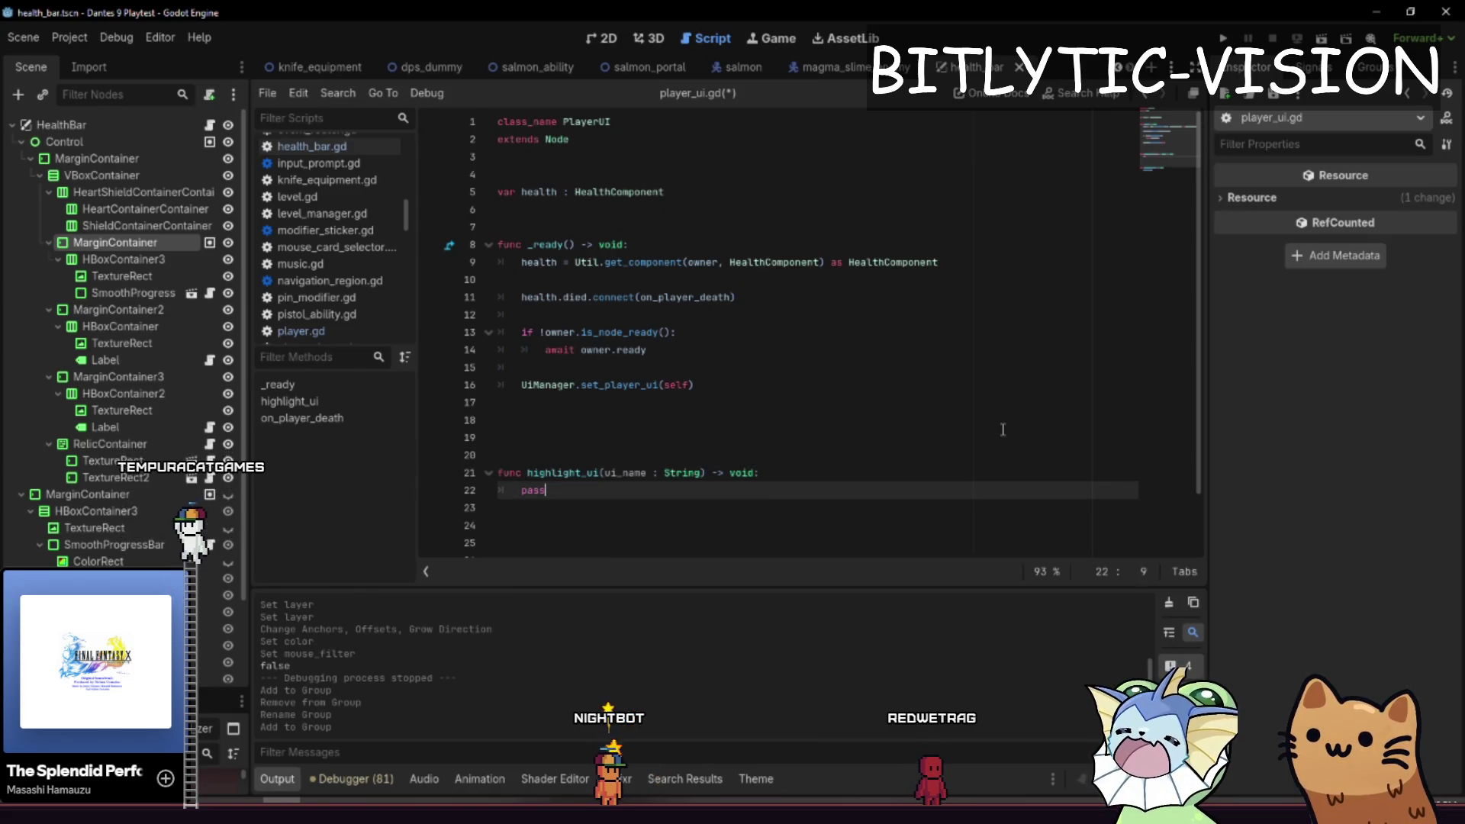
pyautogui.press('Home')
pyautogui.press('Return')
pyautogui.press('Return')
pyautogui.press('Down')
pyautogui.press('Down')
pyautogui.press('Down')
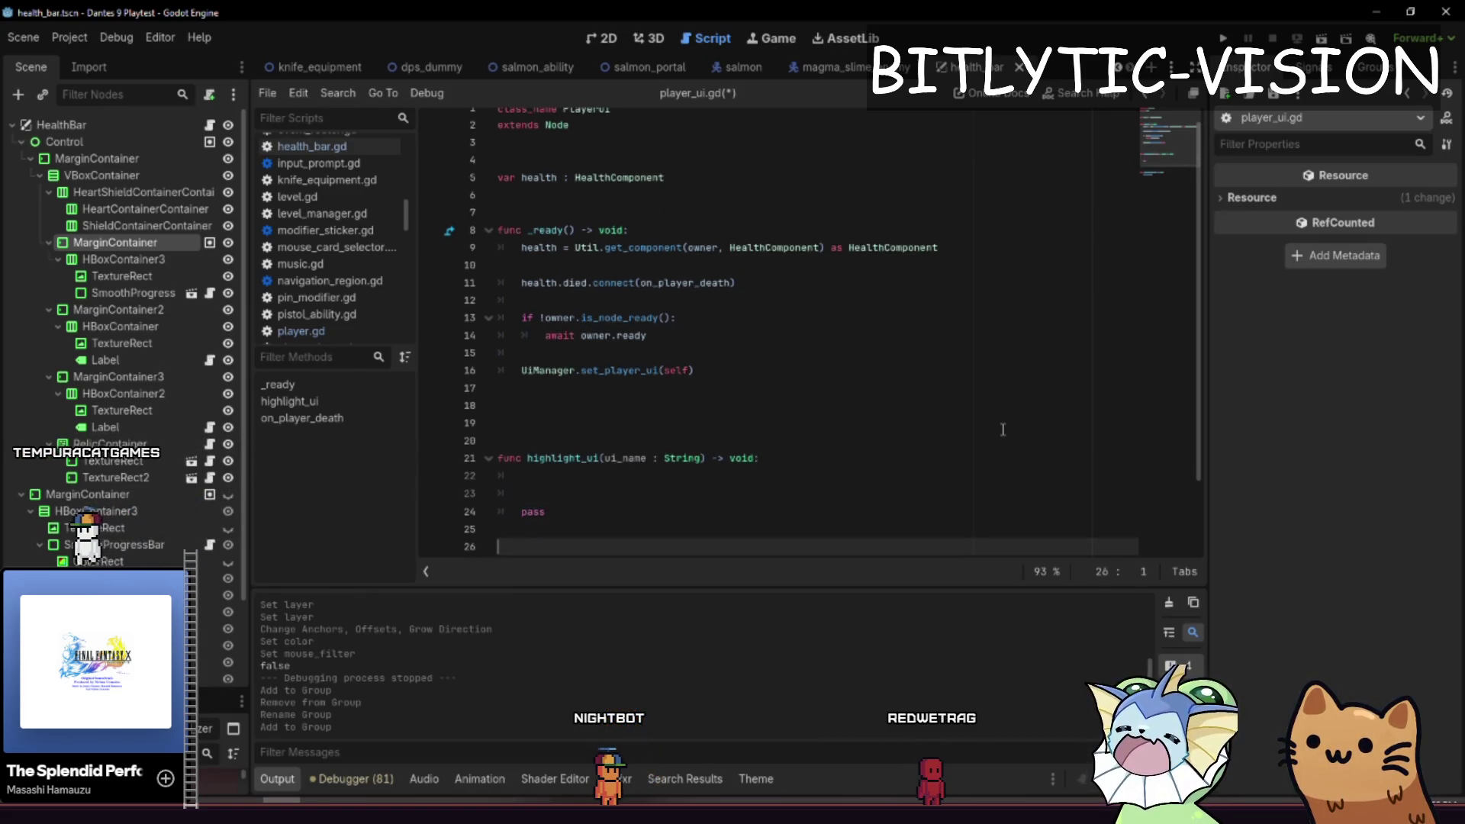
pyautogui.press('Up')
pyautogui.press('BackSpace')
pyautogui.press('BackSpace')
pyautogui.press('Up')
pyautogui.press('Up')
pyautogui.press('Up')
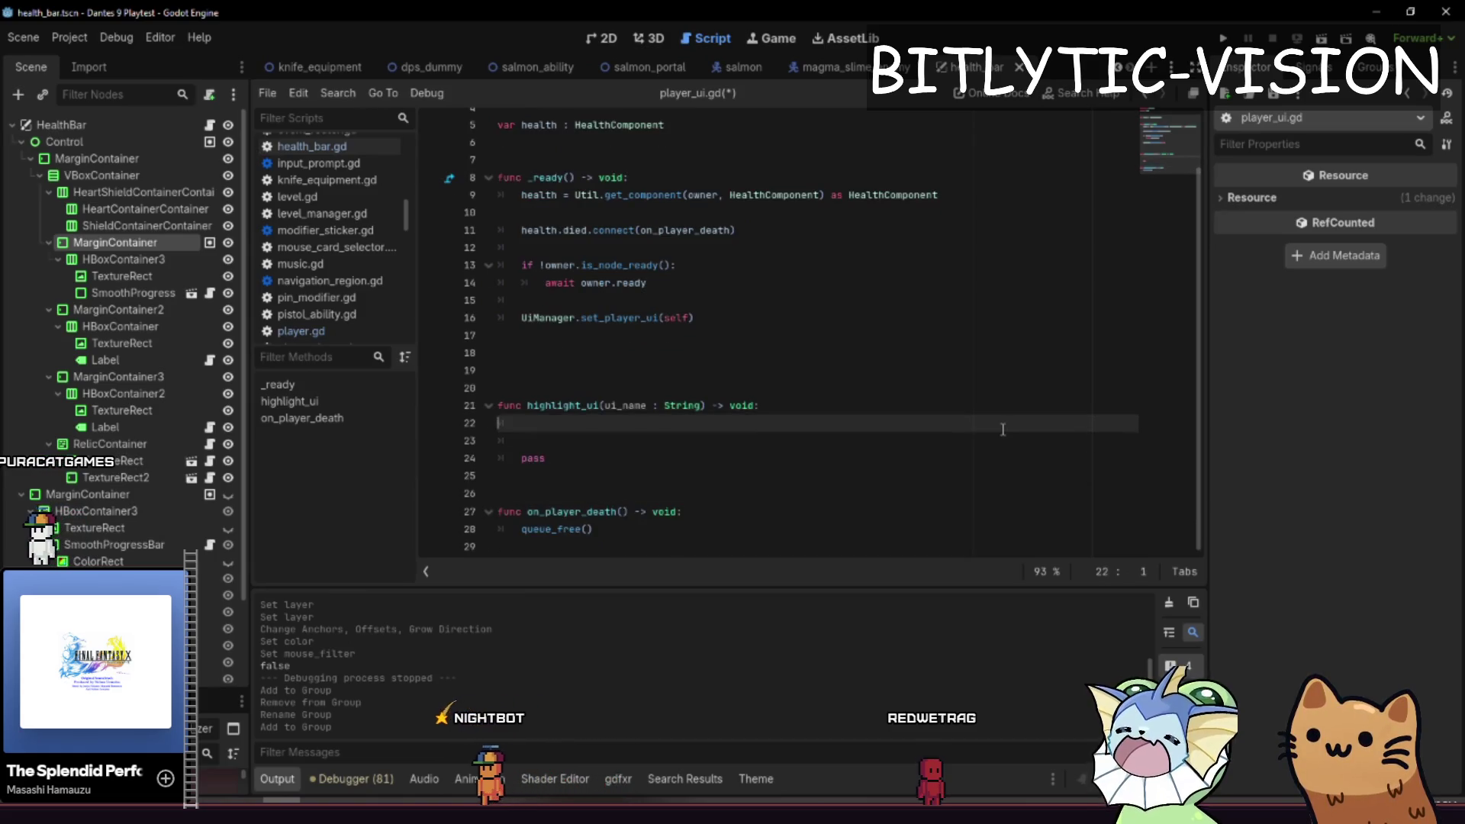
pyautogui.press('BackSpace')
pyautogui.press('BackSpace')
pyautogui.press('Down')
pyautogui.press('Down')
pyautogui.press('End')
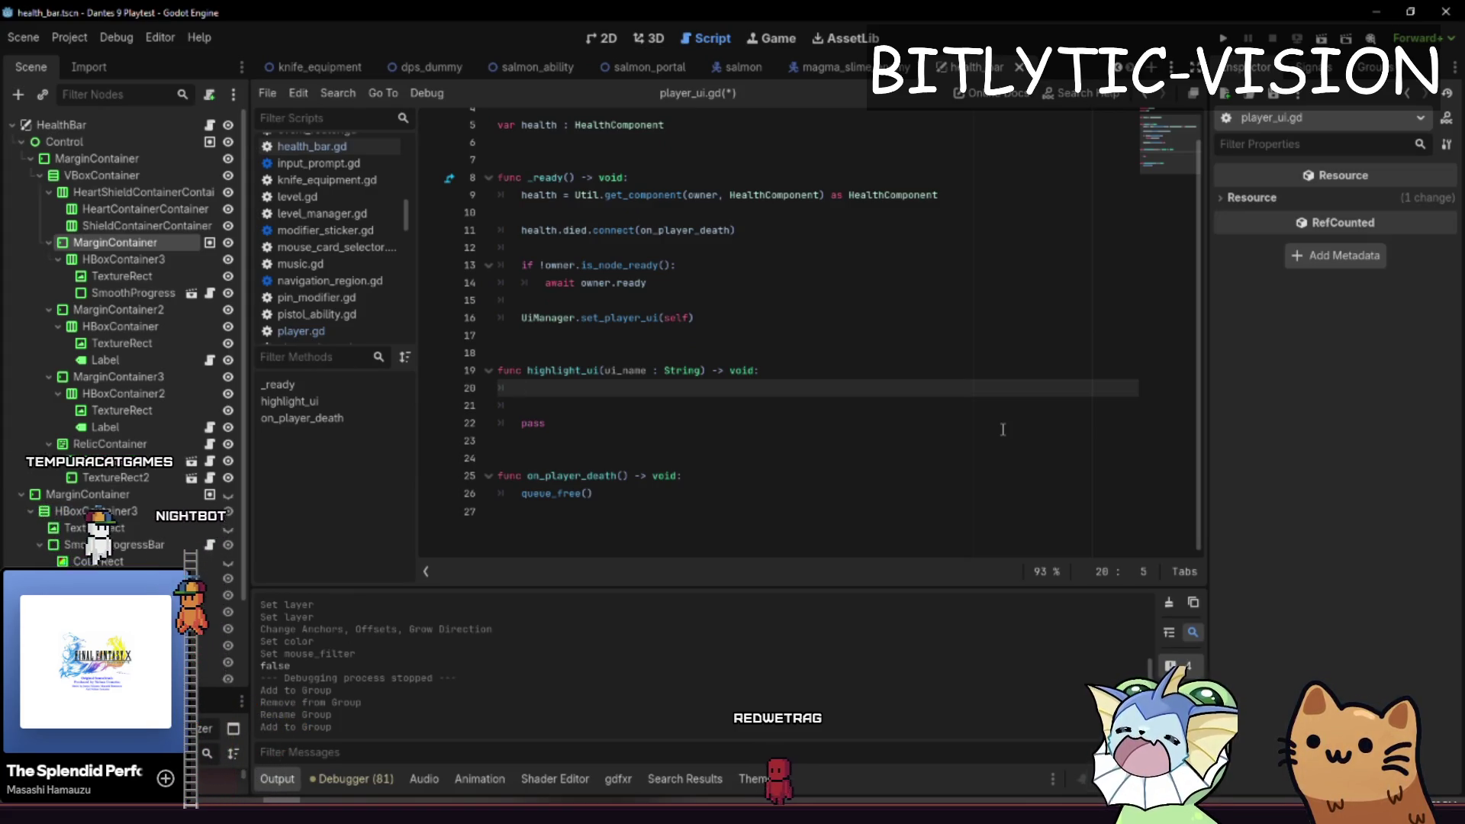
# - Write 'var ui := get_tree().get_first_node_in_group(ui_name) as CanvasItem' in the body
pyautogui.write('get_tree().first')
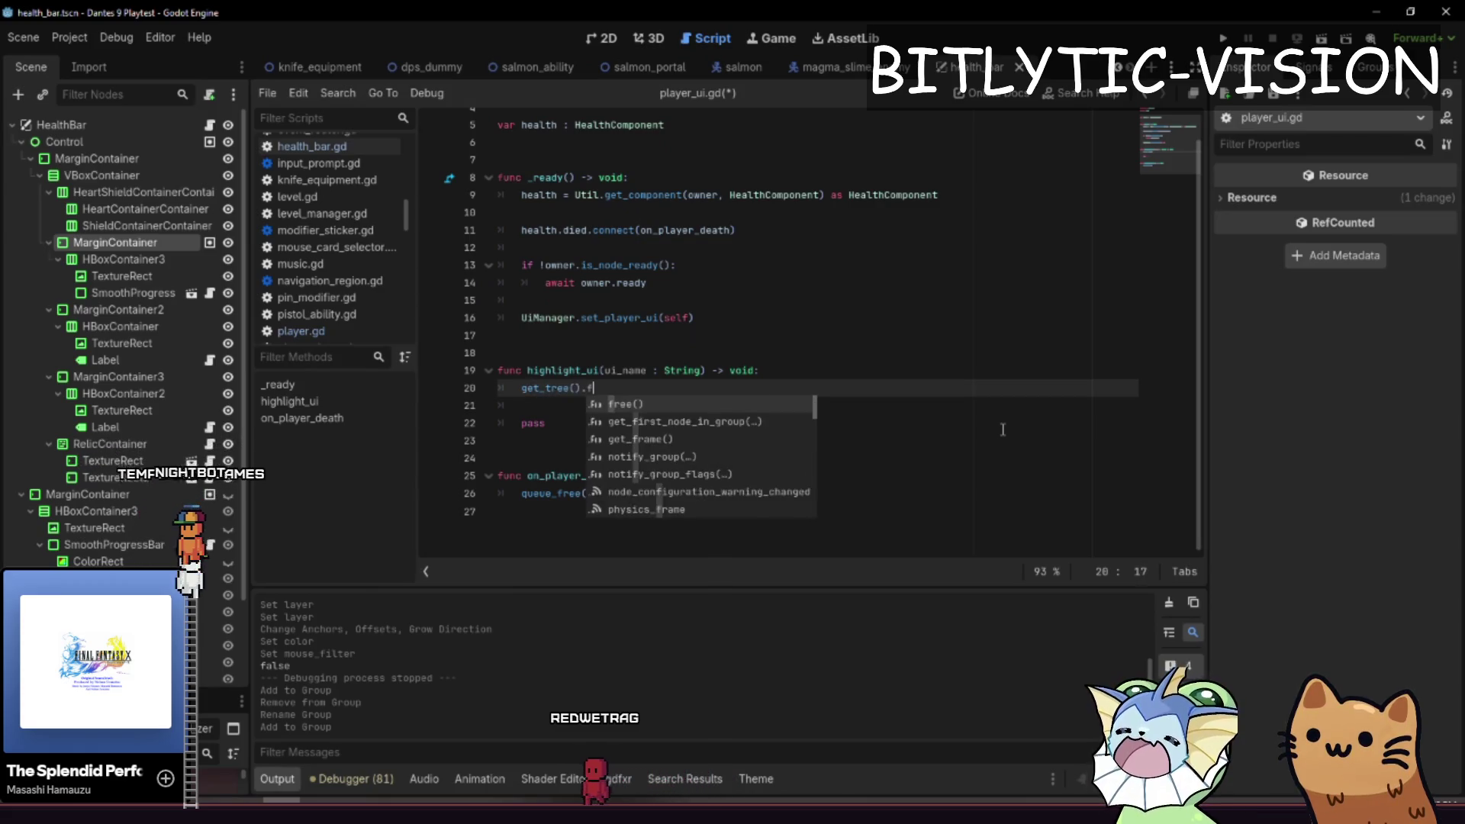
pyautogui.press('Return')
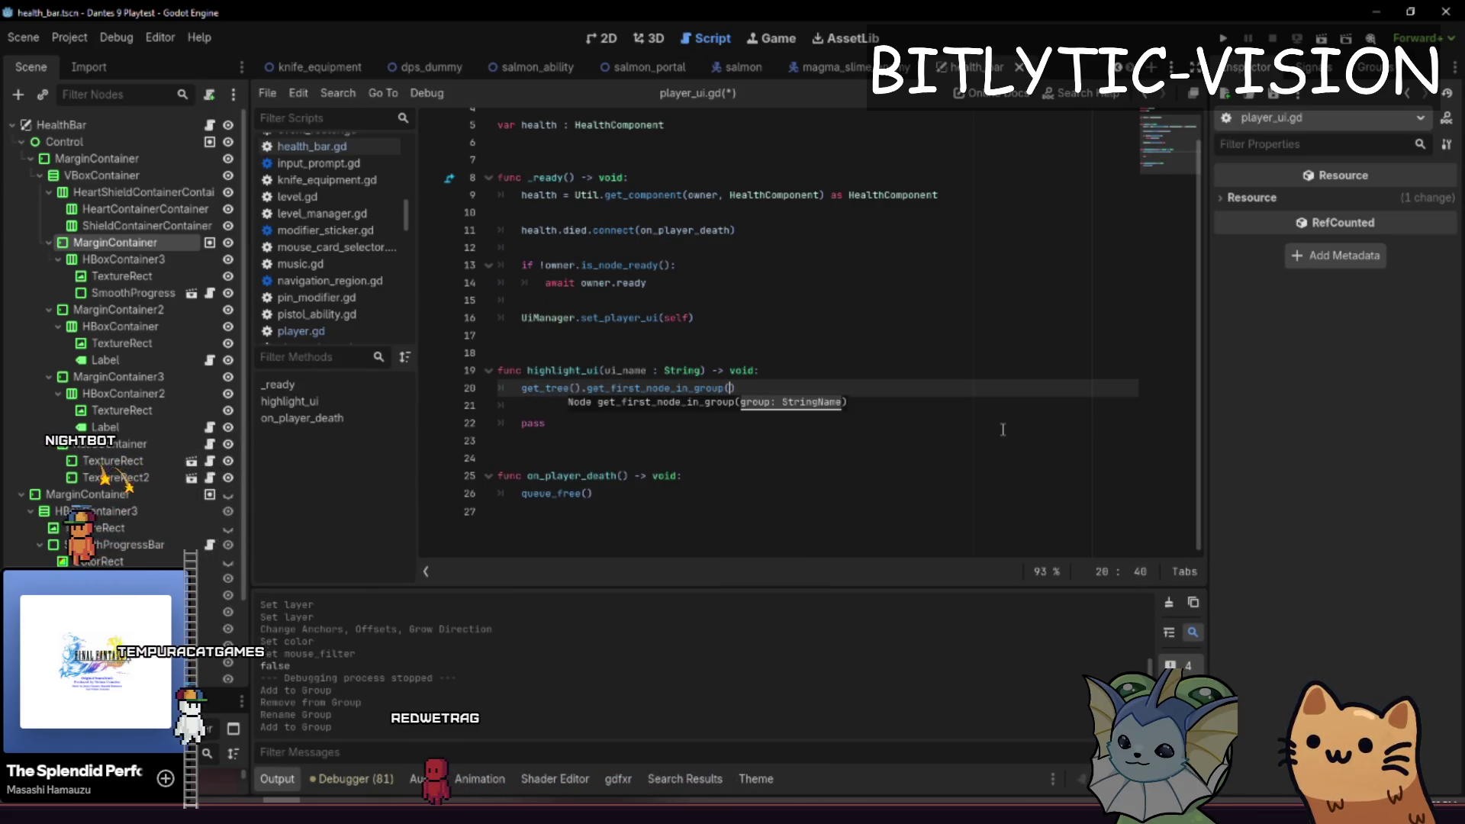
pyautogui.write('ui_name')
pyautogui.press('Home')
pyautogui.write('var')
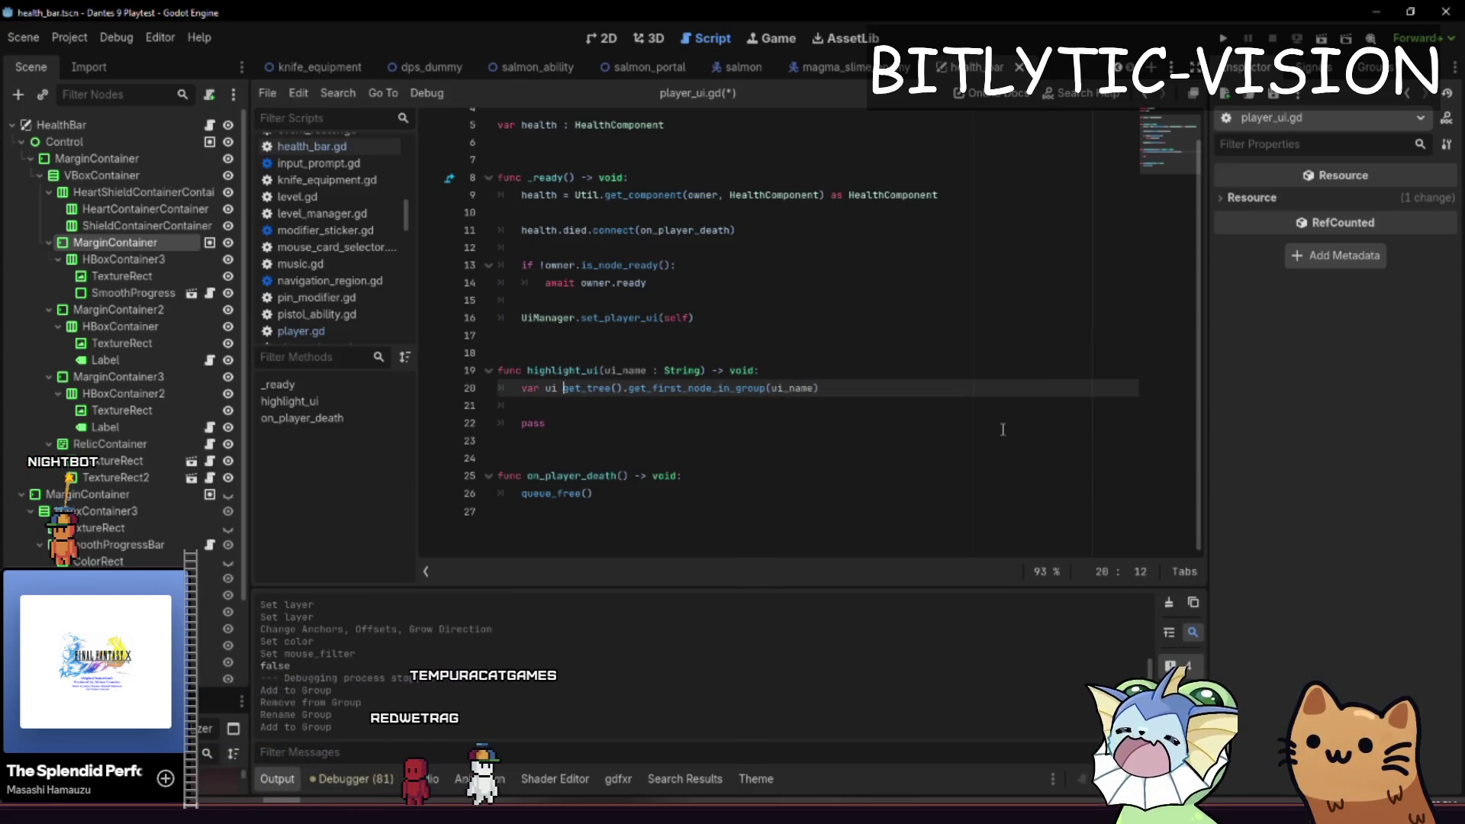
pyautogui.press('Return')
pyautogui.press('Return')
pyautogui.press('Up')
pyautogui.press('Up')
pyautogui.press('End')
pyautogui.write('as C')
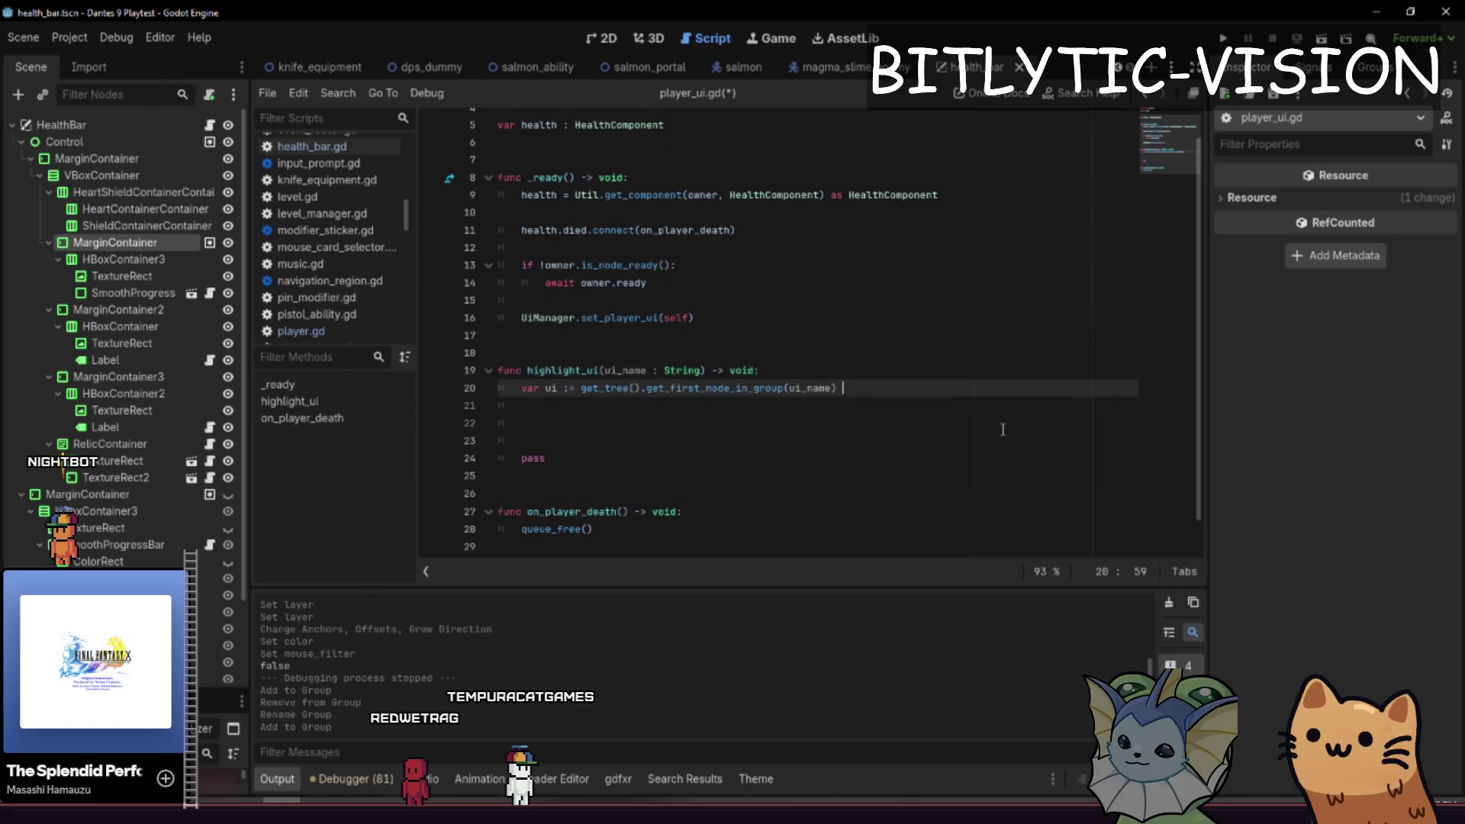
pyautogui.click(1003, 430)
pyautogui.write('if')
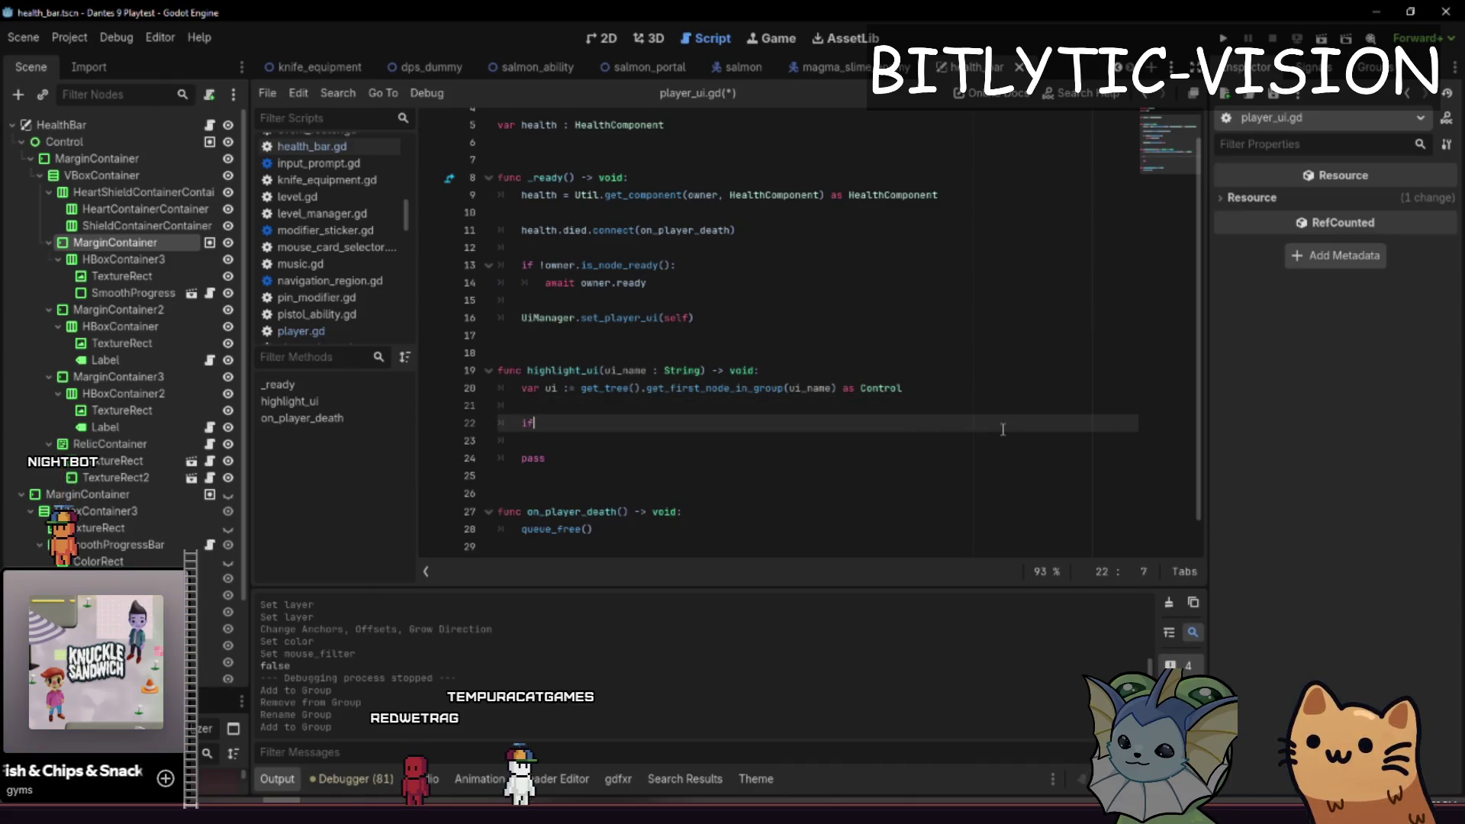
pyautogui.scroll(1, 1003, 430)
pyautogui.press('BackSpace')
pyautogui.press('BackSpace')
pyautogui.press('BackSpace')
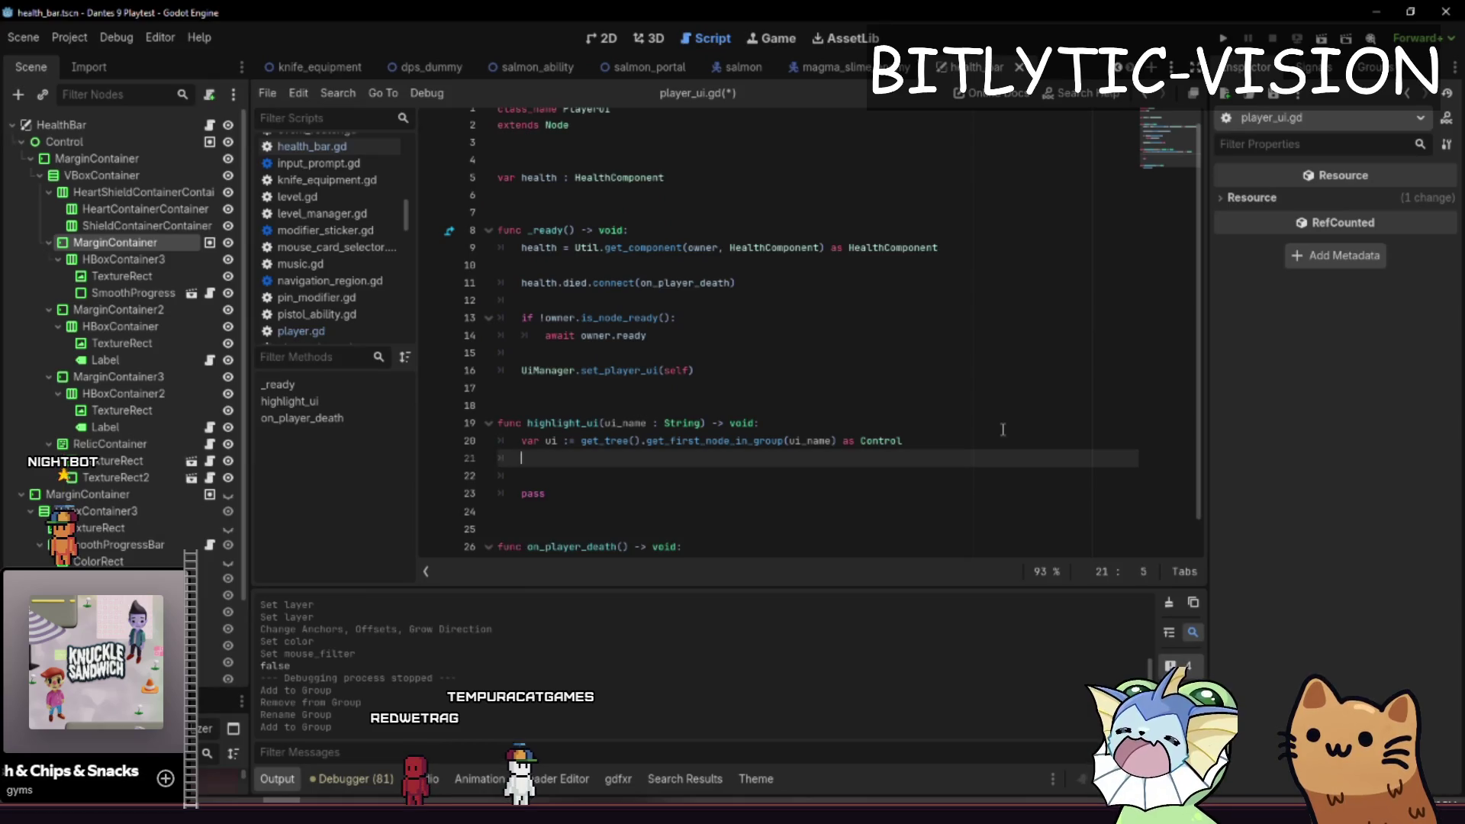
pyautogui.write('I')
pyautogui.press('Return')
# - Add the 'if !ui: return' guard, delete pass, and bring up the card art in Aseprite
pyautogui.press('Return')
pyautogui.press('Return')
pyautogui.write('ui.modulate')
pyautogui.press('BackSpace')
pyautogui.press('BackSpace')
pyautogui.press('BackSpace')
pyautogui.press('Up')
pyautogui.write('if !ui:')
pyautogui.press('Return')
pyautogui.write('return')
pyautogui.press('Return')
pyautogui.press('Down')
pyautogui.press('Down')
pyautogui.press('Down')
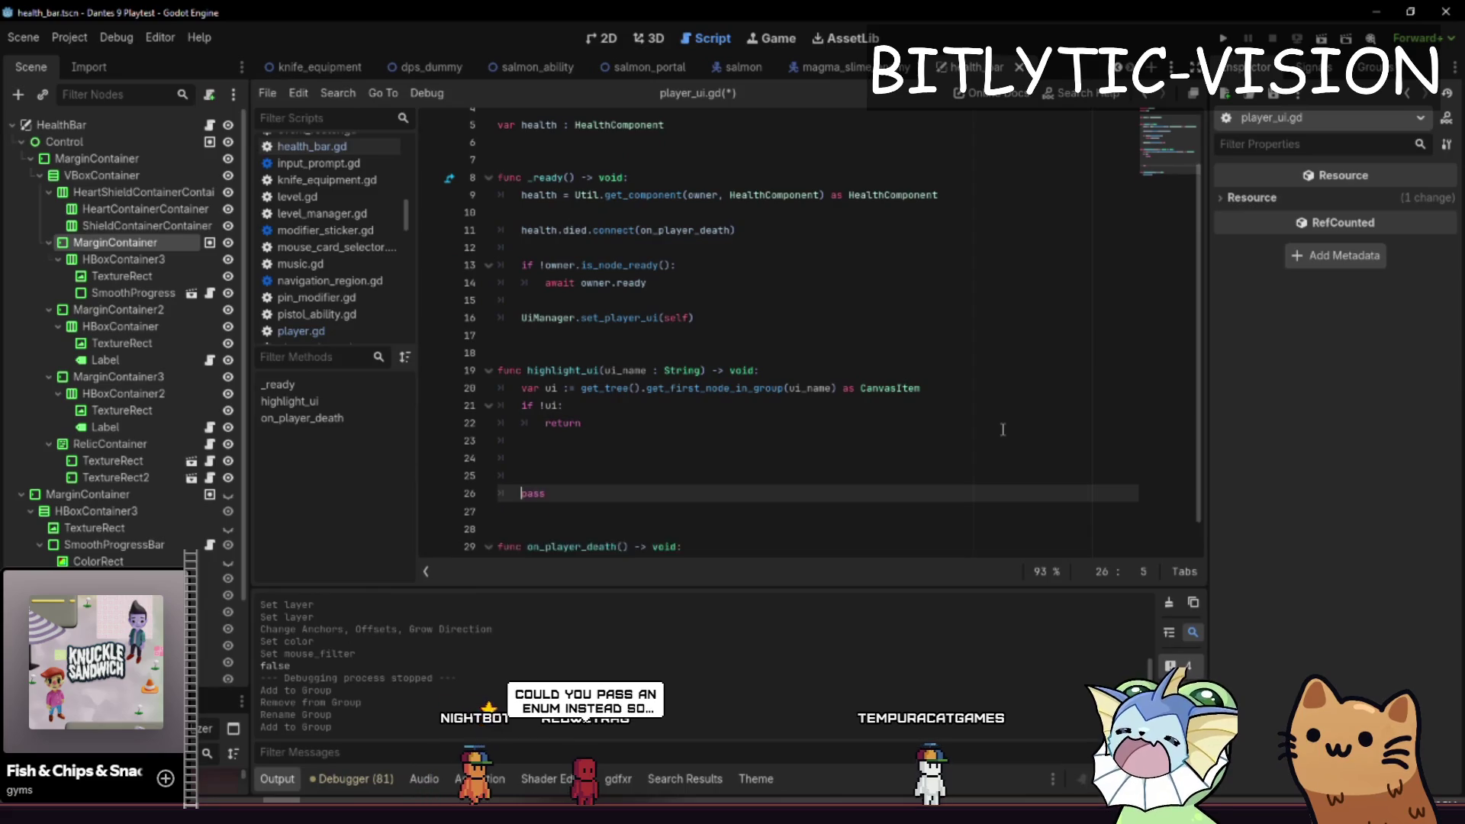
pyautogui.hotkey('ctrl', 'shift', 'k')
pyautogui.press('Up')
pyautogui.press('Up')
pyautogui.press('Up')
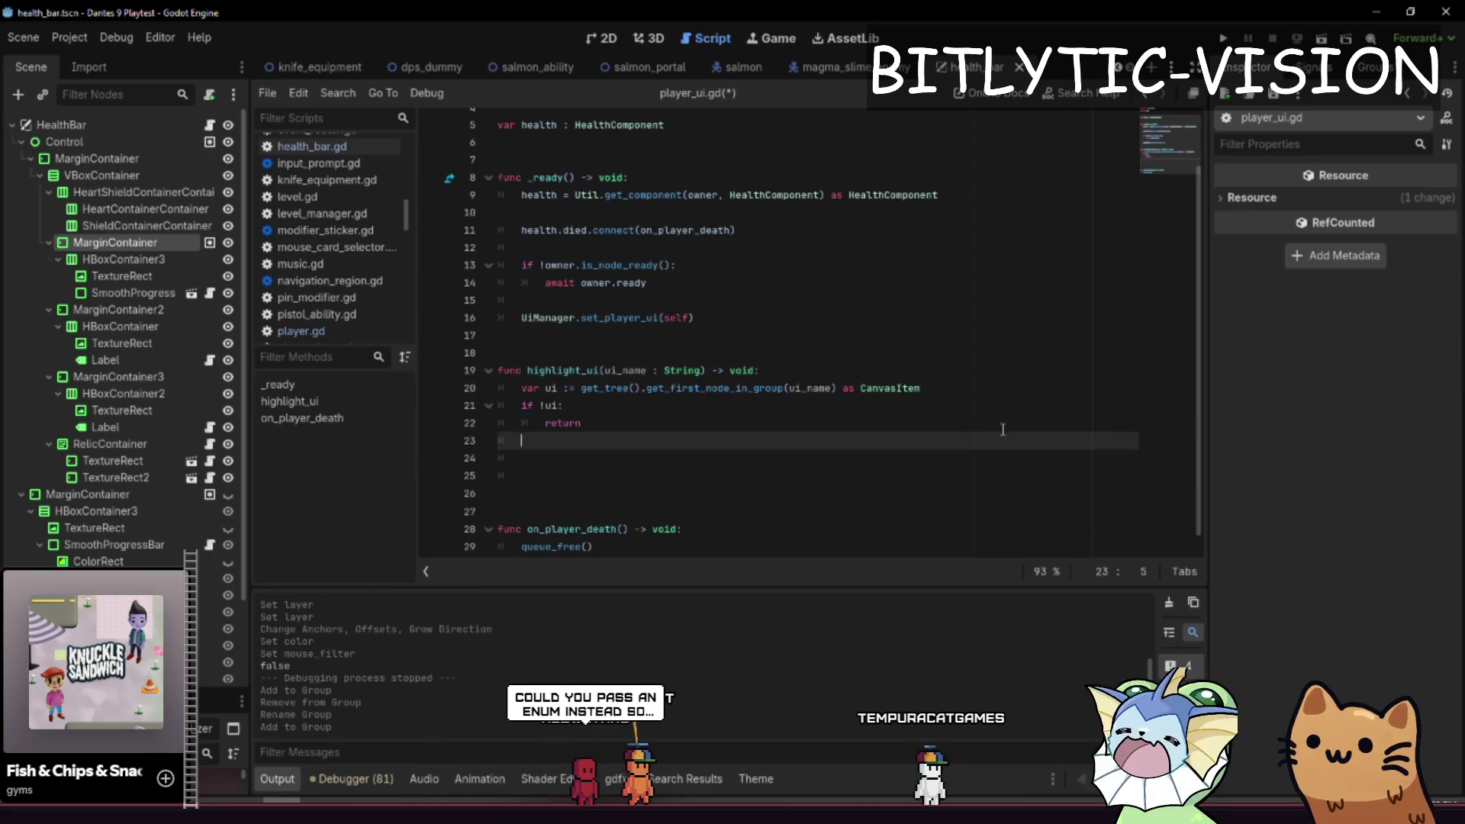
pyautogui.hotkey('alt', 'Tab')
pyautogui.moveTo(305, 290); pyautogui.dragTo(377, 224)
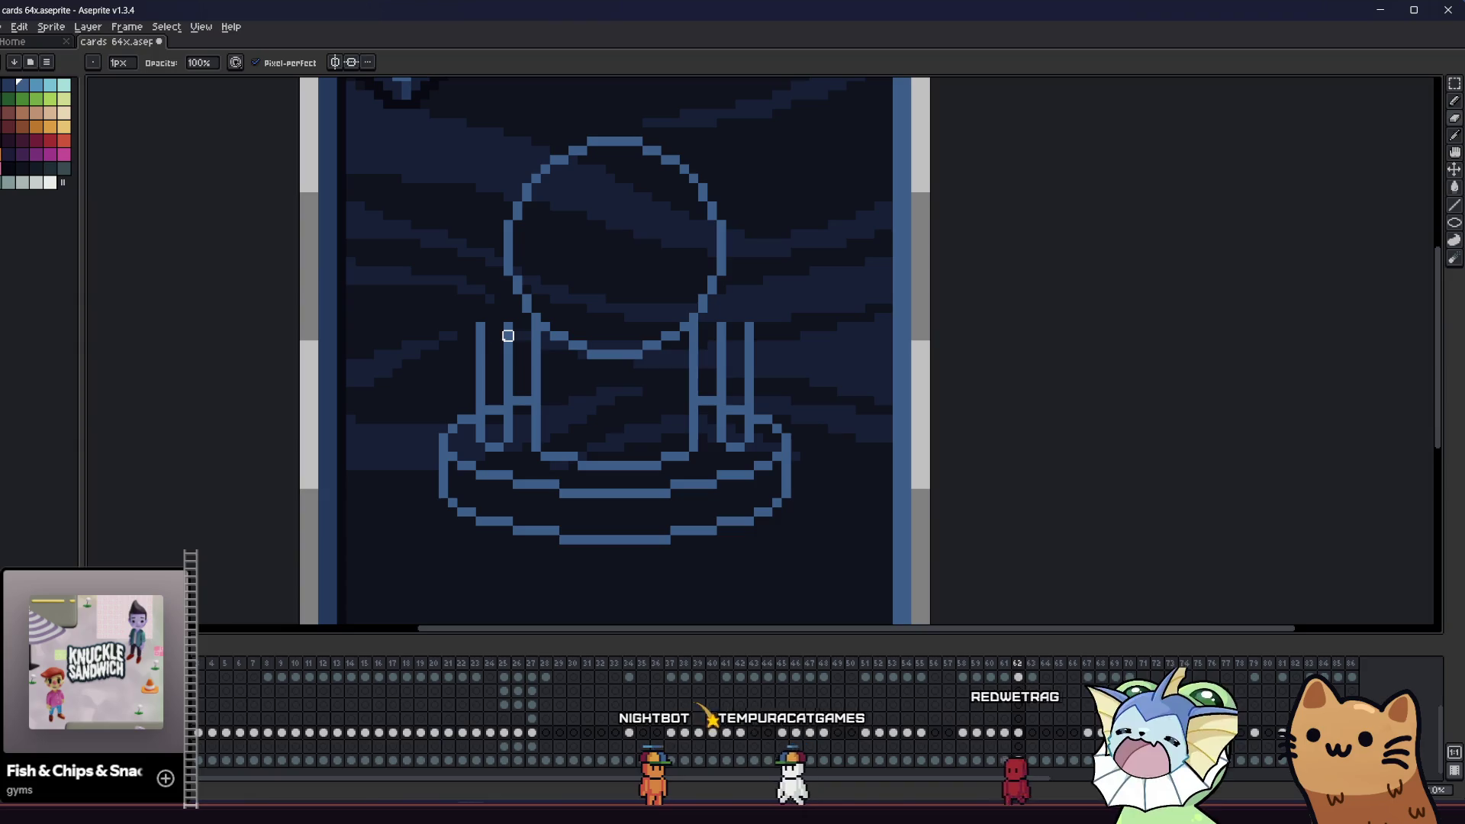
# - Erase stray pixels around the foot and crossbars of the pedestal's support bars
pyautogui.moveTo(491, 340); pyautogui.dragTo(483, 330)
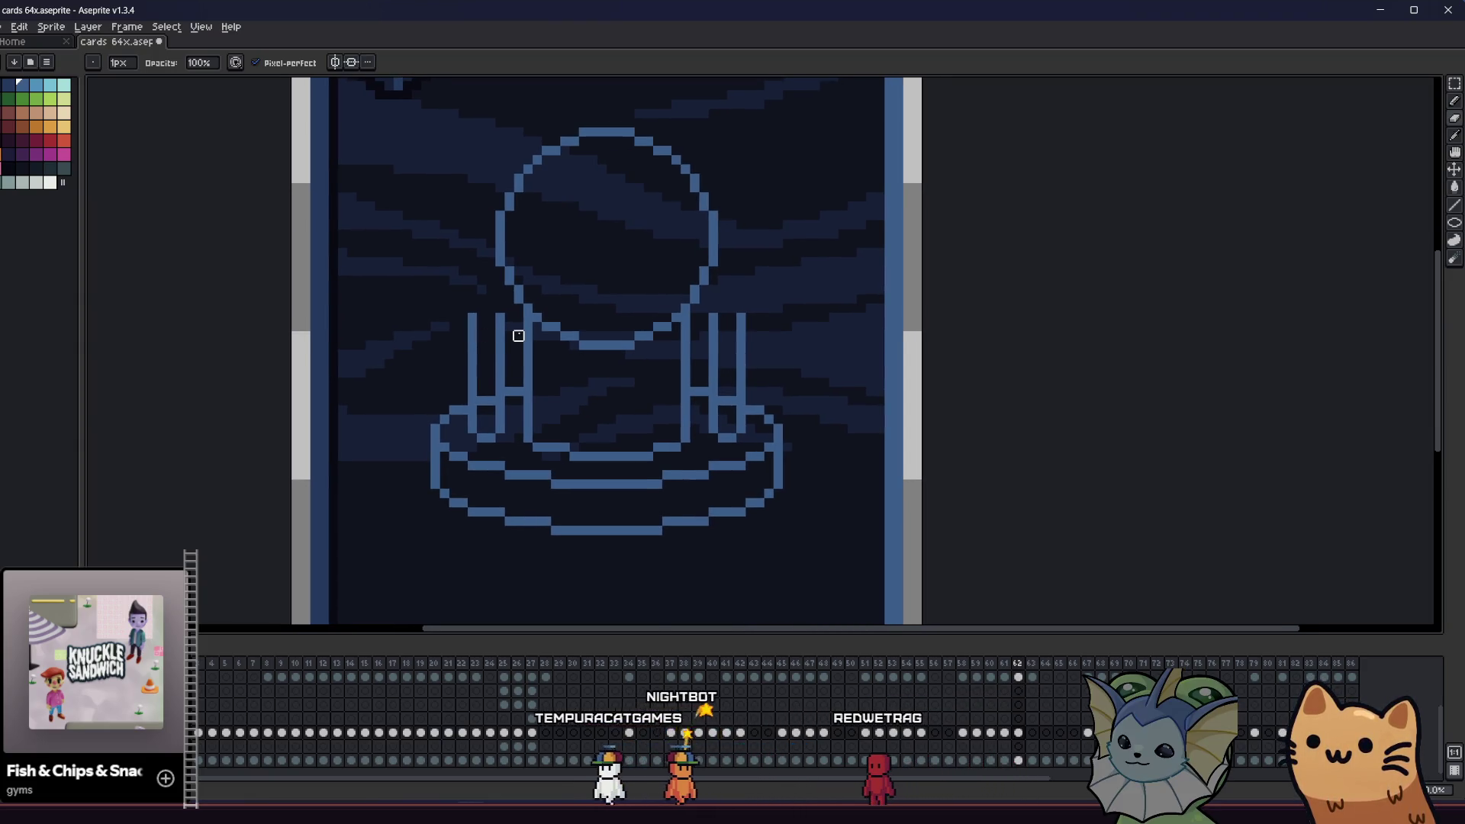
pyautogui.scroll(2, 519, 332)
pyautogui.scroll(-2, 532, 369)
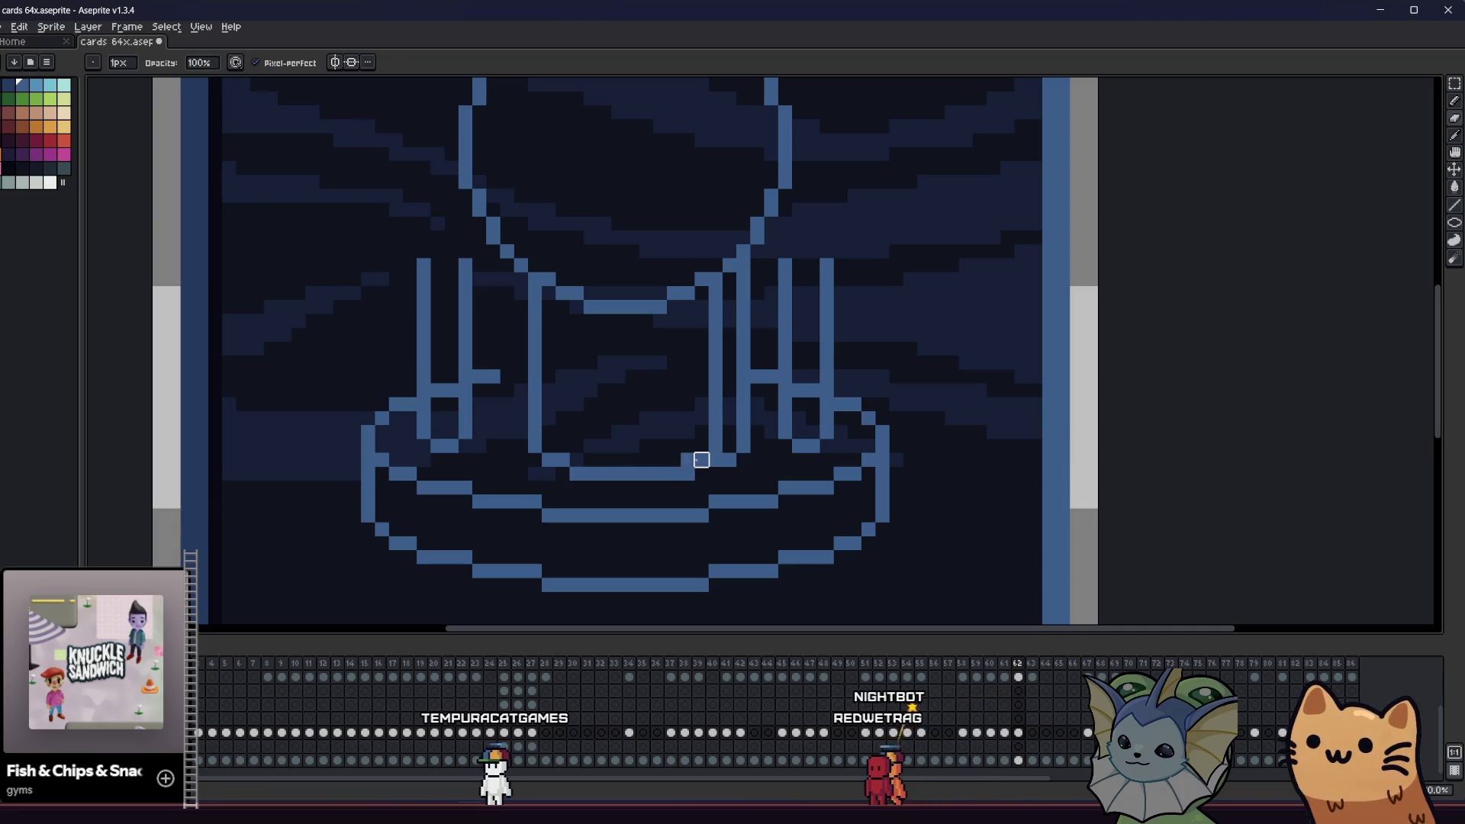
pyautogui.moveTo(688, 461)
pyautogui.mouseDown()
pyautogui.moveTo(742, 458)
pyautogui.moveTo(743, 262)
pyautogui.mouseUp()
pyautogui.press('e')
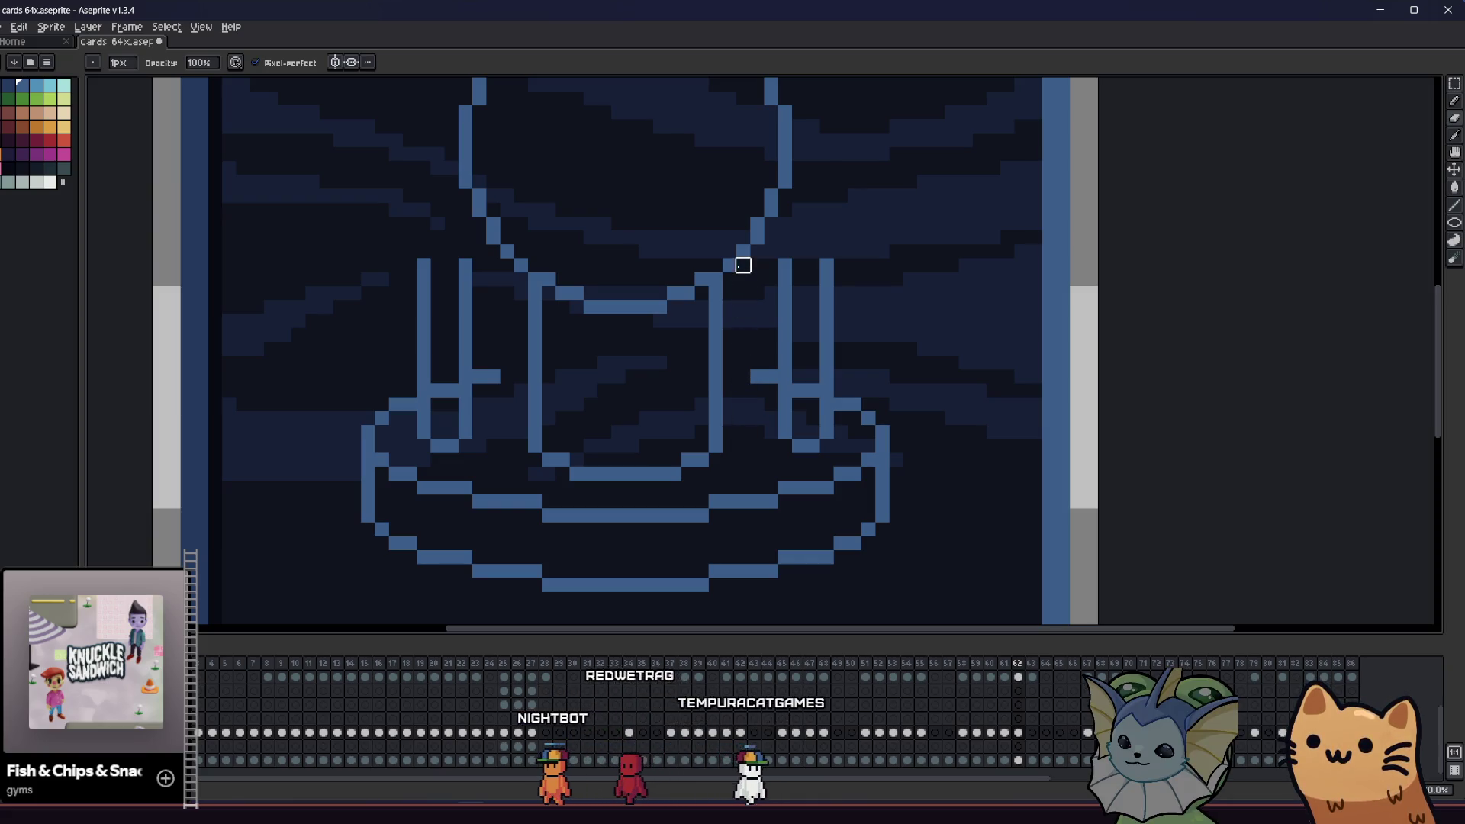
pyautogui.moveTo(740, 376); pyautogui.dragTo(723, 377)
pyautogui.moveTo(501, 376); pyautogui.dragTo(526, 376)
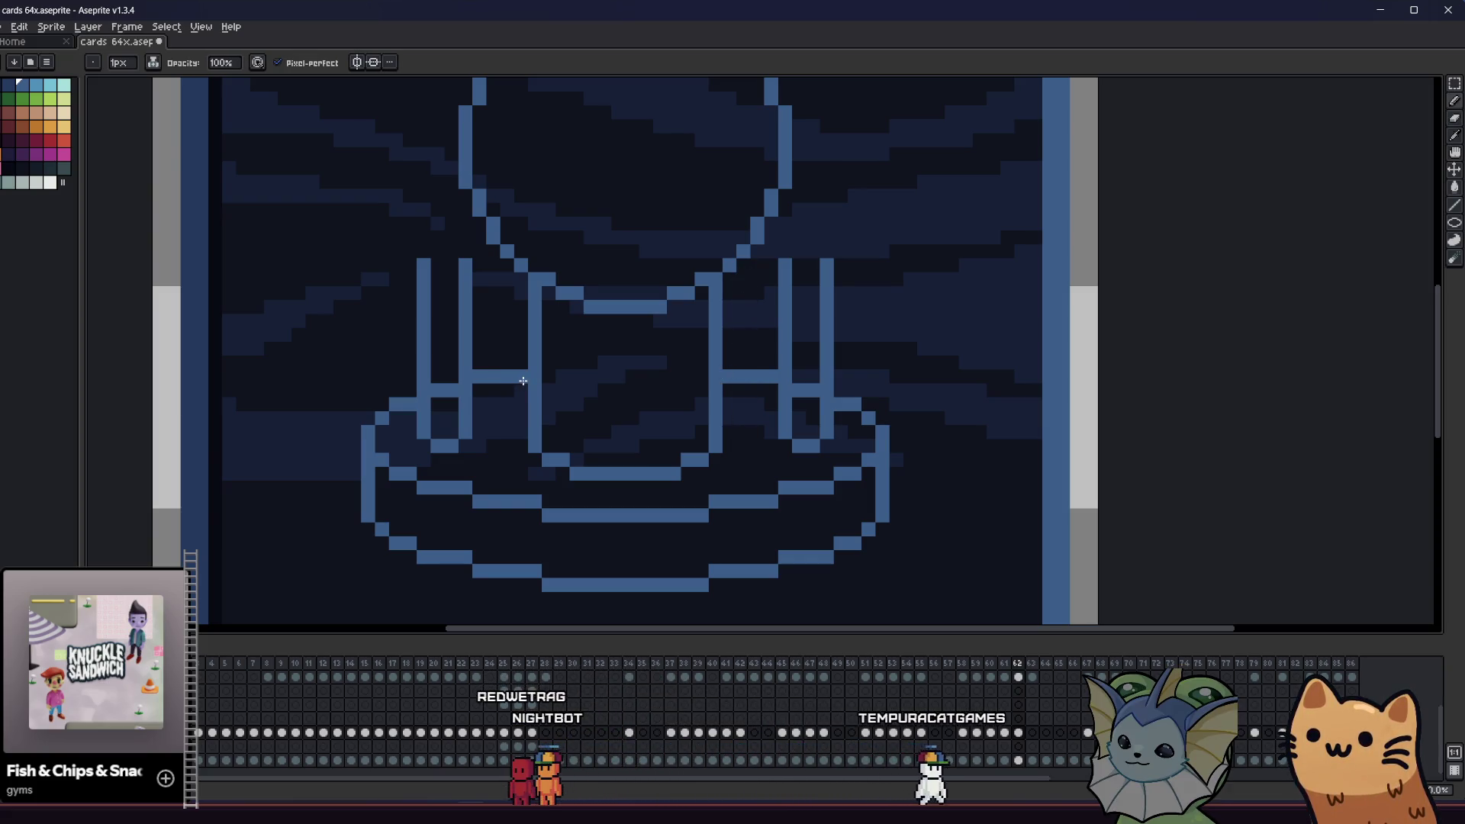
pyautogui.moveTo(447, 434); pyautogui.dragTo(485, 409)
# - Shift the right vertical support bar left and erase its old line
pyautogui.moveTo(822, 242)
pyautogui.mouseDown()
pyautogui.moveTo(870, 427)
pyautogui.moveTo(820, 413)
pyautogui.mouseUp()
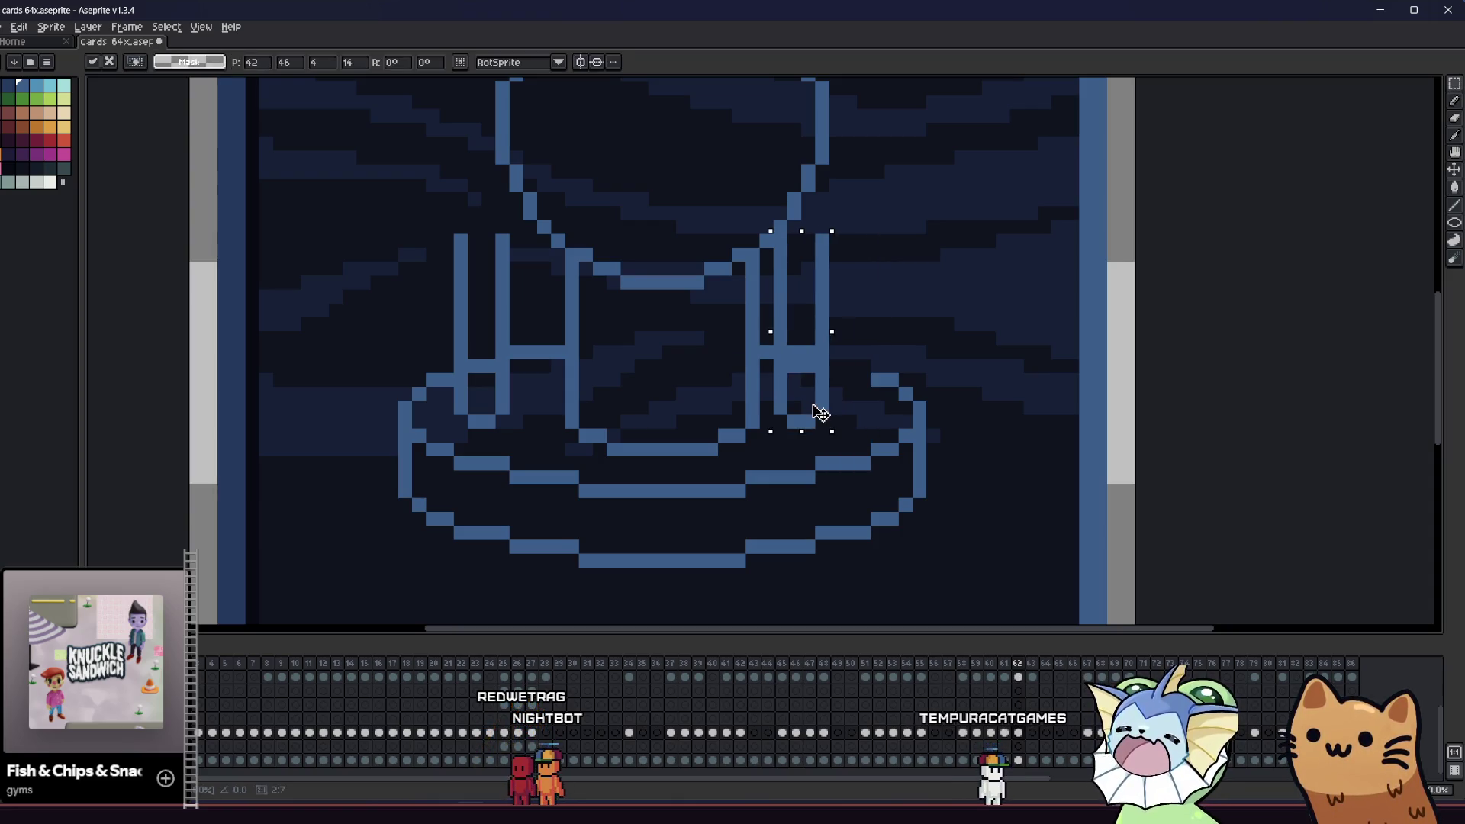
pyautogui.hotkey('ctrl', 'd')
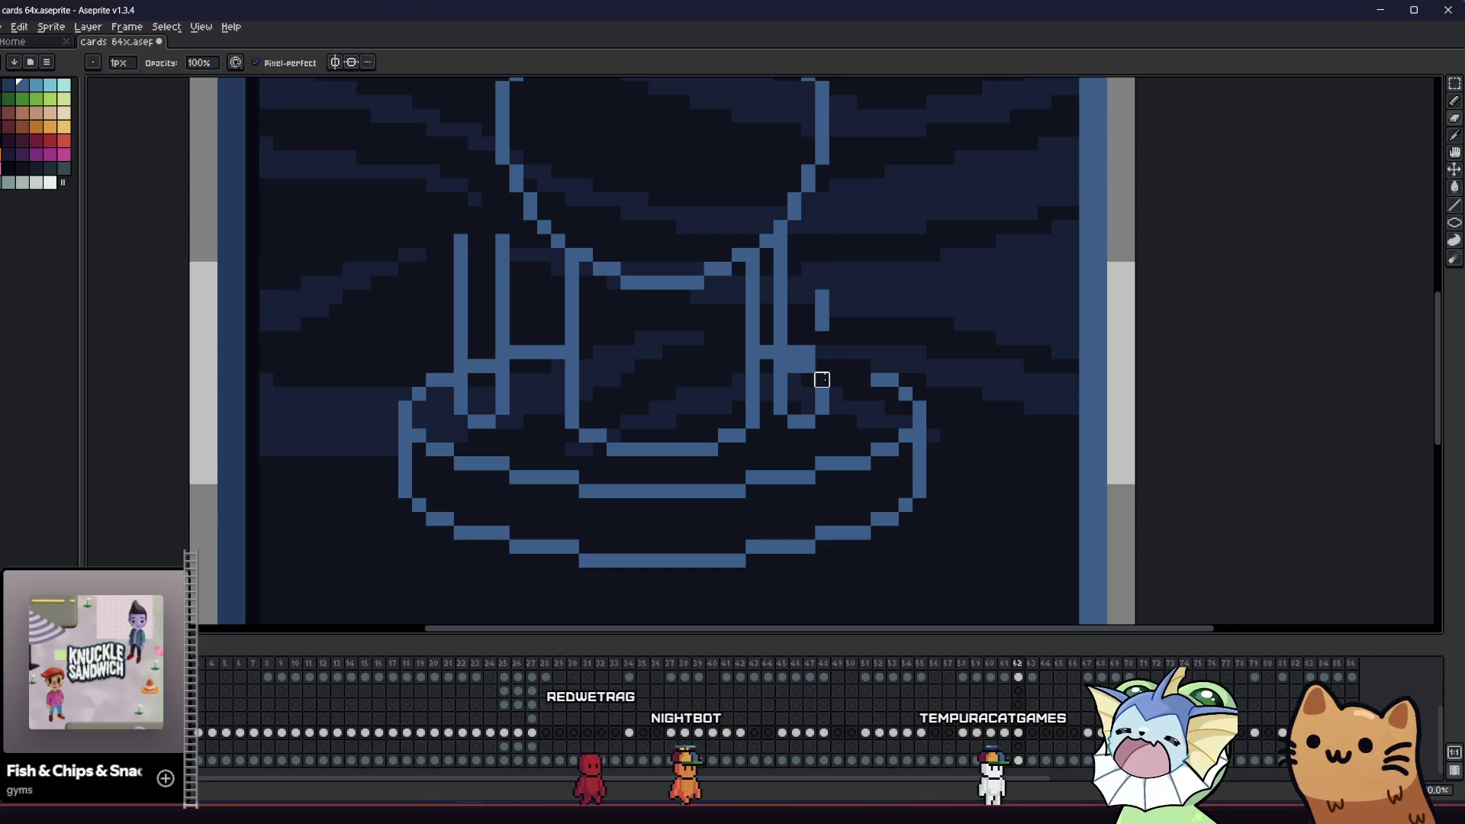
pyautogui.press('e')
pyautogui.moveTo(816, 329)
pyautogui.mouseDown()
pyautogui.moveTo(803, 284)
pyautogui.moveTo(820, 323)
pyautogui.moveTo(808, 363)
pyautogui.moveTo(809, 210)
pyautogui.mouseUp()
pyautogui.press('b')
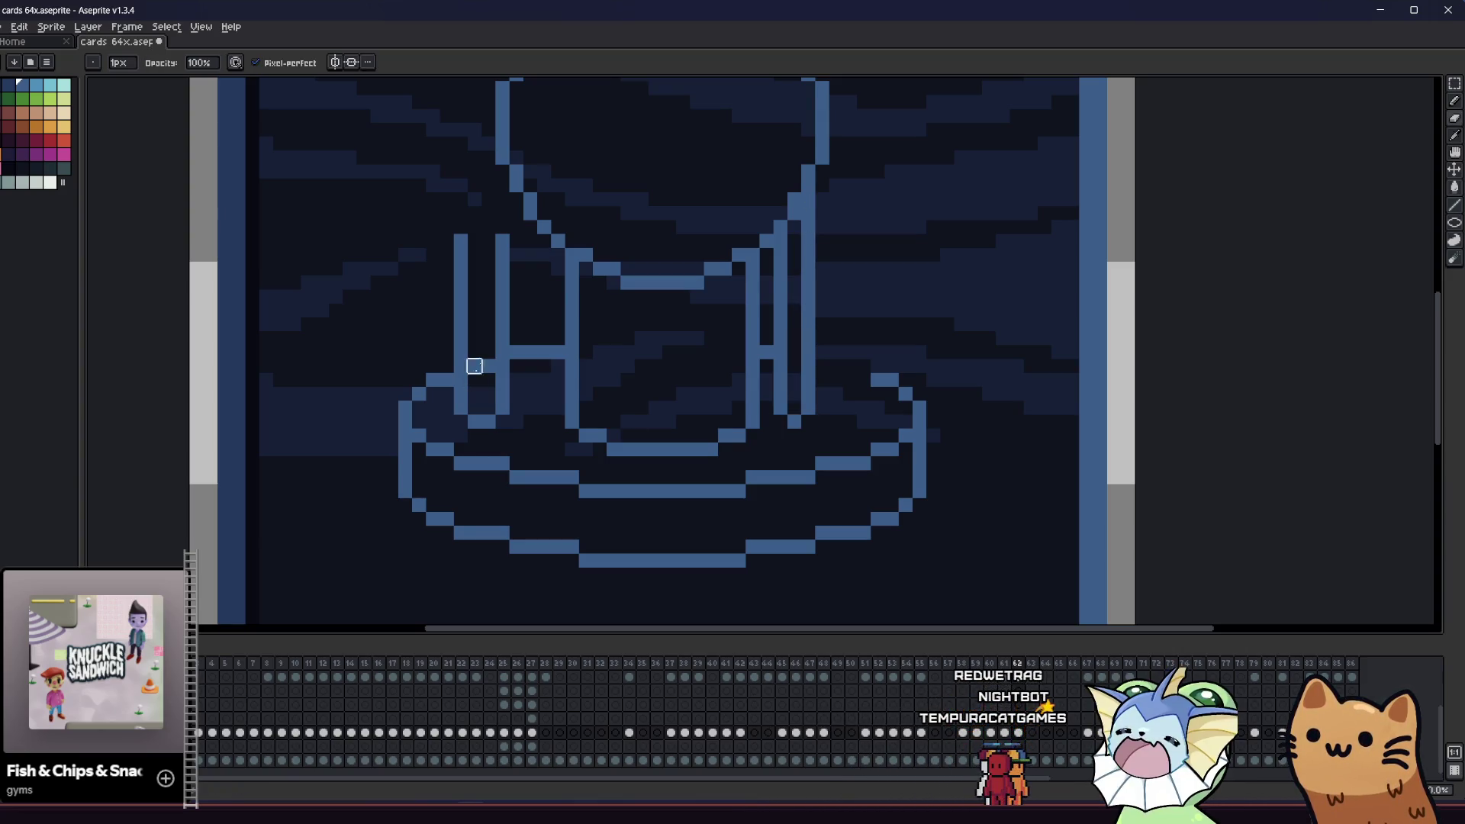
# - Nudge the left pair of bars one pixel right and join them to the base rim
pyautogui.press('m')
pyautogui.moveTo(457, 235)
pyautogui.mouseDown()
pyautogui.moveTo(514, 409)
pyautogui.moveTo(544, 416)
pyautogui.mouseUp()
pyautogui.moveTo(523, 330)
pyautogui.mouseDown()
pyautogui.moveTo(541, 445)
pyautogui.moveTo(537, 429)
pyautogui.mouseUp()
pyautogui.press('b')
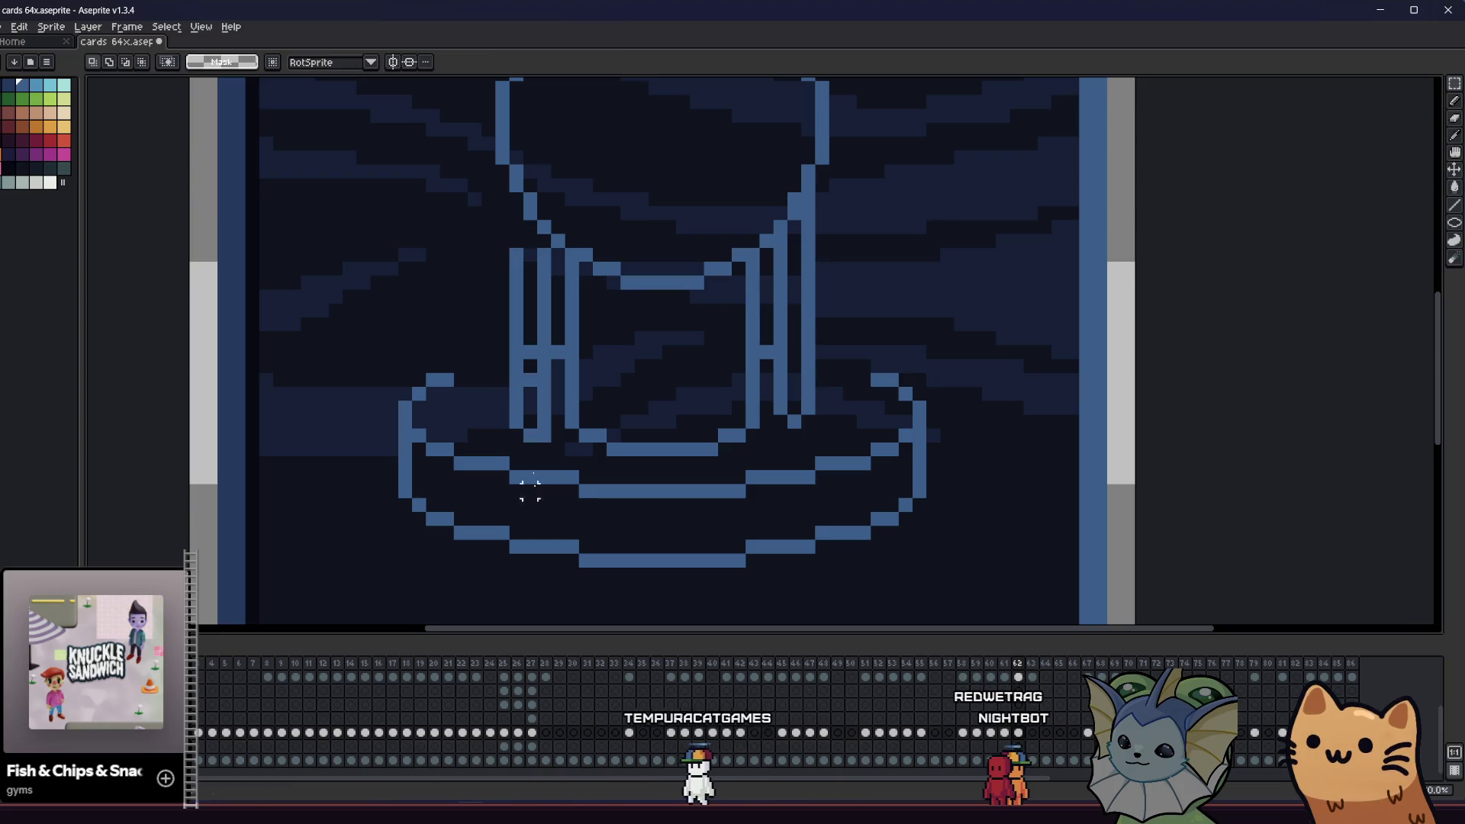
pyautogui.press('e')
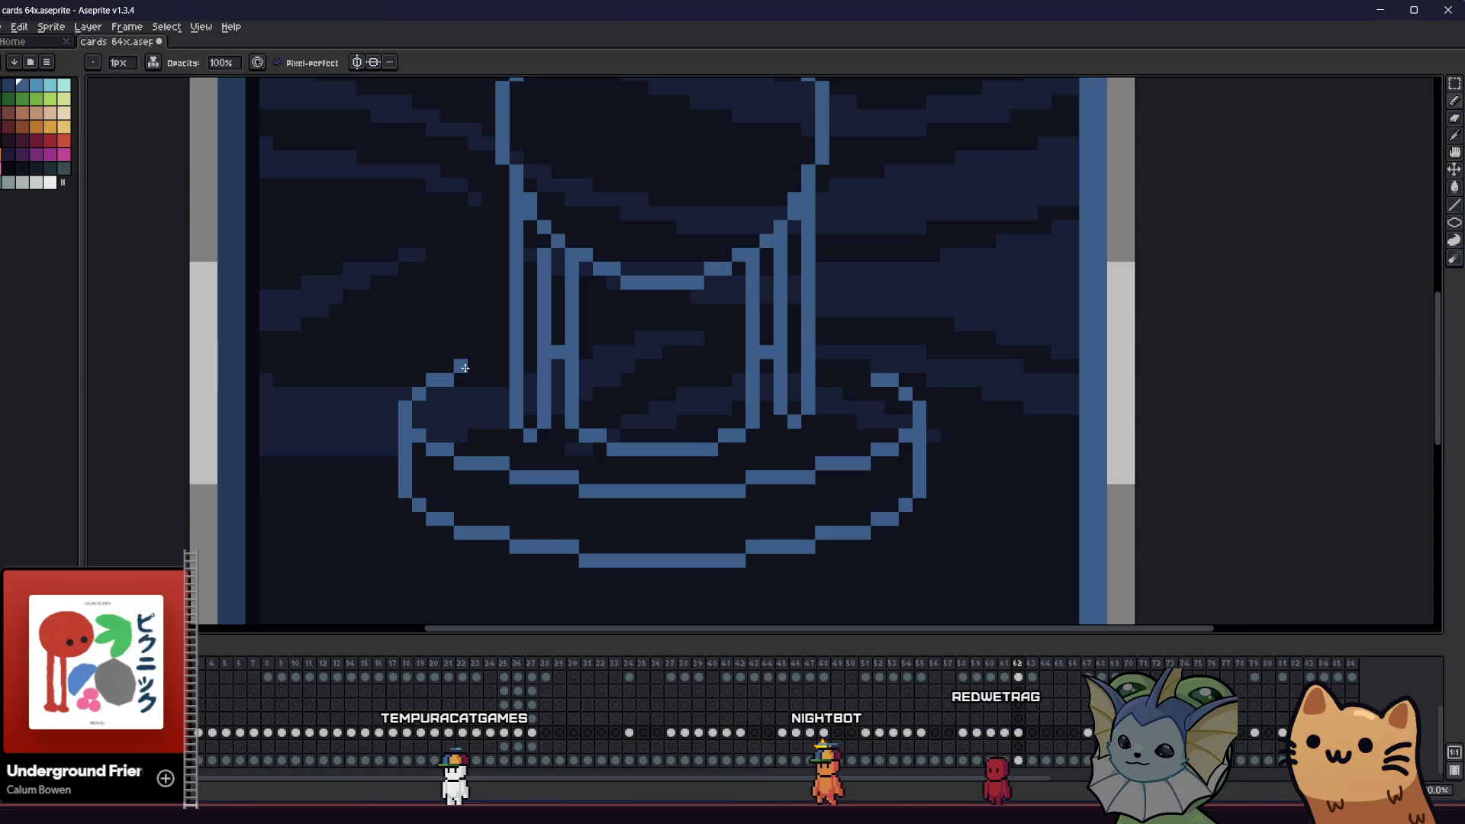
pyautogui.moveTo(493, 367); pyautogui.dragTo(510, 367)
pyautogui.moveTo(861, 366)
pyautogui.mouseDown()
pyautogui.moveTo(857, 351)
pyautogui.moveTo(828, 353)
pyautogui.mouseUp()
# - Save the card art after bringing the whole card into view
pyautogui.scroll(-2, 835, 351)
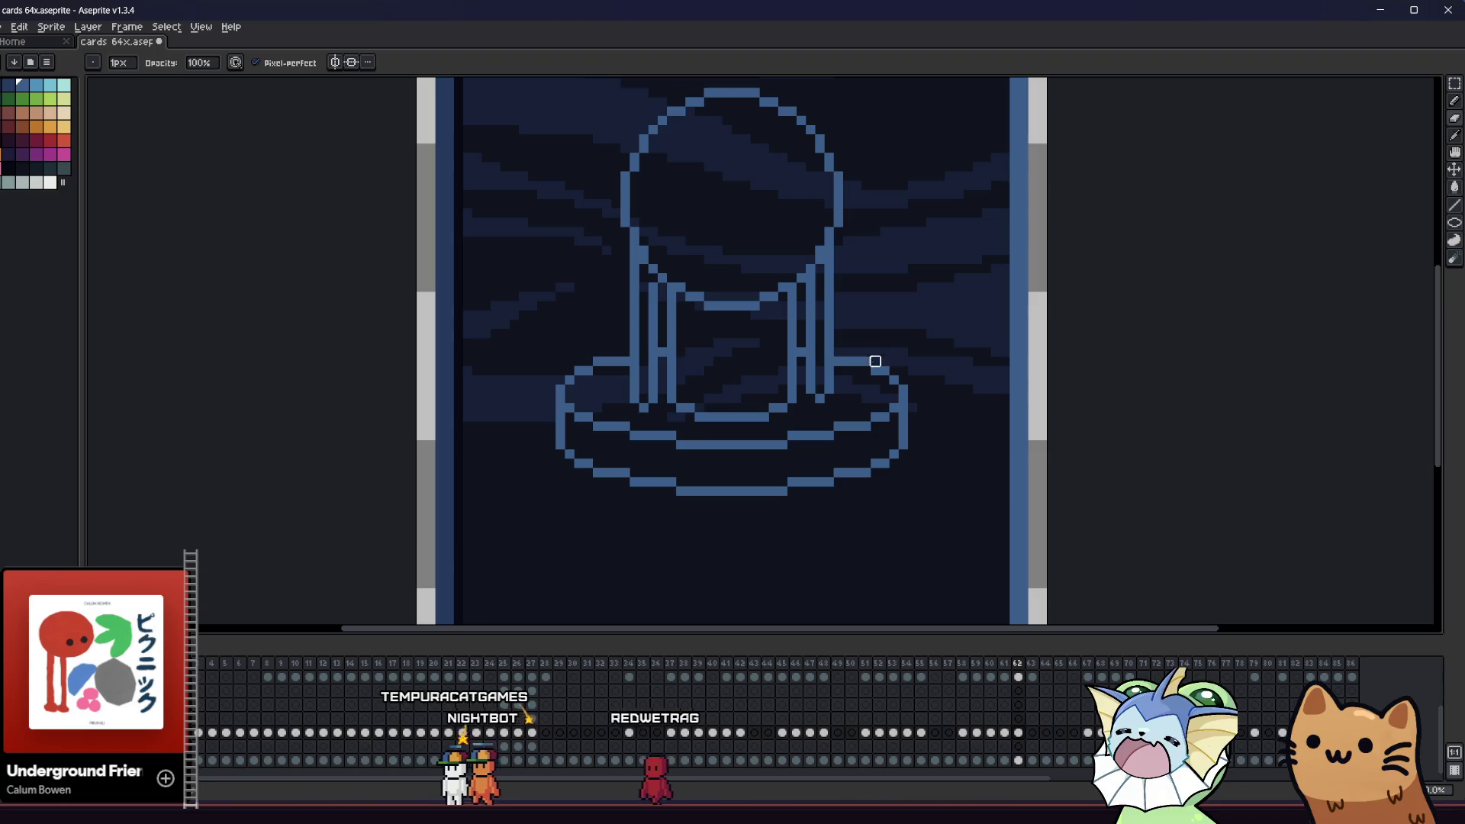
pyautogui.hscroll(2, 484, 455)
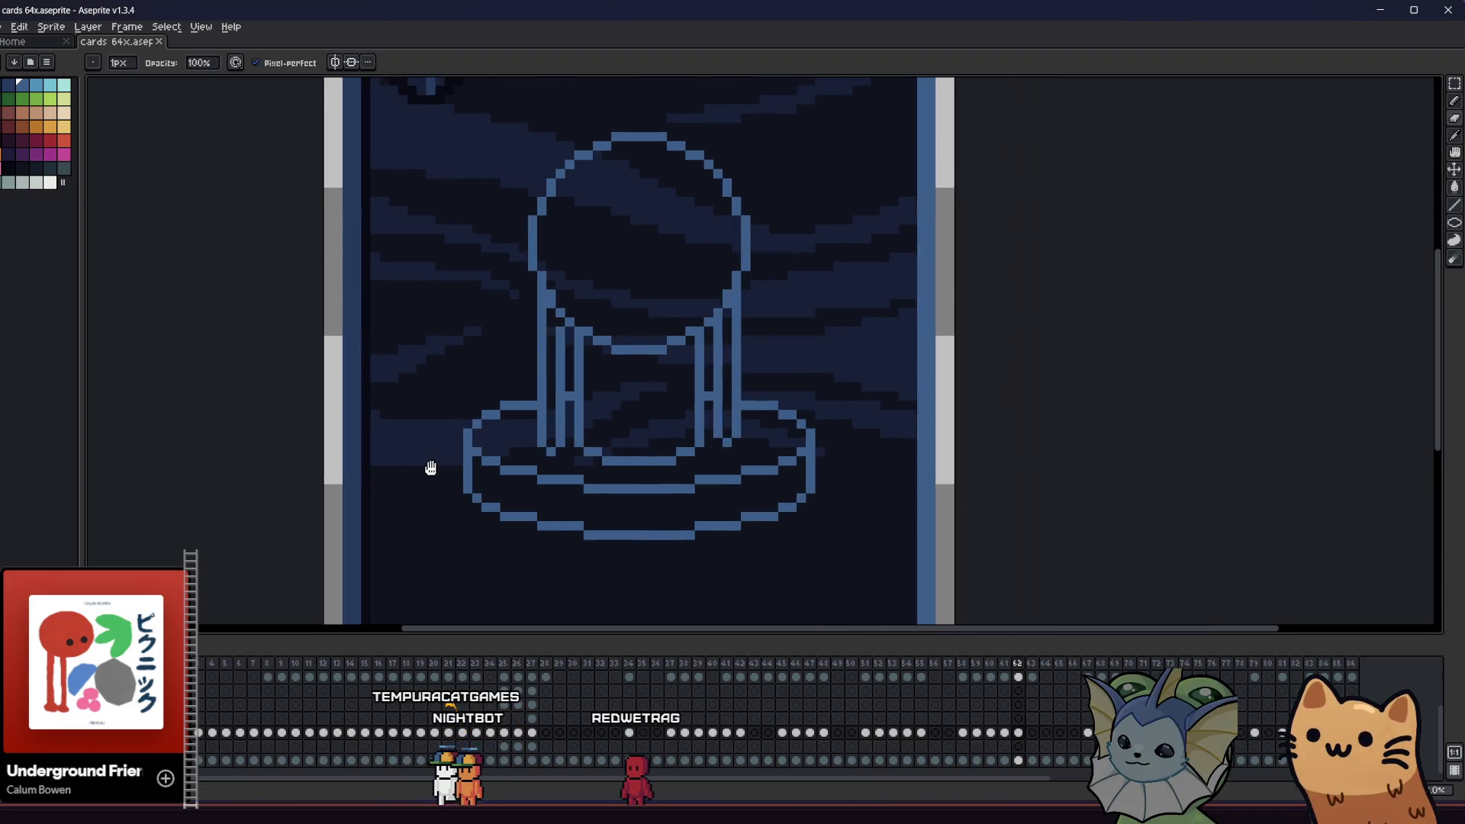
pyautogui.scroll(2, 522, 463)
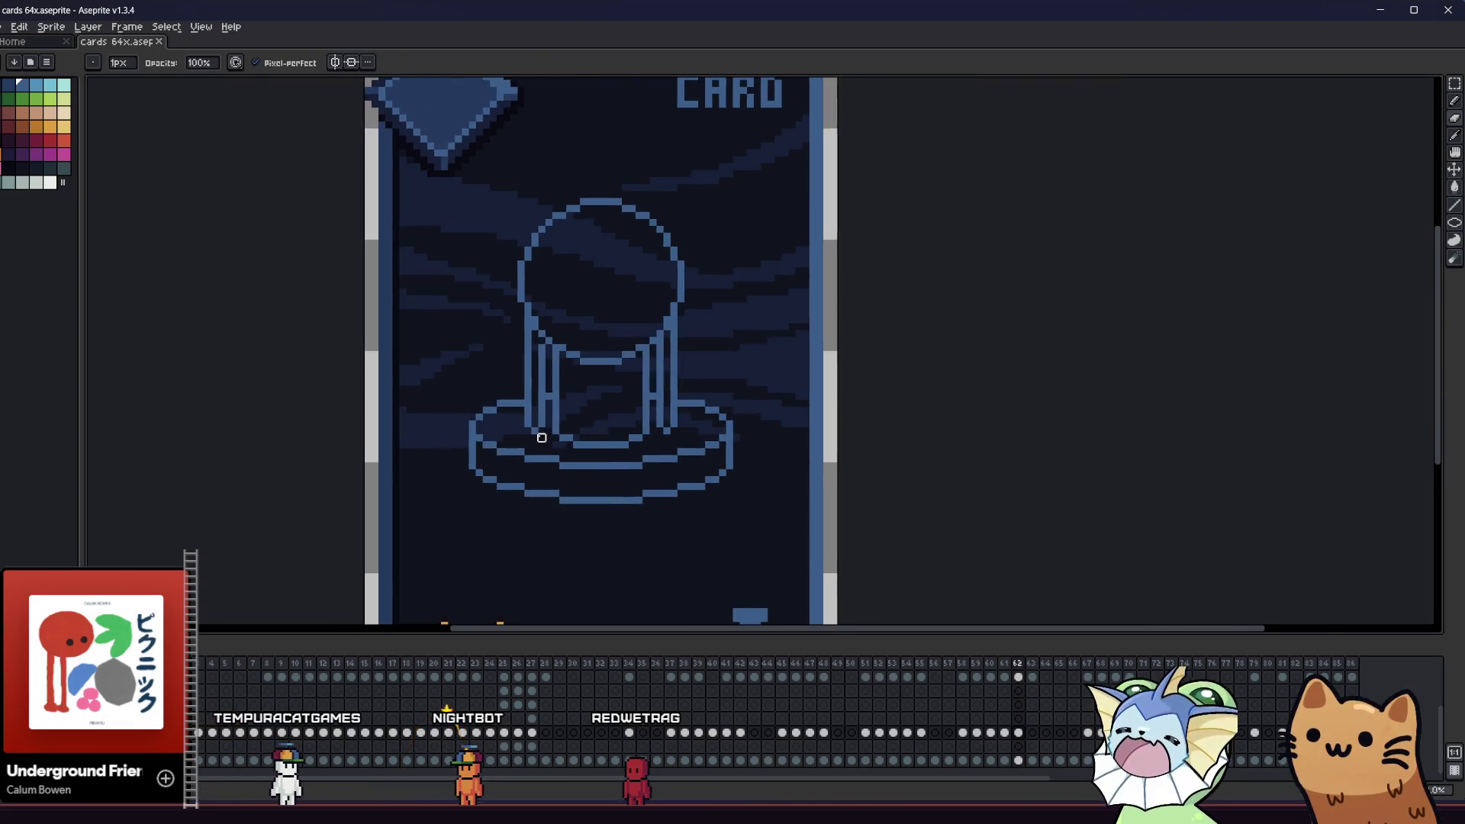
pyautogui.scroll(3, 506, 421)
pyautogui.press('e')
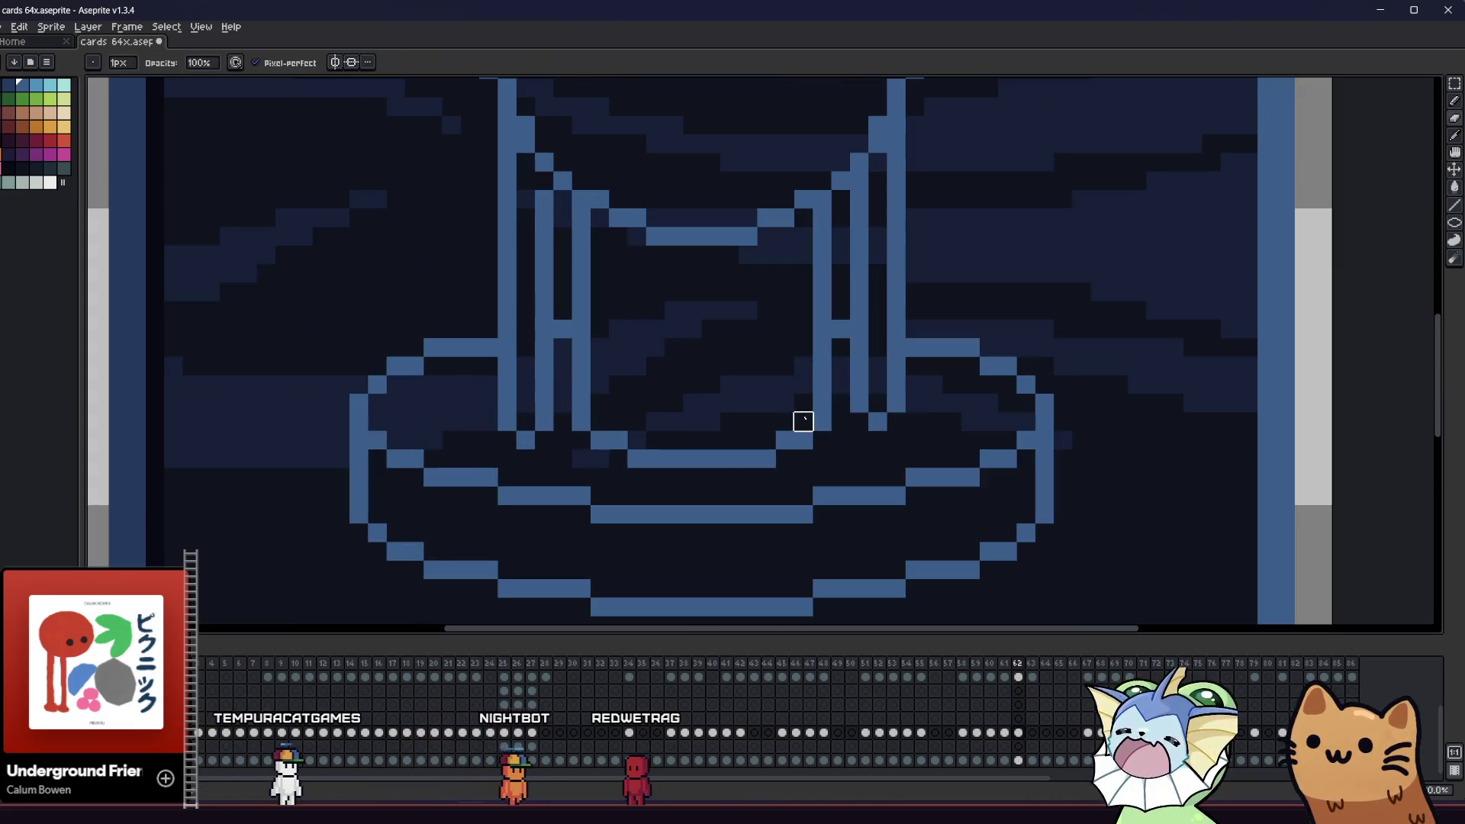
pyautogui.scroll(-3, 647, 446)
pyautogui.moveTo(647, 446)
pyautogui.mouseDown()
pyautogui.moveTo(216, 520)
pyautogui.moveTo(286, 488)
pyautogui.mouseUp()
pyautogui.hotkey('ctrl', 's')
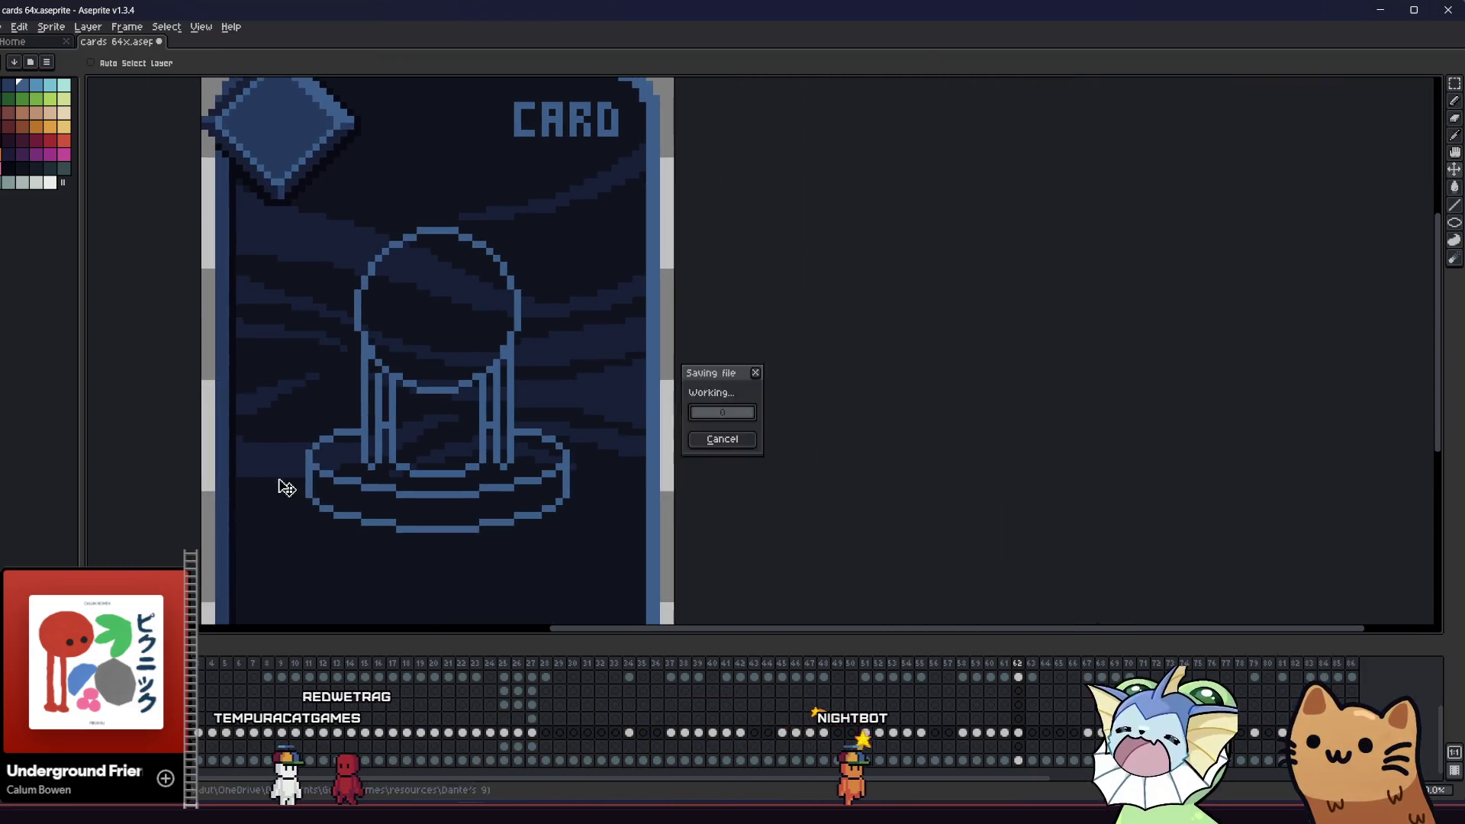
pyautogui.scroll(-3, 286, 489)
pyautogui.scroll(5, 285, 484)
pyautogui.moveTo(456, 441)
pyautogui.mouseDown()
pyautogui.moveTo(460, 478)
pyautogui.moveTo(565, 471)
pyautogui.moveTo(501, 491)
pyautogui.mouseUp()
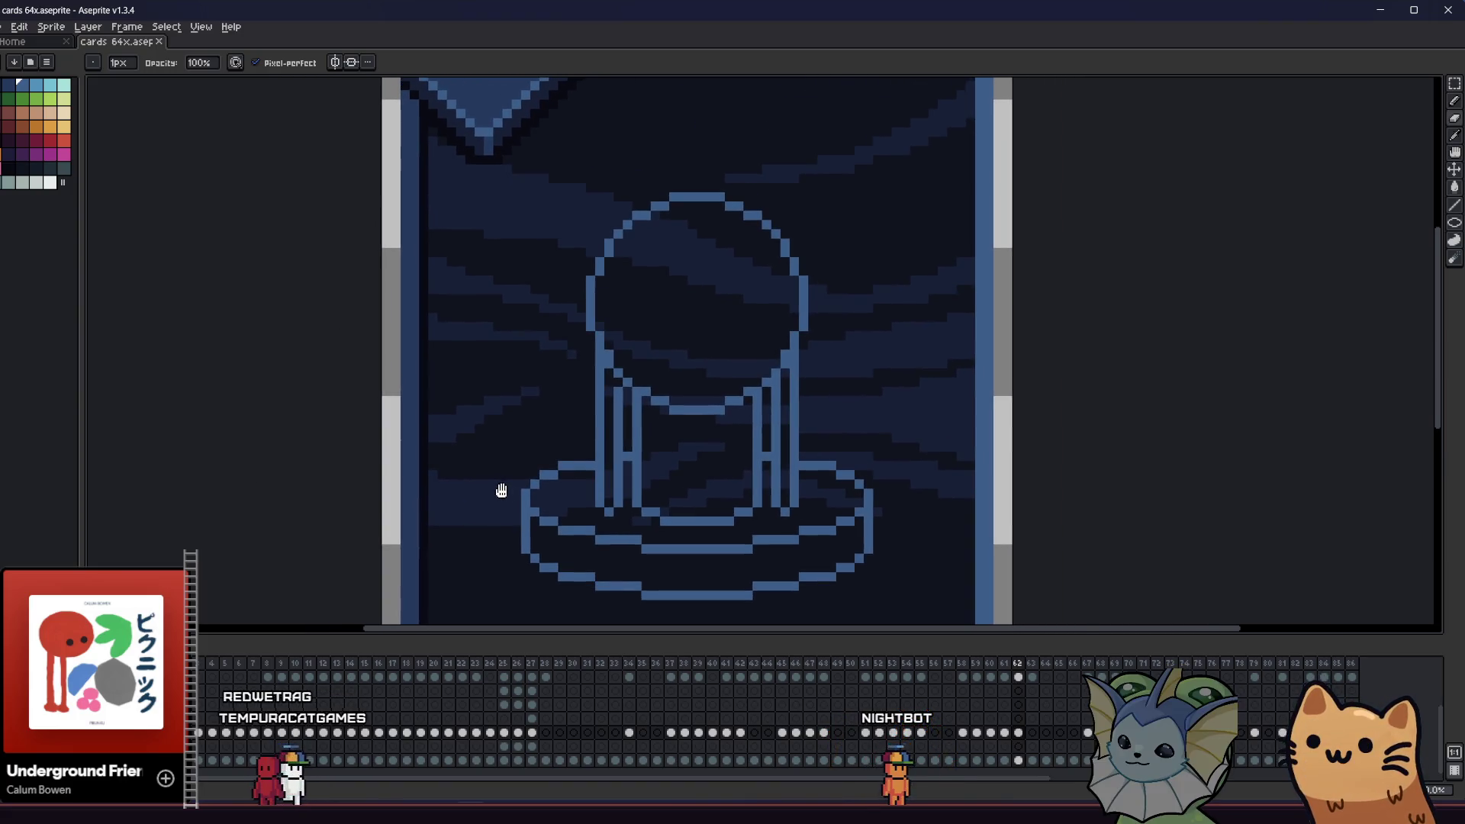
pyautogui.moveTo(641, 415); pyautogui.dragTo(583, 405)
# - Draw a small circle near the orb's top and a tall oval eye on its left
pyautogui.press('l')
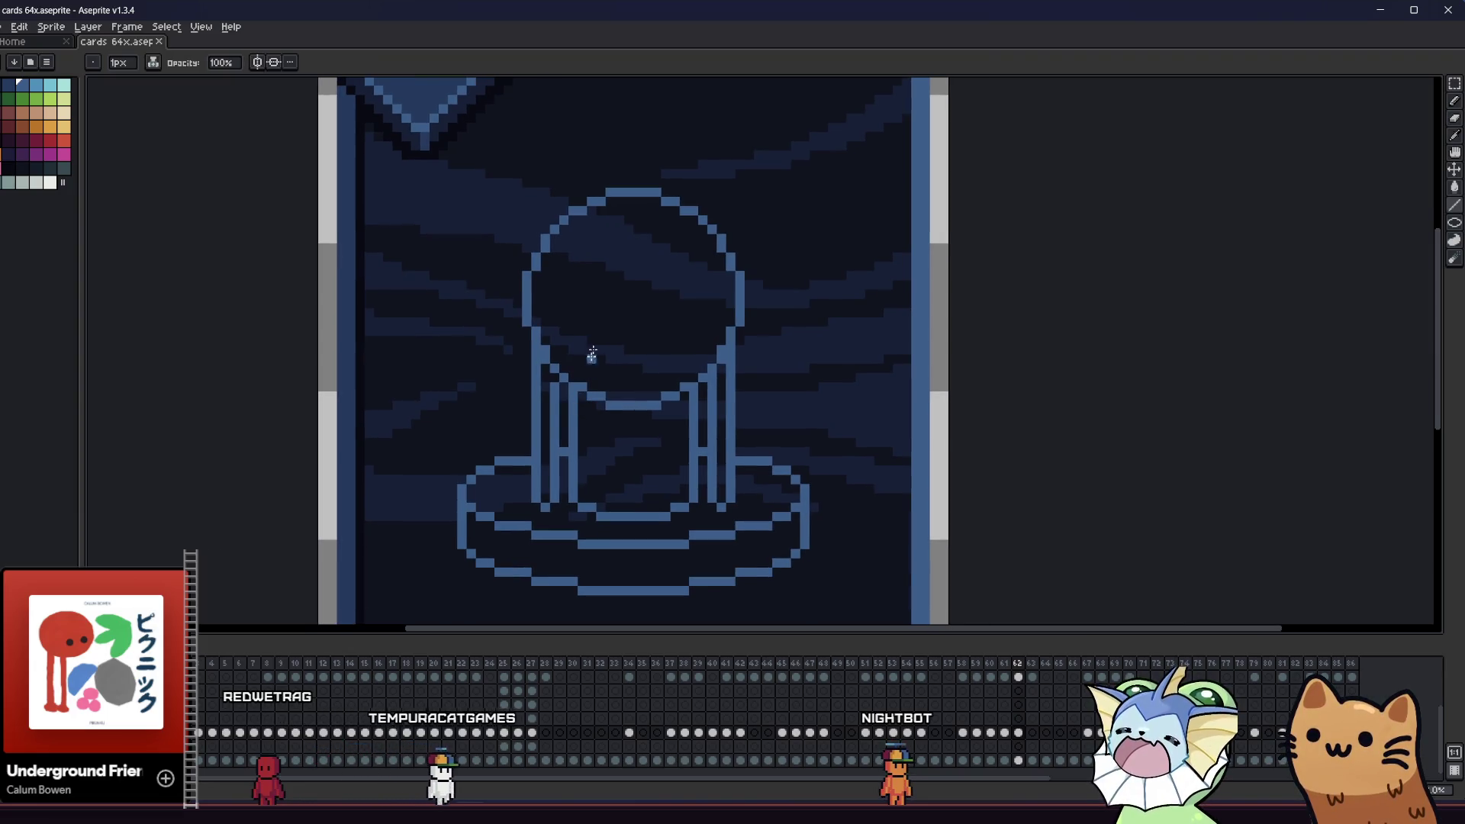
pyautogui.moveTo(608, 331); pyautogui.dragTo(615, 343)
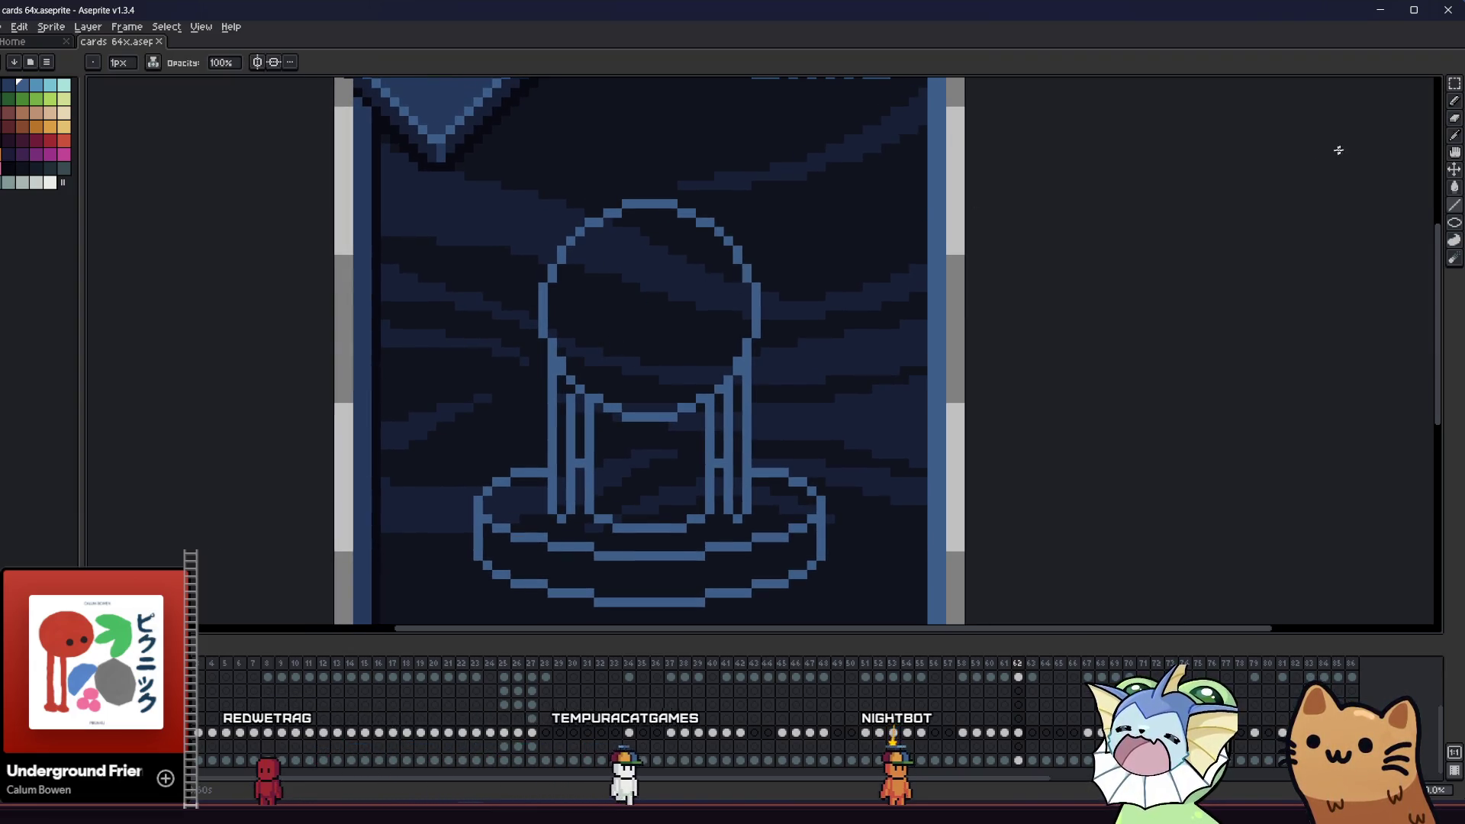
pyautogui.click(1421, 227)
pyautogui.moveTo(613, 237)
pyautogui.mouseDown()
pyautogui.moveTo(678, 257)
pyautogui.moveTo(678, 302)
pyautogui.moveTo(685, 279)
pyautogui.mouseUp()
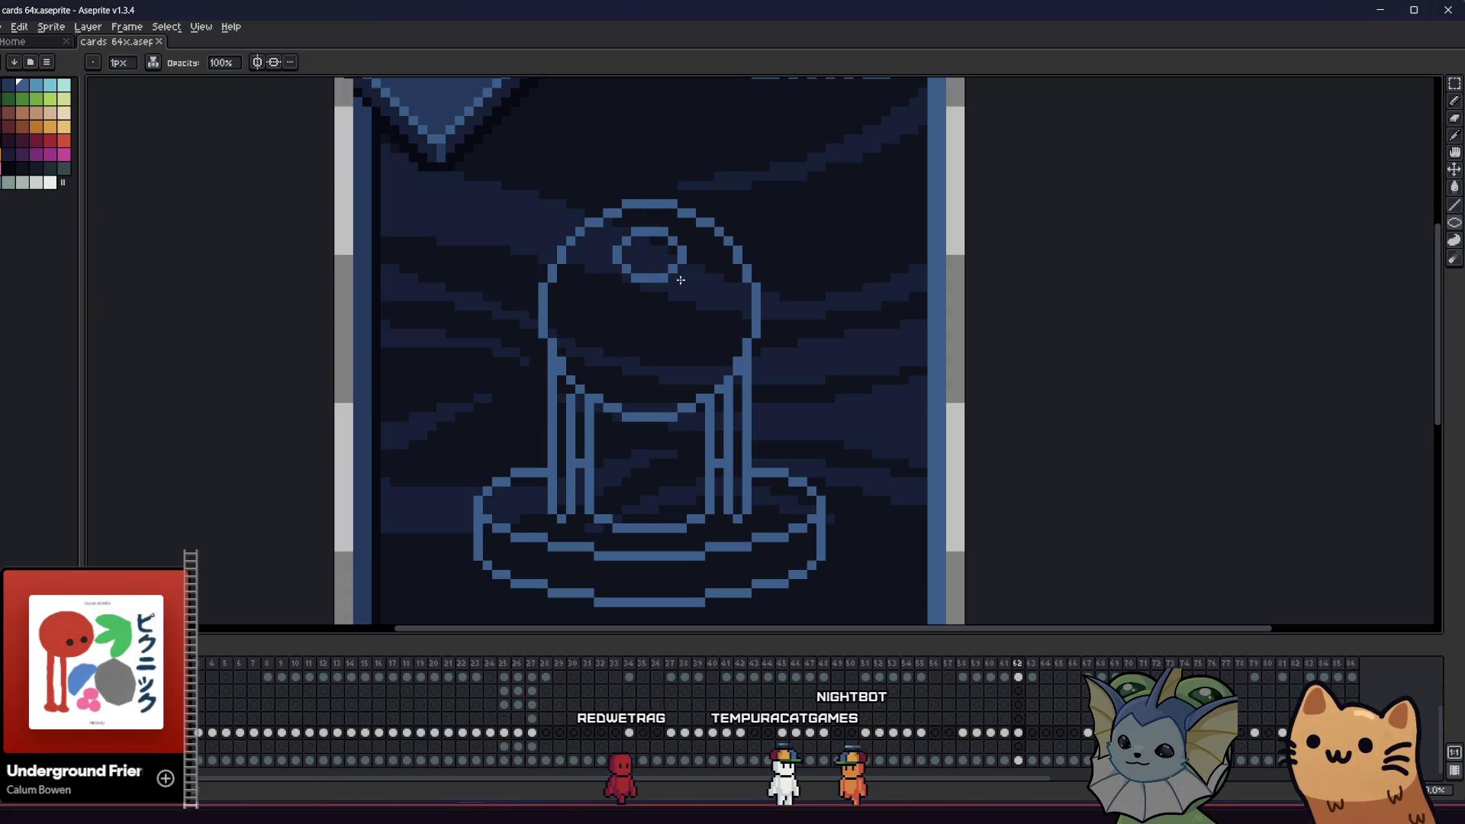
pyautogui.moveTo(560, 296)
pyautogui.mouseDown()
pyautogui.moveTo(598, 356)
pyautogui.moveTo(606, 344)
pyautogui.mouseUp()
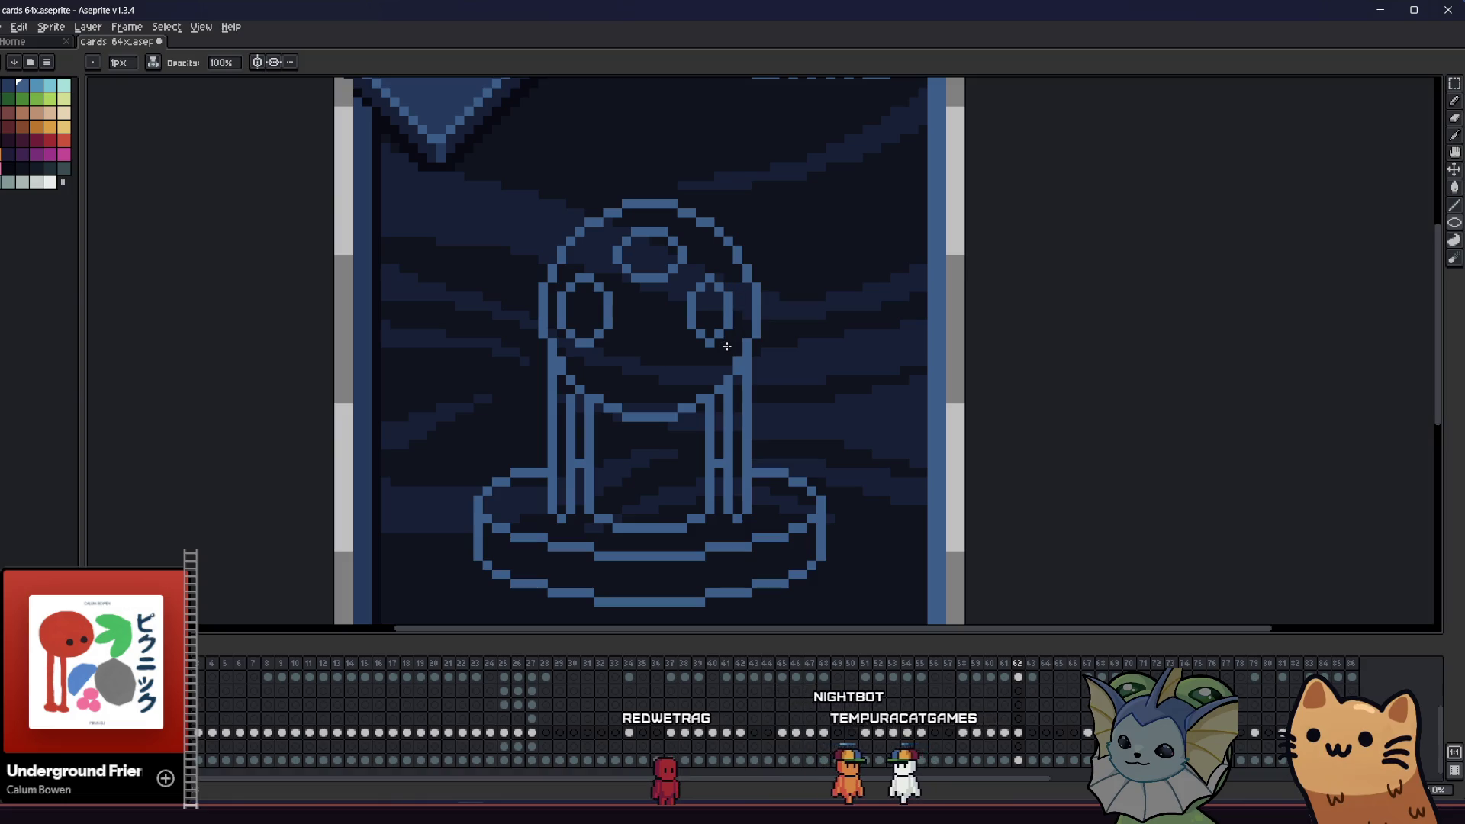
pyautogui.hotkey('ctrl', 'z')
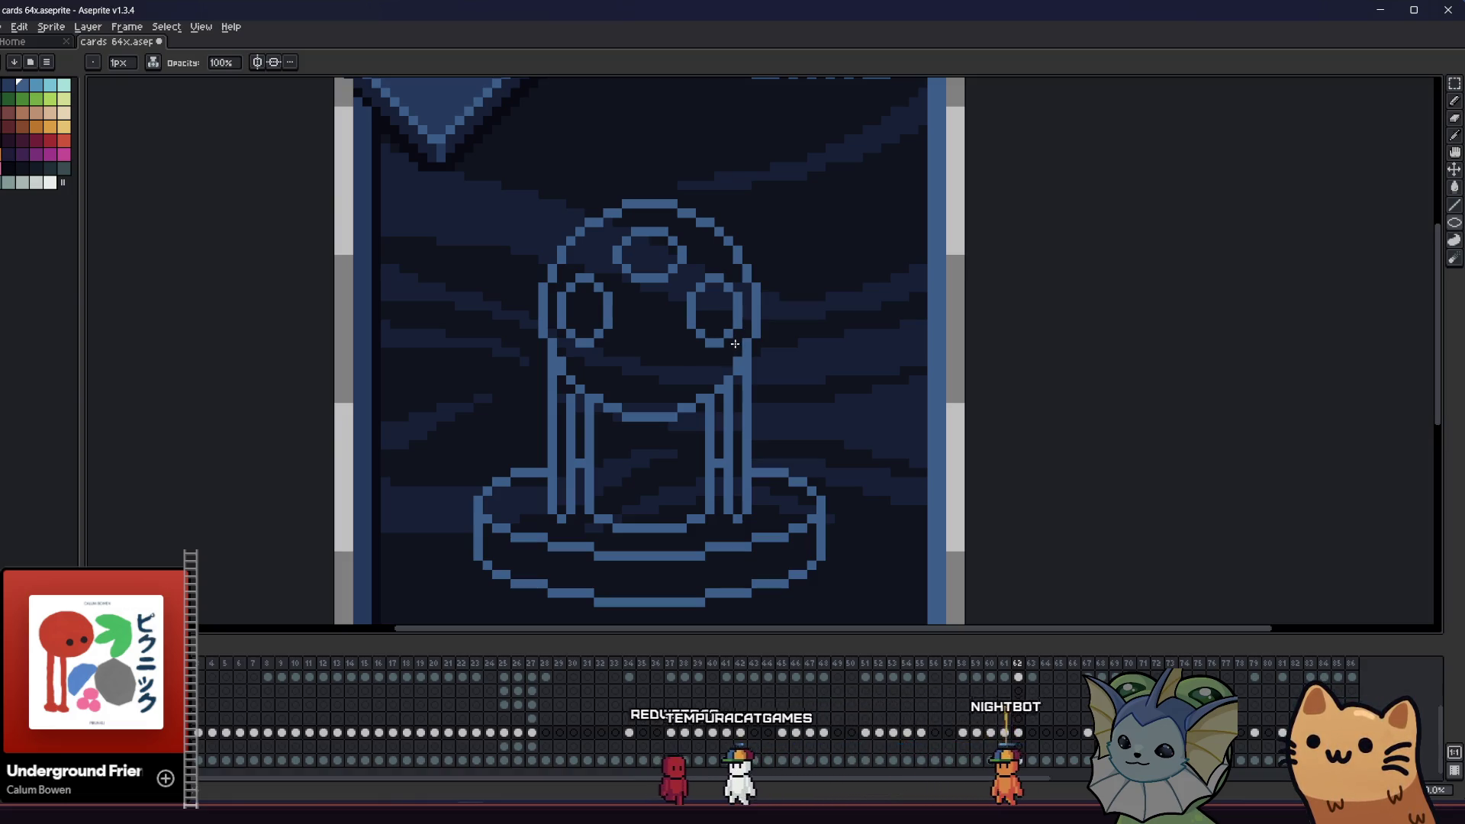
pyautogui.moveTo(636, 375)
pyautogui.mouseDown()
pyautogui.moveTo(621, 419)
pyautogui.moveTo(857, 435)
pyautogui.moveTo(599, 417)
pyautogui.moveTo(602, 438)
pyautogui.mouseUp()
pyautogui.hotkey('ctrl', 'z')
pyautogui.hotkey('ctrl', 'z')
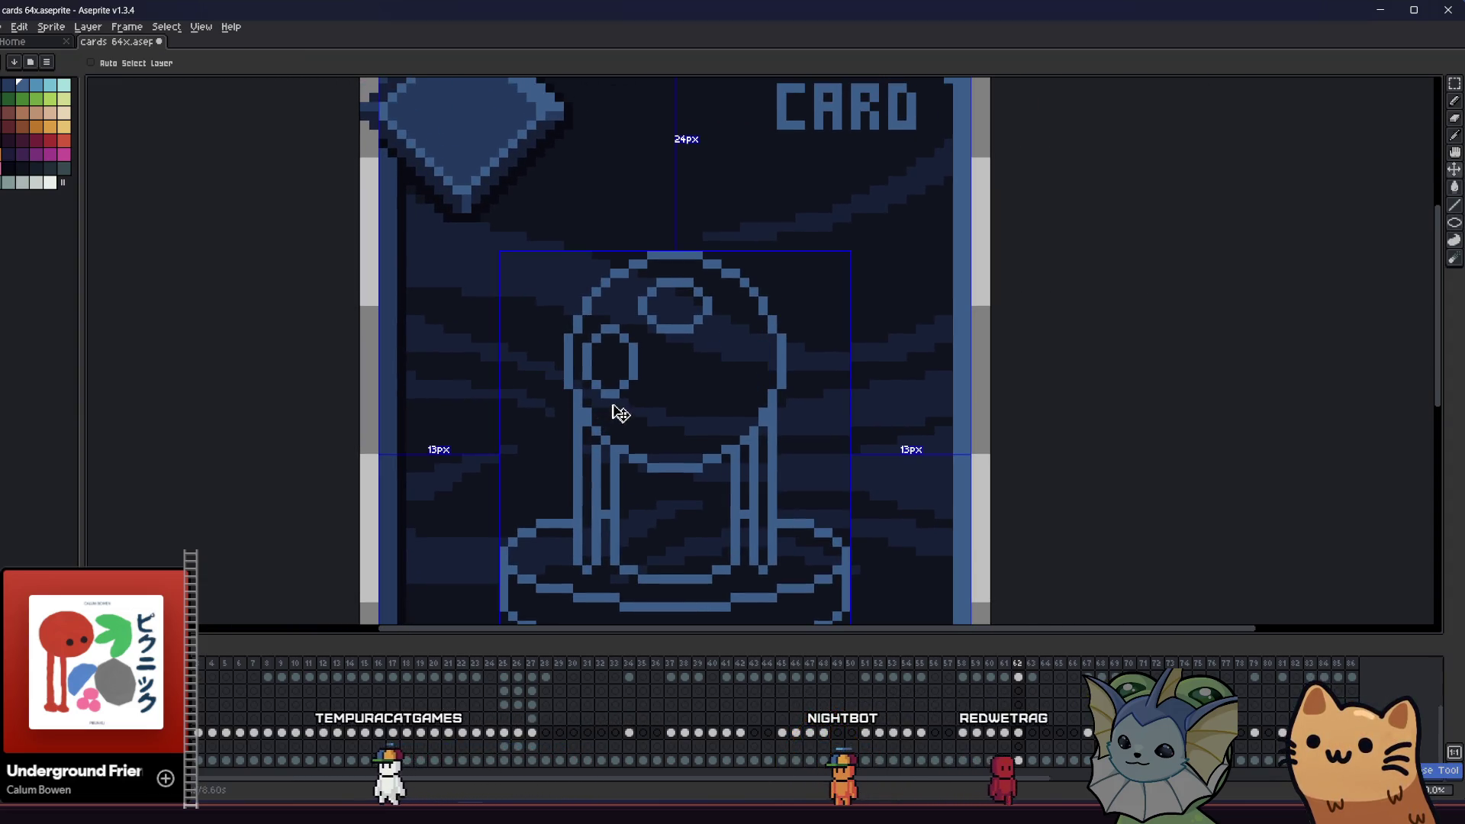
# - Draw a flat, tilted ellipse highlight in the orb's upper left, comparing versions with undo/redo
pyautogui.moveTo(662, 276); pyautogui.dragTo(606, 338)
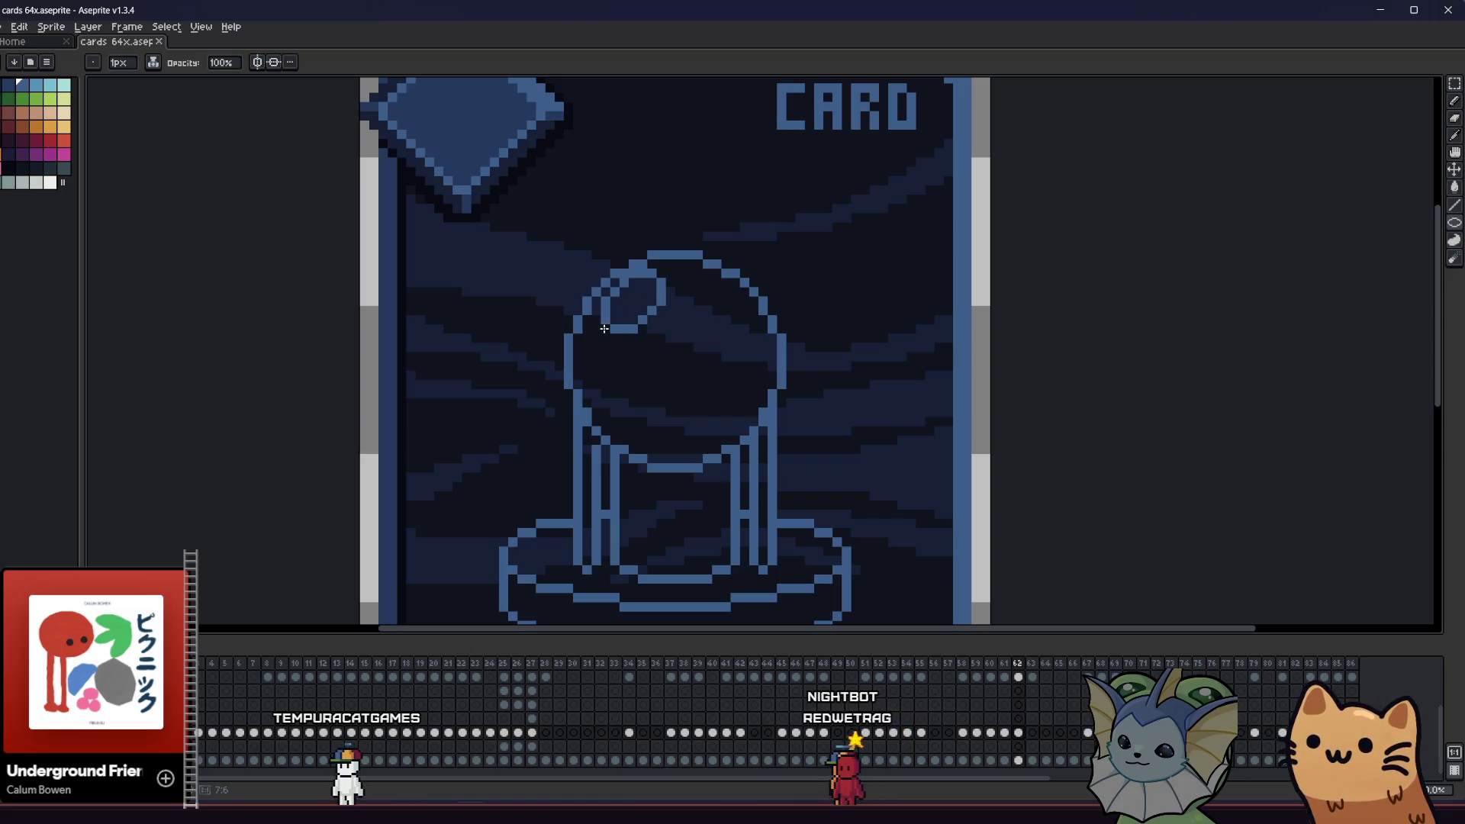
pyautogui.moveTo(604, 328); pyautogui.dragTo(608, 321)
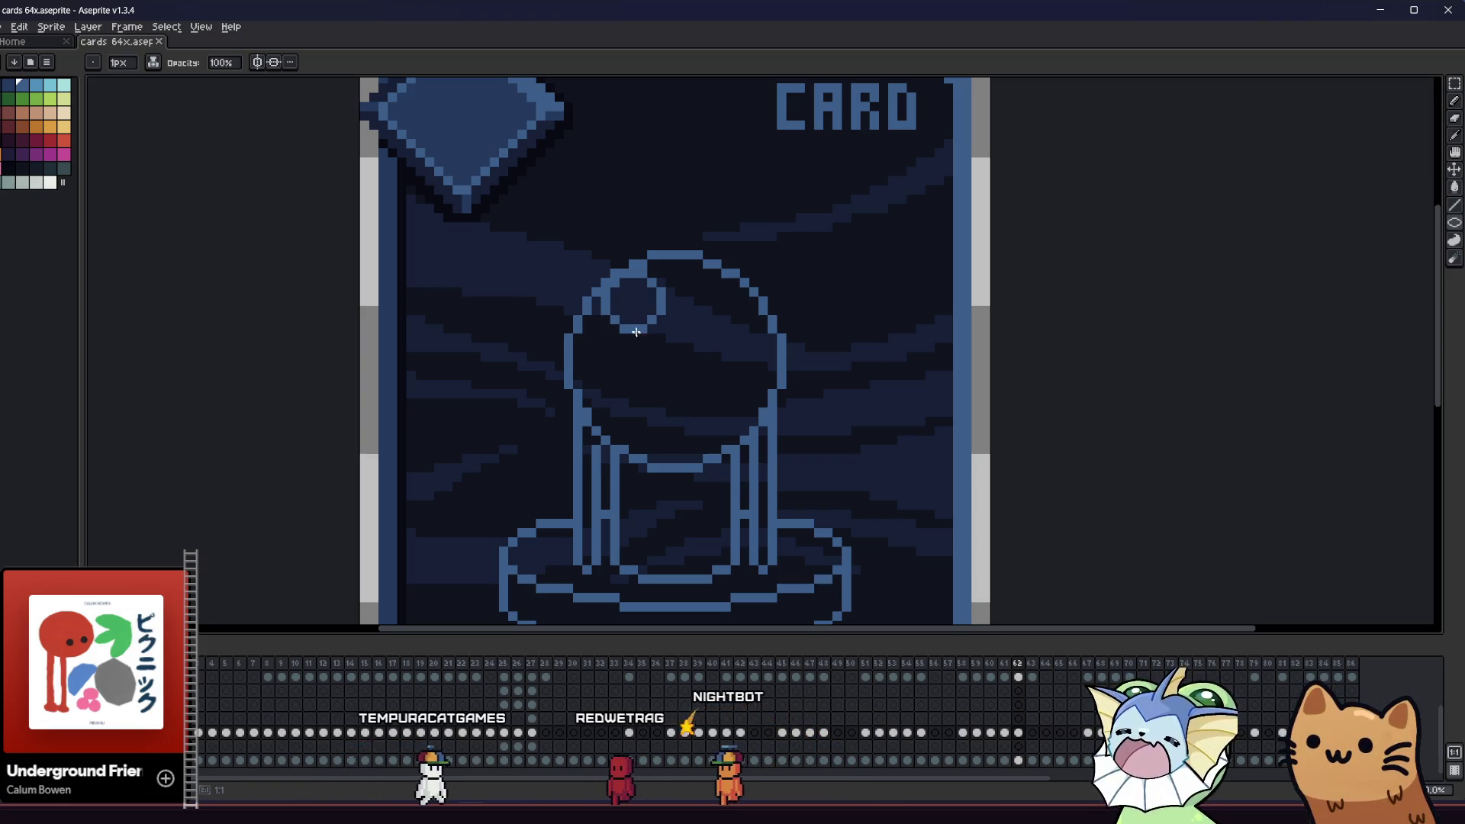
pyautogui.moveTo(705, 319); pyautogui.dragTo(689, 295)
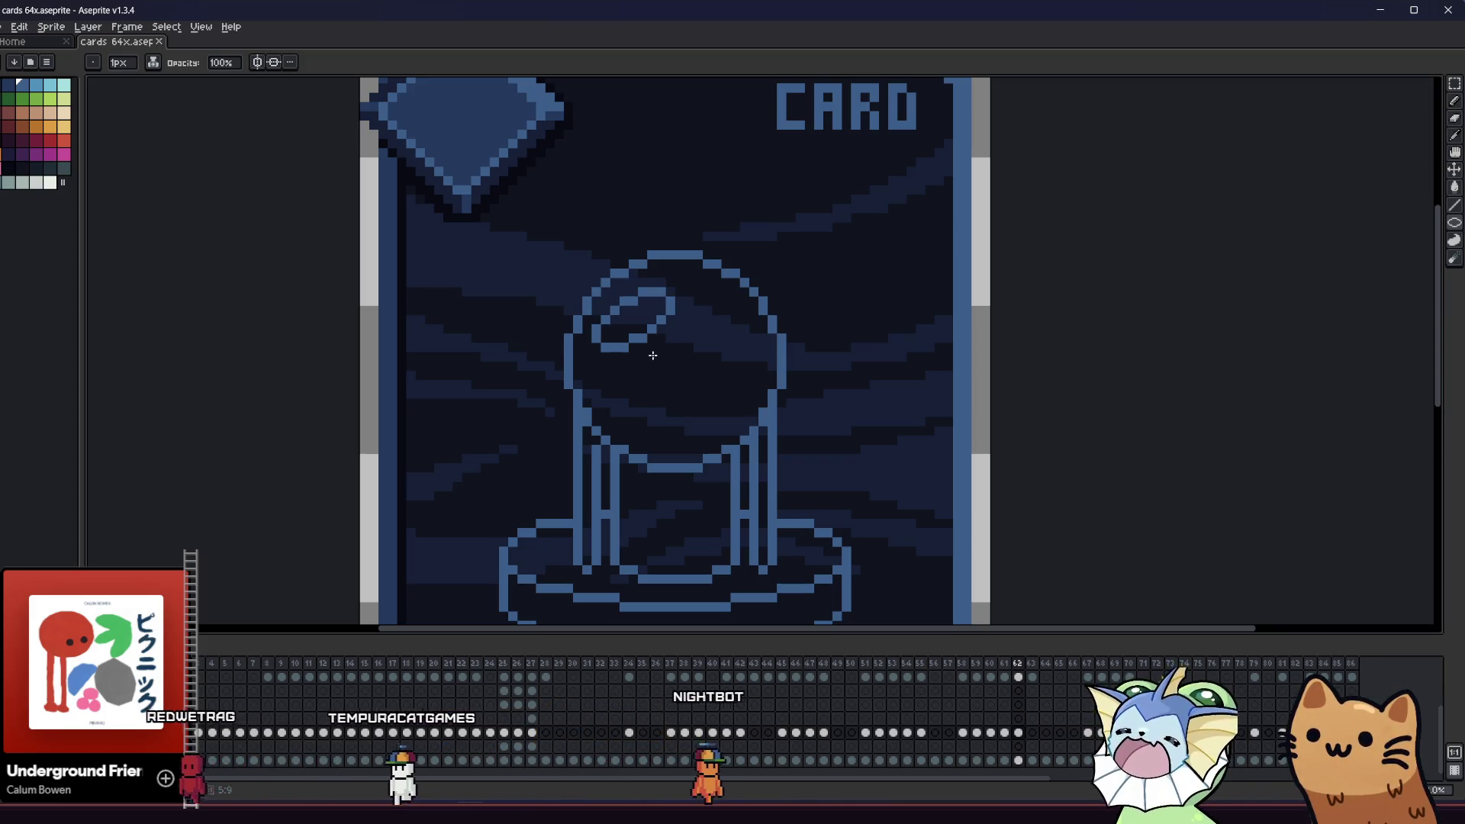
pyautogui.hotkey('ctrl', 'z')
pyautogui.moveTo(655, 356)
pyautogui.mouseDown()
pyautogui.moveTo(634, 363)
pyautogui.moveTo(726, 285)
pyautogui.moveTo(697, 354)
pyautogui.moveTo(655, 326)
pyautogui.mouseUp()
pyautogui.hotkey('ctrl', 'y')
pyautogui.hotkey('ctrl', 'z')
pyautogui.hotkey('ctrl', 'y')
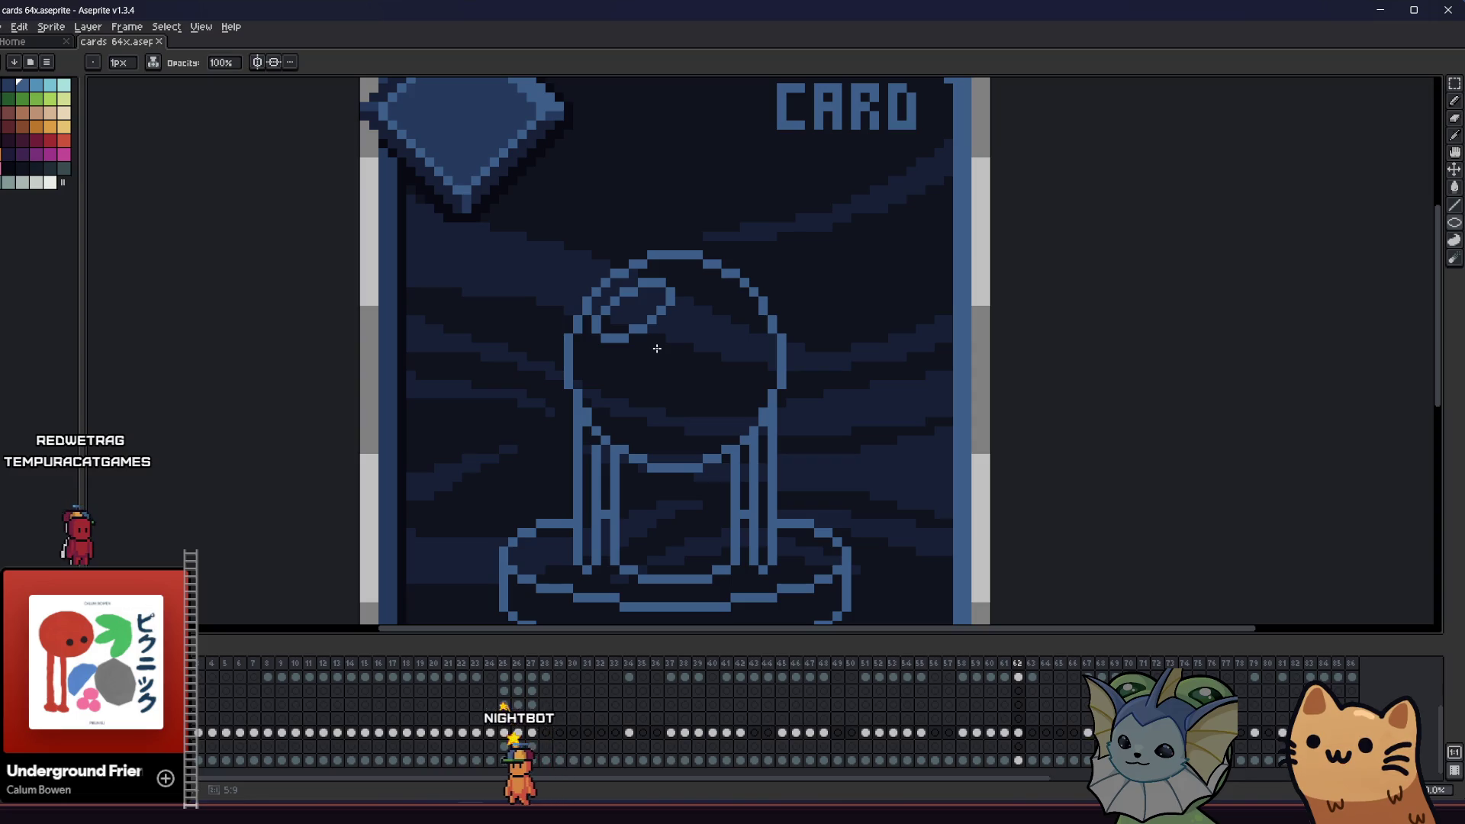
# - Select the orb's highlight and try rotating it 90°, undoing the attempts
pyautogui.press('m')
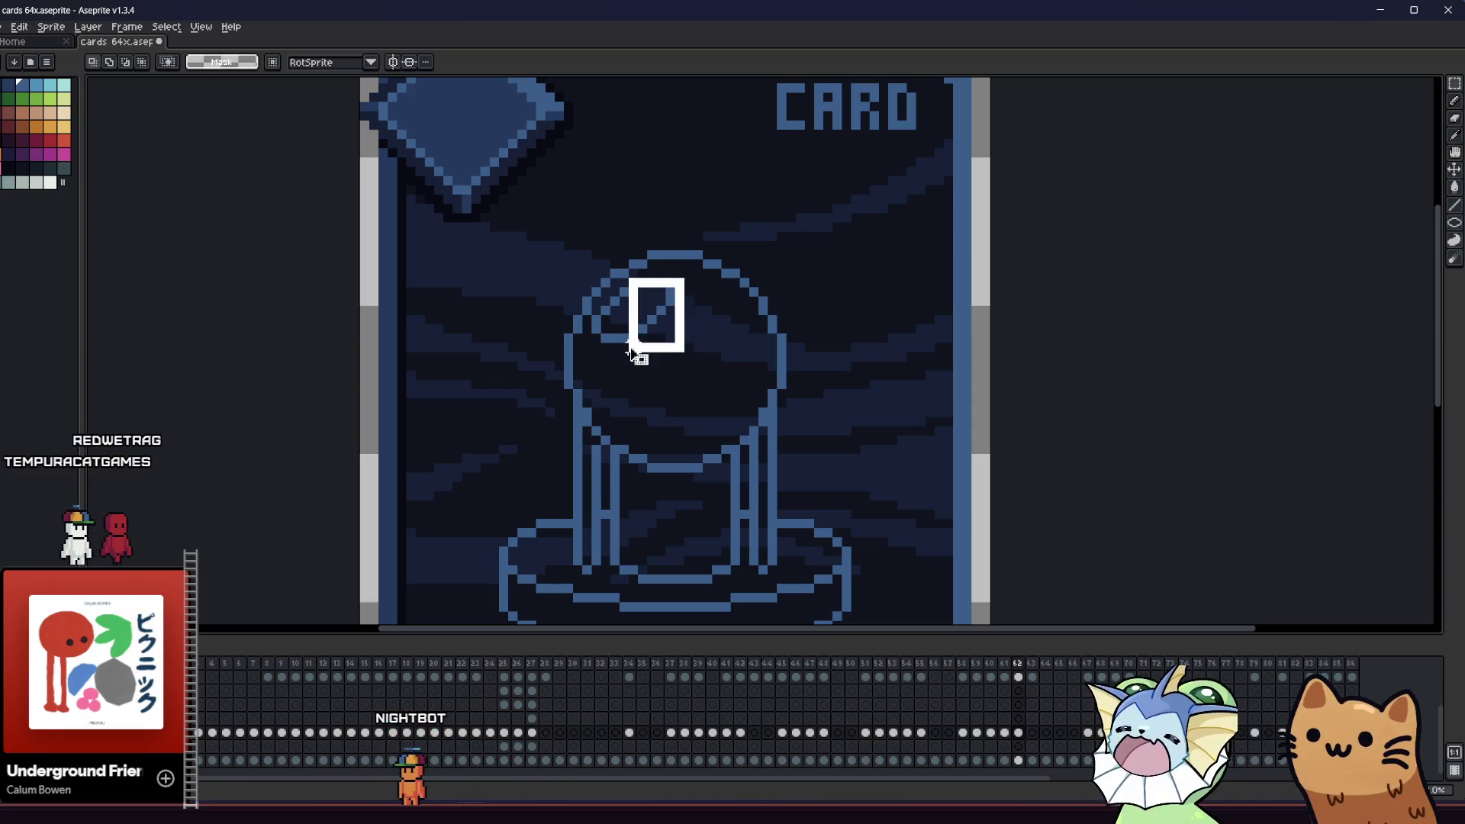
pyautogui.moveTo(589, 303)
pyautogui.mouseDown()
pyautogui.moveTo(654, 337)
pyautogui.moveTo(659, 372)
pyautogui.mouseUp()
pyautogui.moveTo(615, 284)
pyautogui.mouseDown()
pyautogui.moveTo(726, 340)
pyautogui.moveTo(784, 414)
pyautogui.mouseUp()
pyautogui.moveTo(654, 438)
pyautogui.mouseDown()
pyautogui.moveTo(631, 369)
pyautogui.moveTo(672, 311)
pyautogui.mouseUp()
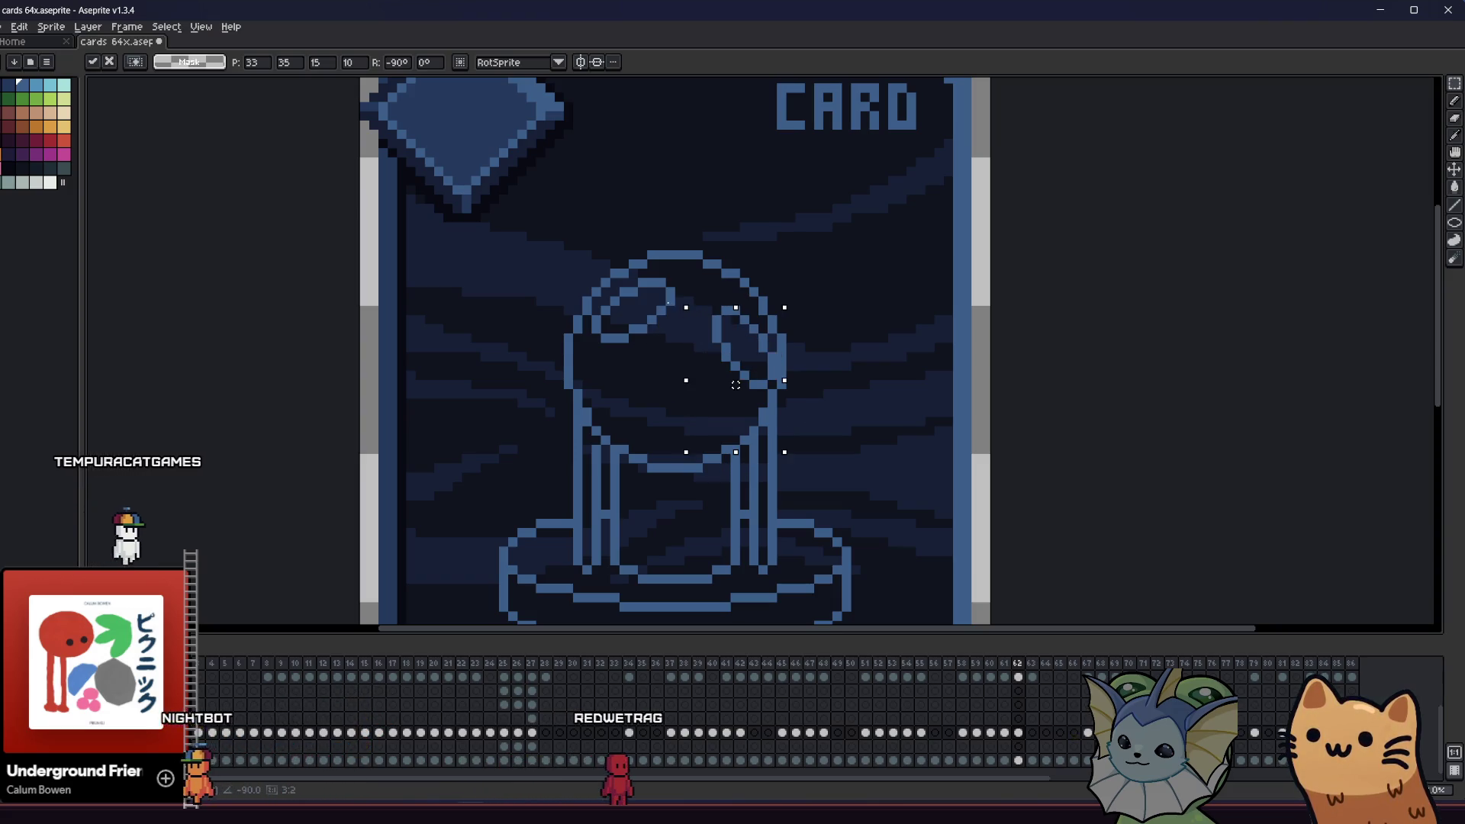
pyautogui.press('Left')
pyautogui.press('Left')
pyautogui.press('Up')
pyautogui.press('Up')
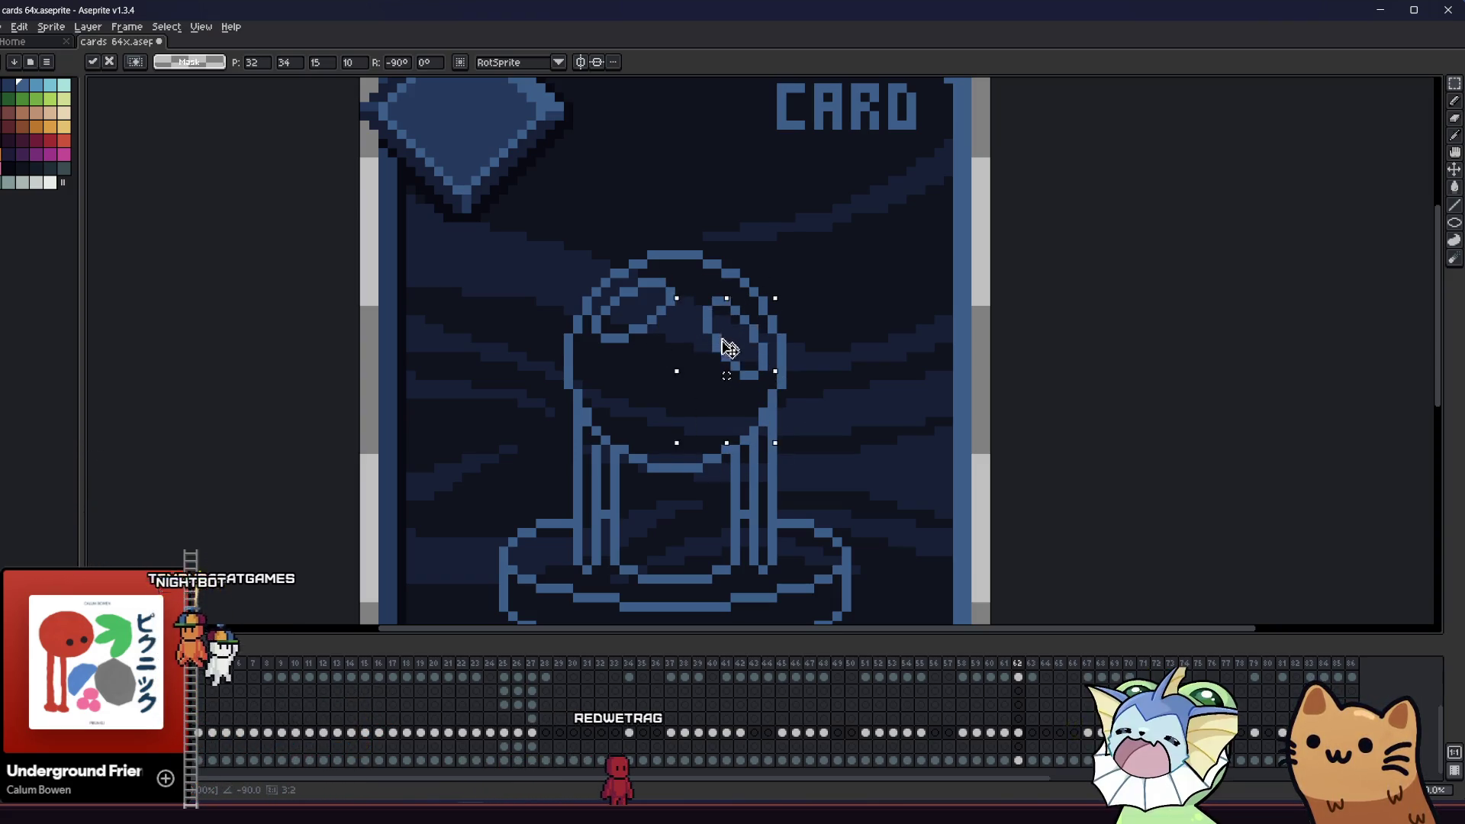
pyautogui.hotkey('ctrl', 'z')
pyautogui.hotkey('ctrl', 'z')
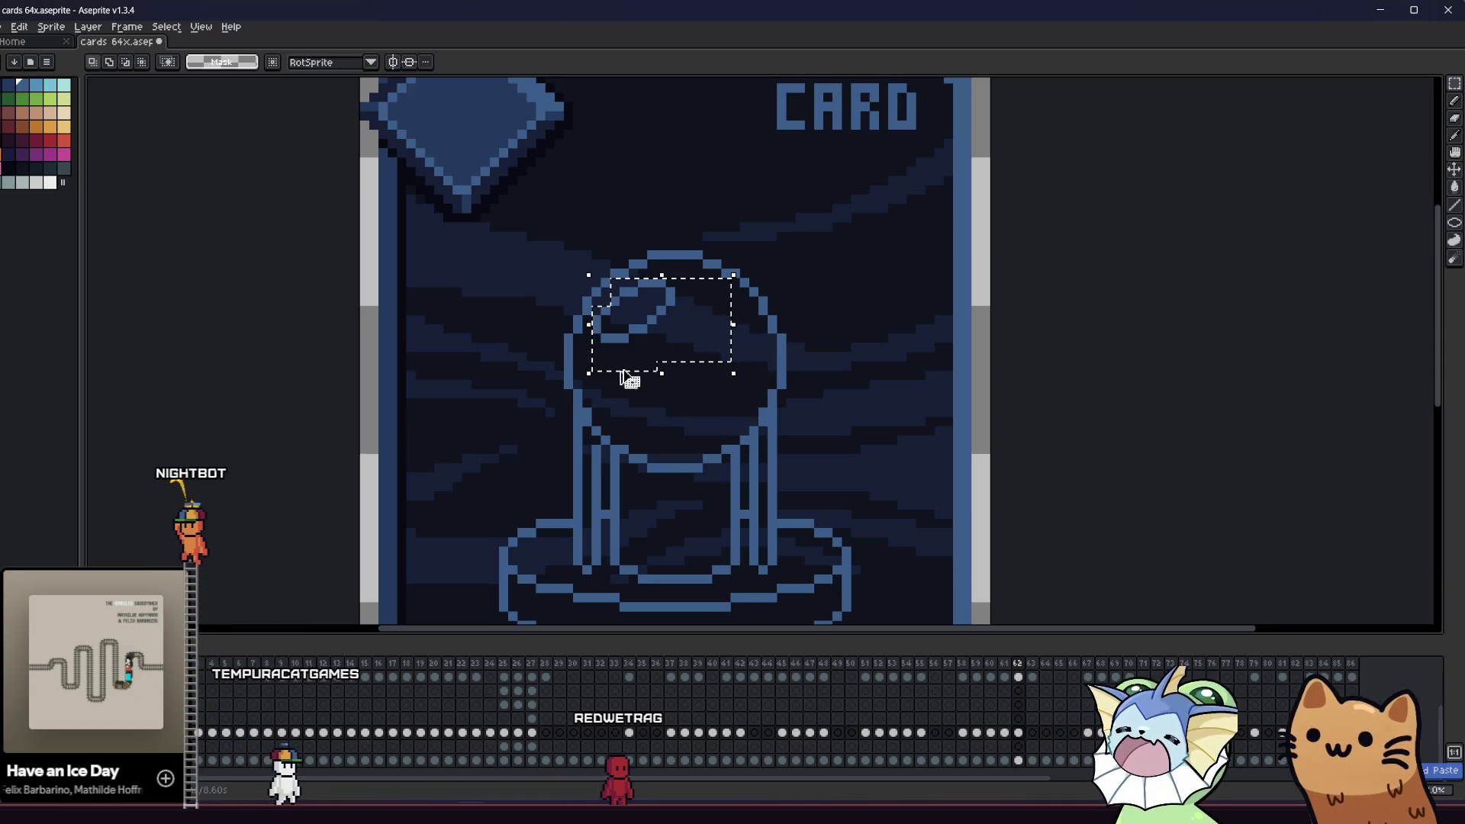
pyautogui.moveTo(654, 327); pyautogui.dragTo(672, 409)
pyautogui.moveTo(606, 343)
pyautogui.mouseDown()
pyautogui.moveTo(582, 400)
pyautogui.moveTo(598, 474)
pyautogui.moveTo(634, 510)
pyautogui.moveTo(605, 430)
pyautogui.mouseUp()
pyautogui.hotkey('ctrl', 'z')
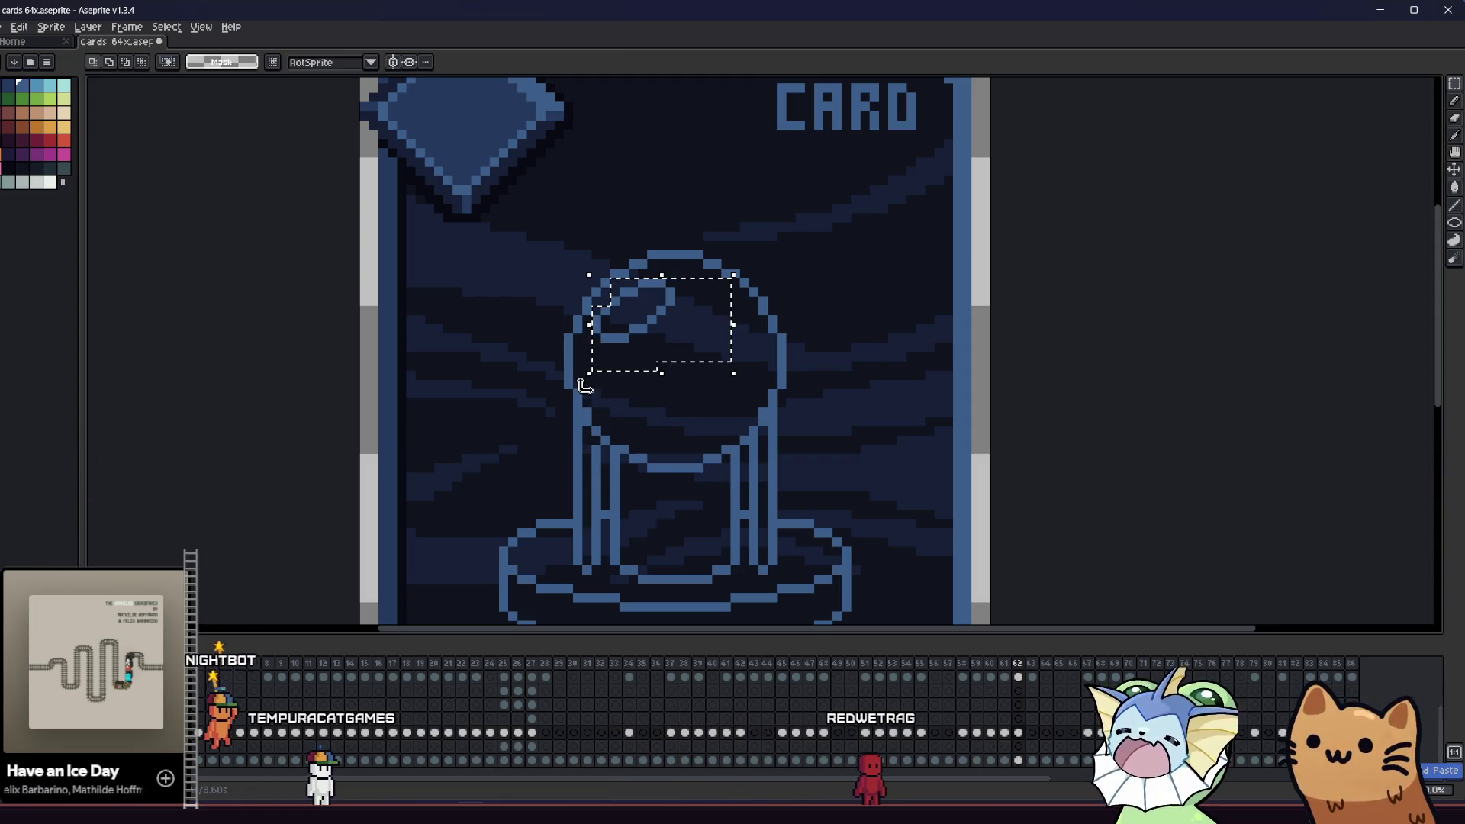
pyautogui.hotkey('ctrl', 'y')
pyautogui.hotkey('ctrl', 'z')
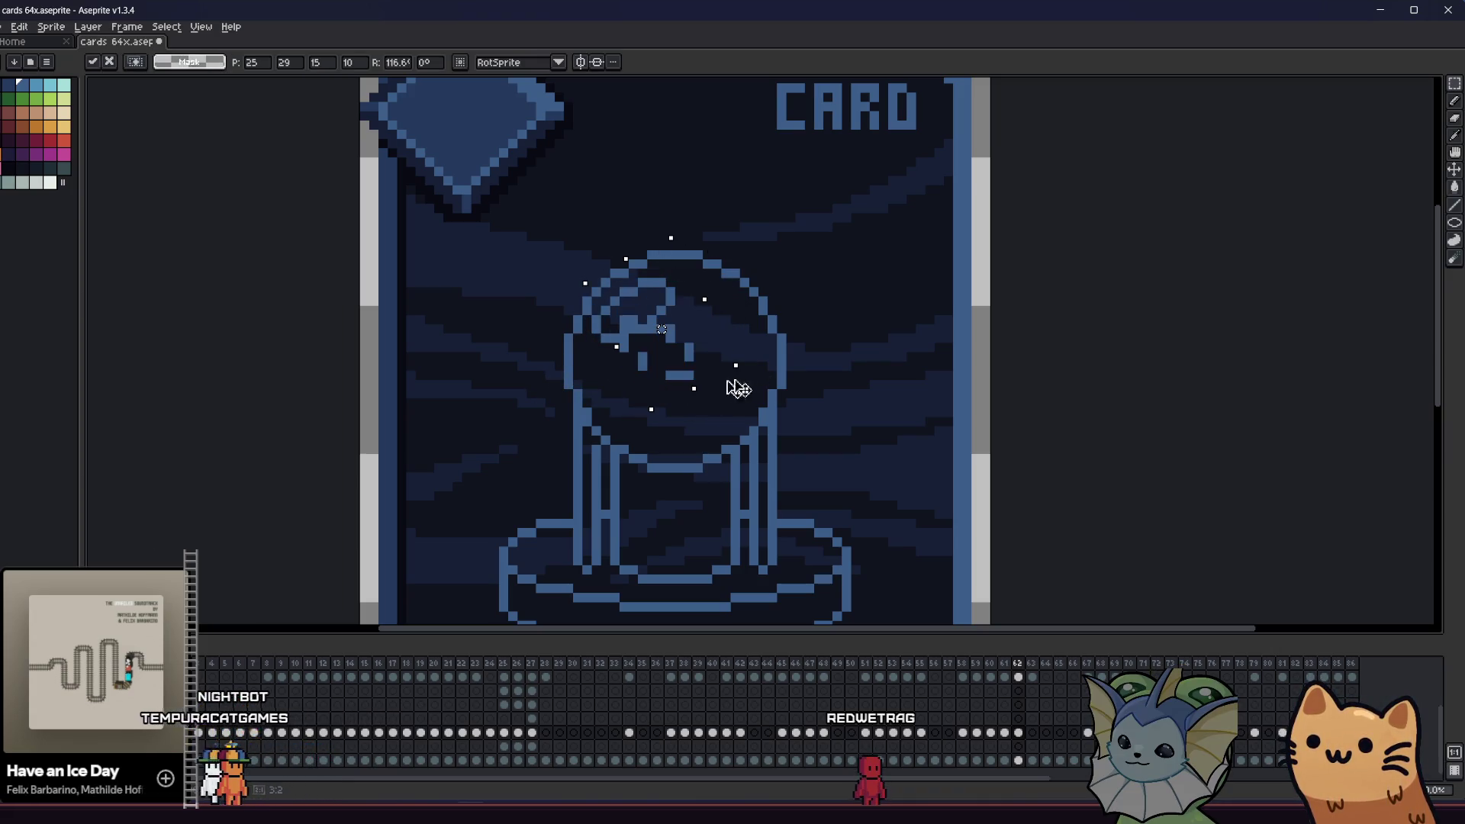
pyautogui.moveTo(758, 392)
pyautogui.mouseDown()
pyautogui.moveTo(821, 331)
pyautogui.moveTo(775, 406)
pyautogui.moveTo(664, 369)
pyautogui.moveTo(655, 425)
pyautogui.moveTo(834, 415)
pyautogui.moveTo(746, 399)
pyautogui.moveTo(775, 412)
pyautogui.moveTo(767, 340)
pyautogui.moveTo(739, 340)
pyautogui.moveTo(749, 367)
pyautogui.mouseUp()
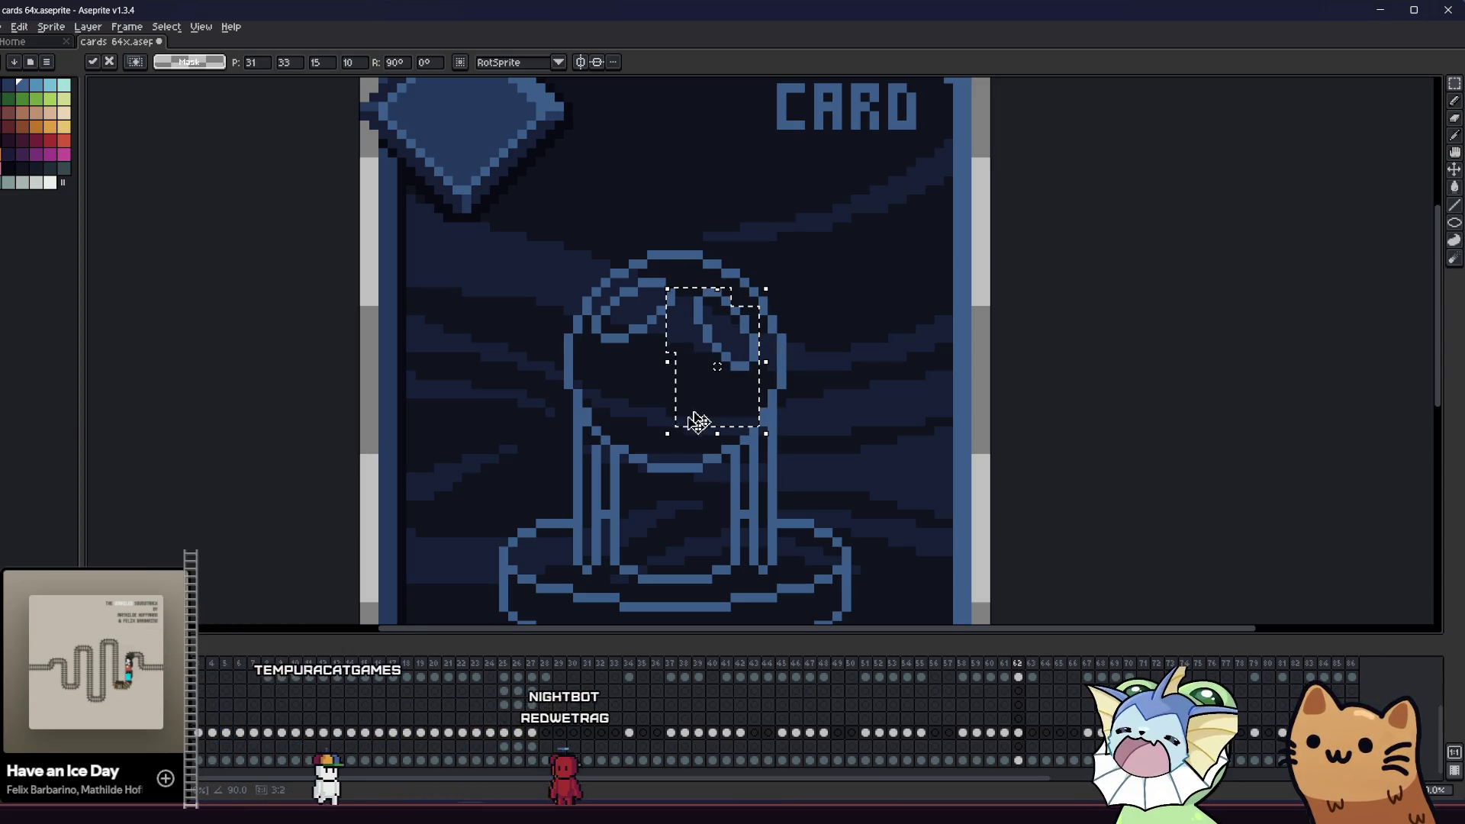
pyautogui.hotkey('ctrl', 'd')
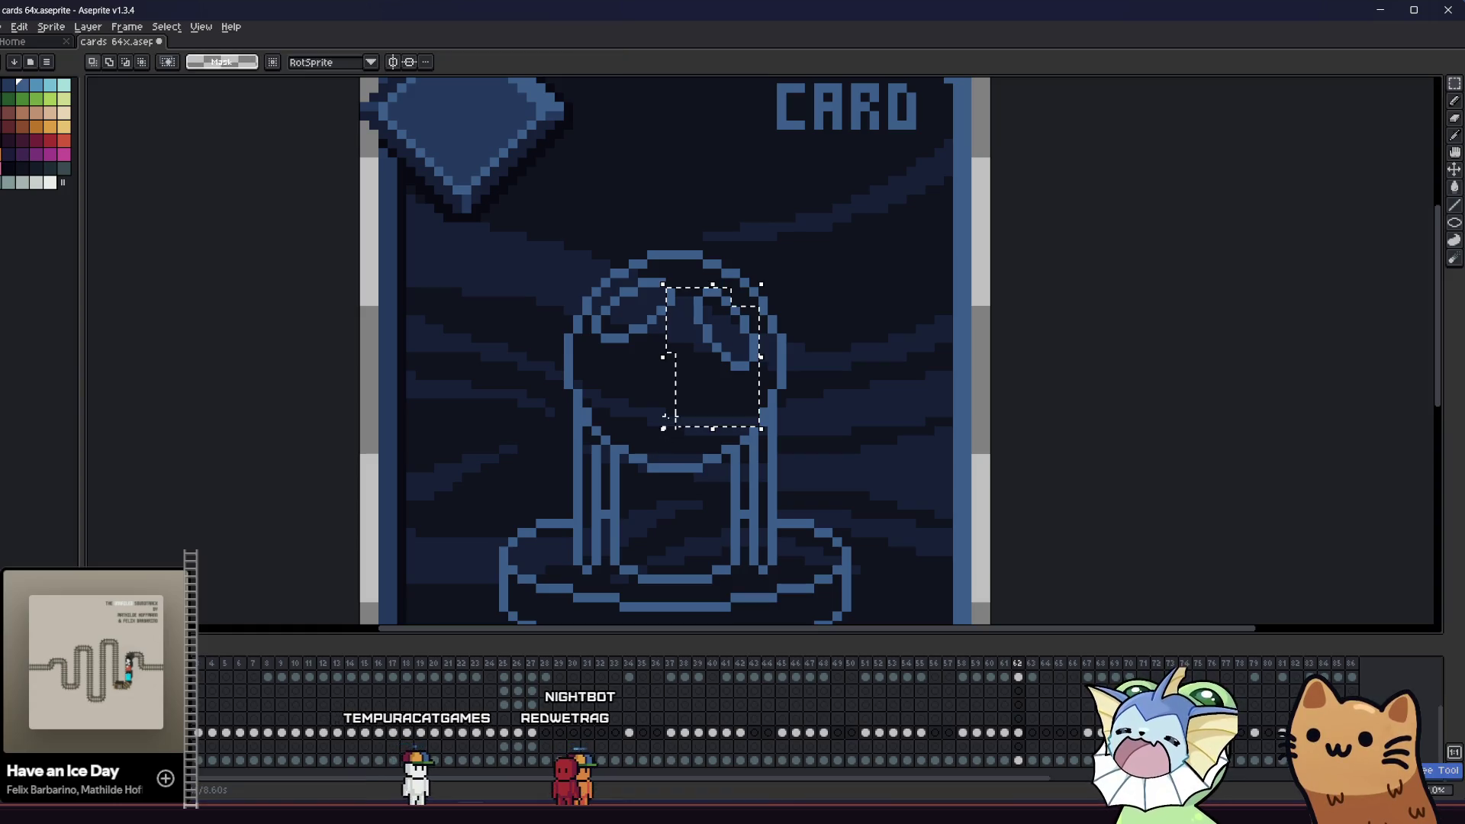
# - Rotate the highlight copy 90° and place it beside the original at the orb's top
pyautogui.click(657, 436)
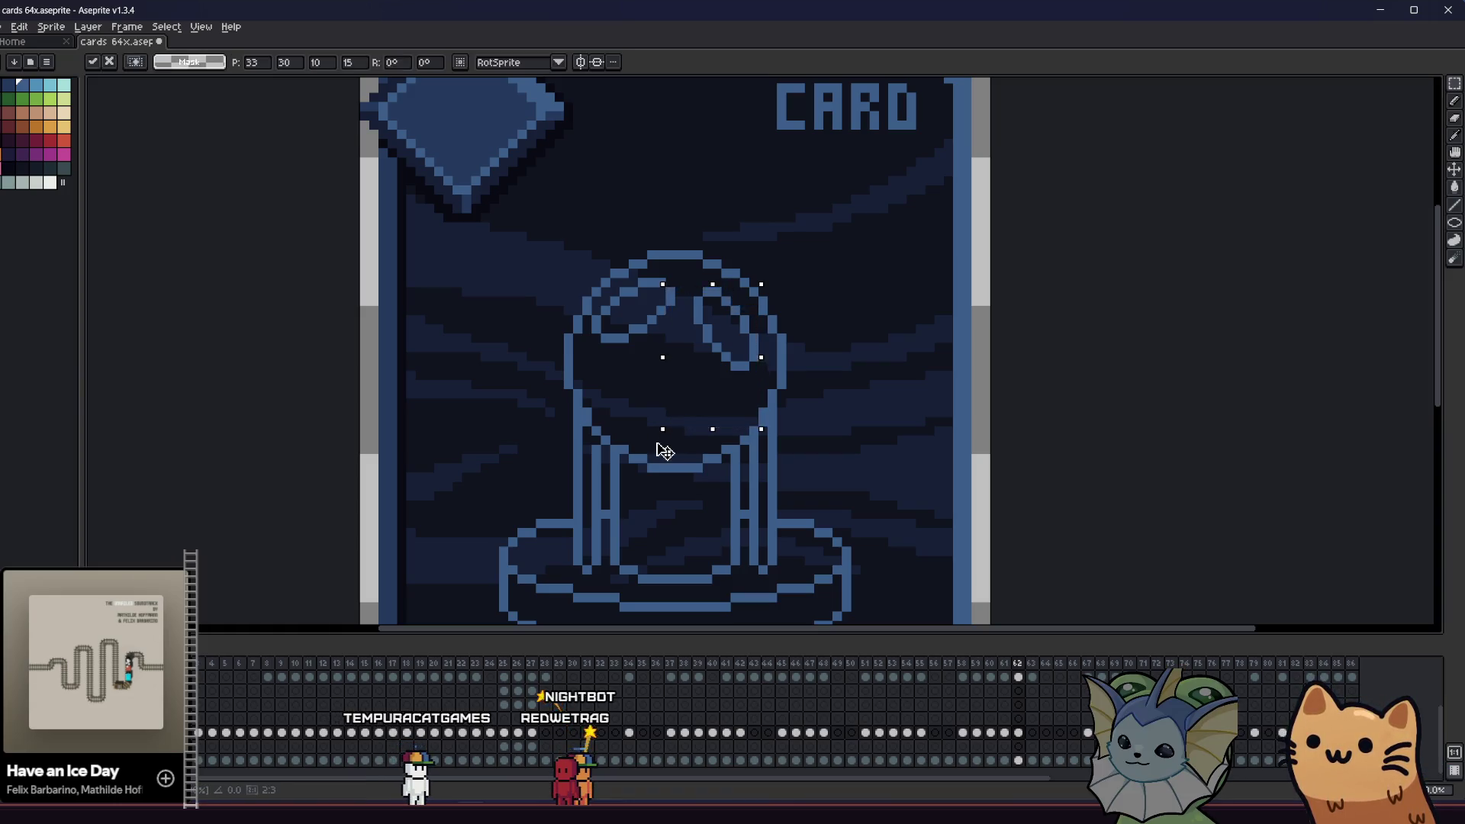
pyautogui.moveTo(657, 462); pyautogui.dragTo(811, 453)
pyautogui.press('Right')
pyautogui.press('Right')
pyautogui.press('Right')
pyautogui.press('Down')
pyautogui.press('Down')
pyautogui.press('Down')
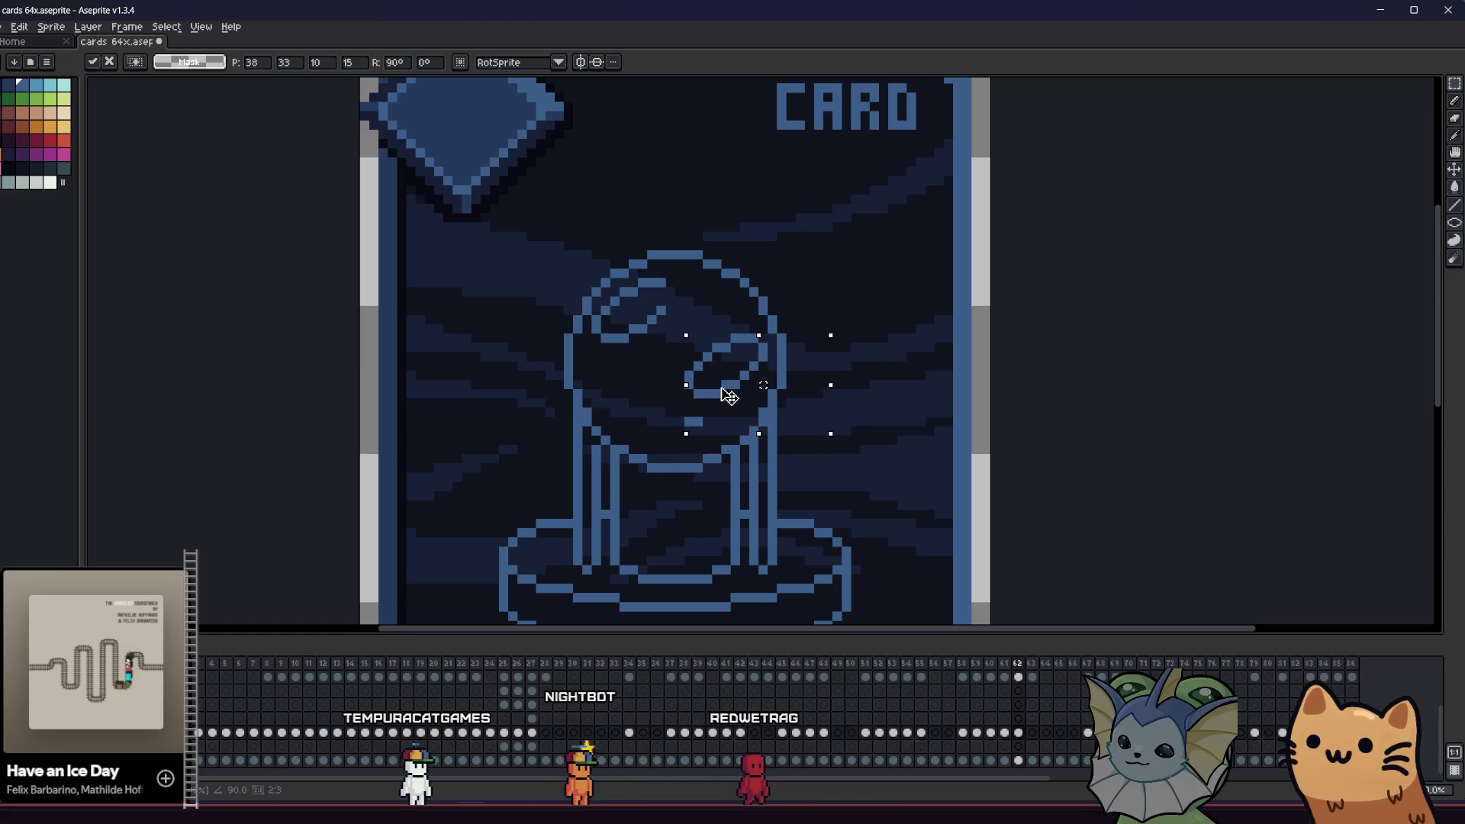
pyautogui.moveTo(727, 418)
pyautogui.mouseDown()
pyautogui.moveTo(703, 415)
pyautogui.moveTo(710, 346)
pyautogui.mouseUp()
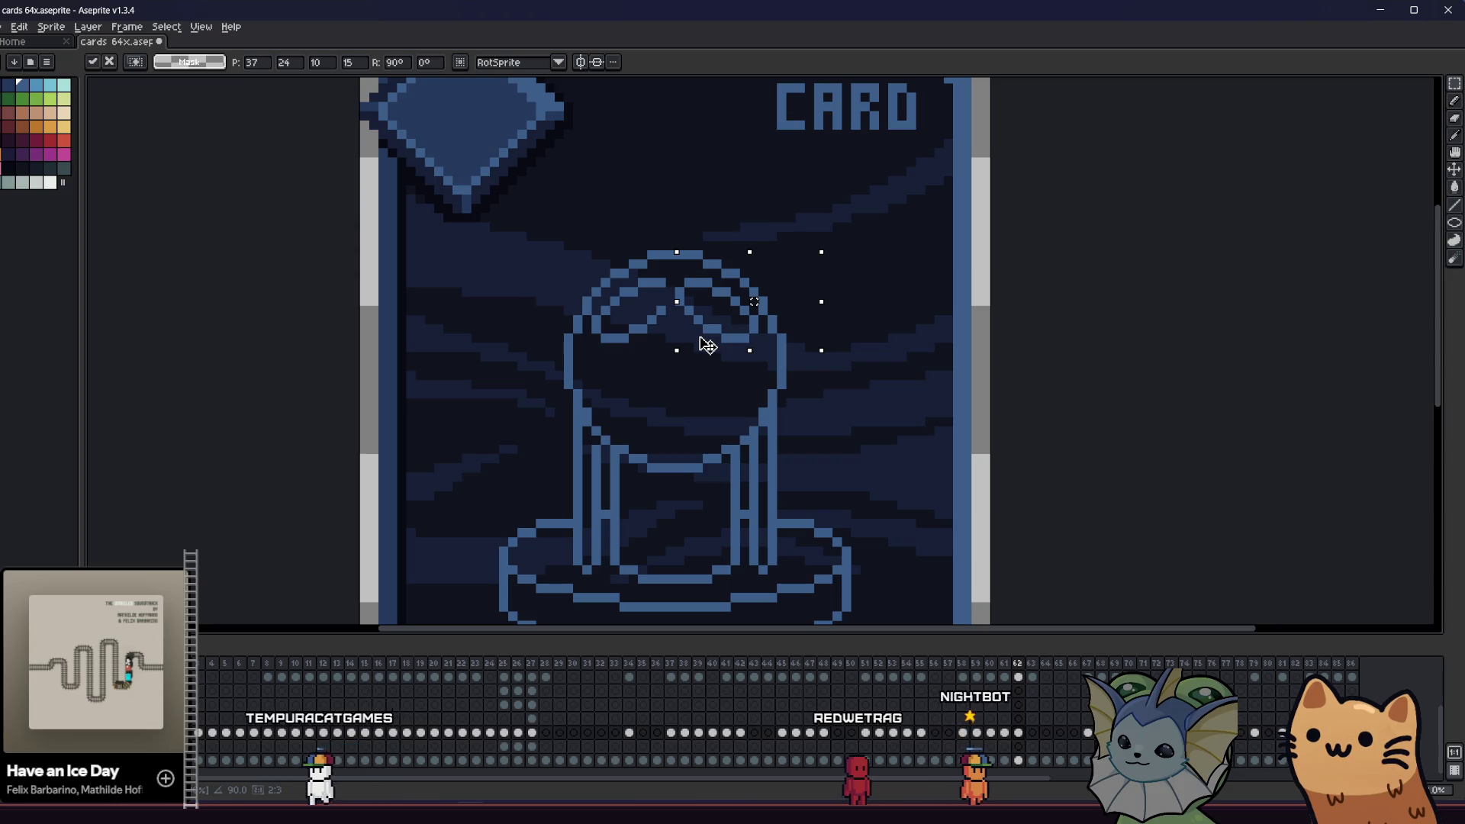
pyautogui.hotkey('ctrl', 'd')
# - Select a small strip at the orb's top, then zoom and pan to inspect the card
pyautogui.press('b')
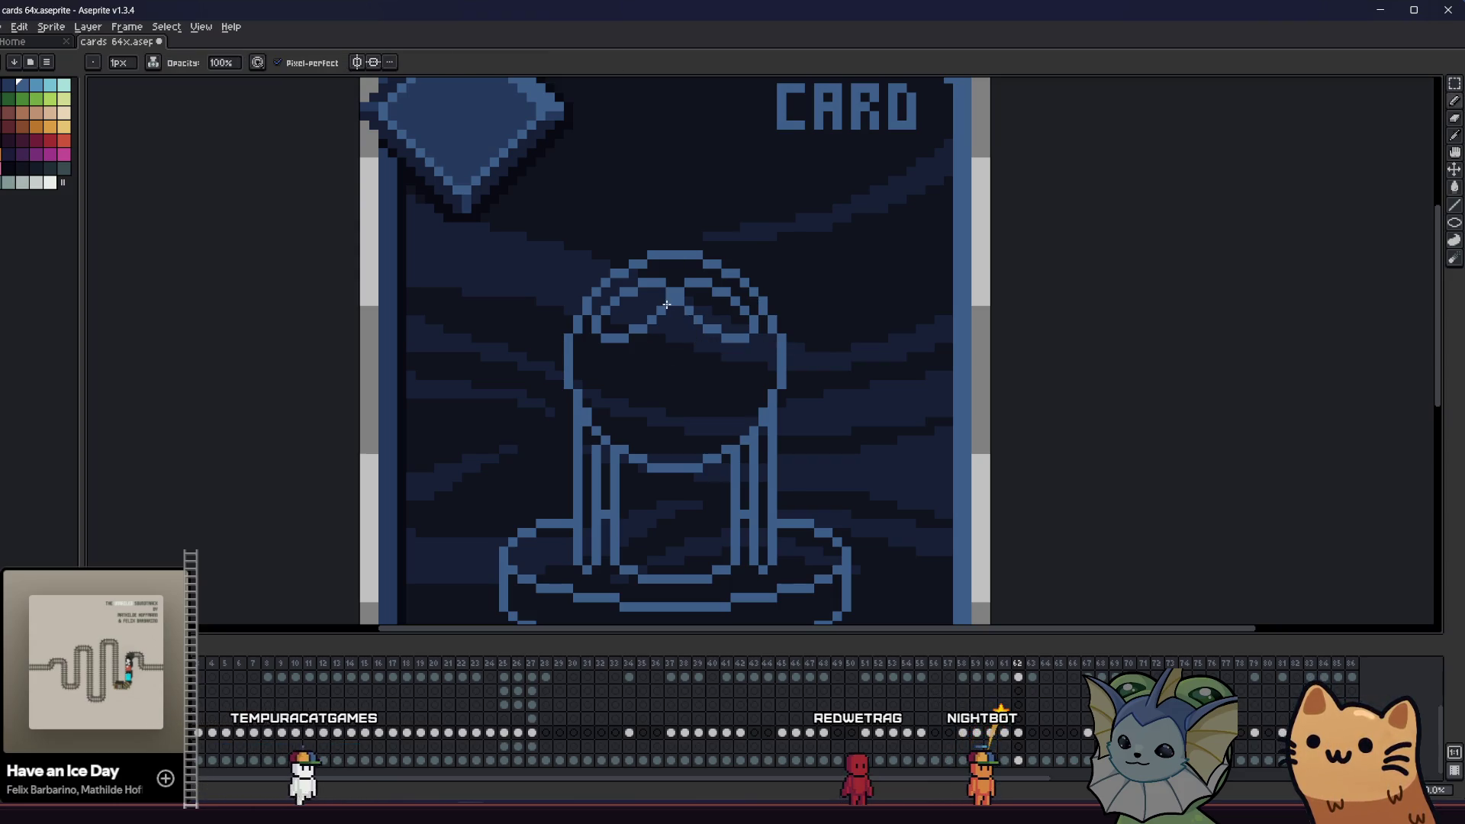
pyautogui.press('m')
pyautogui.moveTo(669, 274); pyautogui.dragTo(634, 336)
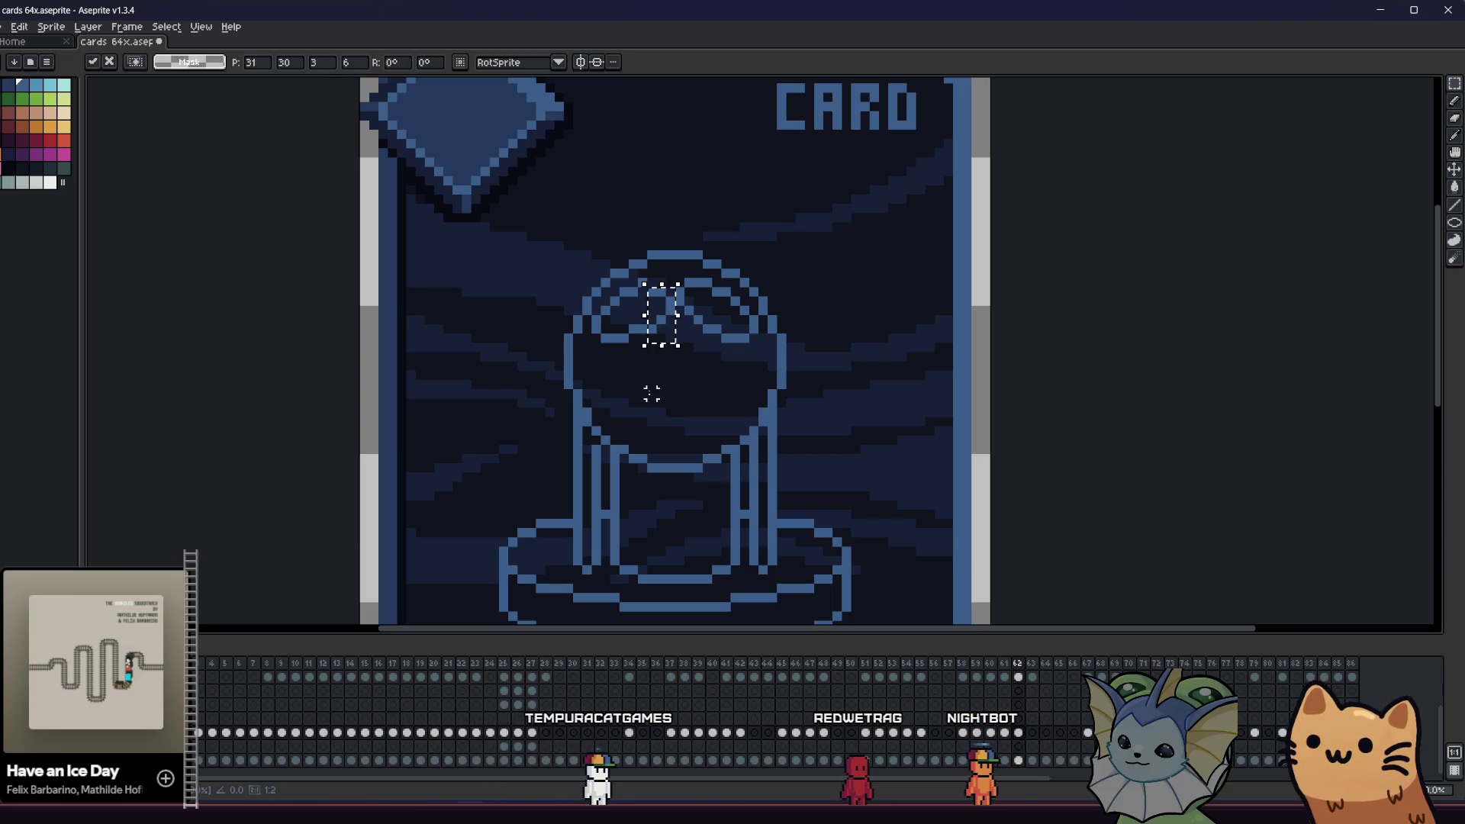
pyautogui.scroll(1, 660, 392)
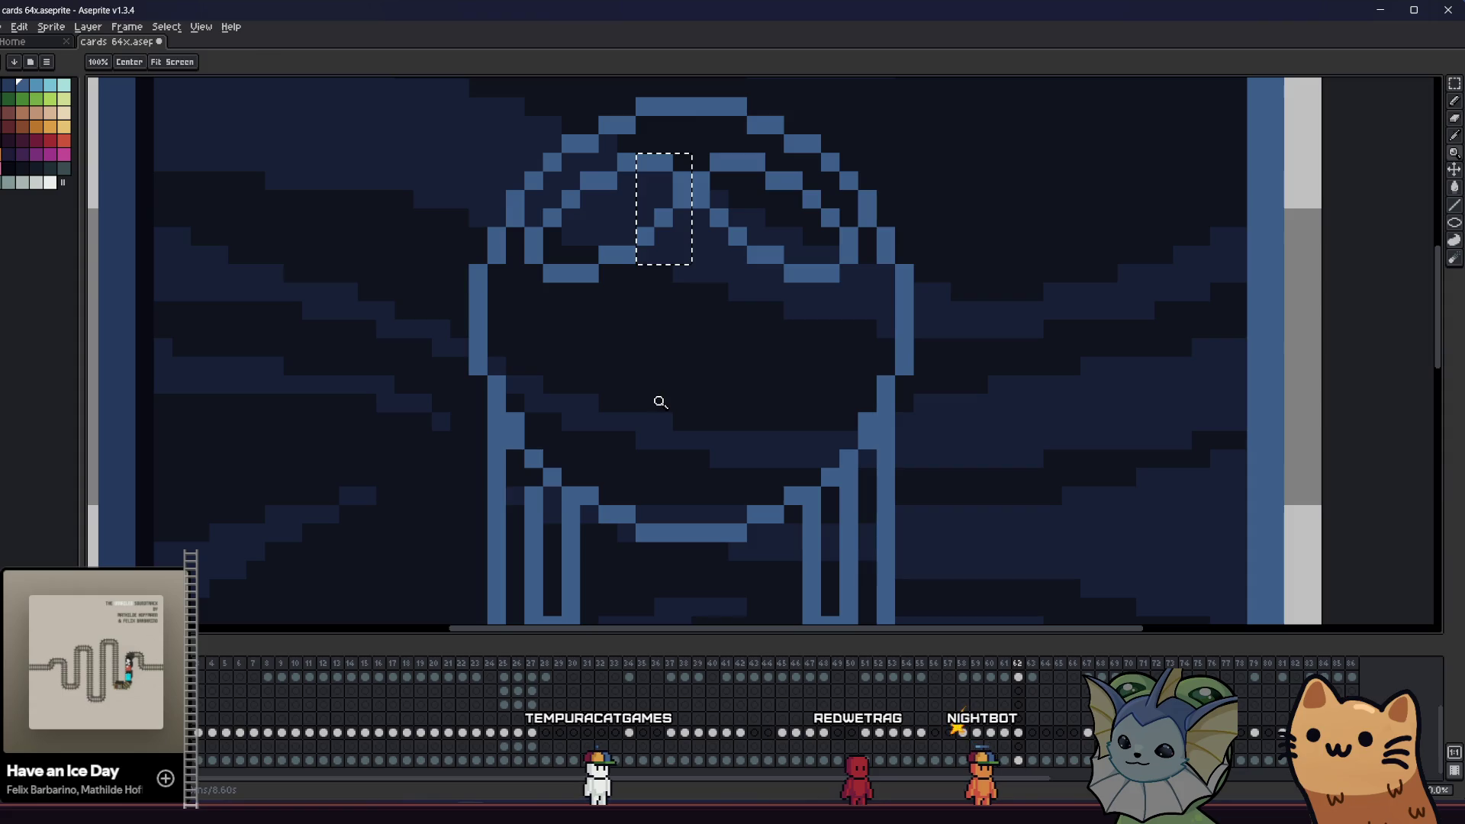
pyautogui.scroll(1, 660, 387)
pyautogui.hotkey('ctrl', 'd')
pyautogui.scroll(-3, 664, 386)
pyautogui.moveTo(441, 419)
pyautogui.mouseDown()
pyautogui.moveTo(333, 331)
pyautogui.moveTo(286, 322)
pyautogui.moveTo(517, 331)
pyautogui.mouseUp()
pyautogui.scroll(1, 516, 330)
pyautogui.scroll(-1, 517, 331)
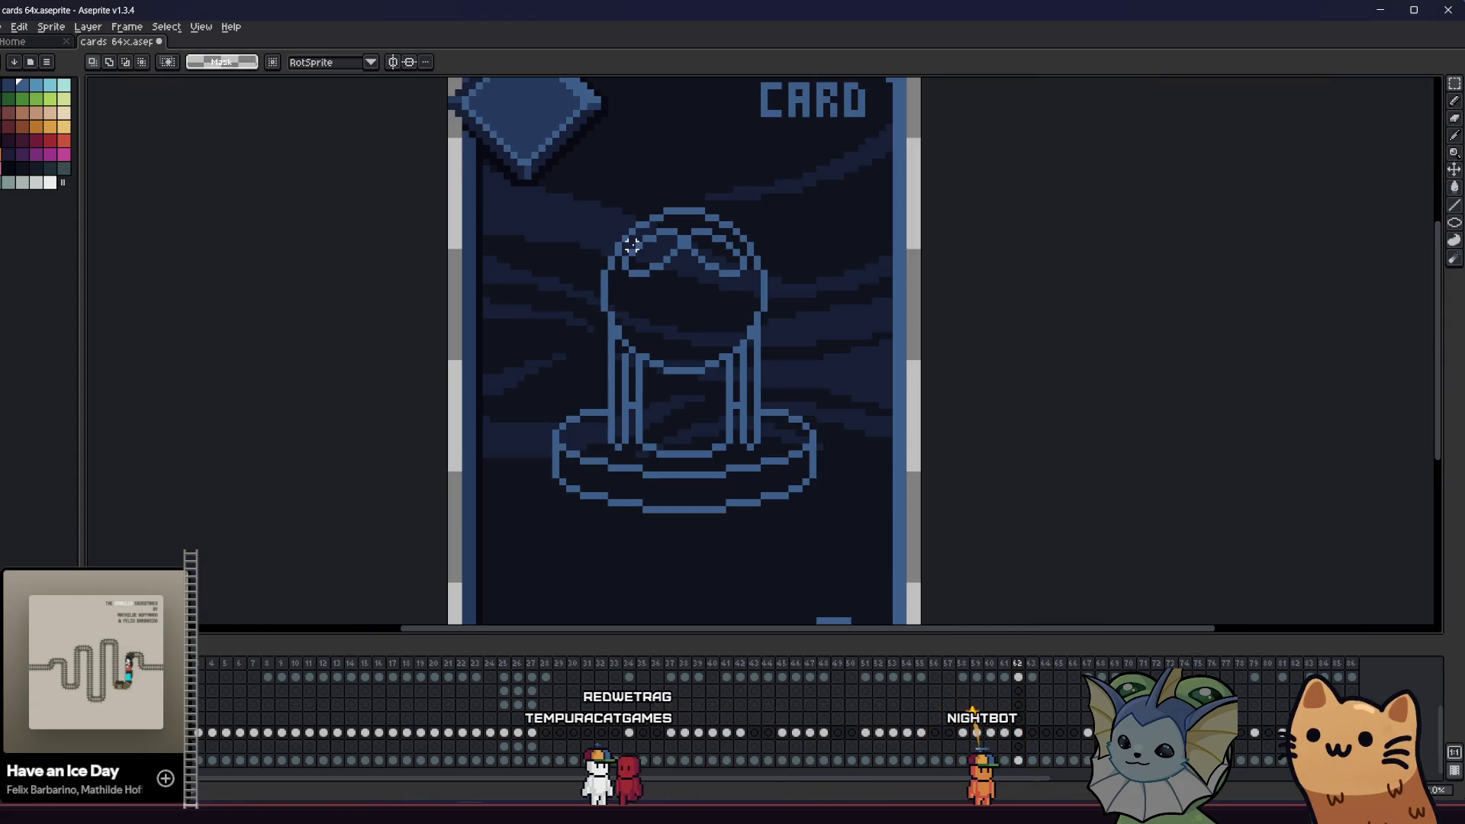
pyautogui.moveTo(595, 287); pyautogui.dragTo(558, 412)
# - Draw a diagonal pixel line above the orb, then undo the stray strokes
pyautogui.press('b')
pyautogui.scroll(1, 507, 305)
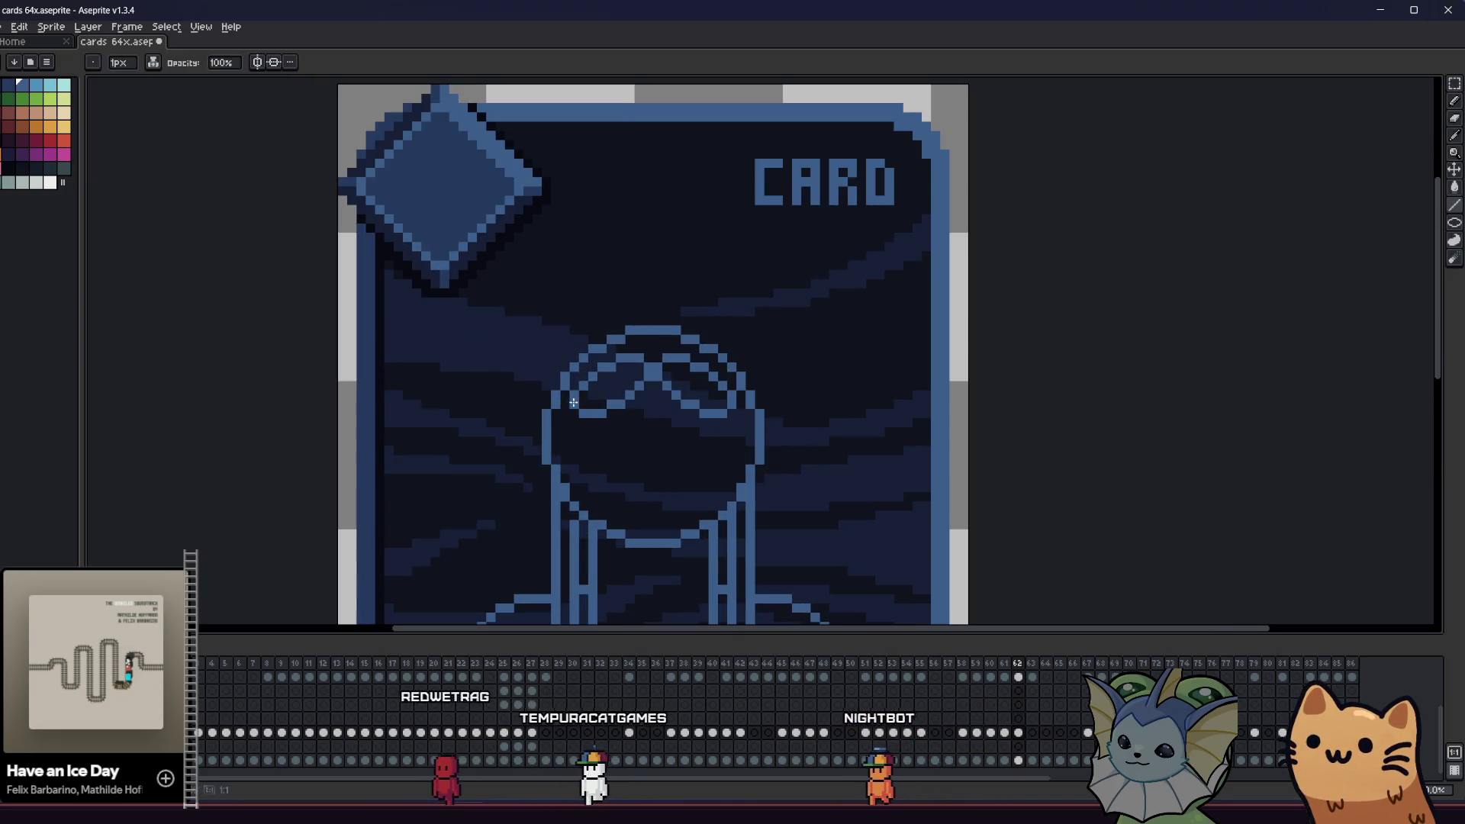
pyautogui.moveTo(508, 264); pyautogui.dragTo(527, 300)
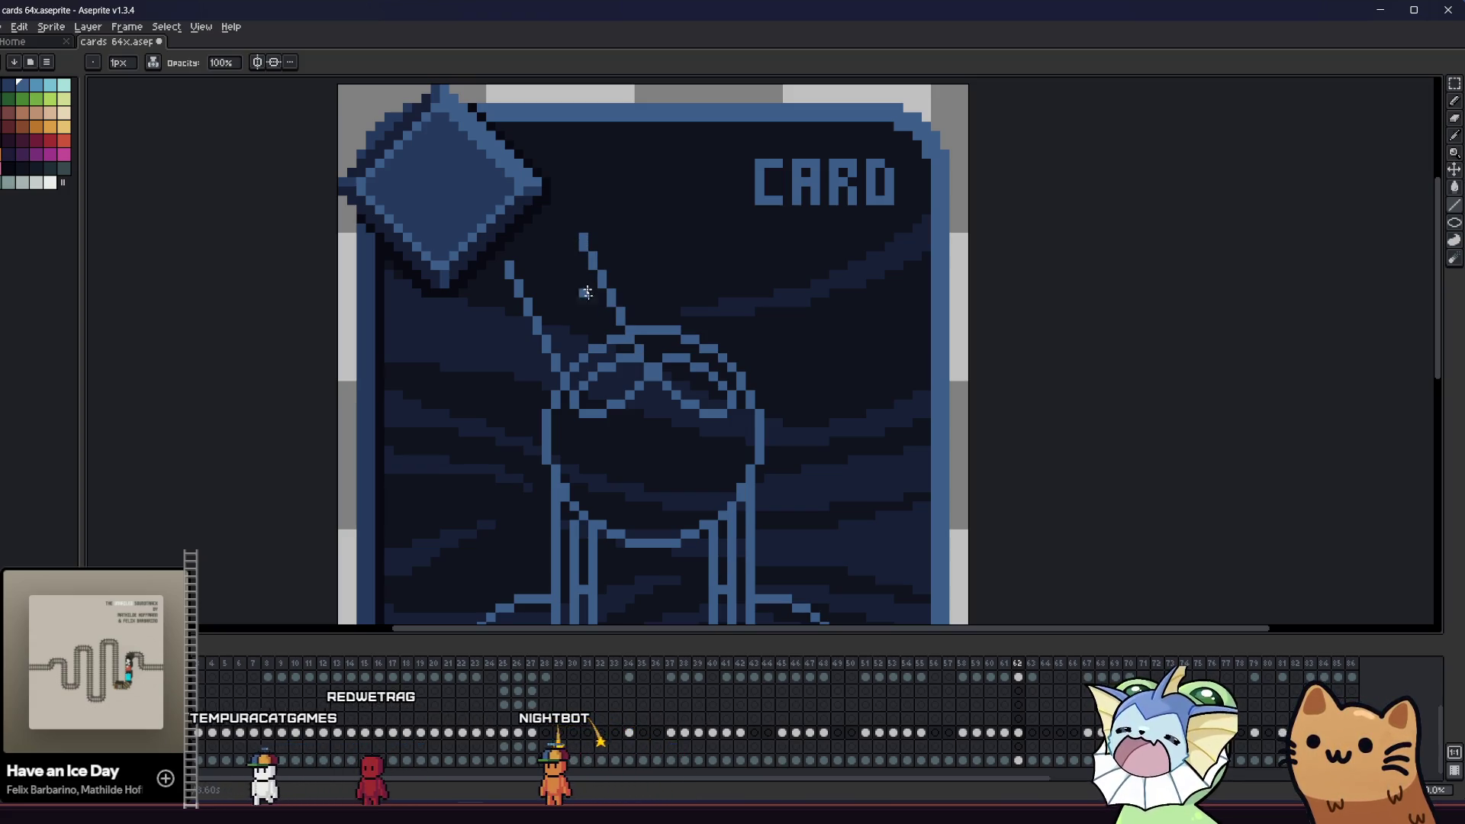
pyautogui.hotkey('ctrl', 'z')
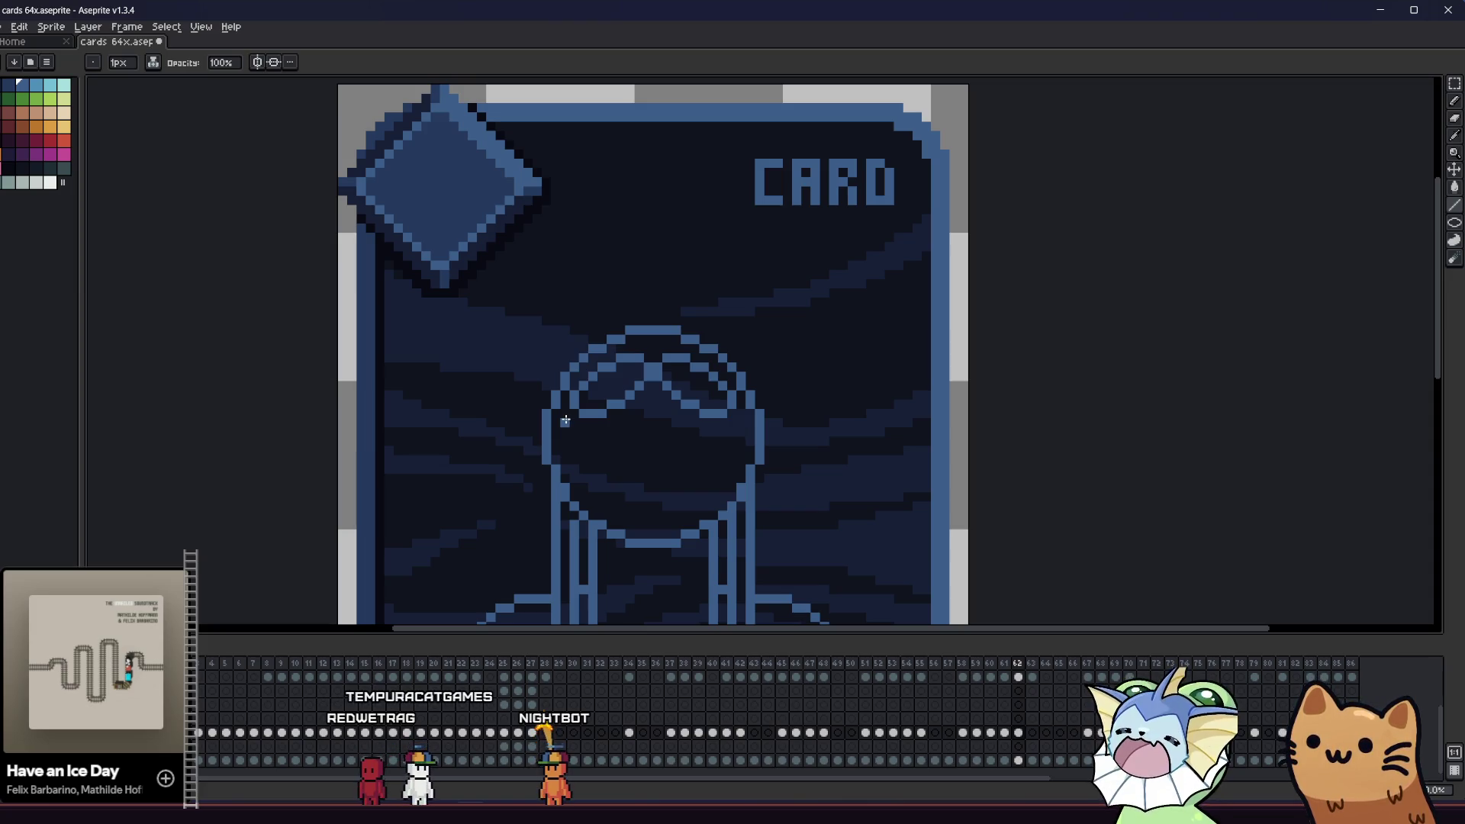
# - Undo the recent orb-mark edits back to the wider loop version on the card's frame
pyautogui.press('v')
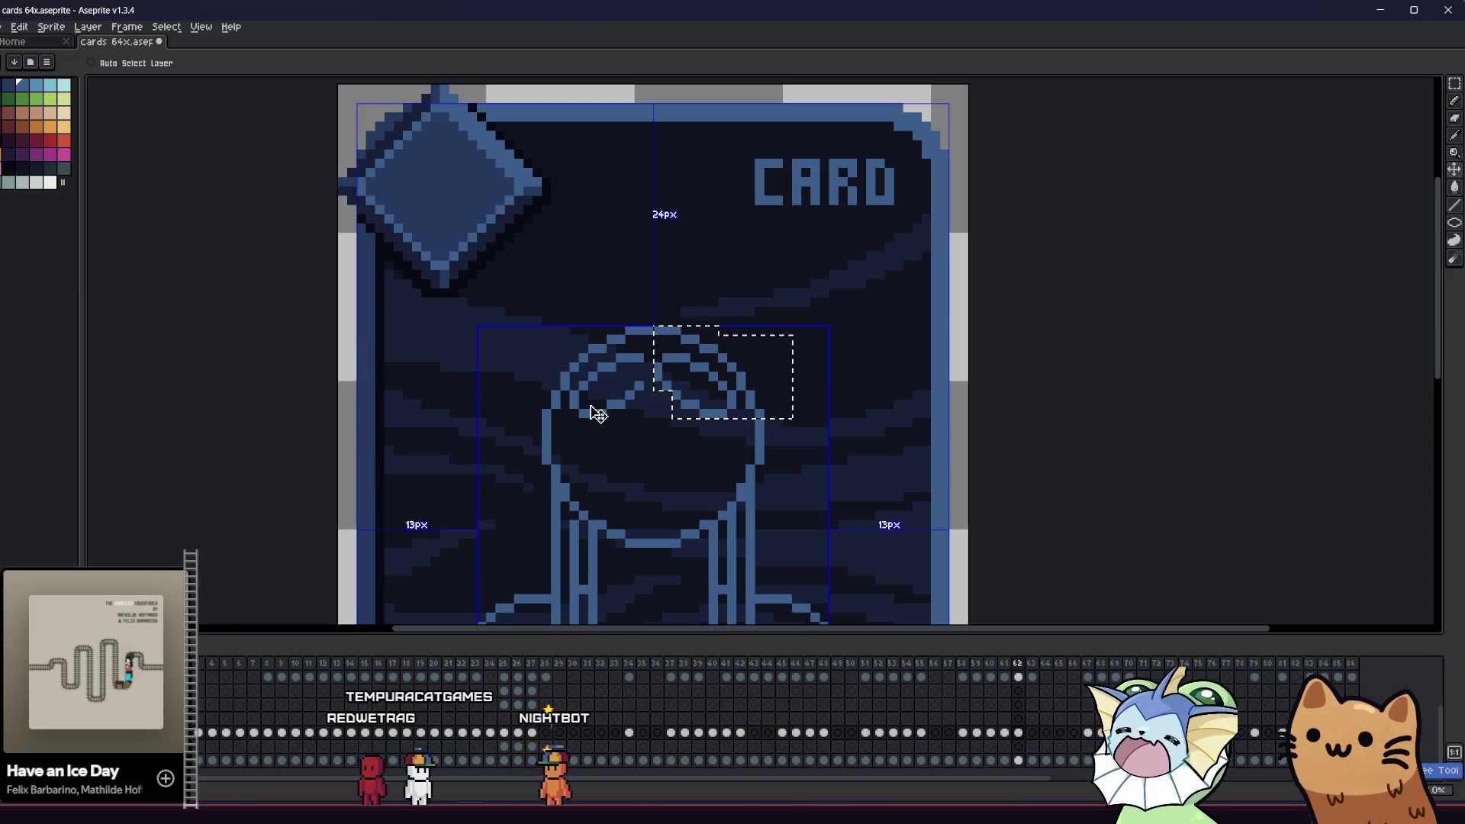
pyautogui.press('b')
pyautogui.scroll(-1, 577, 368)
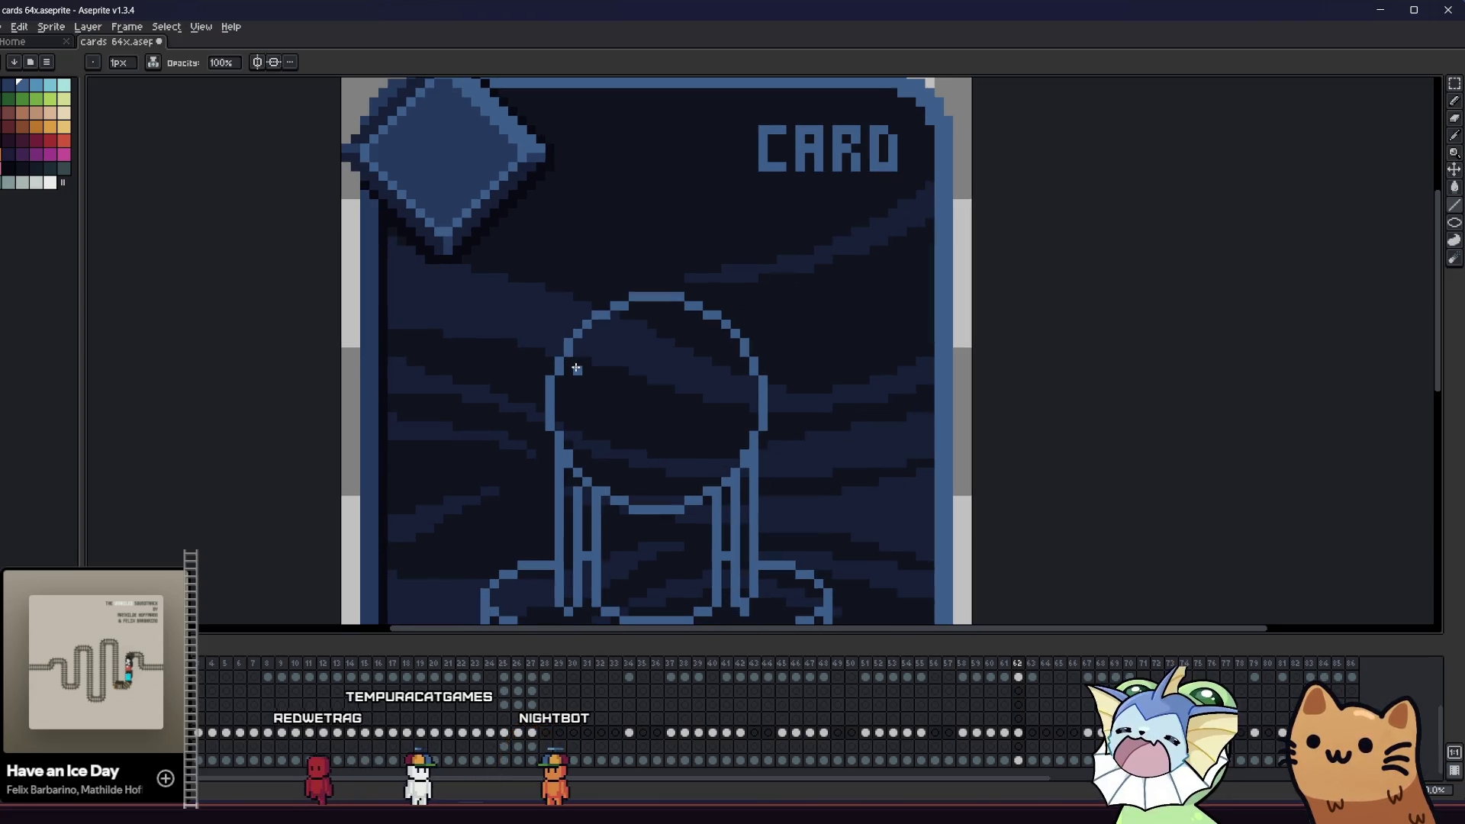
pyautogui.hotkey('ctrl', 'z')
pyautogui.hotkey('ctrl', 'z')
pyautogui.hotkey('ctrl', 'z')
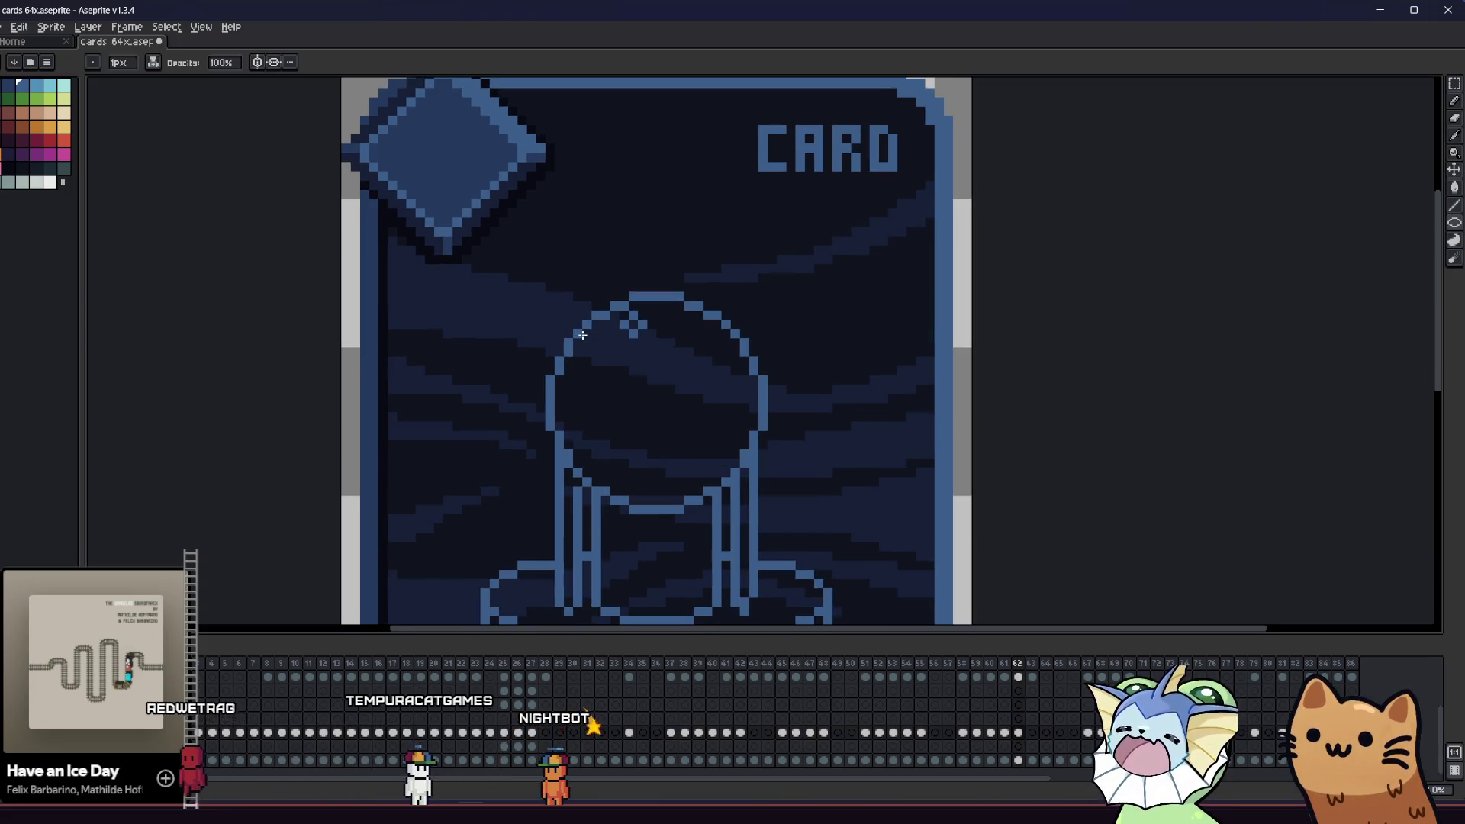
pyautogui.hotkey('ctrl', 'z')
pyautogui.hotkey('ctrl', 'z')
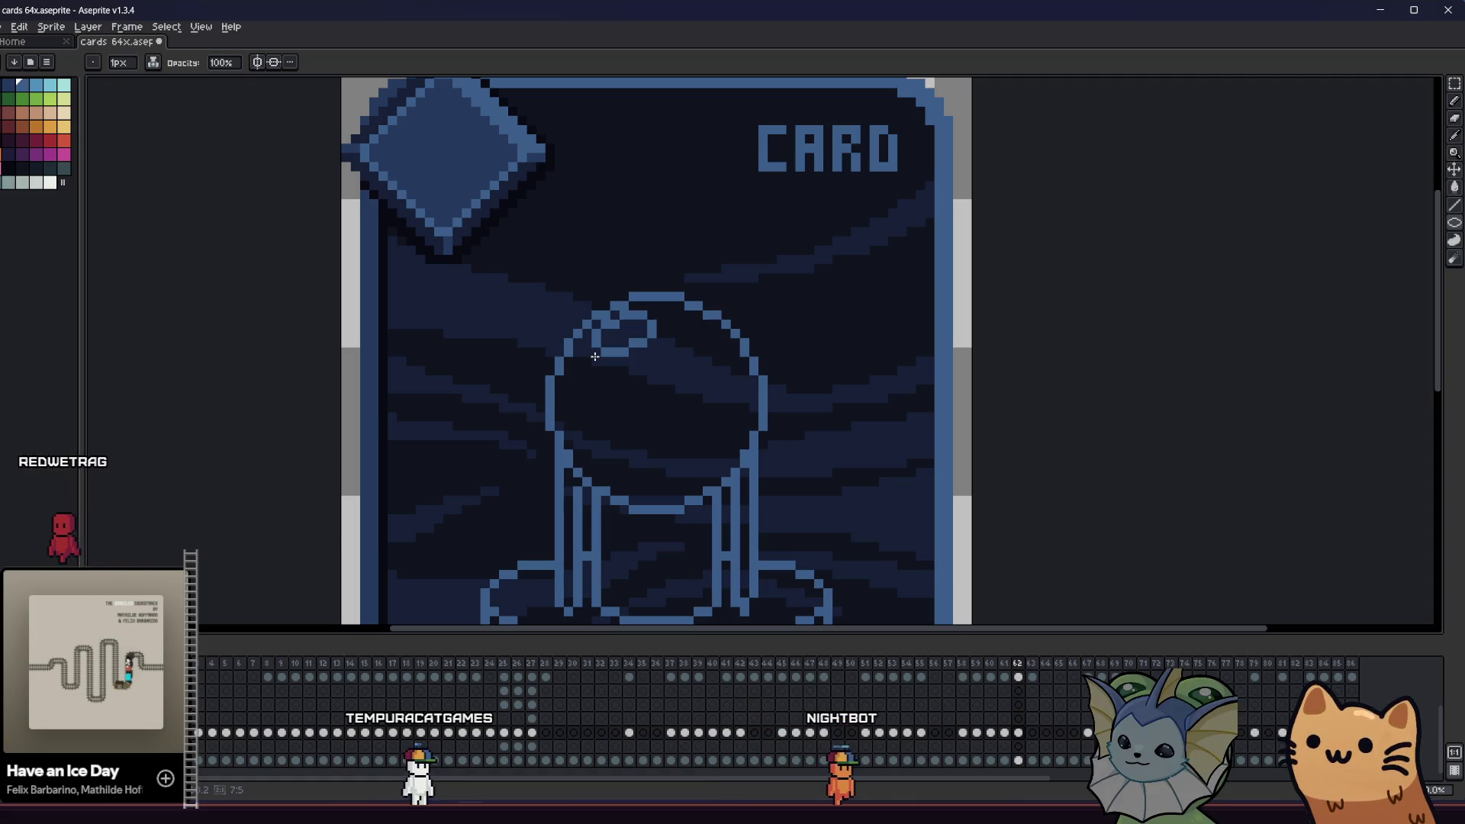
pyautogui.press('Right')
pyautogui.press('Left')
# - Move the small loop onto the orb's upper-left edge and rotate it -90°
pyautogui.press('m')
pyautogui.moveTo(596, 324)
pyautogui.mouseDown()
pyautogui.moveTo(671, 389)
pyautogui.moveTo(634, 389)
pyautogui.moveTo(630, 369)
pyautogui.mouseUp()
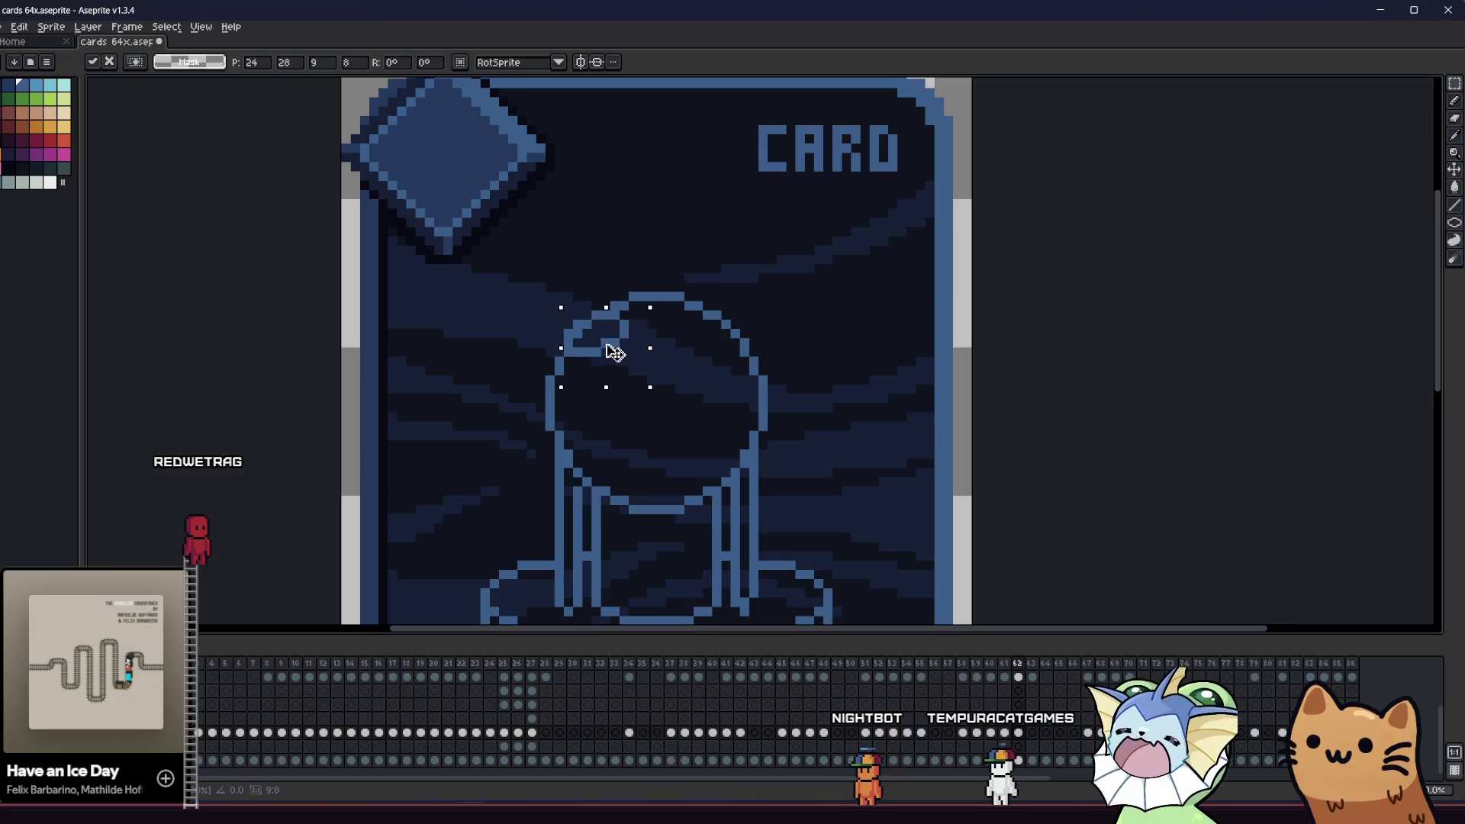
pyautogui.moveTo(599, 346); pyautogui.dragTo(664, 430)
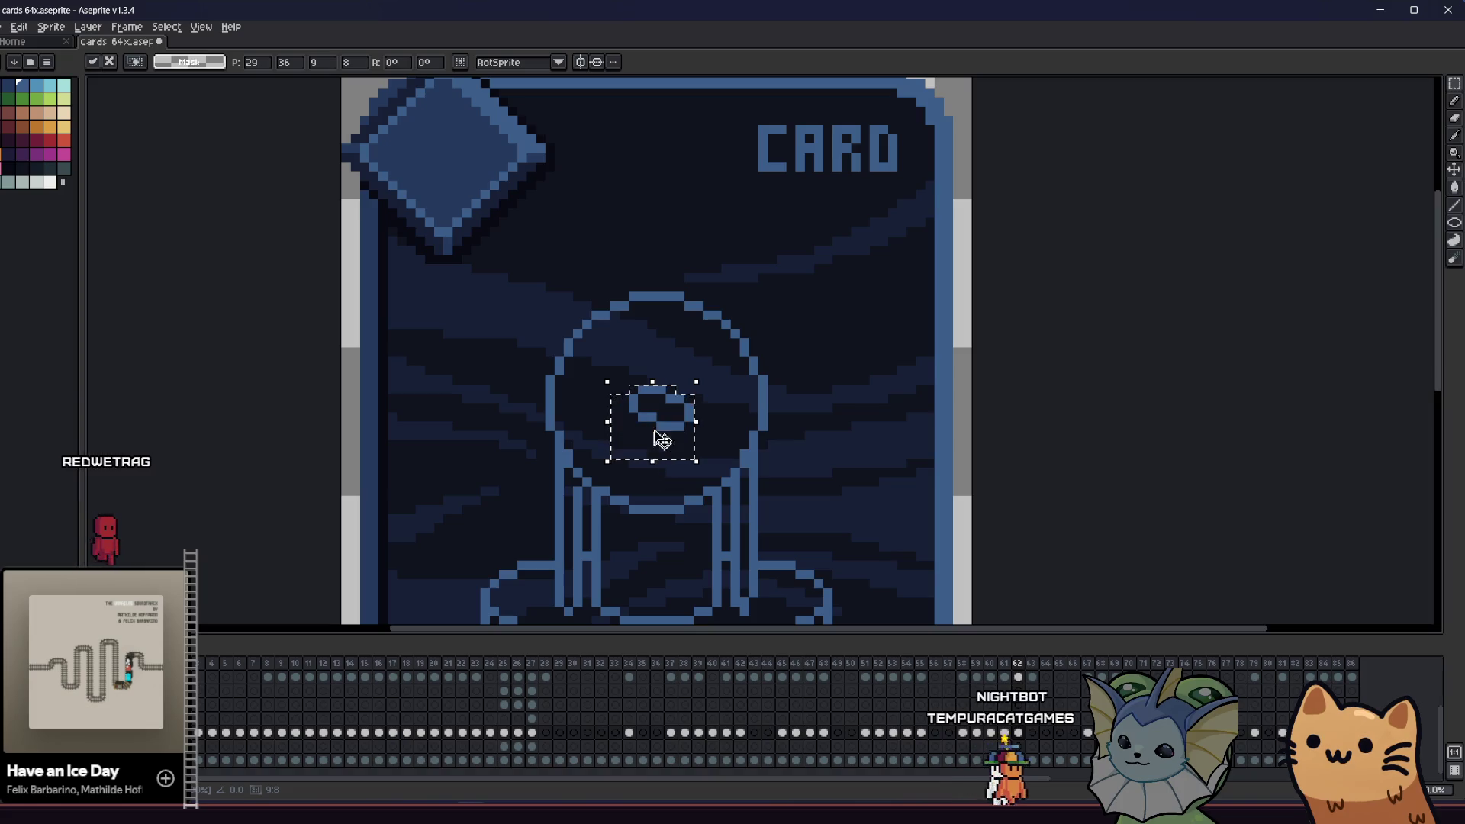
pyautogui.moveTo(609, 374)
pyautogui.mouseDown()
pyautogui.moveTo(667, 347)
pyautogui.moveTo(707, 382)
pyautogui.moveTo(664, 408)
pyautogui.moveTo(611, 327)
pyautogui.moveTo(589, 378)
pyautogui.mouseUp()
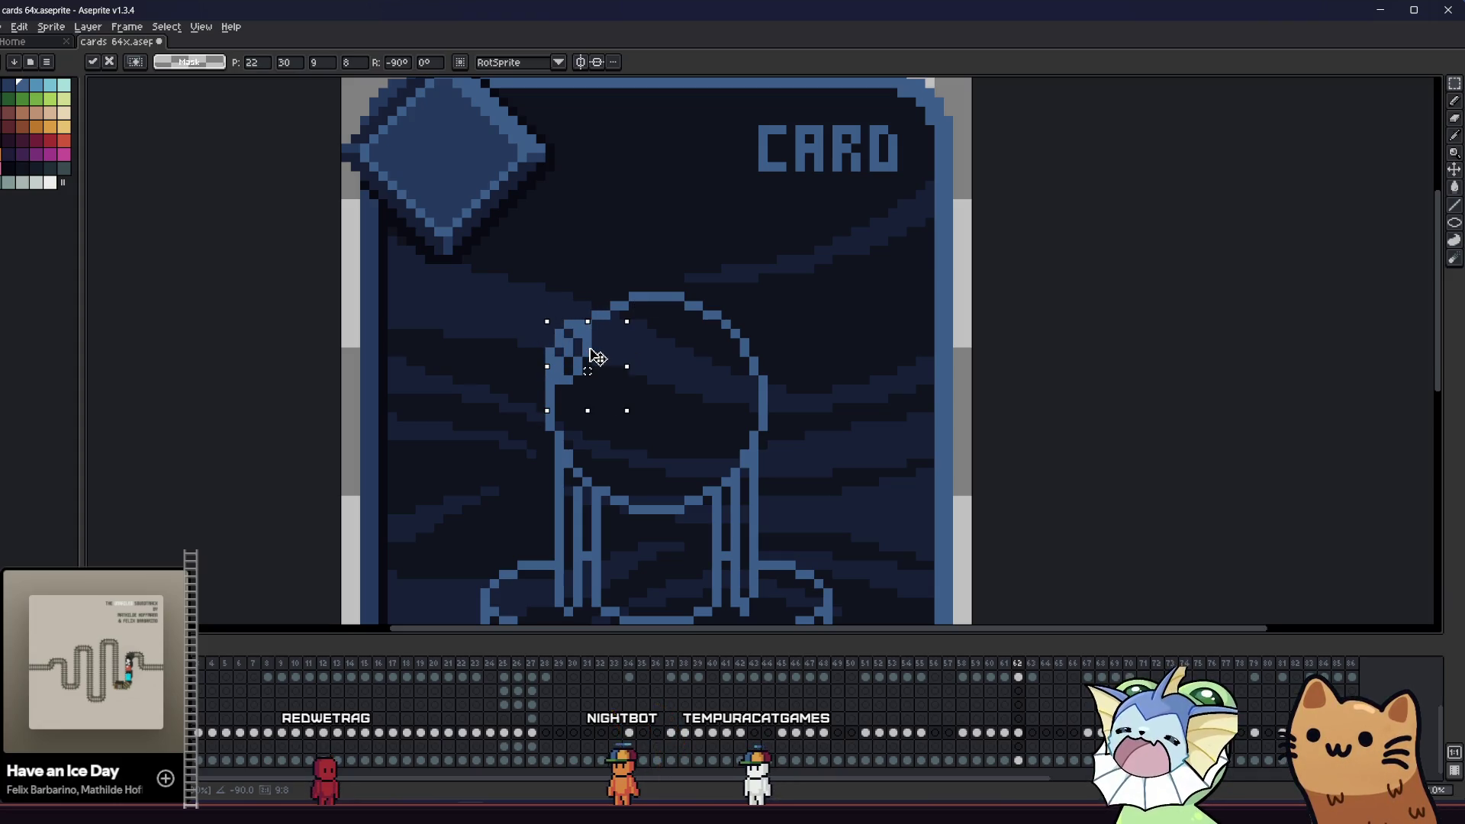
pyautogui.press('b')
pyautogui.scroll(1, 562, 369)
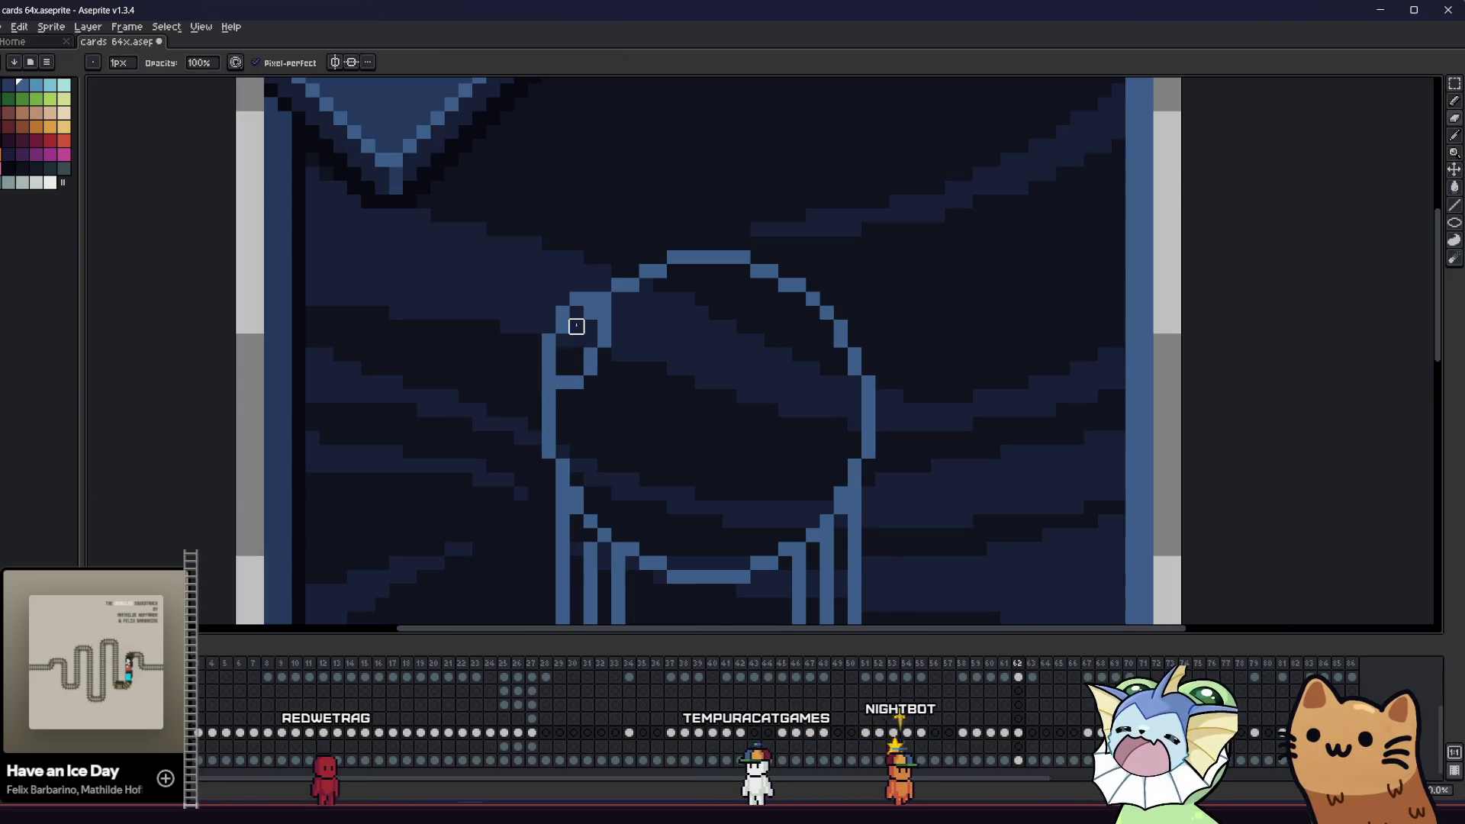
# - Draw a small circle in the middle of the orb
pyautogui.scroll(-3, 590, 313)
pyautogui.moveTo(474, 393)
pyautogui.mouseDown()
pyautogui.moveTo(317, 415)
pyautogui.moveTo(517, 418)
pyautogui.moveTo(449, 406)
pyautogui.mouseUp()
pyautogui.scroll(-2, 449, 405)
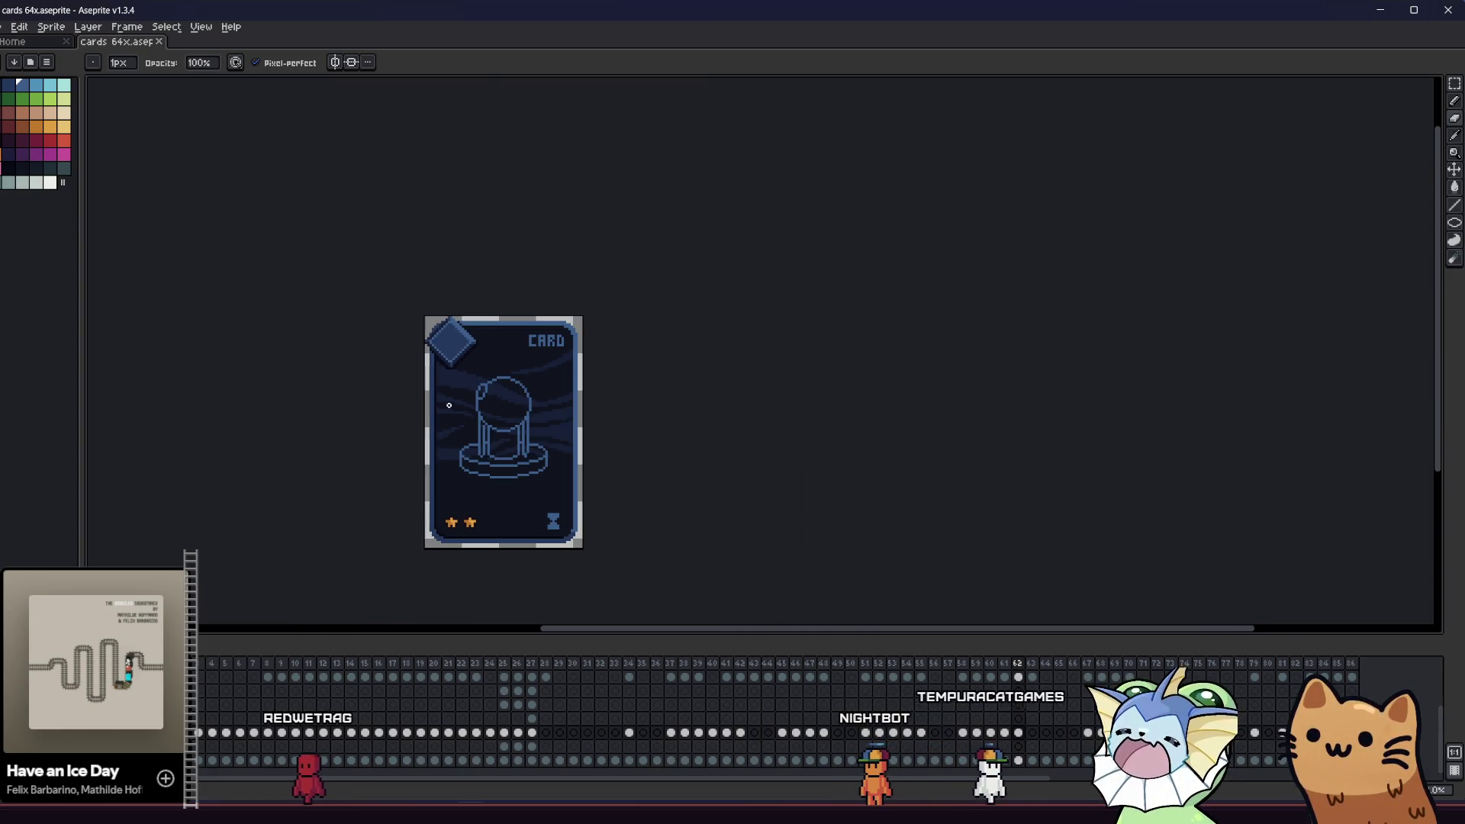
pyautogui.scroll(4, 511, 412)
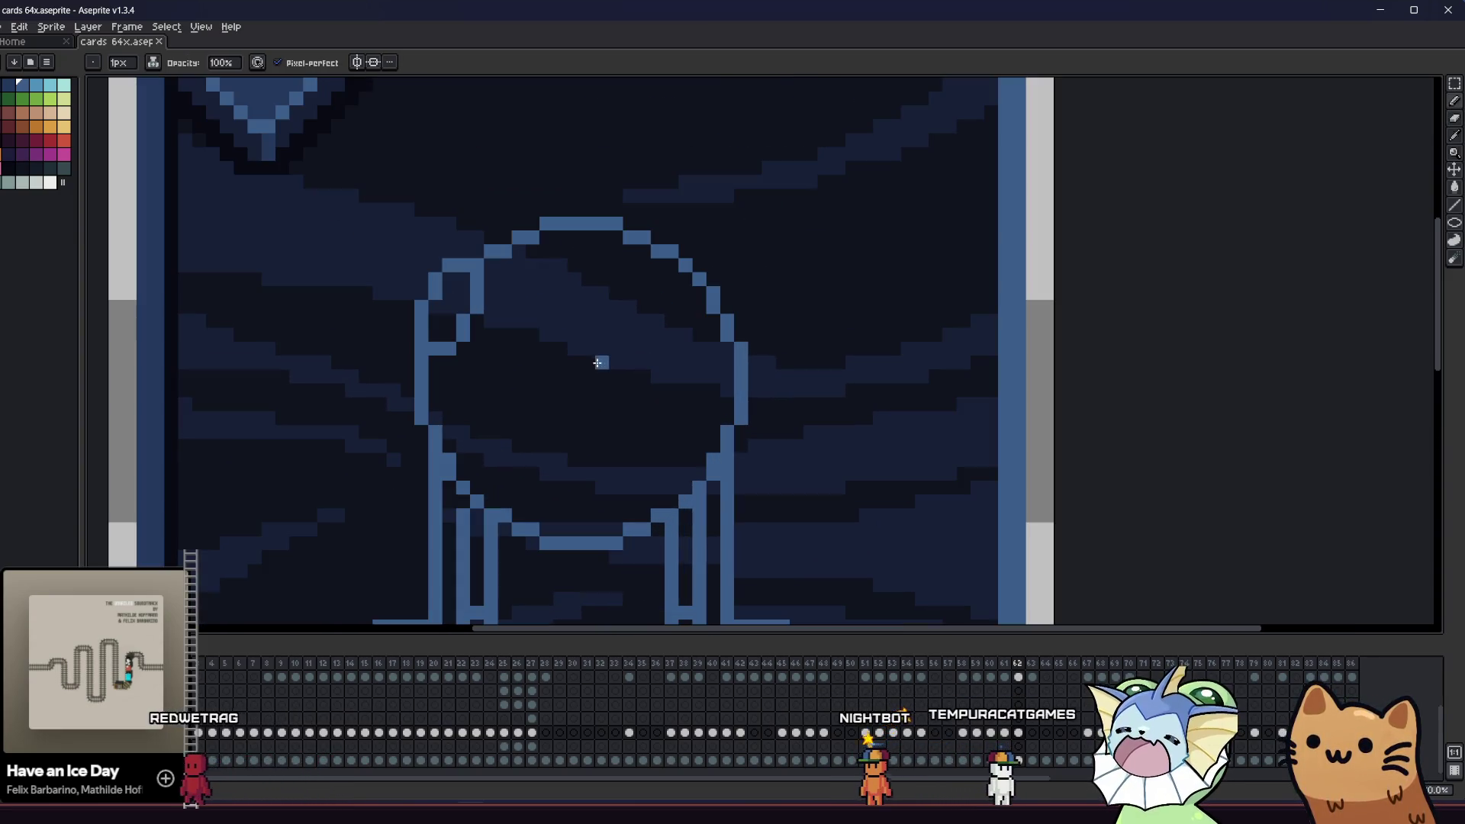
pyautogui.moveTo(544, 352)
pyautogui.mouseDown()
pyautogui.moveTo(650, 445)
pyautogui.moveTo(623, 423)
pyautogui.mouseUp()
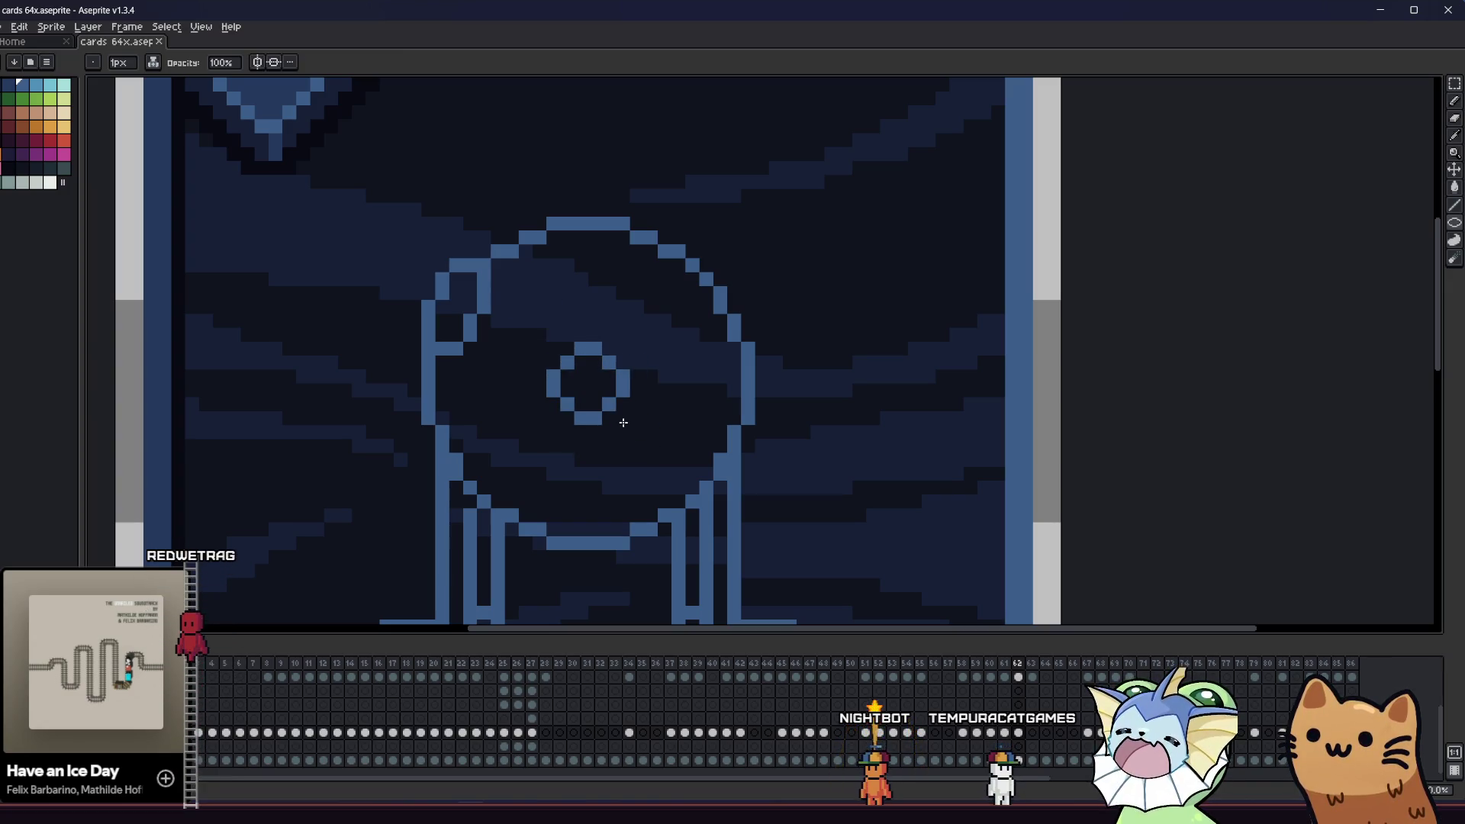
# - Shift the small circle down-left and duplicate a copy to the right
pyautogui.press('m')
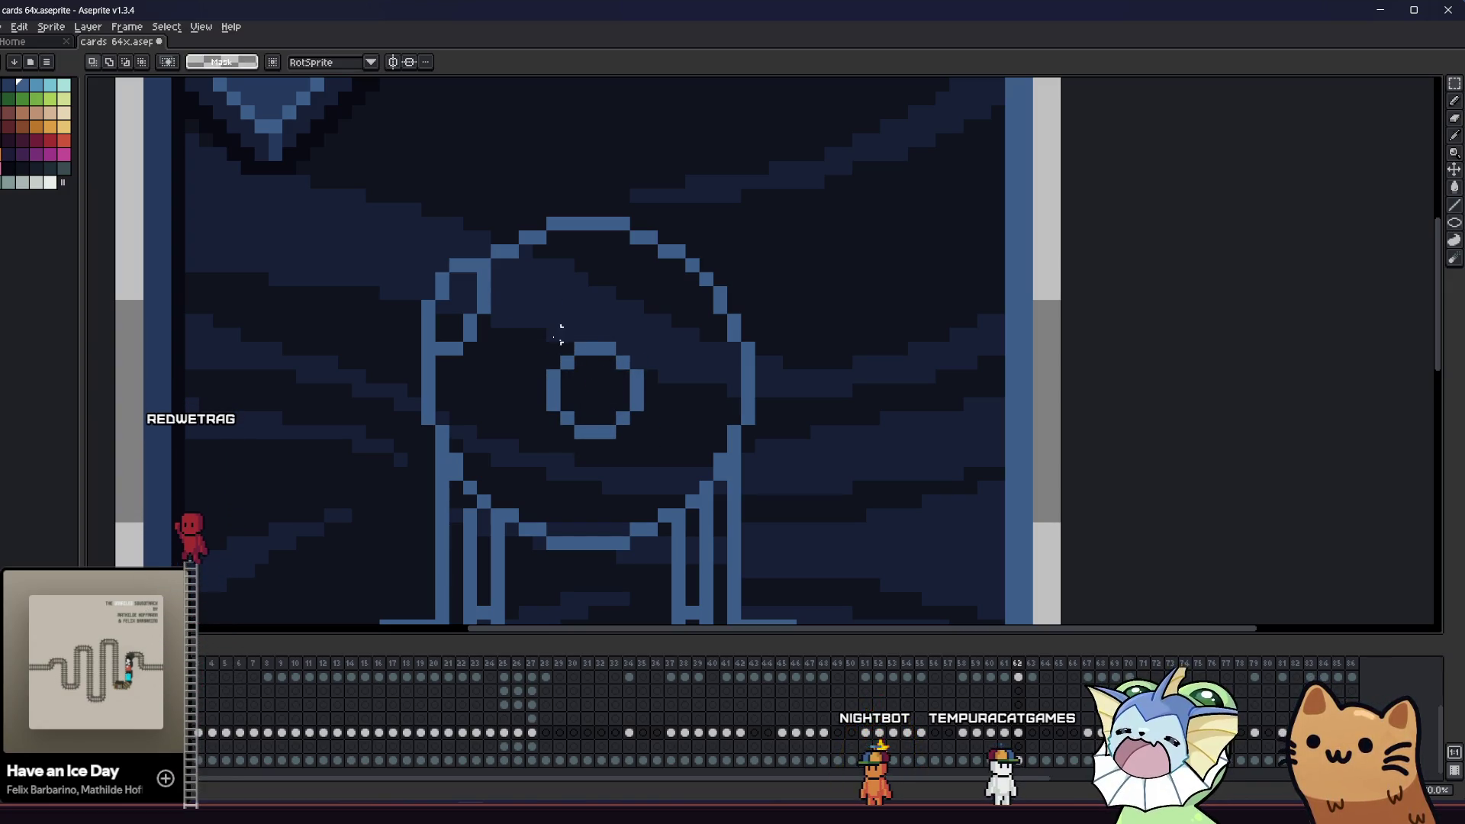
pyautogui.moveTo(590, 392); pyautogui.dragTo(548, 449)
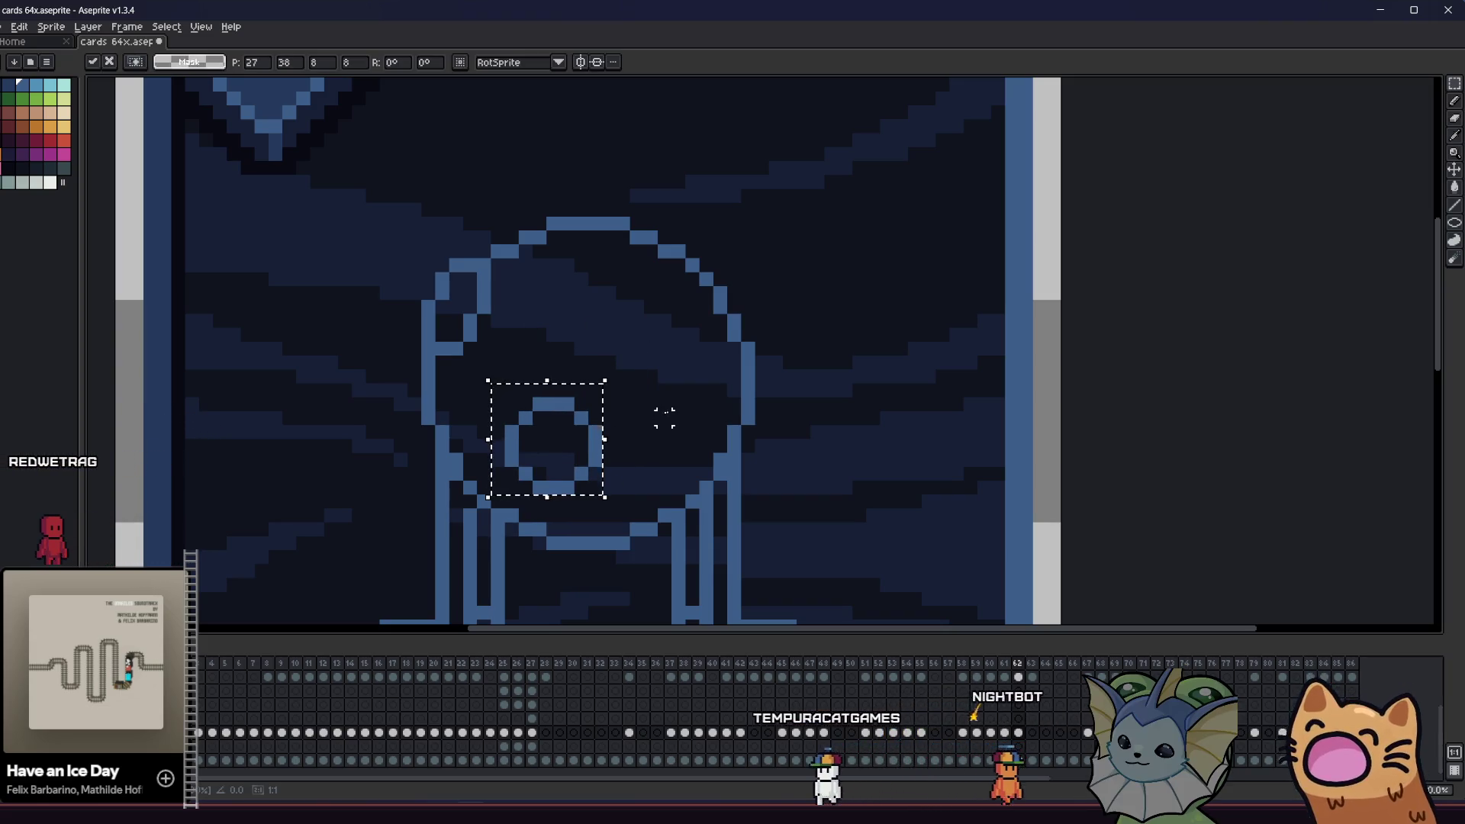
pyautogui.moveTo(524, 443)
pyautogui.mouseDown()
pyautogui.moveTo(644, 443)
pyautogui.moveTo(634, 398)
pyautogui.mouseUp()
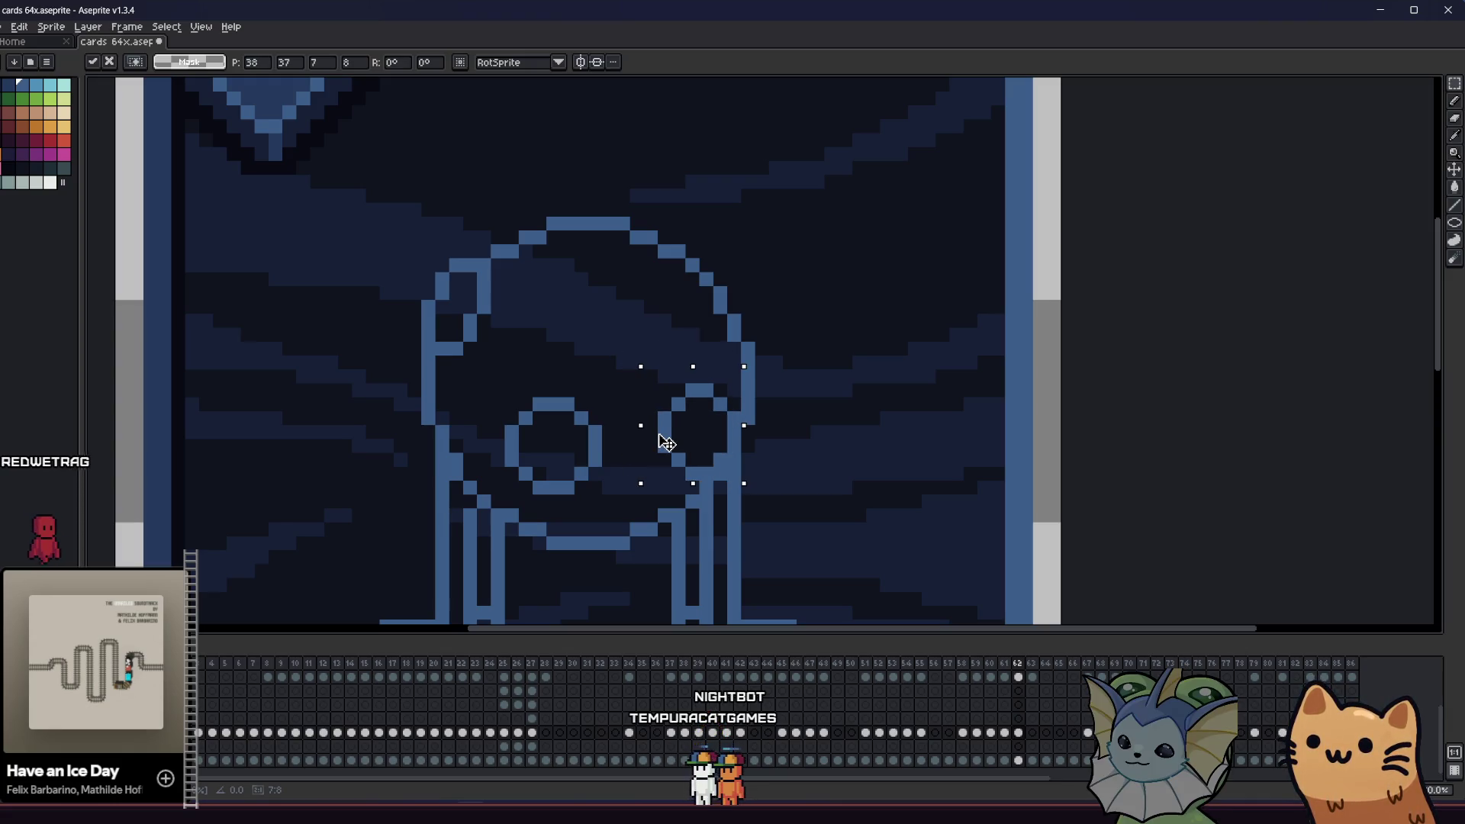
# - Move the left circle up near the orb's top and confirm its position
pyautogui.moveTo(484, 404)
pyautogui.mouseDown()
pyautogui.moveTo(617, 496)
pyautogui.moveTo(543, 469)
pyautogui.mouseUp()
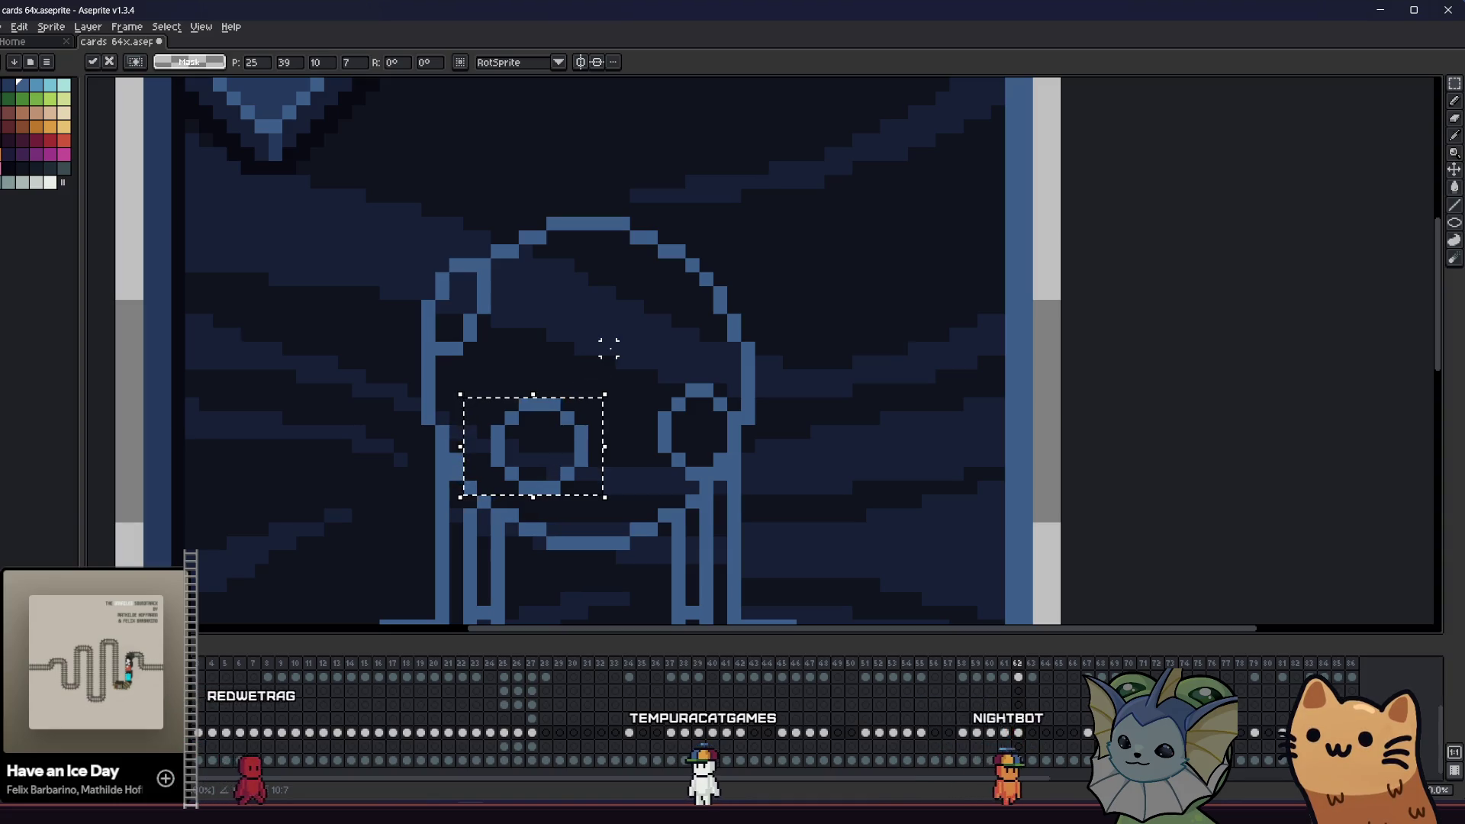
pyautogui.moveTo(536, 465); pyautogui.dragTo(638, 308)
pyautogui.press('Return')
pyautogui.scroll(-5, 478, 354)
pyautogui.moveTo(347, 414)
pyautogui.mouseDown()
pyautogui.moveTo(443, 448)
pyautogui.moveTo(761, 473)
pyautogui.moveTo(534, 439)
pyautogui.mouseUp()
pyautogui.scroll(3, 587, 432)
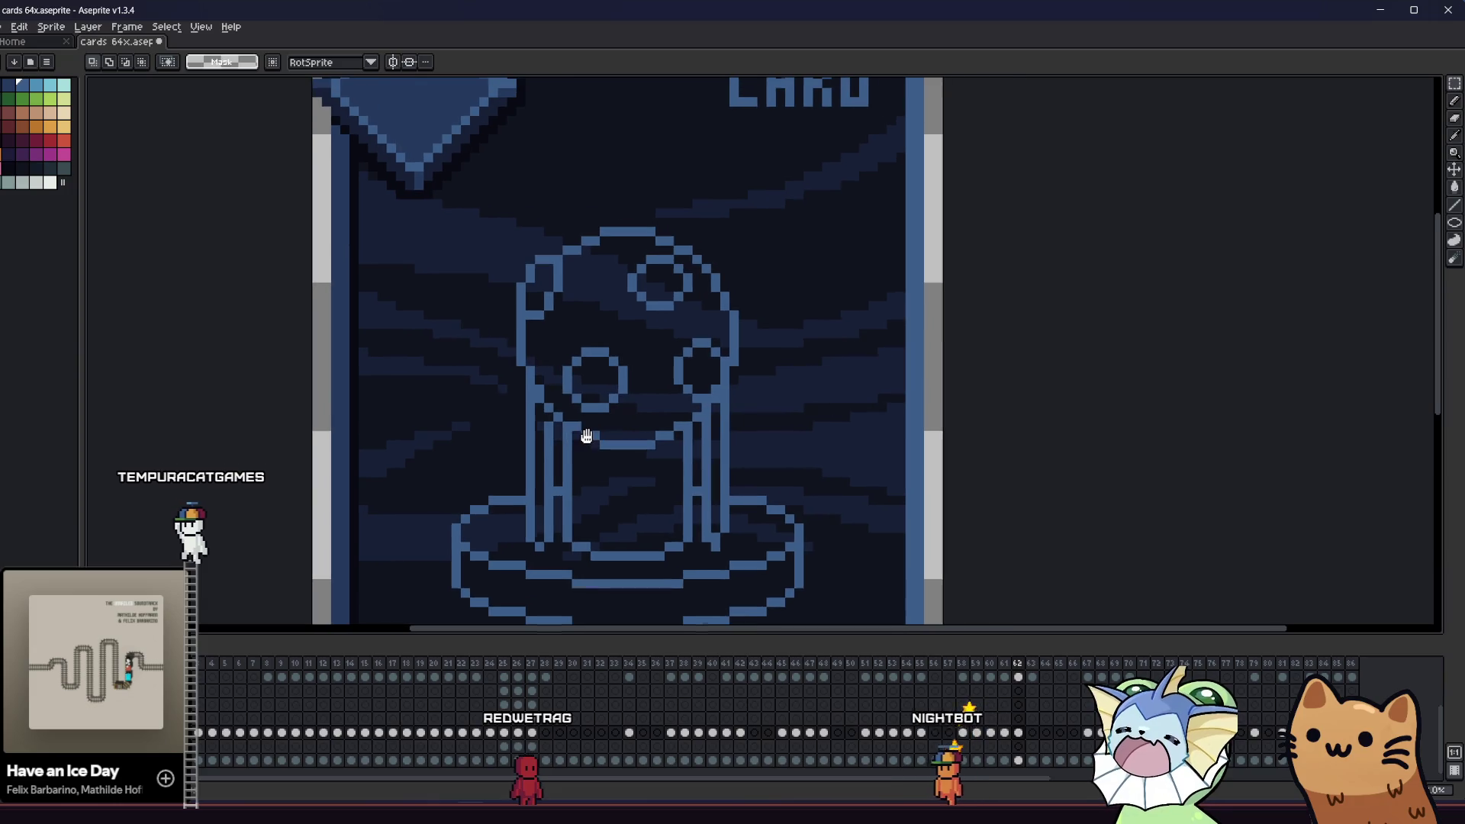
pyautogui.press('b')
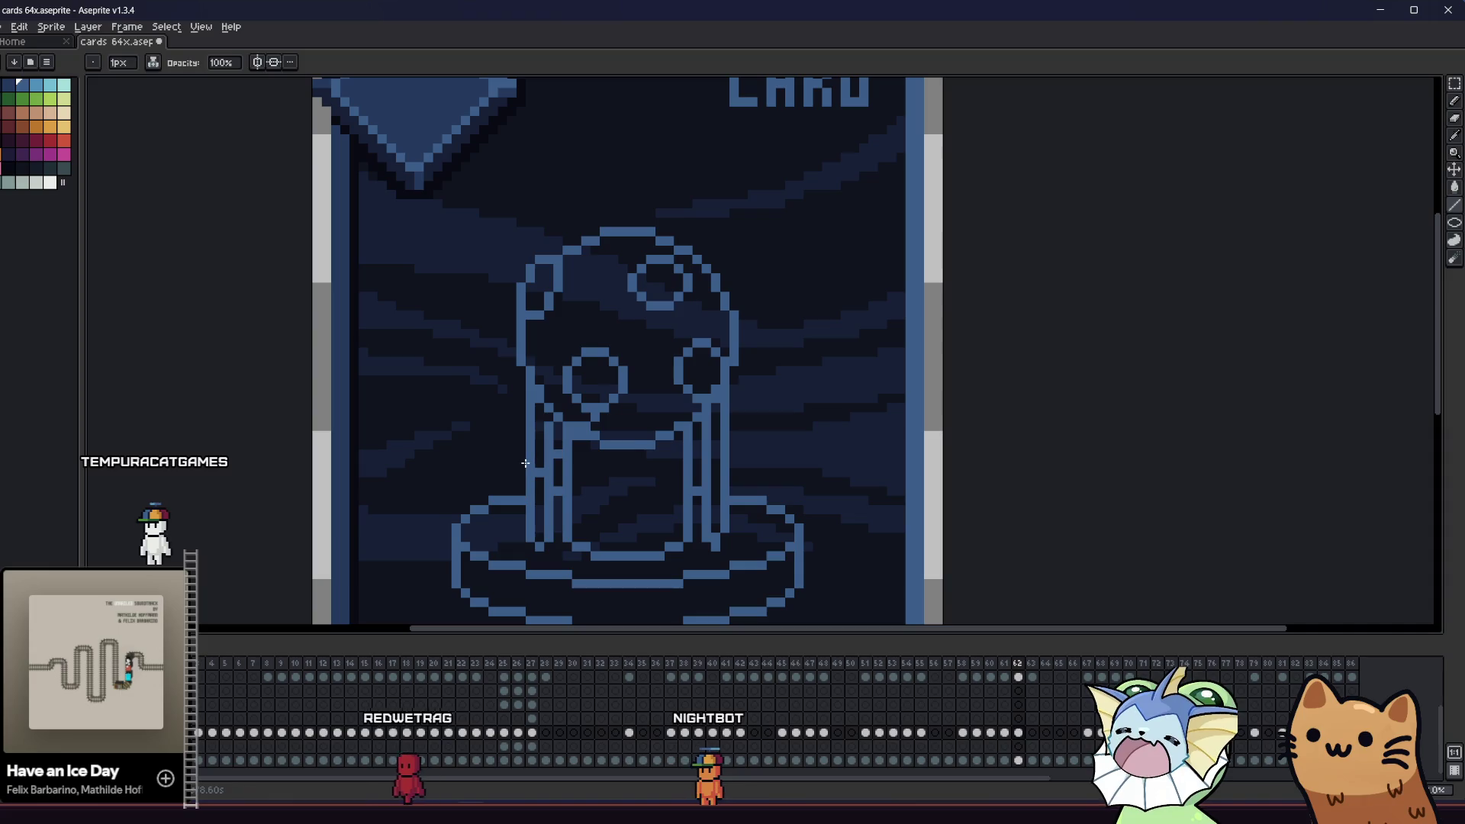
pyautogui.press('v')
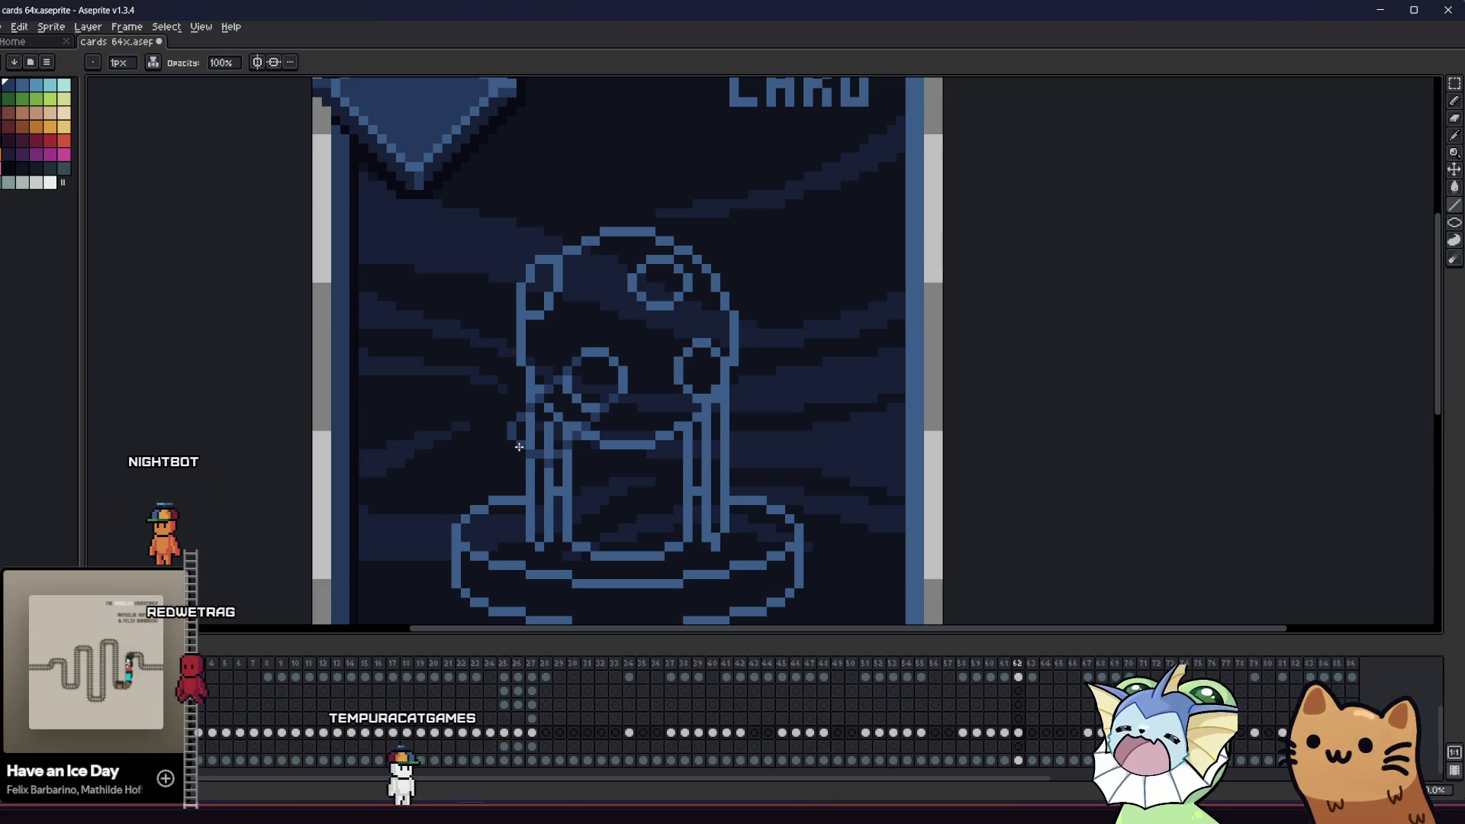
pyautogui.scroll(3, 519, 447)
pyautogui.press('g')
# - Fill the gaps of the left paddle blob beside the circle with mid-blue
pyautogui.click(542, 416)
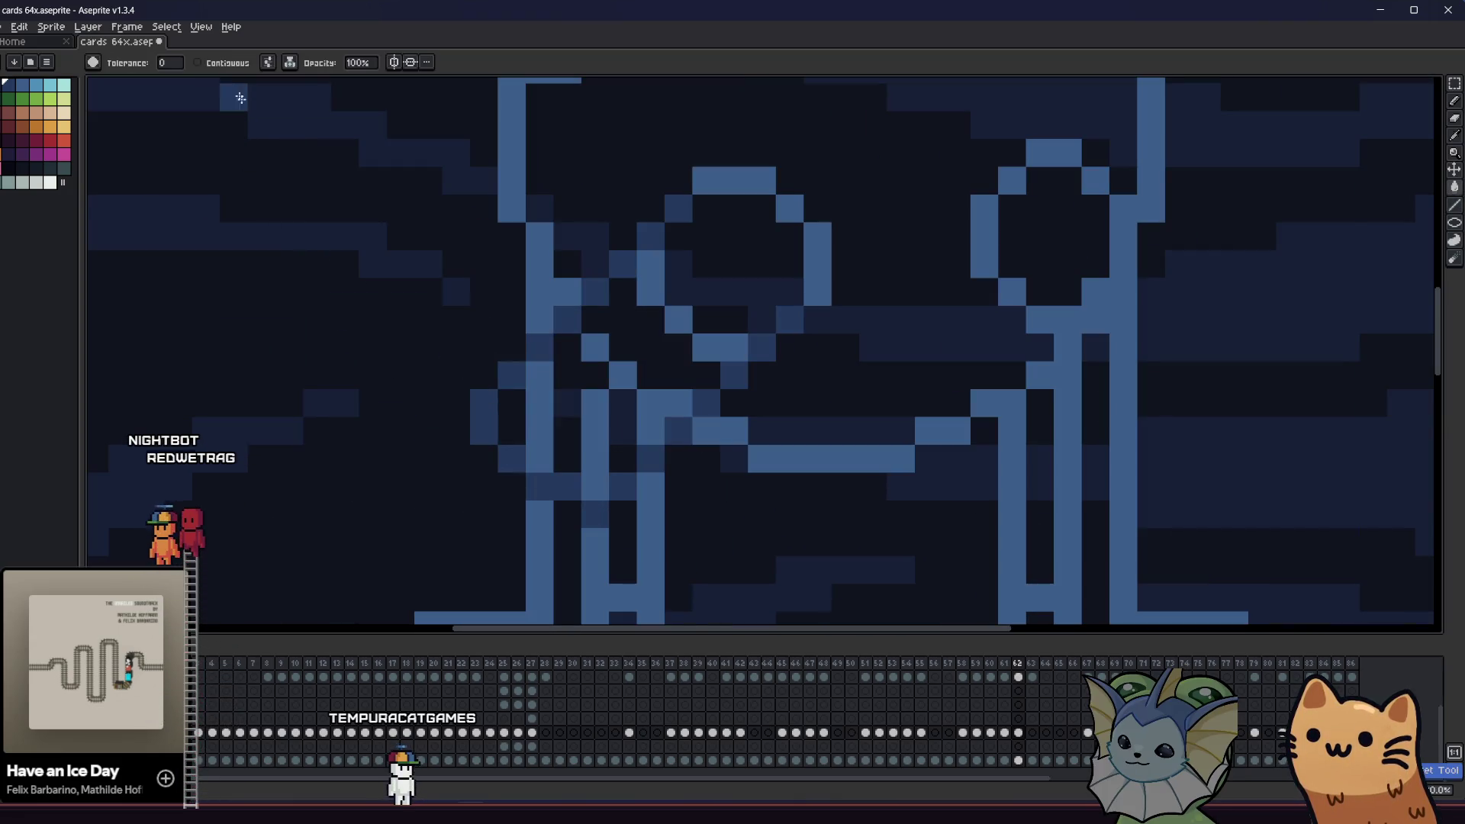
pyautogui.click(568, 416)
pyautogui.click(596, 435)
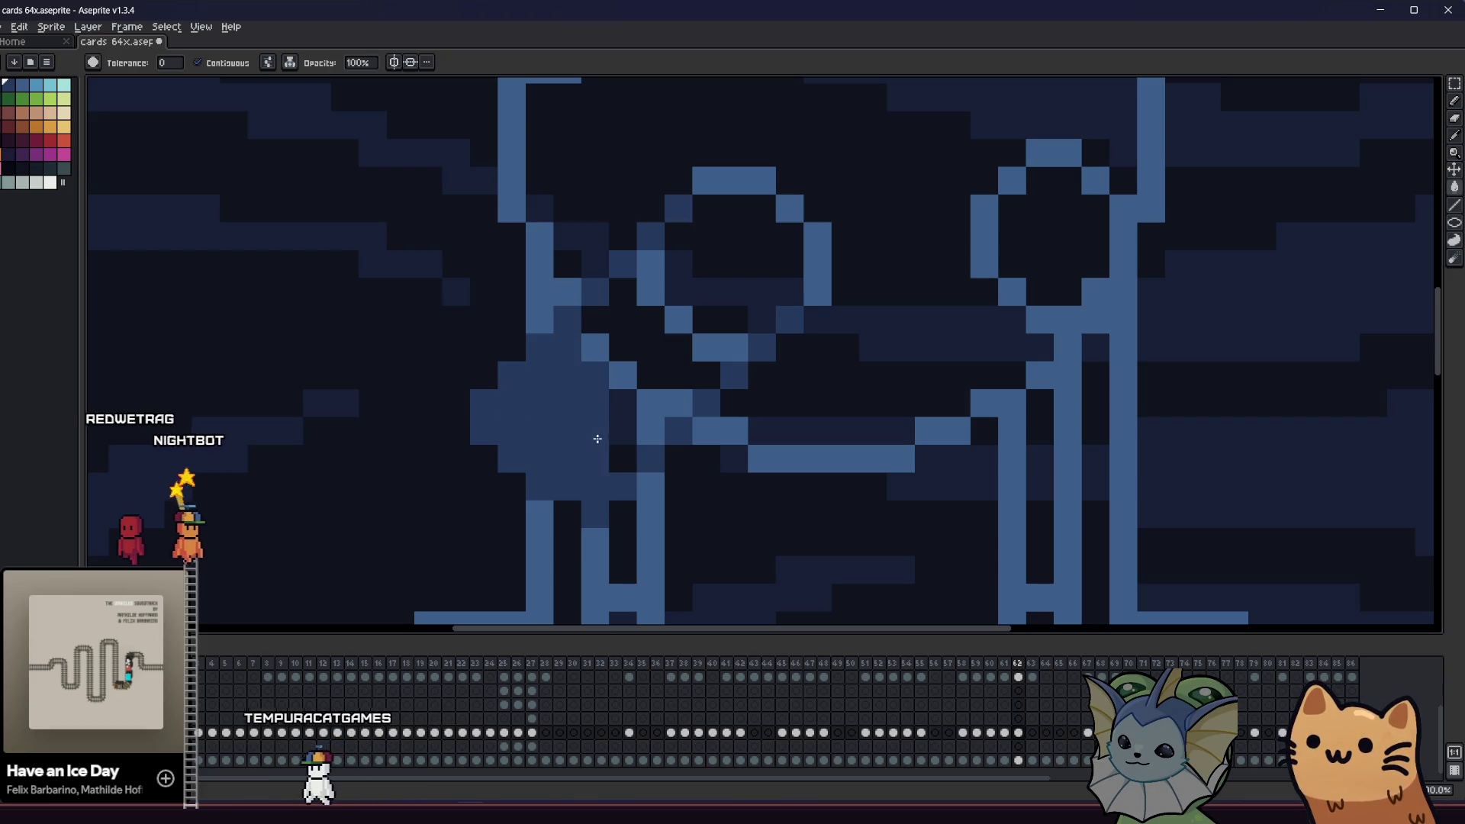
pyautogui.click(622, 412)
pyautogui.click(650, 358)
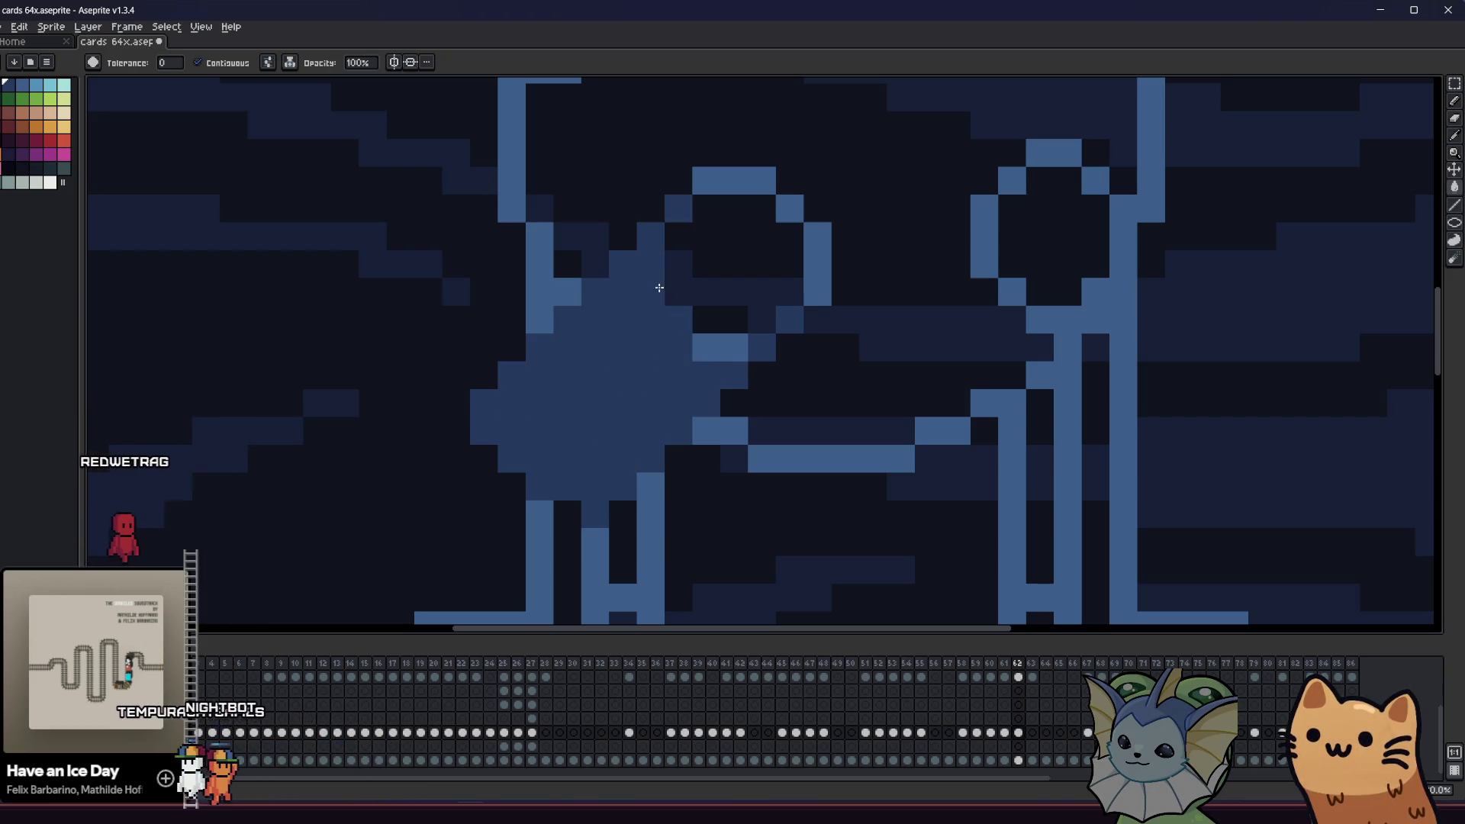
pyautogui.click(703, 317)
# - Save the card file with Ctrl+S
pyautogui.scroll(-3, 687, 320)
pyautogui.press('v')
pyautogui.hotkey('ctrl', 's')
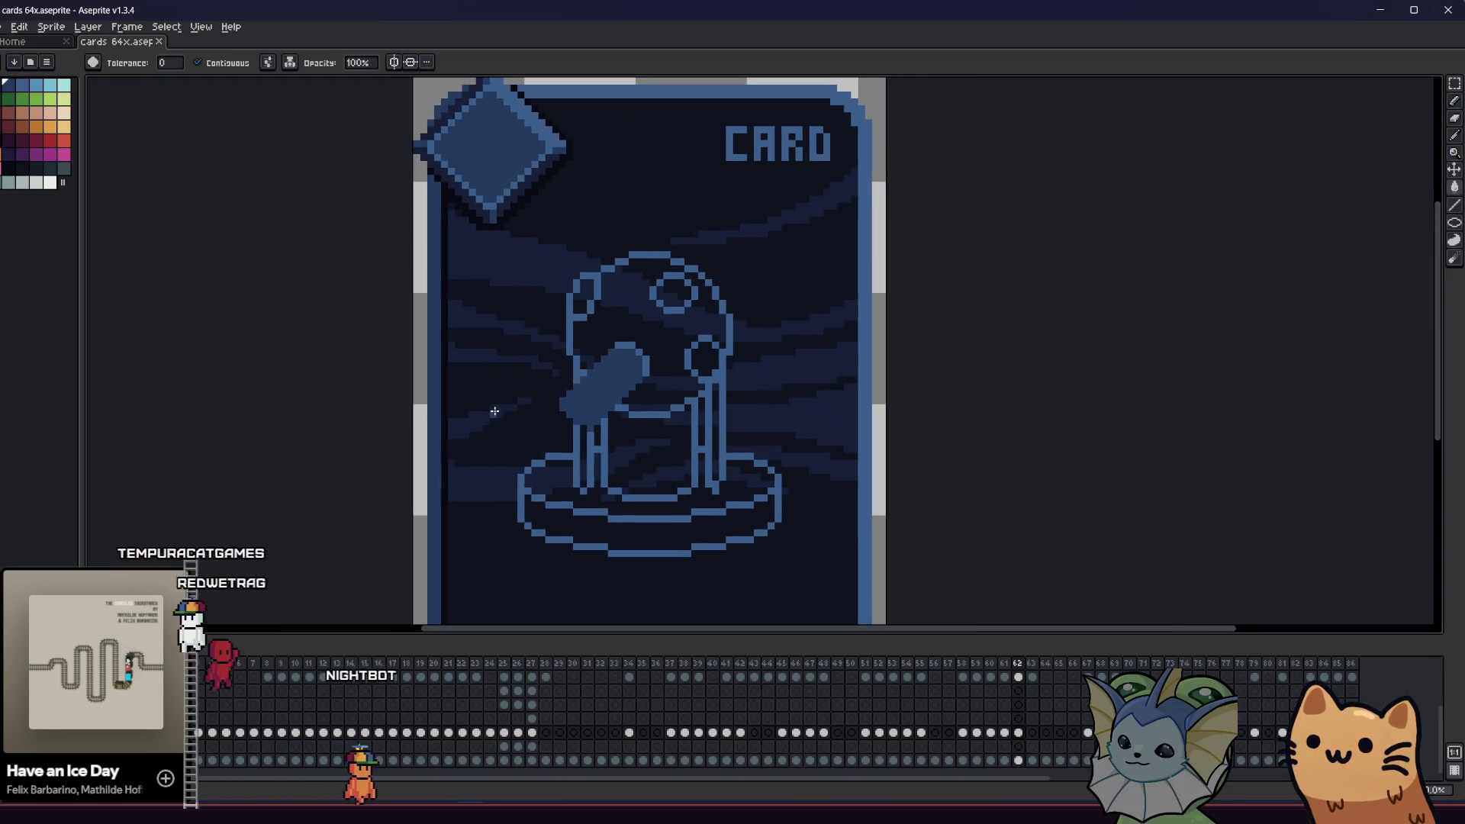
pyautogui.scroll(4, 553, 419)
pyautogui.press('g')
pyautogui.press('b')
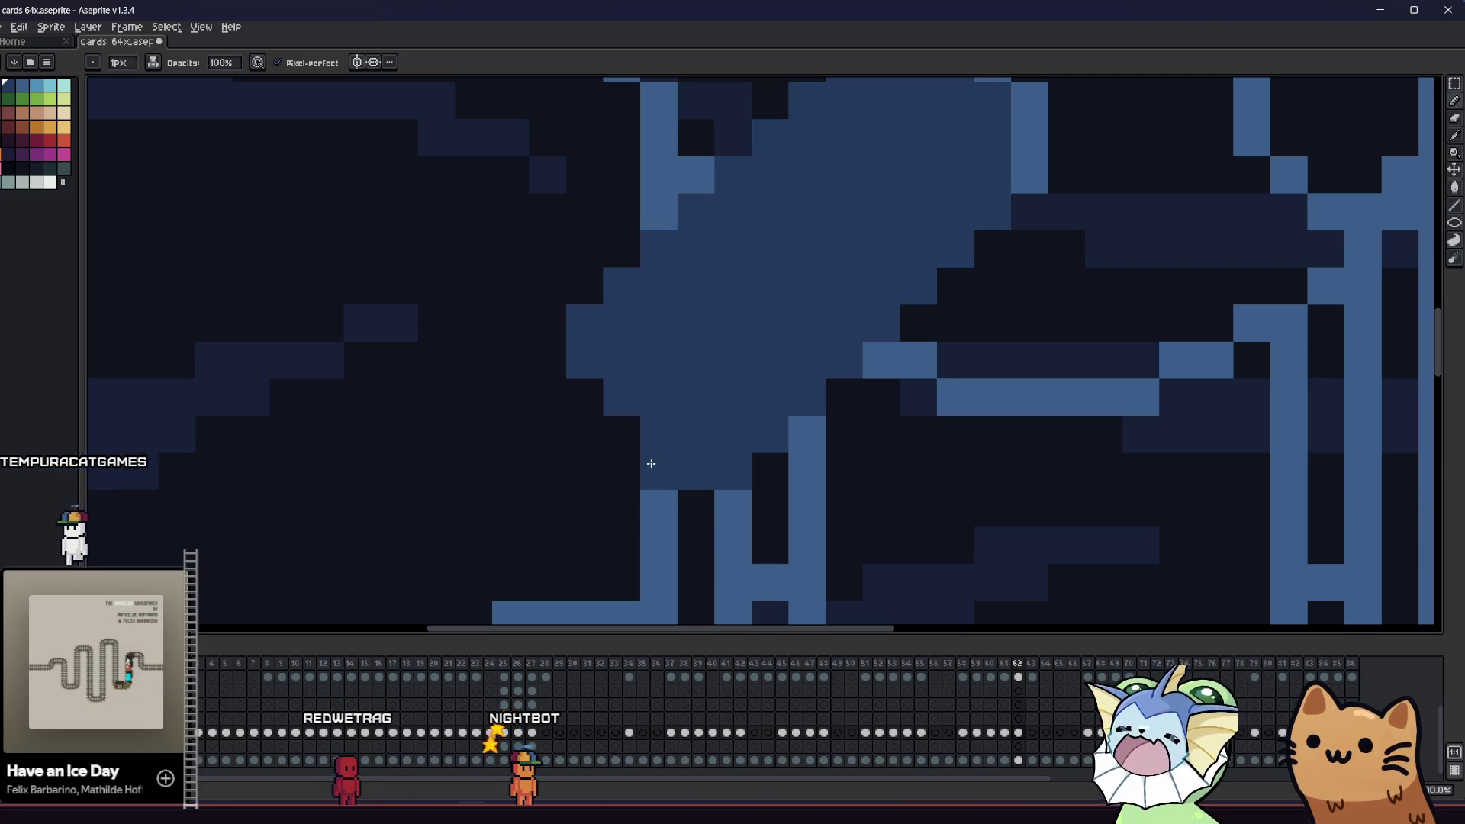
# - Draw a diagonal stepped outline from the orb's right edge for the right paddle
pyautogui.scroll(-3, 593, 402)
pyautogui.moveTo(575, 402)
pyautogui.mouseDown()
pyautogui.moveTo(426, 475)
pyautogui.moveTo(458, 452)
pyautogui.moveTo(304, 484)
pyautogui.moveTo(177, 481)
pyautogui.moveTo(338, 481)
pyautogui.mouseUp()
pyautogui.scroll(-4, 338, 481)
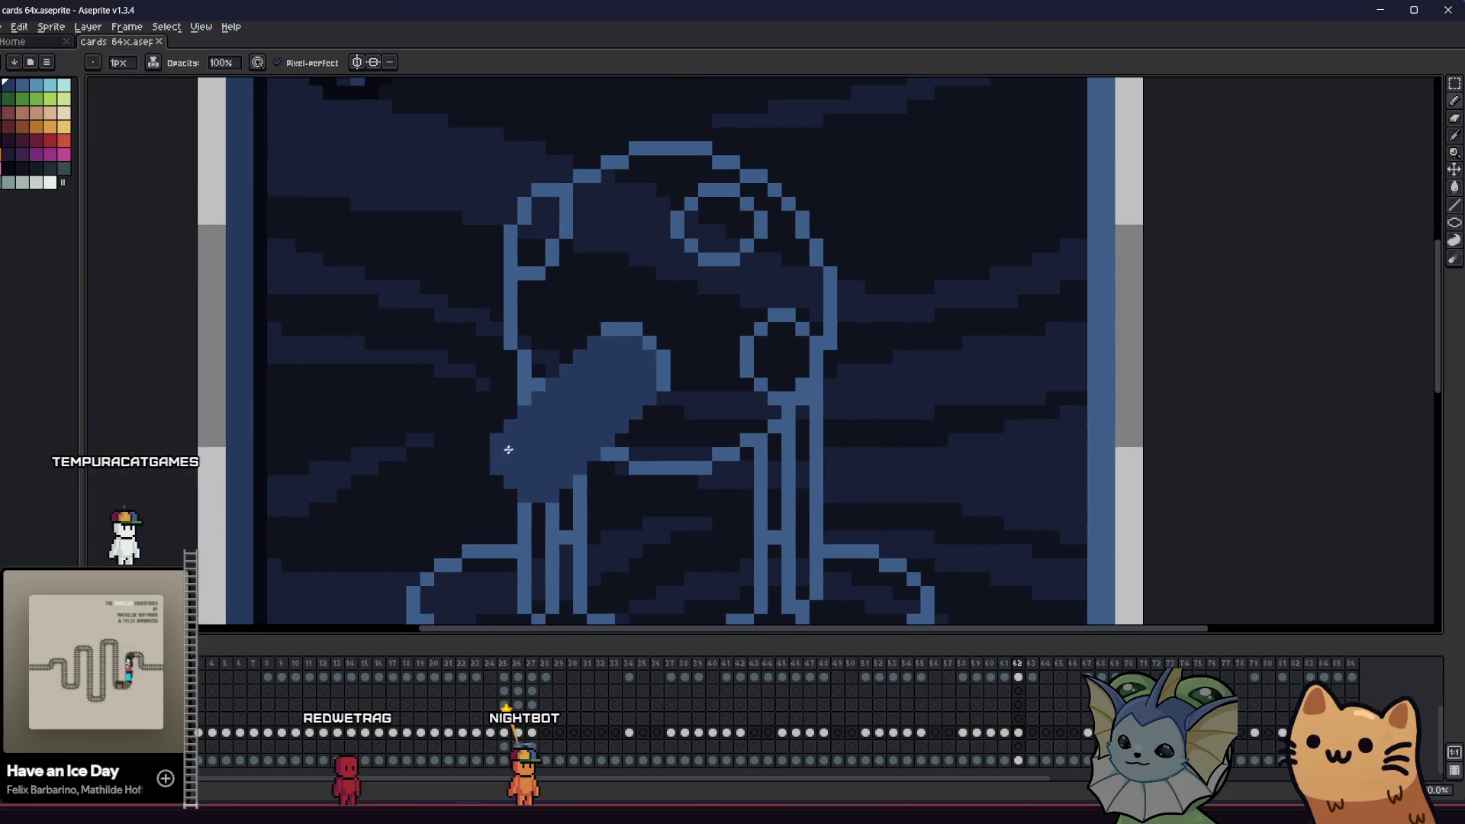
pyautogui.moveTo(422, 418)
pyautogui.mouseDown()
pyautogui.moveTo(472, 433)
pyautogui.moveTo(426, 428)
pyautogui.mouseUp()
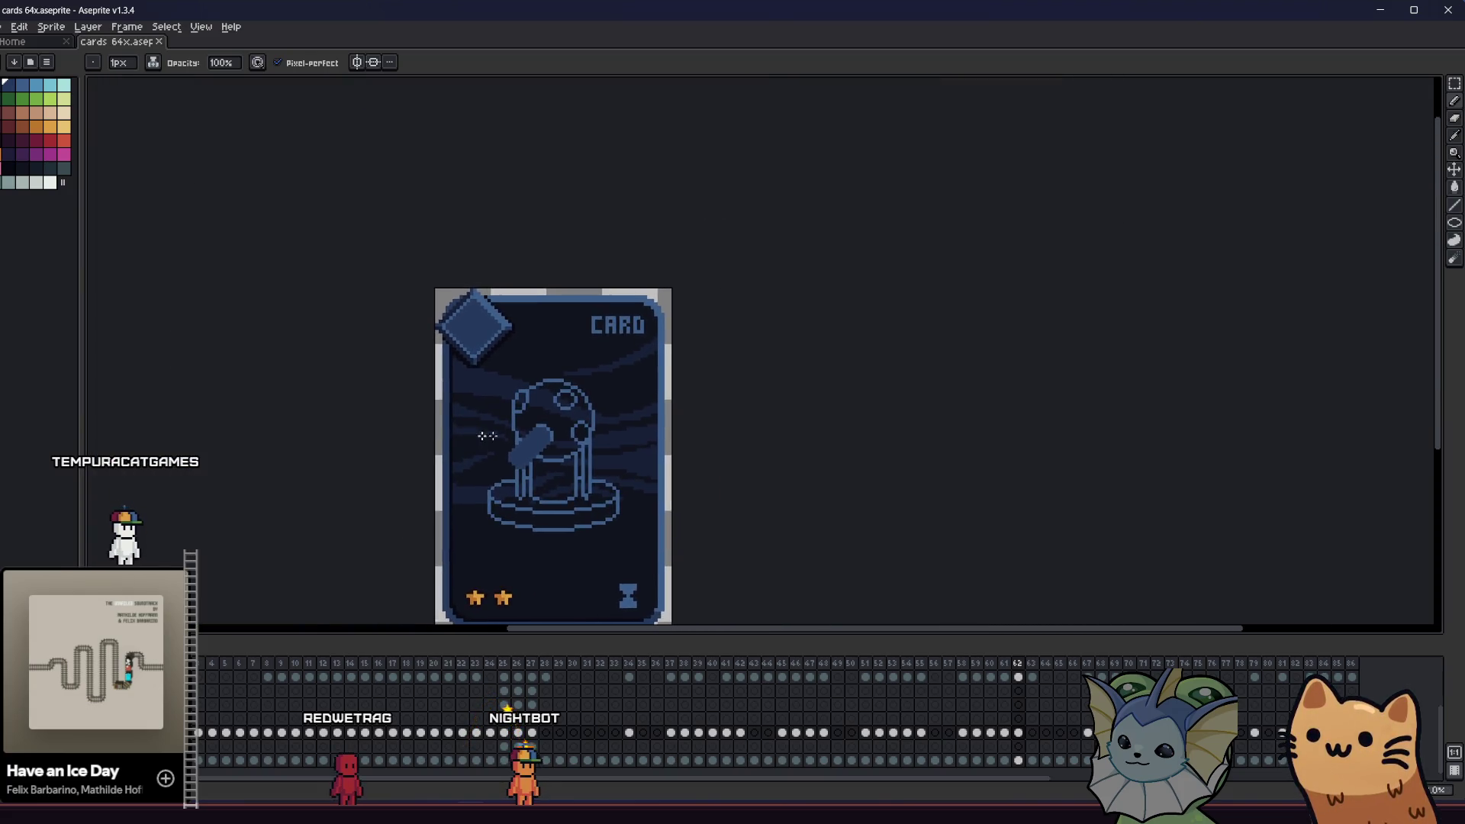
pyautogui.scroll(3, 531, 434)
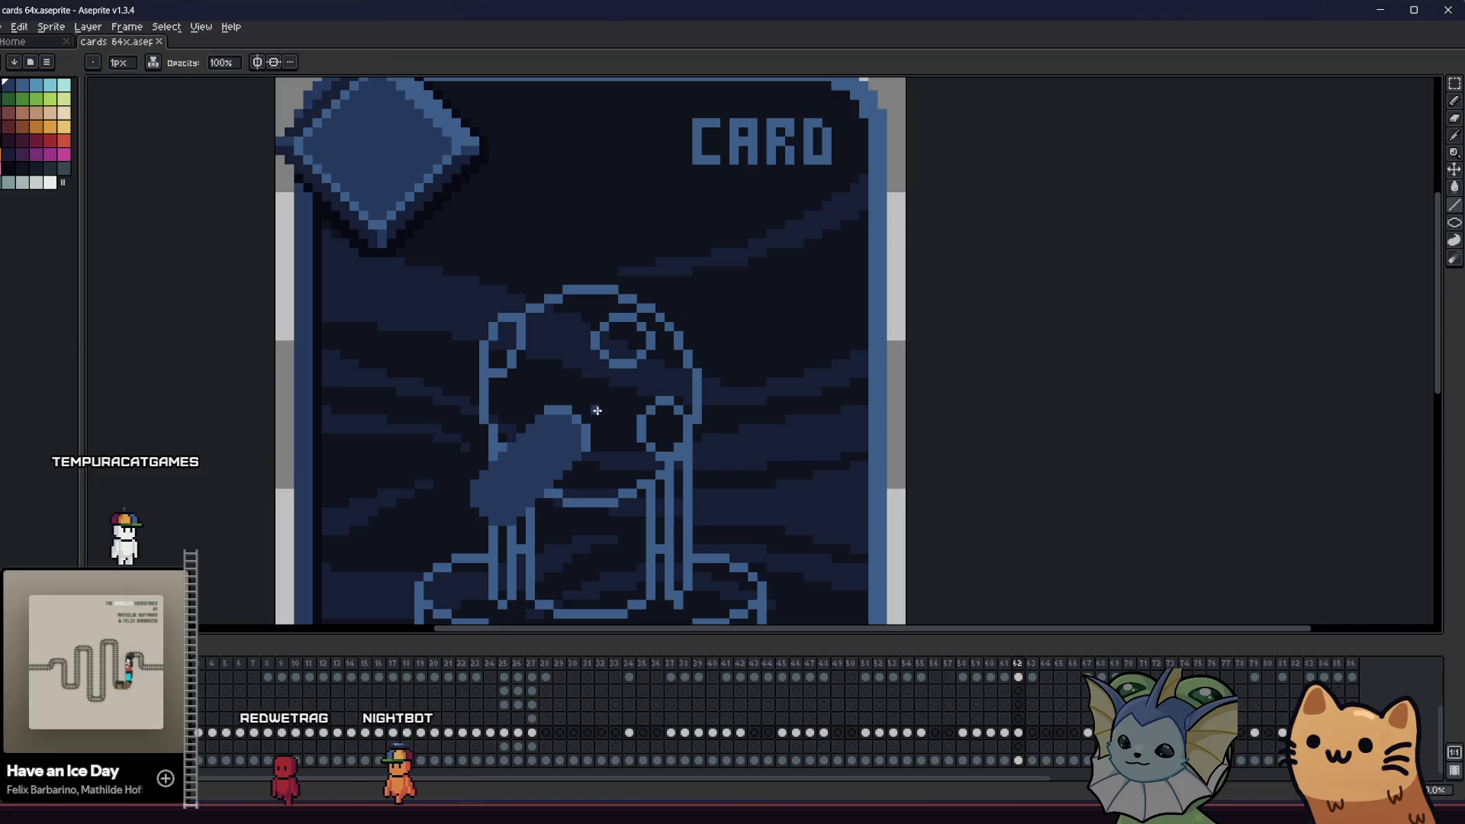
pyautogui.scroll(1, 598, 410)
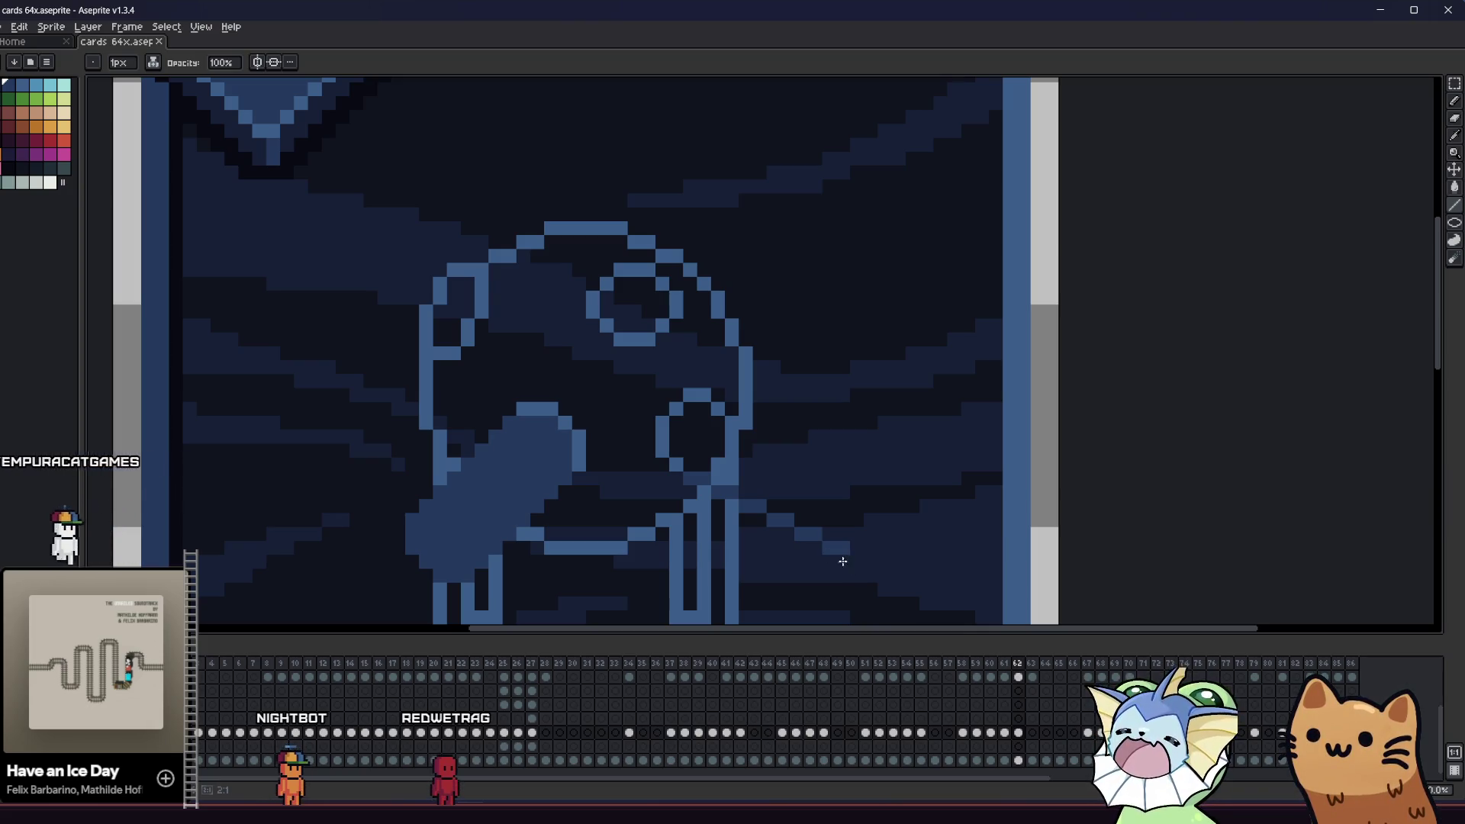
pyautogui.moveTo(744, 421); pyautogui.dragTo(855, 477)
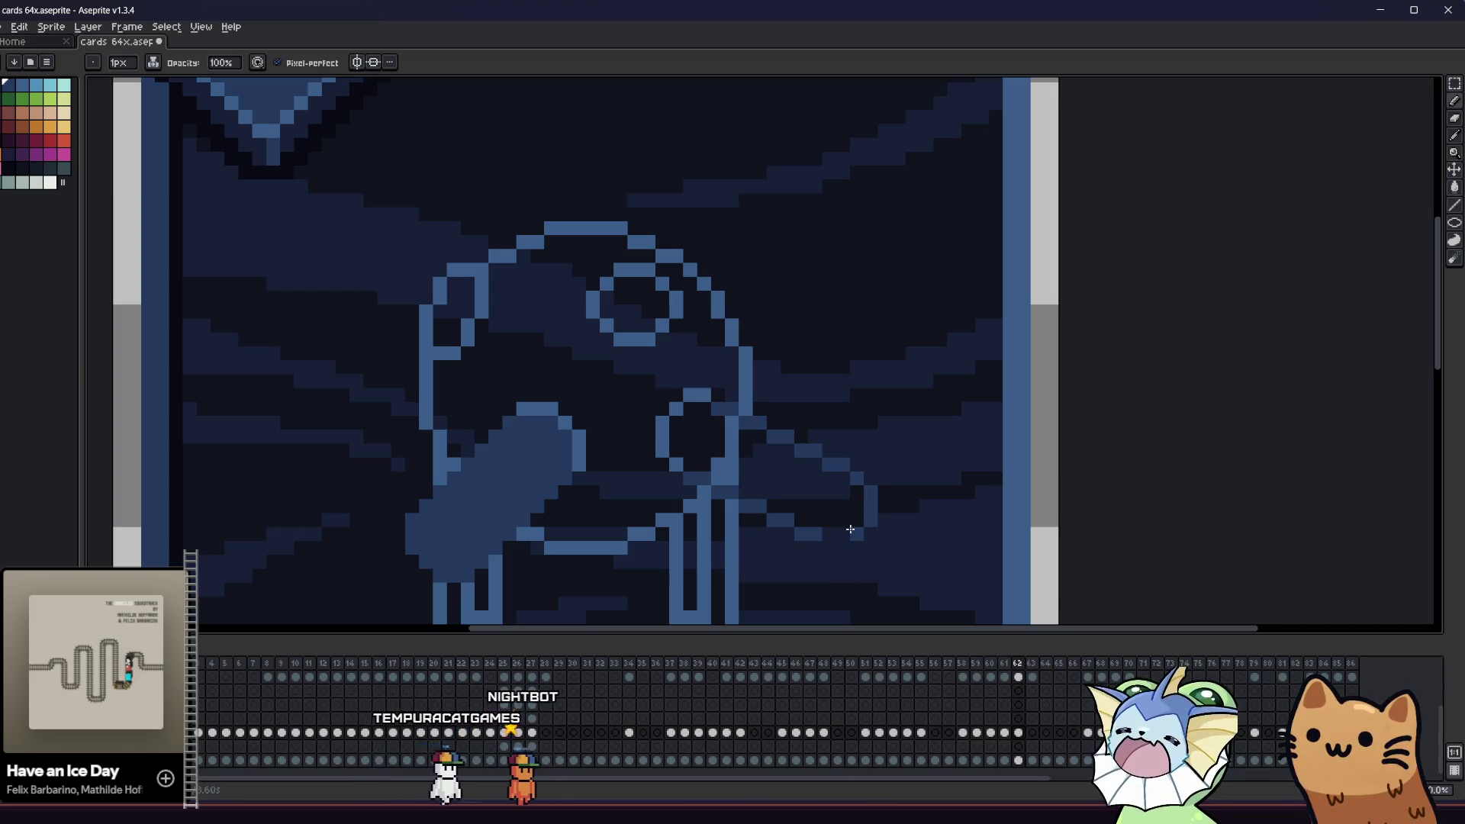
# - Fill the right paddle blob solid blue and save the file
pyautogui.press('g')
pyautogui.click(759, 465)
pyautogui.click(696, 436)
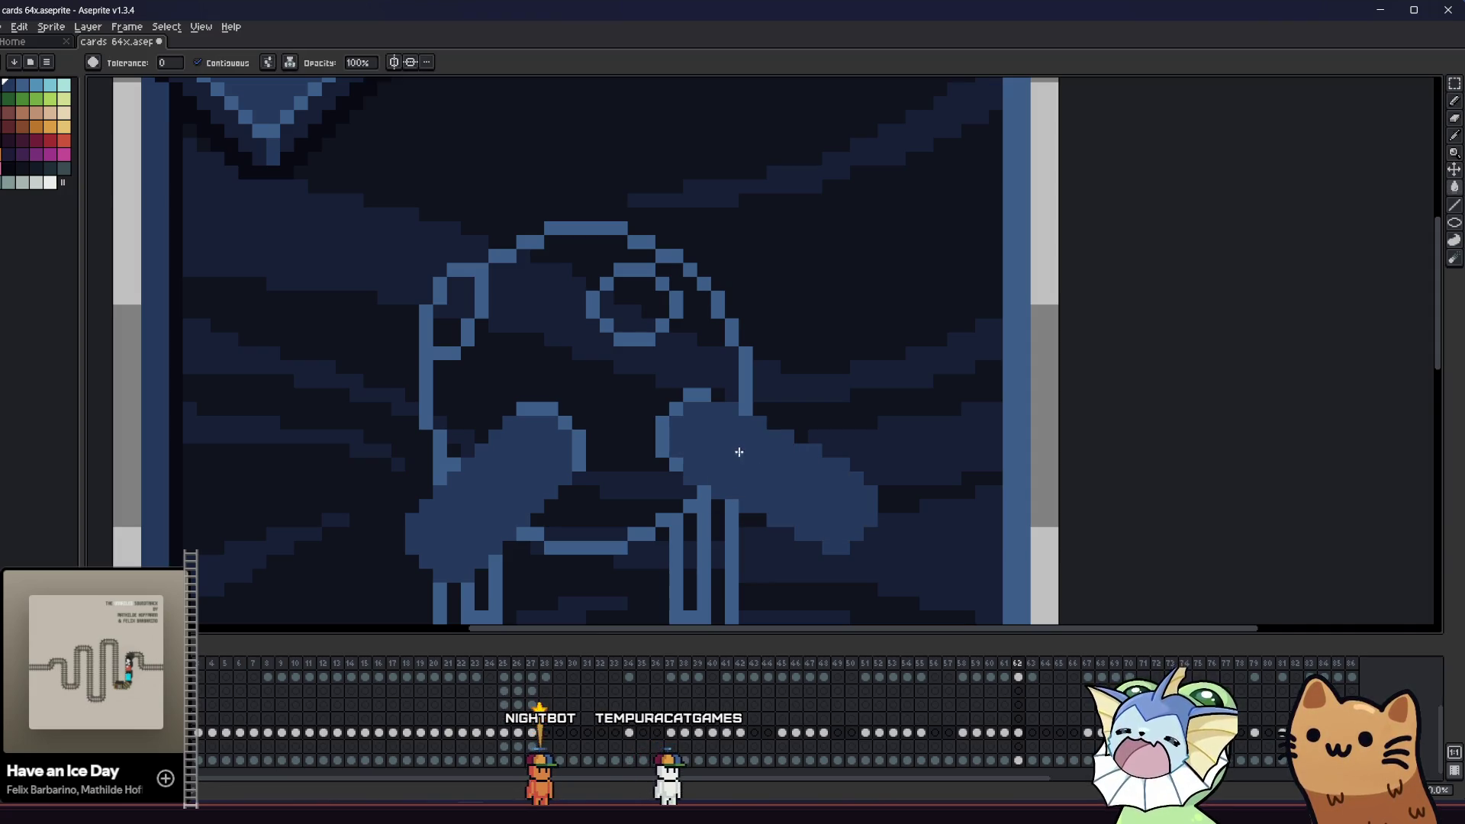
pyautogui.scroll(-3, 739, 452)
pyautogui.hscroll(3, 580, 454)
pyautogui.hotkey('ctrl', 's')
# - Switch to the Pencil and bring the Soul Siphon card frame into view
pyautogui.moveTo(414, 455)
pyautogui.mouseDown()
pyautogui.moveTo(403, 425)
pyautogui.moveTo(608, 438)
pyautogui.moveTo(599, 412)
pyautogui.moveTo(557, 416)
pyautogui.mouseUp()
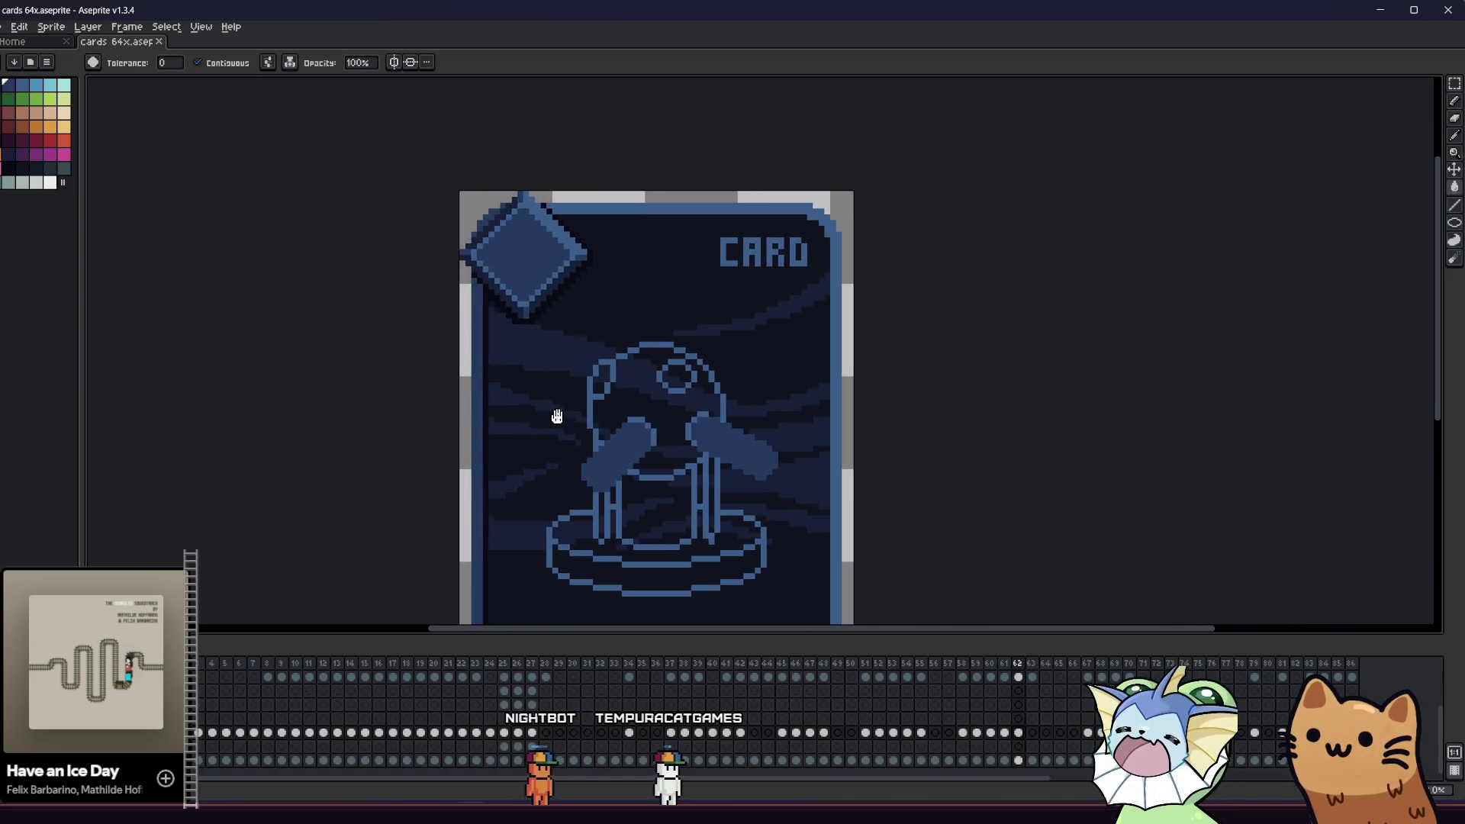
pyautogui.scroll(4, 557, 416)
pyautogui.press('b')
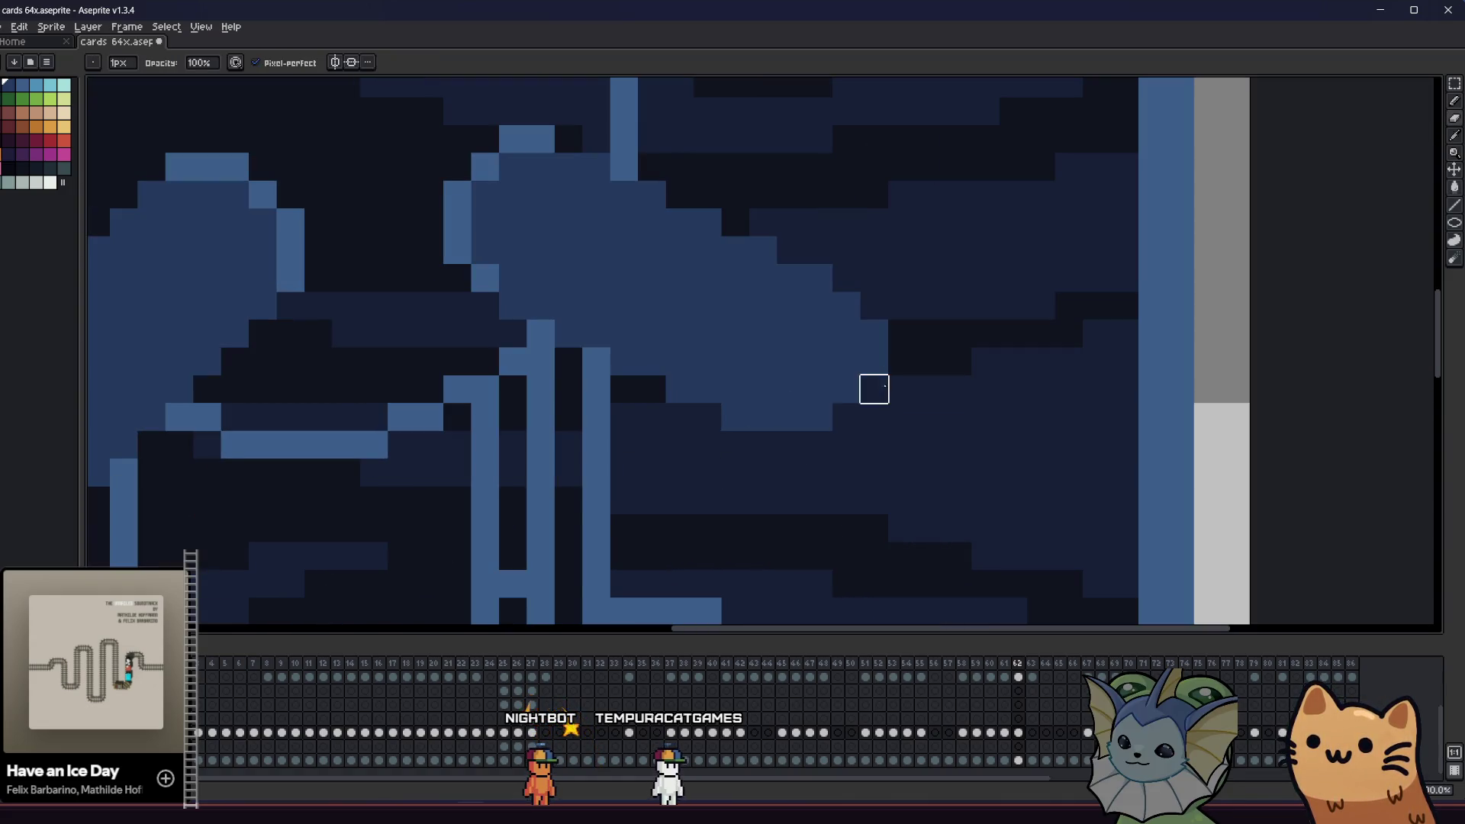
pyautogui.scroll(-6, 997, 435)
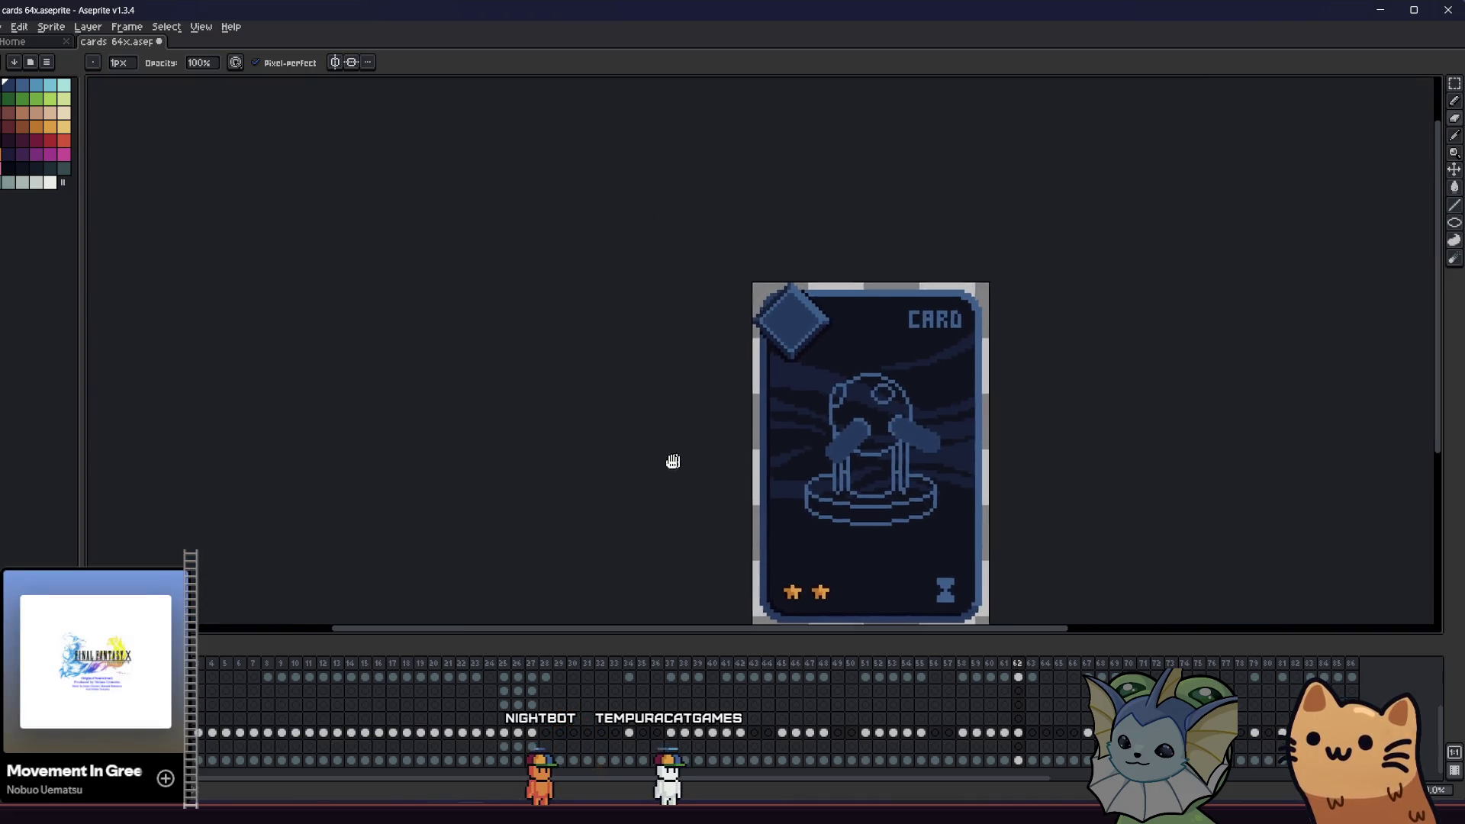
pyautogui.moveTo(674, 462)
pyautogui.mouseDown()
pyautogui.moveTo(344, 461)
pyautogui.moveTo(853, 474)
pyautogui.moveTo(641, 474)
pyautogui.mouseUp()
pyautogui.scroll(4, 717, 358)
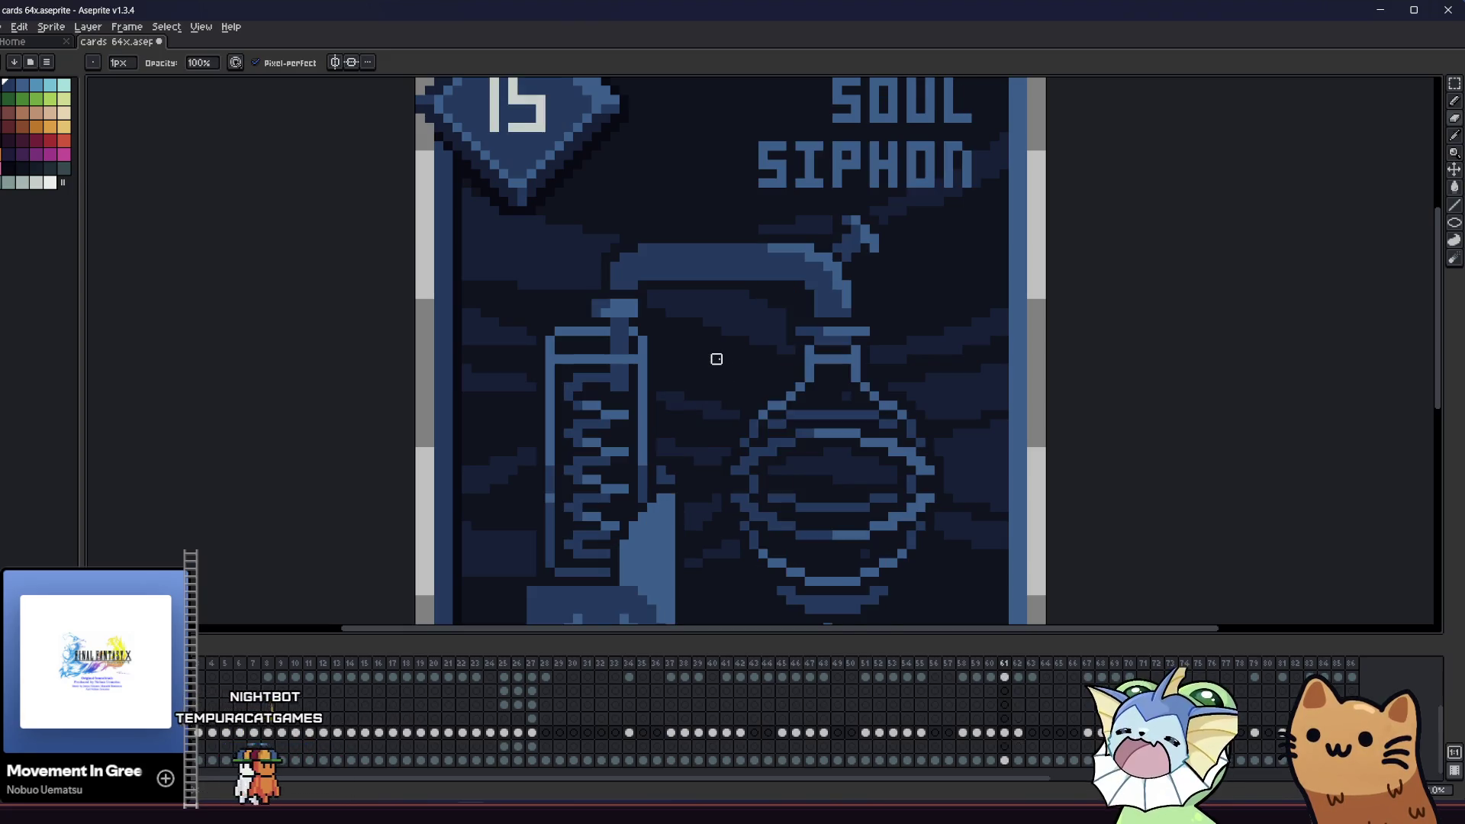
# - Return to the orb card's frame, select the paddle fills and outlines, then drop the selection
pyautogui.scroll(1, 717, 358)
pyautogui.press('Right')
pyautogui.press('m')
pyautogui.moveTo(654, 346); pyautogui.dragTo(756, 448)
pyautogui.click(632, 481)
pyautogui.keyDown('shift'); pyautogui.click(317, 124); pyautogui.keyUp('shift')
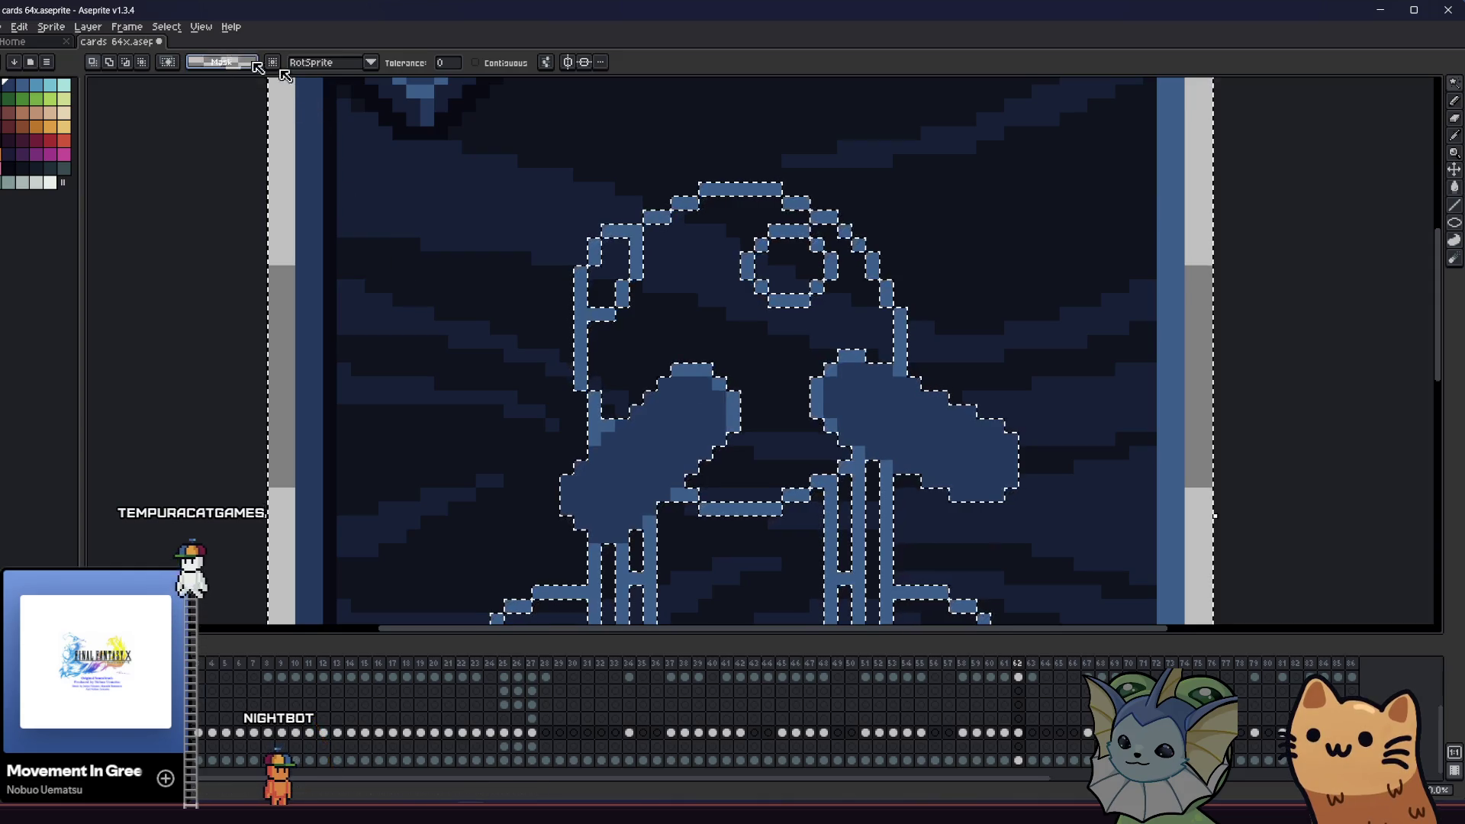
pyautogui.keyDown('ctrl'); pyautogui.click(685, 330); pyautogui.keyUp('ctrl')
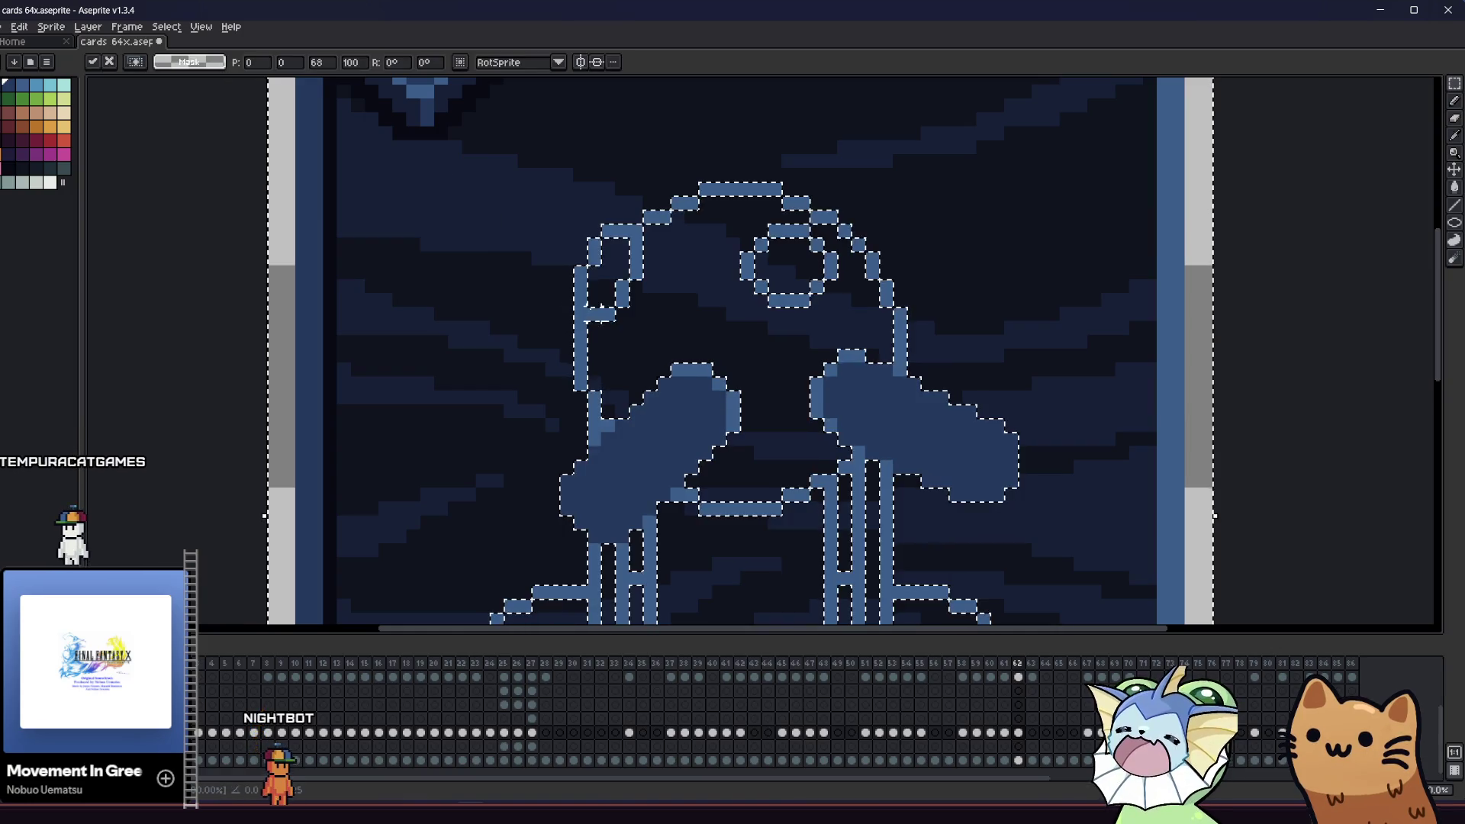
pyautogui.hotkey('ctrl', 'd')
# - Magic Wand the left paddle blob's fill and nudge it up and left
pyautogui.press('w')
pyautogui.click(691, 382)
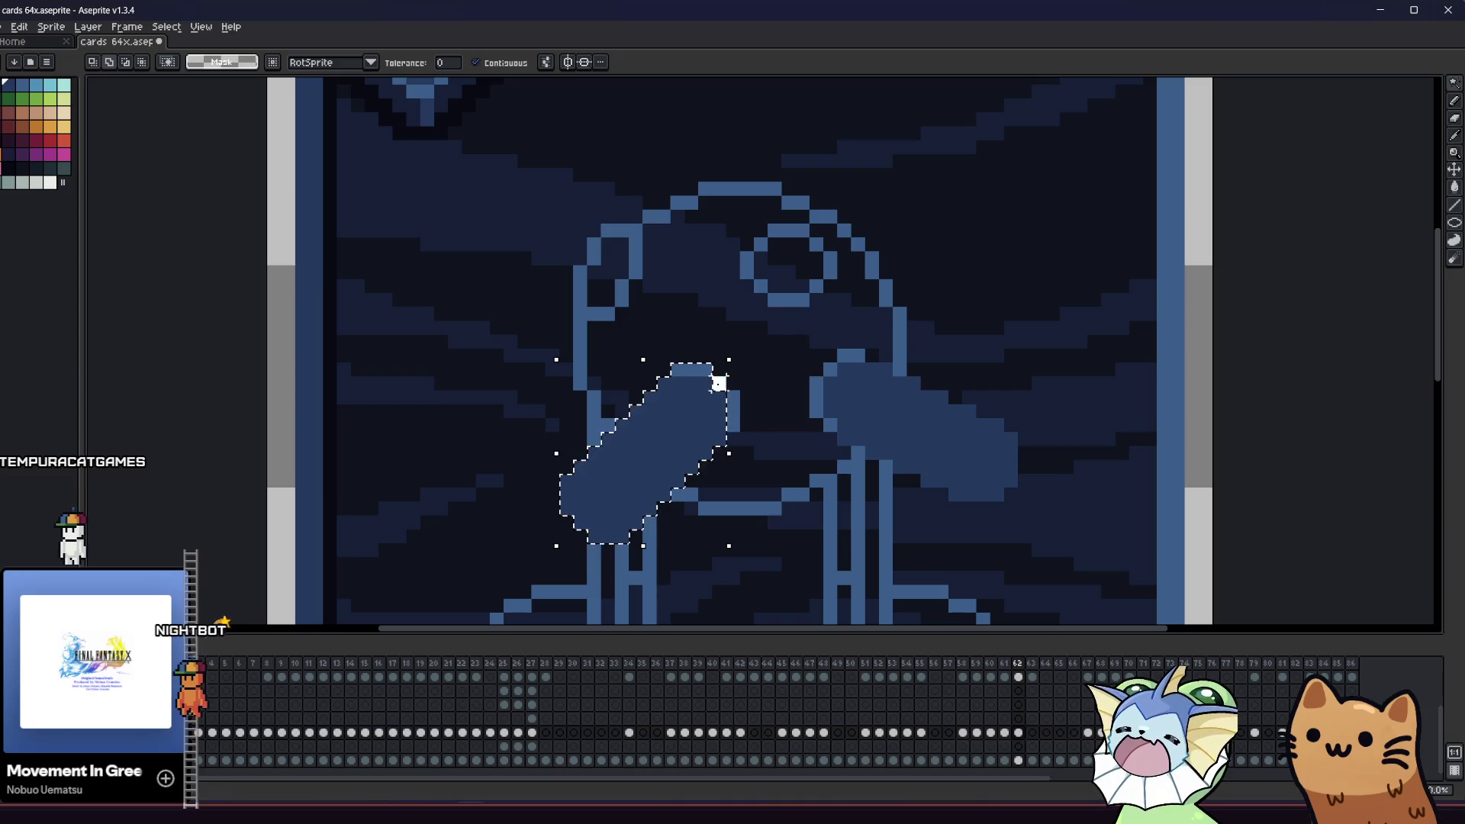
pyautogui.moveTo(672, 456)
pyautogui.mouseDown()
pyautogui.moveTo(611, 441)
pyautogui.moveTo(637, 459)
pyautogui.mouseUp()
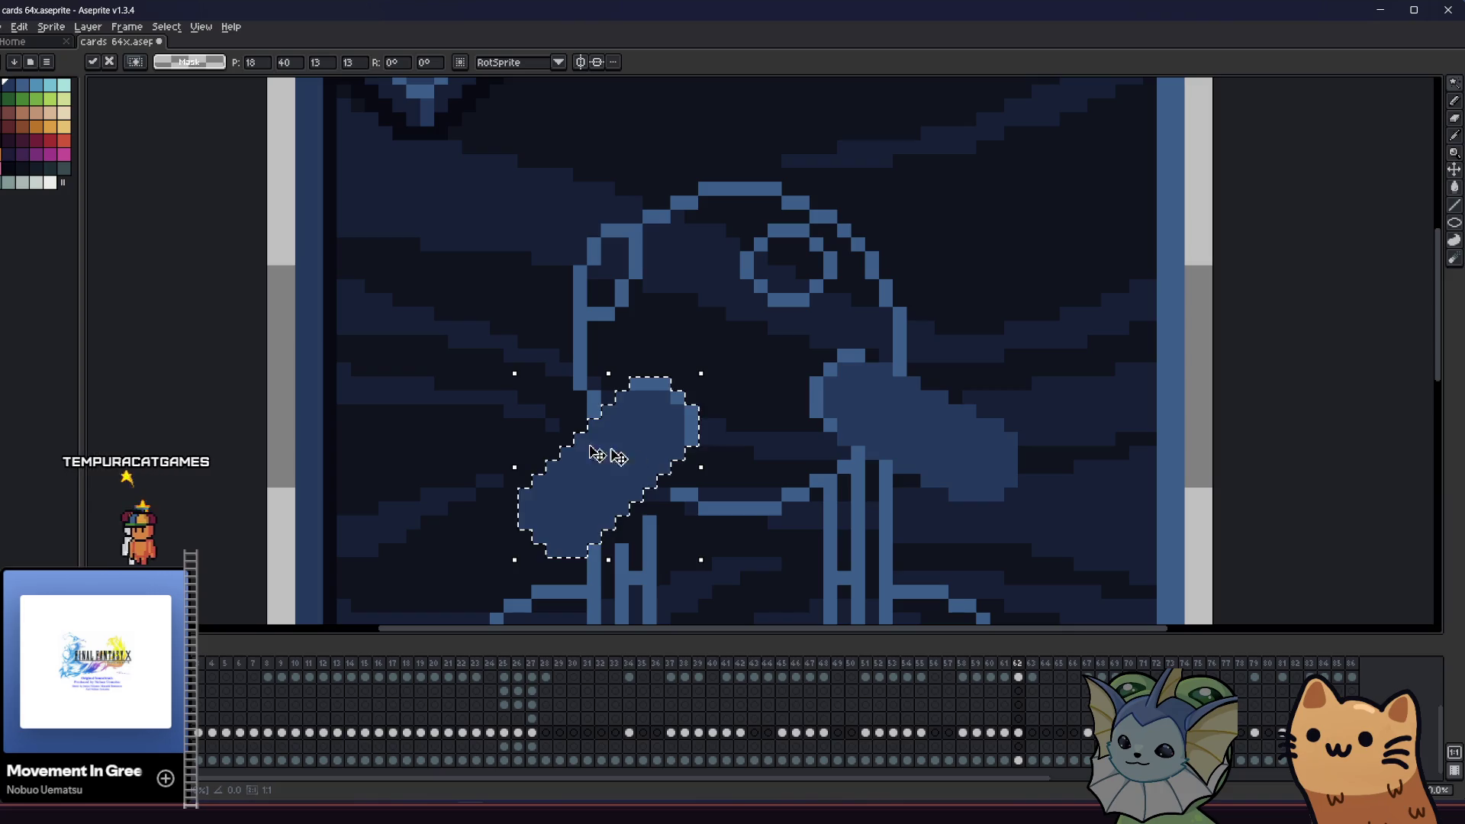
pyautogui.press('i')
pyautogui.moveTo(425, 392)
pyautogui.mouseDown()
pyautogui.moveTo(474, 426)
pyautogui.moveTo(458, 418)
pyautogui.moveTo(495, 400)
pyautogui.moveTo(491, 429)
pyautogui.mouseUp()
# - Outline a paddle rising up-right from the orb and fill it blue
pyautogui.press('b')
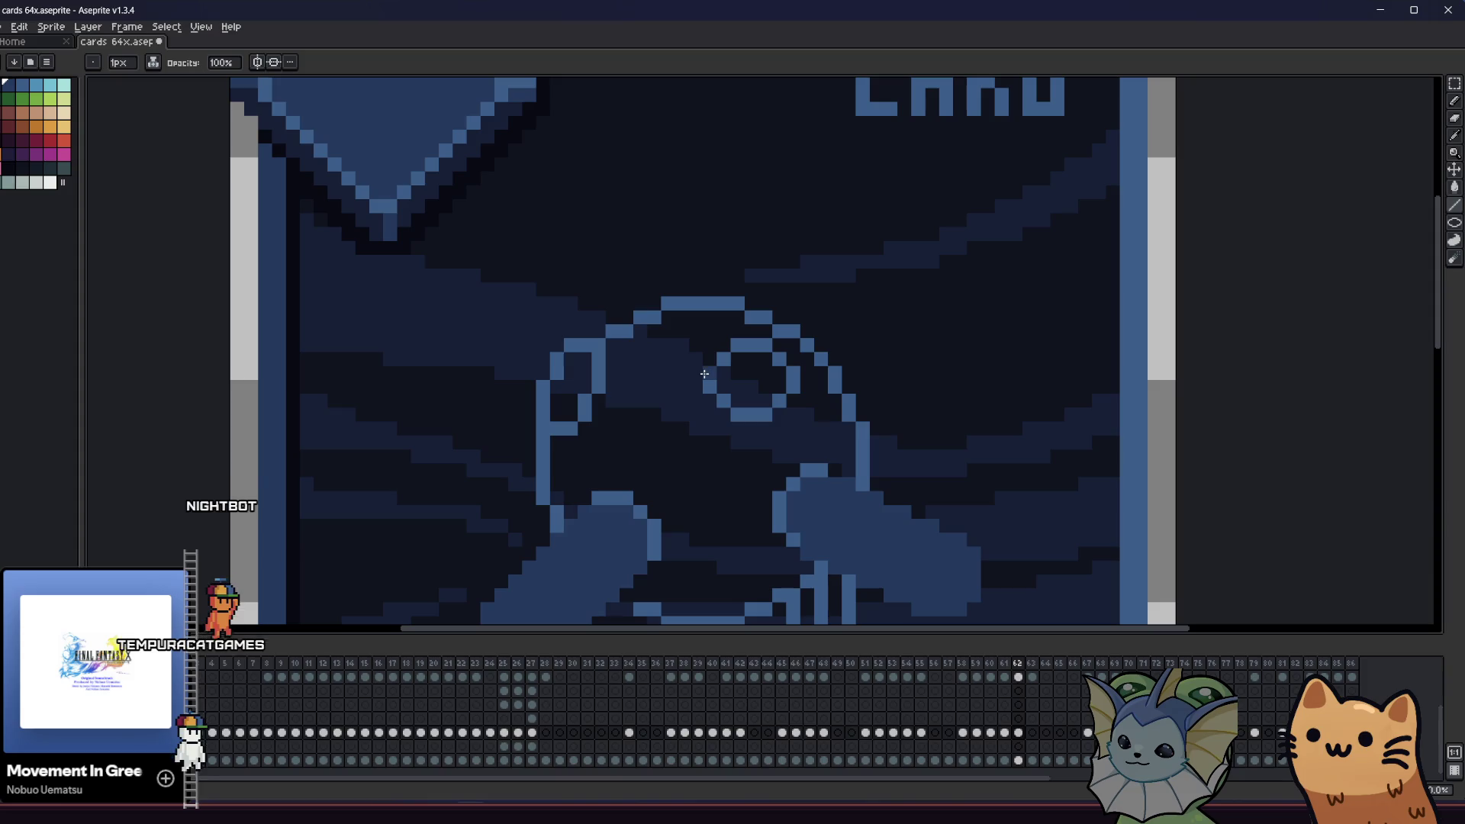
pyautogui.moveTo(705, 374)
pyautogui.mouseDown()
pyautogui.moveTo(778, 240)
pyautogui.moveTo(749, 206)
pyautogui.moveTo(770, 207)
pyautogui.mouseUp()
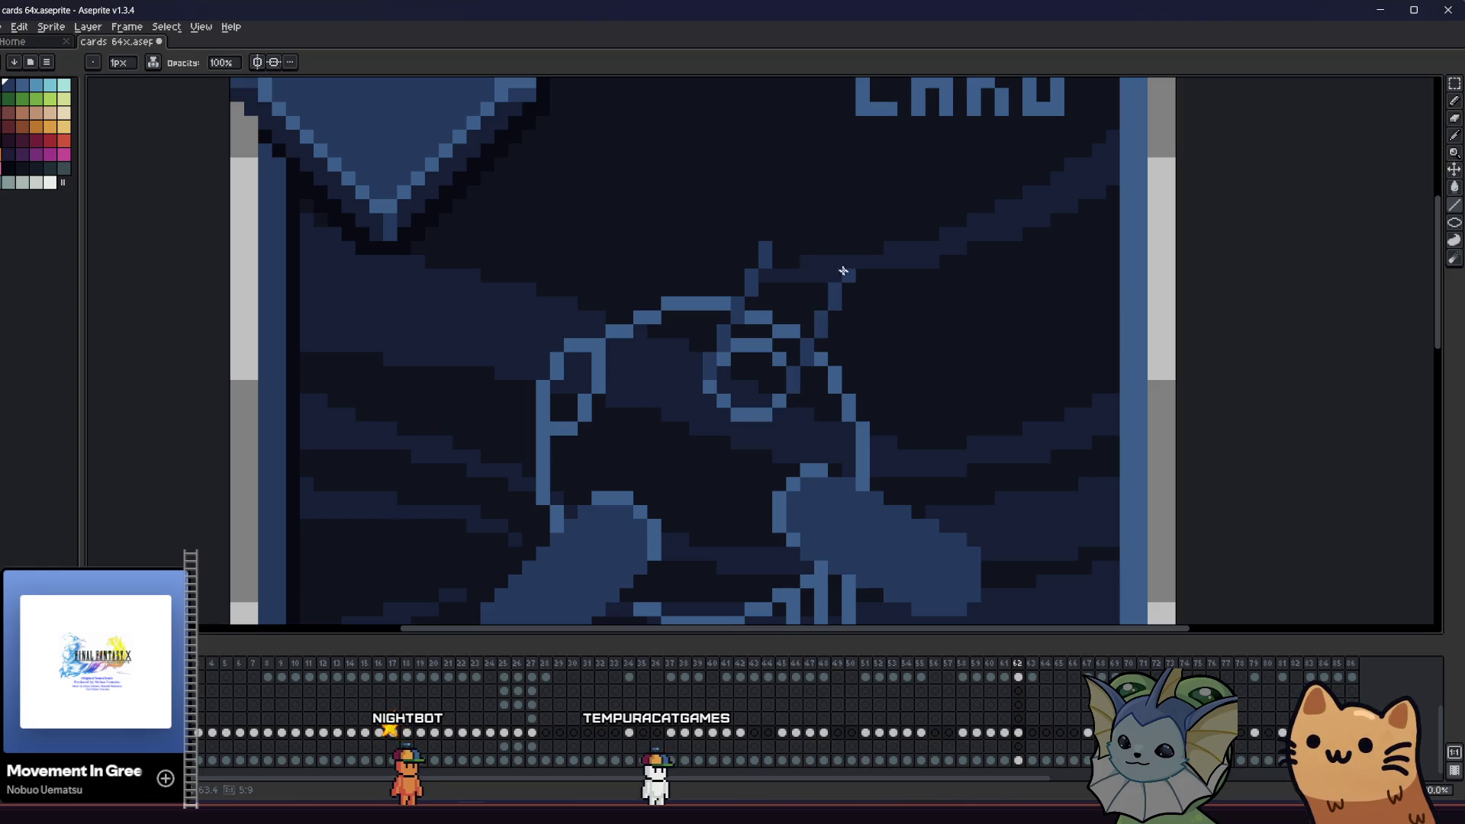
pyautogui.scroll(1, 786, 263)
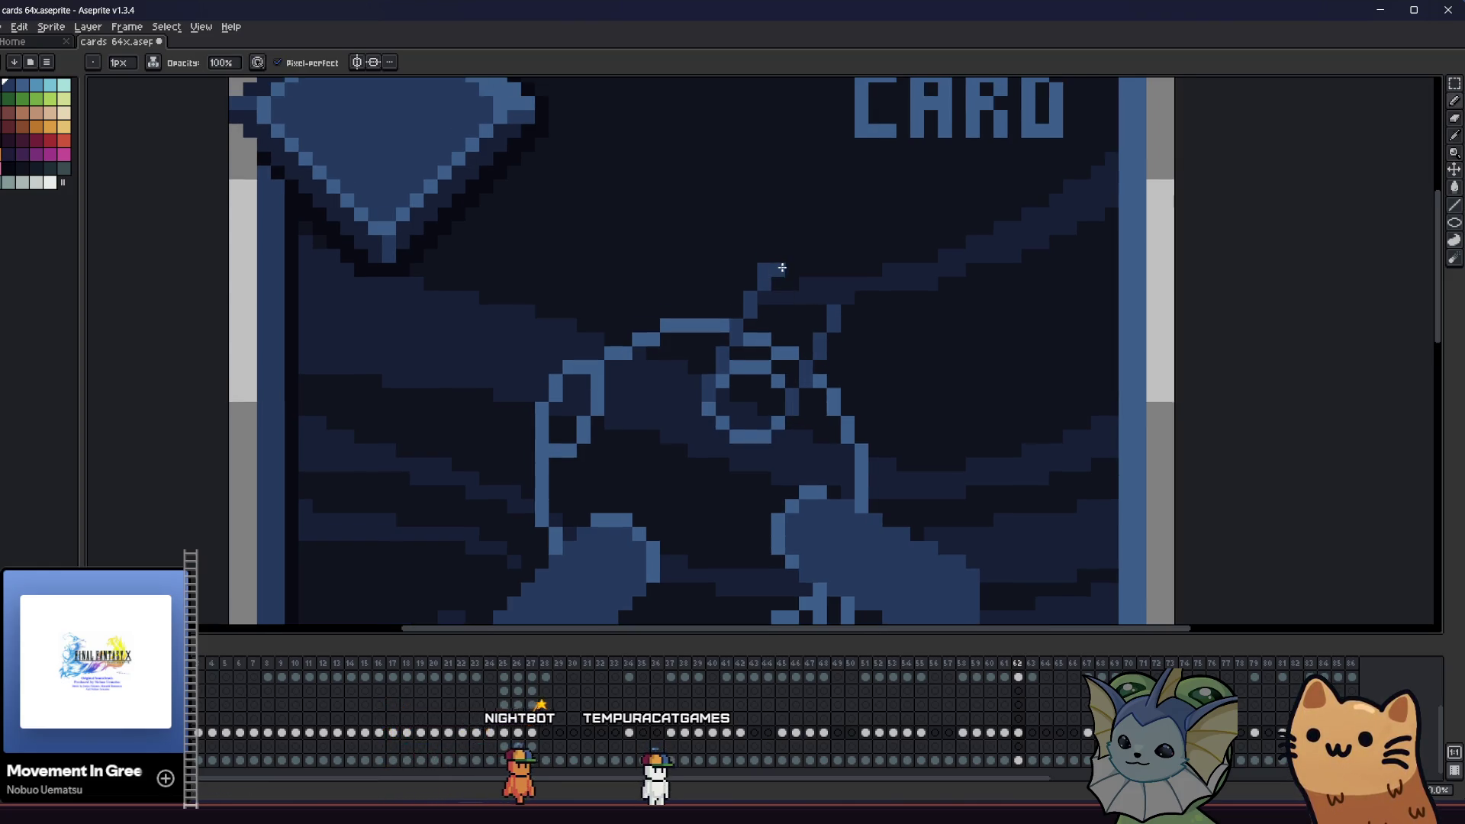
pyautogui.click(792, 270)
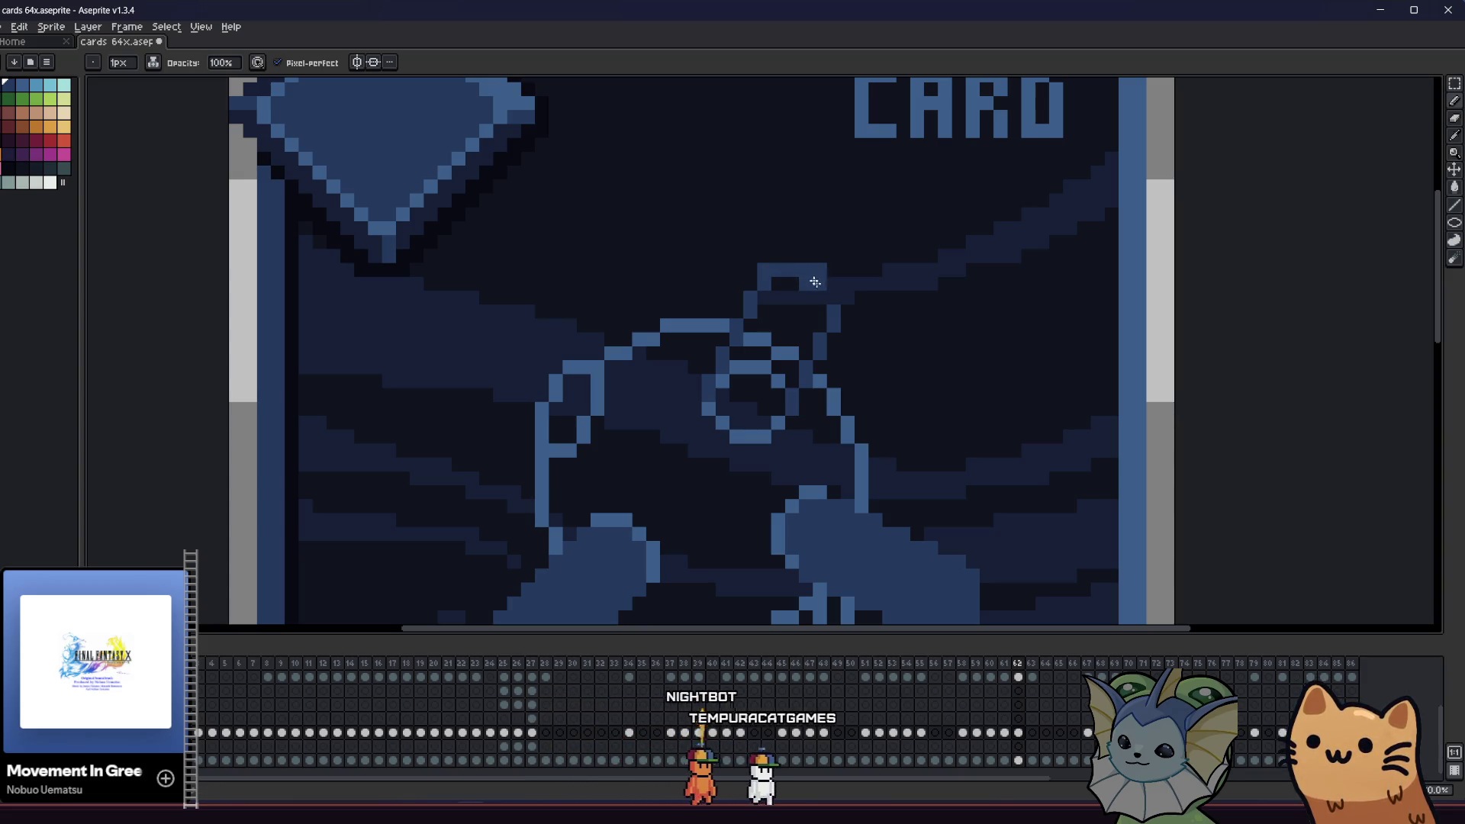
pyautogui.press('g')
pyautogui.click(757, 355)
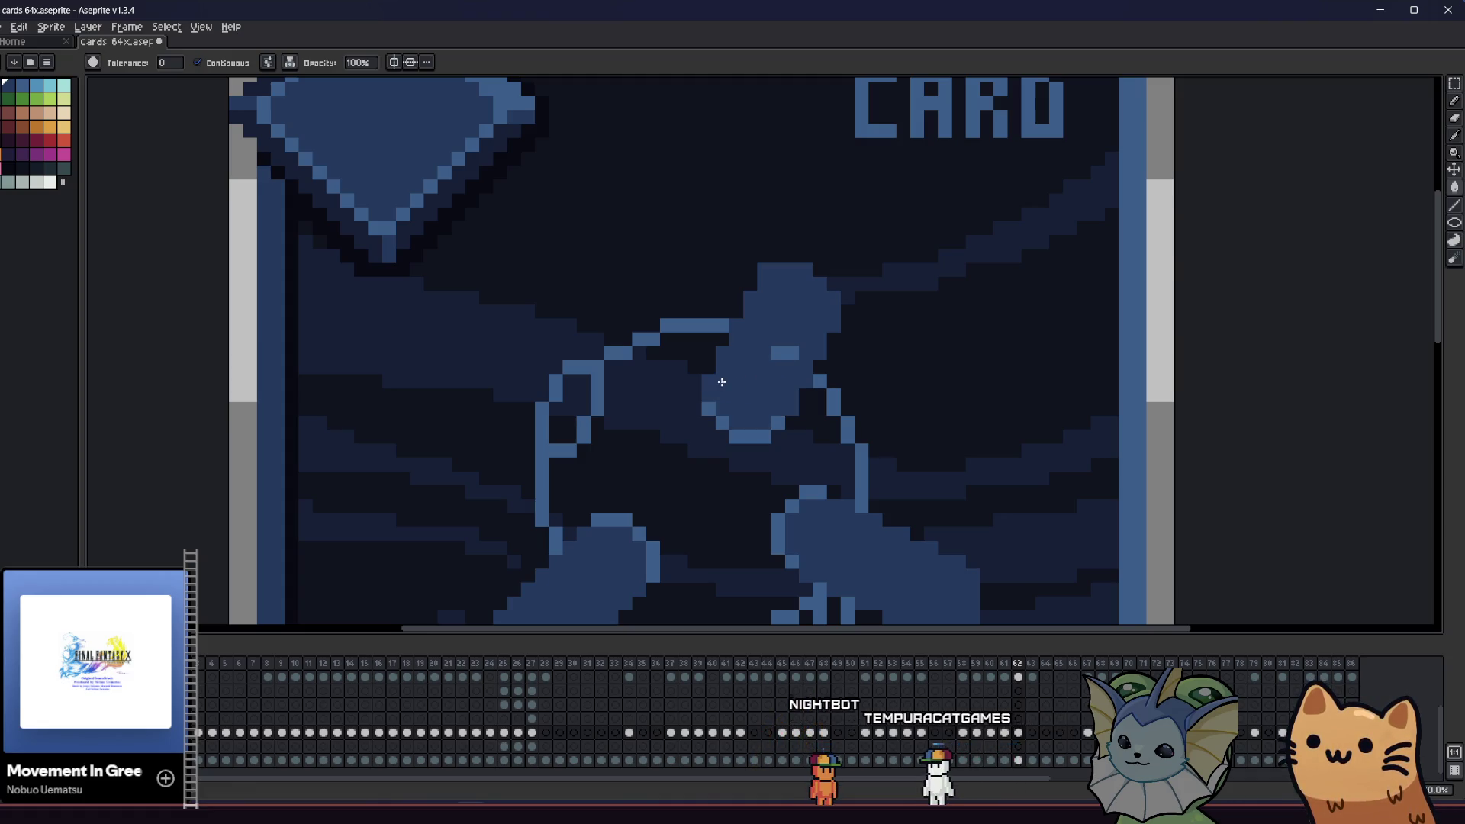
# - Outline a paddle reaching up-left from the orb and fill it blue
pyautogui.scroll(-5, 781, 357)
pyautogui.moveTo(561, 405)
pyautogui.mouseDown()
pyautogui.moveTo(494, 442)
pyautogui.moveTo(350, 481)
pyautogui.moveTo(147, 504)
pyautogui.moveTo(641, 458)
pyautogui.moveTo(569, 412)
pyautogui.moveTo(535, 412)
pyautogui.moveTo(514, 327)
pyautogui.moveTo(491, 330)
pyautogui.mouseUp()
pyautogui.scroll(2, 687, 425)
pyautogui.scroll(1, 687, 425)
pyautogui.press('b')
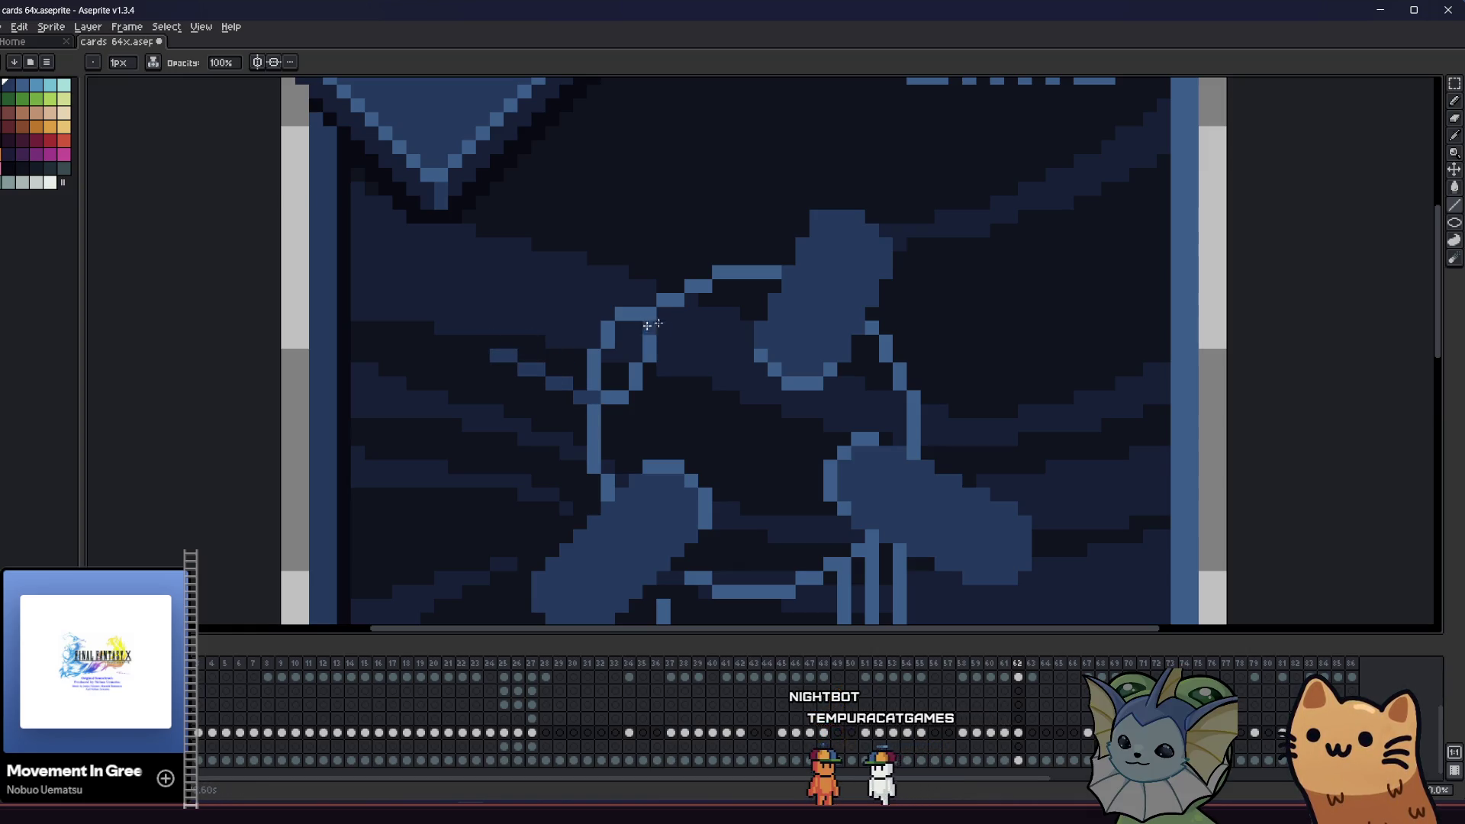
pyautogui.moveTo(641, 313); pyautogui.dragTo(535, 278)
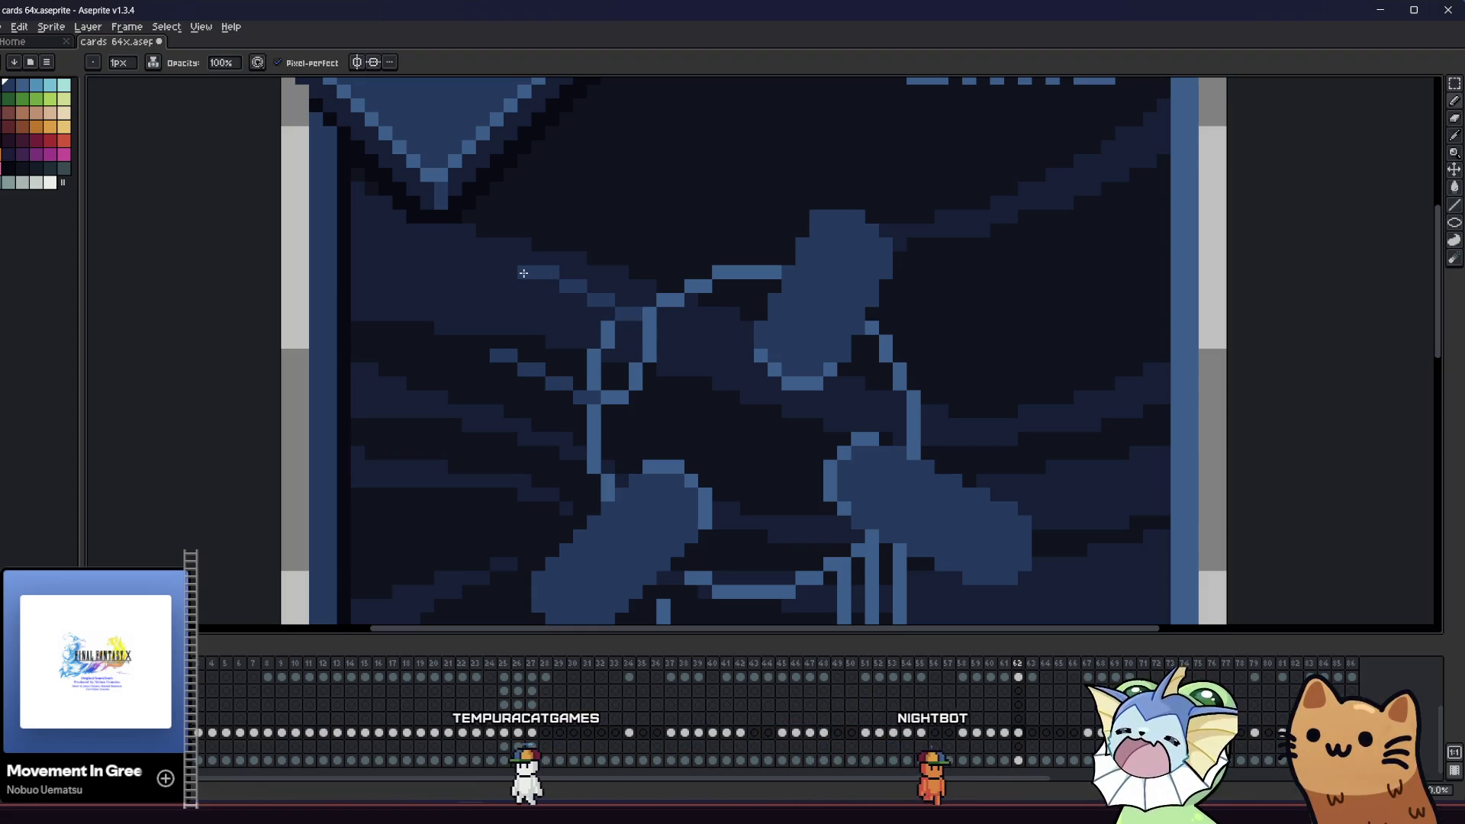
pyautogui.moveTo(535, 278); pyautogui.dragTo(501, 300)
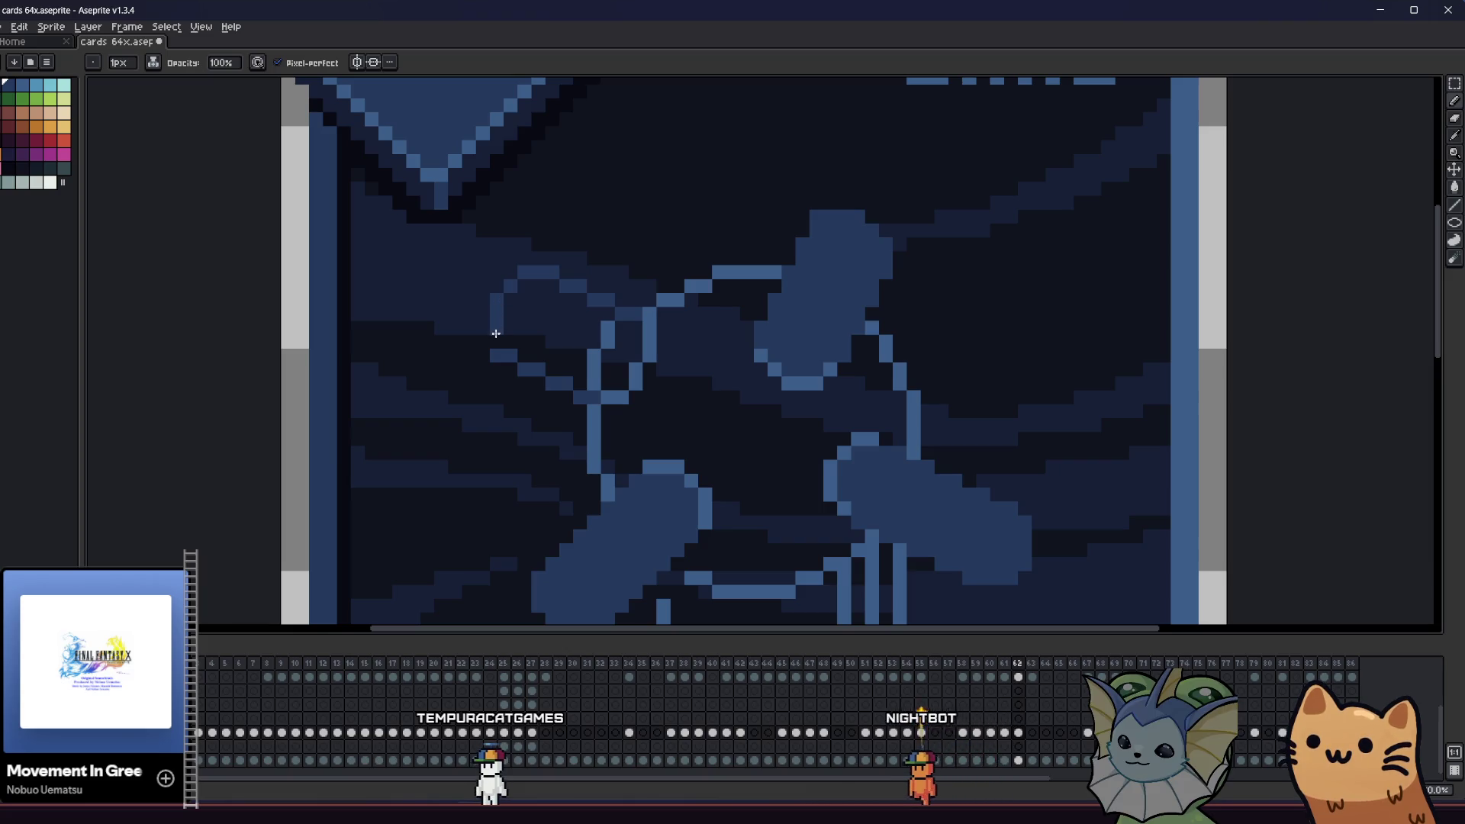
pyautogui.press('g')
pyautogui.click(538, 340)
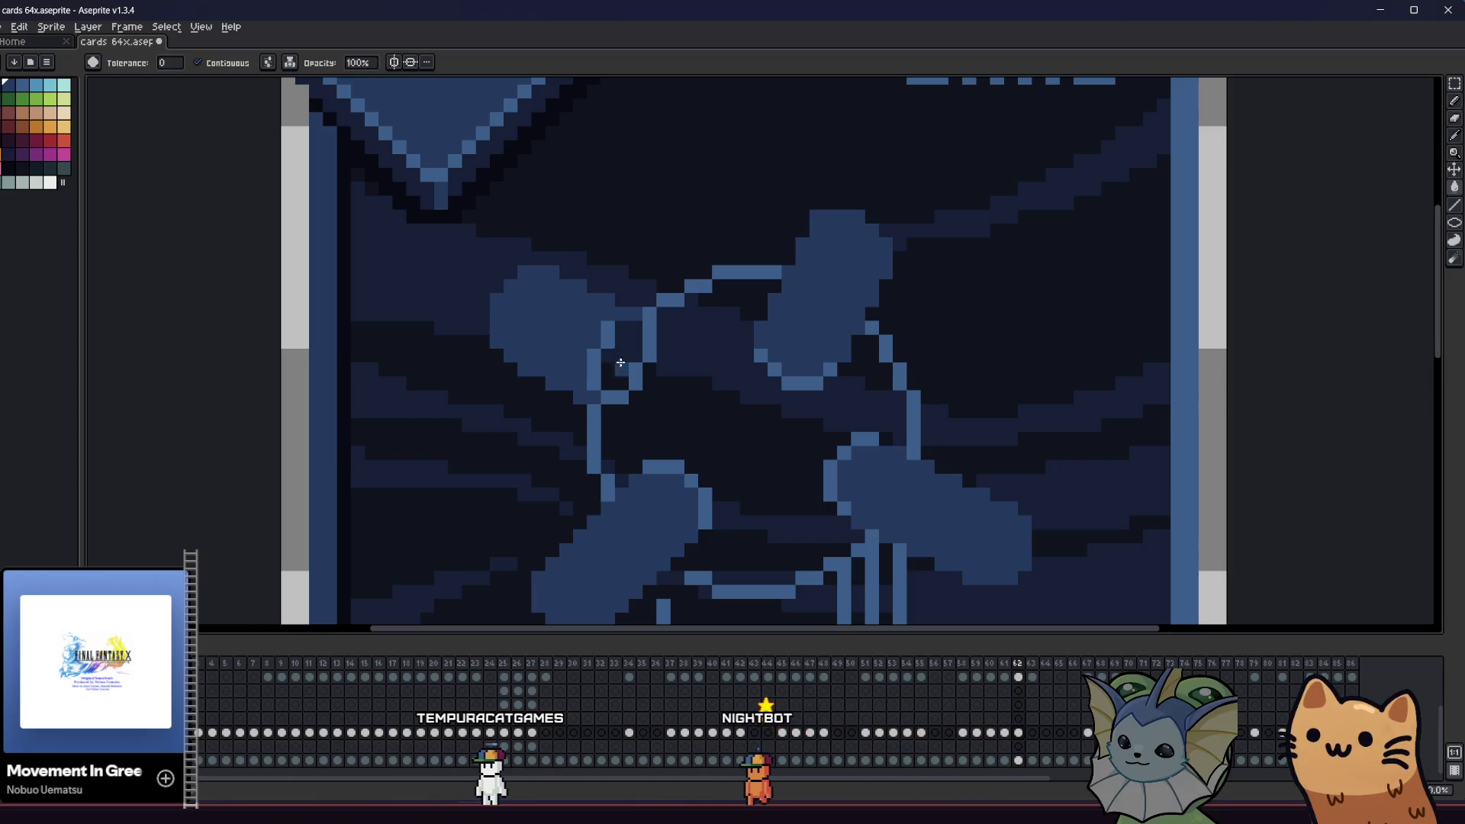
pyautogui.moveTo(611, 343)
pyautogui.mouseDown()
pyautogui.moveTo(402, 428)
pyautogui.moveTo(258, 415)
pyautogui.mouseUp()
pyautogui.press('b')
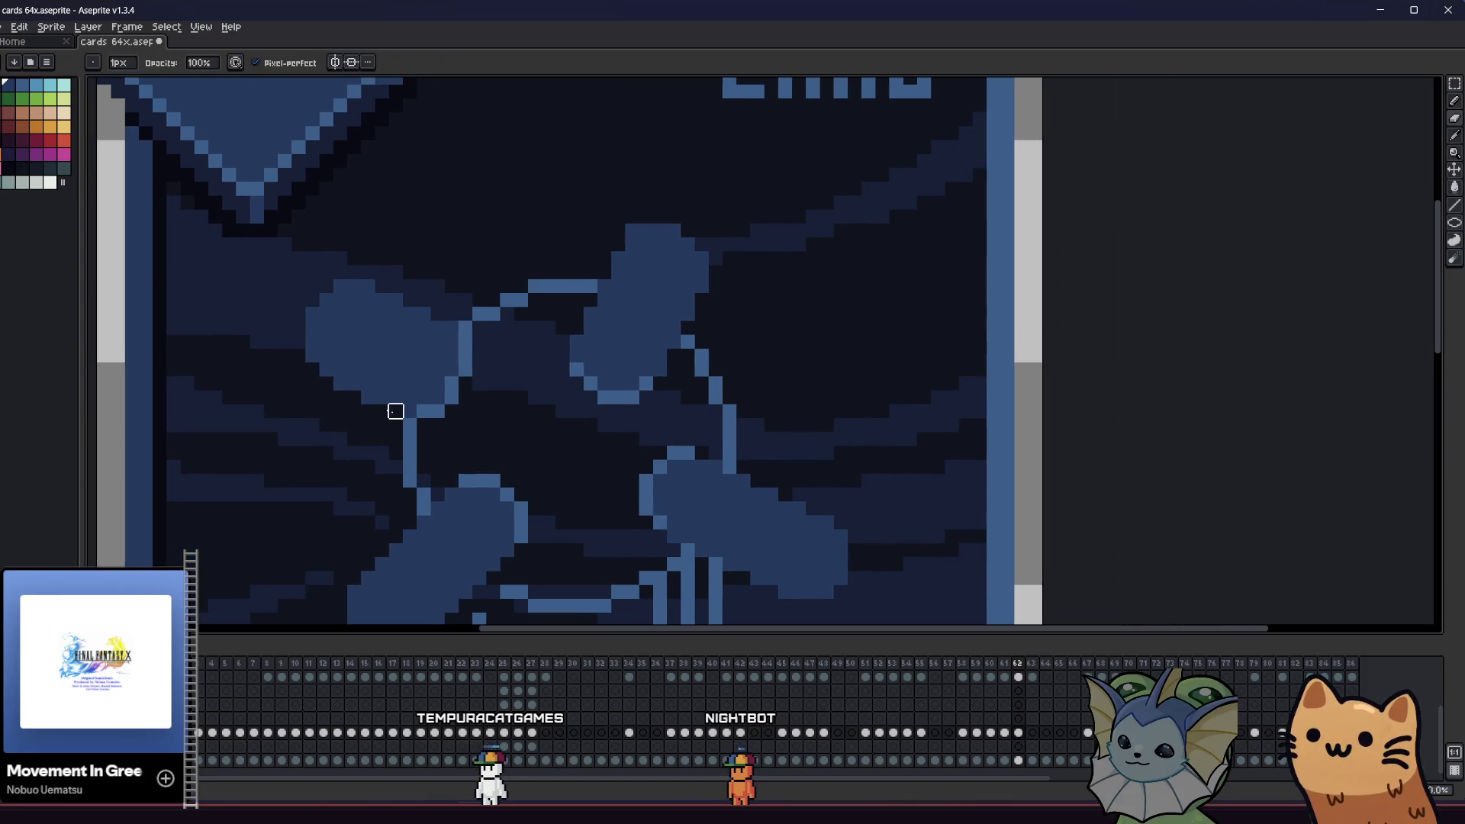
pyautogui.scroll(-5, 312, 370)
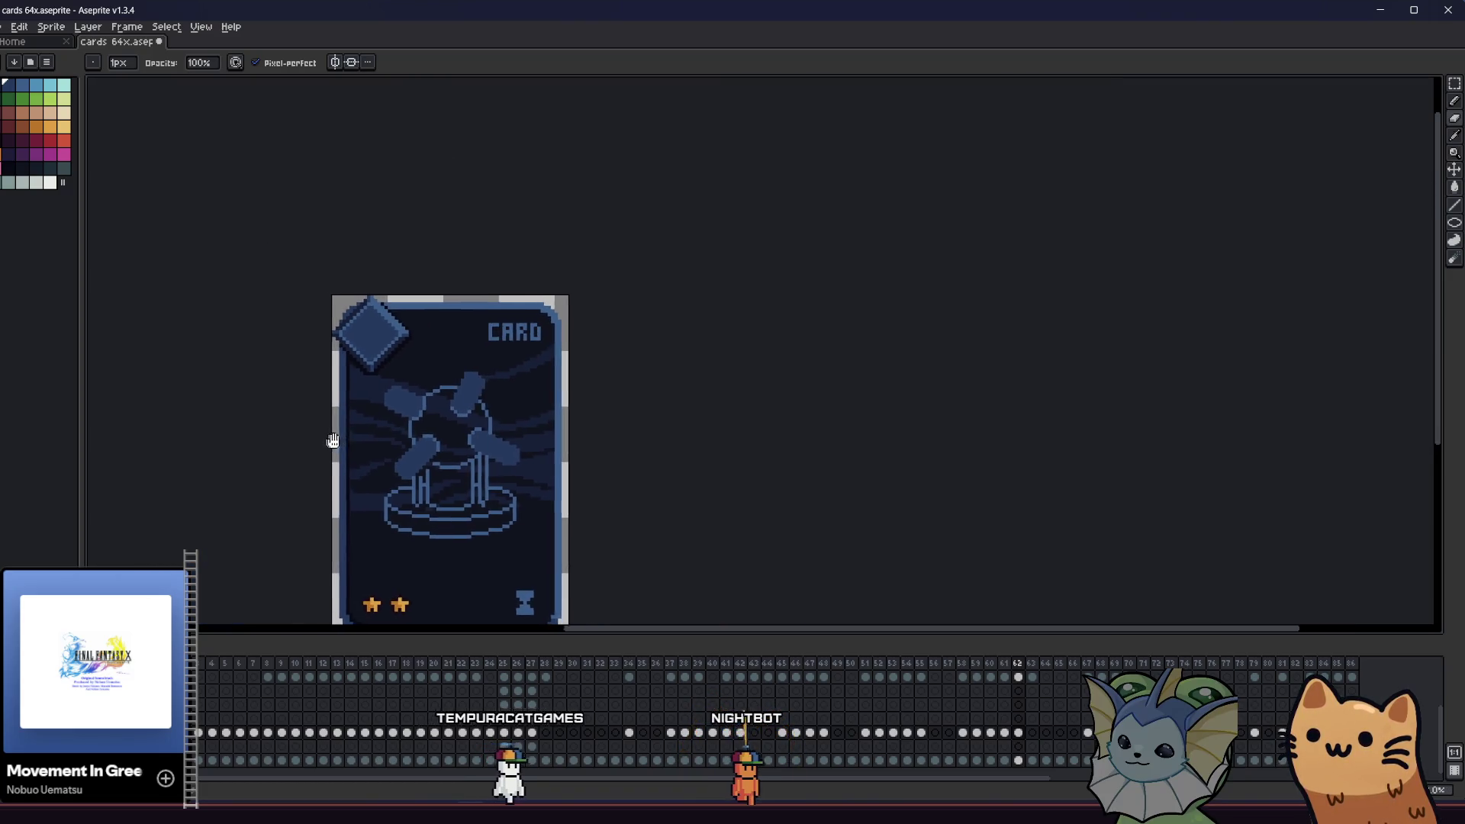
pyautogui.moveTo(333, 440); pyautogui.dragTo(532, 446)
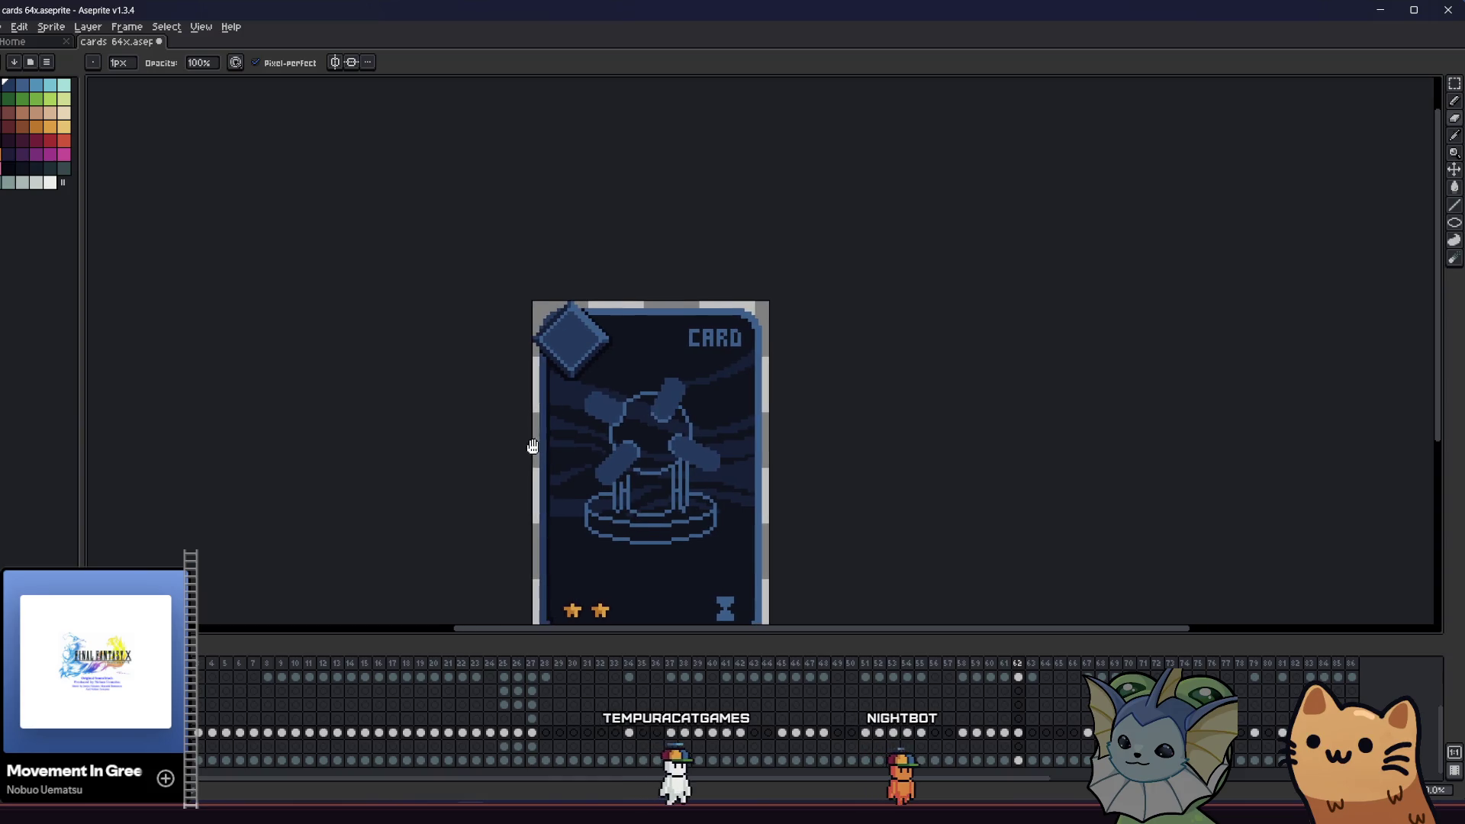
# - Paint out stray light-blue pixels beside the right and left paddles with the dark background
pyautogui.scroll(7, 680, 481)
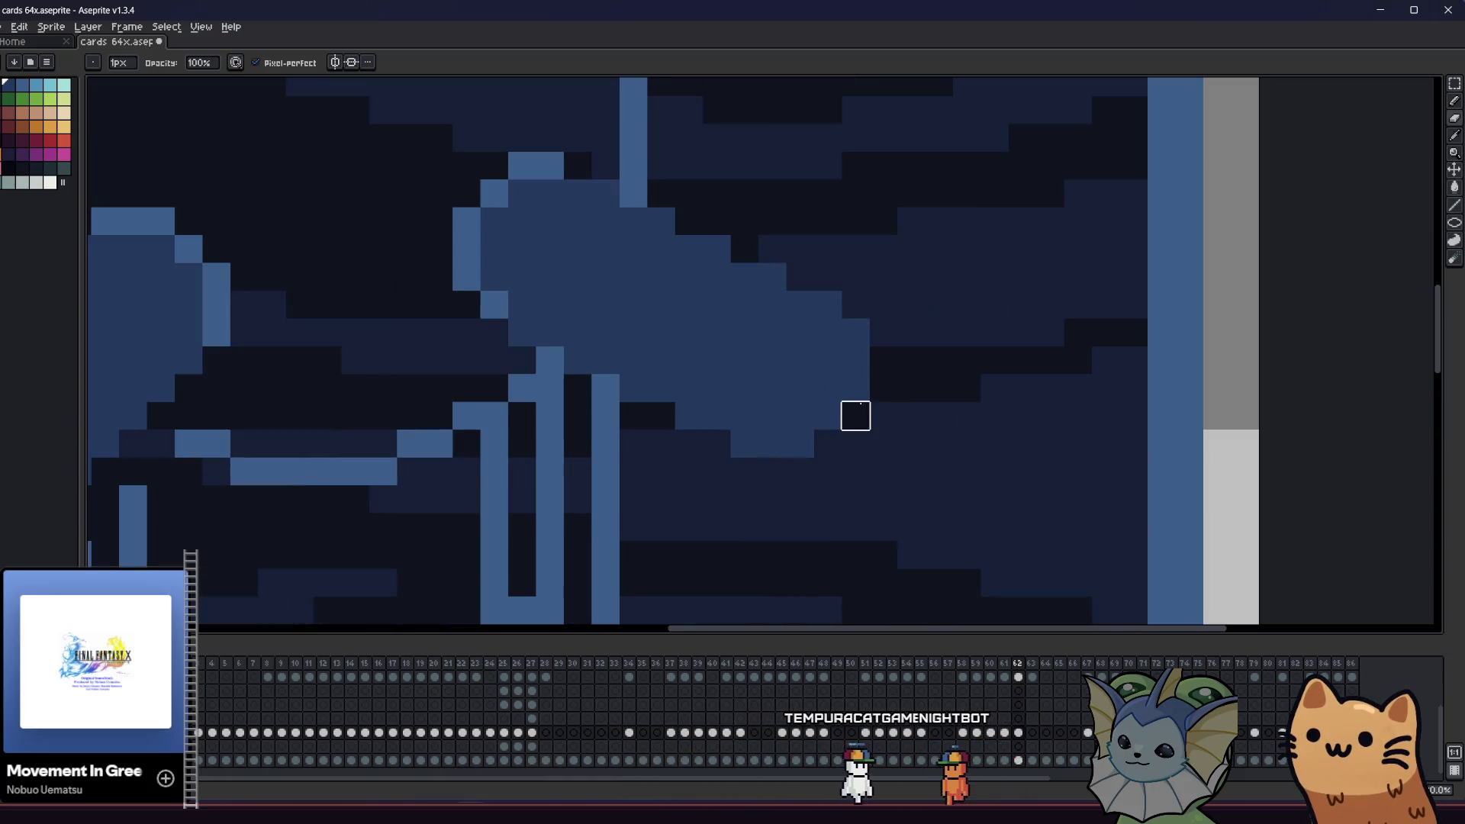
pyautogui.moveTo(856, 416); pyautogui.dragTo(855, 305)
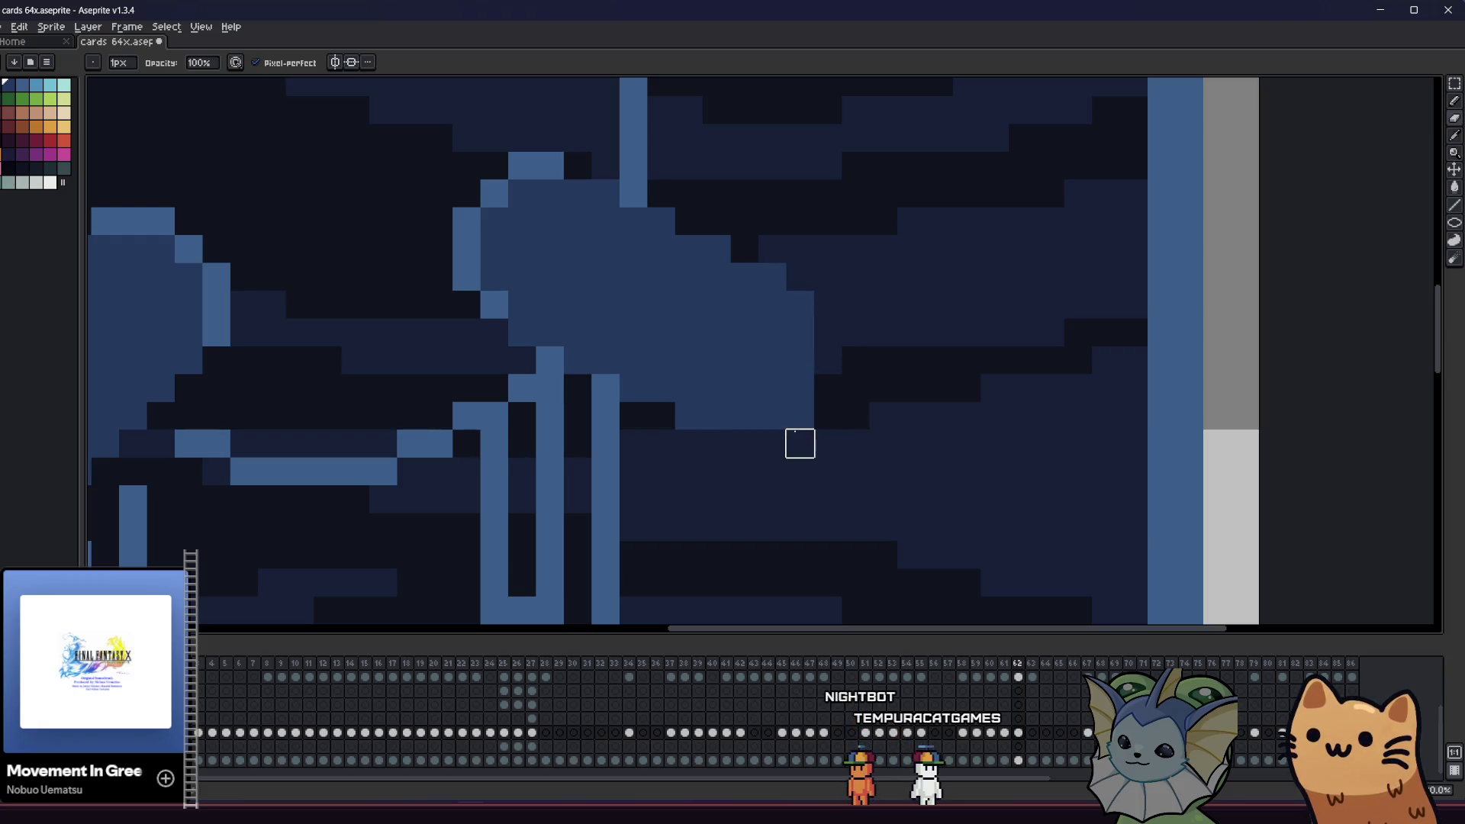
pyautogui.scroll(-5, 800, 443)
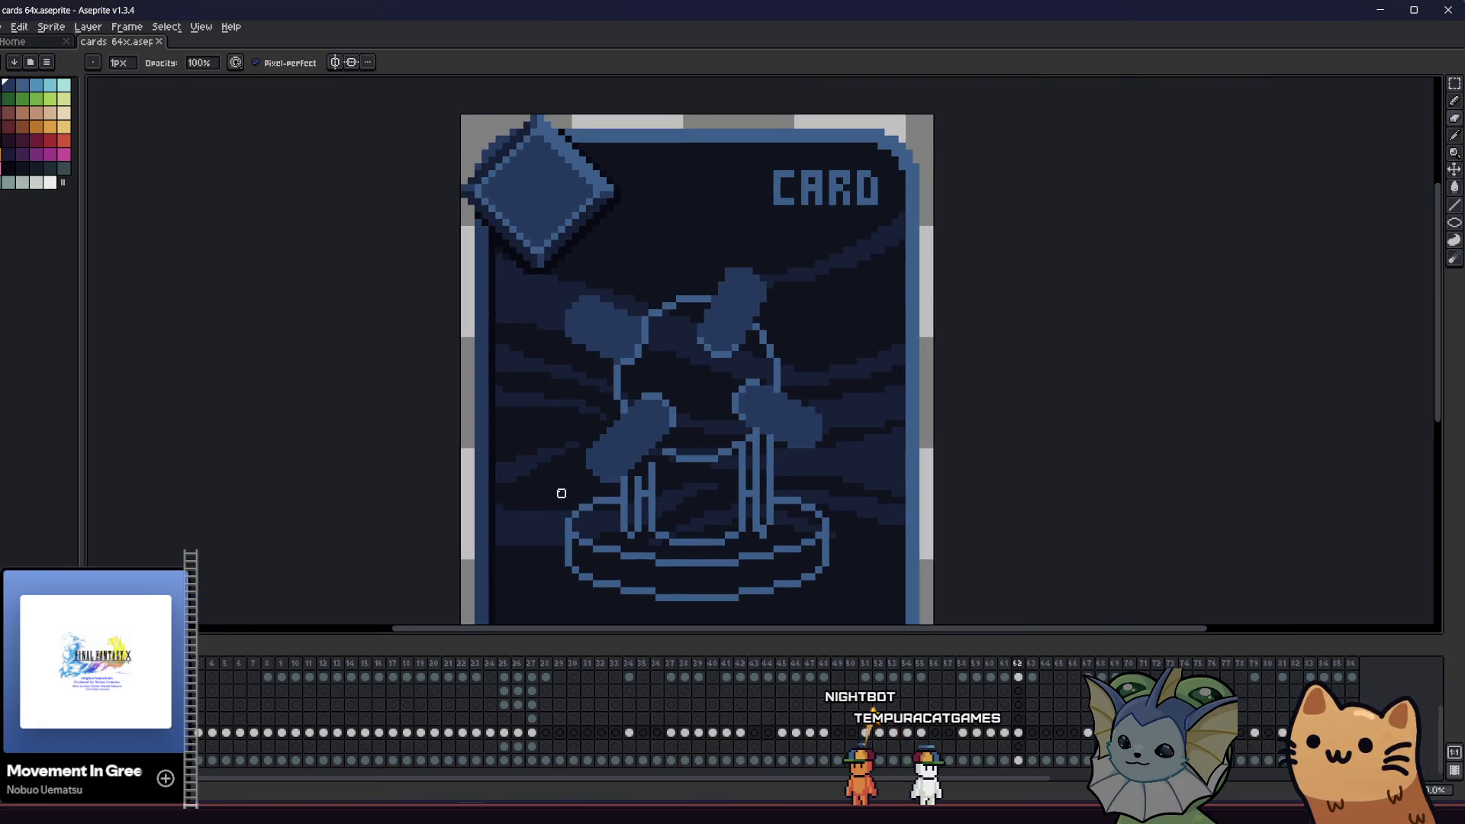
pyautogui.scroll(3, 562, 494)
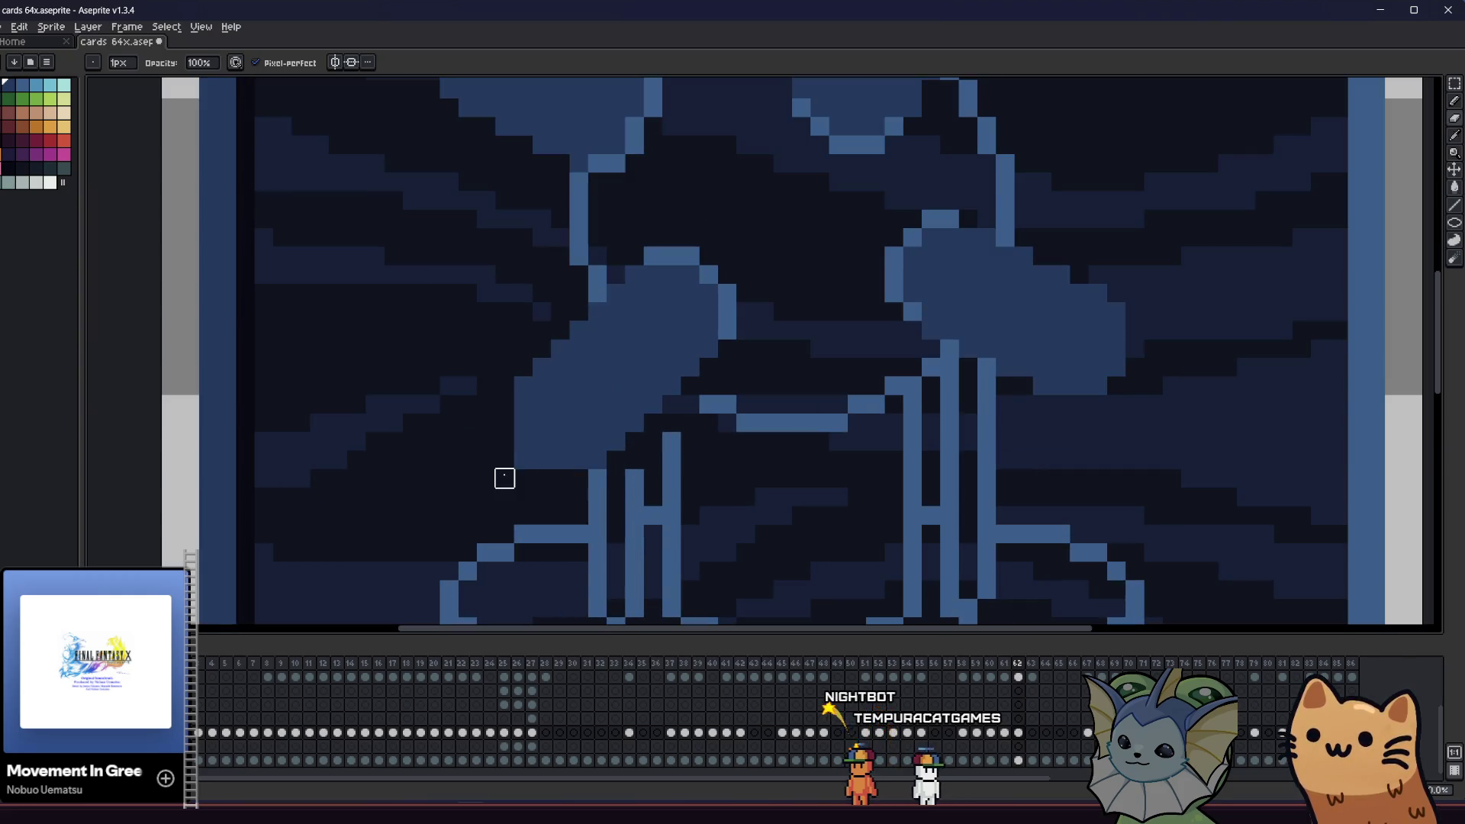
pyautogui.moveTo(522, 385); pyautogui.dragTo(523, 460)
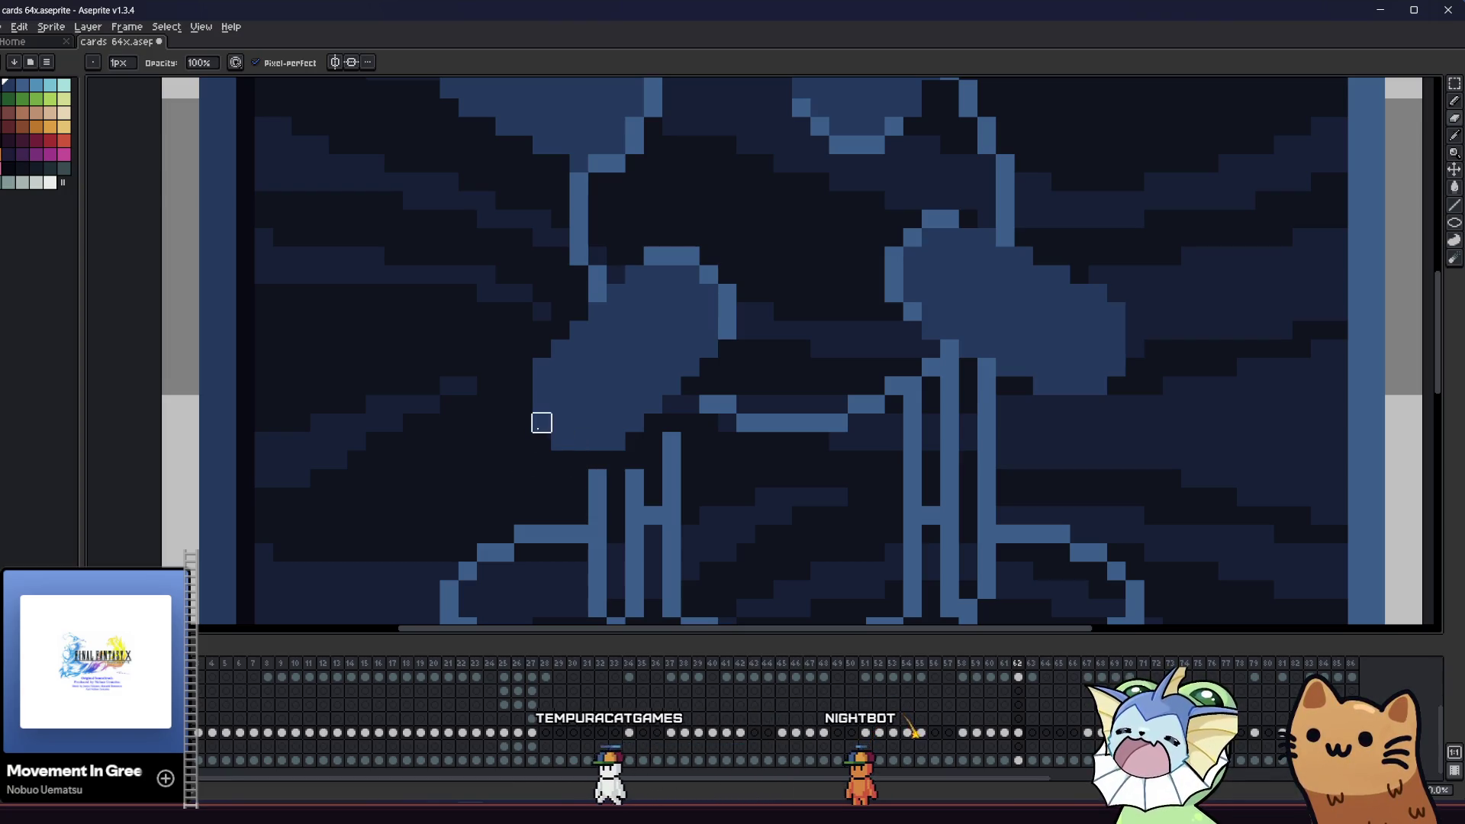
# - Outline a small paddle on the orb's right side and fill it blue
pyautogui.scroll(-5, 497, 471)
pyautogui.moveTo(380, 514); pyautogui.dragTo(543, 519)
pyautogui.scroll(2, 618, 460)
pyautogui.scroll(3, 618, 460)
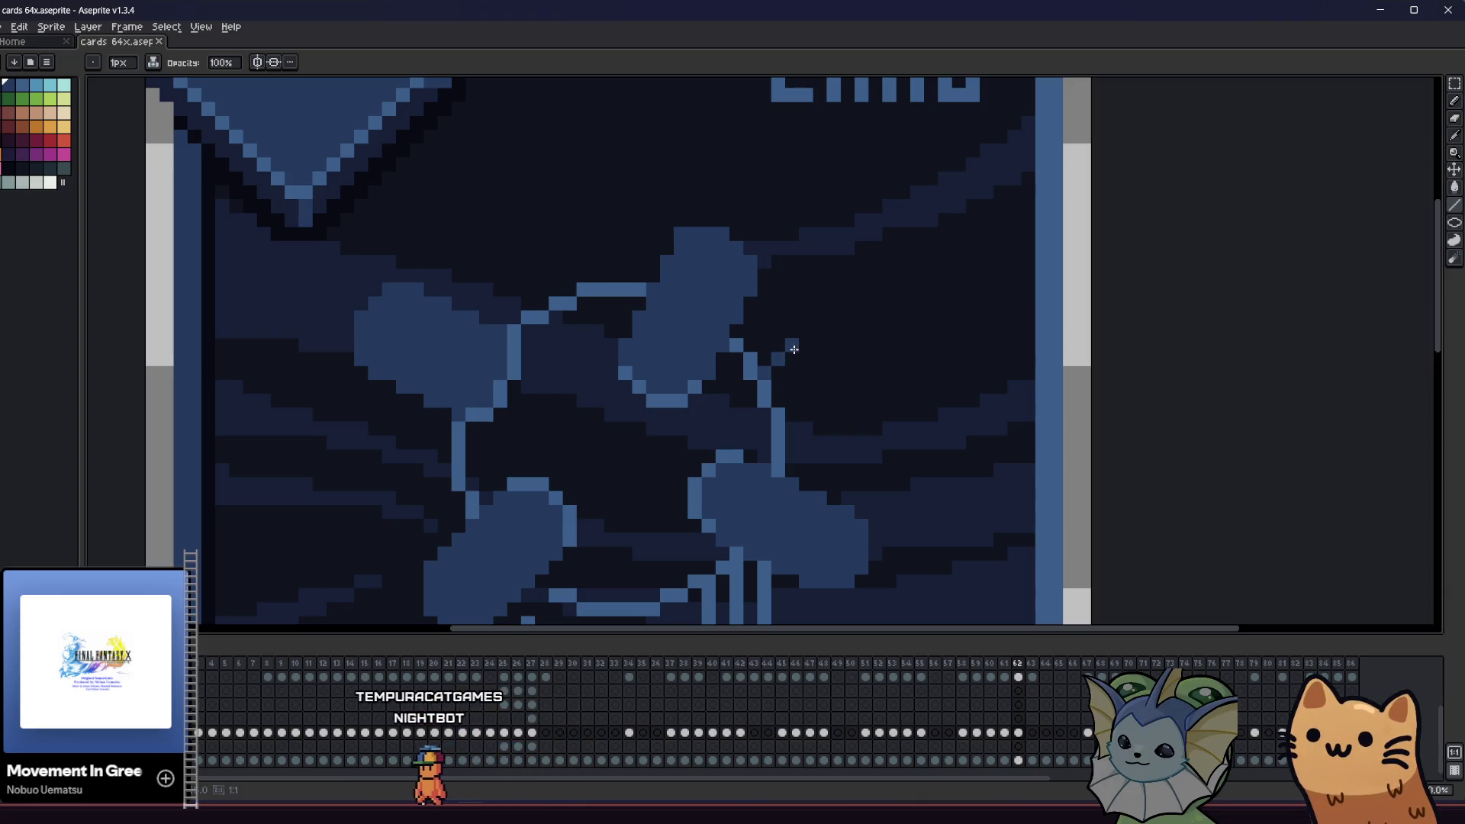
pyautogui.moveTo(787, 429); pyautogui.dragTo(821, 400)
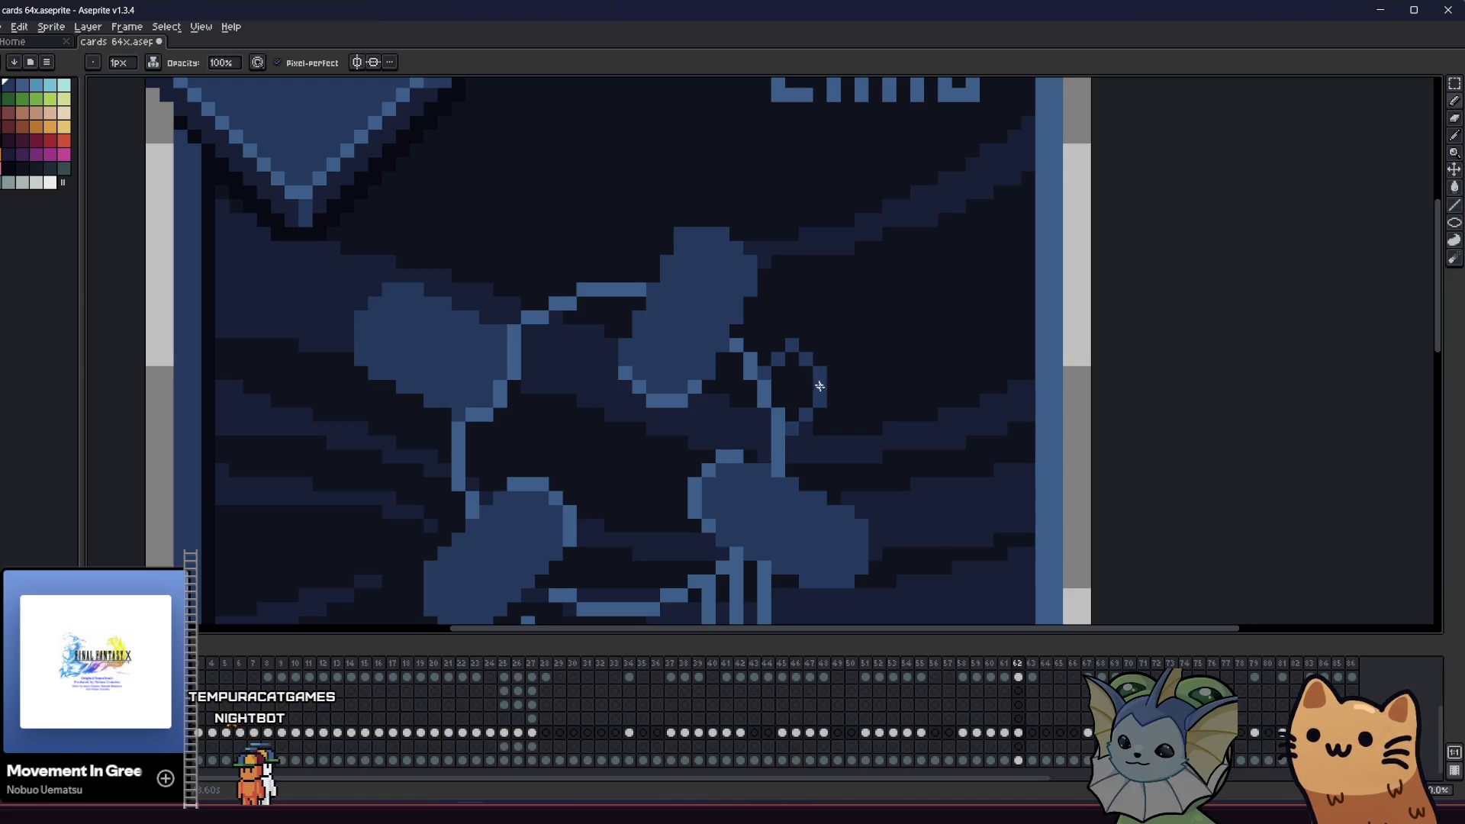
pyautogui.press('g')
pyautogui.click(794, 383)
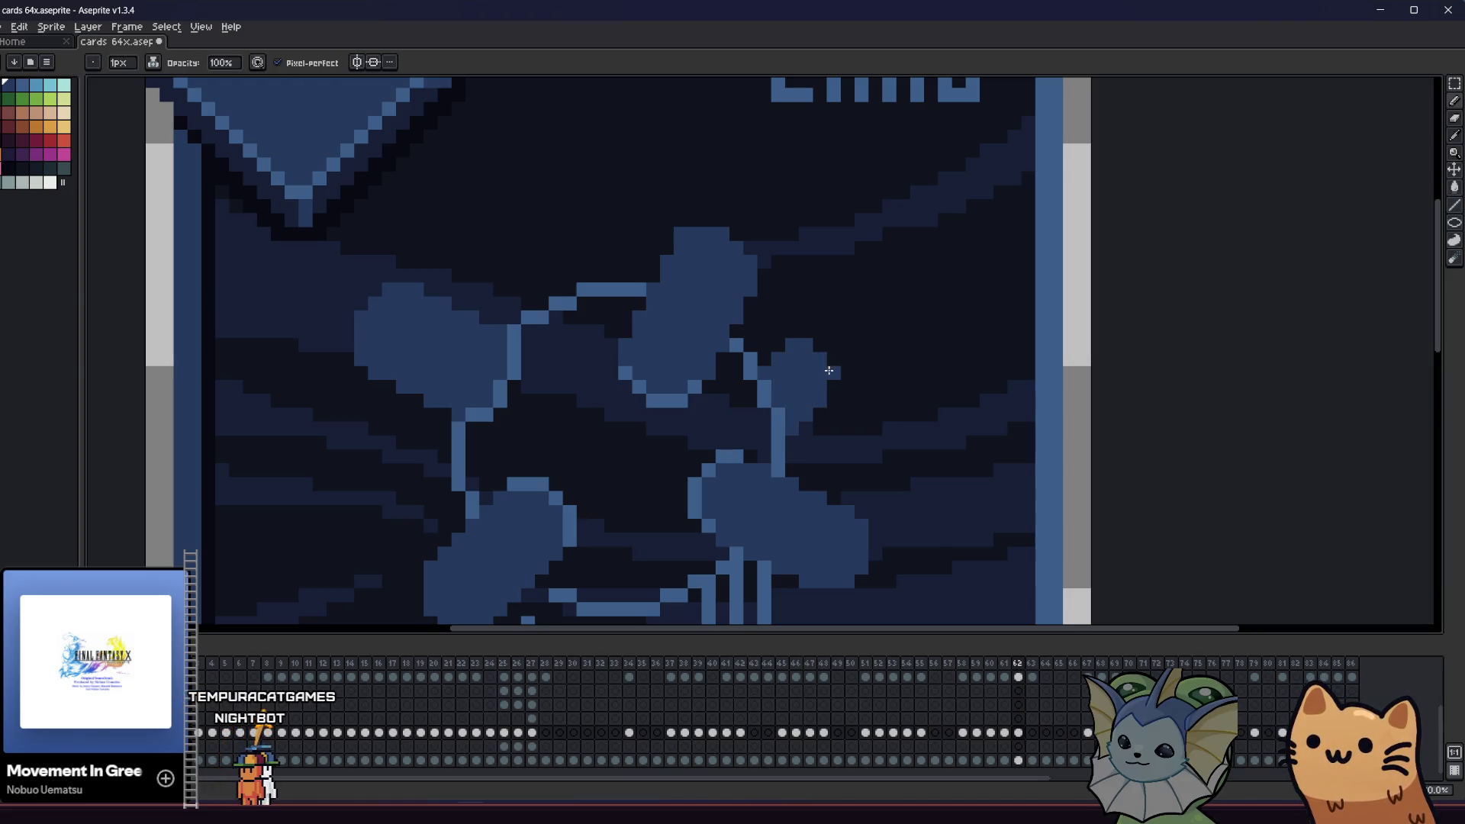
pyautogui.moveTo(742, 406)
pyautogui.mouseDown()
pyautogui.moveTo(816, 395)
pyautogui.moveTo(717, 442)
pyautogui.moveTo(736, 436)
pyautogui.mouseUp()
pyautogui.scroll(-3, 736, 437)
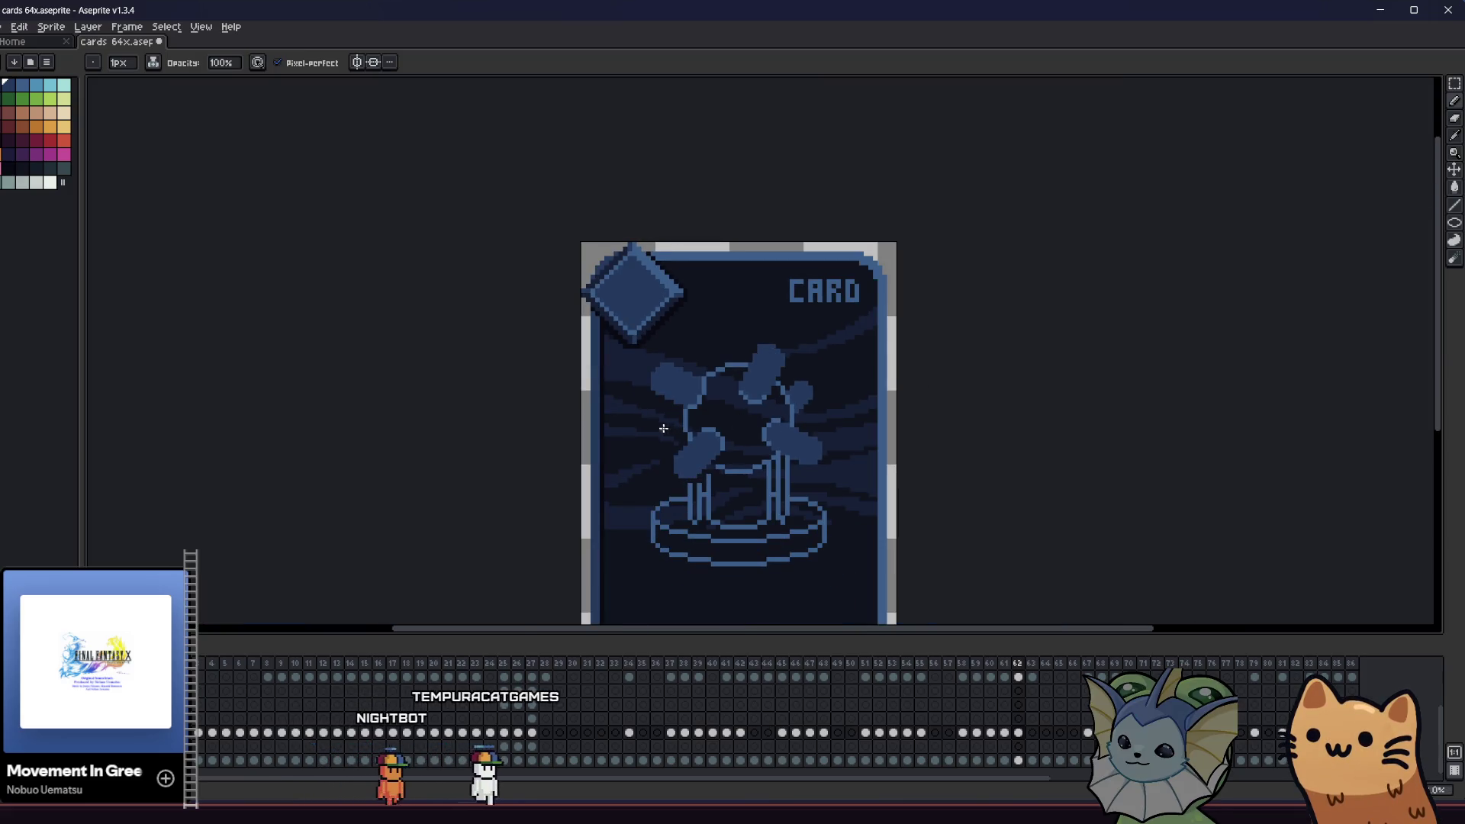
pyautogui.scroll(-2, 606, 444)
pyautogui.moveTo(582, 445); pyautogui.dragTo(527, 452)
pyautogui.scroll(5, 673, 388)
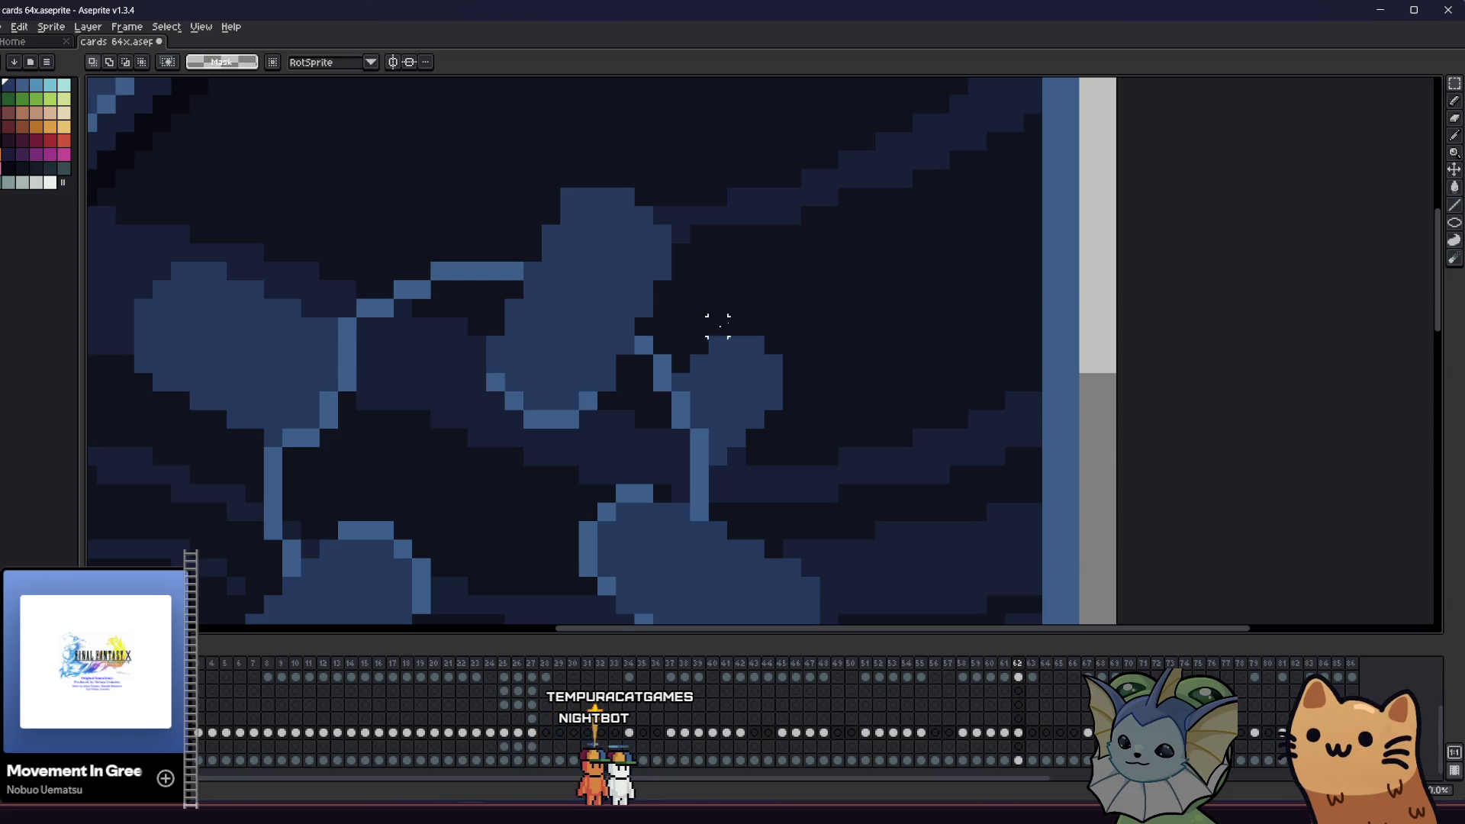
pyautogui.moveTo(811, 420); pyautogui.dragTo(818, 428)
pyautogui.press('Return')
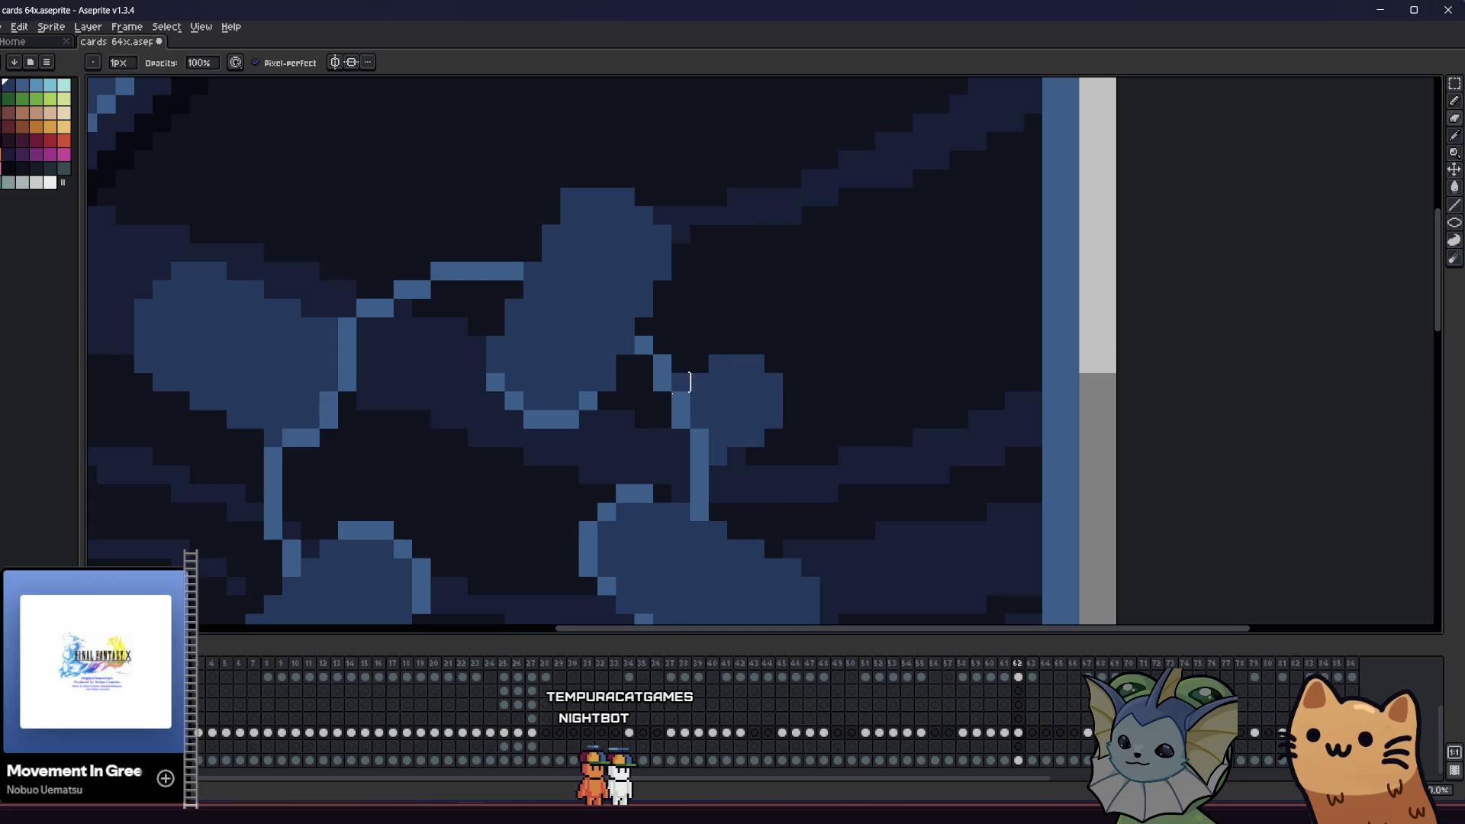
pyautogui.hscroll(-5, 699, 364)
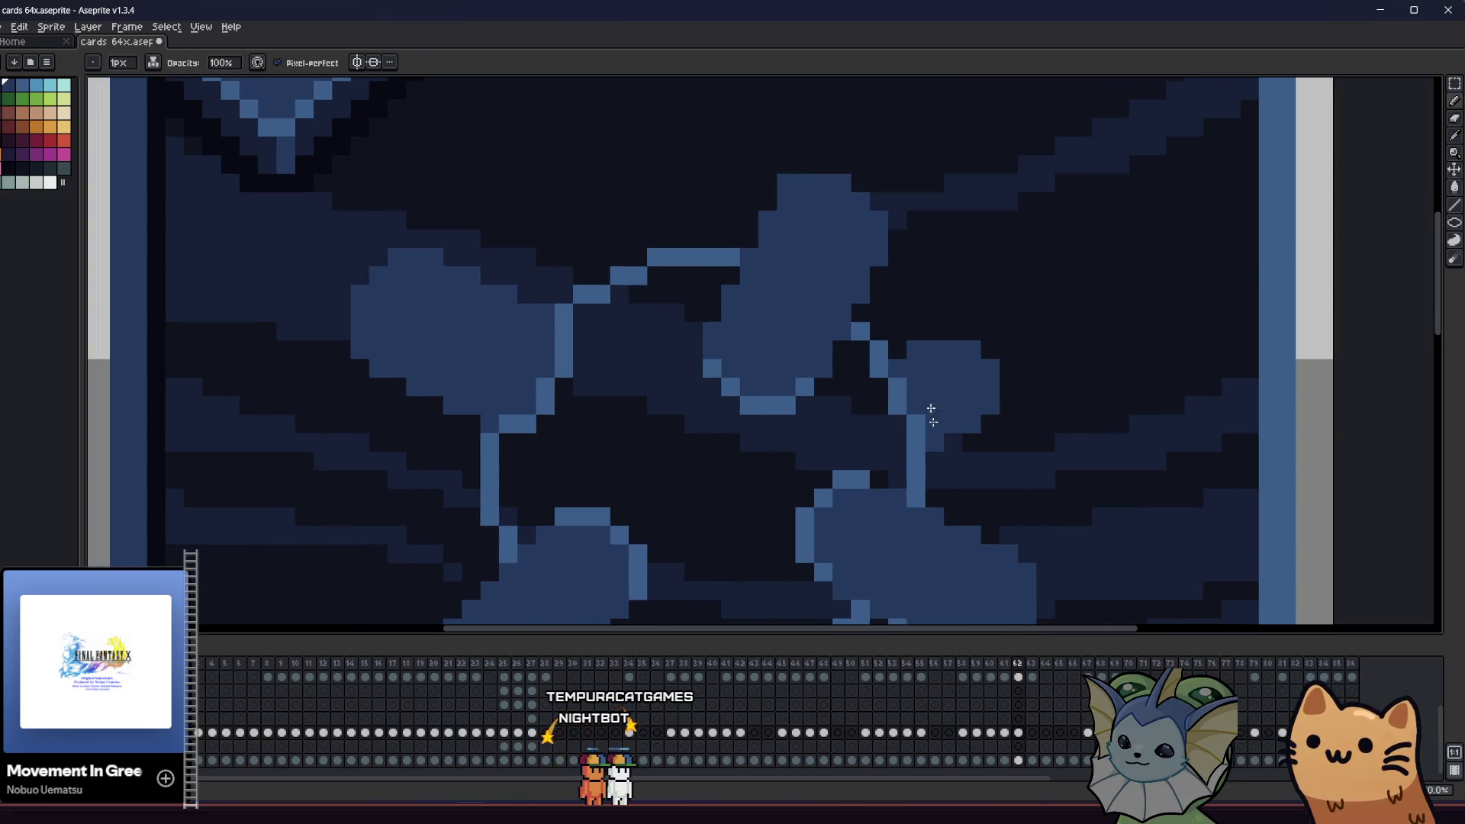
pyautogui.scroll(-3, 973, 418)
pyautogui.scroll(3, 931, 434)
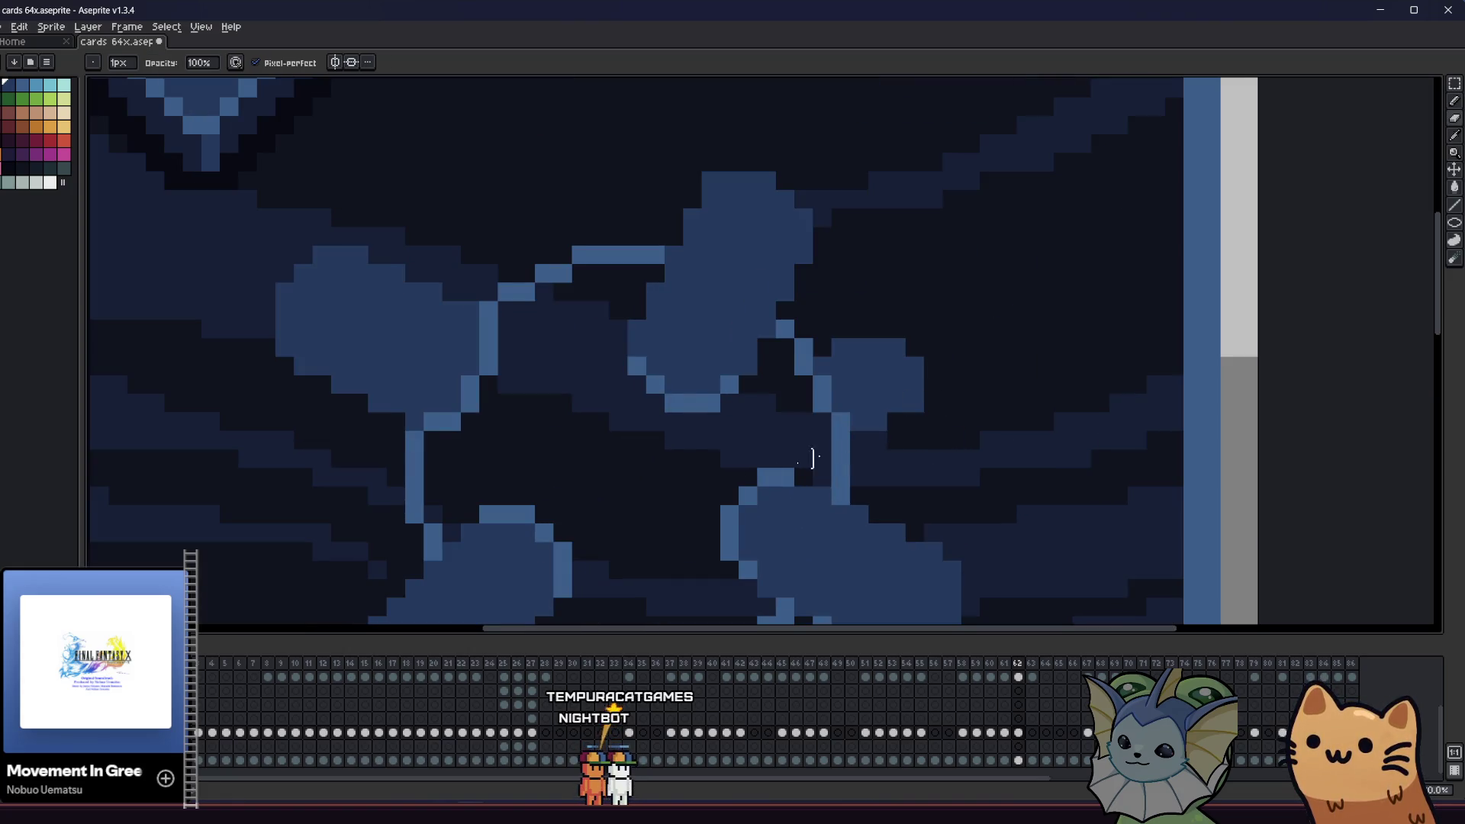
pyautogui.hscroll(1, 831, 458)
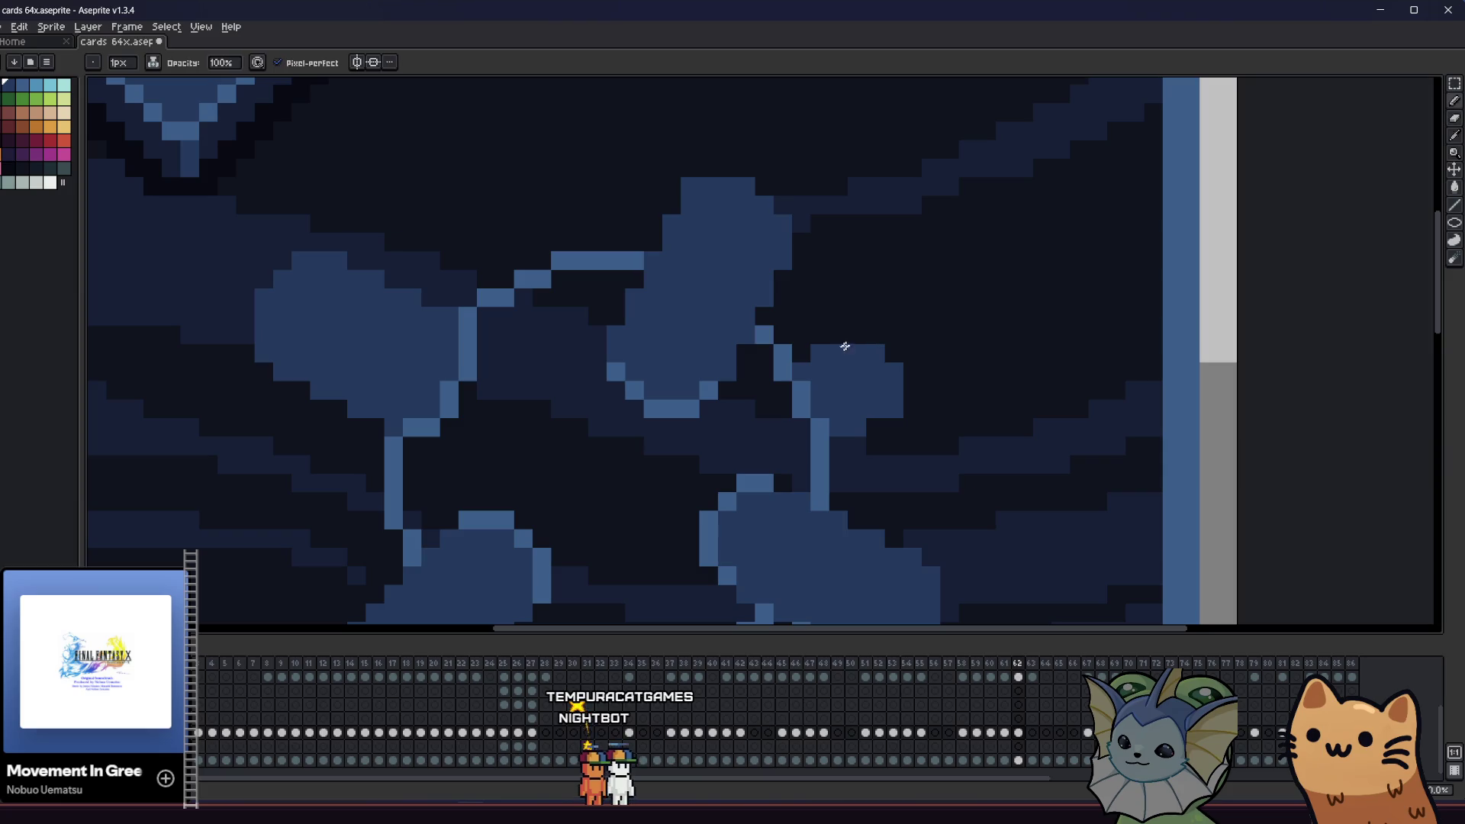
pyautogui.scroll(-3, 761, 469)
pyautogui.moveTo(588, 510)
pyautogui.mouseDown()
pyautogui.moveTo(601, 471)
pyautogui.moveTo(425, 445)
pyautogui.moveTo(311, 448)
pyautogui.moveTo(549, 459)
pyautogui.mouseUp()
pyautogui.scroll(-2, 313, 451)
pyautogui.scroll(2, 374, 444)
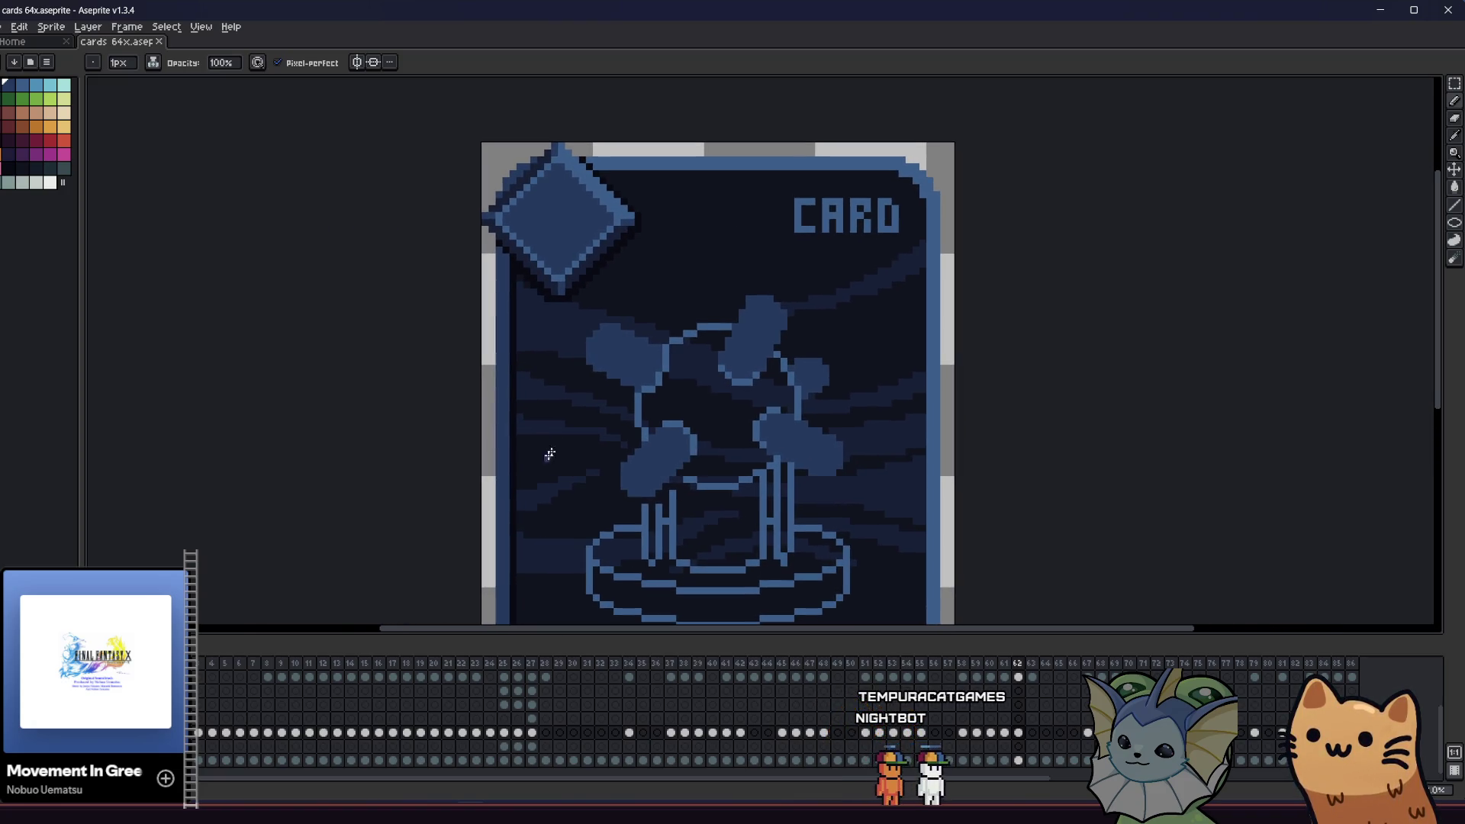
# - Repaint a few pixels on the paddle blob's left edge a lighter blue
pyautogui.scroll(1, 625, 422)
pyautogui.moveTo(632, 400); pyautogui.dragTo(627, 390)
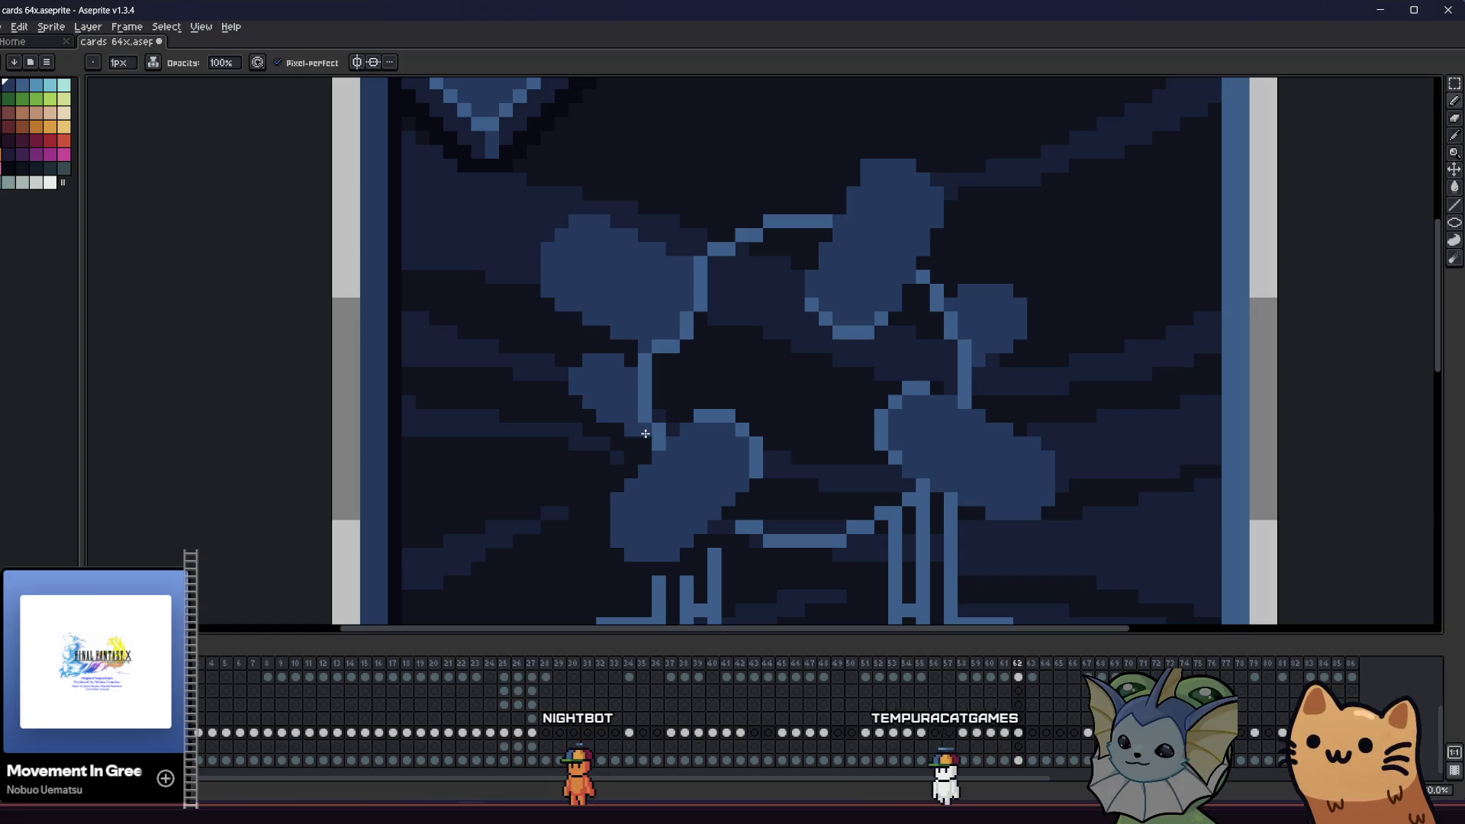
pyautogui.moveTo(638, 432); pyautogui.dragTo(596, 438)
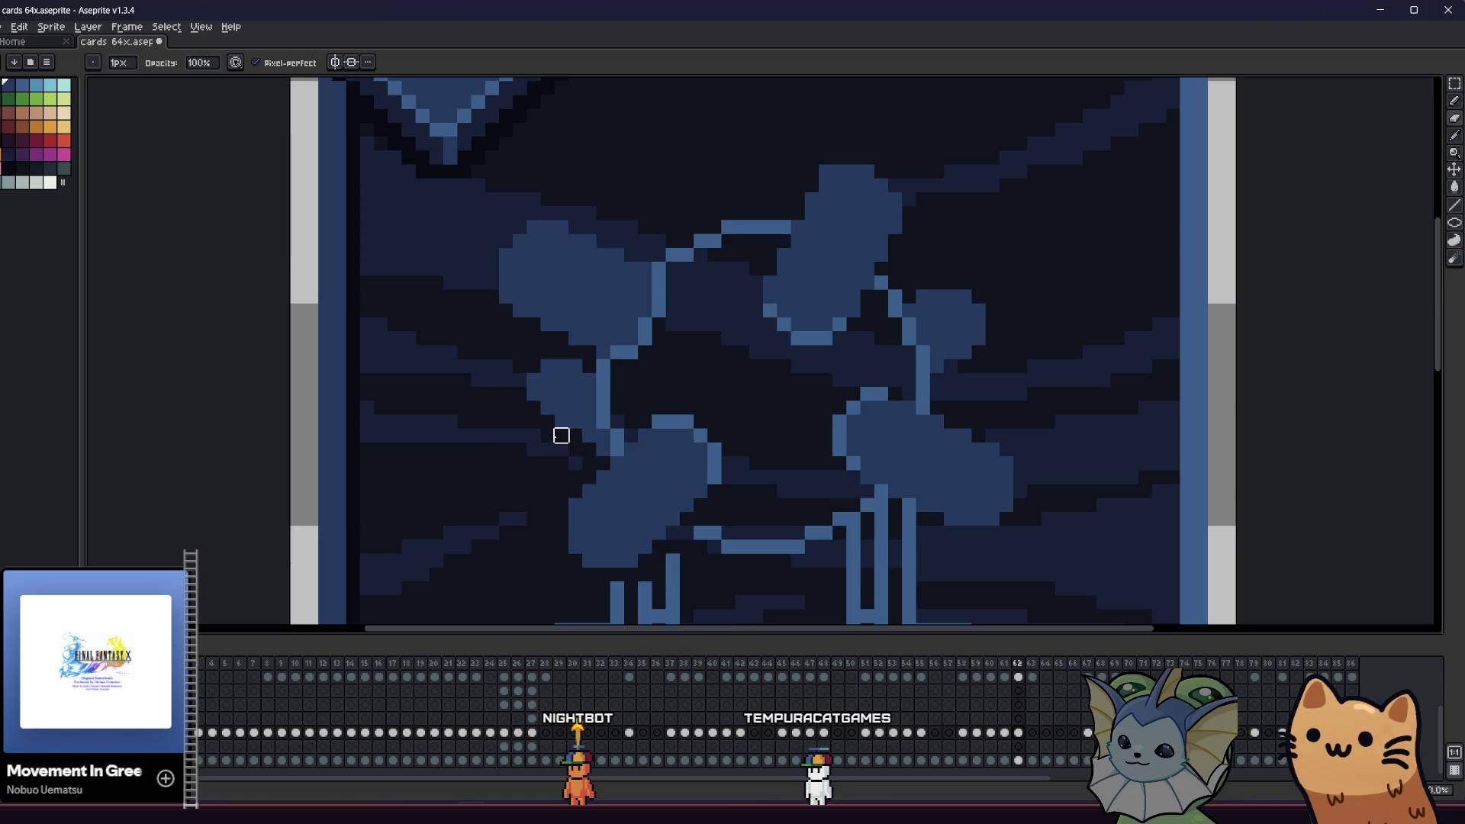
pyautogui.scroll(-3, 547, 421)
pyautogui.moveTo(507, 455); pyautogui.dragTo(420, 490)
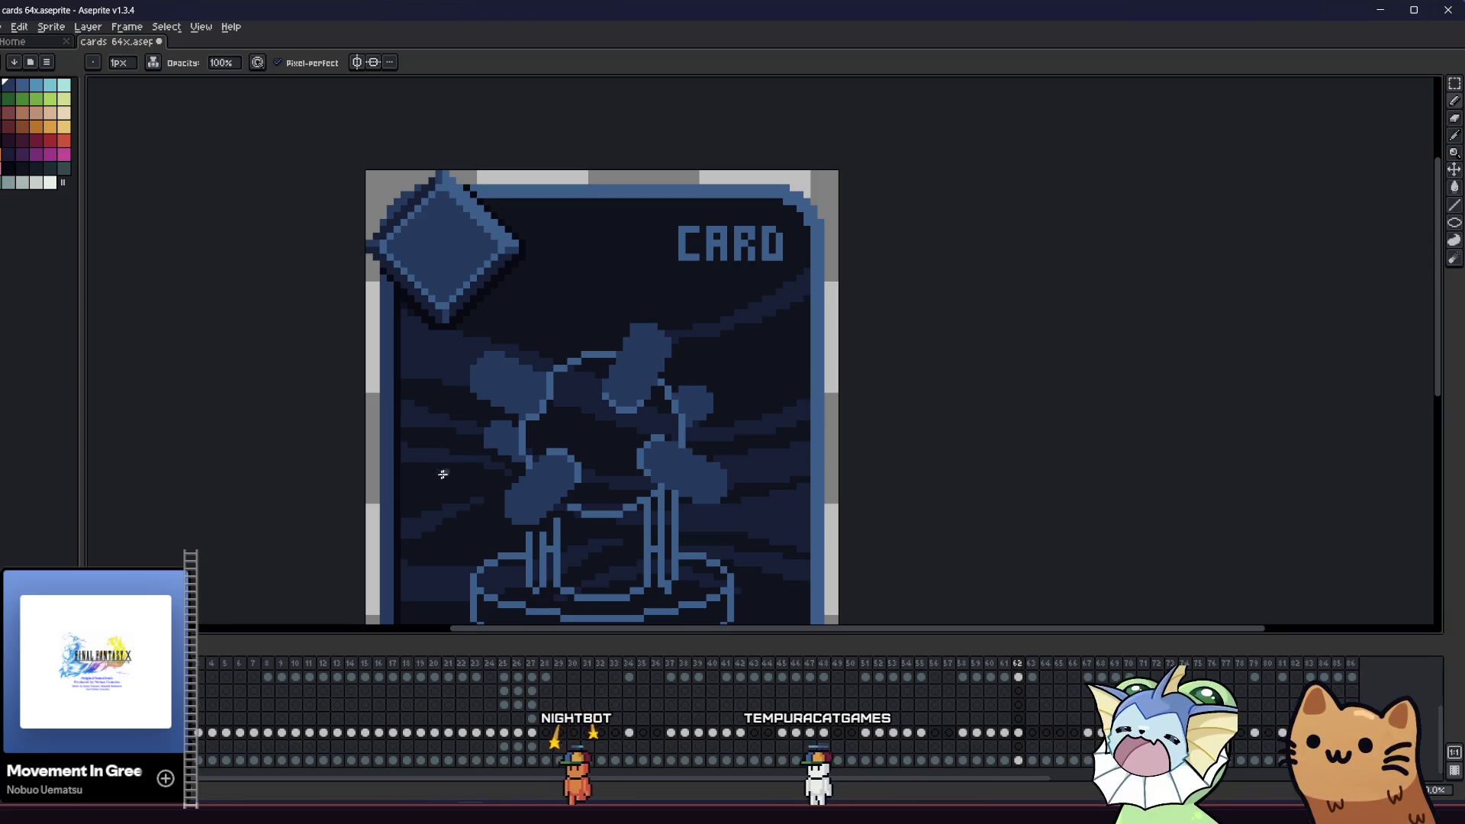
pyautogui.moveTo(487, 427); pyautogui.dragTo(474, 437)
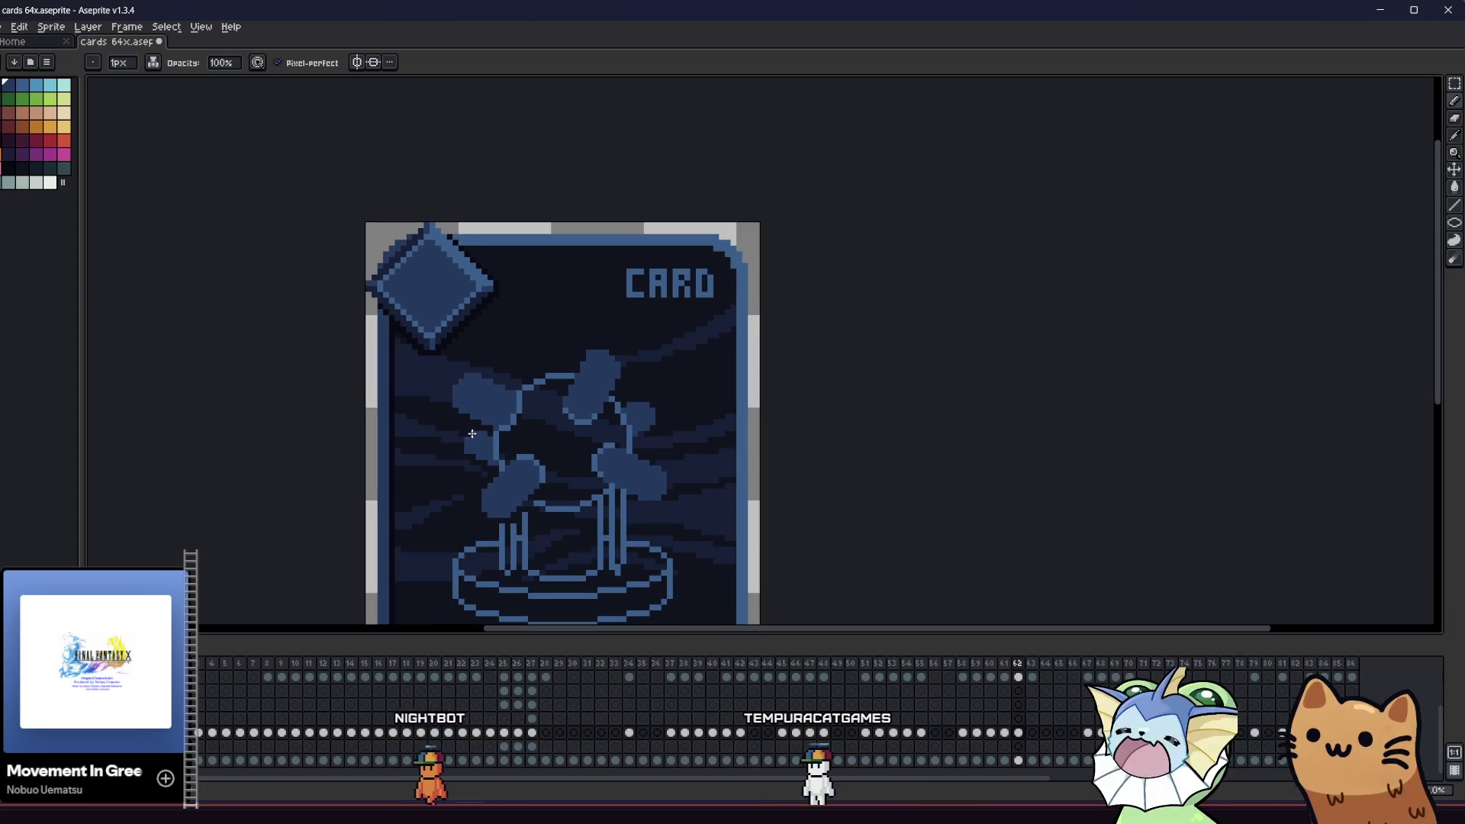
pyautogui.scroll(4, 474, 438)
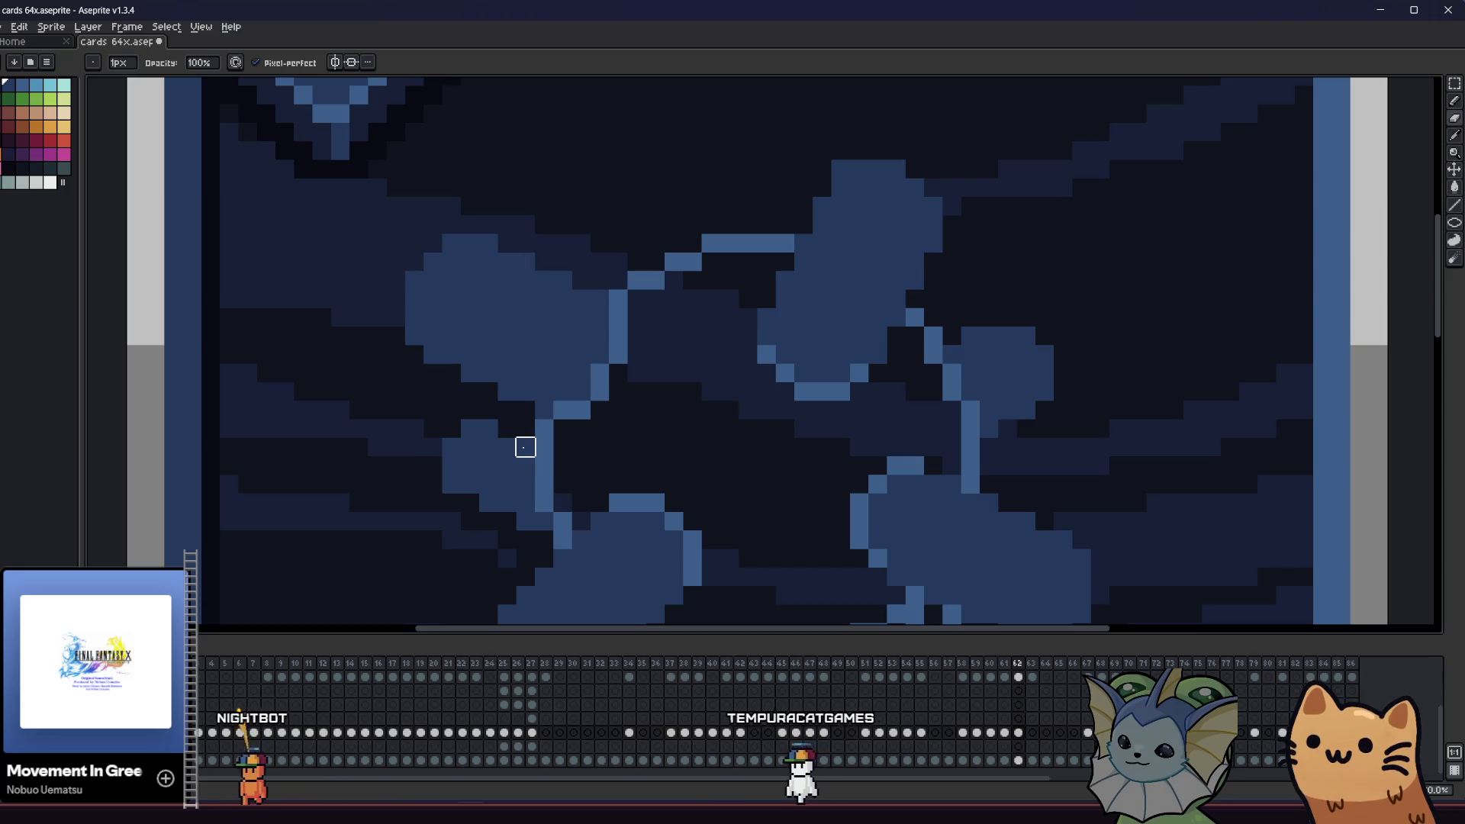
pyautogui.press('b')
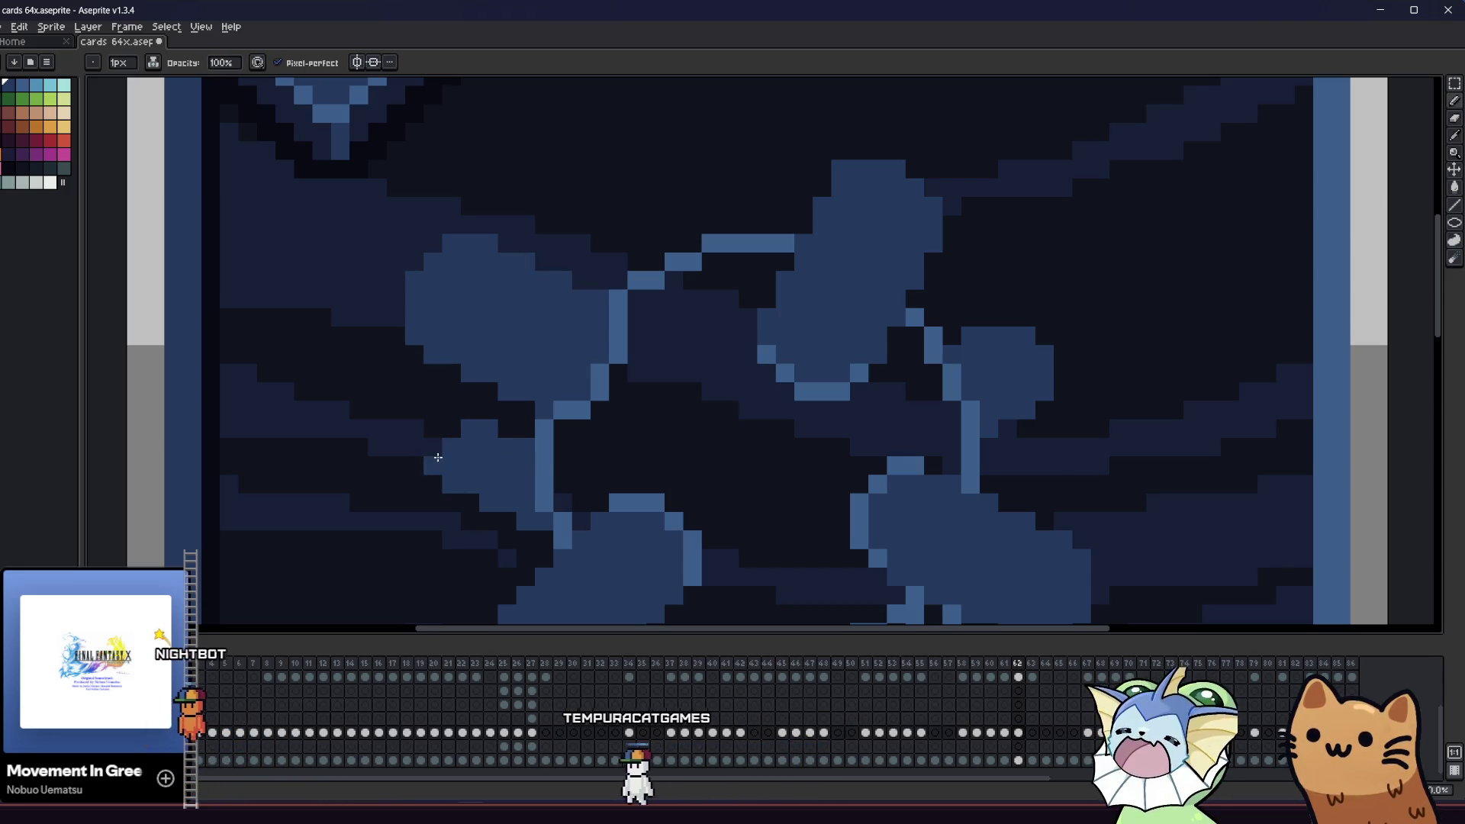
pyautogui.click(431, 448)
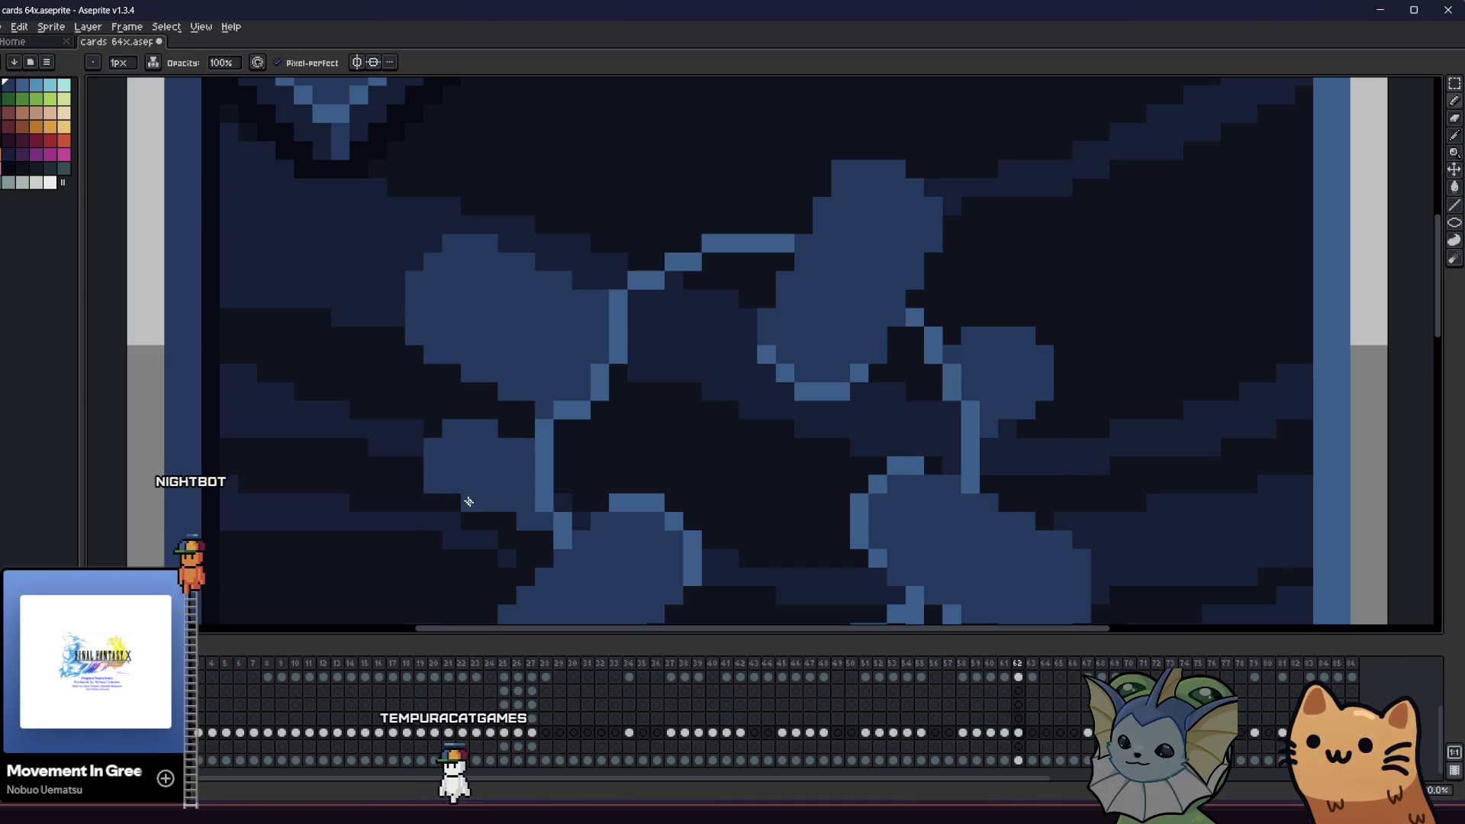
# - Pan and zoom around the card's upper-left area to check the recoloured edge
pyautogui.scroll(-2, 529, 523)
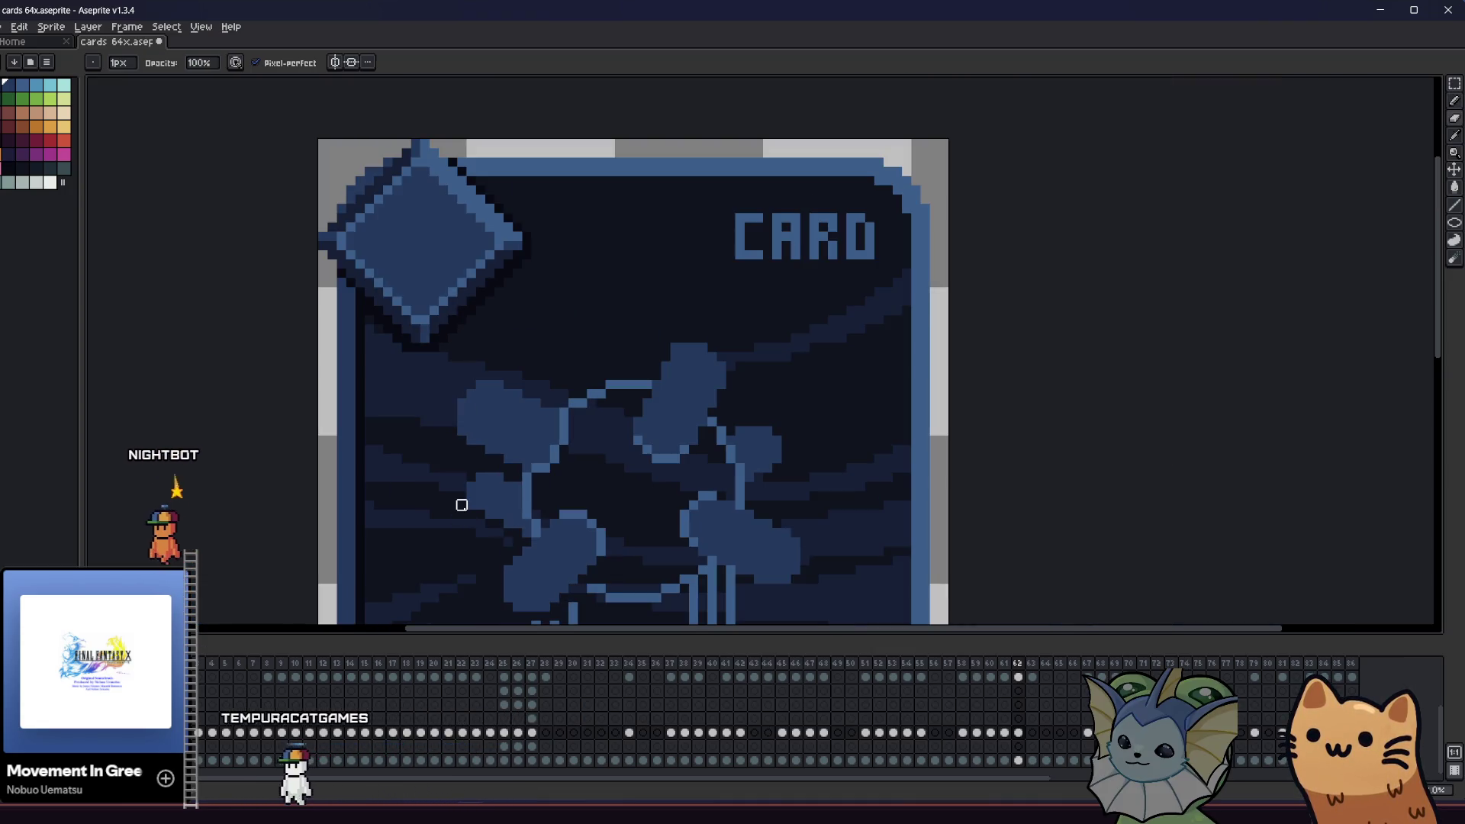
pyautogui.hscroll(2, 397, 510)
pyautogui.hscroll(1, 397, 486)
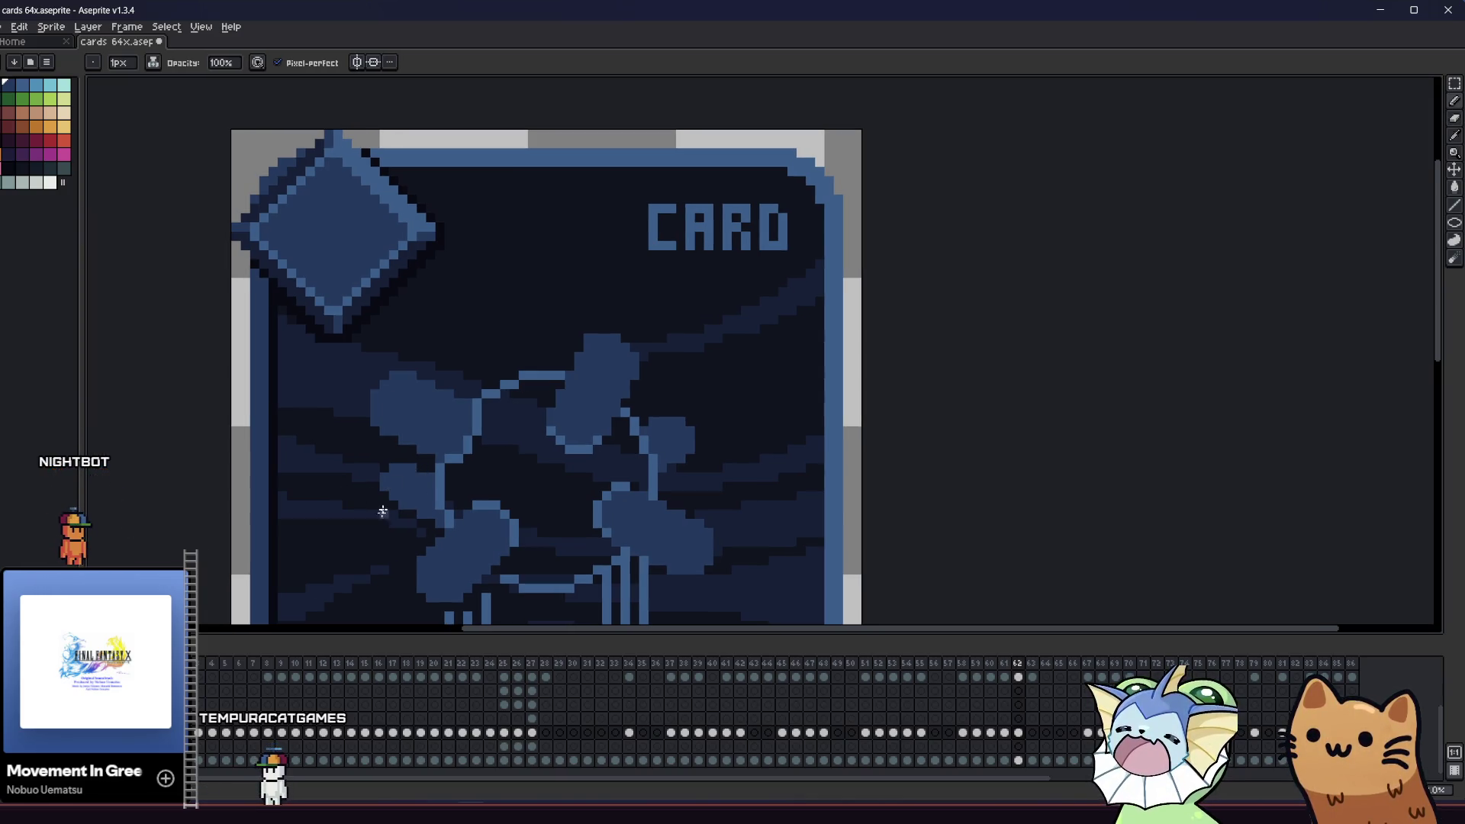
pyautogui.moveTo(388, 495)
pyautogui.mouseDown()
pyautogui.moveTo(315, 507)
pyautogui.moveTo(262, 435)
pyautogui.moveTo(174, 438)
pyautogui.mouseUp()
pyautogui.scroll(-3, 173, 438)
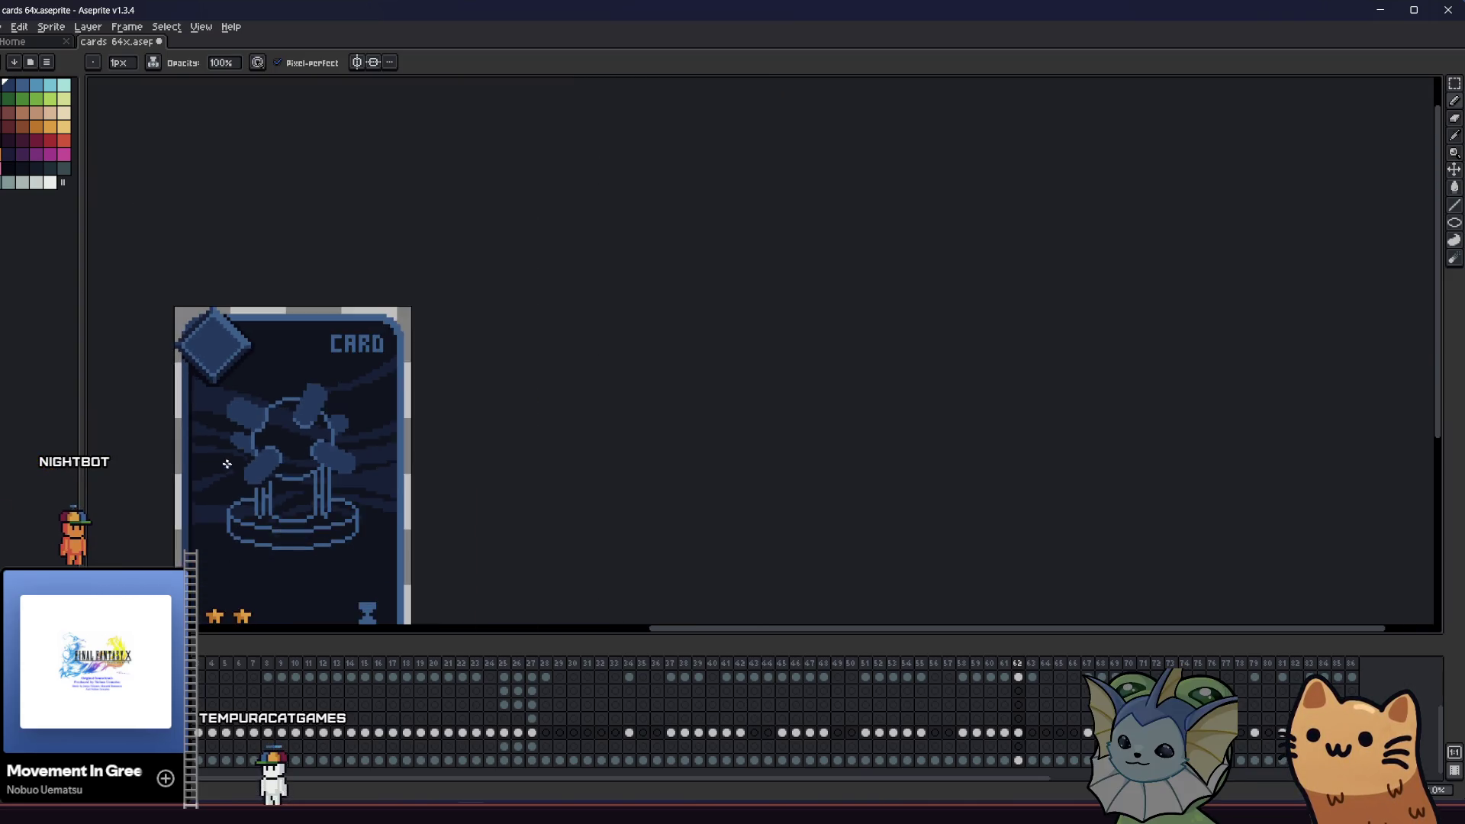
pyautogui.scroll(6, 226, 422)
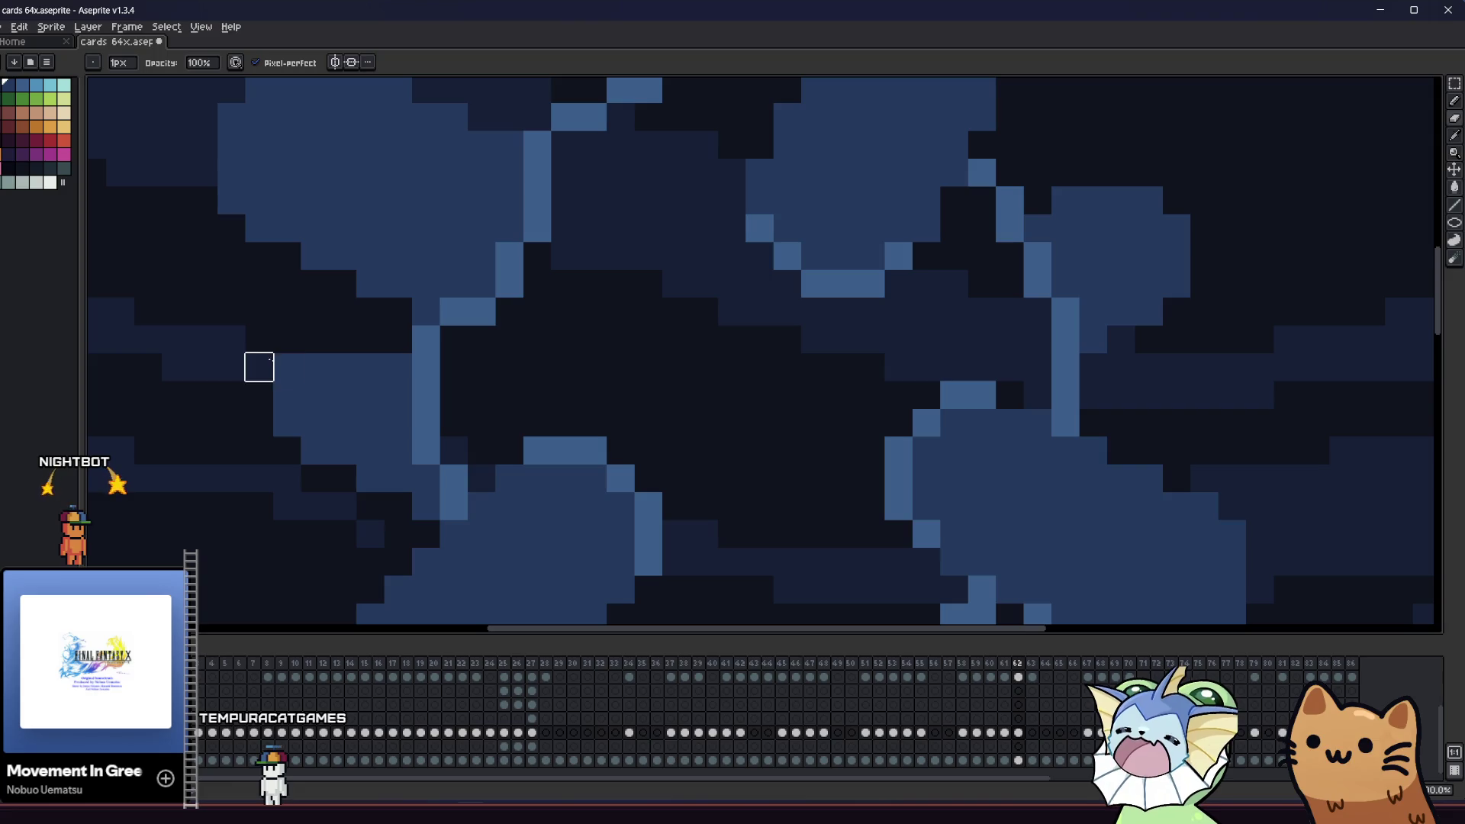
pyautogui.moveTo(231, 533); pyautogui.dragTo(288, 525)
pyautogui.scroll(-4, 455, 360)
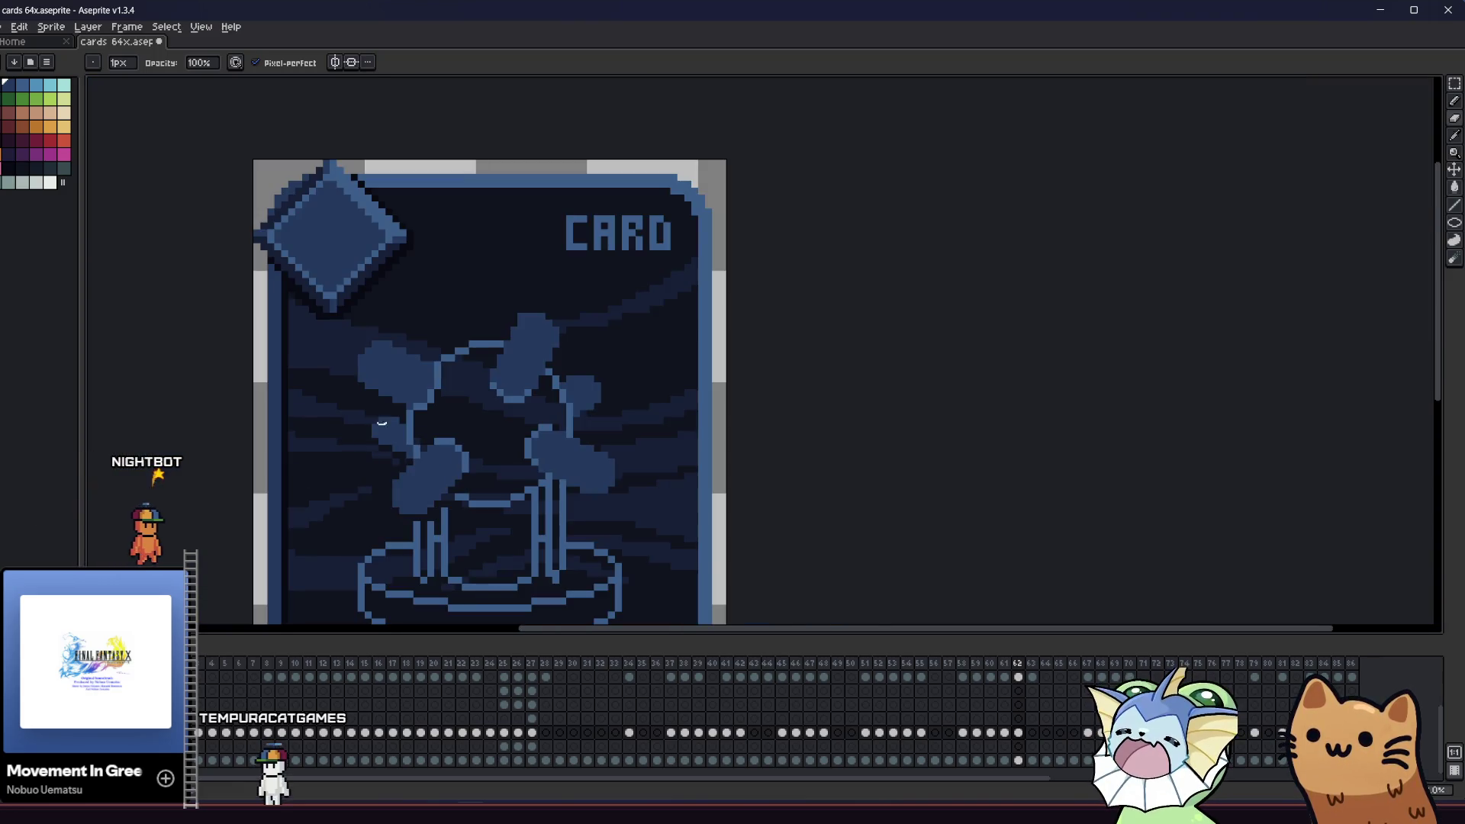
pyautogui.scroll(3, 399, 418)
pyautogui.scroll(-1, 219, 511)
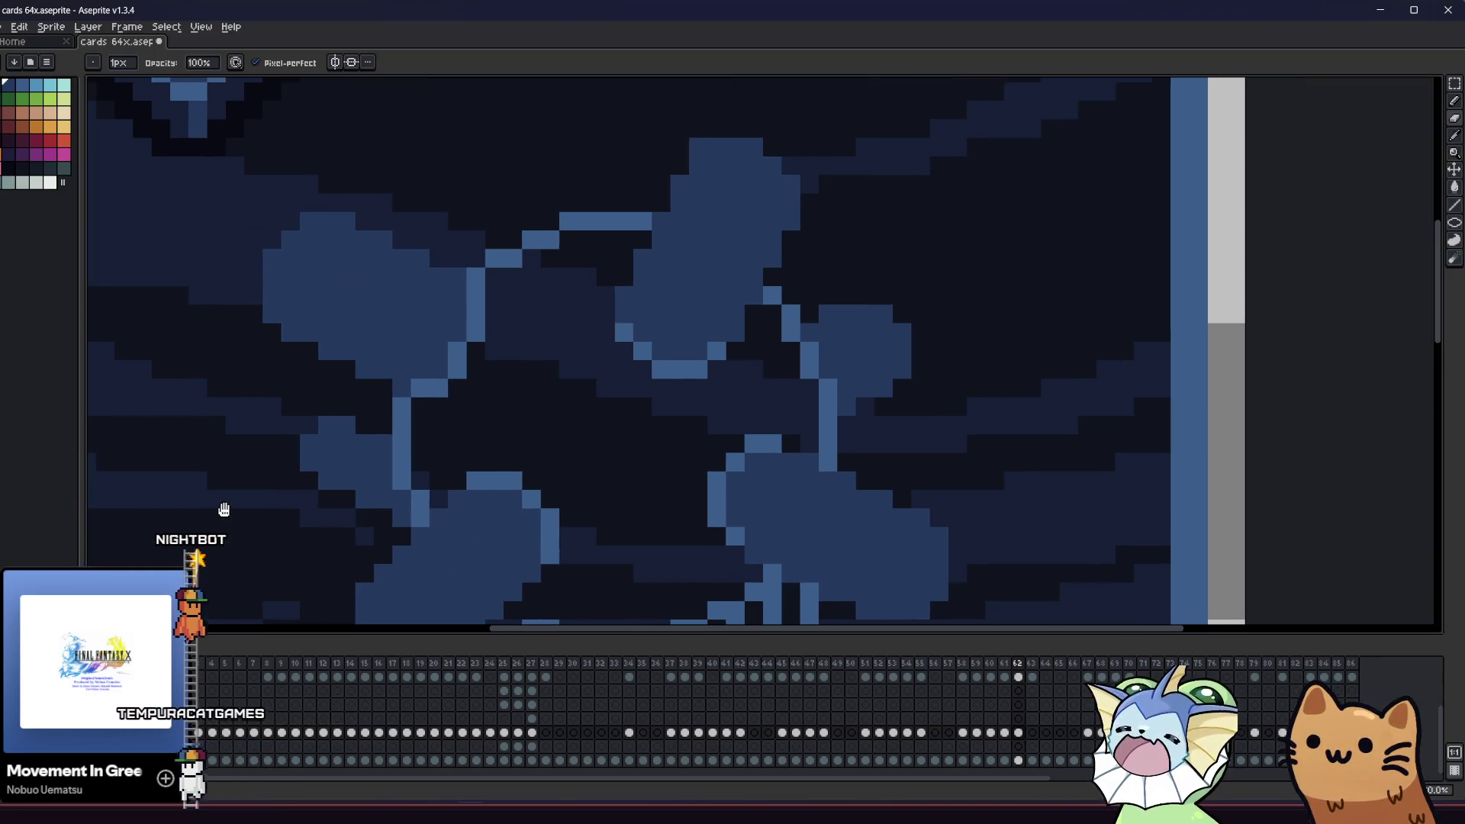
pyautogui.scroll(1, 269, 461)
# - Preview an added outline around the paddle blobs and orb in the Outline dialog
pyautogui.press('b')
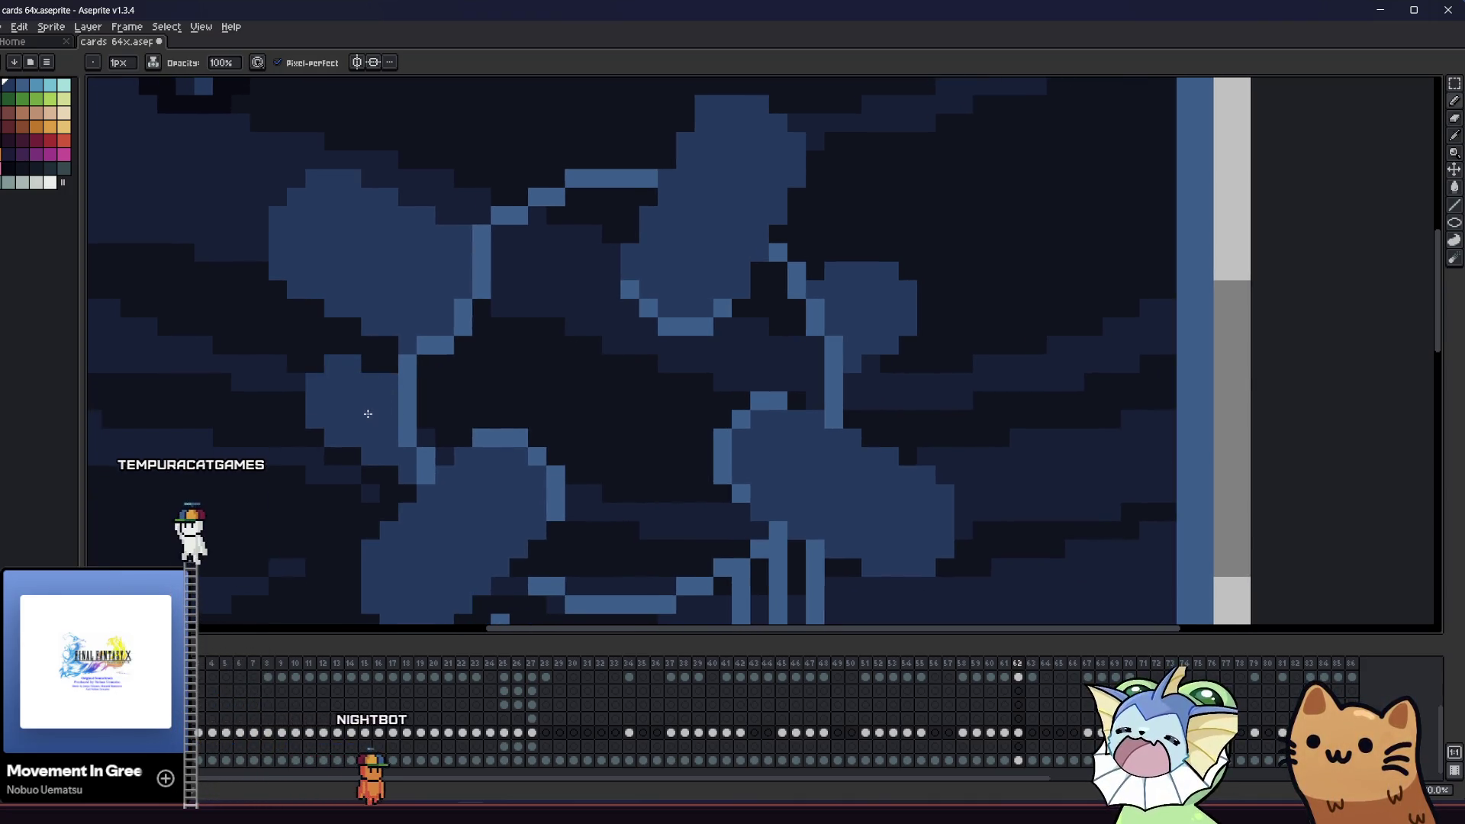
pyautogui.scroll(-3, 368, 413)
pyautogui.moveTo(275, 468)
pyautogui.mouseDown()
pyautogui.moveTo(843, 471)
pyautogui.moveTo(554, 472)
pyautogui.mouseUp()
pyautogui.scroll(-1, 324, 457)
pyautogui.scroll(2, 649, 443)
pyautogui.scroll(1, 694, 403)
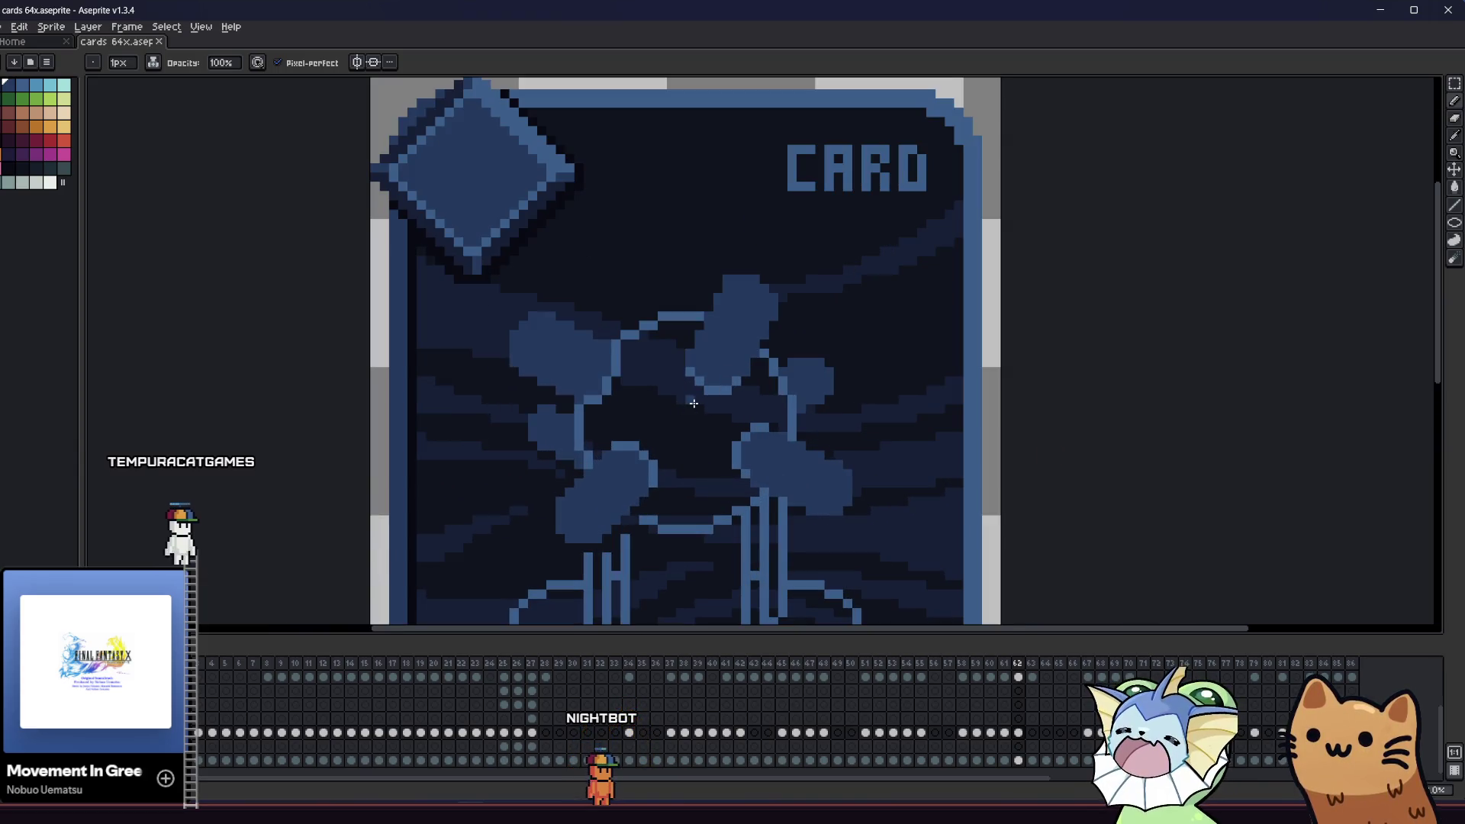
pyautogui.hotkey('shift', 'o')
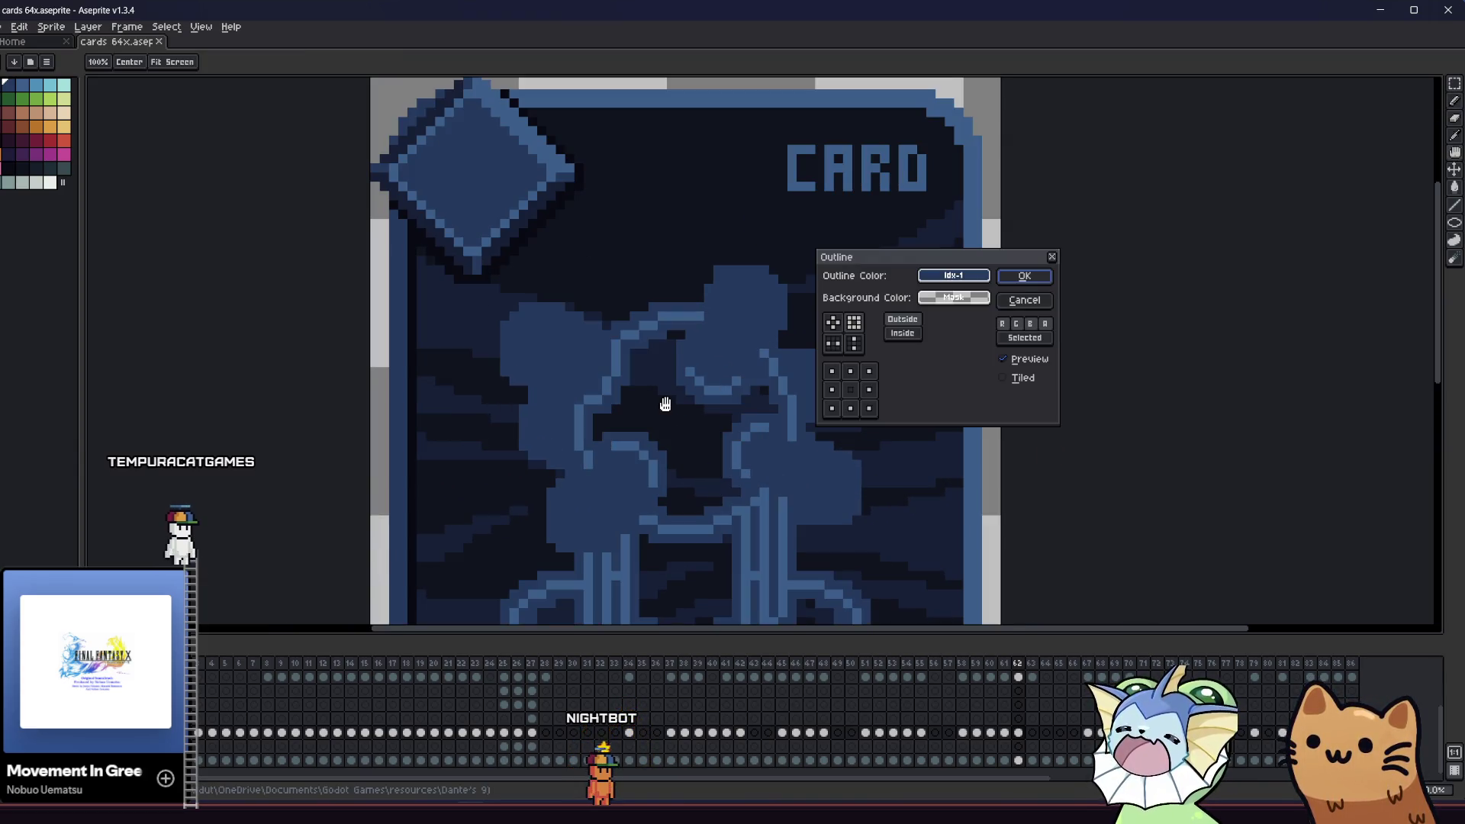
# - Discard the outline preview, then draw a circle centred among the blobs and fill it blue
pyautogui.click(1018, 305)
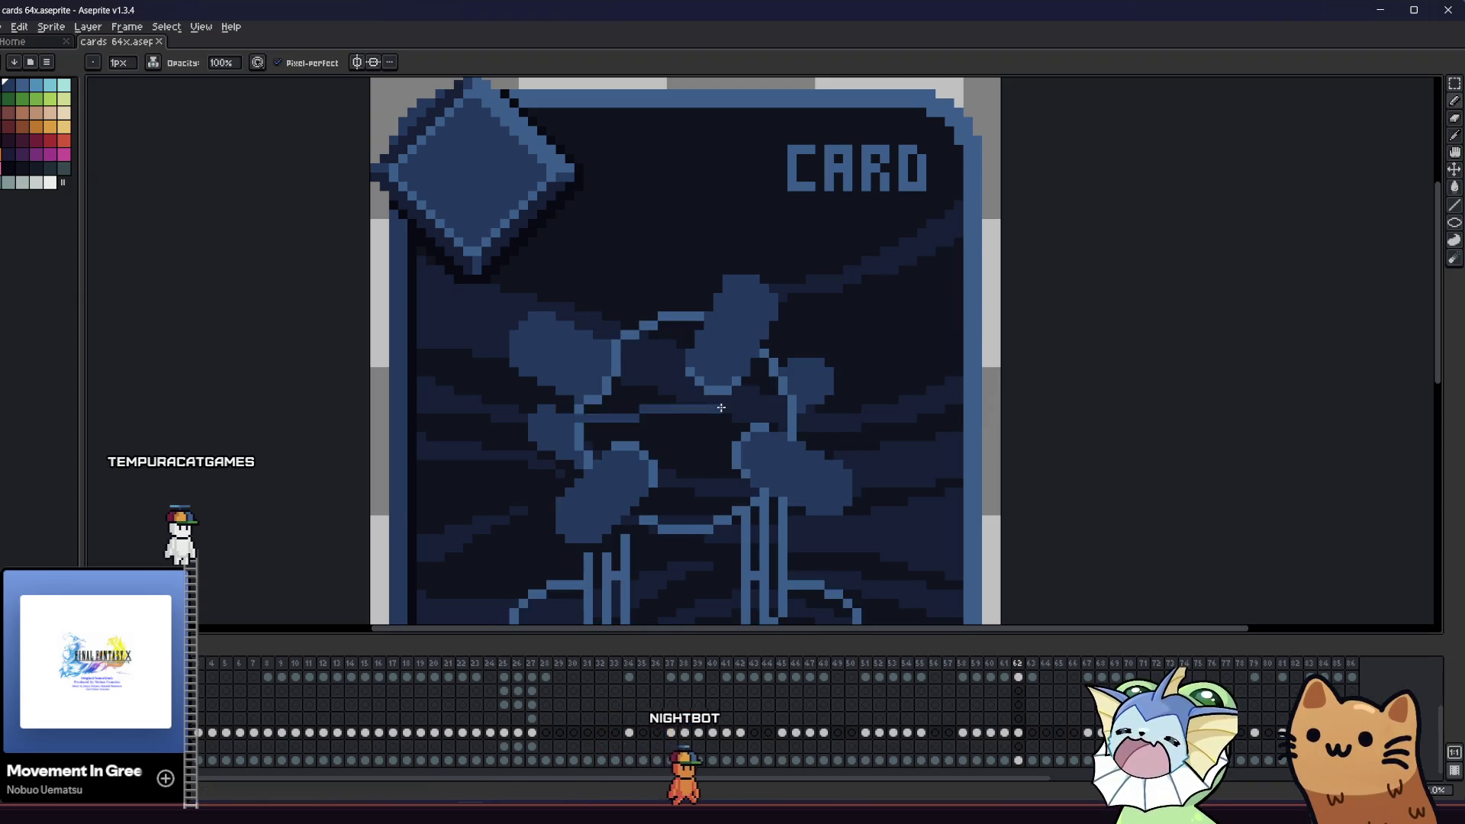
pyautogui.moveTo(721, 459); pyautogui.dragTo(740, 467)
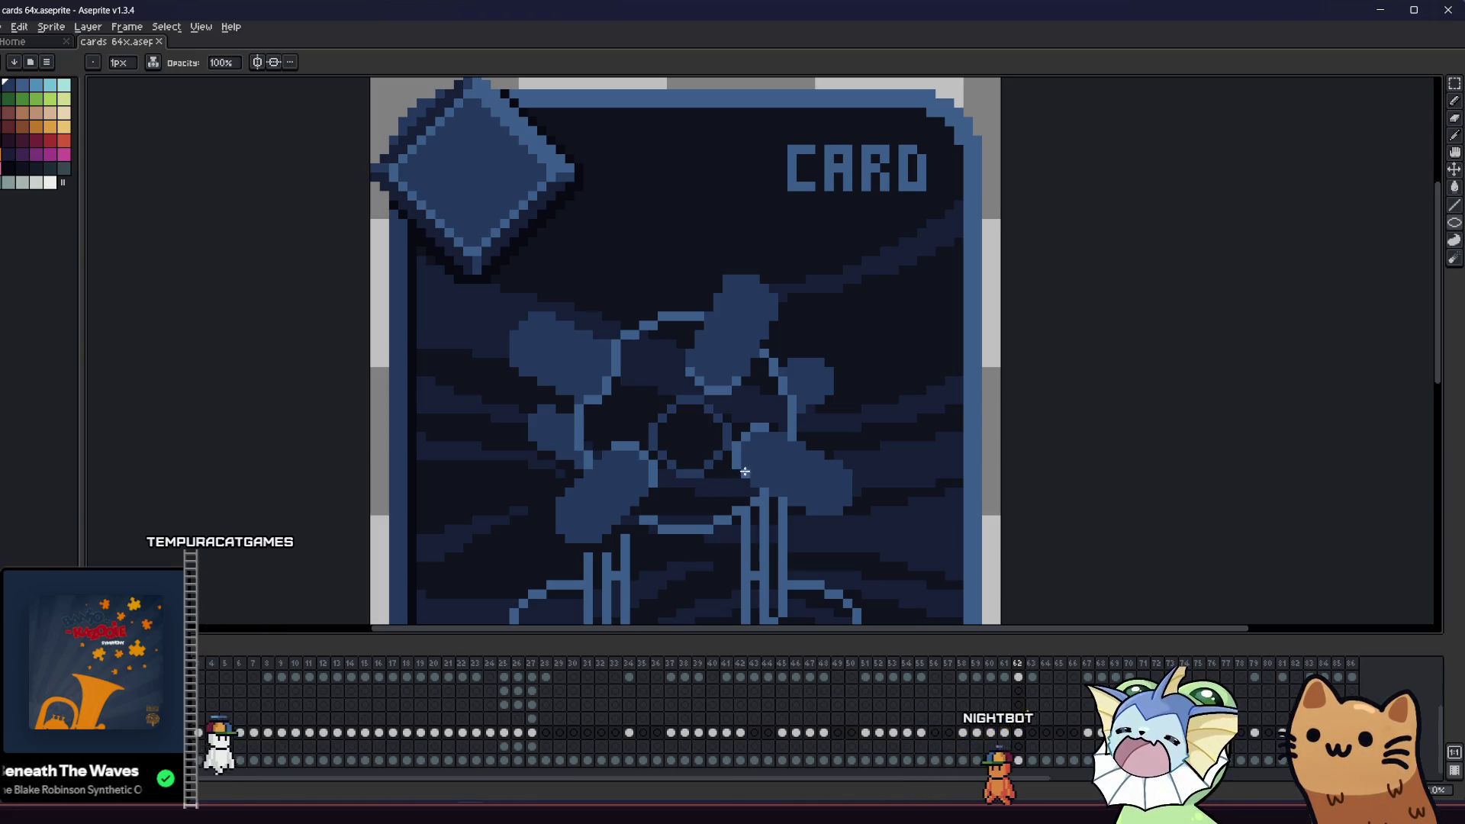
pyautogui.moveTo(724, 462); pyautogui.dragTo(729, 459)
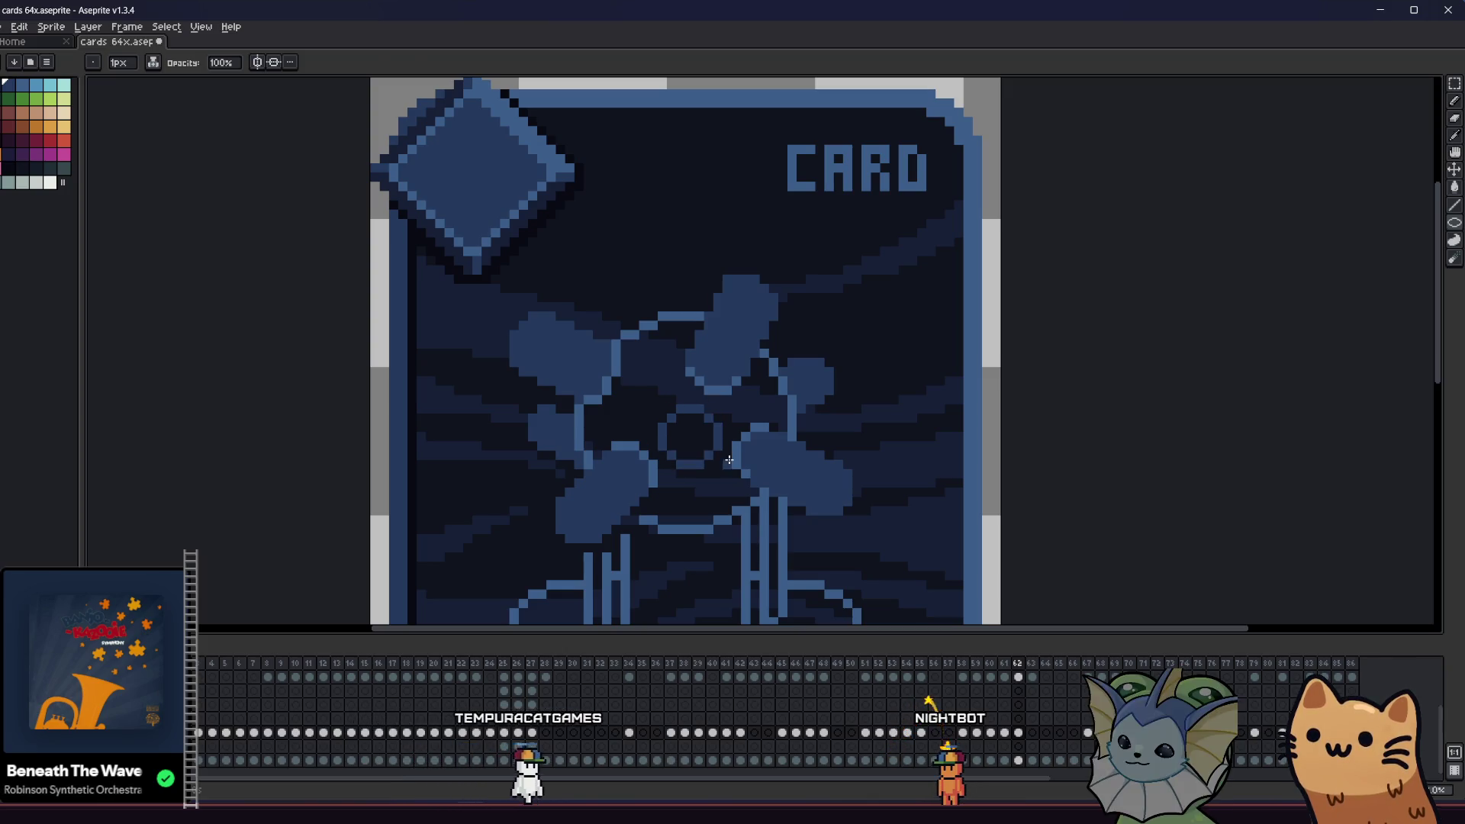
pyautogui.press('g')
pyautogui.click(701, 443)
# - Save the card file with Ctrl+S
pyautogui.hscroll(3, 681, 452)
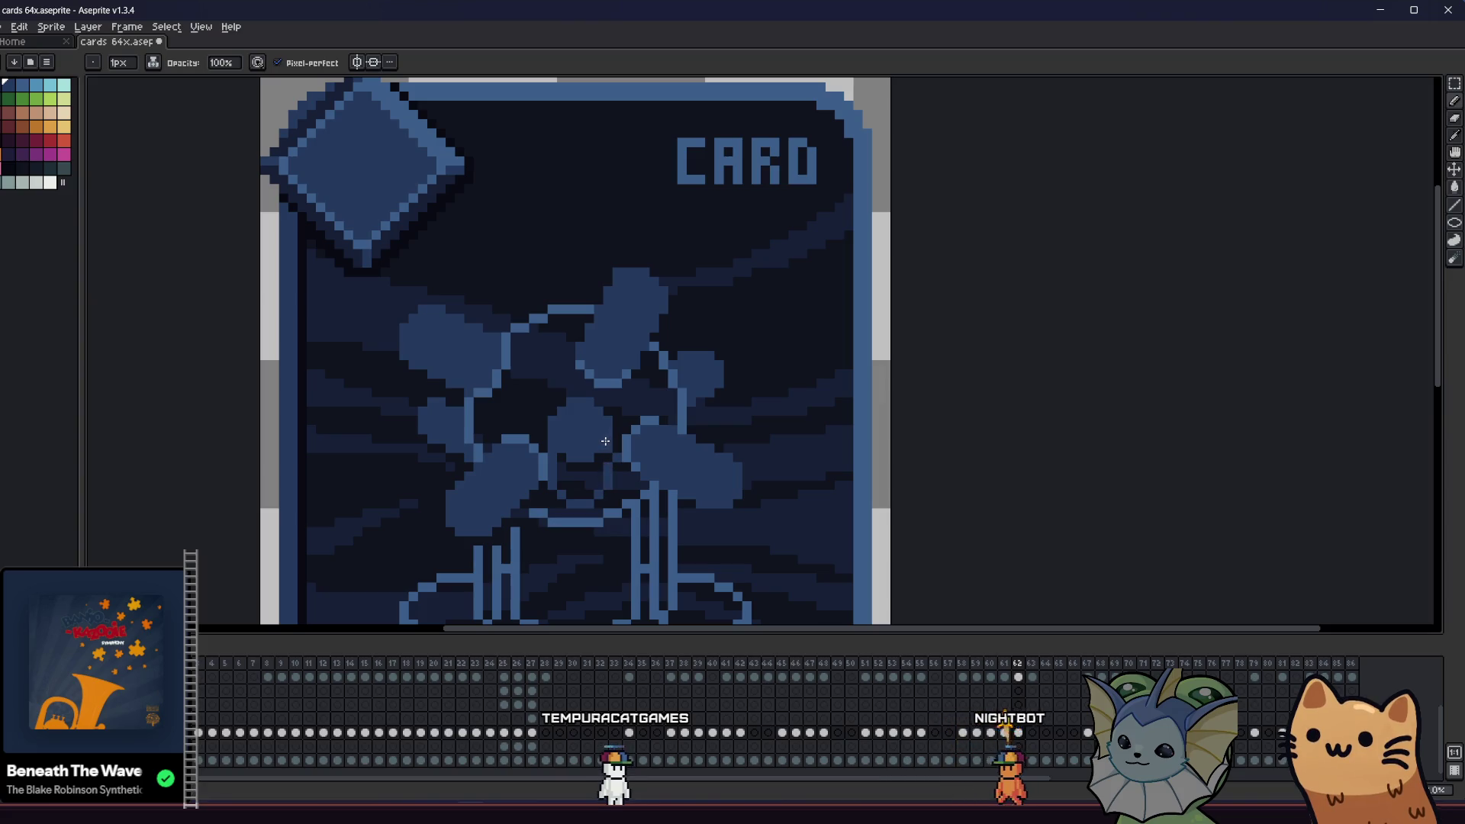
pyautogui.scroll(-2, 596, 468)
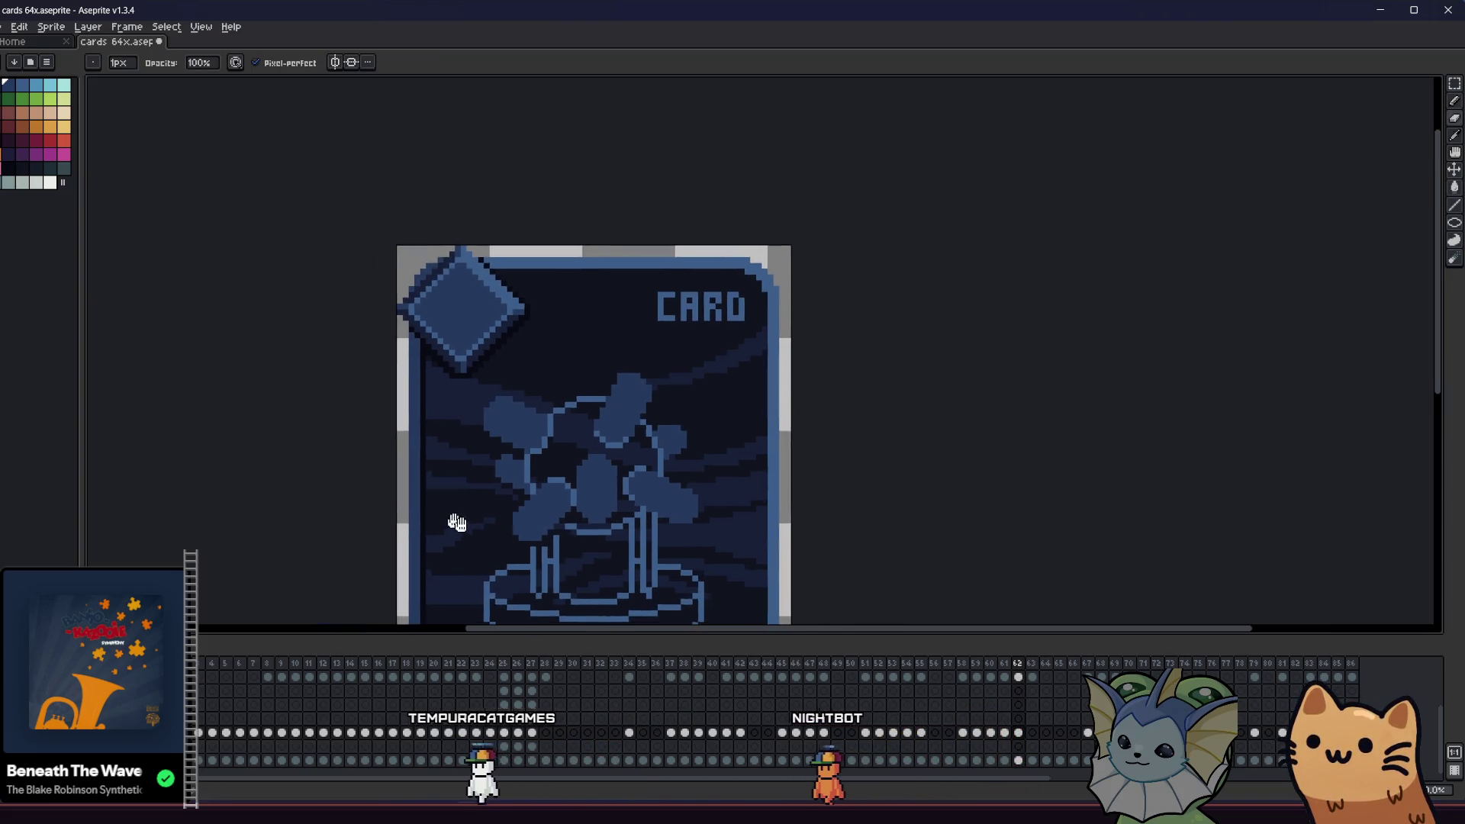
pyautogui.hotkey('ctrl', 's')
pyautogui.moveTo(550, 532)
pyautogui.mouseDown()
pyautogui.moveTo(375, 513)
pyautogui.moveTo(284, 474)
pyautogui.mouseUp()
pyautogui.press('m')
pyautogui.scroll(1, 372, 418)
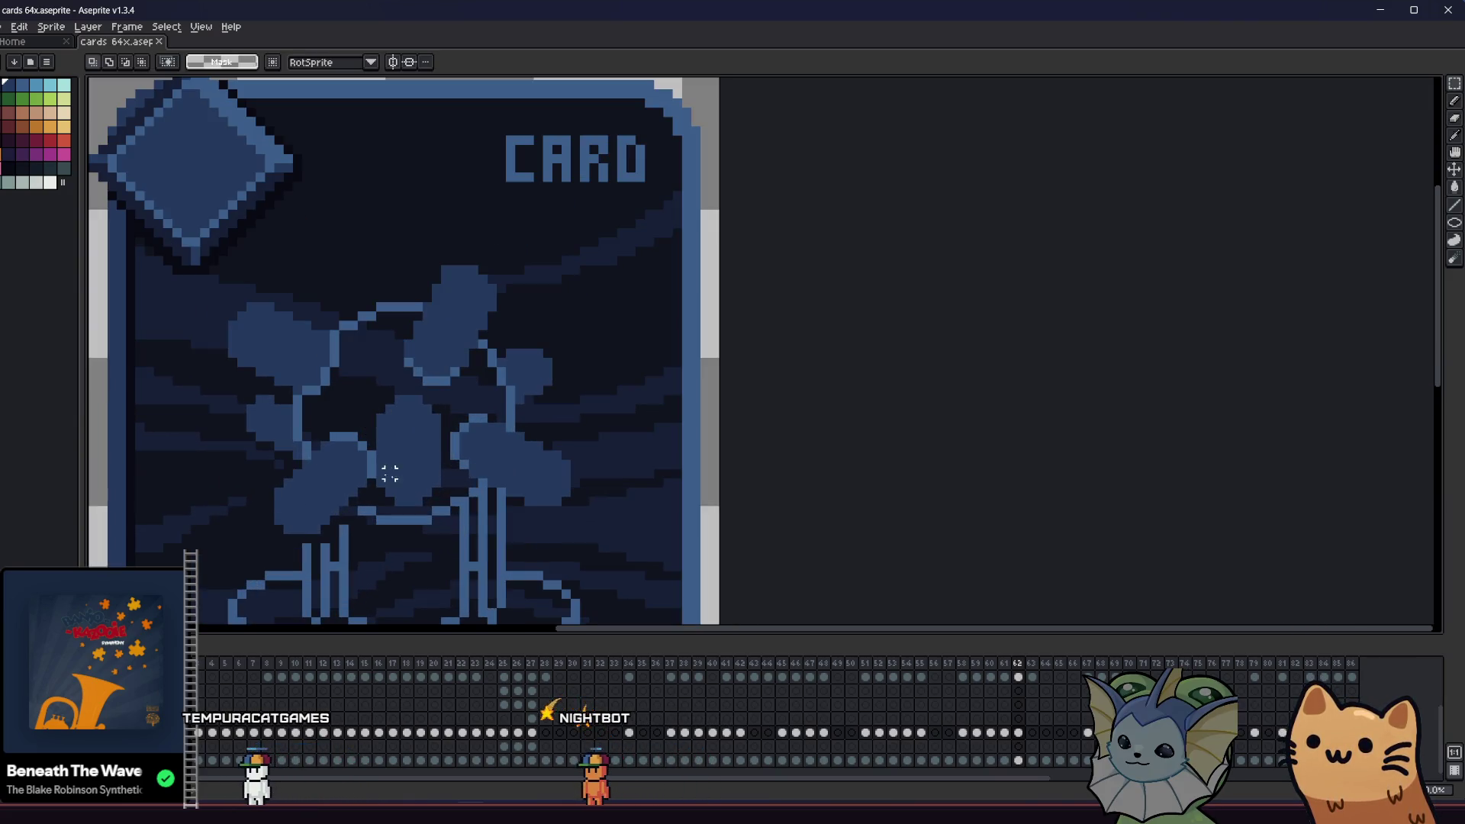
# - Trace a light outline along the top edge of the central orb
pyautogui.moveTo(436, 500); pyautogui.dragTo(433, 493)
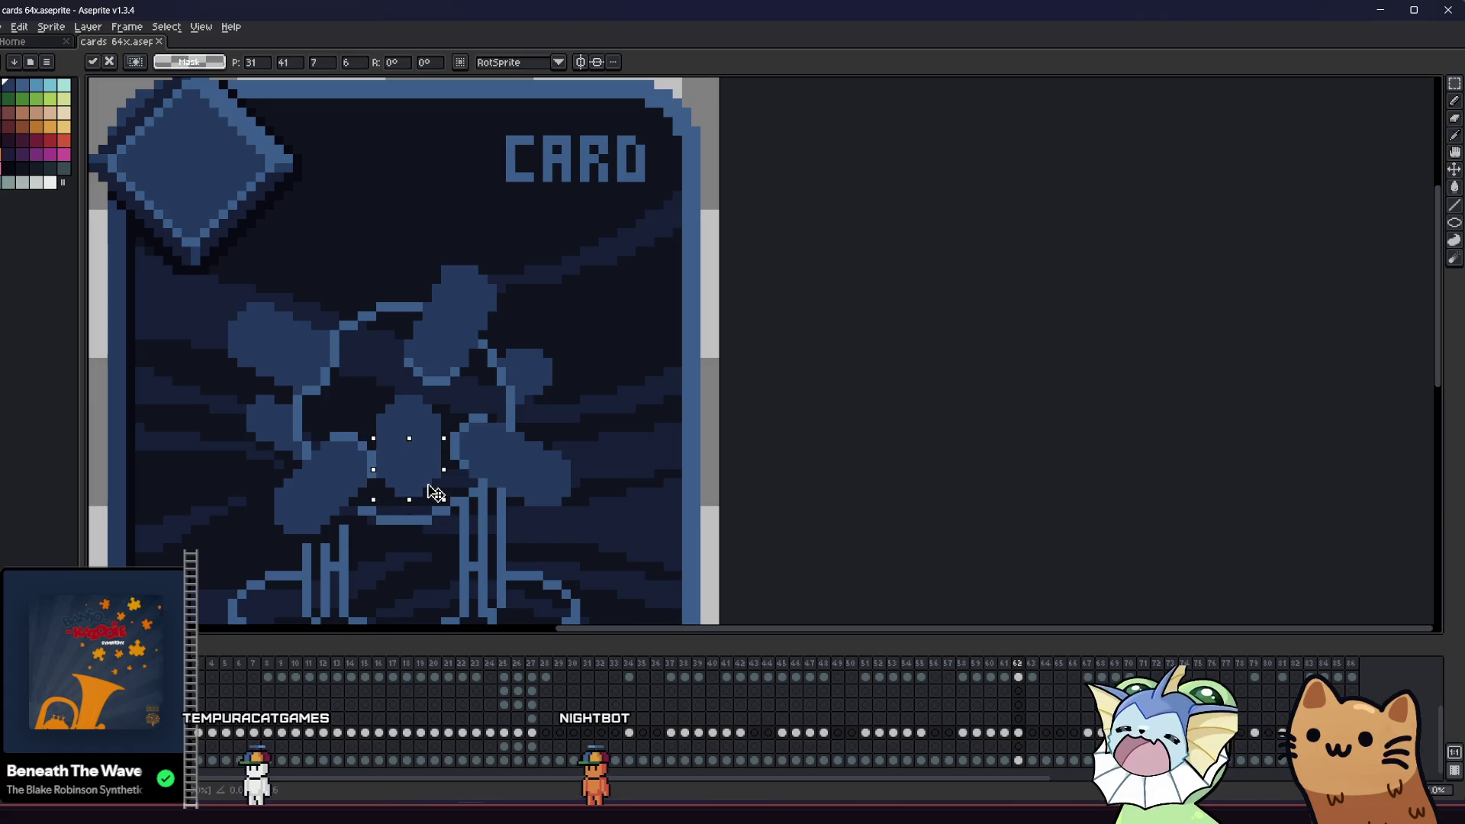
pyautogui.moveTo(307, 429); pyautogui.dragTo(334, 445)
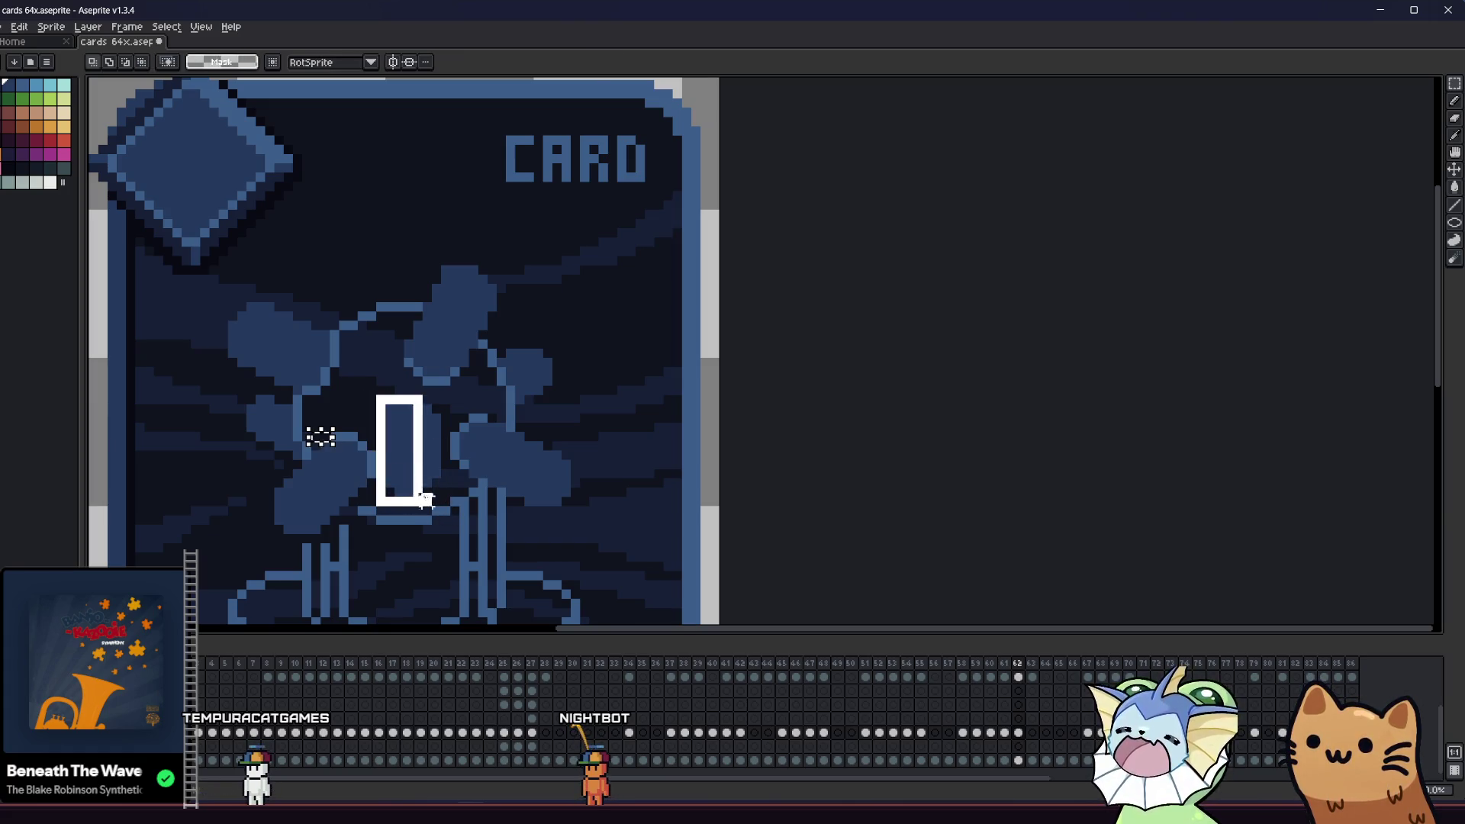
pyautogui.moveTo(439, 495); pyautogui.dragTo(443, 500)
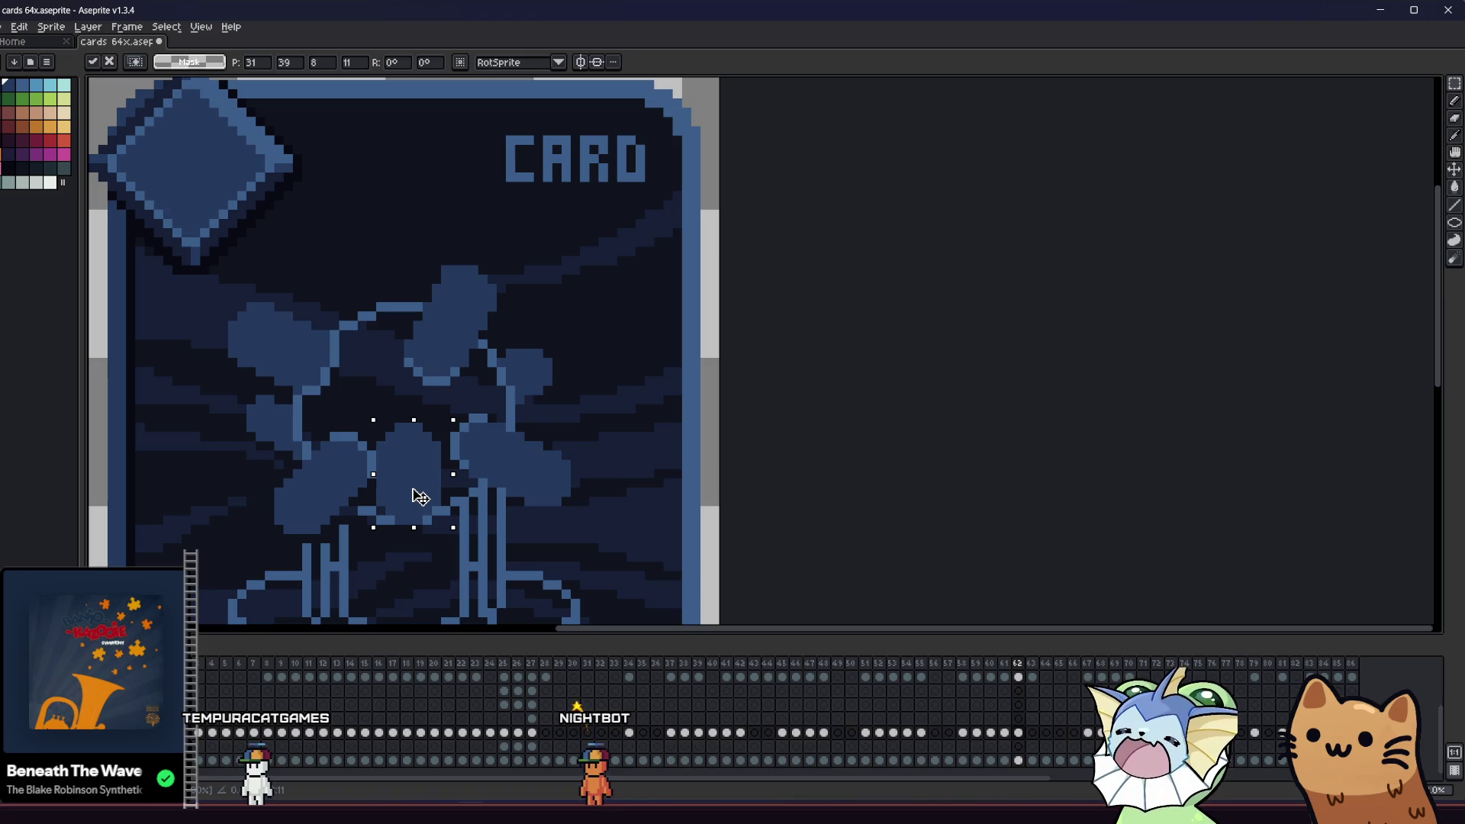
pyautogui.press('b')
pyautogui.scroll(-1, 387, 429)
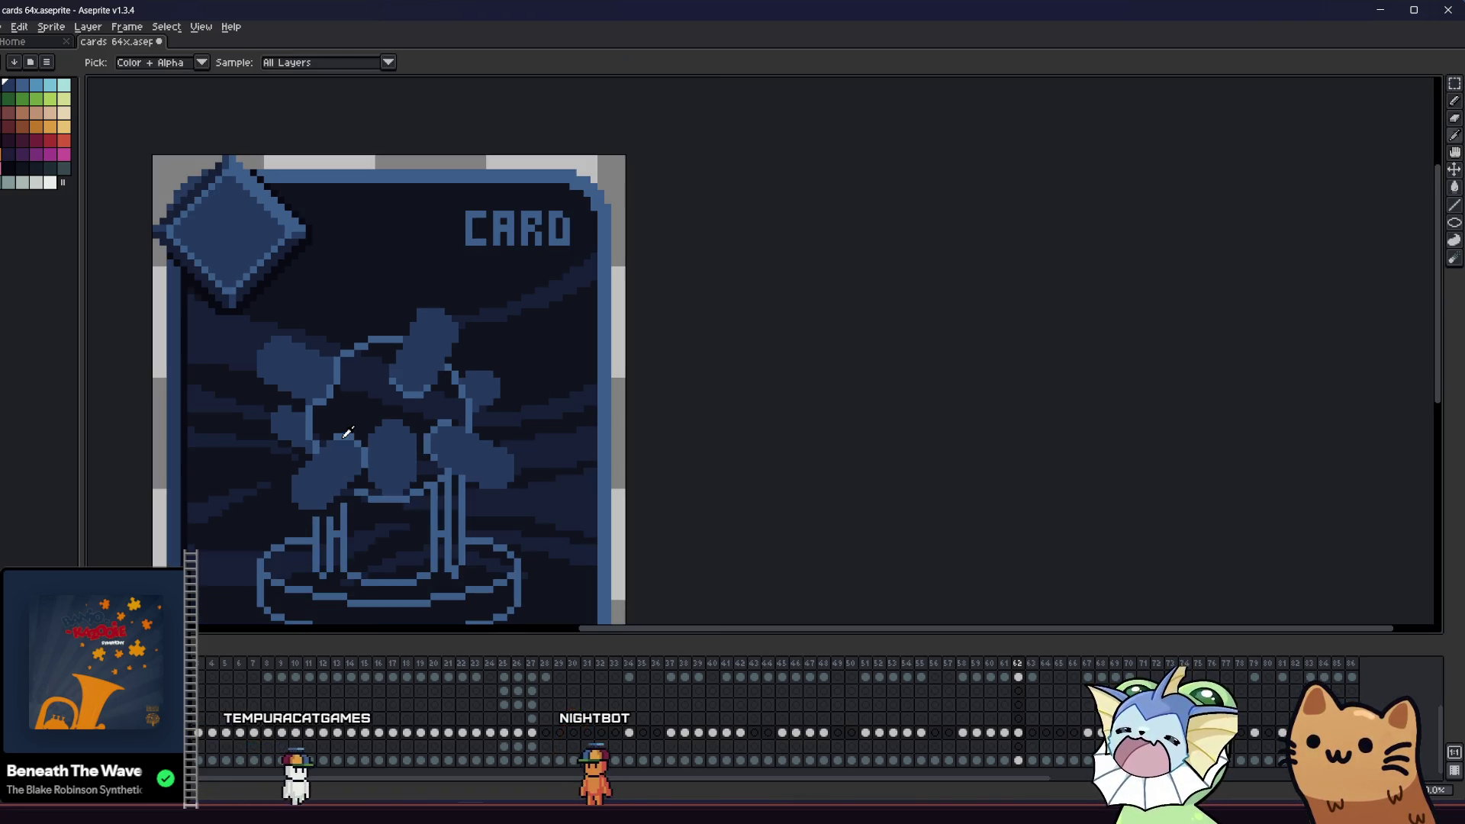
pyautogui.scroll(2, 387, 429)
pyautogui.moveTo(387, 429)
pyautogui.mouseDown()
pyautogui.moveTo(431, 397)
pyautogui.moveTo(474, 426)
pyautogui.mouseUp()
pyautogui.scroll(-4, 474, 425)
pyautogui.moveTo(301, 473)
pyautogui.mouseDown()
pyautogui.moveTo(441, 511)
pyautogui.moveTo(667, 514)
pyautogui.moveTo(590, 486)
pyautogui.mouseUp()
pyautogui.scroll(5, 687, 458)
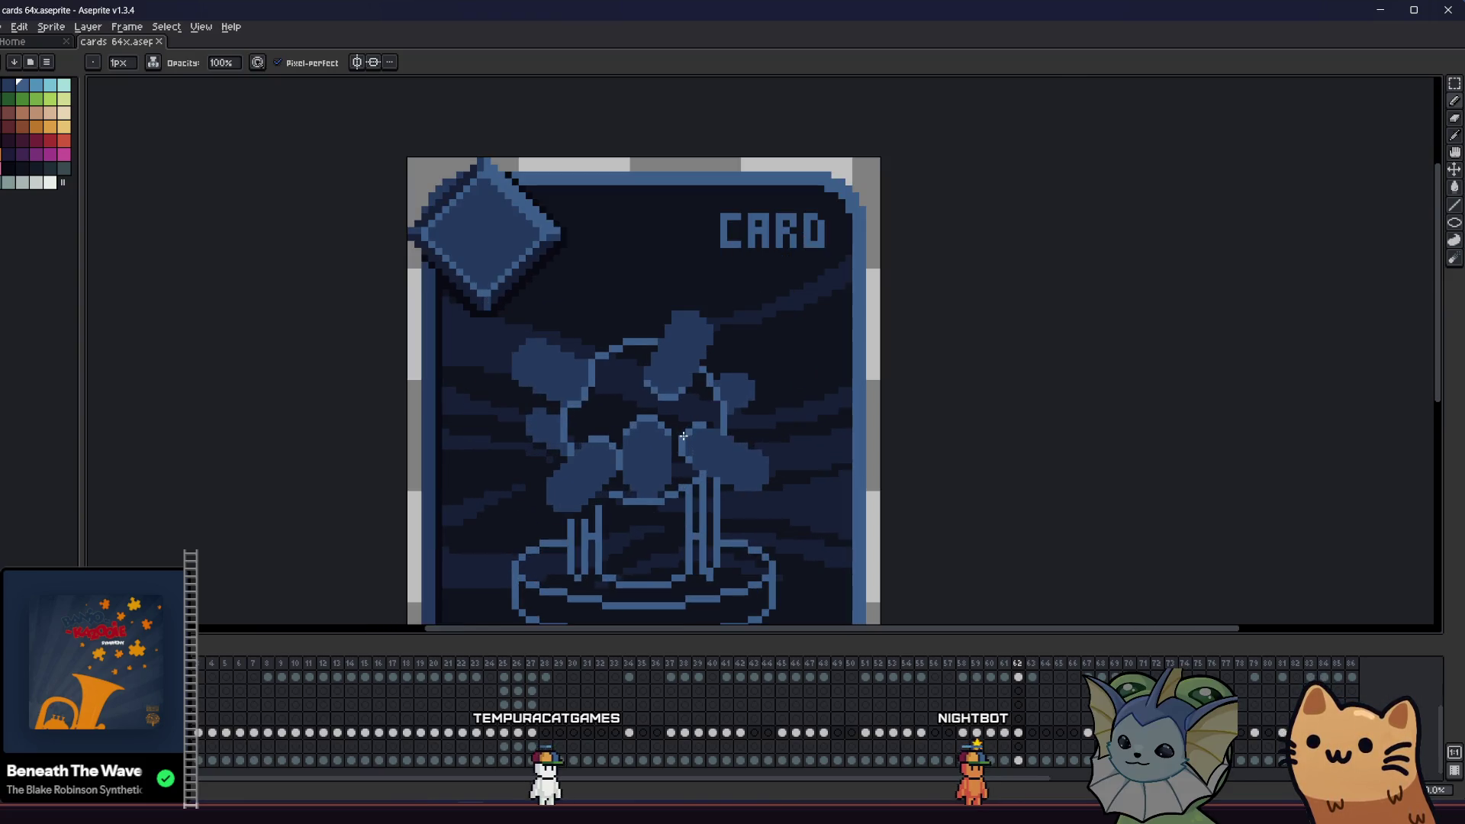
# - Move the lower-right blob farther right and the lower-left blob farther left, then commit
pyautogui.press('w')
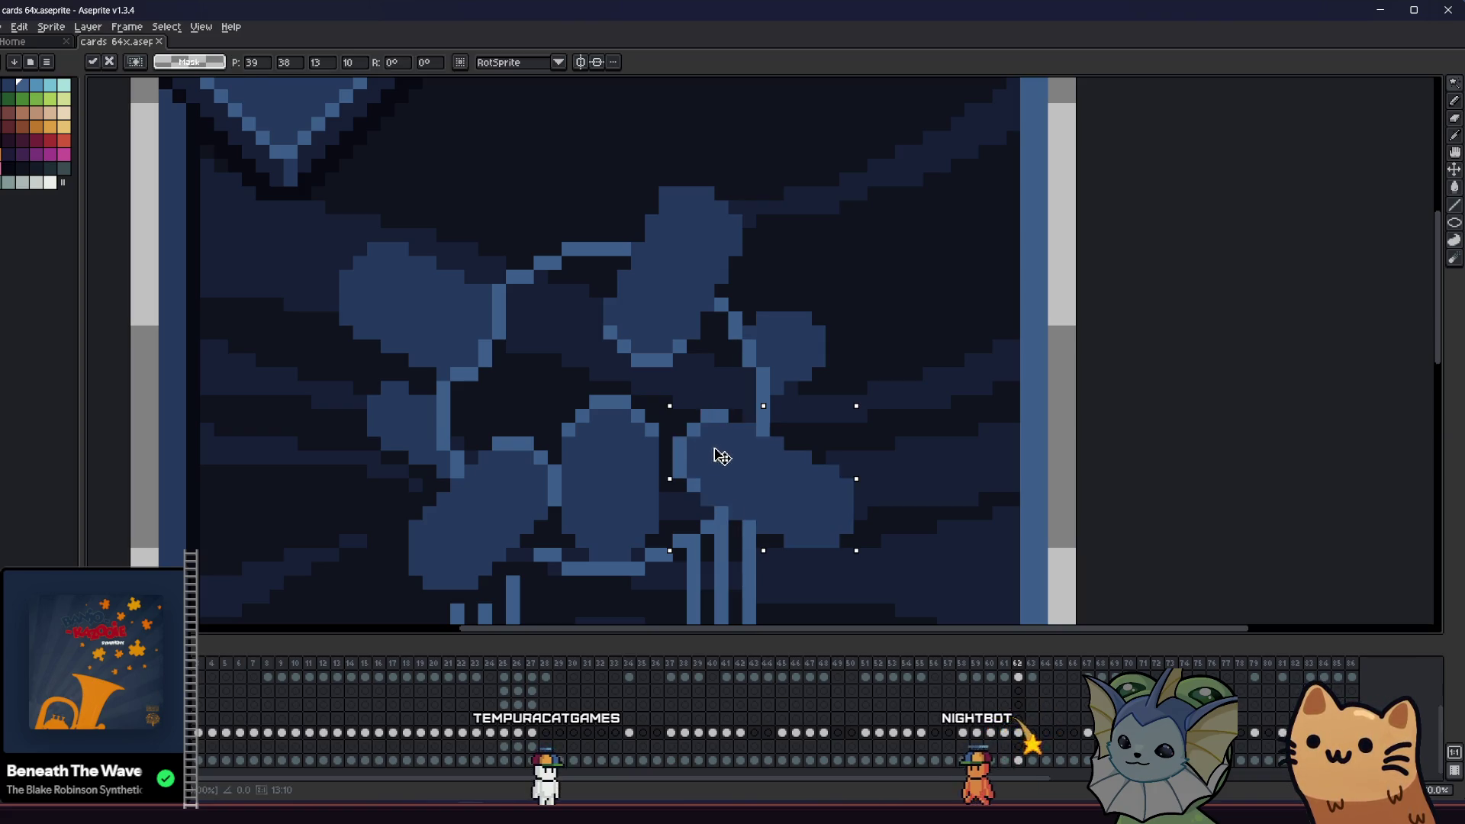
pyautogui.moveTo(720, 458); pyautogui.dragTo(735, 458)
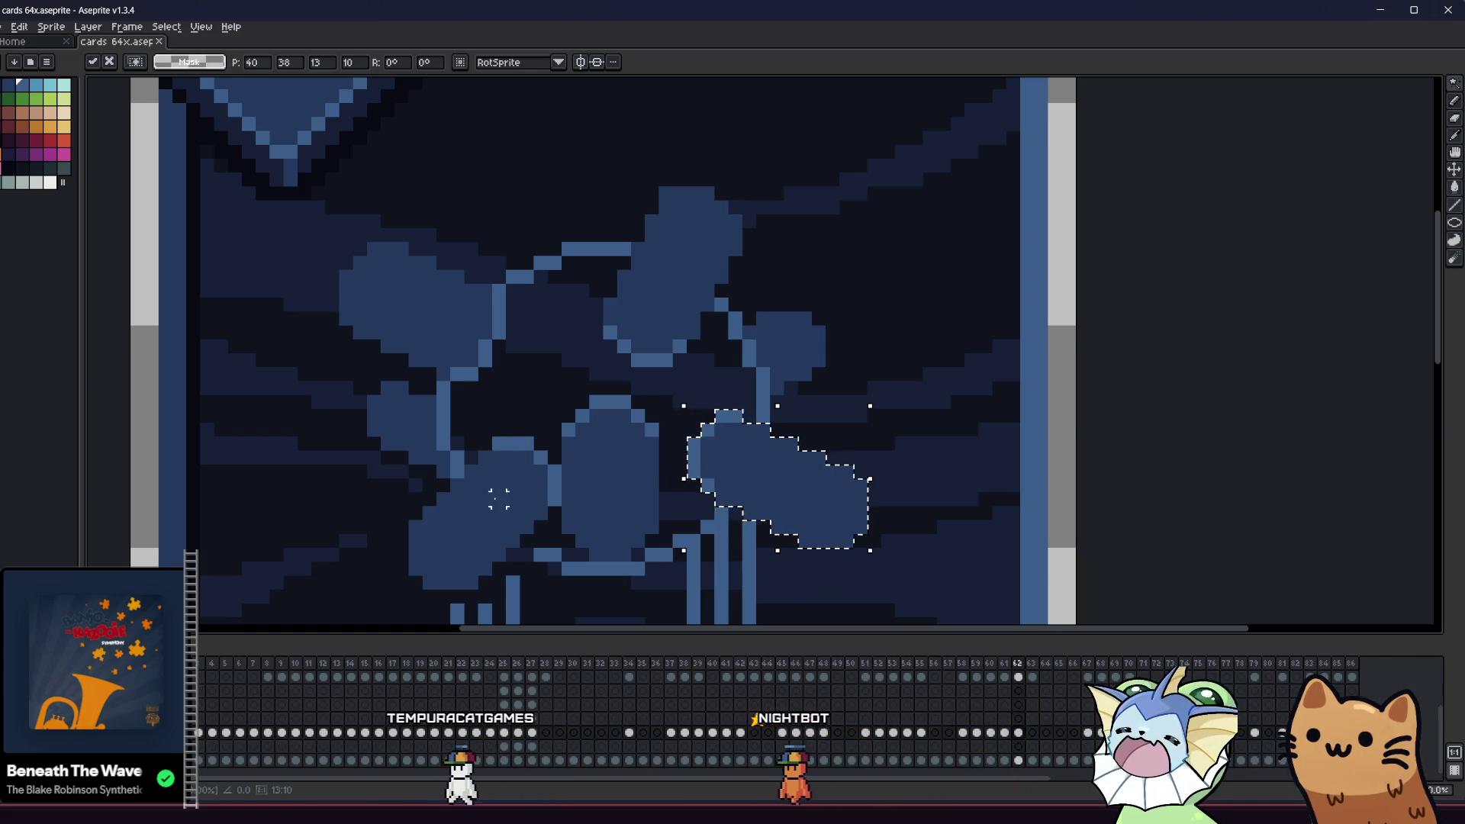
pyautogui.click(488, 474)
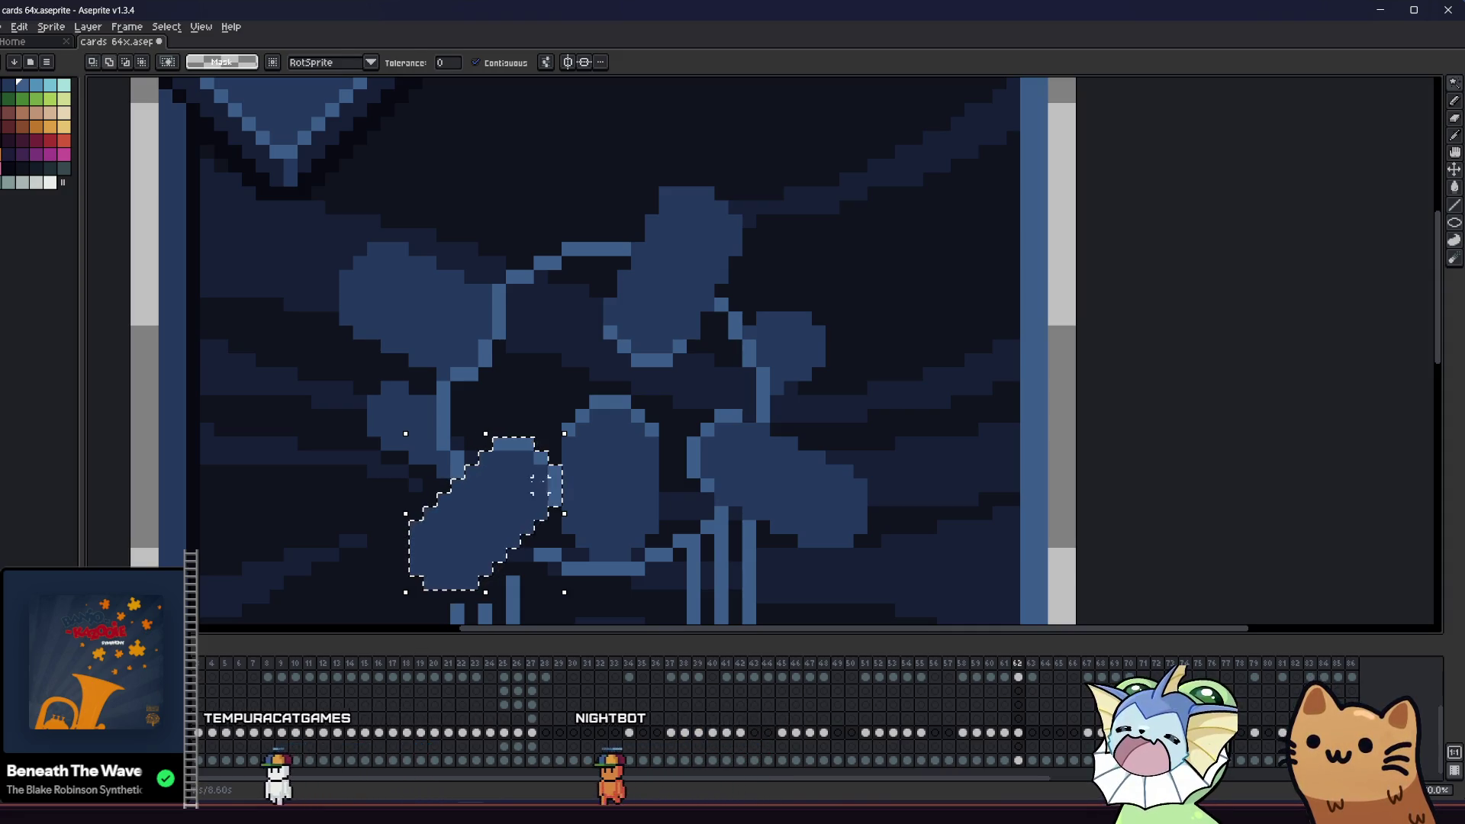
pyautogui.moveTo(498, 492); pyautogui.dragTo(471, 492)
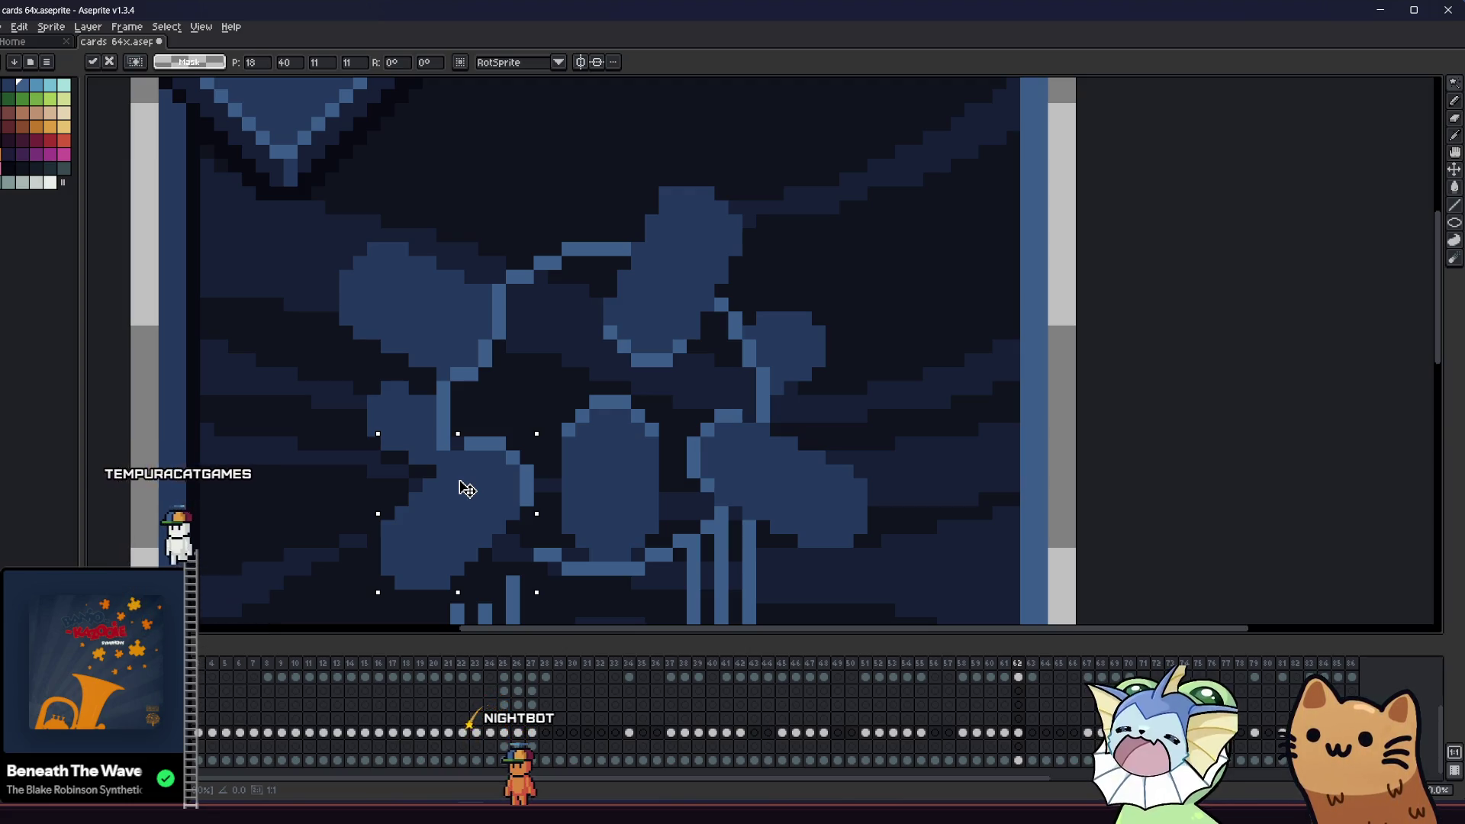
pyautogui.press('Return')
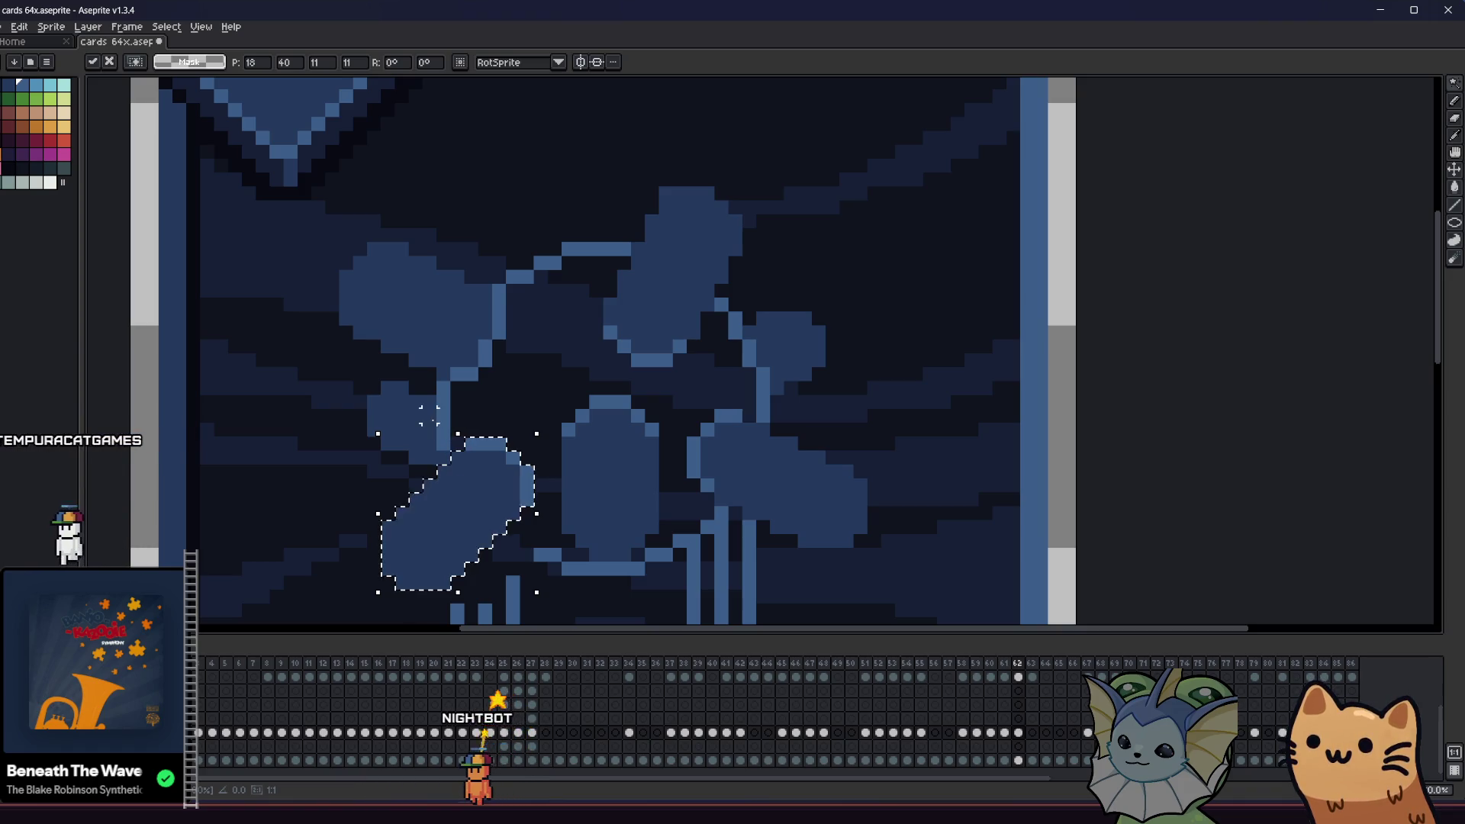
pyautogui.scroll(-5, 364, 443)
pyautogui.moveTo(308, 478)
pyautogui.mouseDown()
pyautogui.moveTo(422, 516)
pyautogui.moveTo(232, 526)
pyautogui.moveTo(187, 480)
pyautogui.moveTo(163, 410)
pyautogui.moveTo(350, 505)
pyautogui.mouseUp()
pyautogui.scroll(9, 349, 505)
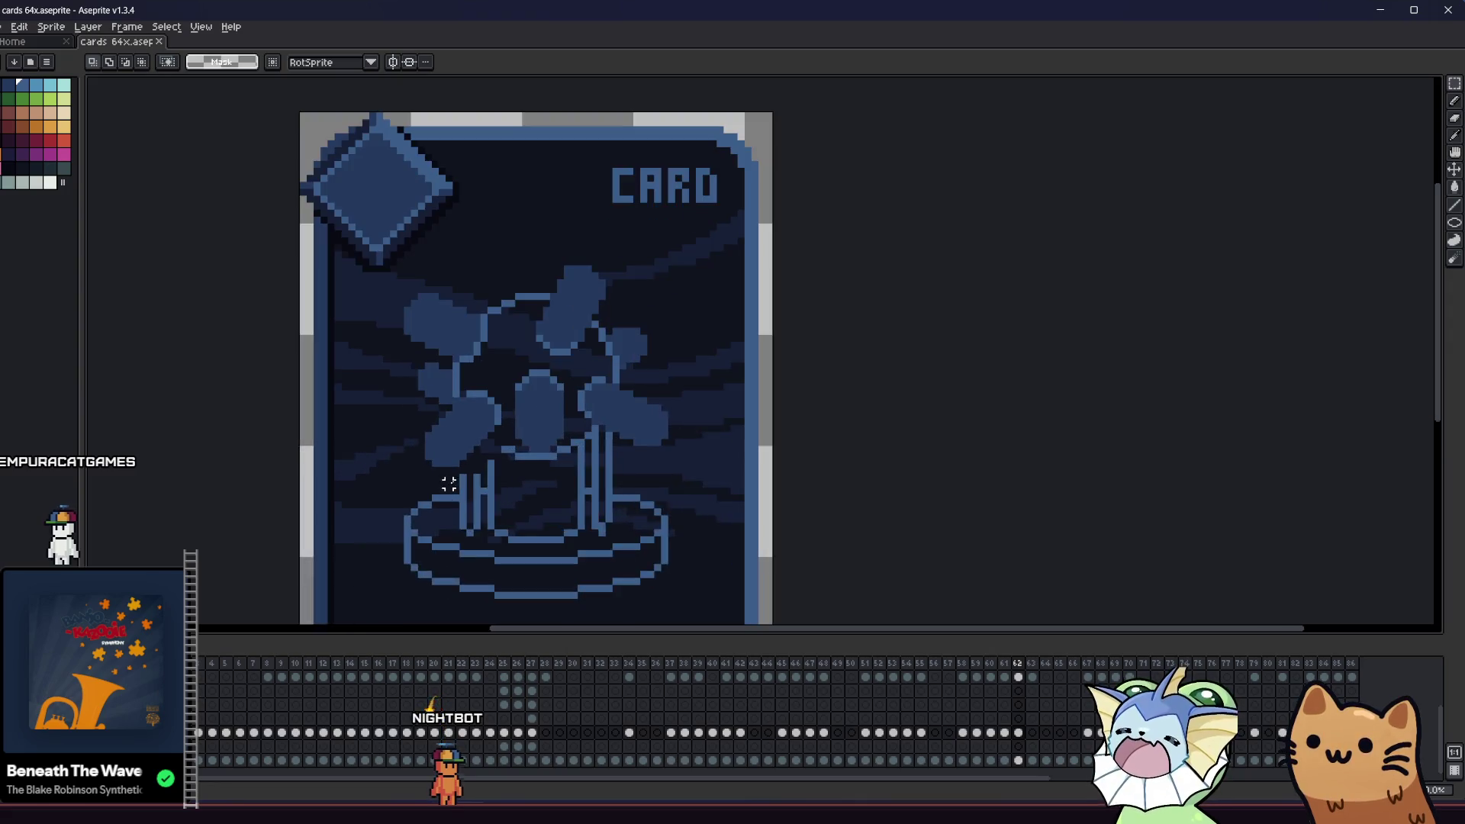
# - Pencil a light-blue vertical line and a single pixel near the pillars
pyautogui.press('b')
pyautogui.moveTo(439, 391)
pyautogui.mouseDown()
pyautogui.moveTo(439, 458)
pyautogui.moveTo(410, 503)
pyautogui.mouseUp()
pyautogui.click(452, 435)
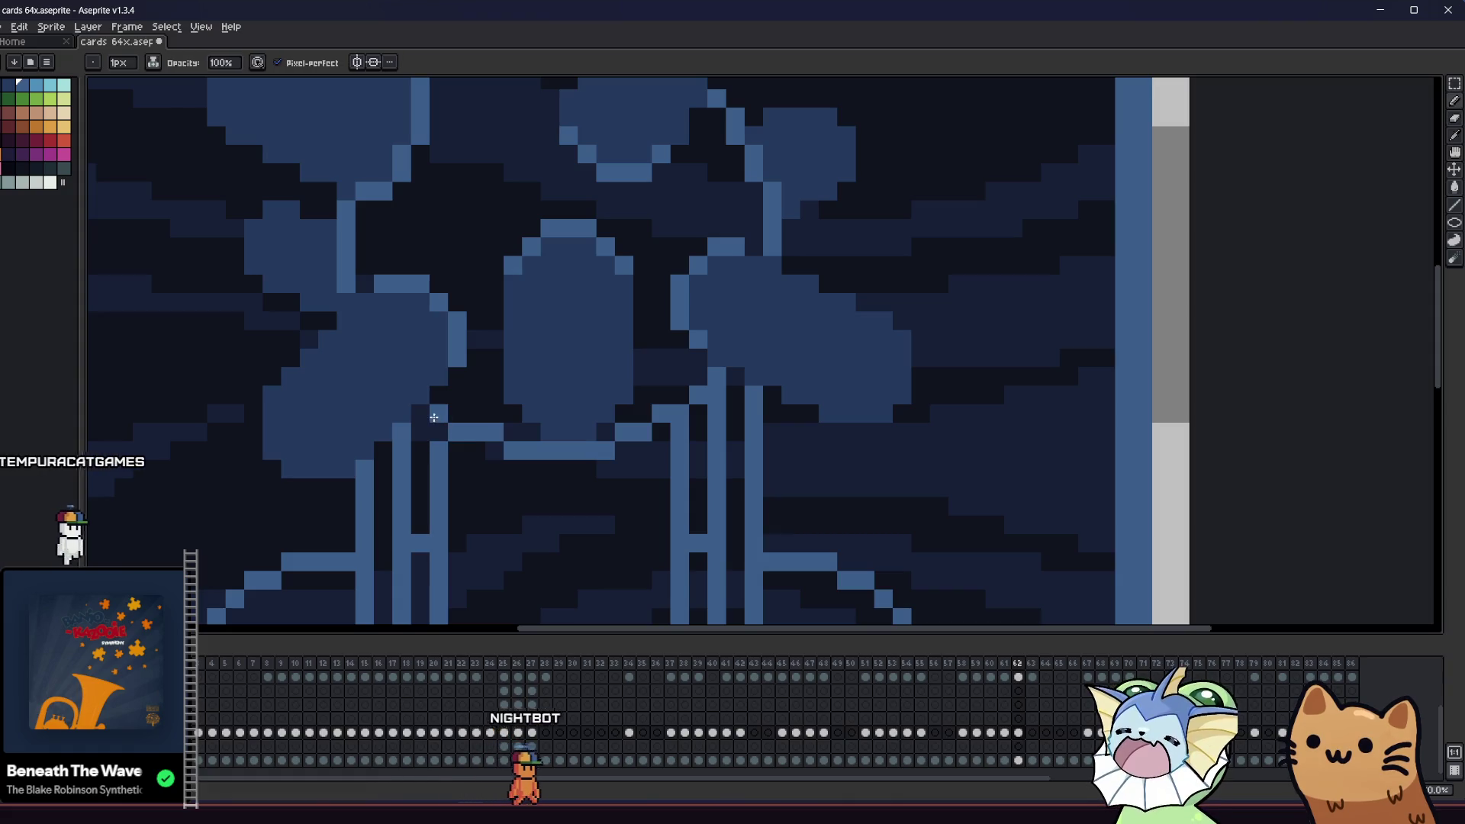
pyautogui.moveTo(345, 489); pyautogui.dragTo(367, 485)
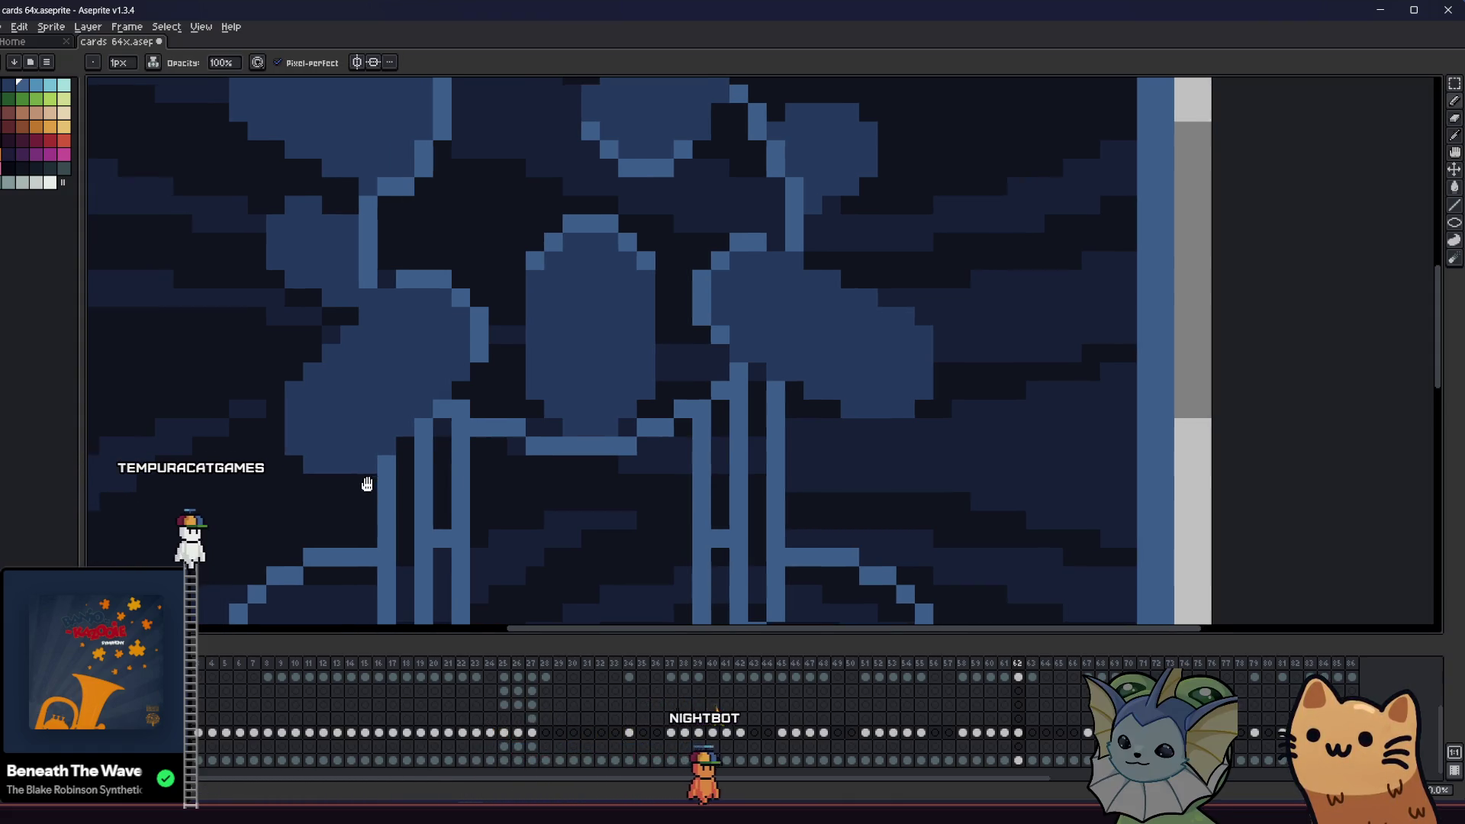
pyautogui.scroll(-3, 328, 496)
pyautogui.moveTo(211, 503)
pyautogui.mouseDown()
pyautogui.moveTo(422, 474)
pyautogui.moveTo(301, 461)
pyautogui.moveTo(173, 501)
pyautogui.mouseUp()
pyautogui.scroll(1, 238, 501)
pyautogui.scroll(-5, 238, 502)
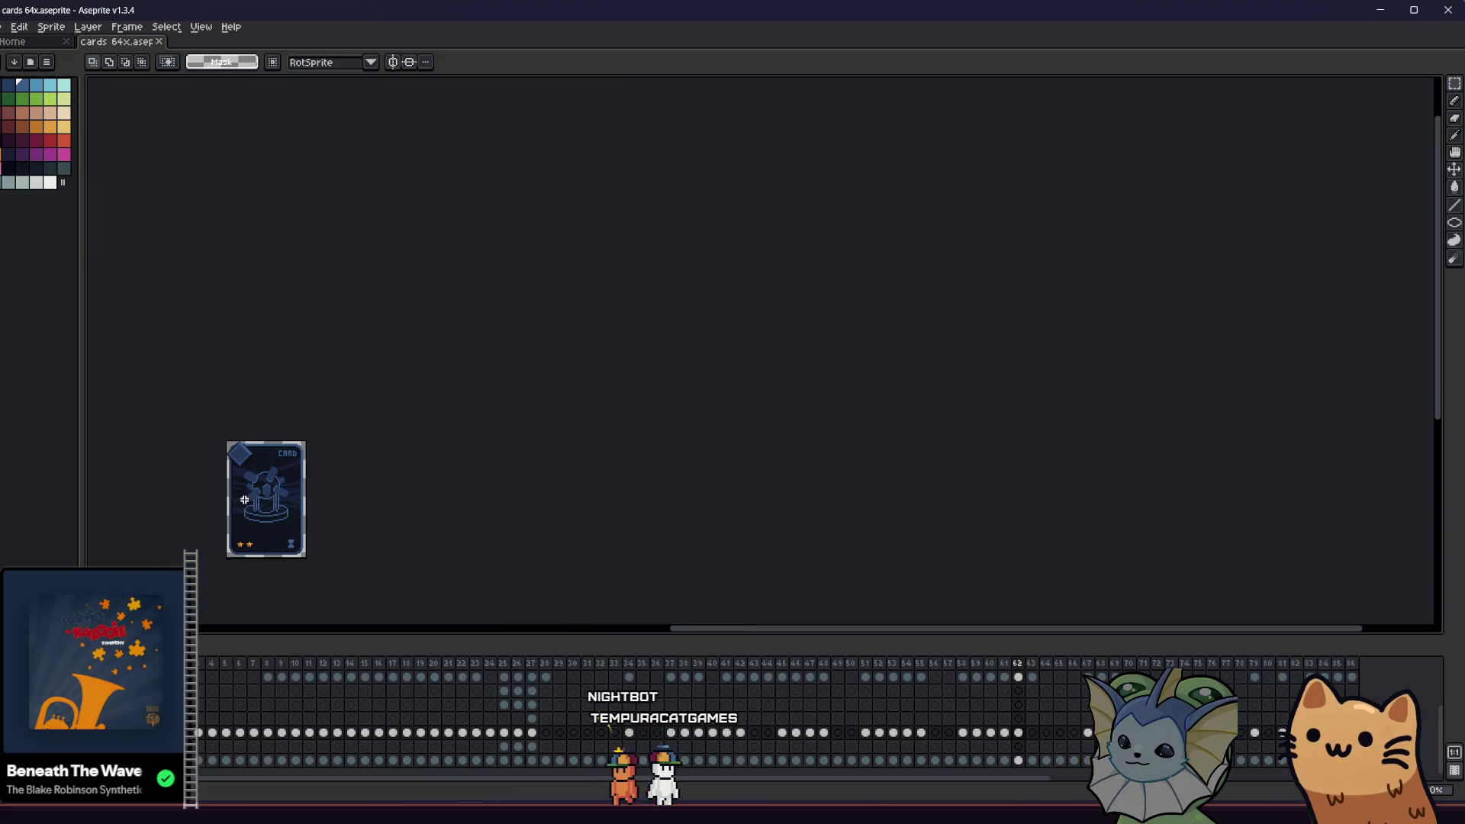
pyautogui.scroll(3, 283, 497)
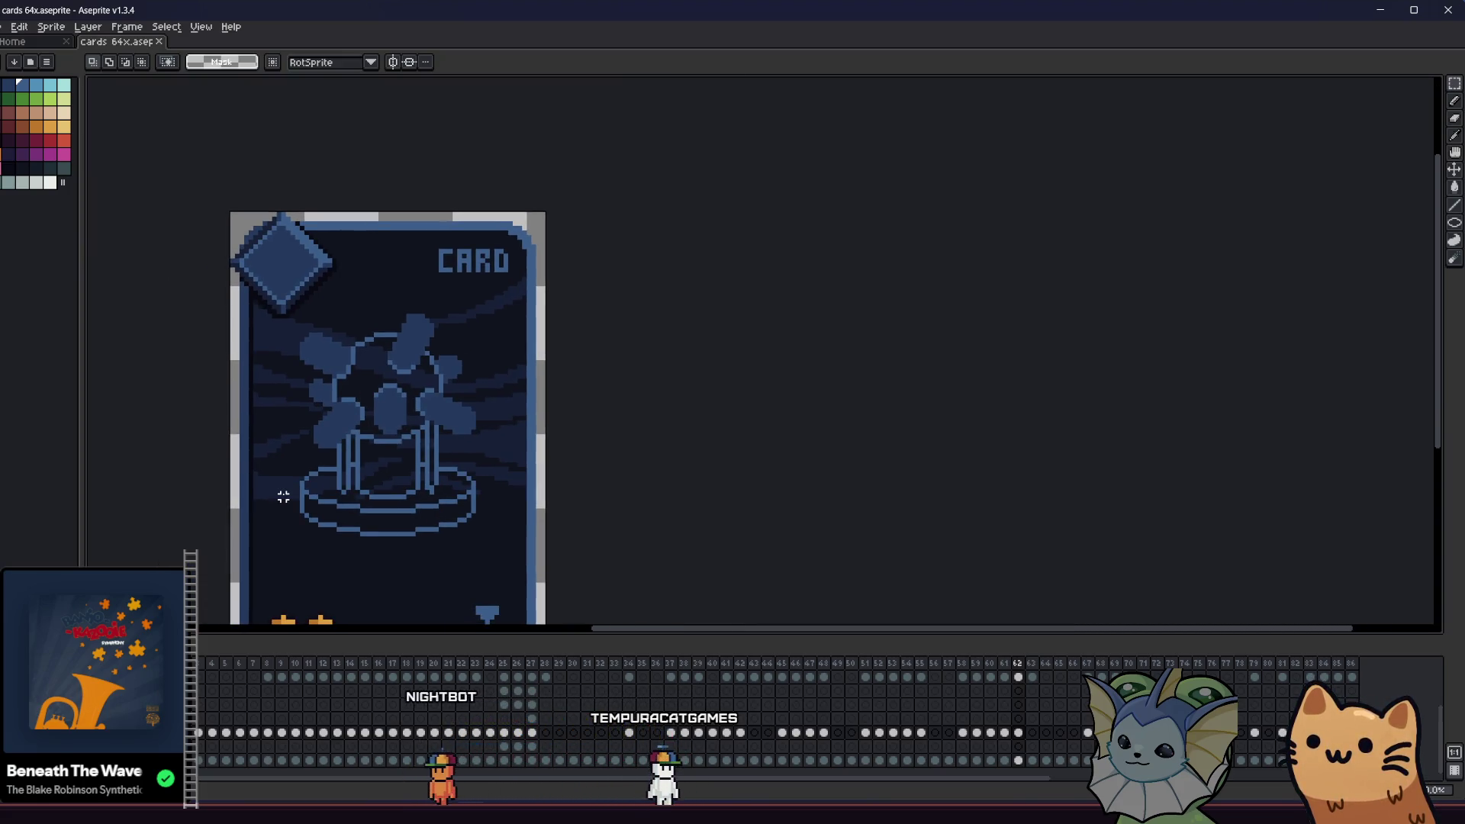
pyautogui.scroll(2, 283, 497)
pyautogui.moveTo(285, 497)
pyautogui.mouseDown()
pyautogui.moveTo(425, 476)
pyautogui.moveTo(539, 514)
pyautogui.moveTo(510, 523)
pyautogui.mouseUp()
pyautogui.scroll(1, 445, 463)
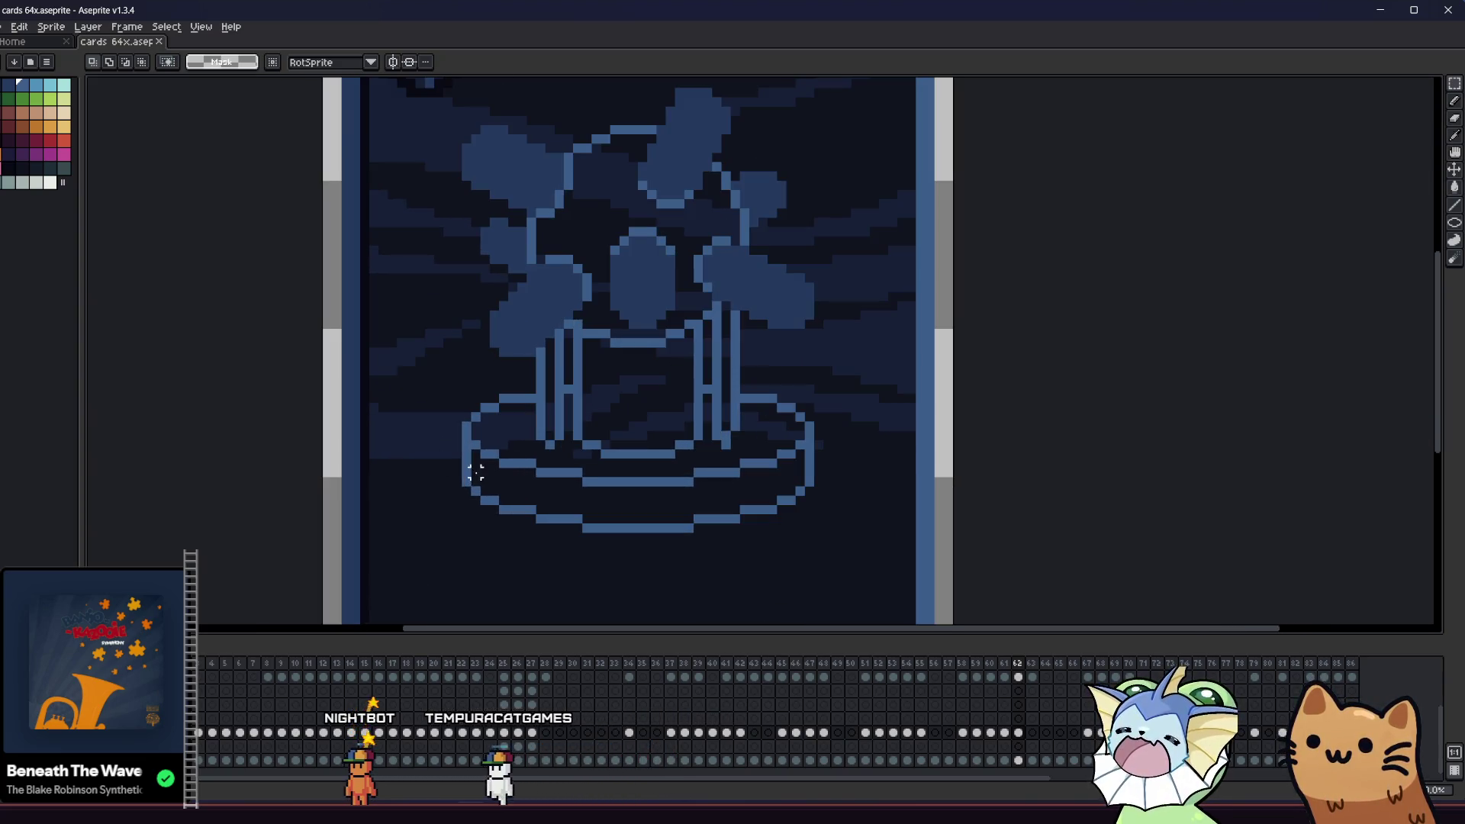
pyautogui.moveTo(432, 392); pyautogui.dragTo(521, 535)
pyautogui.hotkey('ctrl', 'z')
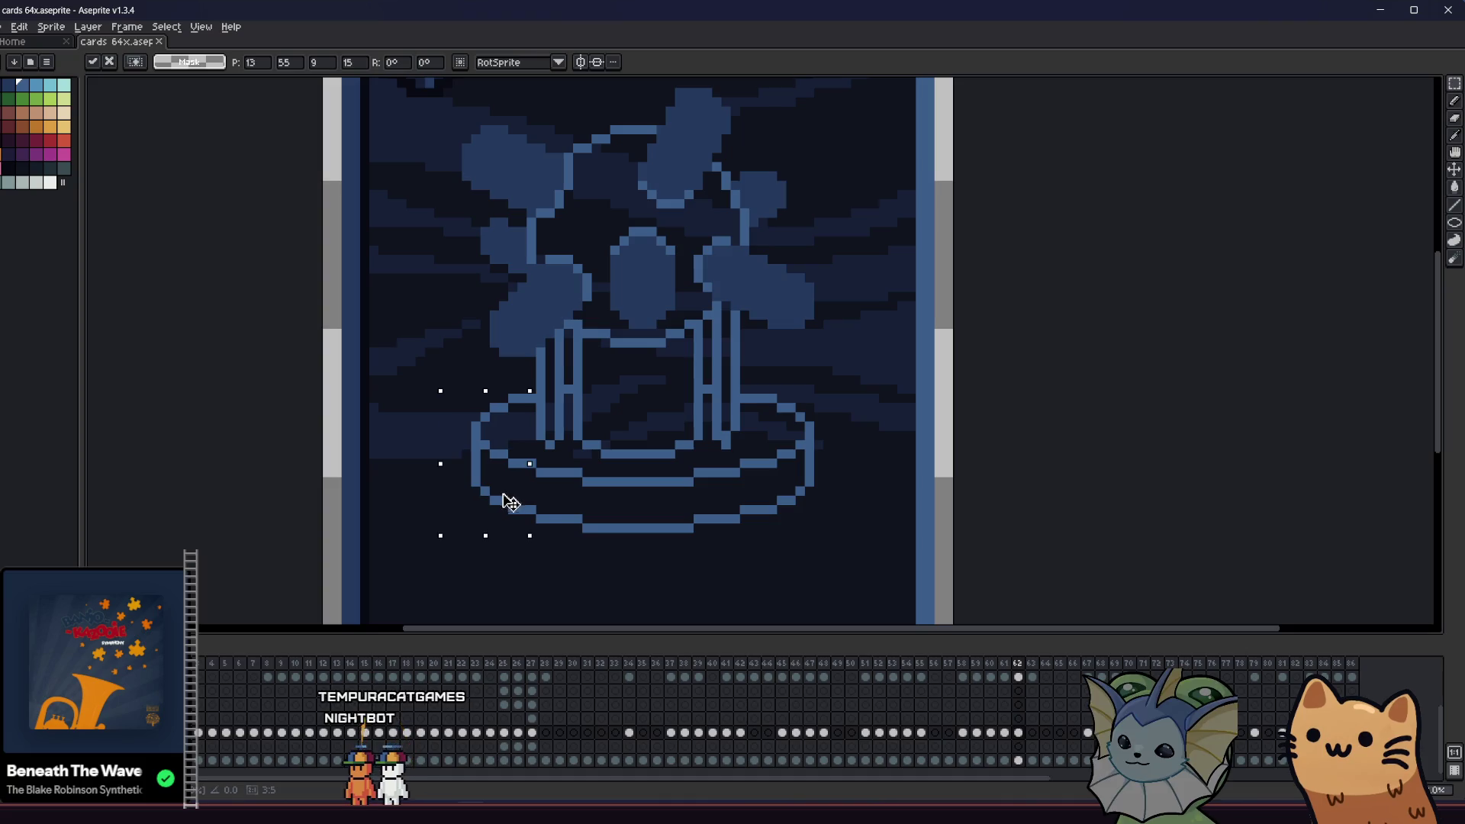
pyautogui.click(758, 452)
pyautogui.moveTo(820, 373); pyautogui.dragTo(747, 554)
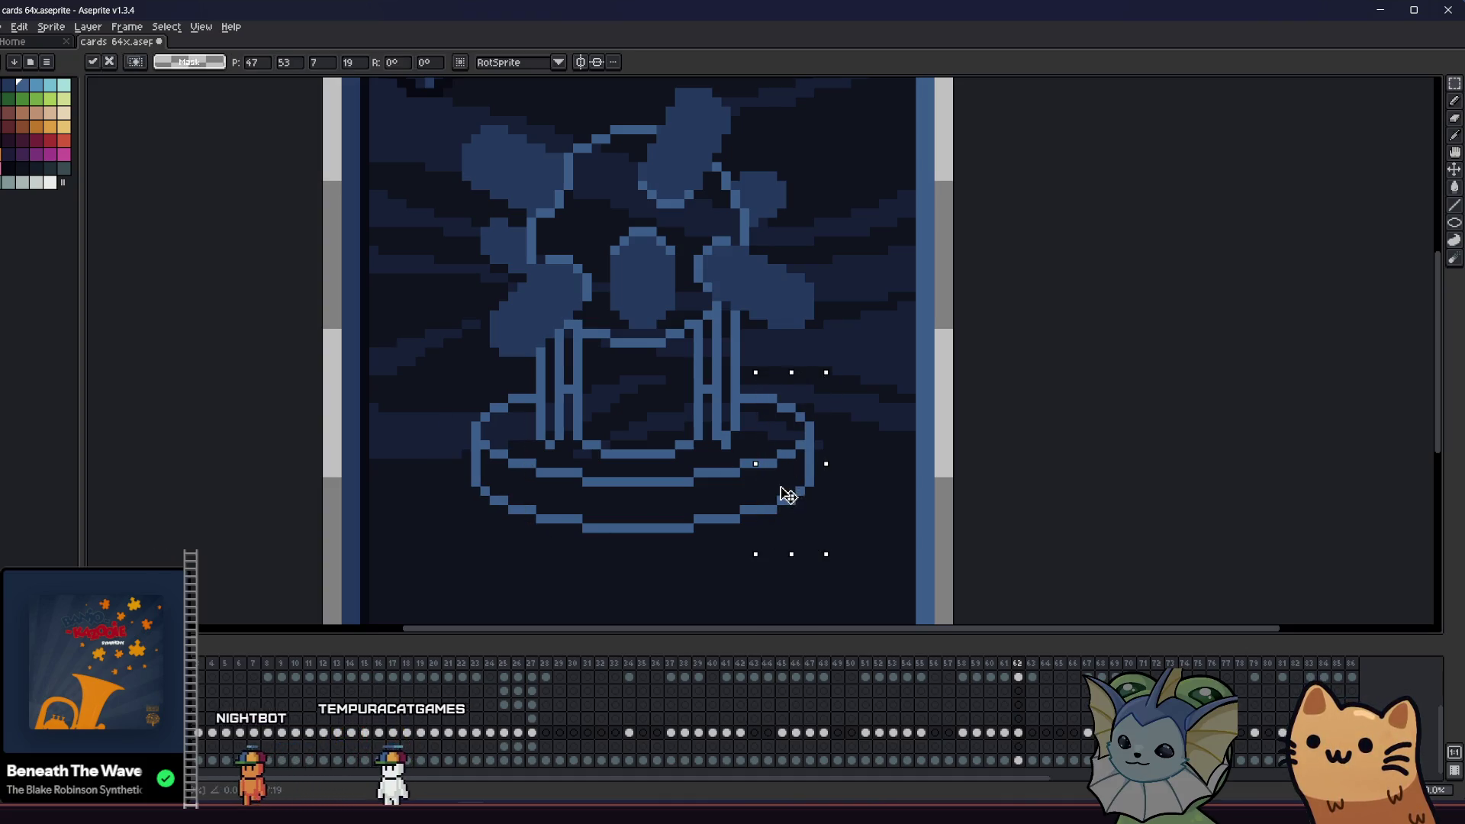
pyautogui.hotkey('ctrl', 'd')
pyautogui.scroll(-1, 626, 492)
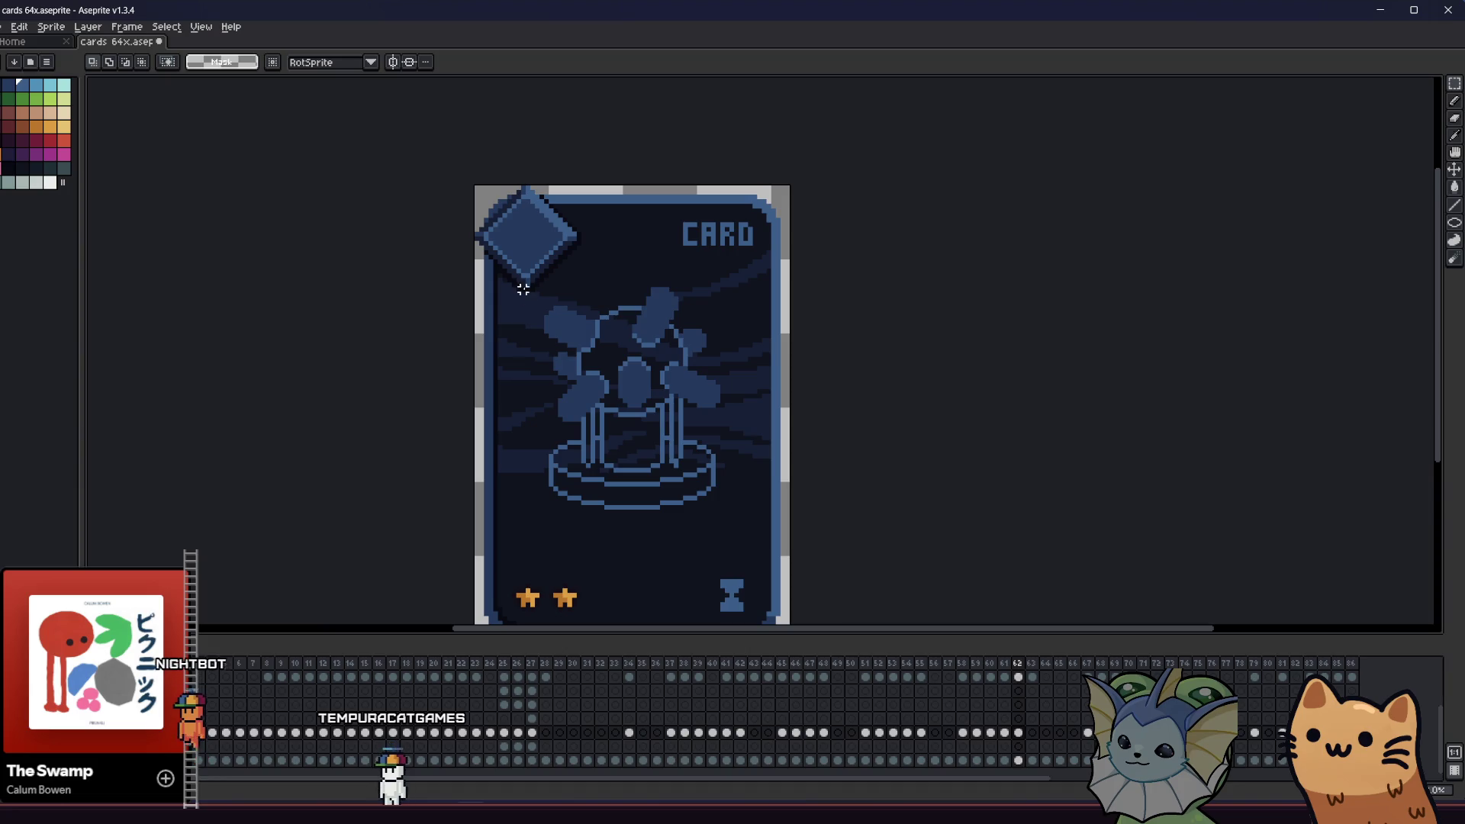
pyautogui.moveTo(440, 406); pyautogui.dragTo(342, 426)
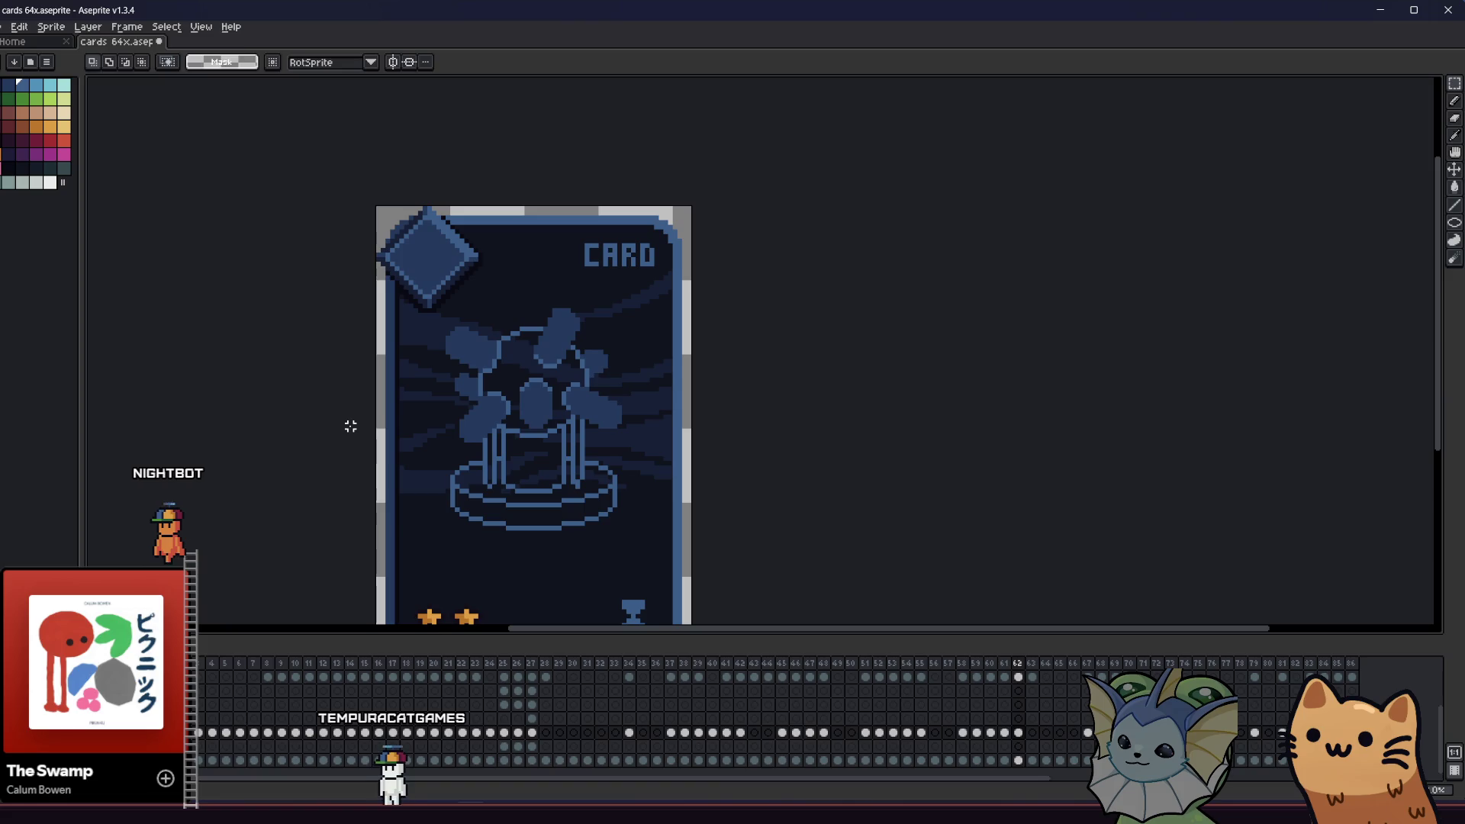
pyautogui.press('i')
pyautogui.scroll(3, 525, 387)
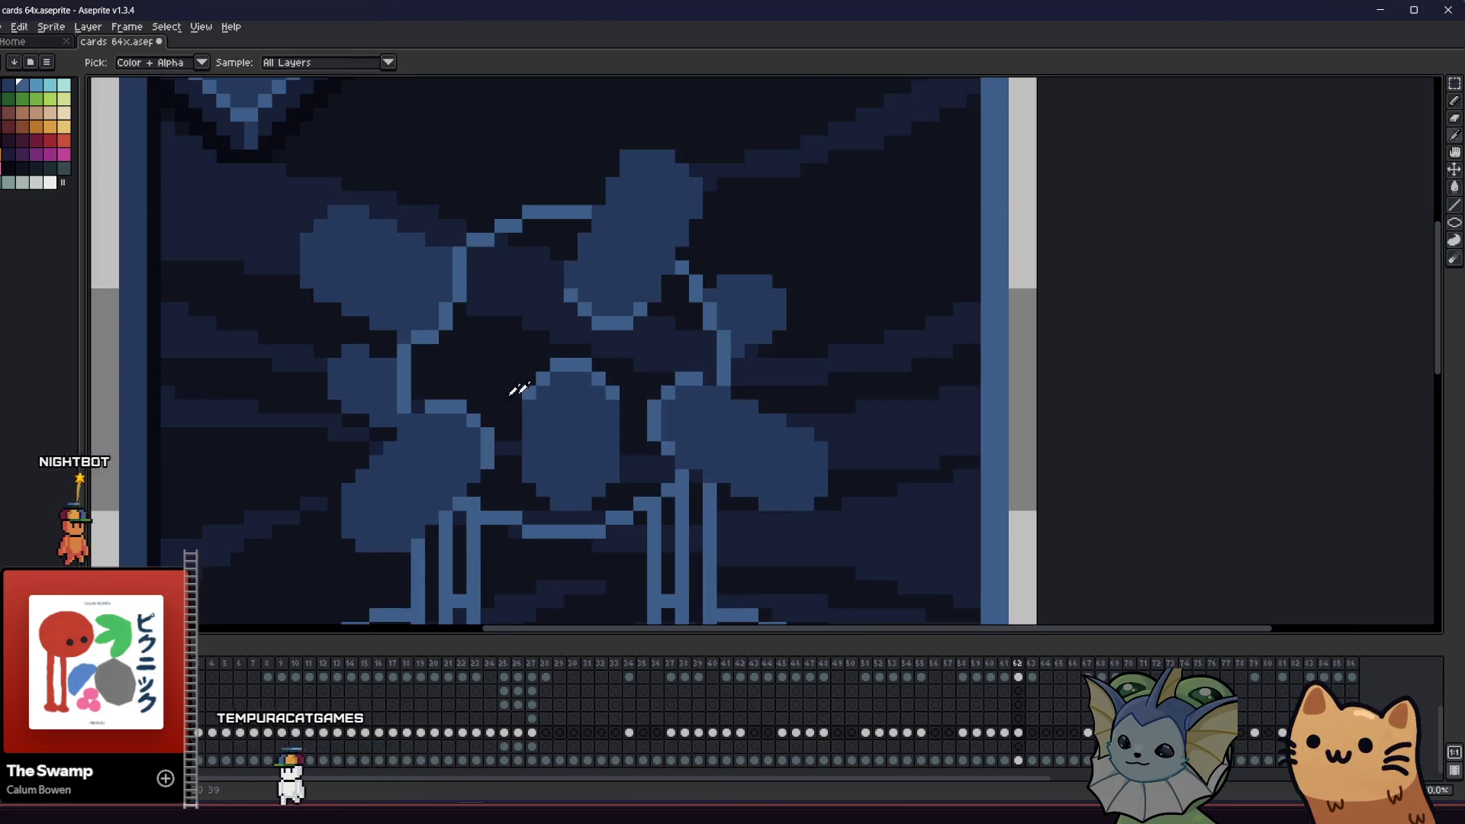
# - Bucket-fill a blue area on the canvas, then undo it
pyautogui.scroll(-1, 525, 387)
pyautogui.press('g')
pyautogui.click(478, 336)
pyautogui.scroll(-2, 458, 369)
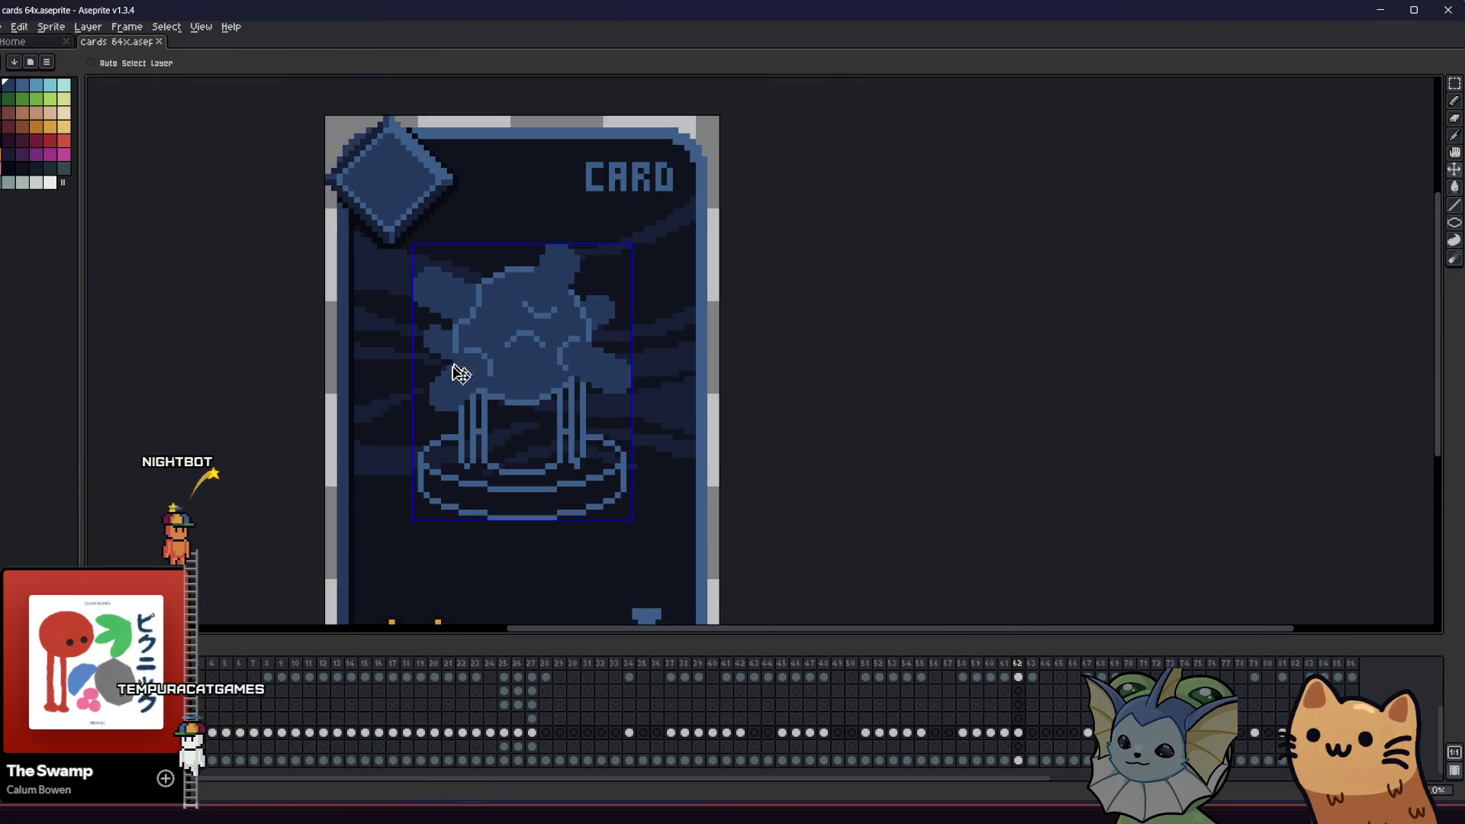
pyautogui.hotkey('ctrl', 'z')
pyautogui.scroll(1, 470, 346)
pyautogui.scroll(1, 509, 368)
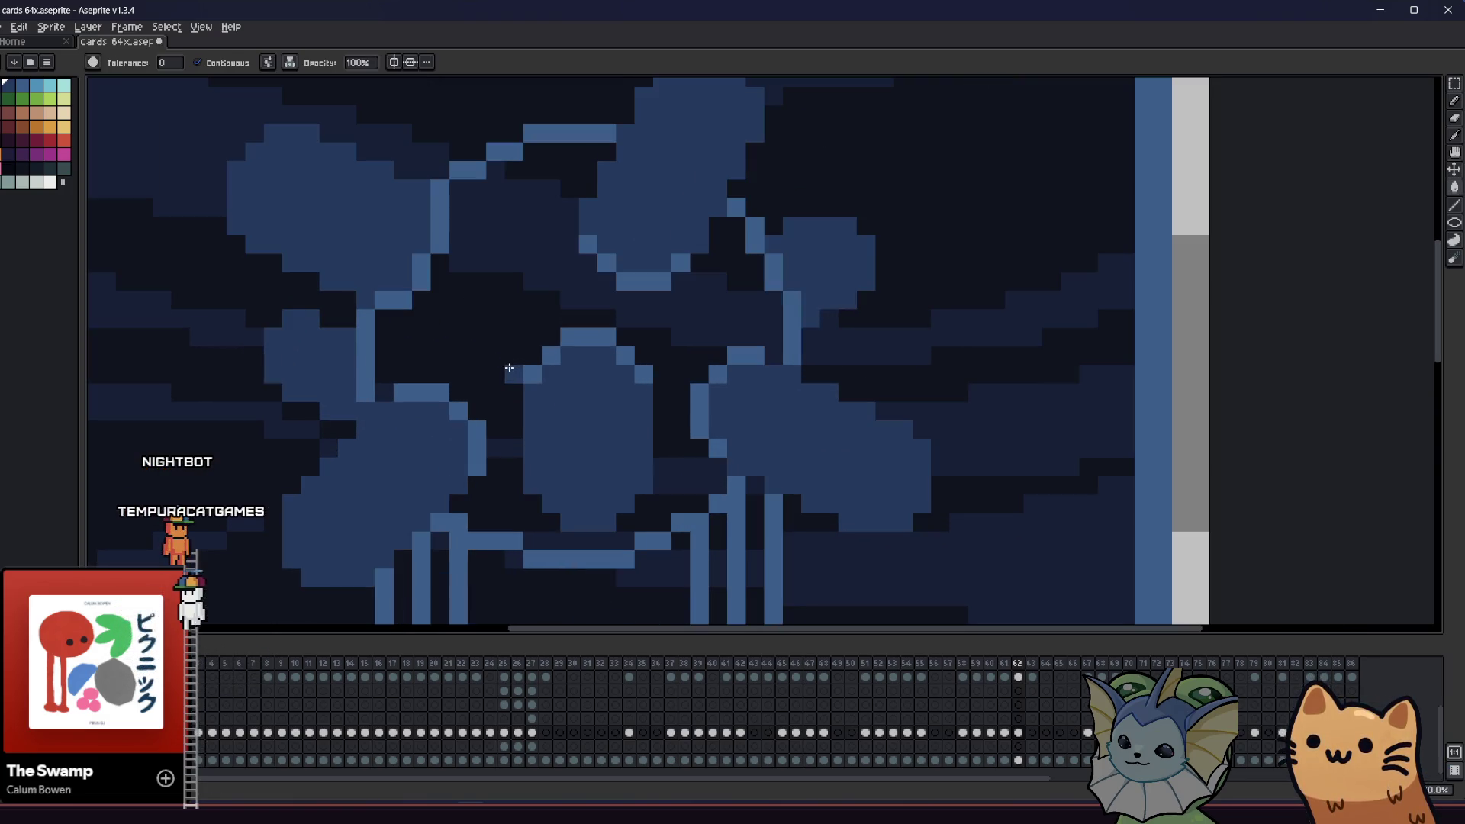
# - Fill the central orb light blue, then undo so it stays dark
pyautogui.click(495, 389)
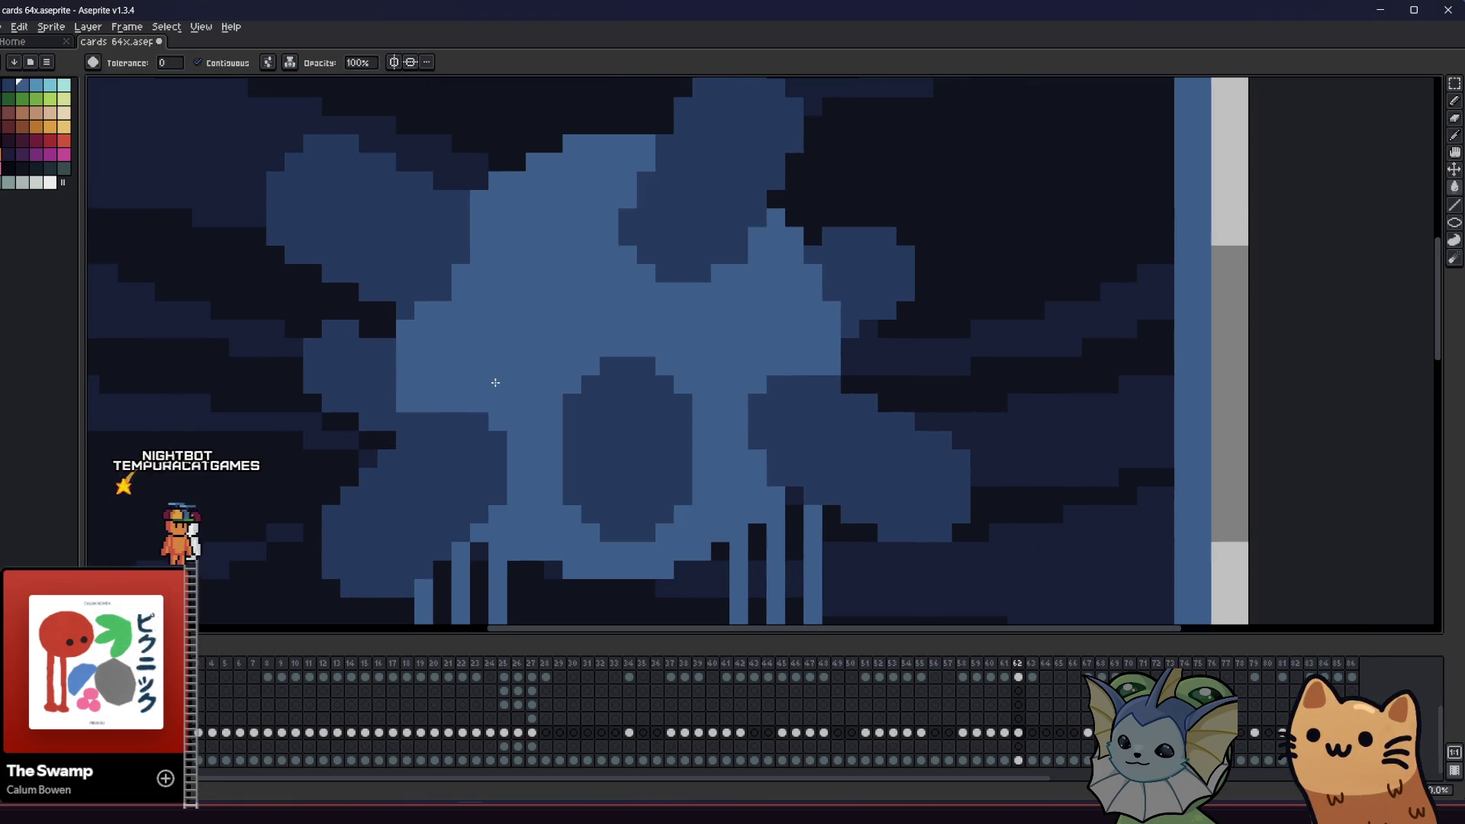
pyautogui.scroll(-2, 435, 409)
pyautogui.scroll(-2, 436, 416)
pyautogui.scroll(1, 442, 422)
pyautogui.scroll(-3, 442, 422)
pyautogui.hotkey('ctrl', 'z')
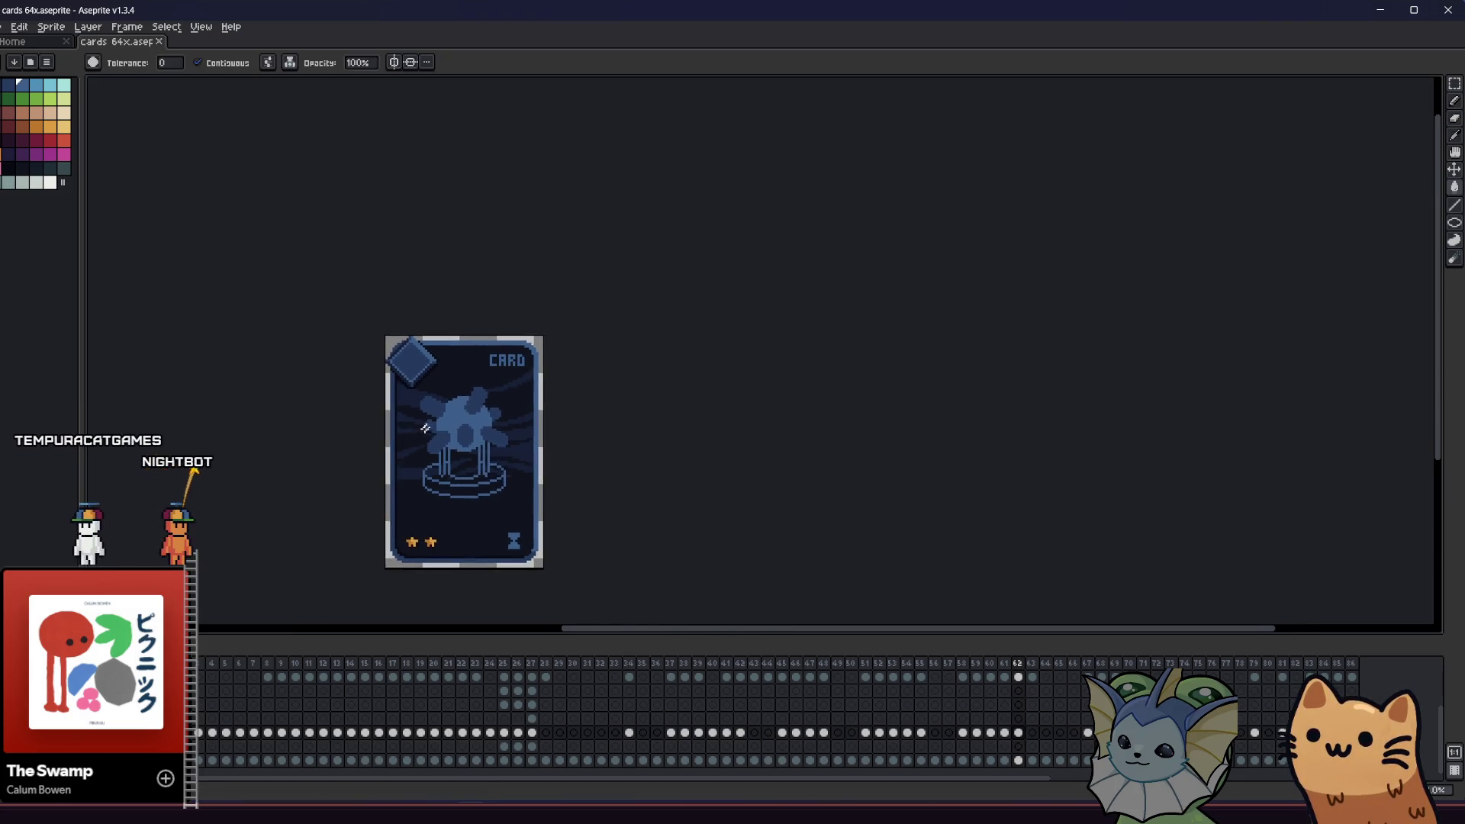
pyautogui.scroll(2, 444, 422)
pyautogui.scroll(2, 444, 423)
# - Try a light-blue fill on the pedestal base ring, then undo it
pyautogui.press('alt')
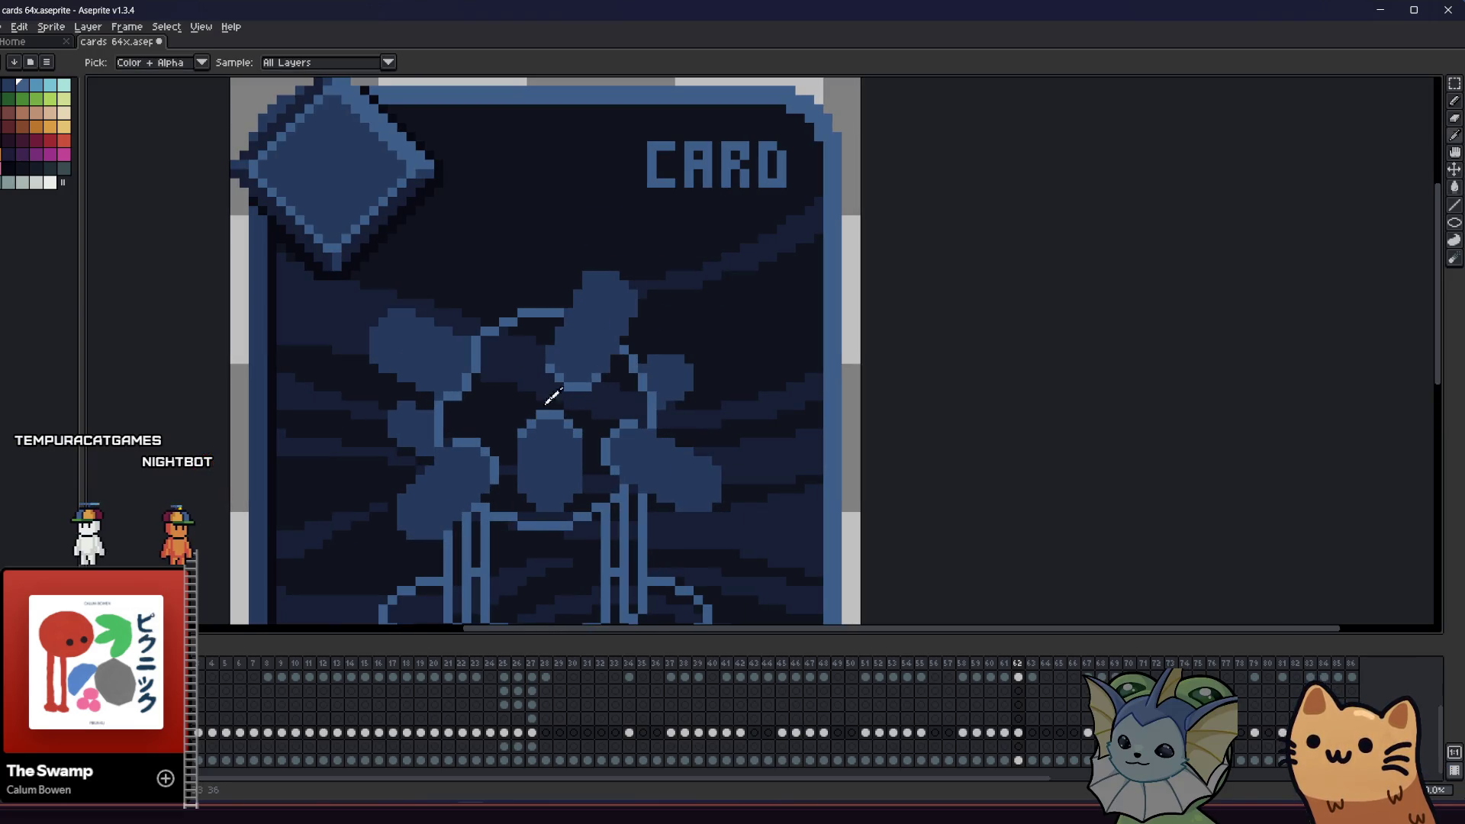
pyautogui.scroll(1, 555, 399)
pyautogui.scroll(-5, 534, 427)
pyautogui.hotkey('ctrl', 'z')
pyautogui.scroll(2, 527, 456)
pyautogui.click(527, 456)
pyautogui.scroll(2, 537, 405)
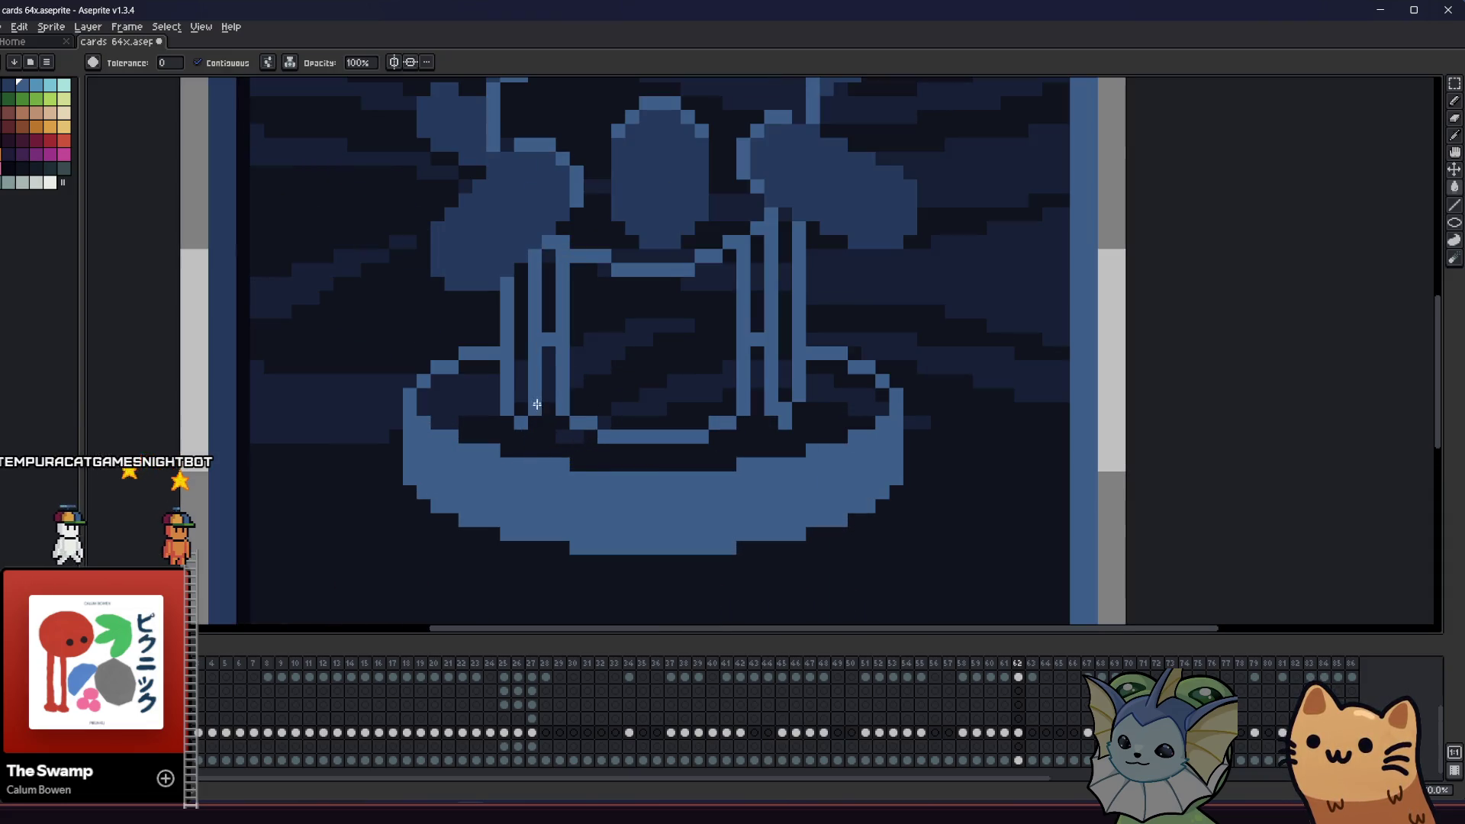
pyautogui.hotkey('ctrl', 'z')
pyautogui.hotkey('ctrl', 'y')
pyautogui.hotkey('ctrl', 'z')
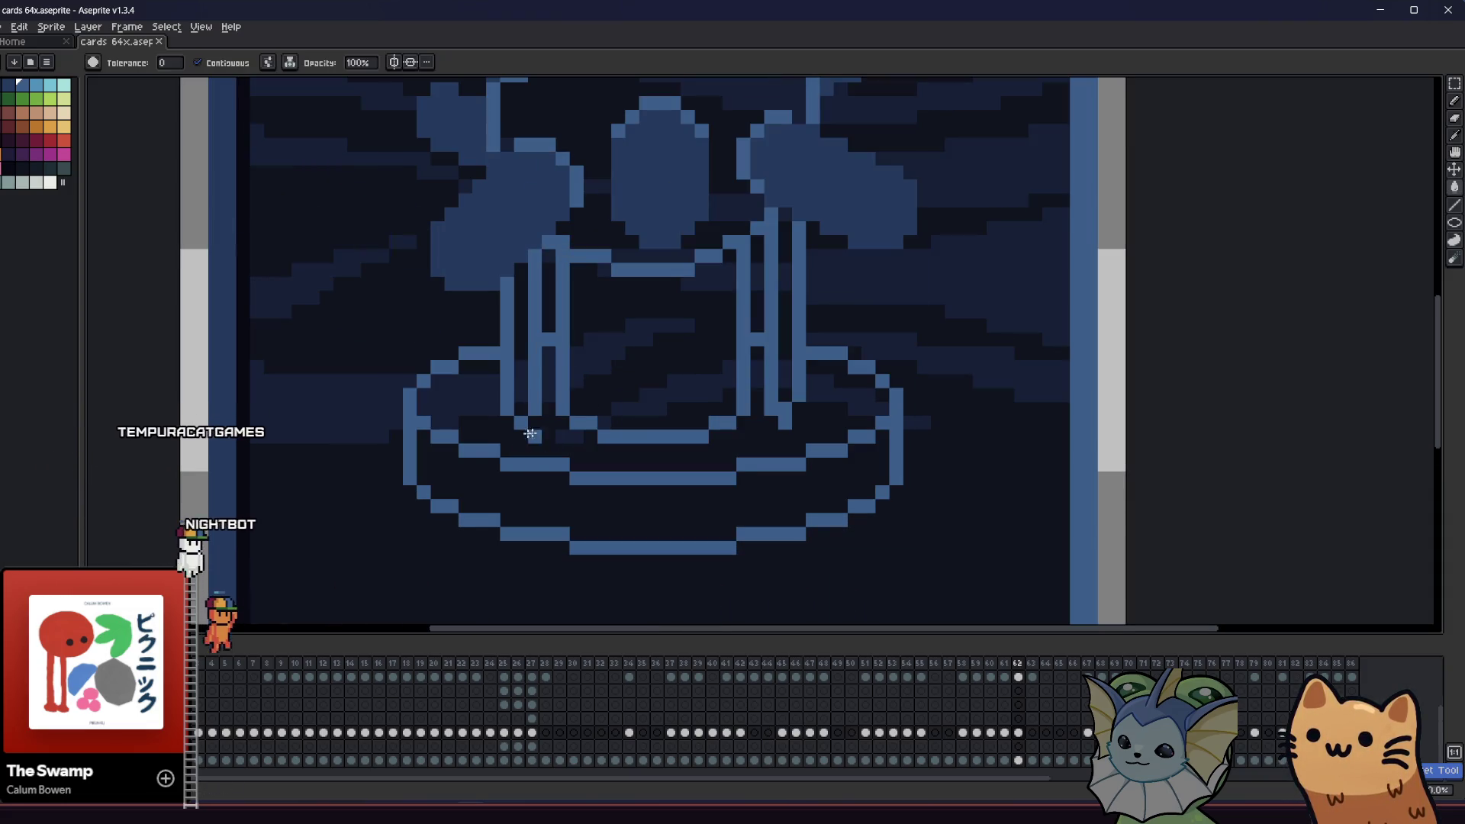
# - Fill the pedestal's base band mid-blue, including its right end, and save the file
pyautogui.click(832, 477)
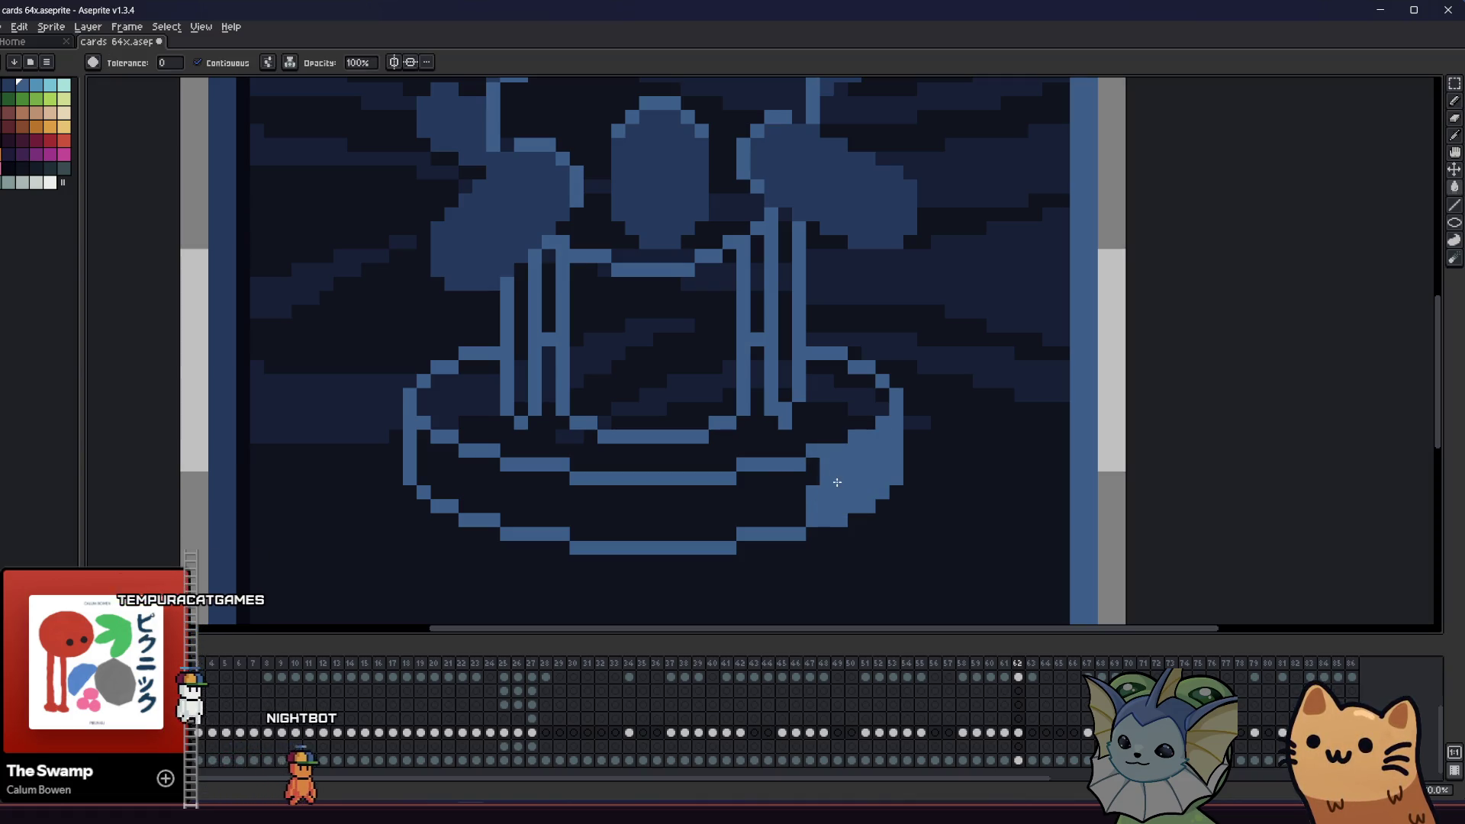
pyautogui.keyDown('alt'); pyautogui.click(503, 302); pyautogui.keyUp('alt')
pyautogui.click(521, 461)
pyautogui.press('v')
pyautogui.hotkey('ctrl', 's')
pyautogui.scroll(-4, 521, 460)
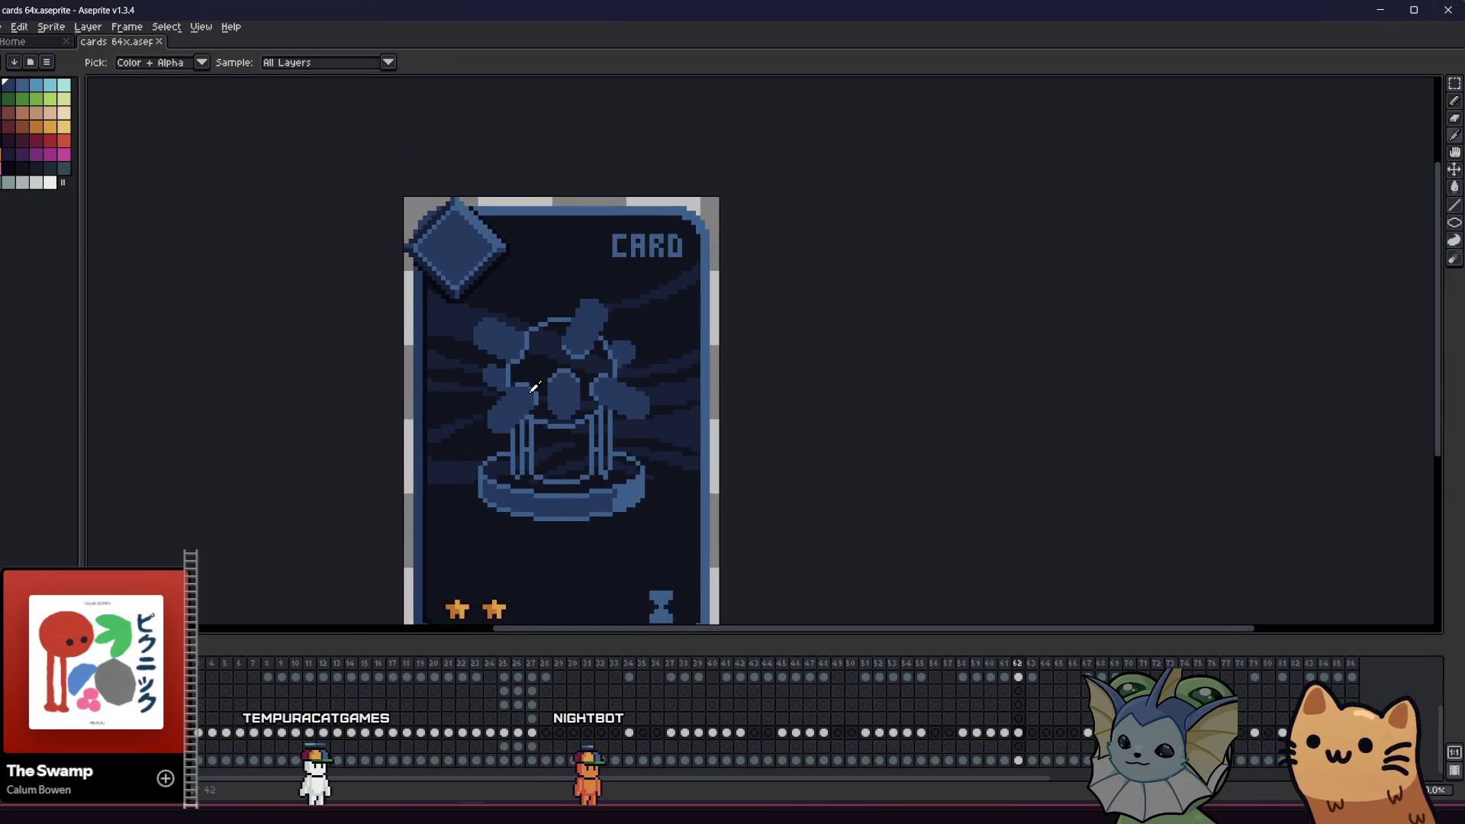
pyautogui.scroll(4, 534, 387)
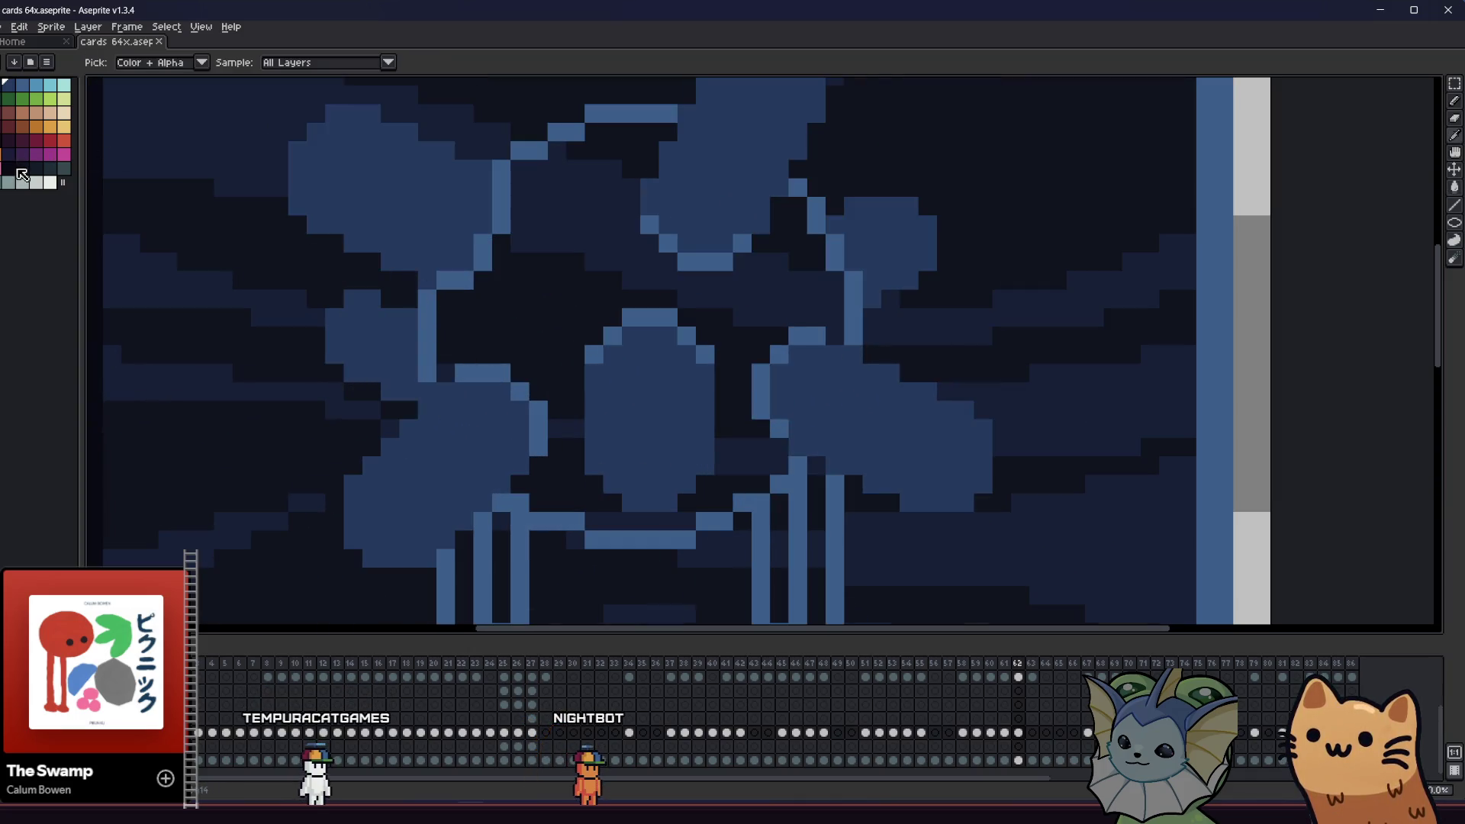
pyautogui.scroll(-3, 234, 233)
pyautogui.press('b')
pyautogui.scroll(3, 360, 307)
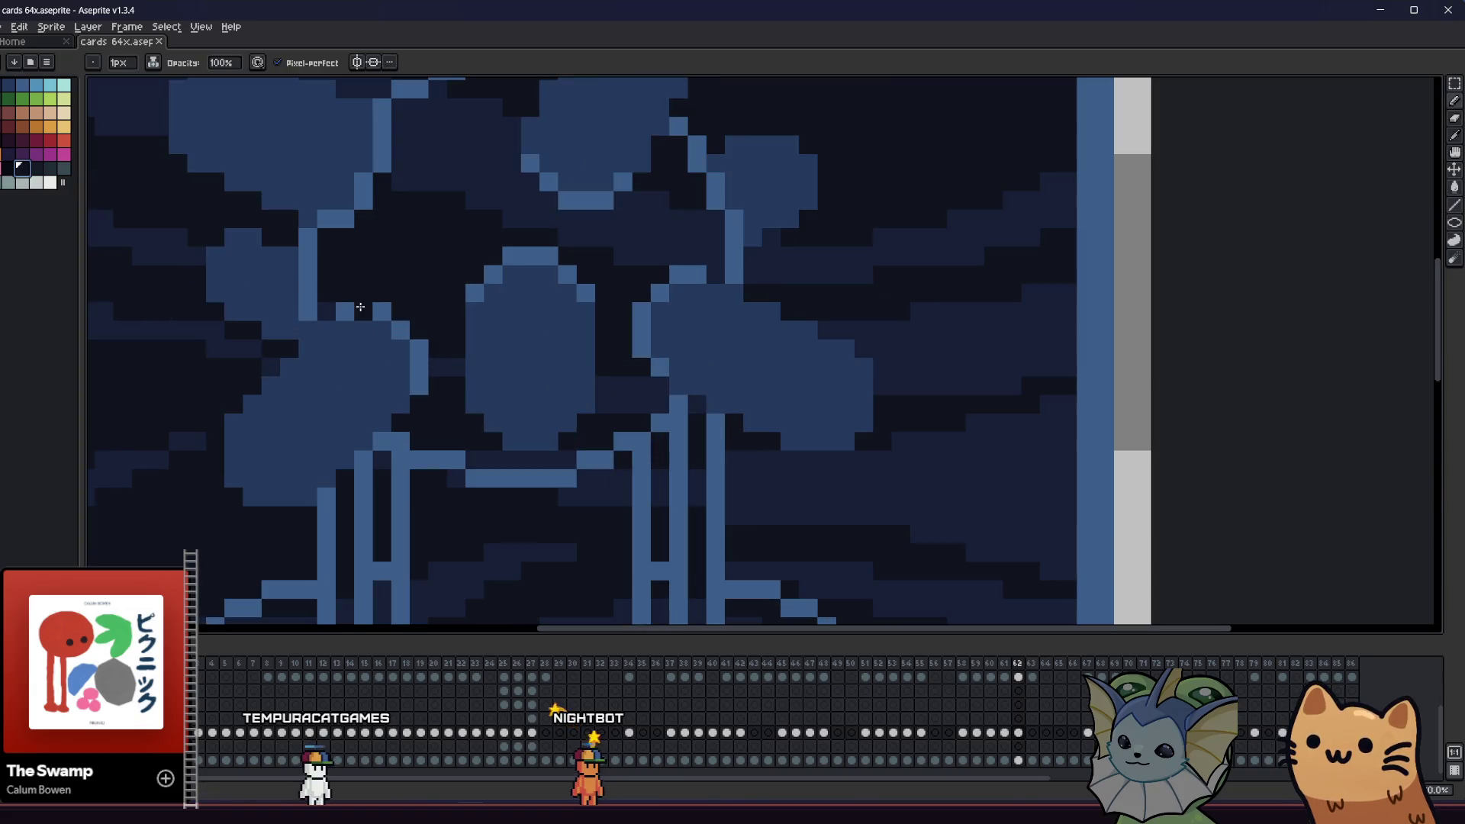
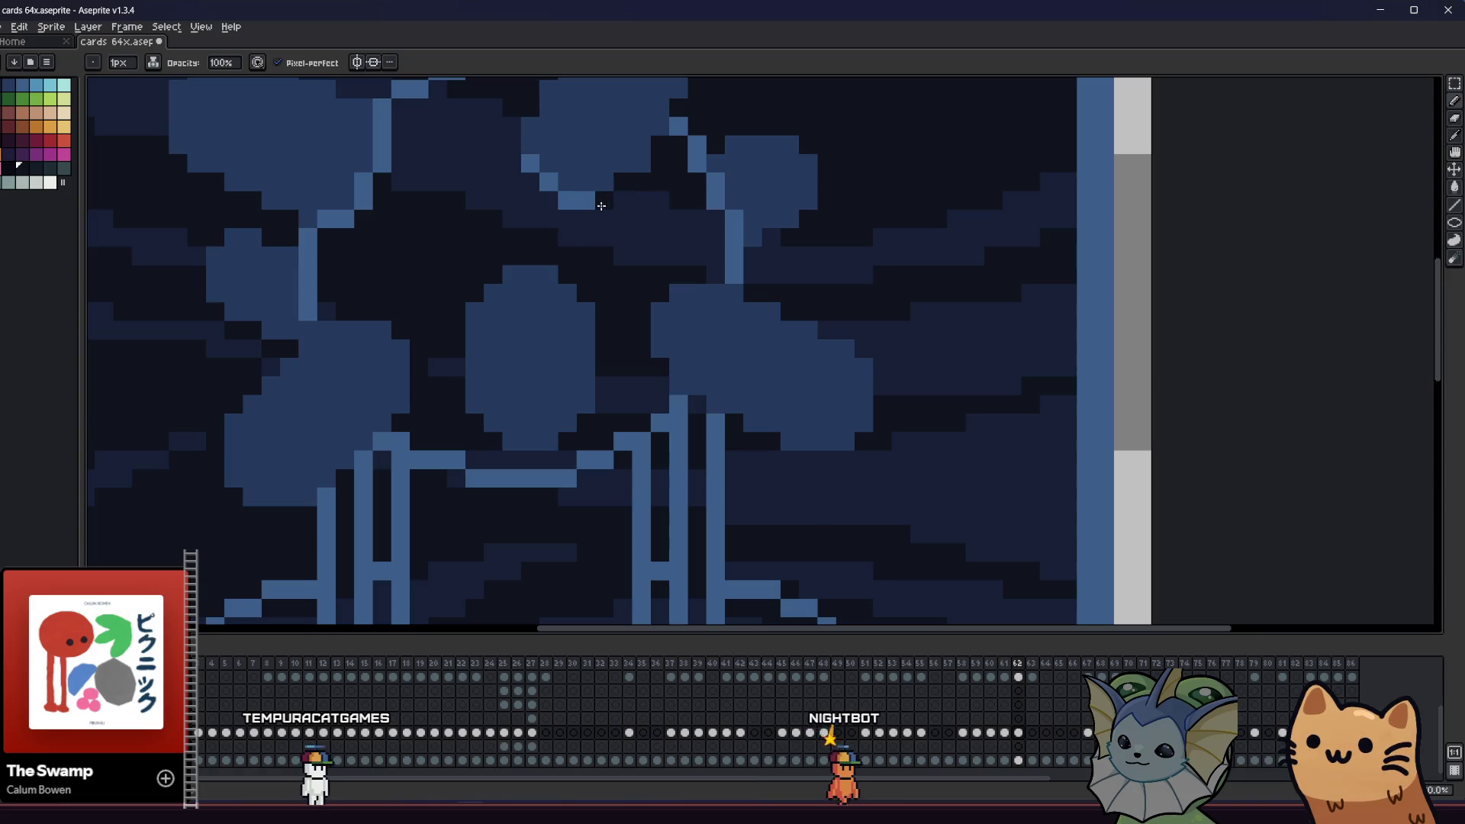
# - Paint dark over the stray light-blue pixels atop the pedestal's vertical and top lines, then save
pyautogui.scroll(2, 516, 221)
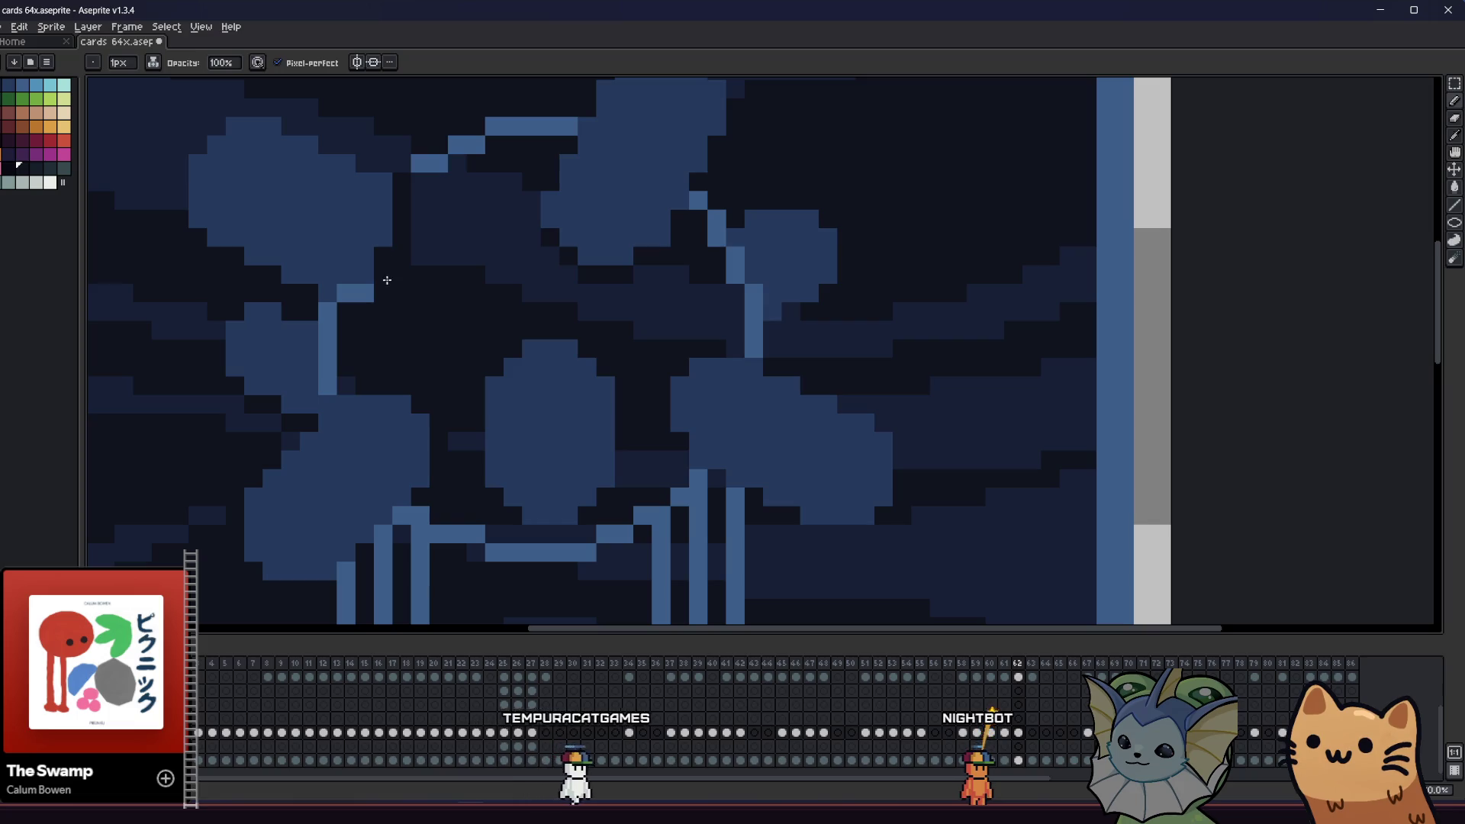
pyautogui.moveTo(354, 295); pyautogui.dragTo(333, 306)
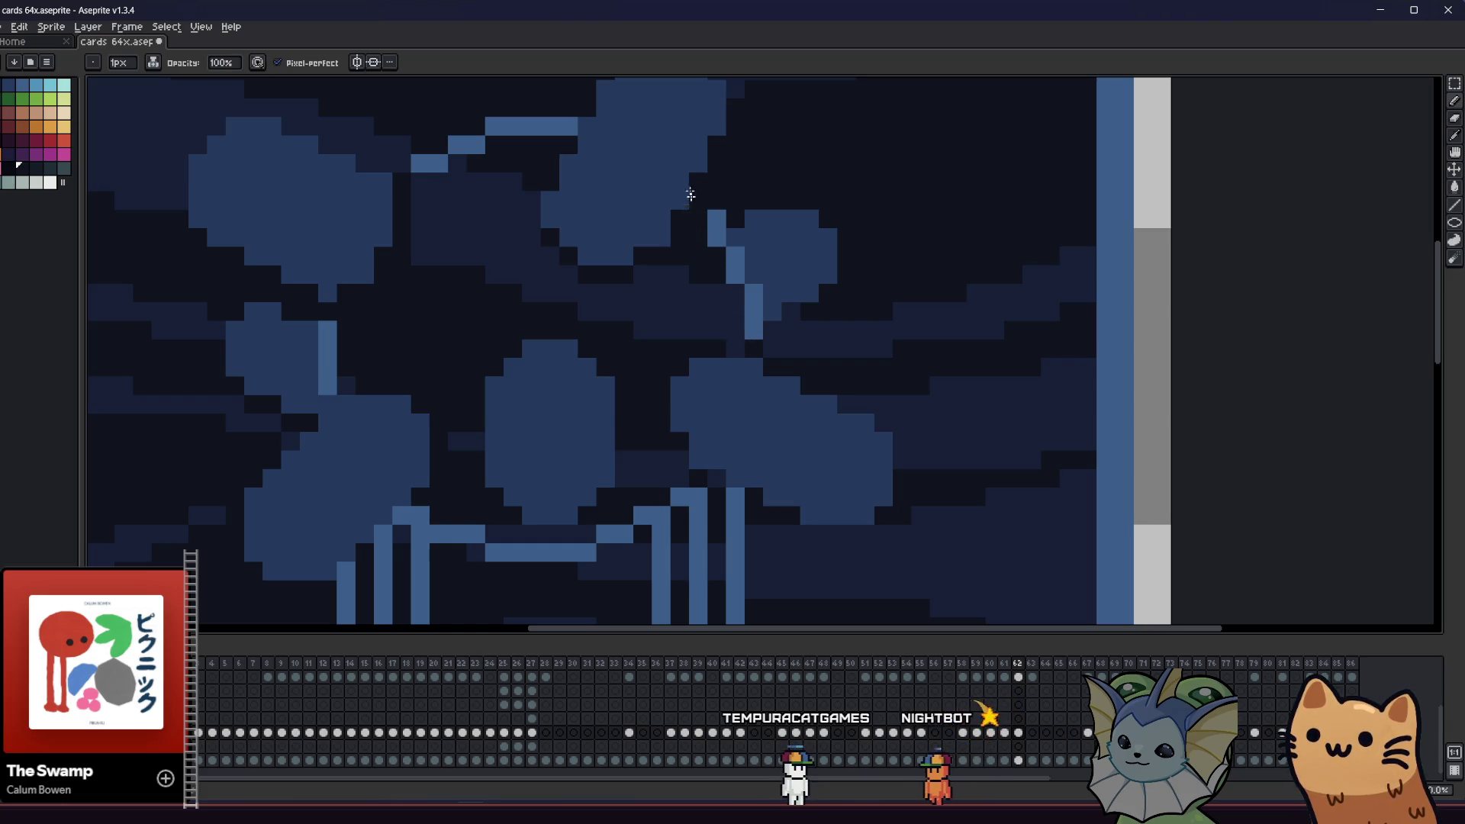
pyautogui.click(567, 133)
pyautogui.moveTo(512, 310); pyautogui.dragTo(480, 372)
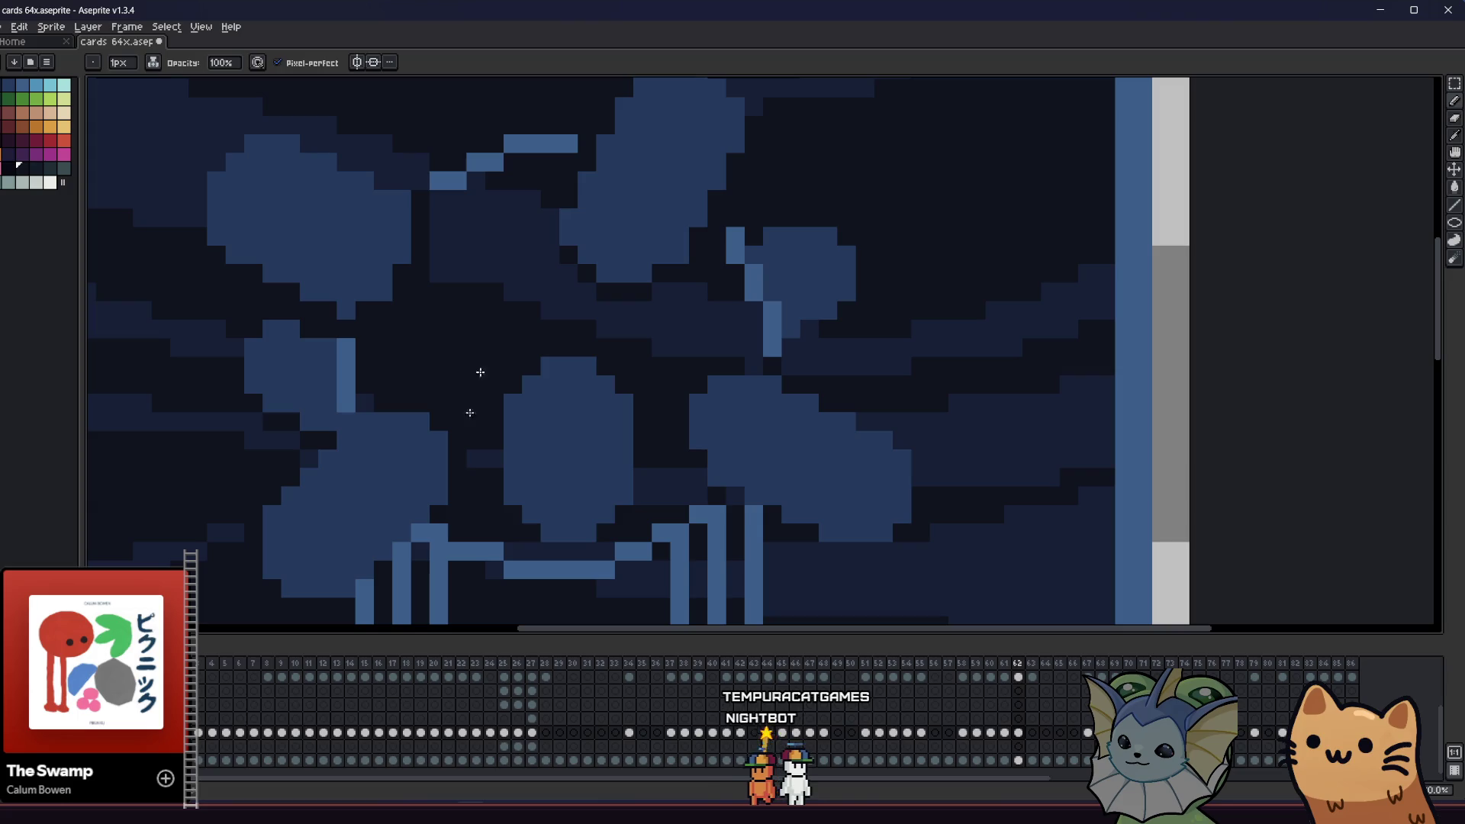
pyautogui.hotkey('ctrl', 's')
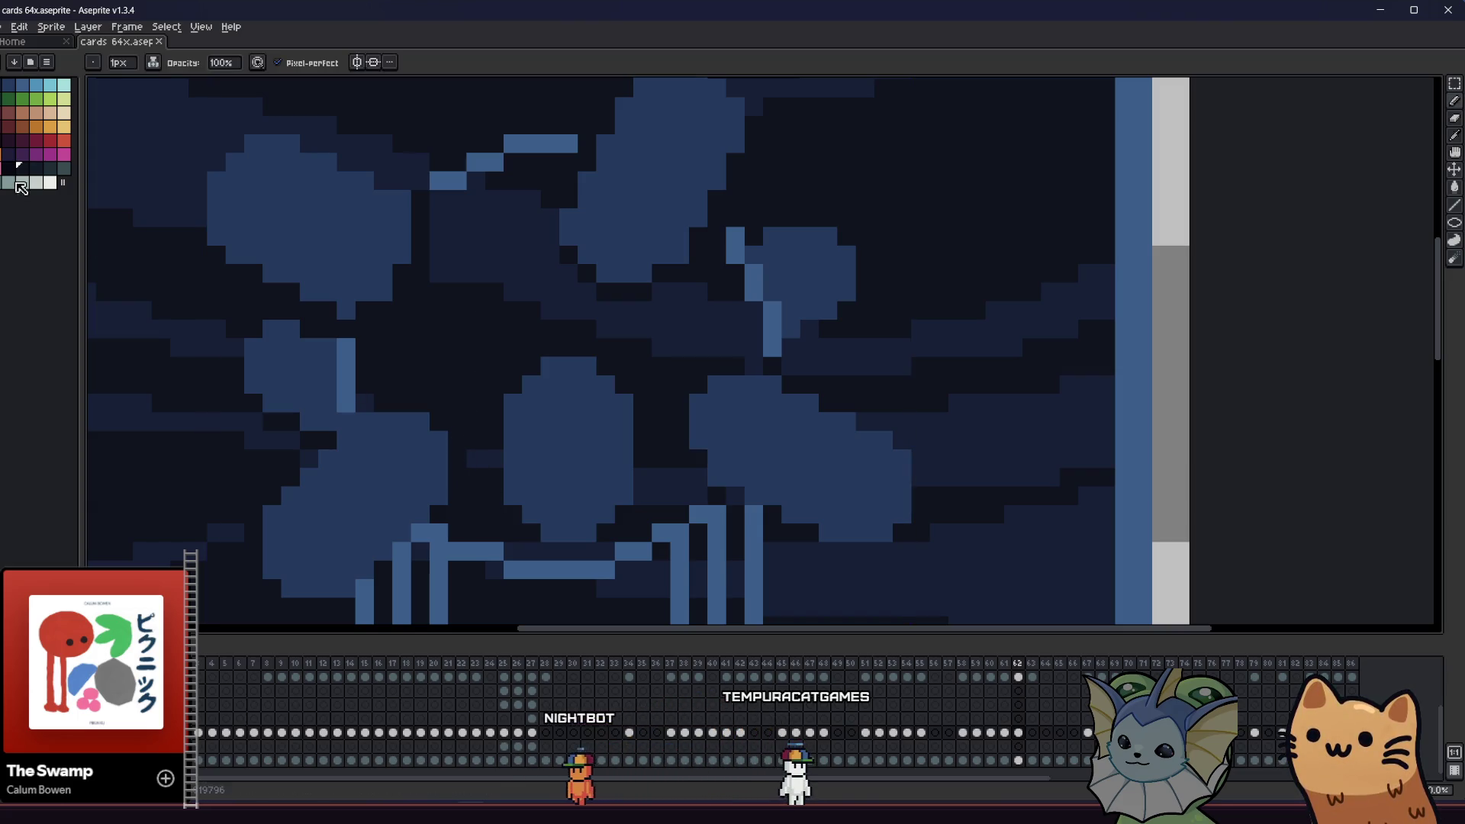
pyautogui.scroll(-4, 356, 385)
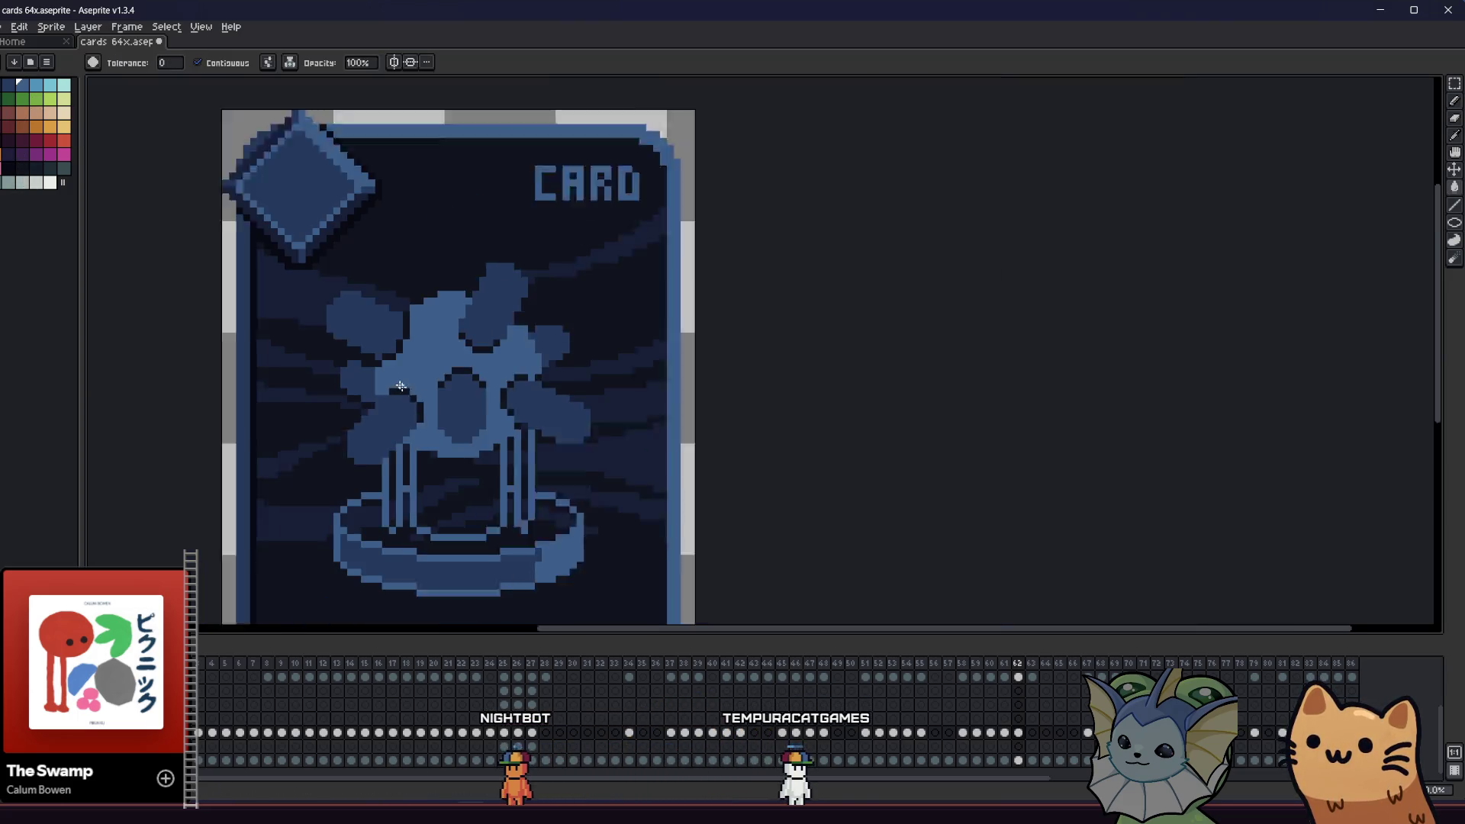
# - With the pencil selected, zoom in on the centre of the figure
pyautogui.moveTo(325, 399)
pyautogui.mouseDown()
pyautogui.moveTo(413, 475)
pyautogui.moveTo(707, 455)
pyautogui.moveTo(759, 484)
pyautogui.moveTo(575, 451)
pyautogui.mouseUp()
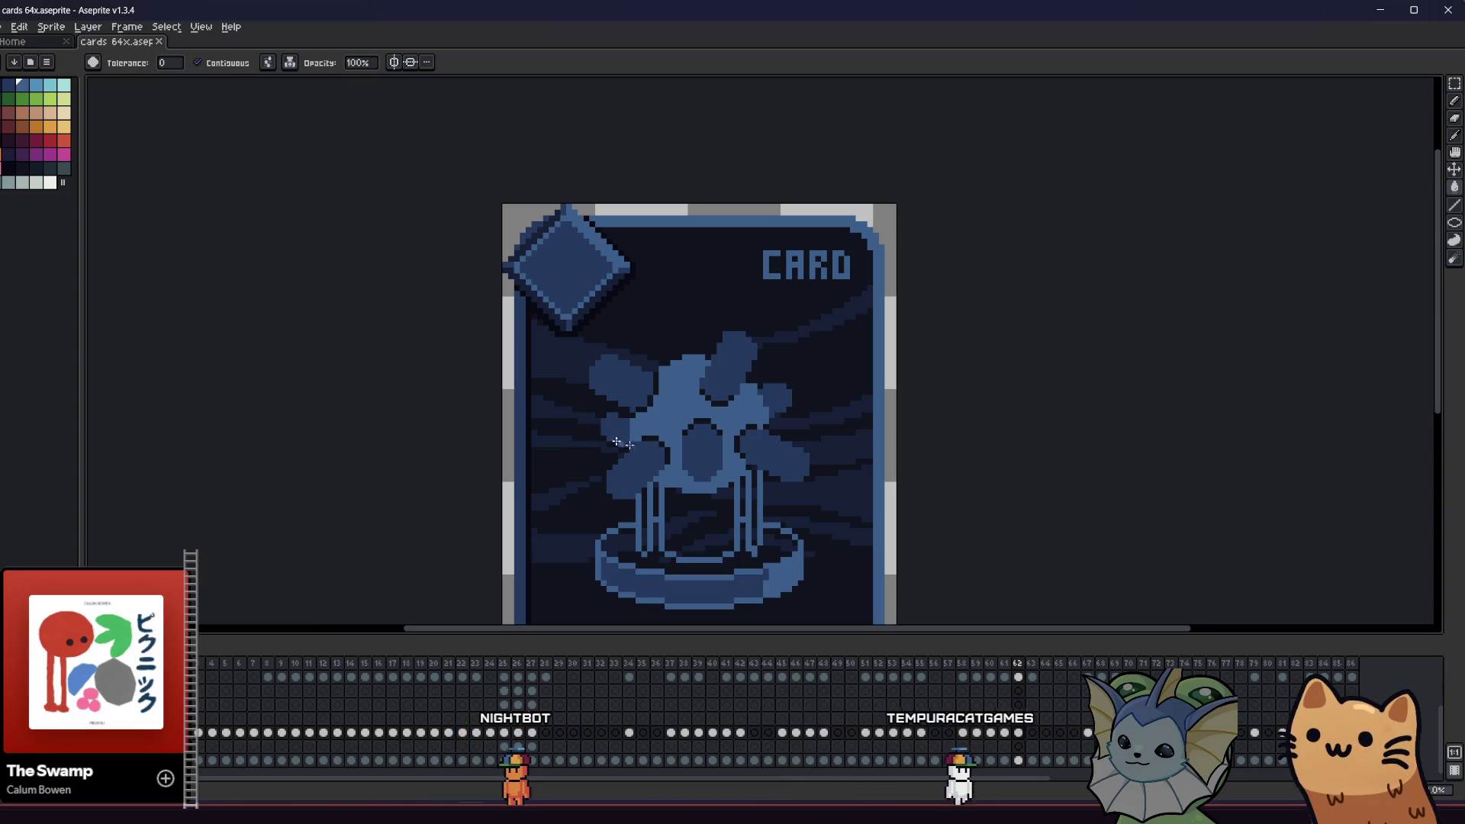
pyautogui.scroll(1, 622, 428)
pyautogui.scroll(1, 676, 343)
pyautogui.press('b')
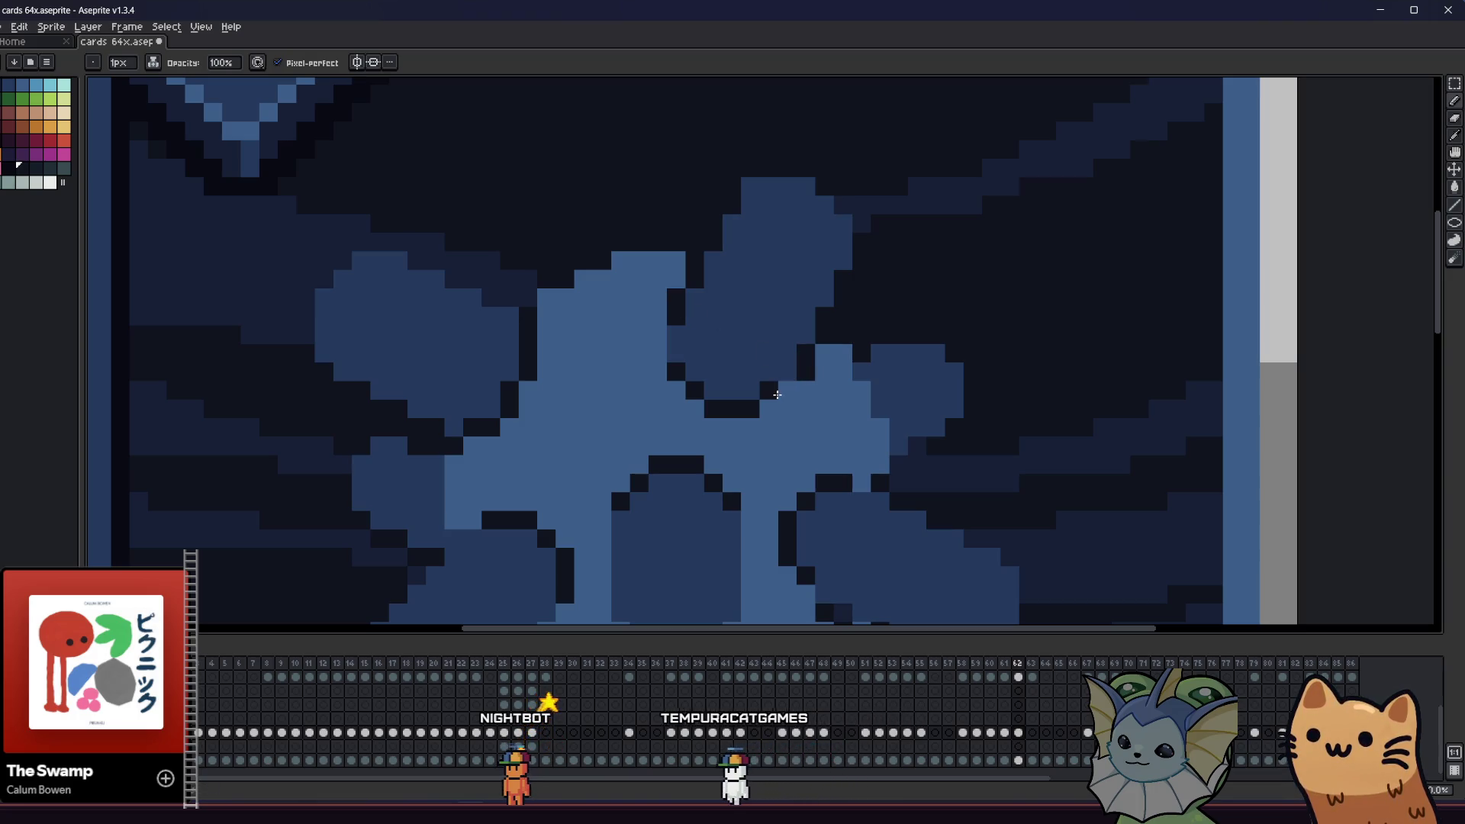
pyautogui.scroll(-1, 647, 358)
pyautogui.moveTo(537, 393); pyautogui.dragTo(287, 389)
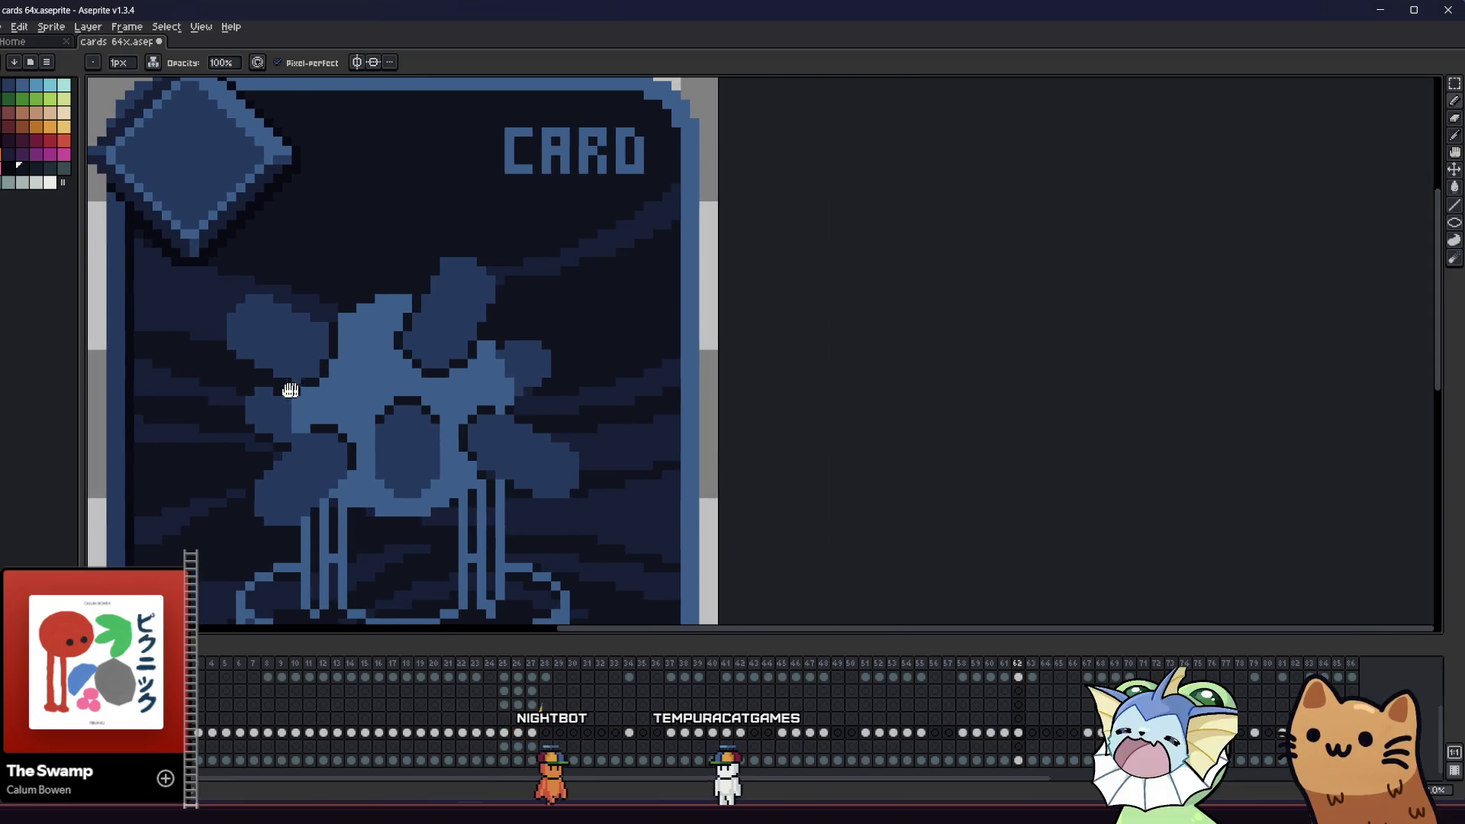
pyautogui.scroll(1, 497, 337)
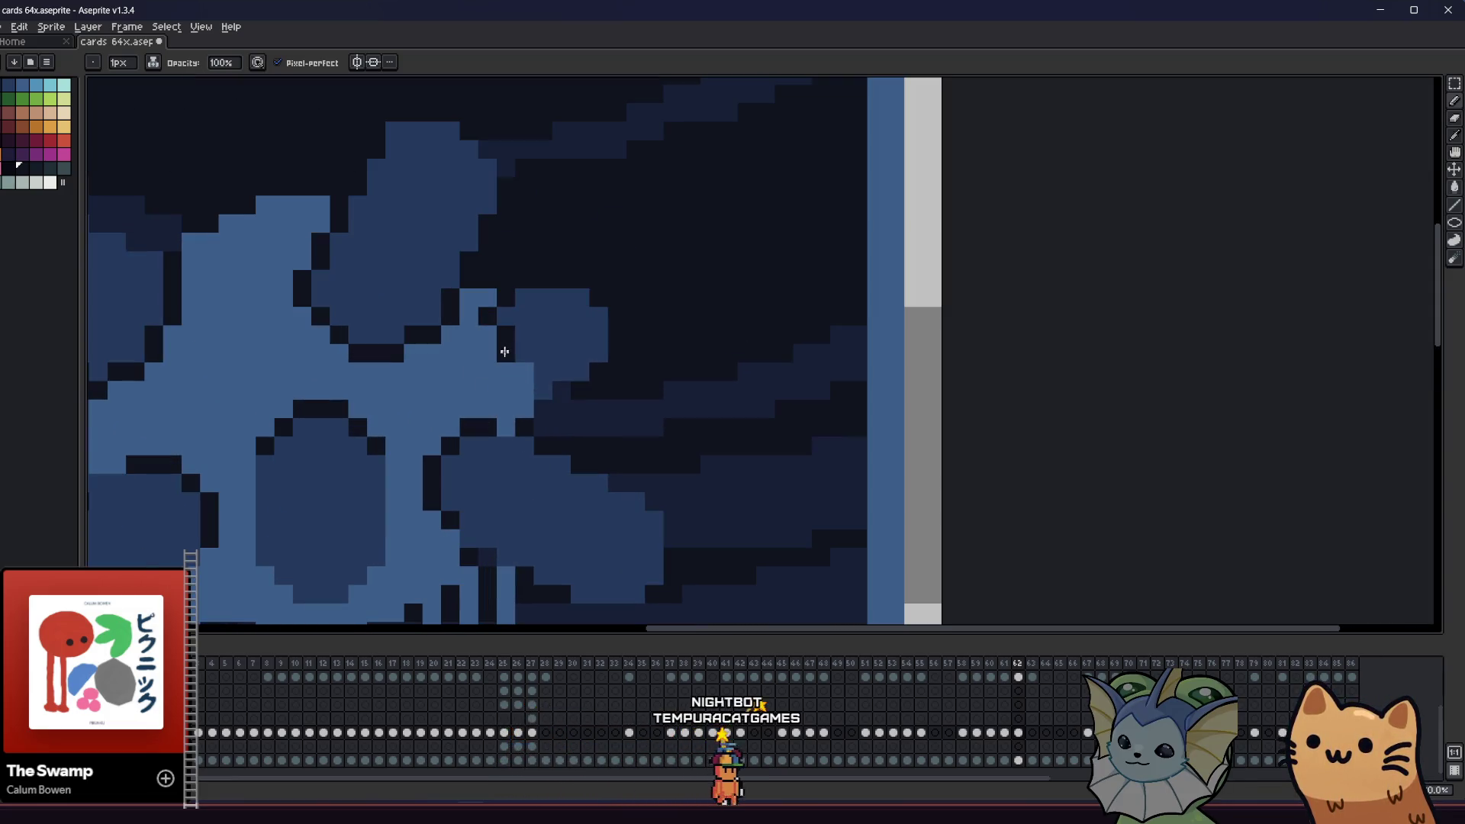
pyautogui.scroll(-1, 524, 396)
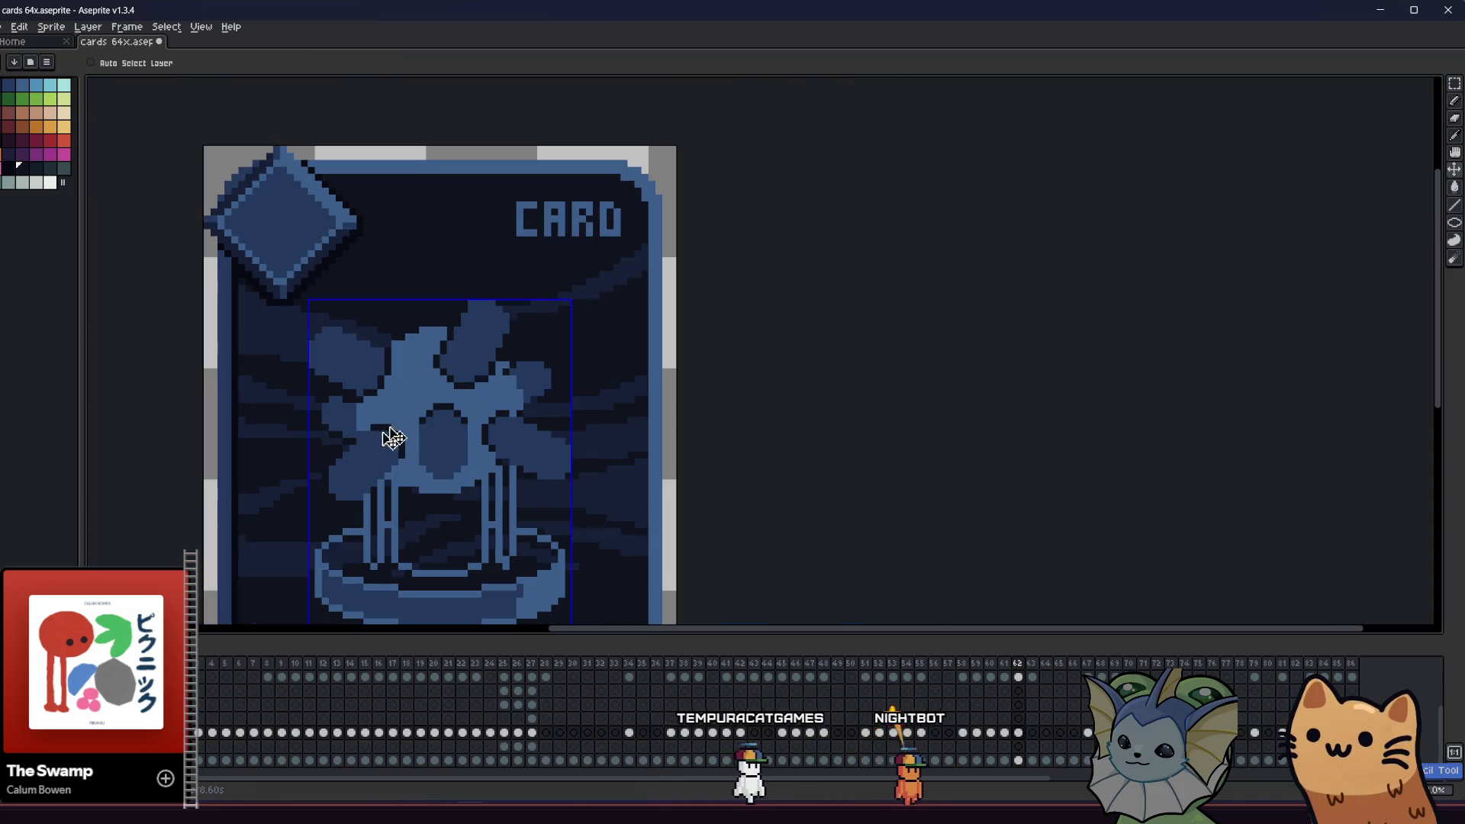
pyautogui.scroll(1, 524, 362)
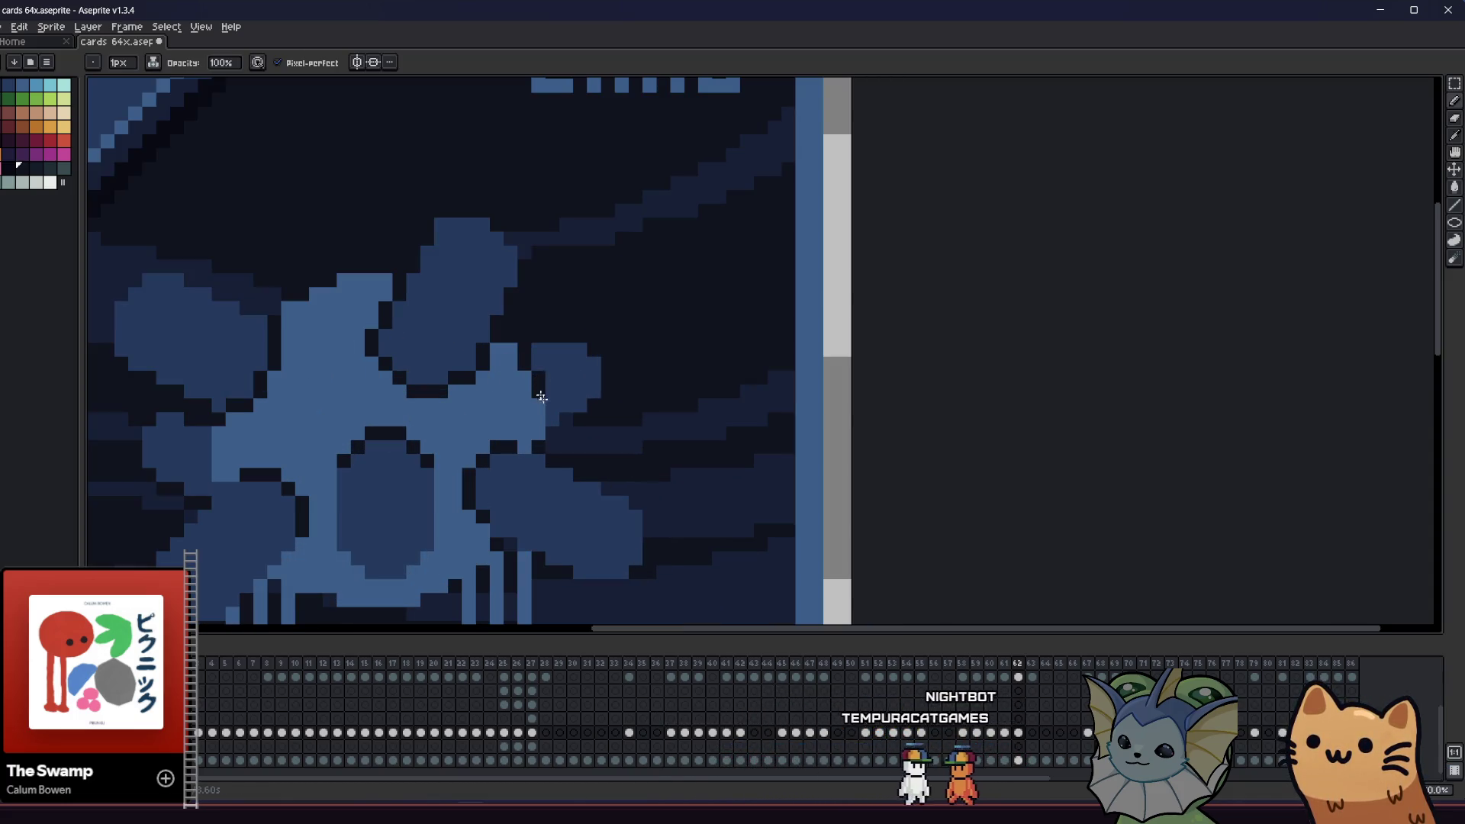
pyautogui.scroll(-1, 553, 415)
pyautogui.moveTo(389, 467)
pyautogui.mouseDown()
pyautogui.moveTo(494, 455)
pyautogui.moveTo(425, 478)
pyautogui.moveTo(337, 451)
pyautogui.moveTo(345, 420)
pyautogui.mouseUp()
pyautogui.scroll(2, 534, 443)
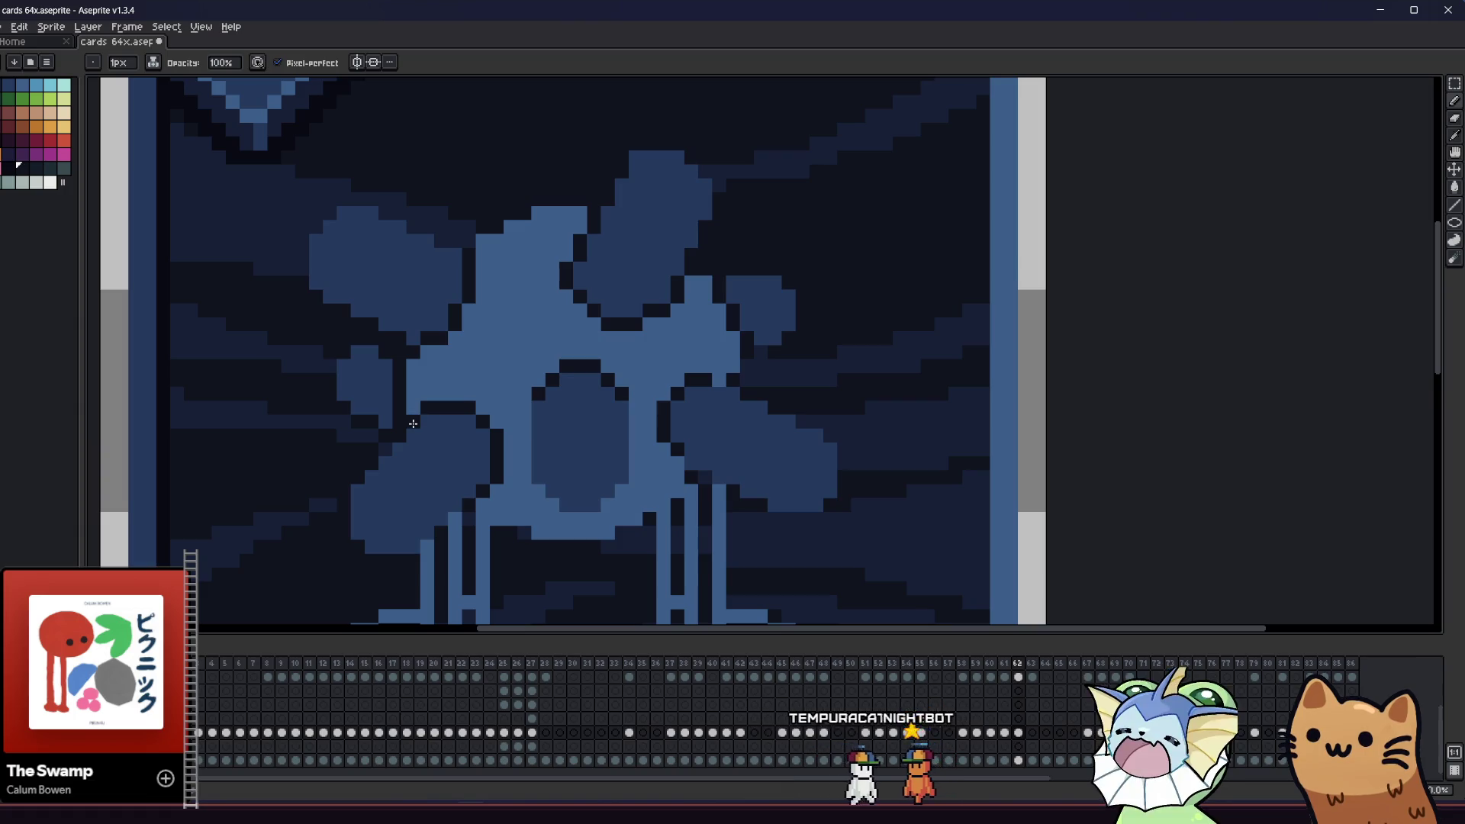
# - Touch up a few pixels on the figure's body and sample a colour from the artwork
pyautogui.moveTo(294, 496); pyautogui.dragTo(335, 487)
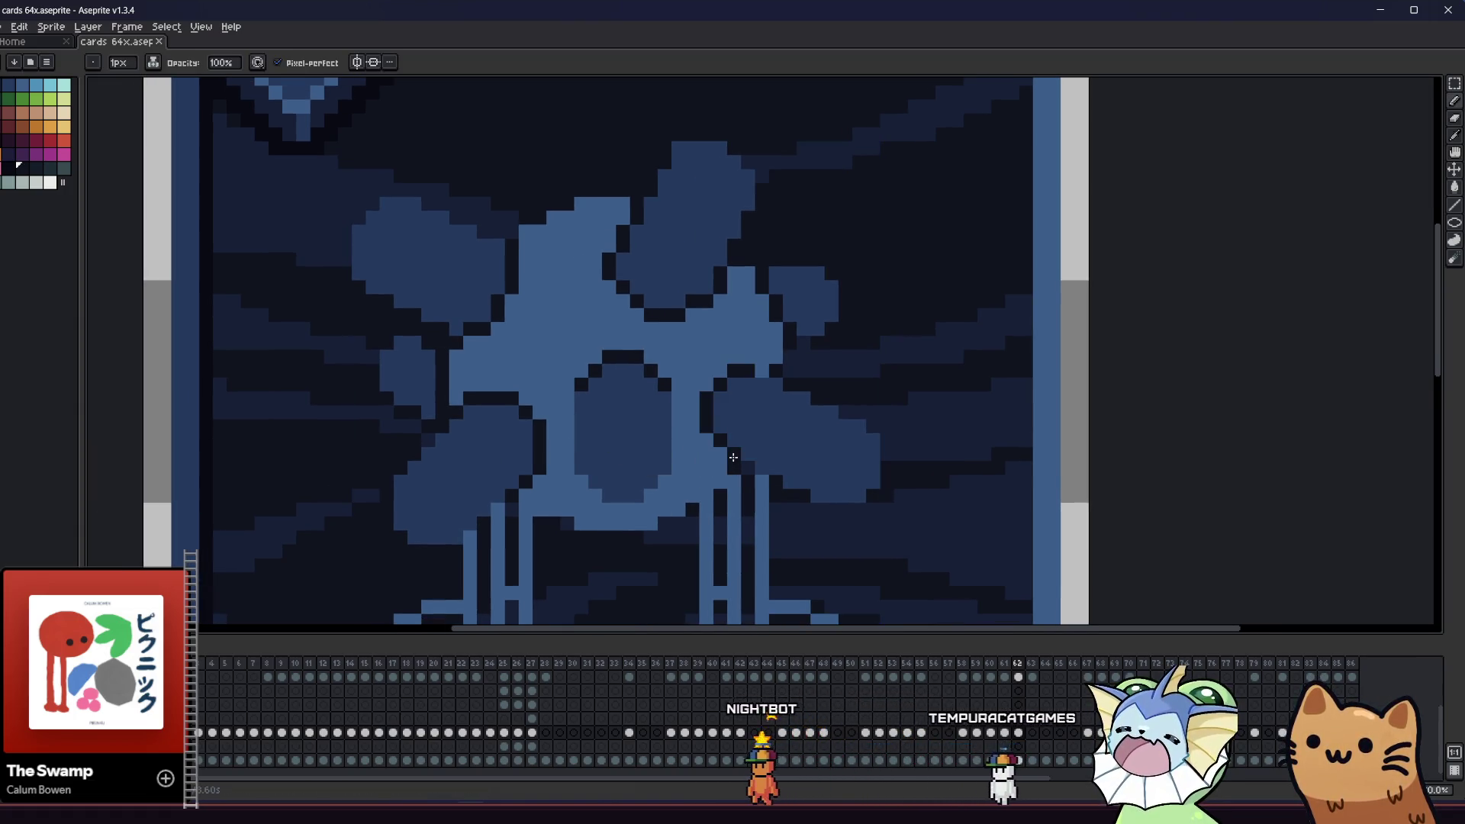
pyautogui.moveTo(763, 368); pyautogui.dragTo(758, 378)
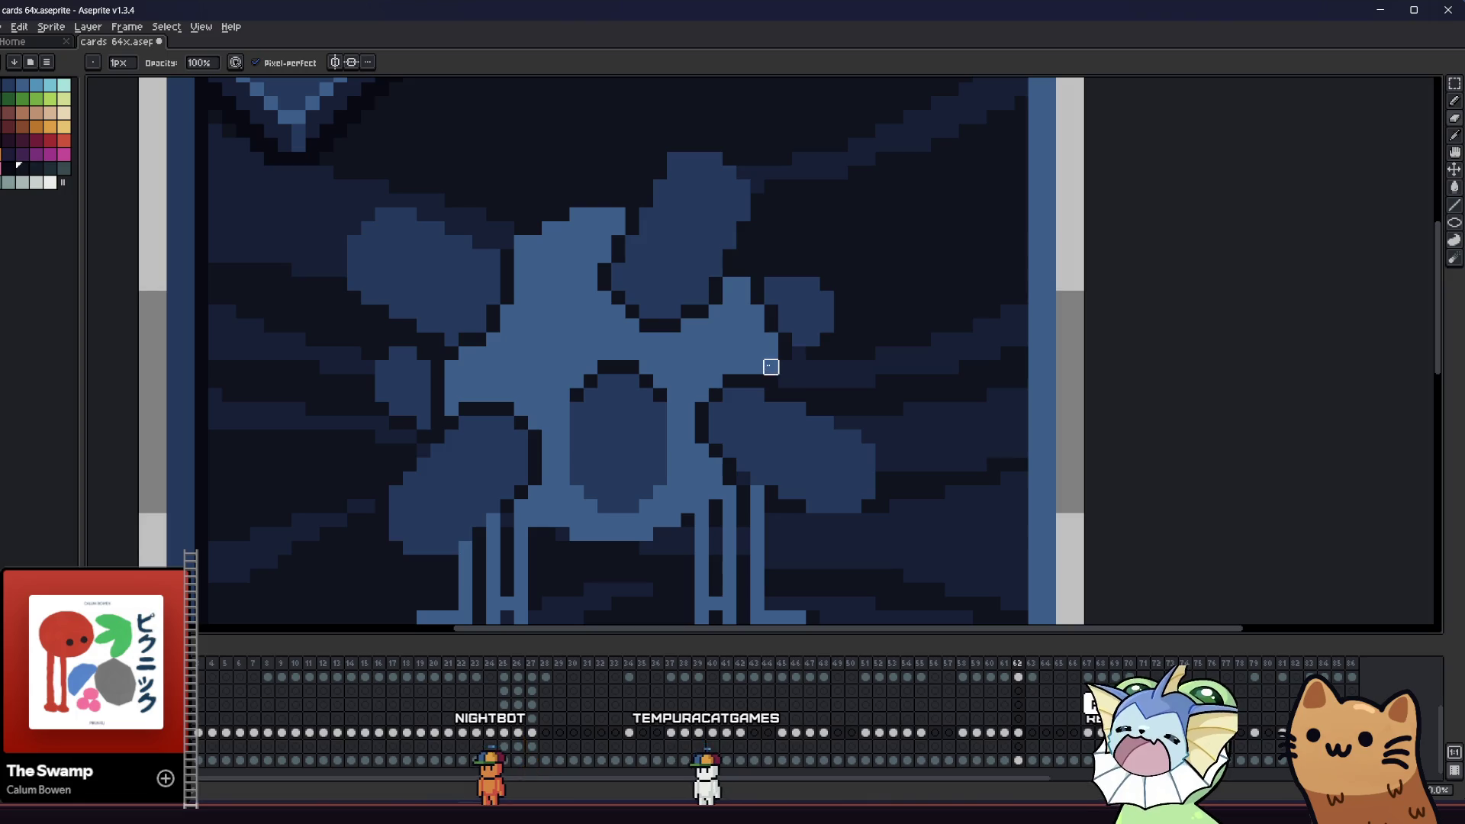
pyautogui.keyDown('alt'); pyautogui.click(779, 368); pyautogui.keyUp('alt')
pyautogui.scroll(-3, 532, 450)
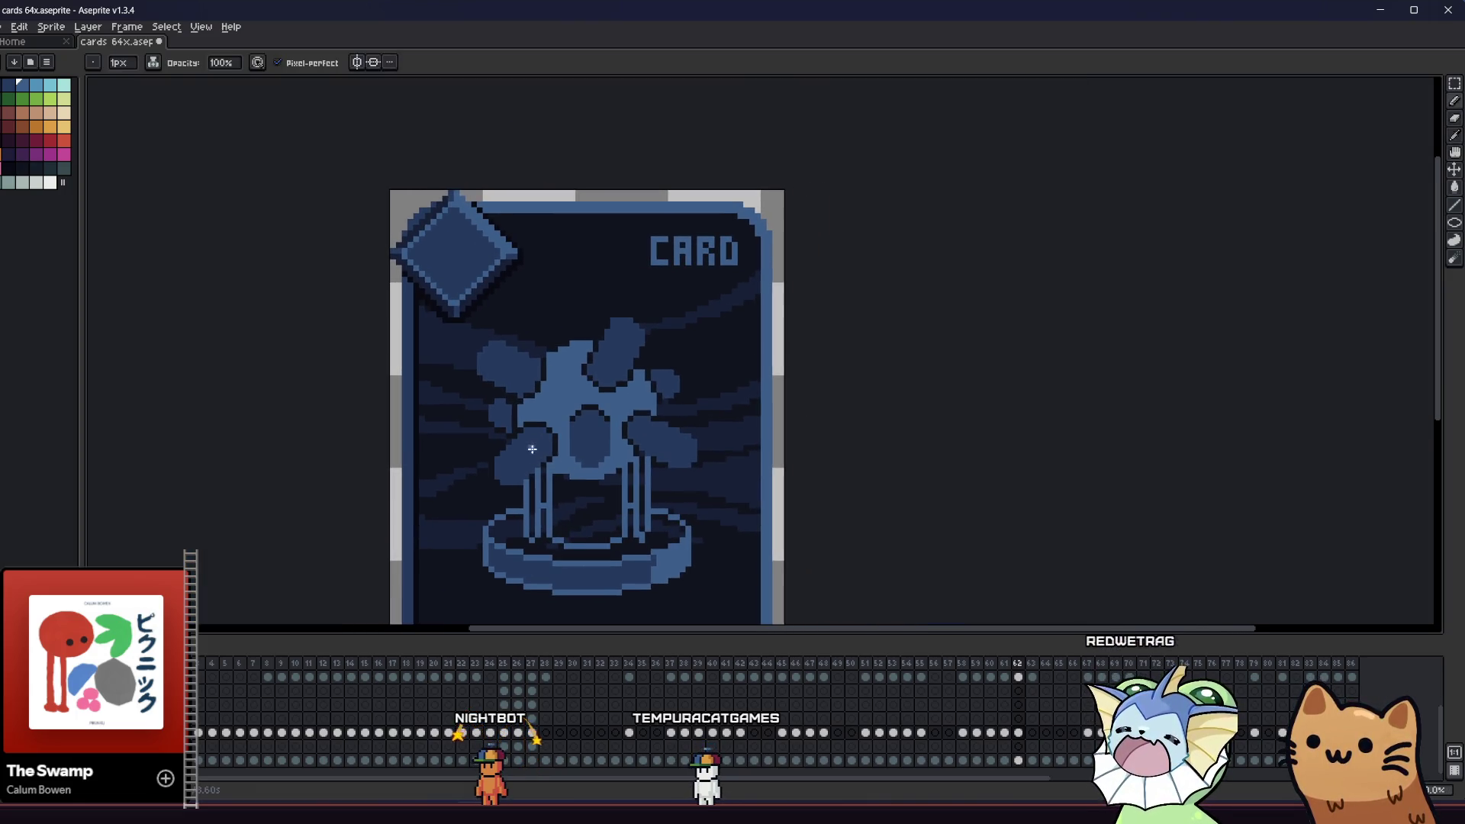
pyautogui.scroll(4, 610, 442)
# - Draw a few dark pixels on the figure, then undo both strokes
pyautogui.keyDown('alt'); pyautogui.click(633, 416); pyautogui.keyUp('alt')
pyautogui.moveTo(627, 431); pyautogui.dragTo(657, 453)
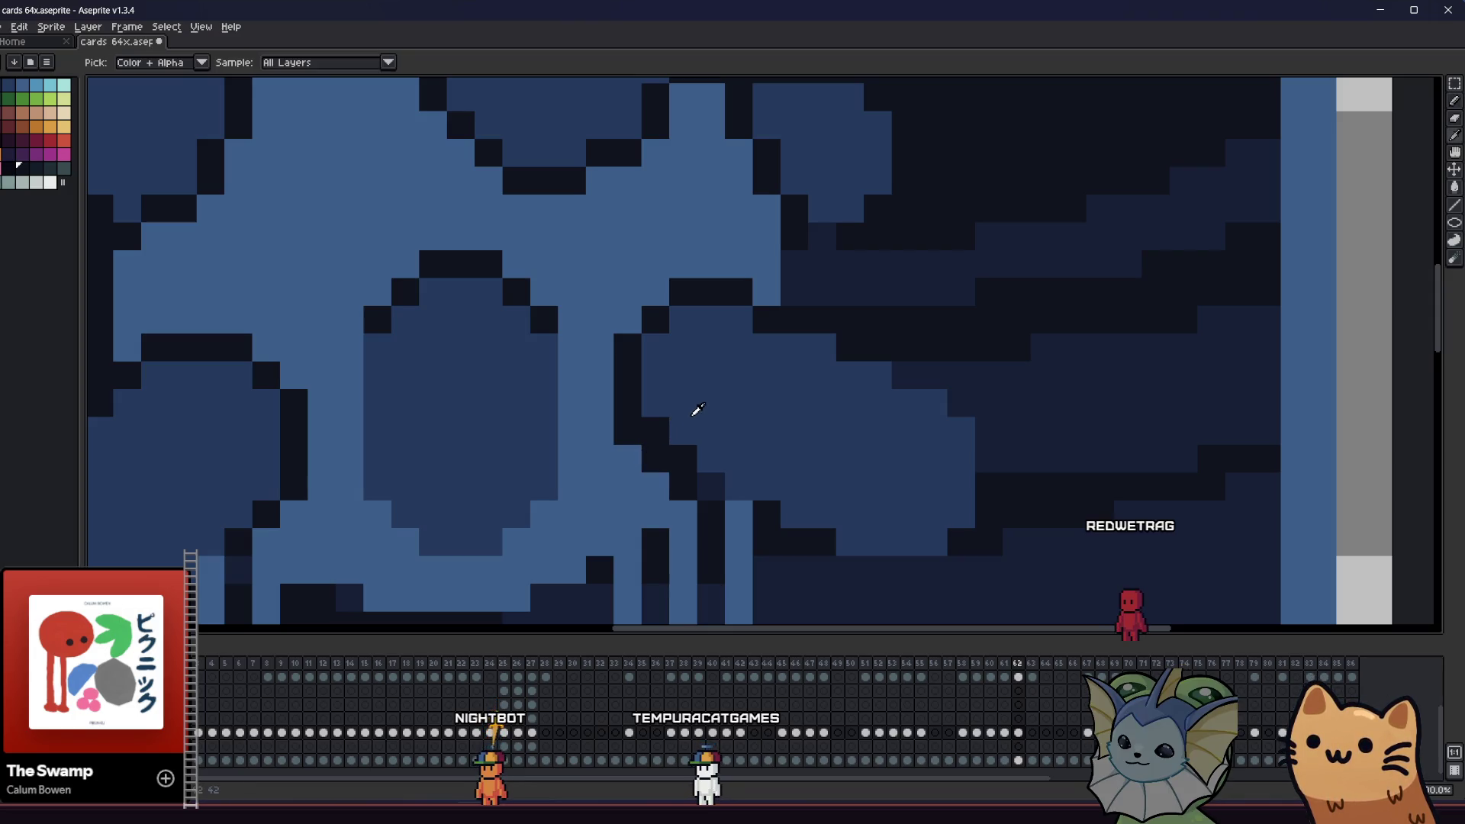
pyautogui.keyDown('alt'); pyautogui.click(647, 491); pyautogui.keyUp('alt')
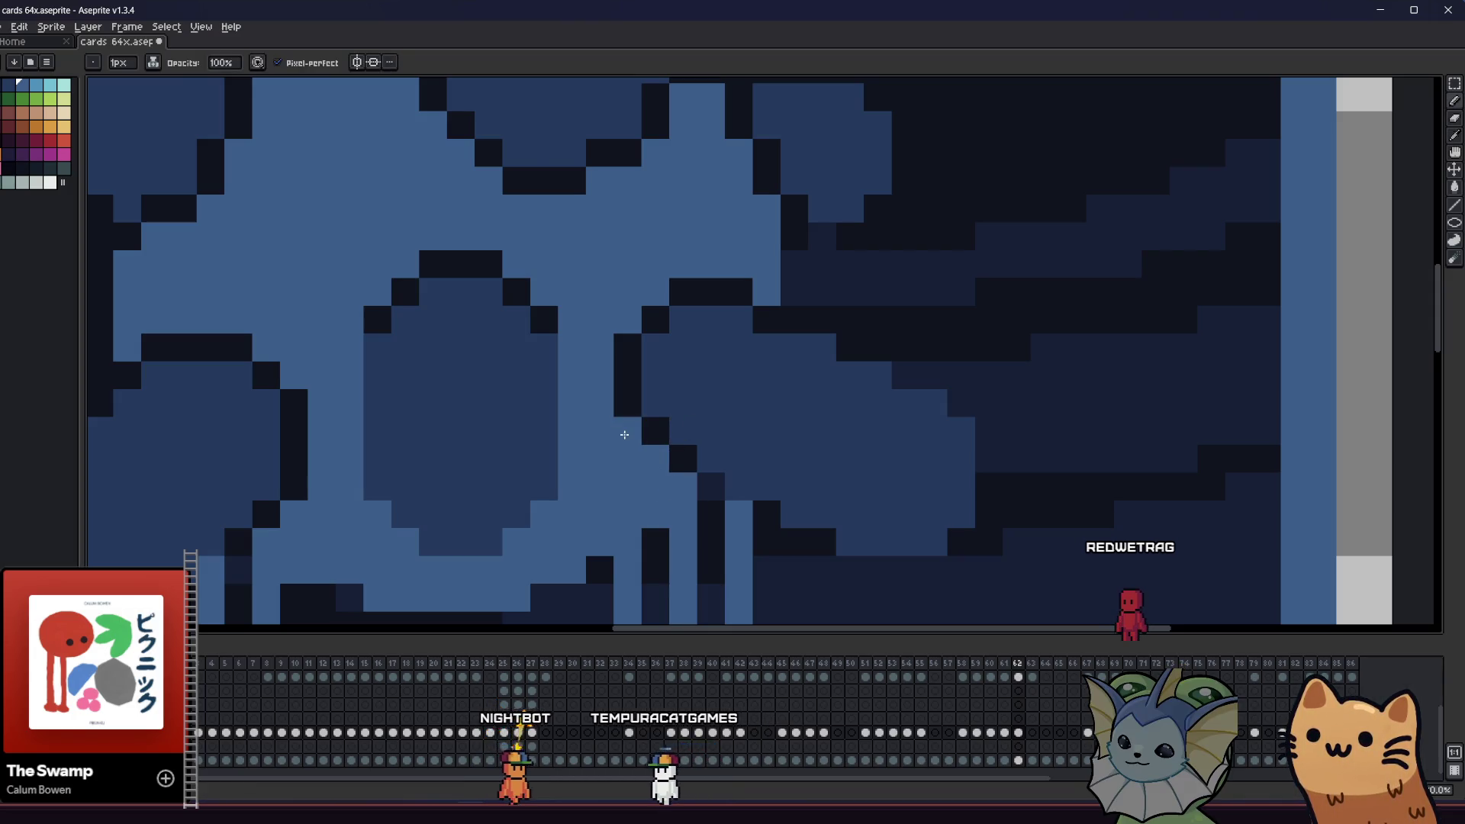
pyautogui.scroll(-3, 565, 453)
pyautogui.moveTo(507, 477); pyautogui.dragTo(434, 475)
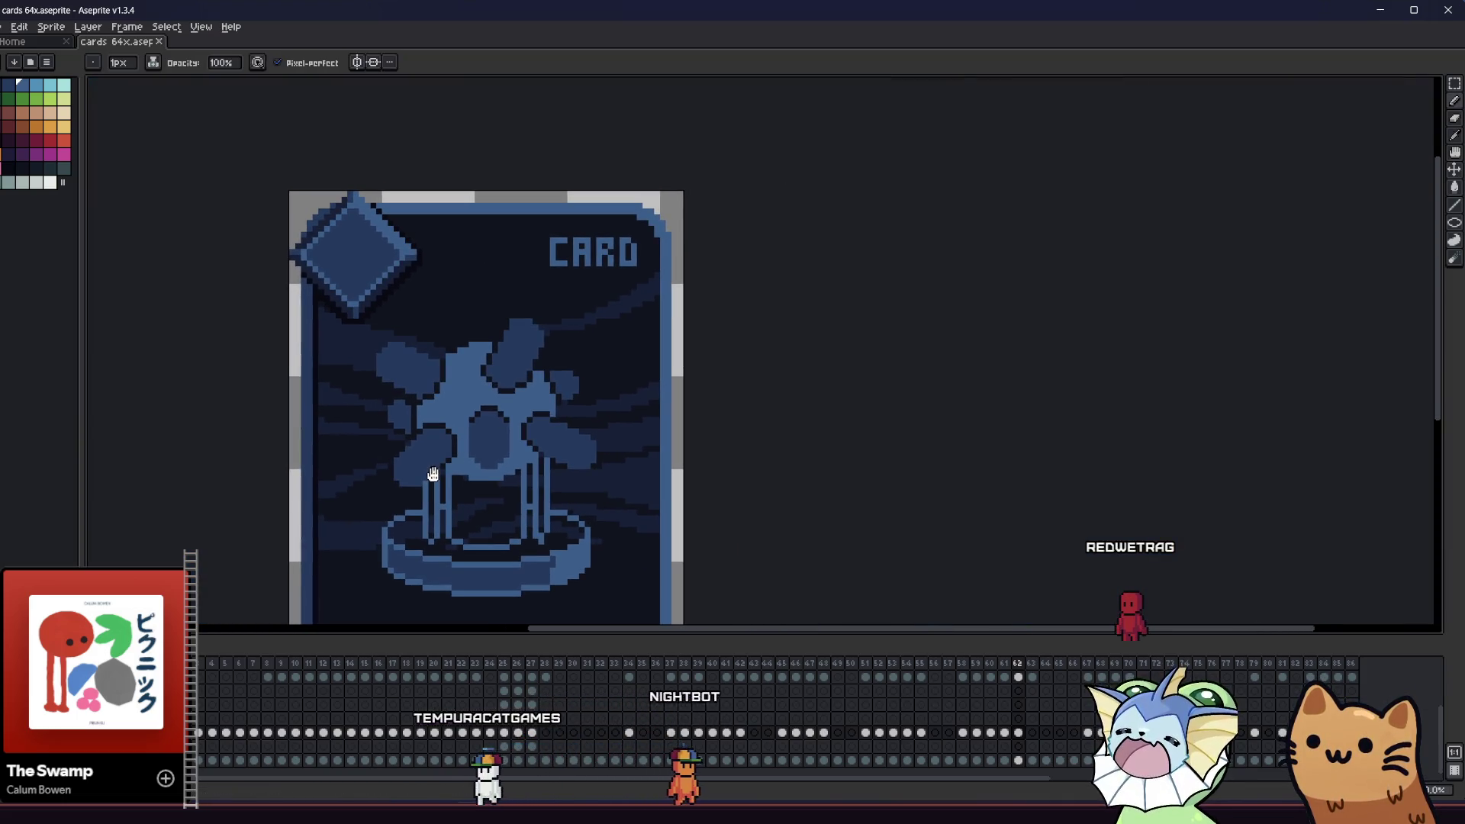
pyautogui.scroll(1, 536, 441)
pyautogui.scroll(4, 536, 441)
pyautogui.scroll(-3, 573, 416)
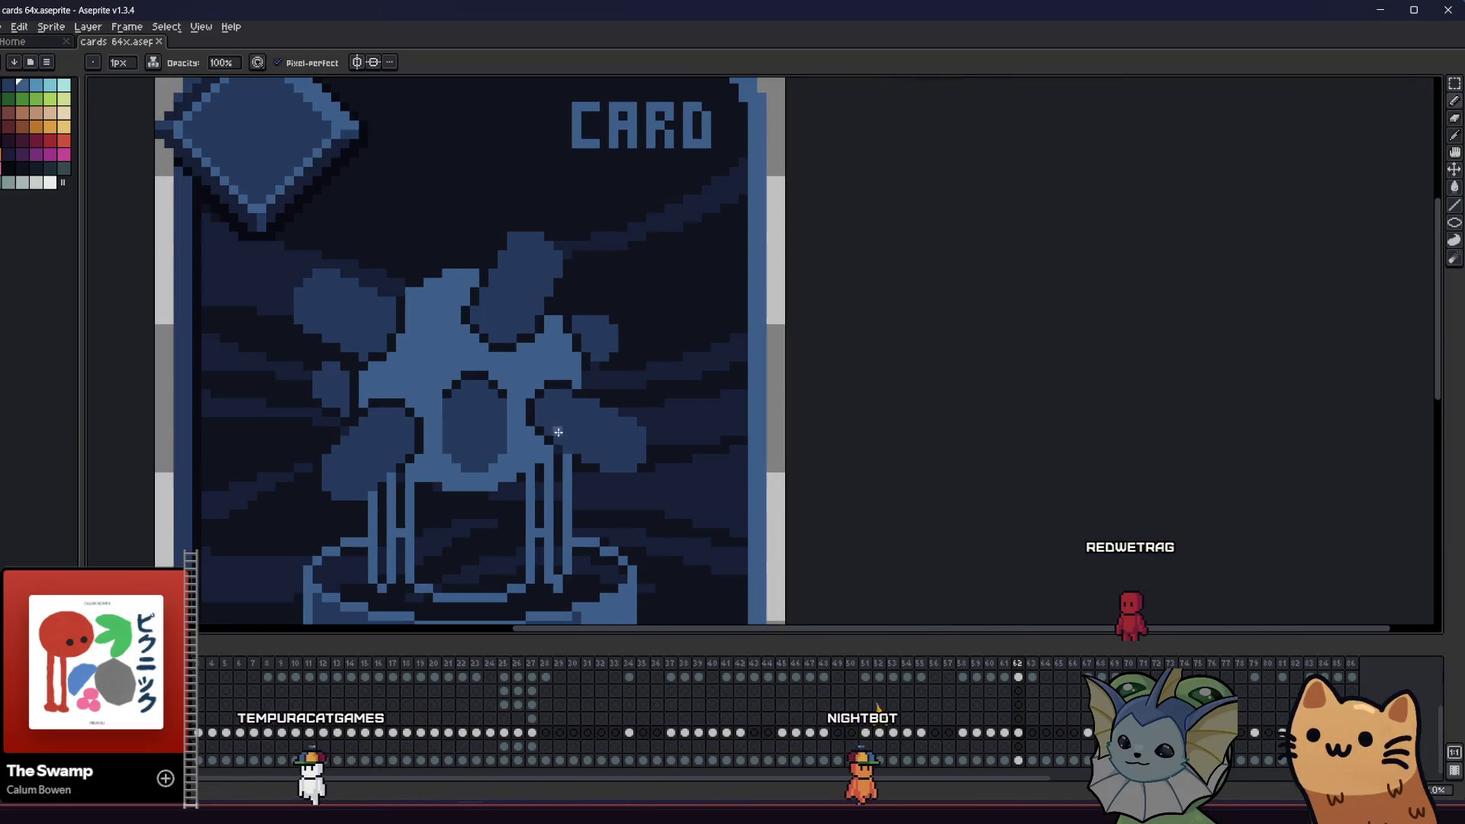
pyautogui.scroll(6, 553, 427)
pyautogui.hotkey('ctrl', 'z')
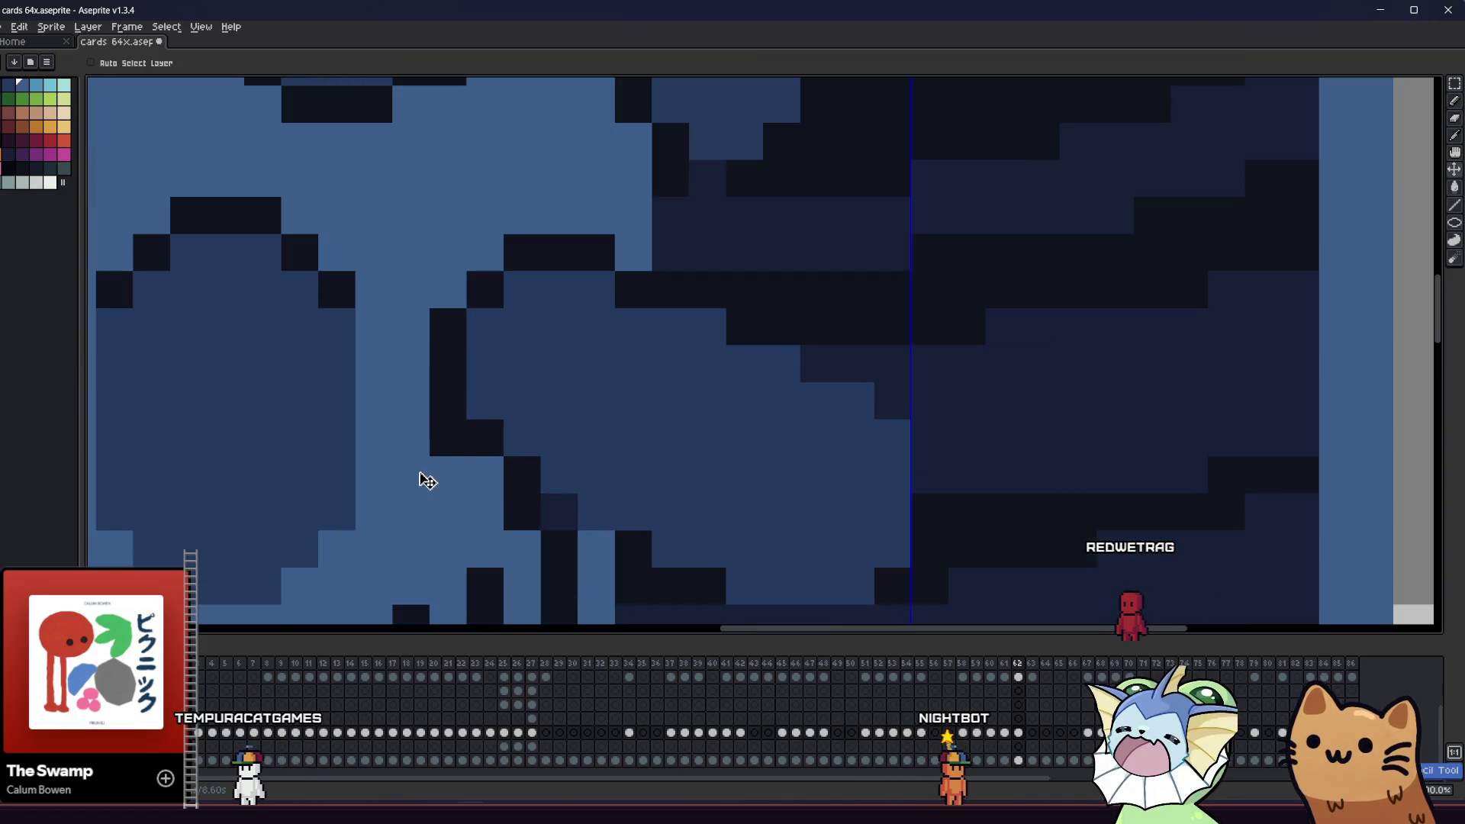
pyautogui.hotkey('ctrl', 'z')
pyautogui.hotkey('ctrl', 'z')
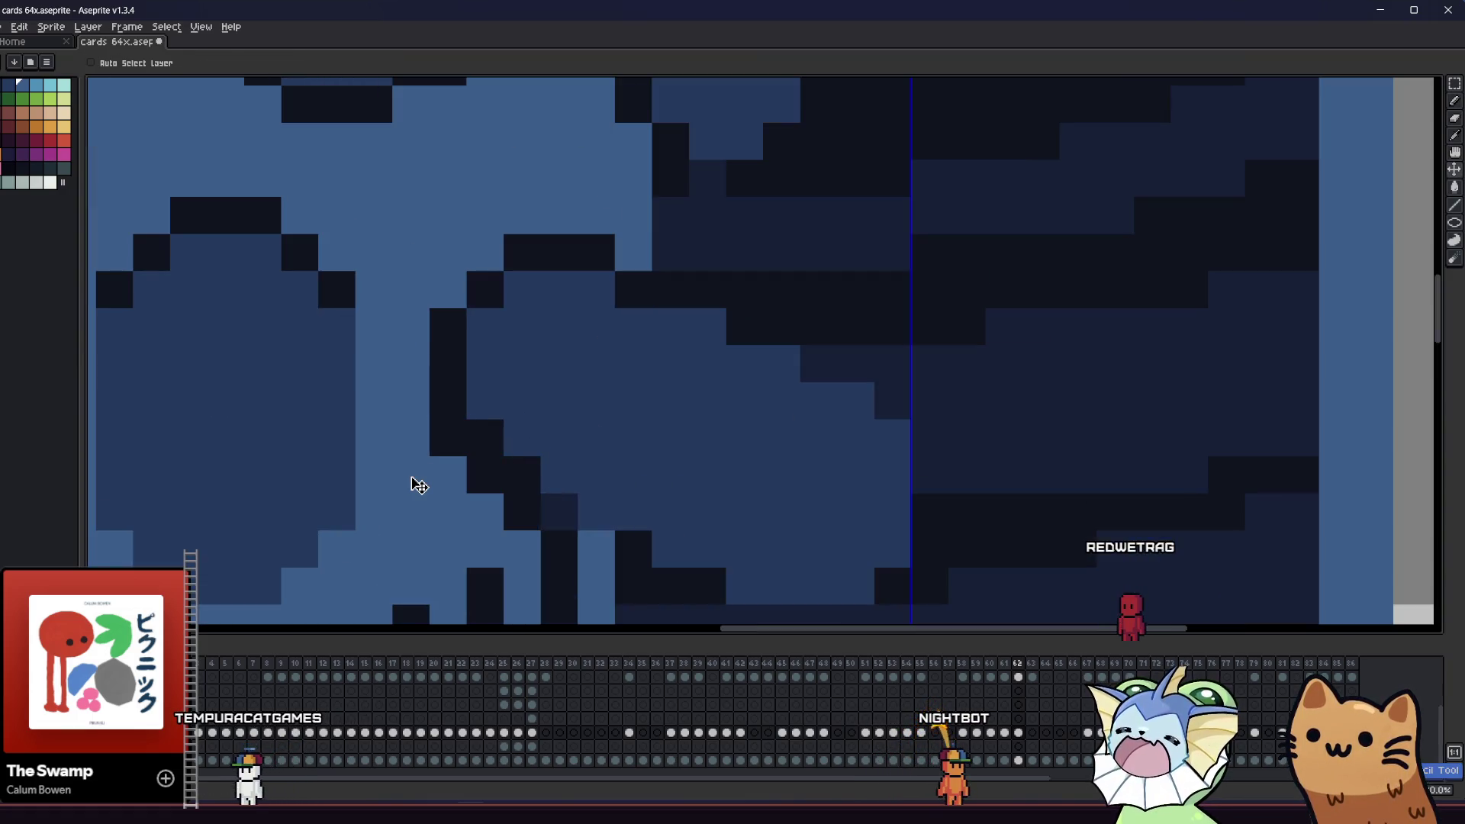
# - Recolour a few dark pixels on the figure to mid-blue and one to light blue
pyautogui.moveTo(419, 486); pyautogui.dragTo(427, 444)
pyautogui.keyDown('alt'); pyautogui.click(572, 418); pyautogui.keyUp('alt')
pyautogui.click(548, 444)
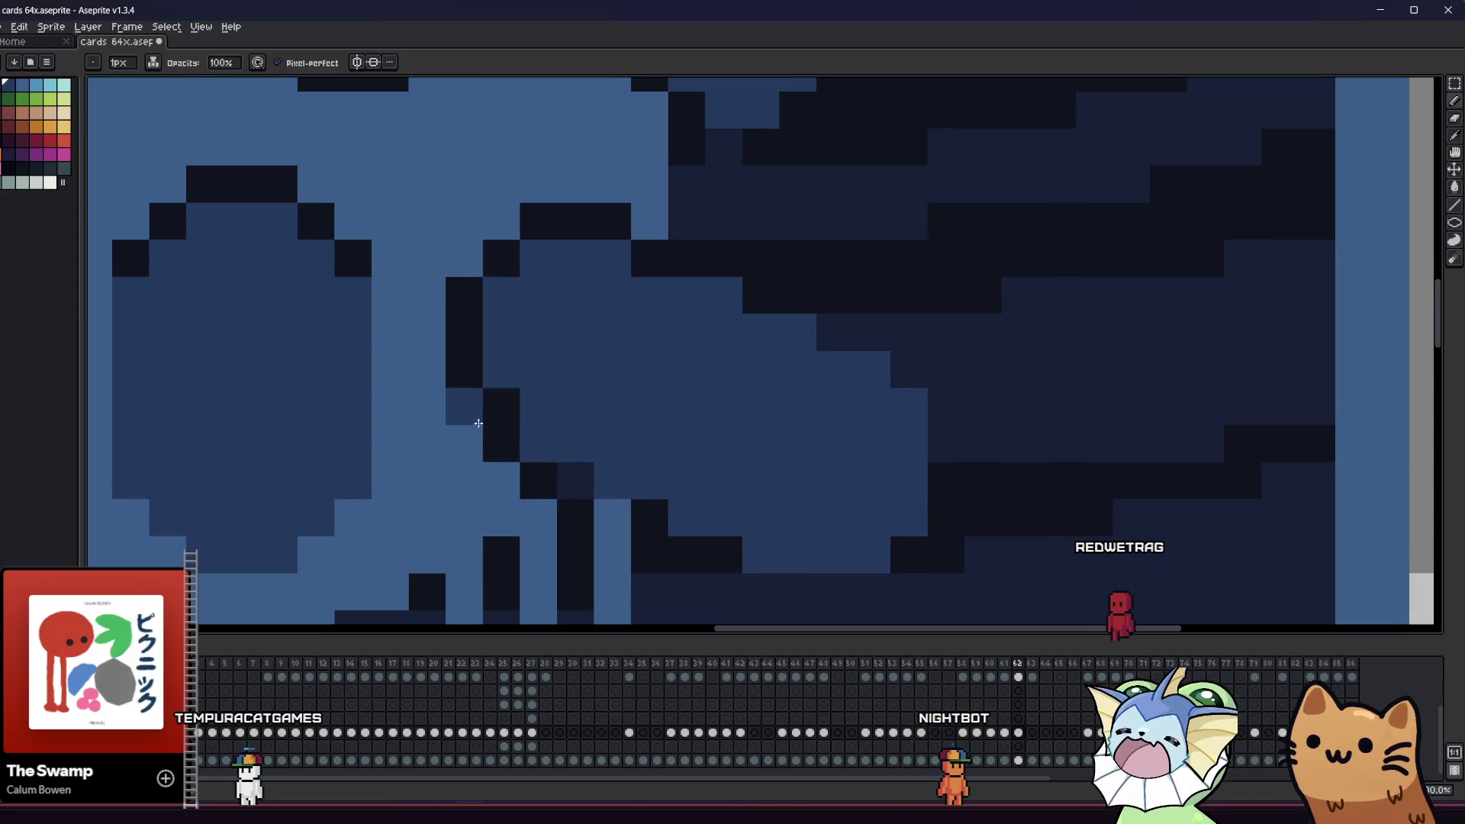
pyautogui.click(392, 422)
pyautogui.click(493, 405)
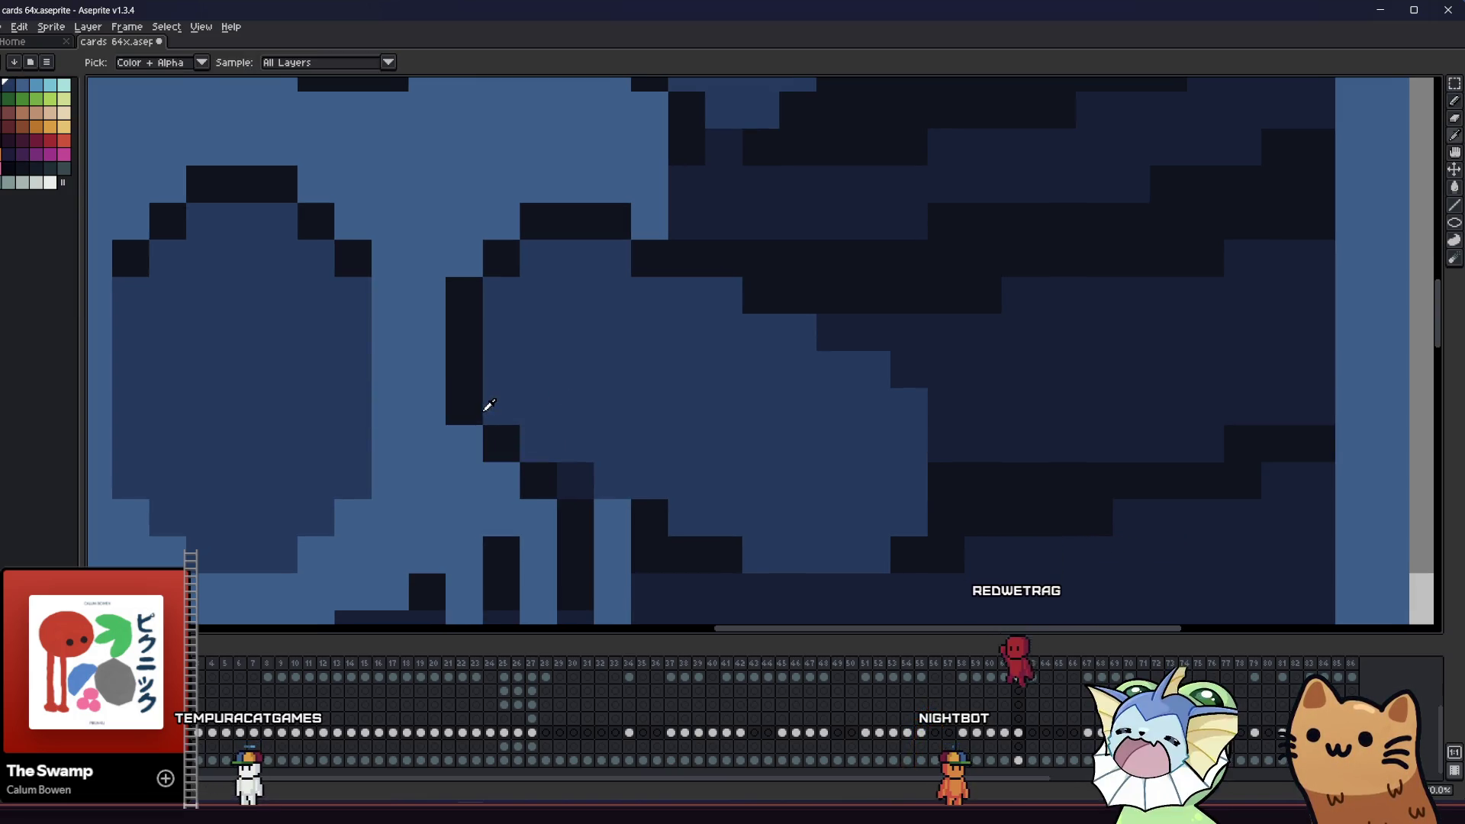
pyautogui.scroll(-4, 464, 409)
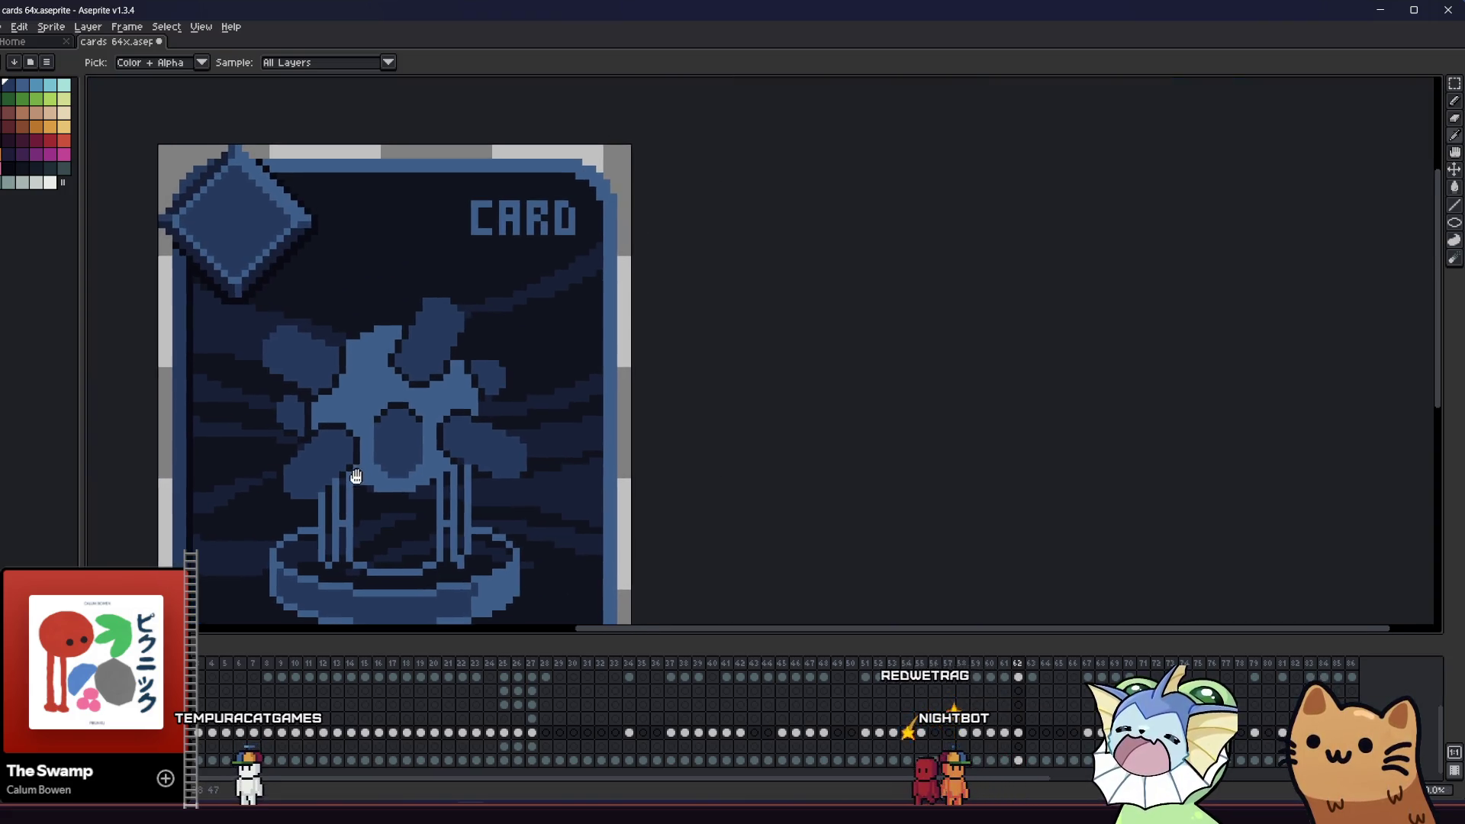
pyautogui.scroll(2, 433, 436)
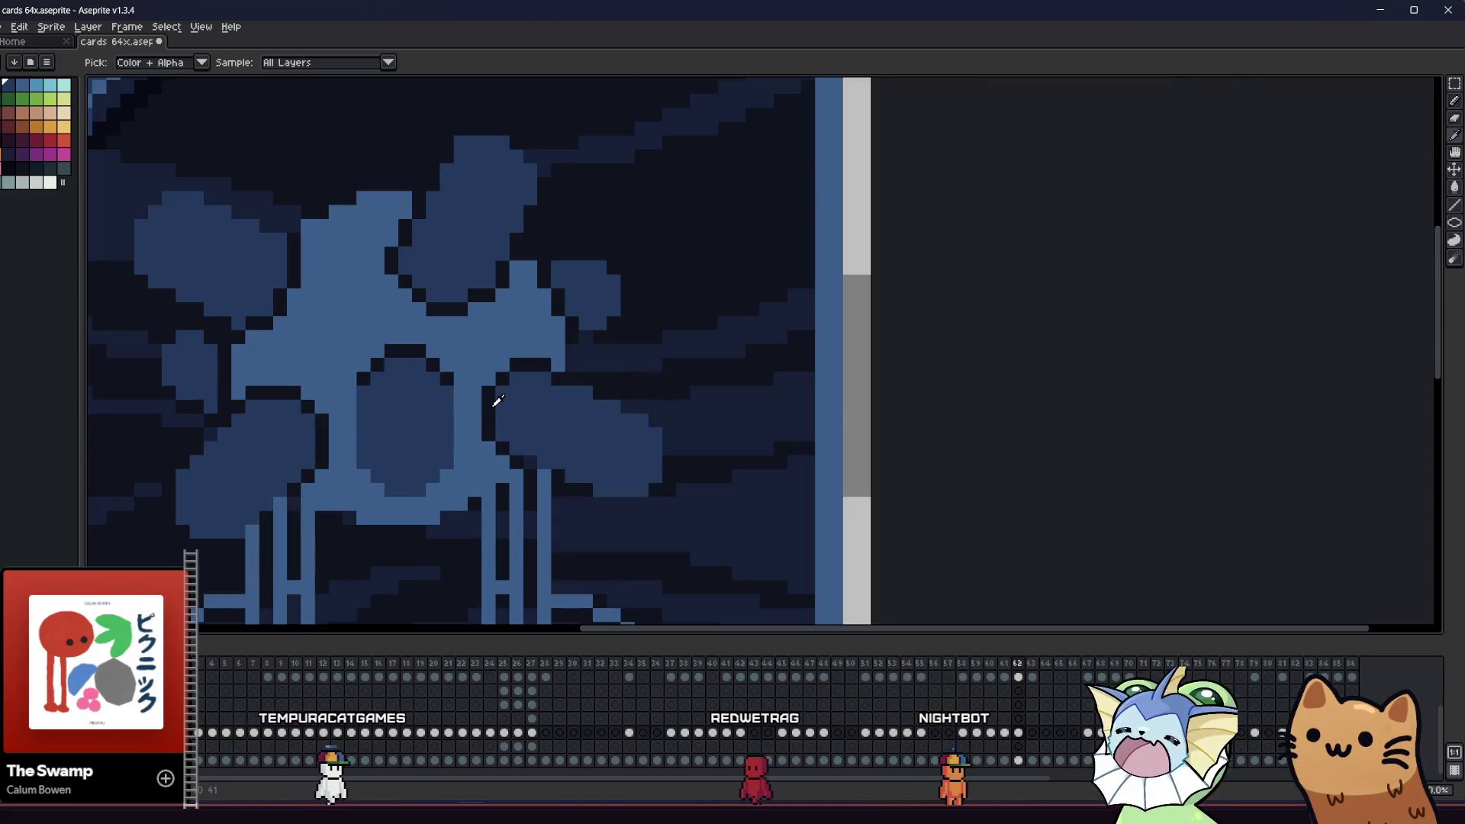
pyautogui.scroll(1, 563, 375)
# - Extend the blue orb shape on the figure's right side downward
pyautogui.press('b')
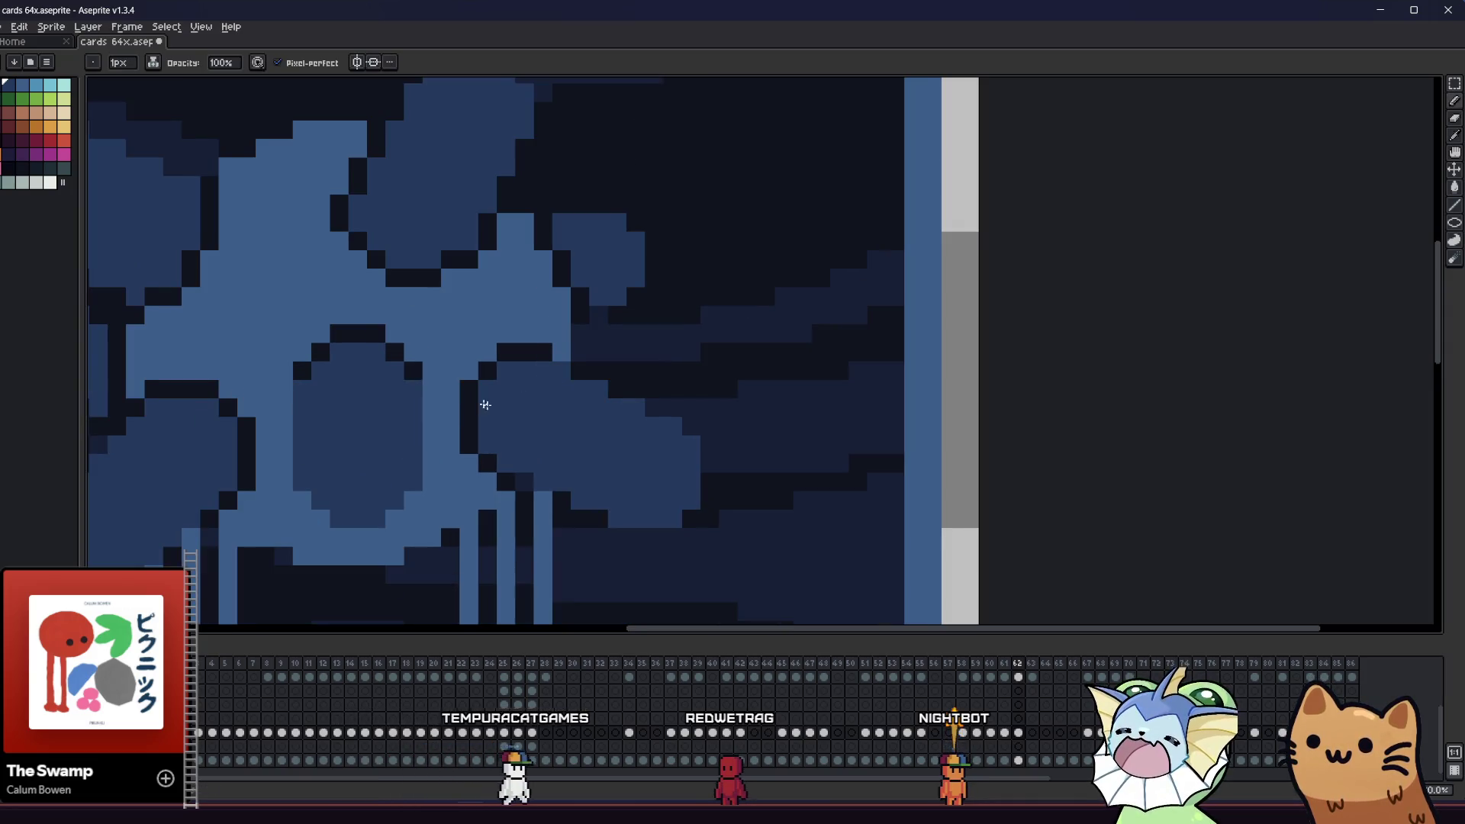
pyautogui.press('i')
pyautogui.click(544, 349)
pyautogui.moveTo(468, 389); pyautogui.dragTo(671, 380)
pyautogui.press('b')
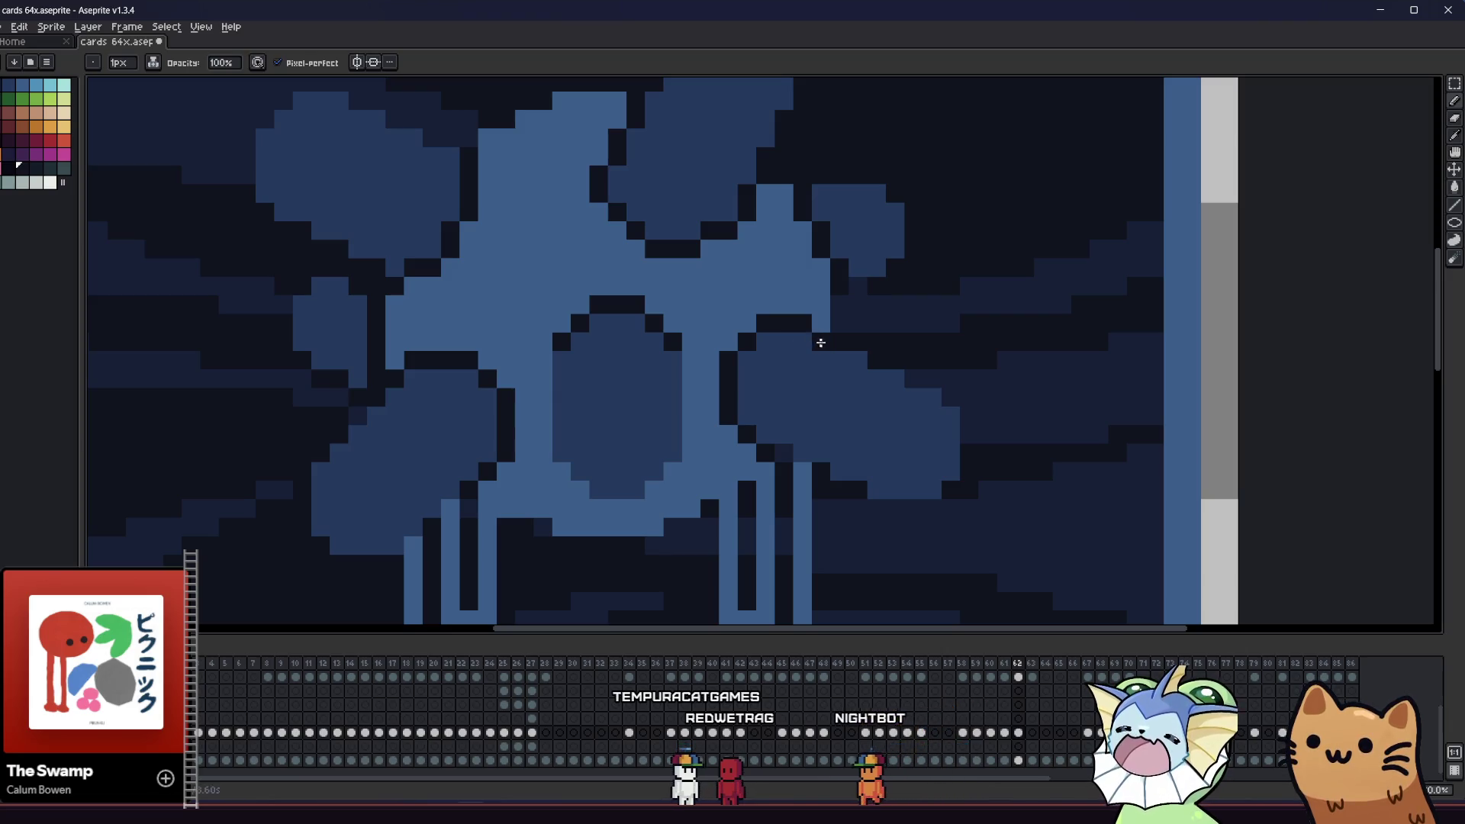
pyautogui.press('e')
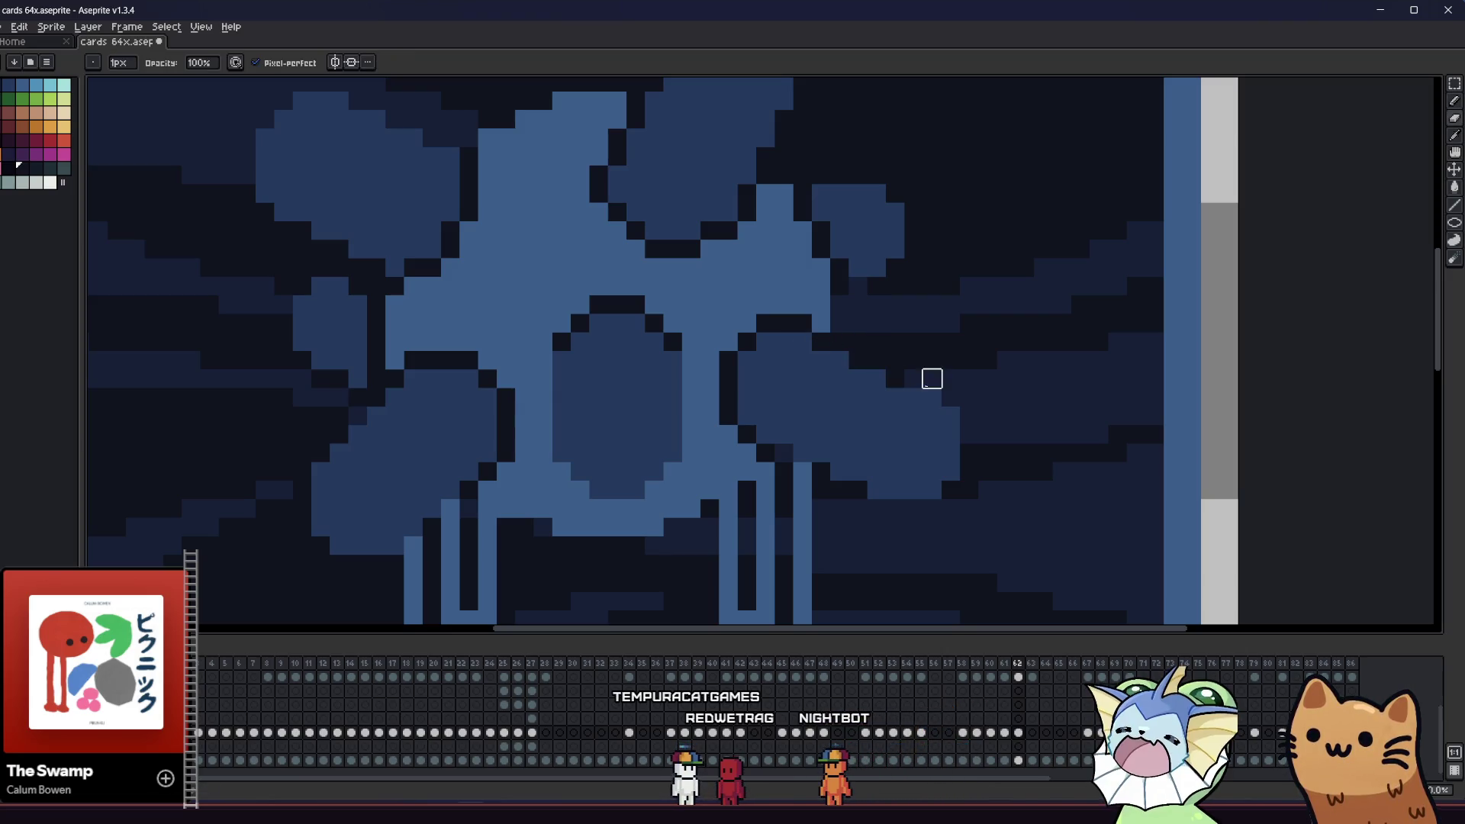
pyautogui.moveTo(700, 489); pyautogui.dragTo(665, 473)
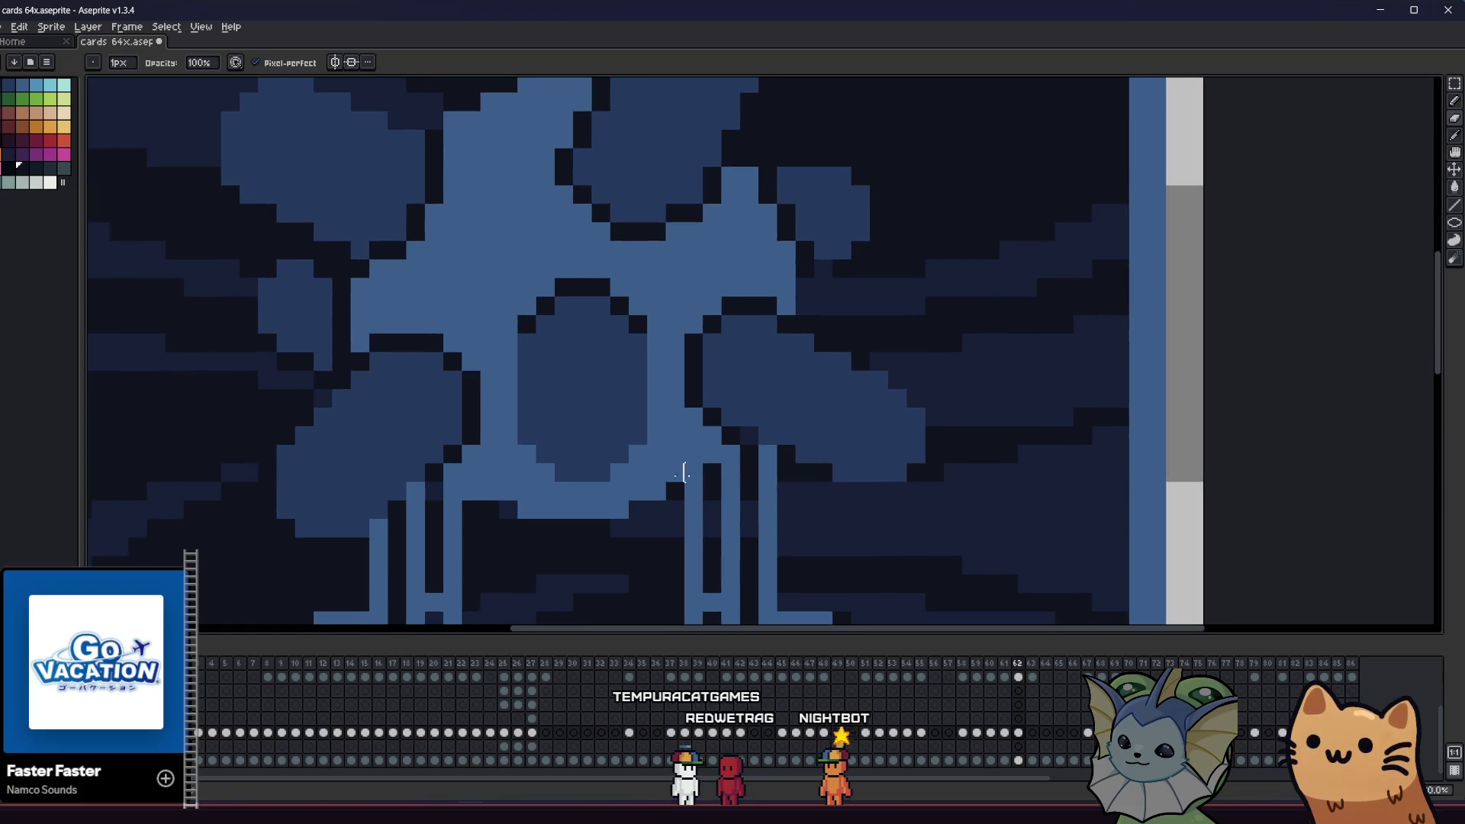
pyautogui.press('i')
pyautogui.press('b')
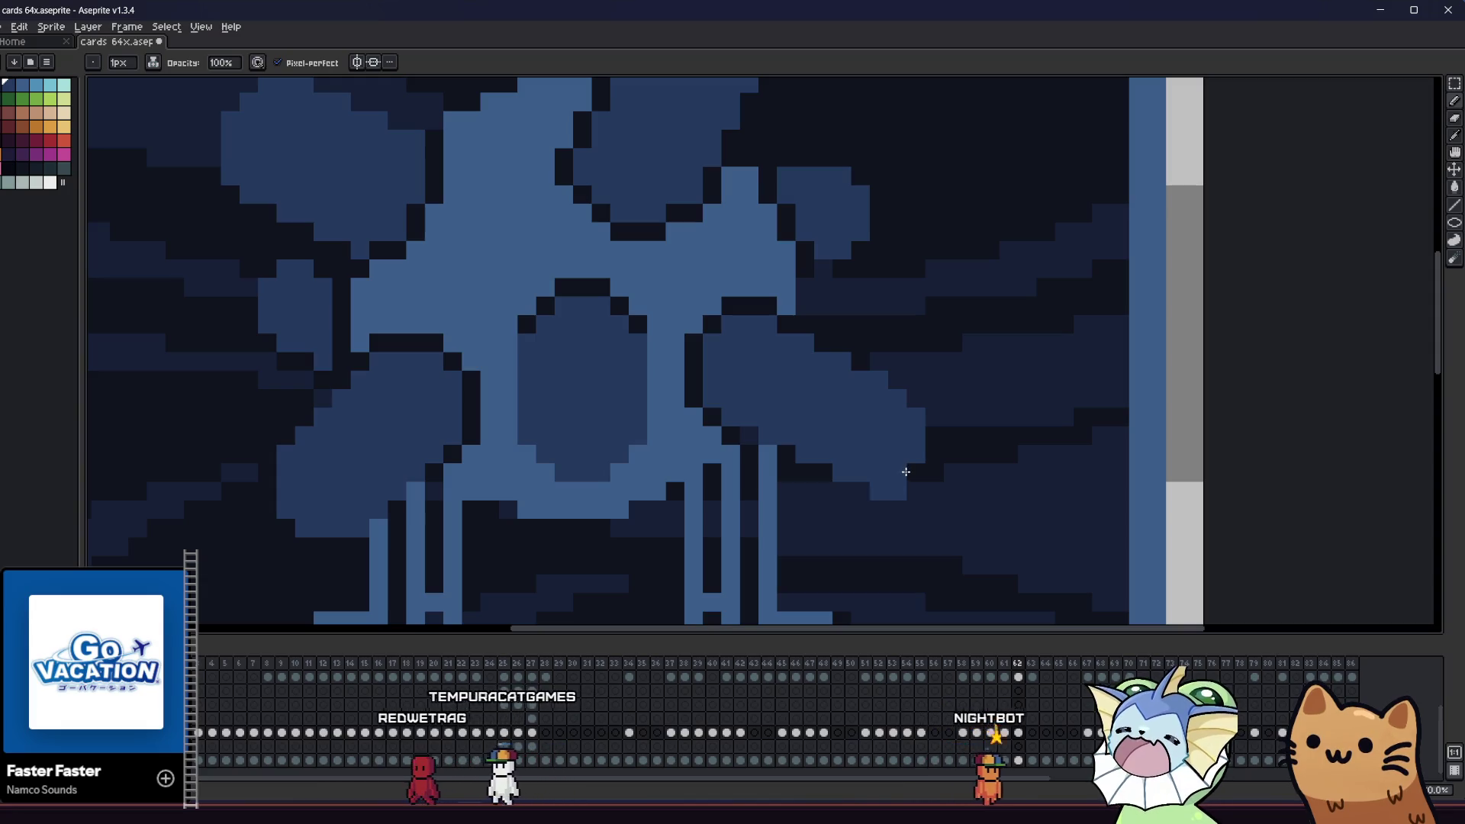
pyautogui.moveTo(921, 406); pyautogui.dragTo(923, 489)
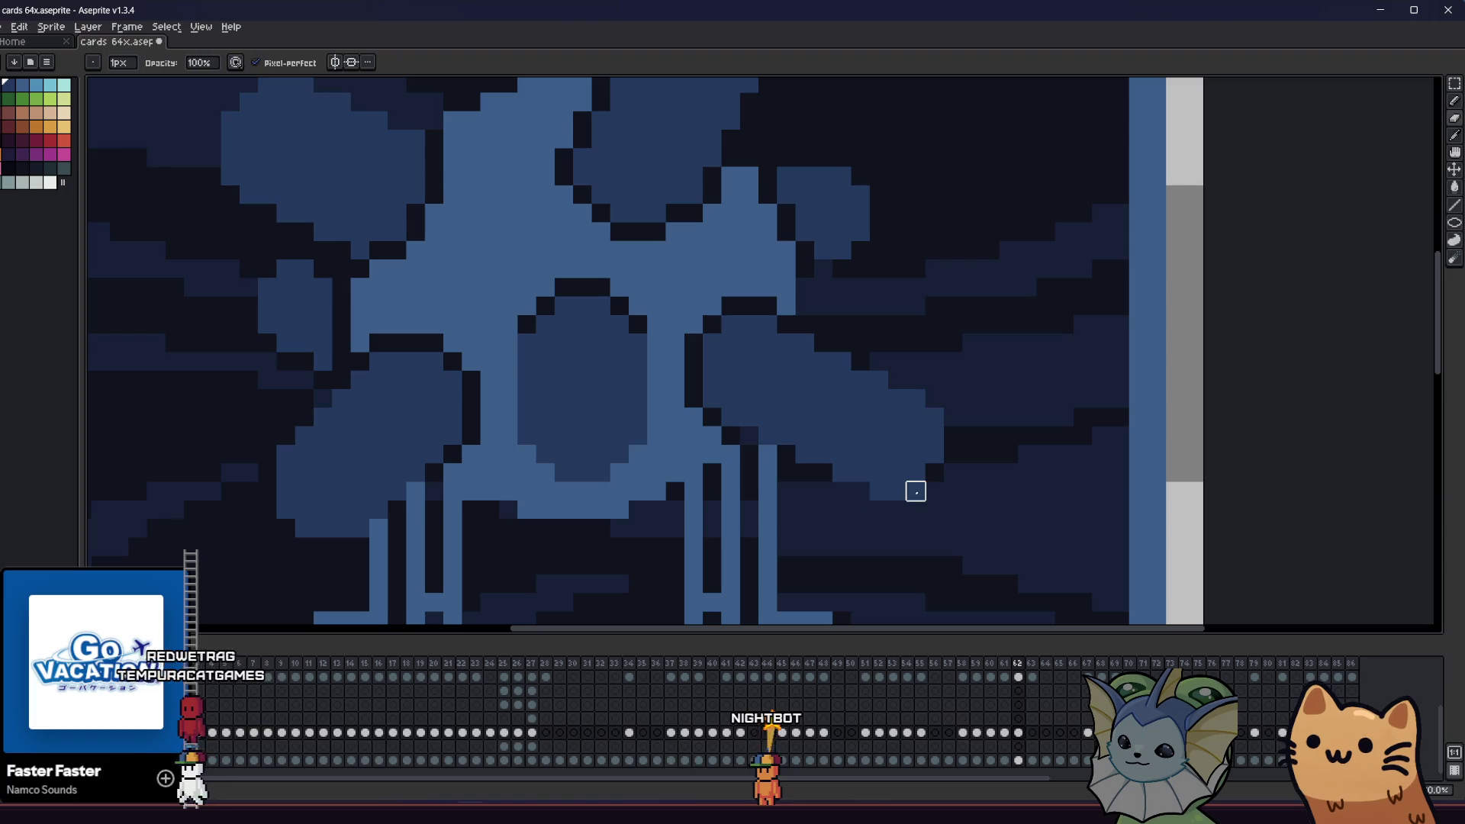
# - Darken the pixels along the right orb's lower edge and save the card
pyautogui.scroll(-3, 916, 491)
pyautogui.moveTo(800, 500)
pyautogui.mouseDown()
pyautogui.moveTo(533, 500)
pyautogui.moveTo(609, 469)
pyautogui.mouseUp()
pyautogui.scroll(-1, 608, 468)
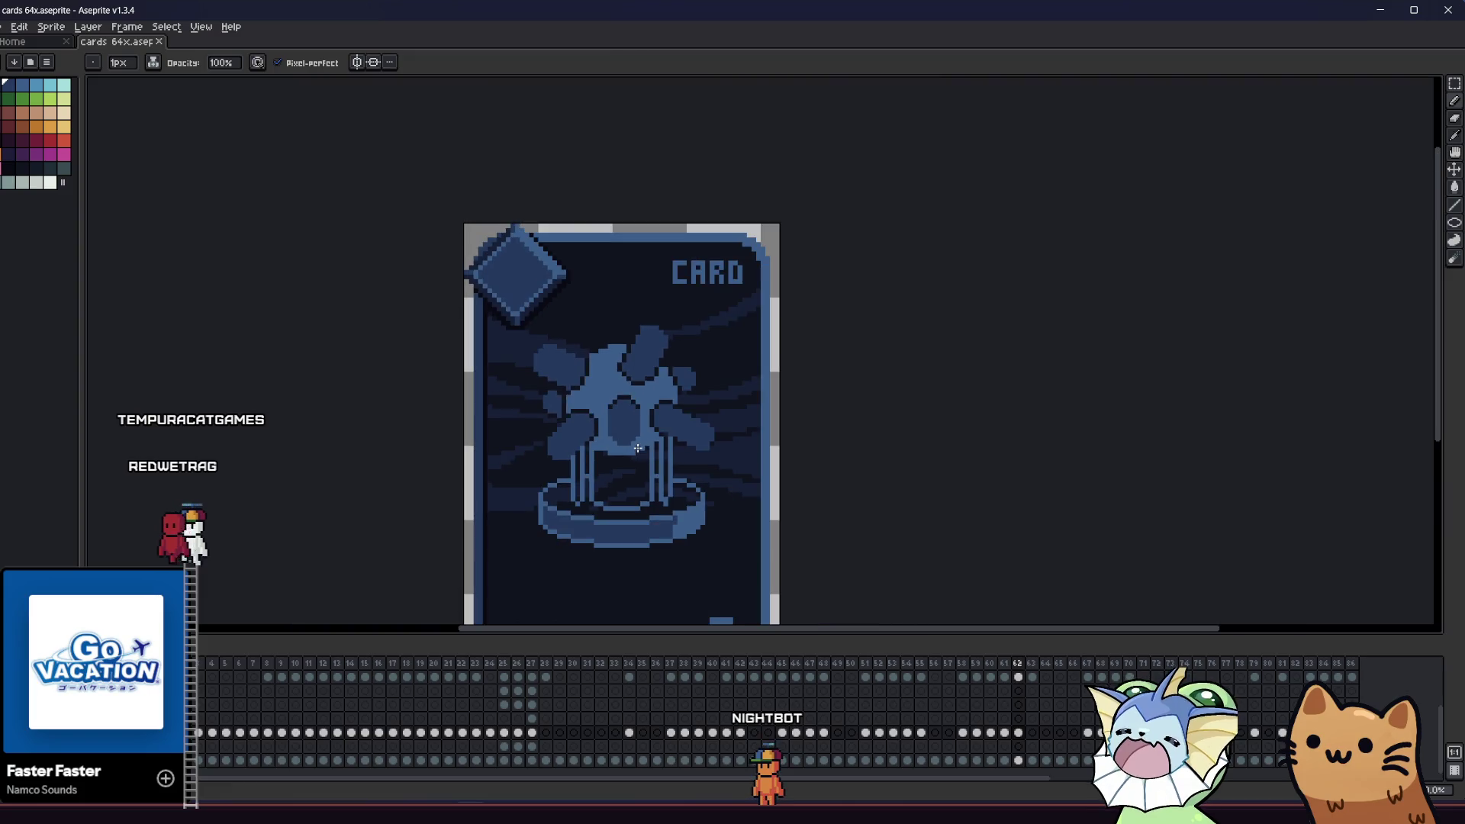
pyautogui.scroll(2, 698, 442)
pyautogui.moveTo(771, 464); pyautogui.dragTo(839, 467)
pyautogui.press('e')
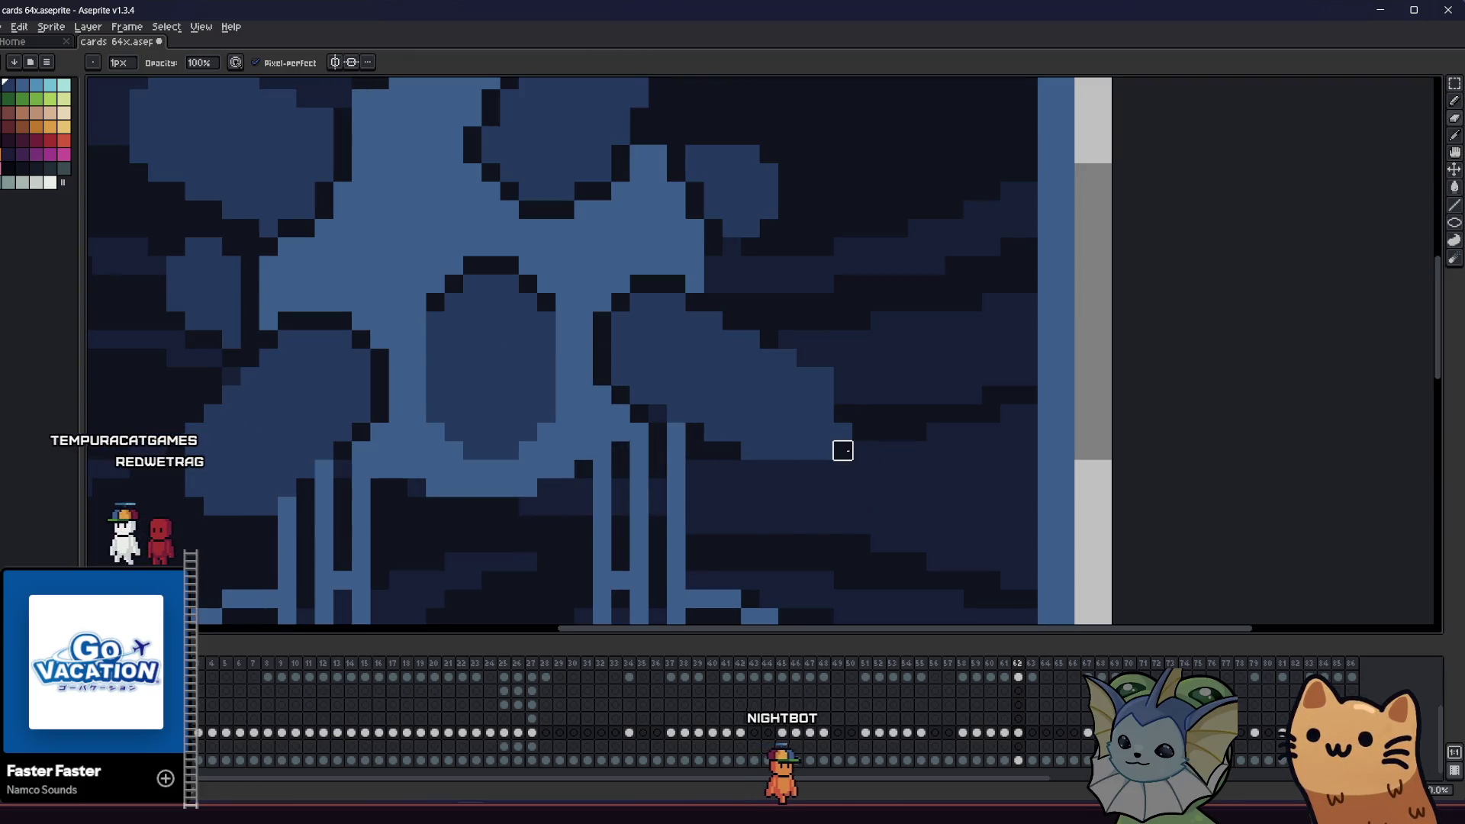
pyautogui.hscroll(2, 794, 469)
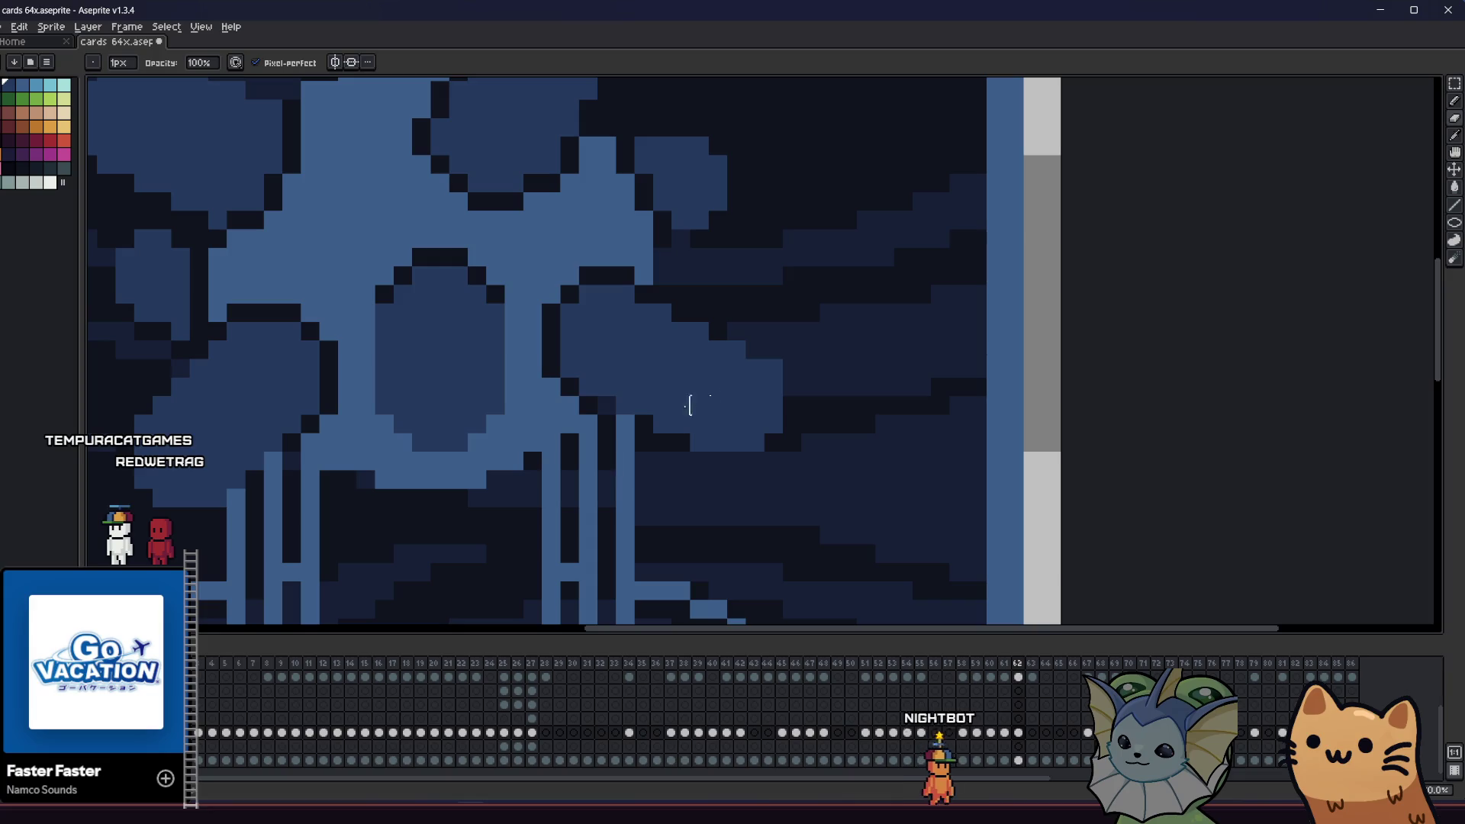
pyautogui.hscroll(-3, 428, 459)
pyautogui.hotkey('ctrl', 's')
pyautogui.press('b')
pyautogui.scroll(1, 794, 465)
pyautogui.scroll(-4, 764, 472)
pyautogui.moveTo(496, 478); pyautogui.dragTo(371, 475)
pyautogui.scroll(-4, 317, 488)
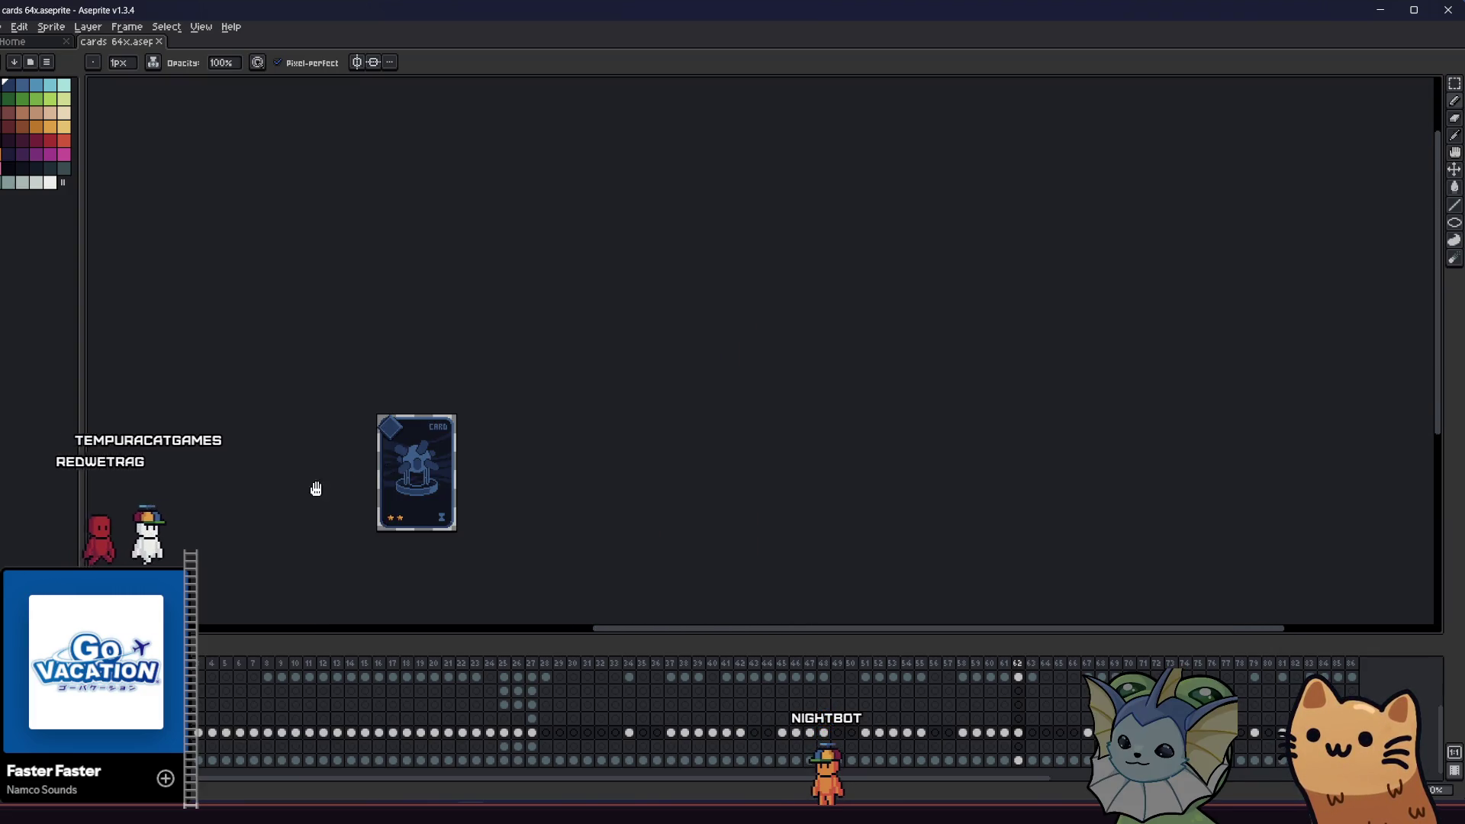
# - Remove a stray oval-outline pixel, add dark lower-left pixels, and draw the oval's dark right edge
pyautogui.scroll(4, 306, 481)
pyautogui.scroll(3, 528, 348)
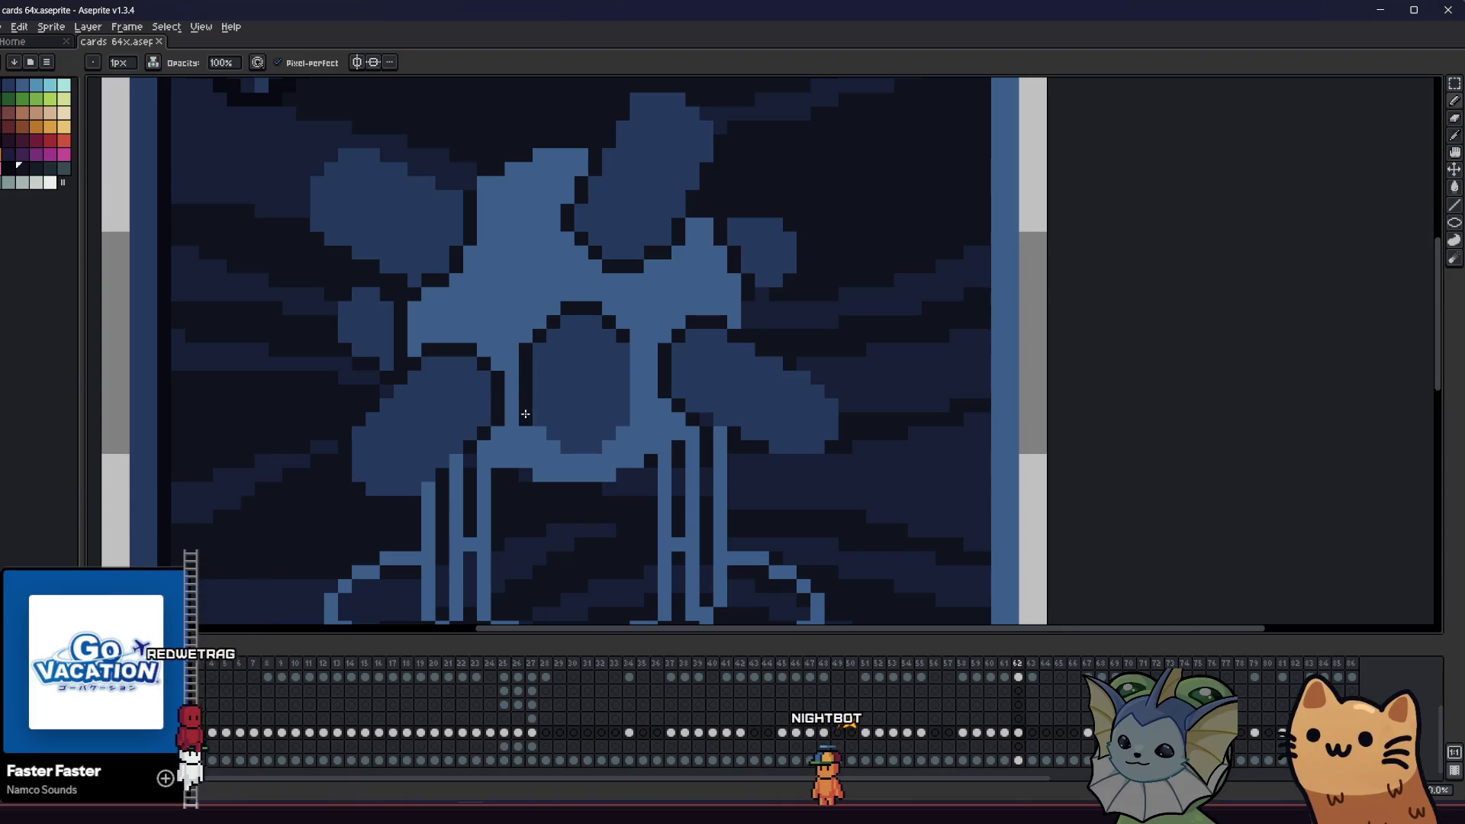
pyautogui.click(528, 347)
pyautogui.click(552, 453)
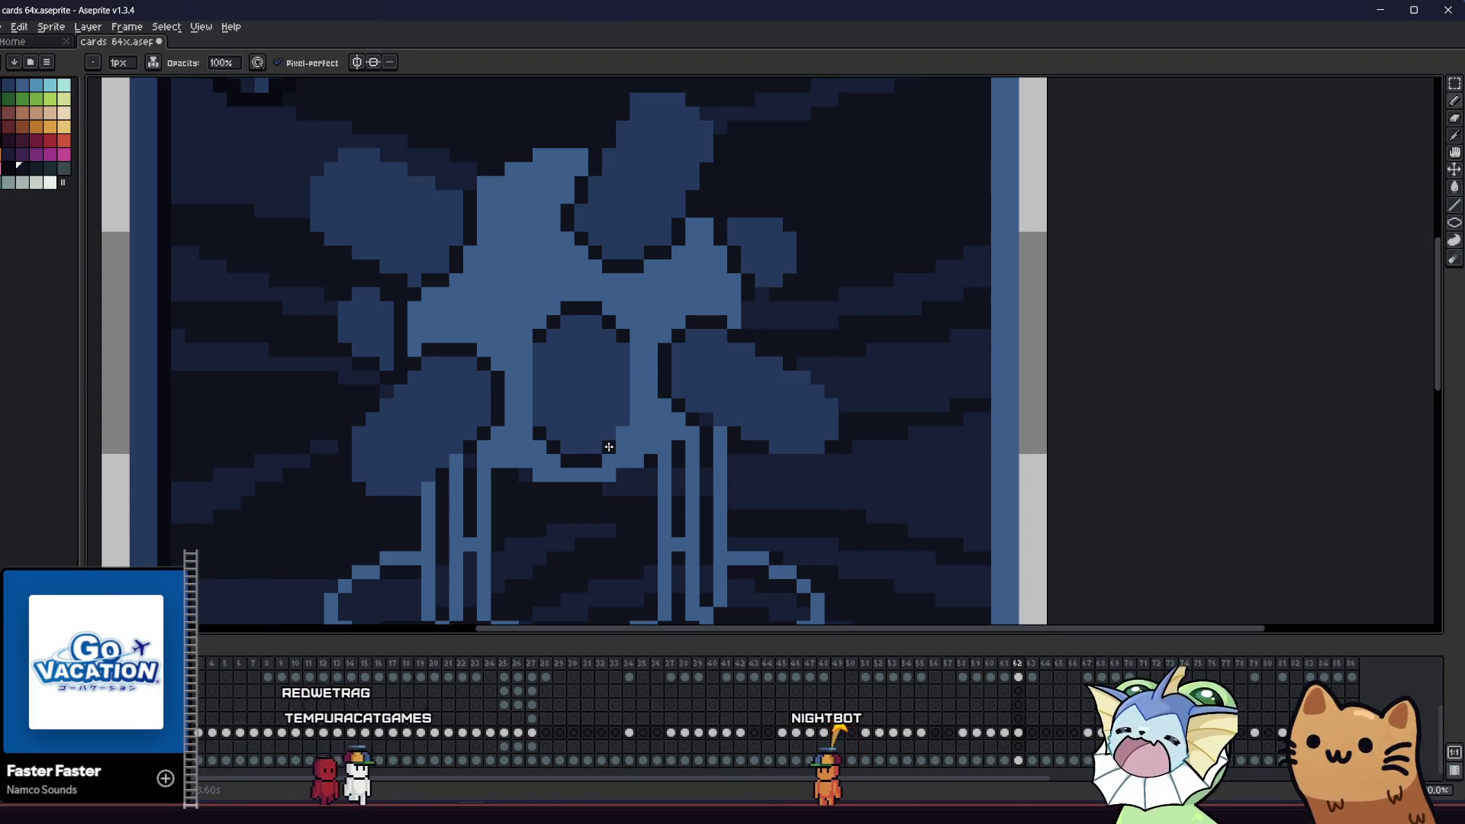
pyautogui.moveTo(637, 425); pyautogui.dragTo(635, 350)
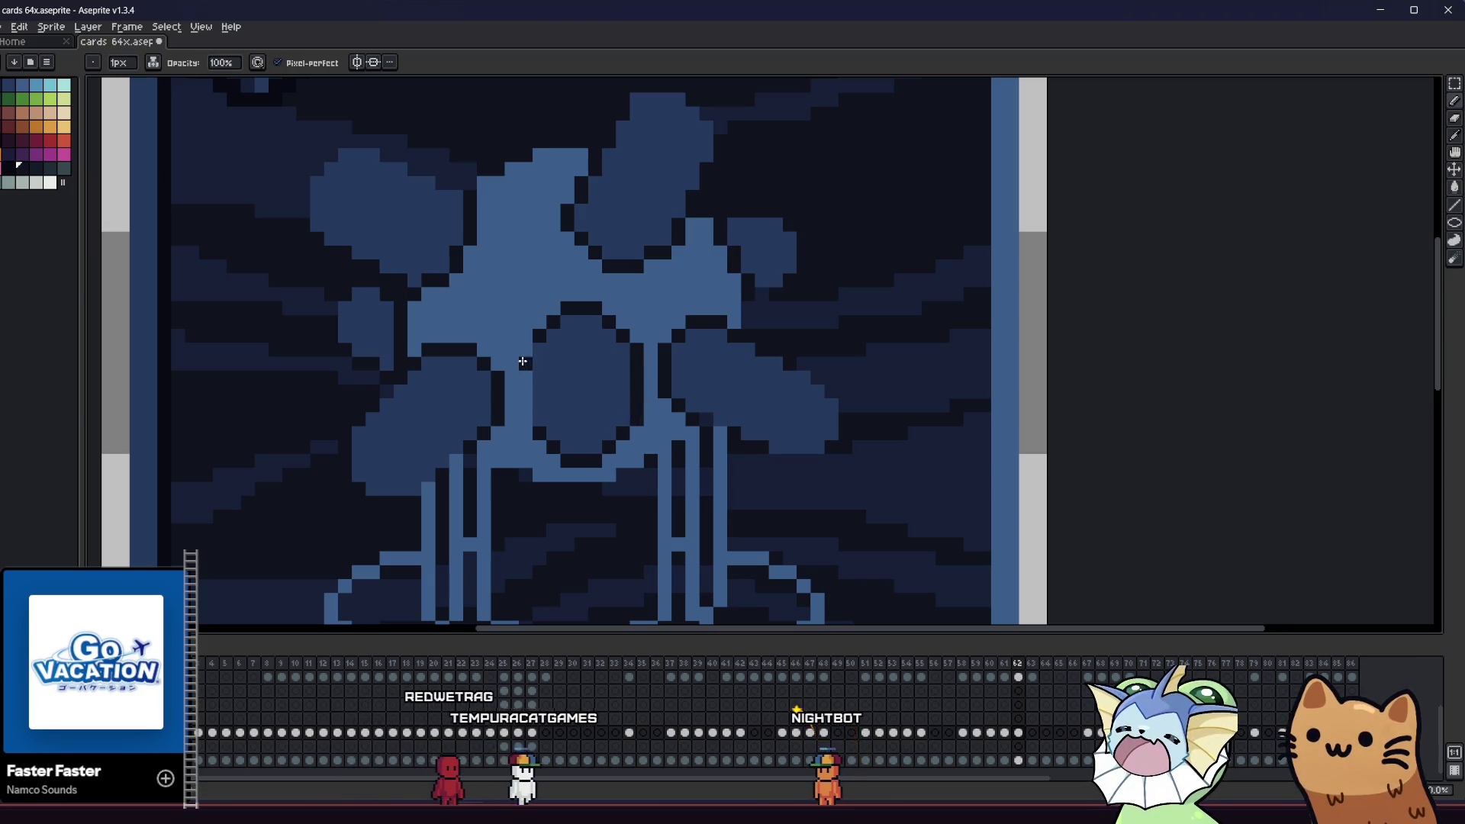
pyautogui.scroll(-5, 529, 416)
pyautogui.scroll(2, 478, 455)
pyautogui.scroll(4, 480, 433)
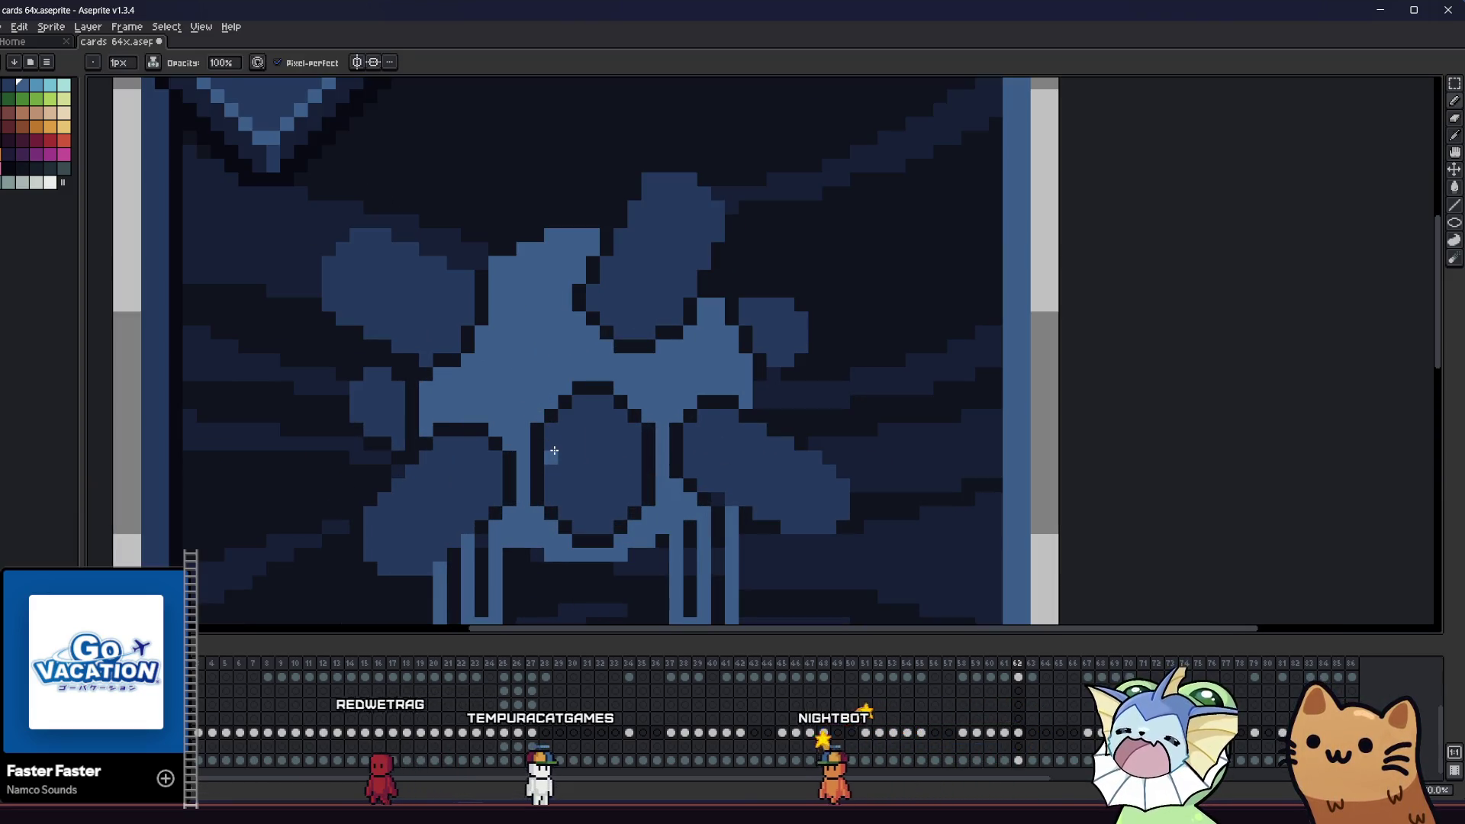
# - Fill the oval's interior and the lower-left orb with light blue
pyautogui.moveTo(557, 458); pyautogui.dragTo(608, 444)
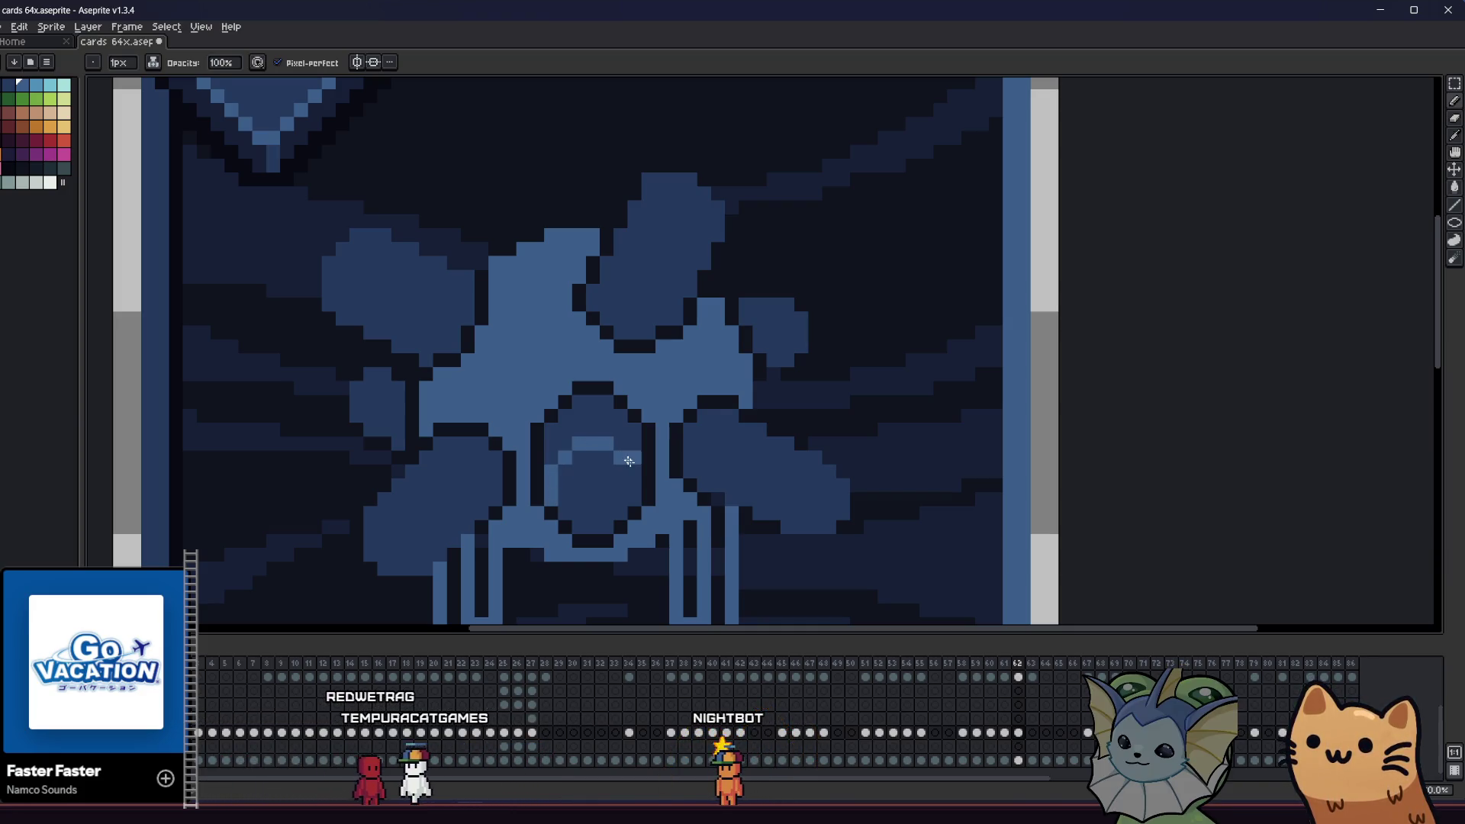
pyautogui.click(619, 483)
pyautogui.moveTo(419, 484)
pyautogui.mouseDown()
pyautogui.moveTo(360, 438)
pyautogui.moveTo(345, 471)
pyautogui.moveTo(340, 438)
pyautogui.moveTo(377, 438)
pyautogui.mouseUp()
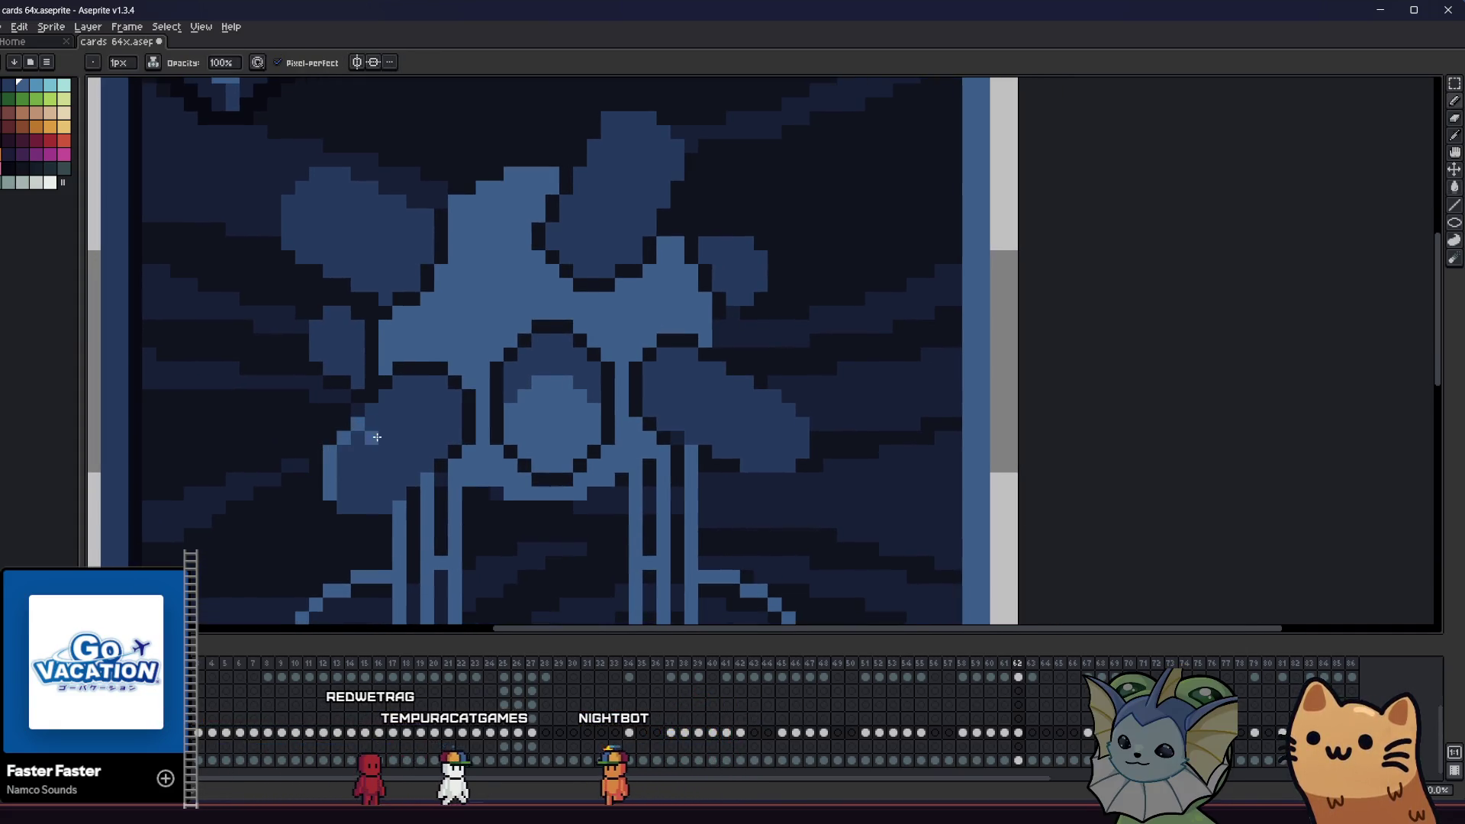
pyautogui.click(370, 490)
pyautogui.moveTo(370, 491); pyautogui.dragTo(358, 493)
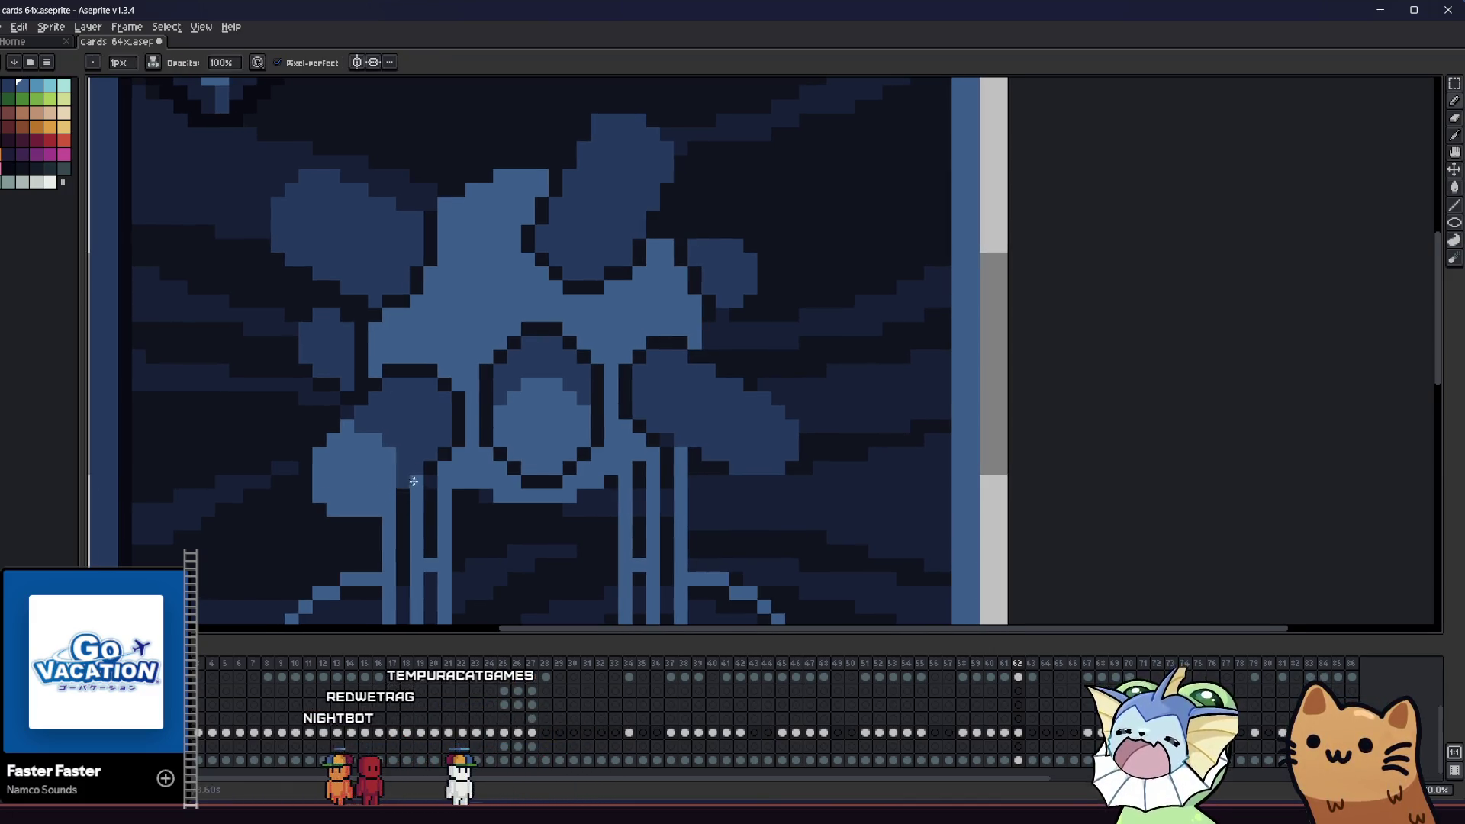
pyautogui.hscroll(-2, 297, 537)
pyautogui.scroll(-1, 297, 538)
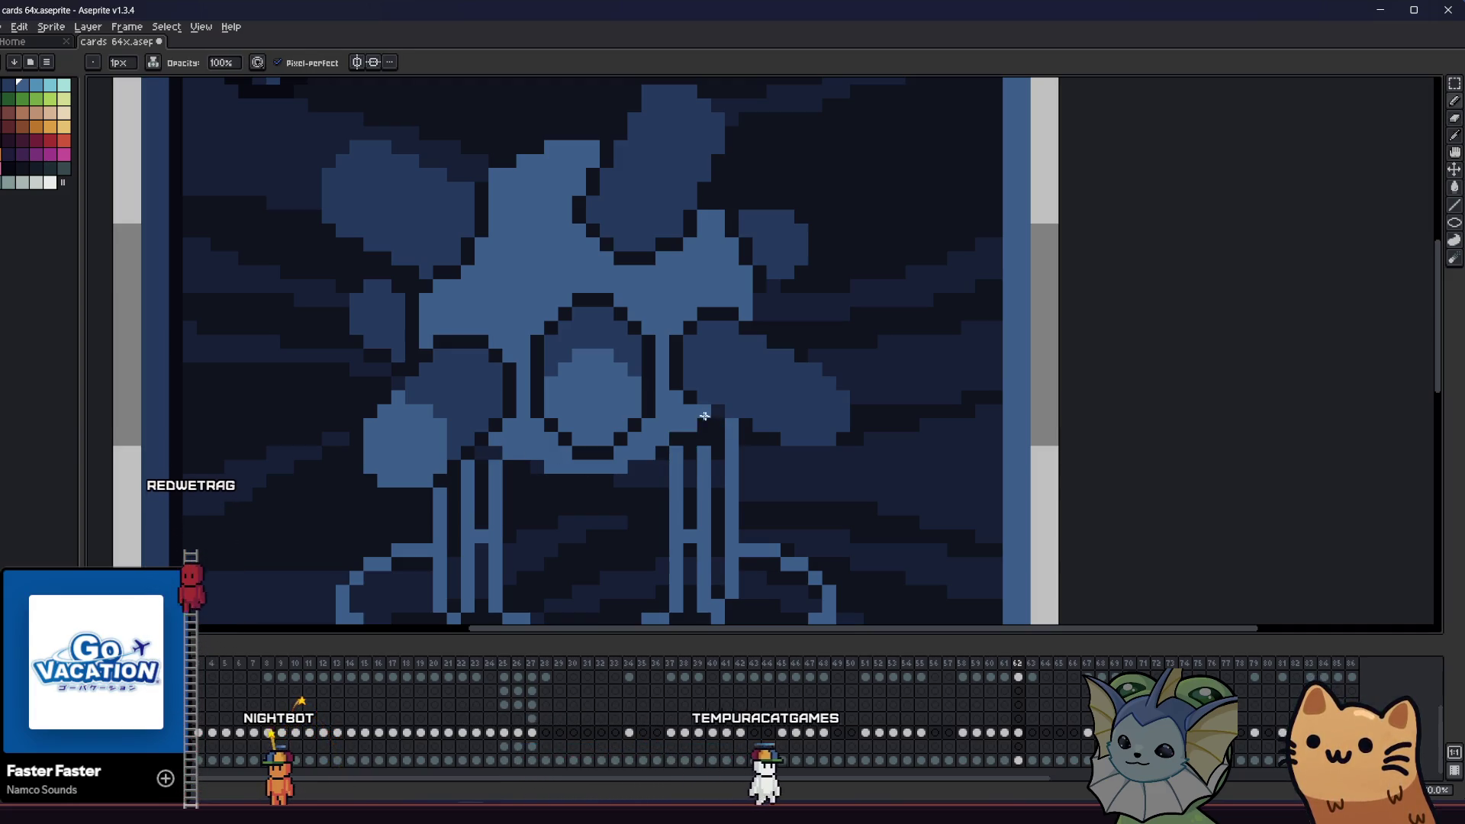
pyautogui.moveTo(599, 468); pyautogui.dragTo(641, 475)
pyautogui.scroll(-5, 507, 501)
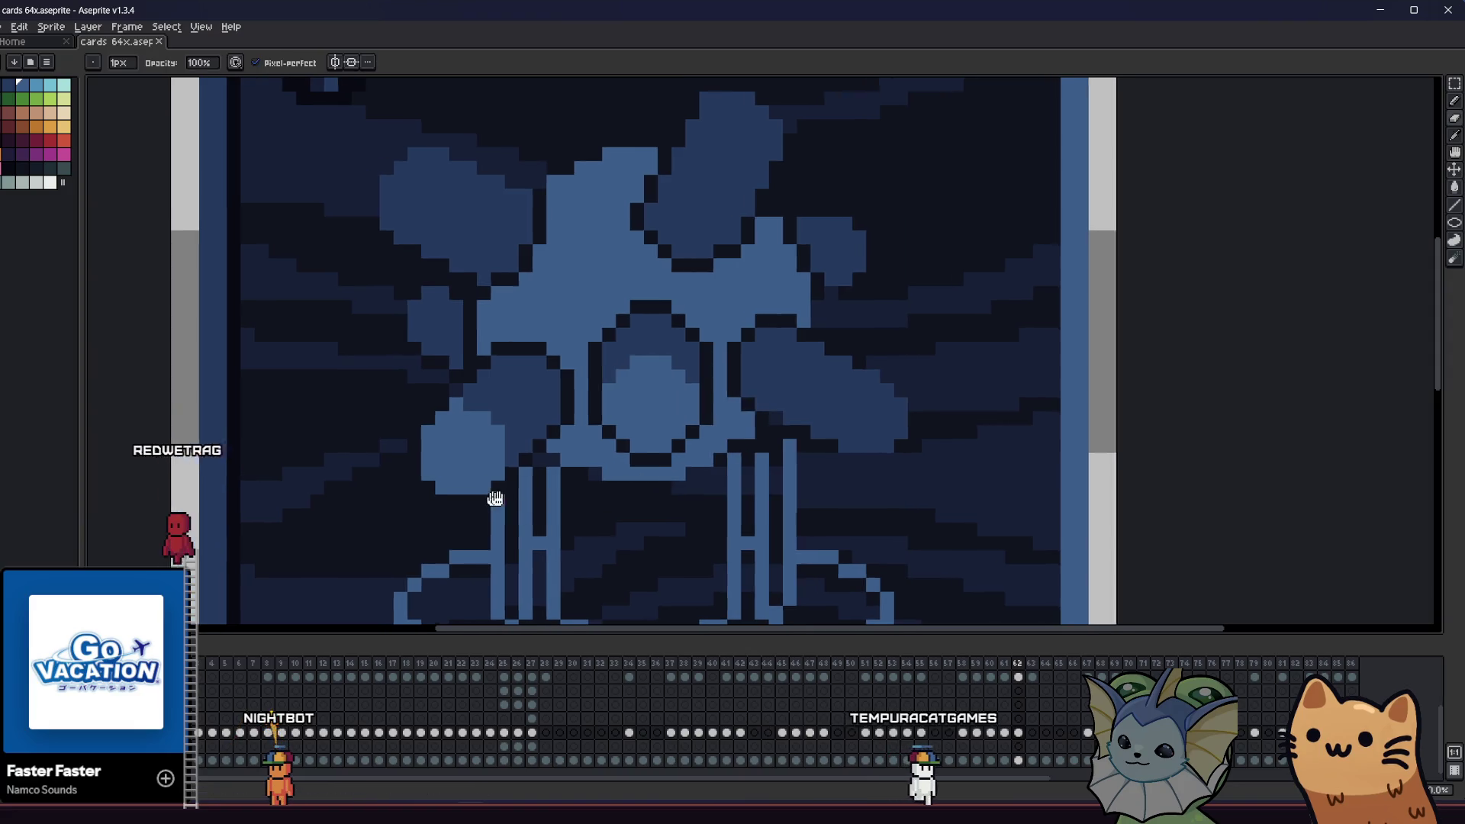
pyautogui.moveTo(483, 485)
pyautogui.mouseDown()
pyautogui.moveTo(380, 494)
pyautogui.moveTo(362, 467)
pyautogui.mouseUp()
# - Paint a new orb right of the figure, fill it brighter blue, and save
pyautogui.scroll(7, 388, 333)
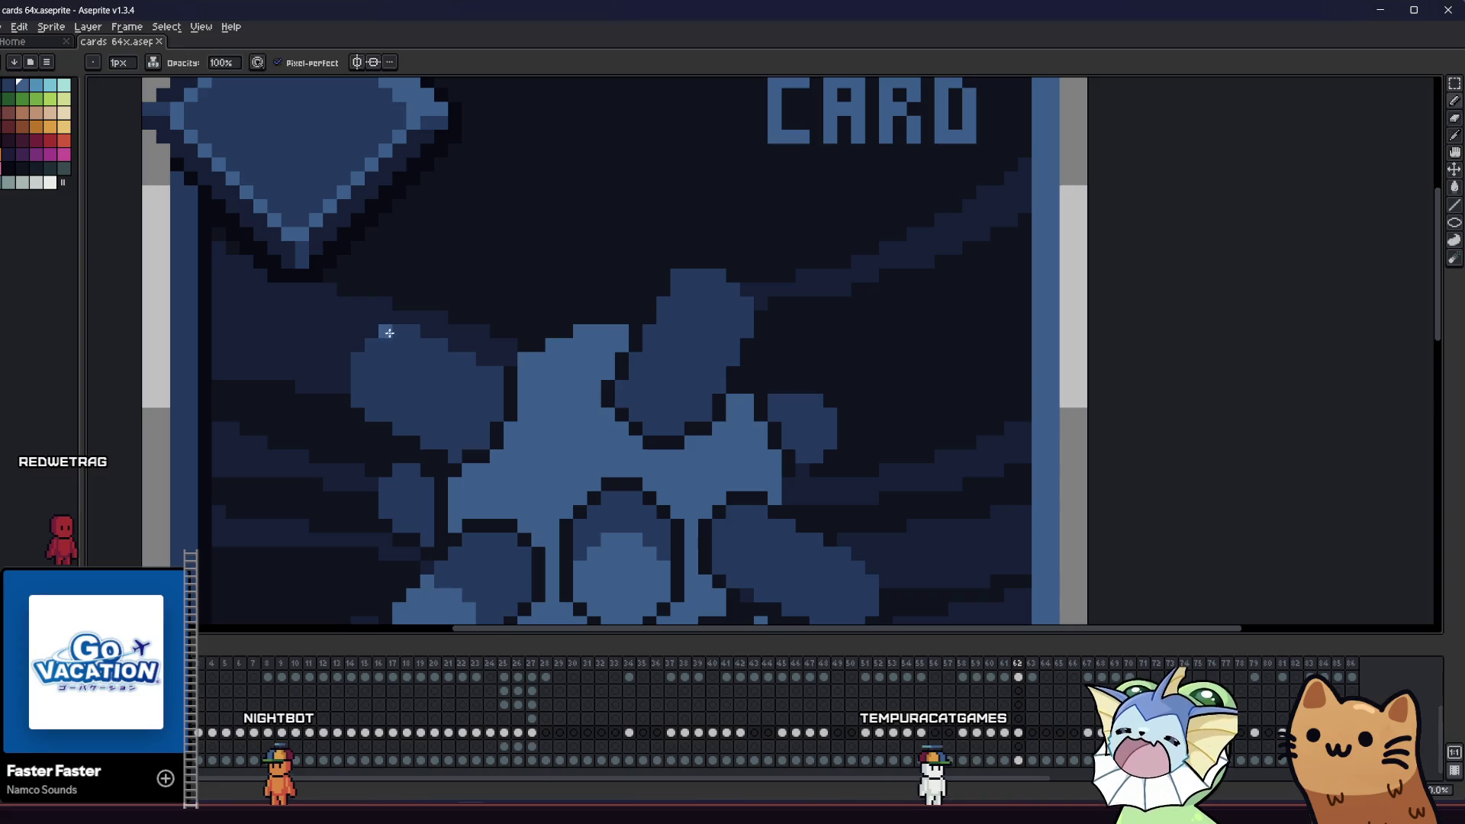
pyautogui.press('v')
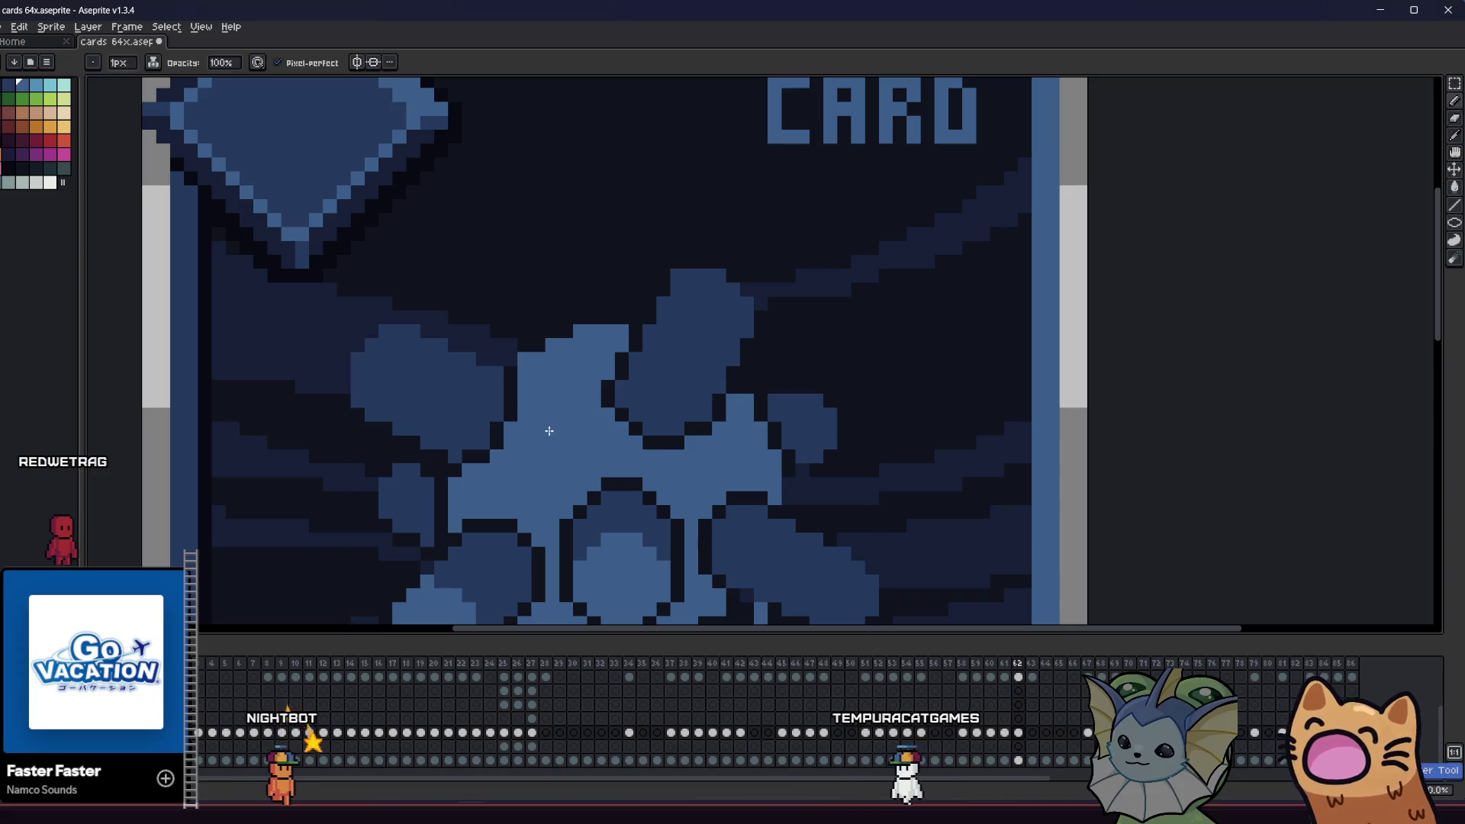
pyautogui.press('b')
pyautogui.scroll(-2, 560, 405)
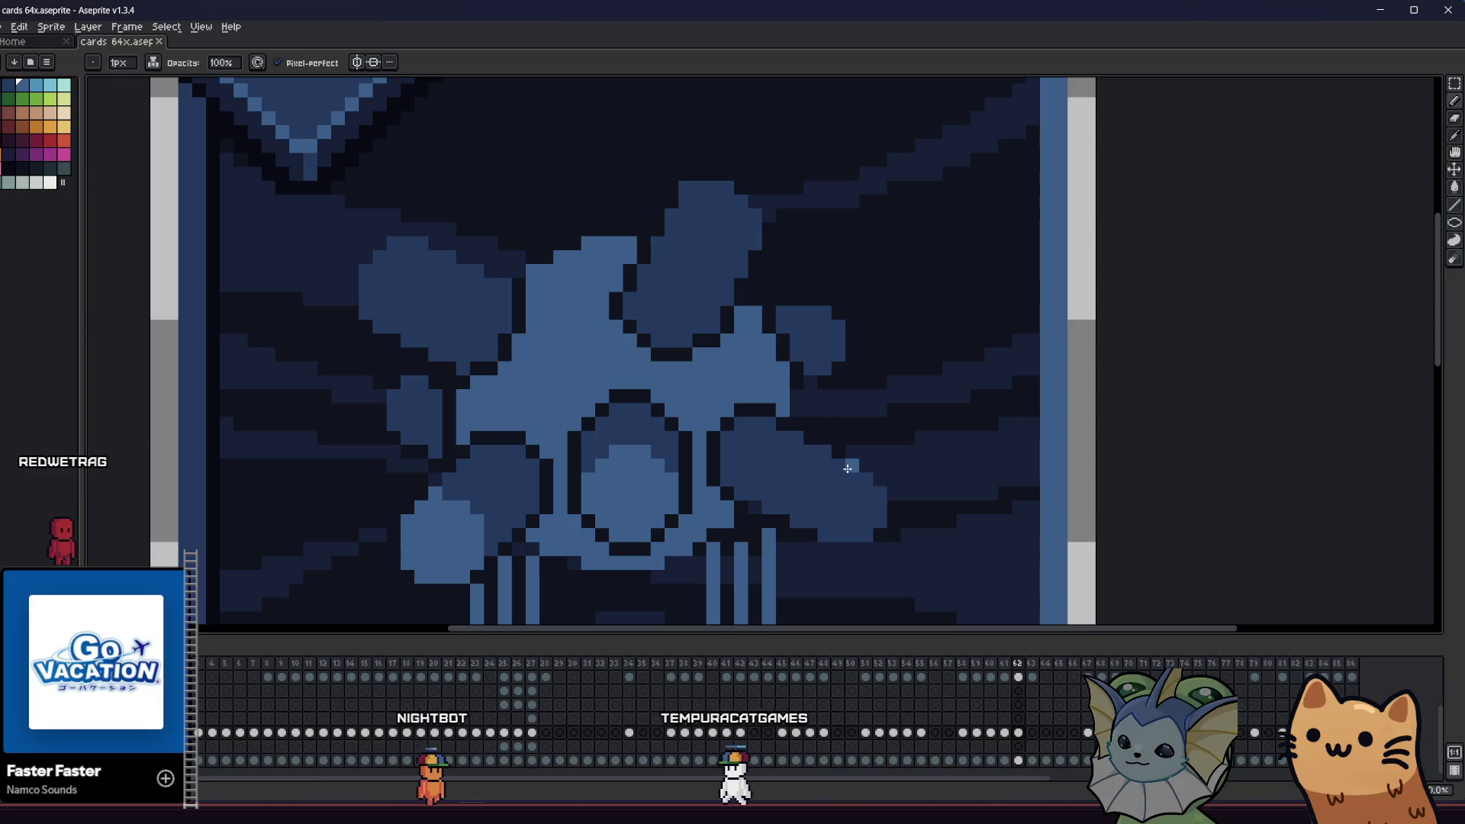
pyautogui.click(866, 479)
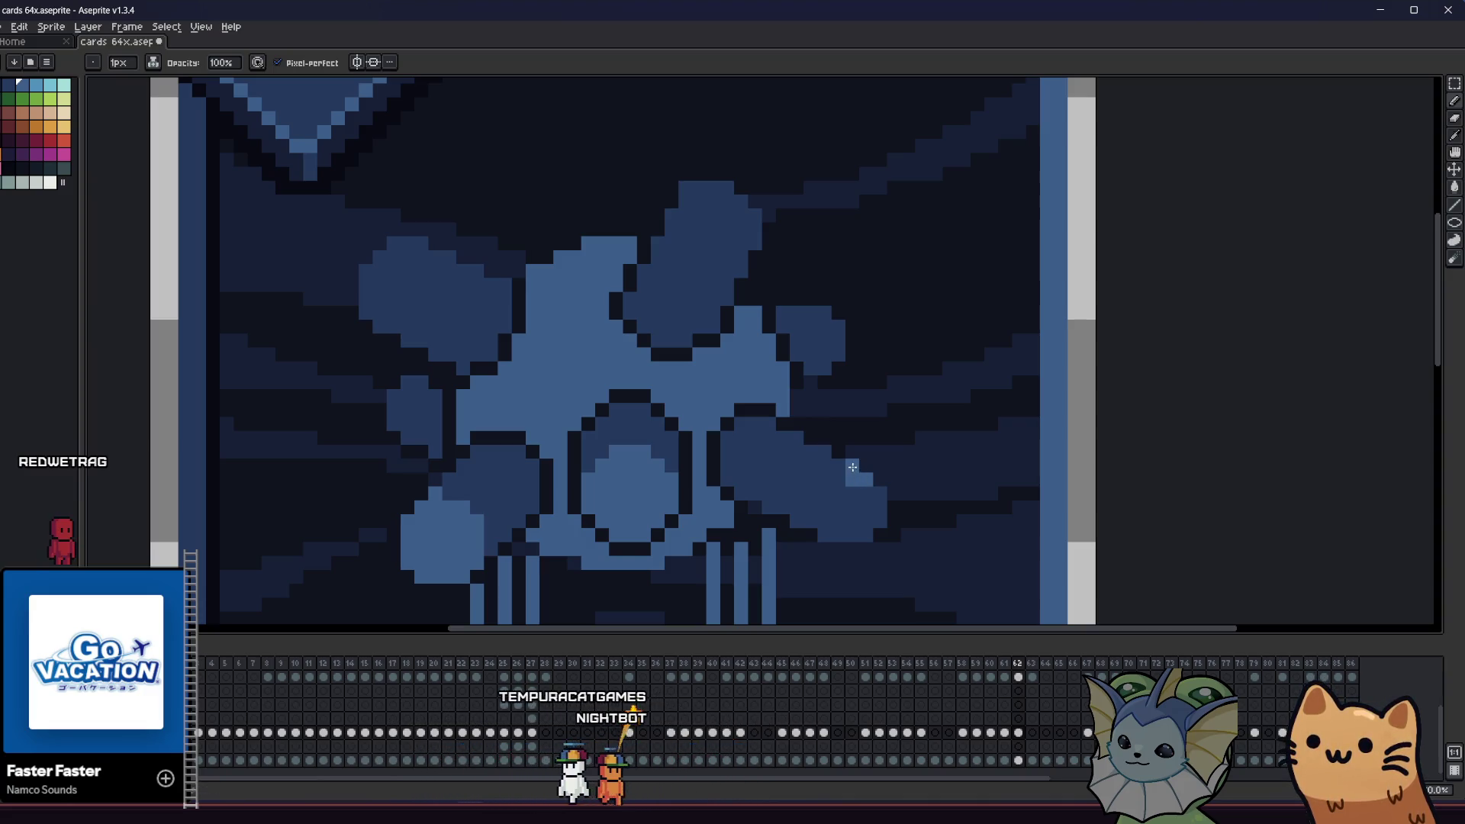
pyautogui.click(839, 500)
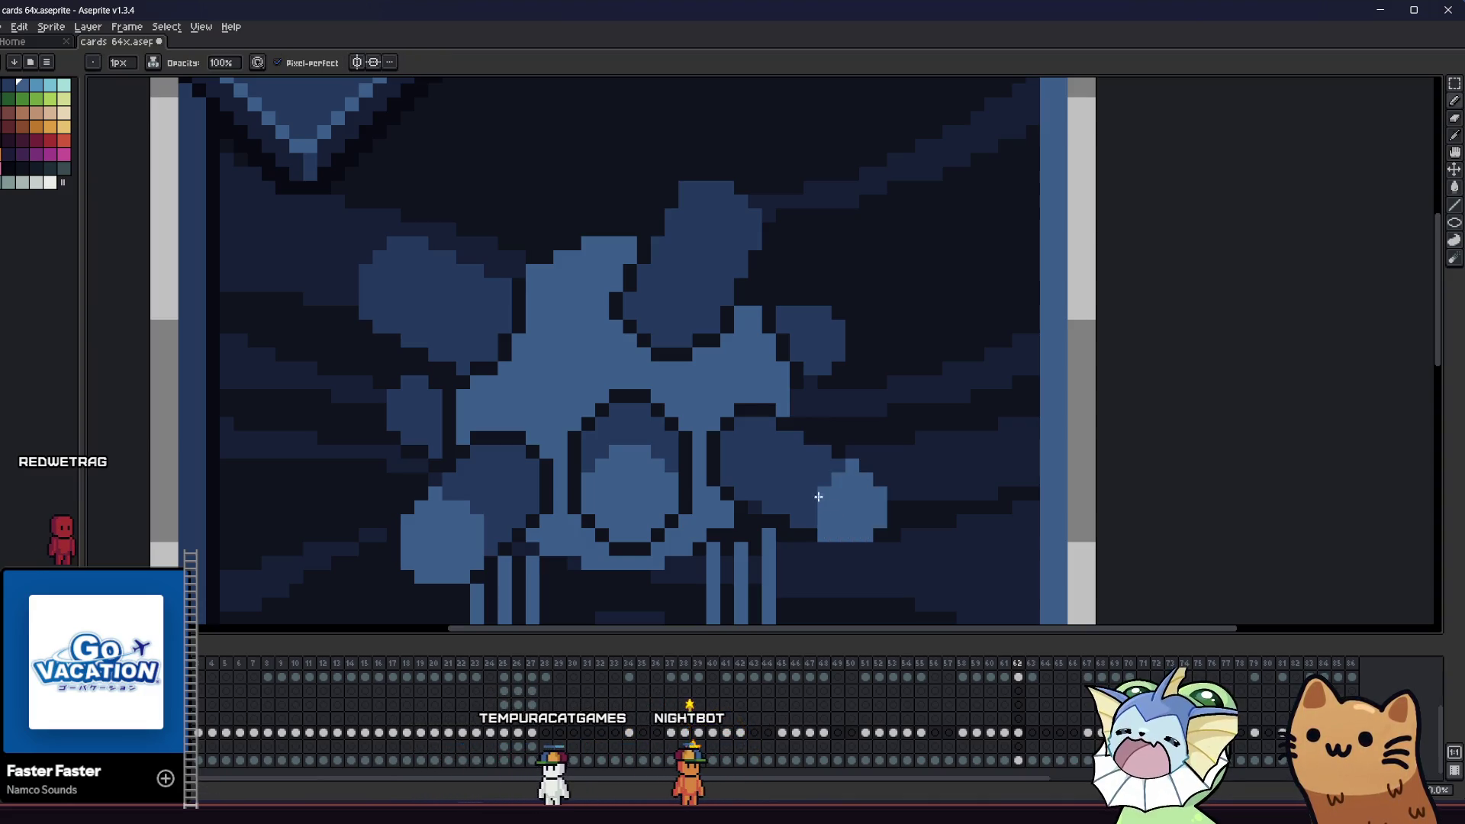
pyautogui.hotkey('ctrl', 's')
# - Add a lighter highlight pixel to the new orb
pyautogui.scroll(-2, 813, 495)
pyautogui.moveTo(758, 524); pyautogui.dragTo(553, 476)
pyautogui.scroll(-3, 553, 476)
pyautogui.scroll(4, 612, 464)
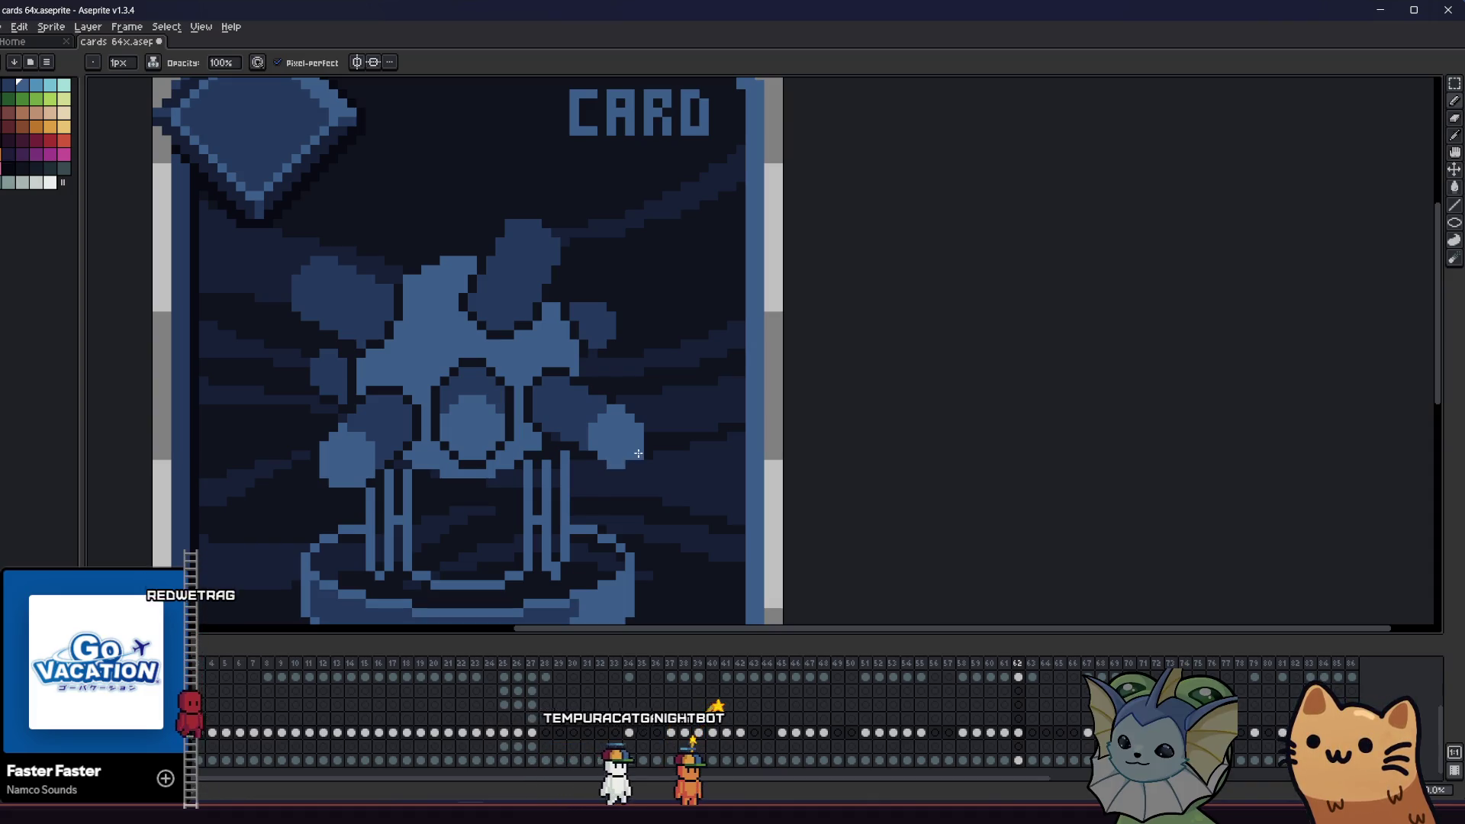
pyautogui.click(628, 468)
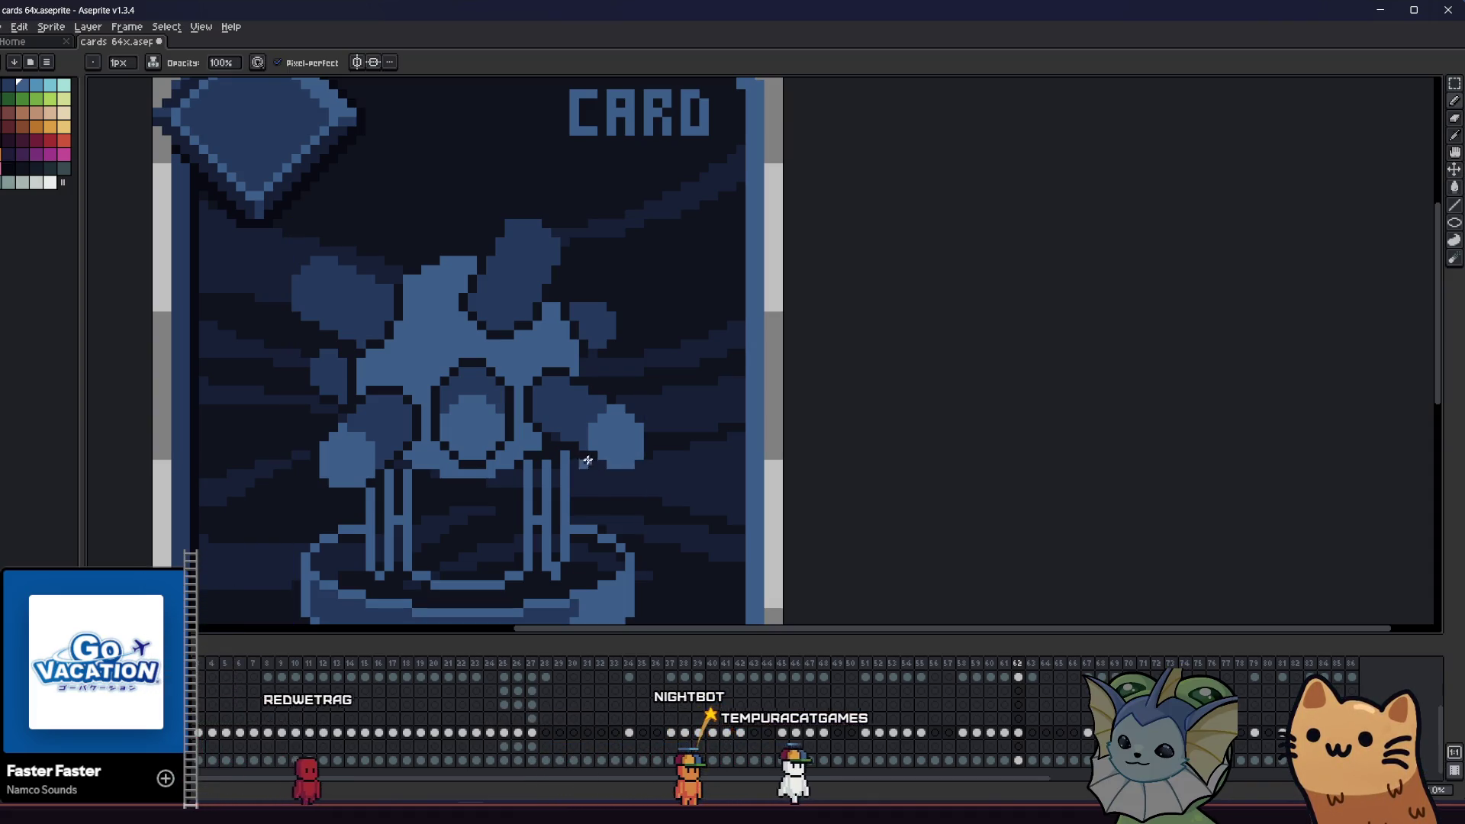
pyautogui.scroll(4, 557, 494)
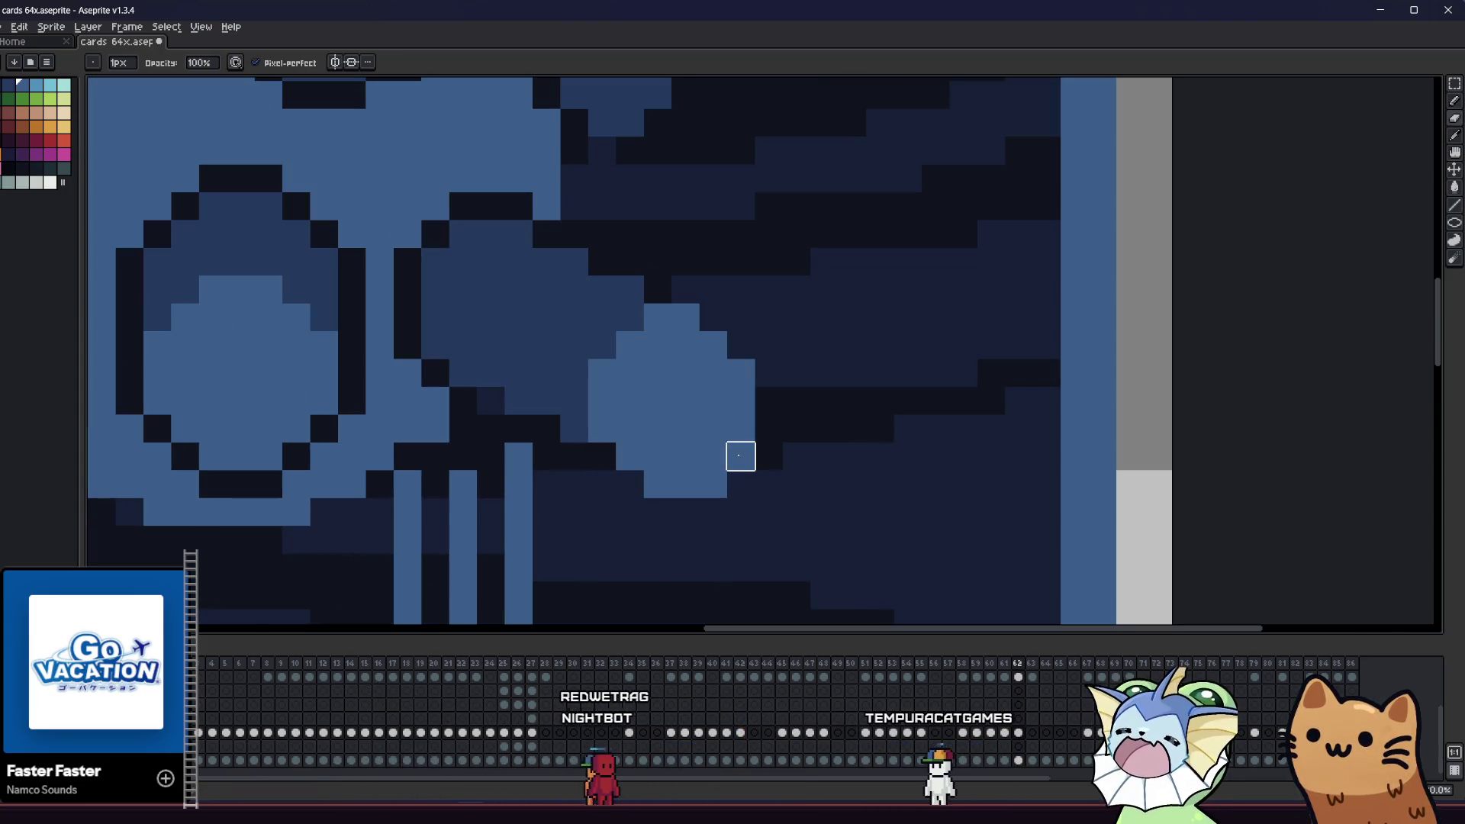
pyautogui.hscroll(-1, 739, 454)
pyautogui.scroll(-4, 748, 479)
pyautogui.scroll(3, 550, 504)
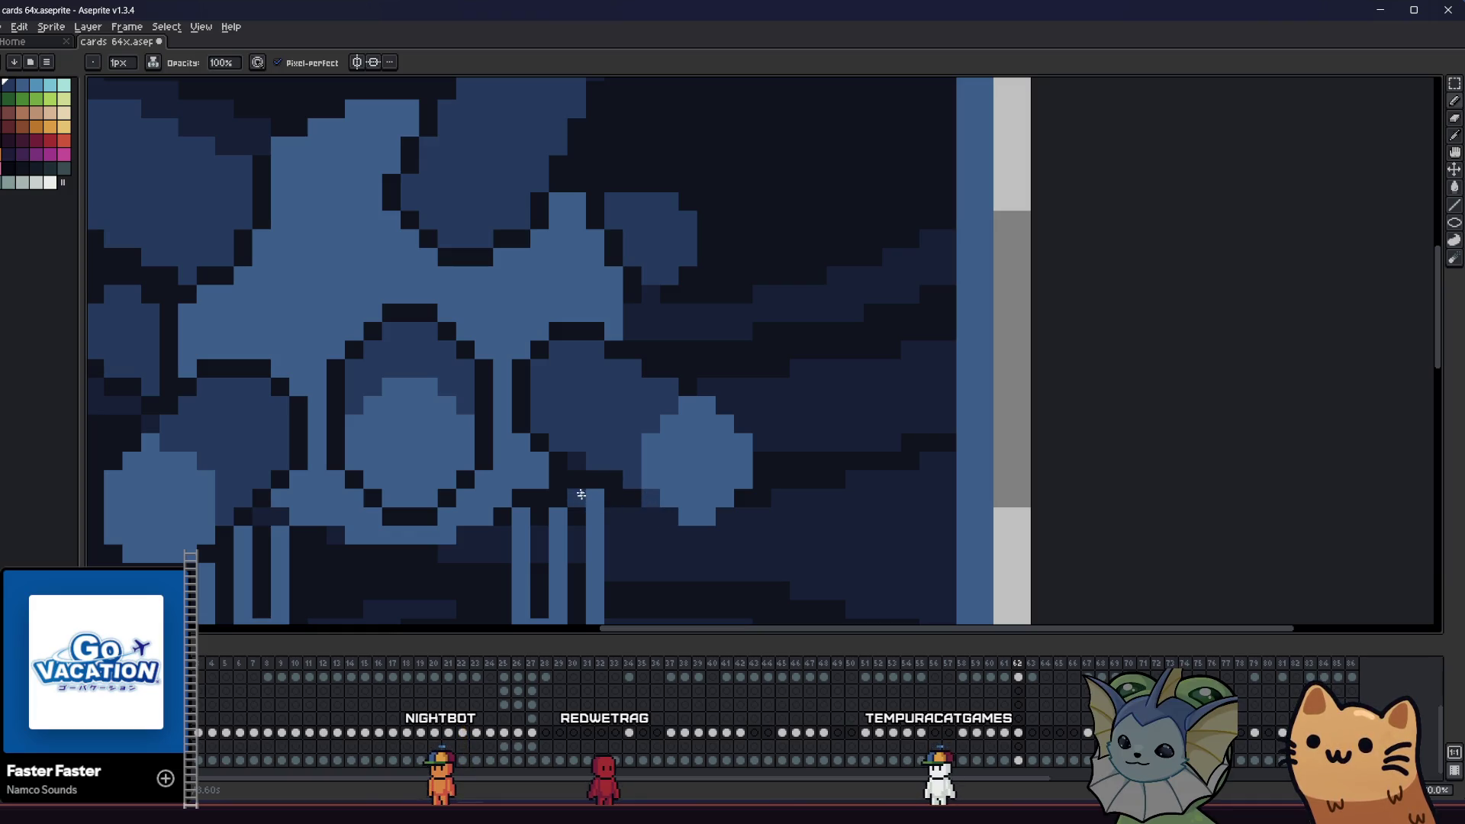
pyautogui.scroll(-3, 567, 458)
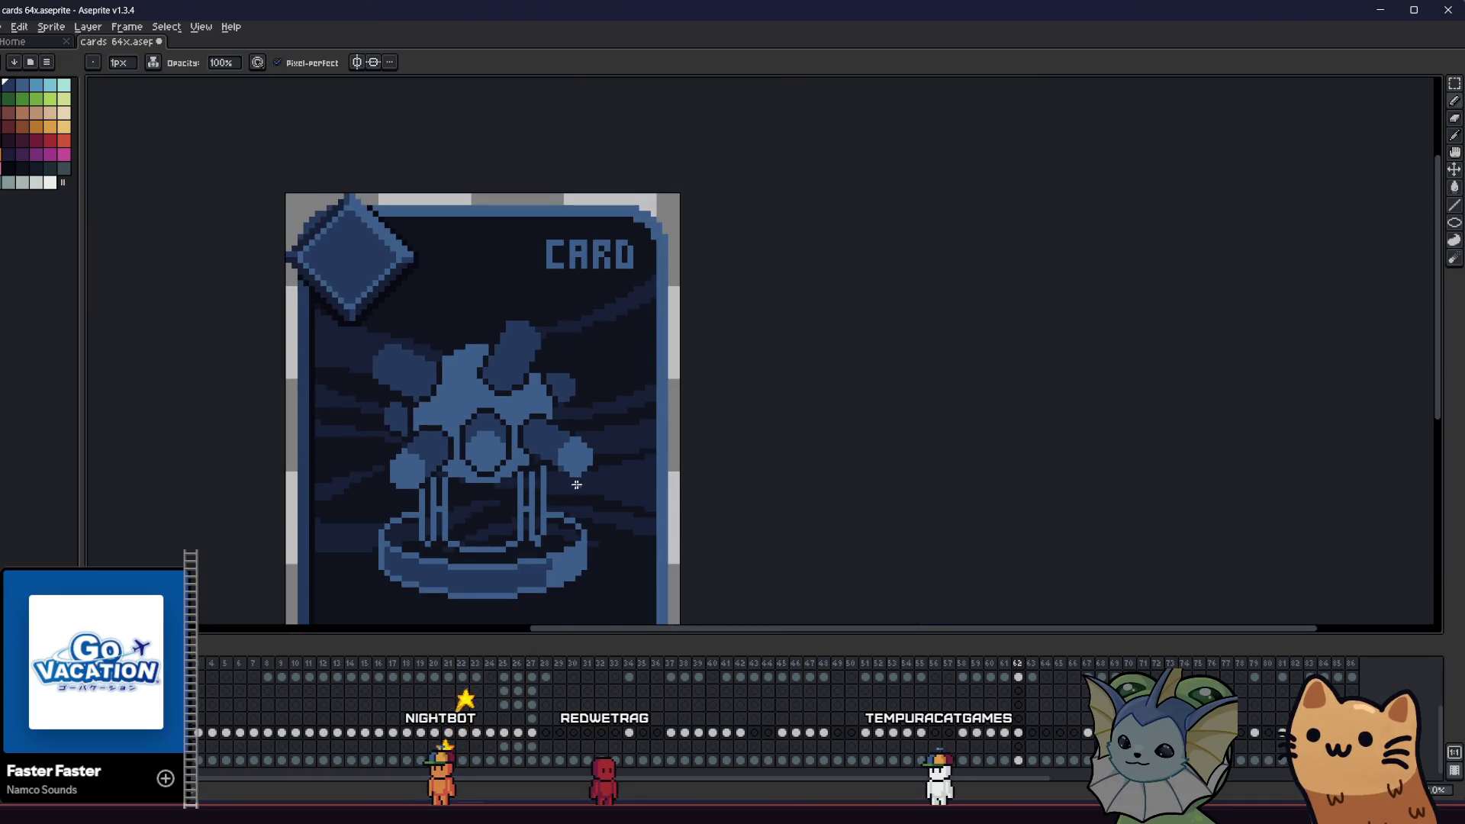
# - Darken the right orb's bottom row with the second-darkest blue and save the card
pyautogui.hscroll(-3, 445, 489)
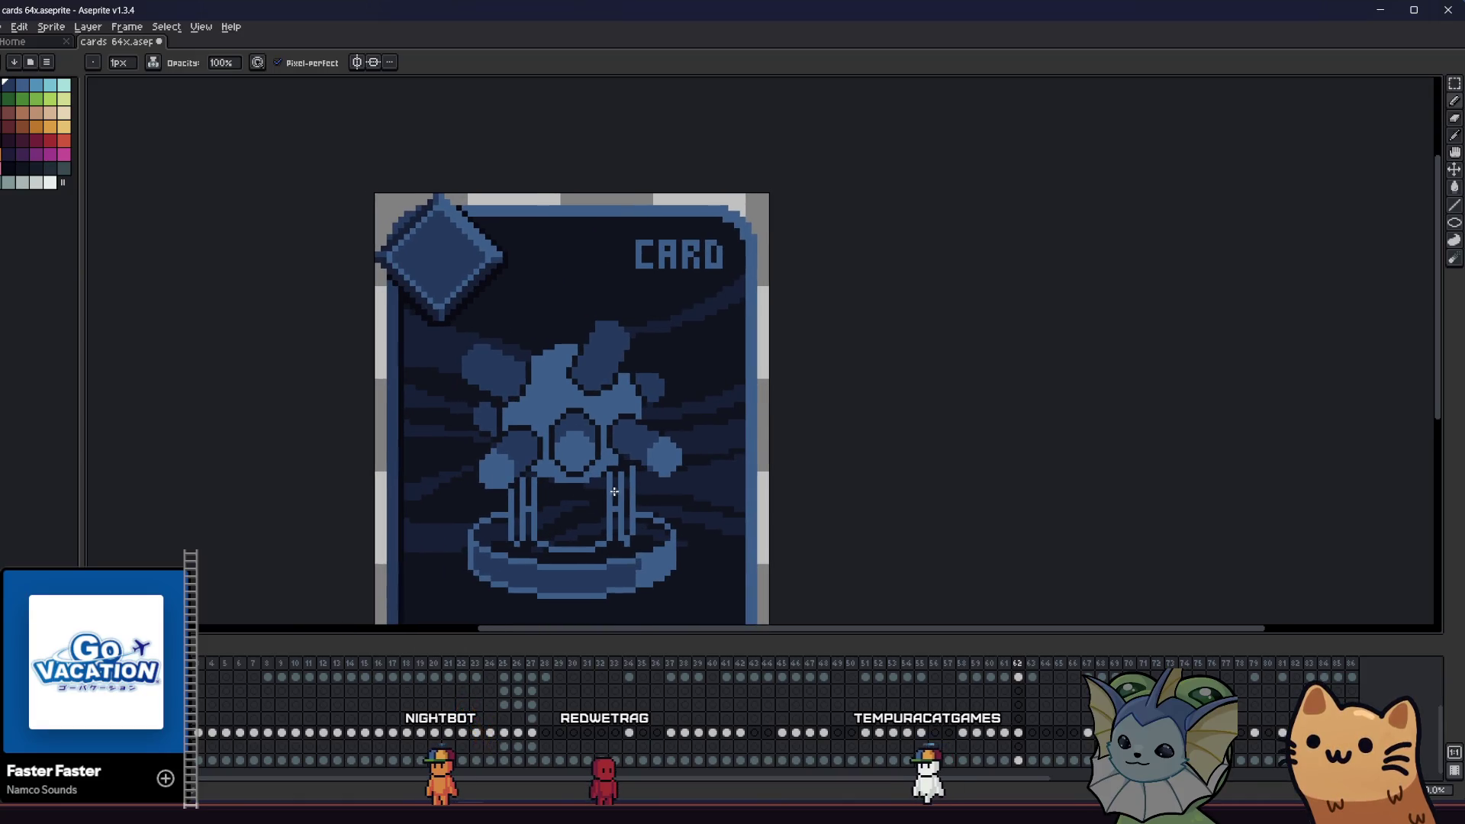
pyautogui.scroll(3, 496, 412)
pyautogui.press('i')
pyautogui.click(543, 372)
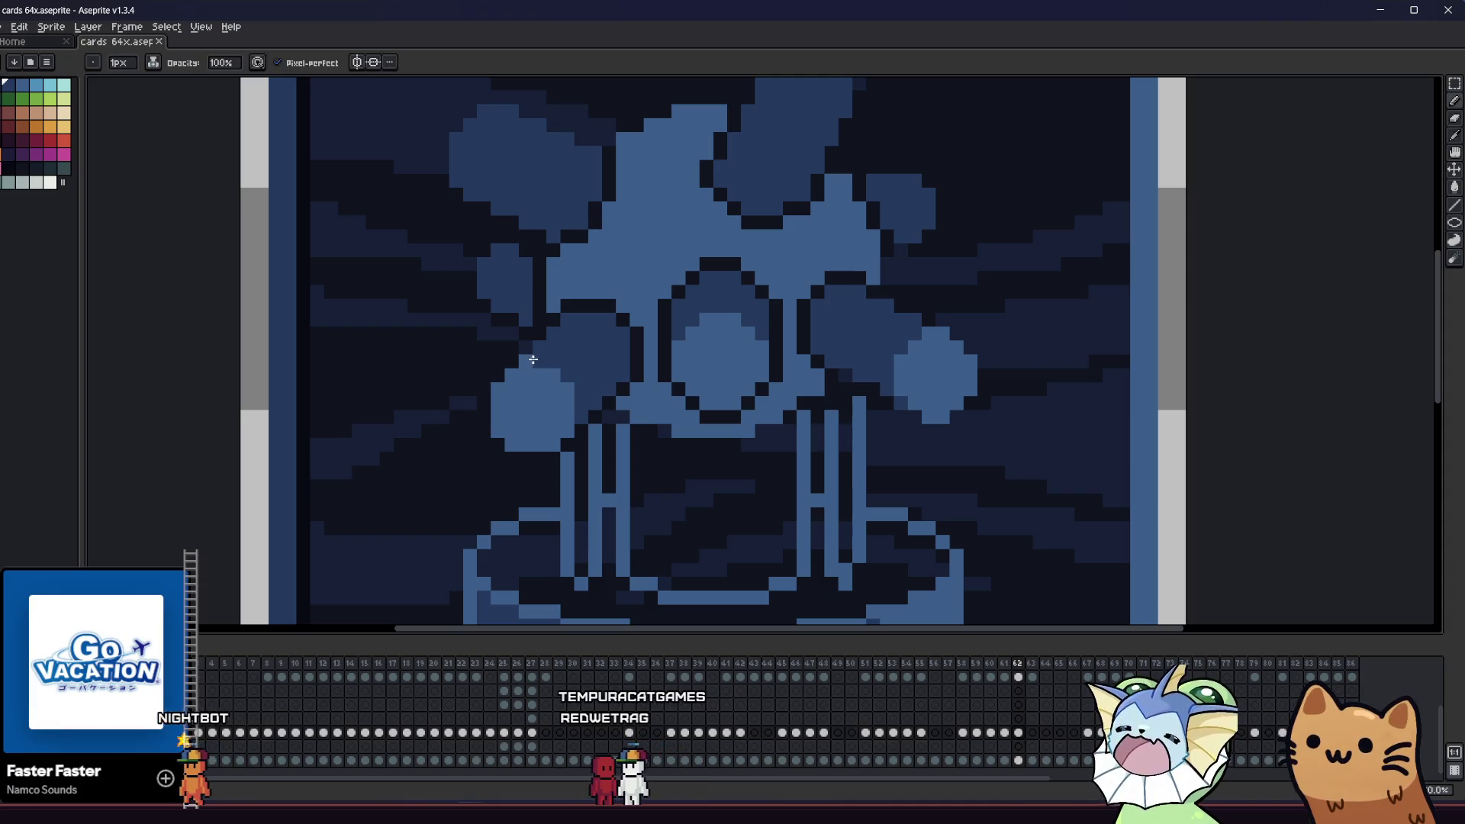
pyautogui.moveTo(389, 458); pyautogui.dragTo(334, 409)
pyautogui.press('i')
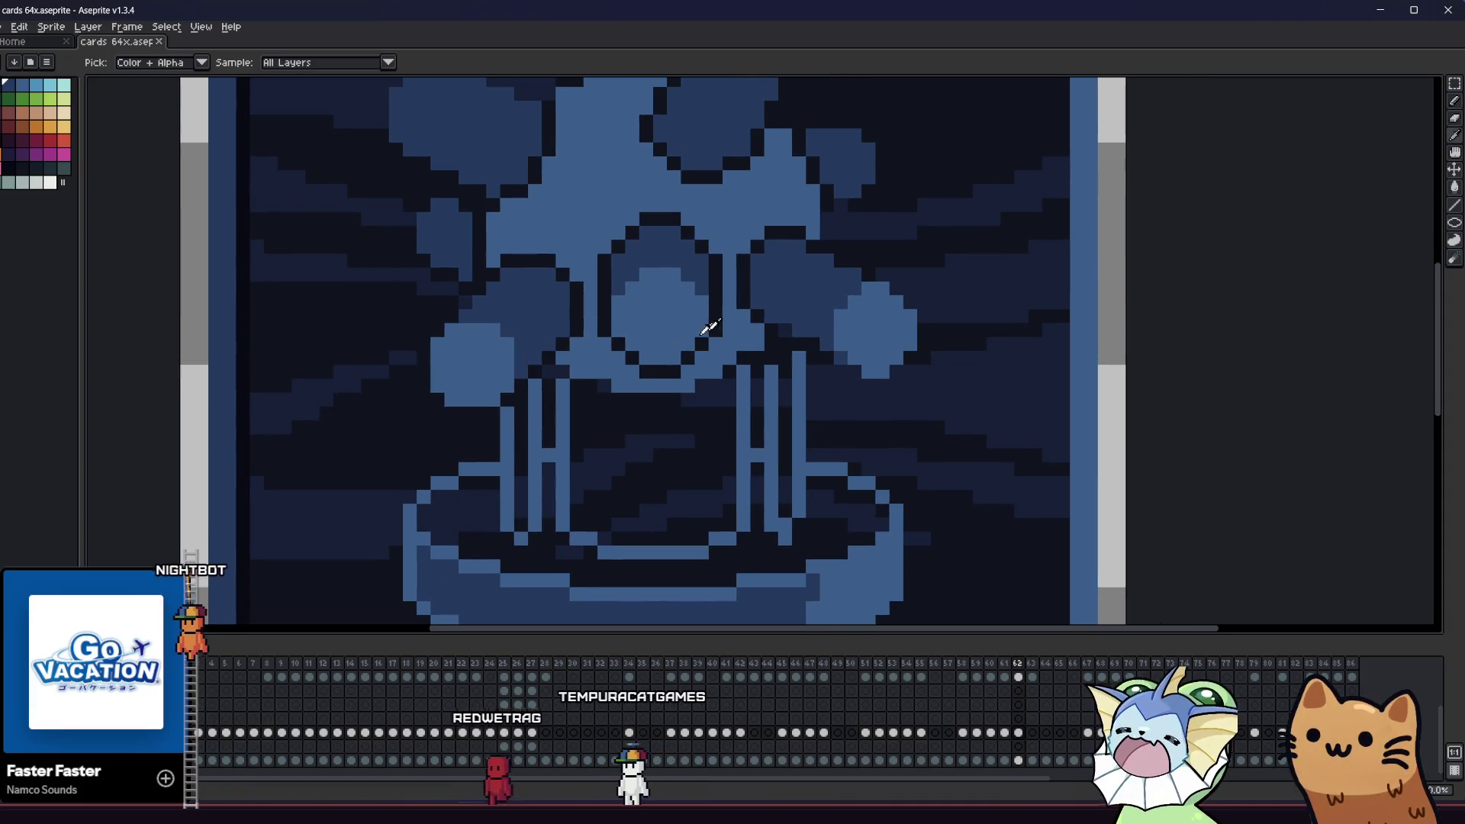
pyautogui.scroll(2, 860, 311)
pyautogui.click(863, 311)
pyautogui.scroll(-2, 827, 340)
pyautogui.scroll(2, 771, 406)
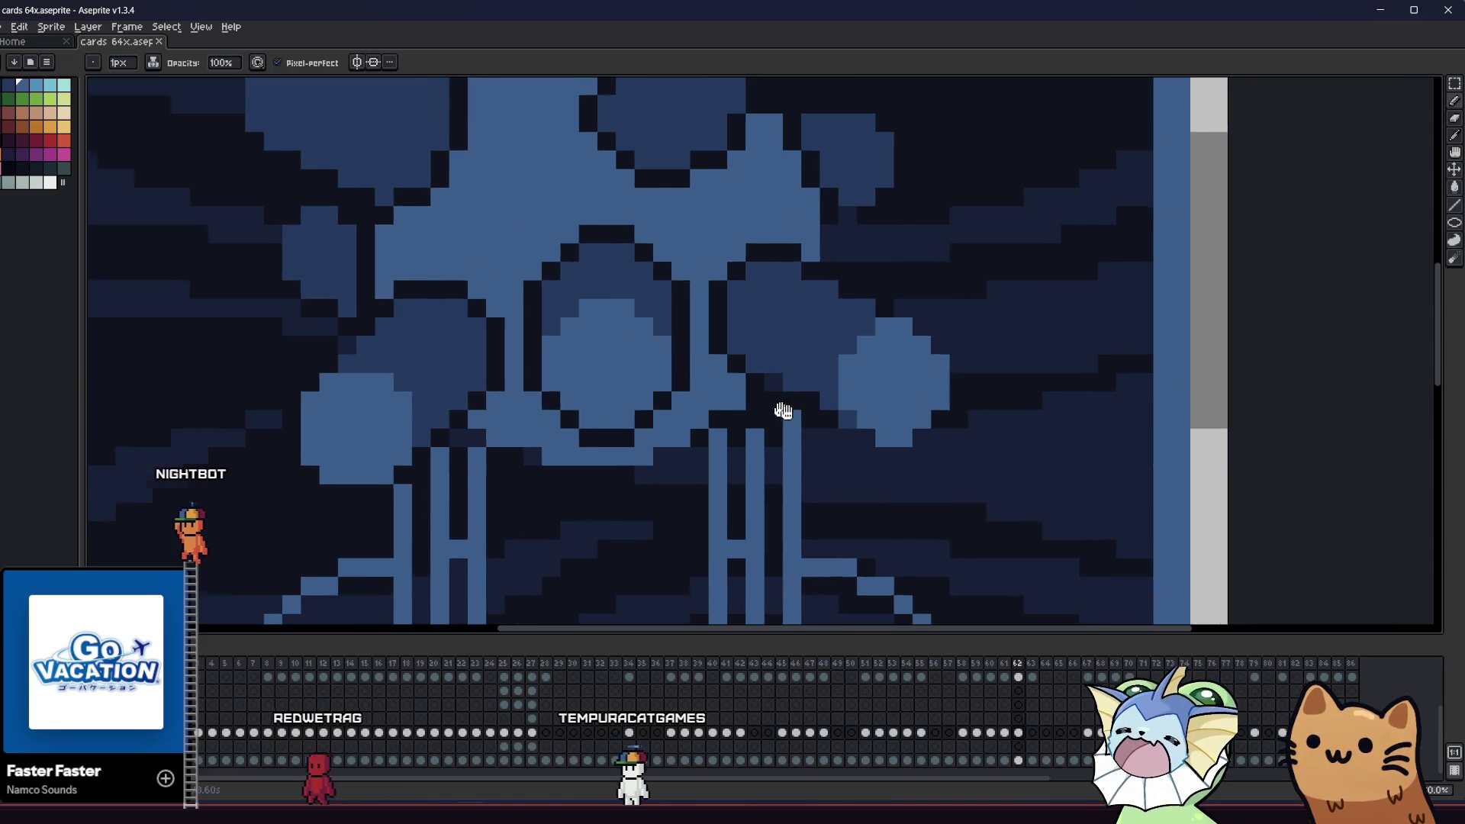
pyautogui.moveTo(878, 444); pyautogui.dragTo(933, 444)
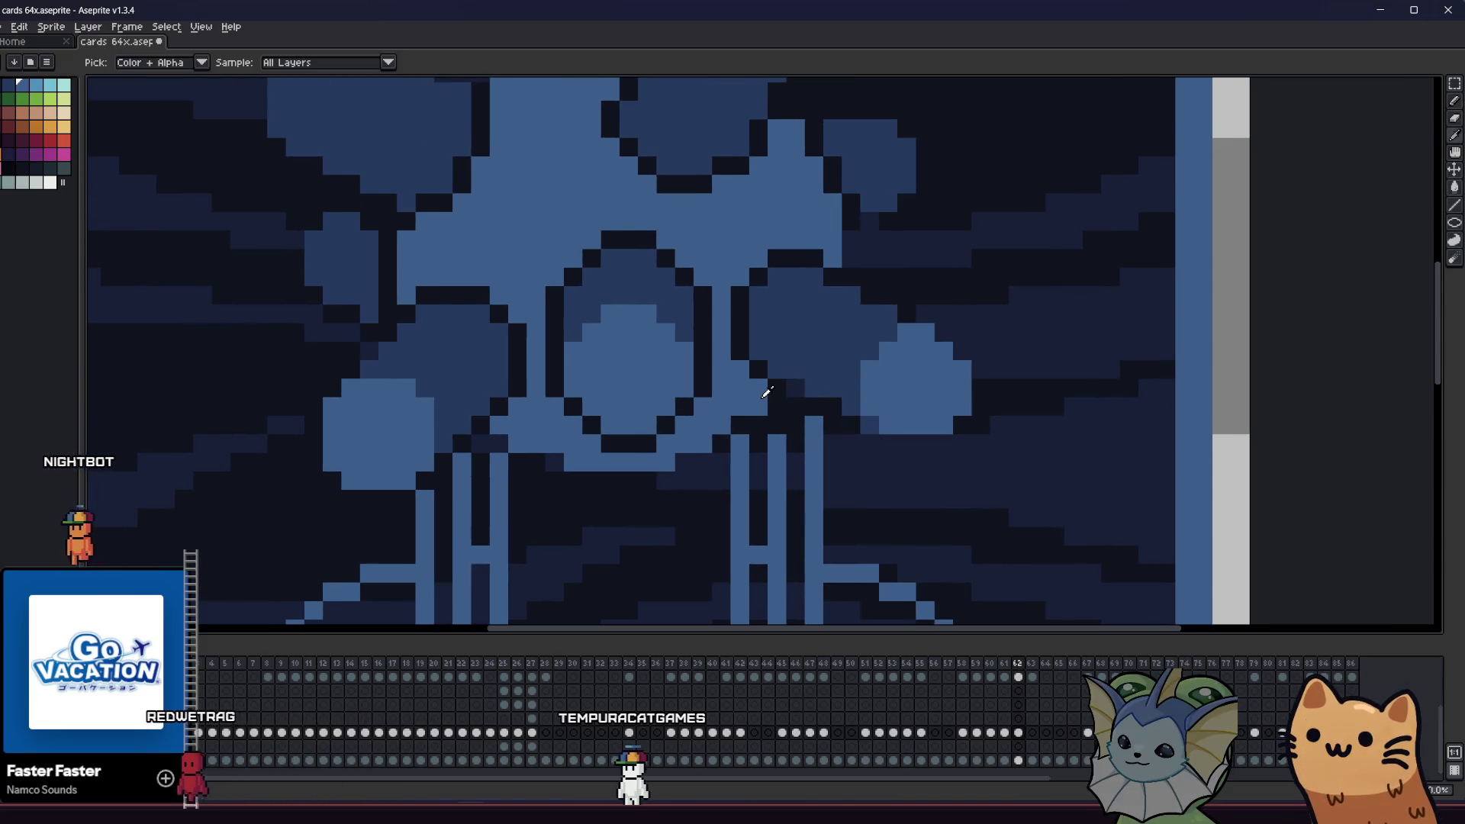
pyautogui.moveTo(761, 392); pyautogui.dragTo(775, 411)
pyautogui.hscroll(-3, 931, 349)
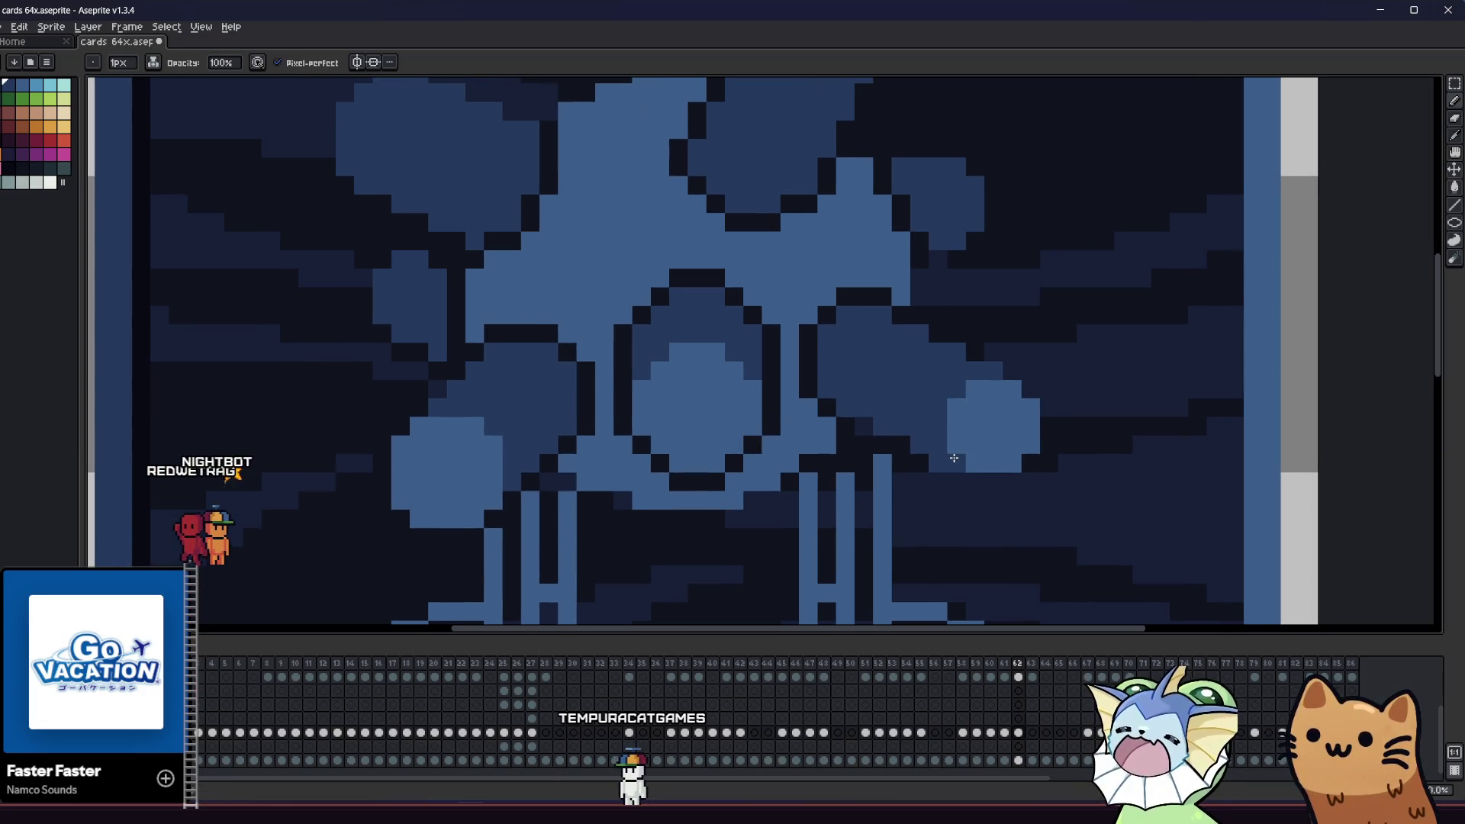
pyautogui.hotkey('ctrl', 's')
# - Add a lighter blue highlight pixel to the left orb's upper edge
pyautogui.scroll(-4, 938, 464)
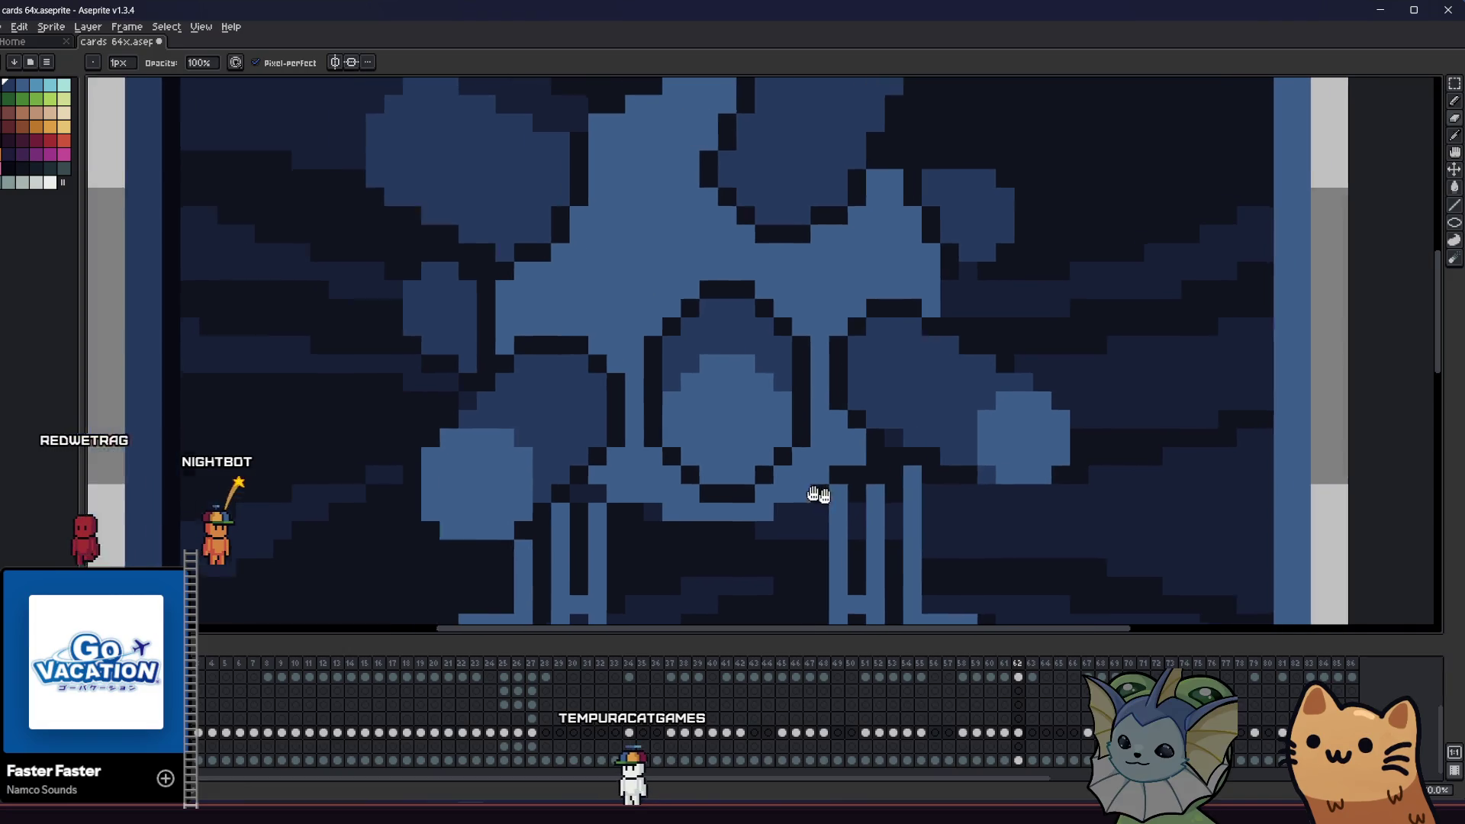
pyautogui.scroll(-1, 869, 477)
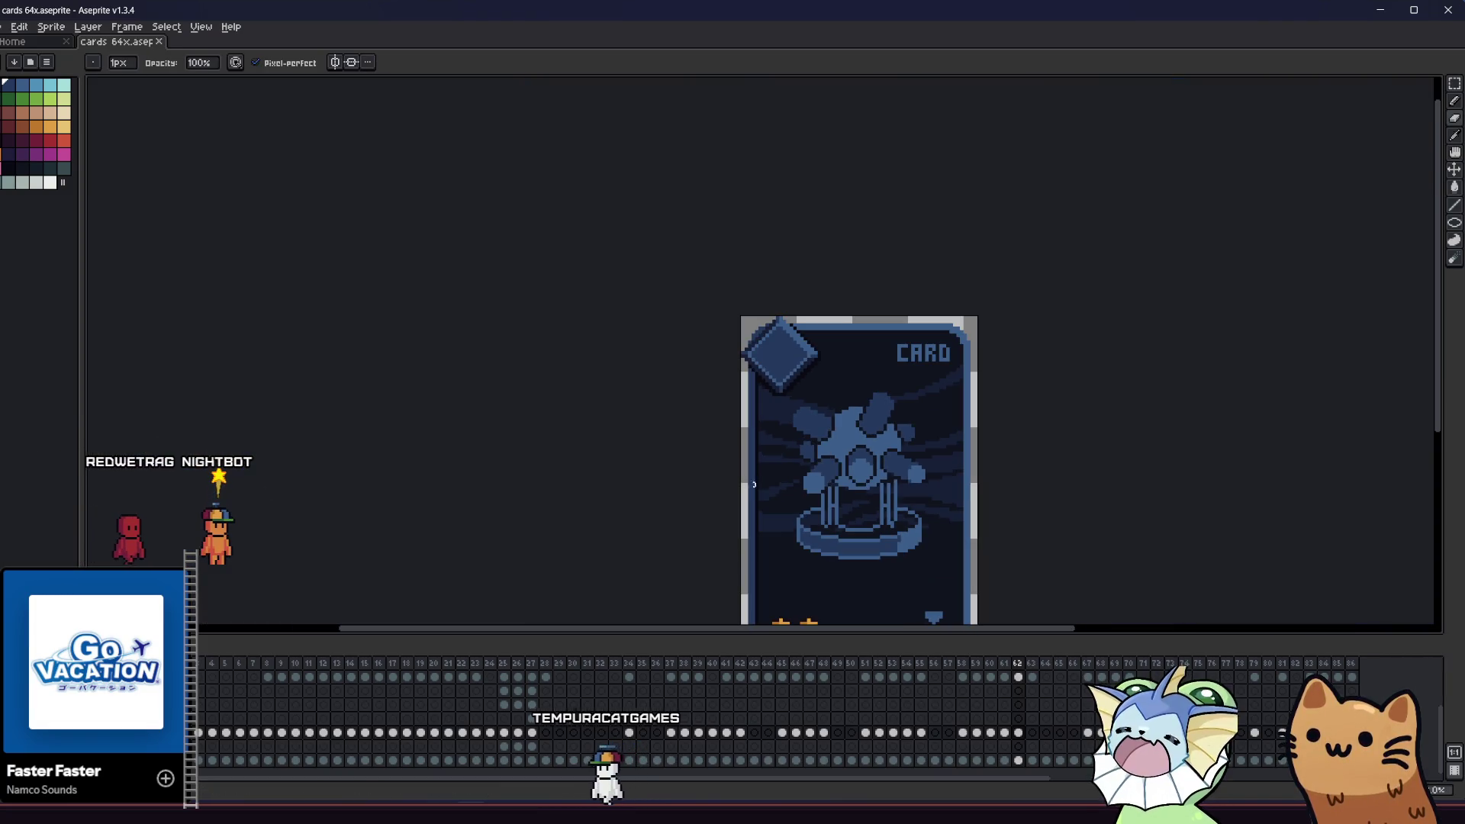
pyautogui.scroll(-1, 807, 487)
pyautogui.moveTo(703, 491); pyautogui.dragTo(496, 488)
pyautogui.scroll(5, 550, 481)
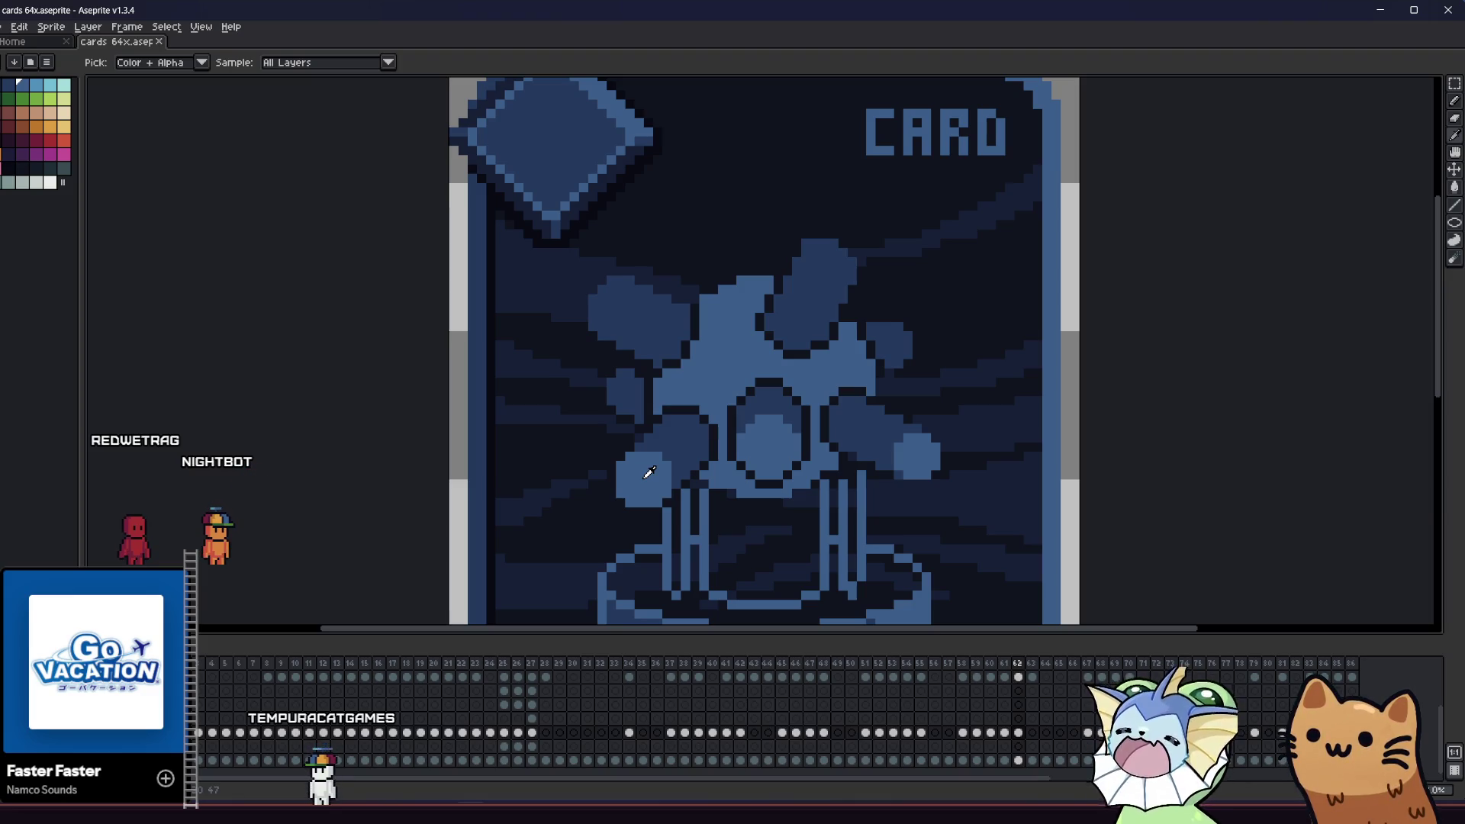
pyautogui.scroll(2, 651, 473)
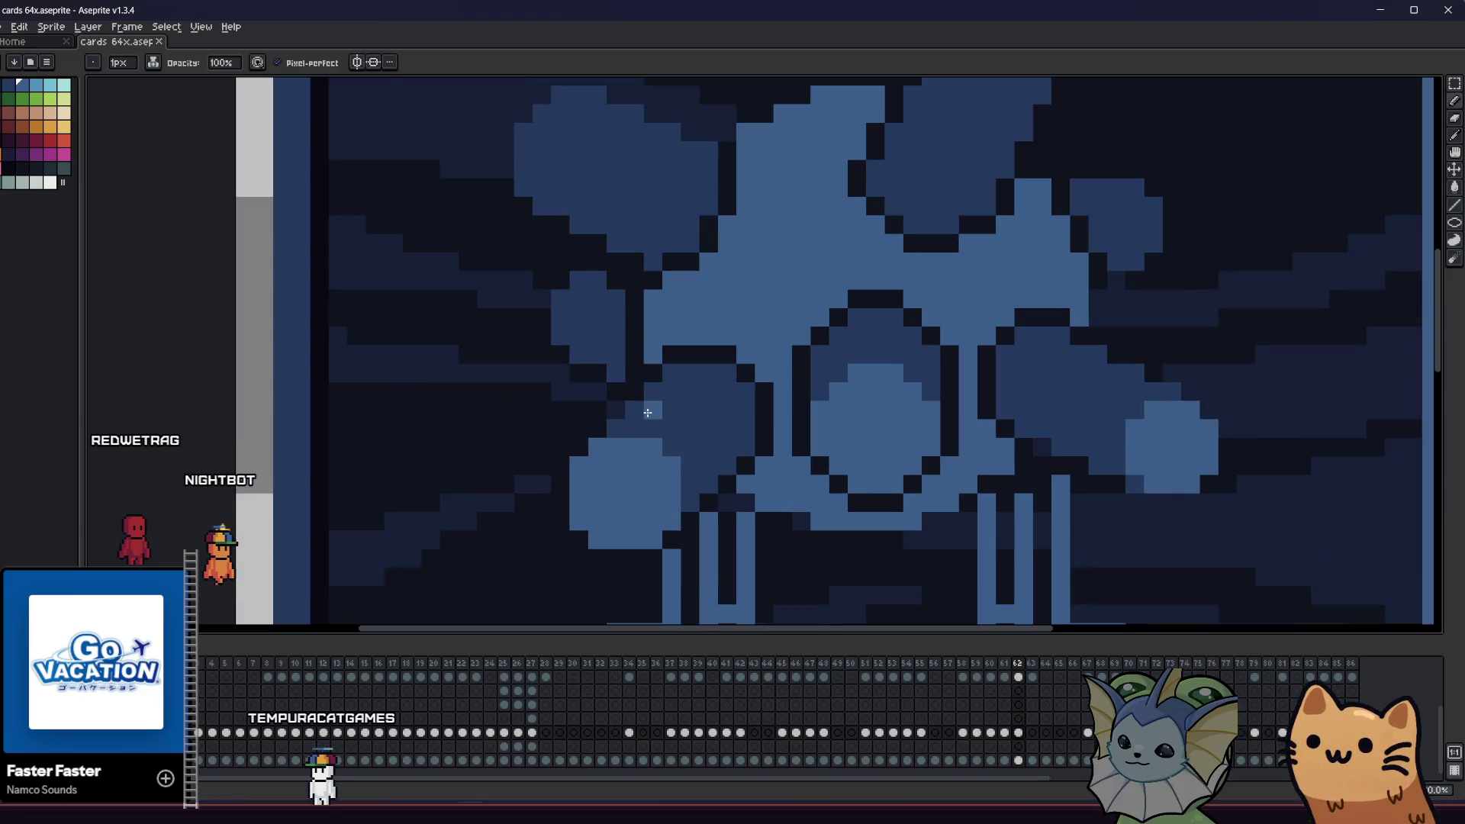
pyautogui.click(648, 413)
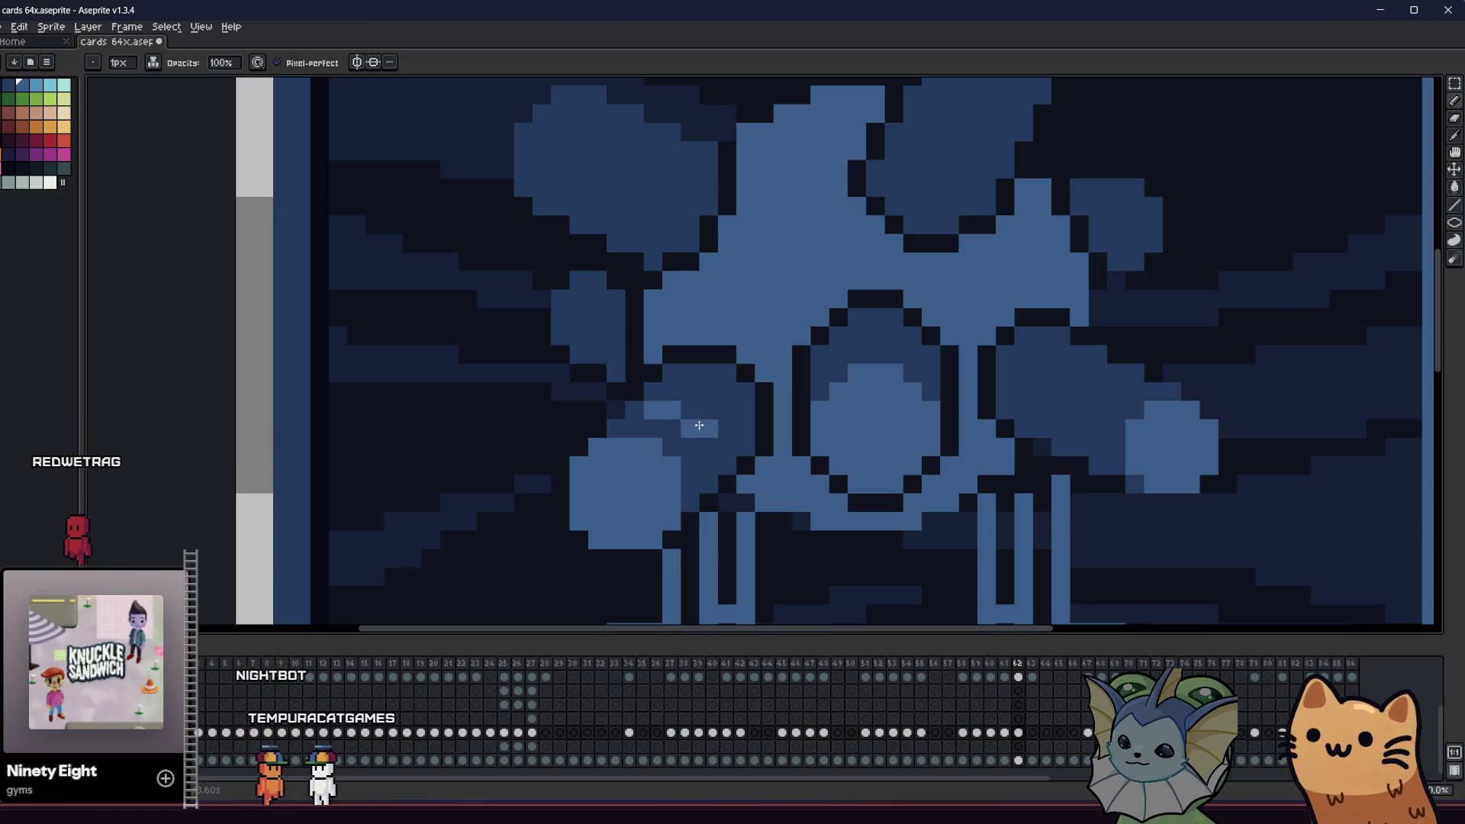
pyautogui.moveTo(524, 509)
pyautogui.mouseDown()
pyautogui.moveTo(350, 491)
pyautogui.moveTo(186, 505)
pyautogui.moveTo(222, 482)
pyautogui.mouseUp()
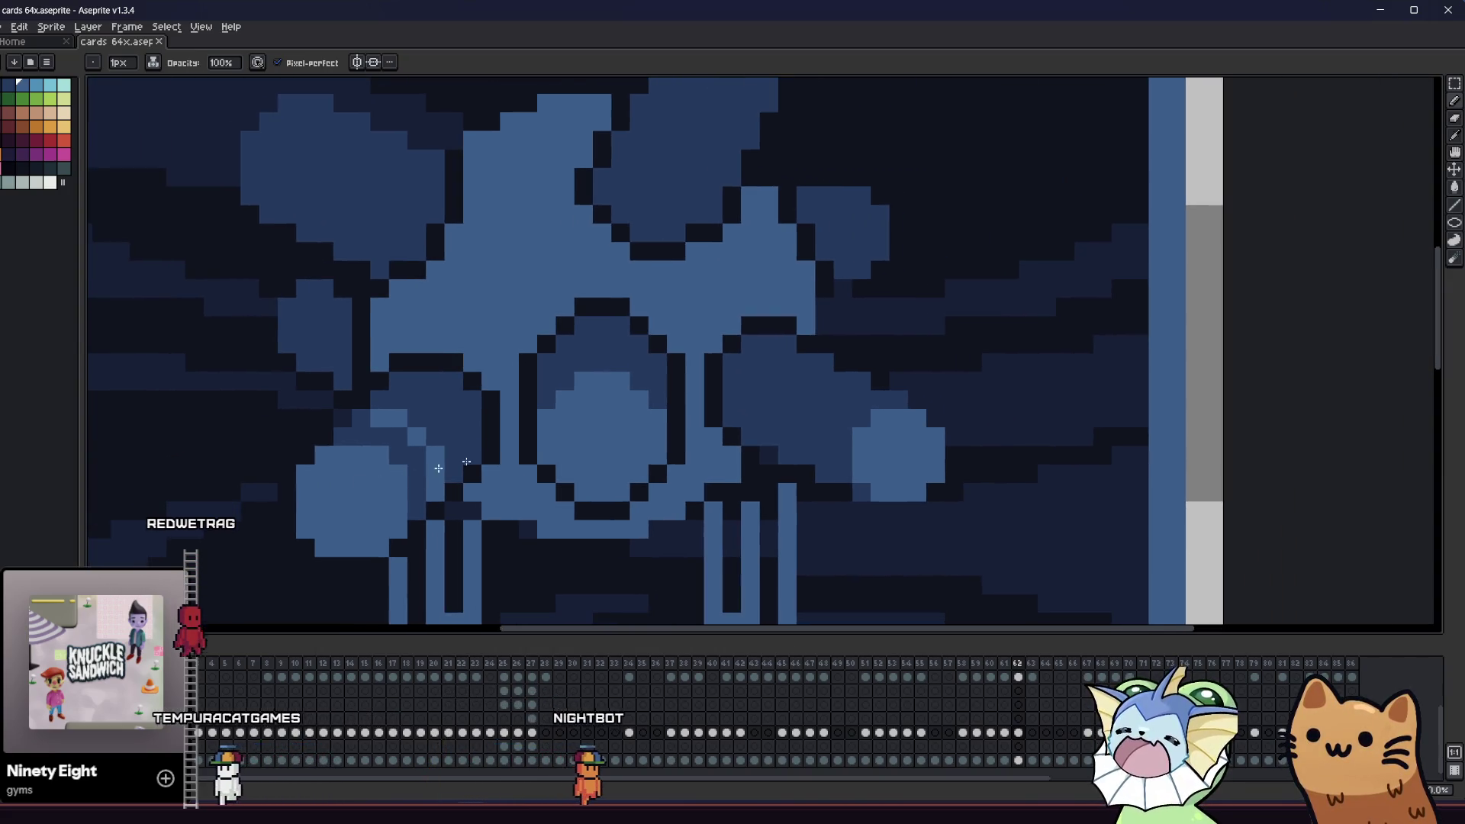
pyautogui.scroll(-3, 391, 444)
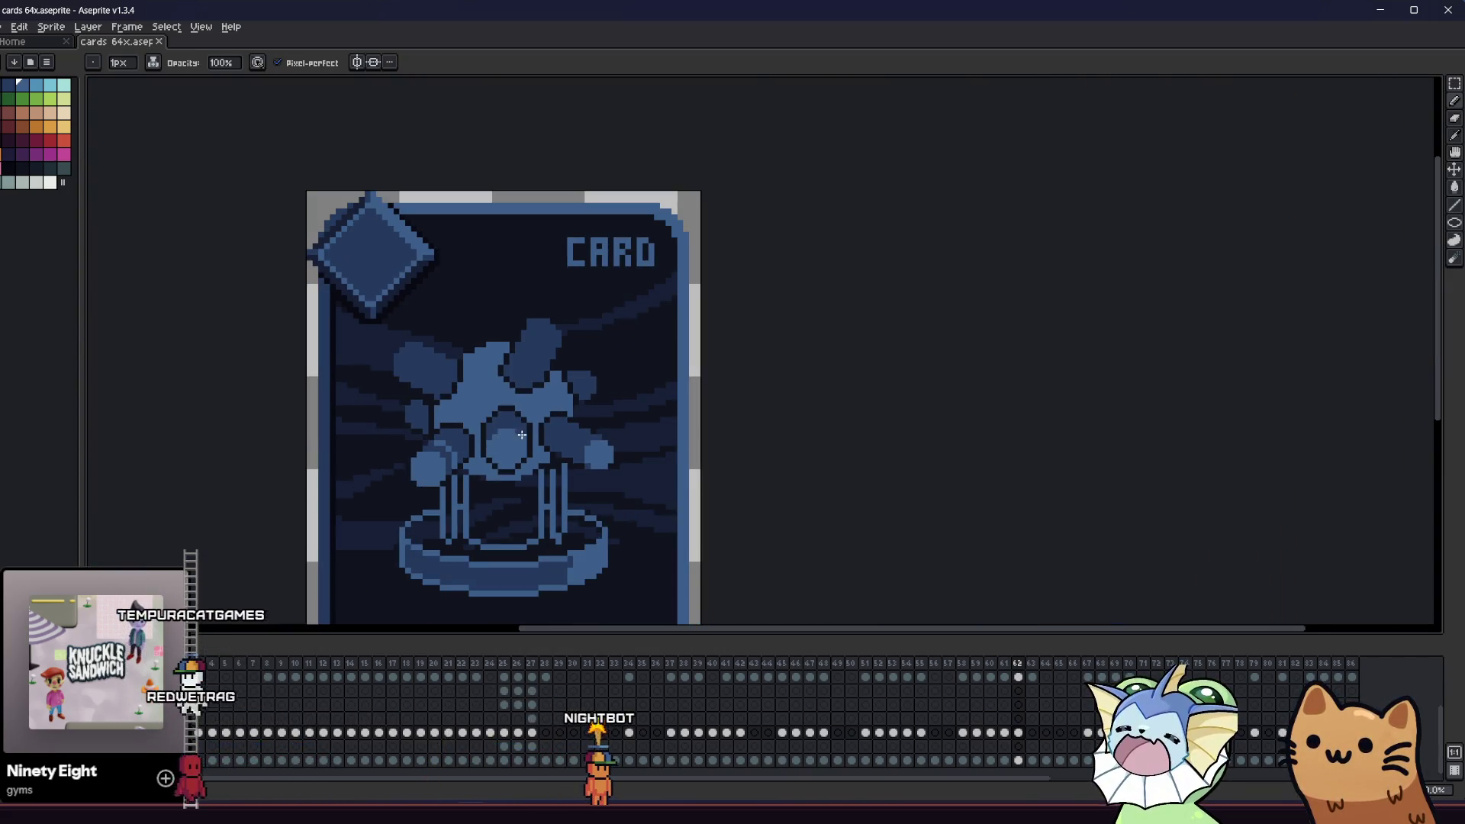
pyautogui.scroll(3, 392, 443)
pyautogui.scroll(1, 713, 441)
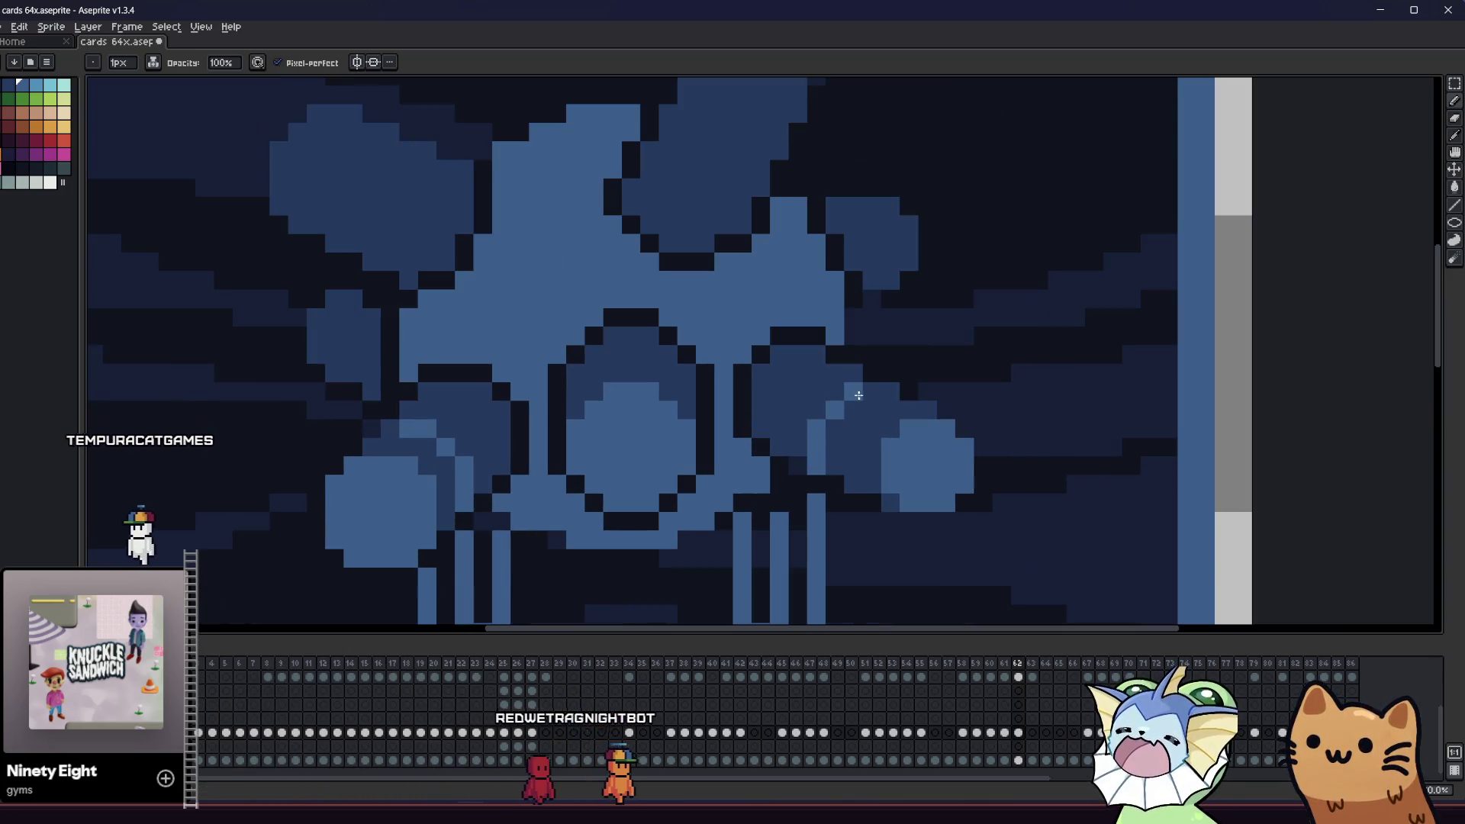
pyautogui.scroll(-3, 831, 461)
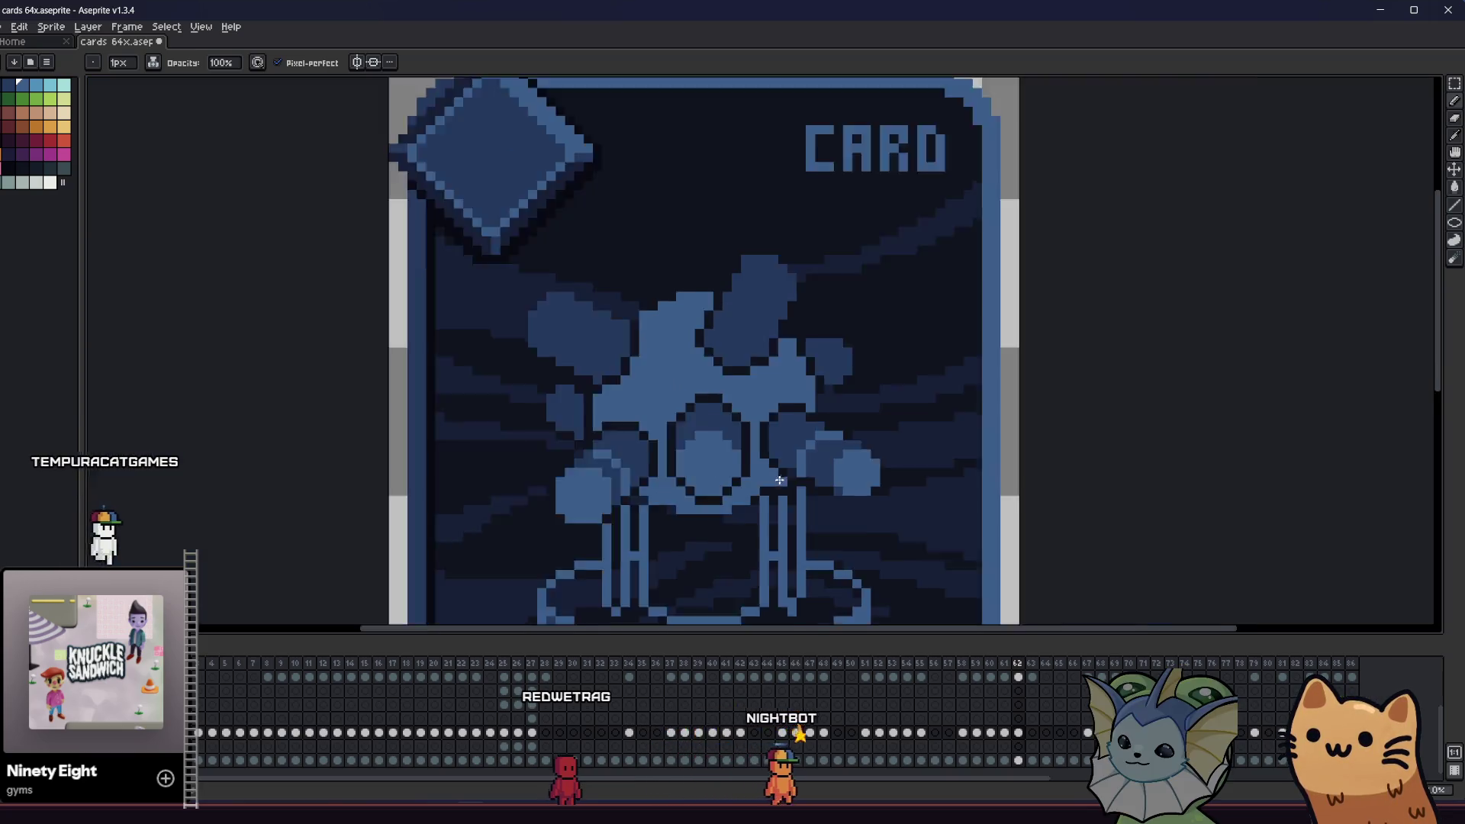
pyautogui.moveTo(604, 490)
pyautogui.mouseDown()
pyautogui.moveTo(417, 502)
pyautogui.moveTo(359, 468)
pyautogui.moveTo(483, 435)
pyautogui.mouseUp()
pyautogui.scroll(1, 521, 338)
pyautogui.scroll(1, 491, 375)
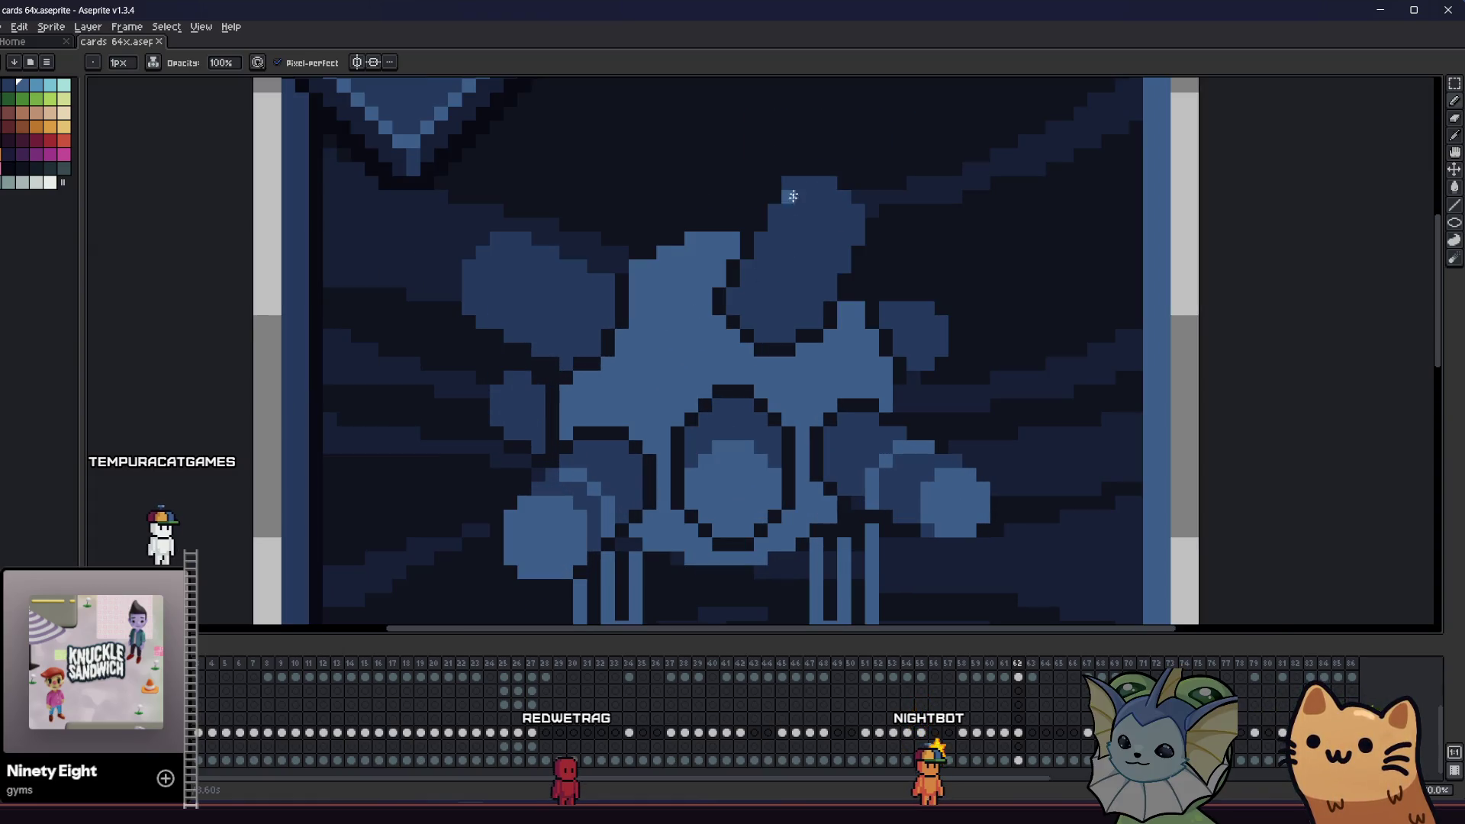
# - Sample a blue from the artwork for drawing and save the card
pyautogui.scroll(1, 751, 291)
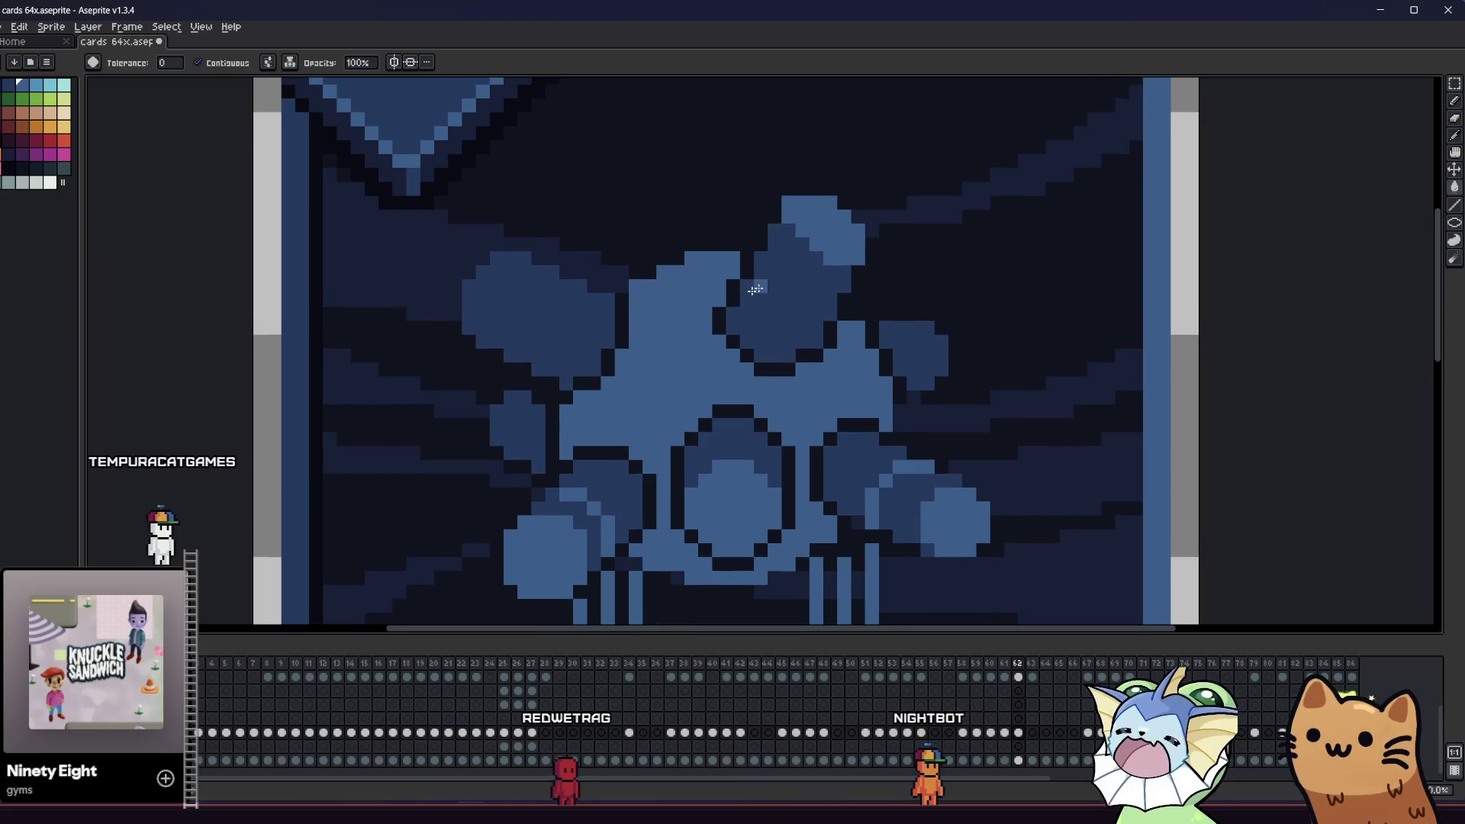
pyautogui.press('b')
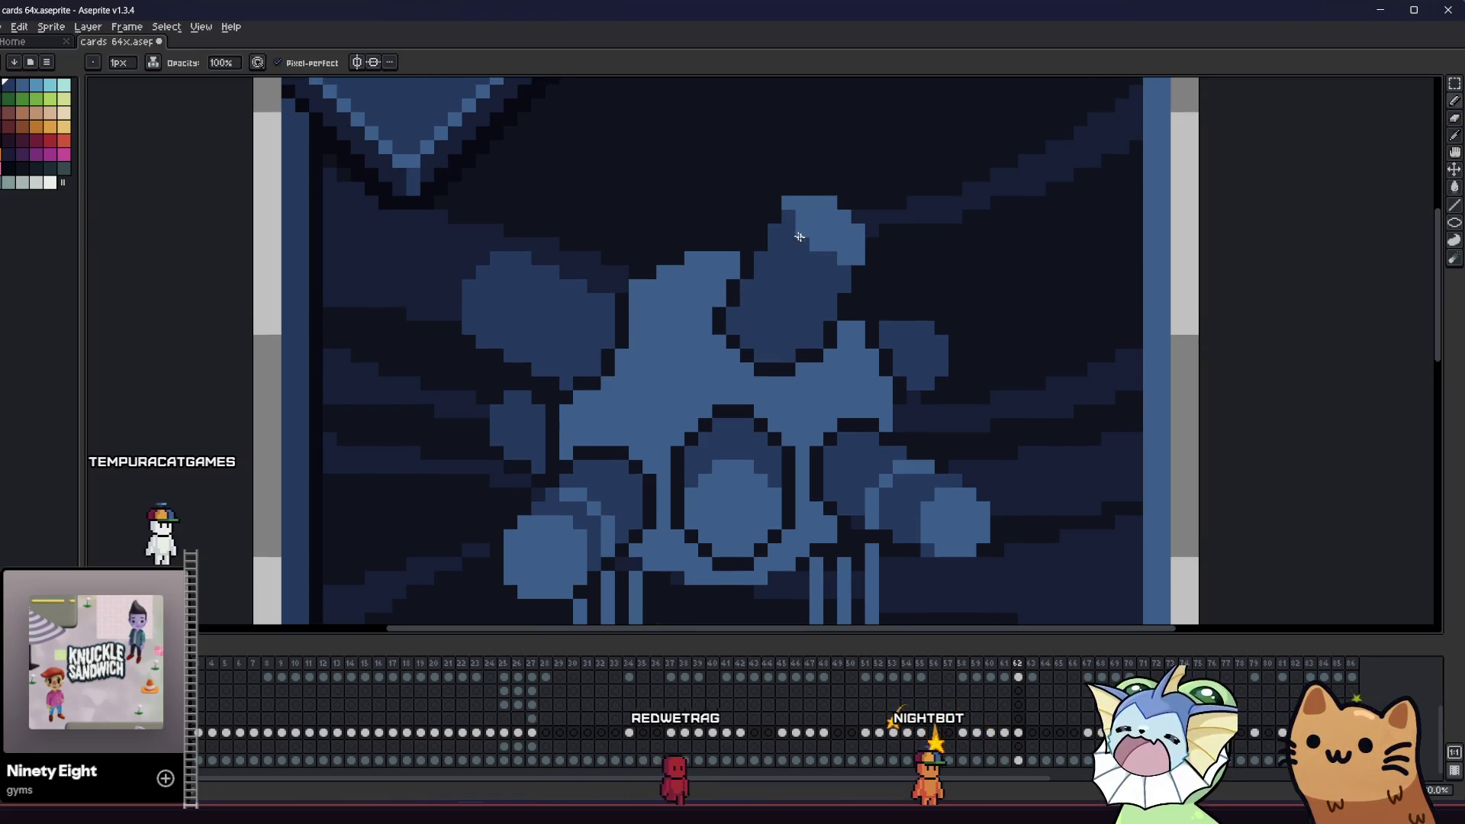
pyautogui.scroll(1, 743, 324)
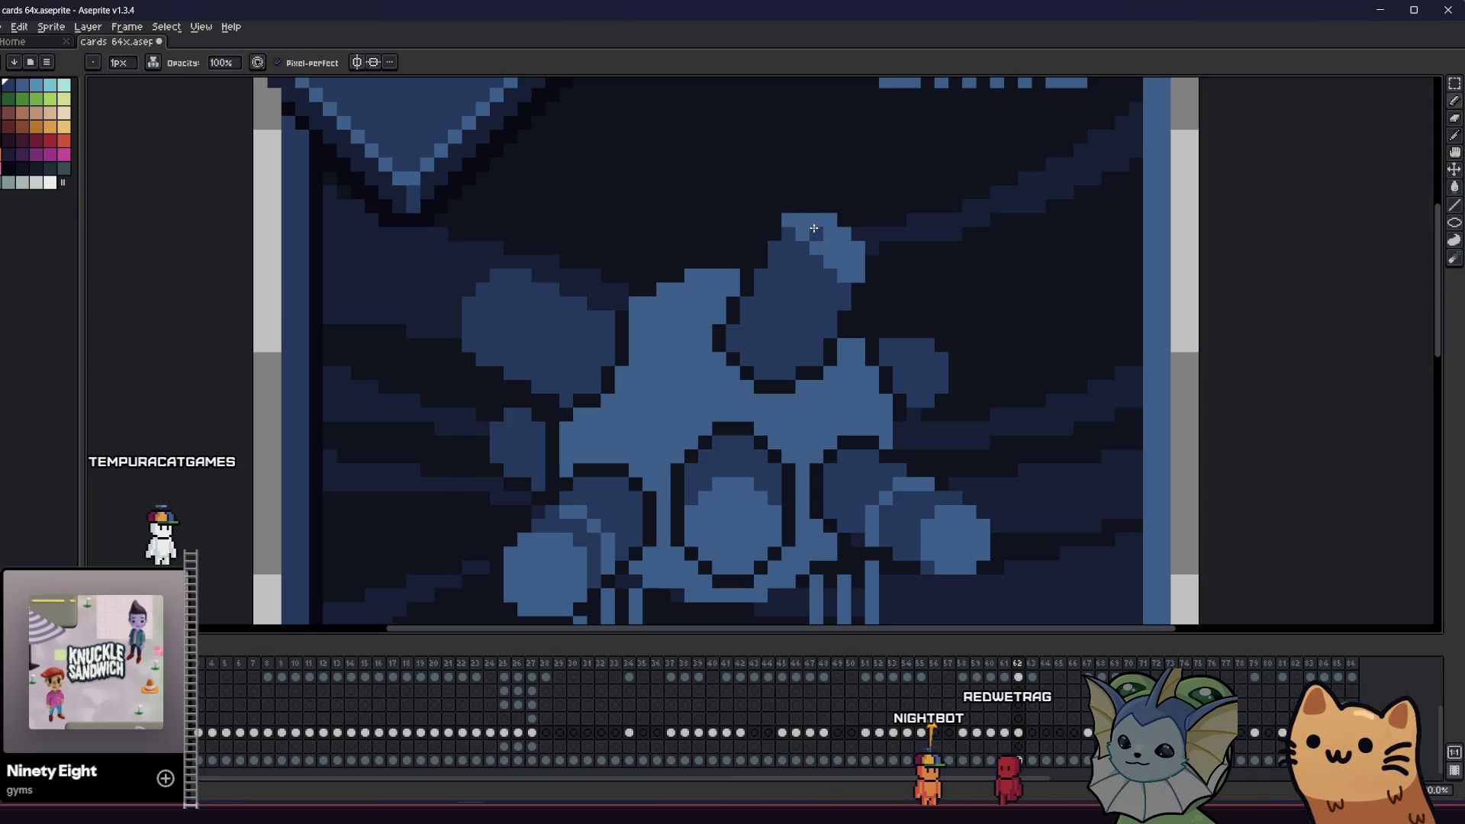
pyautogui.press('b')
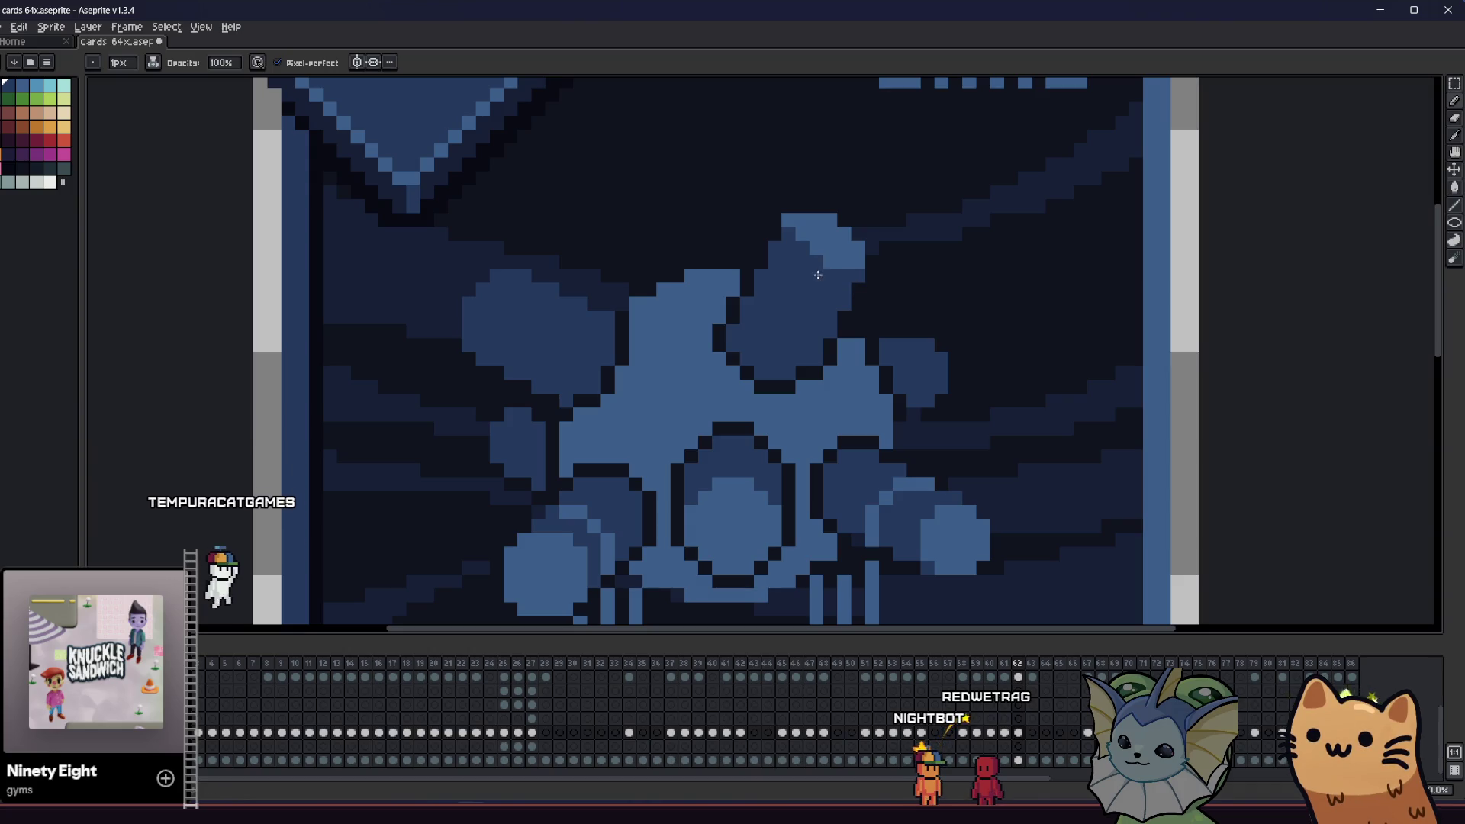
pyautogui.keyDown('alt'); pyautogui.click(797, 246); pyautogui.keyUp('alt')
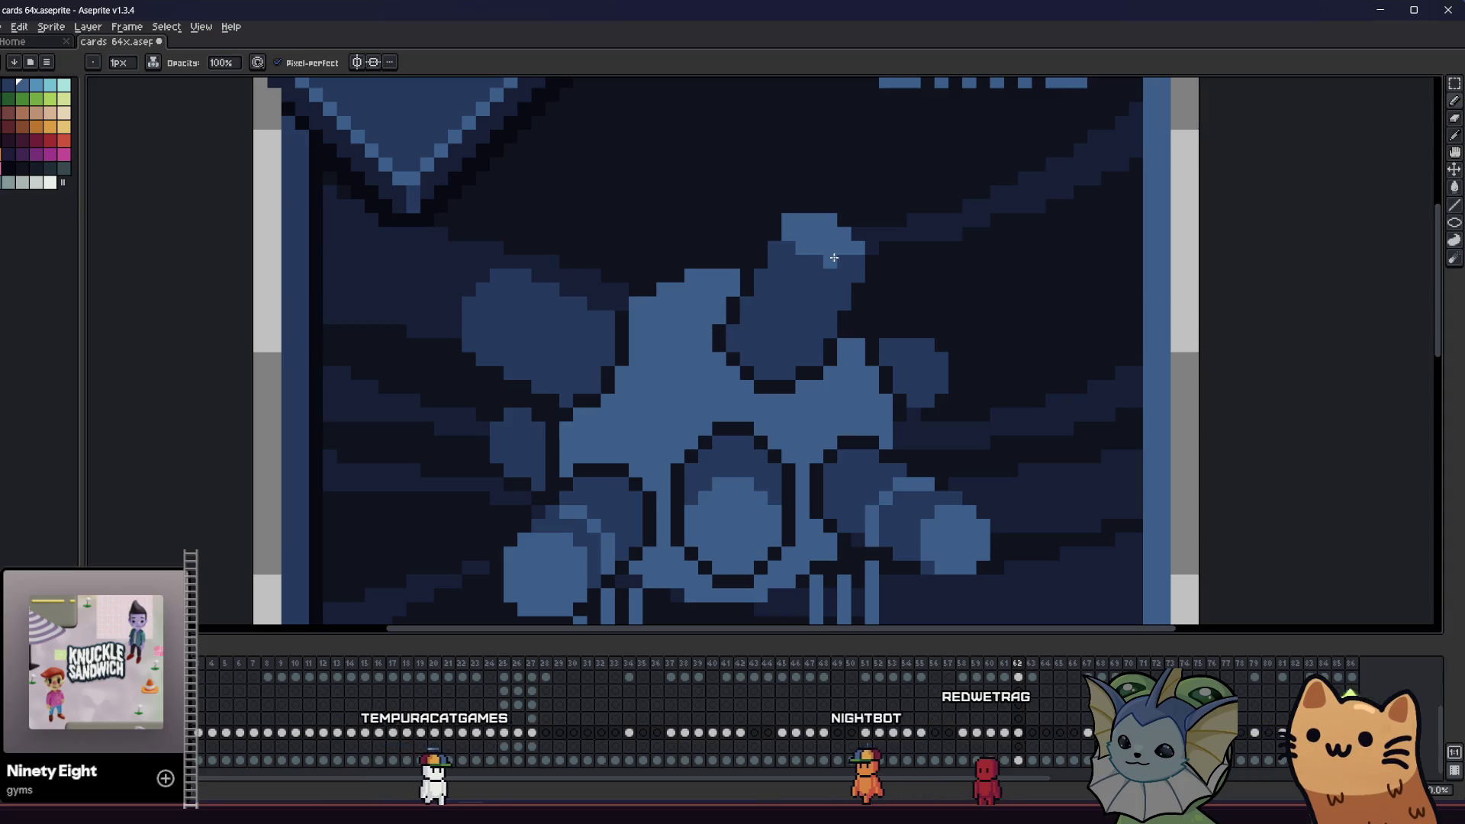
pyautogui.hotkey('ctrl', 's')
# - Touch up the top orb's pixels with the Eraser
pyautogui.press('e')
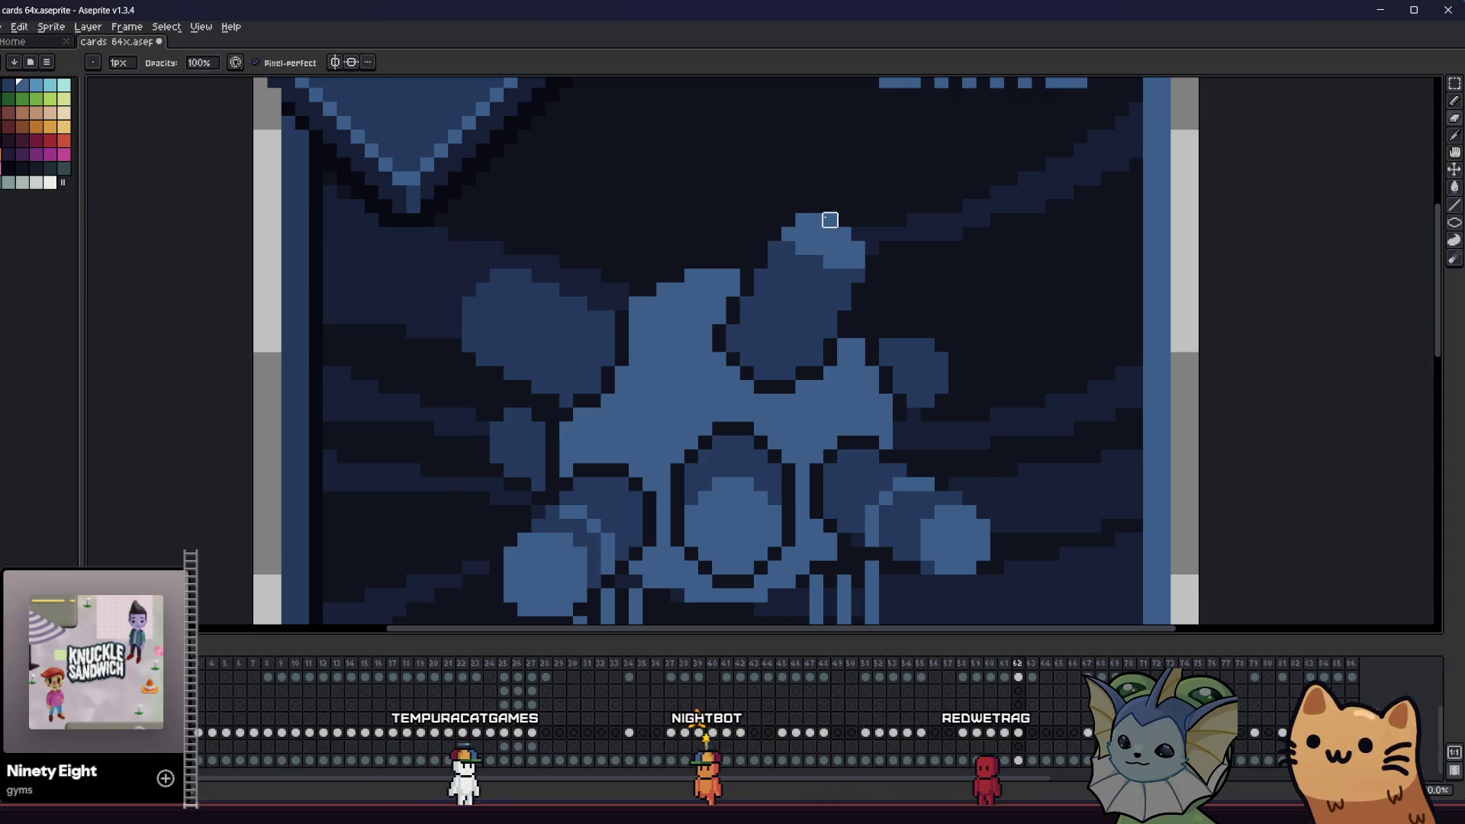
pyautogui.scroll(2, 651, 337)
pyautogui.hscroll(2, 645, 353)
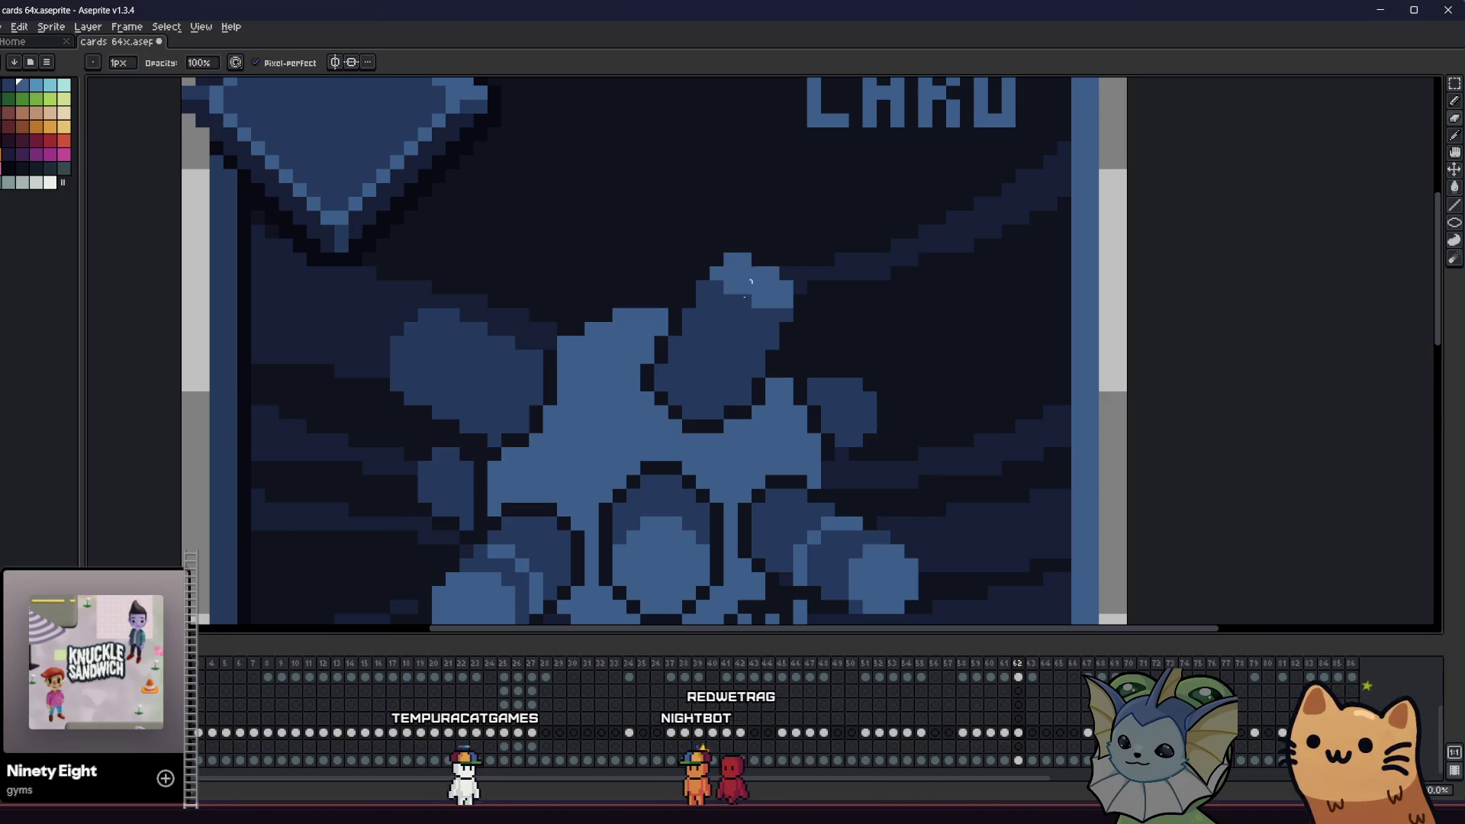
pyautogui.scroll(-8, 758, 273)
pyautogui.scroll(8, 690, 404)
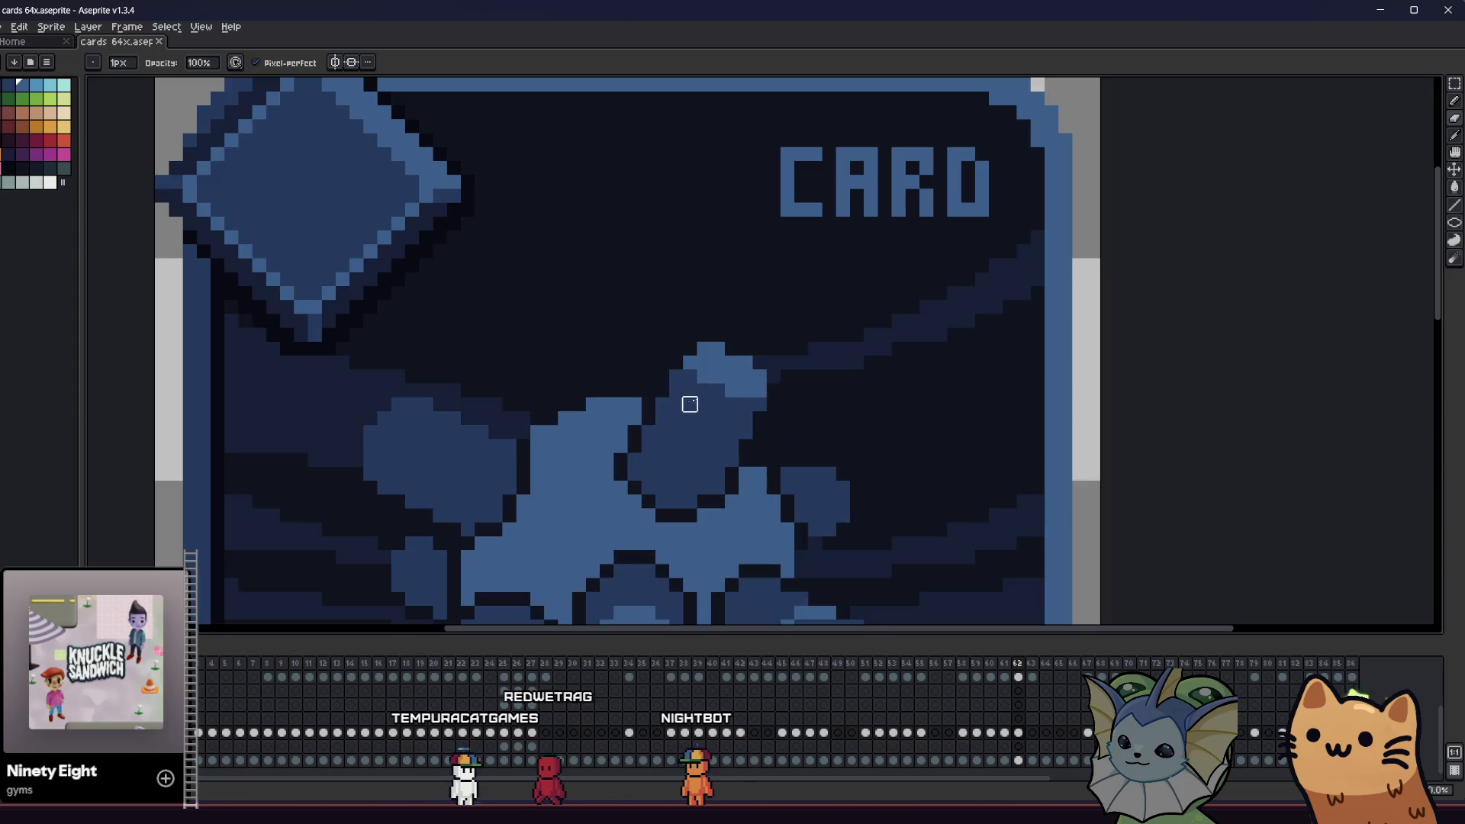
pyautogui.scroll(-5, 755, 396)
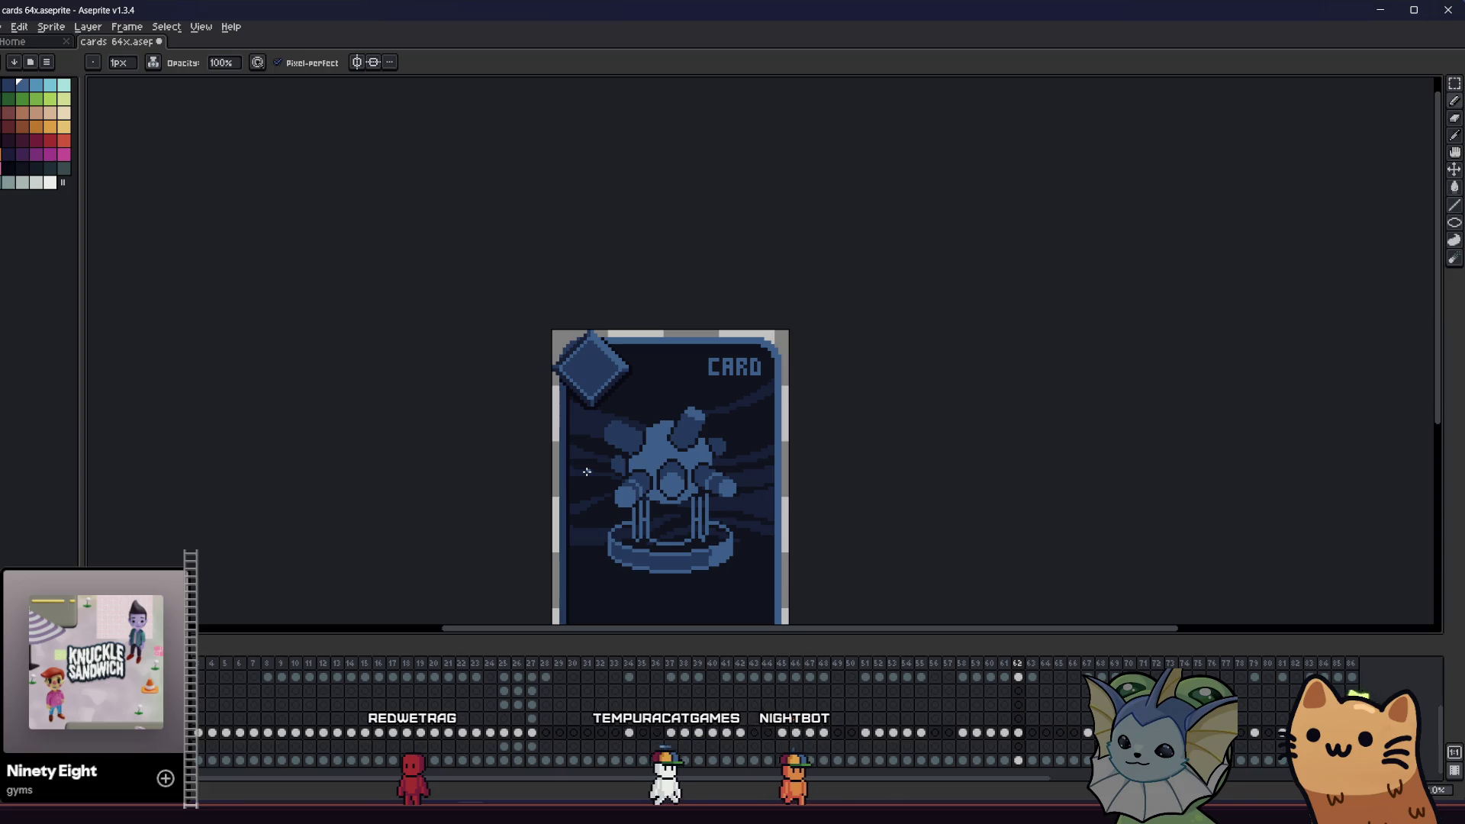
pyautogui.scroll(5, 587, 472)
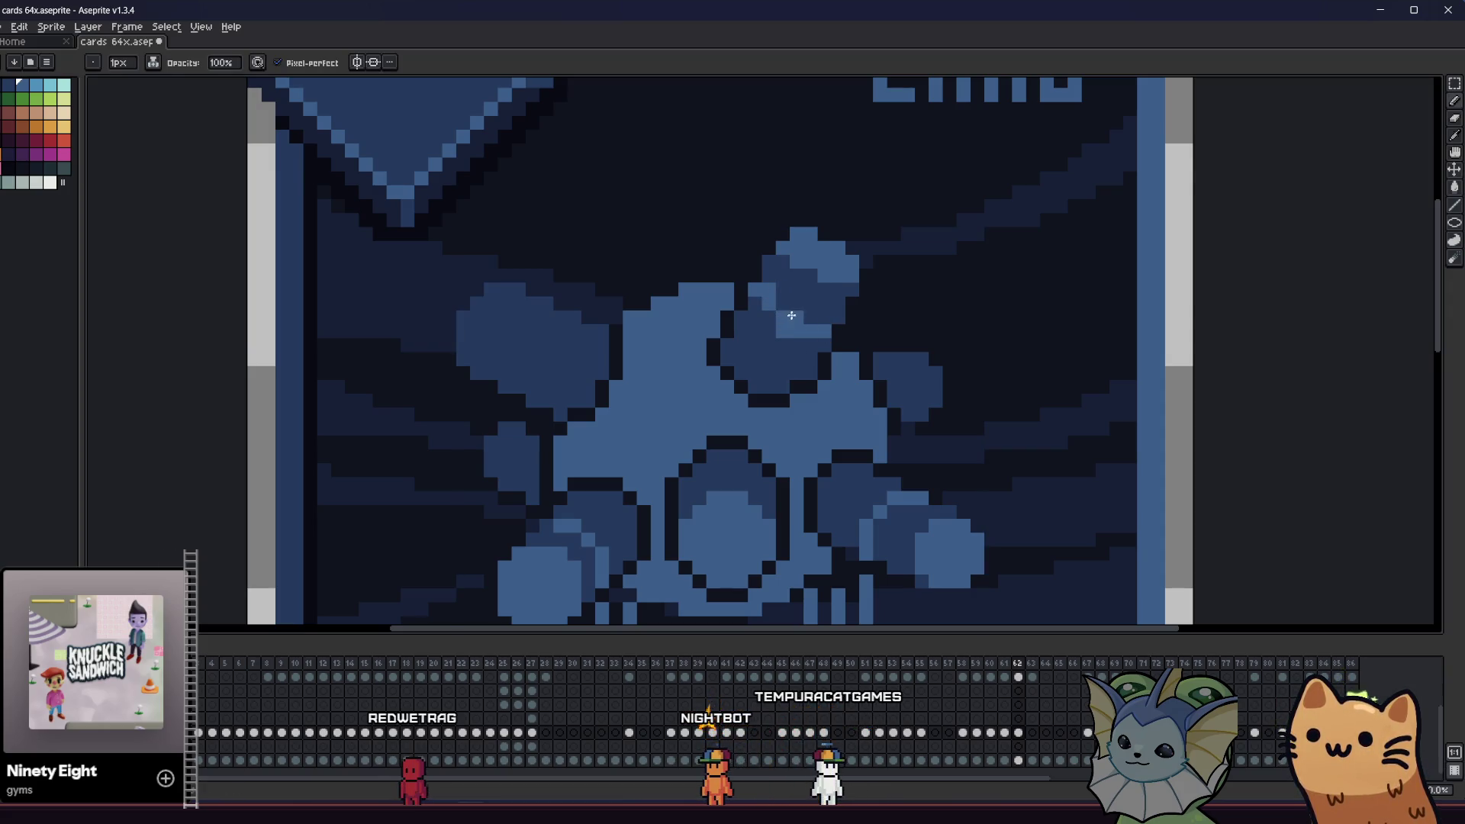
pyautogui.rightClick(764, 356)
# - Pick the neighbouring lighter blue shade from the artwork for the orb highlights
pyautogui.press('i')
pyautogui.press('b')
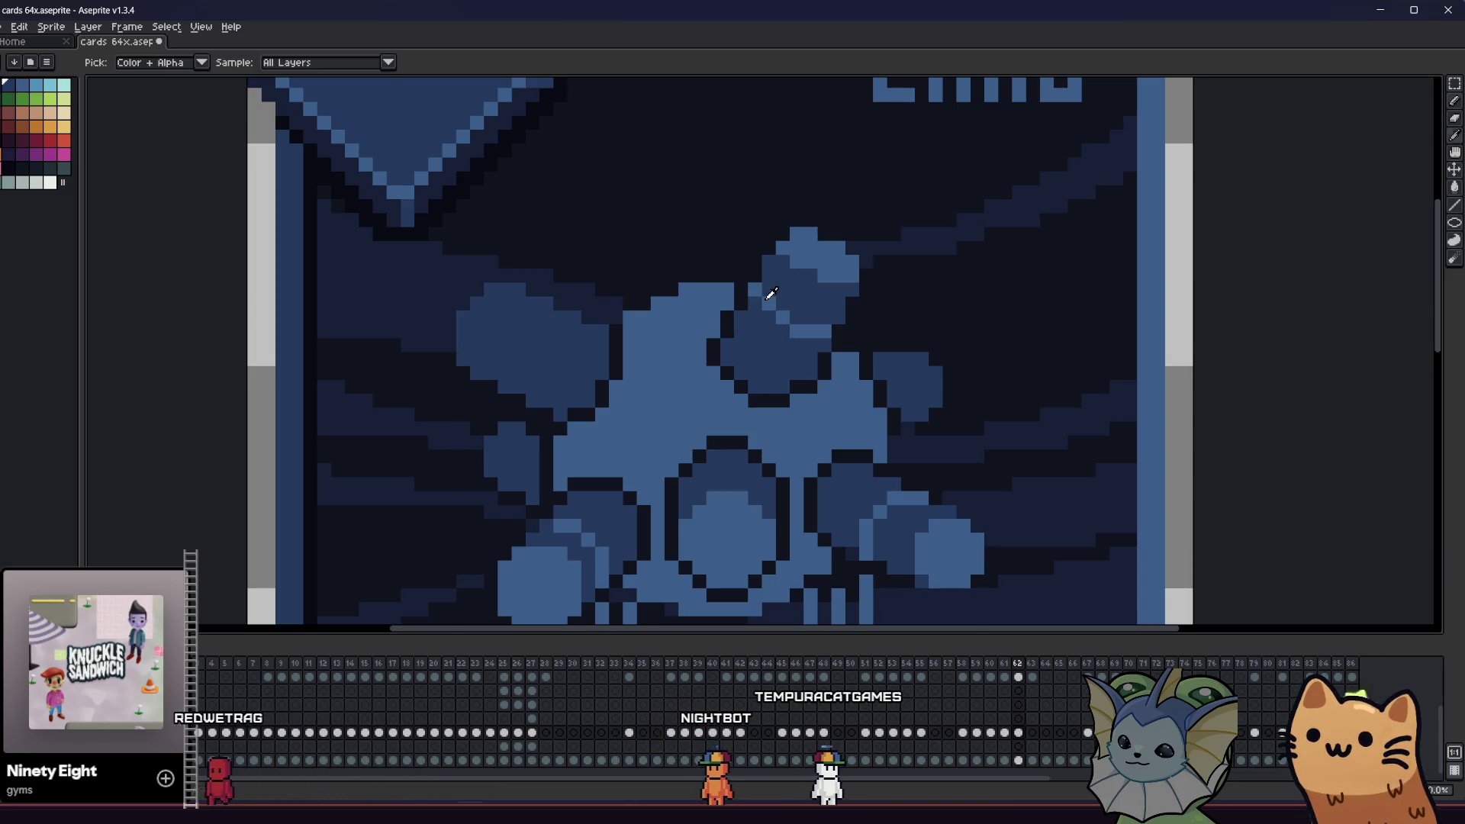
pyautogui.keyDown('alt'); pyautogui.click(768, 296); pyautogui.keyUp('alt')
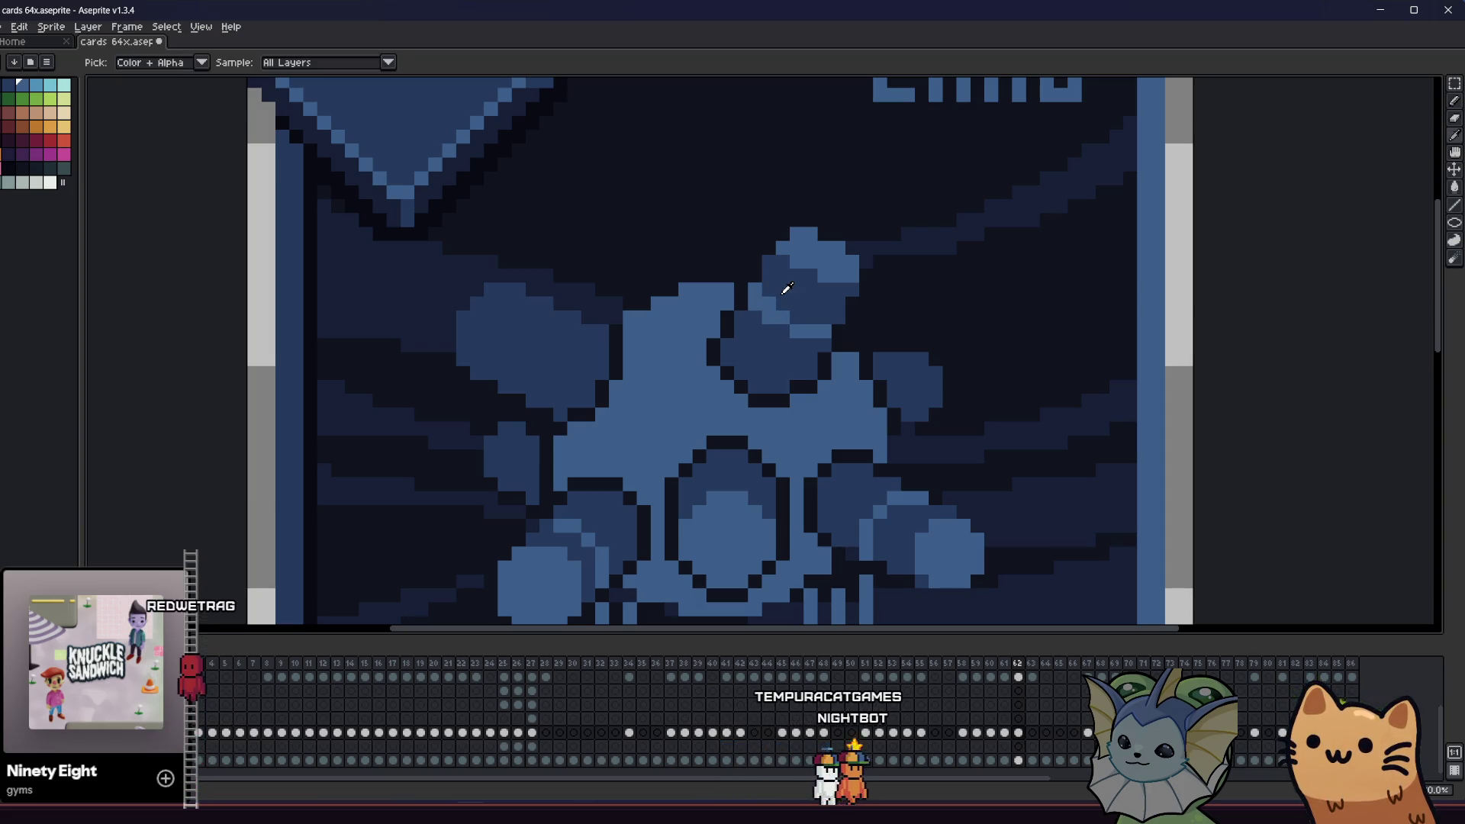
pyautogui.scroll(-3, 772, 301)
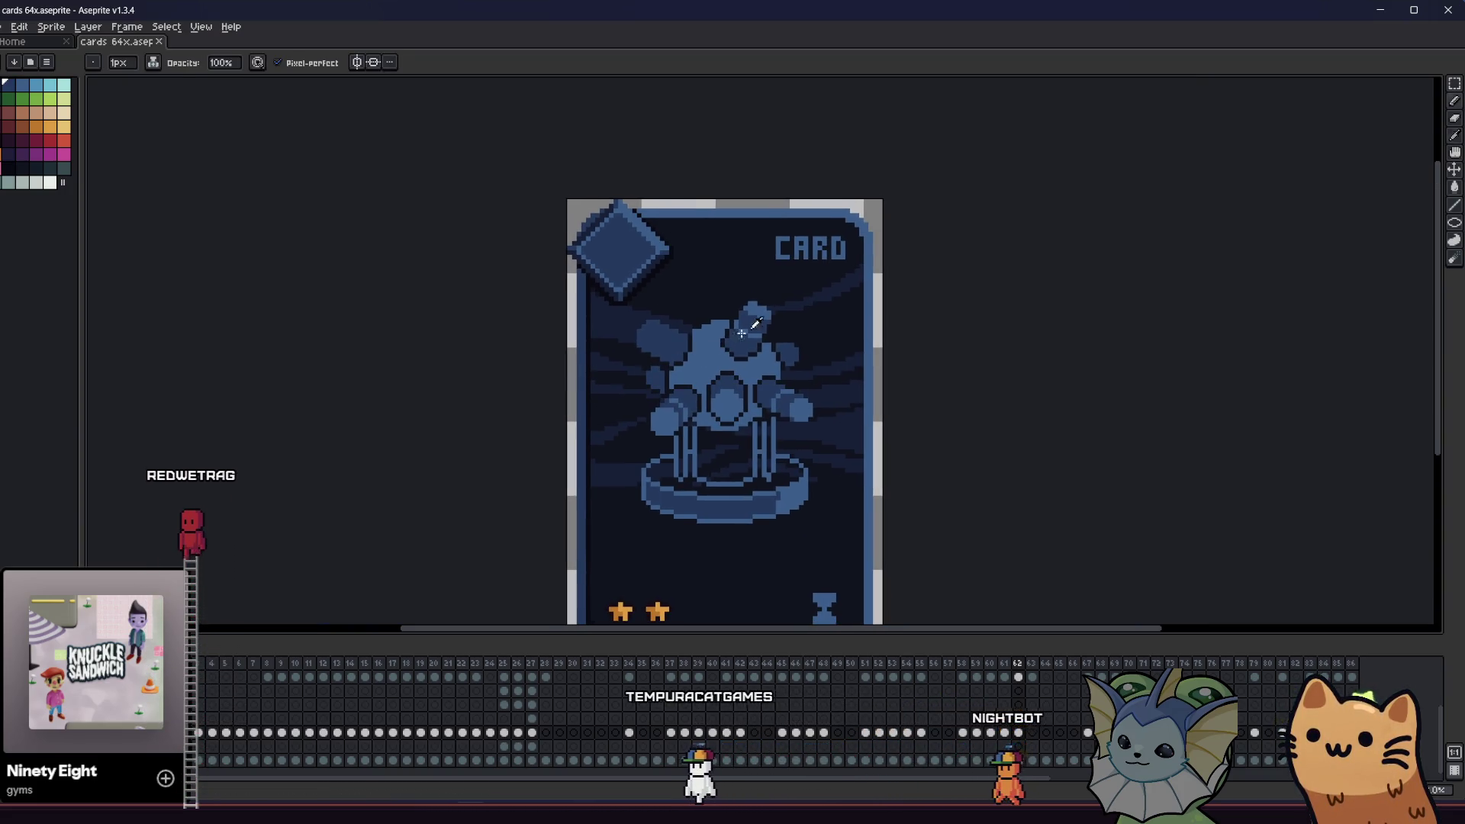
# - Draw light-blue highlight pixels on the left orb and save the card
pyautogui.press('i')
pyautogui.scroll(1, 603, 392)
pyautogui.scroll(1, 664, 389)
pyautogui.scroll(1, 663, 390)
pyautogui.scroll(1, 631, 382)
pyautogui.scroll(2, 703, 317)
pyautogui.press('b')
pyautogui.moveTo(687, 283); pyautogui.dragTo(665, 310)
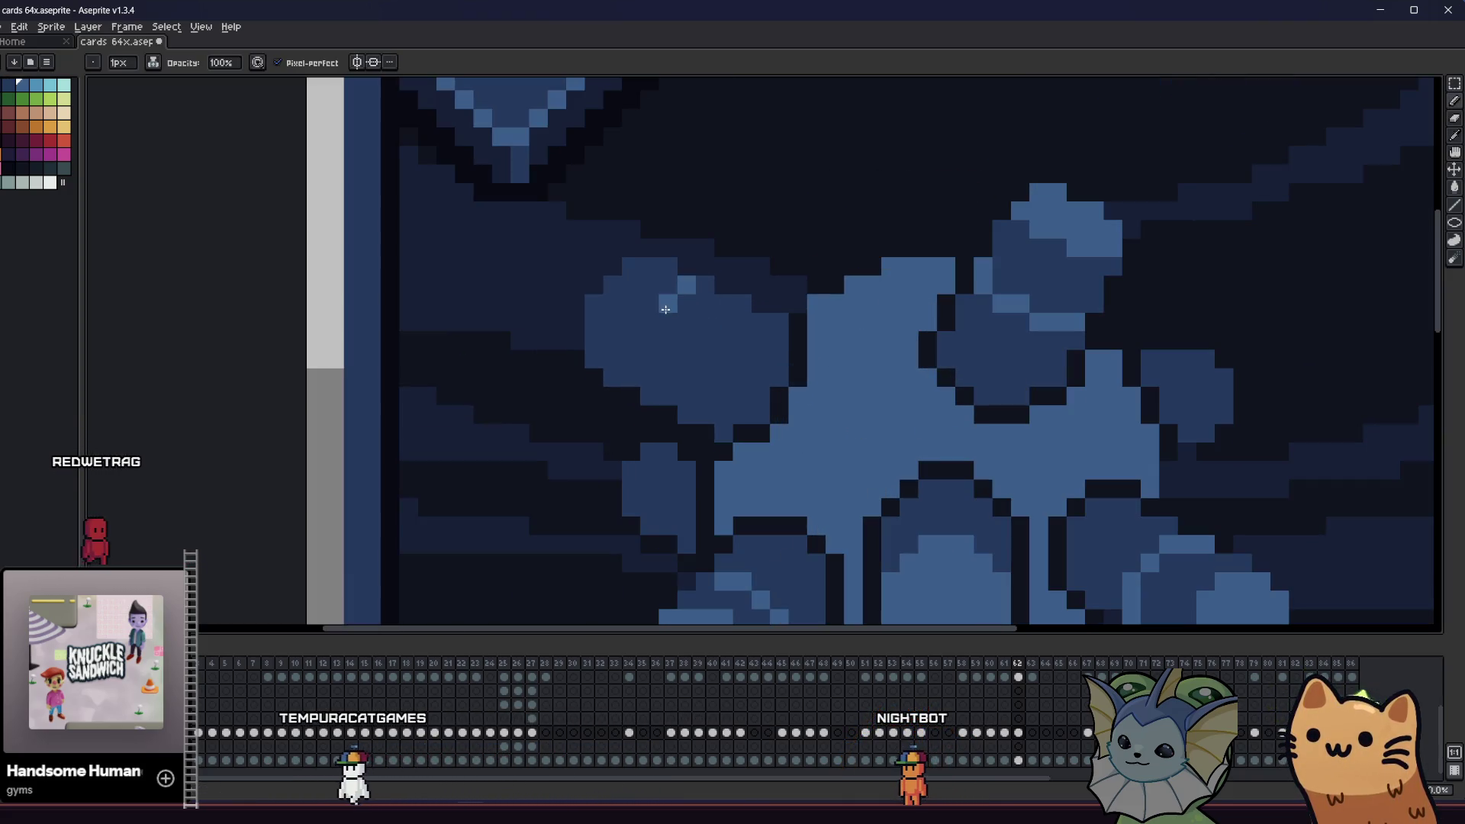
pyautogui.hotkey('ctrl', 's')
# - Add a lighter blue shading pixel to the figure
pyautogui.scroll(-3, 634, 383)
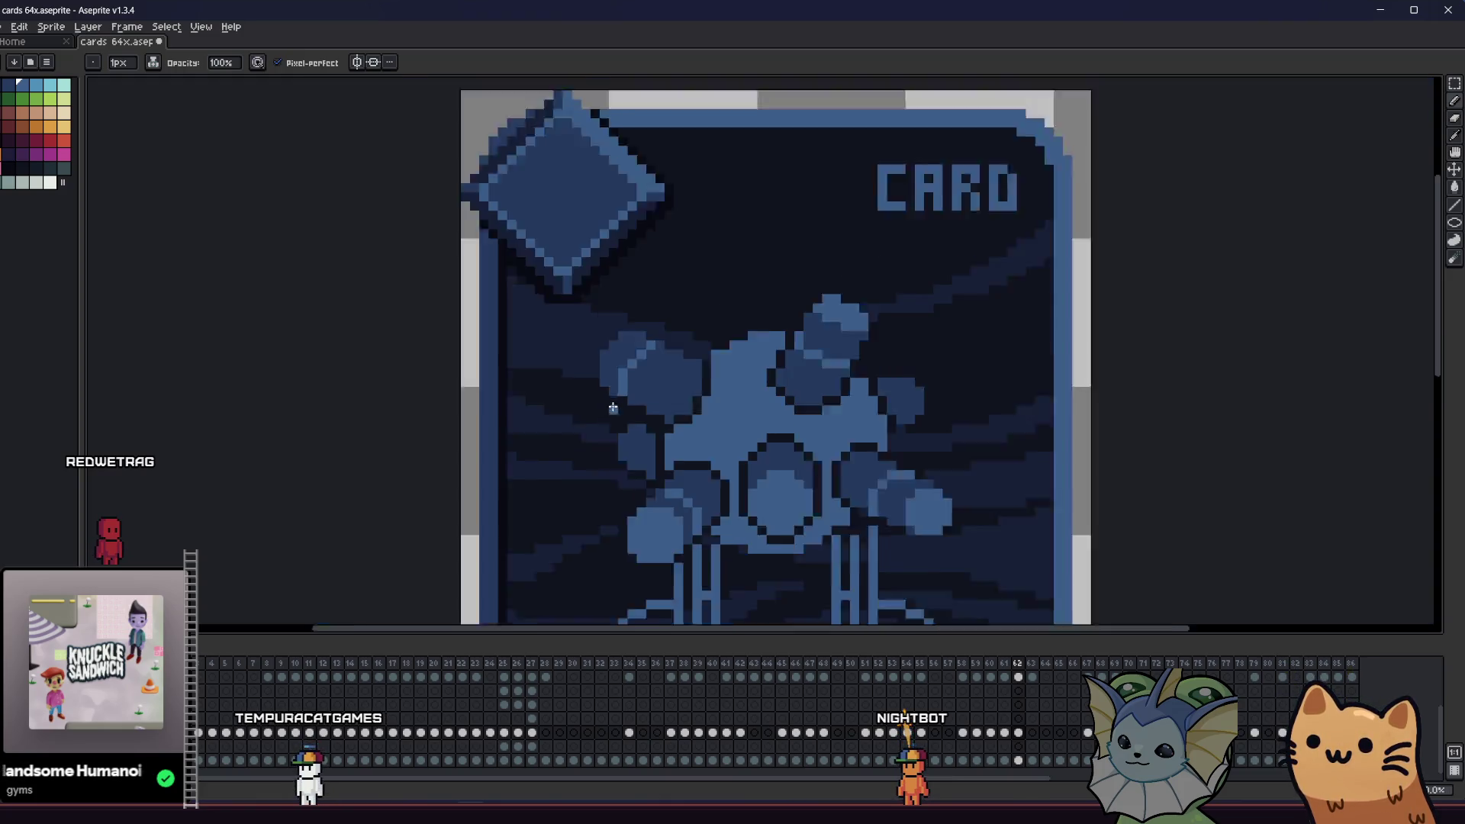
pyautogui.scroll(3, 559, 357)
pyautogui.press('i')
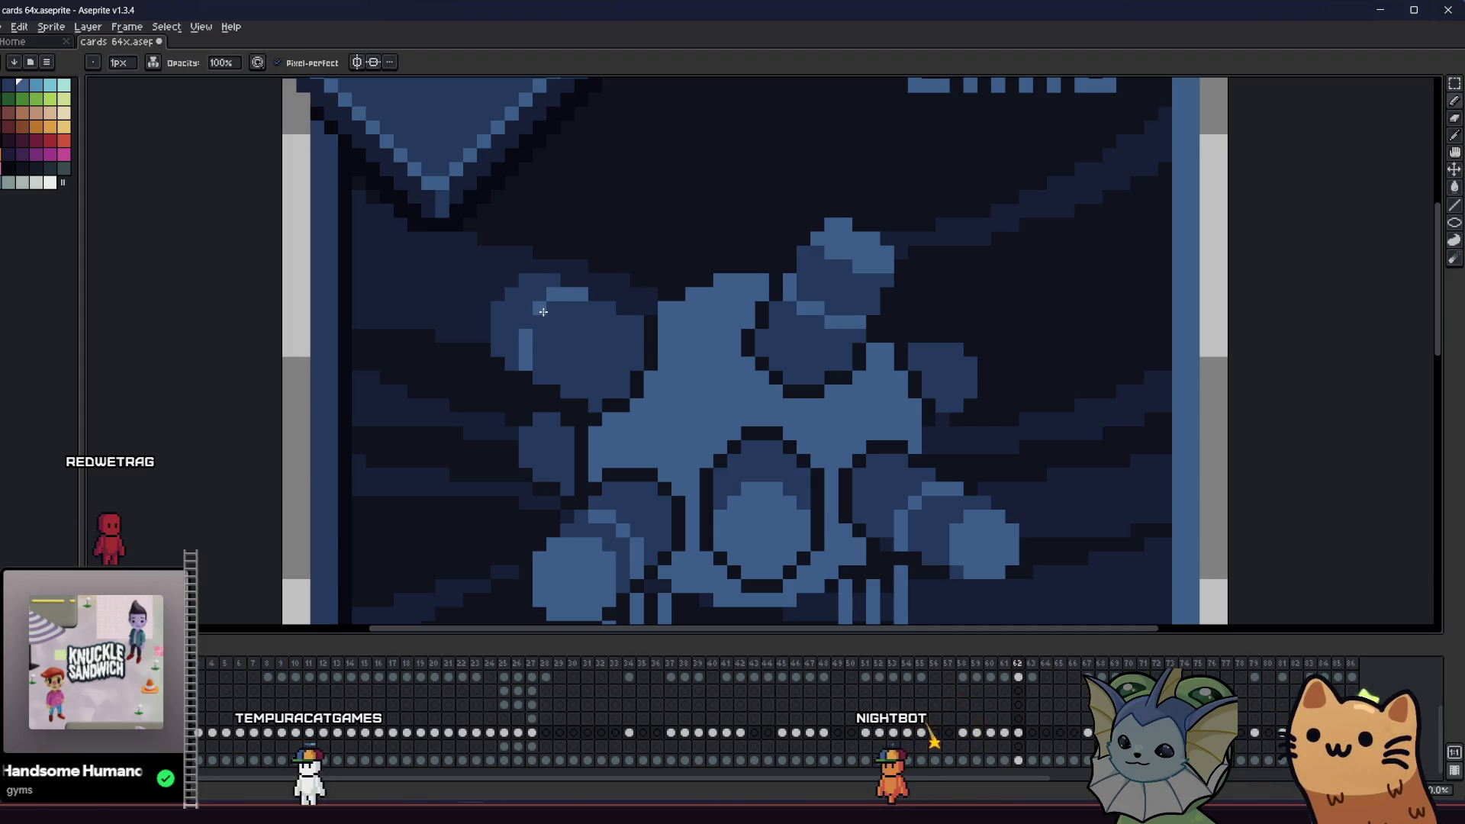
pyautogui.hotkey('ctrl', 's')
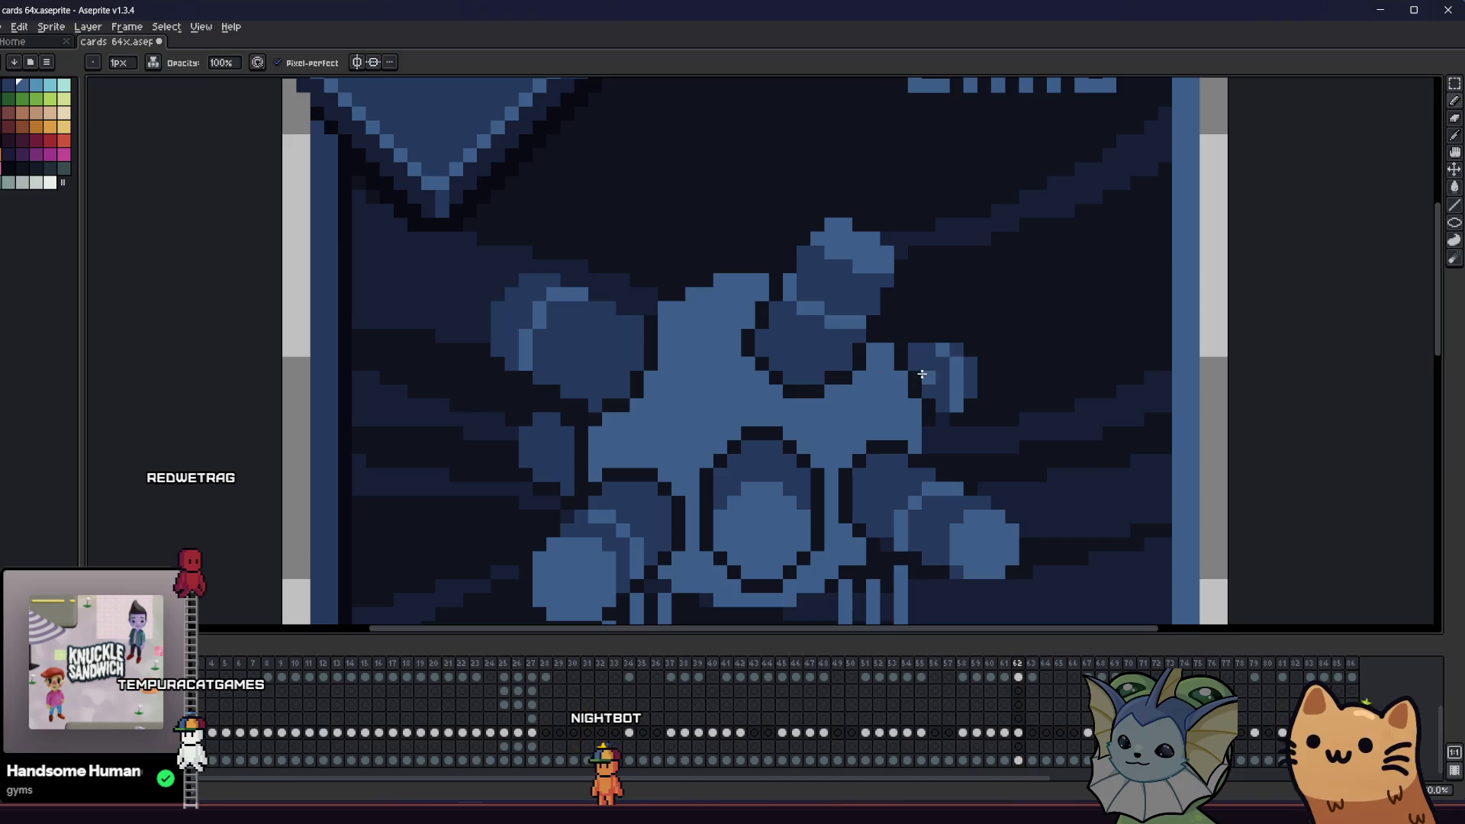
pyautogui.press('i')
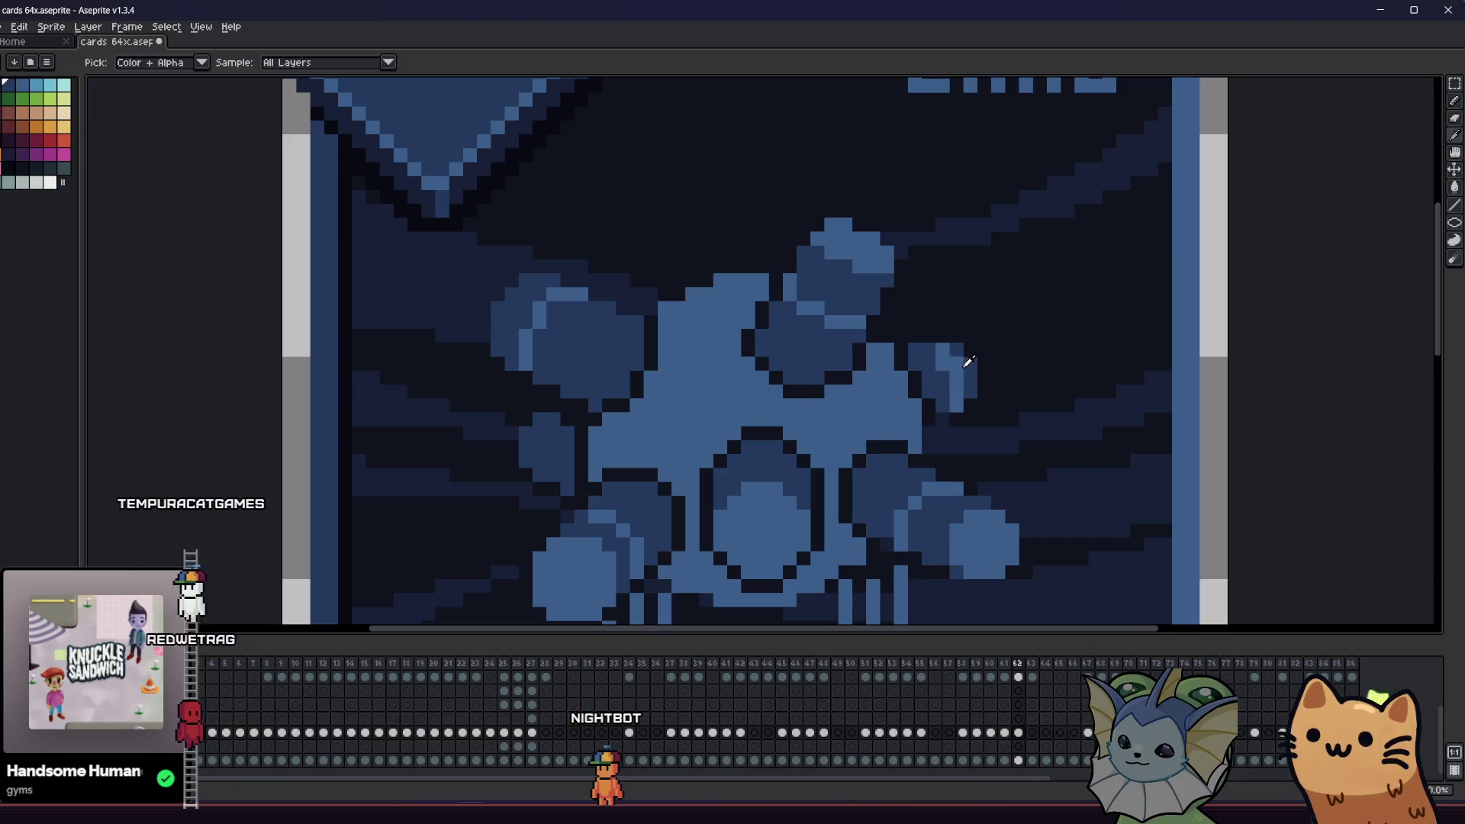
pyautogui.scroll(-1, 744, 468)
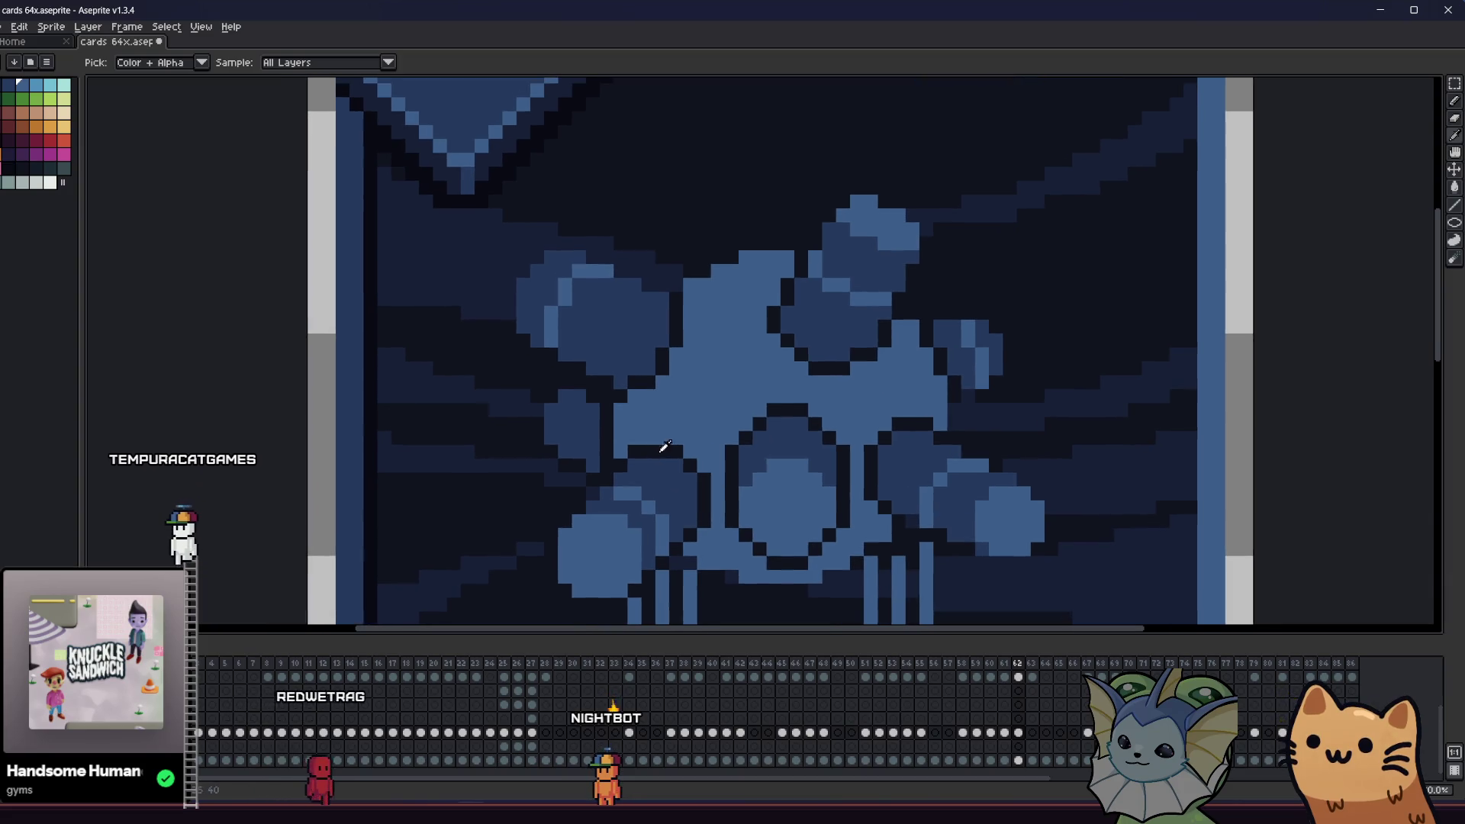
pyautogui.press('b')
pyautogui.click(599, 394)
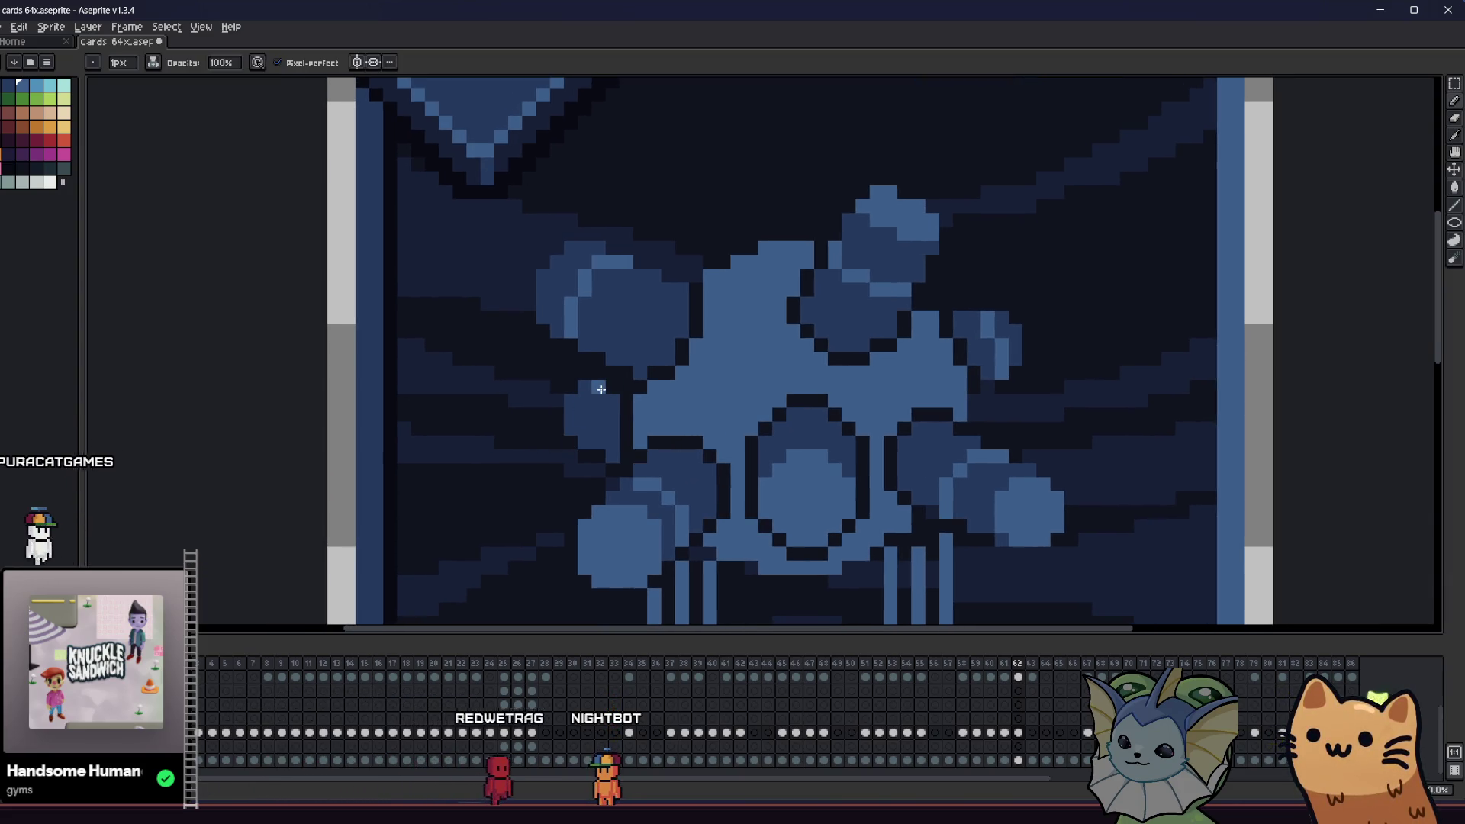
# - Darken one pixel on the central orb, recentre the card, and switch to the playtest
pyautogui.scroll(-4, 534, 458)
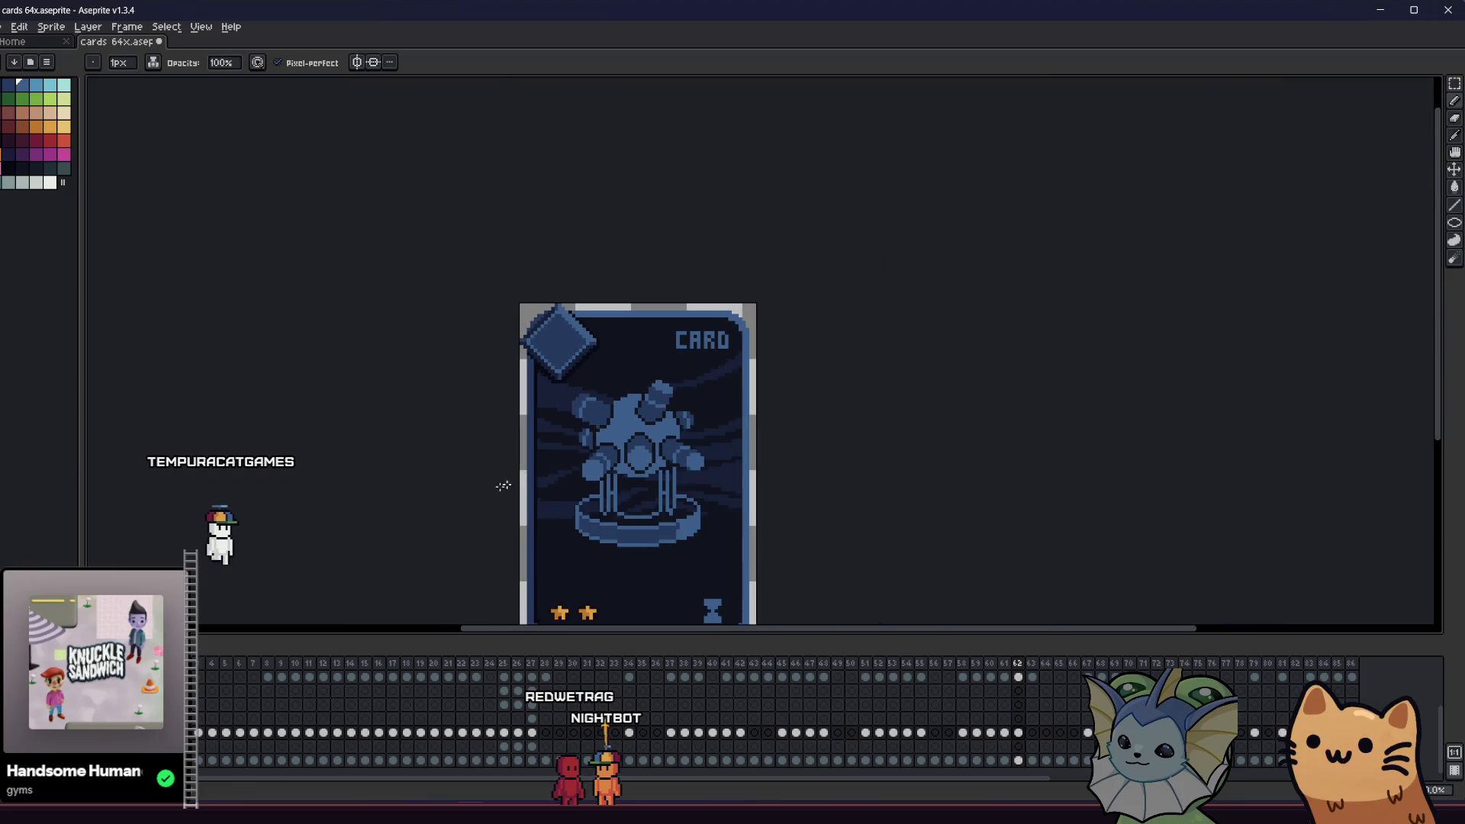
pyautogui.moveTo(438, 483)
pyautogui.mouseDown()
pyautogui.moveTo(369, 468)
pyautogui.moveTo(173, 478)
pyautogui.moveTo(478, 468)
pyautogui.moveTo(461, 448)
pyautogui.mouseUp()
pyautogui.scroll(2, 478, 468)
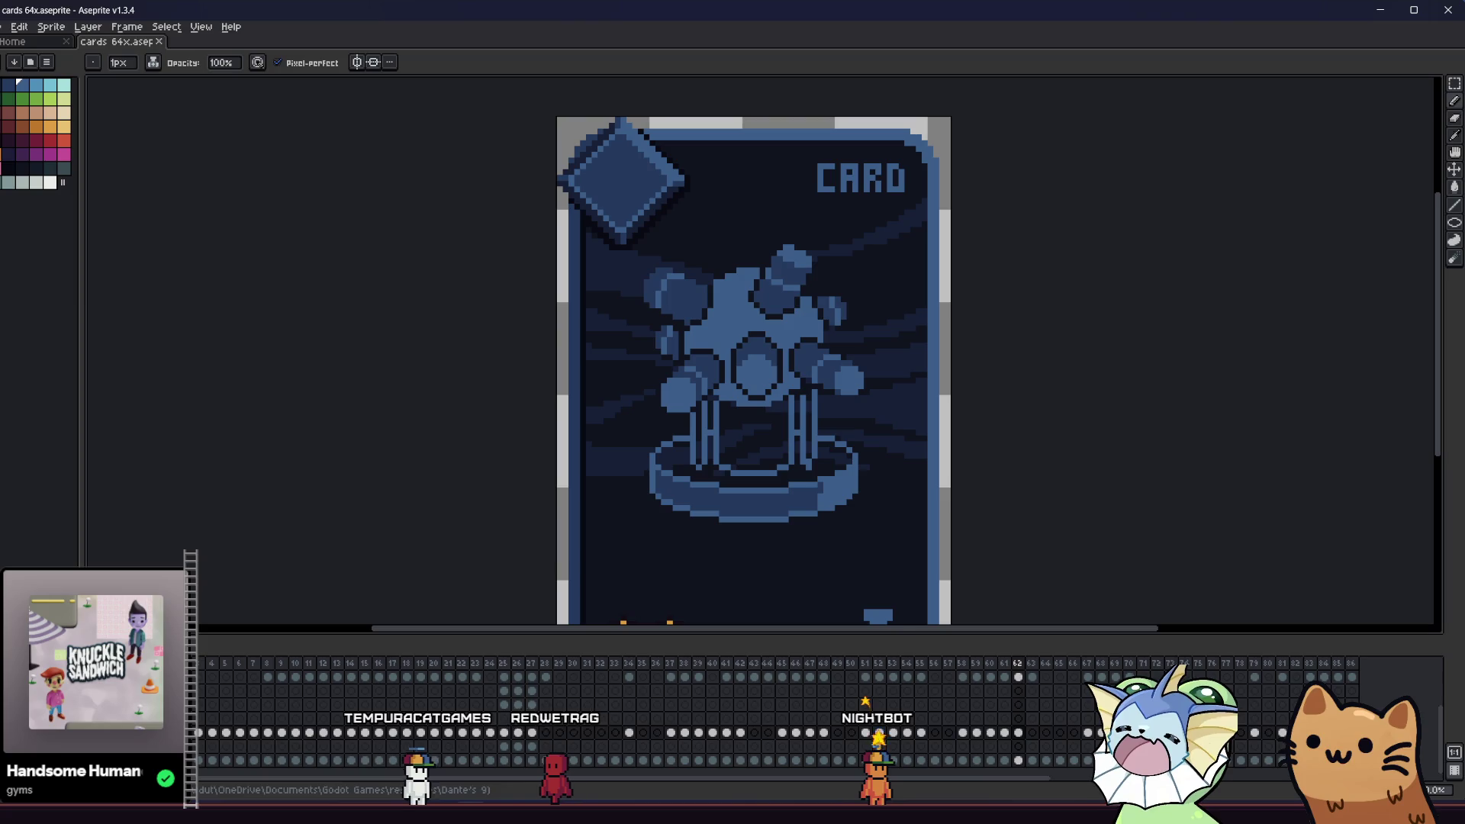
pyautogui.scroll(2, 756, 344)
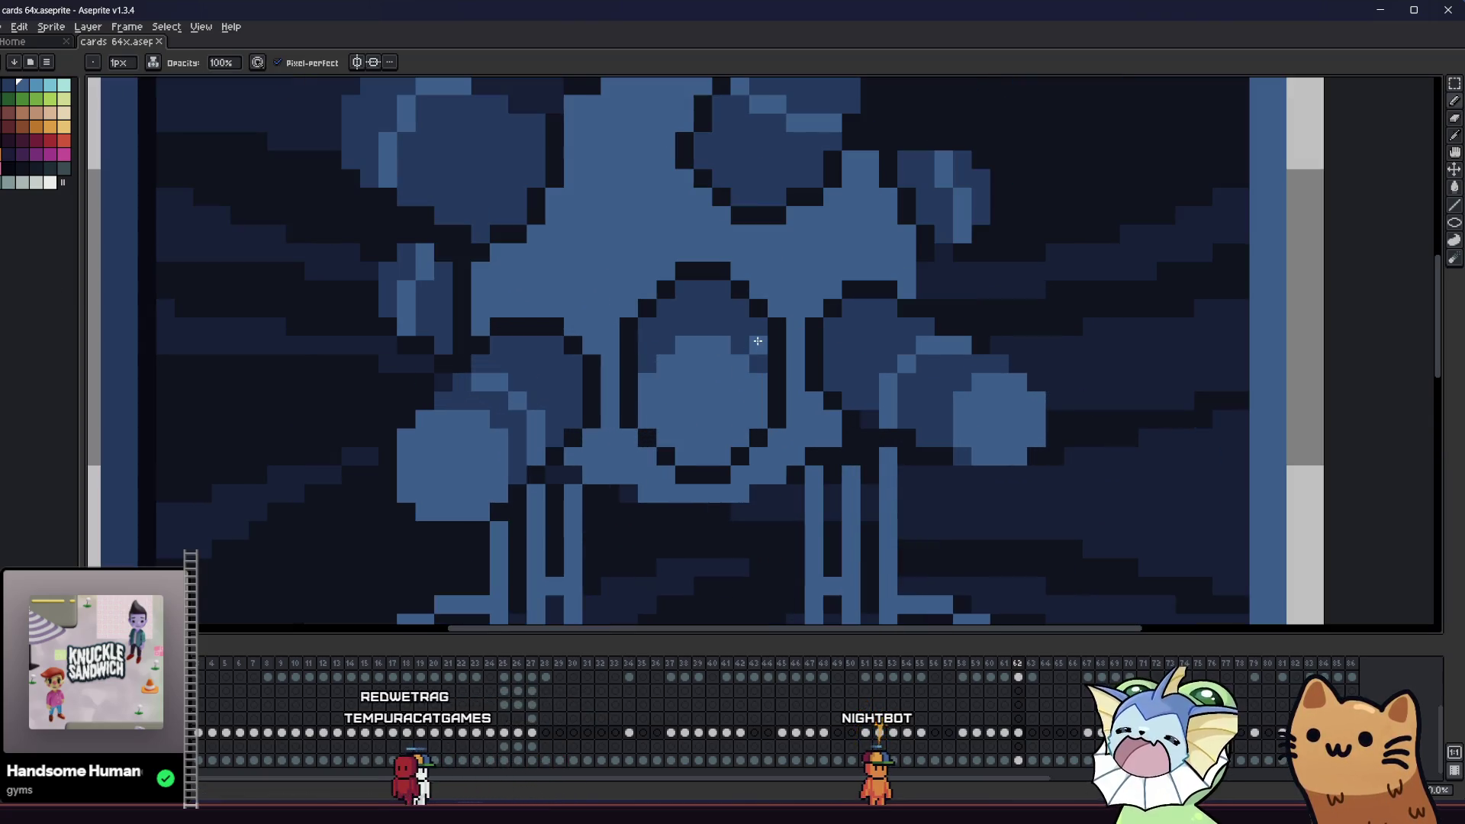
pyautogui.click(740, 345)
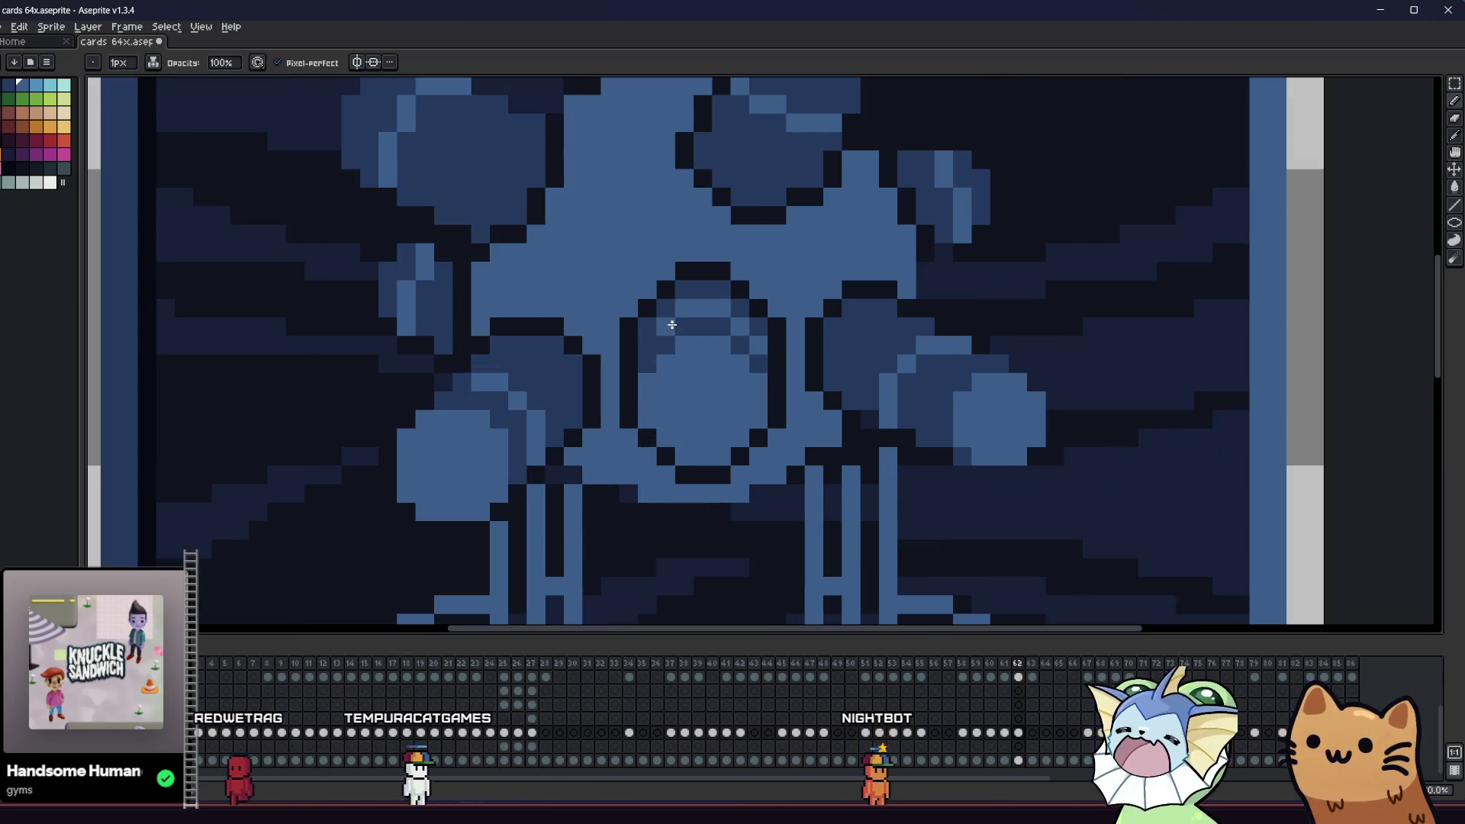
pyautogui.scroll(-4, 585, 396)
pyautogui.moveTo(585, 396); pyautogui.dragTo(694, 415)
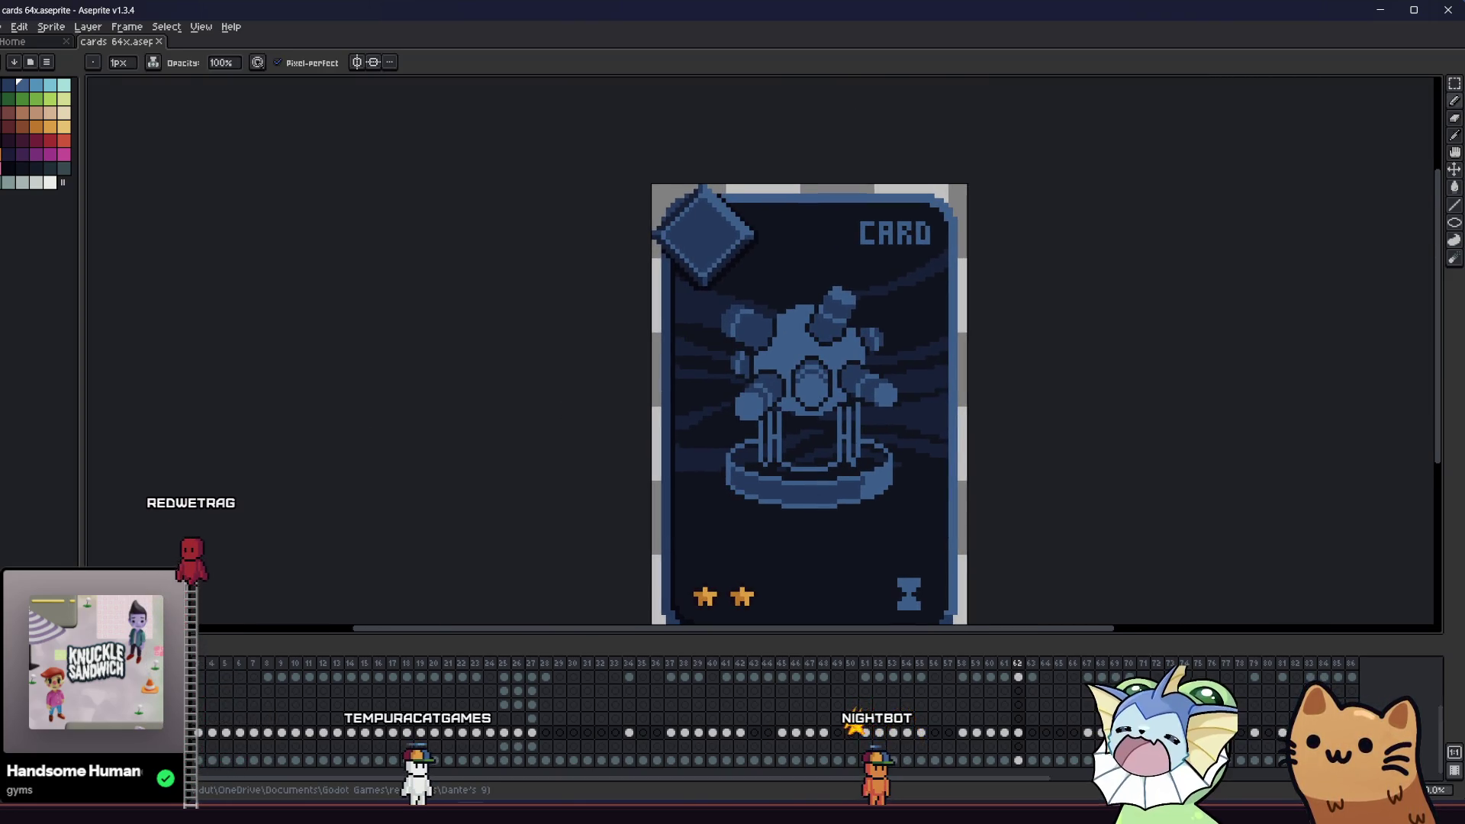
pyautogui.hotkey('alt', 'Tab')
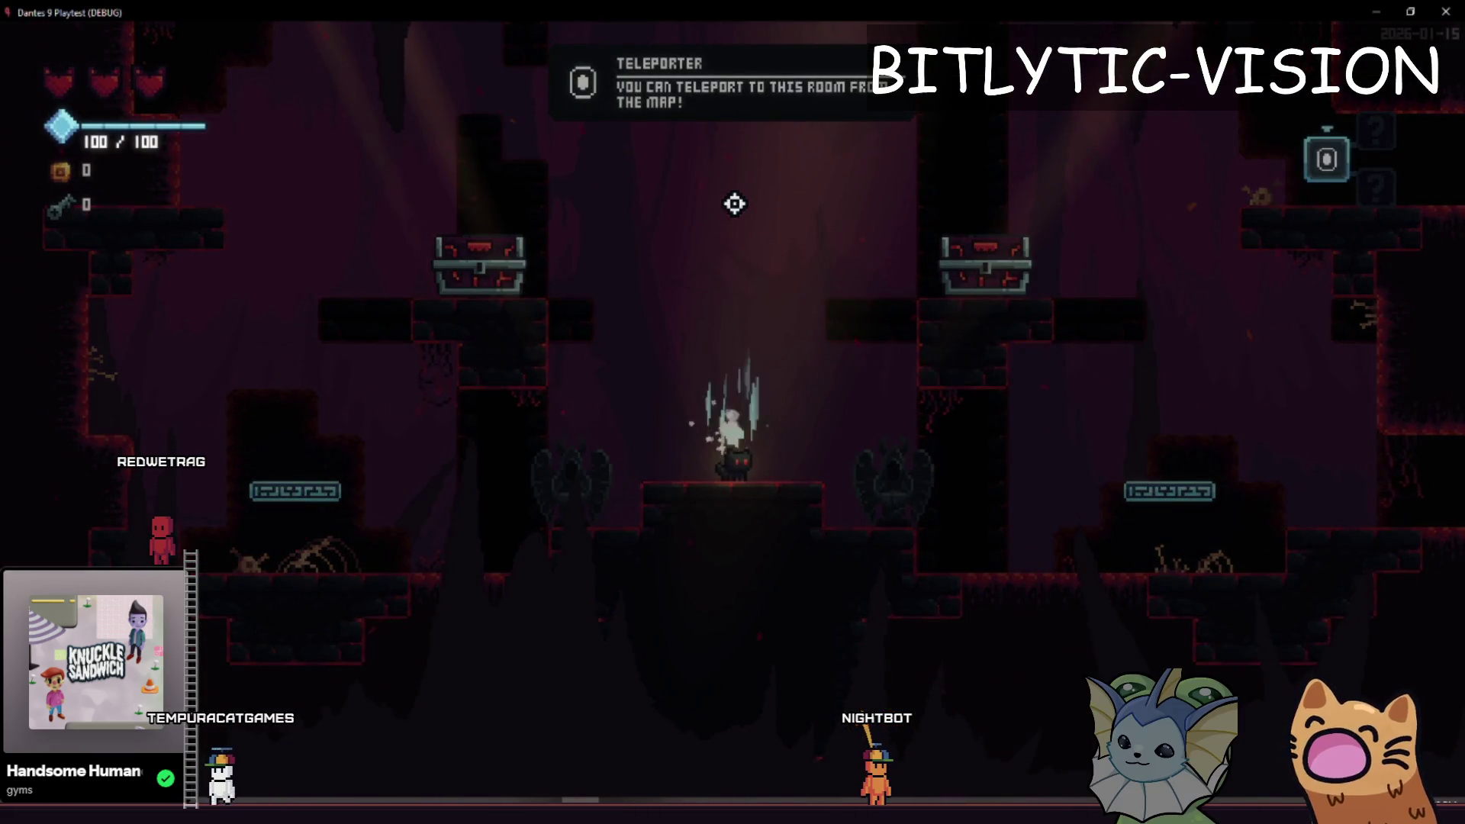
pyautogui.hotkey('alt', 'Tab')
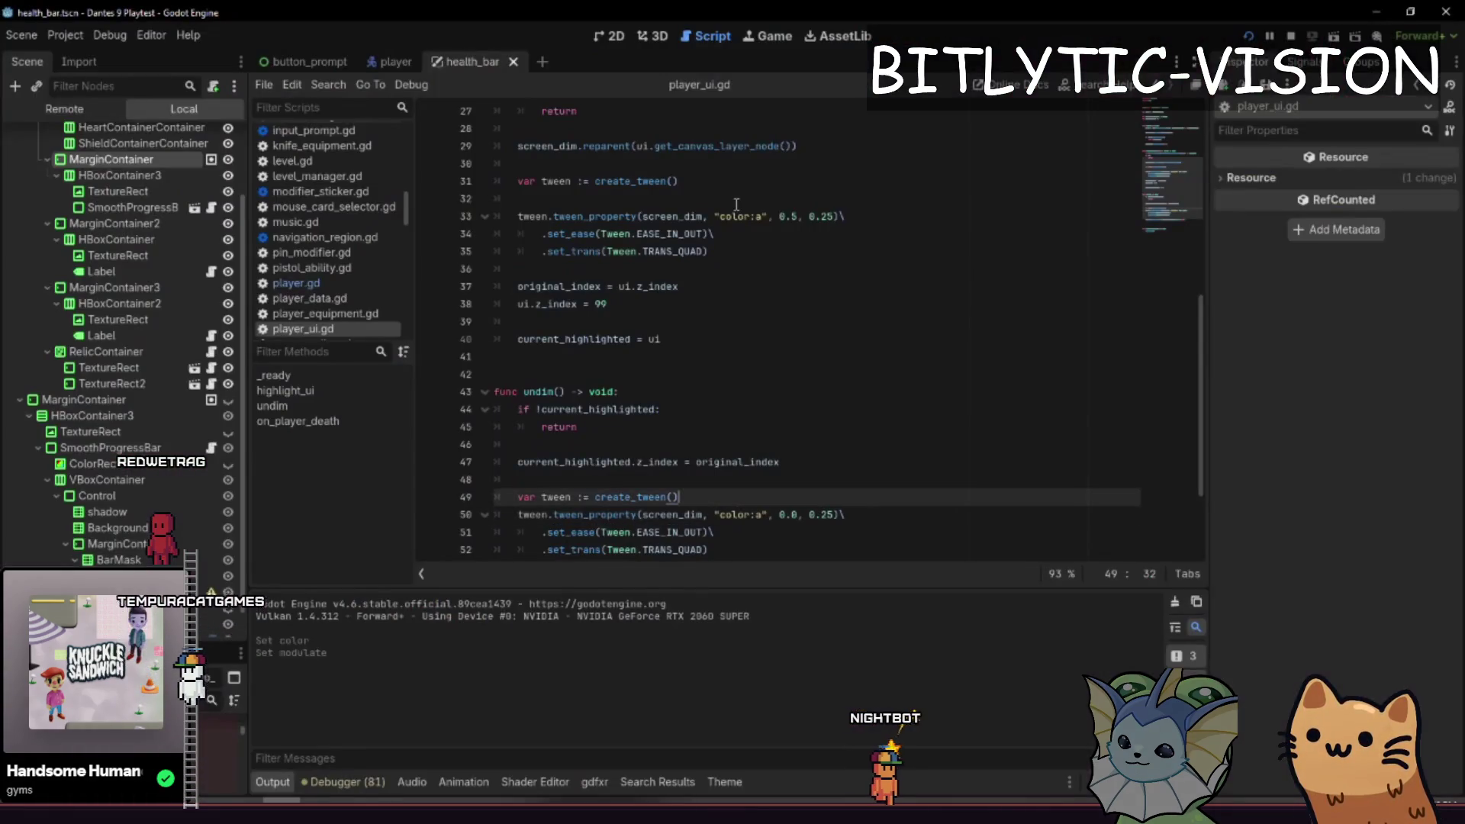
pyautogui.press('Up')
pyautogui.press('Right')
pyautogui.press('Right')
pyautogui.press('Right')
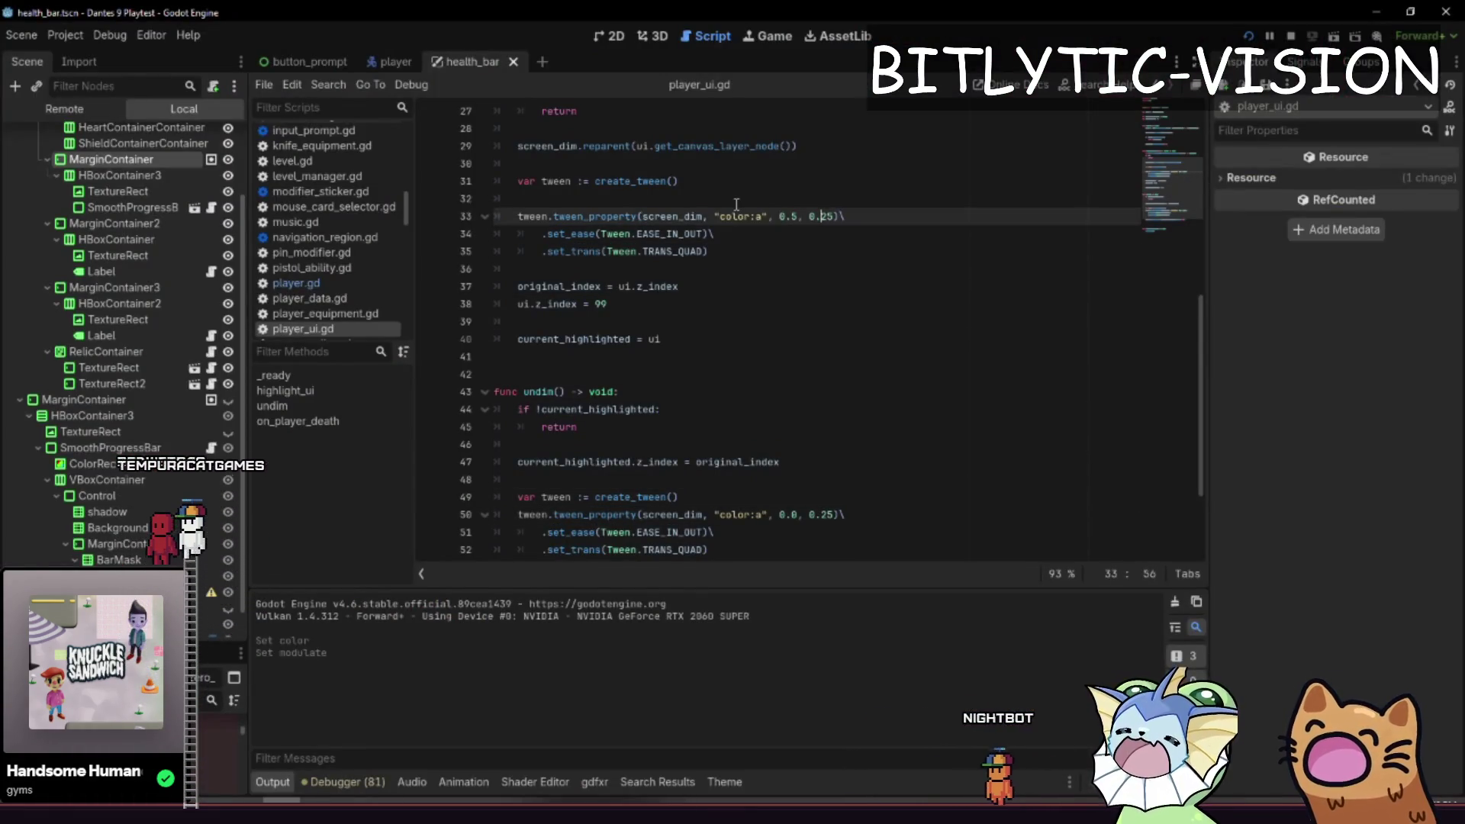
pyautogui.press('F5')
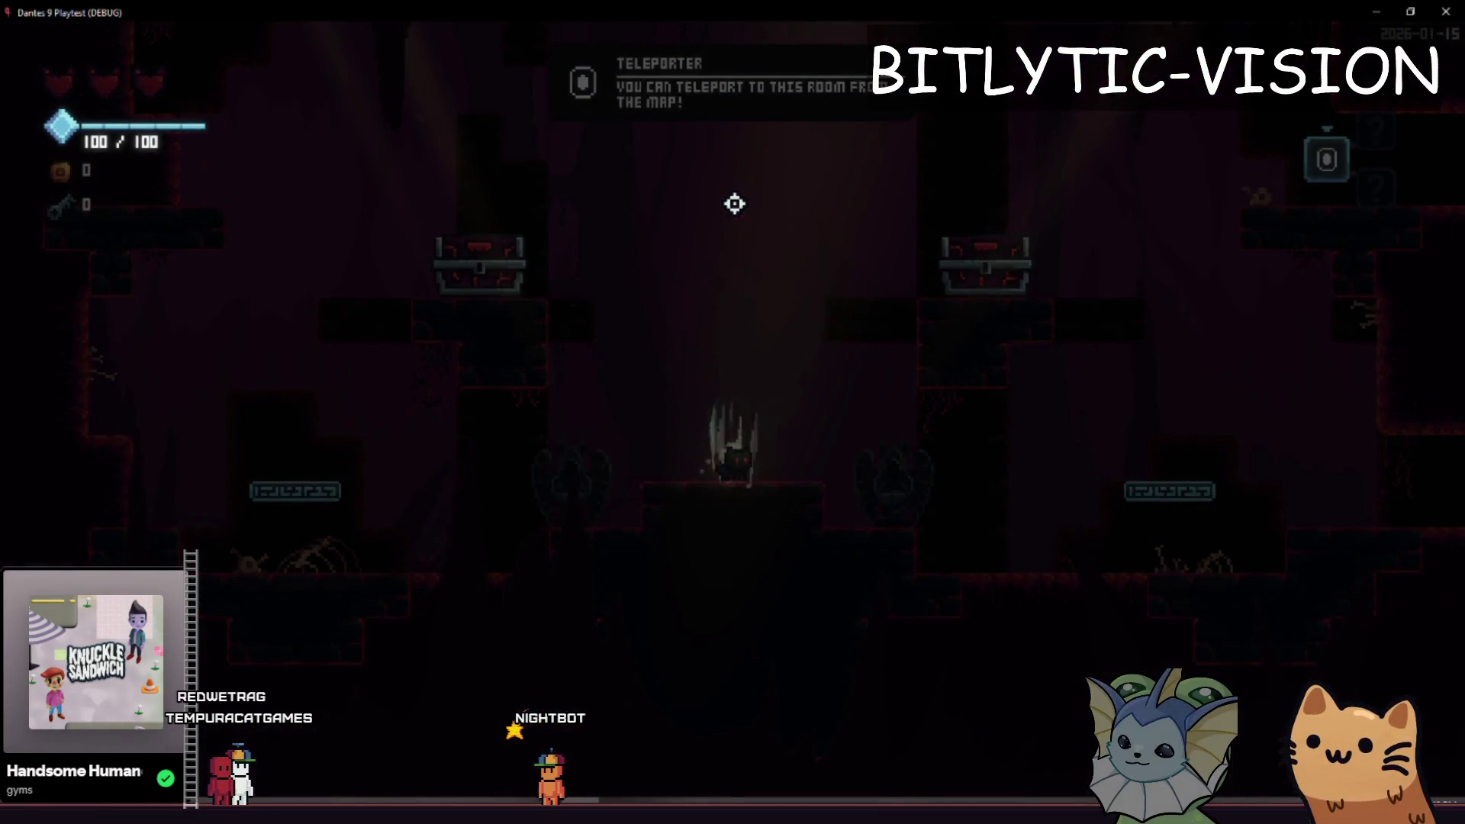
pyautogui.hotkey('alt', 'Tab')
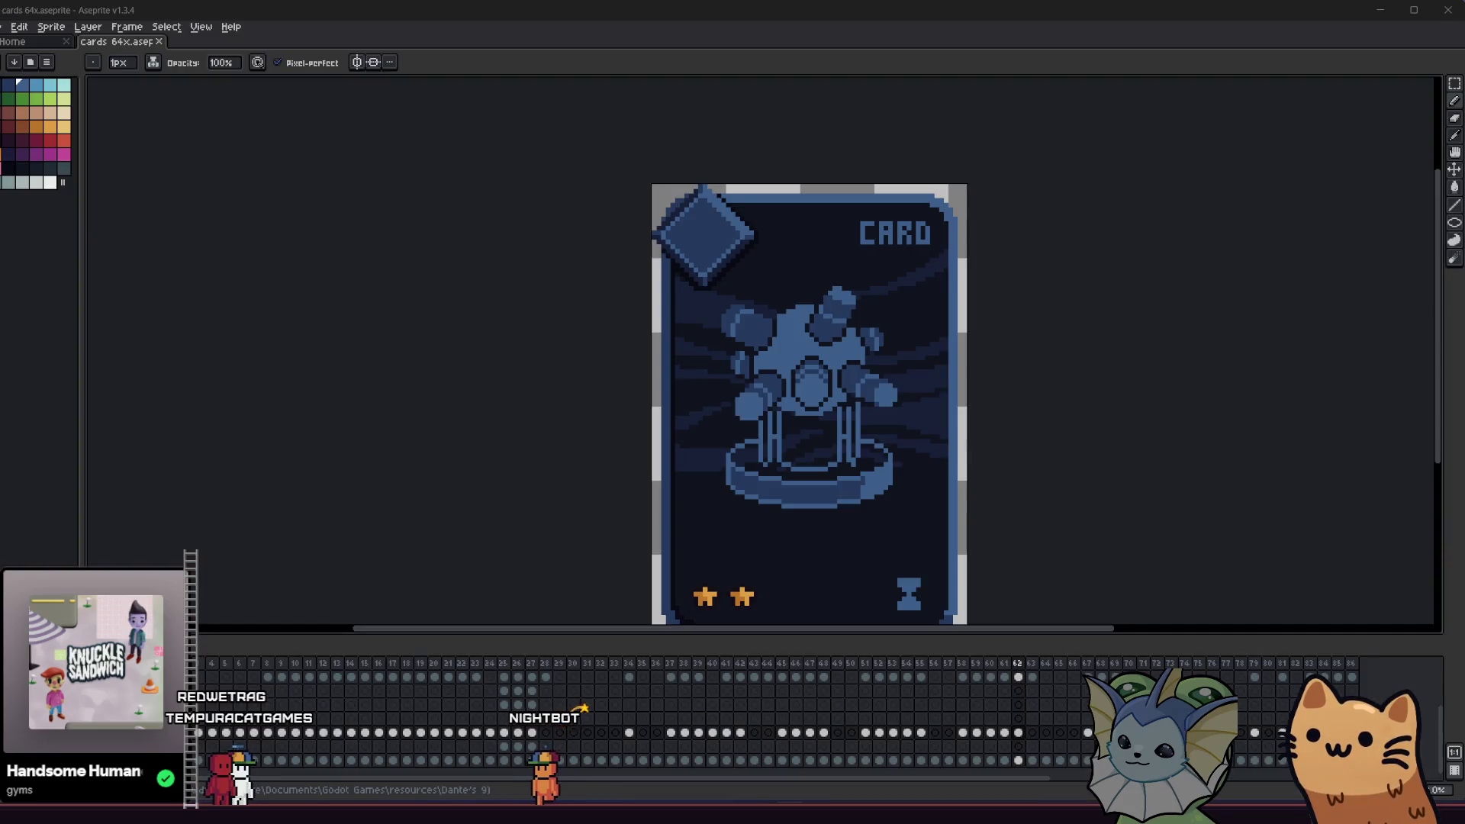
# - Fill two light-blue areas of the figure with darker blue using the Paint Bucket
pyautogui.scroll(1, 823, 448)
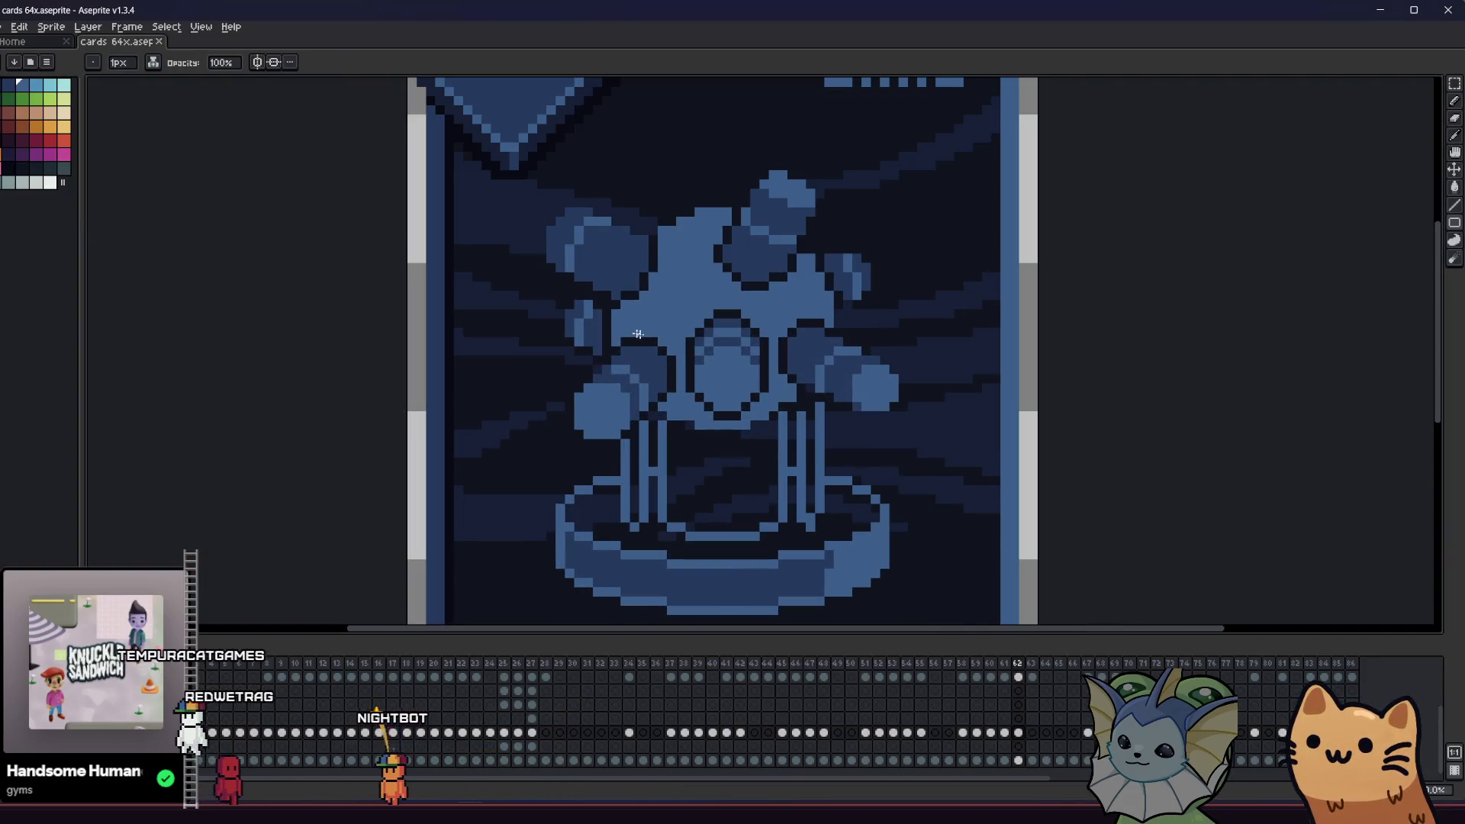
pyautogui.scroll(1, 679, 308)
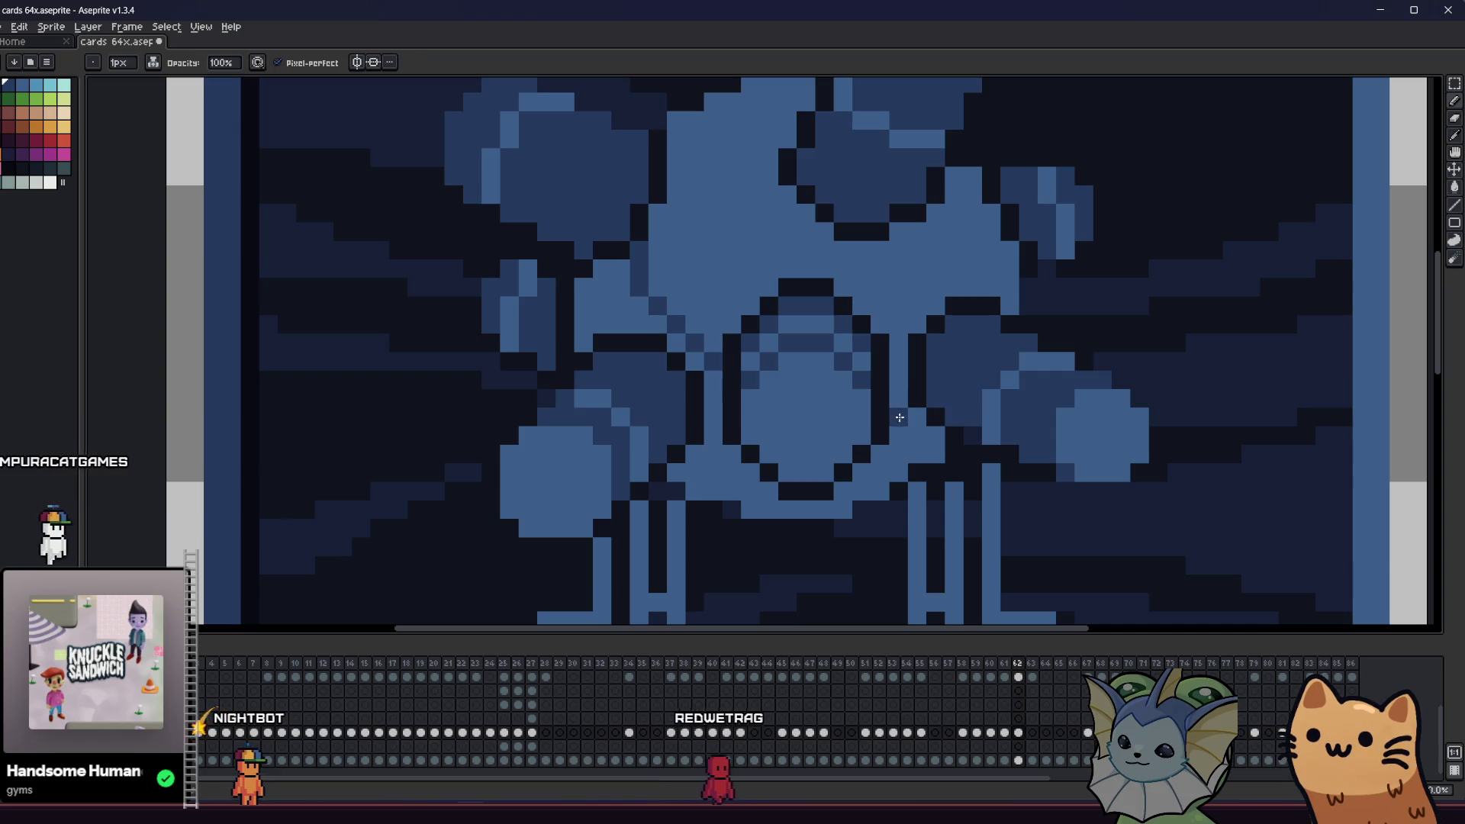
pyautogui.press('g')
pyautogui.click(899, 417)
pyautogui.click(633, 315)
pyautogui.scroll(-3, 681, 343)
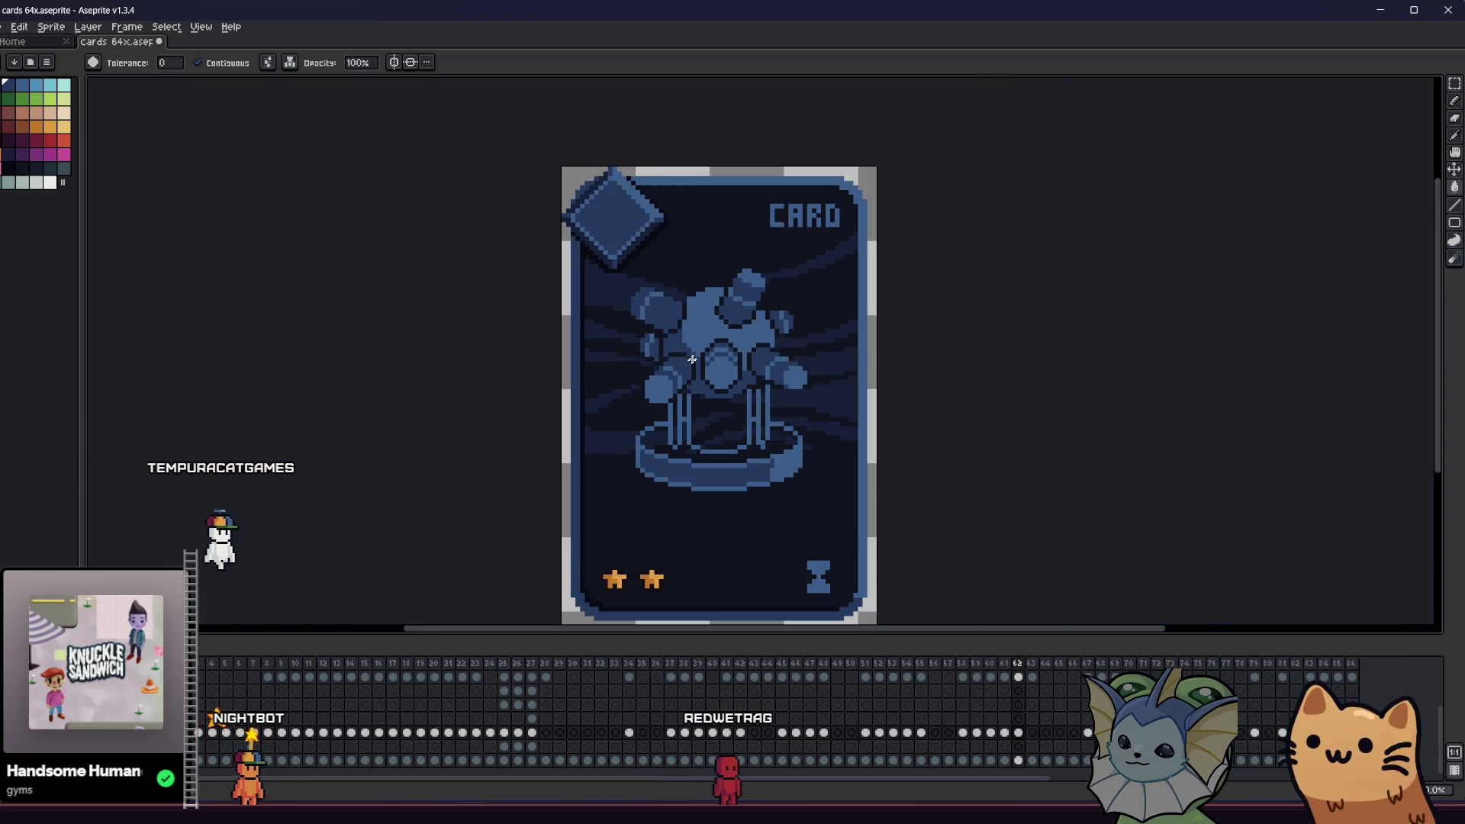
pyautogui.scroll(-3, 546, 389)
pyautogui.scroll(4, 546, 415)
pyautogui.scroll(3, 546, 416)
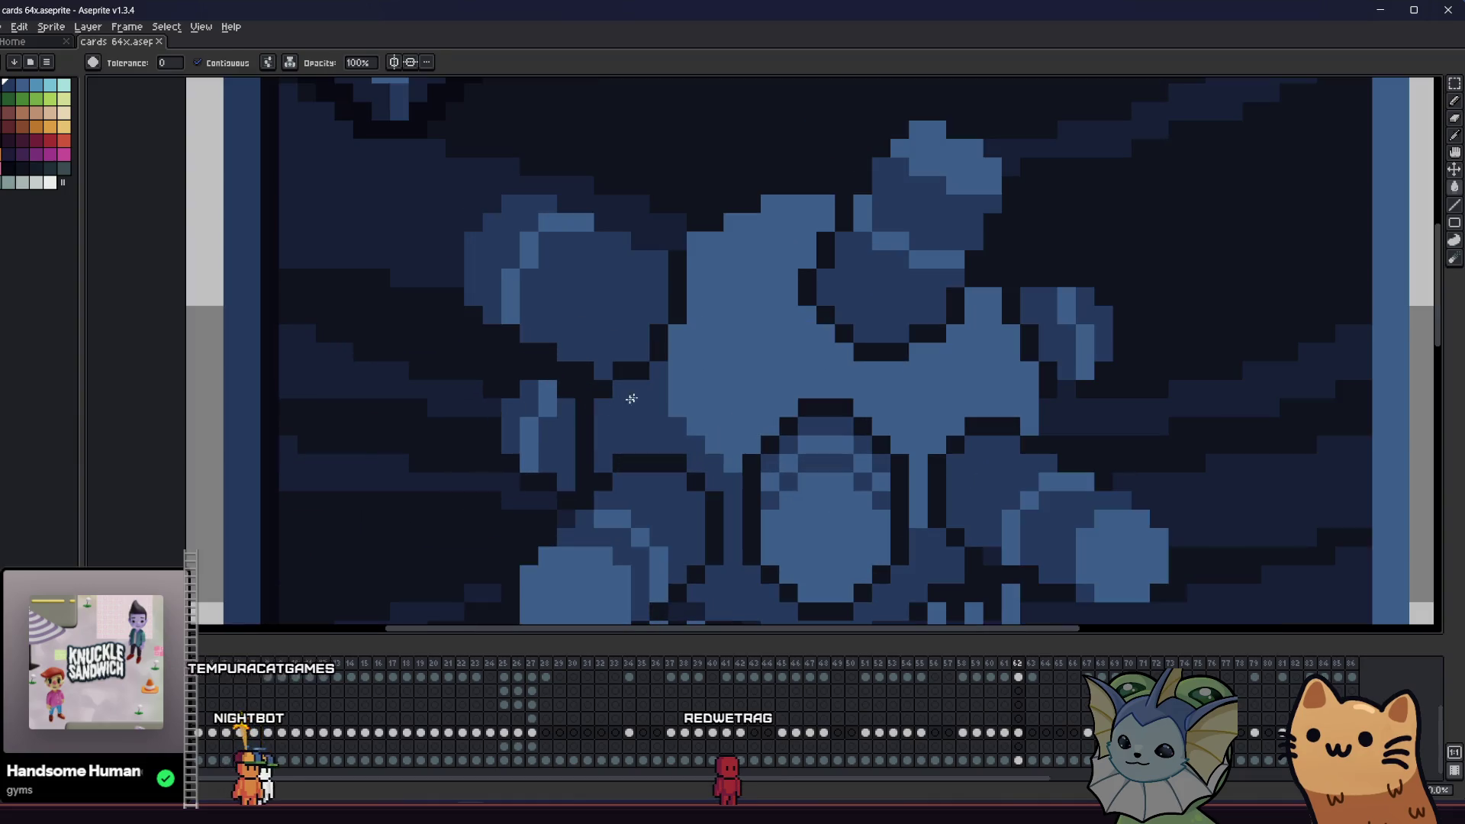
# - Erase the background streak above the figure
pyautogui.press('b')
pyautogui.scroll(-4, 722, 458)
pyautogui.moveTo(519, 470)
pyautogui.mouseDown()
pyautogui.moveTo(278, 445)
pyautogui.moveTo(183, 386)
pyautogui.moveTo(599, 382)
pyautogui.moveTo(488, 369)
pyautogui.mouseUp()
pyautogui.scroll(1, 598, 383)
pyautogui.scroll(2, 653, 369)
pyautogui.press('alt')
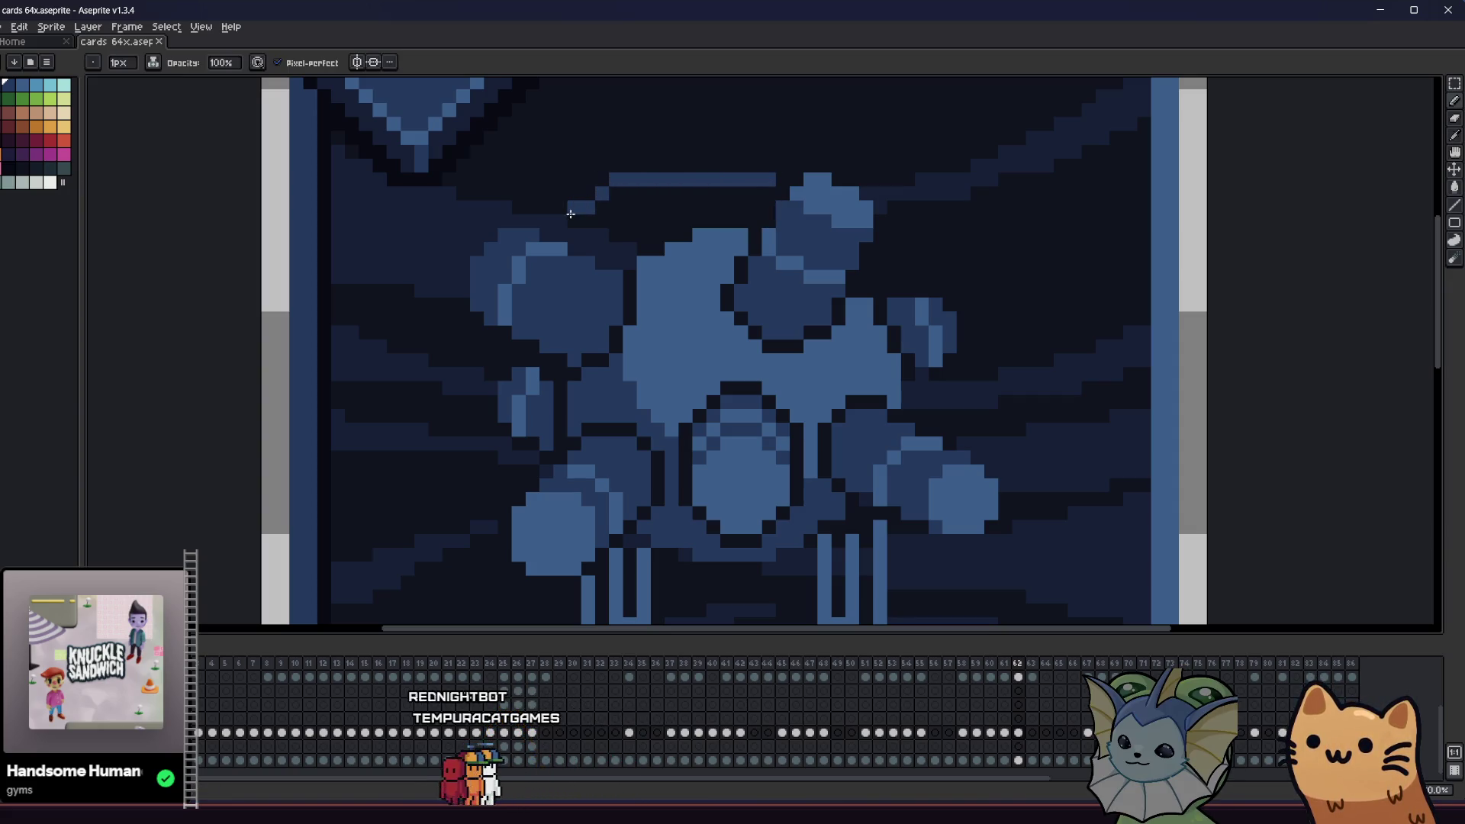
pyautogui.press('e')
pyautogui.moveTo(610, 180)
pyautogui.mouseDown()
pyautogui.moveTo(713, 179)
pyautogui.moveTo(598, 202)
pyautogui.mouseUp()
pyautogui.press('b')
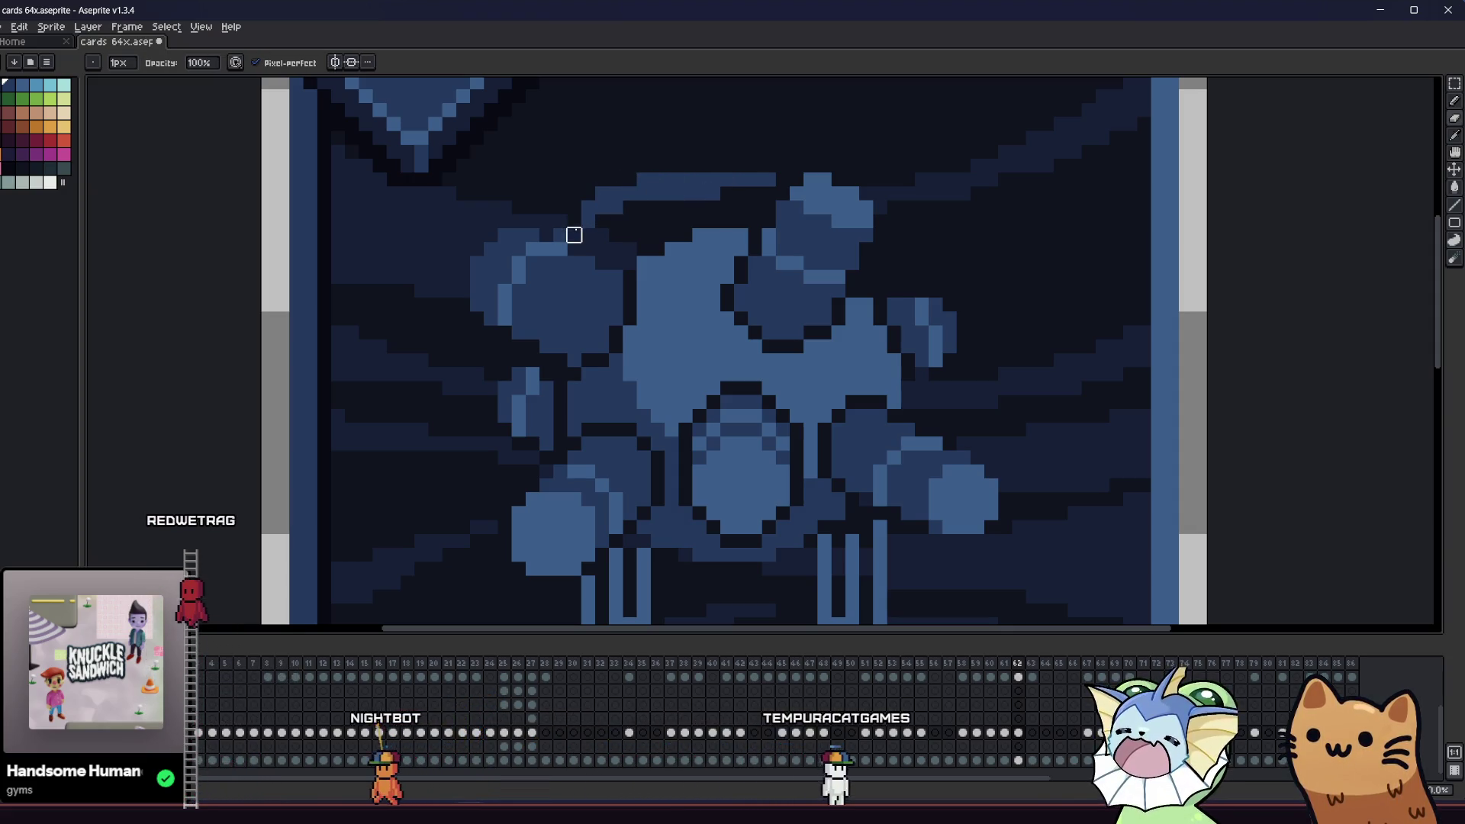
# - Draw a short light-blue highlight stroke on the figure and save the card
pyautogui.scroll(-2, 538, 271)
pyautogui.scroll(-1, 538, 271)
pyautogui.moveTo(451, 344)
pyautogui.mouseDown()
pyautogui.moveTo(216, 419)
pyautogui.moveTo(184, 386)
pyautogui.moveTo(369, 336)
pyautogui.moveTo(488, 336)
pyautogui.mouseUp()
pyautogui.scroll(3, 736, 302)
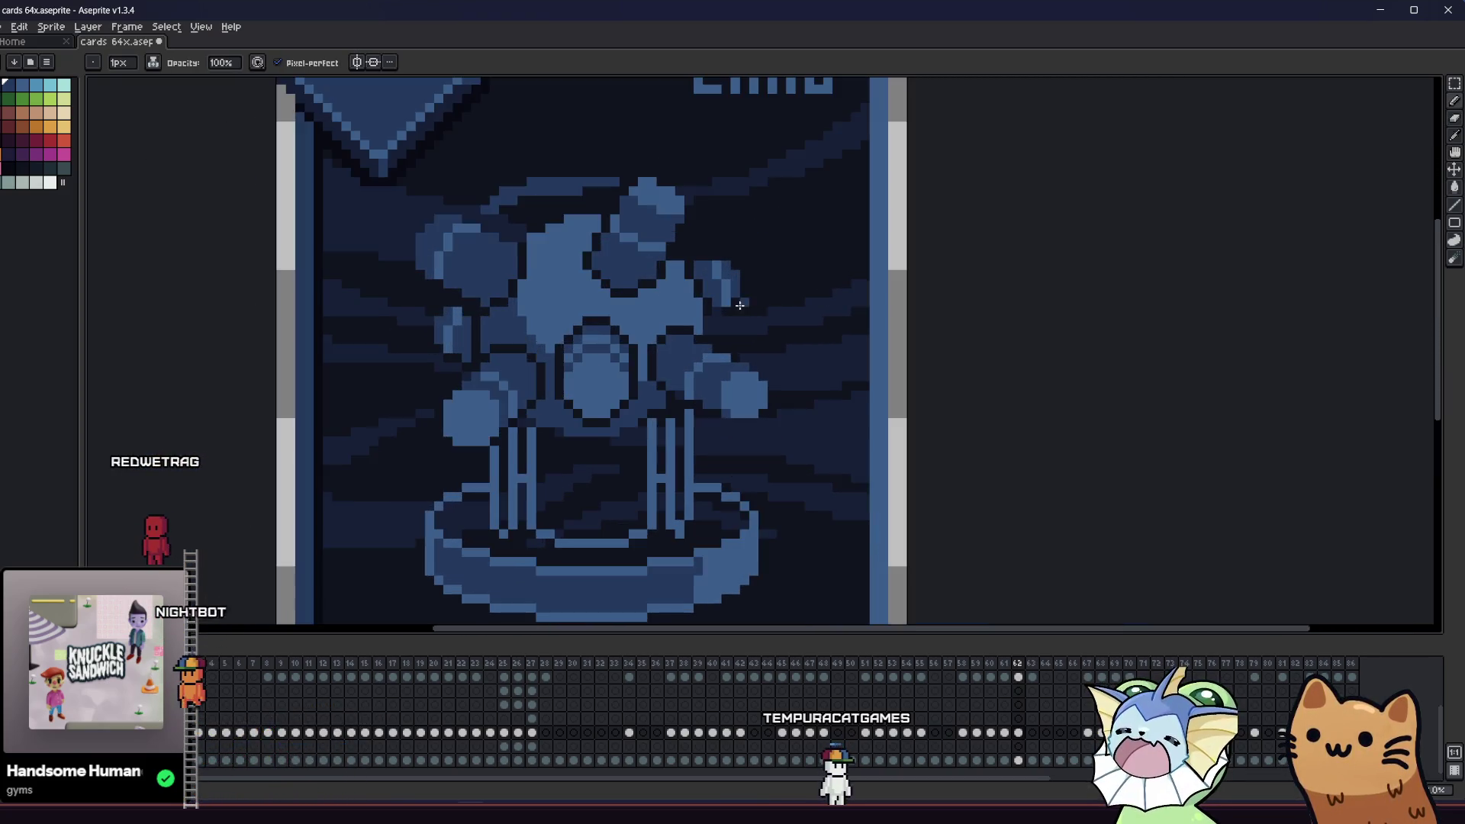
pyautogui.moveTo(758, 314); pyautogui.dragTo(775, 388)
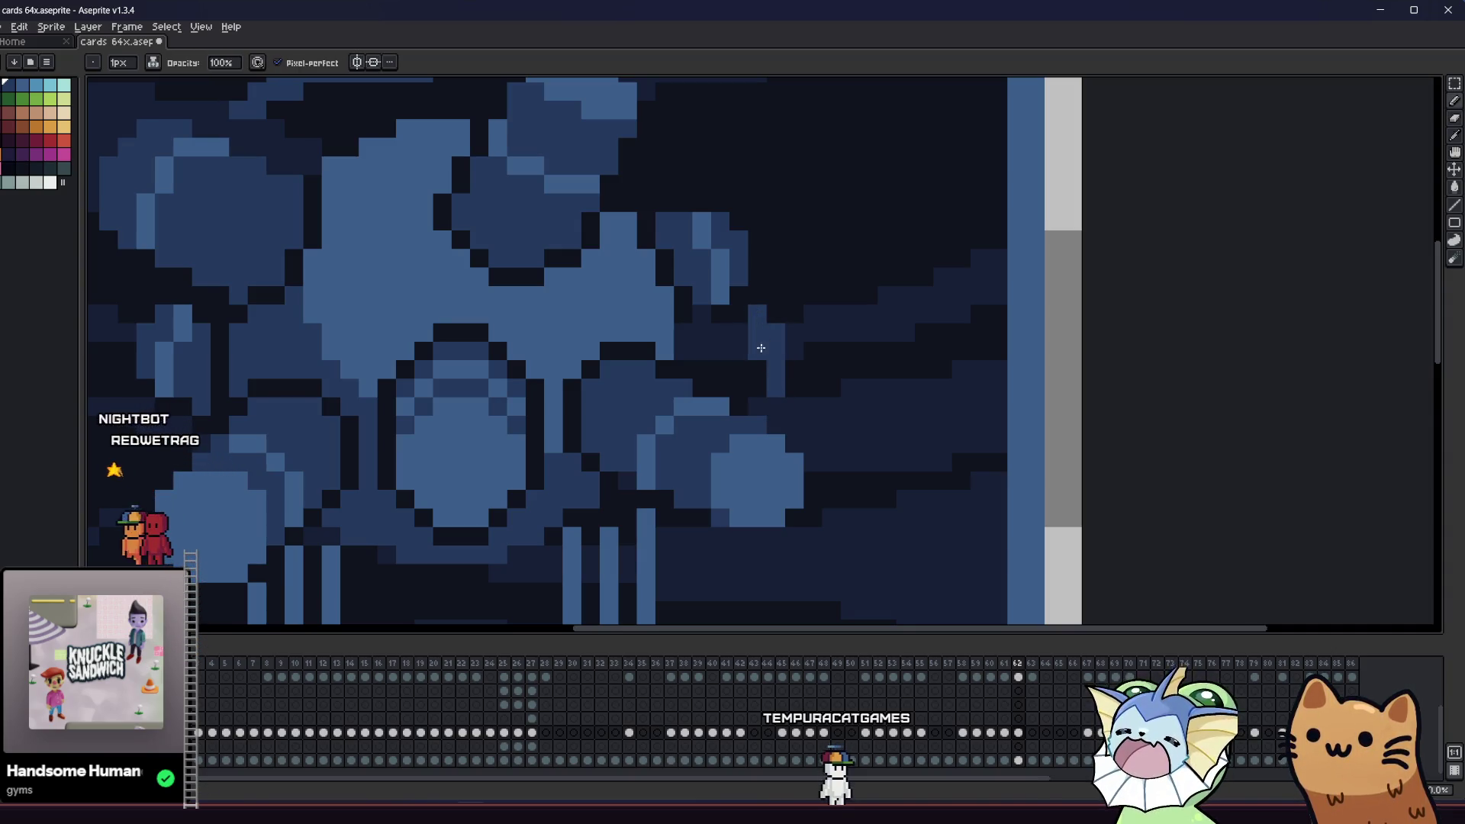
pyautogui.scroll(-3, 758, 387)
pyautogui.hotkey('ctrl', 's')
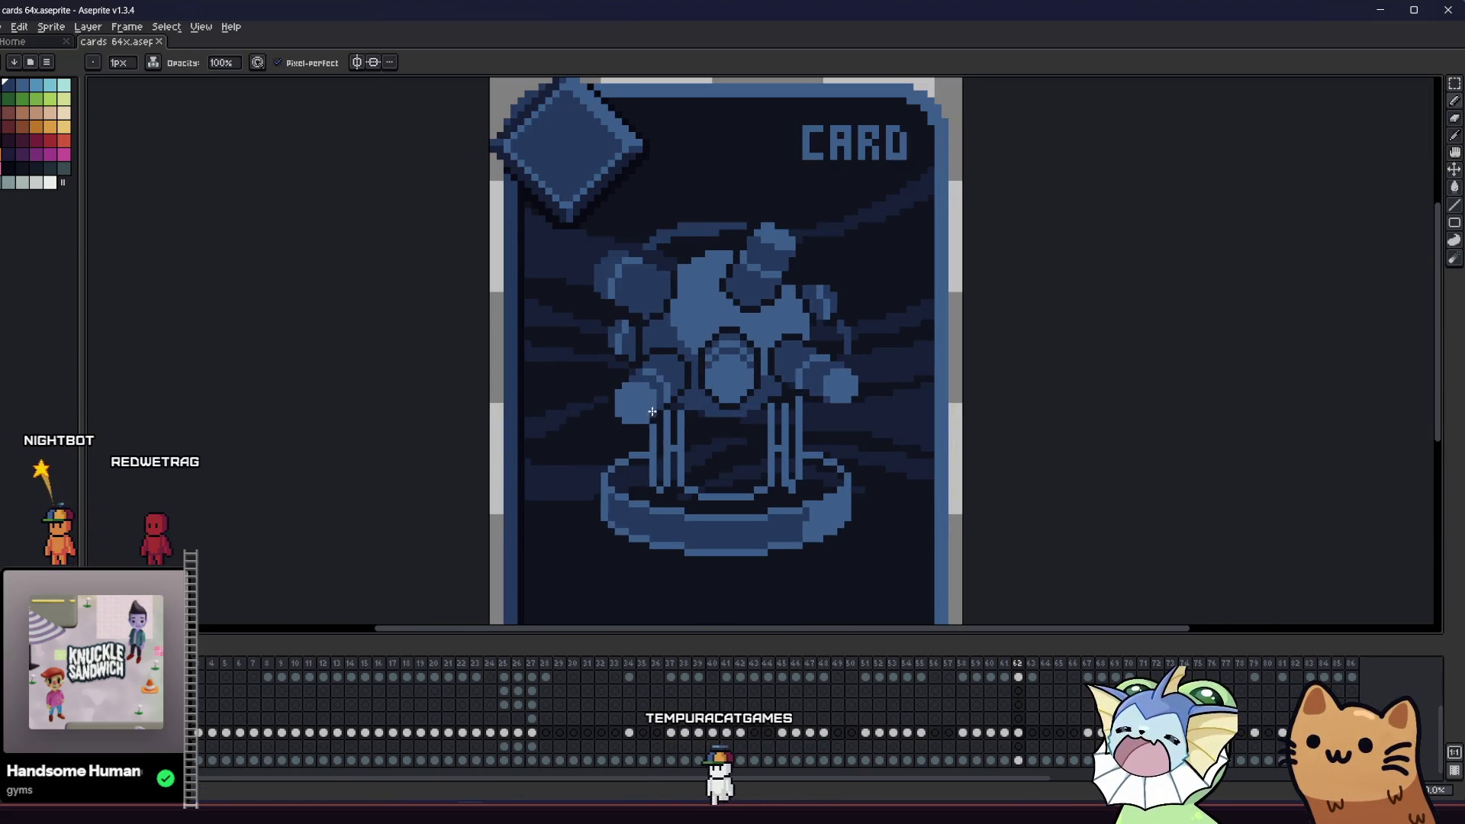
# - Bring the figure's left side into view for further pixel touch-ups
pyautogui.scroll(3, 644, 422)
pyautogui.moveTo(474, 397); pyautogui.dragTo(586, 413)
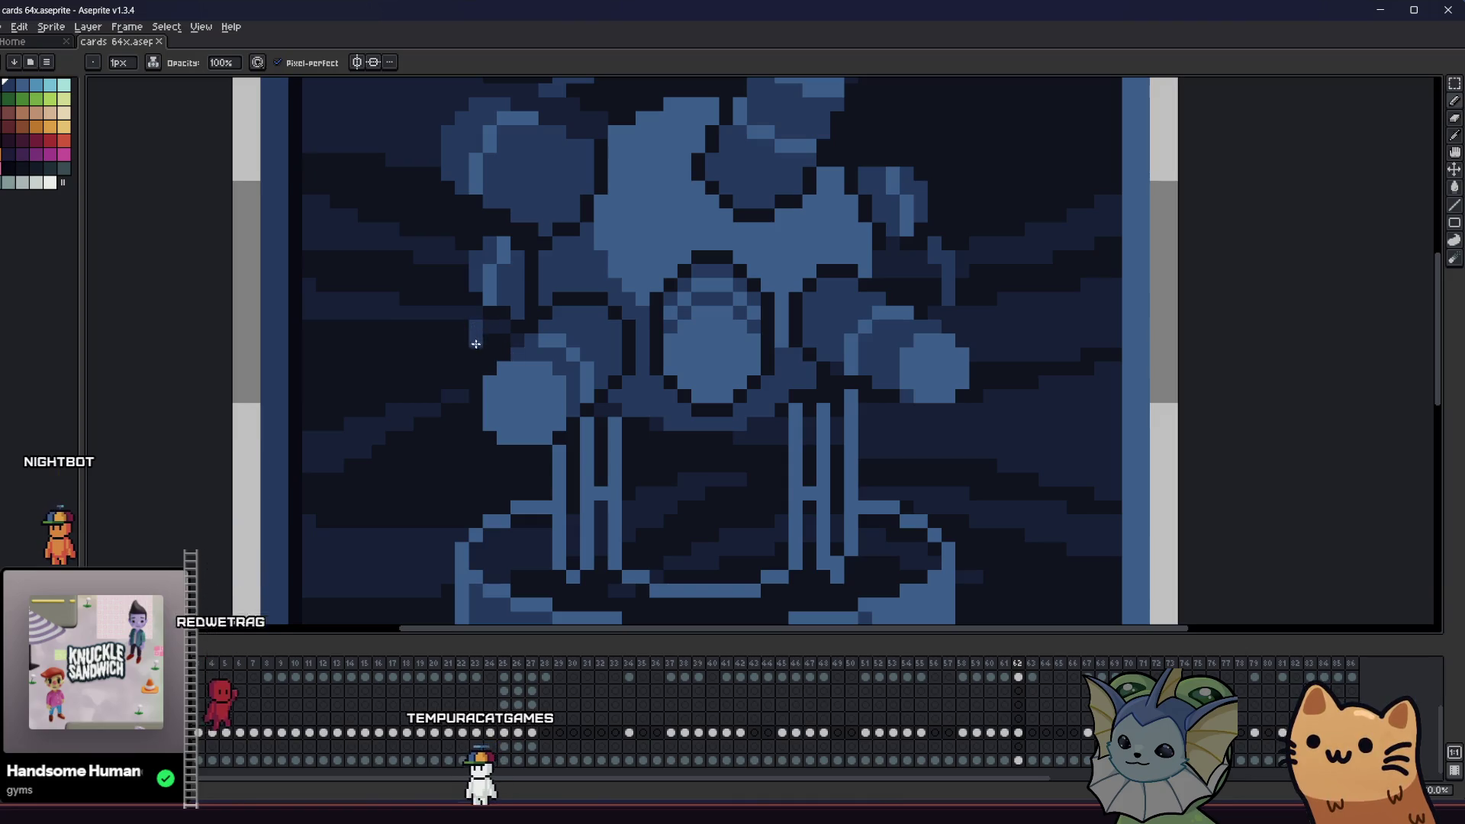
pyautogui.press('e')
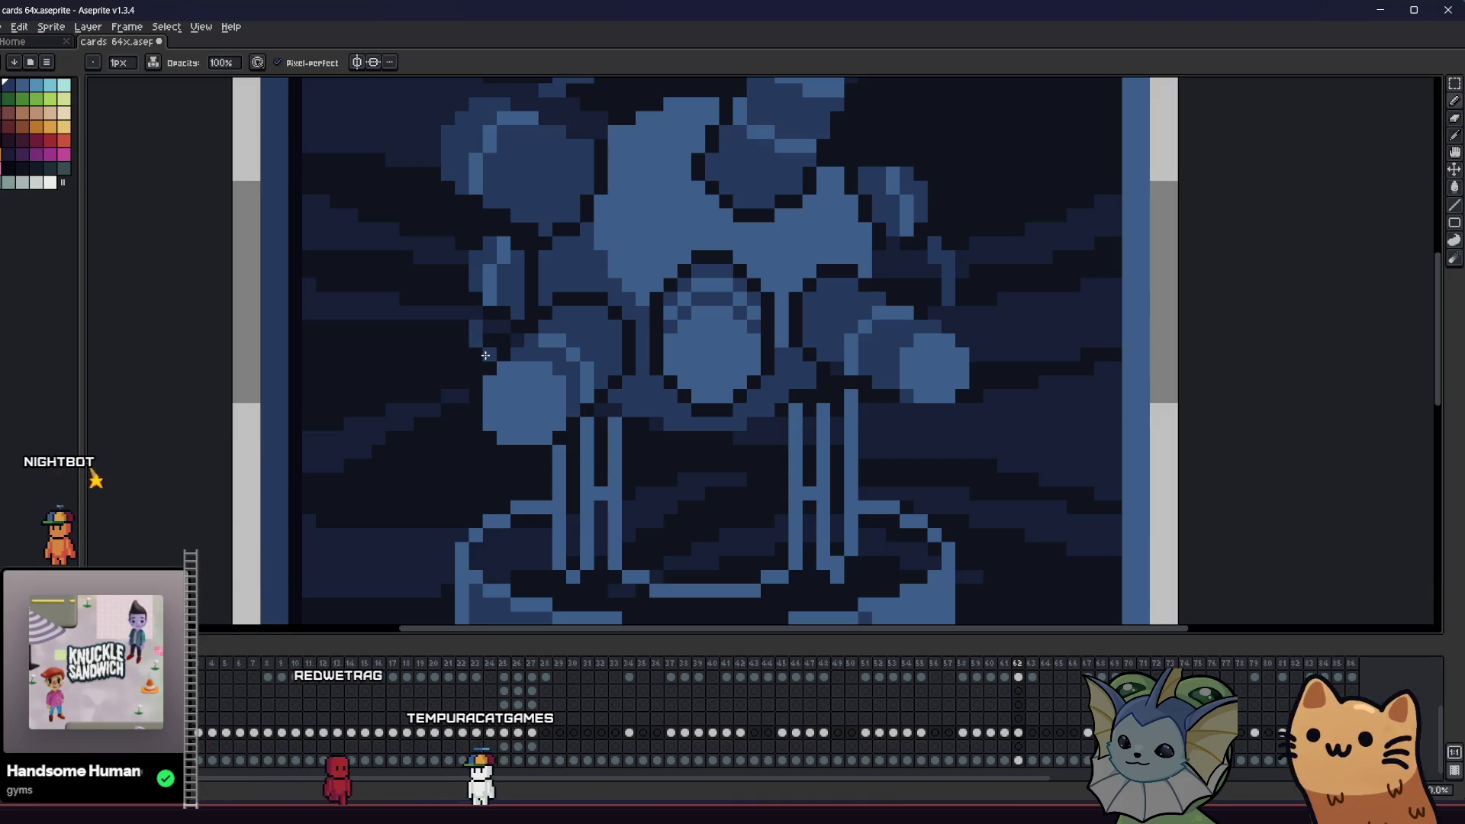
pyautogui.scroll(-5, 476, 355)
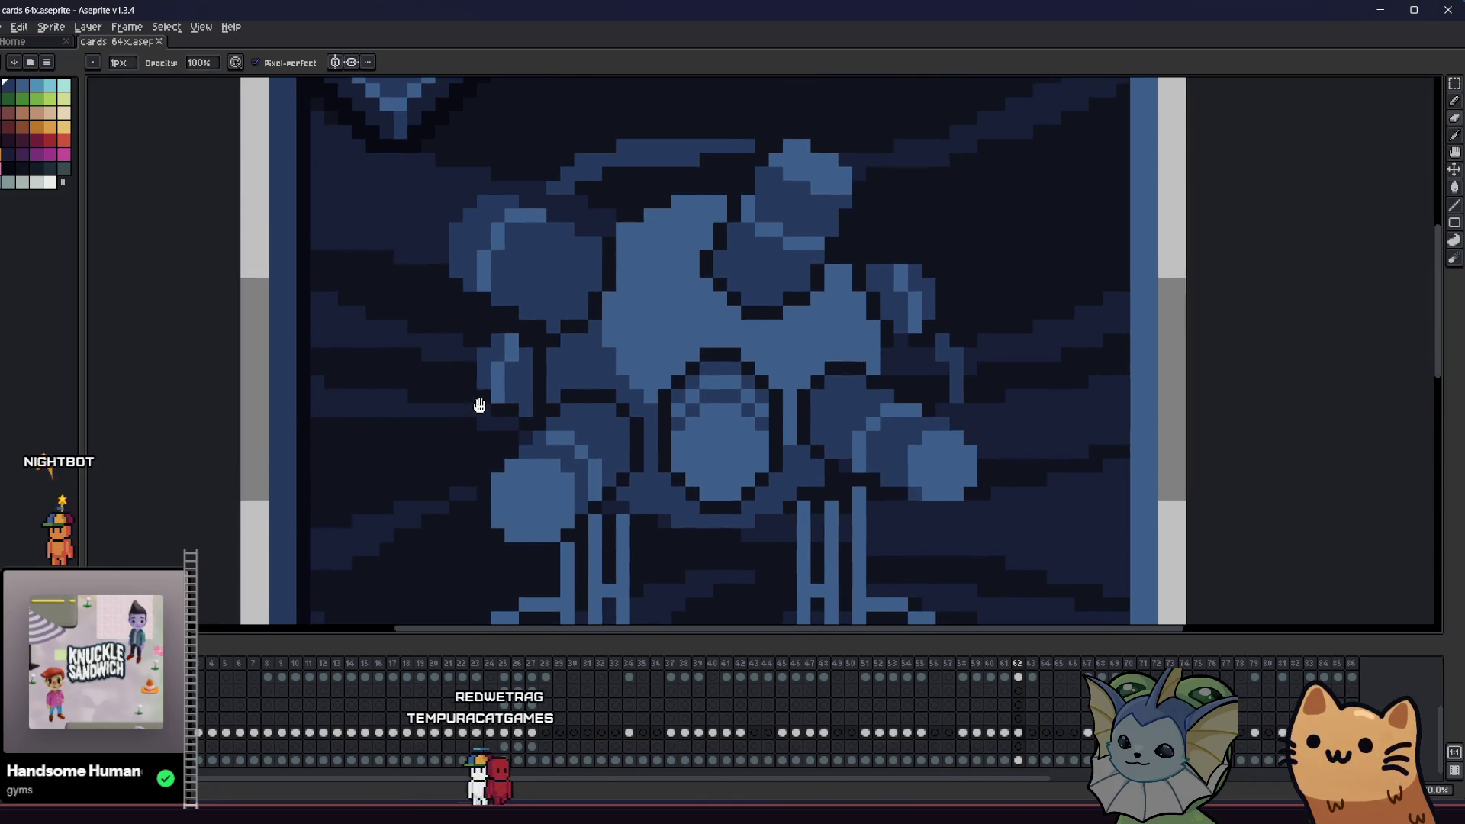
pyautogui.press('b')
pyautogui.scroll(-1, 567, 330)
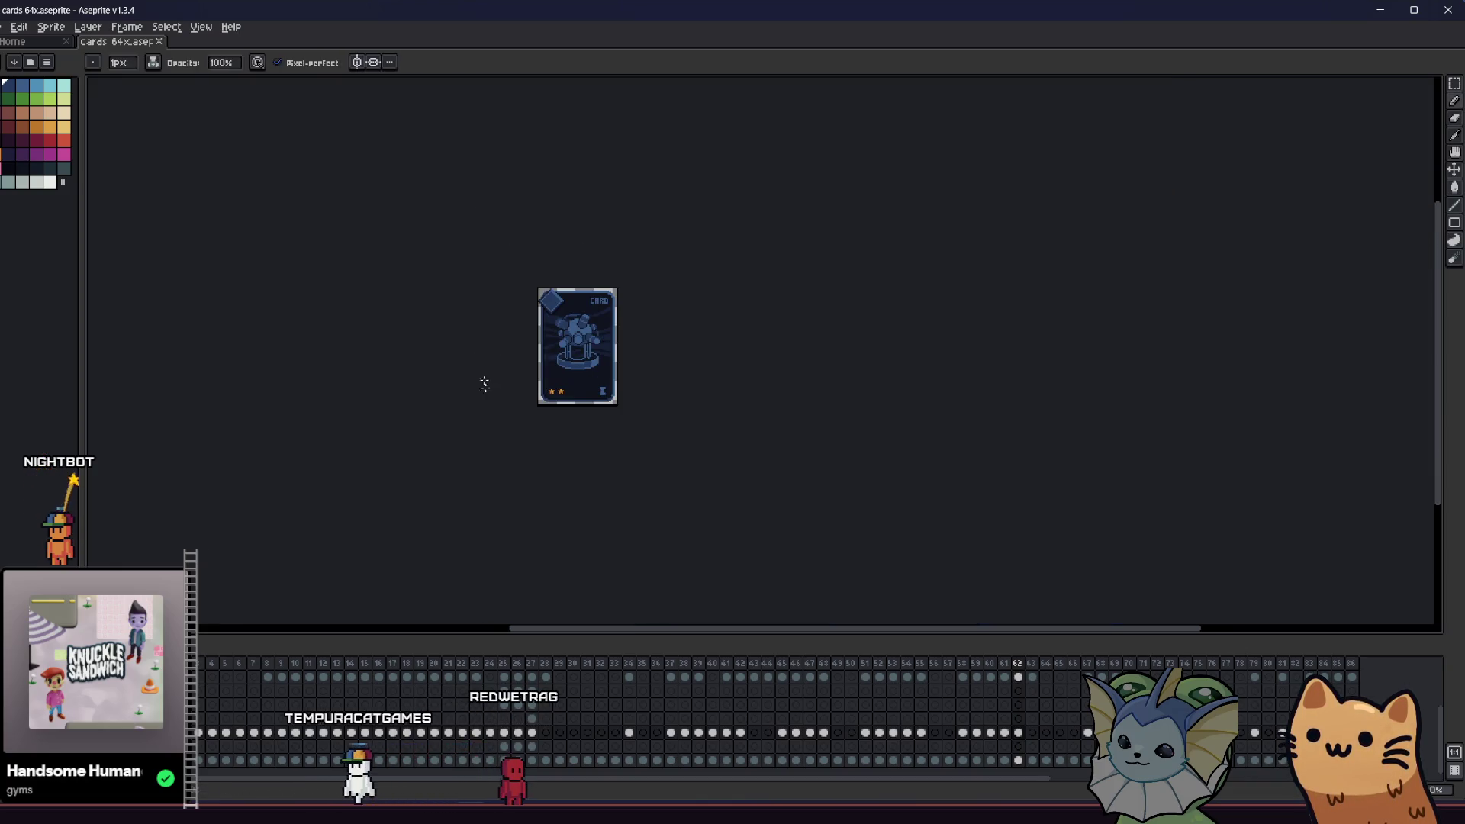
# - Sample the dark blue from the artwork and add a dark pixel below the central orb
pyautogui.scroll(4, 560, 346)
pyautogui.scroll(2, 712, 229)
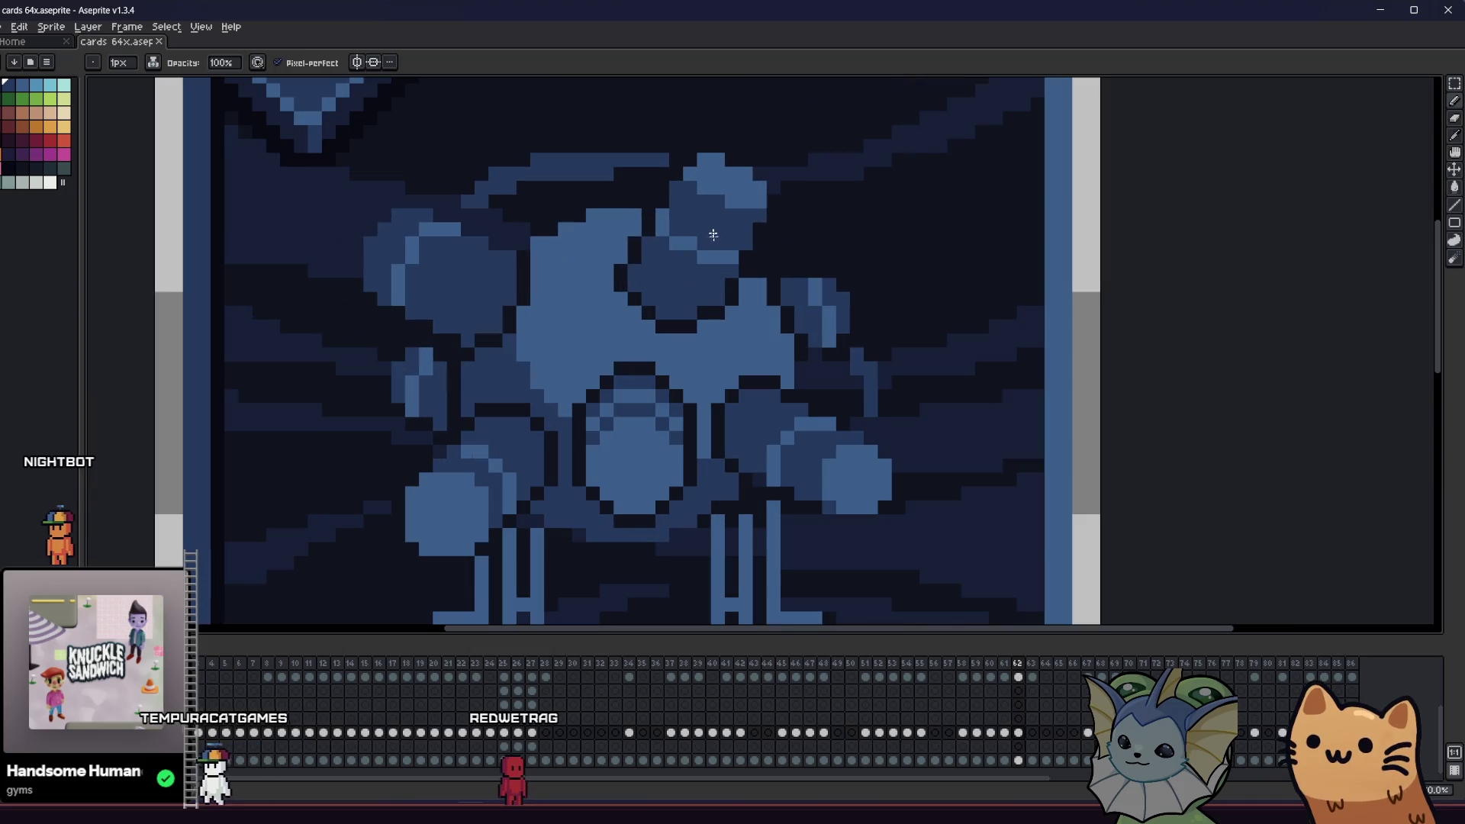
pyautogui.keyDown('alt'); pyautogui.click(683, 238); pyautogui.keyUp('alt')
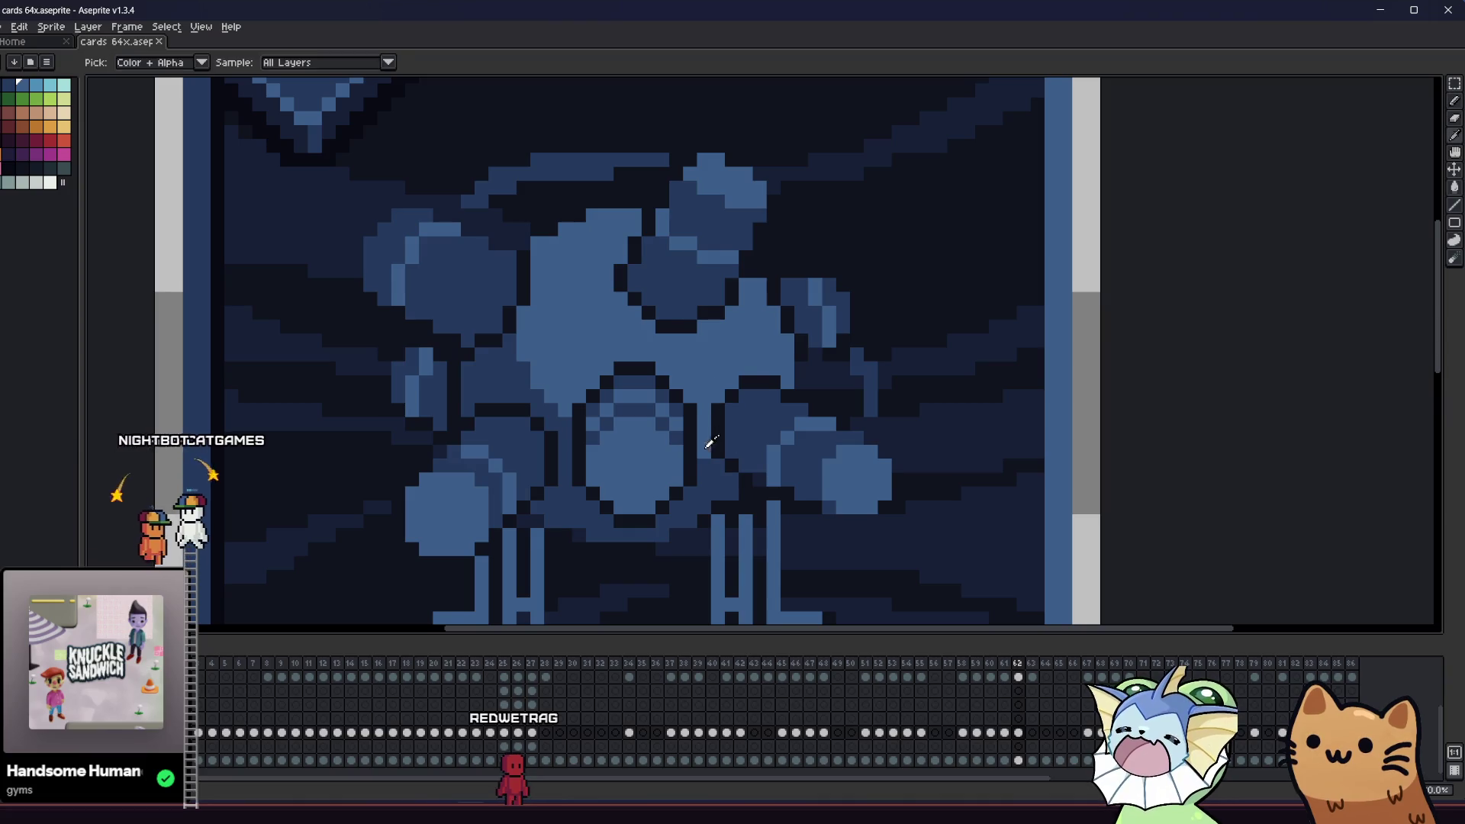
pyautogui.moveTo(714, 435); pyautogui.dragTo(643, 405)
pyautogui.keyDown('alt'); pyautogui.click(642, 404); pyautogui.keyUp('alt')
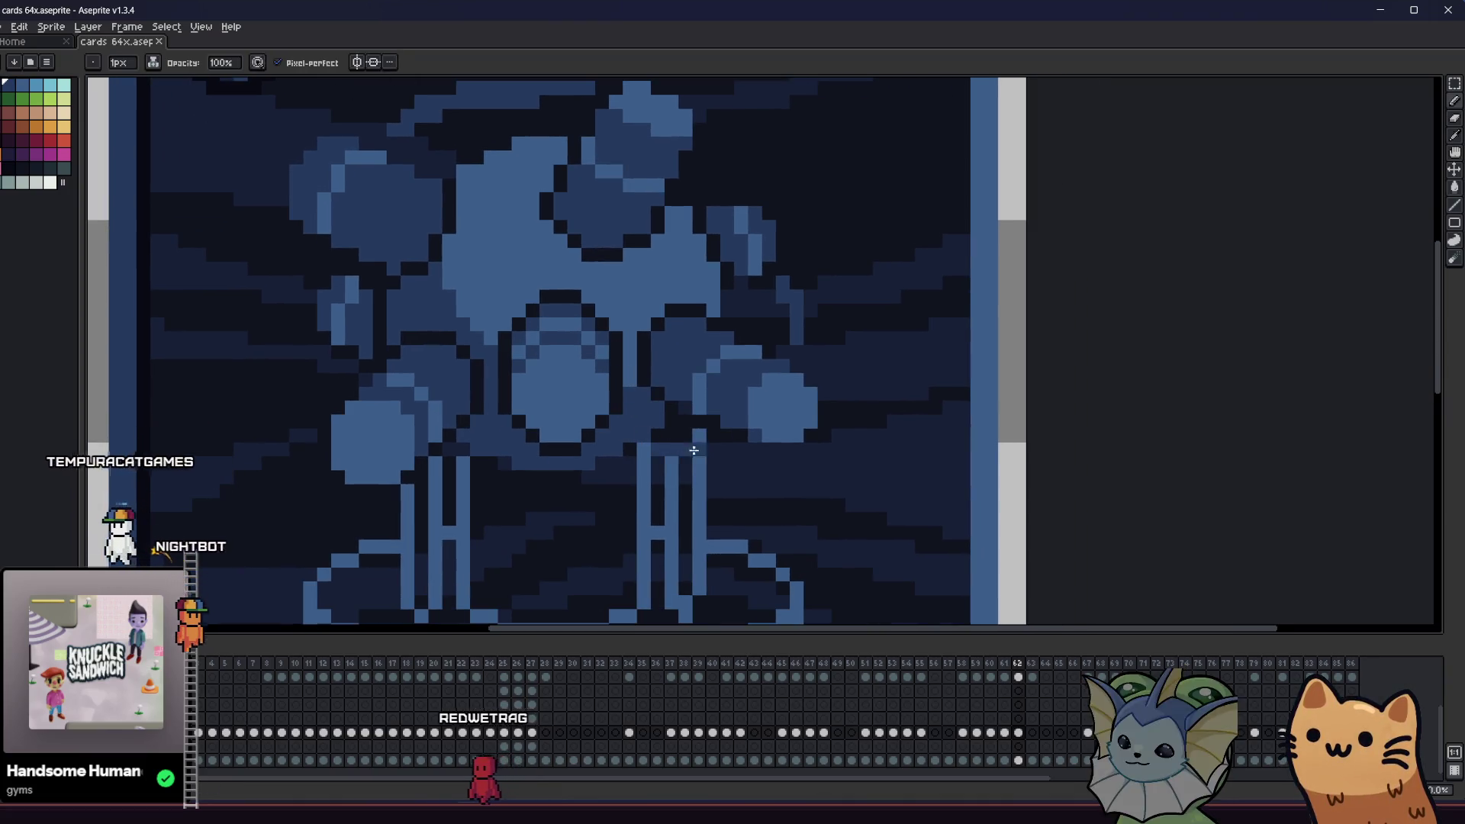
pyautogui.click(658, 463)
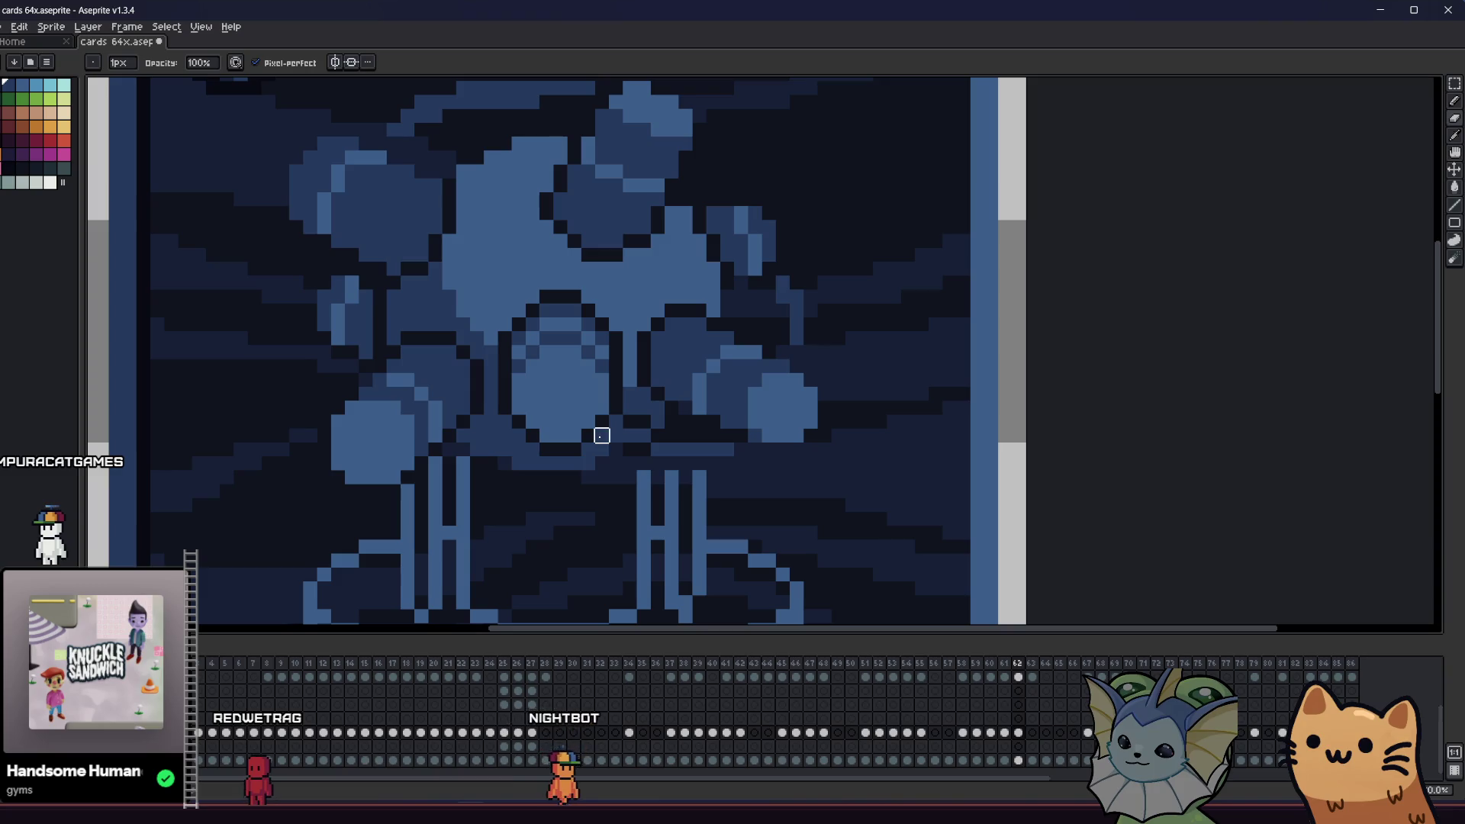
# - Save the card and bring the whole card into view
pyautogui.scroll(-5, 560, 463)
pyautogui.hotkey('ctrl', 's')
pyautogui.moveTo(376, 510)
pyautogui.mouseDown()
pyautogui.moveTo(282, 506)
pyautogui.moveTo(401, 506)
pyautogui.mouseUp()
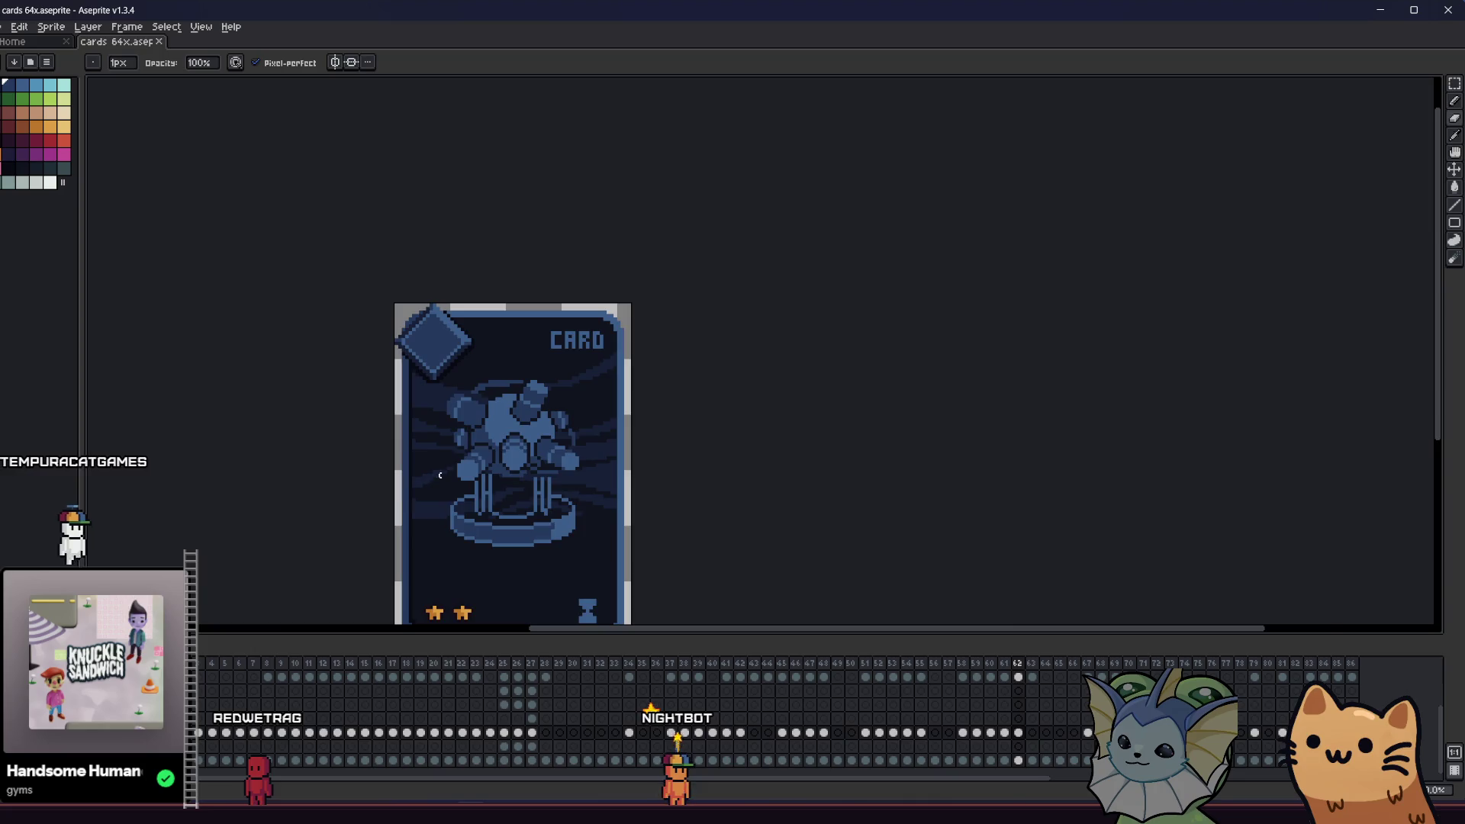
pyautogui.scroll(3, 507, 468)
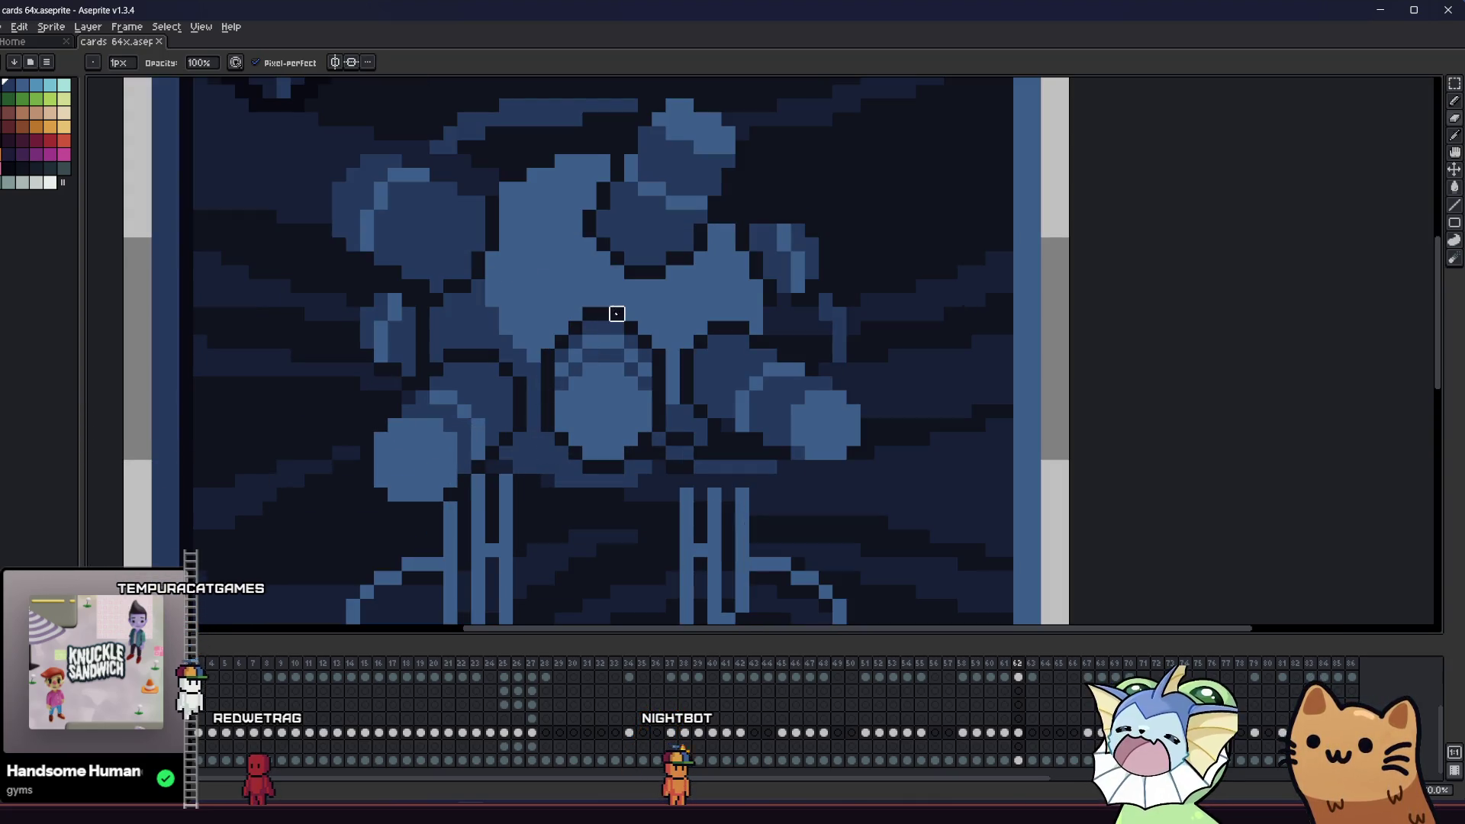
pyautogui.press('b')
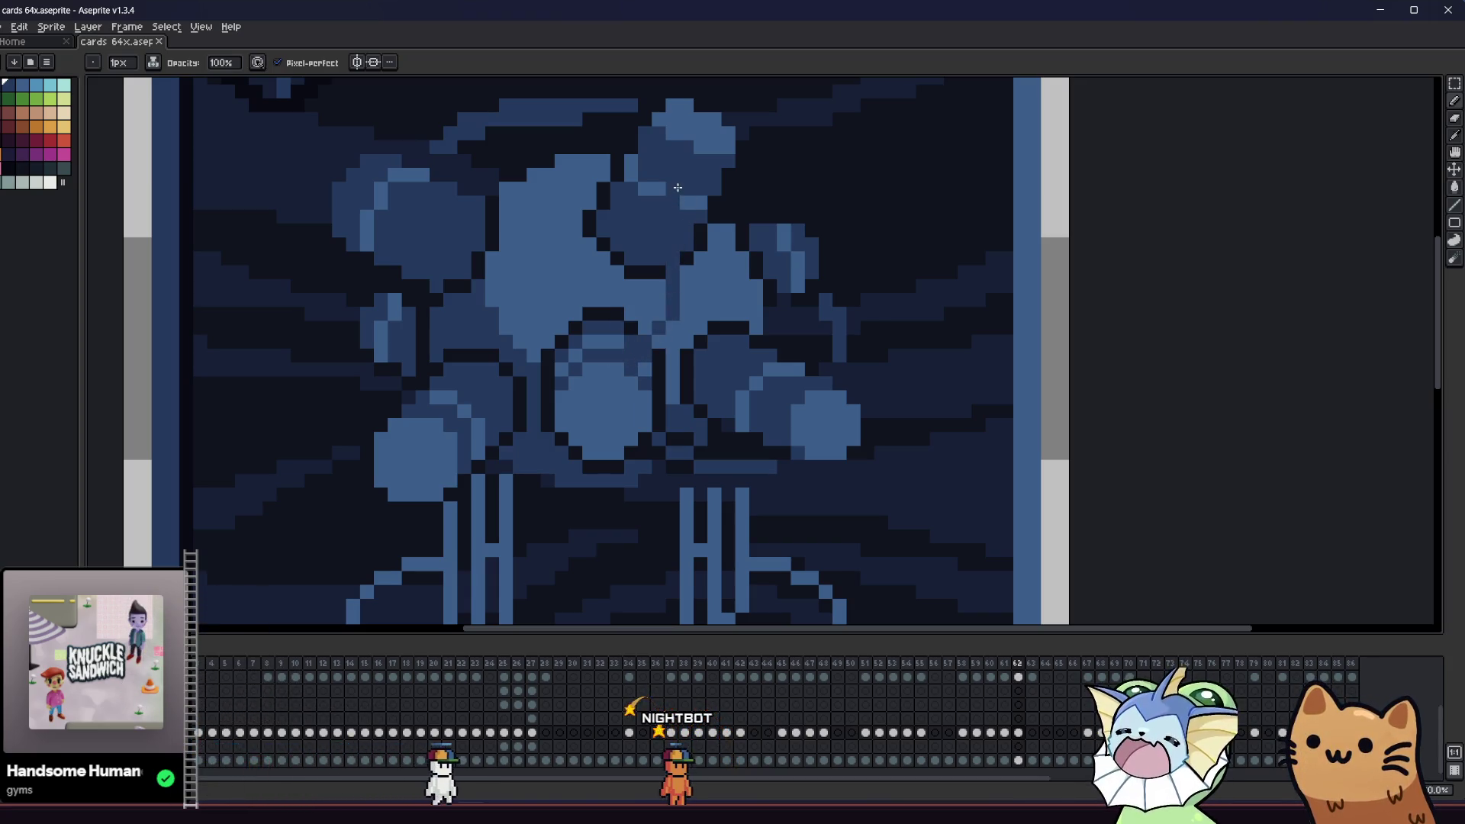
pyautogui.press('e')
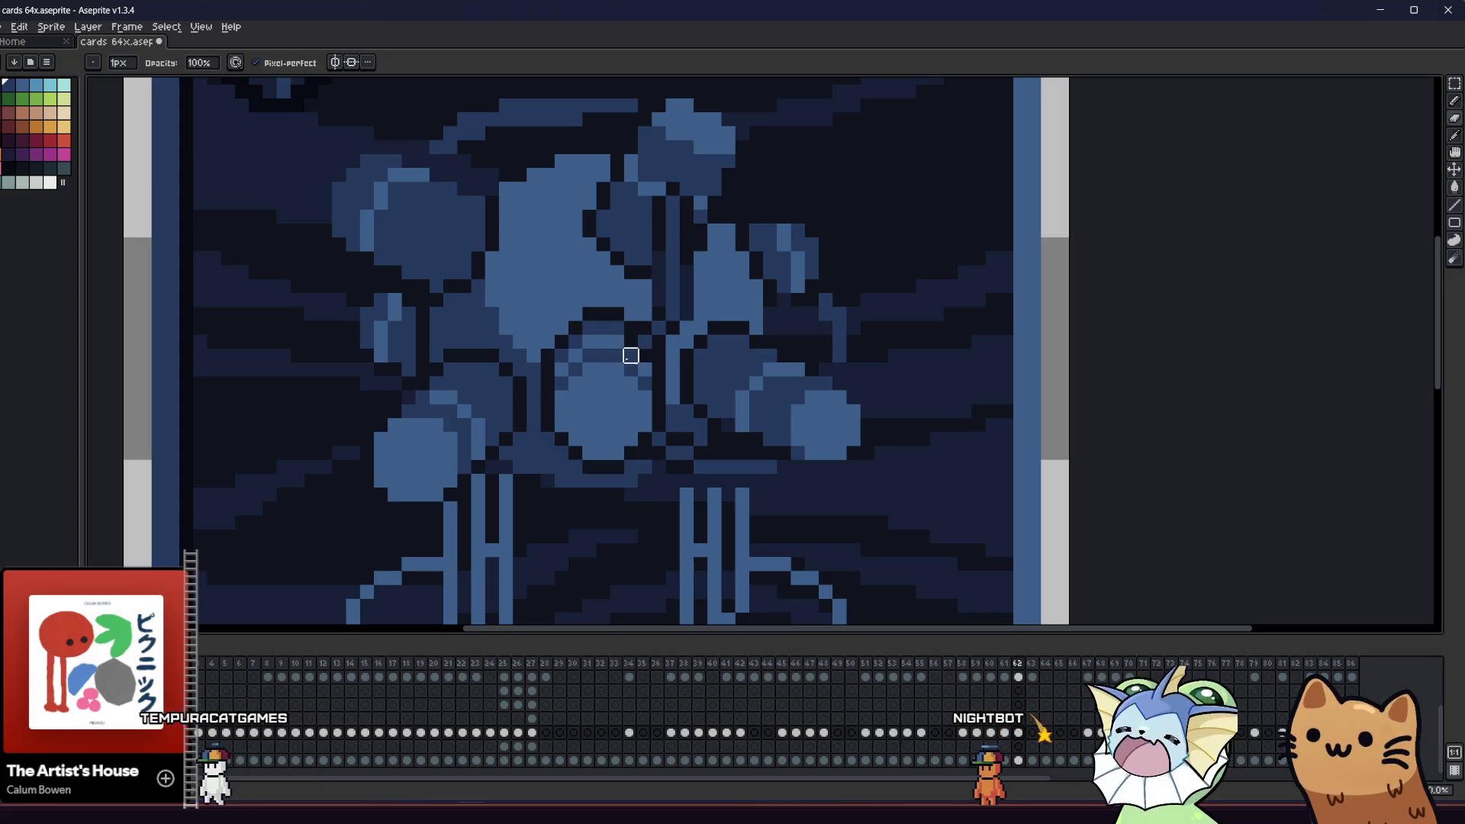
# - Fix a pixel between the orbs at the figure's centre, then zoom out to the full card
pyautogui.scroll(-3, 630, 356)
pyautogui.scroll(4, 572, 380)
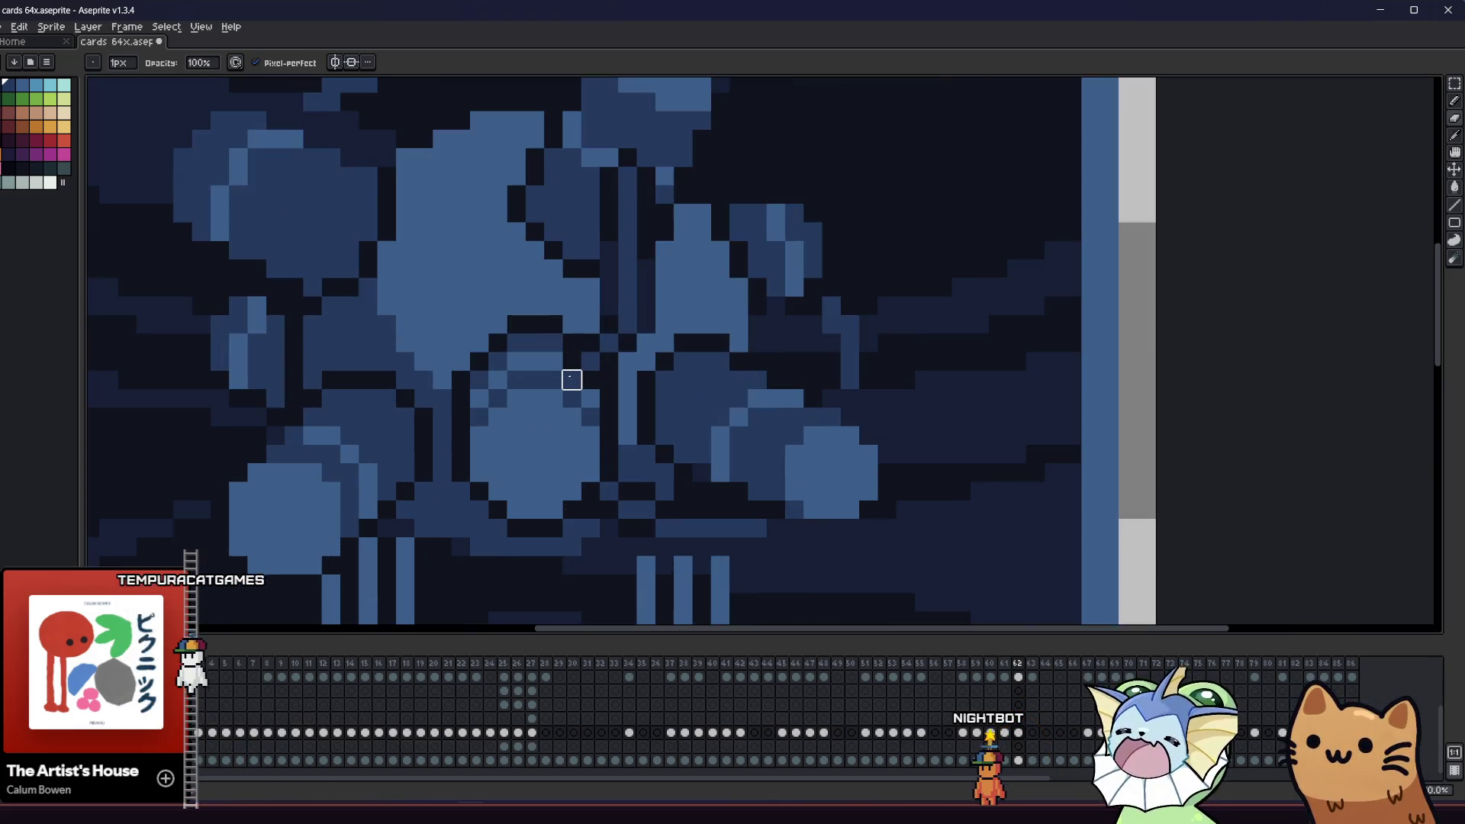
pyautogui.press('v')
pyautogui.press('b')
pyautogui.scroll(-3, 397, 441)
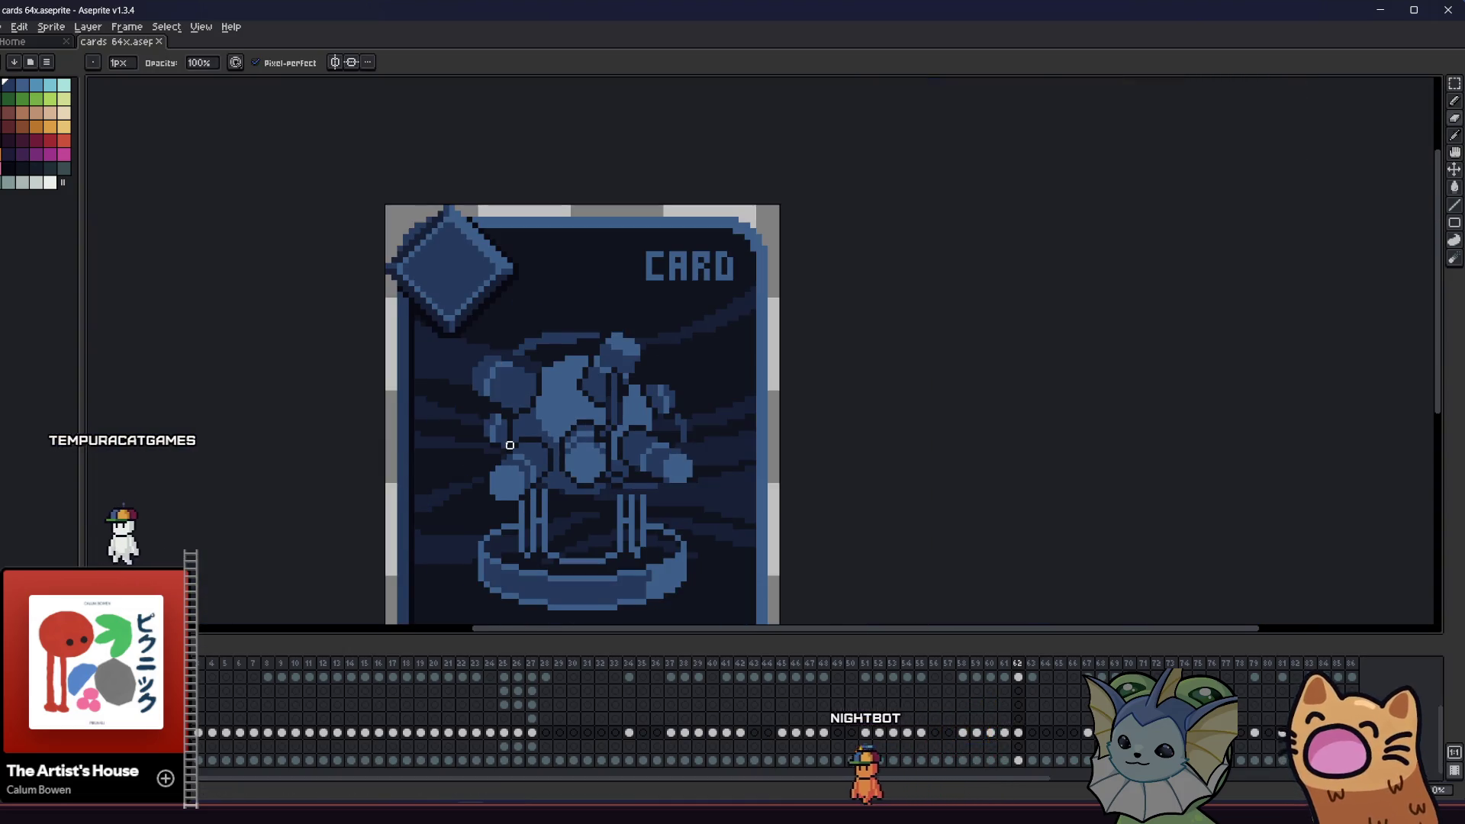
pyautogui.scroll(4, 510, 445)
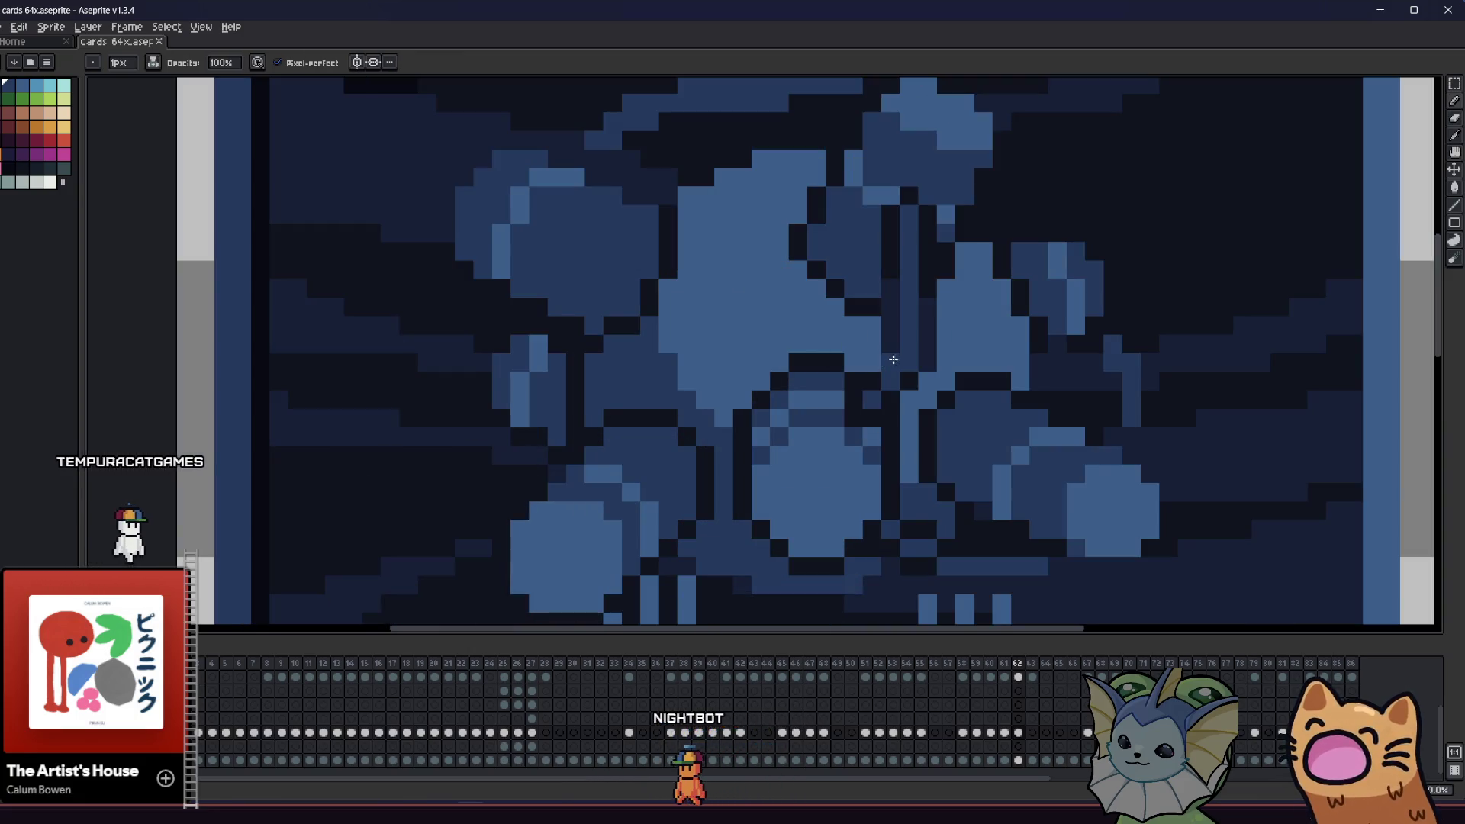
pyautogui.click(872, 326)
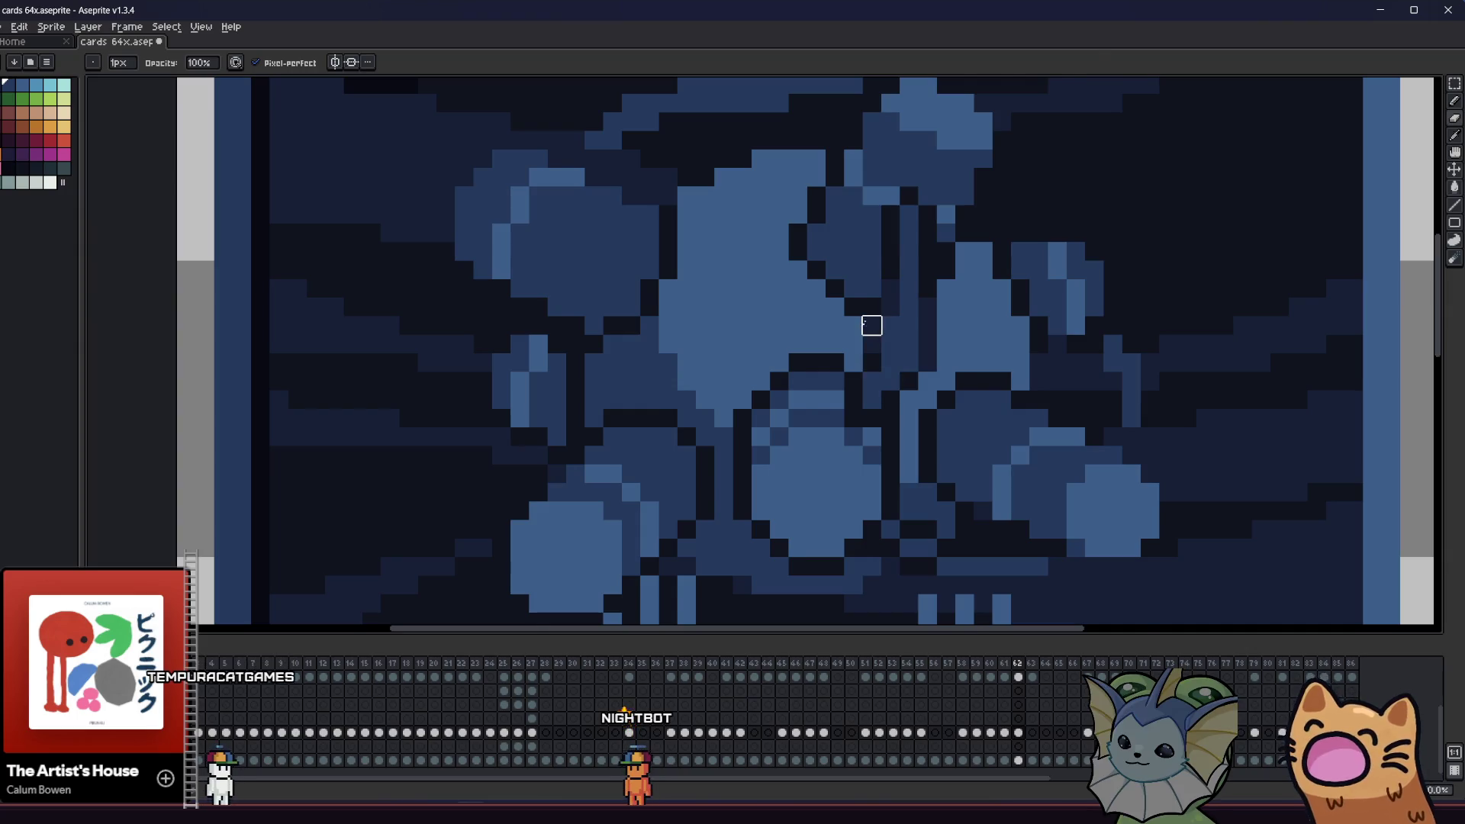
pyautogui.scroll(-4, 687, 403)
pyautogui.scroll(5, 535, 451)
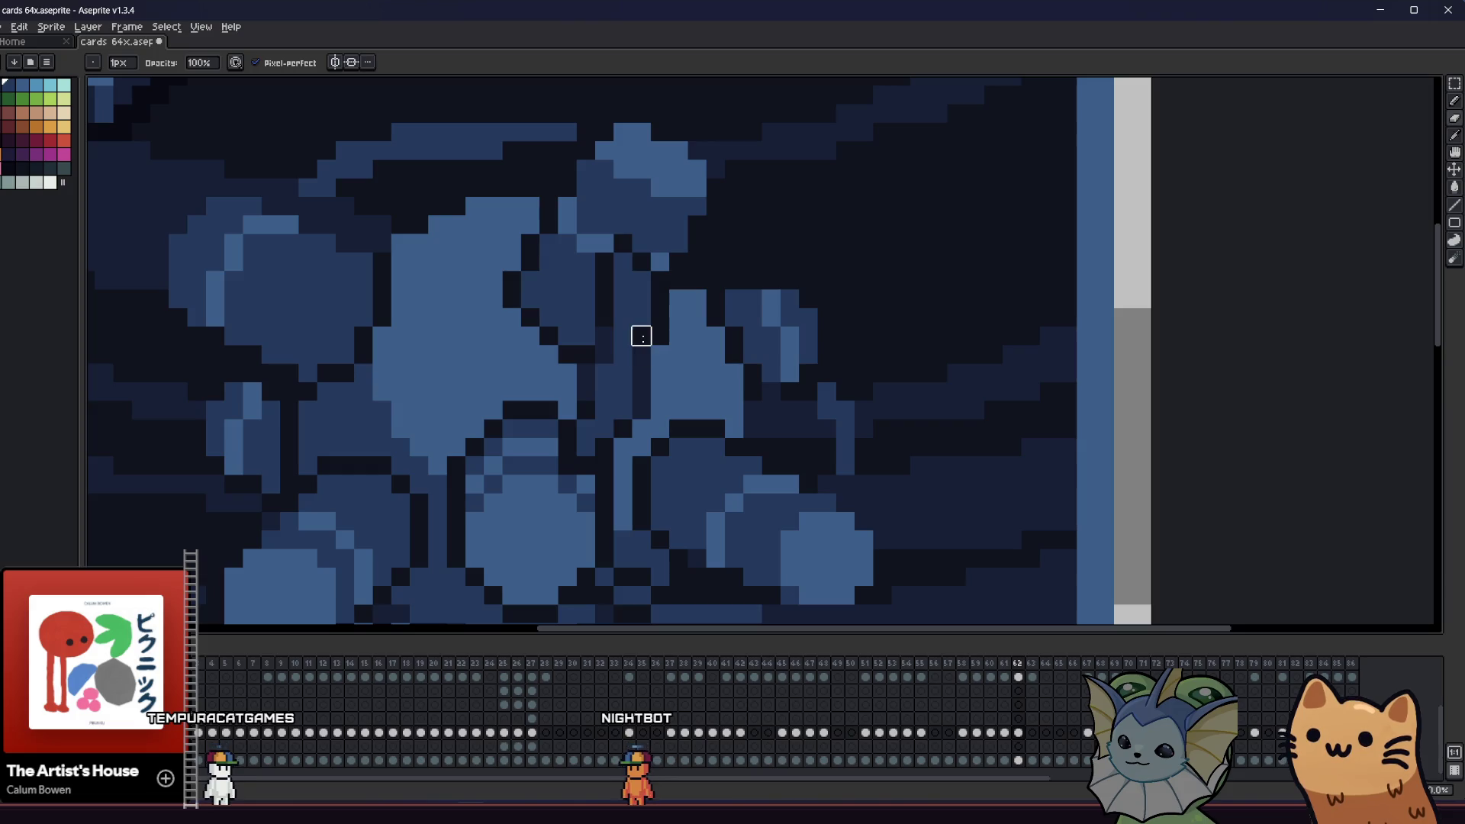
pyautogui.scroll(-5, 639, 362)
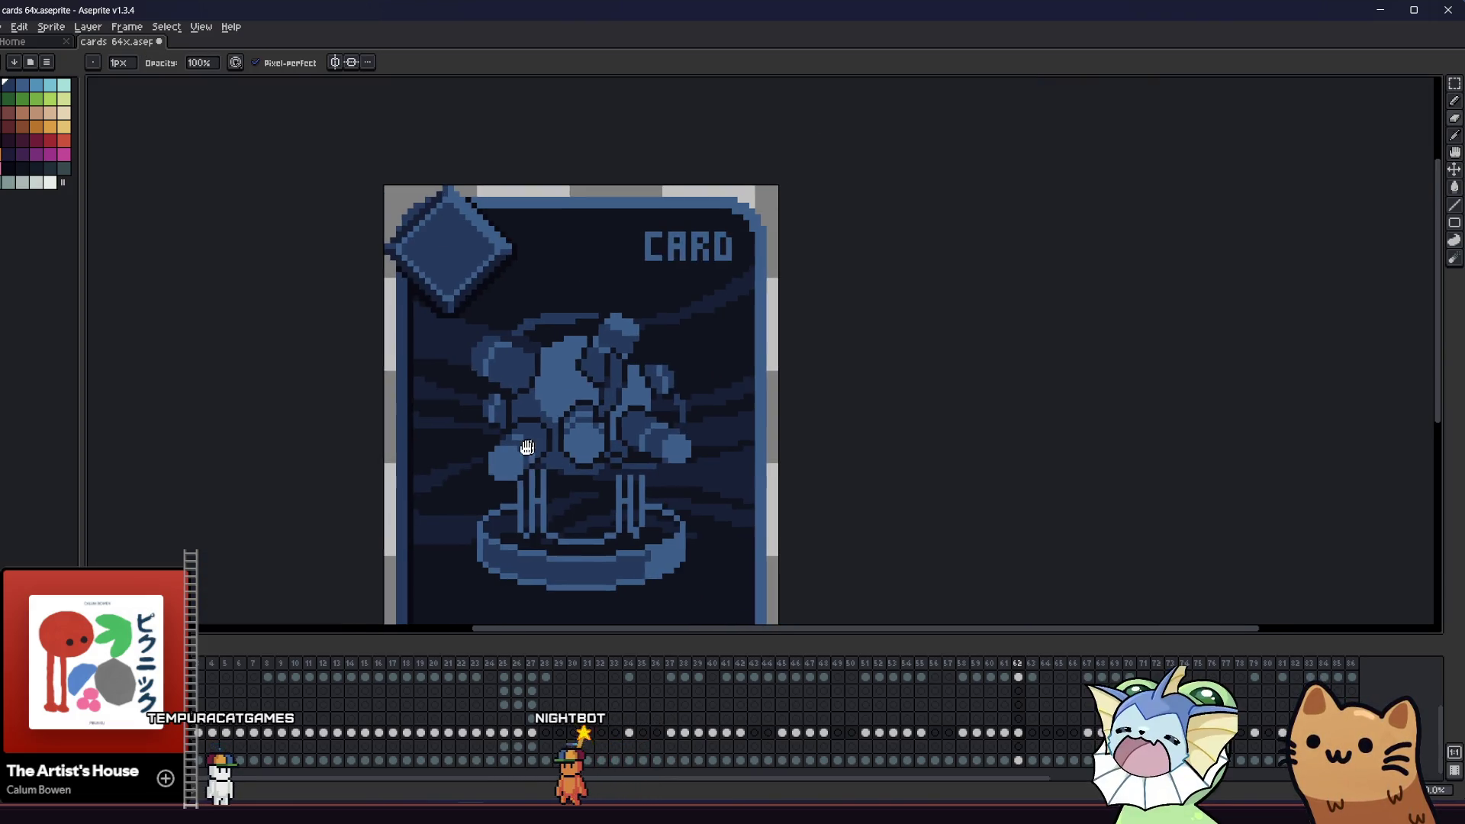
pyautogui.scroll(-1, 499, 441)
# - Pick a colour from the artwork and pan over the upper figure and CARD label
pyautogui.moveTo(363, 468)
pyautogui.mouseDown()
pyautogui.moveTo(183, 490)
pyautogui.moveTo(135, 474)
pyautogui.moveTo(130, 455)
pyautogui.moveTo(268, 383)
pyautogui.moveTo(416, 407)
pyautogui.mouseUp()
pyautogui.scroll(3, 313, 373)
pyautogui.press('i')
pyautogui.scroll(1, 679, 294)
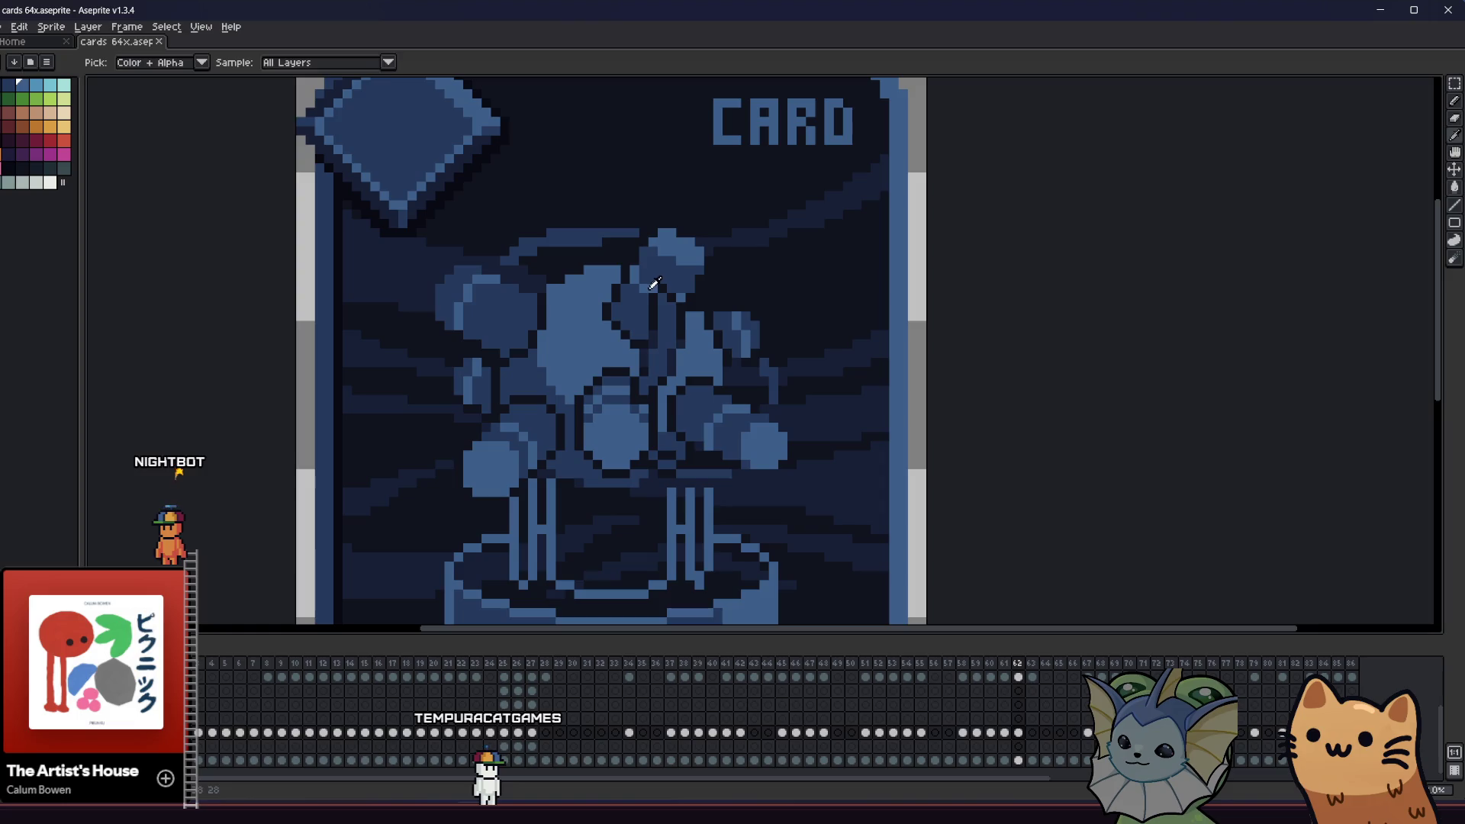
pyautogui.press('b')
pyautogui.scroll(1, 663, 325)
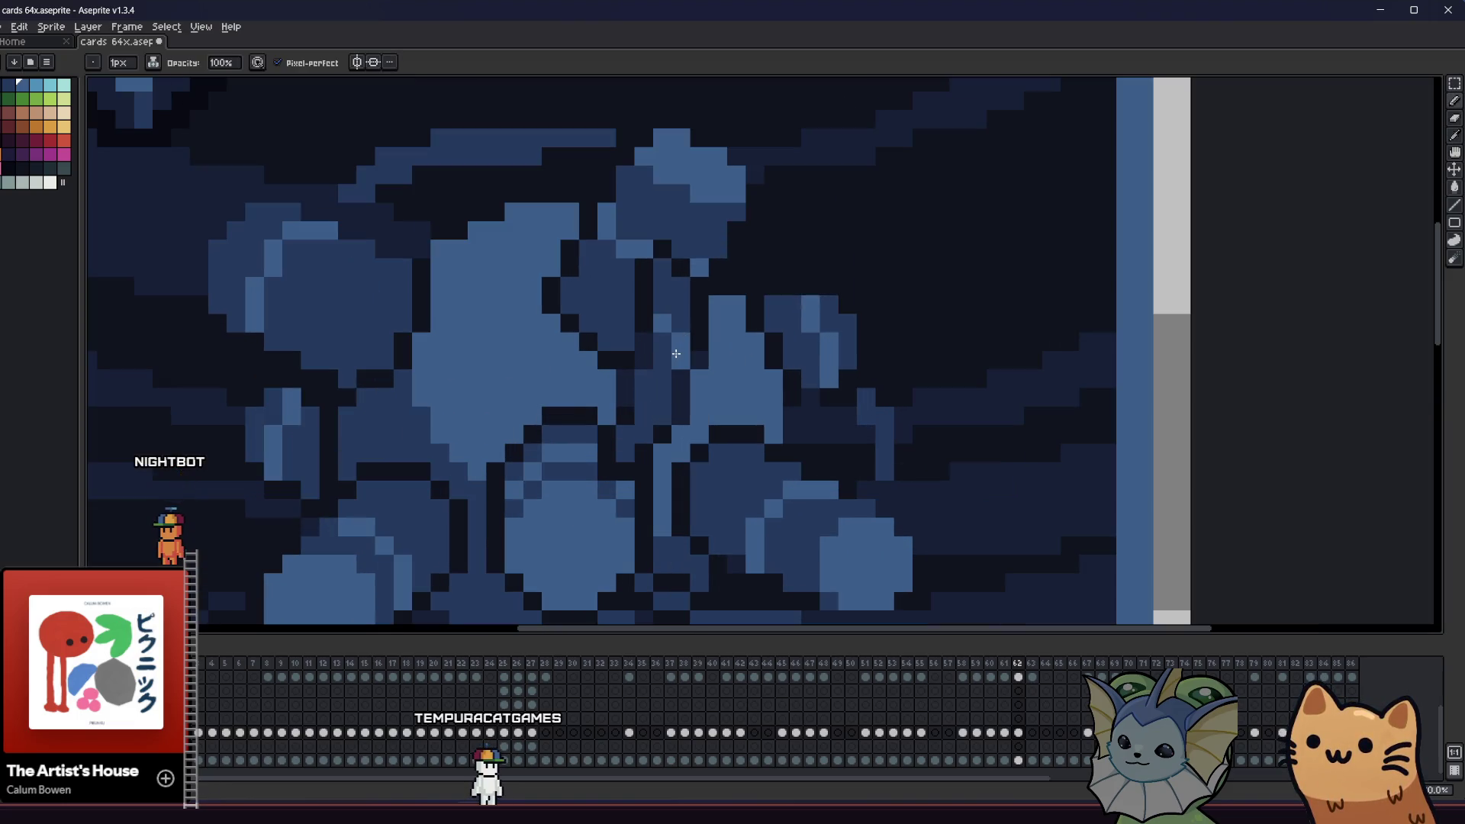
pyautogui.scroll(-4, 504, 414)
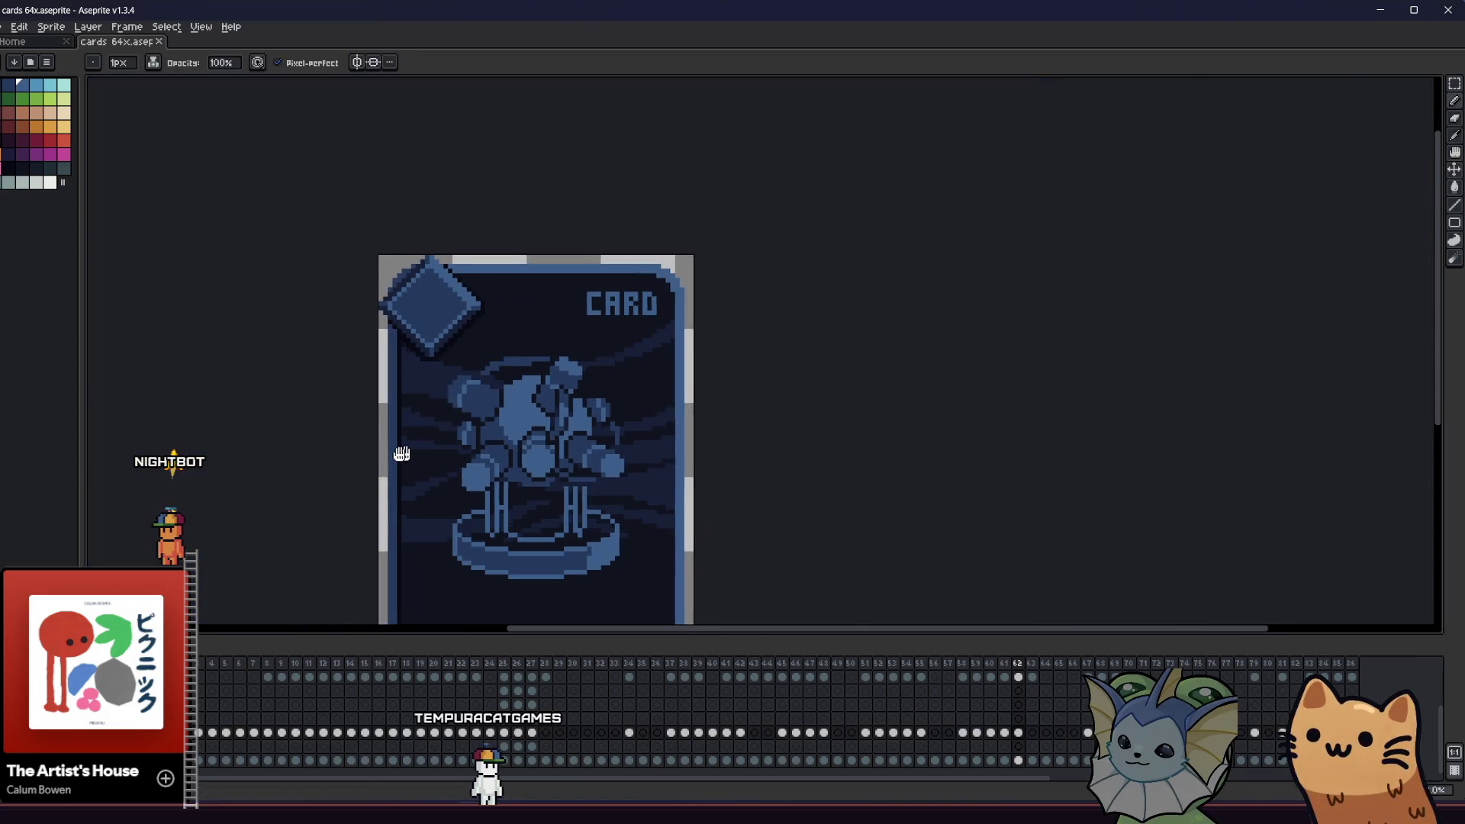
pyautogui.moveTo(408, 453); pyautogui.dragTo(361, 460)
pyautogui.scroll(1, 504, 371)
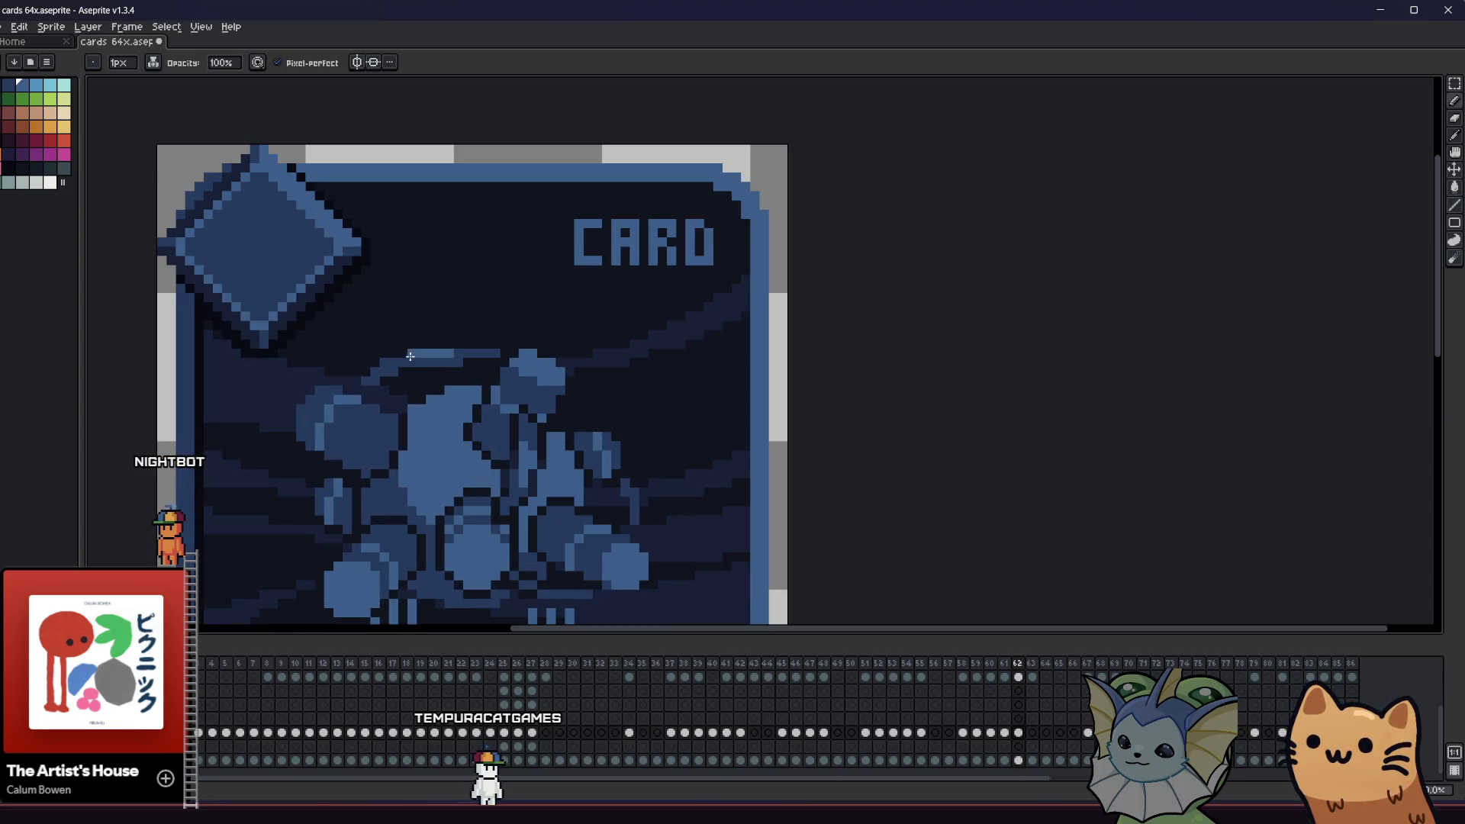
pyautogui.moveTo(333, 467); pyautogui.dragTo(509, 380)
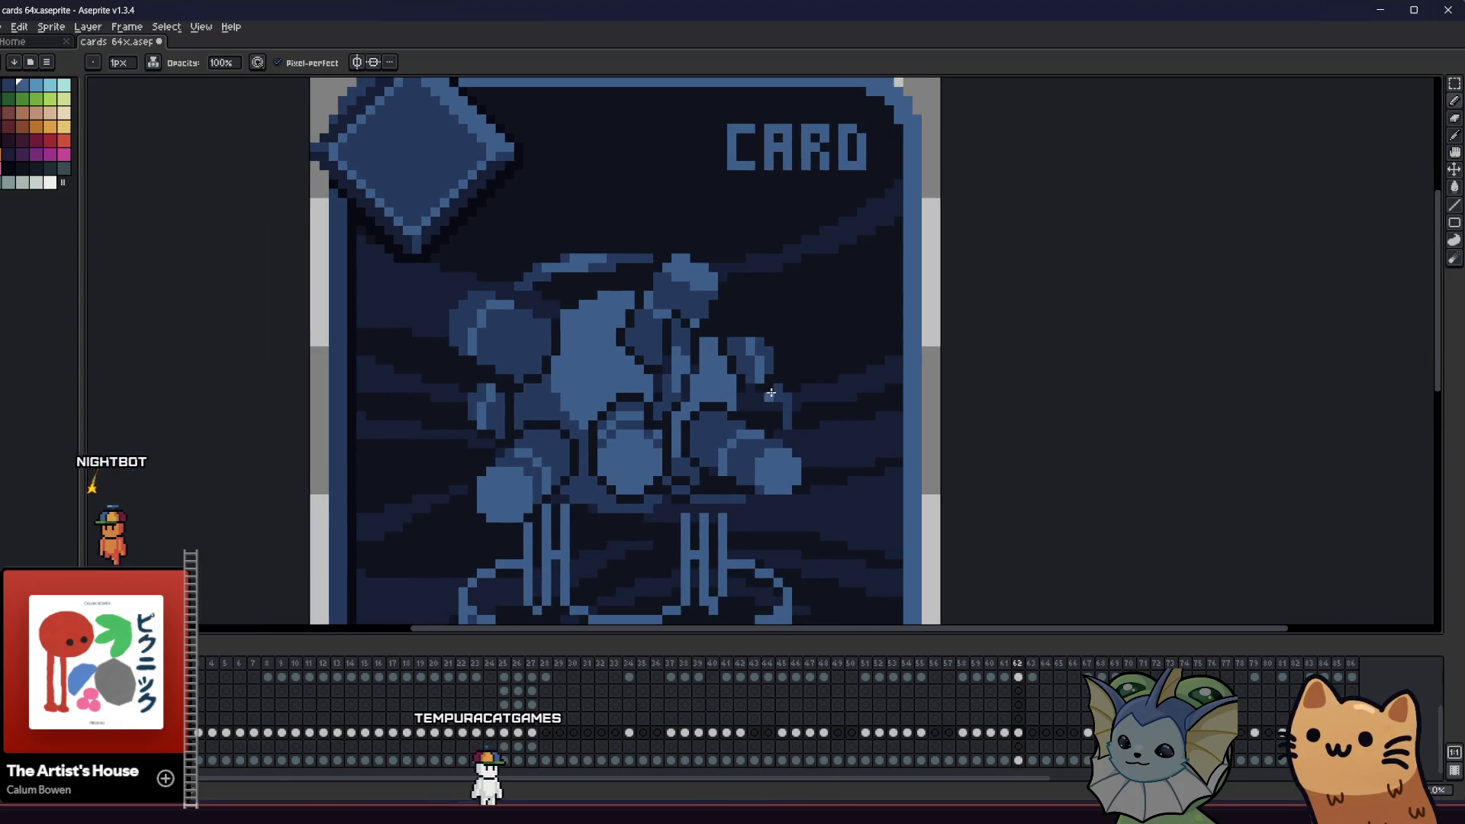
pyautogui.scroll(-3, 580, 443)
pyautogui.scroll(1, 570, 438)
pyautogui.moveTo(569, 438)
pyautogui.mouseDown()
pyautogui.moveTo(422, 455)
pyautogui.moveTo(507, 399)
pyautogui.mouseUp()
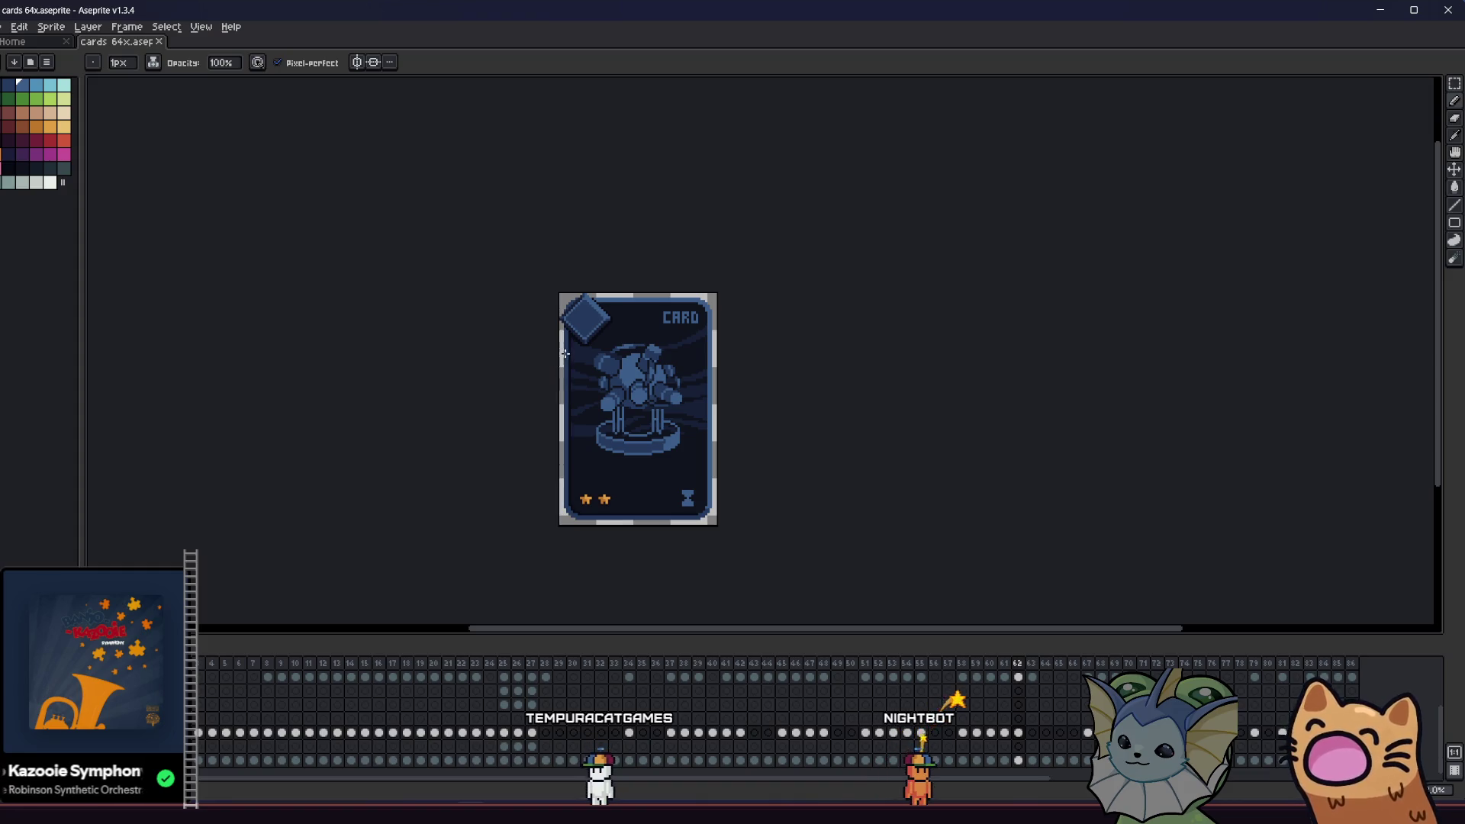
pyautogui.scroll(-3, 565, 354)
pyautogui.hscroll(-3, 565, 354)
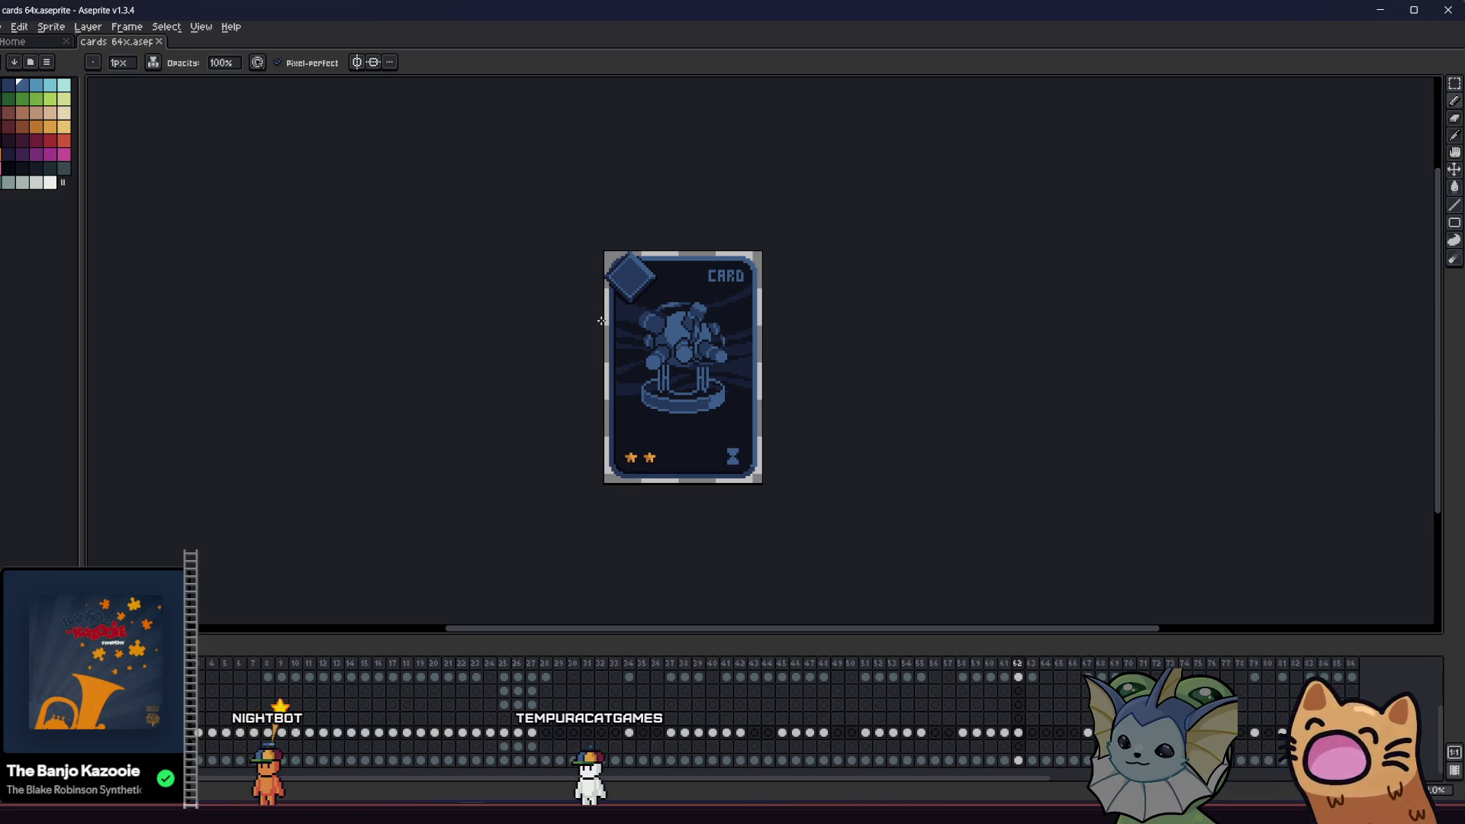
pyautogui.scroll(1, 629, 341)
pyautogui.moveTo(628, 341)
pyautogui.mouseDown()
pyautogui.moveTo(537, 382)
pyautogui.moveTo(417, 404)
pyautogui.mouseUp()
# - Pick the figure's blue from the artwork as the pencil drawing colour
pyautogui.scroll(-1, 504, 382)
pyautogui.press('i')
pyautogui.scroll(1, 515, 376)
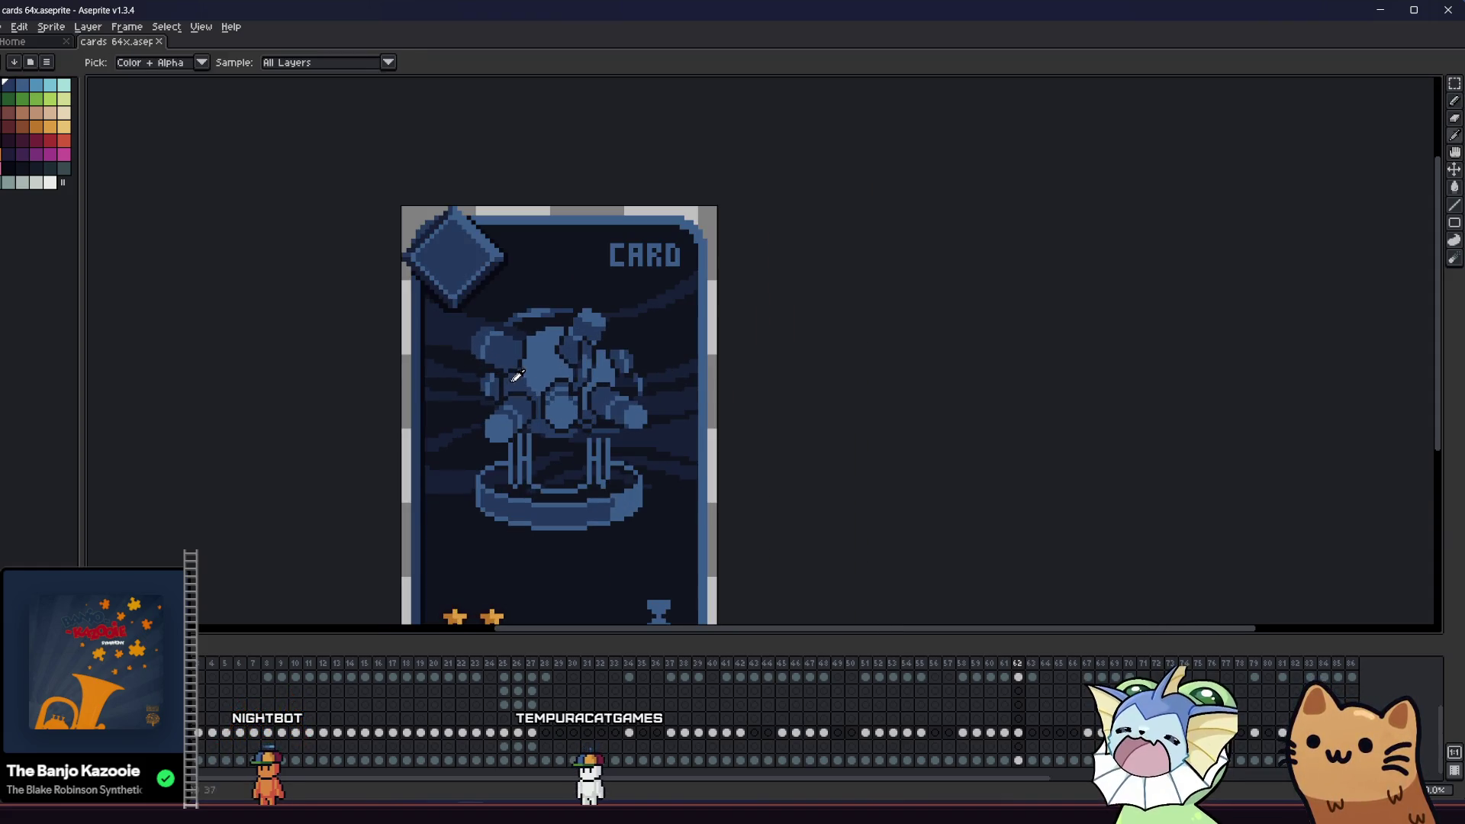
pyautogui.scroll(-1, 534, 397)
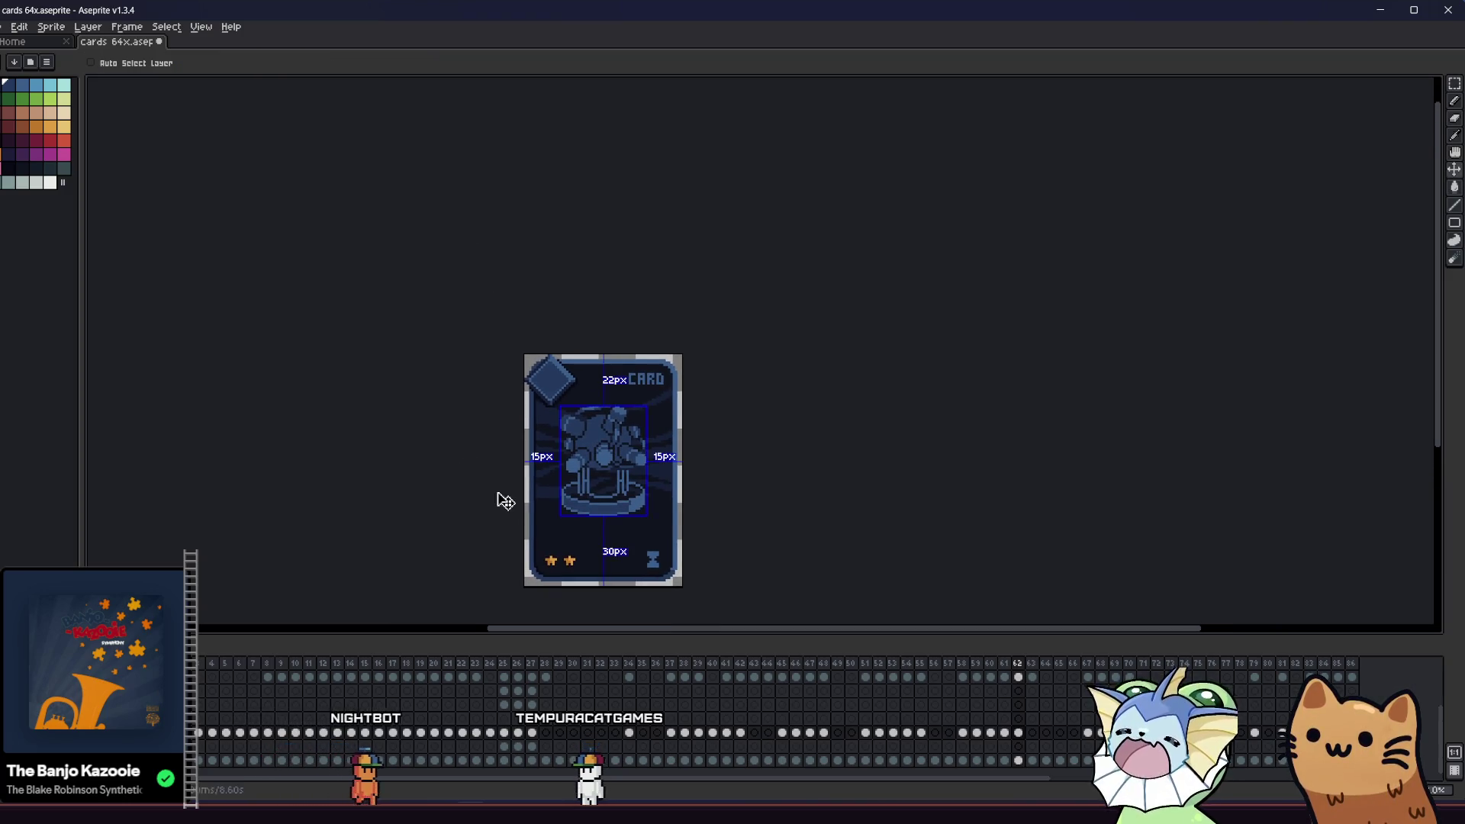
pyautogui.scroll(1, 547, 448)
pyautogui.scroll(4, 546, 448)
pyautogui.press('b')
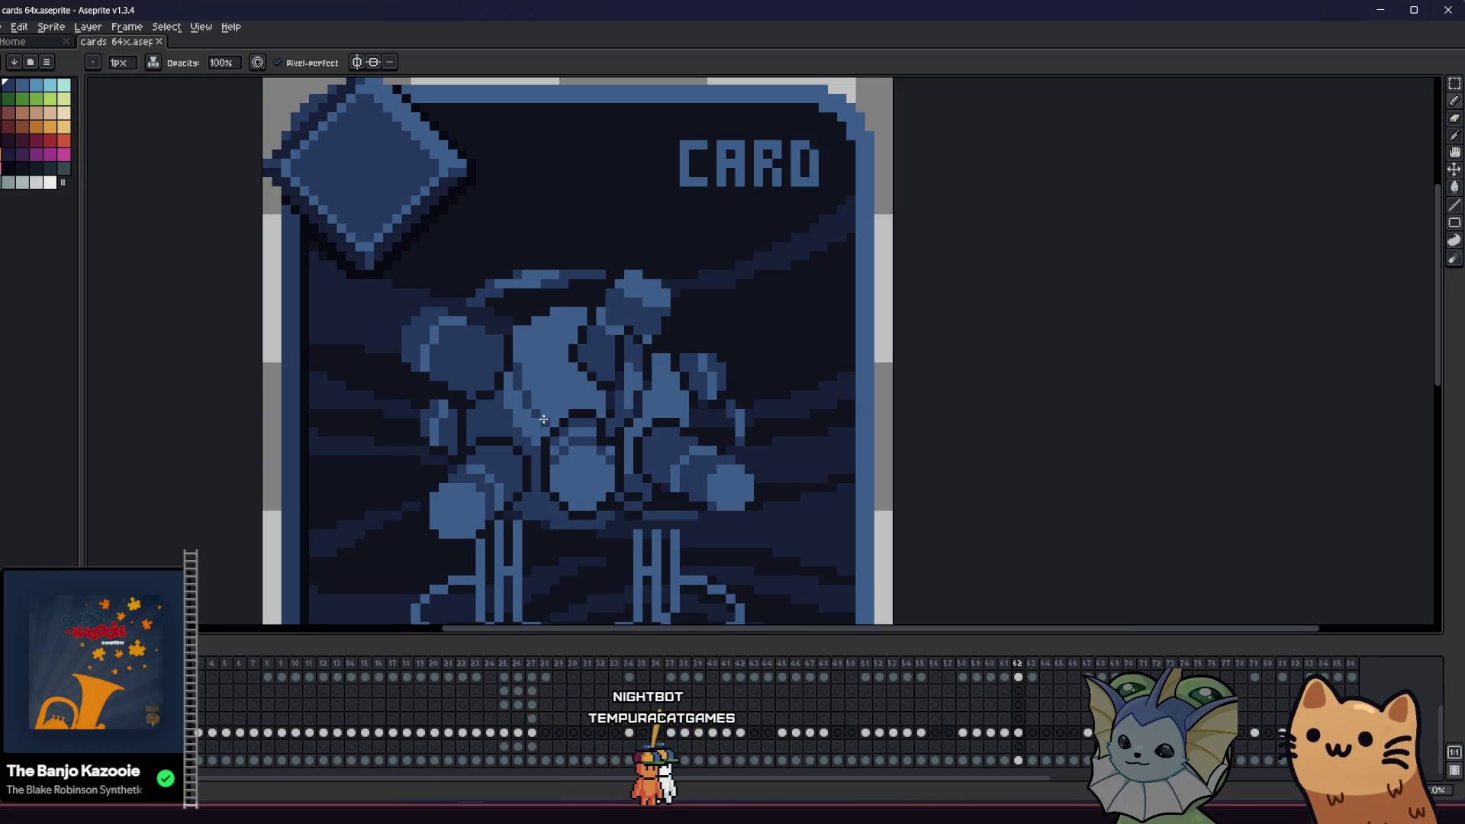
pyautogui.press('g')
pyautogui.scroll(-3, 594, 460)
pyautogui.press('b')
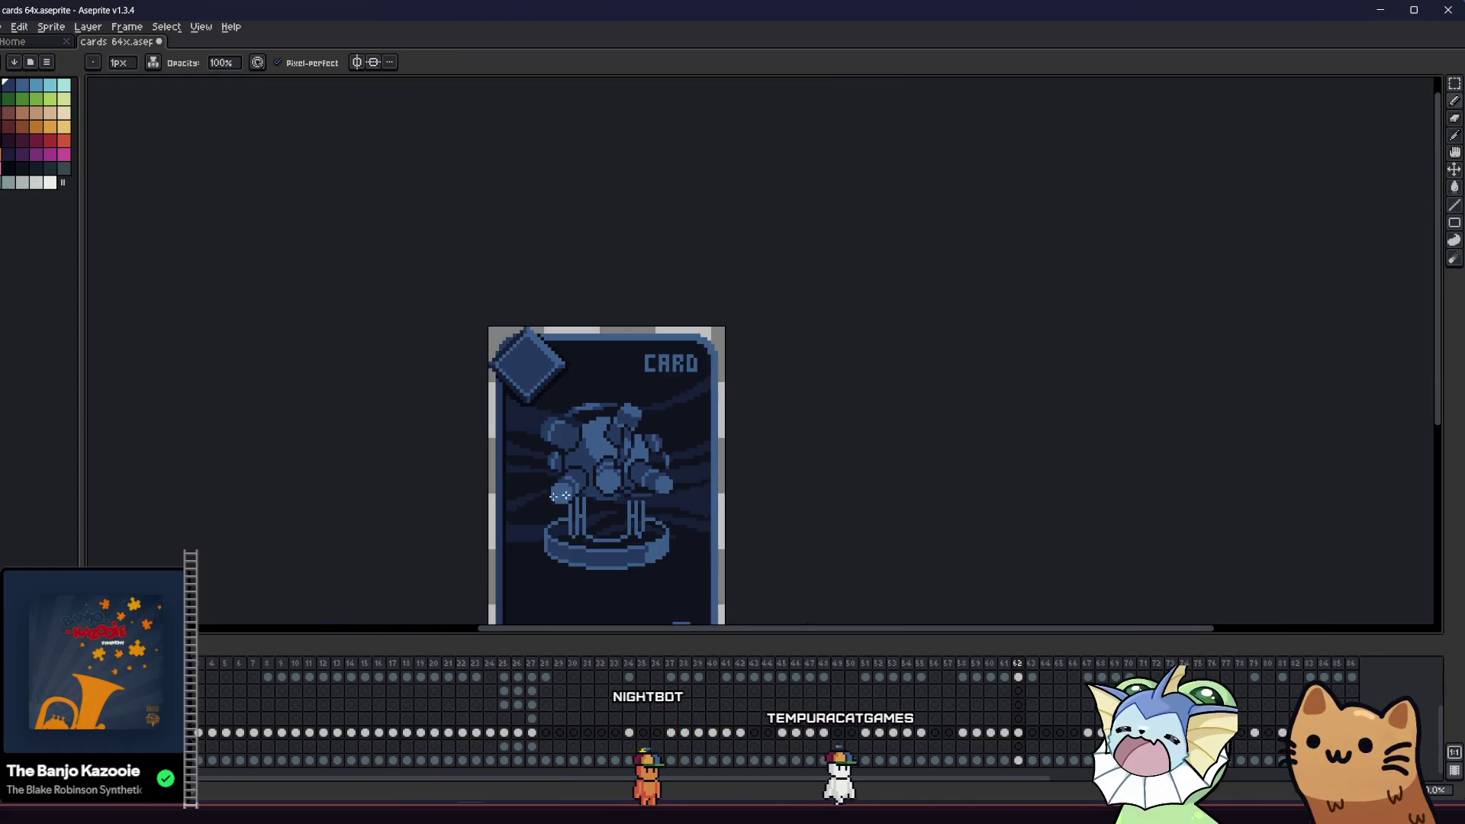
pyautogui.scroll(-3, 456, 469)
pyautogui.scroll(5, 559, 428)
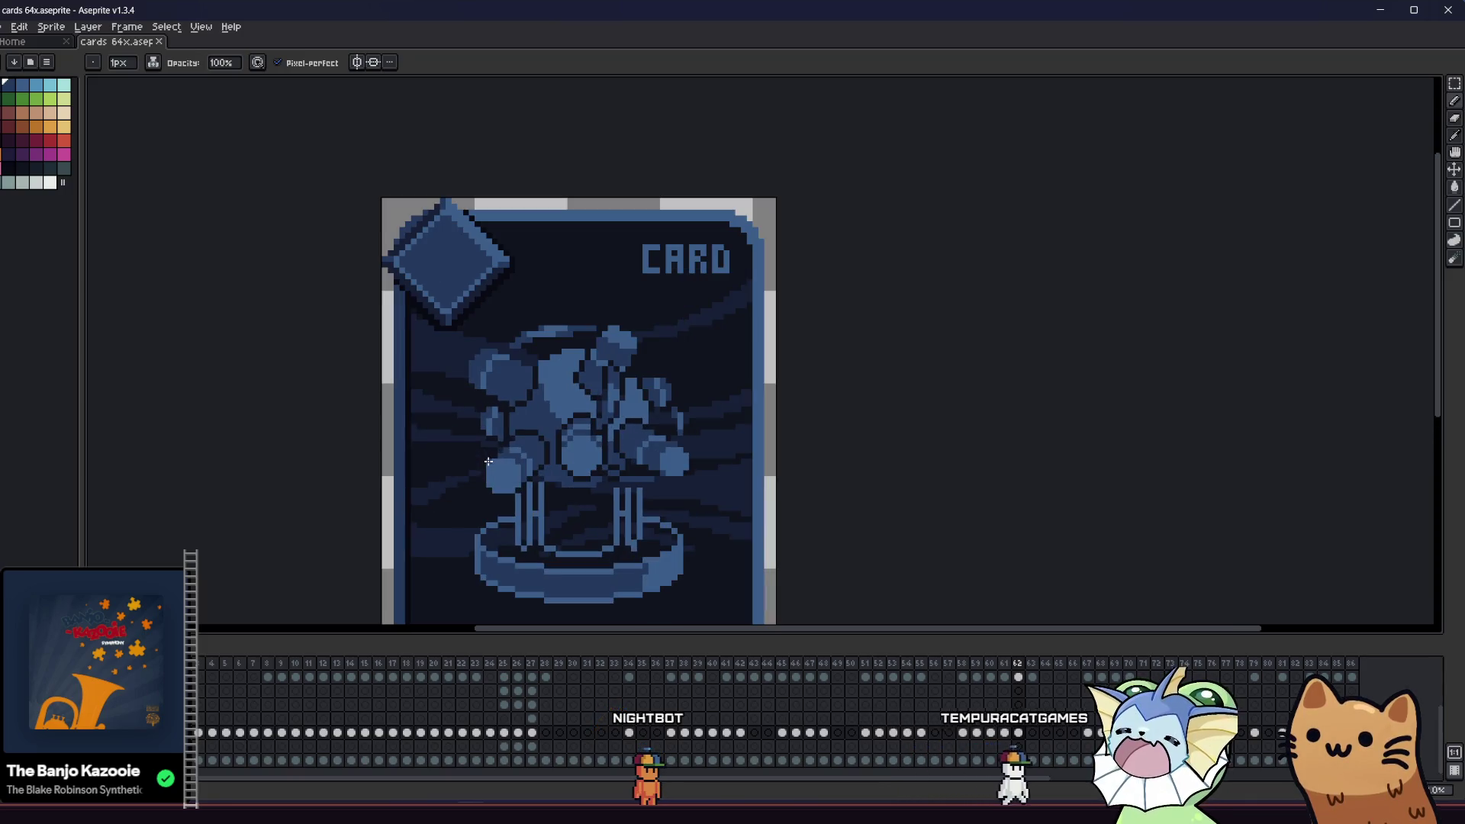
pyautogui.press('i')
pyautogui.click(621, 461)
pyautogui.press('b')
pyautogui.scroll(2, 595, 461)
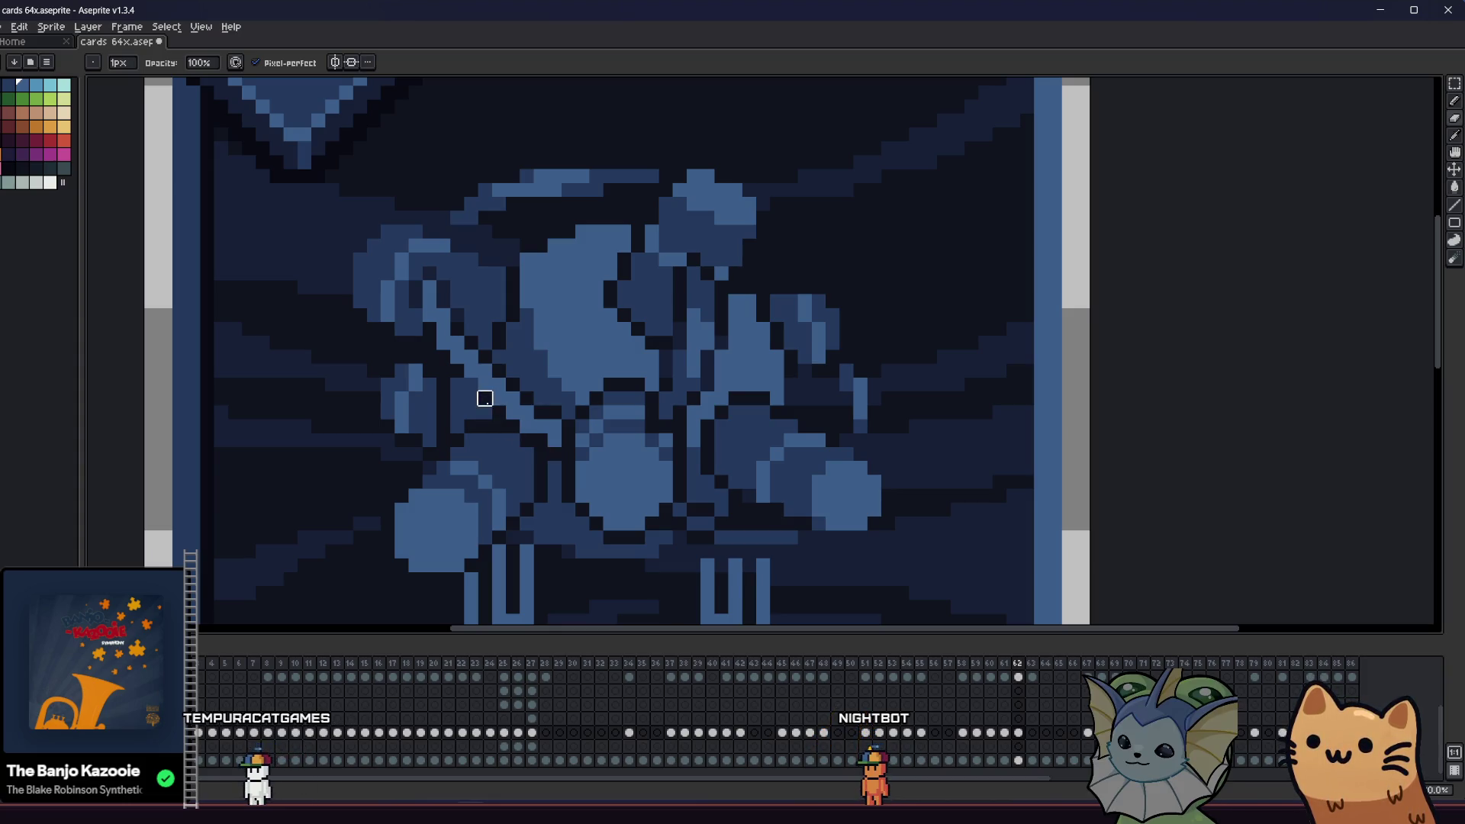
# - Fill an area of the figure with the sampled colour, checking the figure layer's bounds
pyautogui.scroll(-6, 471, 385)
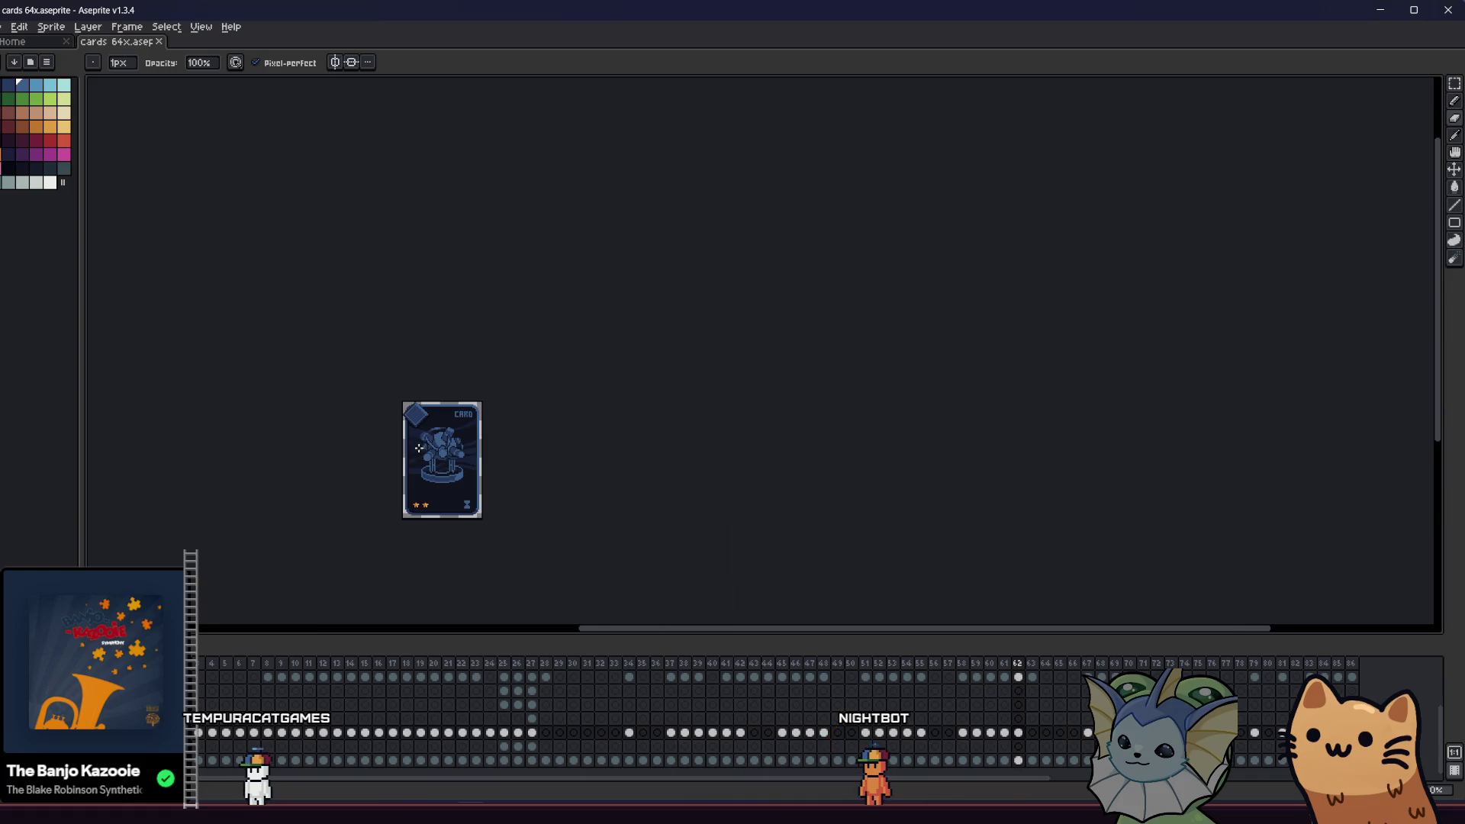
pyautogui.scroll(6, 366, 462)
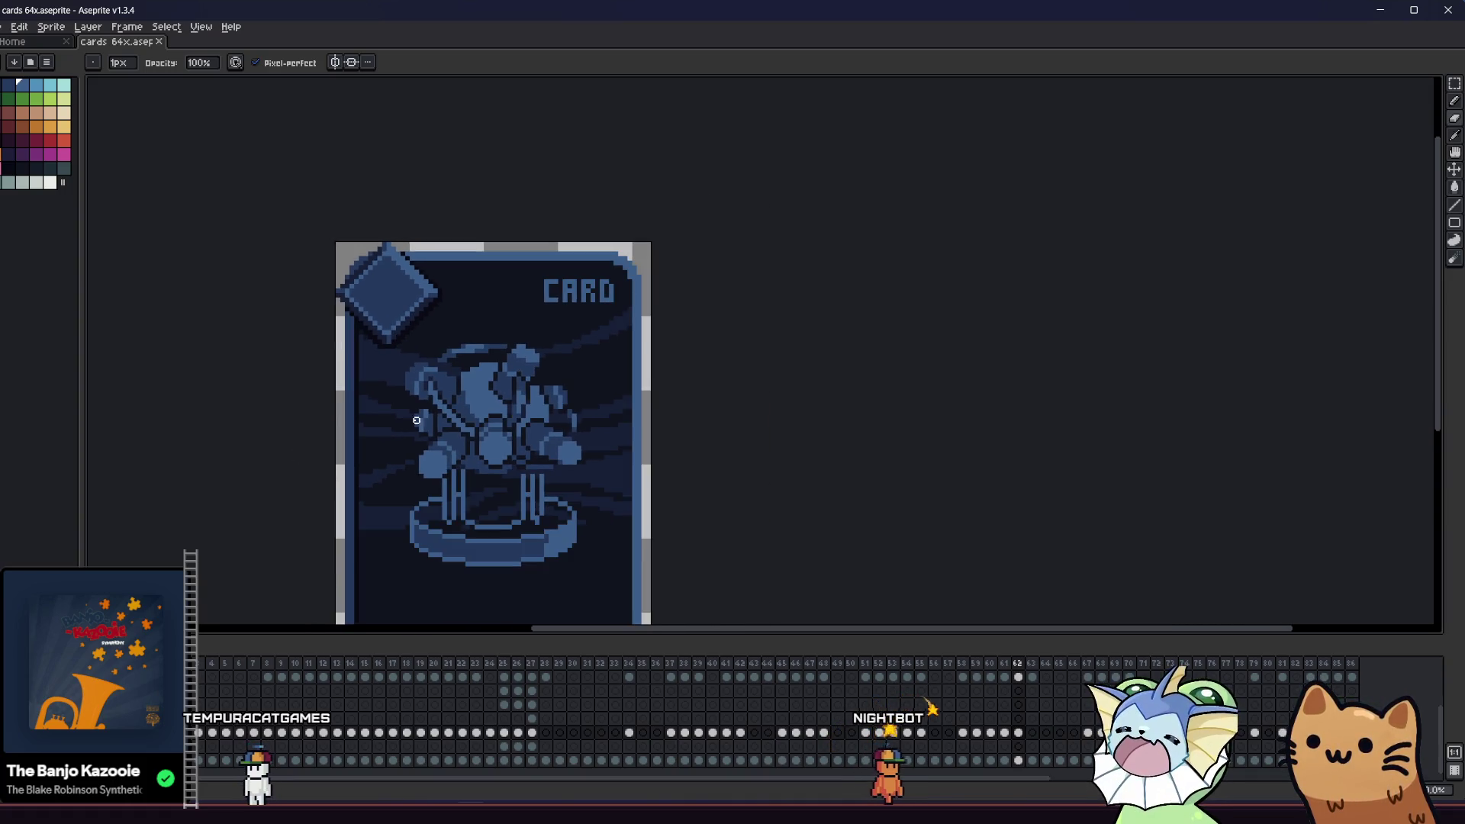
pyautogui.press('alt')
pyautogui.scroll(2, 458, 352)
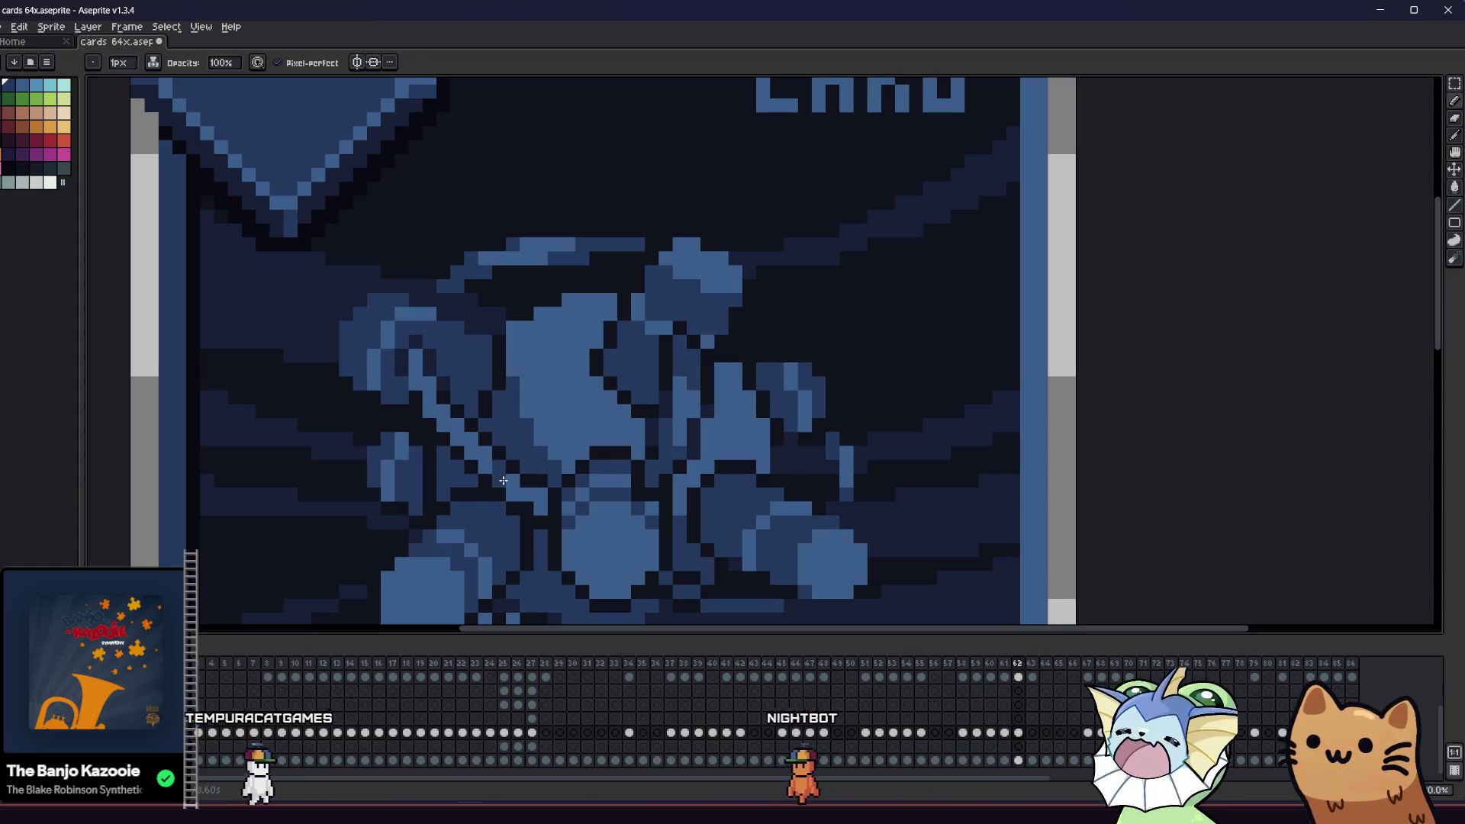
pyautogui.scroll(-4, 399, 477)
pyautogui.press('ctrl')
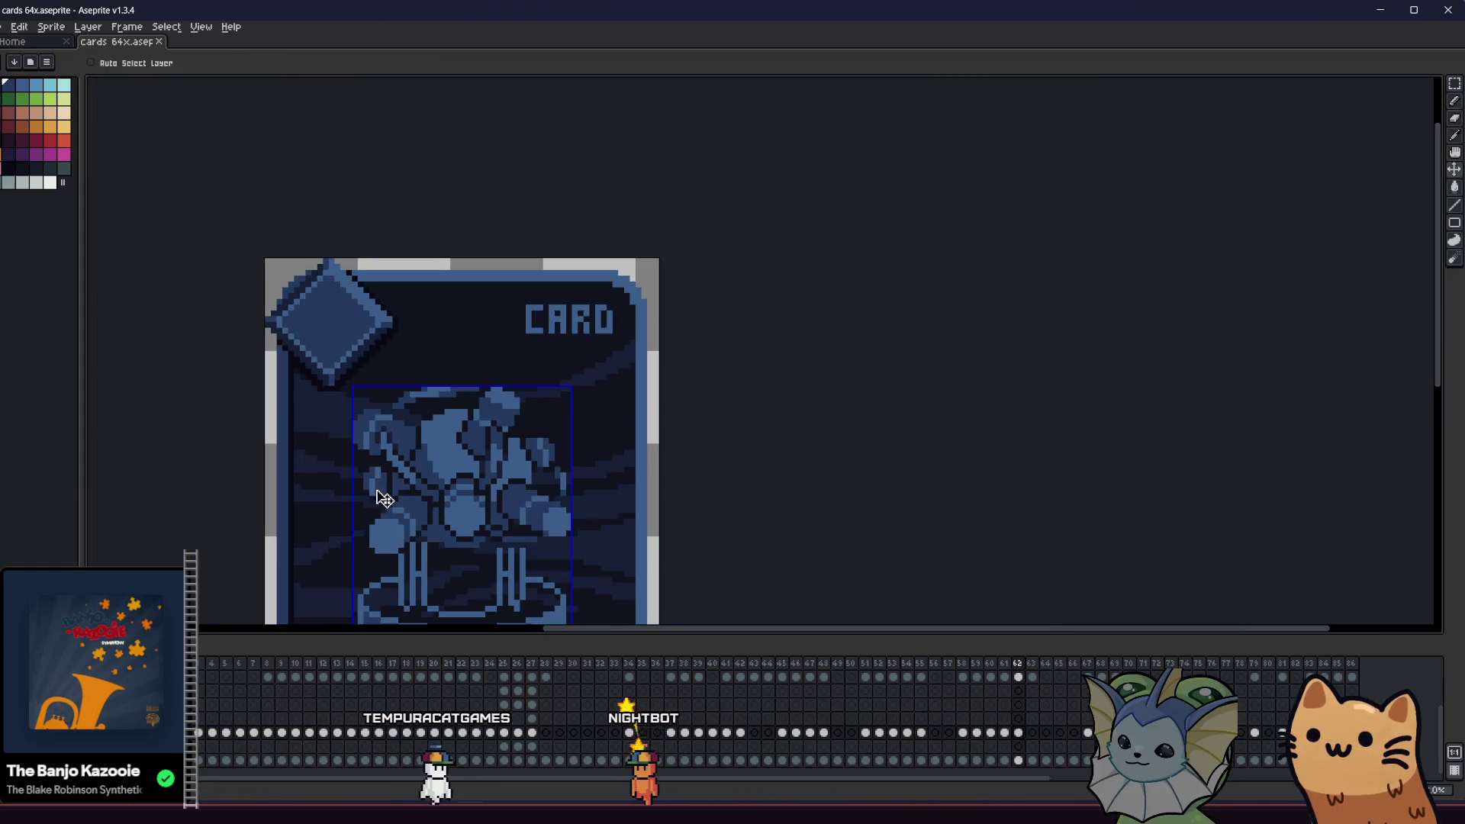
pyautogui.press('g')
pyautogui.click(376, 490)
pyautogui.scroll(1, 416, 503)
pyautogui.press('ctrl')
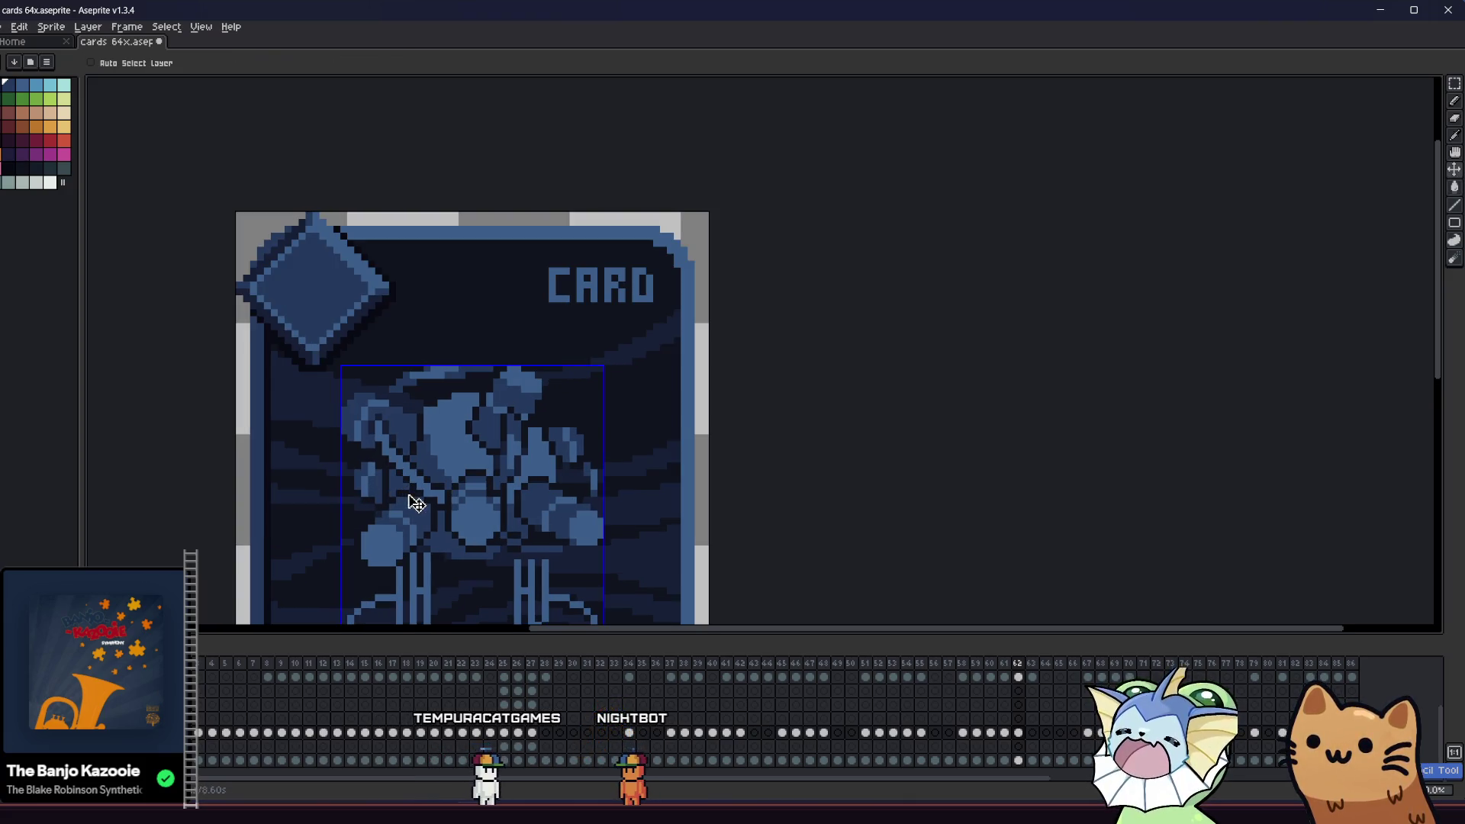
# - Sample another colour from the figure, with rectangular selection briefly active
pyautogui.scroll(1, 475, 452)
pyautogui.press('alt')
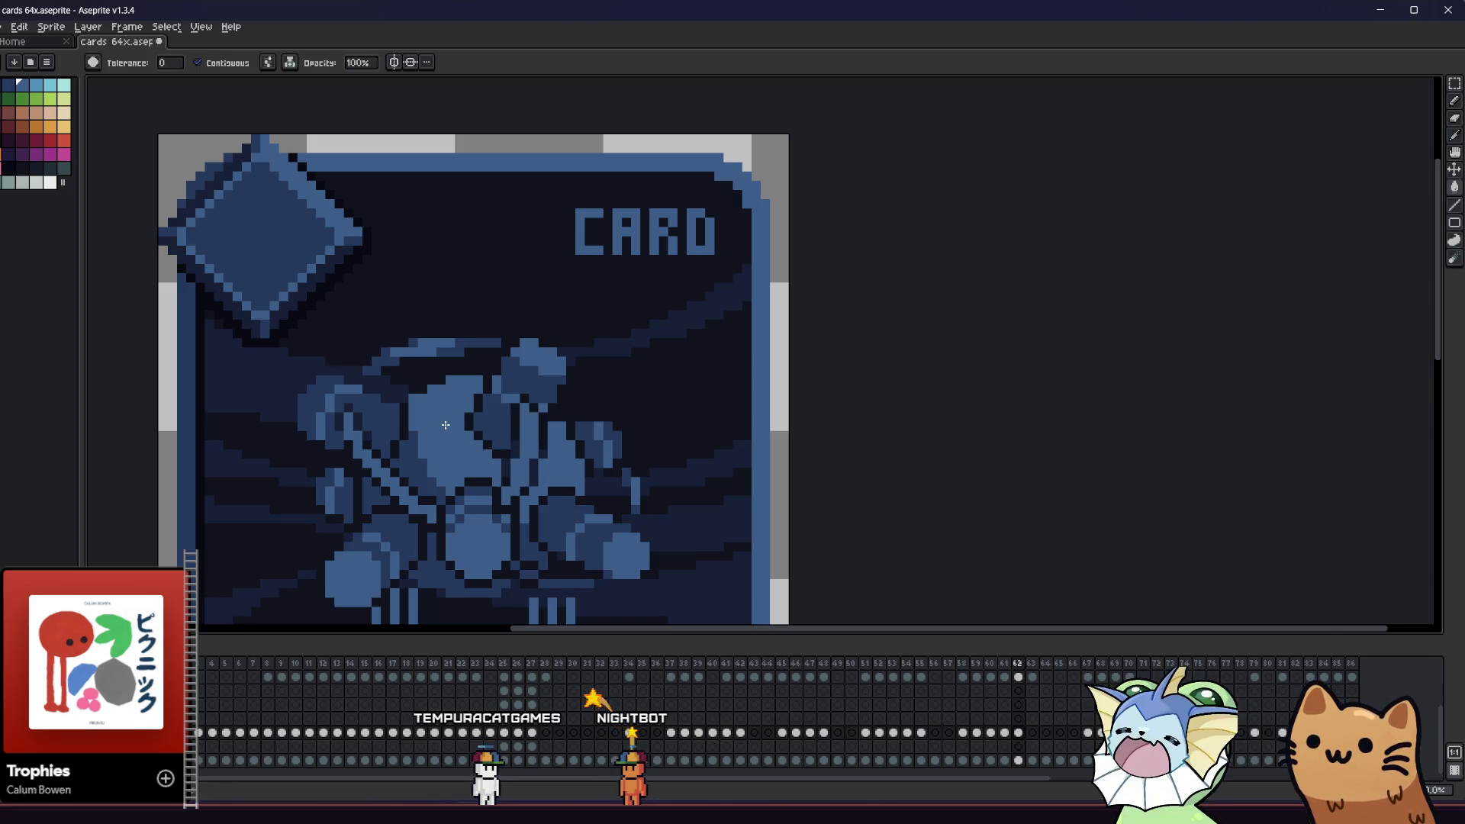
pyautogui.scroll(-2, 446, 425)
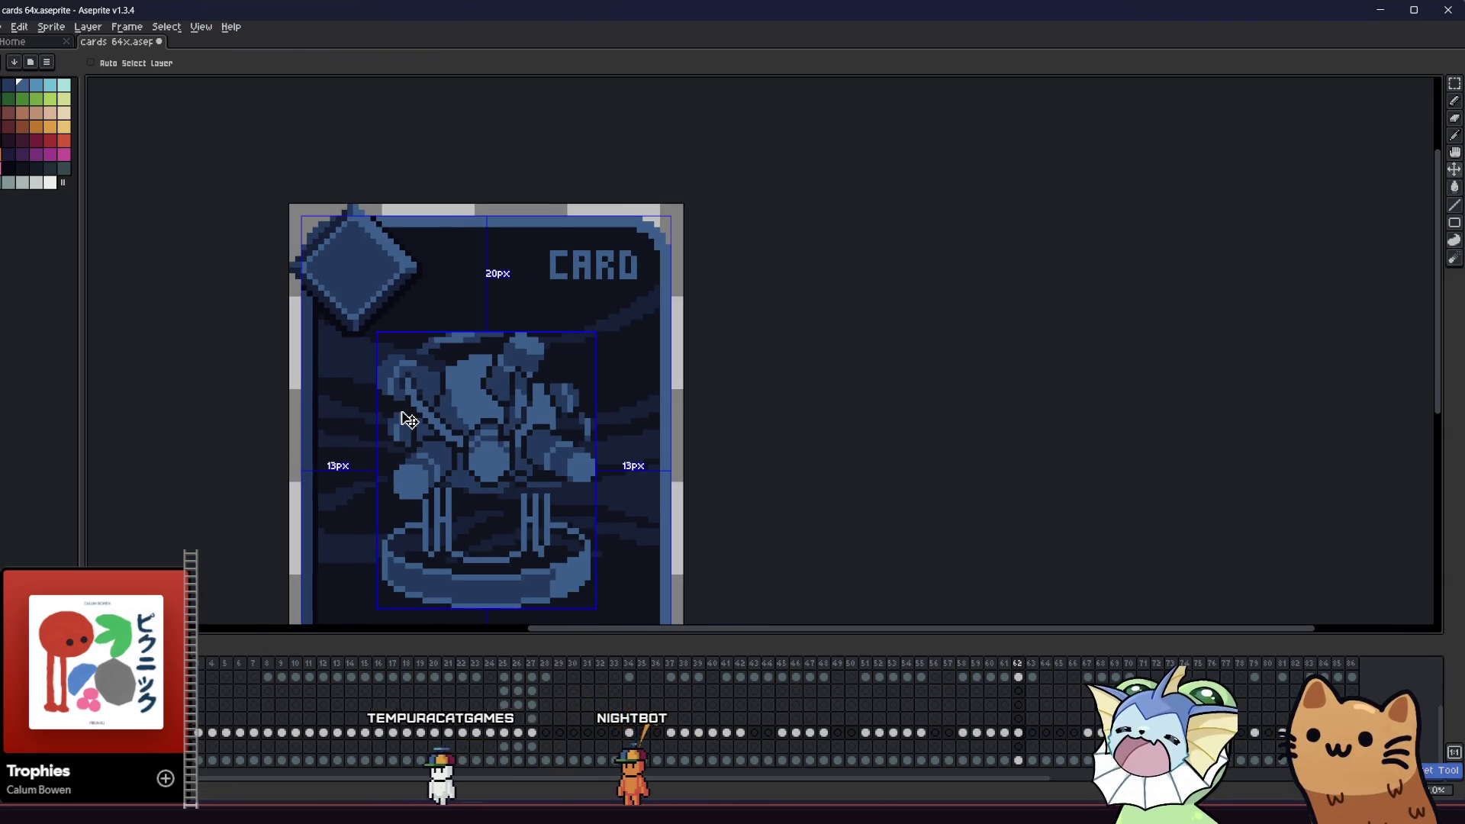
pyautogui.scroll(1, 458, 418)
pyautogui.scroll(-4, 546, 366)
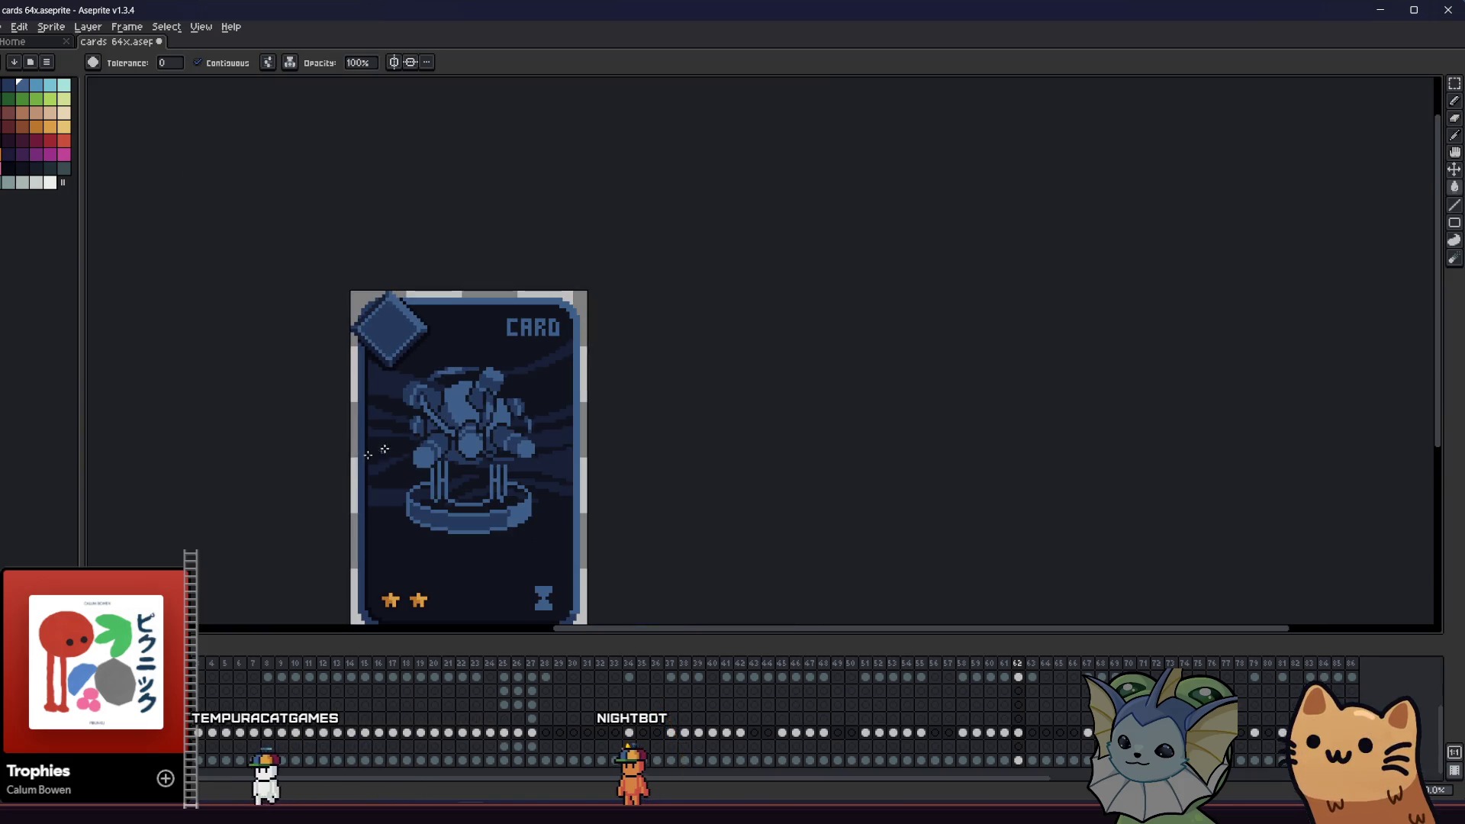
pyautogui.press('m')
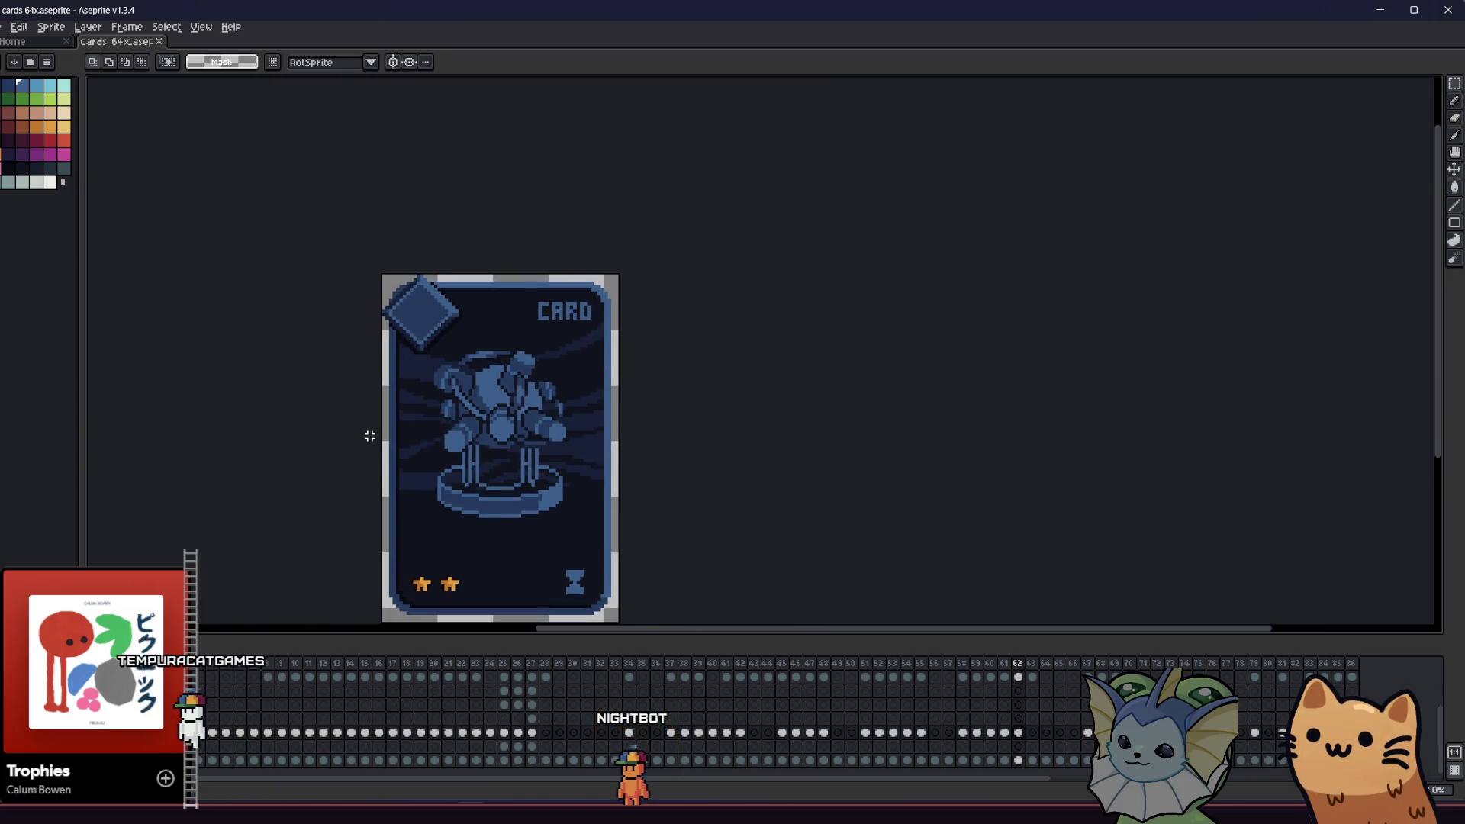
pyautogui.scroll(-1, 370, 436)
pyautogui.scroll(4, 399, 425)
pyautogui.press('i')
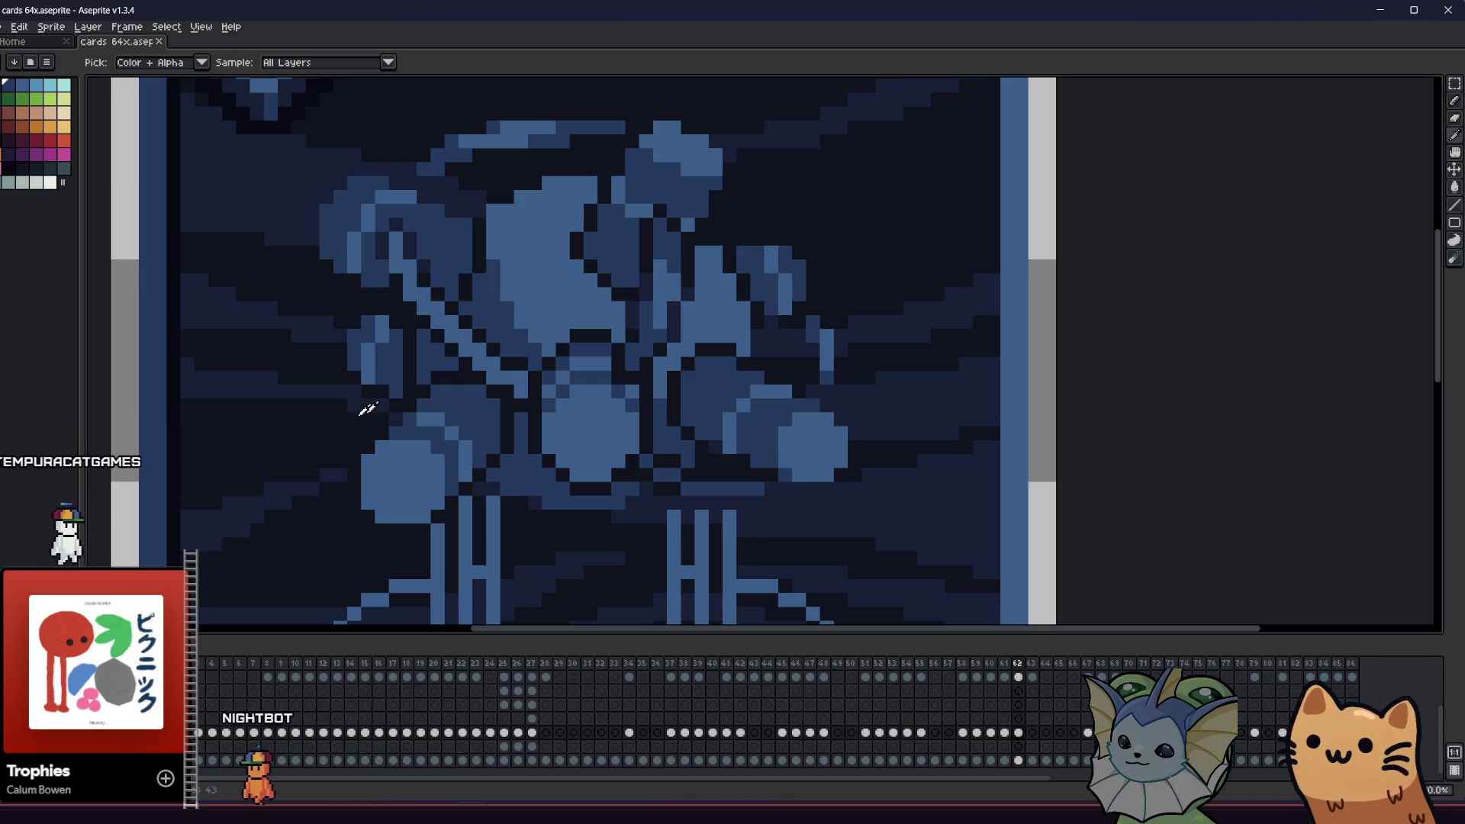
# - Pan across the whole card with the Pencil ready, then save the card file
pyautogui.press('b')
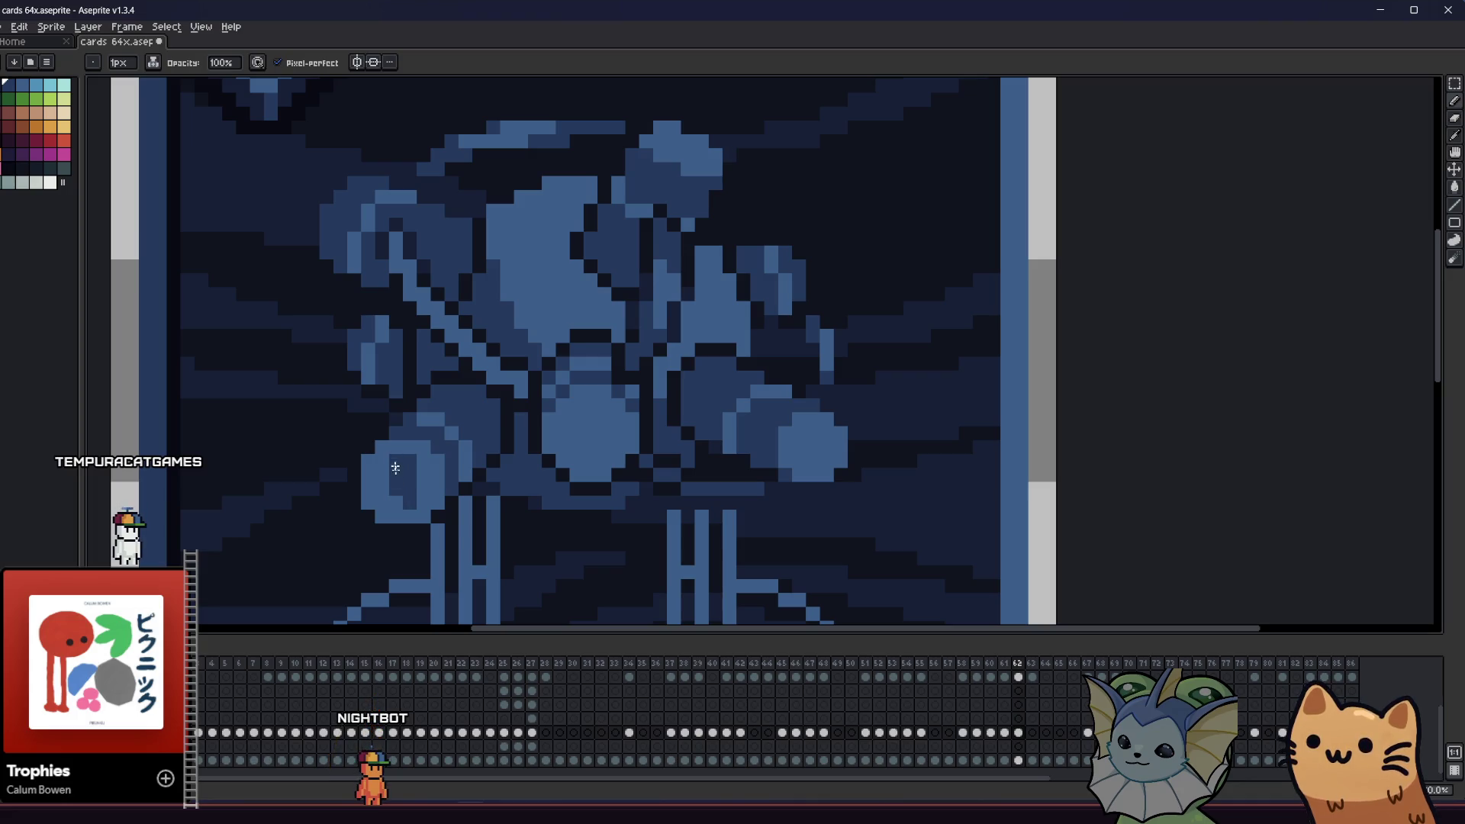
pyautogui.scroll(-3, 406, 485)
pyautogui.moveTo(311, 524); pyautogui.dragTo(261, 515)
pyautogui.scroll(1, 317, 497)
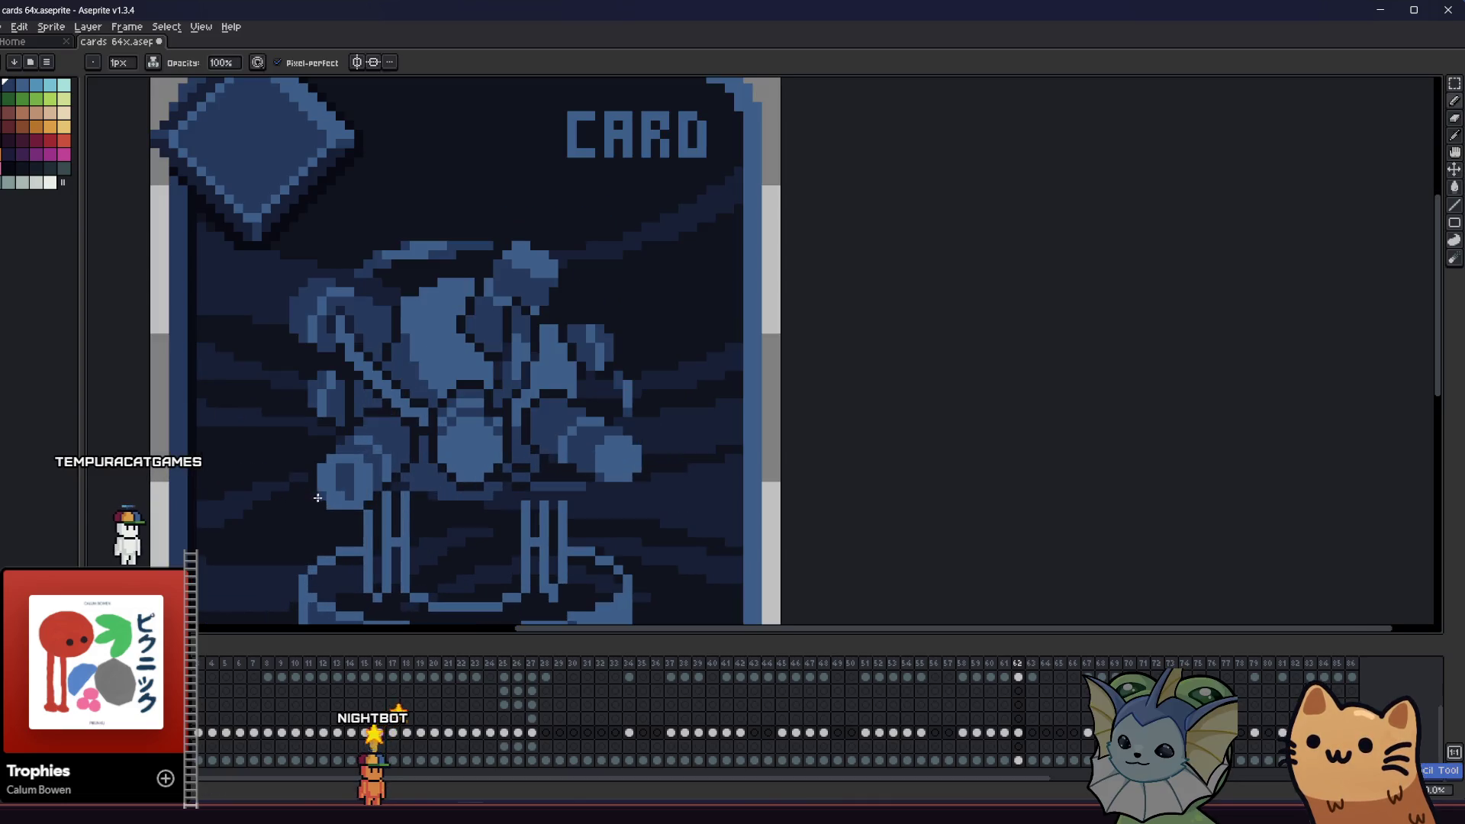
pyautogui.scroll(2, 330, 493)
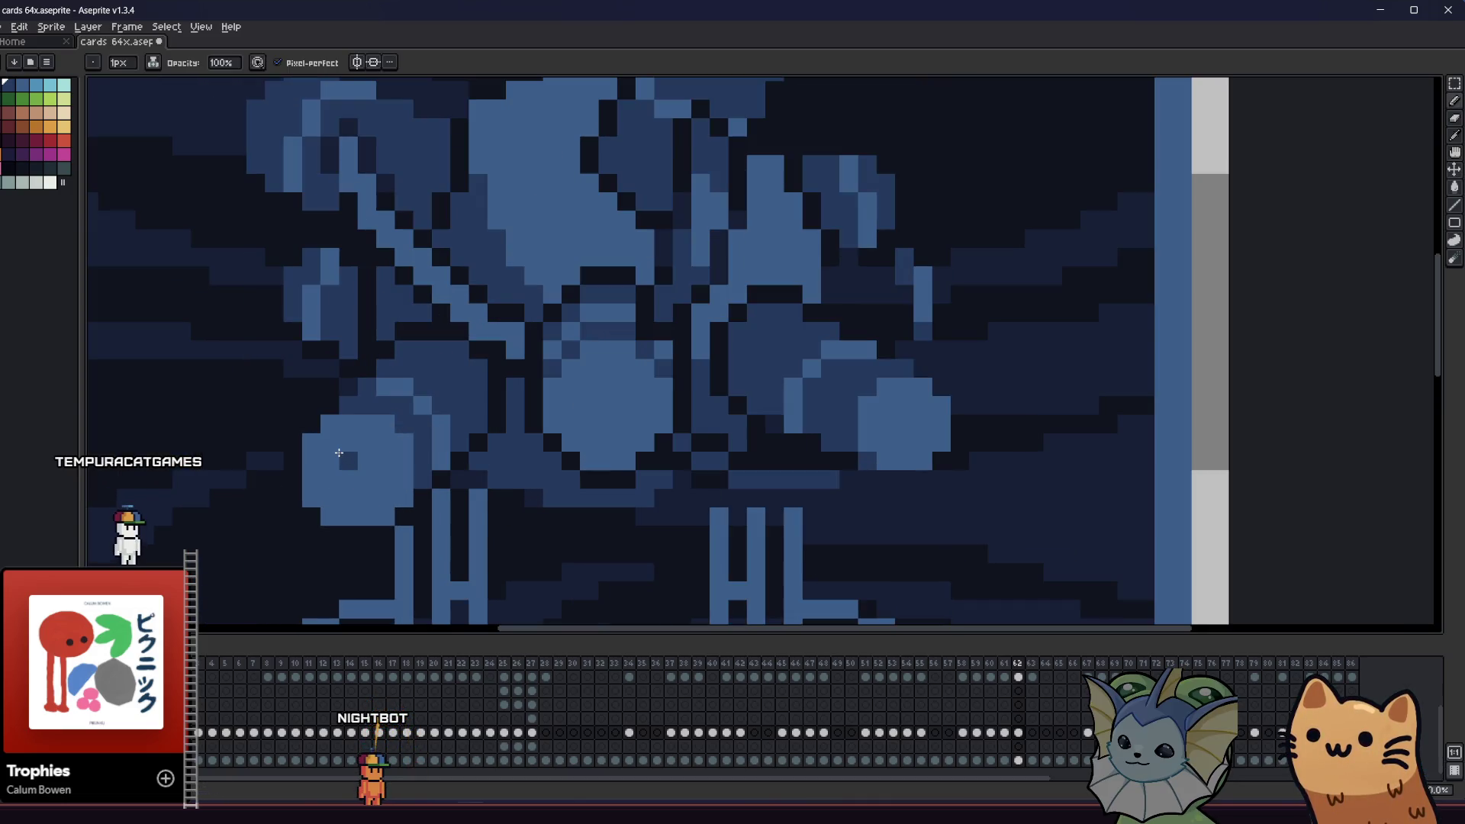
pyautogui.press('b')
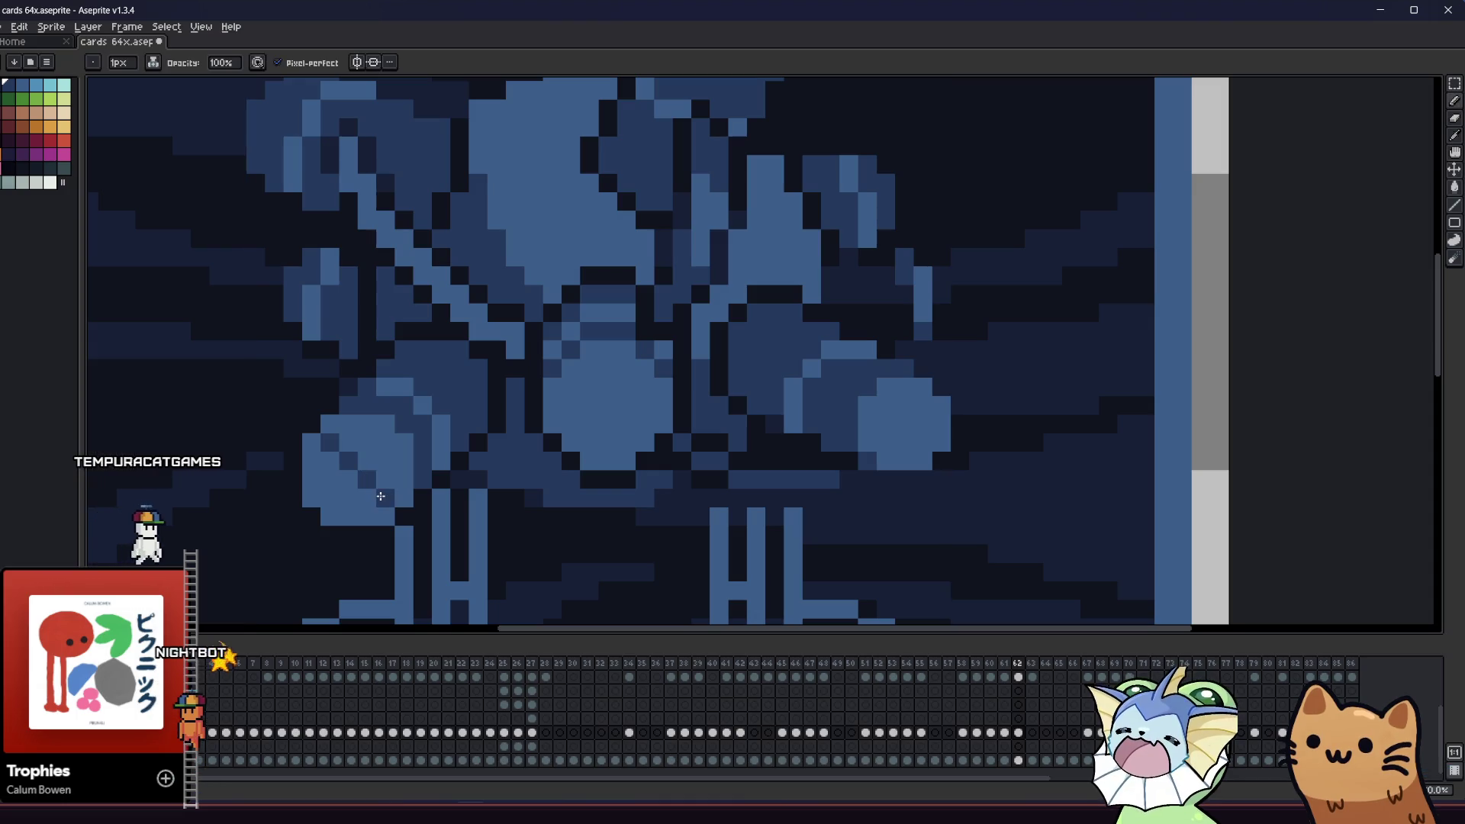
pyautogui.scroll(-1, 305, 489)
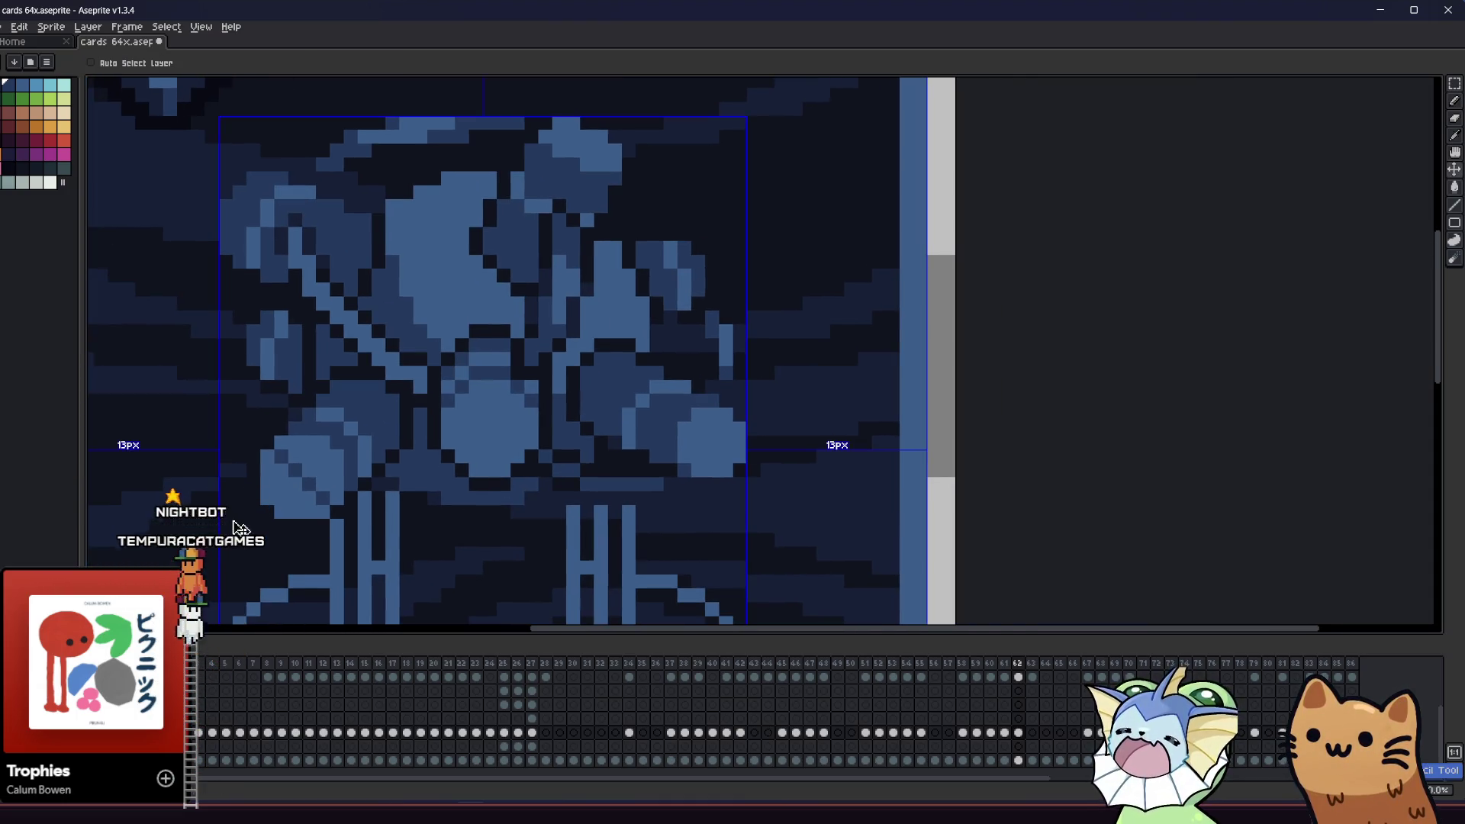
pyautogui.scroll(-3, 207, 503)
pyautogui.hotkey('ctrl', 's')
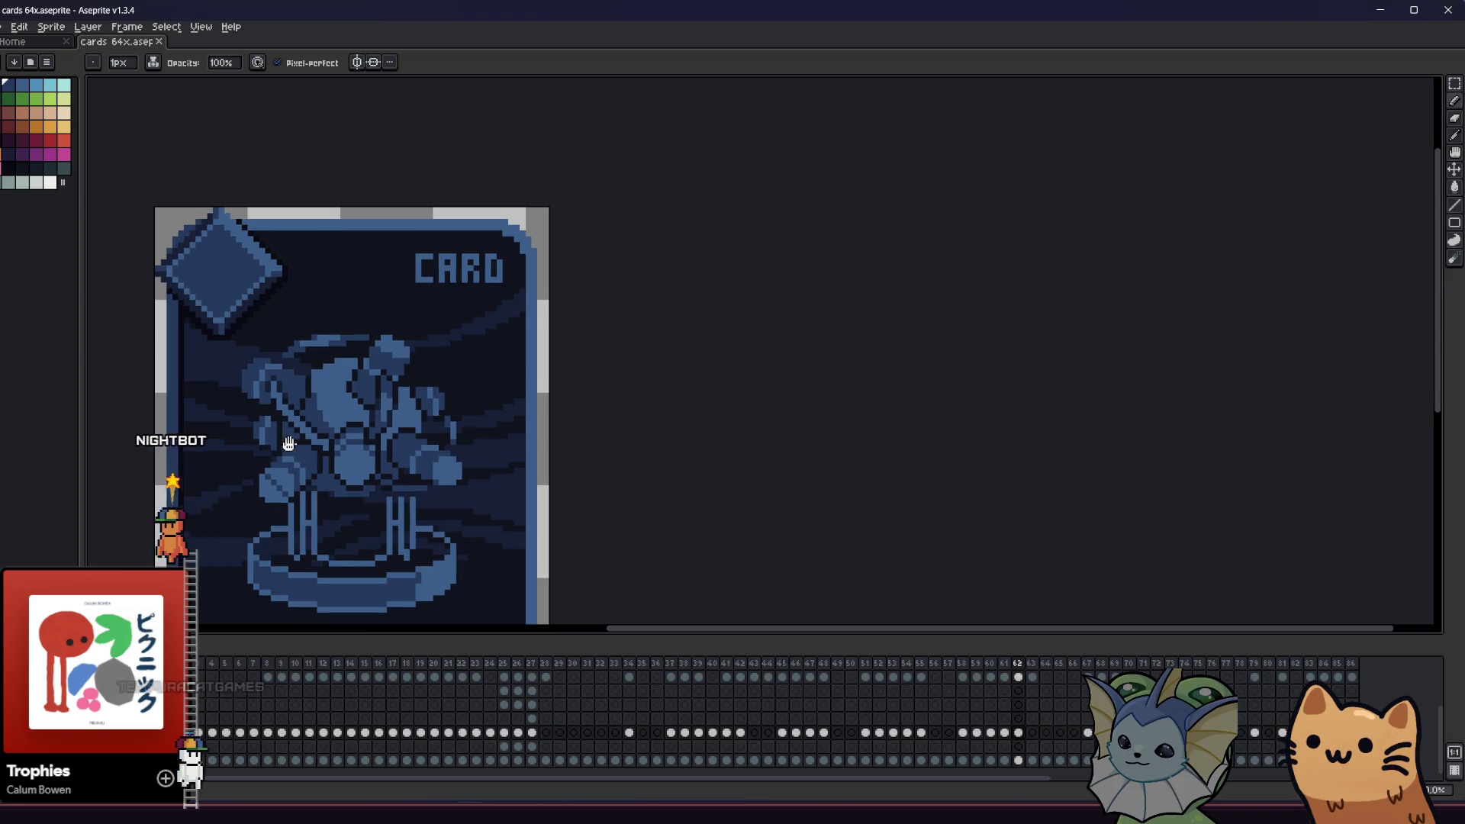
# - Draw a short dark diagonal across a light-blue orb and save the card again
pyautogui.scroll(3, 466, 462)
pyautogui.moveTo(725, 519); pyautogui.dragTo(754, 545)
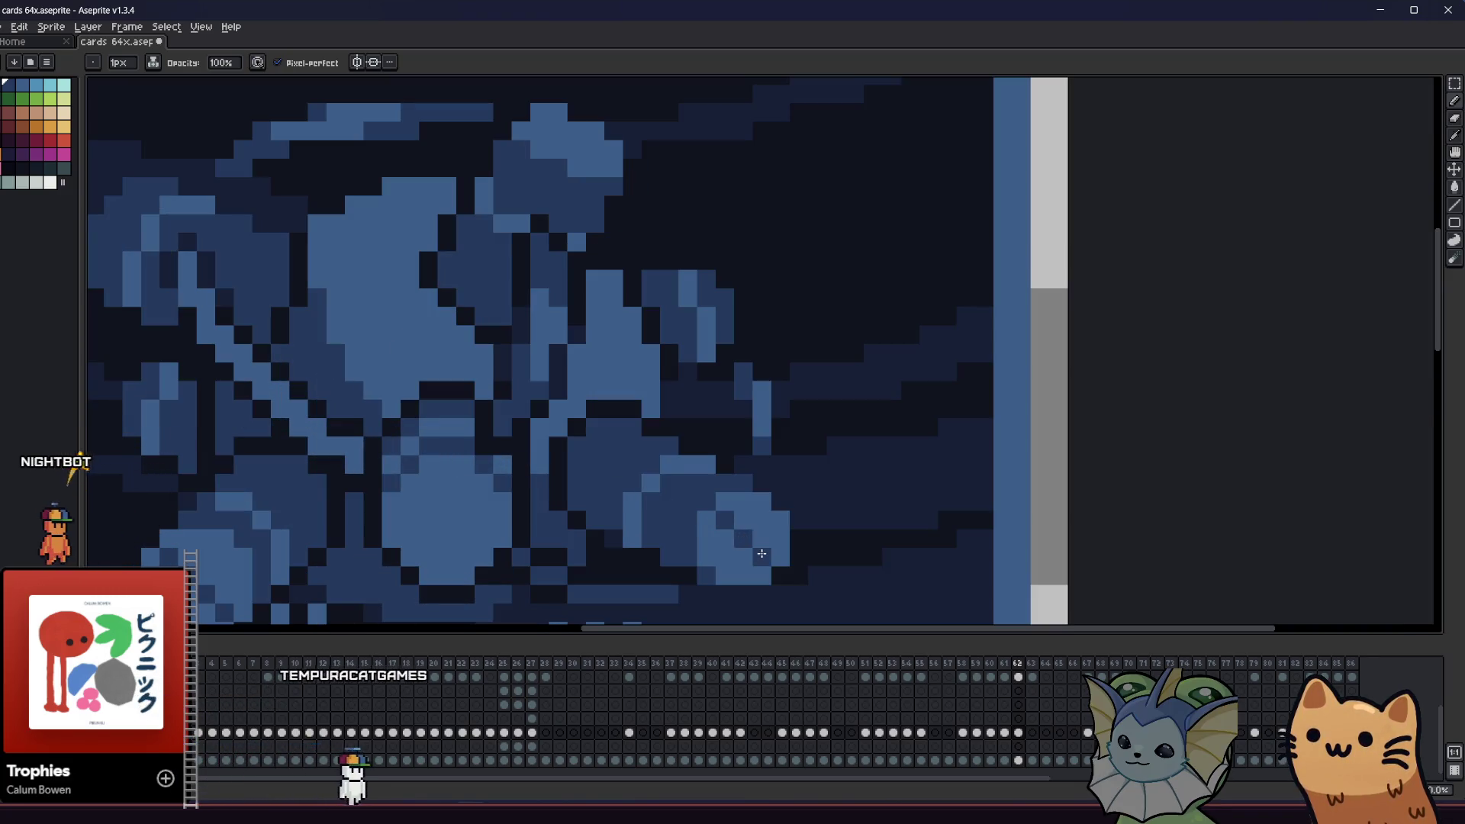
pyautogui.moveTo(520, 348); pyautogui.dragTo(585, 383)
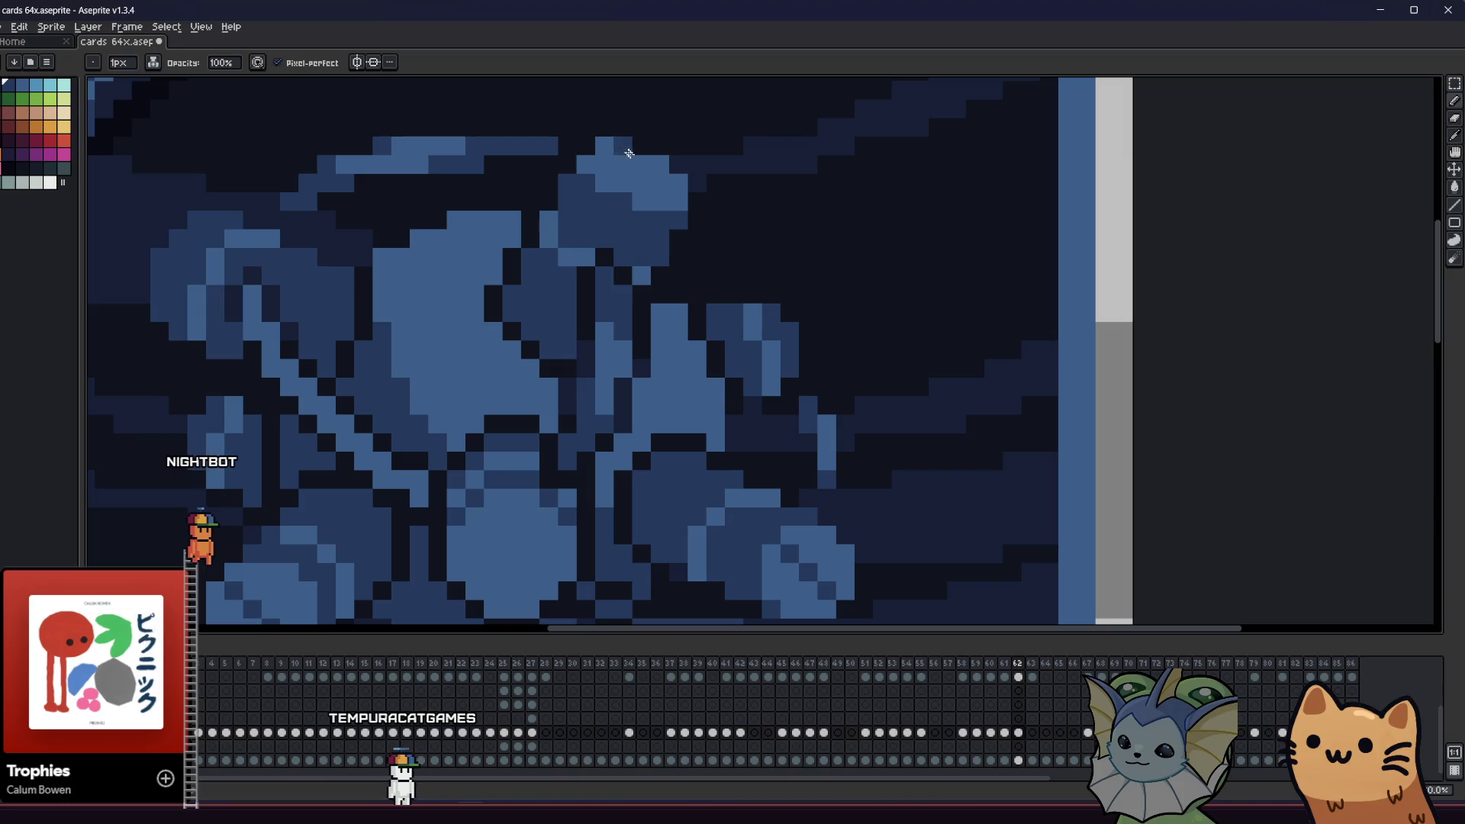
pyautogui.scroll(-3, 617, 164)
pyautogui.hotkey('ctrl', 's')
pyautogui.scroll(2, 383, 327)
pyautogui.scroll(-2, 358, 403)
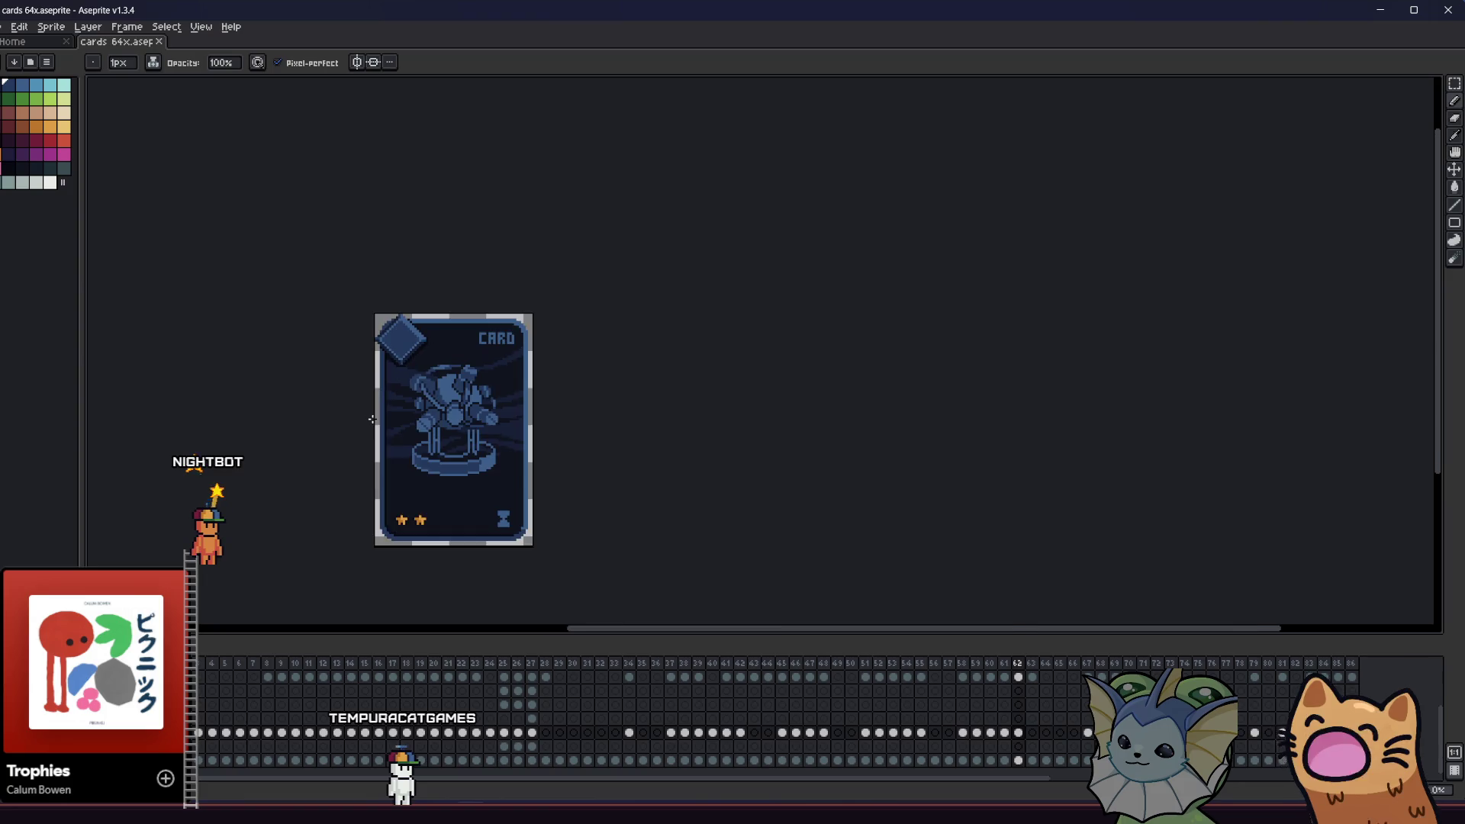
pyautogui.scroll(-1, 374, 419)
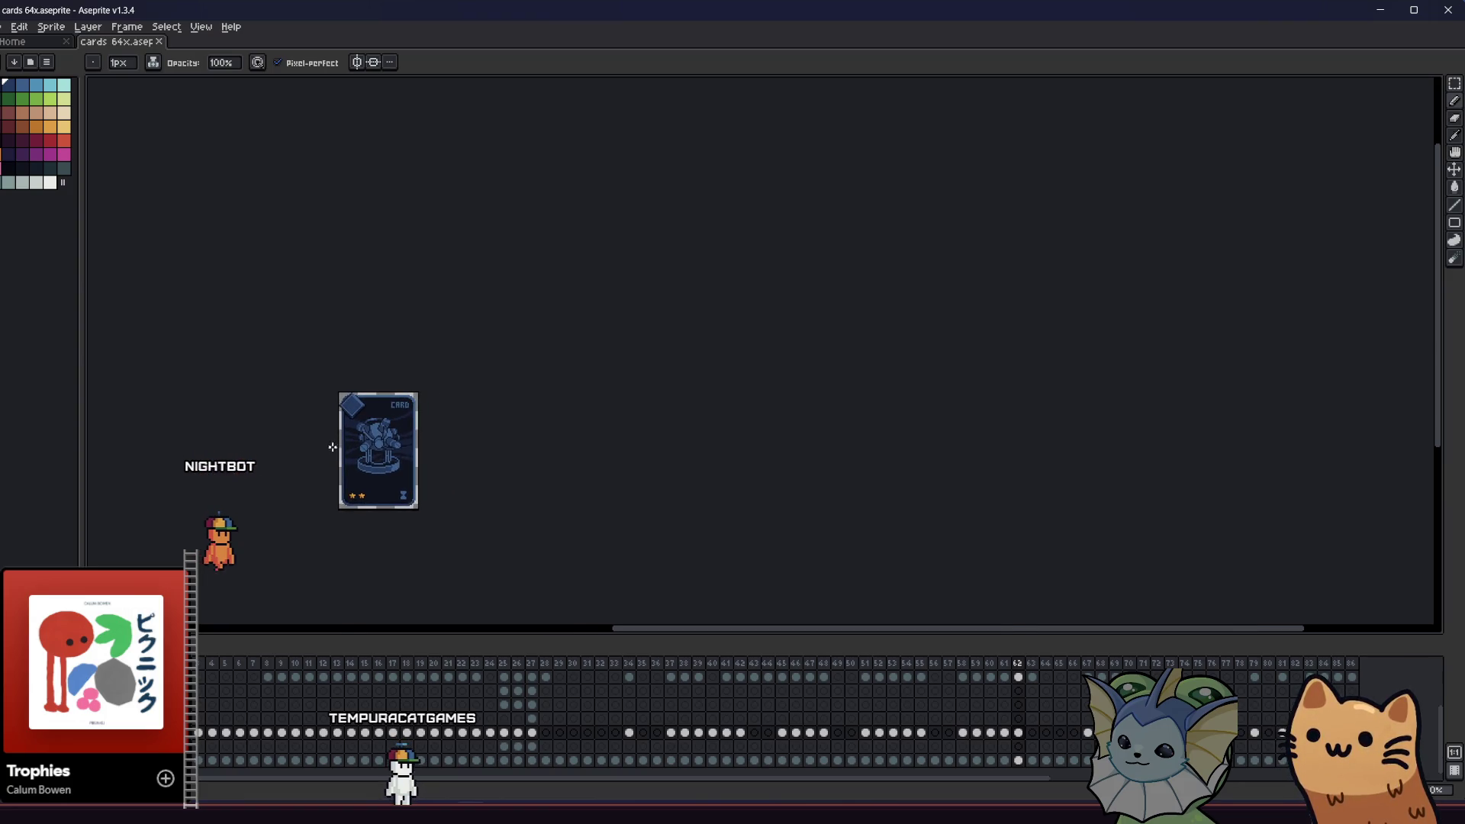
pyautogui.scroll(4, 337, 453)
pyautogui.scroll(1, 337, 452)
pyautogui.moveTo(338, 452)
pyautogui.mouseDown()
pyautogui.moveTo(330, 409)
pyautogui.moveTo(419, 402)
pyautogui.moveTo(370, 394)
pyautogui.mouseUp()
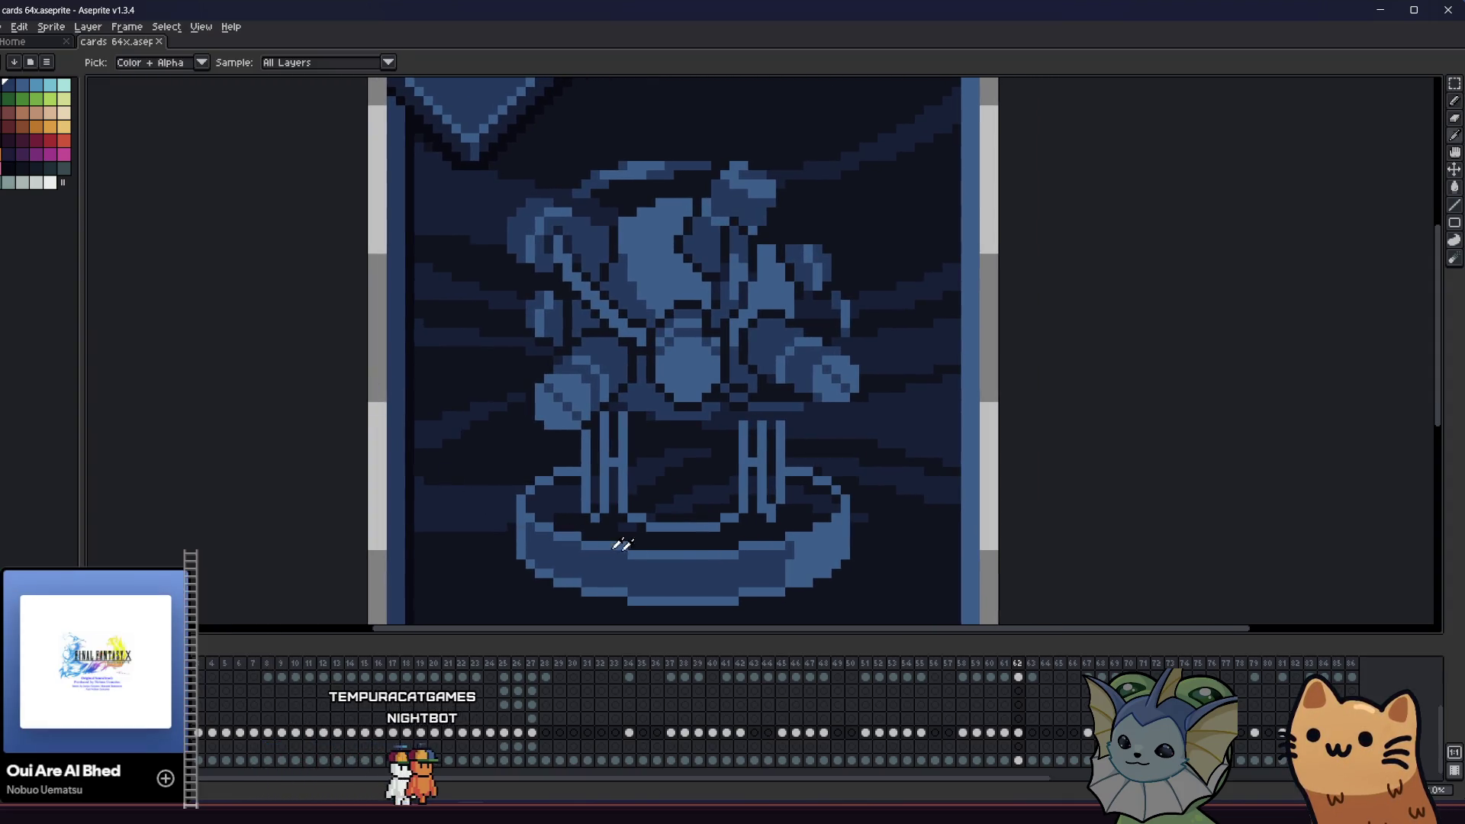
# - Fill the light stripe across the bowl with dark blue
pyautogui.scroll(1, 733, 565)
pyautogui.press('b')
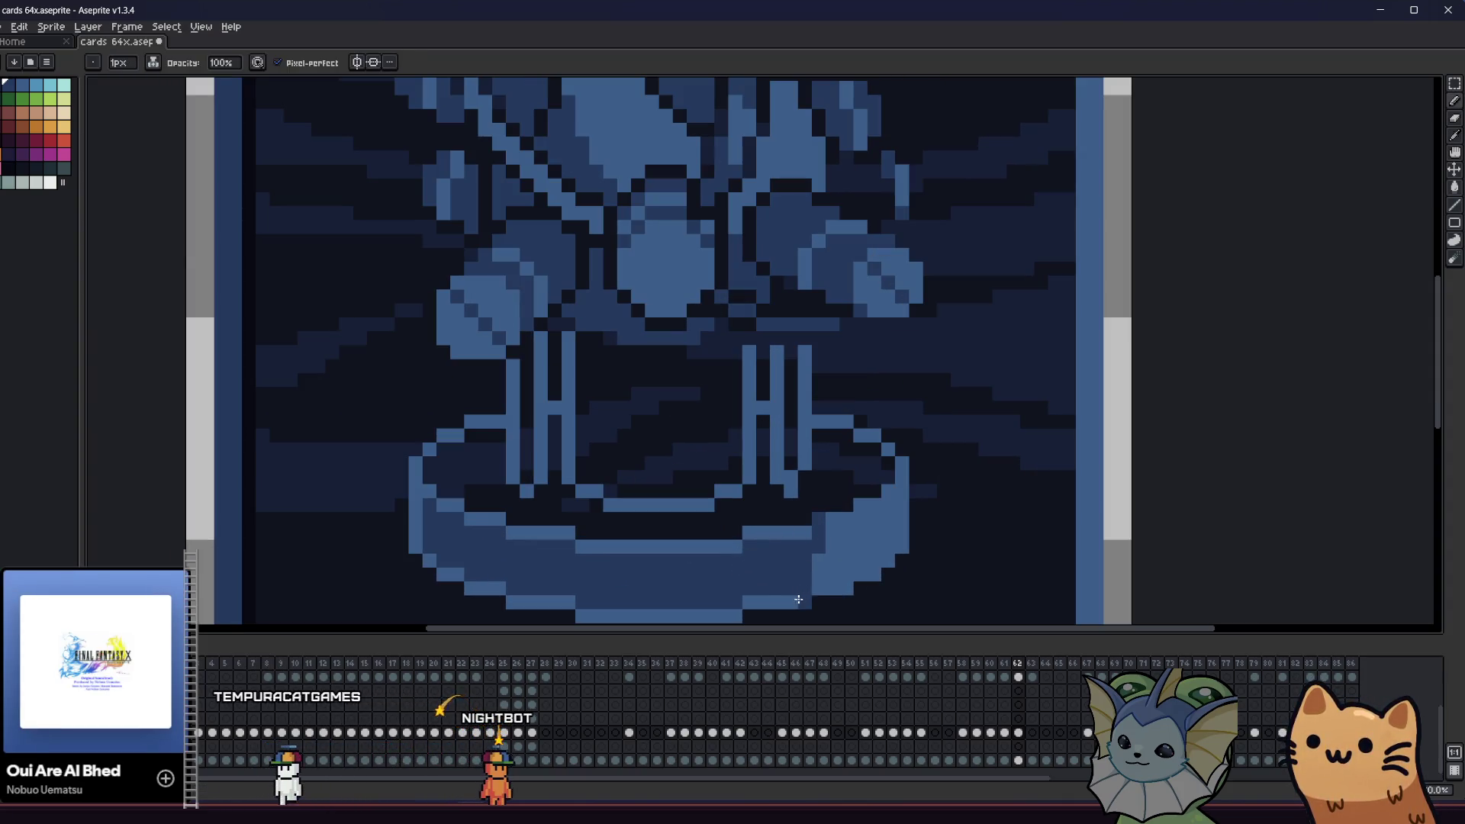
pyautogui.press('g')
pyautogui.click(656, 545)
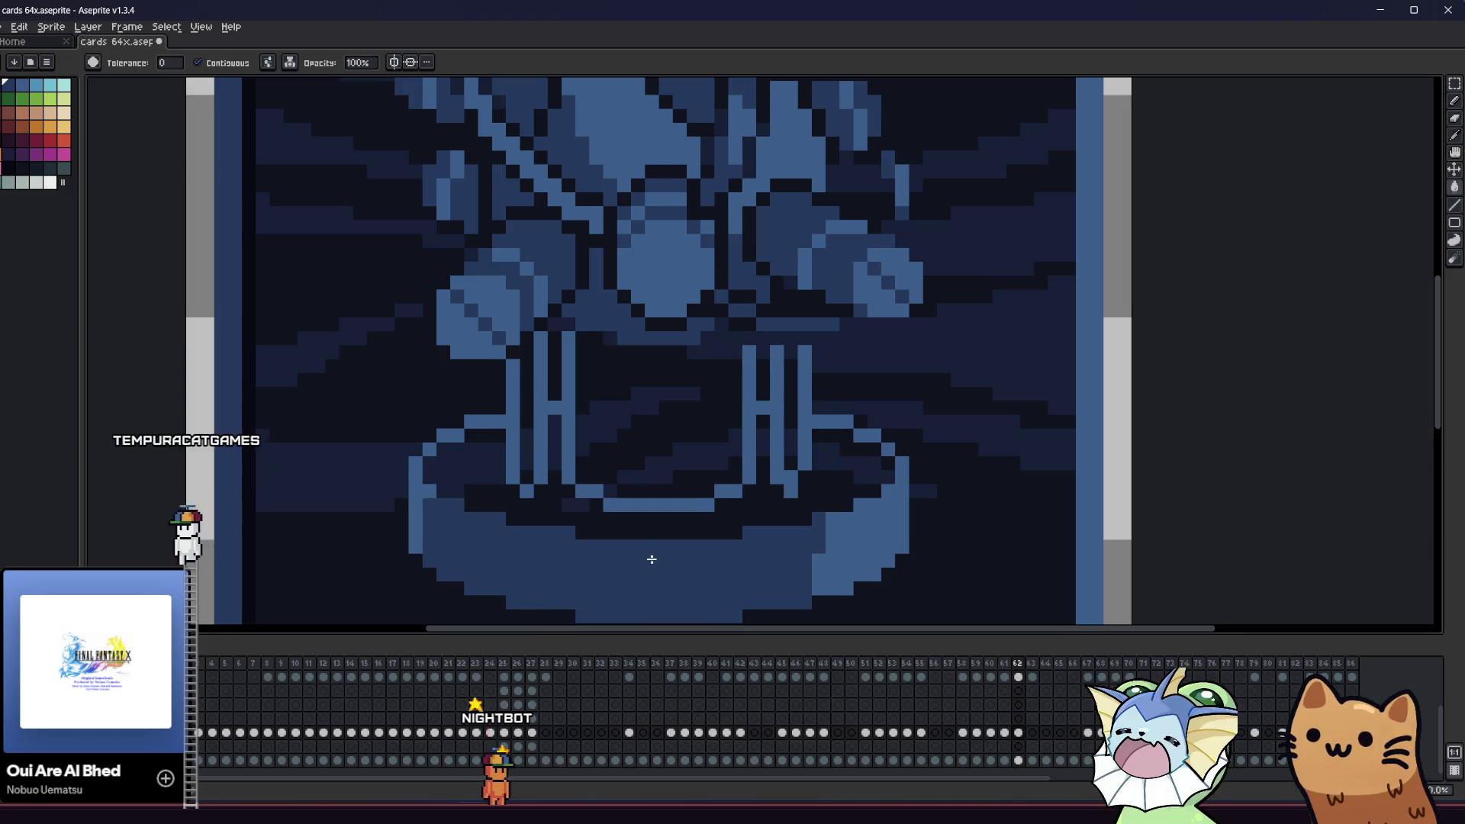
# - Fill the dark area inside the bowl with light blue sampled from the artwork
pyautogui.hscroll(1, 651, 555)
pyautogui.press('i')
pyautogui.click(781, 535)
pyautogui.press('g')
pyautogui.click(786, 500)
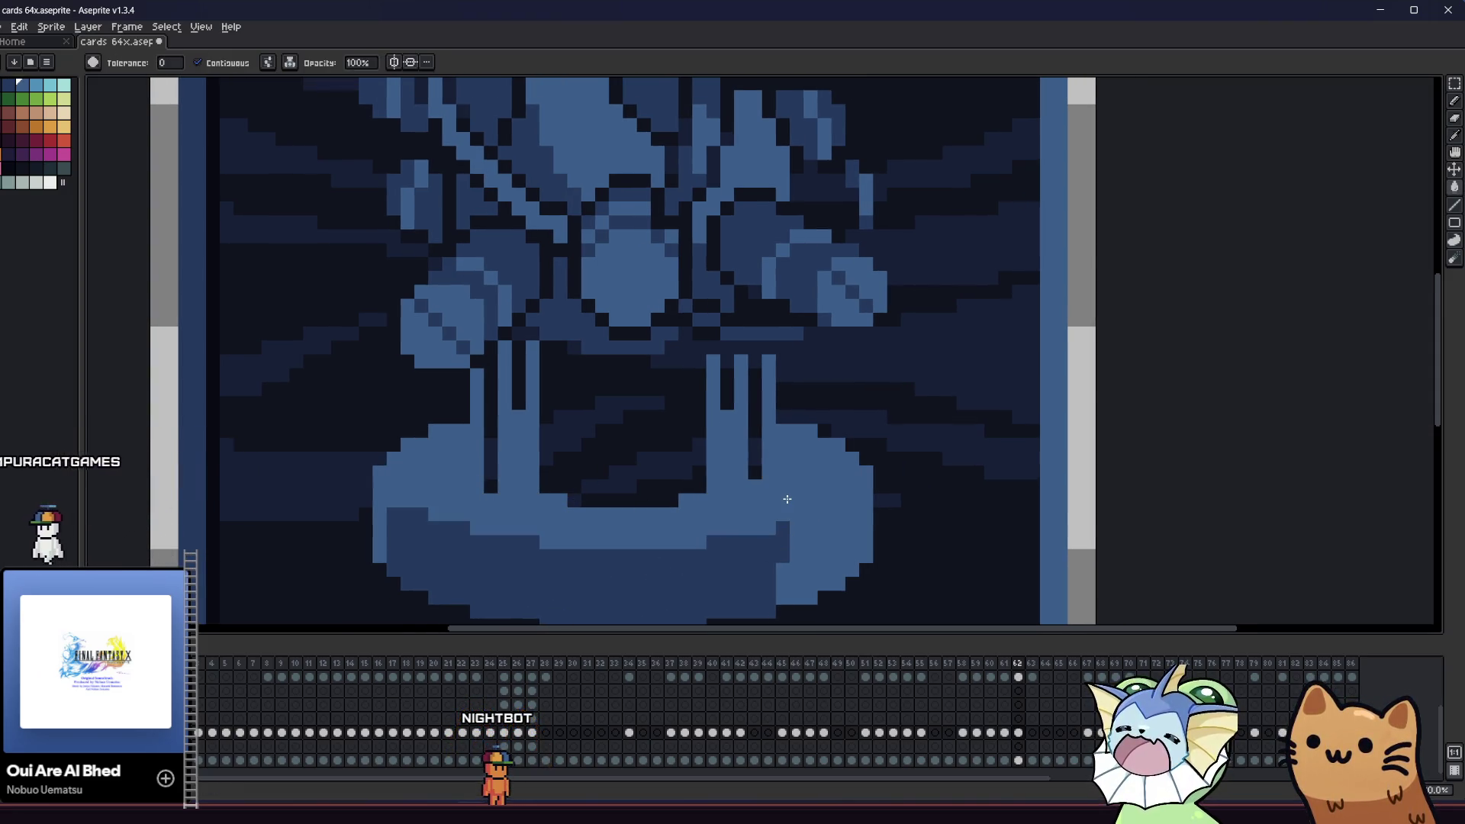
pyautogui.press('i')
pyautogui.hotkey('ctrl', 'z')
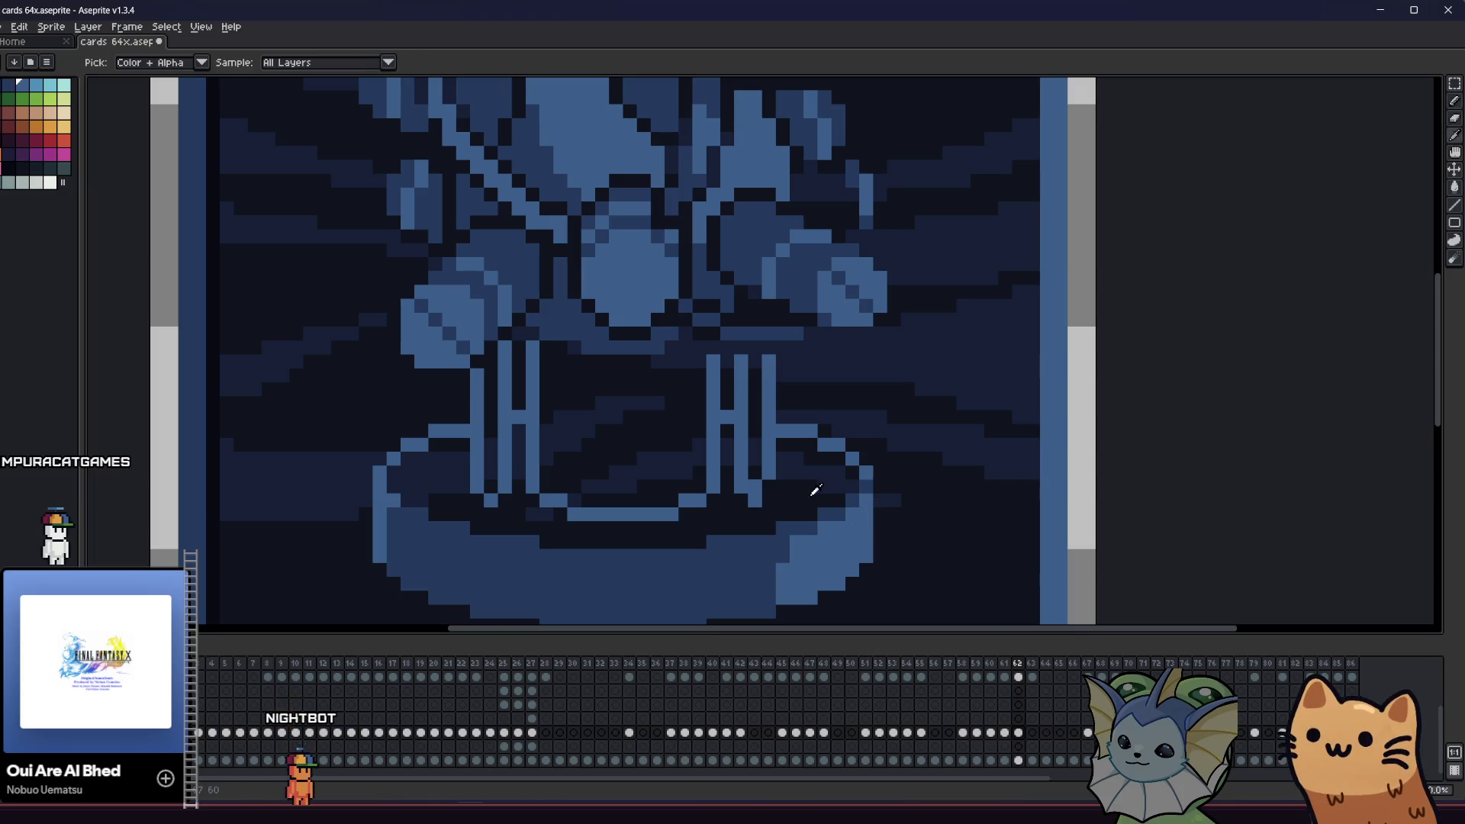
pyautogui.press('g')
pyautogui.click(790, 504)
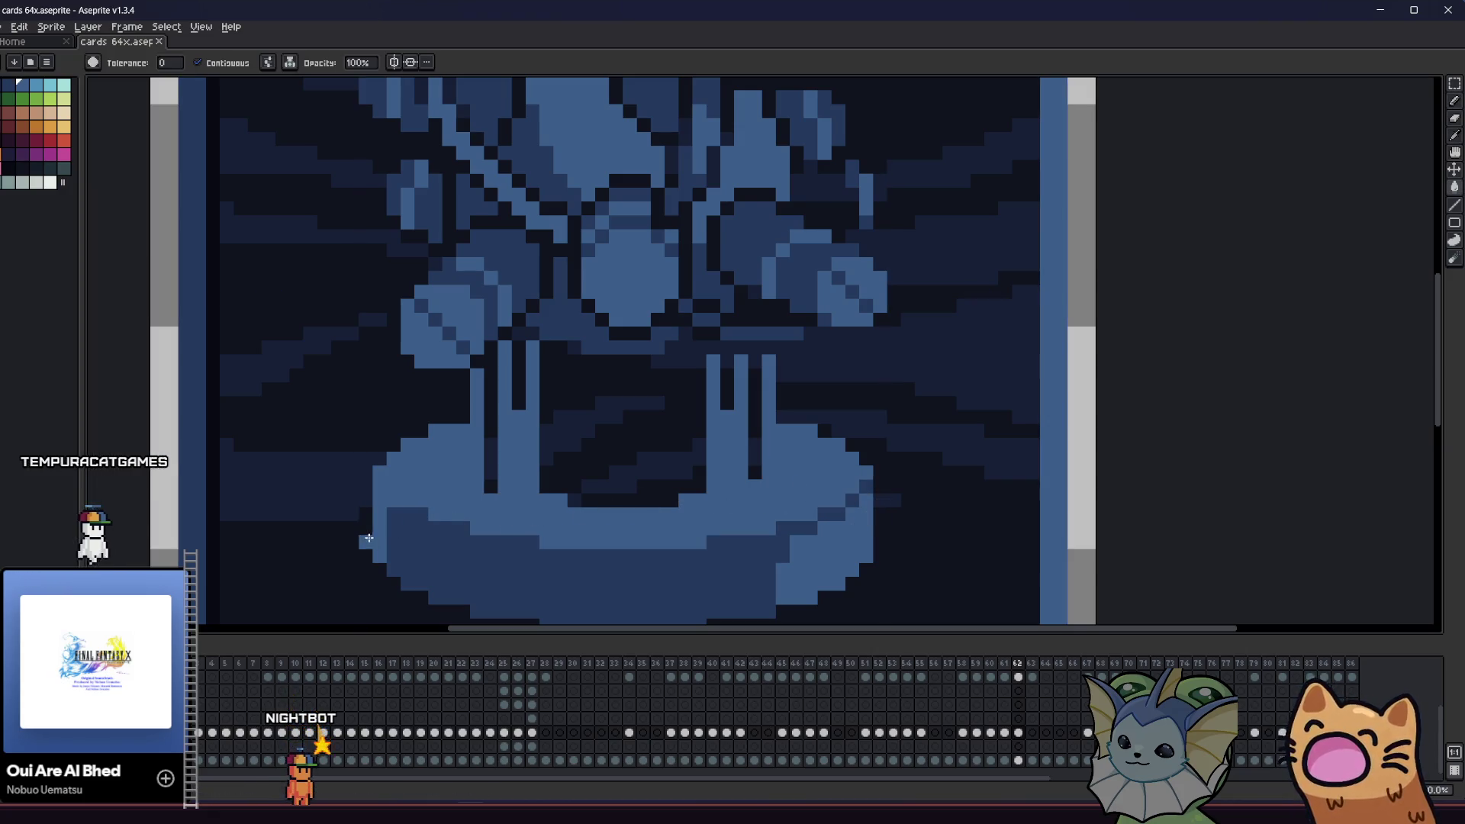
# - Pick the bowl's darkest blue and add two darker pixels on the pedestal base
pyautogui.press('i')
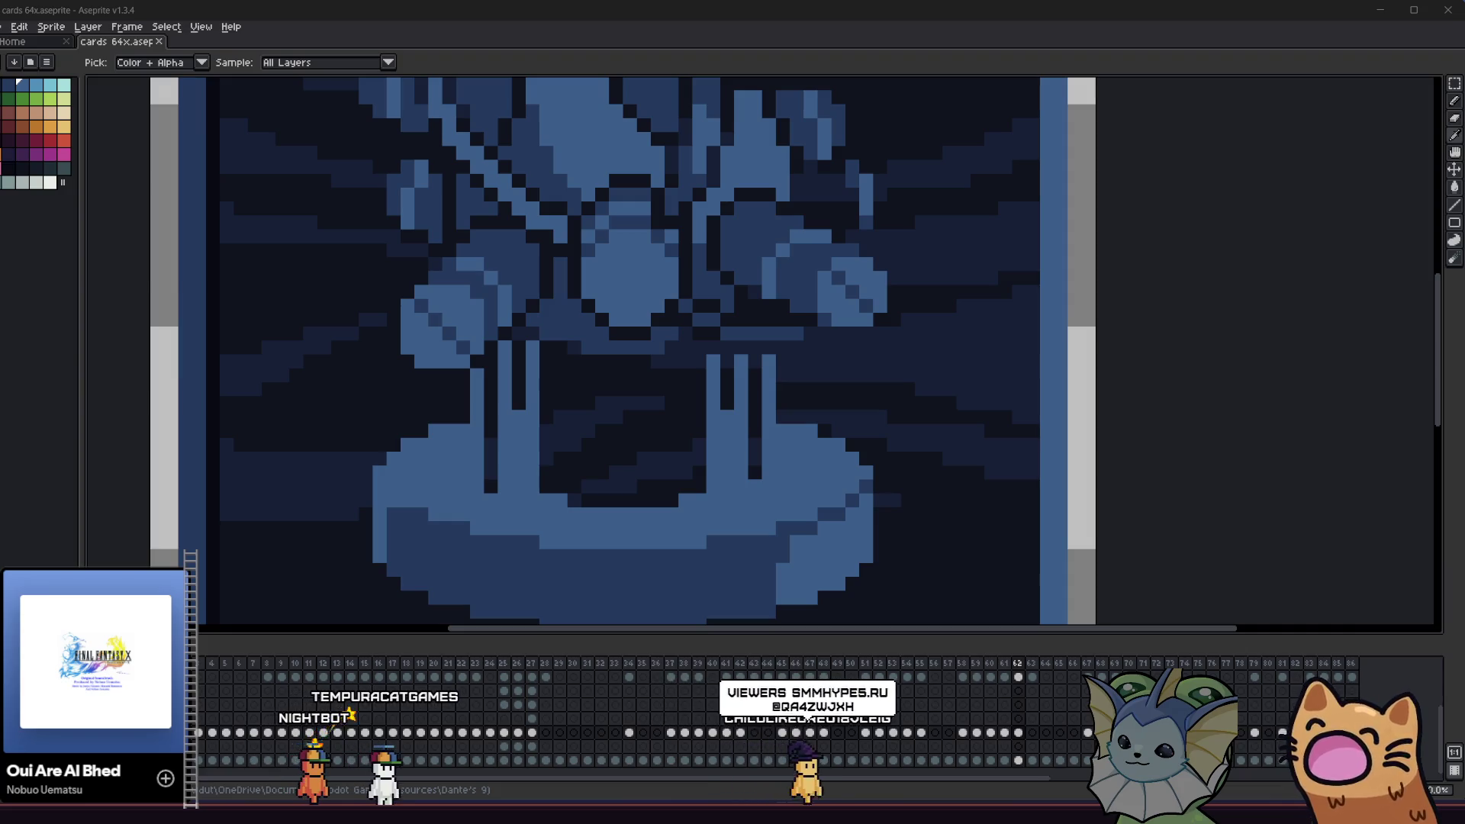
pyautogui.click(394, 518)
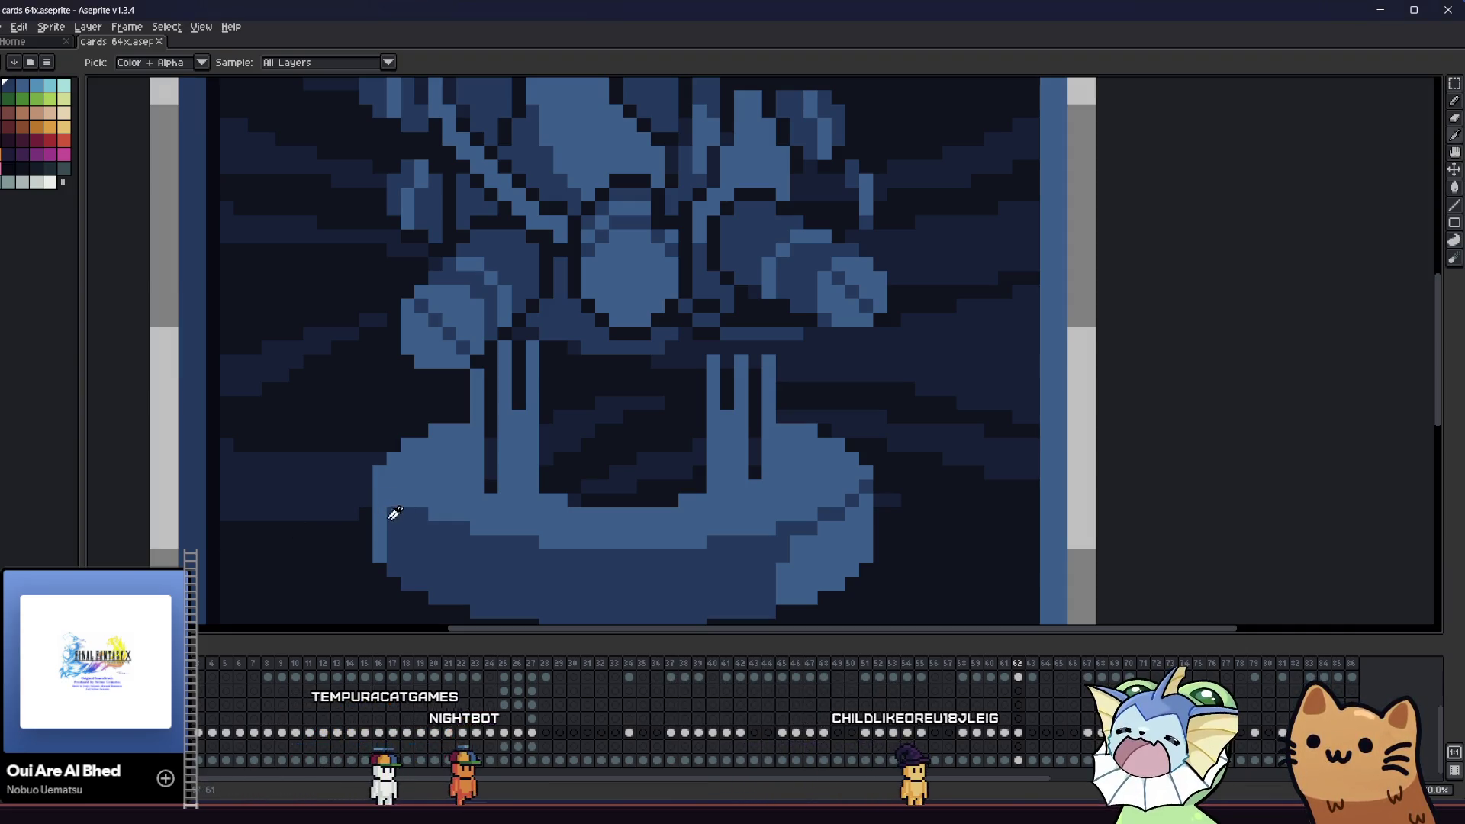
pyautogui.press('b')
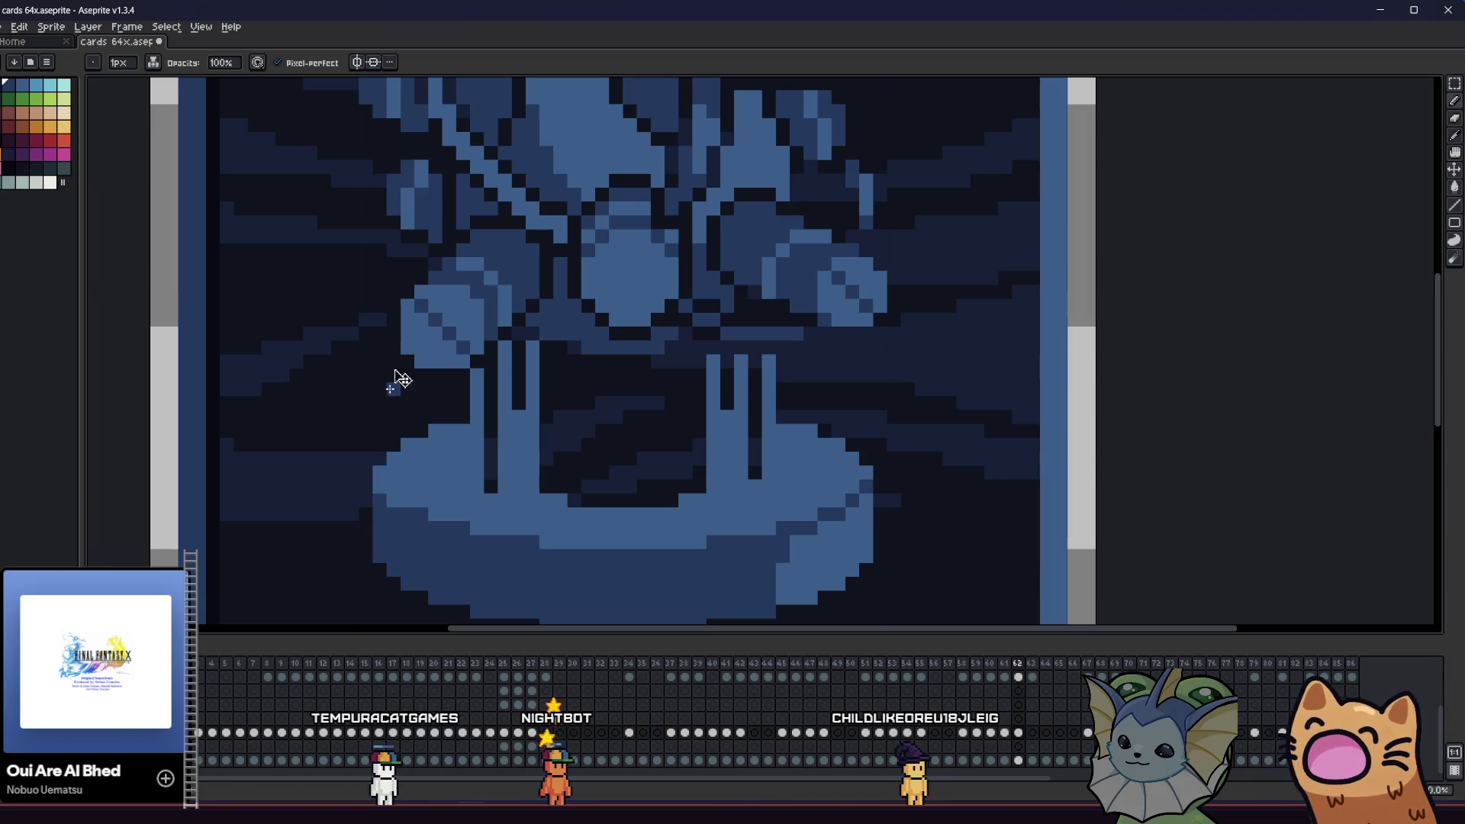
pyautogui.scroll(1, 400, 345)
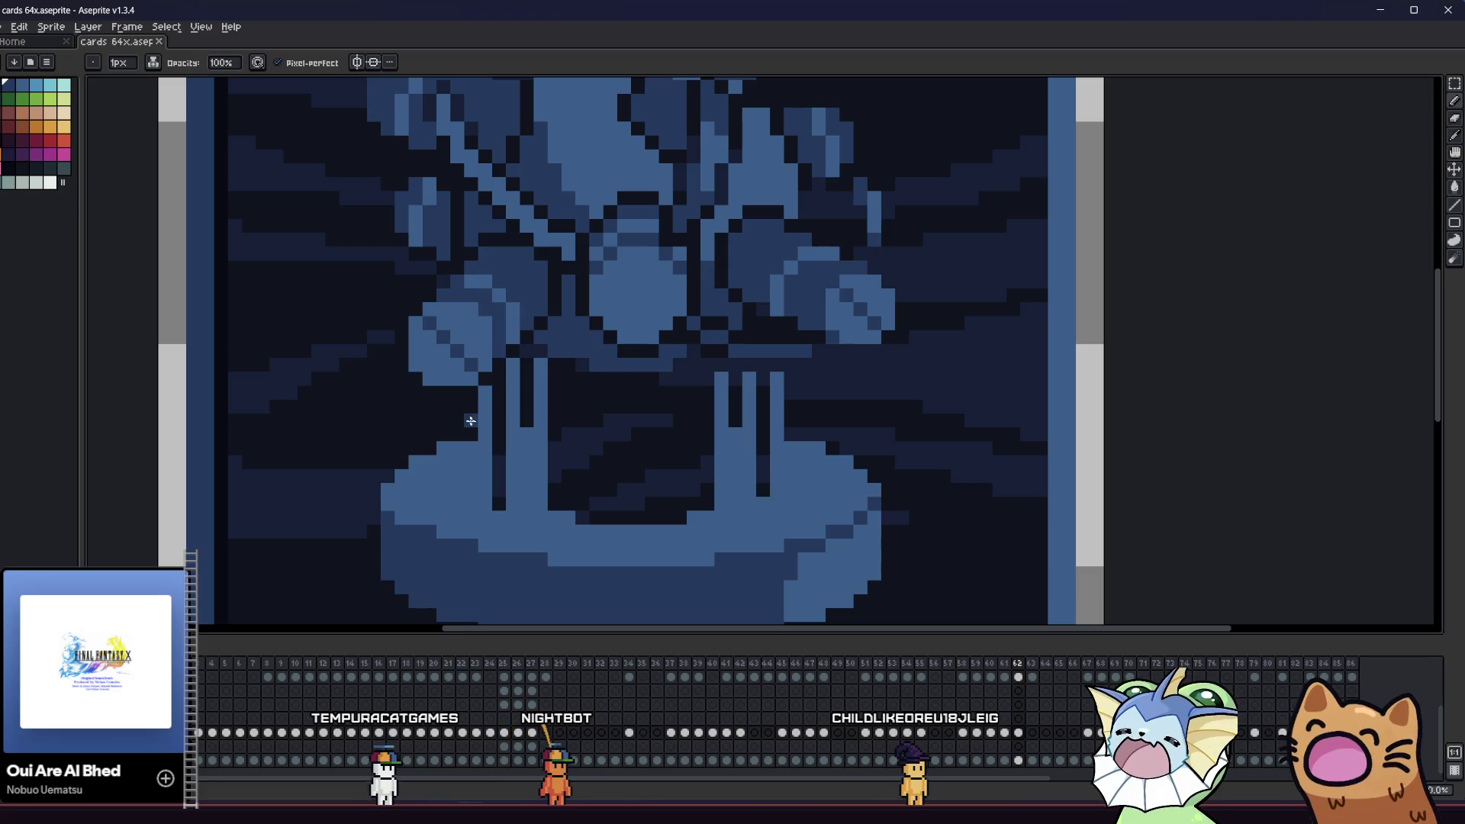
pyautogui.press('i')
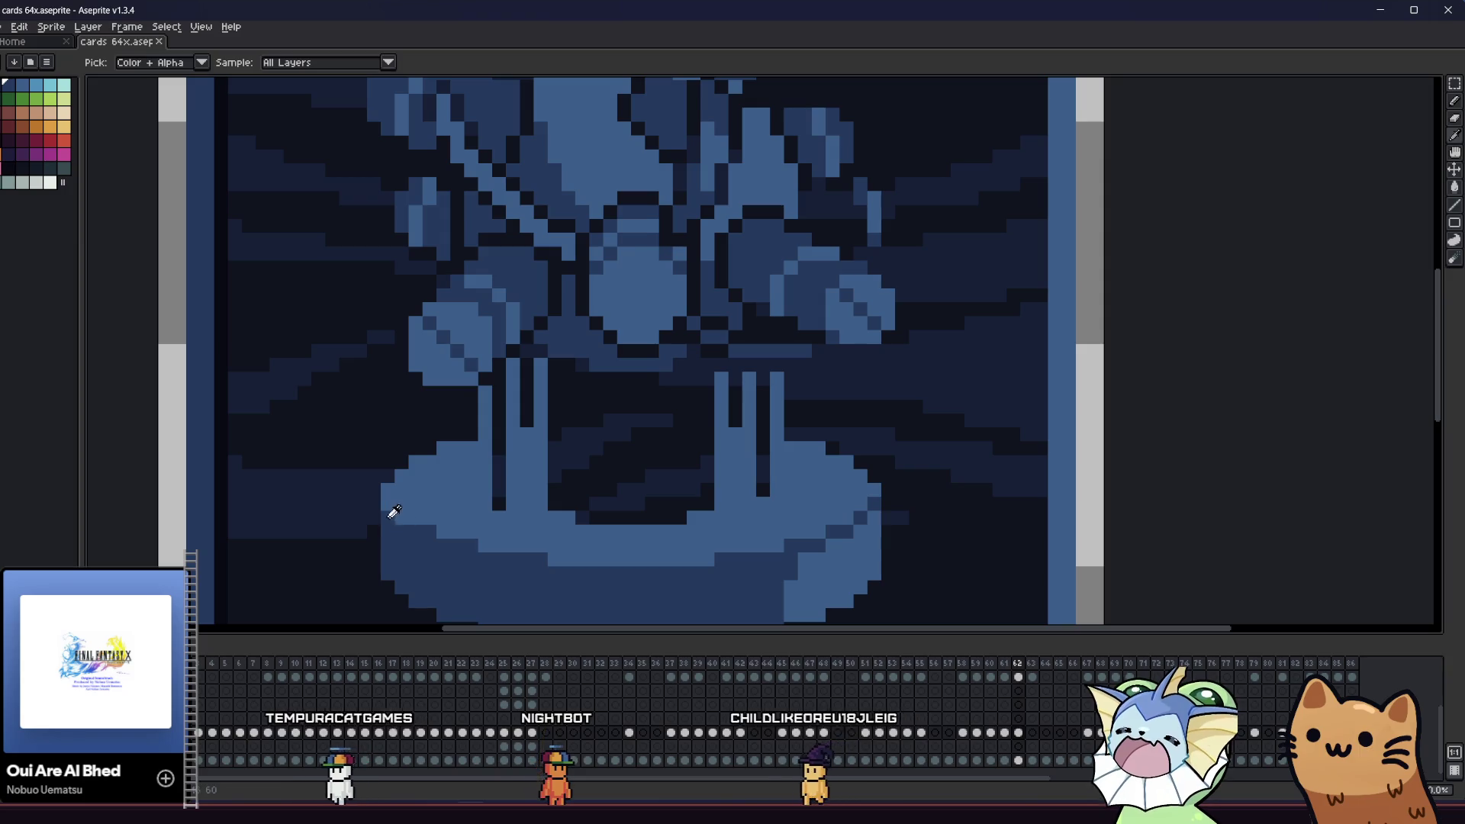
pyautogui.press('b')
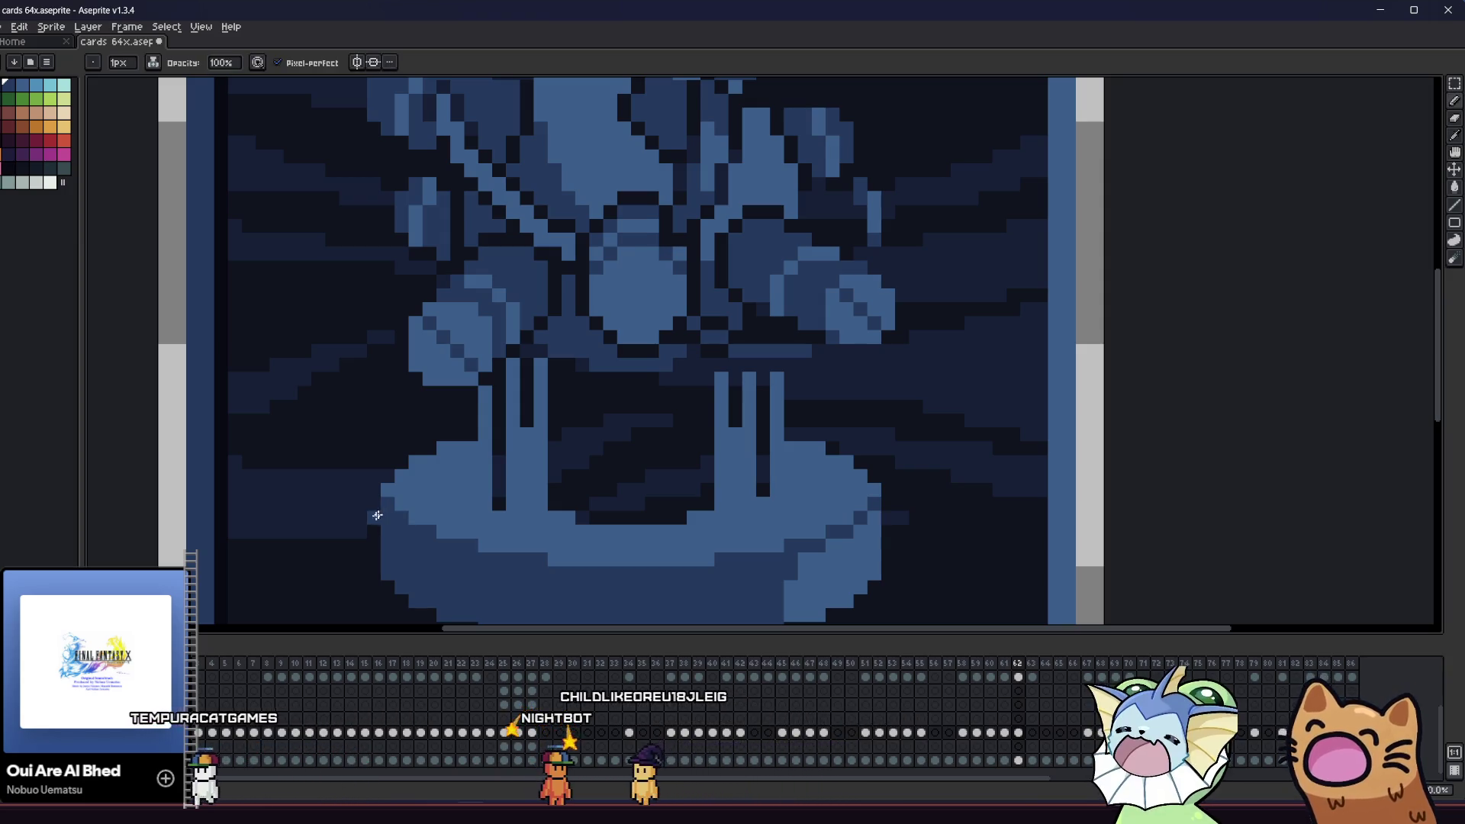
pyautogui.scroll(-5, 377, 516)
pyautogui.moveTo(311, 523); pyautogui.dragTo(413, 504)
pyautogui.scroll(3, 505, 494)
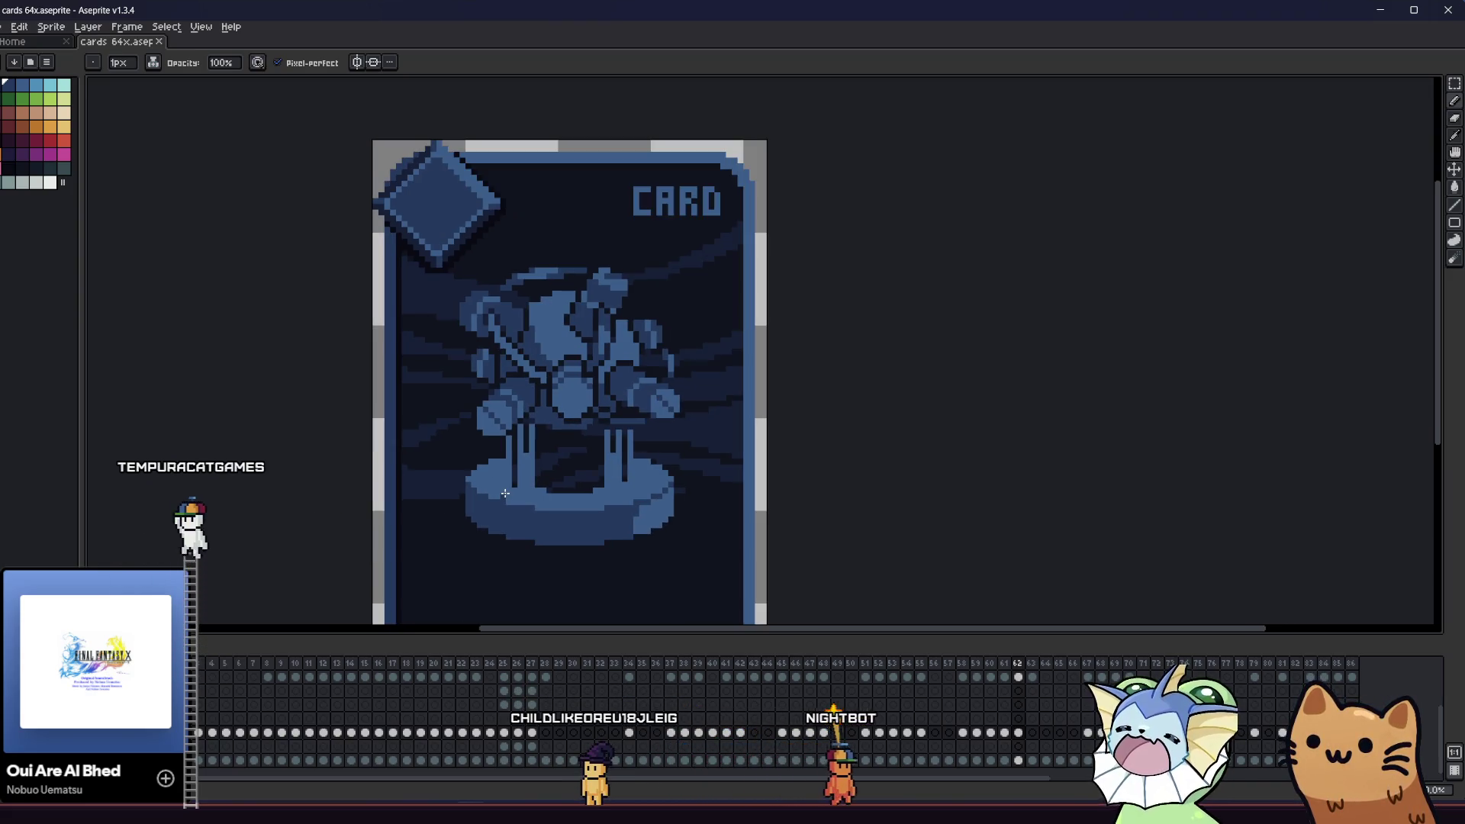
pyautogui.scroll(3, 505, 494)
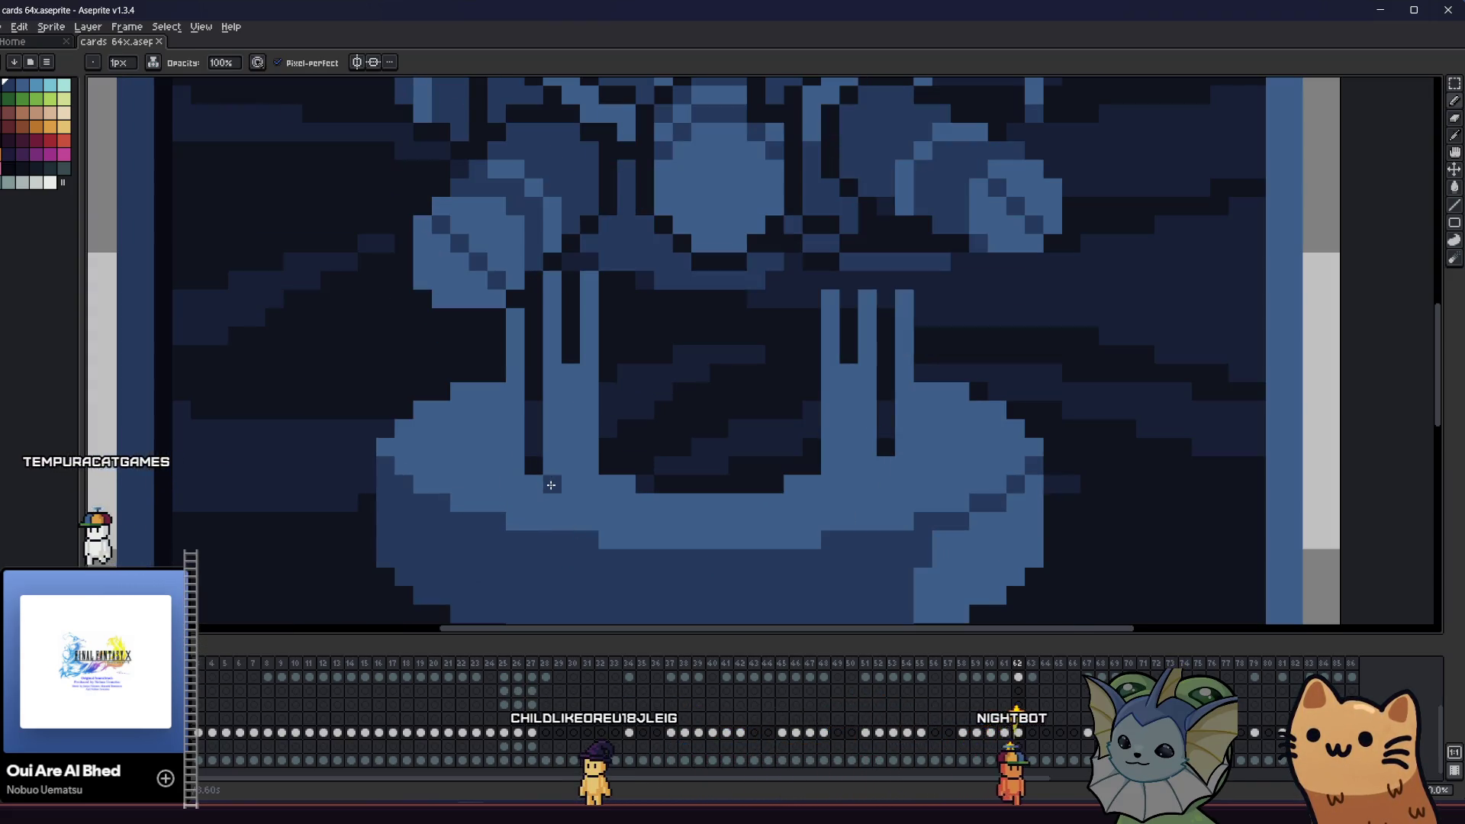
pyautogui.click(497, 458)
pyautogui.click(541, 495)
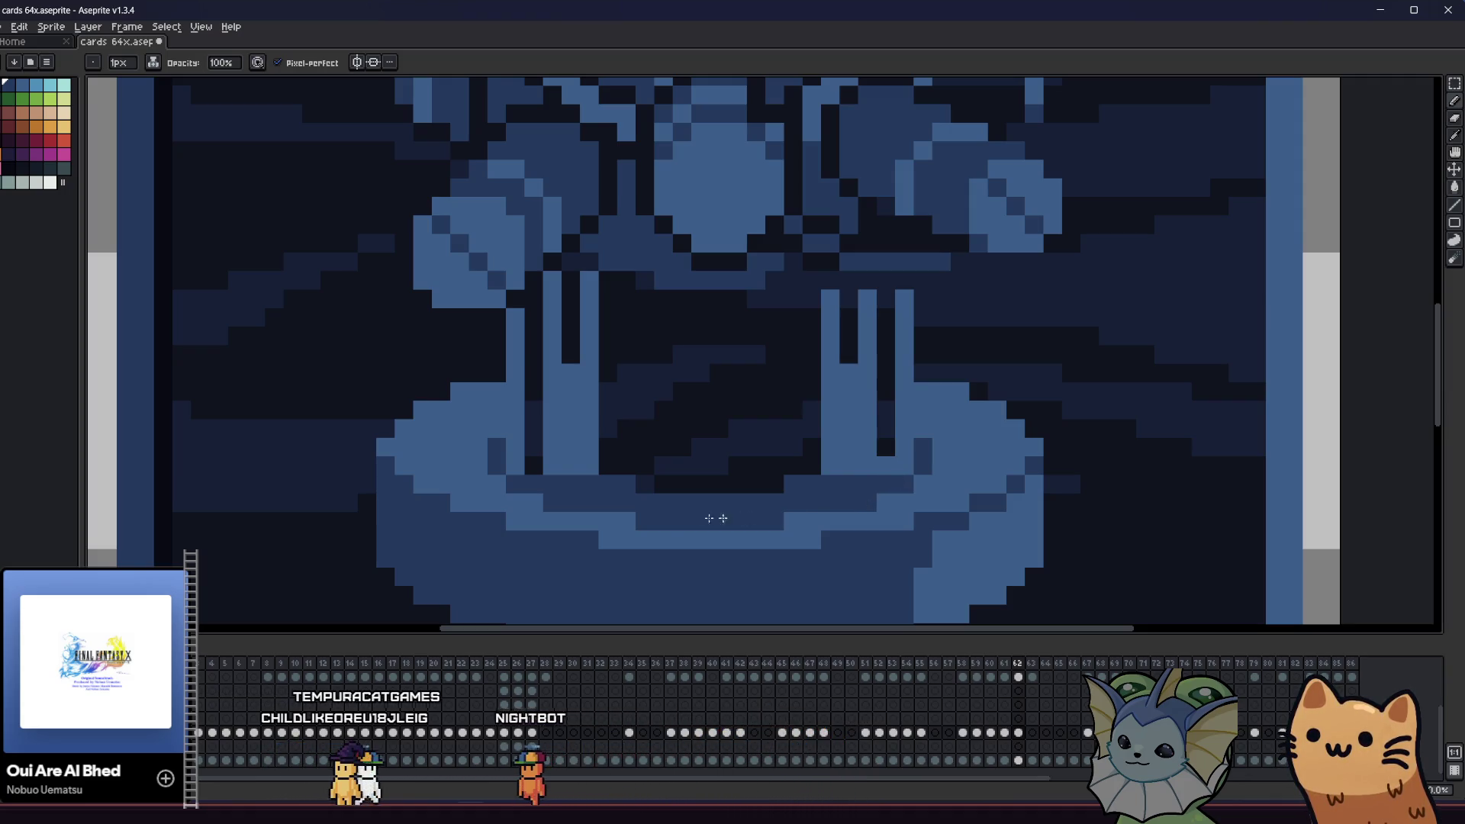
# - Extend the dark strips in the left and right towers downward, then save
pyautogui.moveTo(415, 513); pyautogui.dragTo(331, 506)
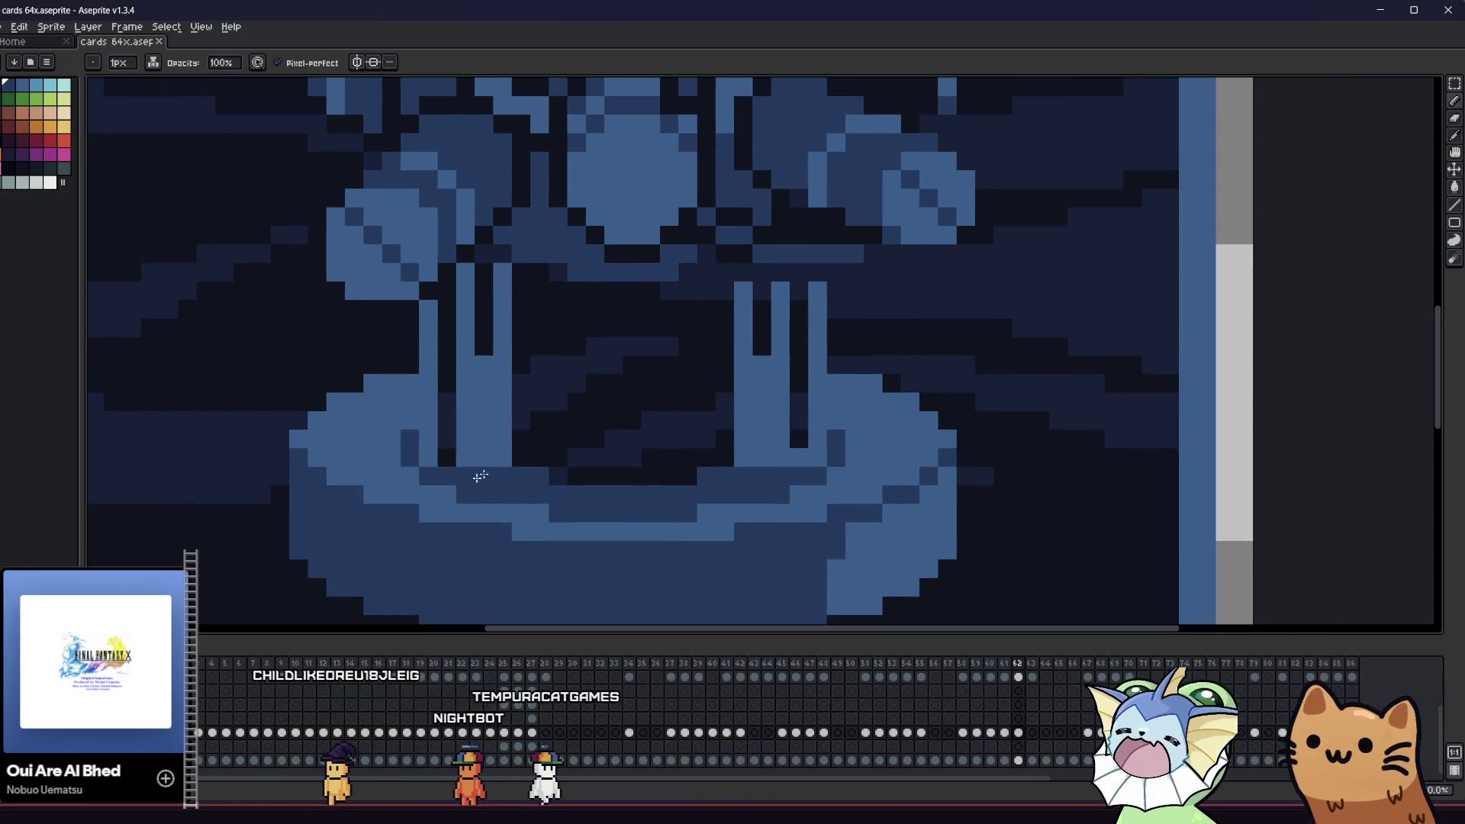
pyautogui.moveTo(489, 336); pyautogui.dragTo(488, 446)
pyautogui.moveTo(762, 359); pyautogui.dragTo(762, 458)
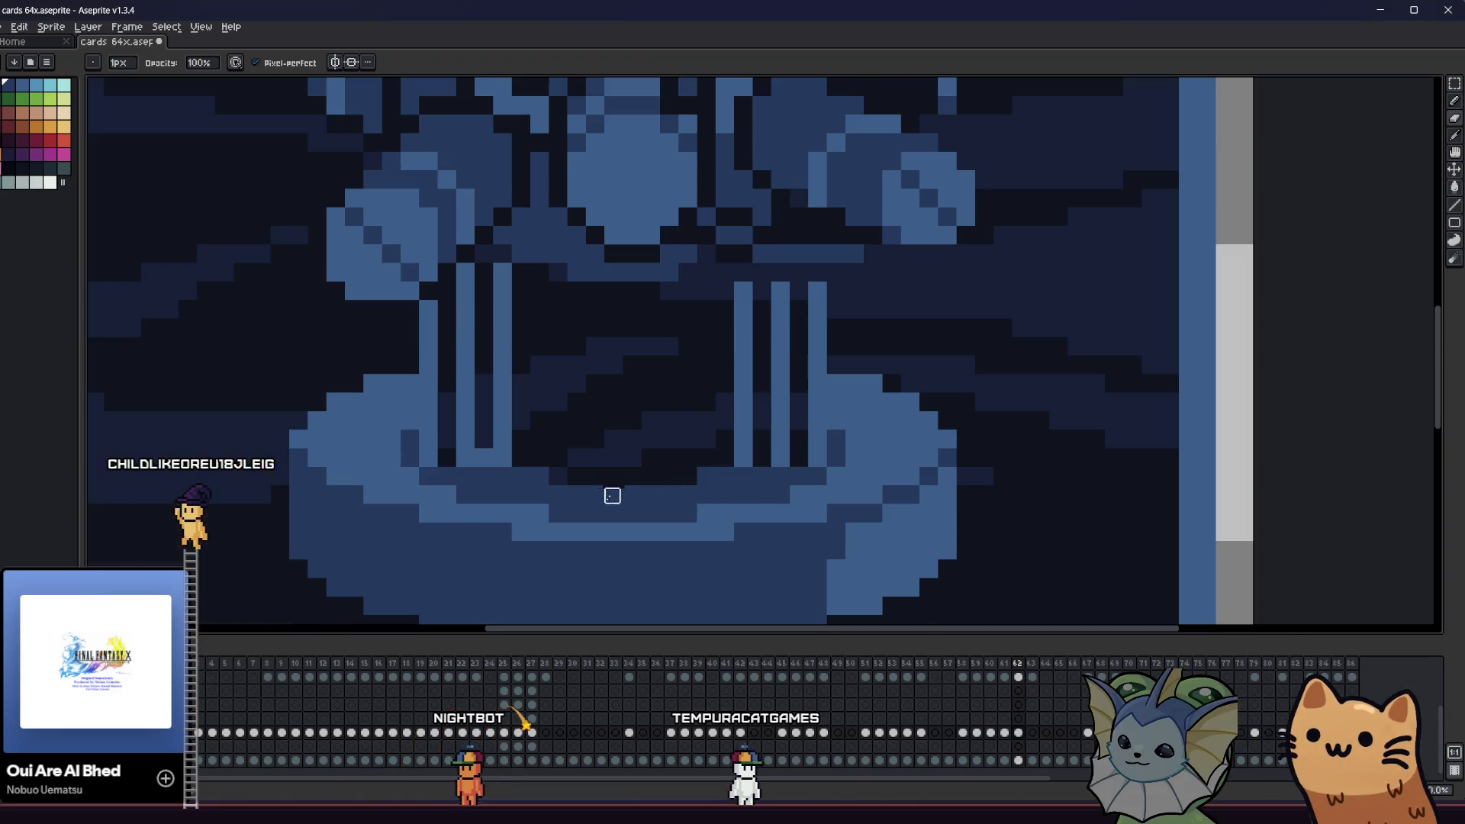
pyautogui.hotkey('ctrl', 's')
# - Add a dark pixel at the left tower's base and choose lighter blue shades
pyautogui.scroll(-2, 613, 494)
pyautogui.scroll(2, 474, 498)
pyautogui.press('alt')
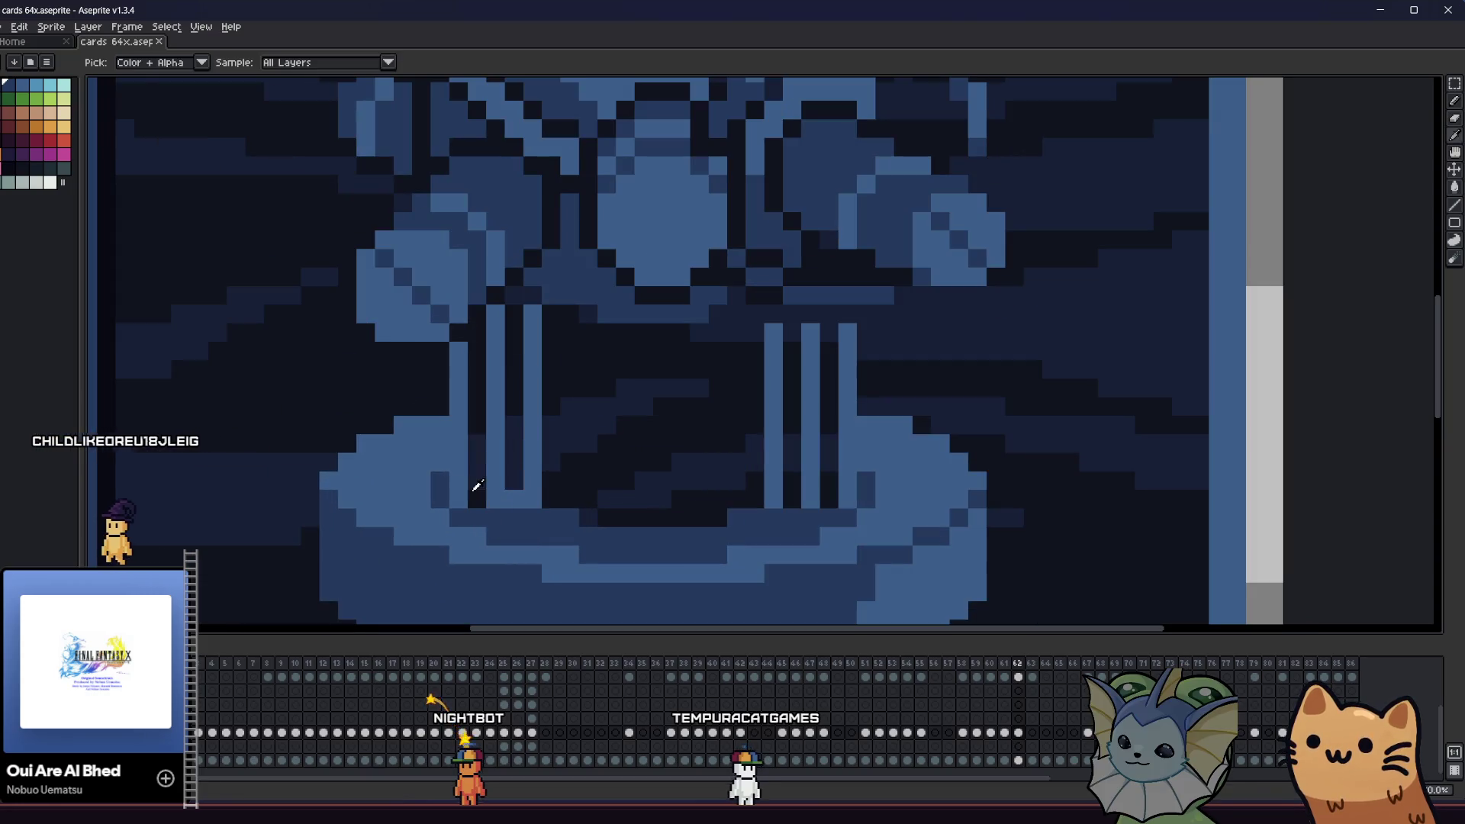
pyautogui.click(496, 517)
pyautogui.press('alt')
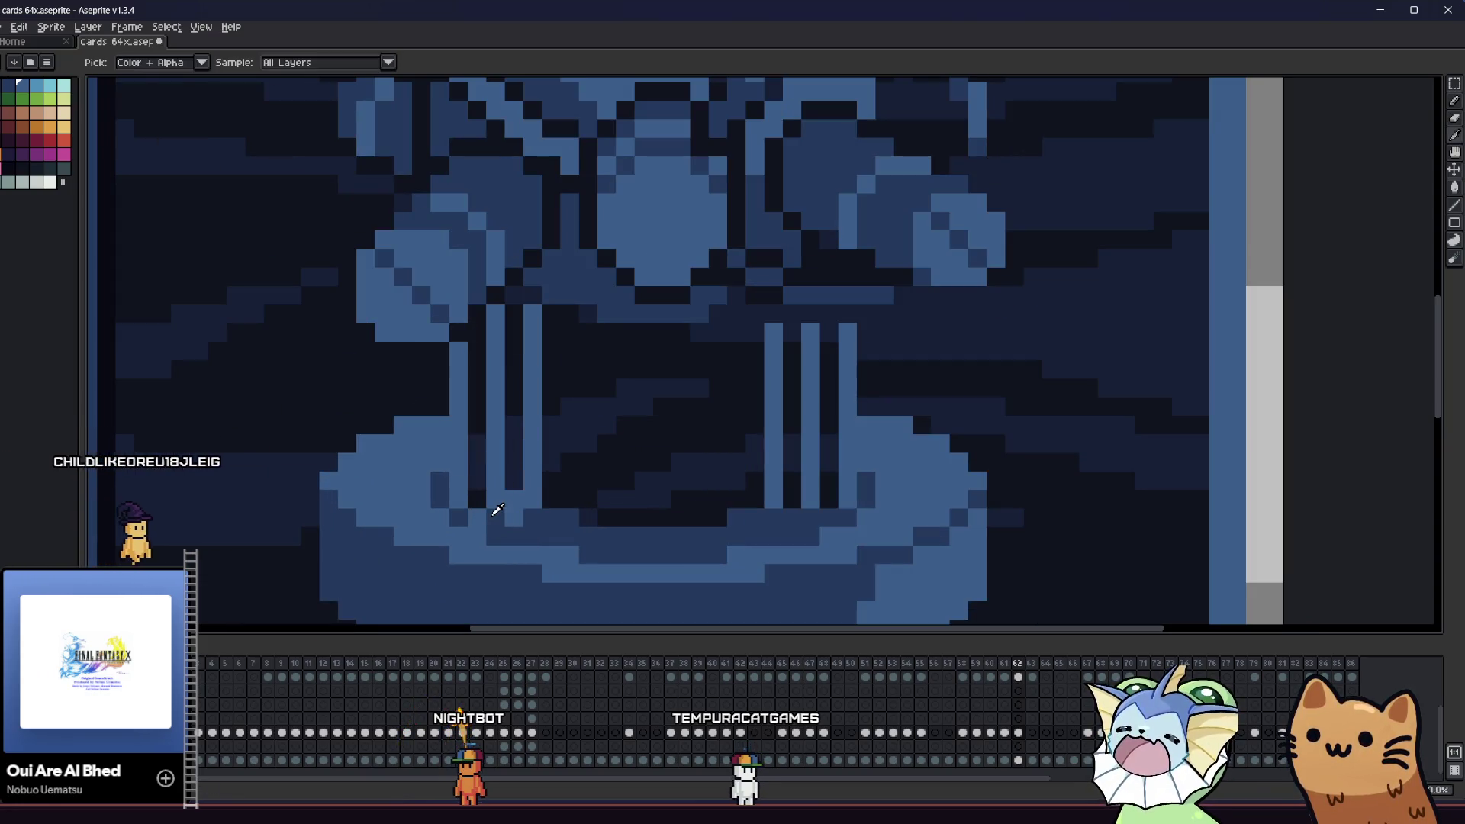
pyautogui.press('alt')
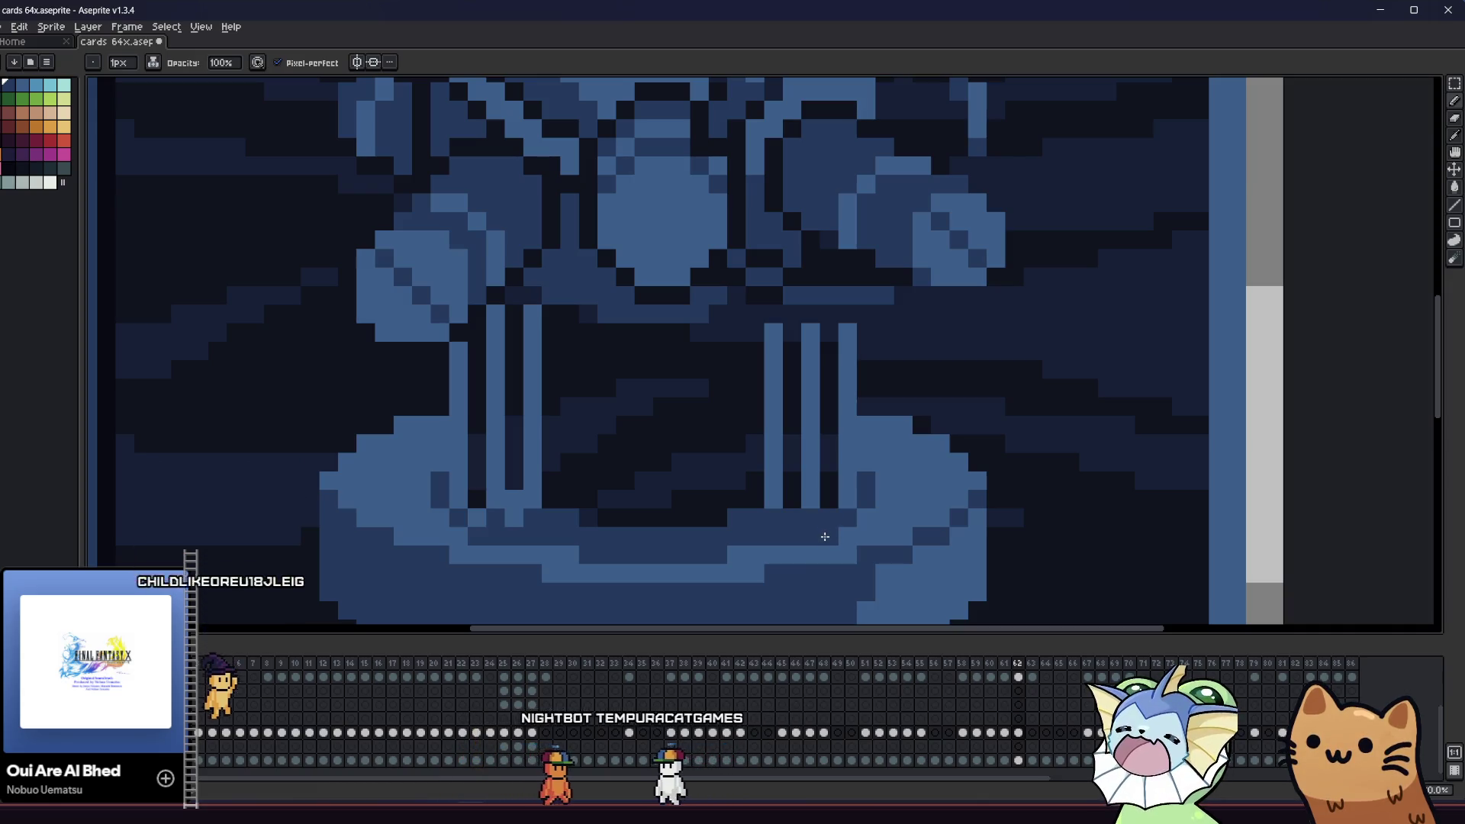
pyautogui.keyDown('alt'); pyautogui.click(725, 513); pyautogui.keyUp('alt')
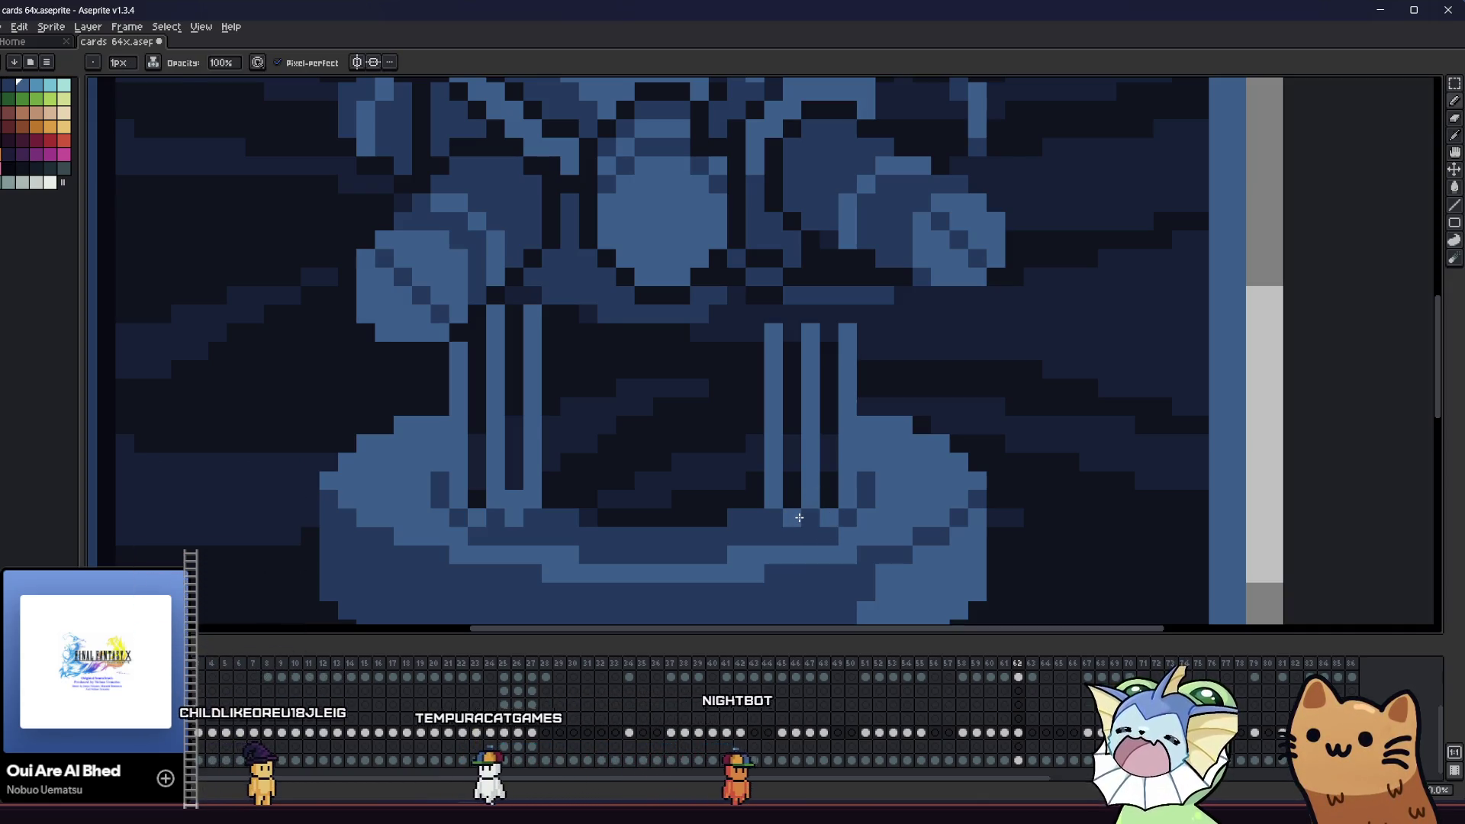
pyautogui.click(636, 519)
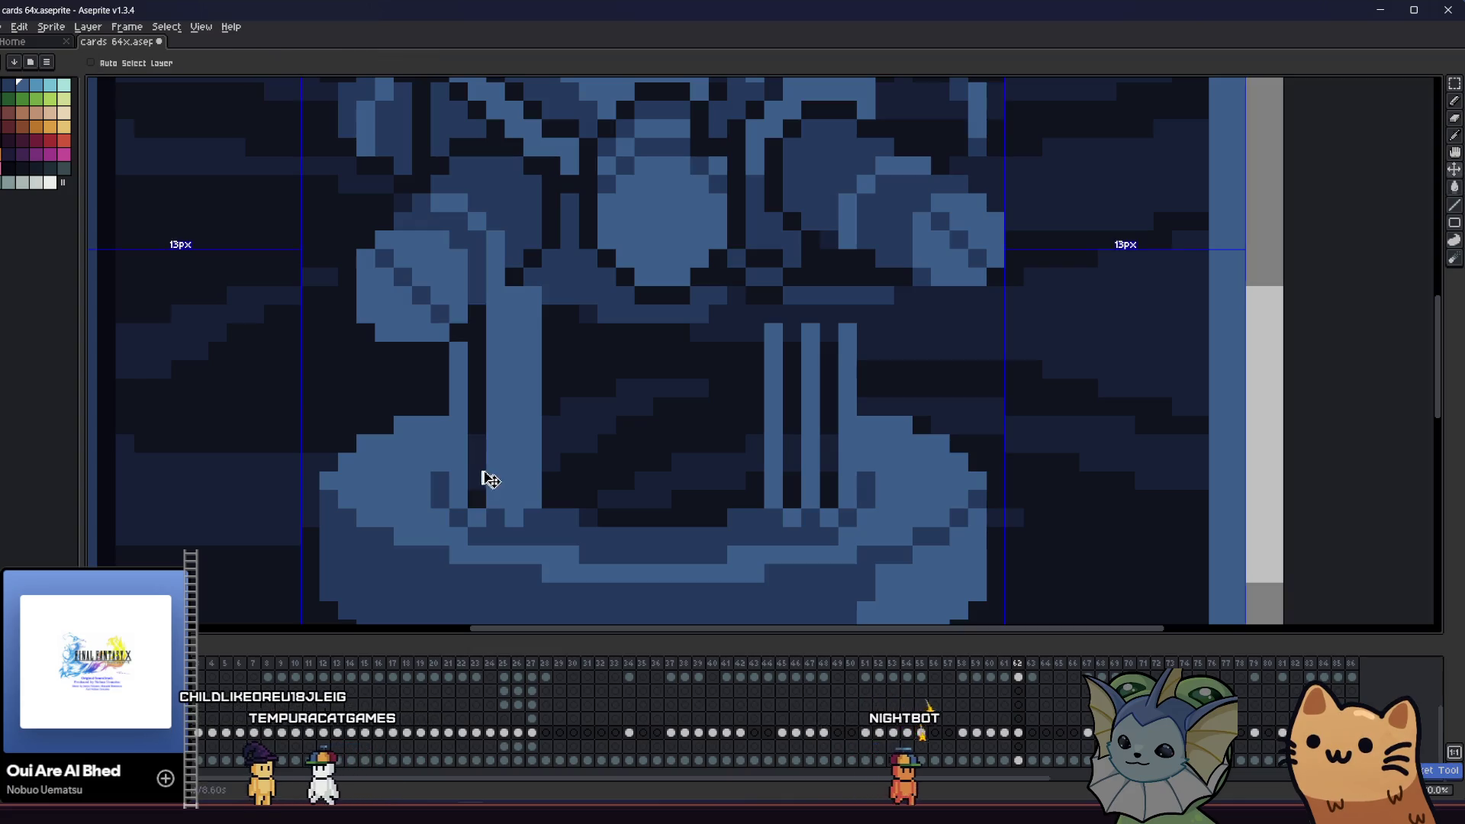
# - Paint light blue down the dark pillar gap and darken a stripe down the right pillar
pyautogui.press('g')
pyautogui.scroll(-5, 511, 492)
pyautogui.scroll(-2, 445, 511)
pyautogui.press('alt')
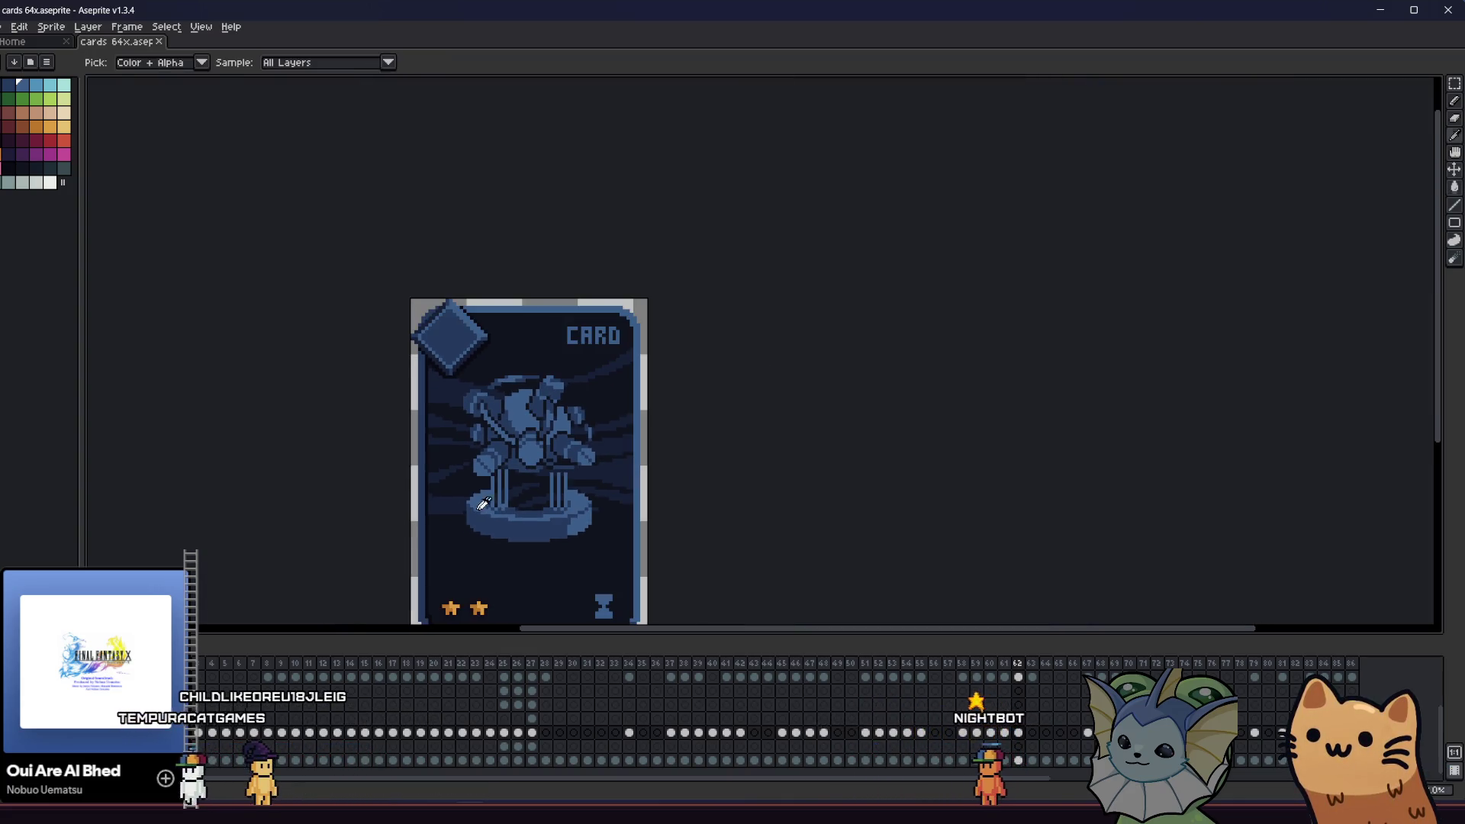
pyautogui.scroll(5, 480, 500)
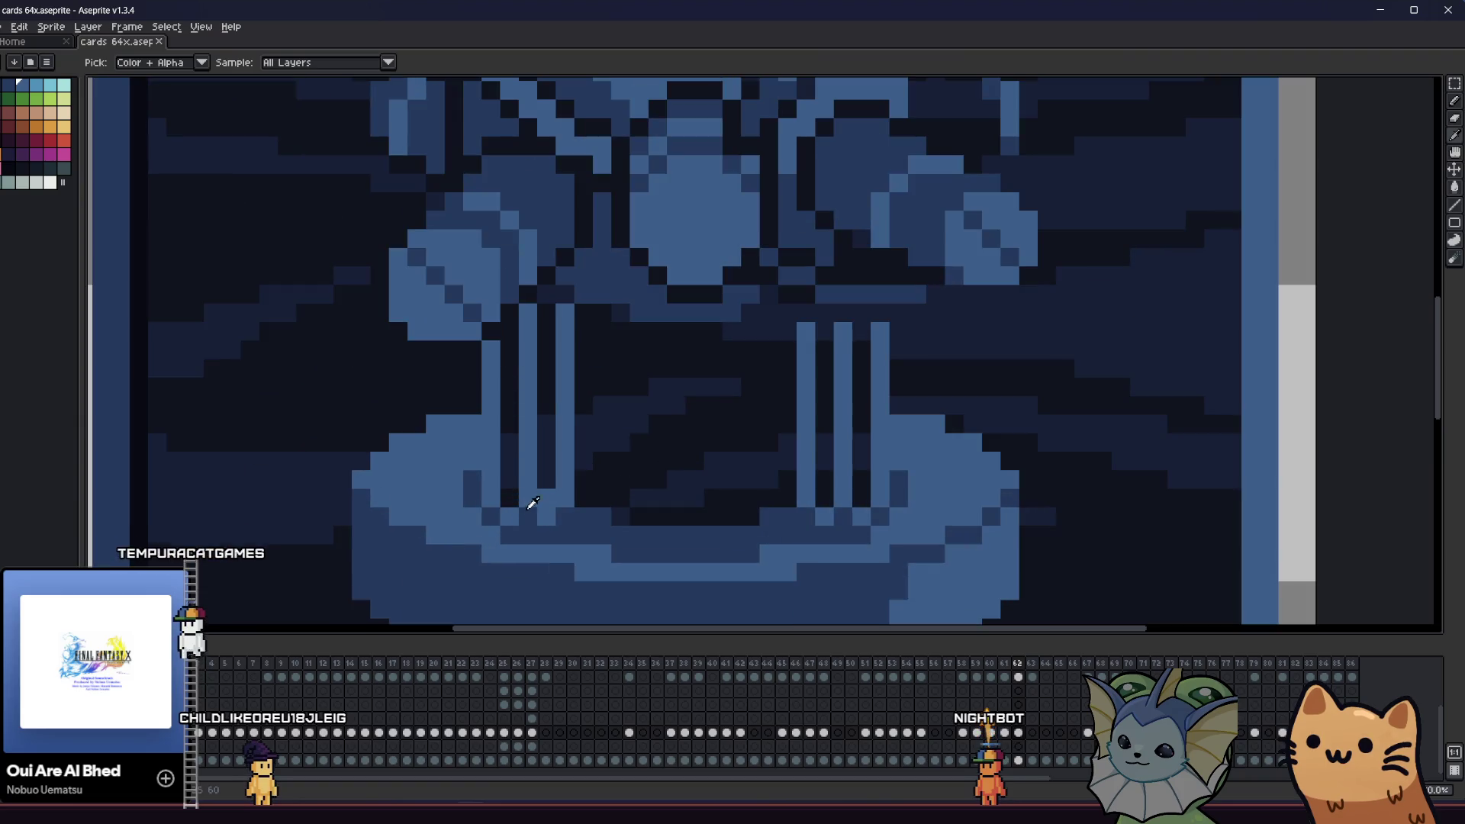
pyautogui.press('b')
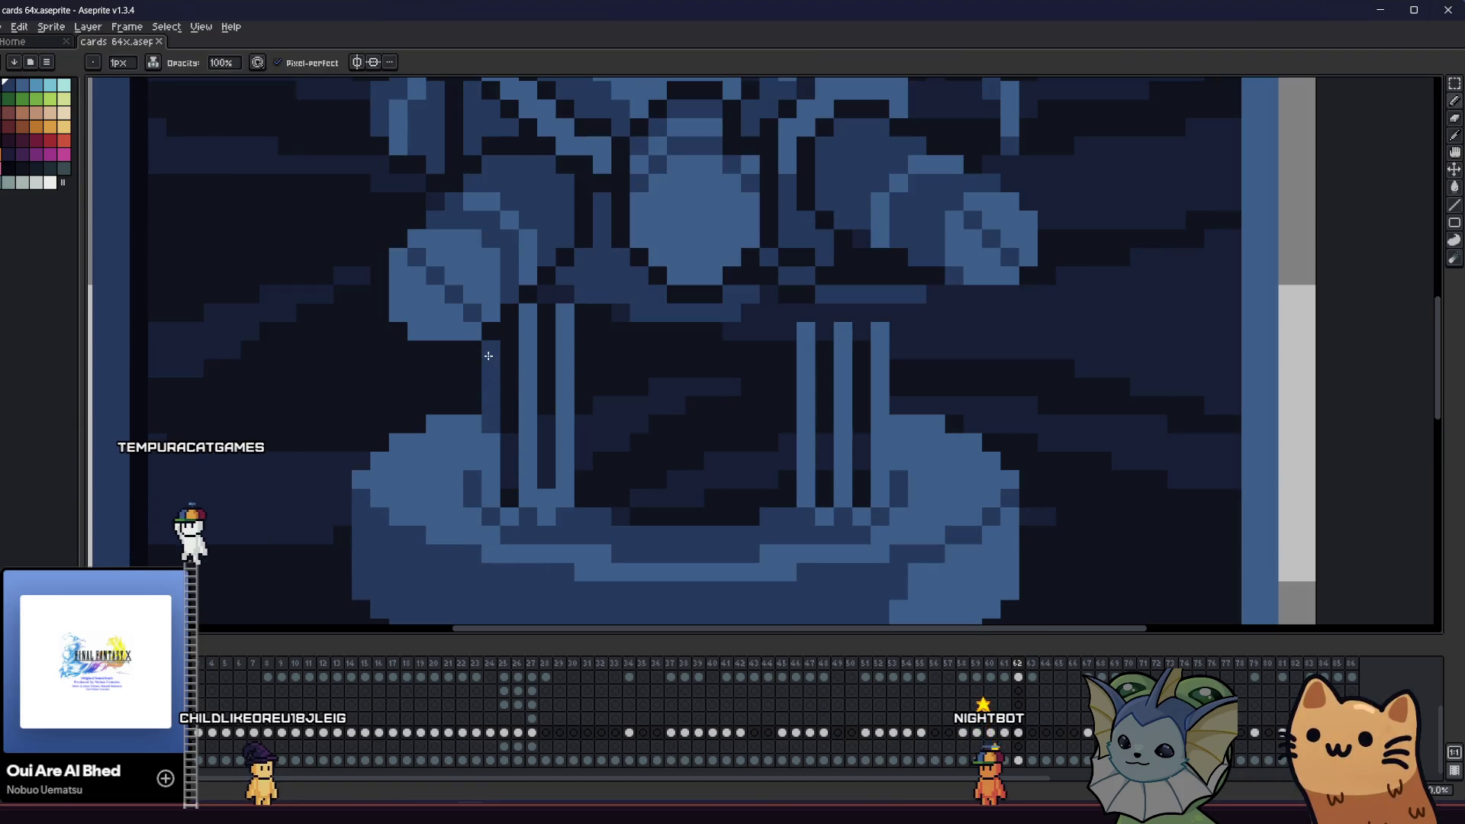
pyautogui.moveTo(524, 327); pyautogui.dragTo(532, 432)
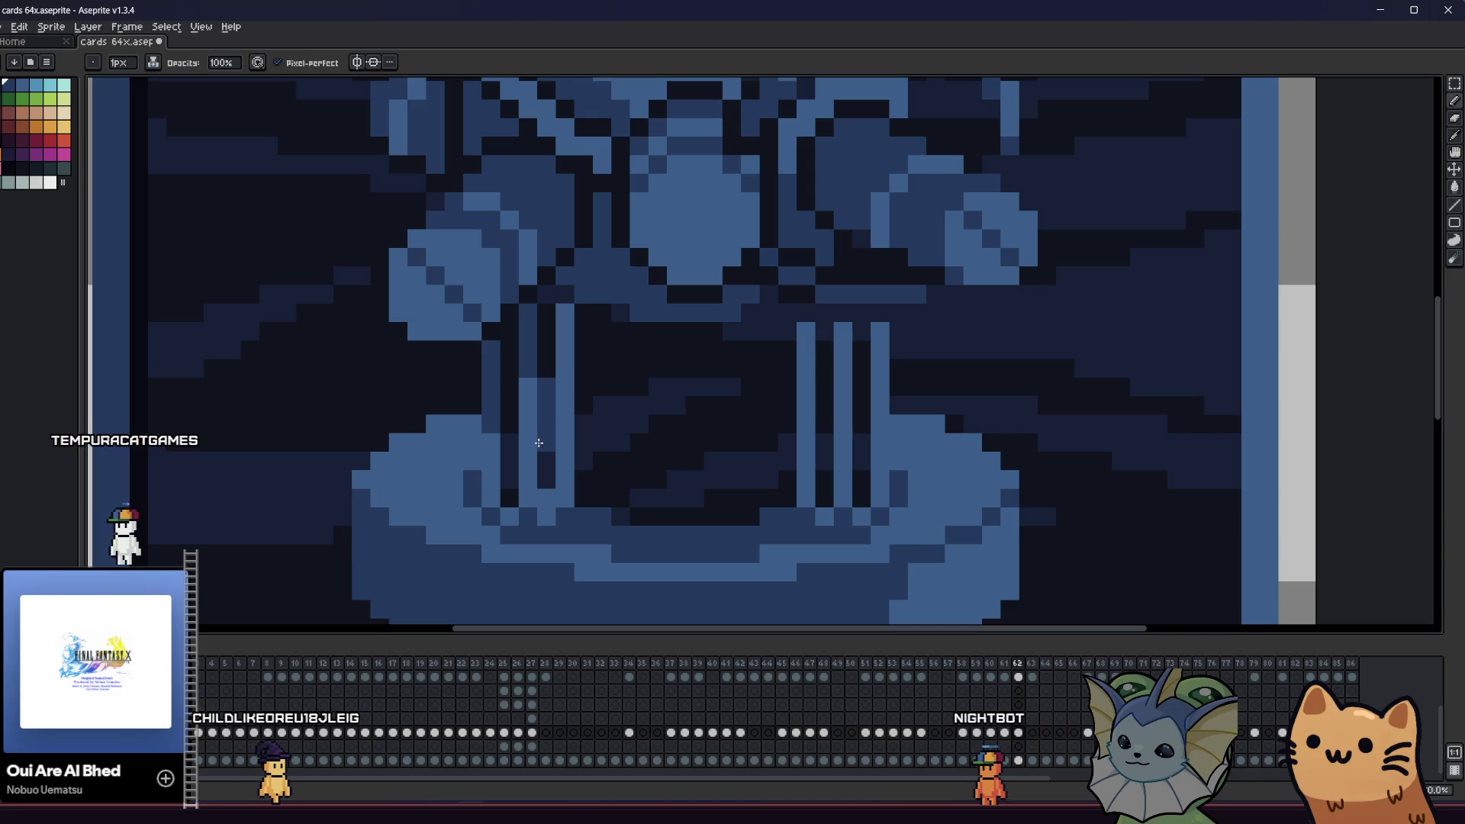
pyautogui.moveTo(565, 386); pyautogui.dragTo(570, 446)
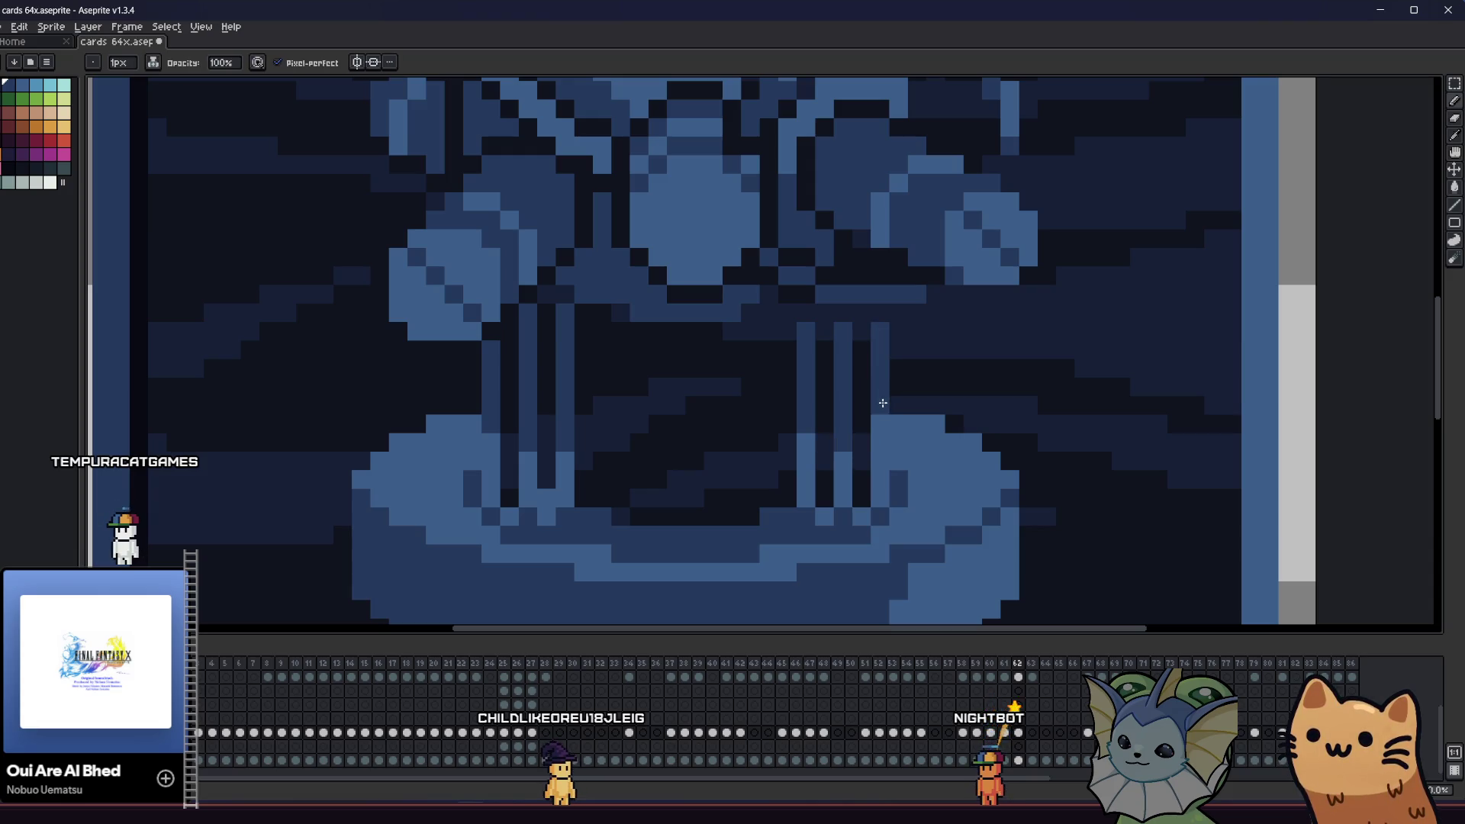
pyautogui.scroll(-4, 885, 459)
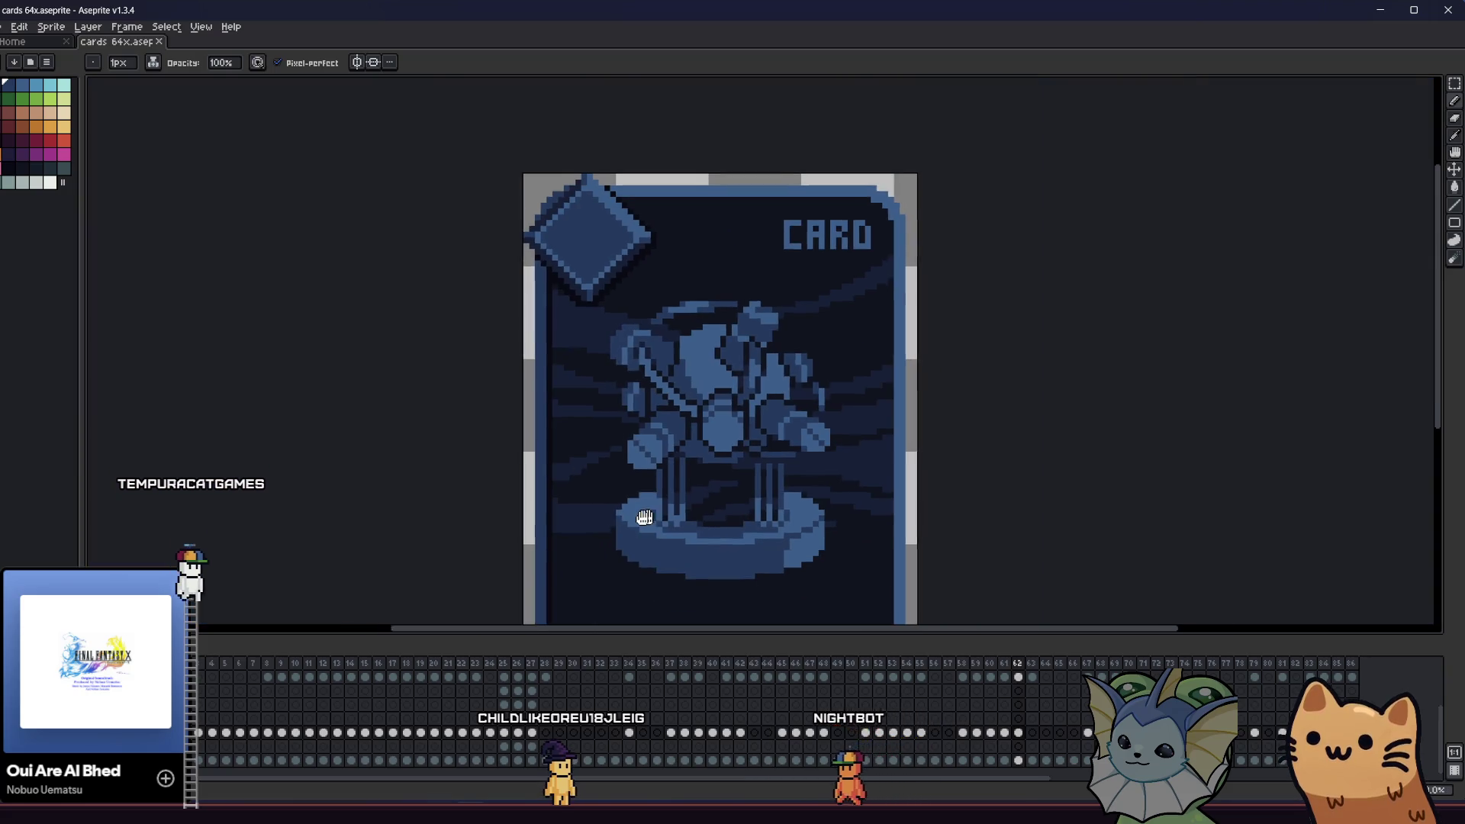
# - Draw lighter strokes up the right and left dark pillar columns
pyautogui.moveTo(644, 517); pyautogui.dragTo(534, 518)
pyautogui.scroll(1, 555, 519)
pyautogui.scroll(2, 555, 519)
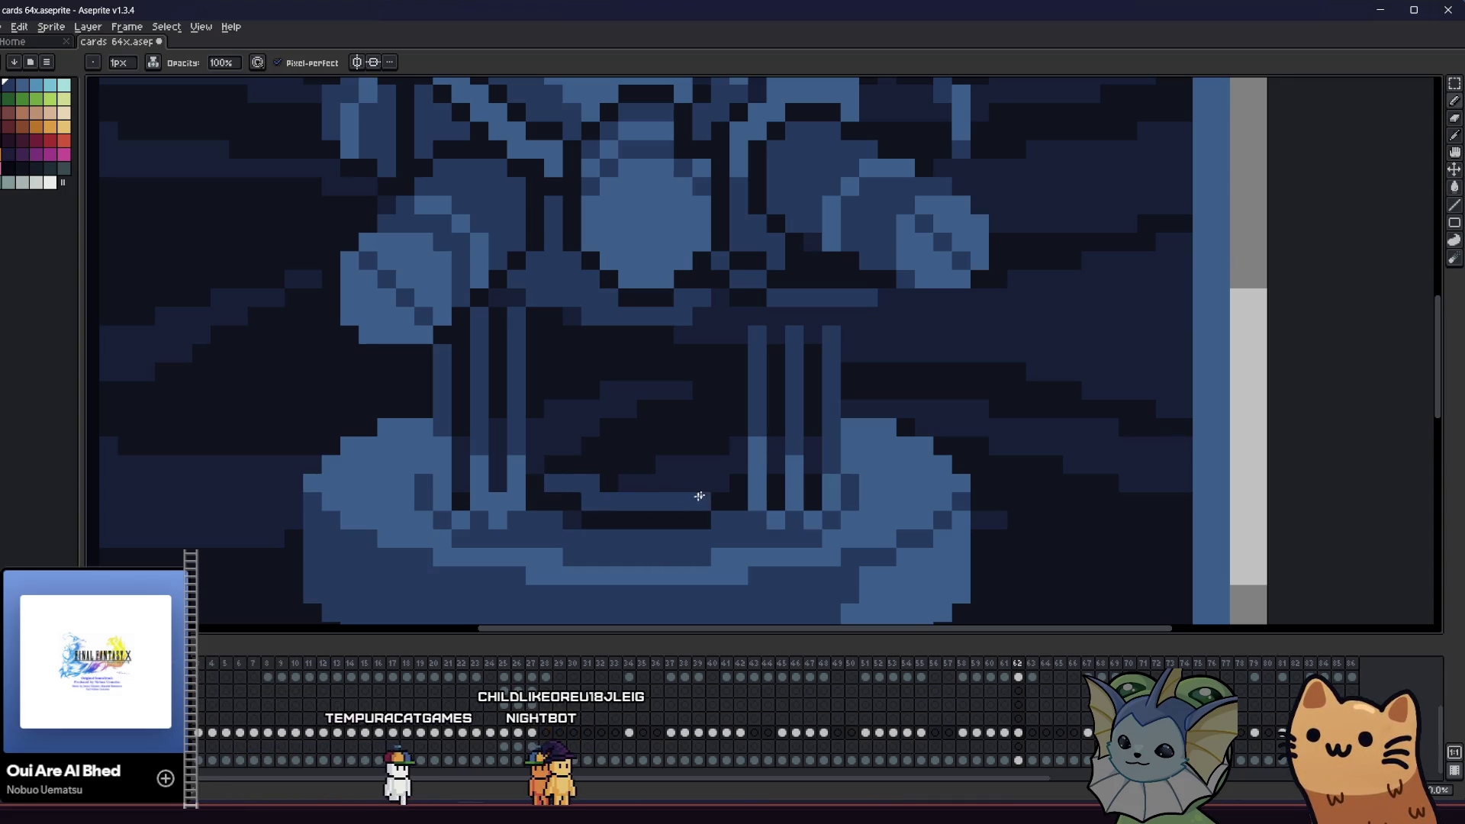
pyautogui.moveTo(707, 414); pyautogui.dragTo(728, 340)
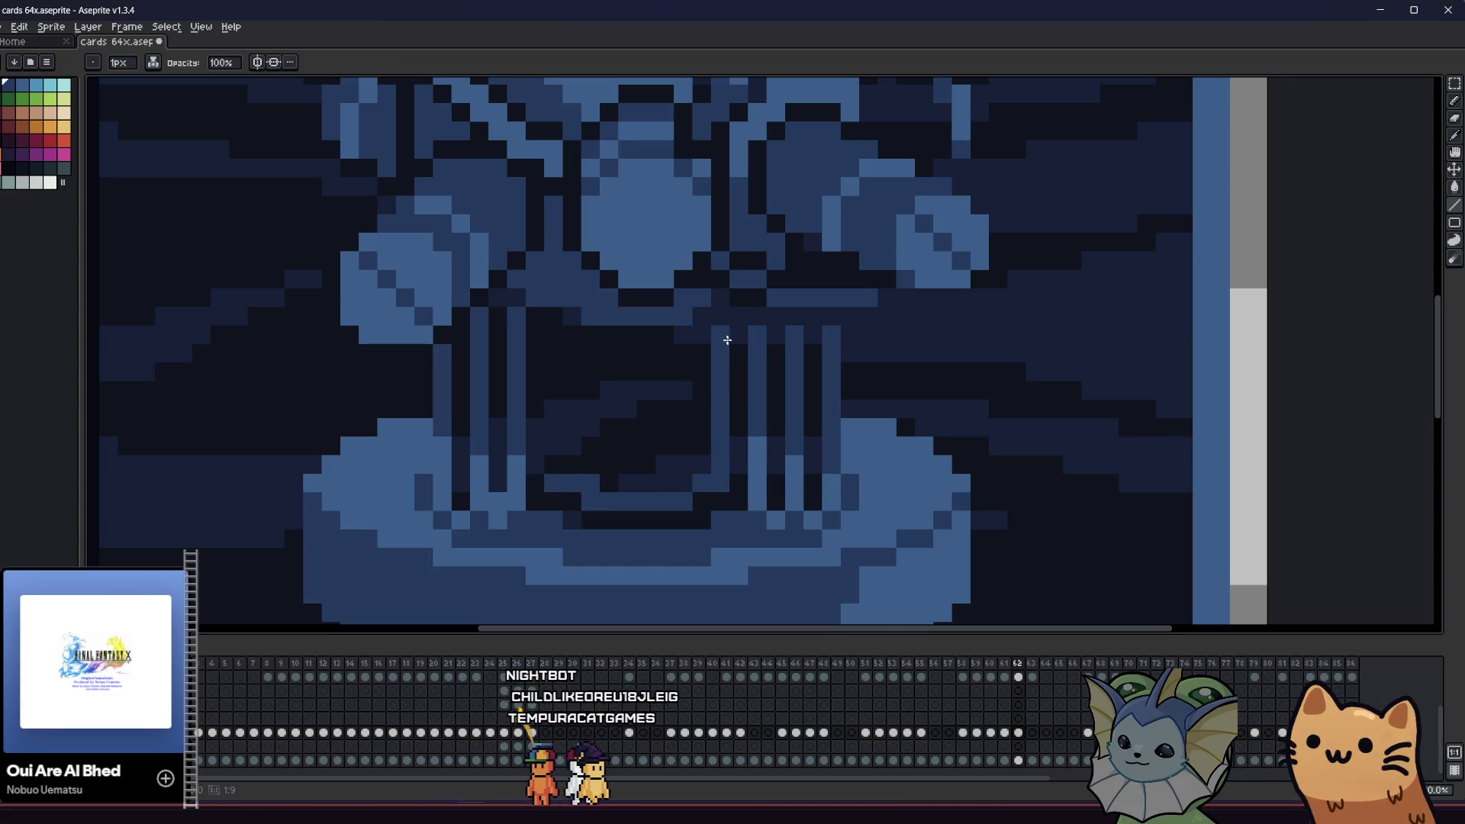
pyautogui.moveTo(562, 441); pyautogui.dragTo(553, 345)
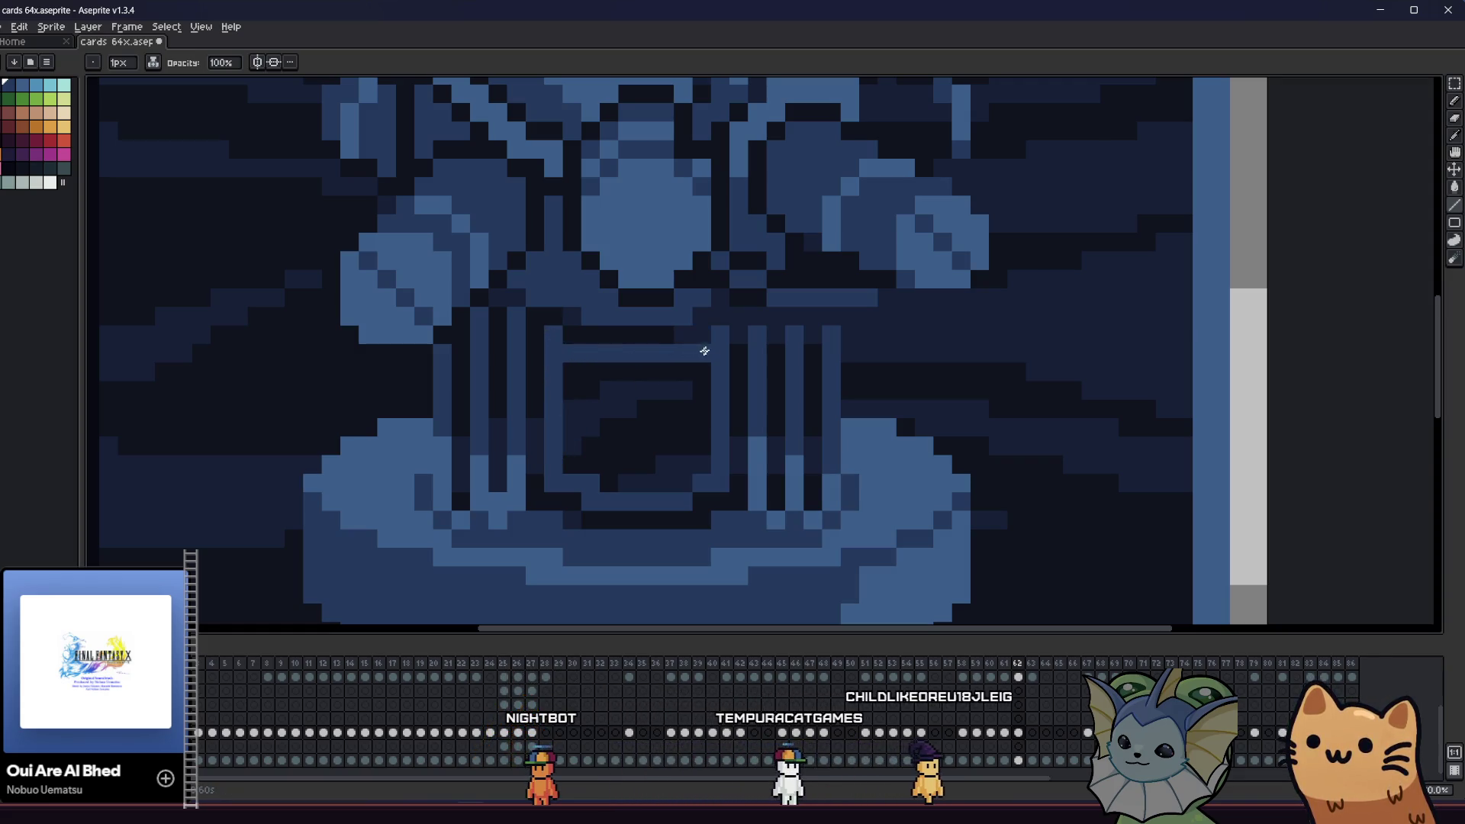
# - Place dark pixels at the pillar base and darken the right pillar column
pyautogui.scroll(-5, 565, 336)
pyautogui.moveTo(546, 505); pyautogui.dragTo(320, 514)
pyautogui.scroll(5, 345, 497)
pyautogui.press('b')
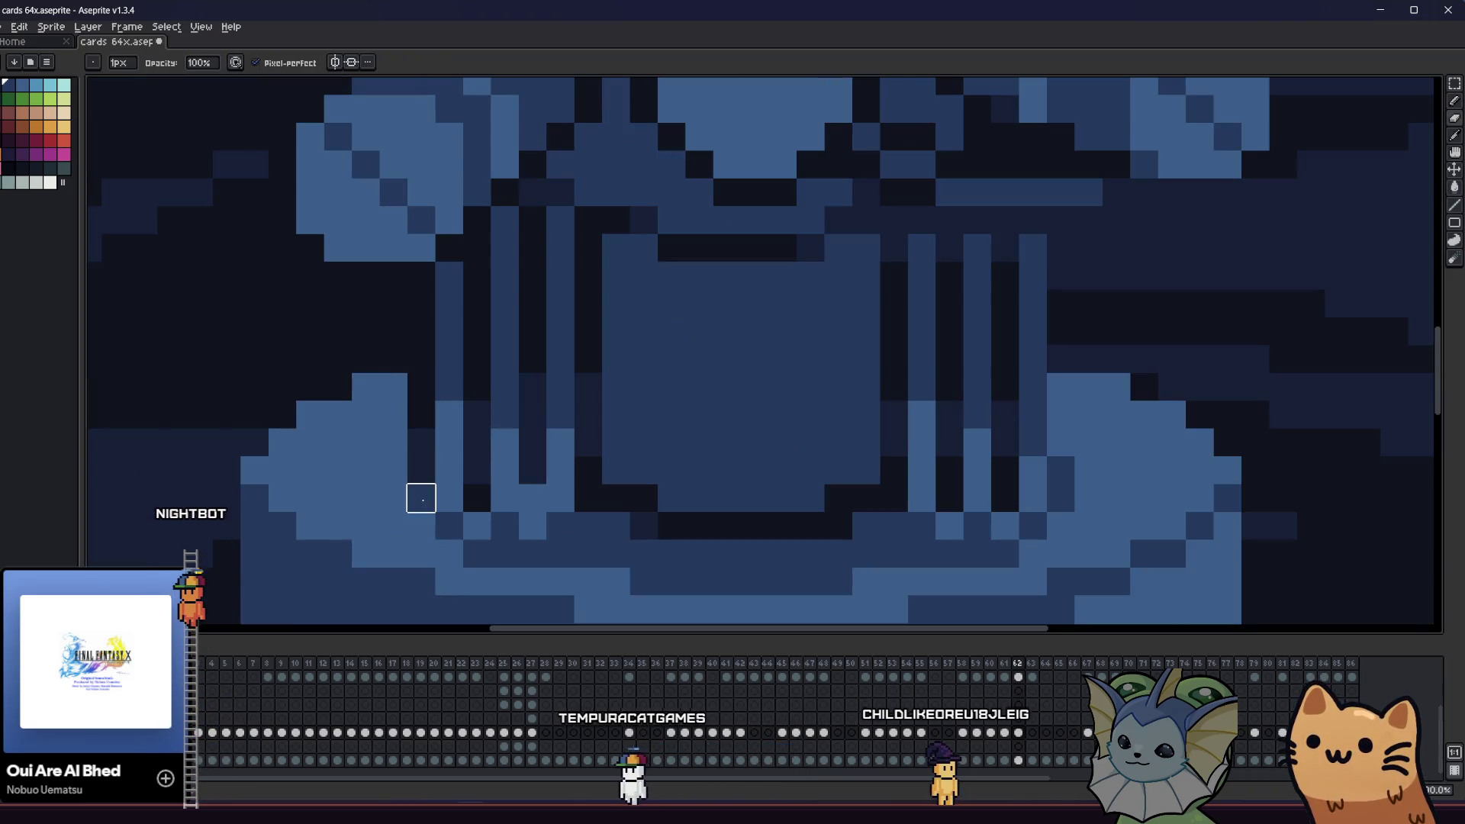
pyautogui.click(477, 553)
pyautogui.click(504, 553)
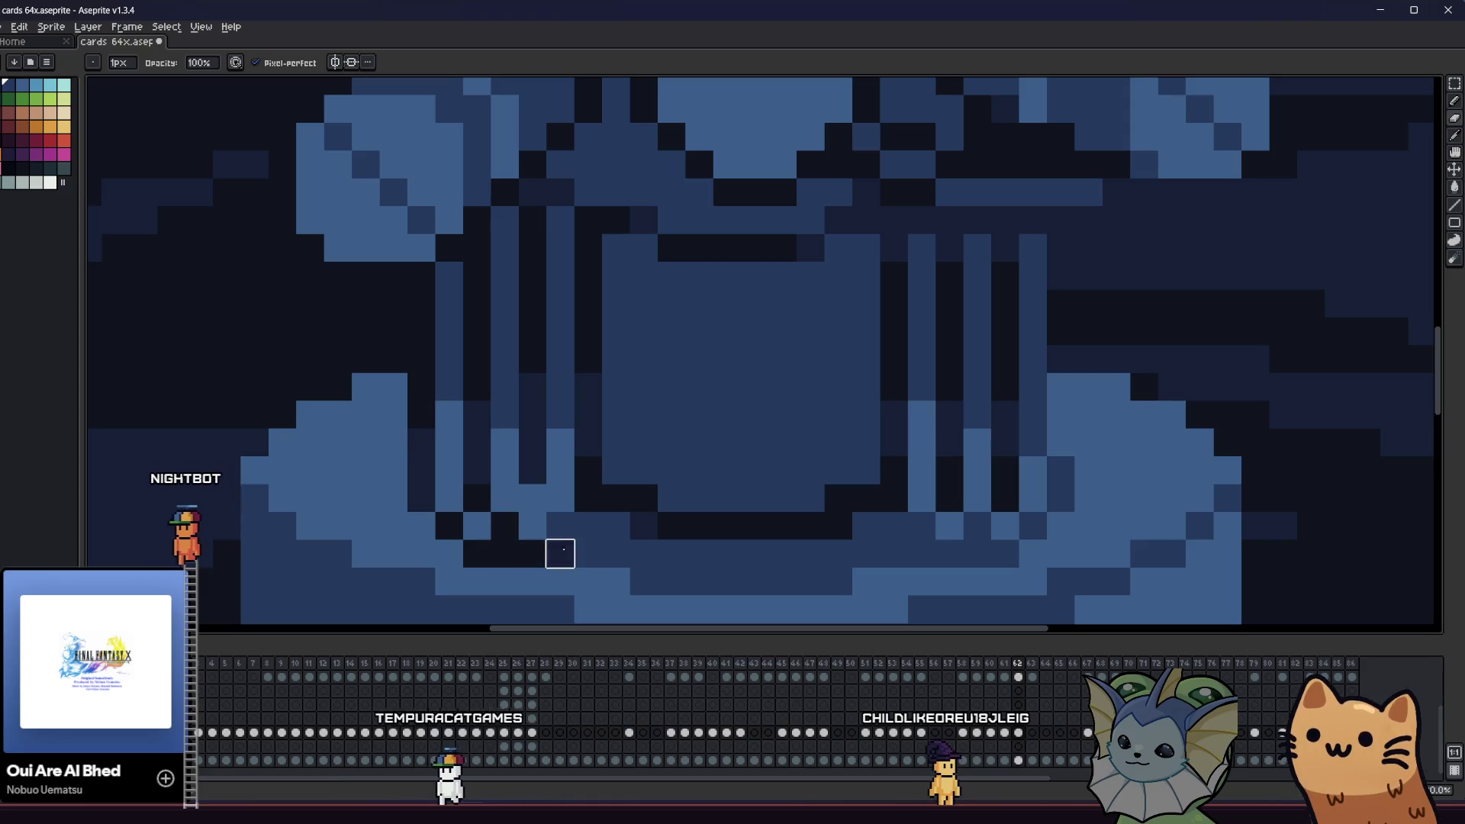
pyautogui.moveTo(560, 553)
pyautogui.mouseDown()
pyautogui.moveTo(451, 503)
pyautogui.moveTo(416, 553)
pyautogui.moveTo(383, 546)
pyautogui.mouseUp()
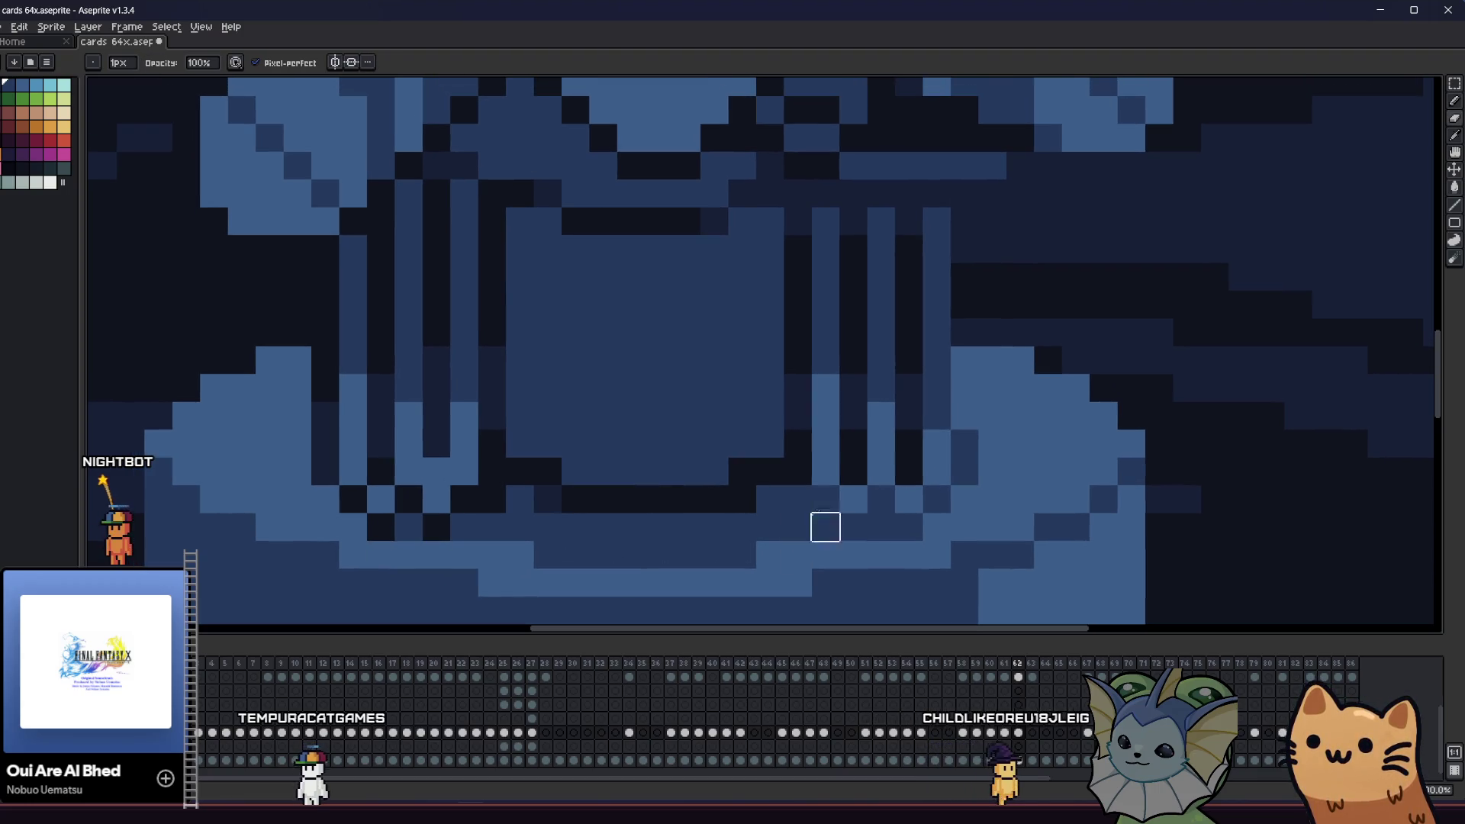
pyautogui.moveTo(964, 443); pyautogui.dragTo(965, 361)
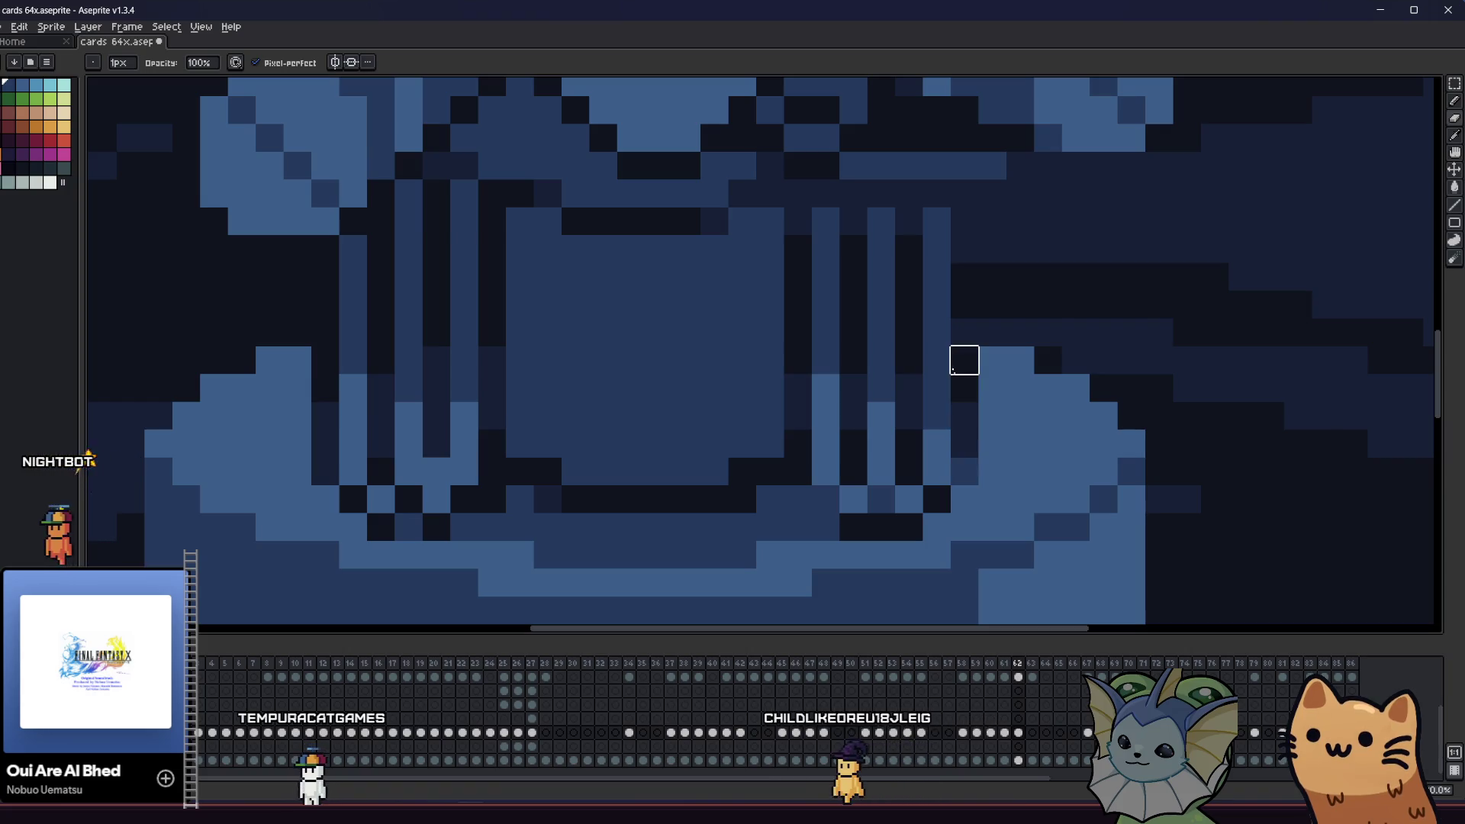
pyautogui.moveTo(647, 528); pyautogui.dragTo(666, 520)
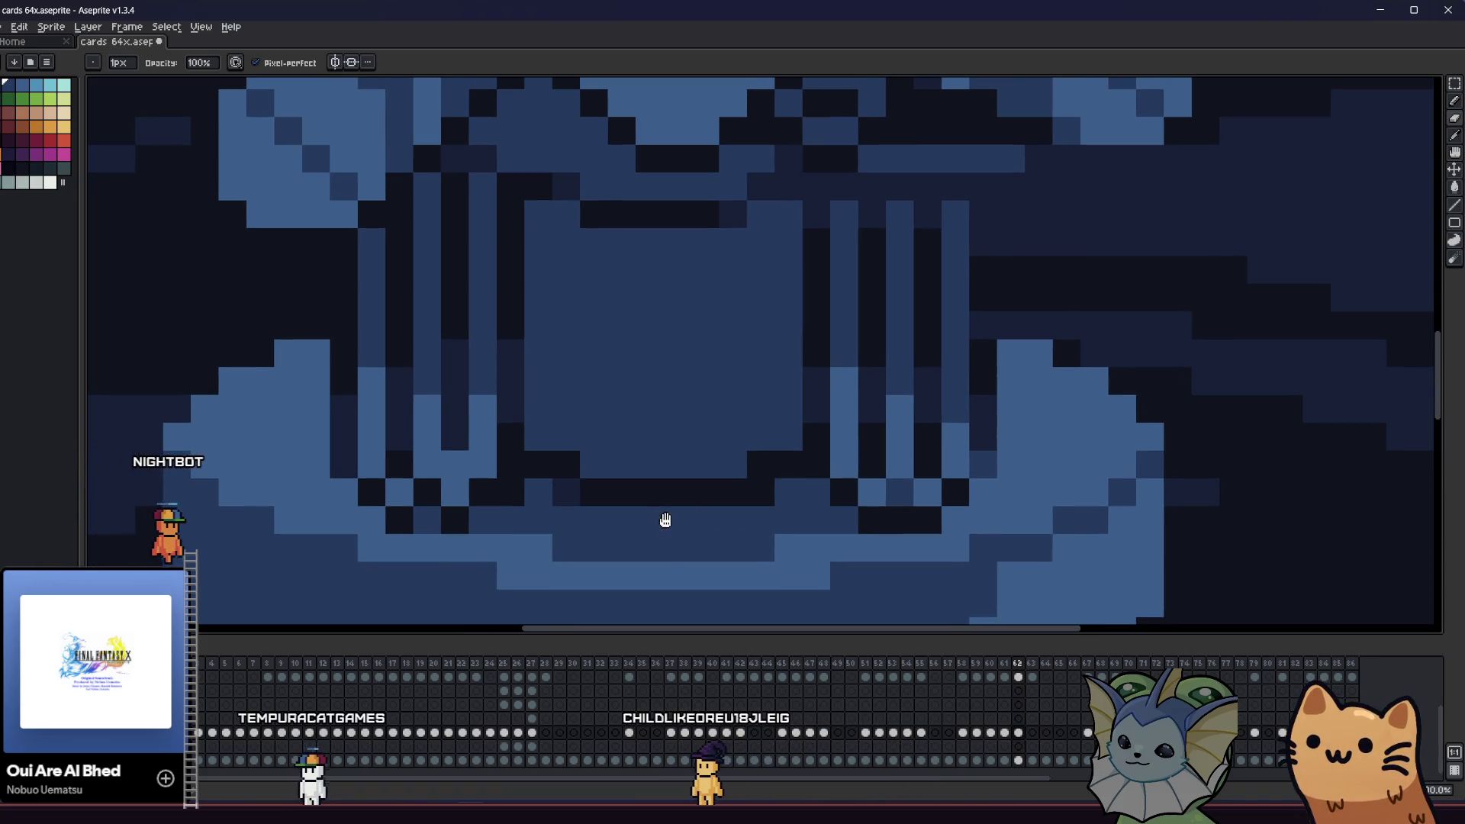
# - Paint the three dark pillar columns medium blue
pyautogui.press('g')
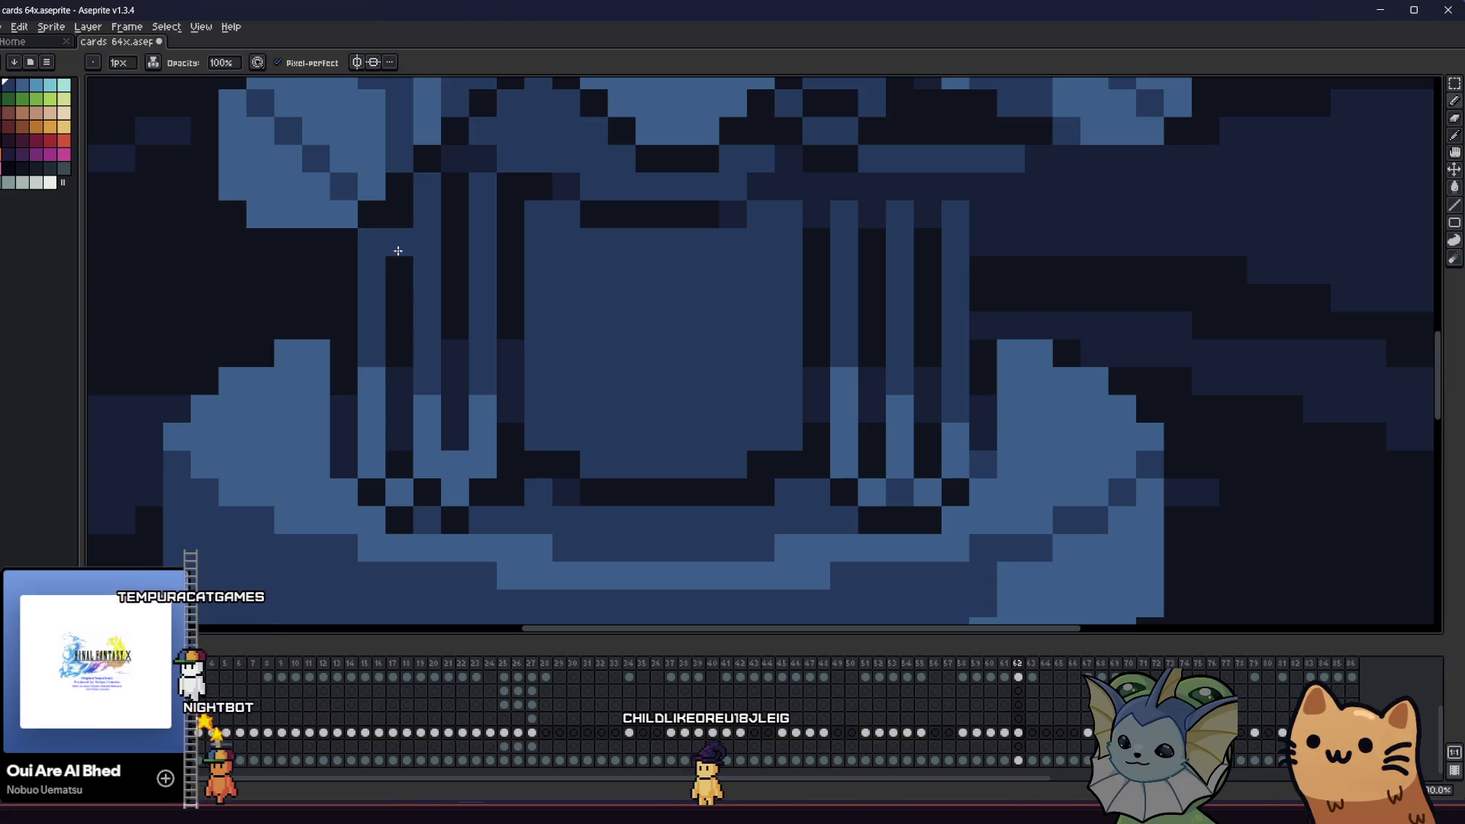
pyautogui.moveTo(396, 225); pyautogui.dragTo(396, 447)
pyautogui.moveTo(440, 234); pyautogui.dragTo(443, 446)
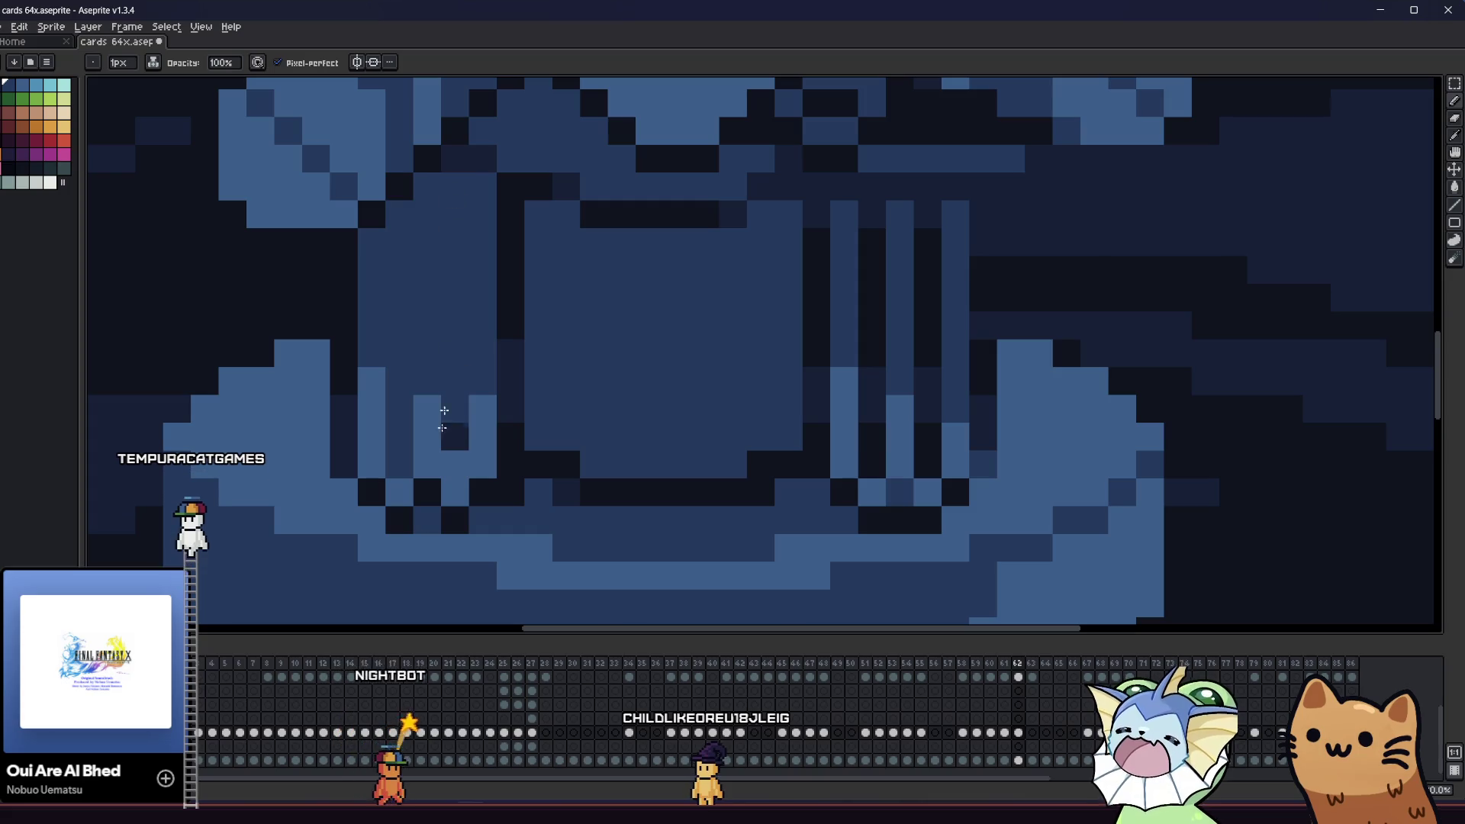
pyautogui.moveTo(870, 222); pyautogui.dragTo(866, 453)
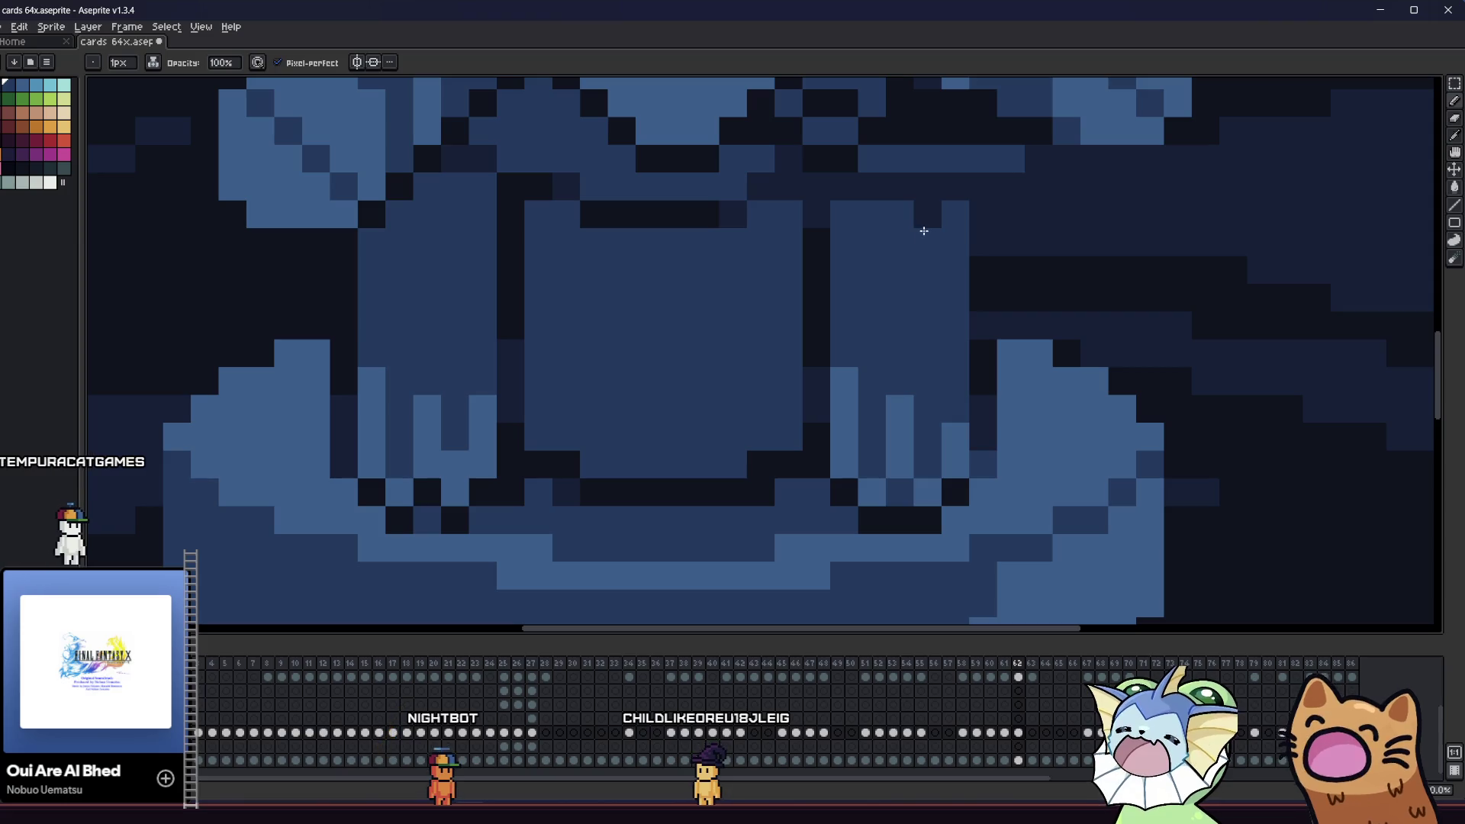
# - Sample the pillar's light blue and draw straight highlight lines along the left and right columns
pyautogui.press('alt')
pyautogui.click(956, 437)
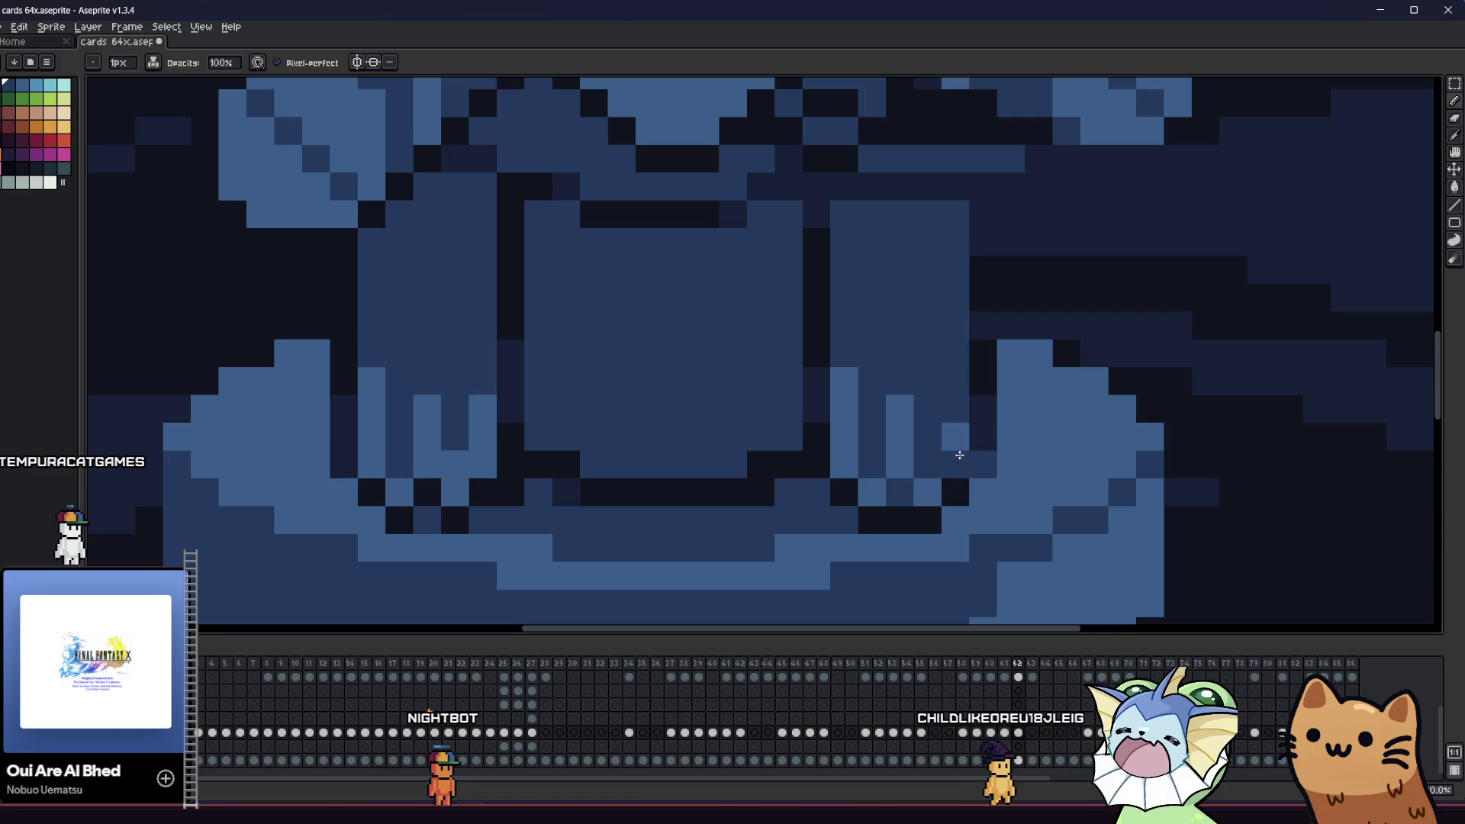
pyautogui.keyDown('shift'); pyautogui.click(955, 213); pyautogui.keyUp('shift')
pyautogui.moveTo(483, 187); pyautogui.dragTo(495, 370)
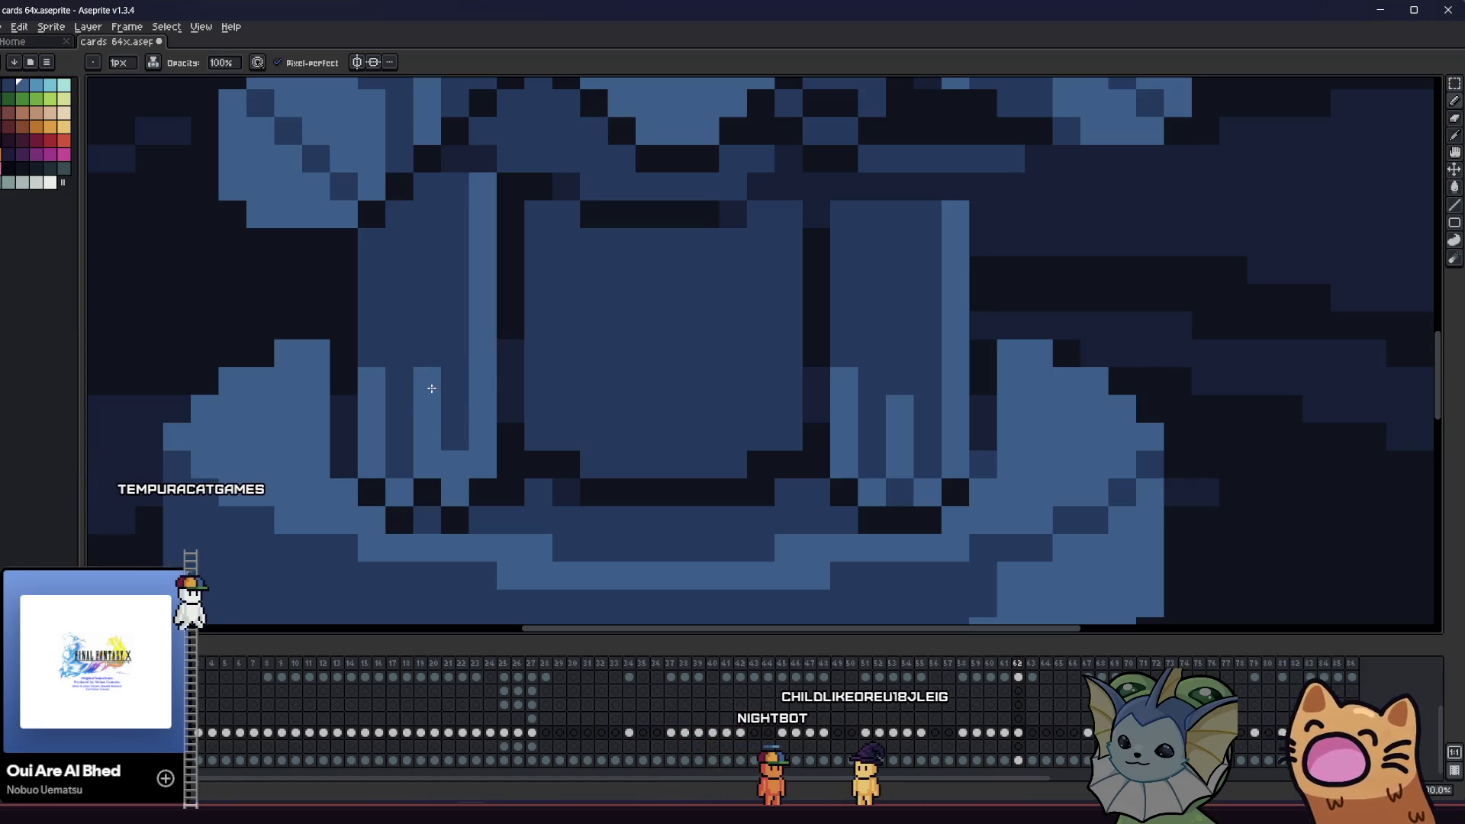
pyautogui.moveTo(427, 229); pyautogui.dragTo(435, 395)
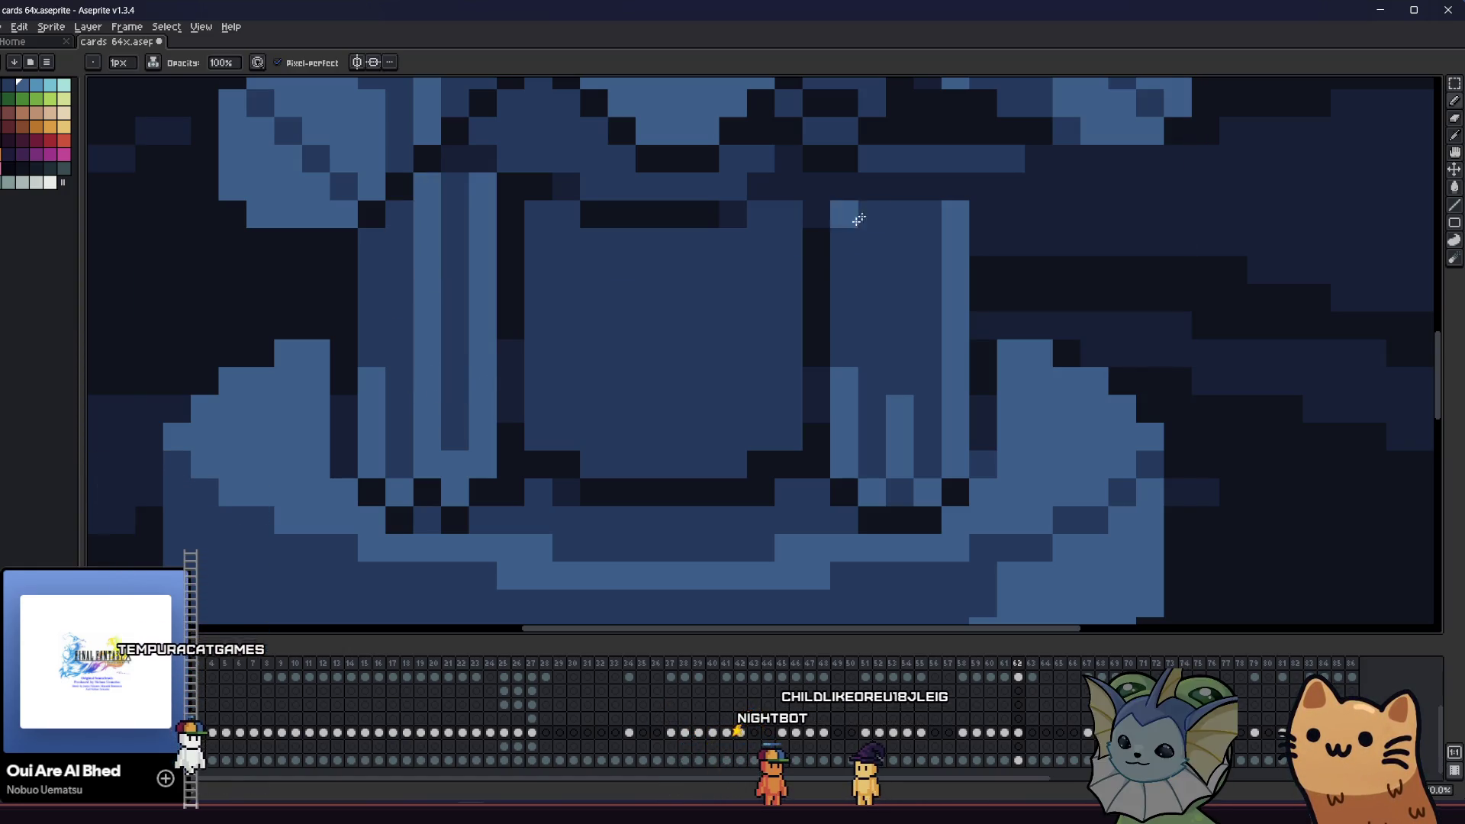
pyautogui.moveTo(896, 219); pyautogui.dragTo(897, 369)
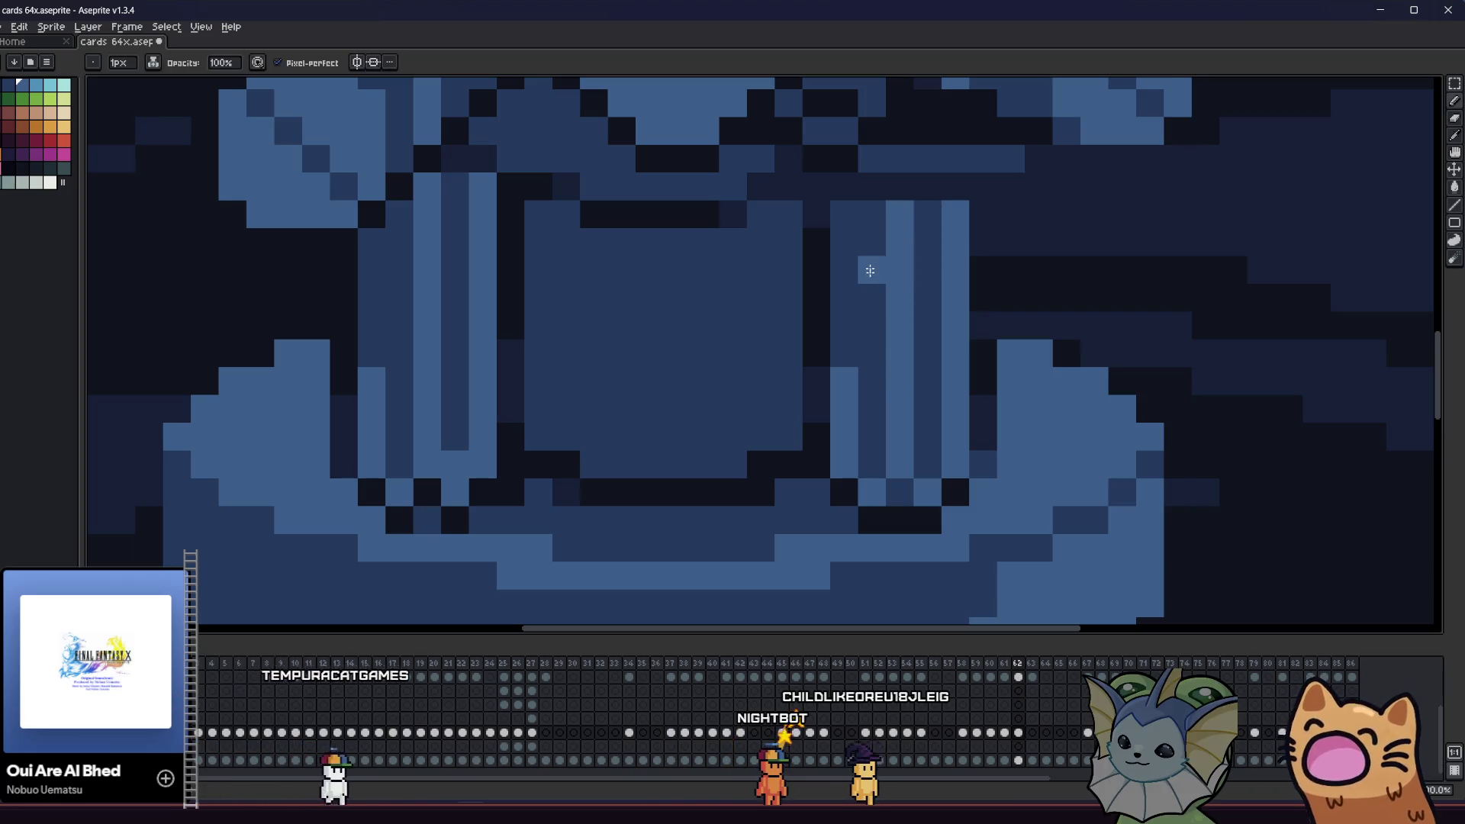
pyautogui.scroll(-6, 870, 271)
pyautogui.scroll(1, 703, 418)
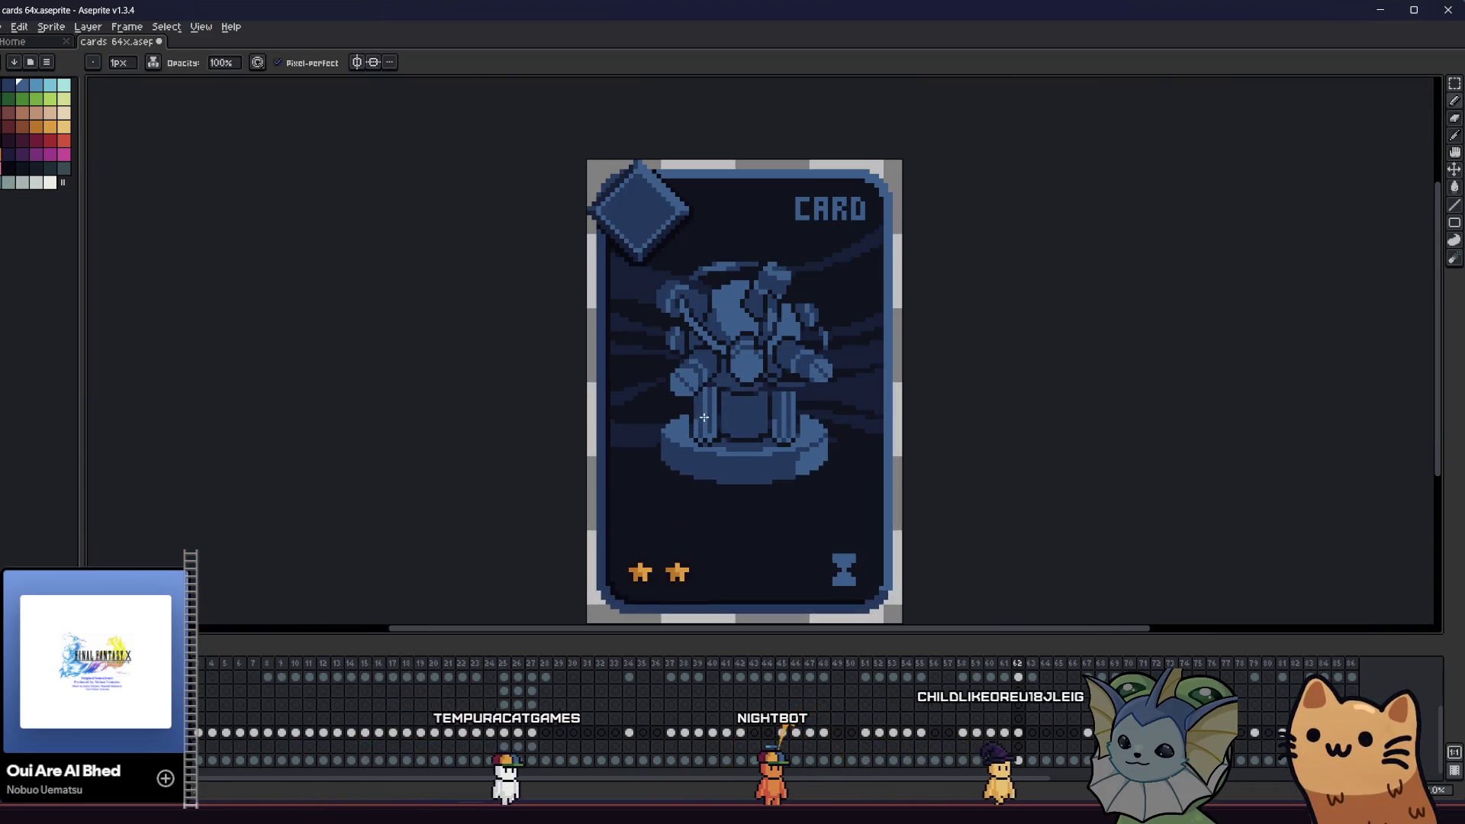
# - Sample light blue from the canvas and draw a vertical line in the figure's centre box
pyautogui.scroll(4, 703, 418)
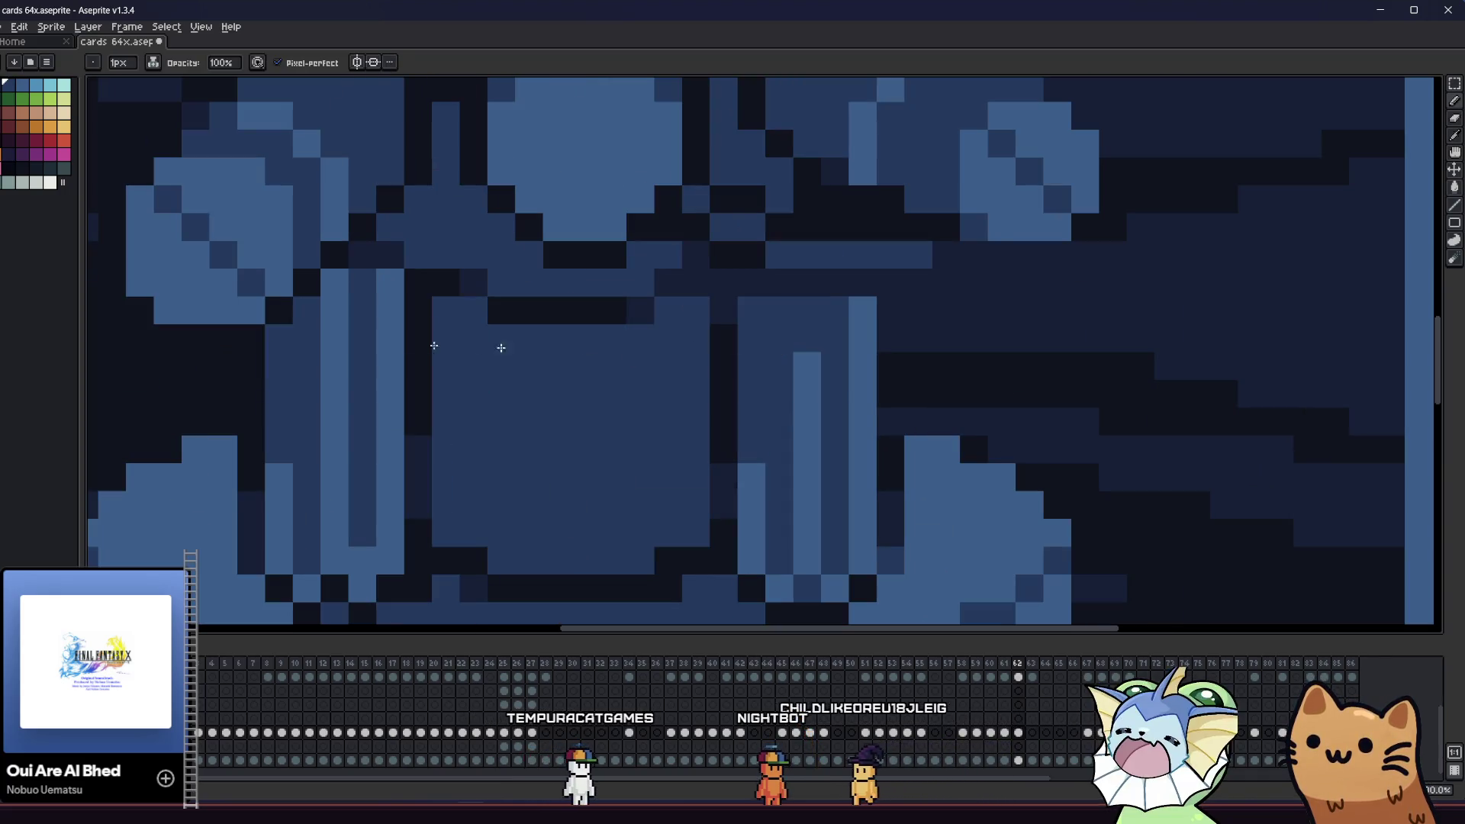
pyautogui.scroll(-4, 342, 291)
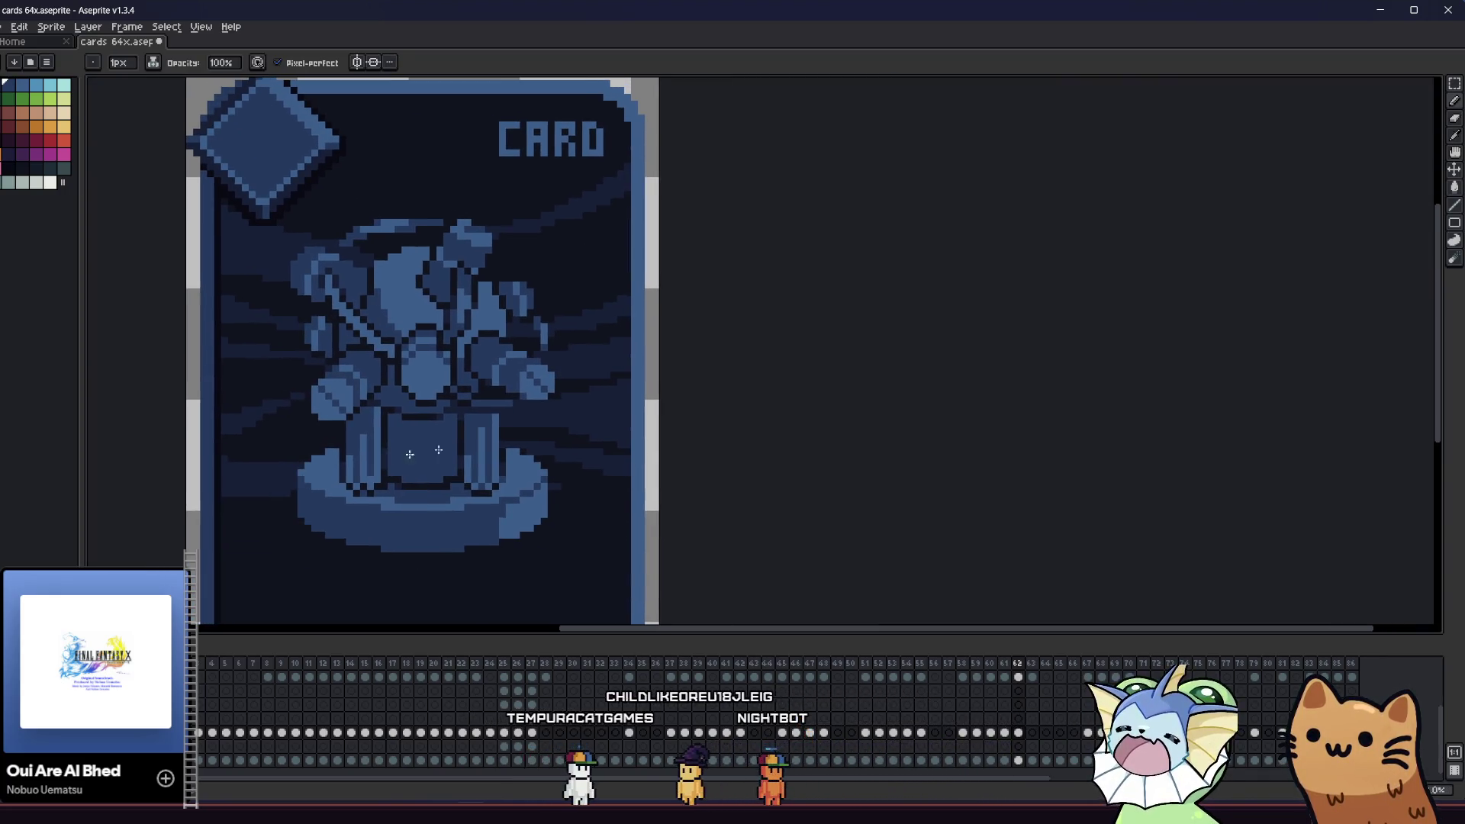
pyautogui.scroll(2, 469, 421)
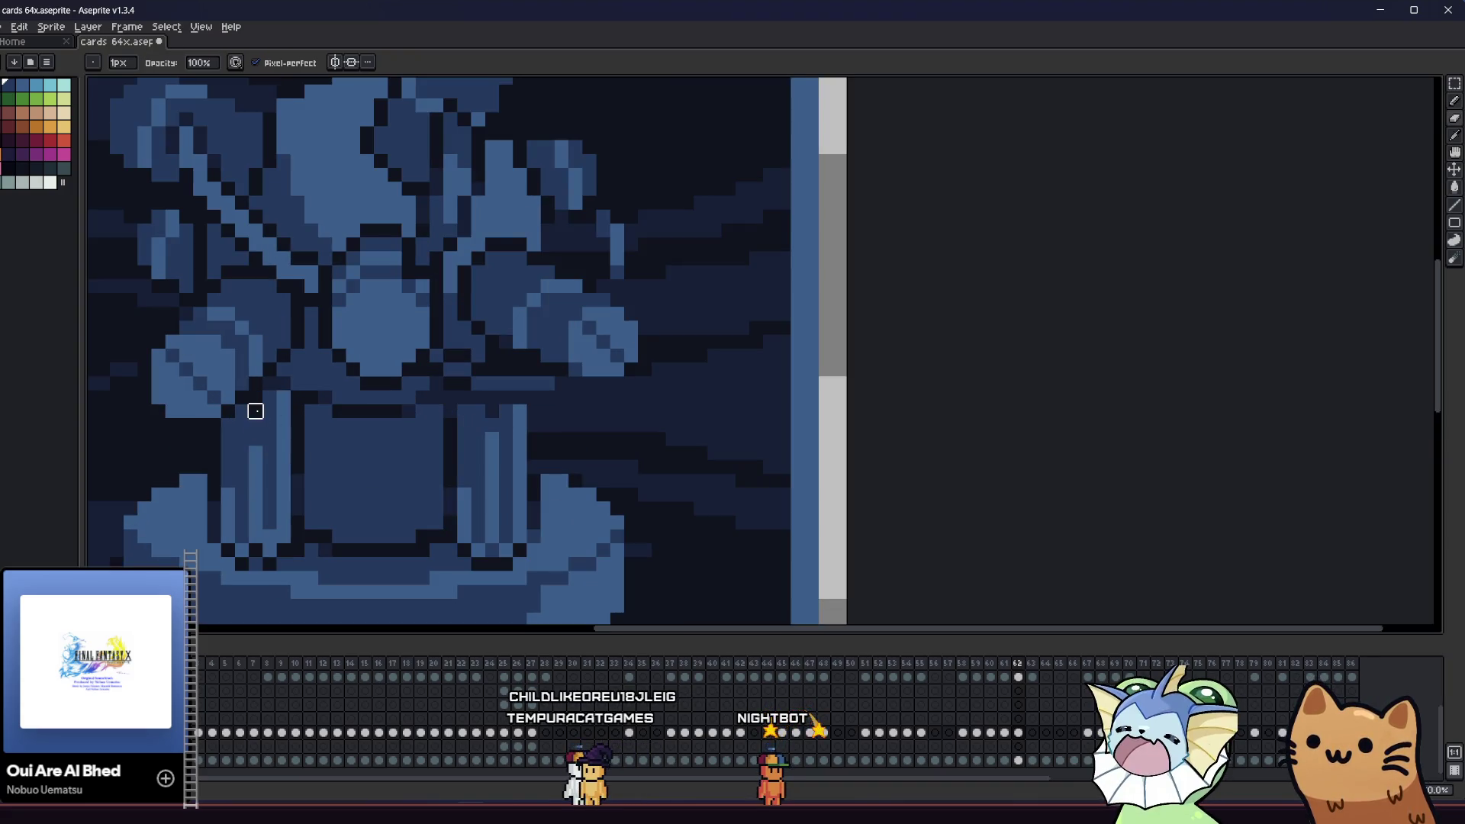
pyautogui.scroll(2, 115, 513)
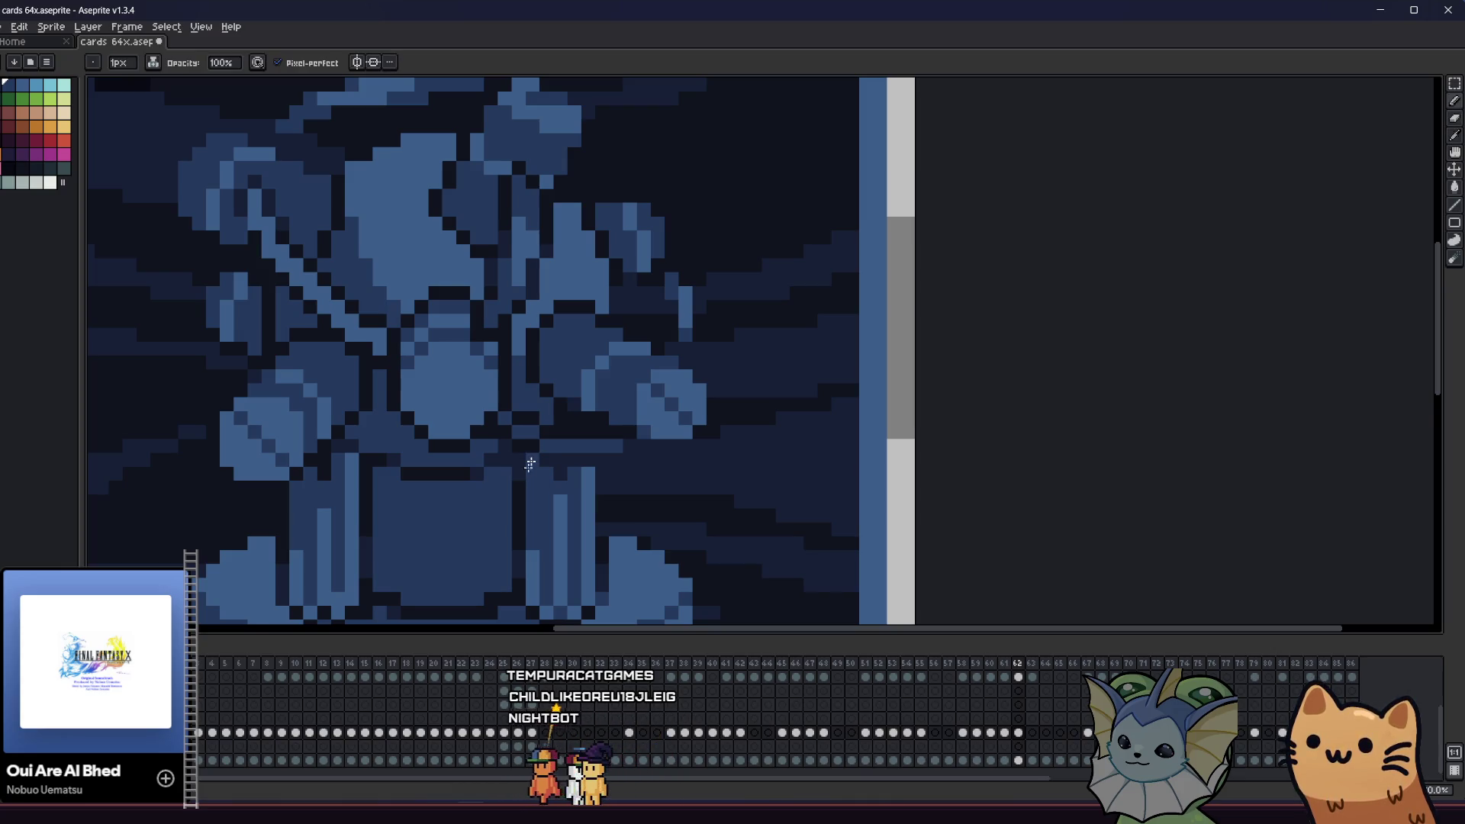
pyautogui.scroll(-2, 530, 462)
pyautogui.moveTo(330, 461)
pyautogui.mouseDown()
pyautogui.moveTo(419, 491)
pyautogui.moveTo(522, 475)
pyautogui.moveTo(563, 465)
pyautogui.moveTo(566, 425)
pyautogui.moveTo(769, 409)
pyautogui.moveTo(821, 370)
pyautogui.moveTo(756, 369)
pyautogui.mouseUp()
pyautogui.press('alt')
pyautogui.scroll(-1, 929, 459)
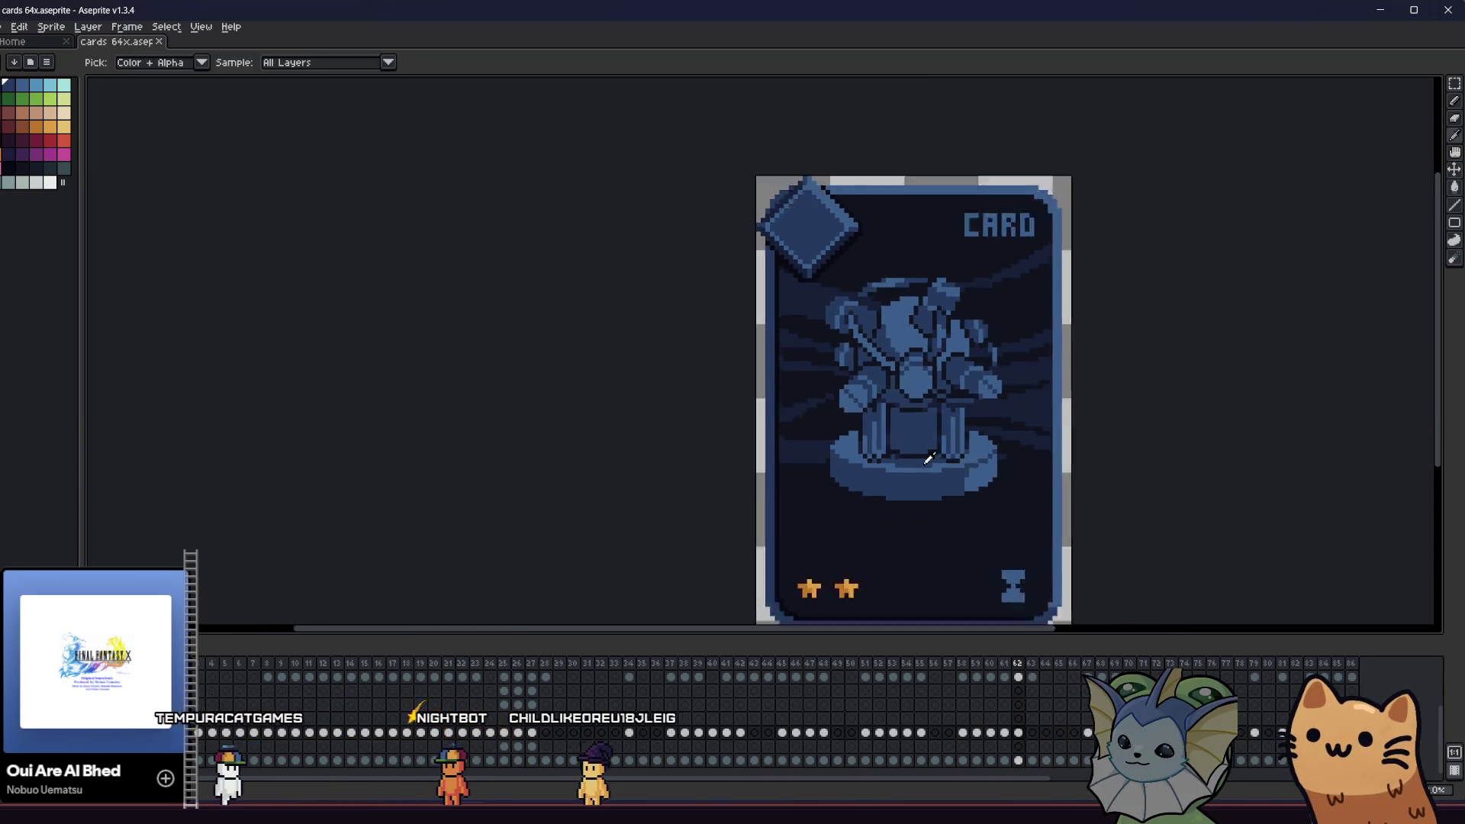
pyautogui.scroll(1, 945, 431)
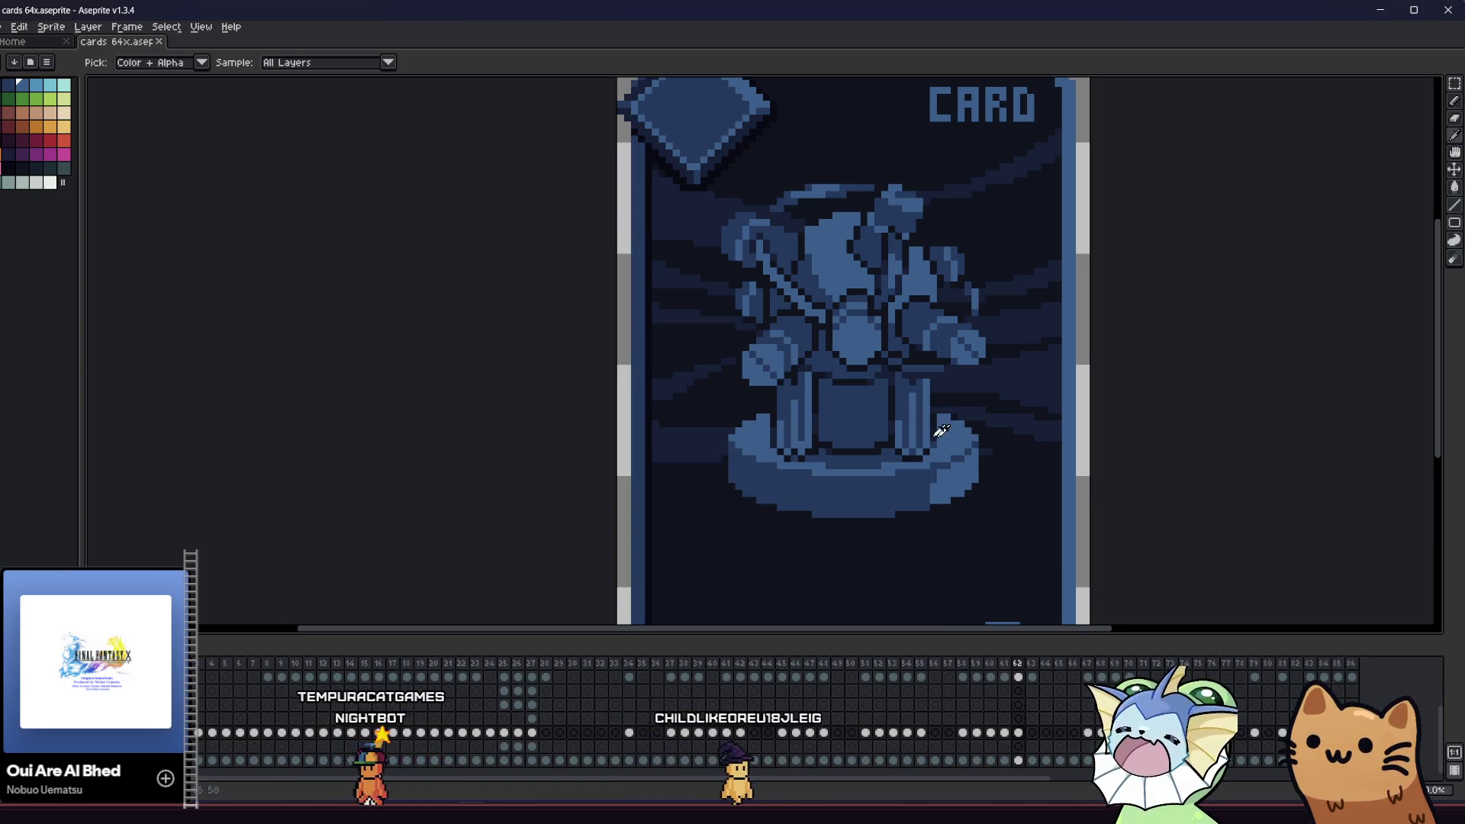
pyautogui.scroll(1, 877, 426)
pyautogui.hscroll(2, 693, 432)
pyautogui.scroll(2, 709, 397)
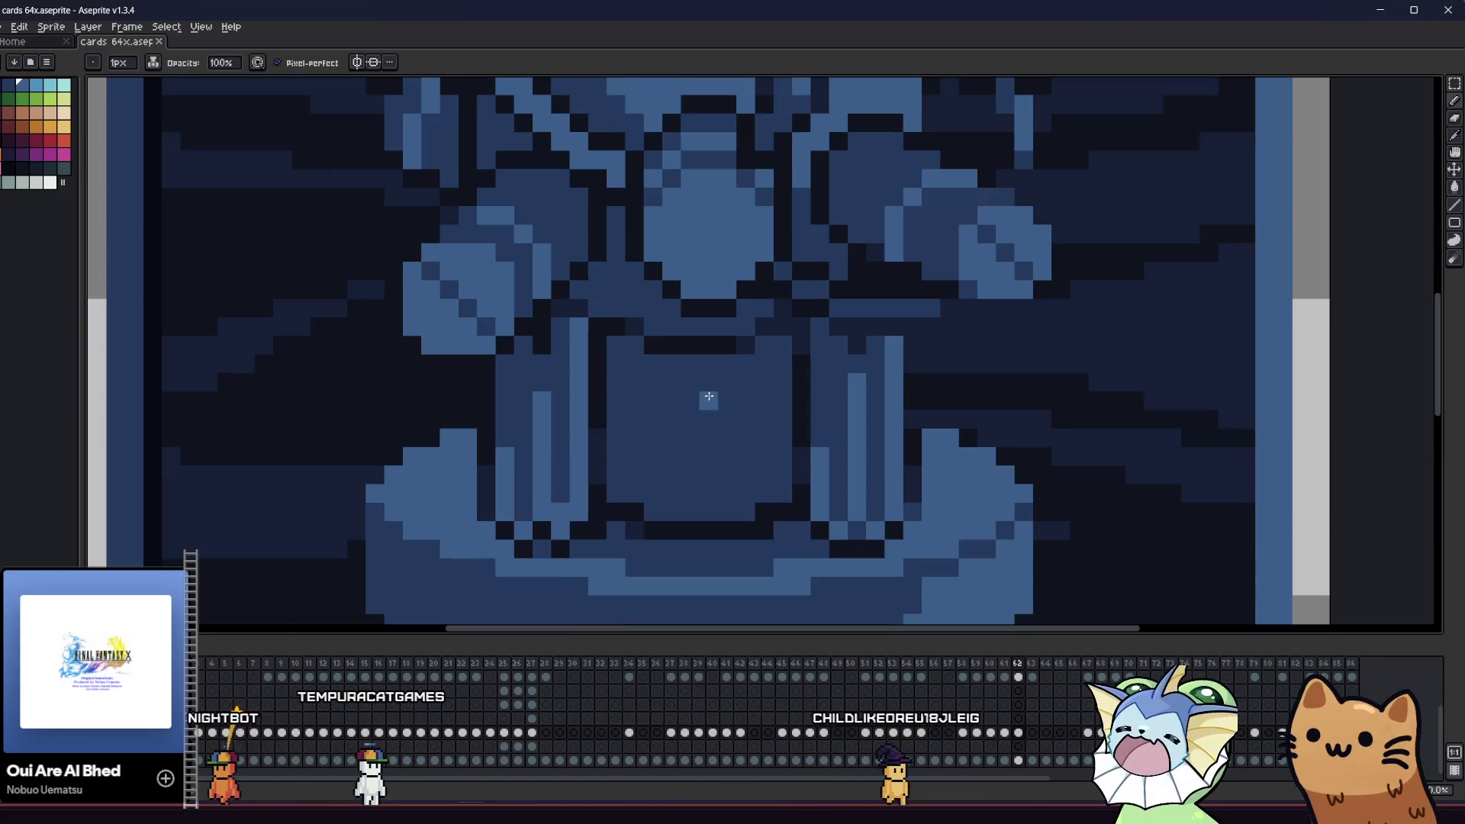
pyautogui.moveTo(745, 359)
pyautogui.mouseDown()
pyautogui.moveTo(740, 497)
pyautogui.moveTo(783, 345)
pyautogui.mouseUp()
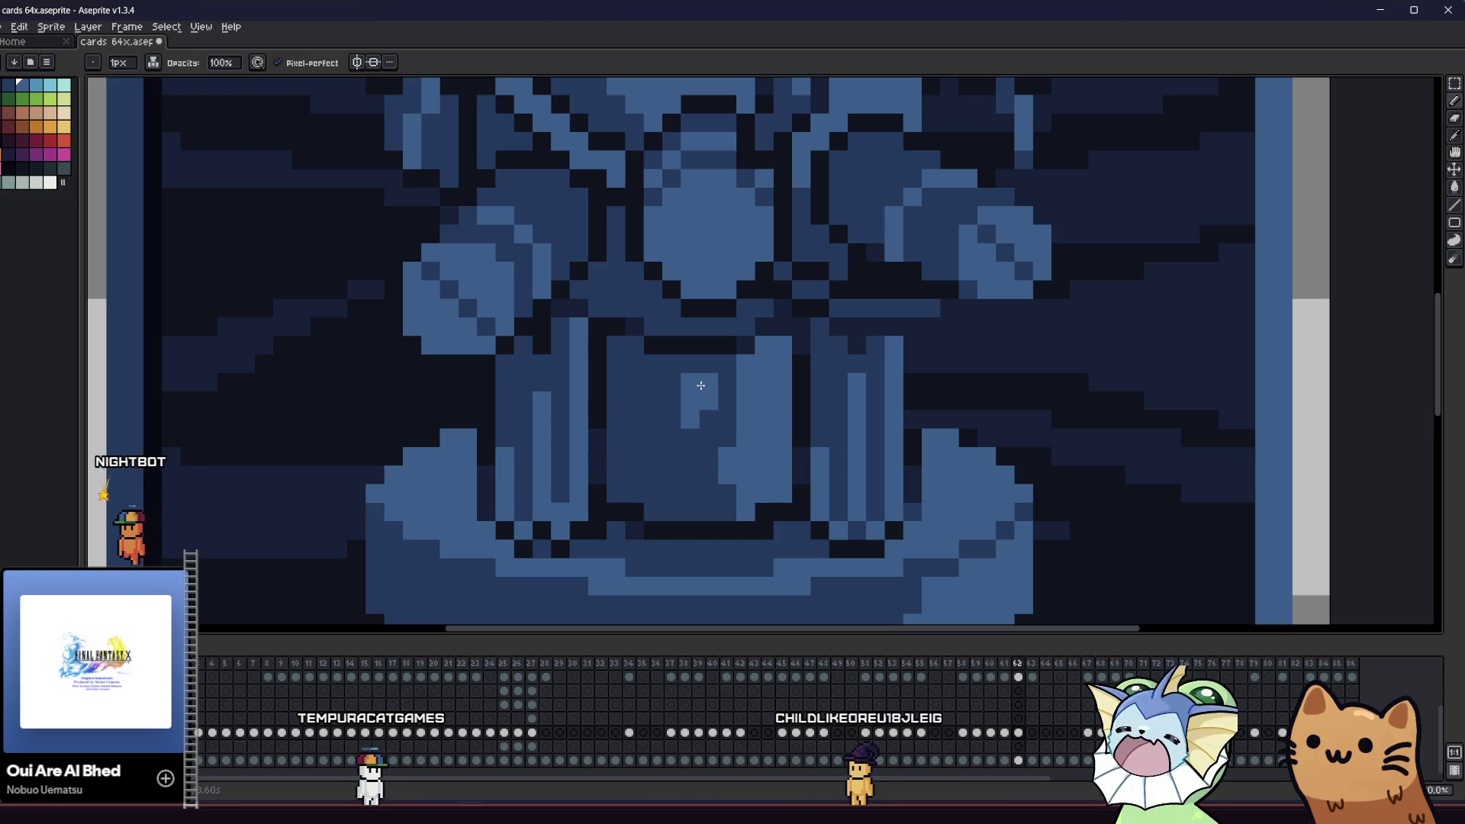
# - Add a small light-blue mark in the centre box and save the card file
pyautogui.hscroll(1, 576, 435)
pyautogui.moveTo(641, 445); pyautogui.dragTo(640, 468)
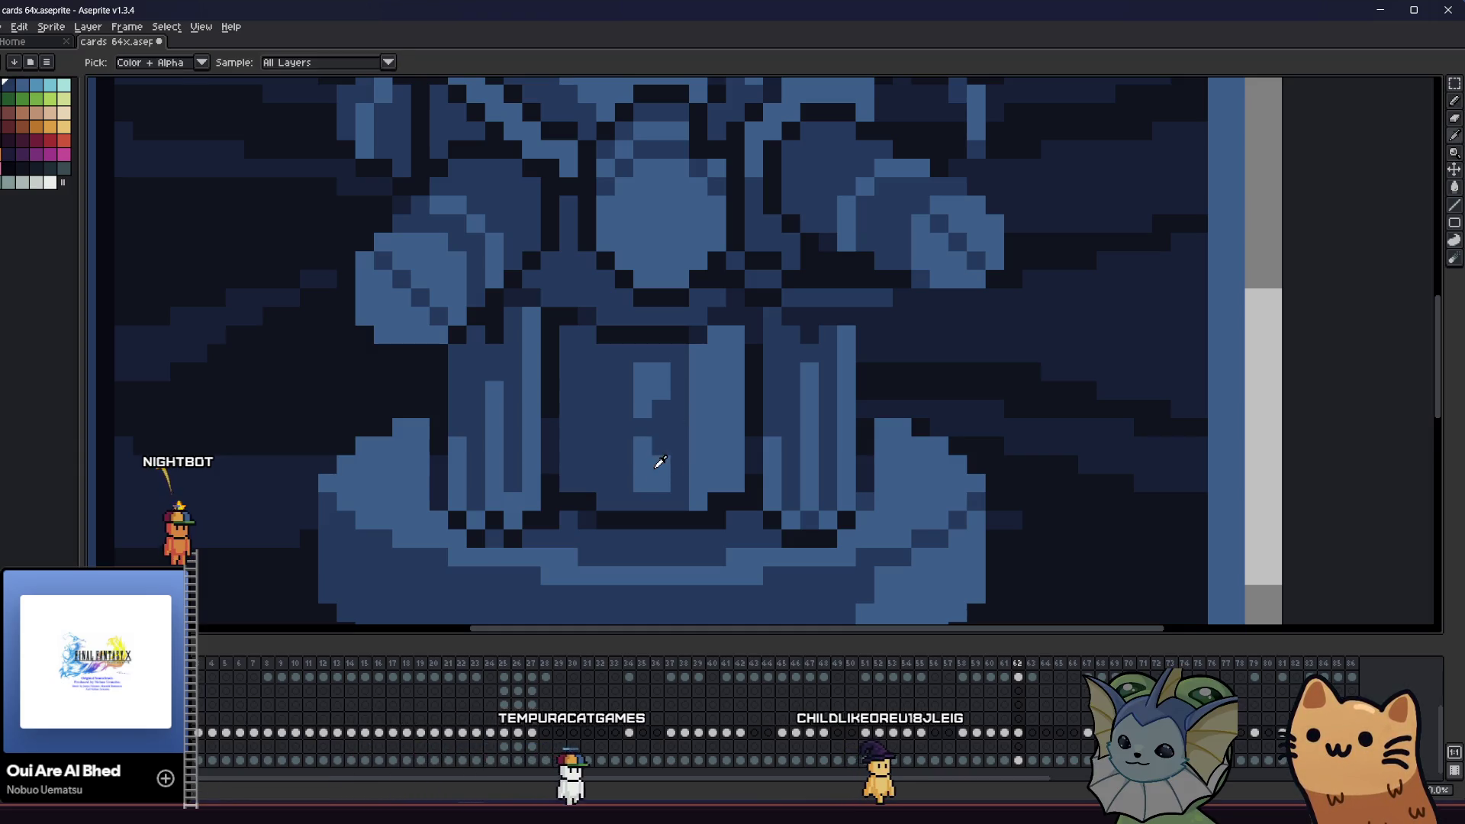
pyautogui.scroll(-4, 674, 421)
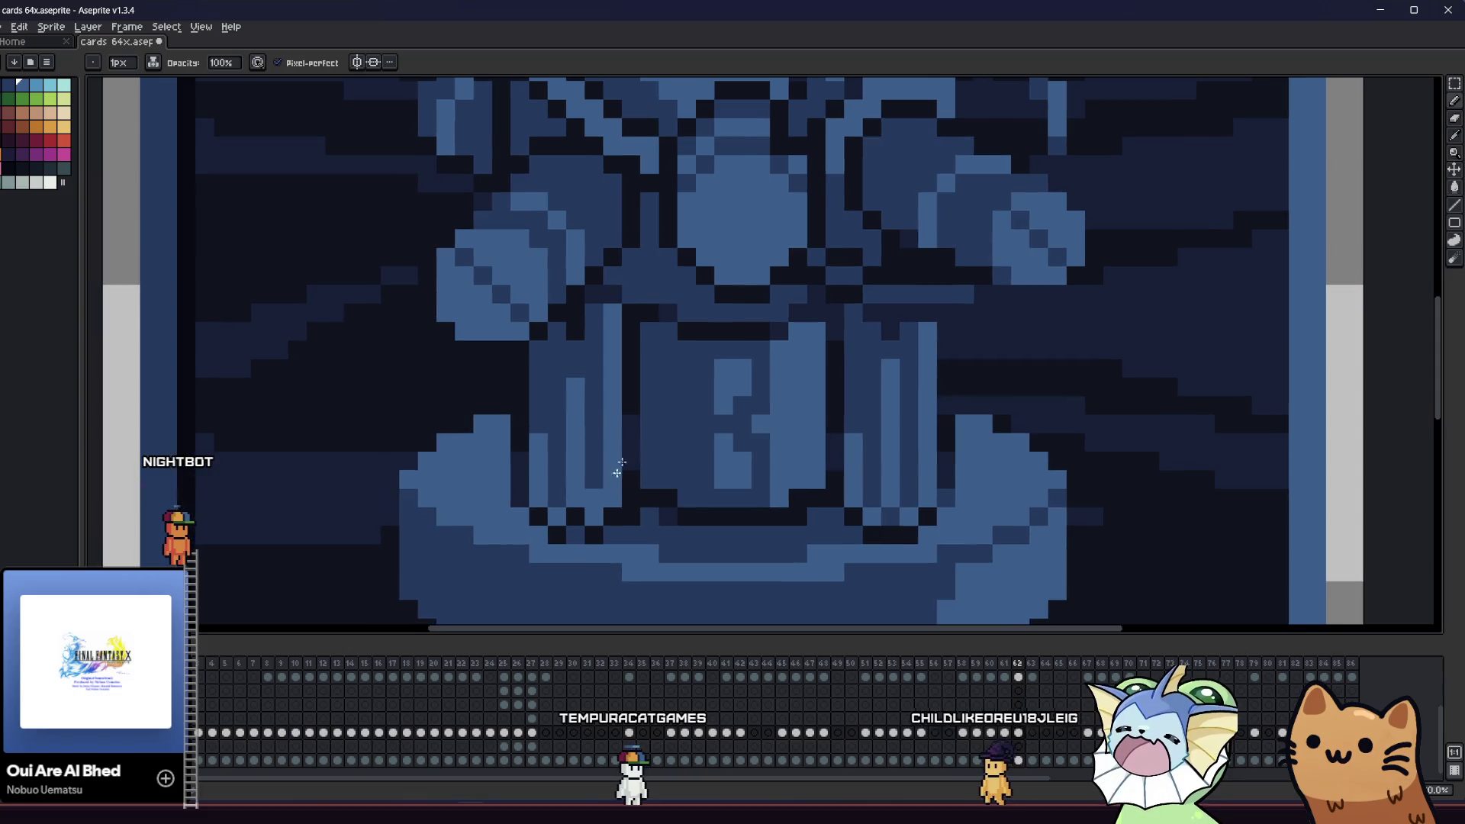
pyautogui.hotkey('ctrl', 's')
pyautogui.press('m')
pyautogui.scroll(-1, 427, 426)
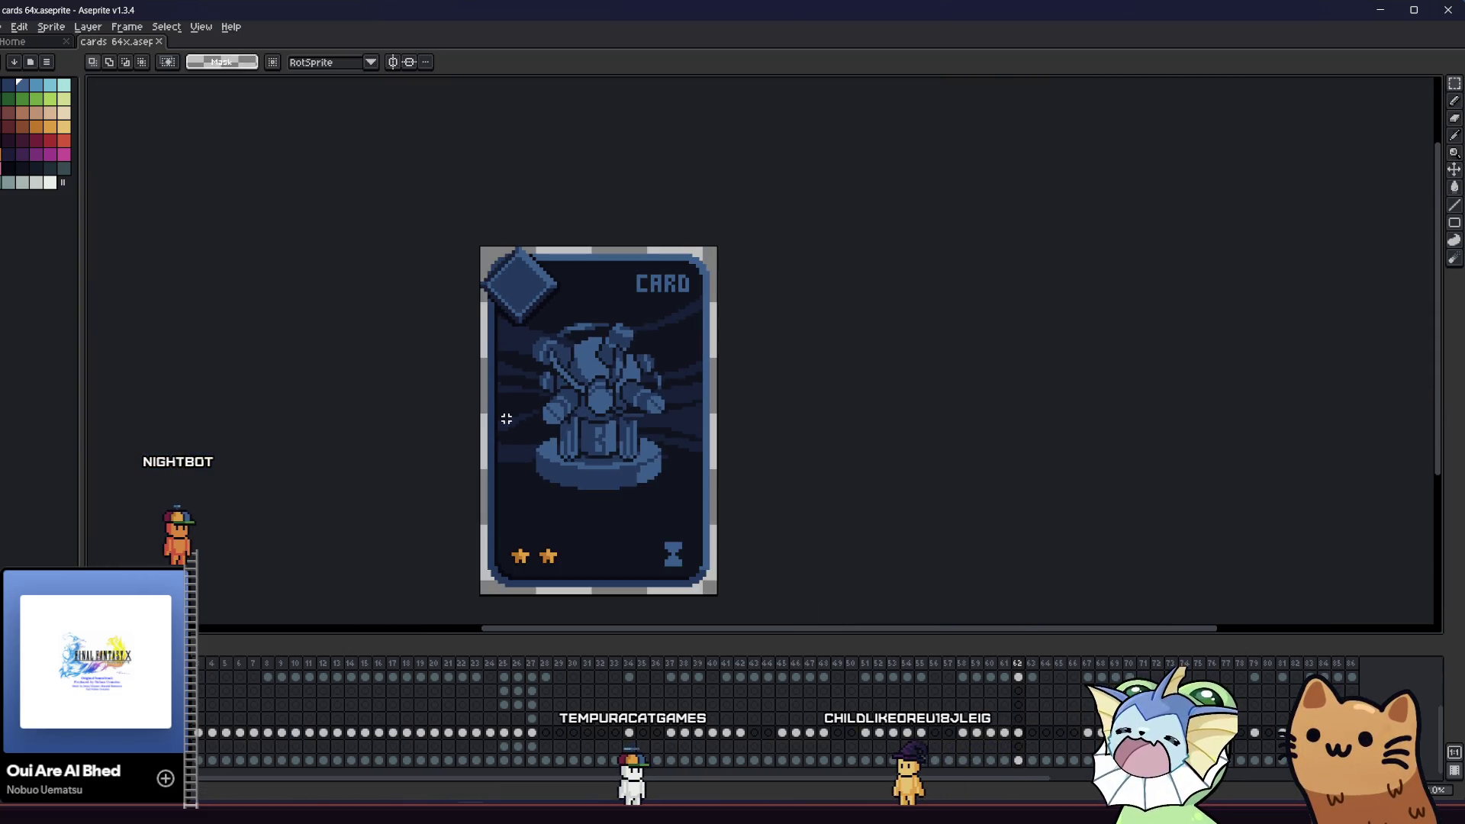
# - Outline the selected figure with the darkest navy palette colour, Idx-38
pyautogui.scroll(1, 427, 427)
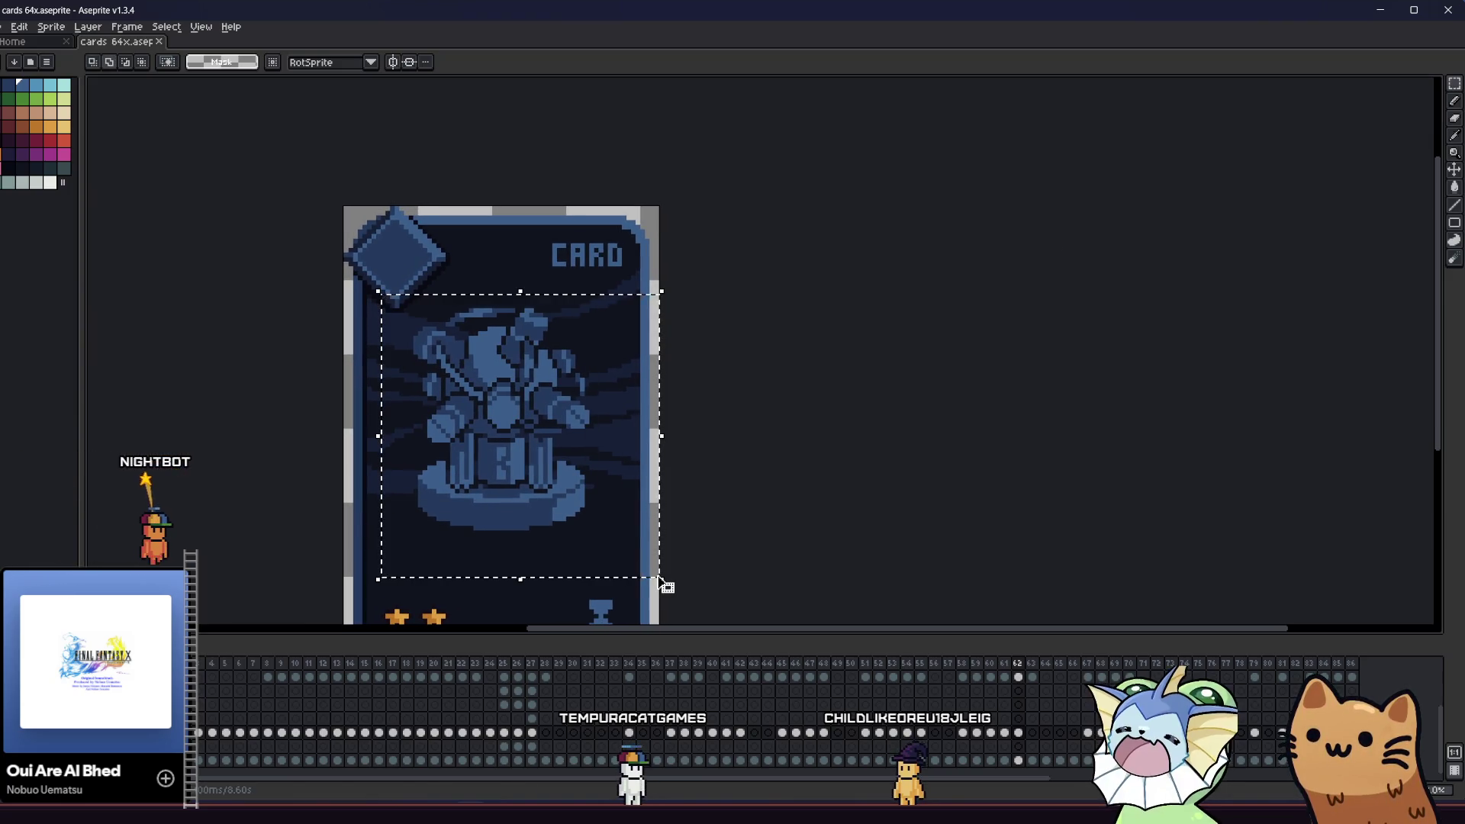
pyautogui.hotkey('shift', 'o')
pyautogui.click(954, 276)
pyautogui.click(935, 299)
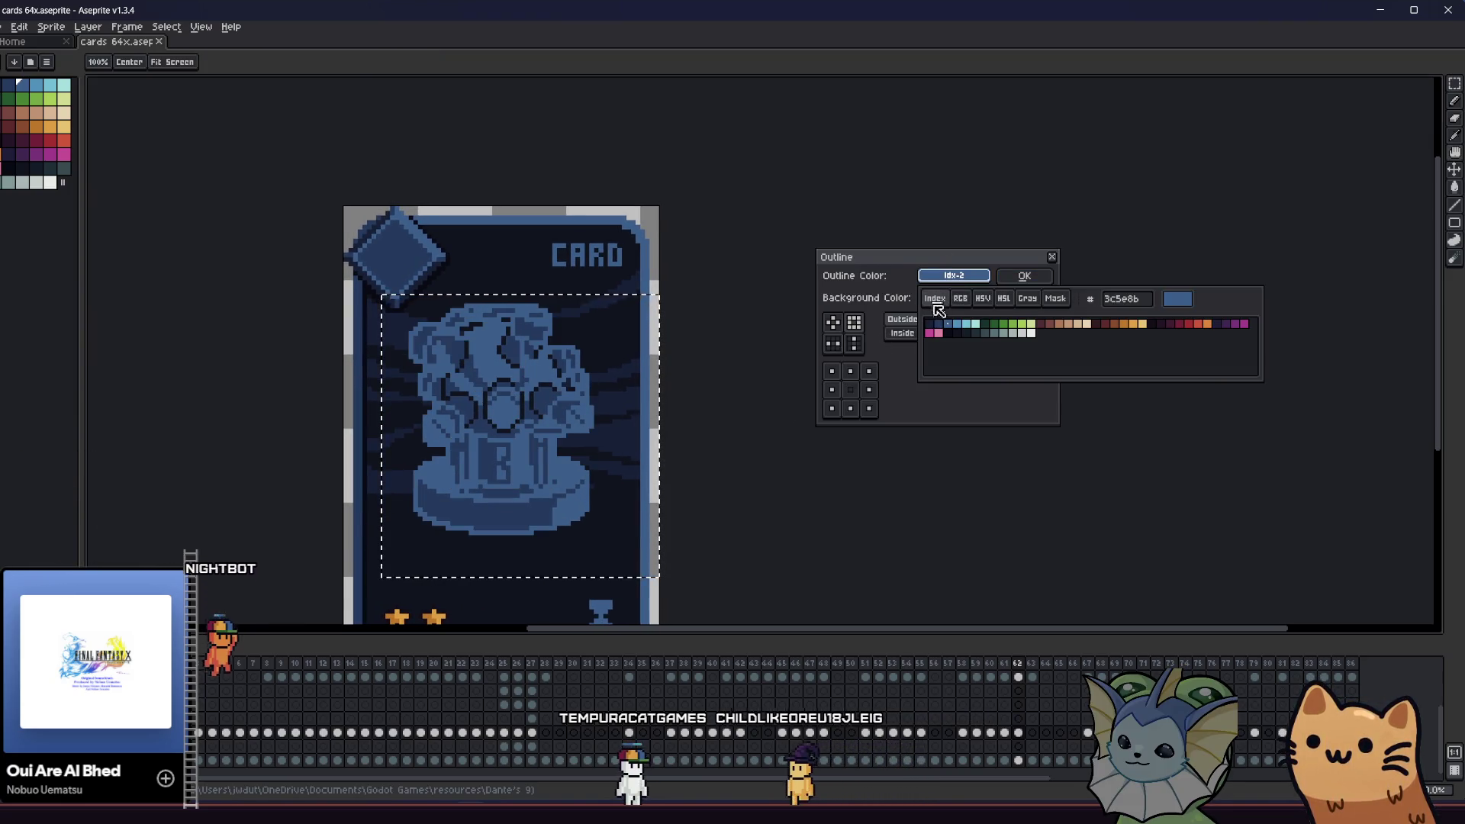
pyautogui.click(958, 334)
pyautogui.press('Return')
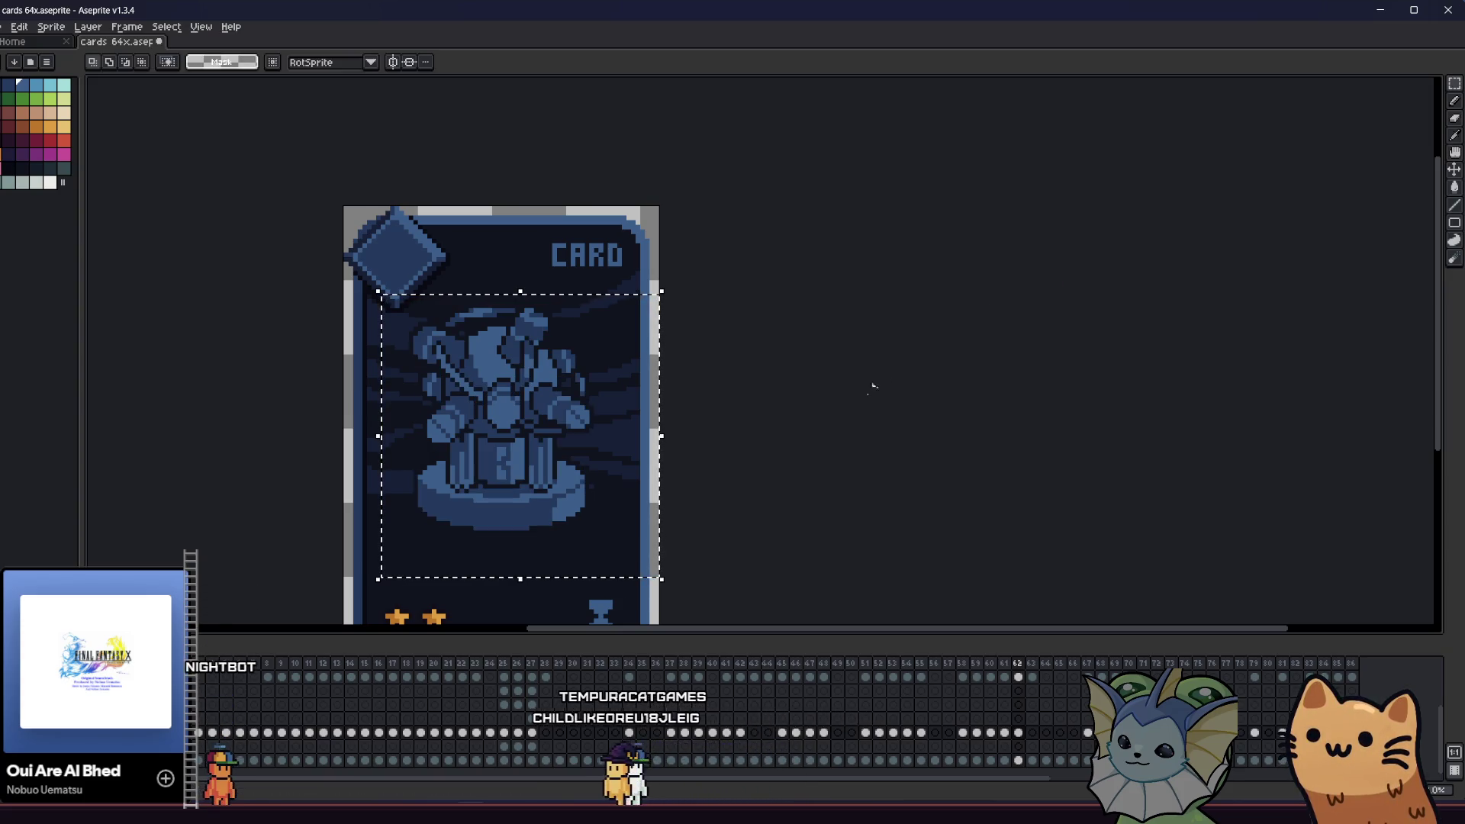
# - Bring the centre orb into view and sample a dark shading colour from the art
pyautogui.moveTo(791, 416); pyautogui.dragTo(913, 393)
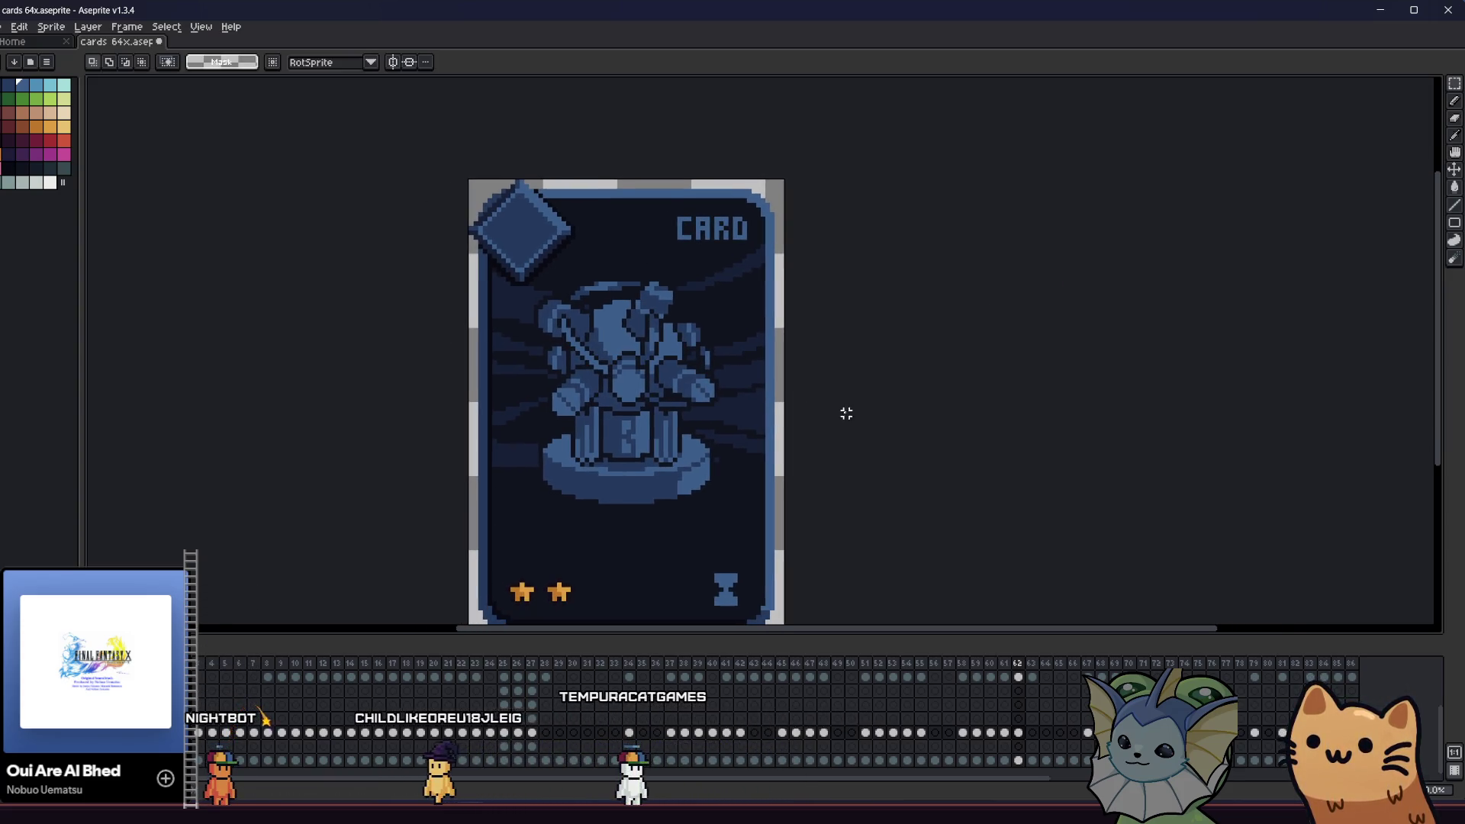
pyautogui.scroll(1, 839, 429)
pyautogui.moveTo(839, 429)
pyautogui.mouseDown()
pyautogui.moveTo(1007, 429)
pyautogui.moveTo(903, 413)
pyautogui.mouseUp()
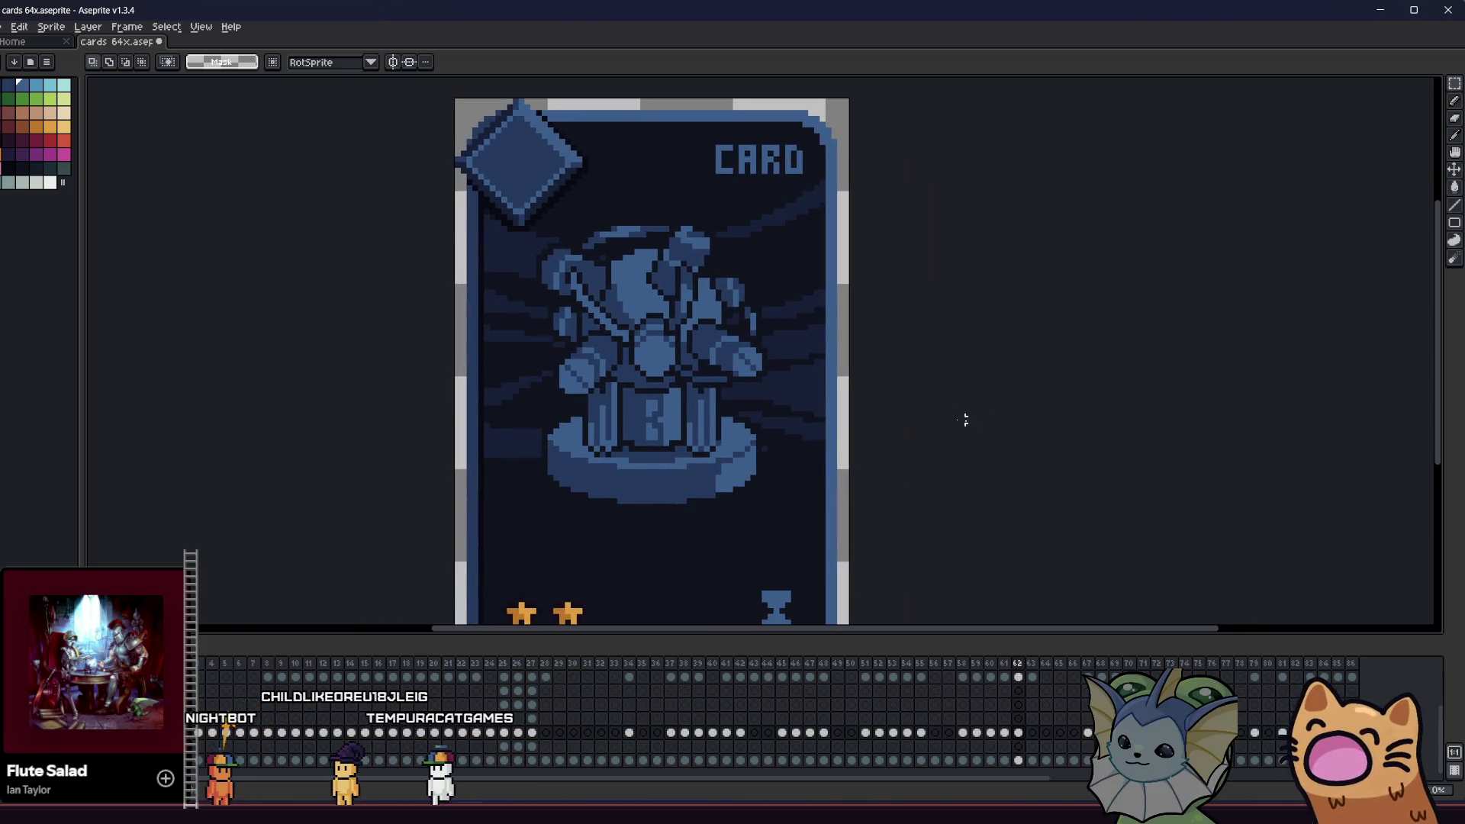
pyautogui.scroll(-5, 538, 396)
pyautogui.scroll(4, 489, 421)
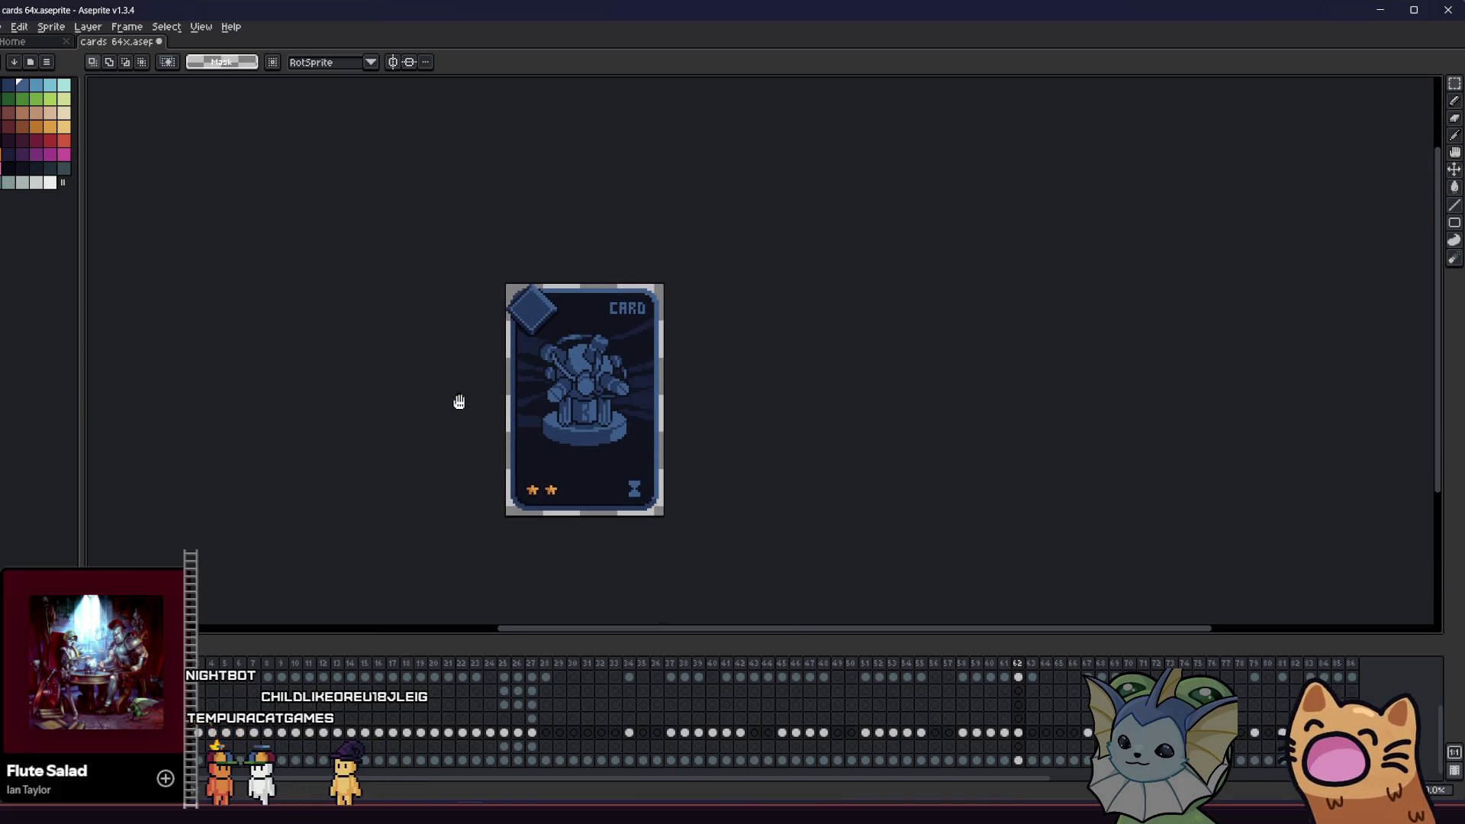
pyautogui.scroll(1, 489, 422)
pyautogui.moveTo(474, 425); pyautogui.dragTo(386, 415)
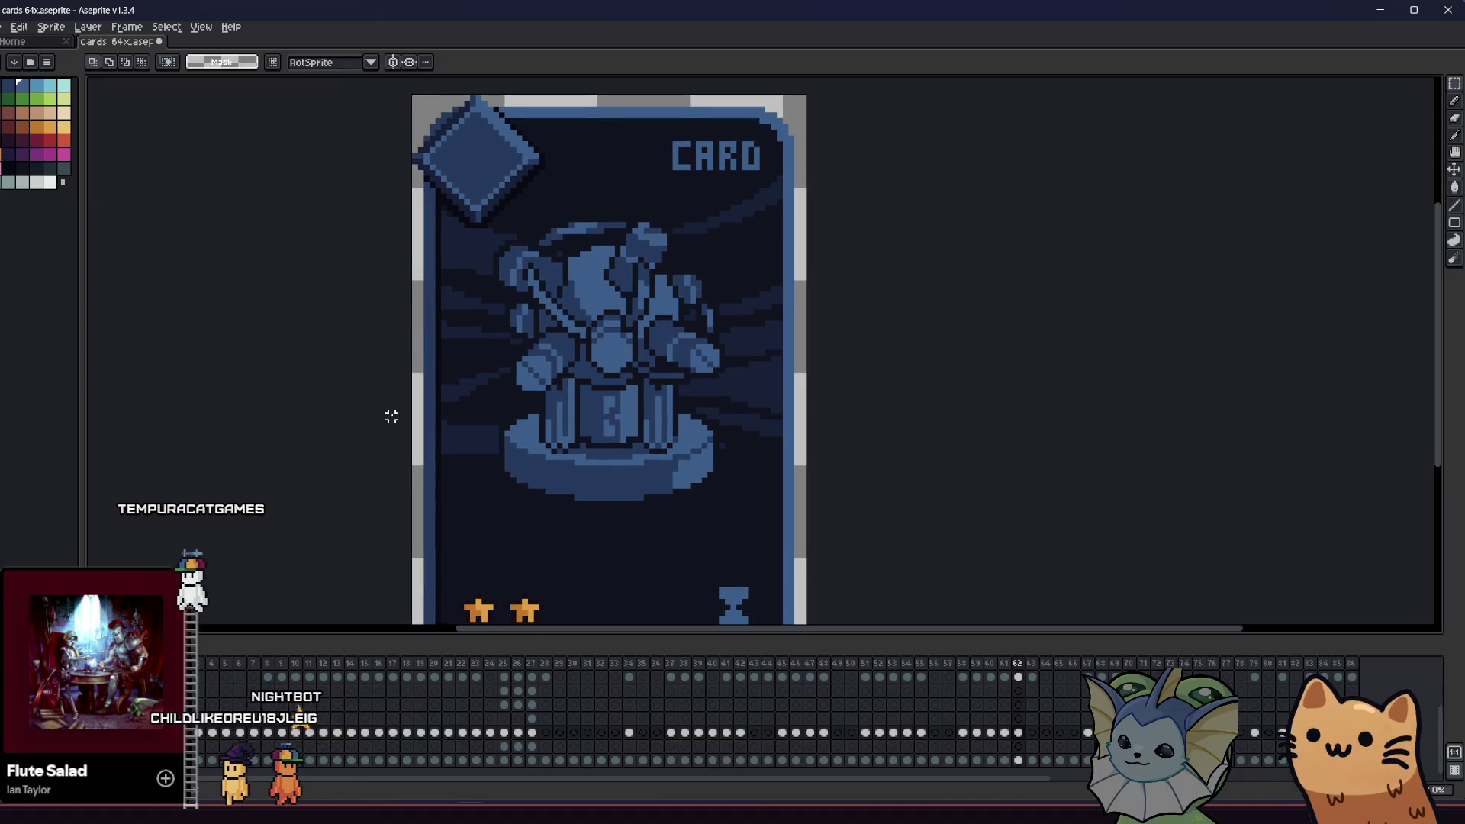
pyautogui.moveTo(356, 413); pyautogui.dragTo(339, 408)
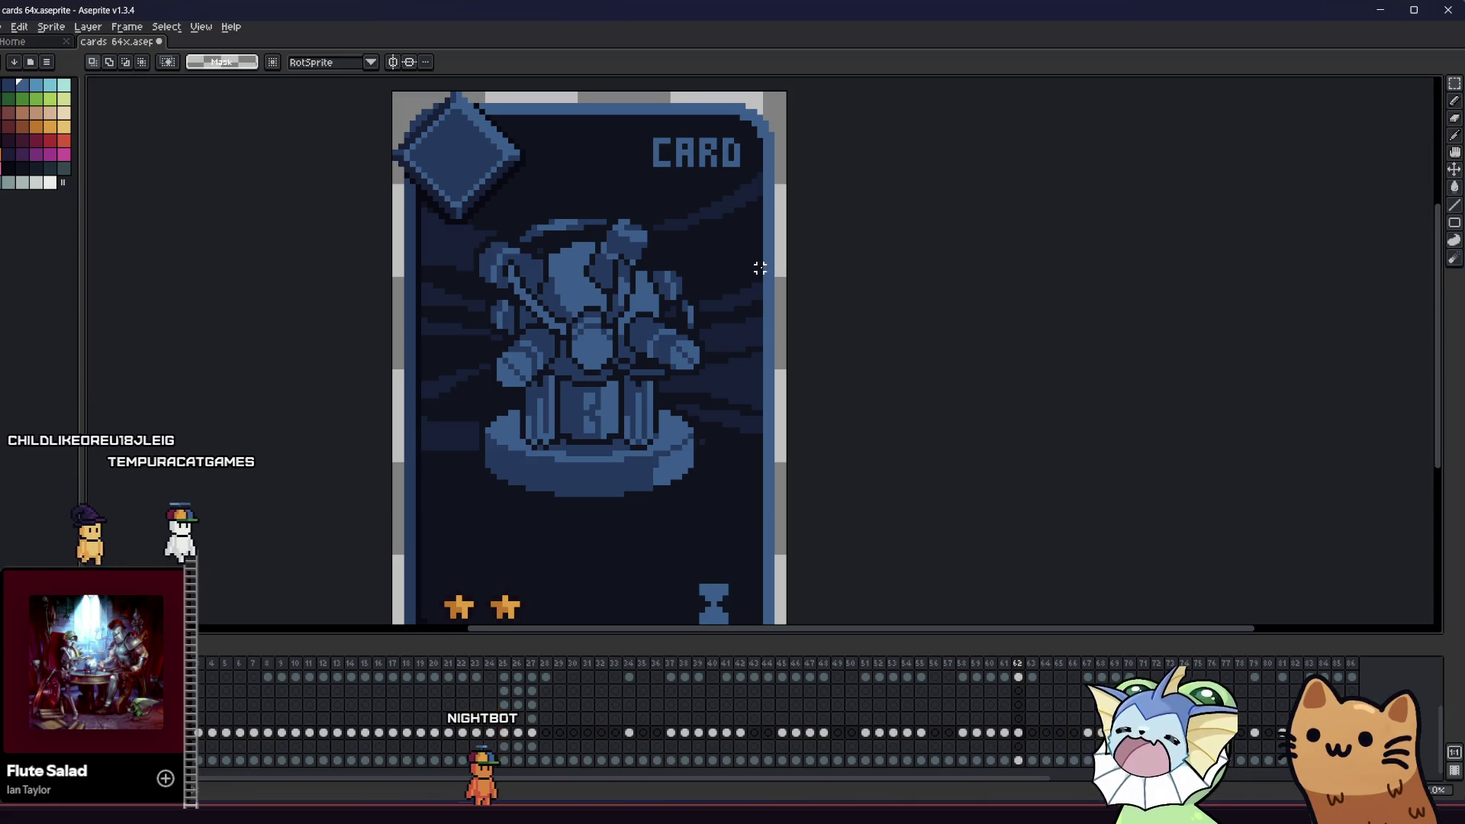
pyautogui.press('i')
pyautogui.scroll(1, 648, 328)
pyautogui.scroll(1, 576, 328)
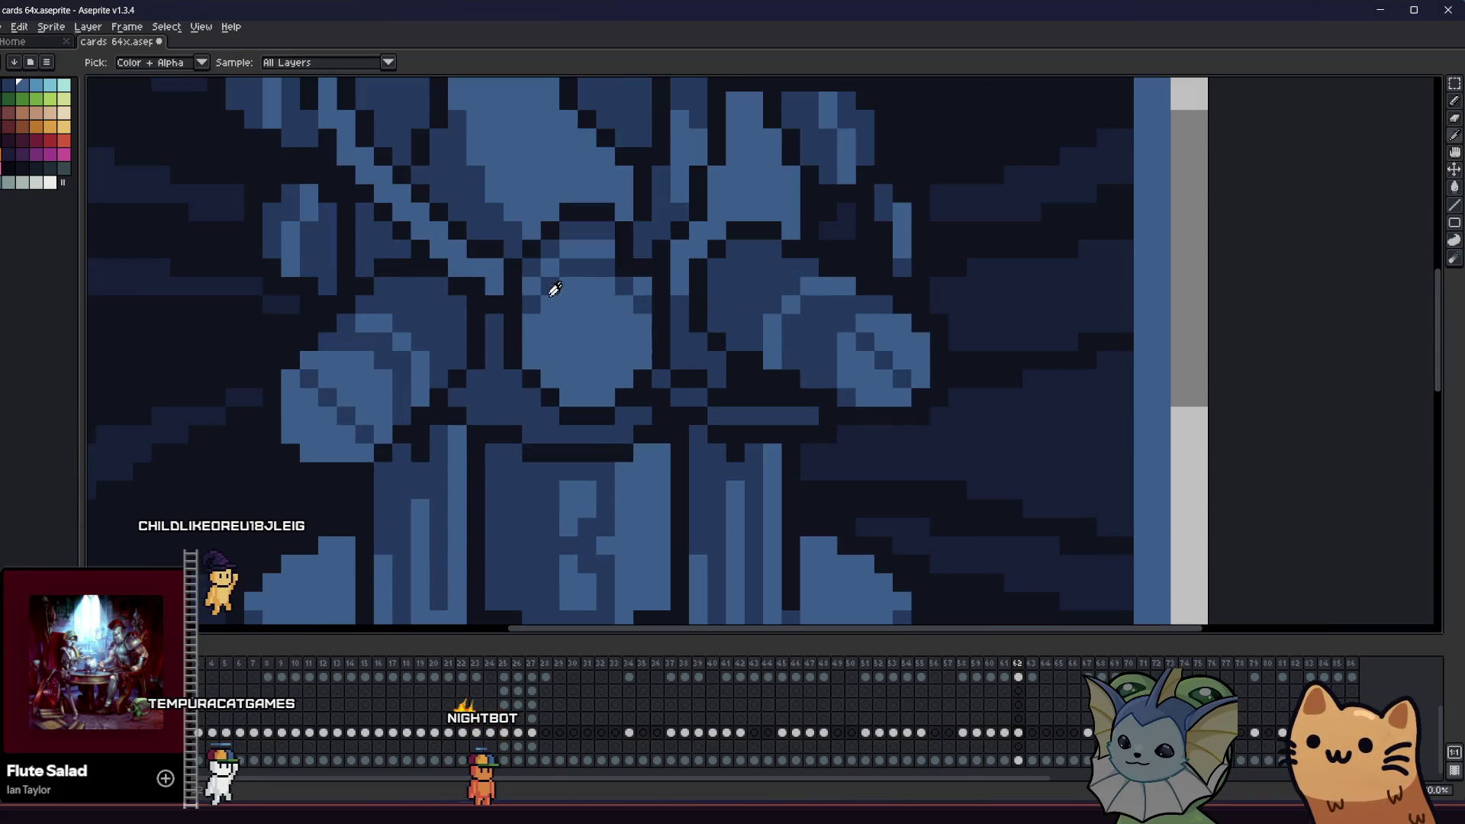
# - Check with the Move tool's guides that the figure is centred on the card
pyautogui.press('b')
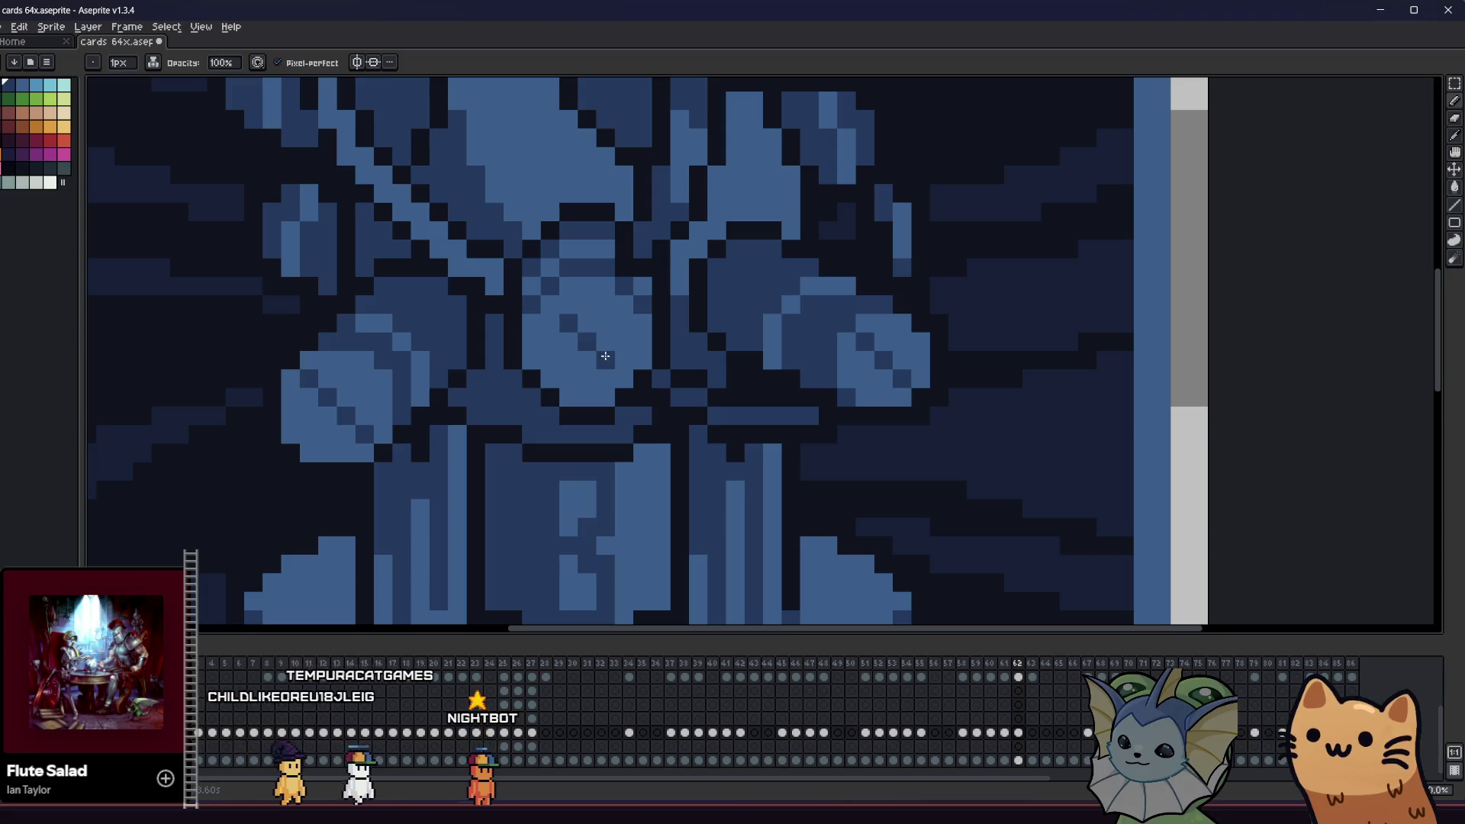
pyautogui.scroll(-3, 605, 353)
pyautogui.moveTo(400, 394); pyautogui.dragTo(400, 442)
pyautogui.scroll(1, 563, 441)
pyautogui.scroll(5, 654, 262)
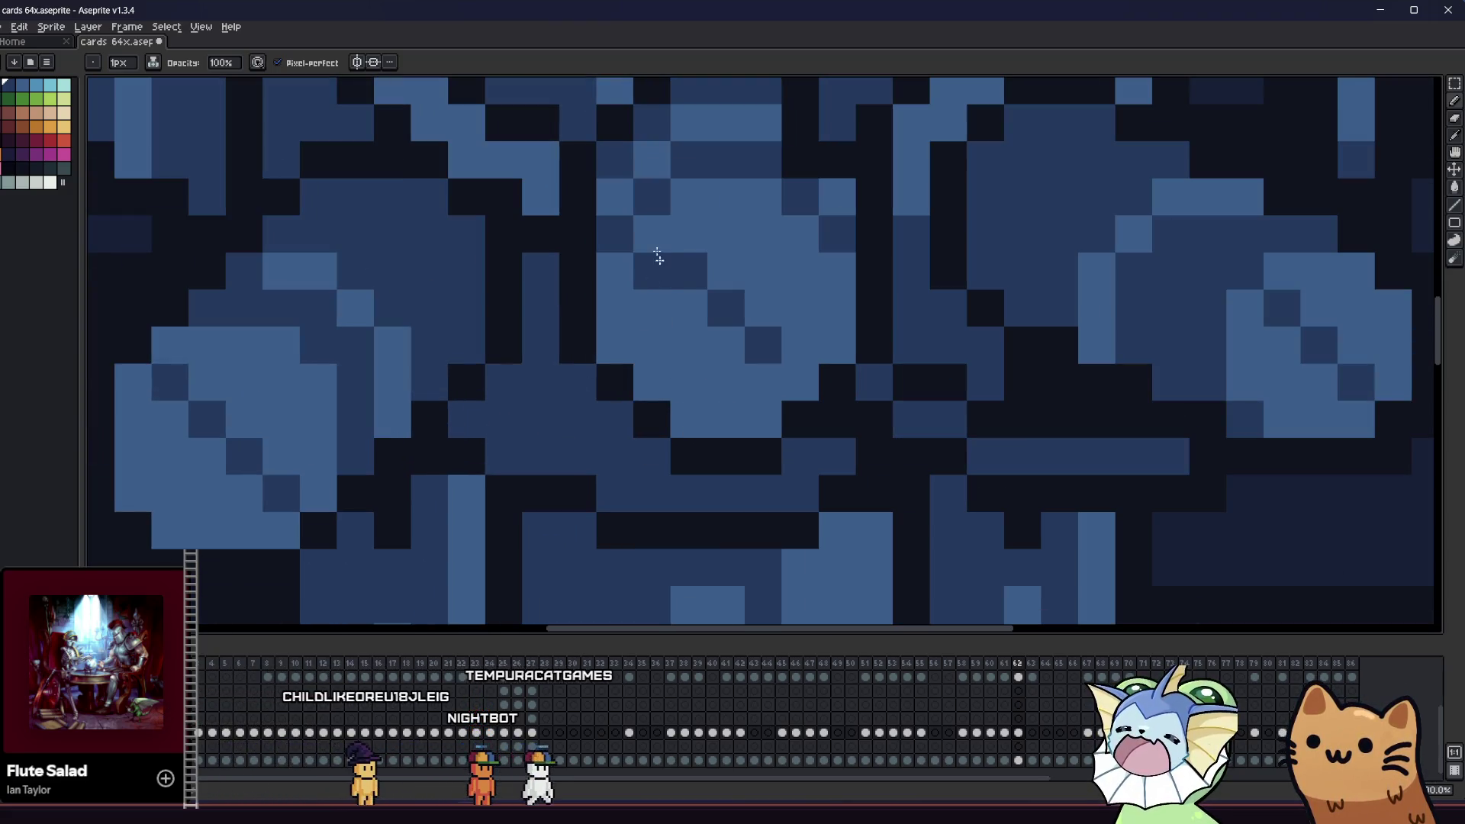
pyautogui.scroll(-5, 792, 368)
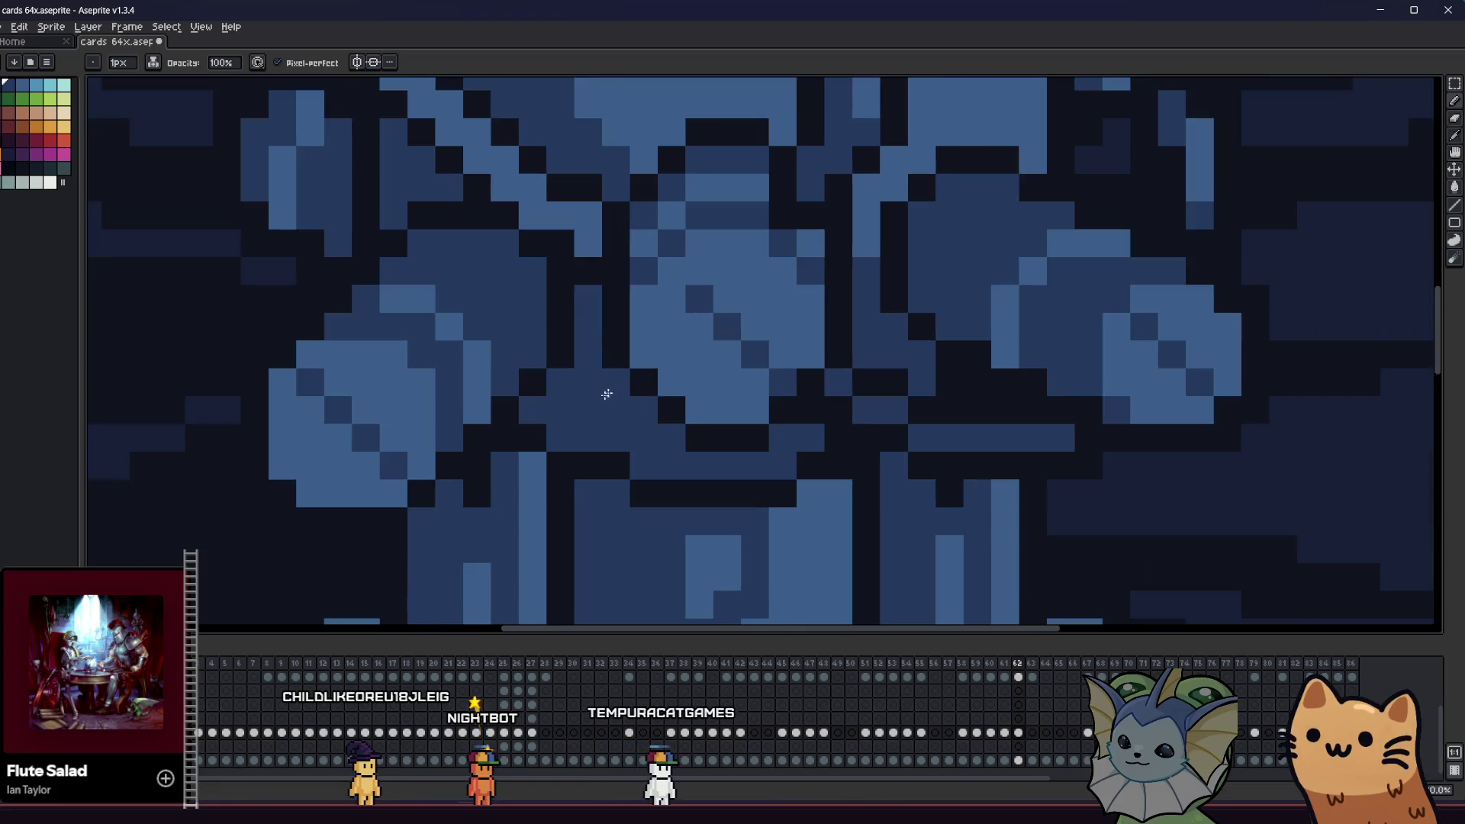
pyautogui.press('v')
pyautogui.hotkey('ctrl', 'z')
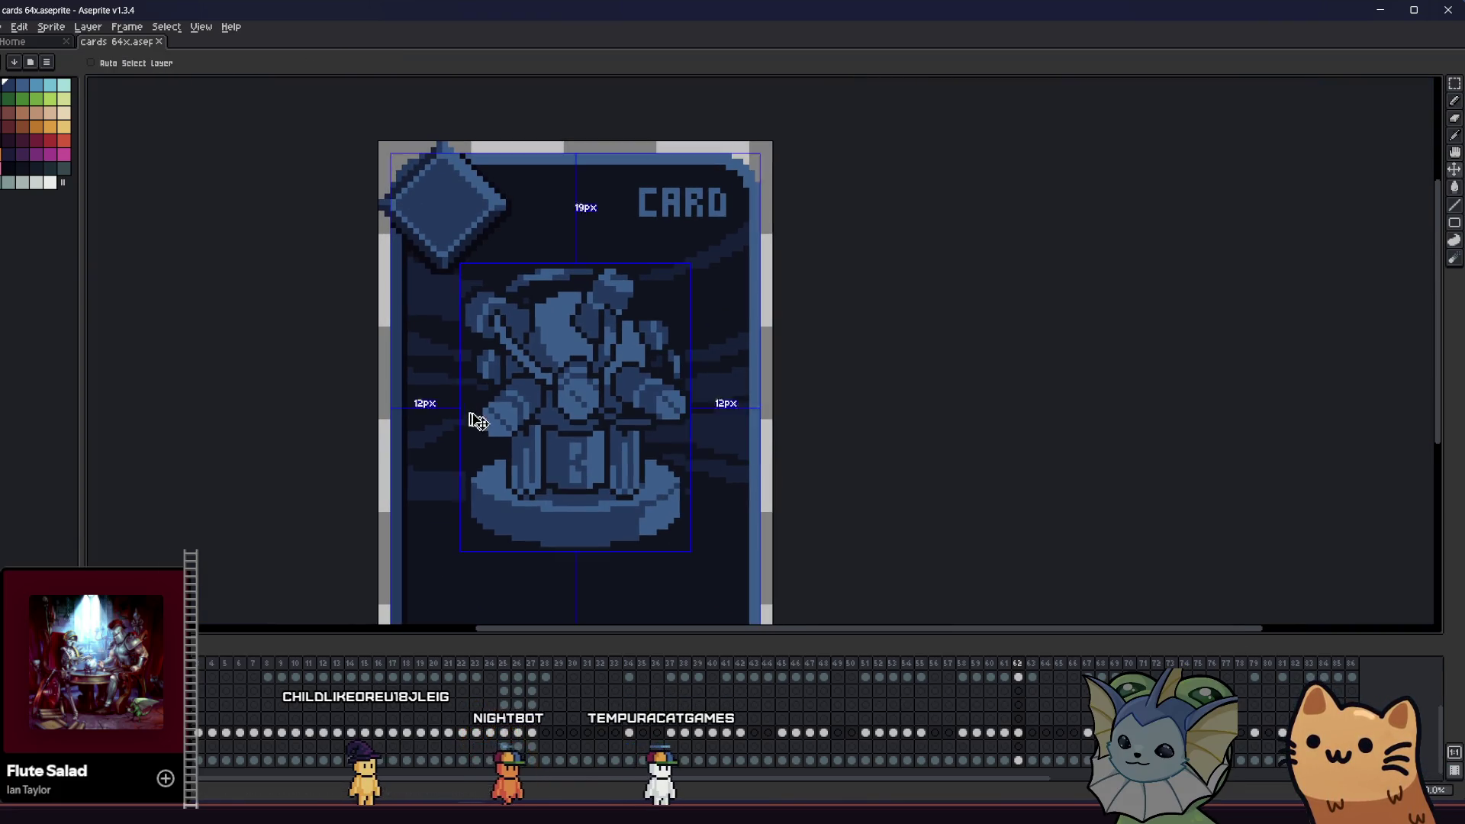
# - Undo the stray light pixel on the figure's left orb
pyautogui.scroll(3, 488, 420)
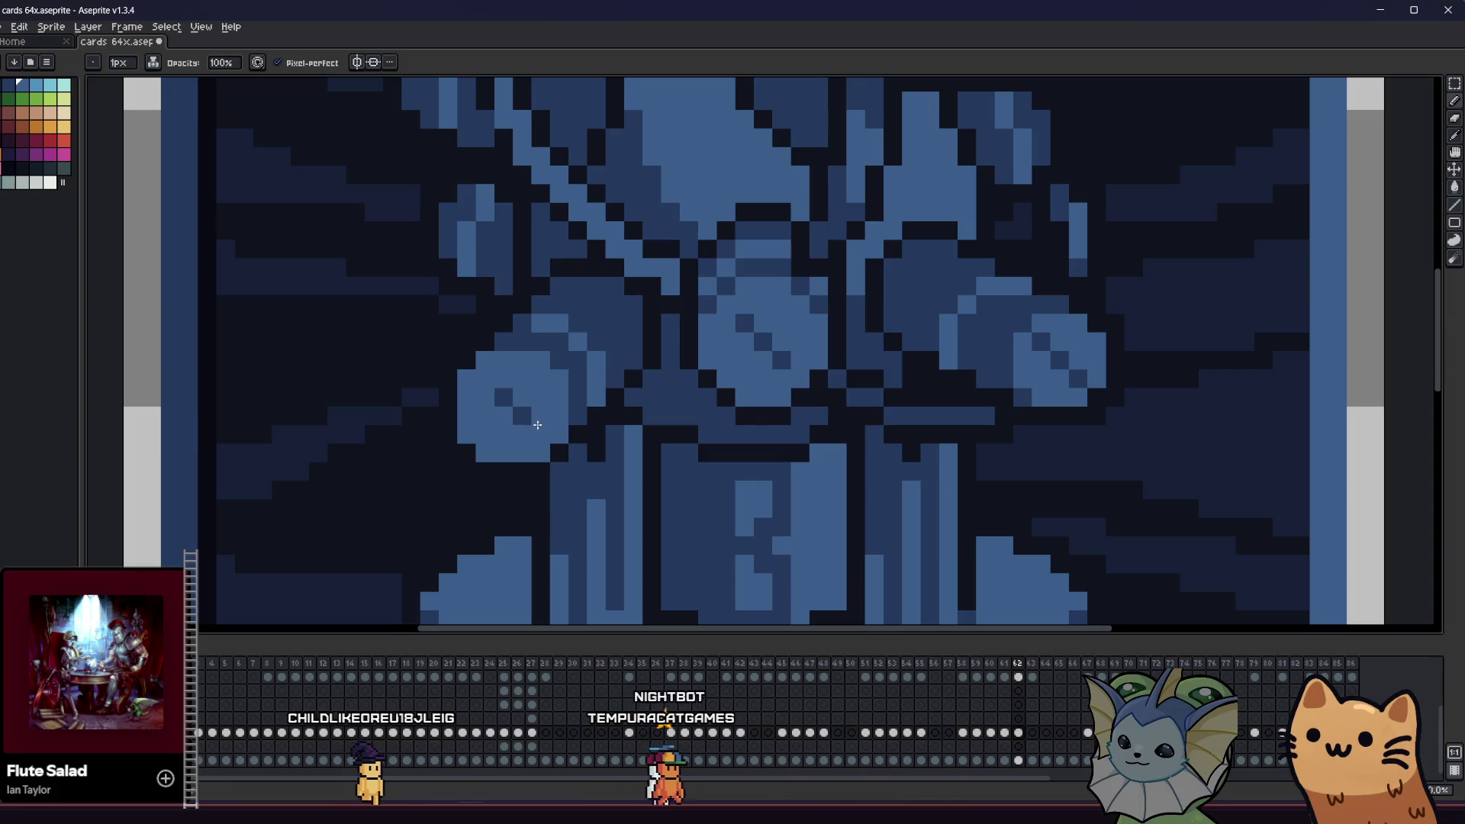
pyautogui.hotkey('ctrl', 'z')
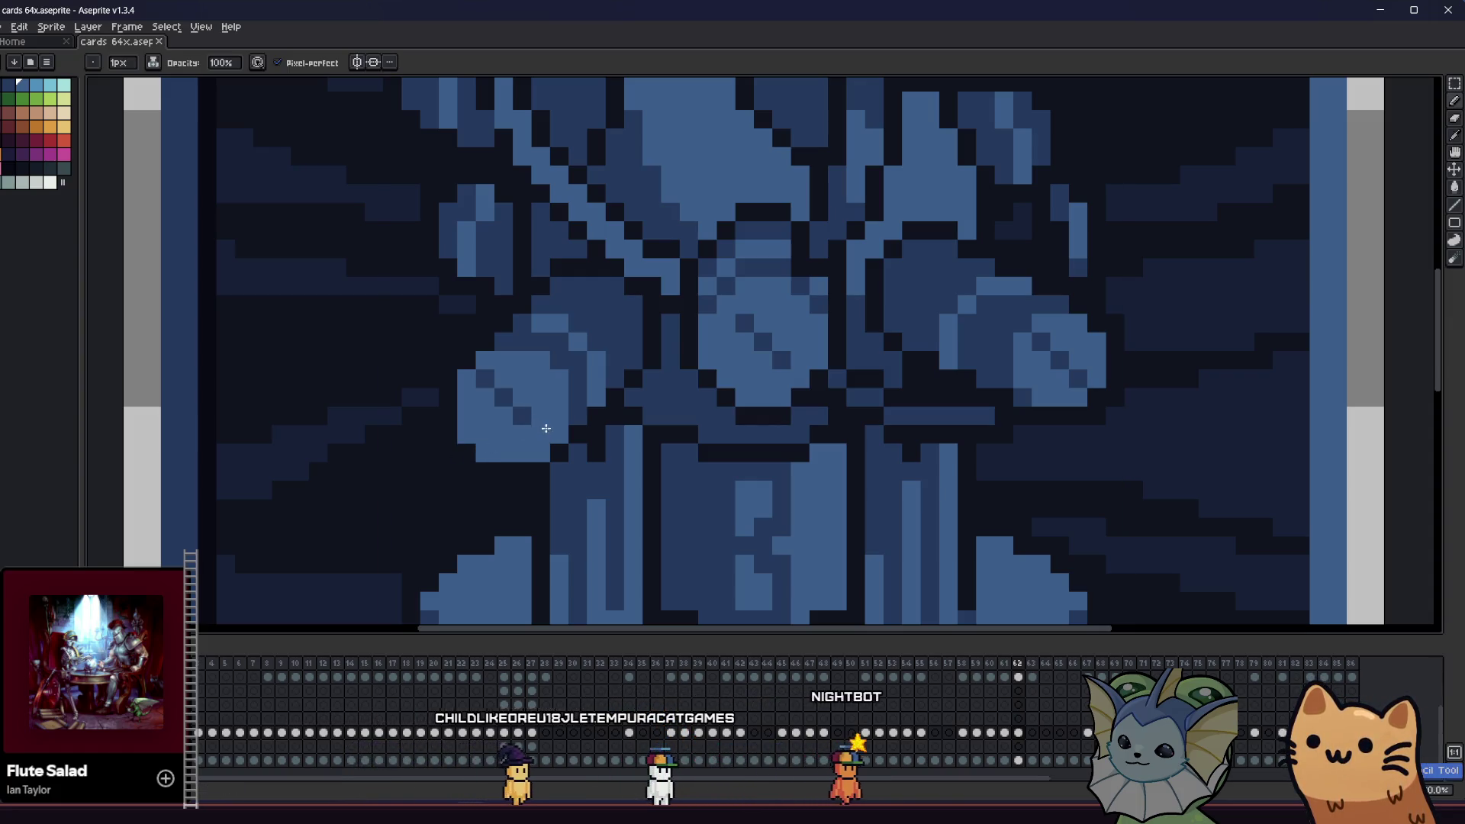
pyautogui.scroll(-3, 495, 398)
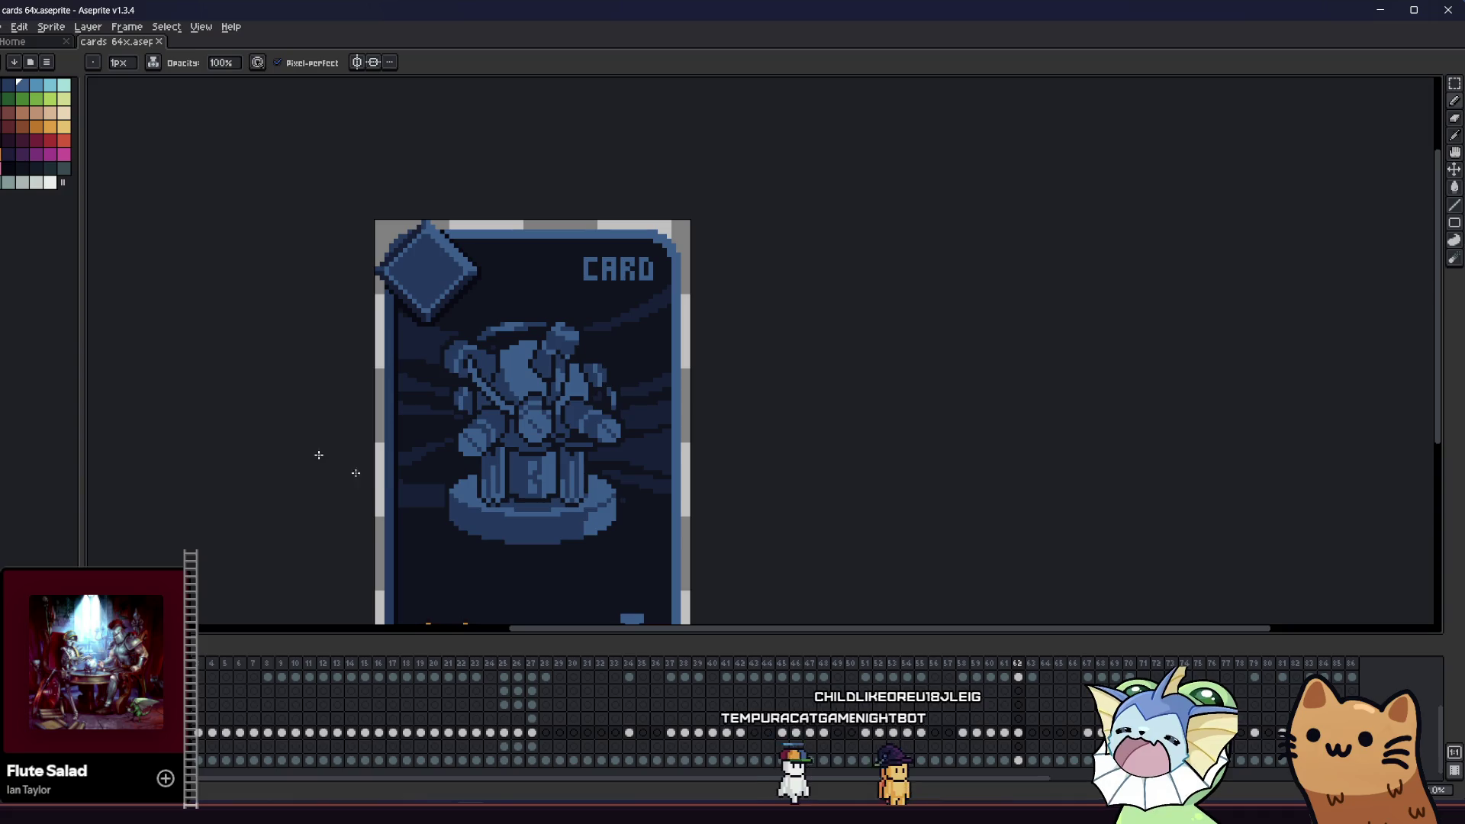
pyautogui.press('m')
pyautogui.scroll(4, 319, 456)
# - Select the bottom strip of the pedestal base and nudge it up to slim the base
pyautogui.moveTo(471, 545); pyautogui.dragTo(726, 485)
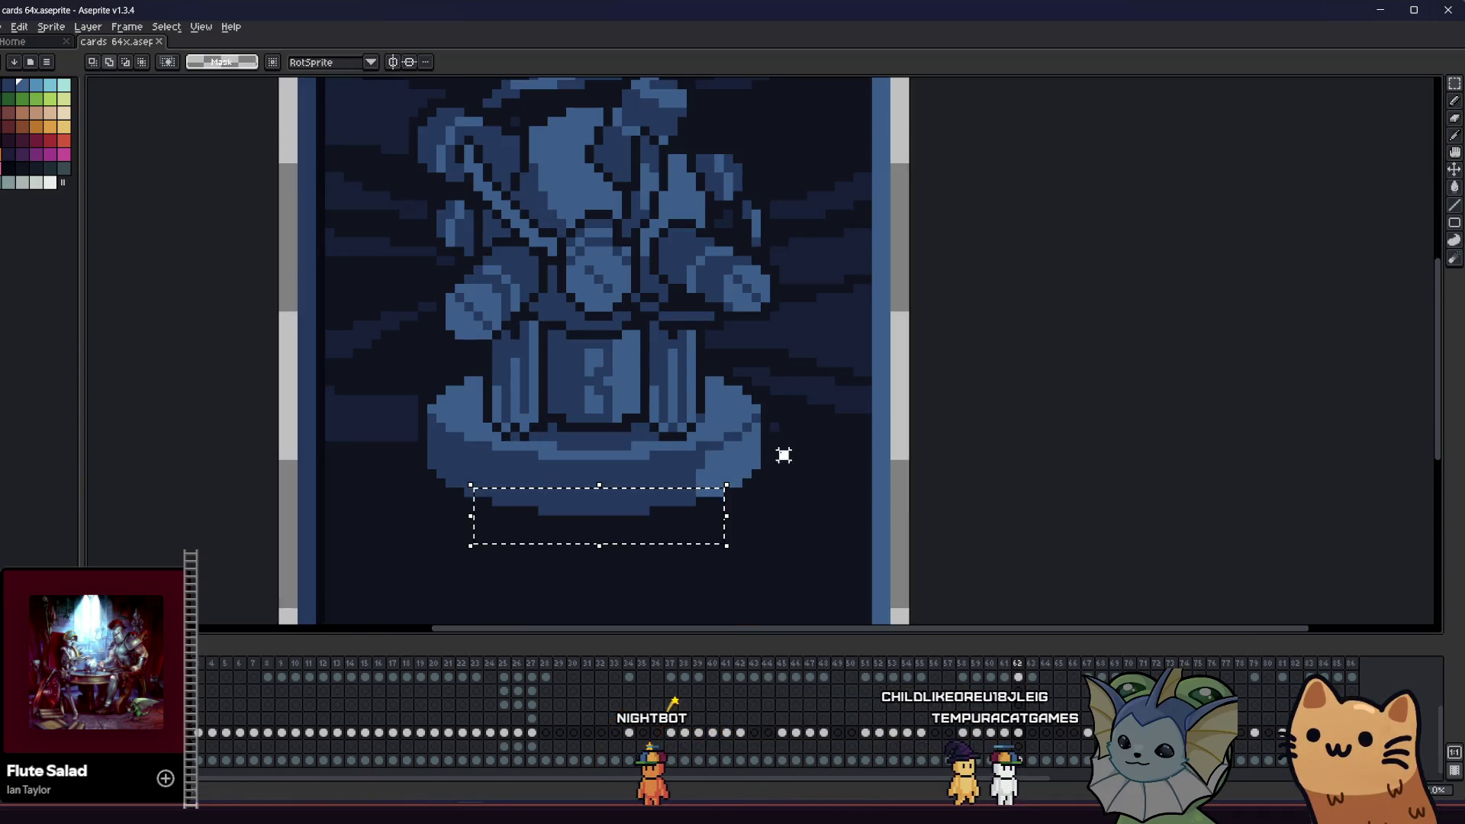
pyautogui.moveTo(681, 480); pyautogui.dragTo(678, 479)
pyautogui.moveTo(399, 451)
pyautogui.mouseDown()
pyautogui.moveTo(471, 512)
pyautogui.moveTo(451, 504)
pyautogui.mouseUp()
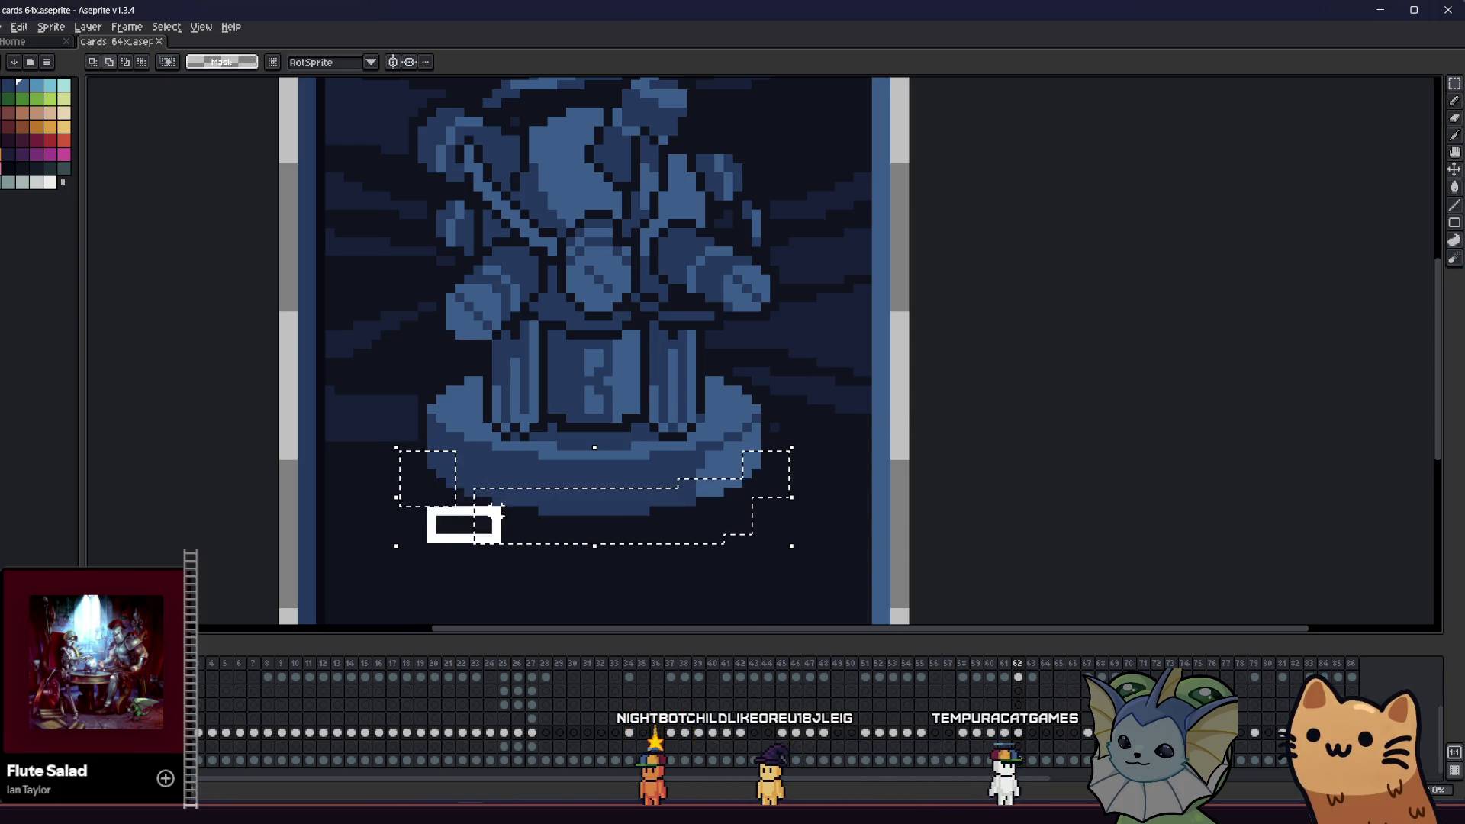
pyautogui.press('Up')
pyautogui.press('Up')
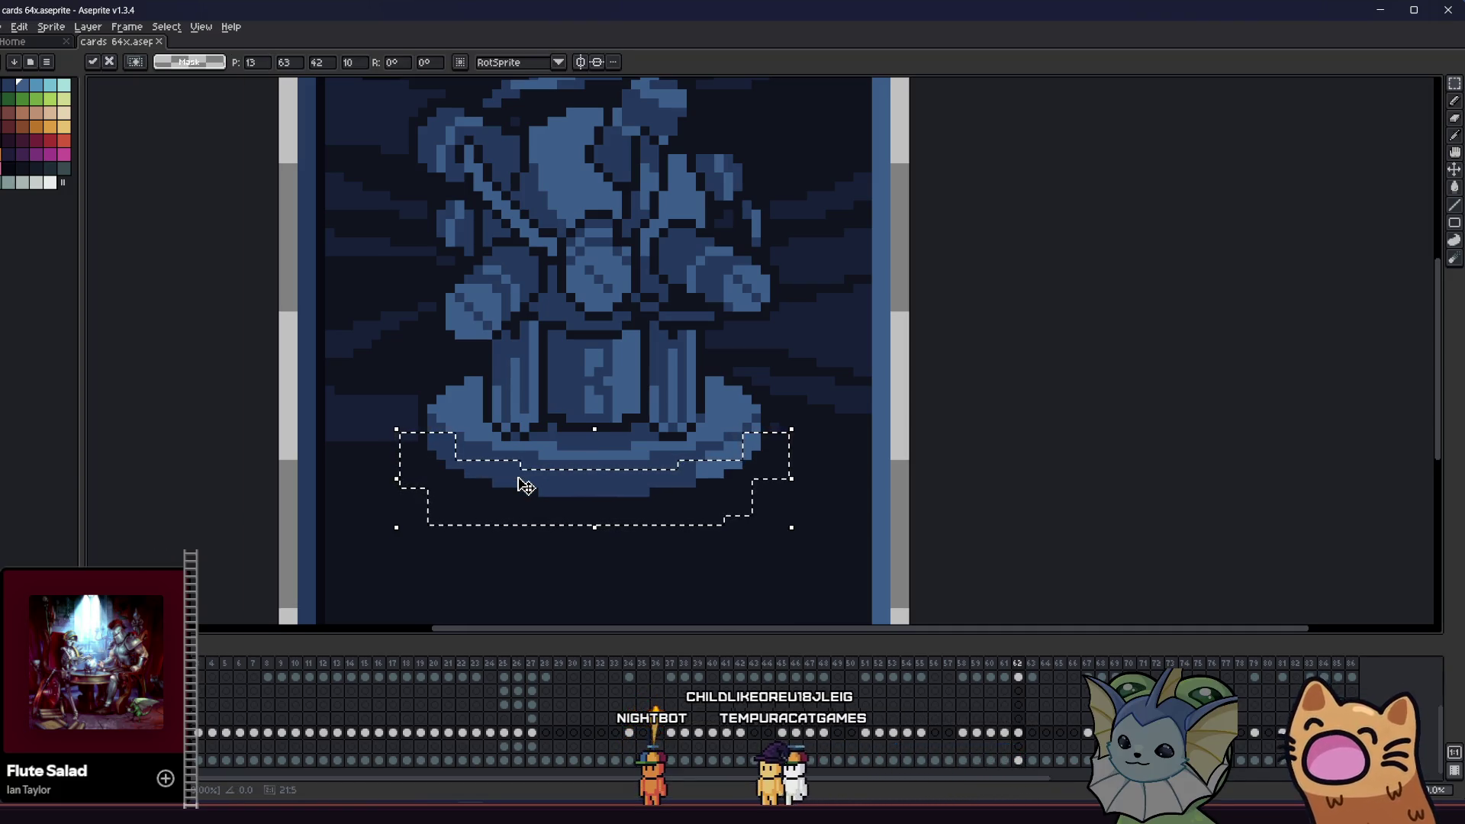
pyautogui.hotkey('ctrl', 'd')
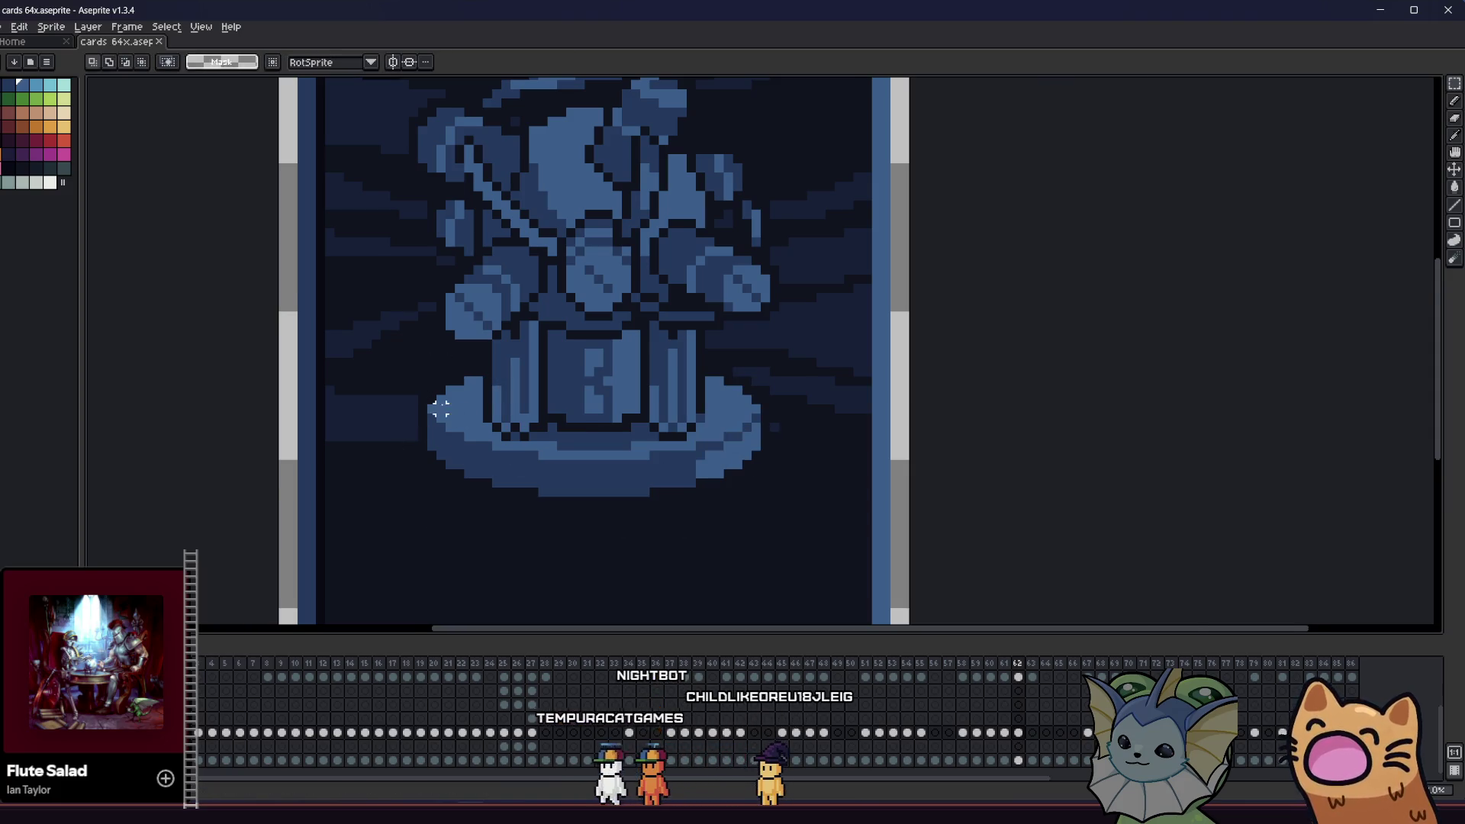
pyautogui.scroll(1, 441, 412)
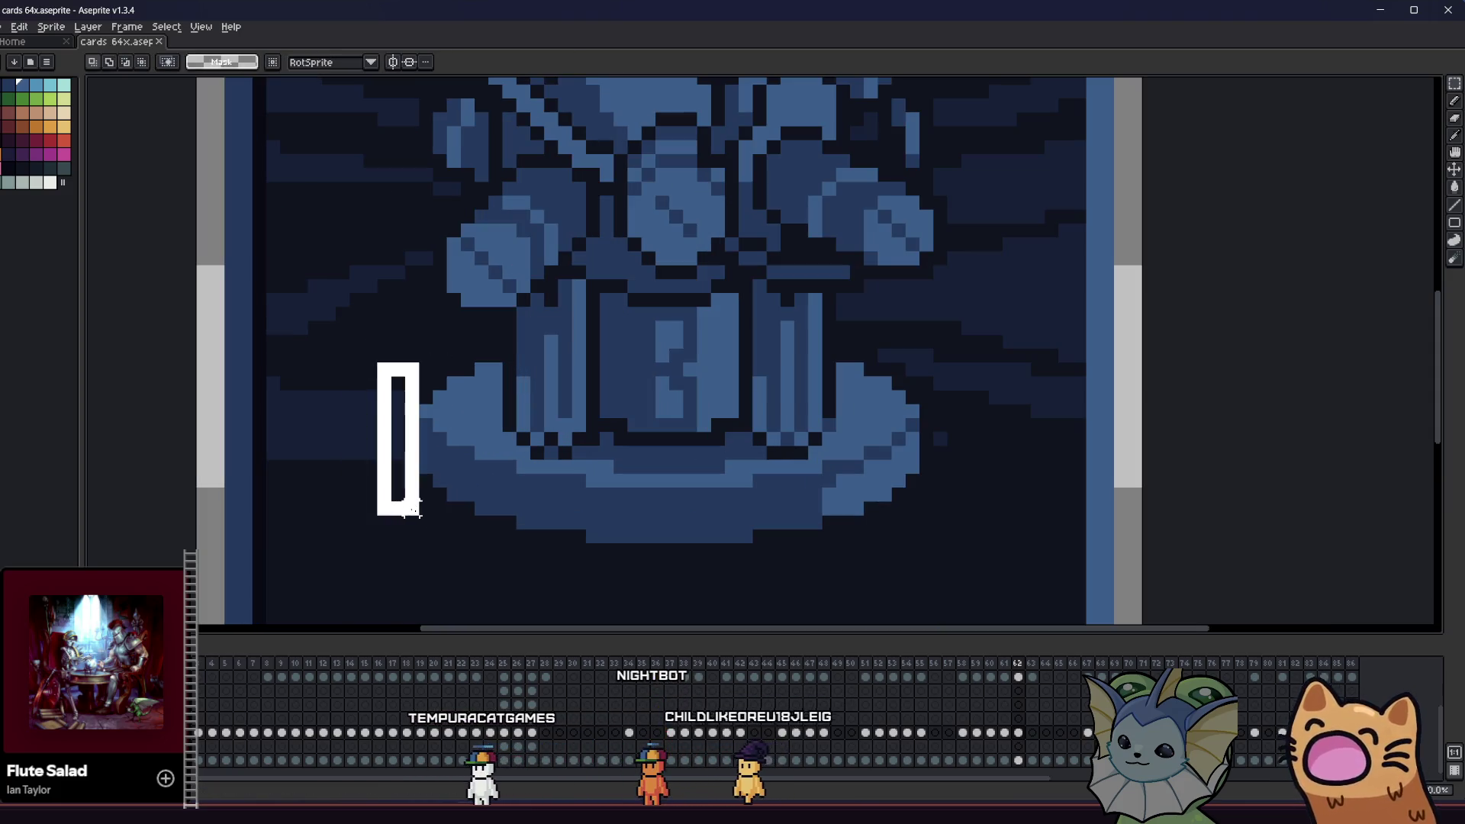
pyautogui.press('Right')
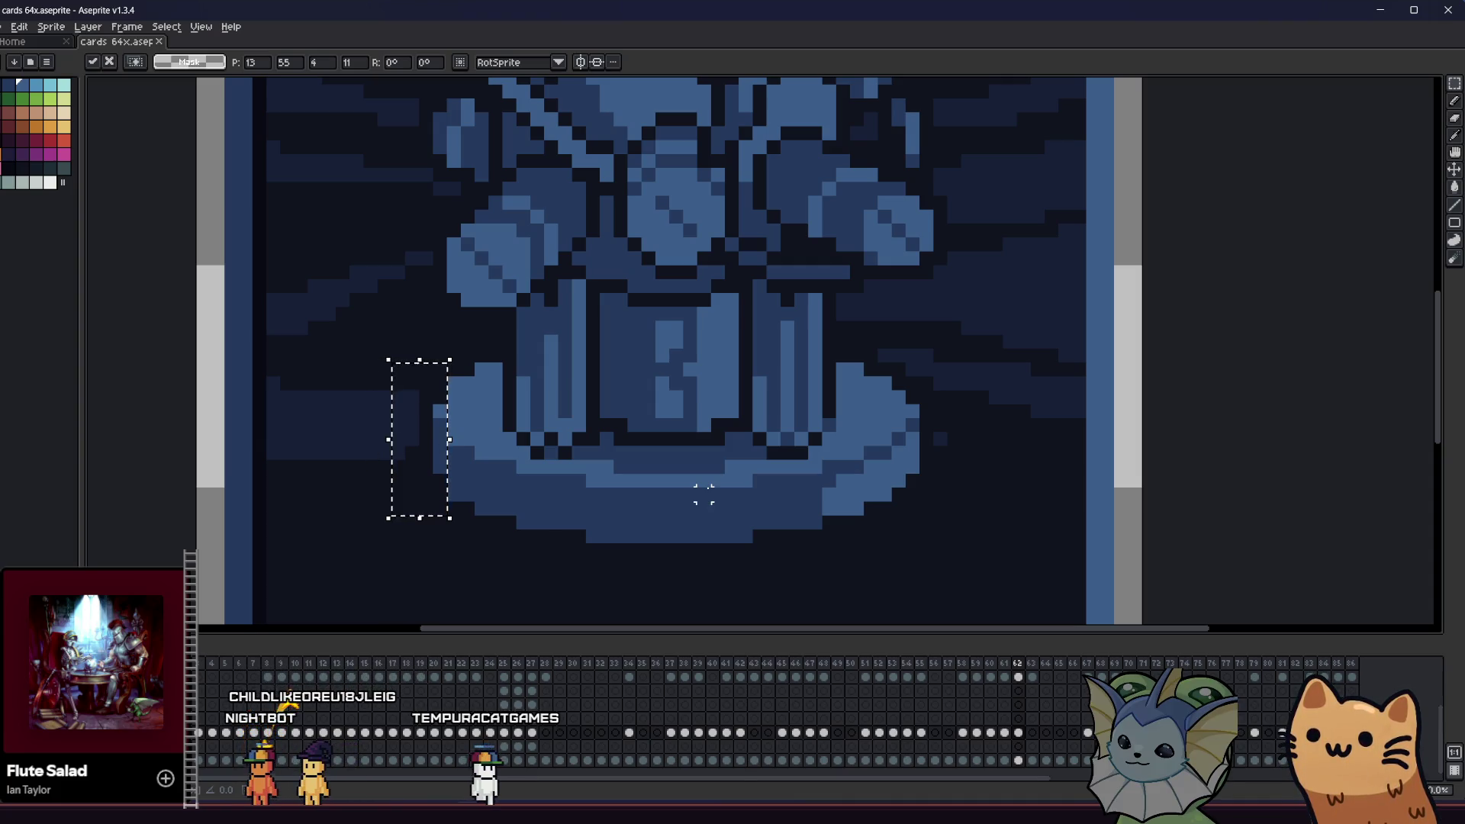
pyautogui.press('Left')
pyautogui.press('Return')
pyautogui.hotkey('ctrl', 'd')
# - Try a selection left of the pedestal, clear it, and re-centre the card in view
pyautogui.moveTo(367, 379); pyautogui.dragTo(416, 500)
pyautogui.hotkey('ctrl', 'd')
pyautogui.scroll(-3, 389, 405)
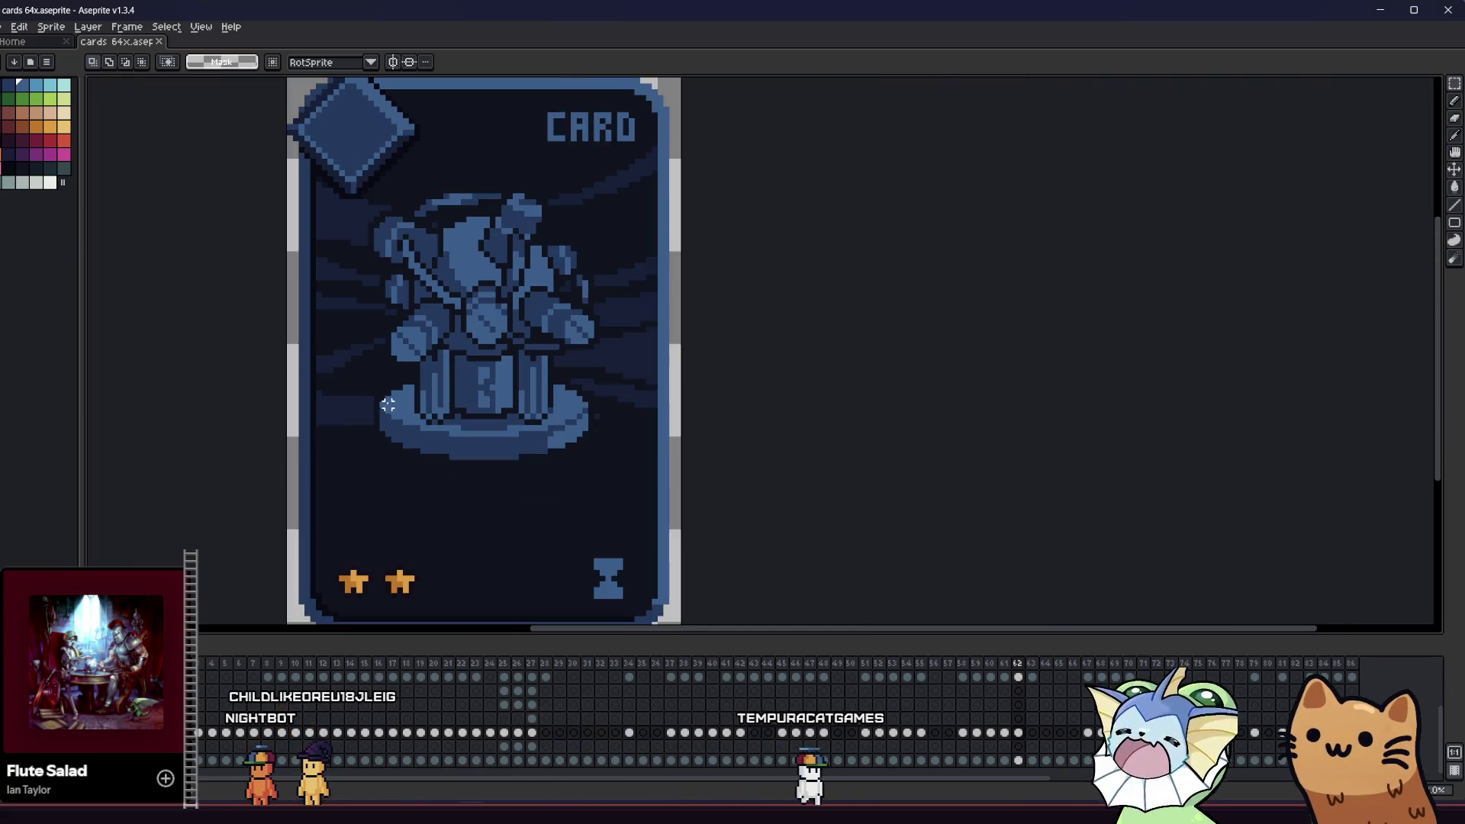
pyautogui.scroll(-1, 328, 395)
pyautogui.moveTo(272, 386)
pyautogui.mouseDown()
pyautogui.moveTo(360, 425)
pyautogui.moveTo(396, 409)
pyautogui.moveTo(547, 427)
pyautogui.moveTo(524, 432)
pyautogui.mouseUp()
pyautogui.scroll(1, 404, 403)
pyautogui.scroll(-2, 516, 425)
pyautogui.scroll(1, 516, 425)
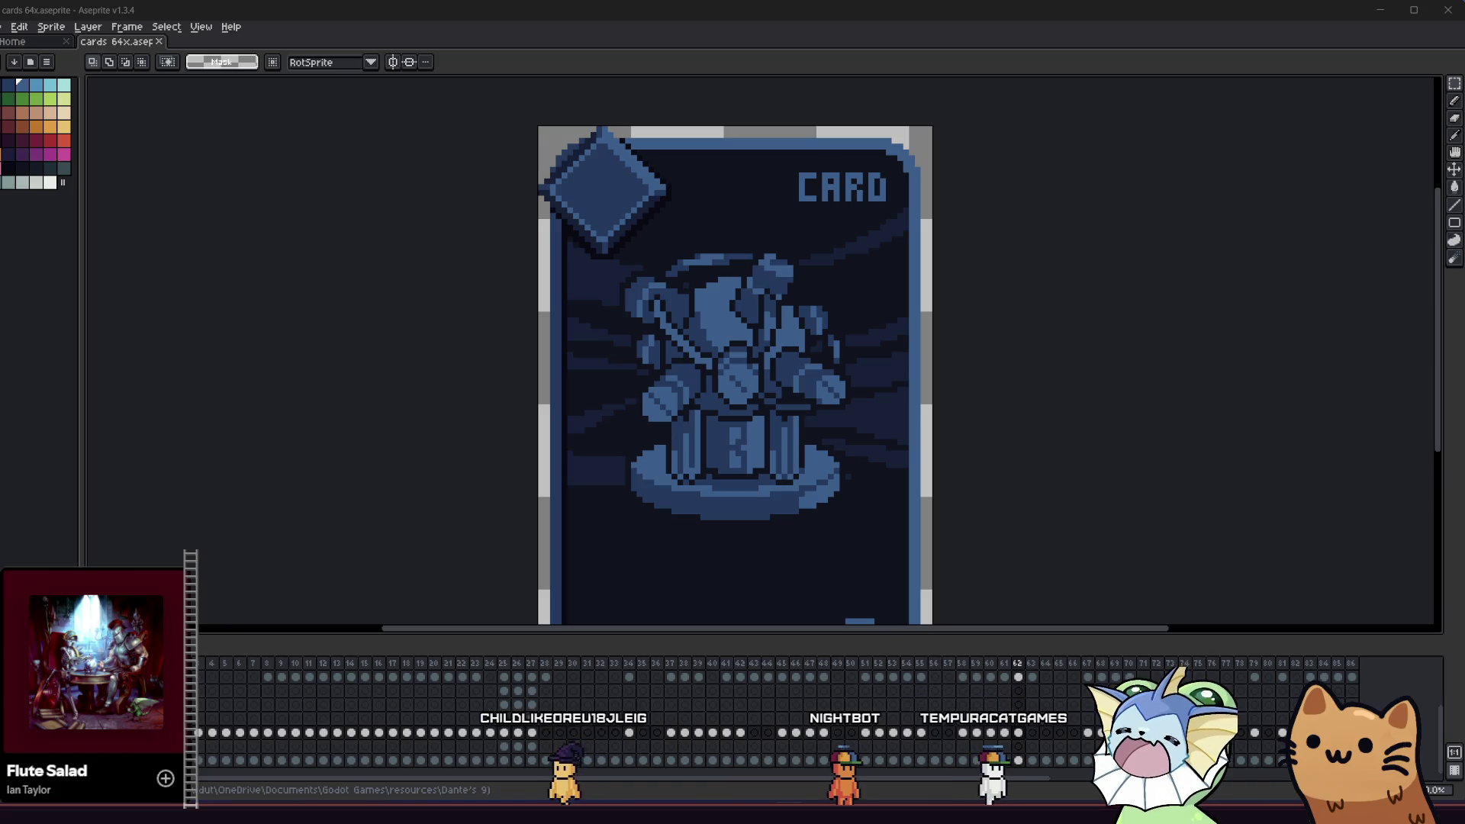
# - Check the figure's distance from the card edges using the Move tool's guides
pyautogui.moveTo(454, 456)
pyautogui.mouseDown()
pyautogui.moveTo(458, 467)
pyautogui.moveTo(432, 462)
pyautogui.moveTo(405, 422)
pyautogui.mouseUp()
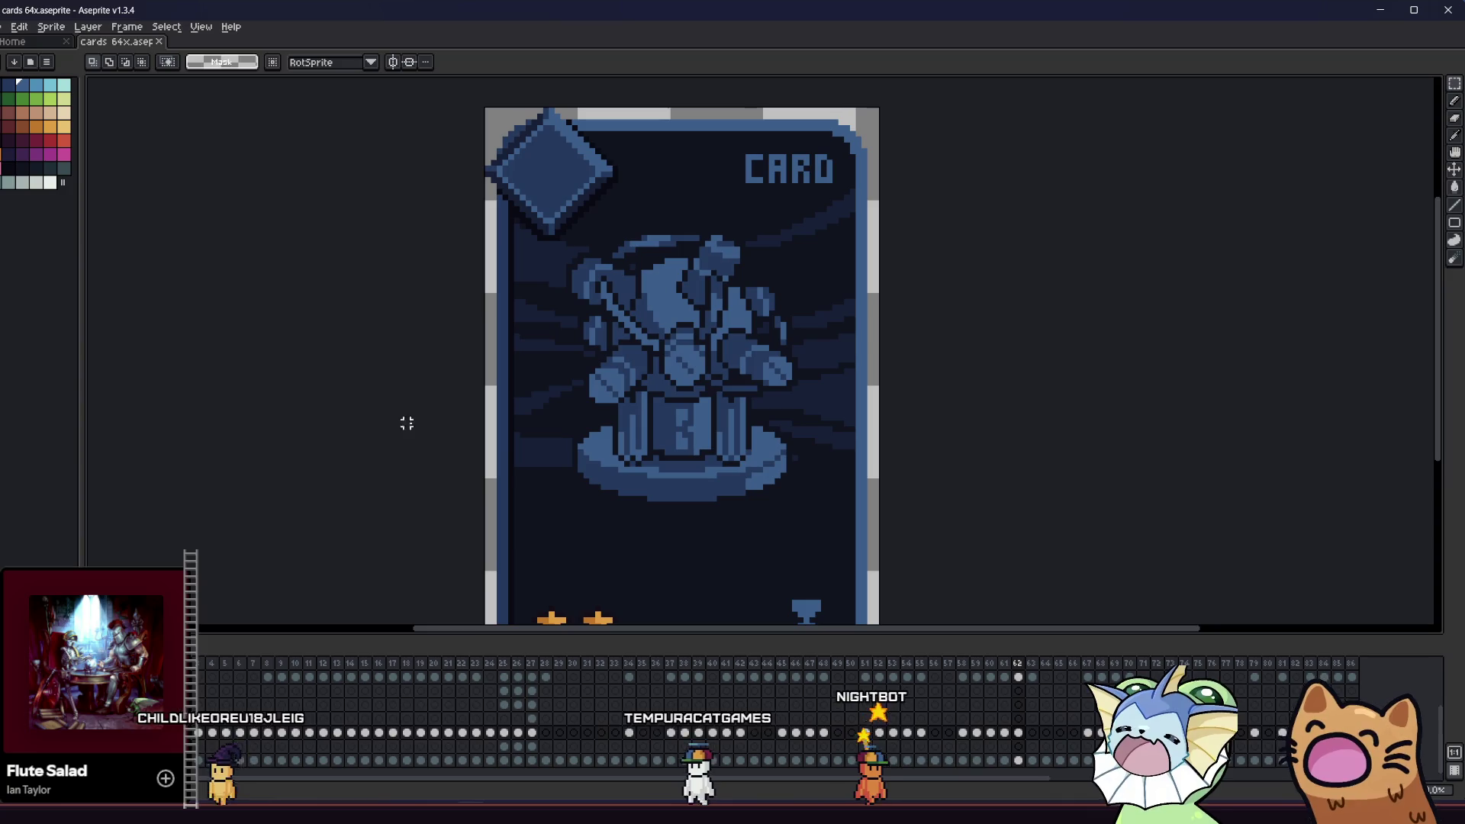
pyautogui.scroll(2, 552, 447)
pyautogui.moveTo(542, 407); pyautogui.dragTo(602, 522)
pyautogui.hotkey('ctrl', 'd')
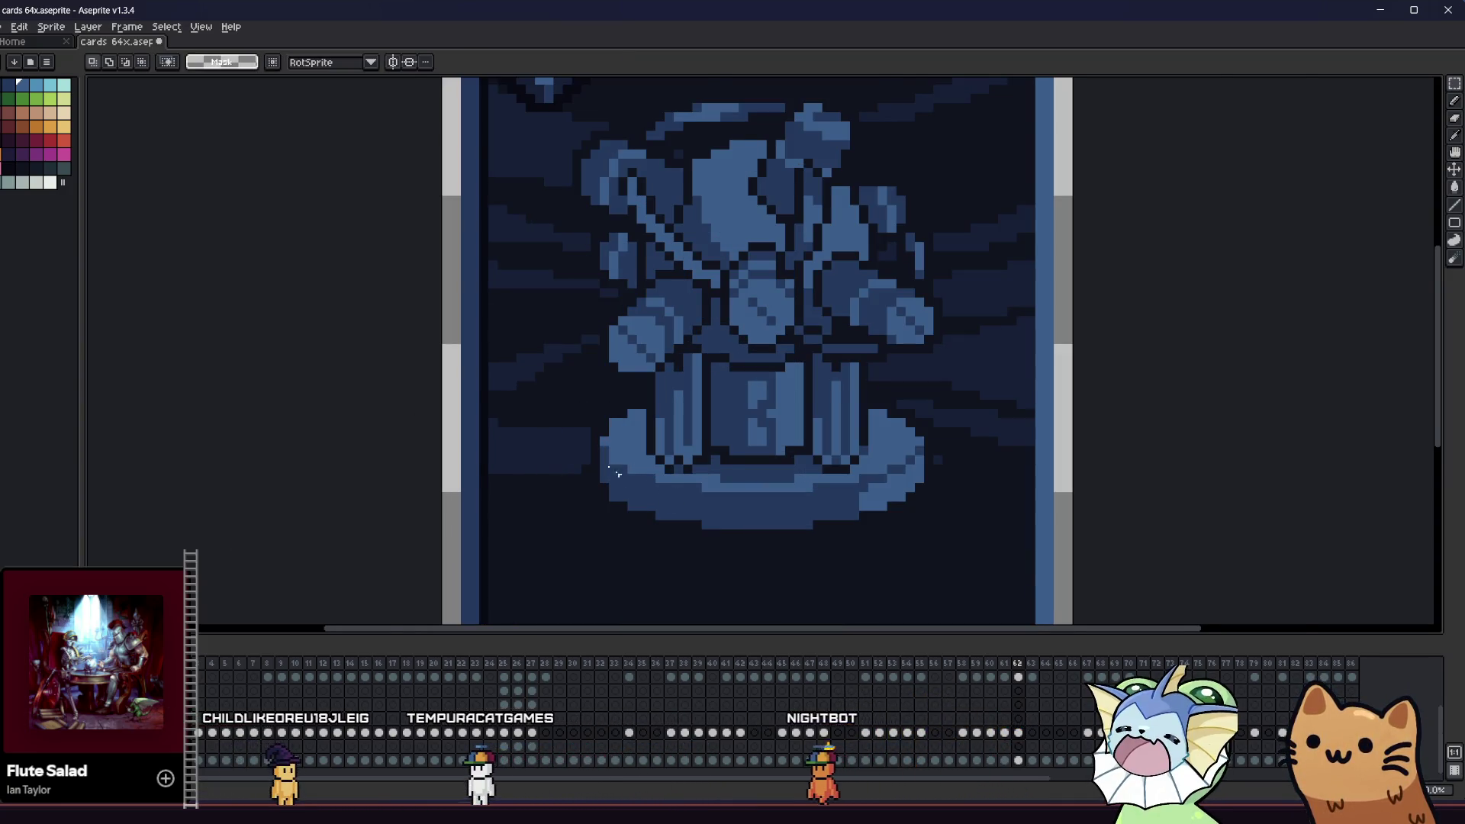
pyautogui.scroll(2, 616, 432)
pyautogui.press('p')
pyautogui.click(743, 442)
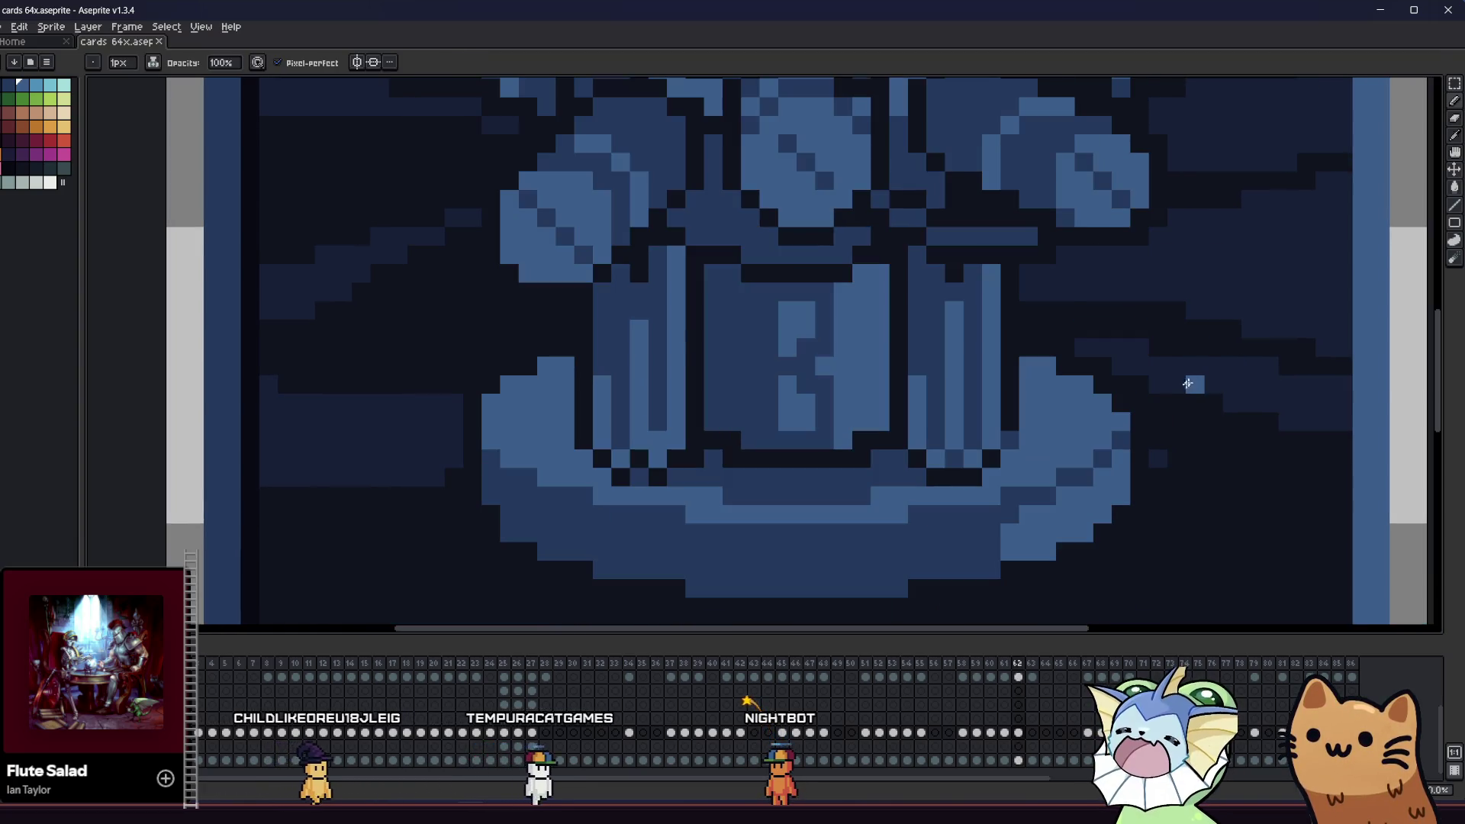
pyautogui.scroll(-2, 968, 435)
pyautogui.press('v')
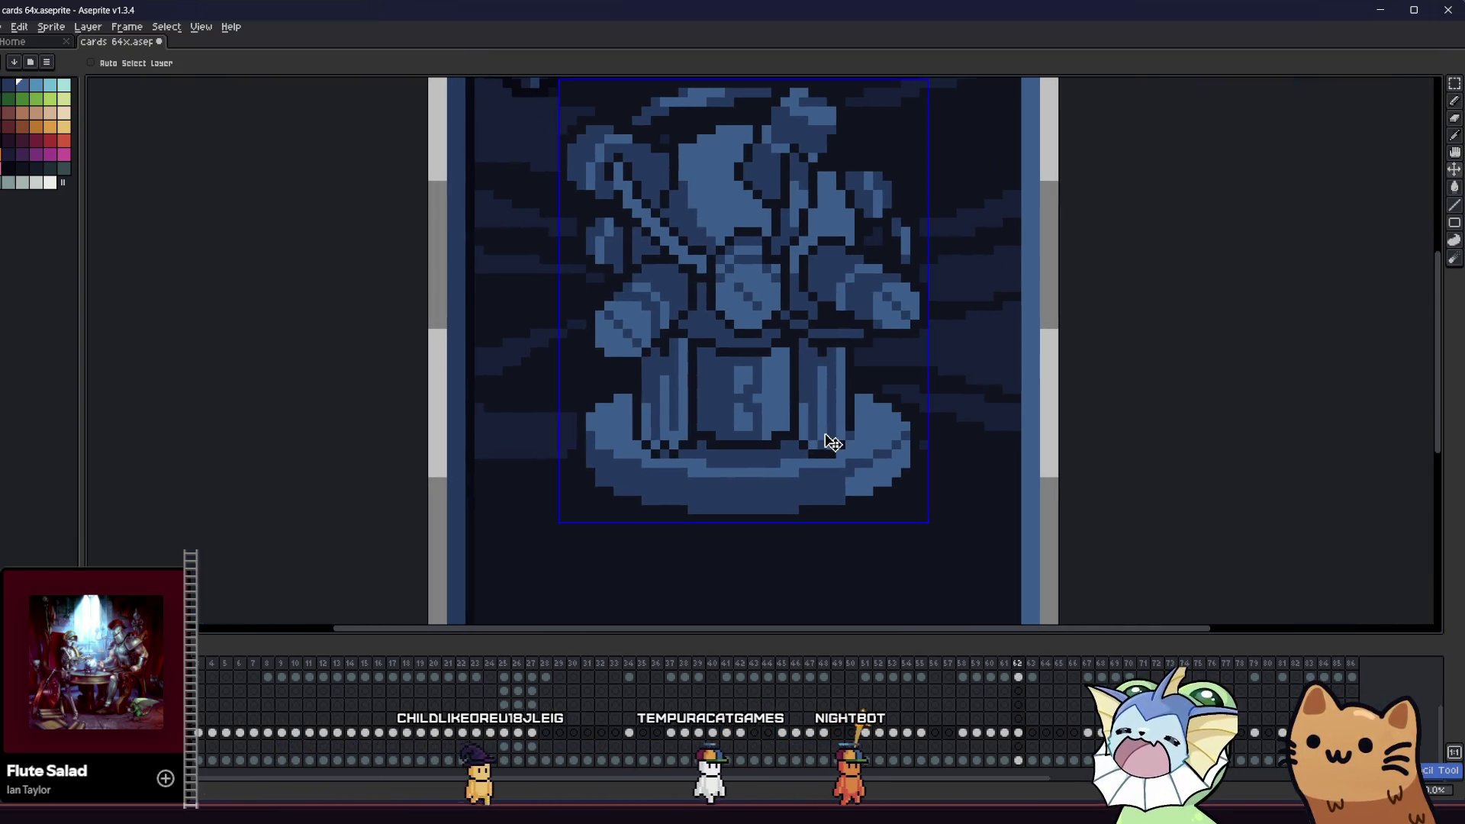
pyautogui.hotkey('ctrl', 'z')
pyautogui.press('ctrl')
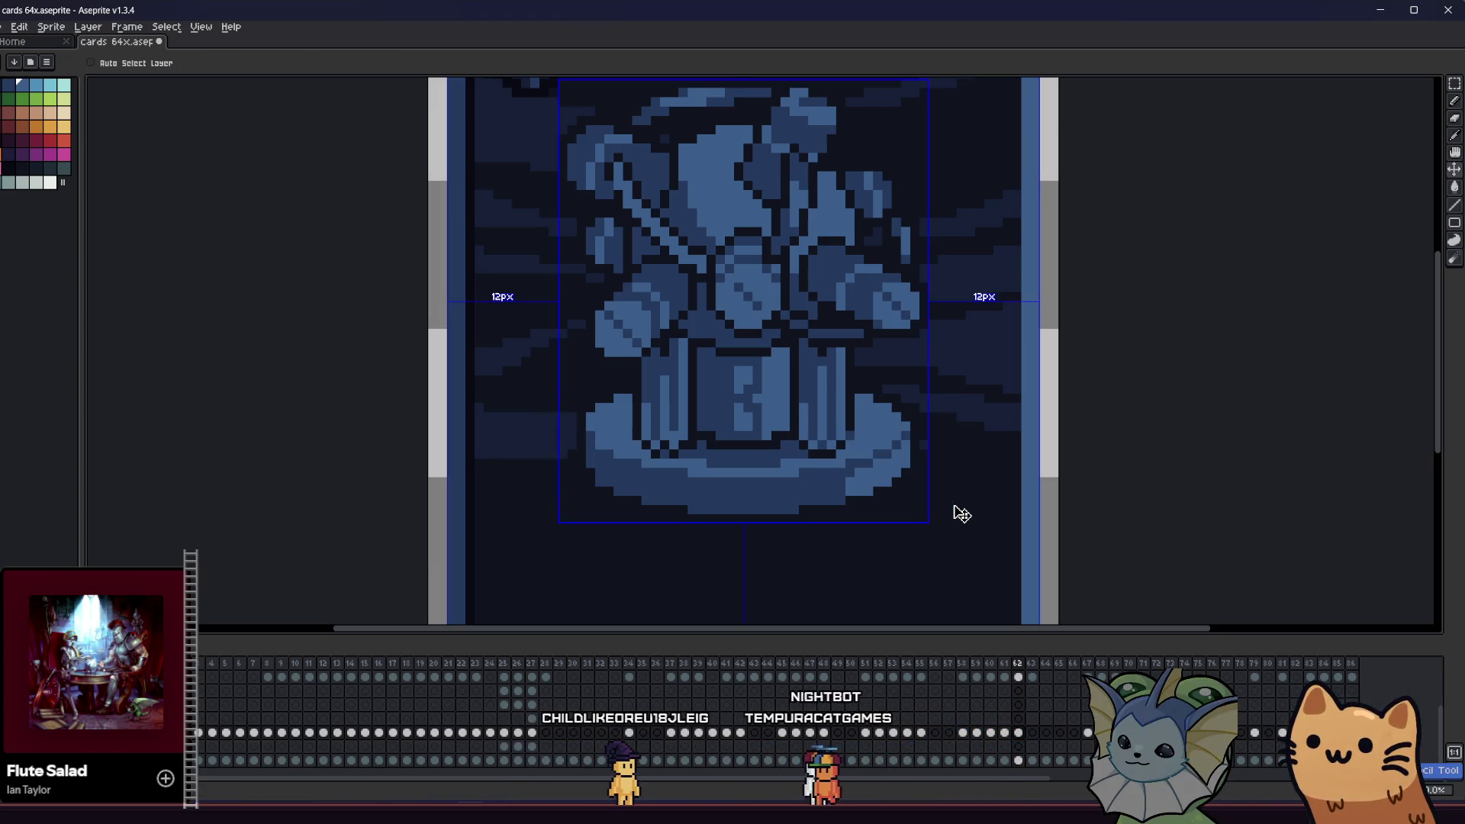
pyautogui.scroll(1, 944, 448)
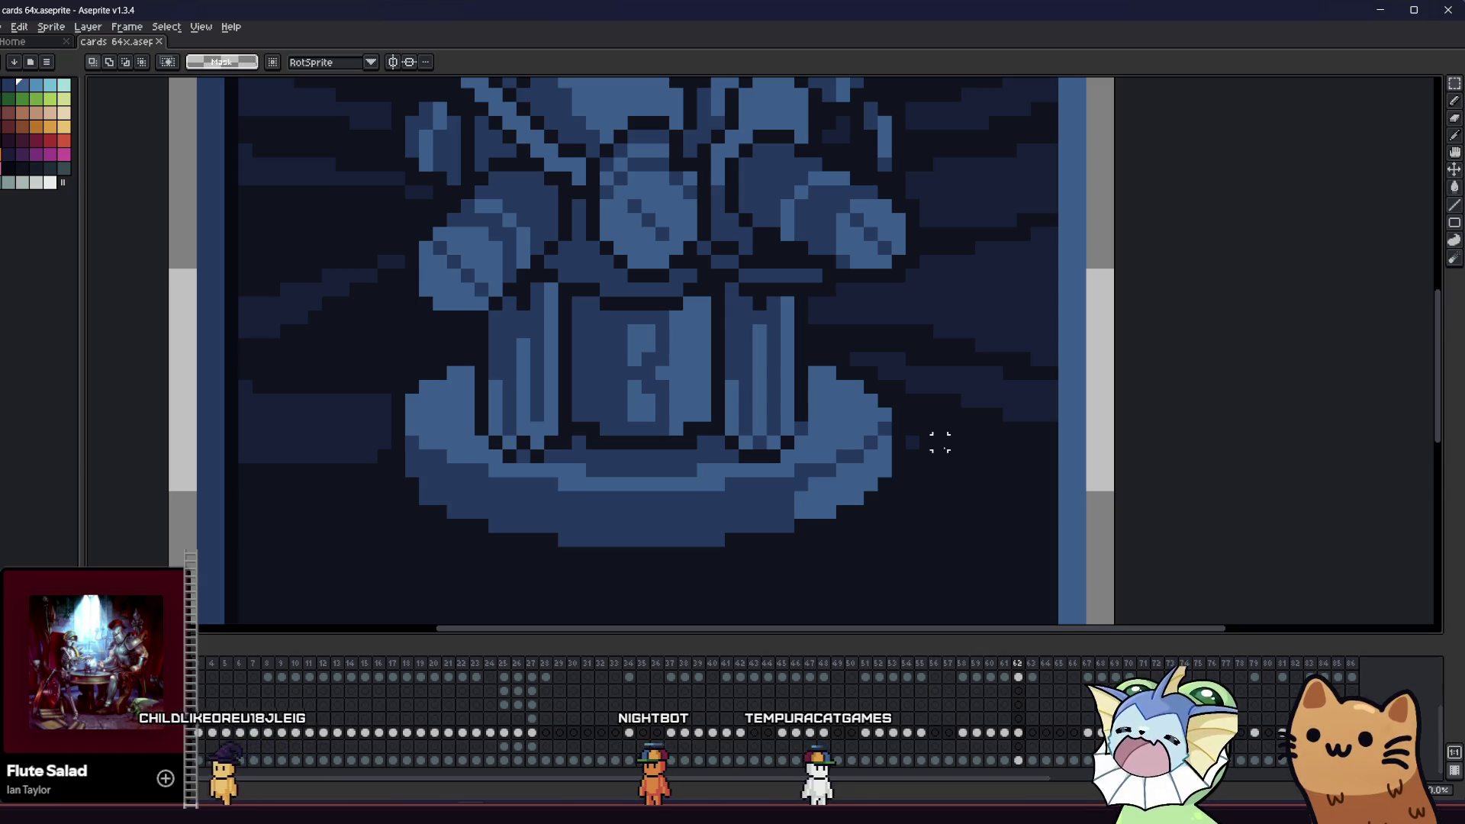
# - Darken pixels along the pedestal's right edge with a sampled colour and save the file
pyautogui.moveTo(937, 364); pyautogui.dragTo(862, 507)
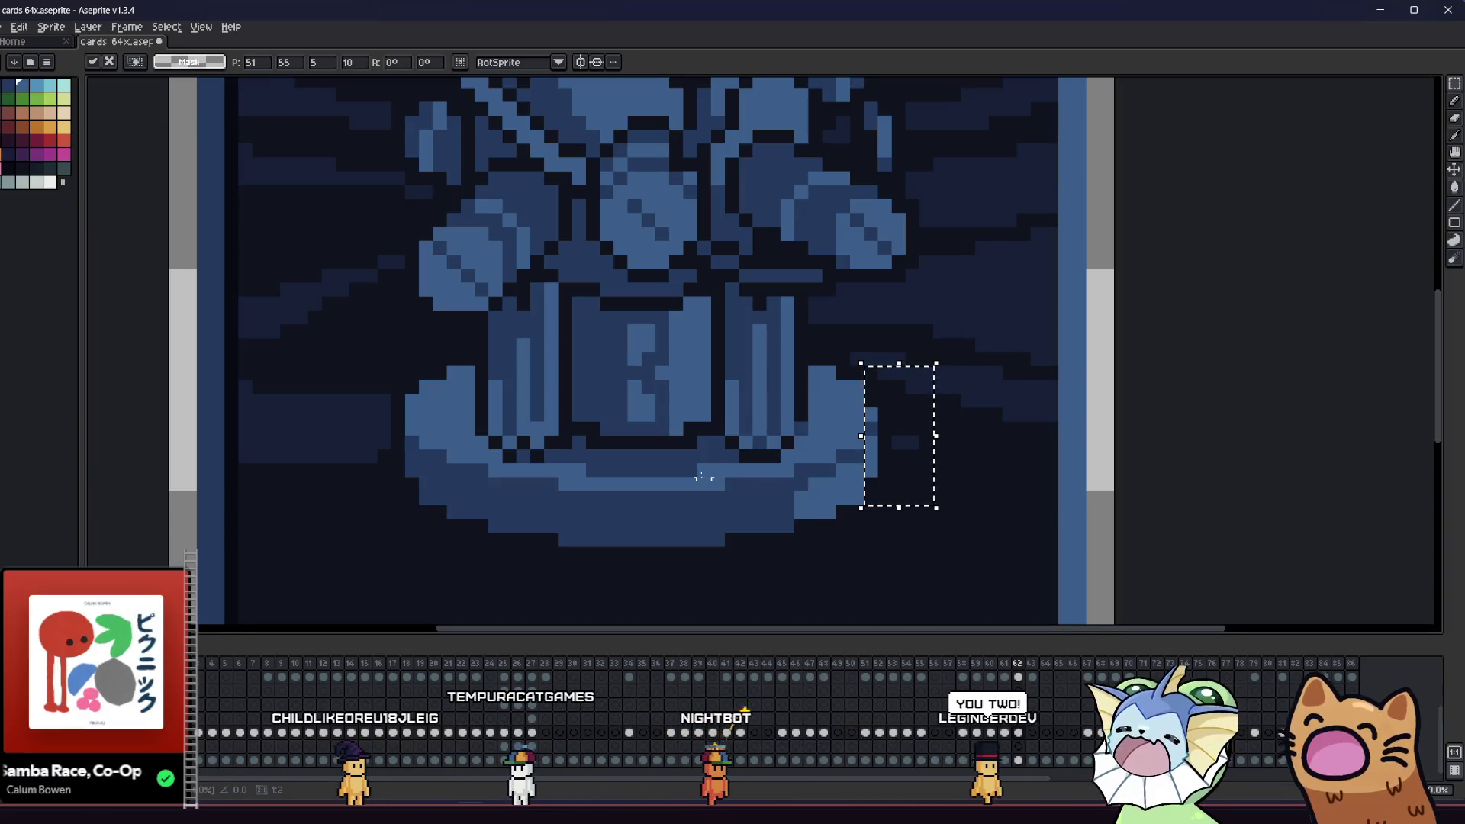
pyautogui.scroll(2, 860, 425)
pyautogui.press('i')
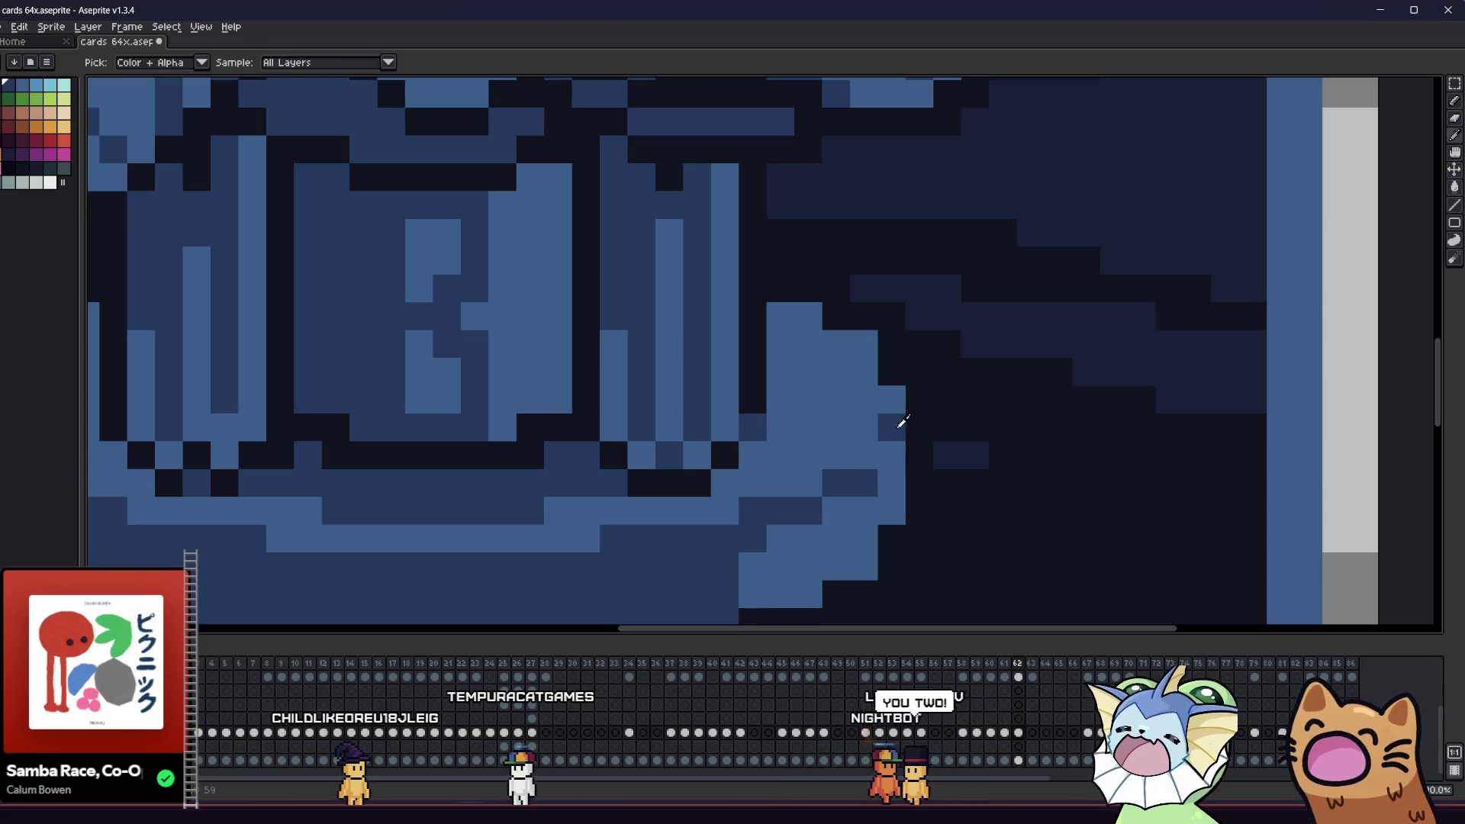
pyautogui.press('b')
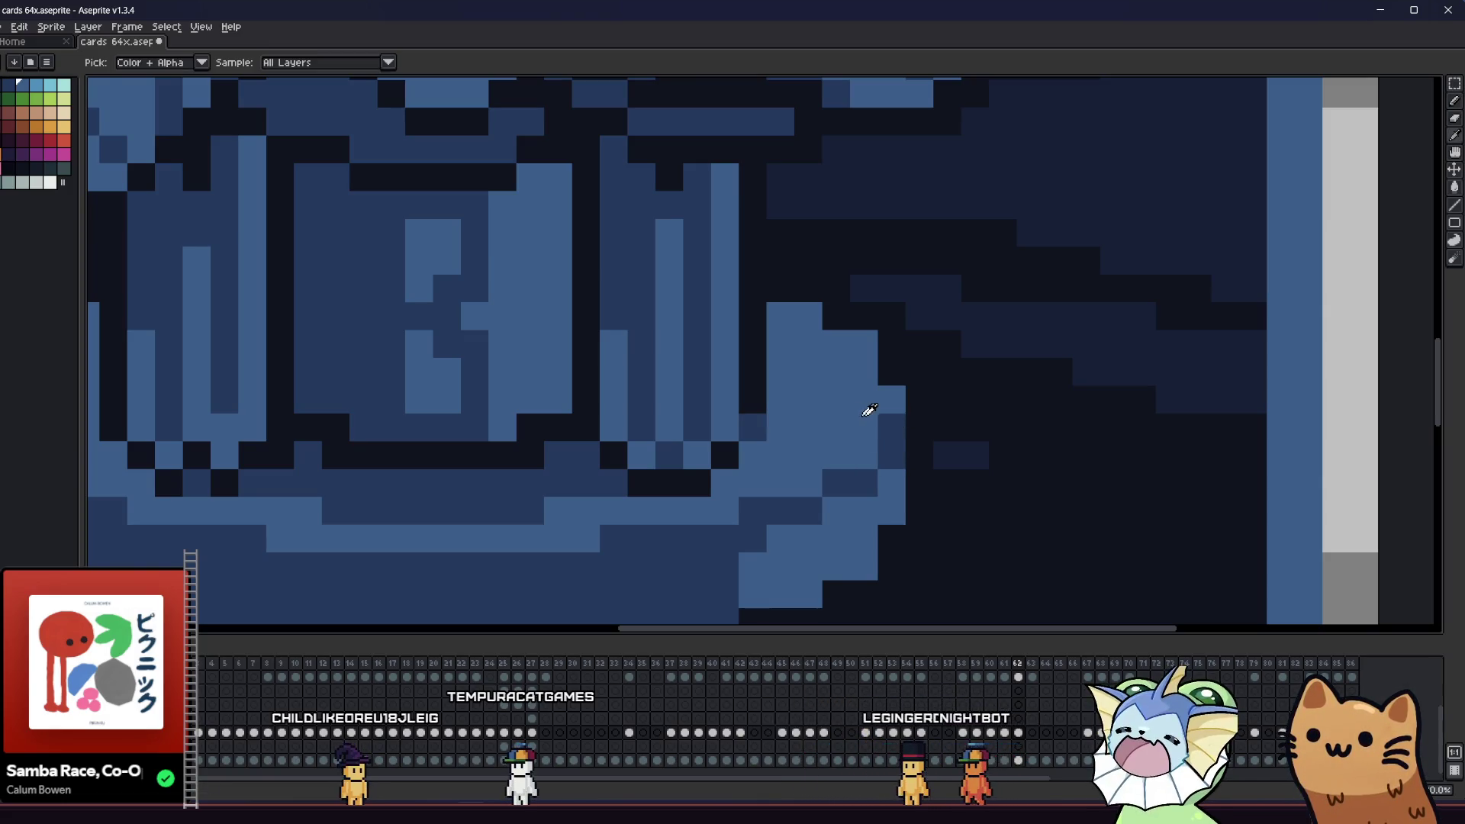
pyautogui.scroll(-3, 870, 420)
pyautogui.hotkey('ctrl', 's')
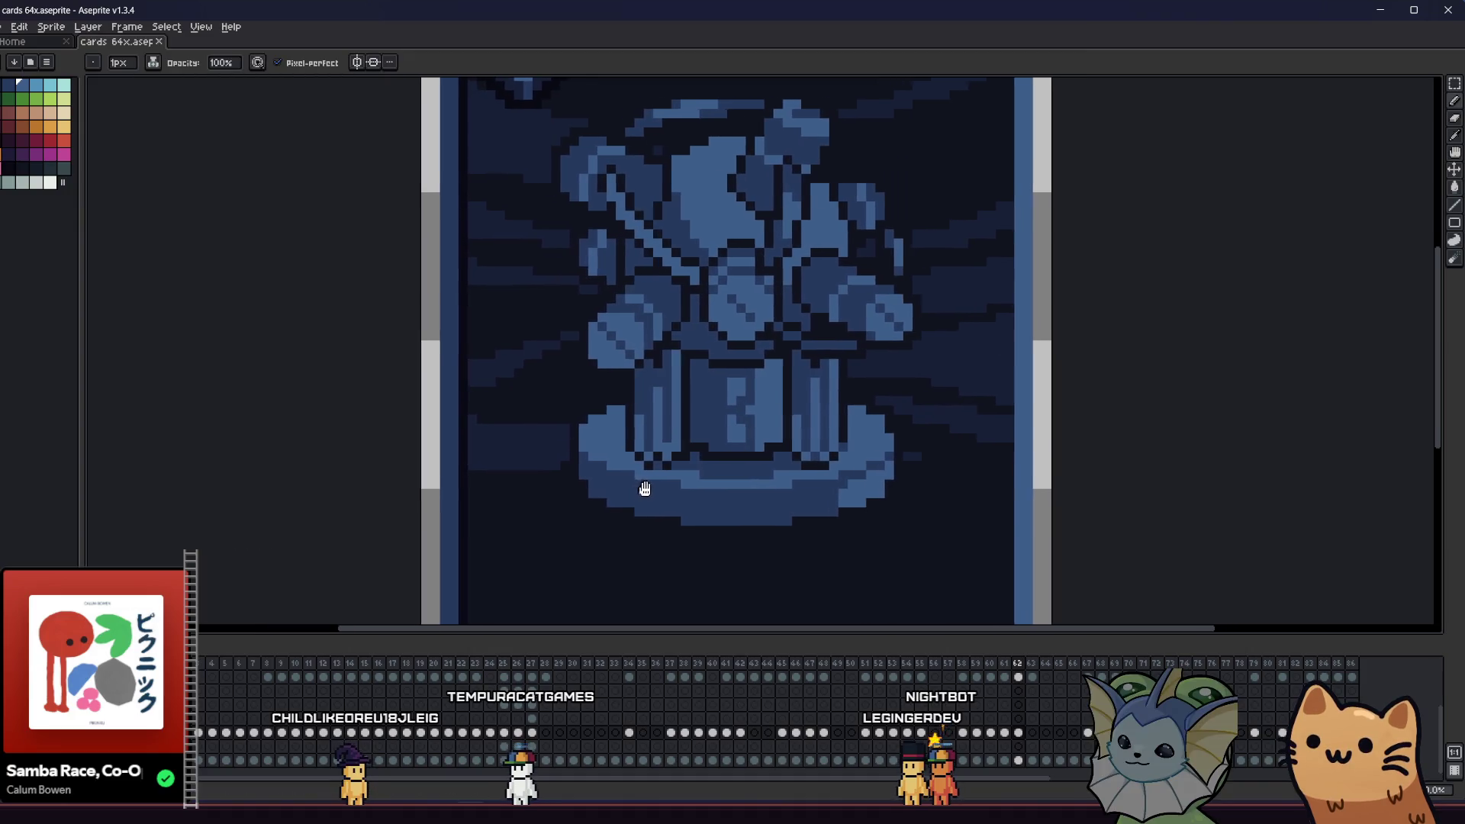
# - Try marquee selections left of the pedestal and along its right side, then clear them
pyautogui.press('m')
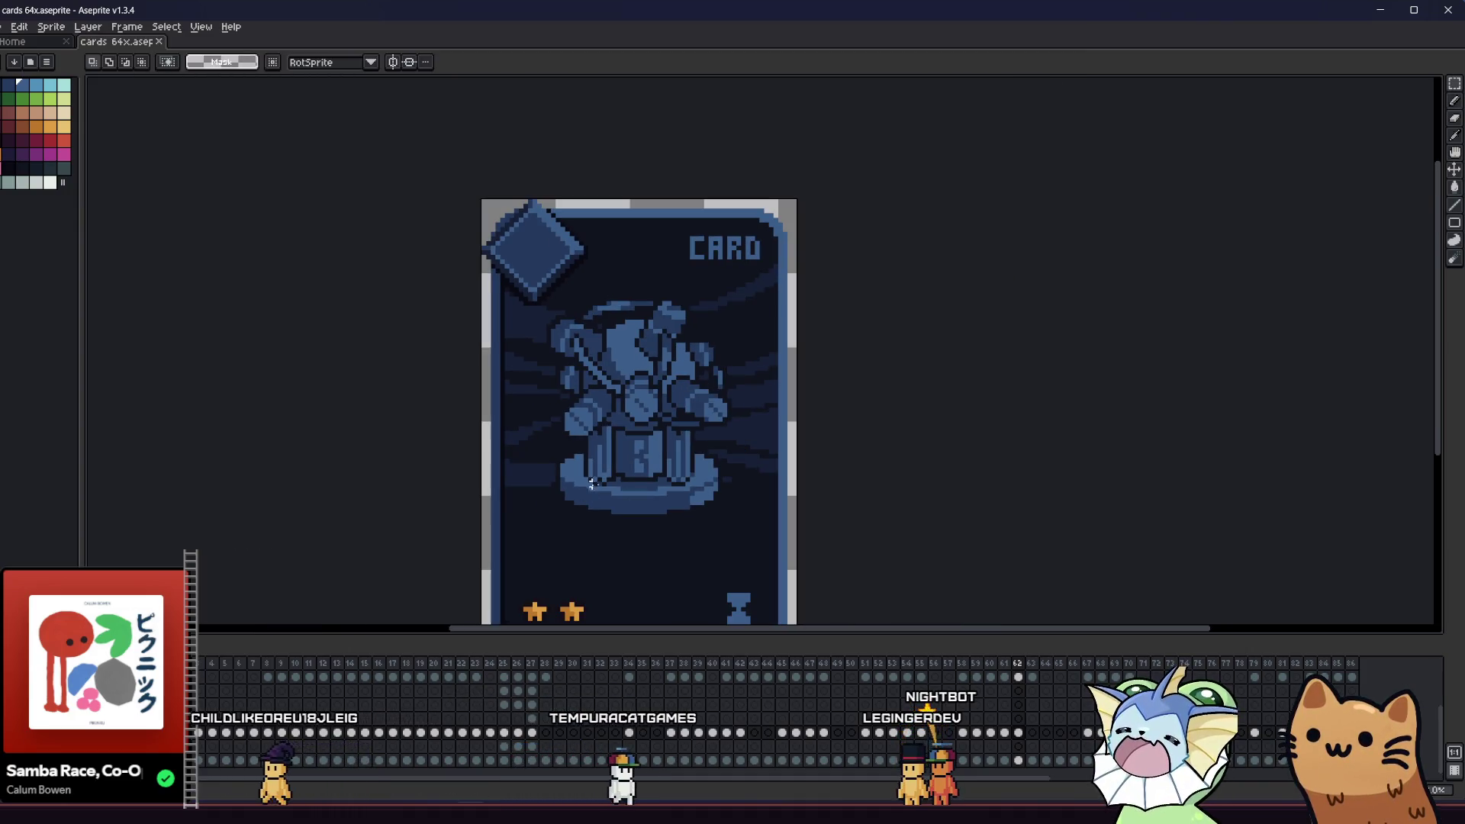
pyautogui.hotkey('ctrl', 's')
pyautogui.scroll(4, 469, 494)
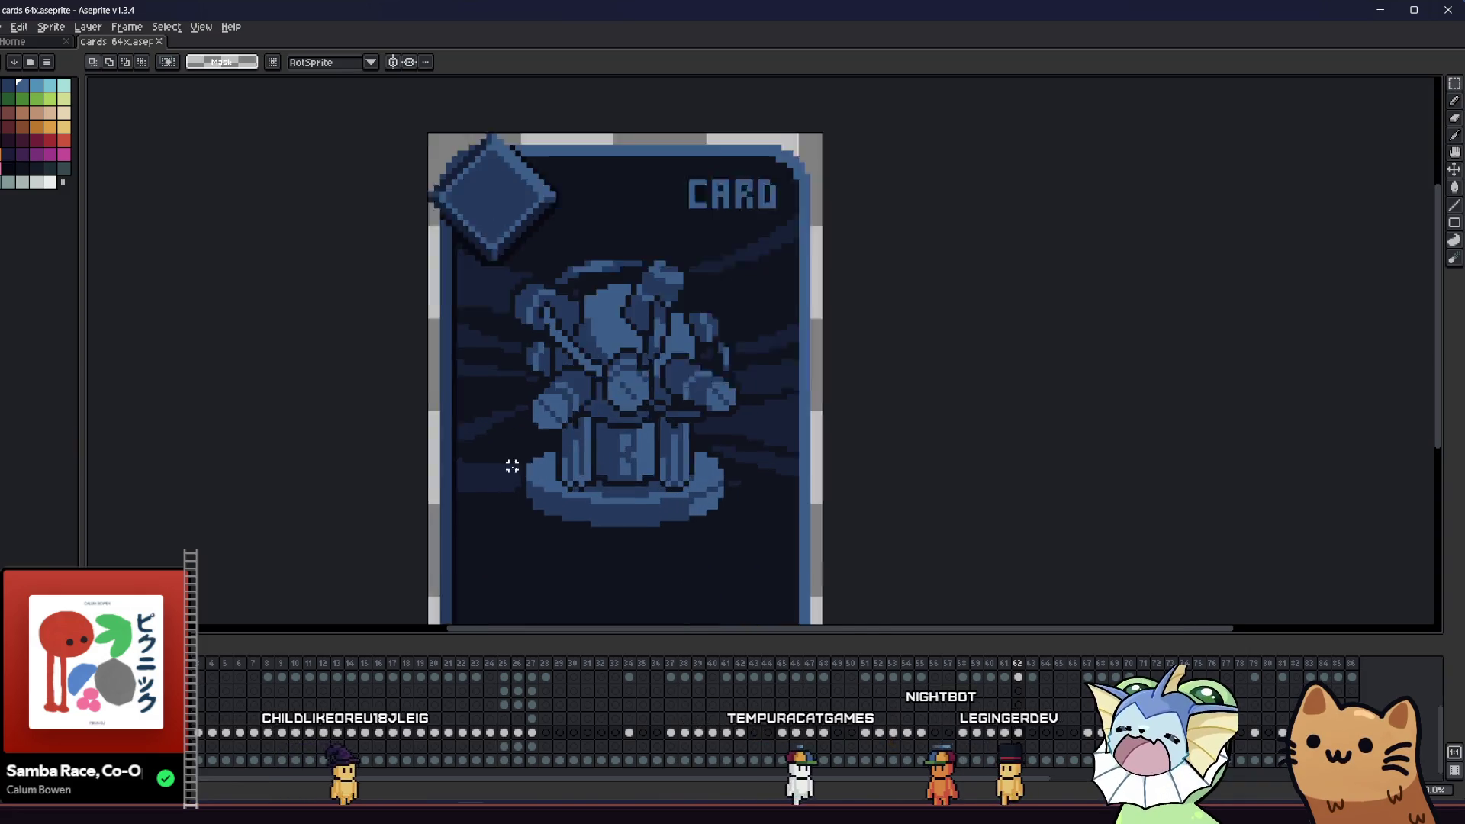
pyautogui.moveTo(502, 448); pyautogui.dragTo(574, 584)
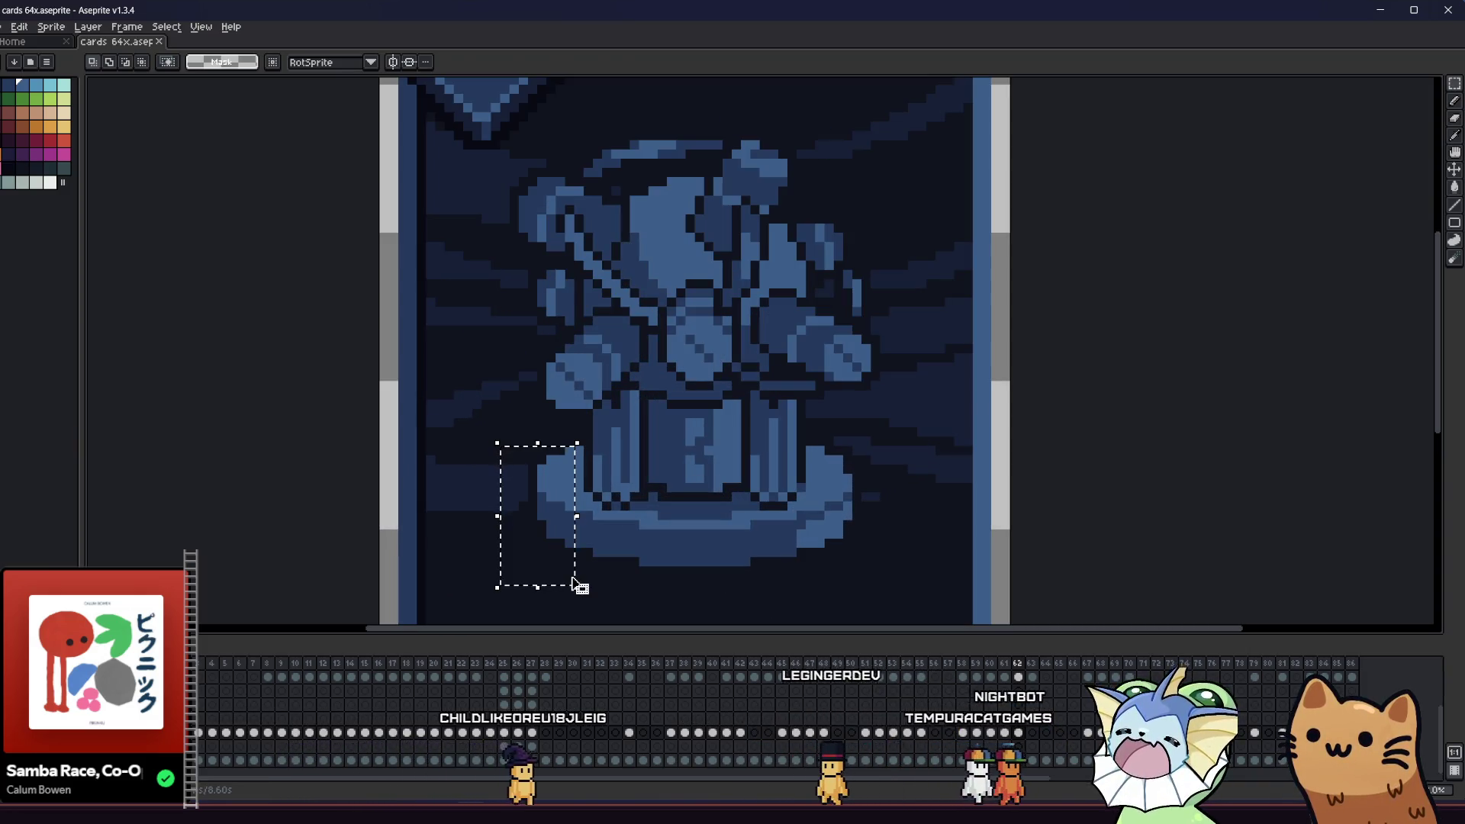
pyautogui.hotkey('ctrl', 'd')
pyautogui.moveTo(847, 571); pyautogui.dragTo(820, 582)
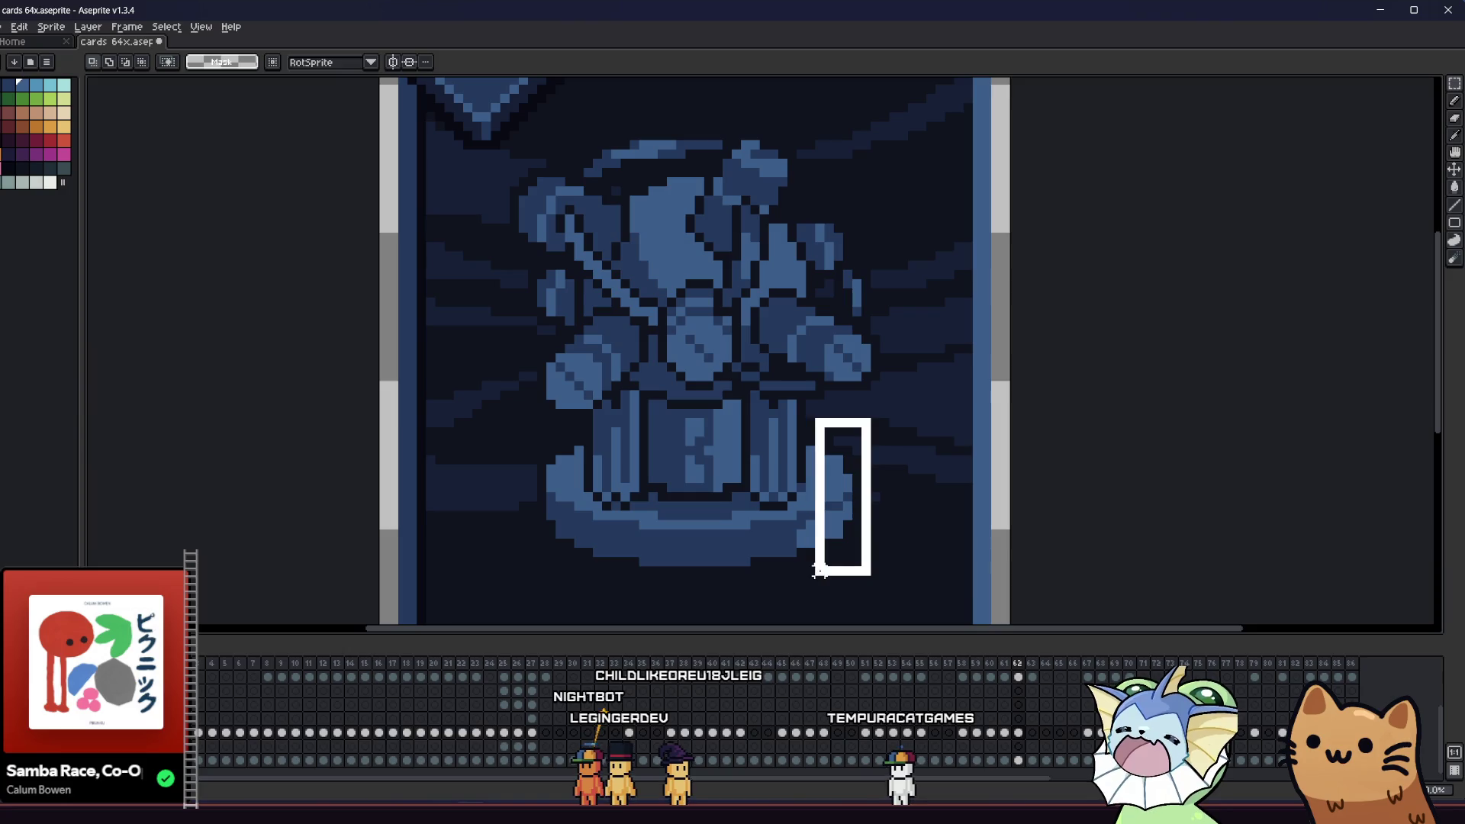
pyautogui.hotkey('ctrl', 'd')
pyautogui.scroll(-4, 550, 446)
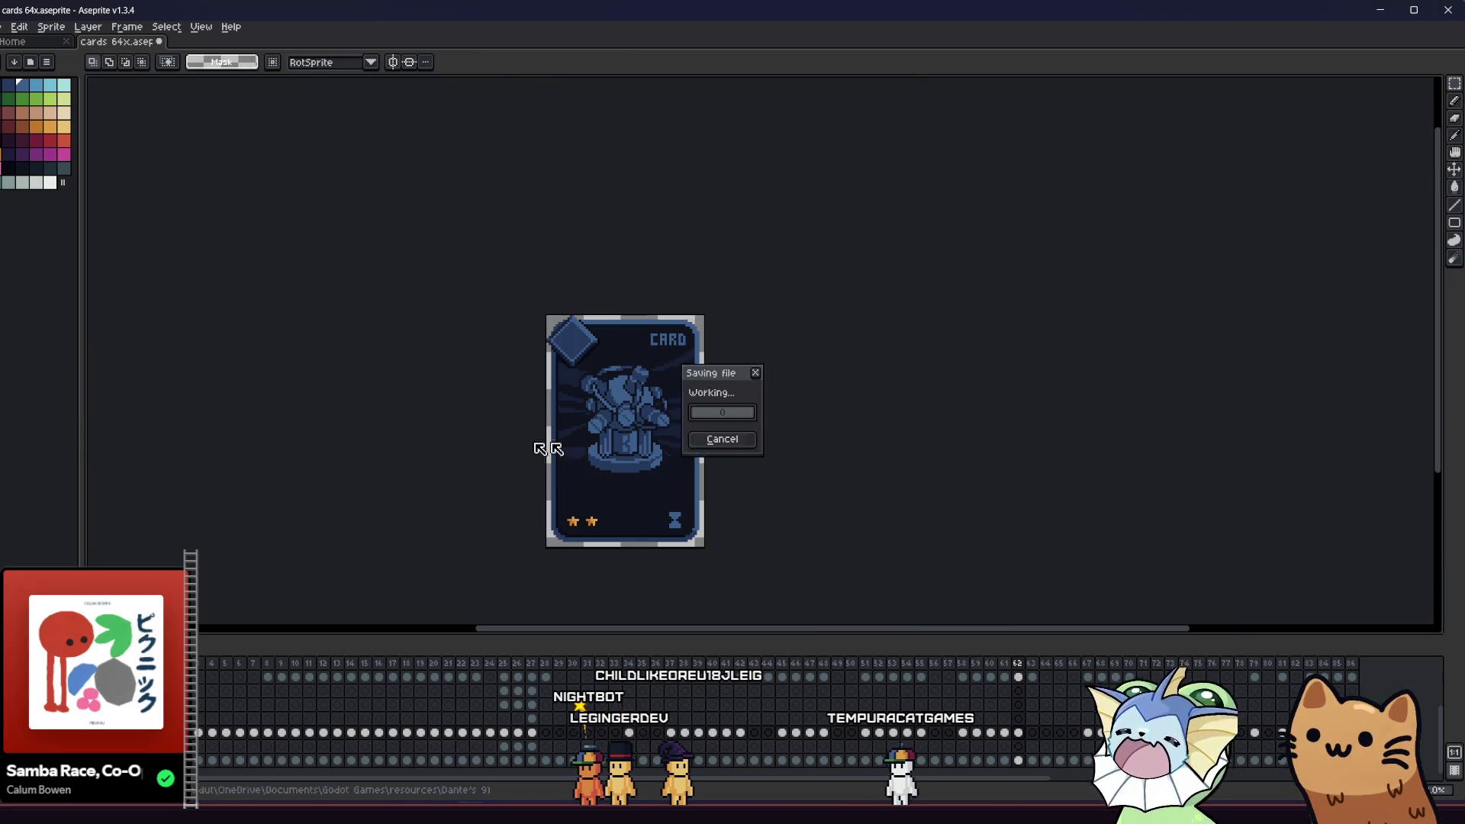
# - Select the pedestal area, drag it up slightly and commit the move
pyautogui.scroll(3, 546, 467)
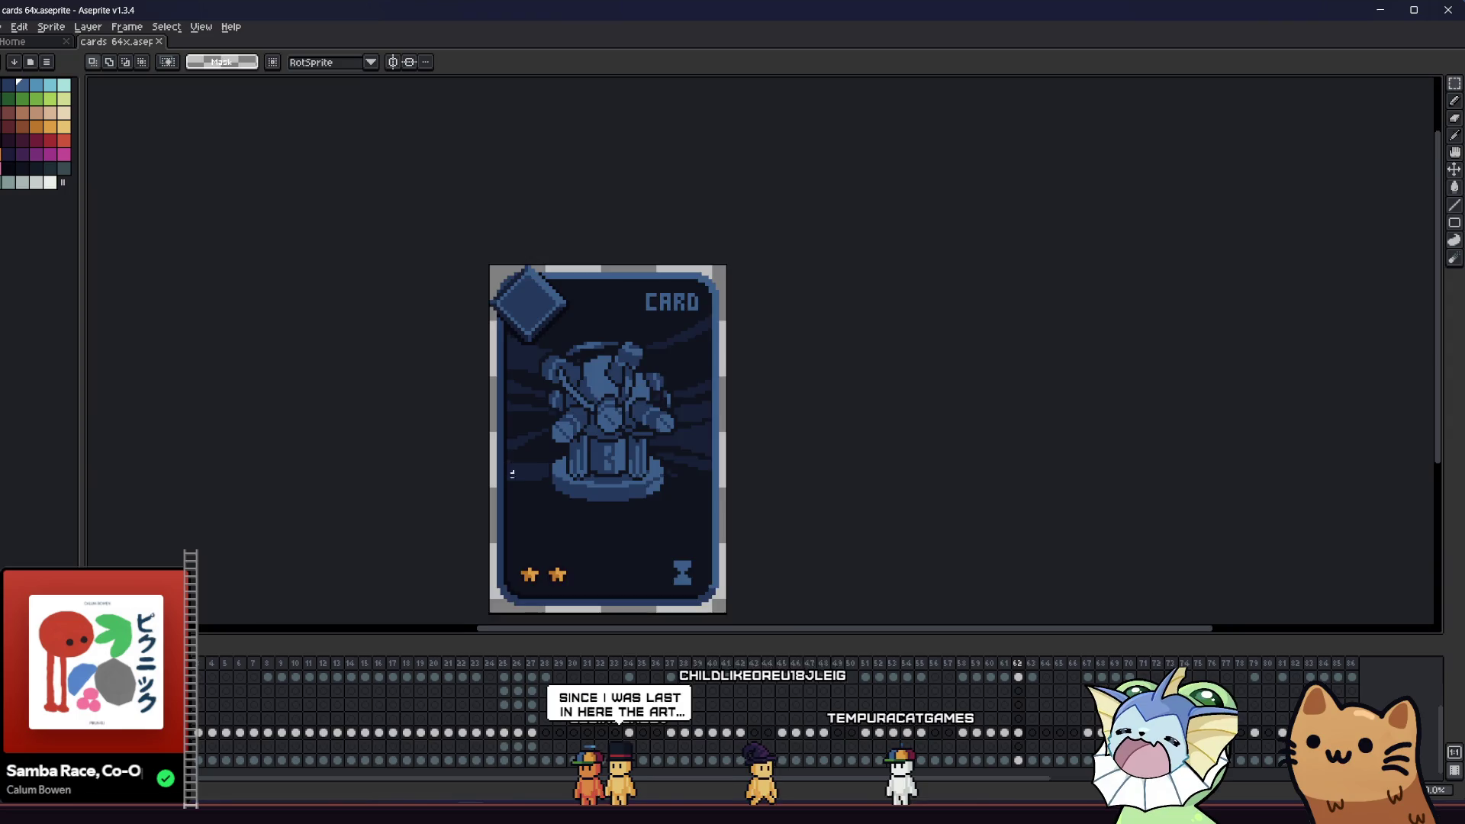
pyautogui.moveTo(538, 459)
pyautogui.mouseDown()
pyautogui.moveTo(696, 524)
pyautogui.moveTo(833, 545)
pyautogui.mouseUp()
pyautogui.hotkey('ctrl', 'd')
pyautogui.press('u')
pyautogui.moveTo(813, 434); pyautogui.dragTo(511, 561)
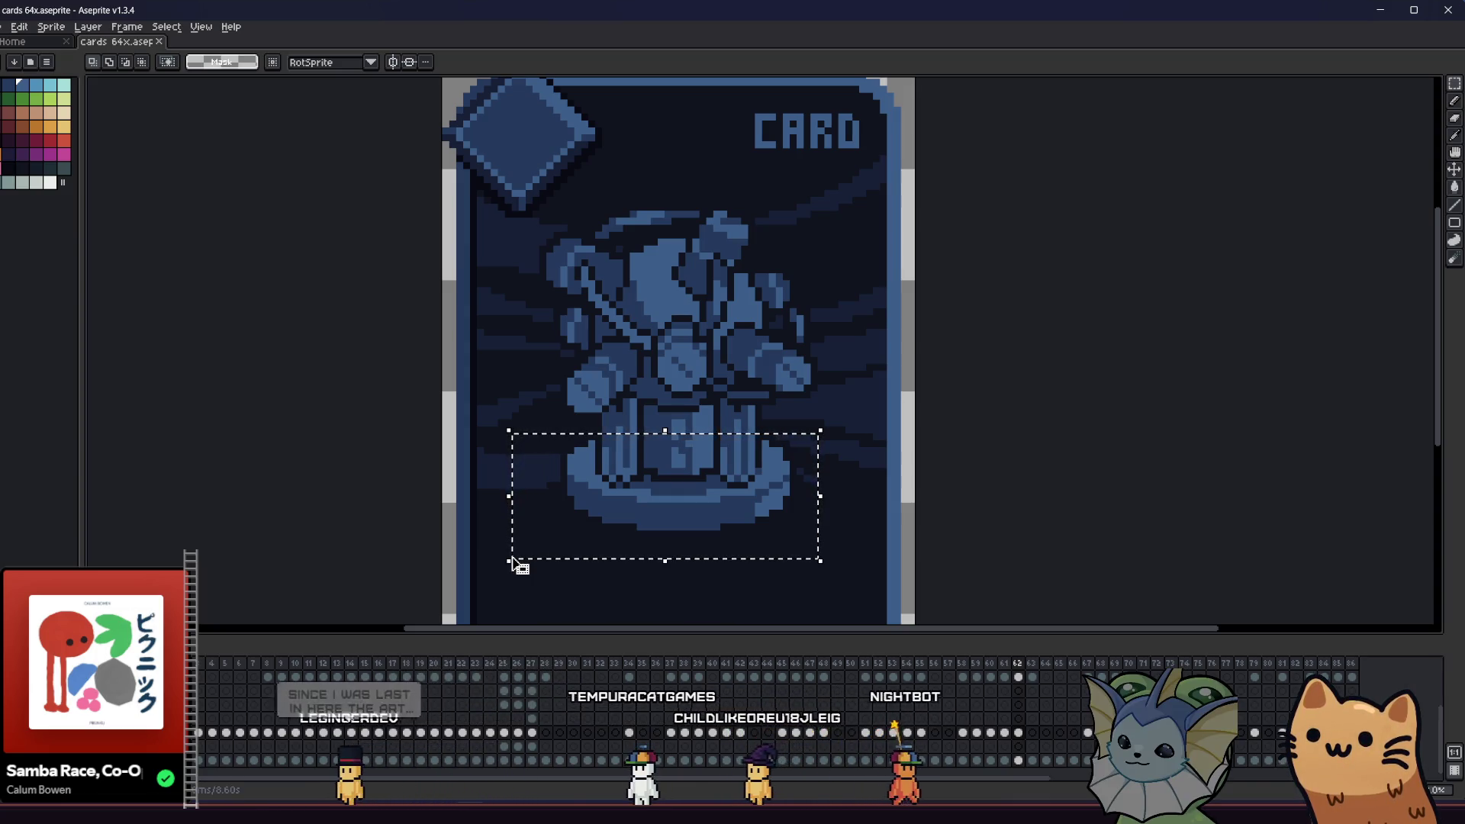
pyautogui.moveTo(513, 563); pyautogui.dragTo(513, 556)
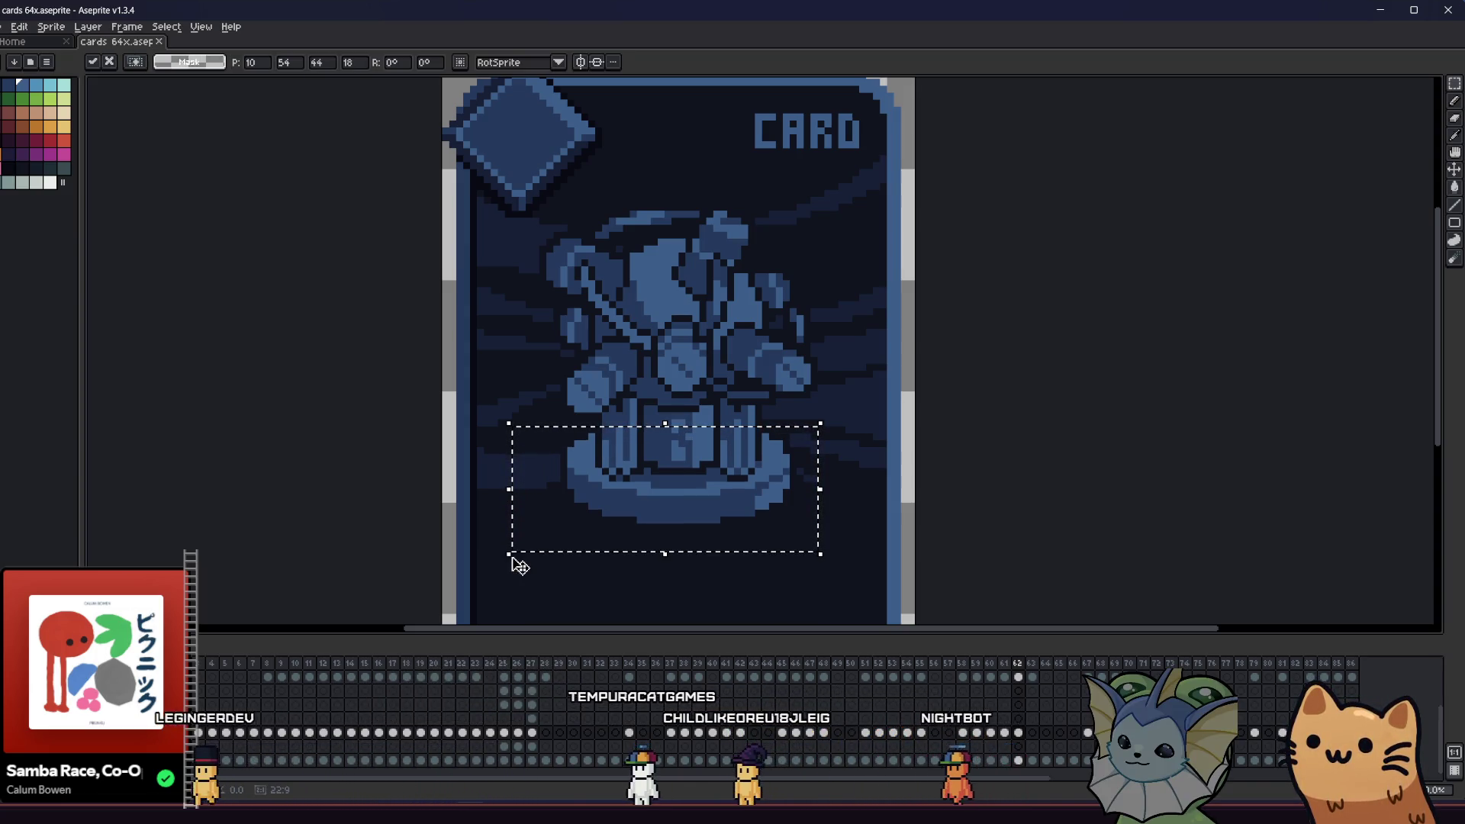
pyautogui.hotkey('ctrl', 'd')
pyautogui.moveTo(598, 430); pyautogui.dragTo(638, 449)
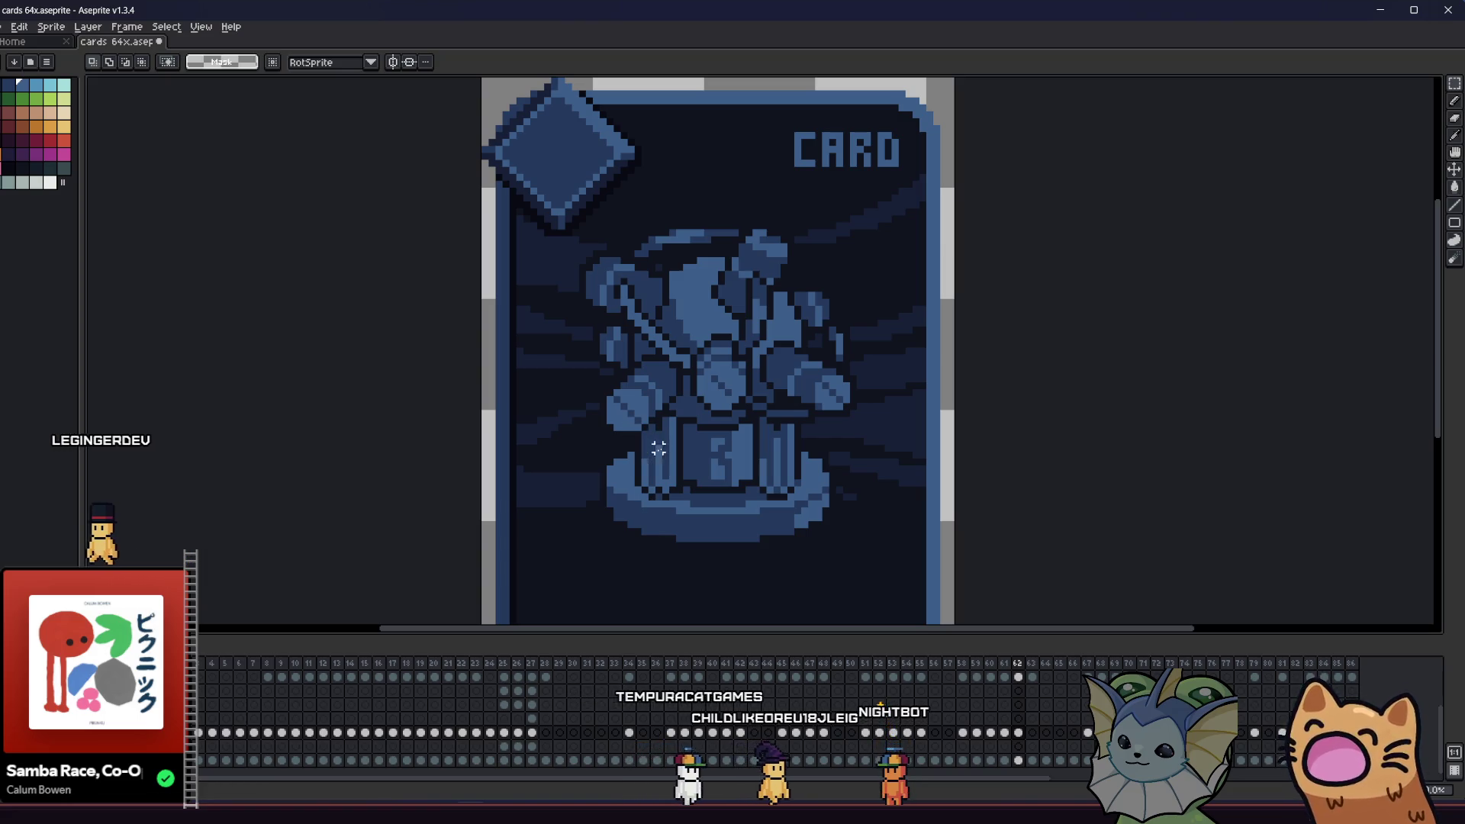
# - Sample a pedestal blue and redraw the pixels of the pedestal's front symbol
pyautogui.scroll(1, 623, 441)
pyautogui.moveTo(631, 448); pyautogui.dragTo(545, 445)
pyautogui.press('i')
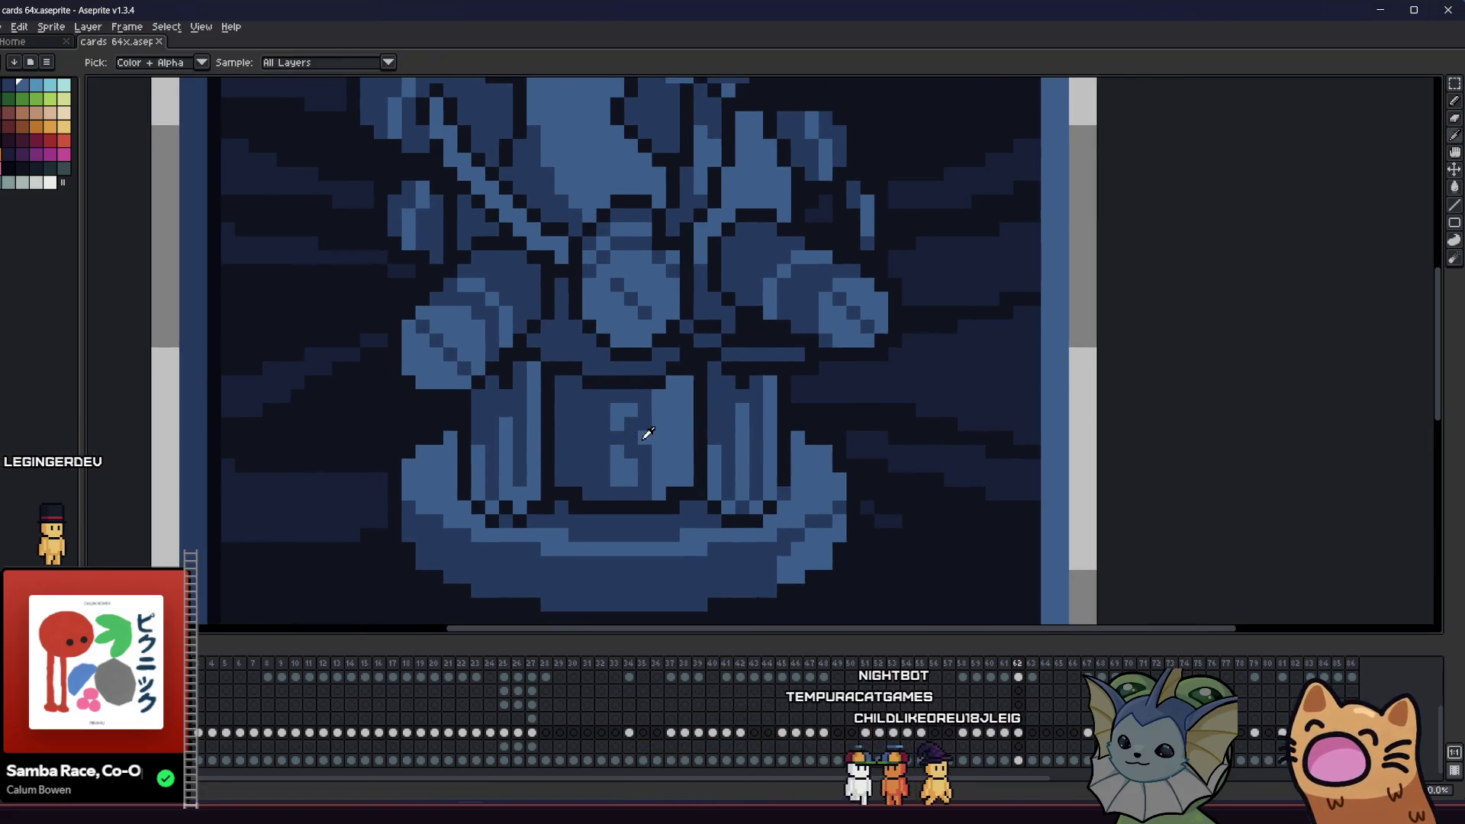
pyautogui.press('b')
pyautogui.click(638, 436)
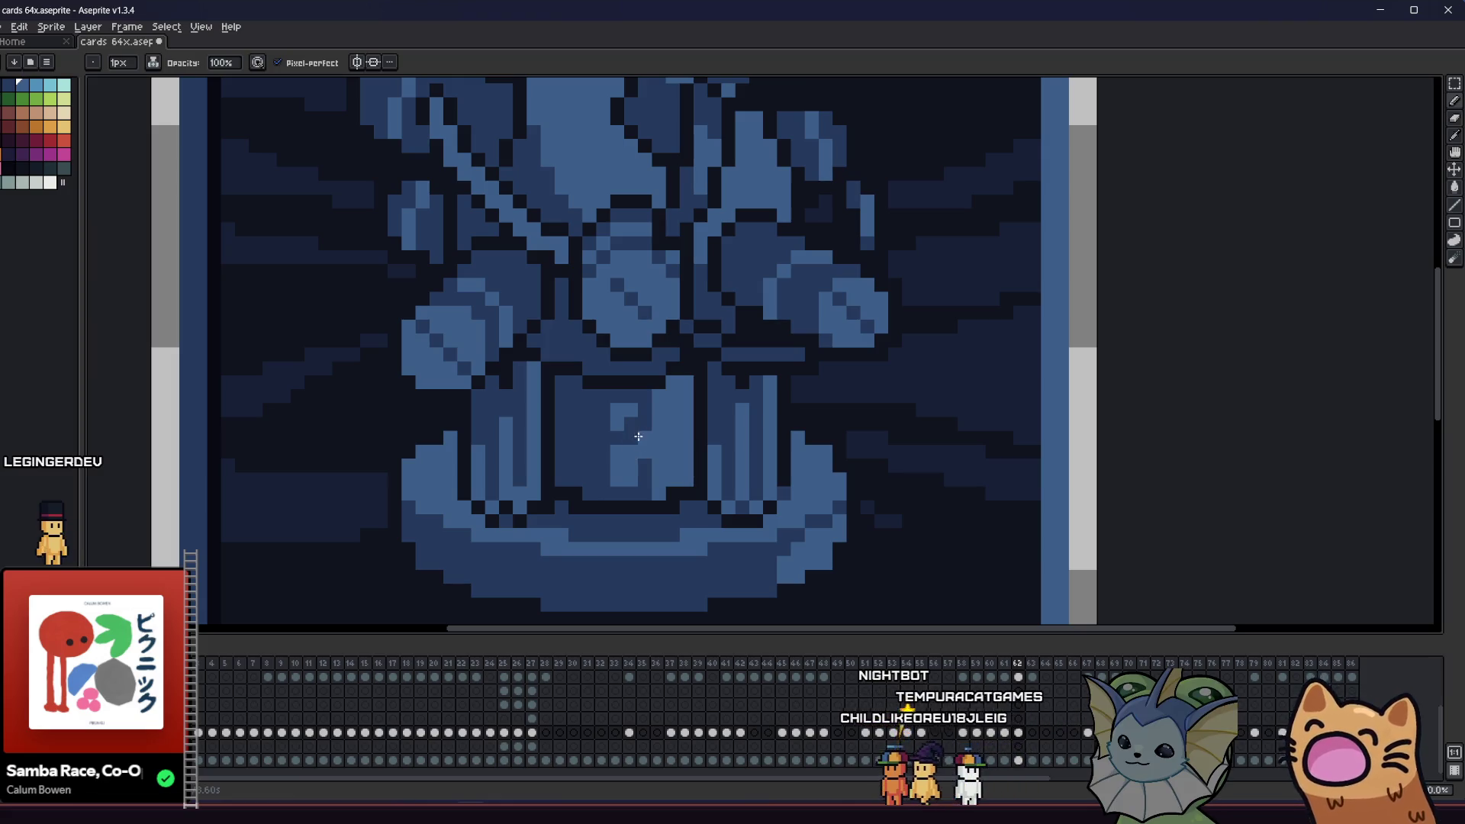
pyautogui.press('i')
pyautogui.press('v')
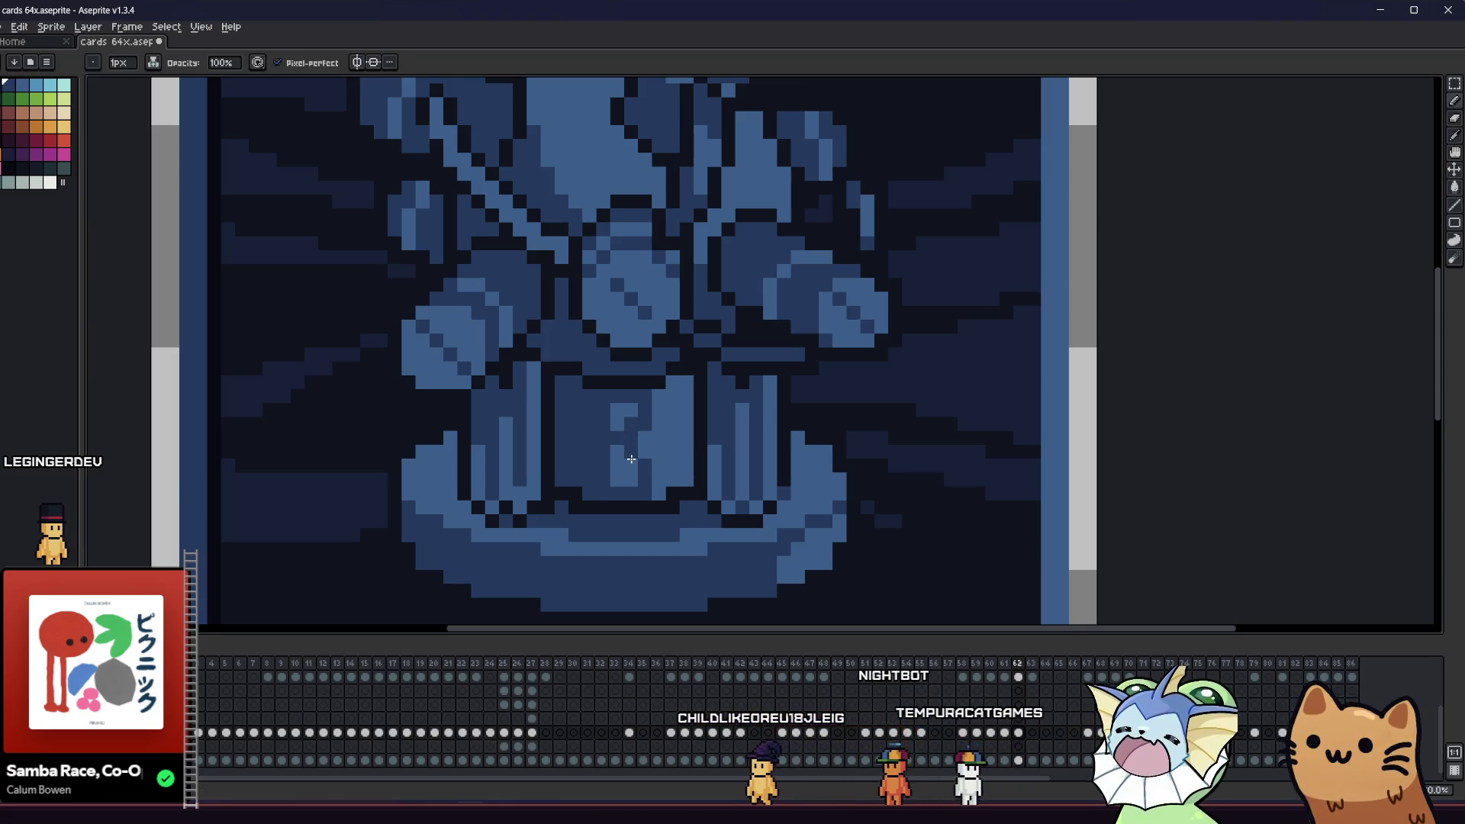
pyautogui.moveTo(518, 511)
pyautogui.mouseDown()
pyautogui.moveTo(536, 496)
pyautogui.moveTo(579, 503)
pyautogui.mouseUp()
pyautogui.press('b')
pyautogui.scroll(-3, 614, 467)
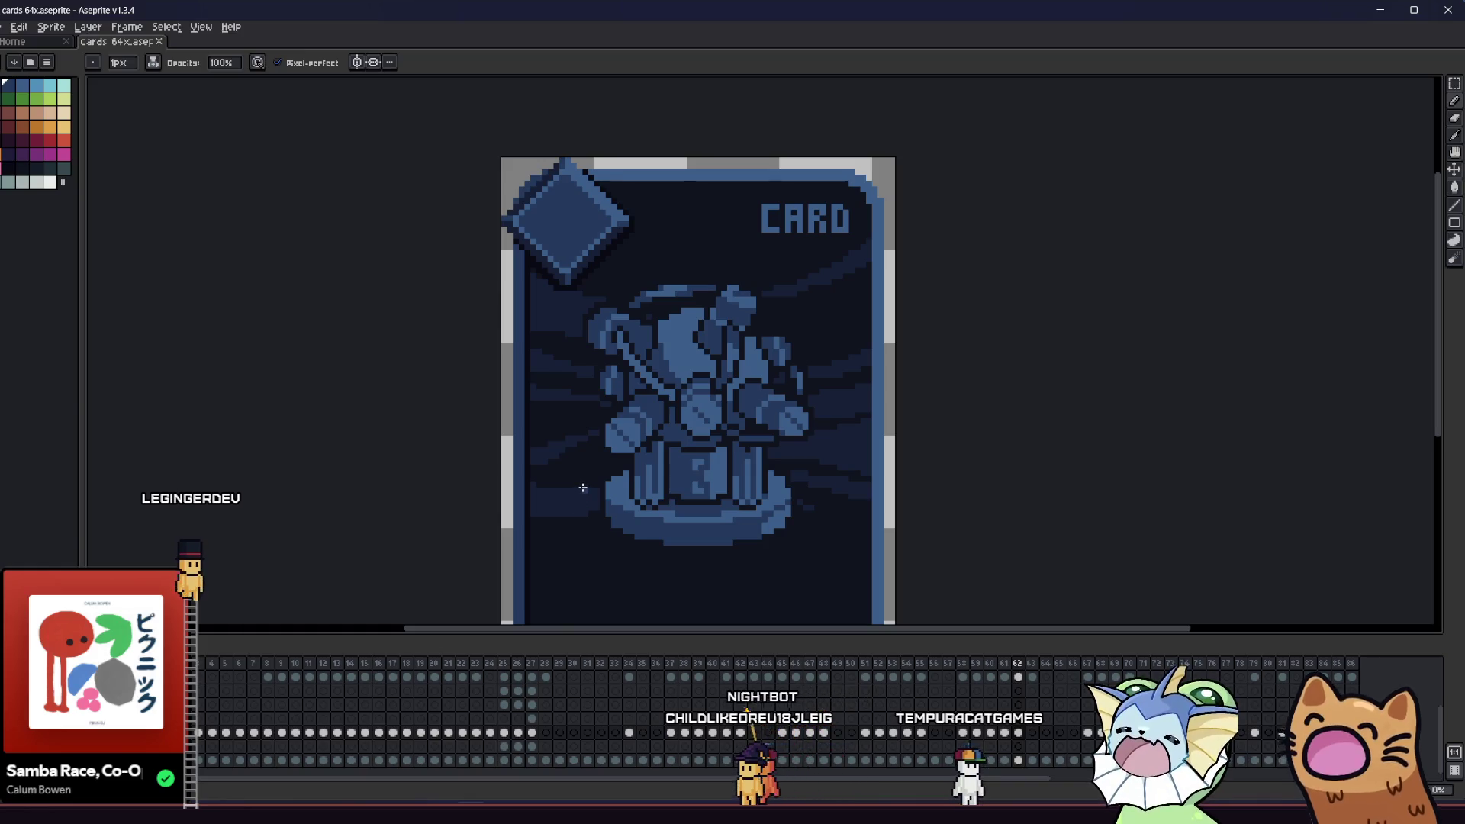
# - Sample another colour for the symbol, then zoom out to review the whole card
pyautogui.press('v')
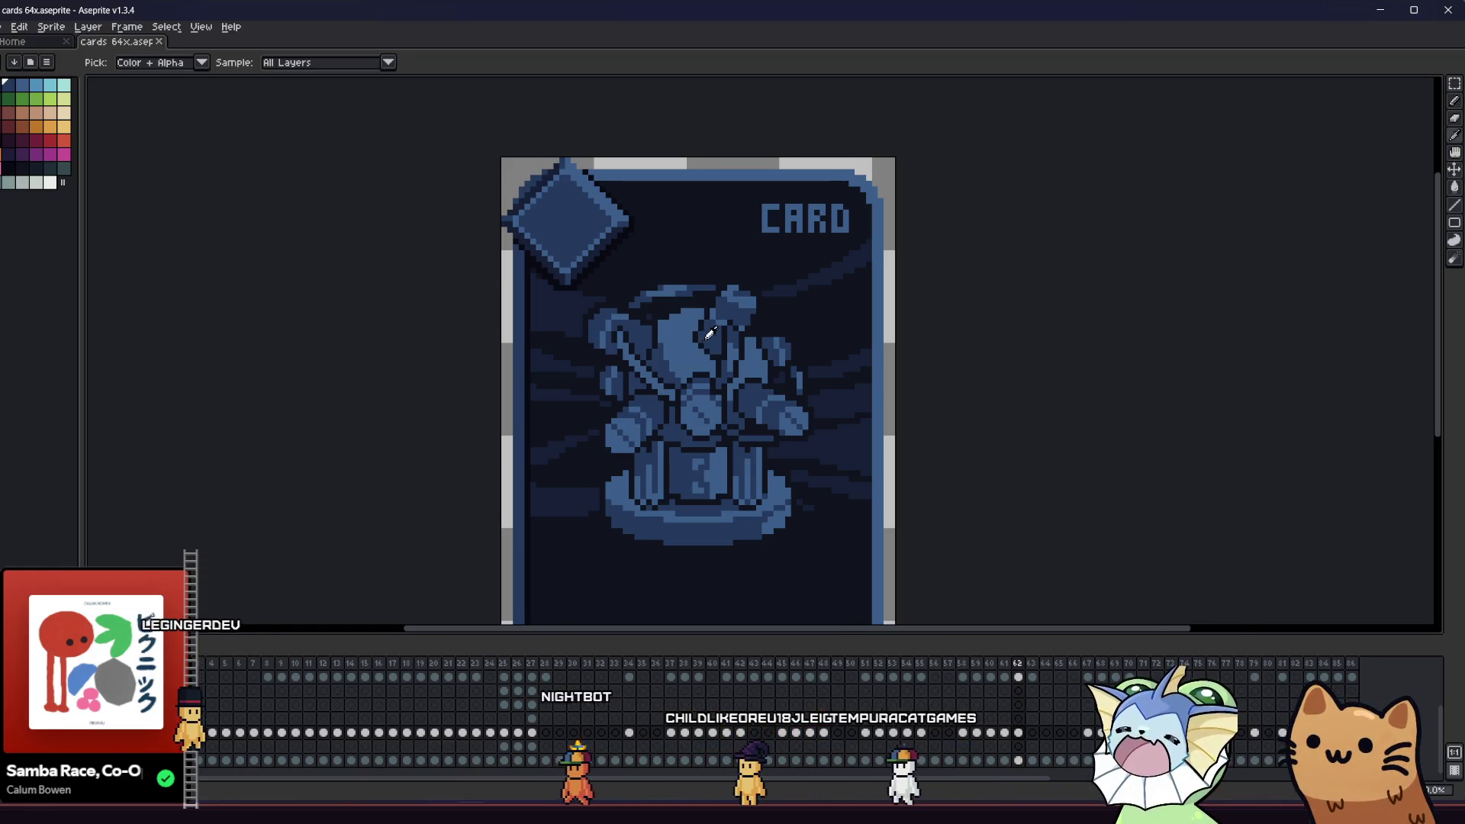
pyautogui.scroll(2, 648, 412)
pyautogui.scroll(-4, 649, 412)
pyautogui.press('i')
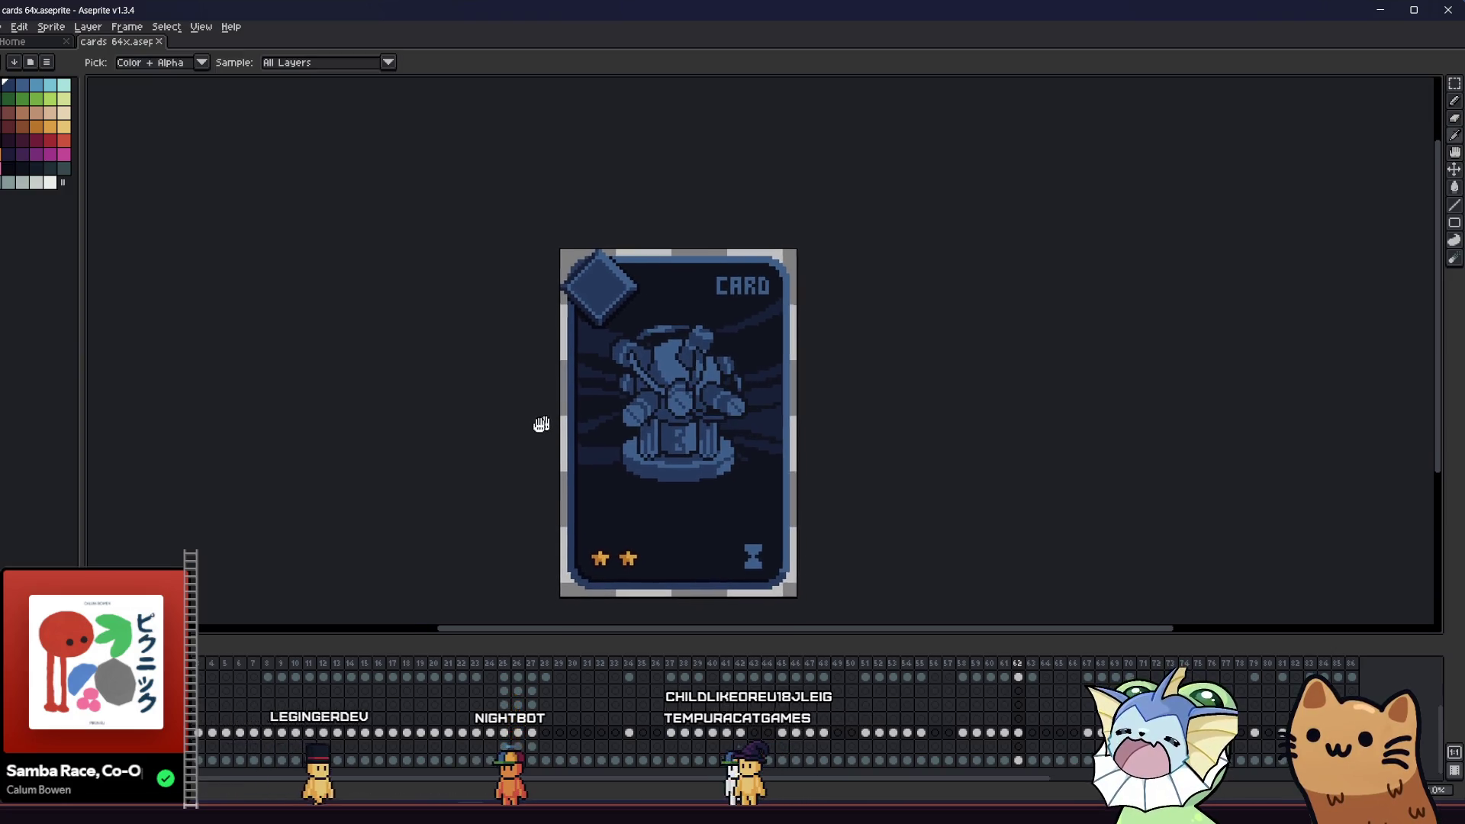
pyautogui.scroll(2, 527, 419)
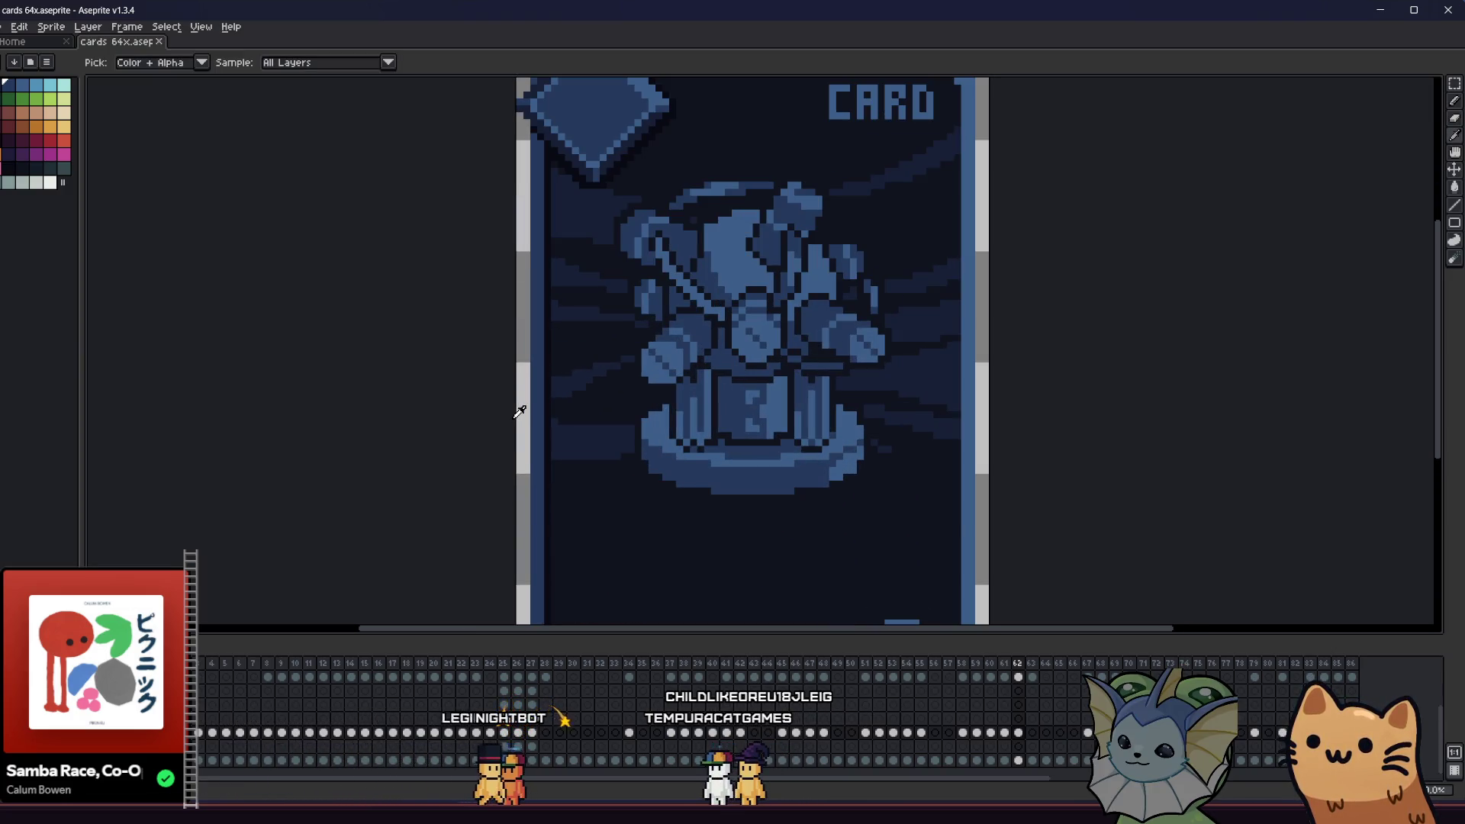
pyautogui.scroll(-3, 507, 418)
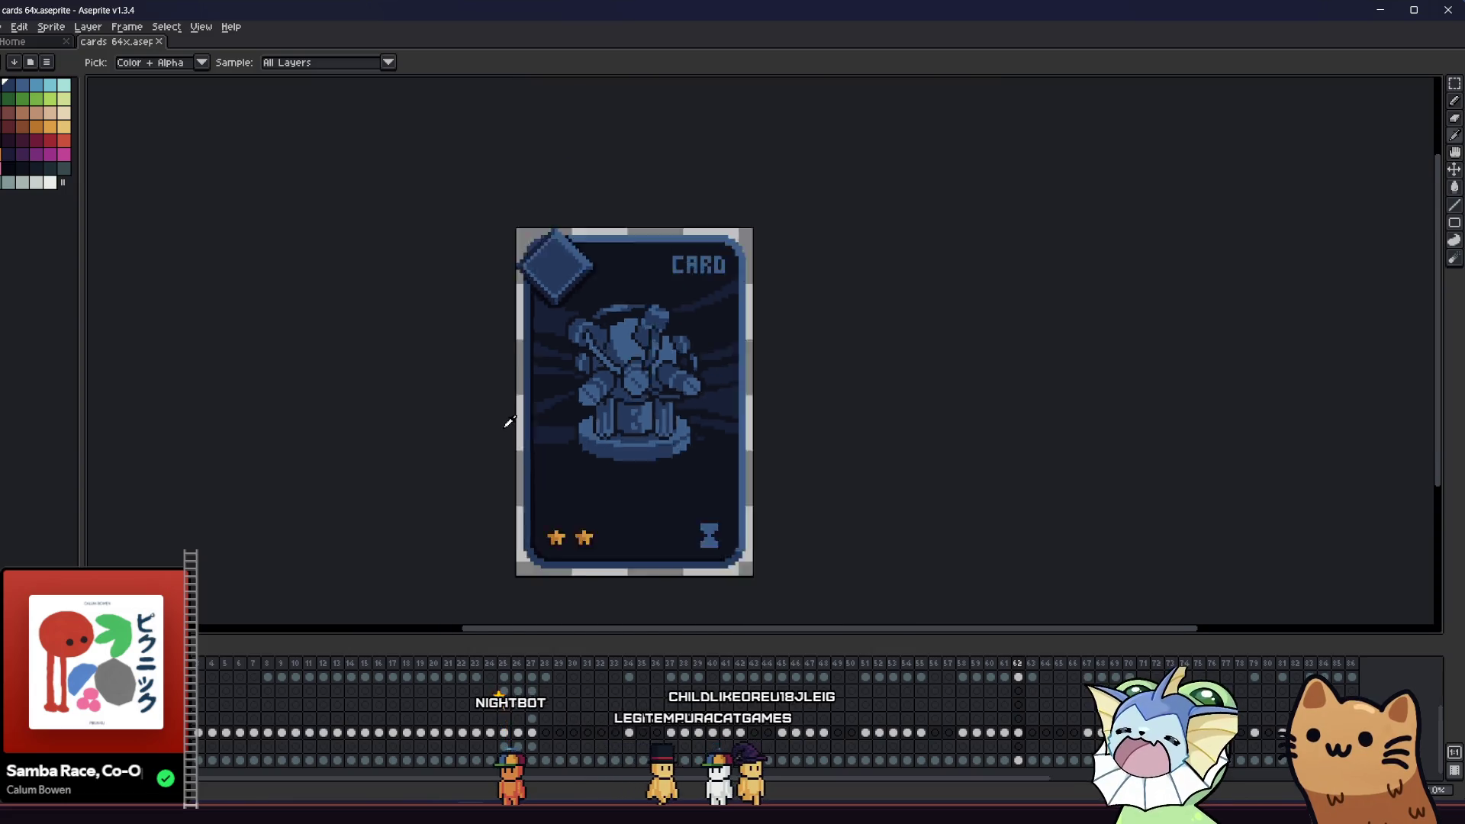
pyautogui.moveTo(511, 421)
pyautogui.mouseDown()
pyautogui.moveTo(368, 466)
pyautogui.moveTo(421, 442)
pyautogui.moveTo(524, 449)
pyautogui.moveTo(508, 419)
pyautogui.mouseUp()
pyautogui.scroll(1, 524, 449)
pyautogui.scroll(-1, 514, 419)
pyautogui.scroll(1, 517, 423)
pyautogui.hscroll(1, 522, 422)
pyautogui.scroll(-1, 522, 422)
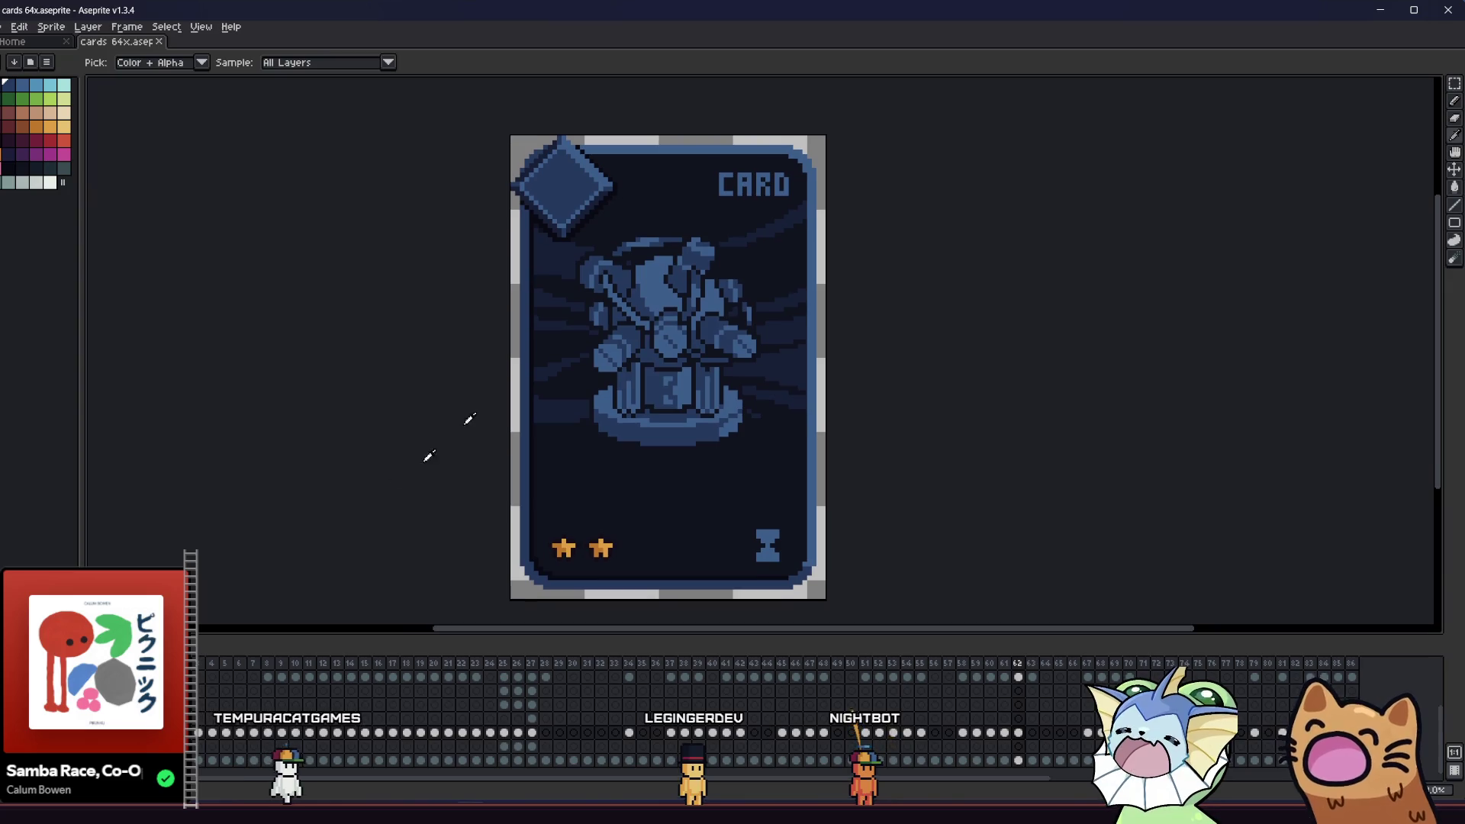
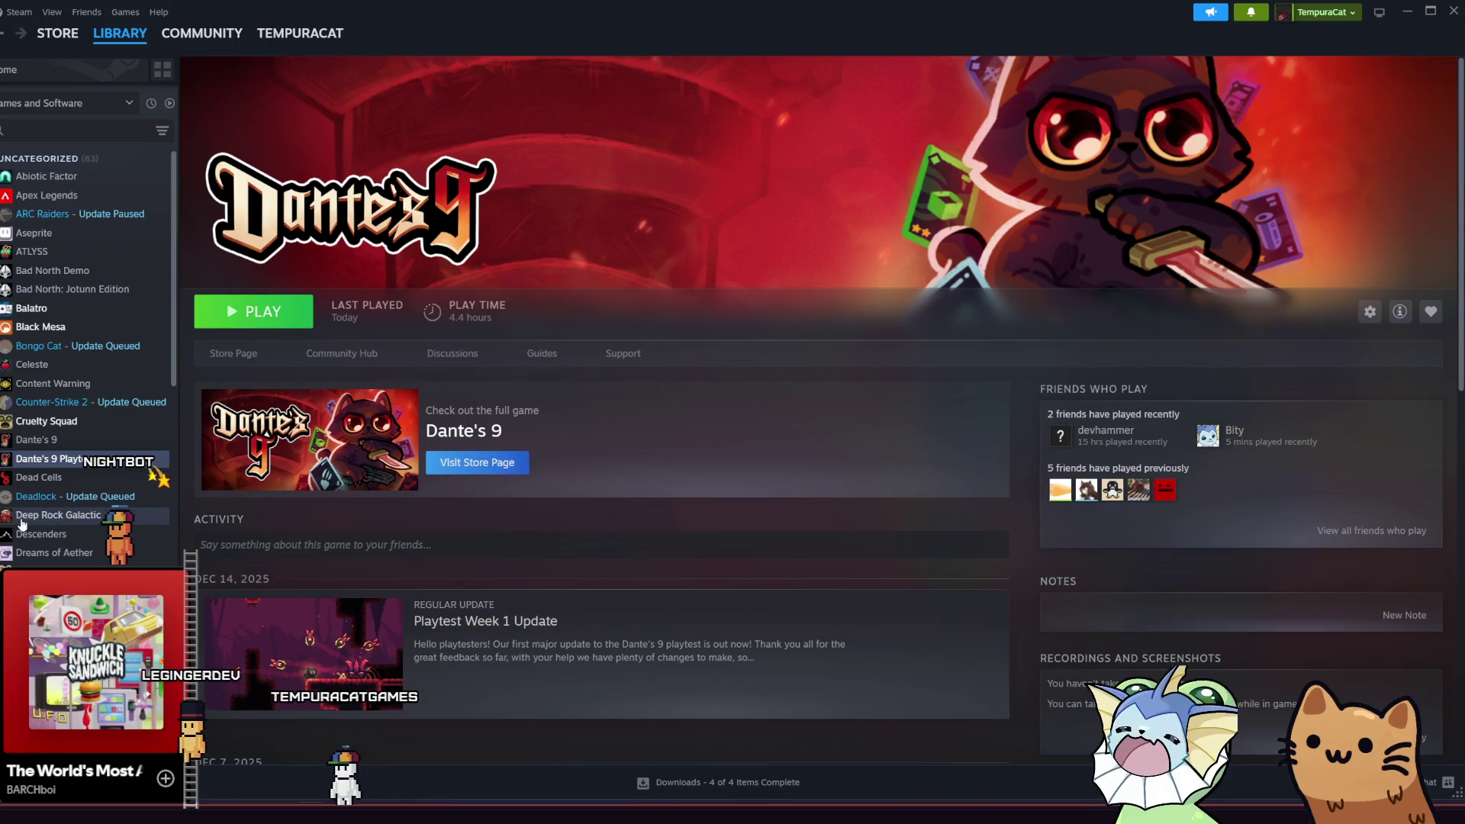
# - Search the Steam store for 'all hail the o', fixing the mistyped letter
pyautogui.click(59, 35)
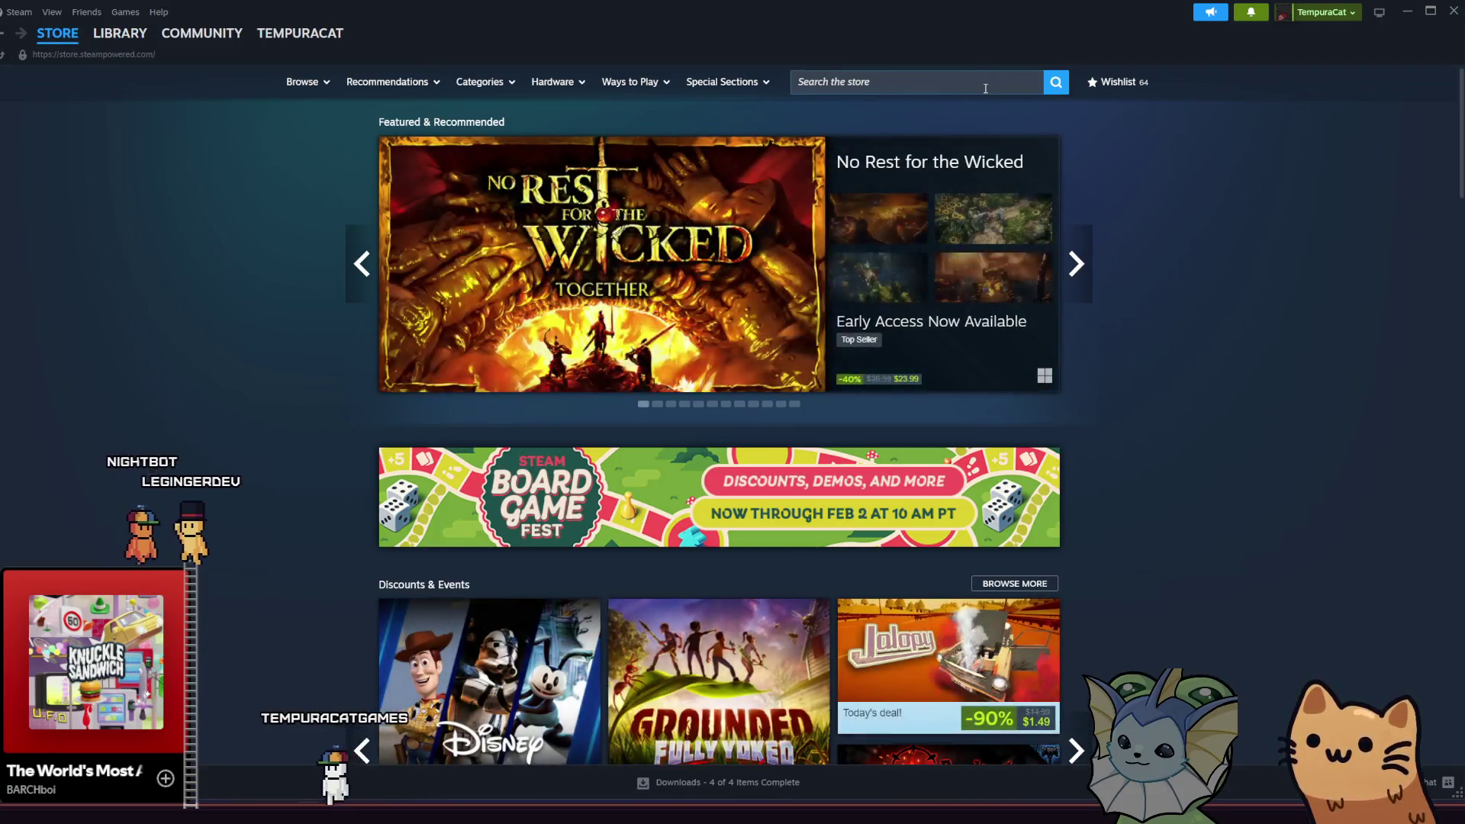
pyautogui.click(986, 89)
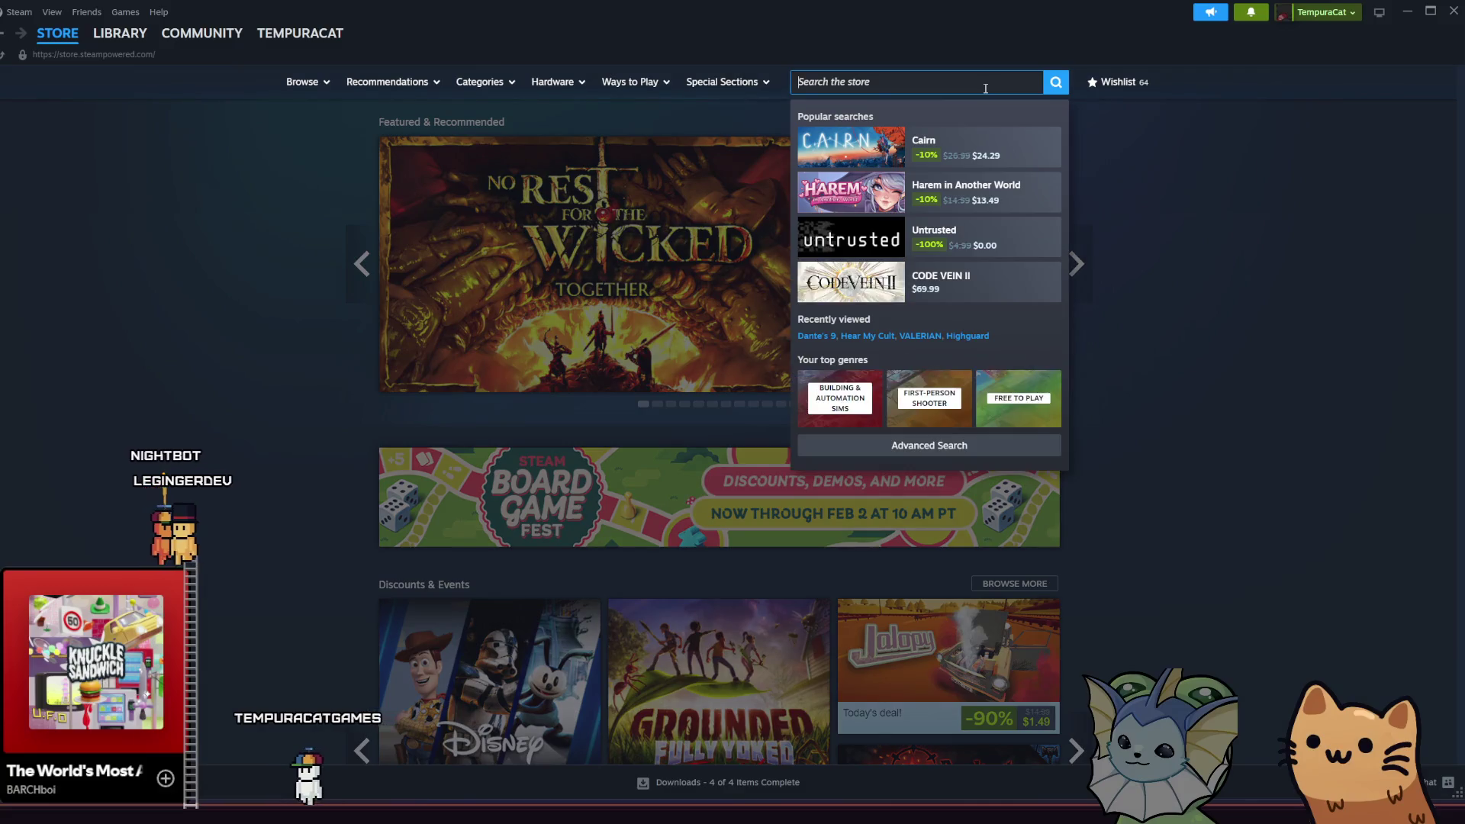
pyautogui.write('al hail the p')
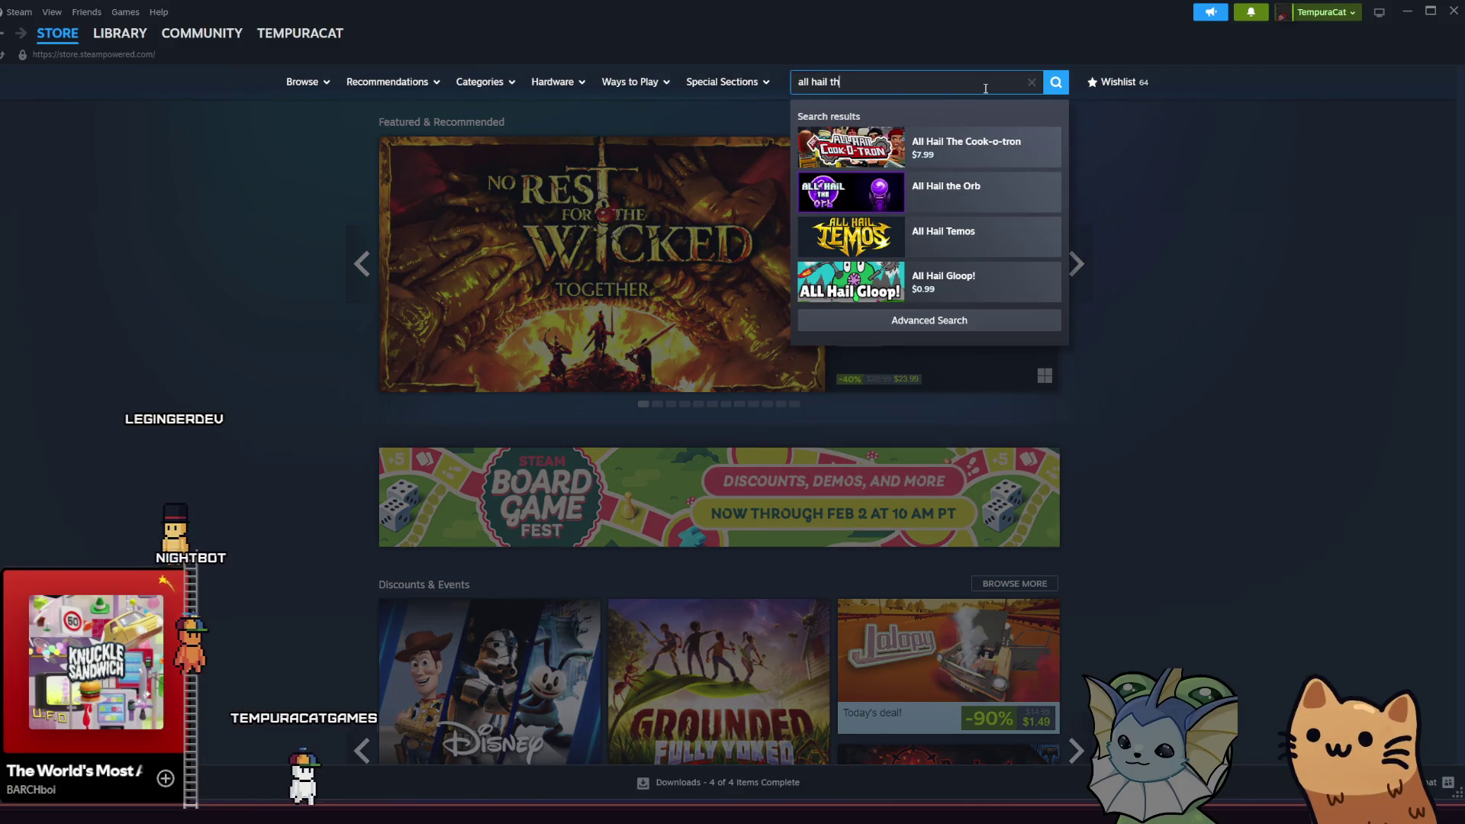
pyautogui.press('BackSpace')
pyautogui.write('o')
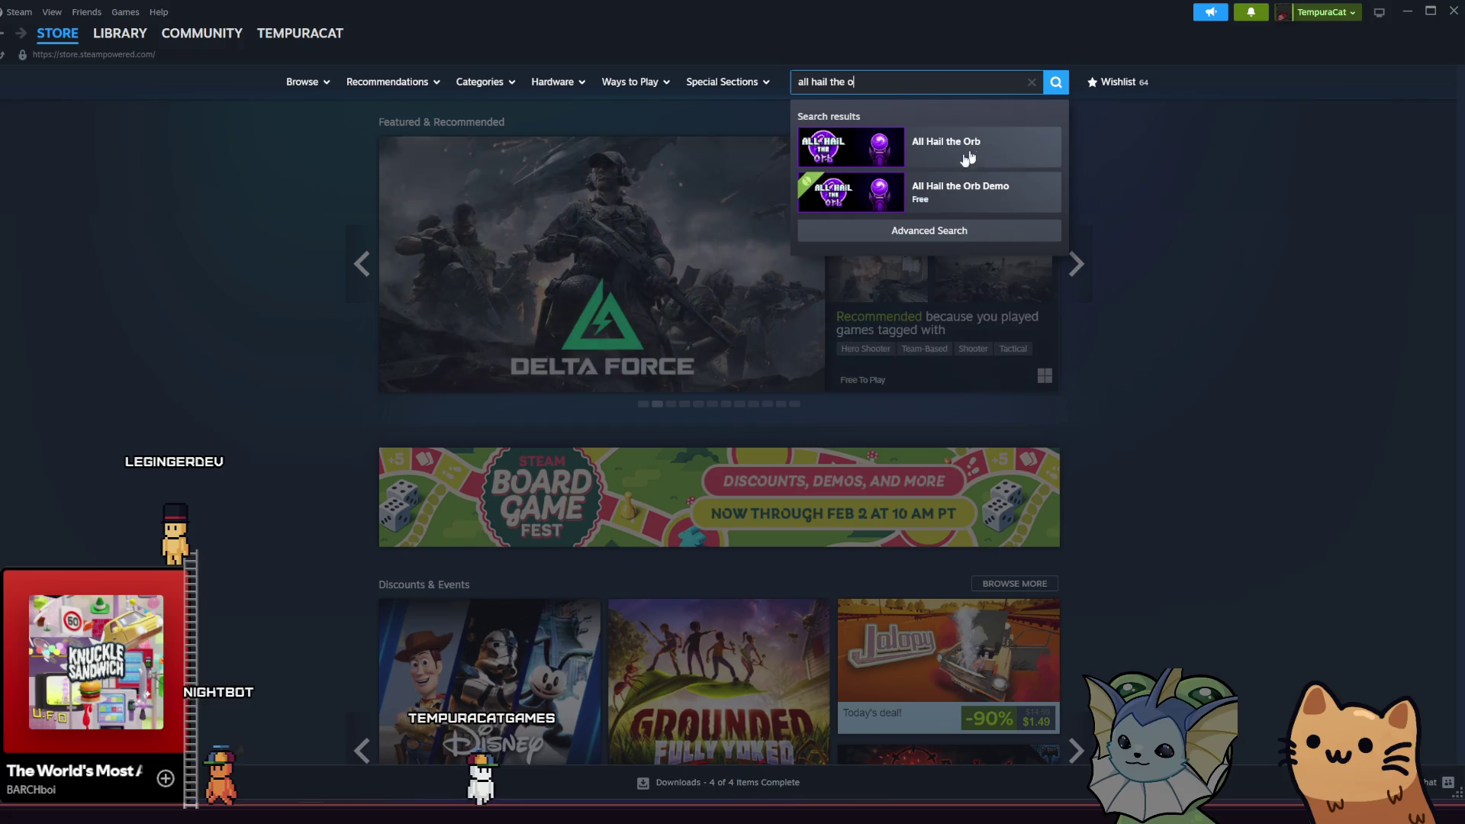
# - Open All Hail the Orb's store page, add it to the wishlist, and replay its trailer
pyautogui.click(951, 150)
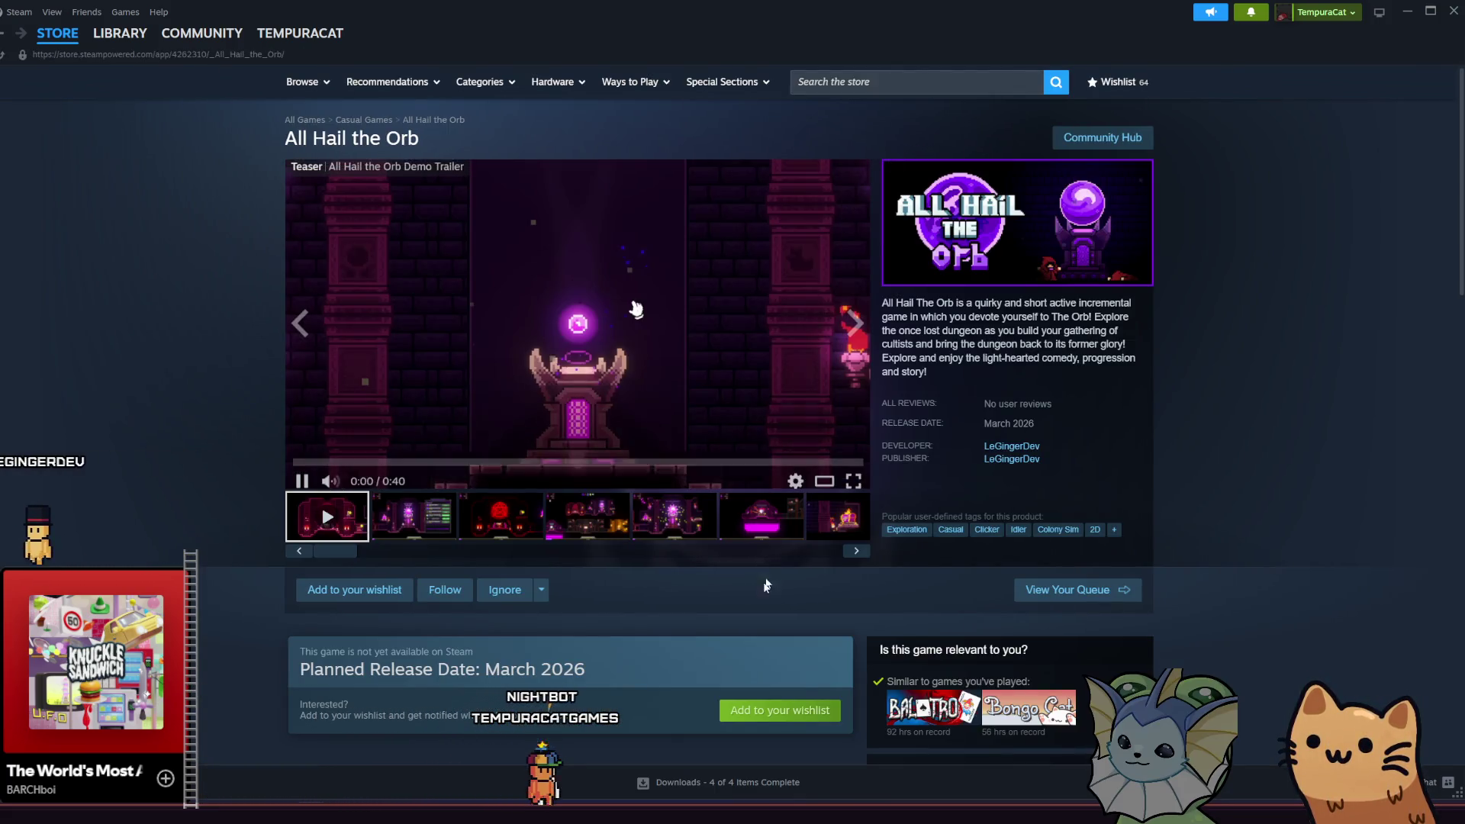
pyautogui.click(779, 710)
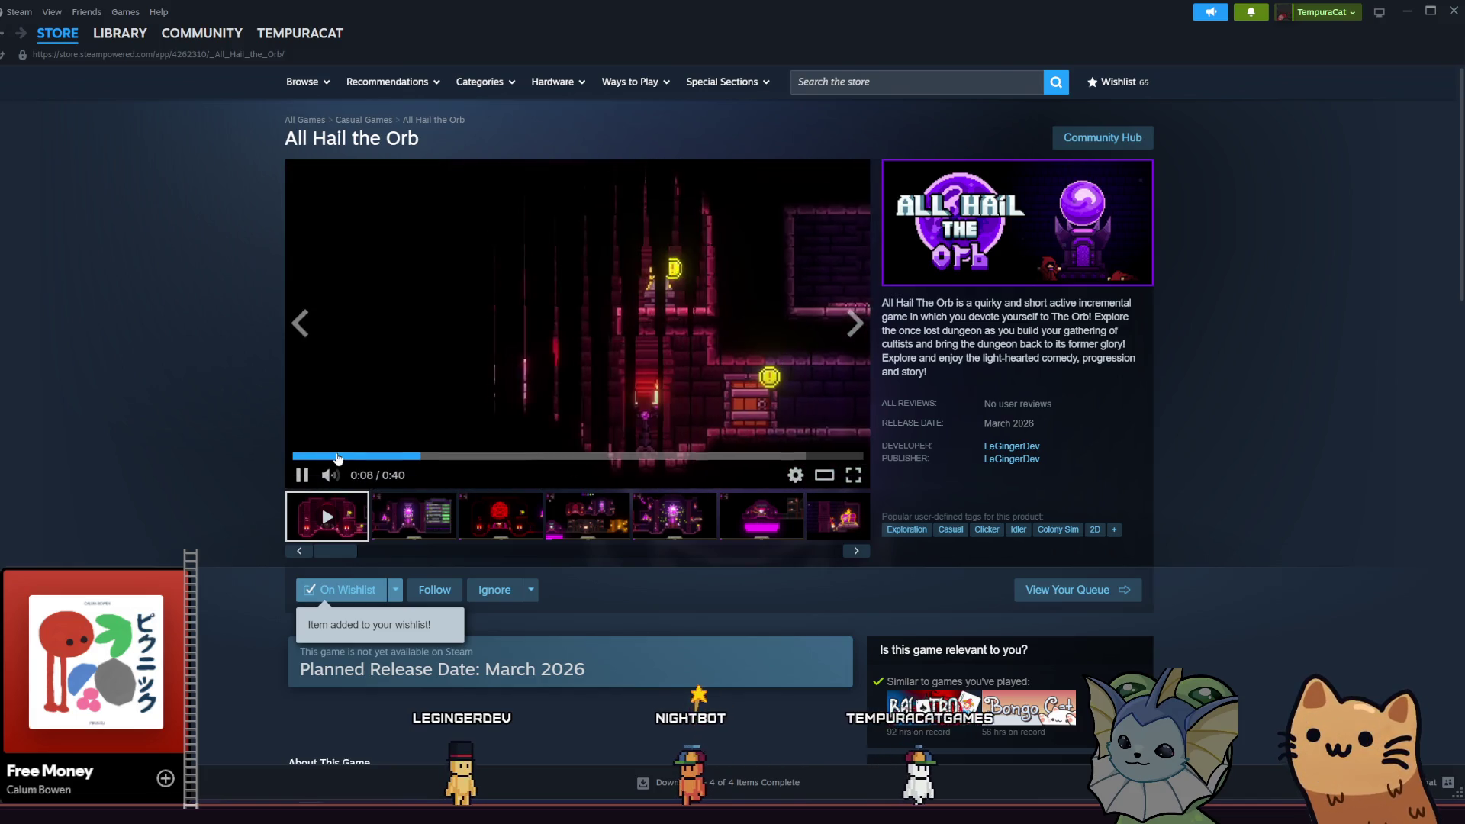
pyautogui.click(300, 457)
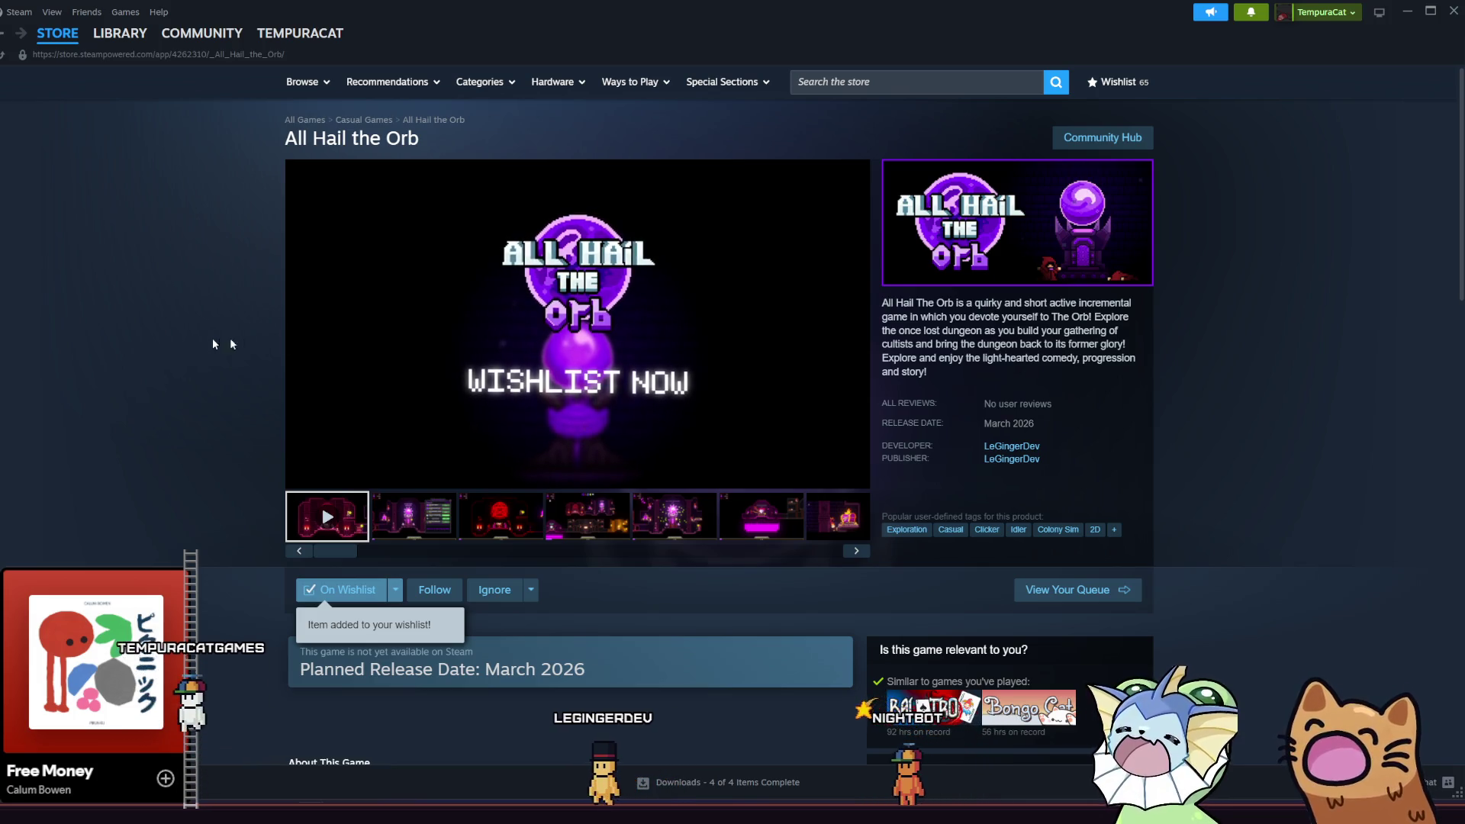
pyautogui.moveTo(458, 333)
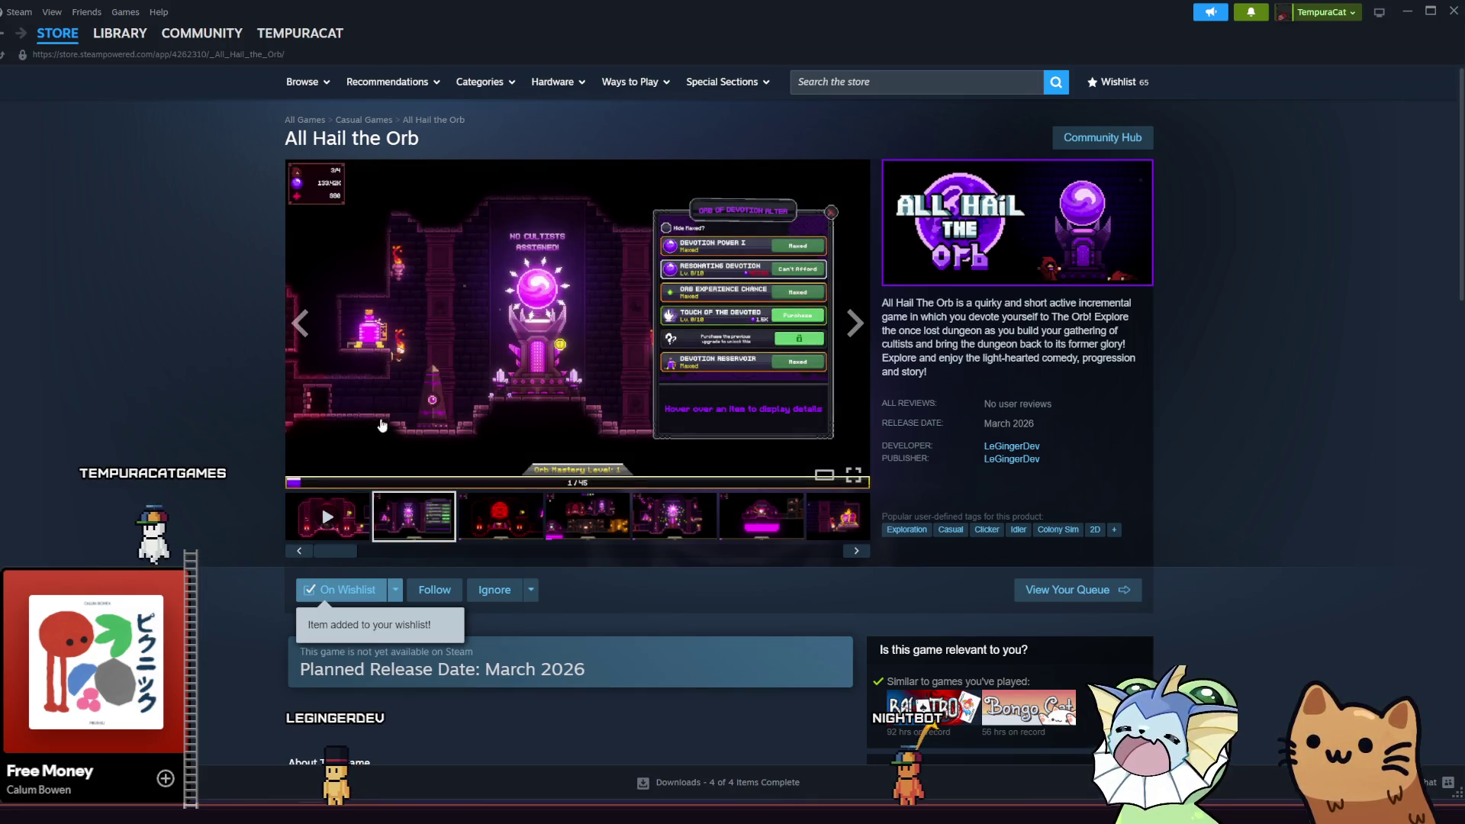
pyautogui.click(500, 518)
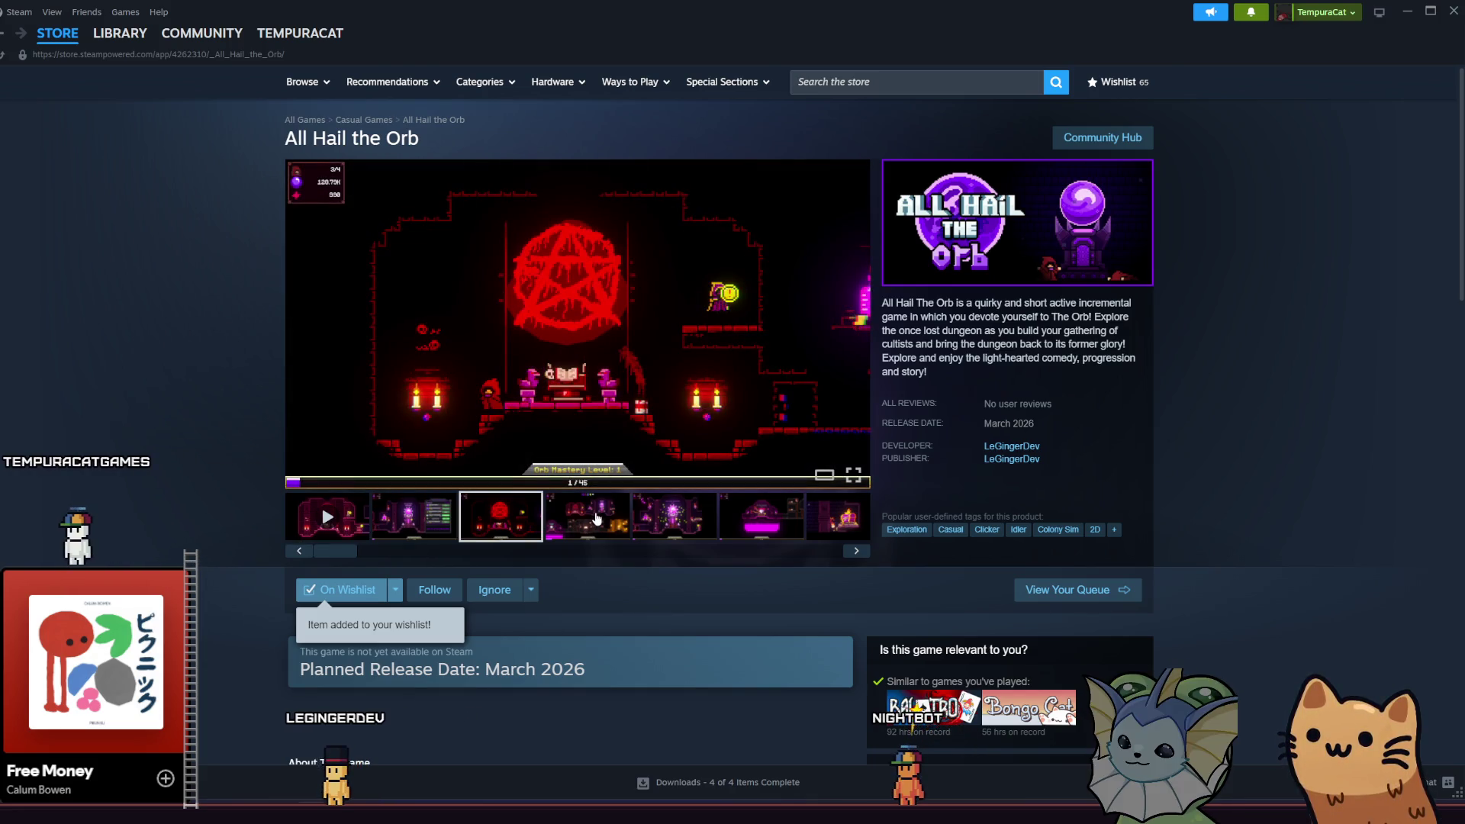
# - Browse All Hail the Orb's screenshots, from the purple orb to the golden trophy room
pyautogui.click(701, 512)
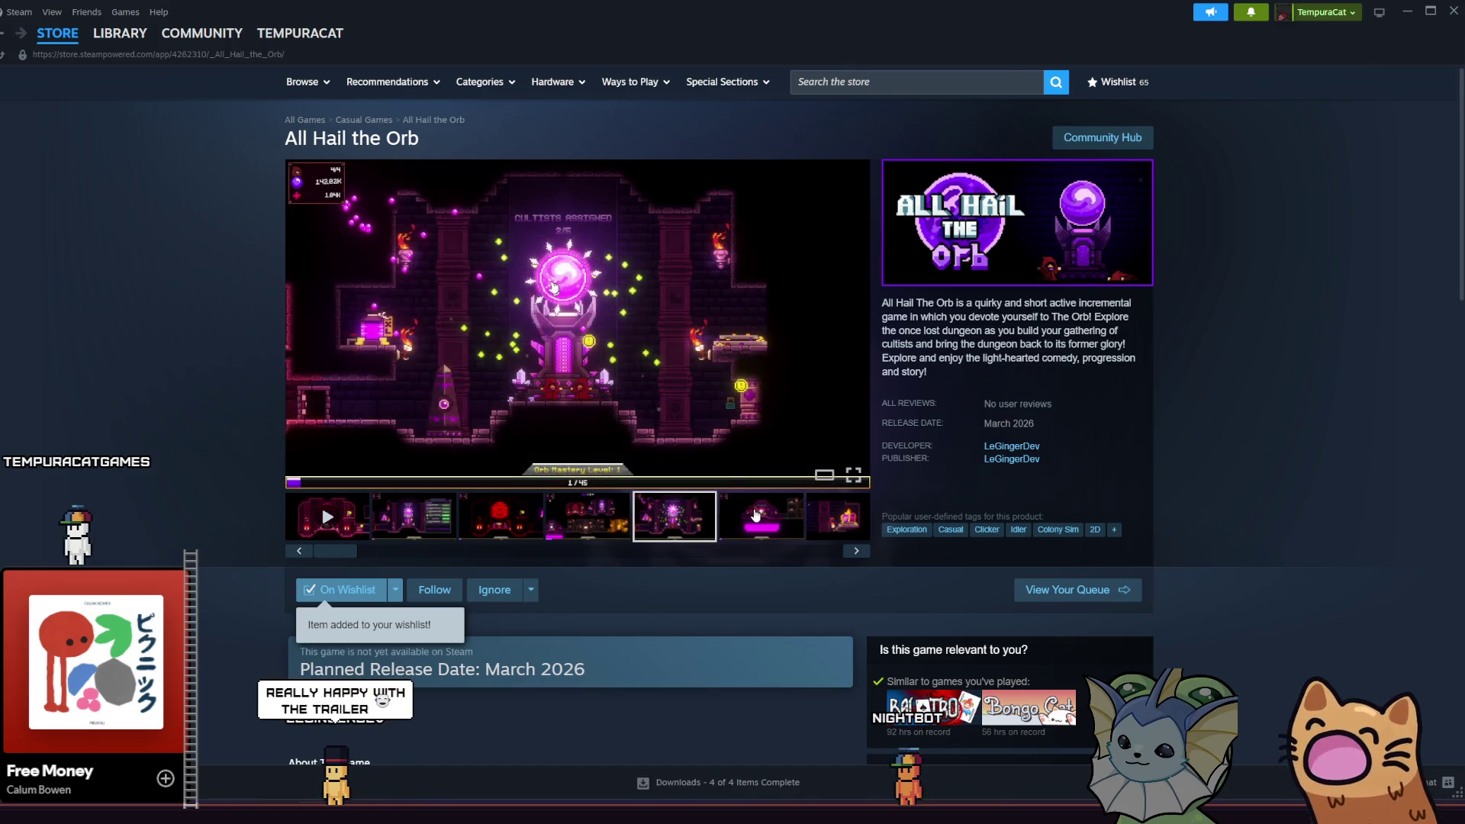
pyautogui.click(857, 551)
pyautogui.click(856, 550)
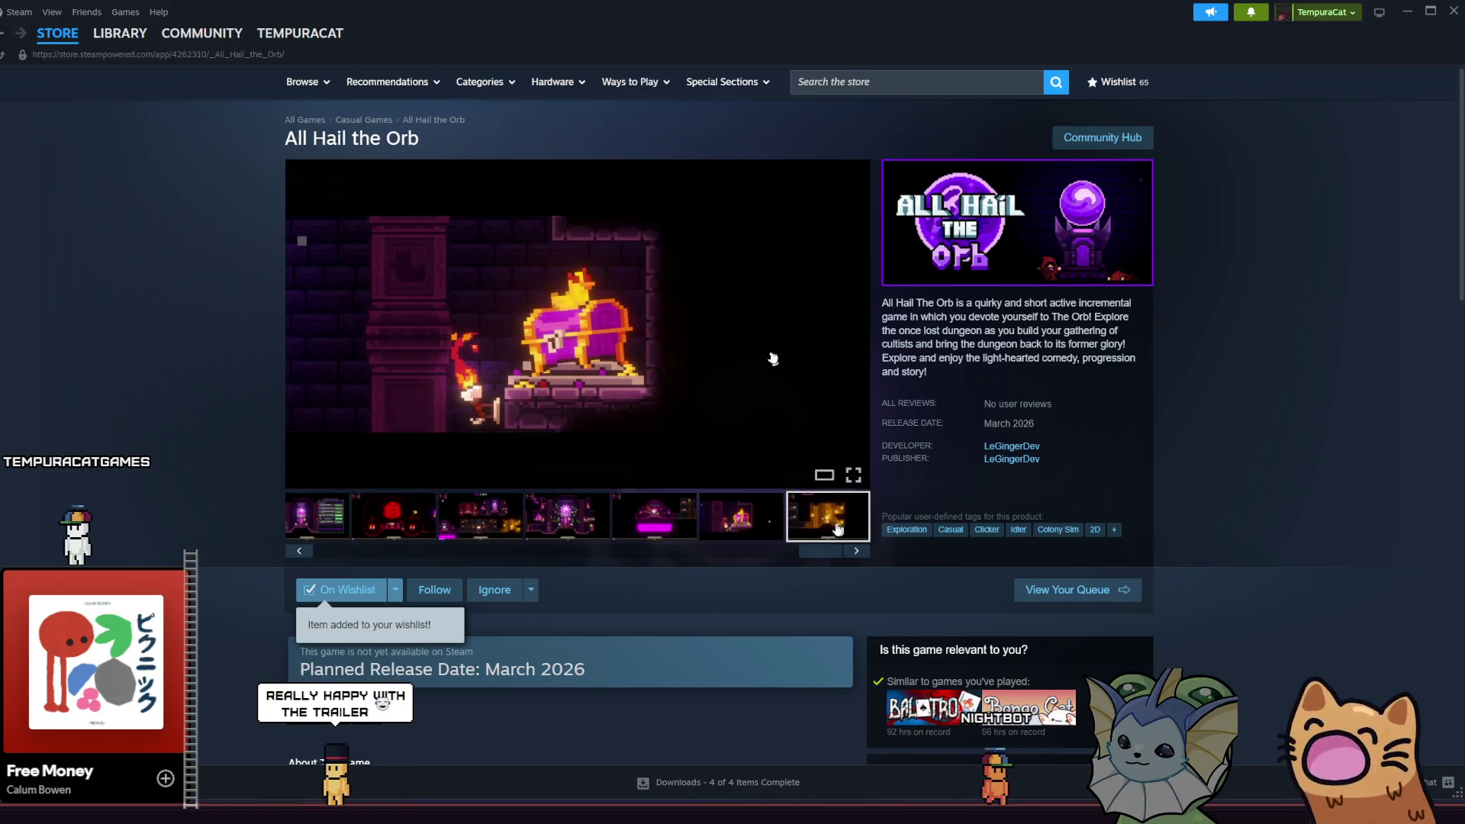
pyautogui.click(838, 529)
pyautogui.click(856, 550)
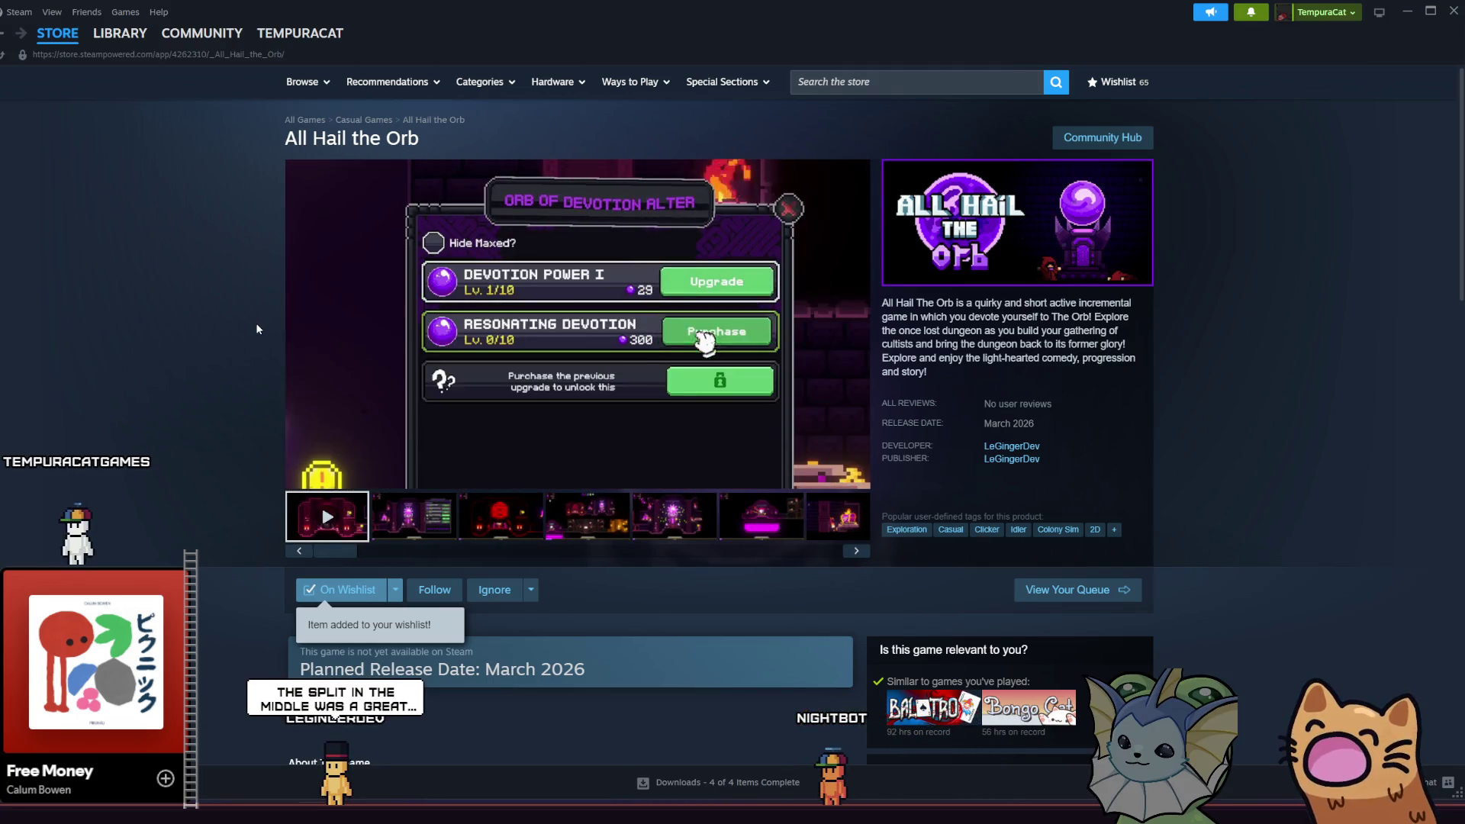
pyautogui.scroll(-5, 206, 397)
pyautogui.scroll(5, 202, 399)
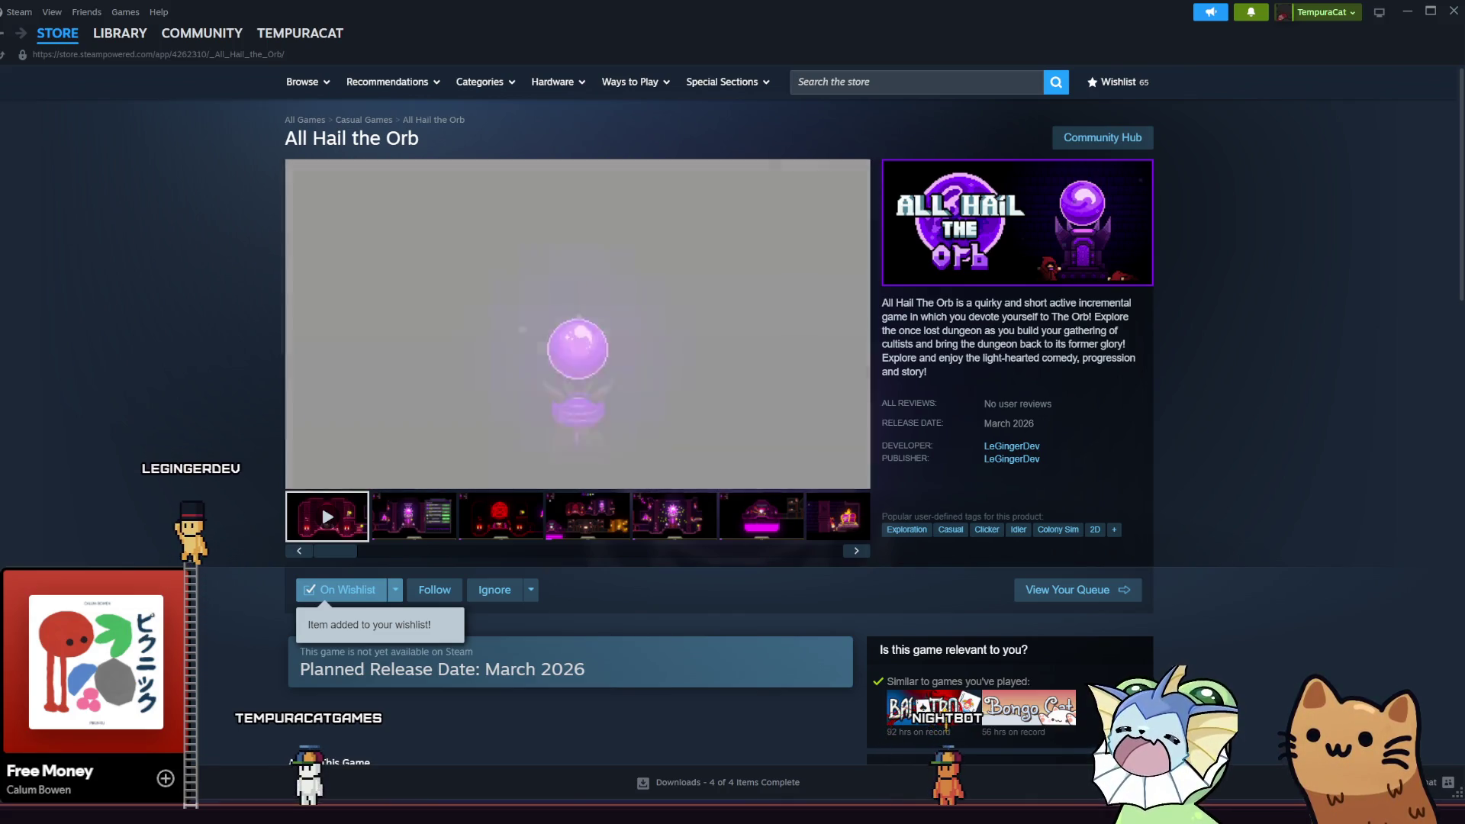
# - Expand and read the game's full description with READ MORE
pyautogui.moveTo(415, 371)
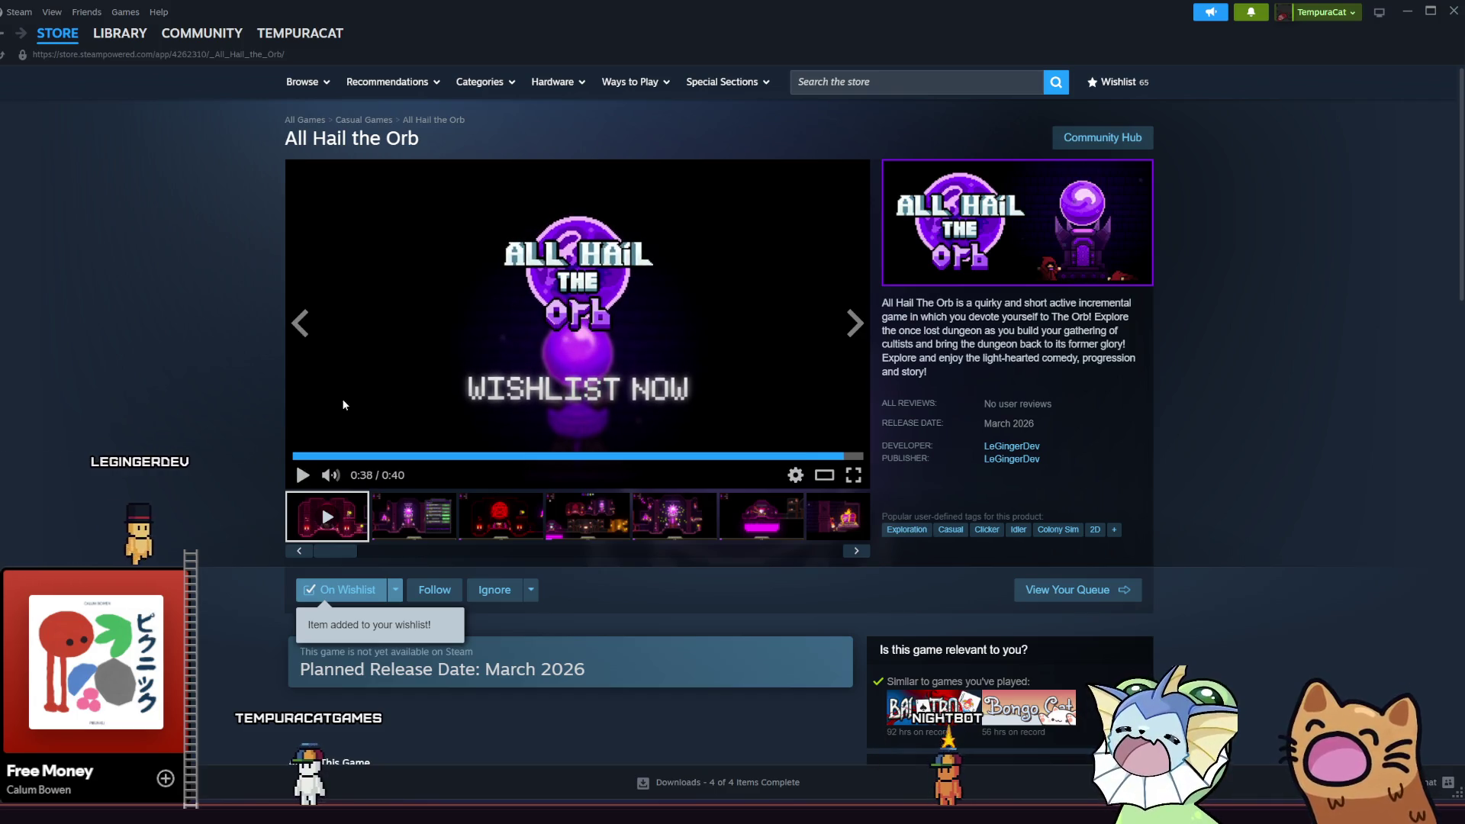
pyautogui.scroll(-1, 250, 386)
pyautogui.scroll(-5, 245, 387)
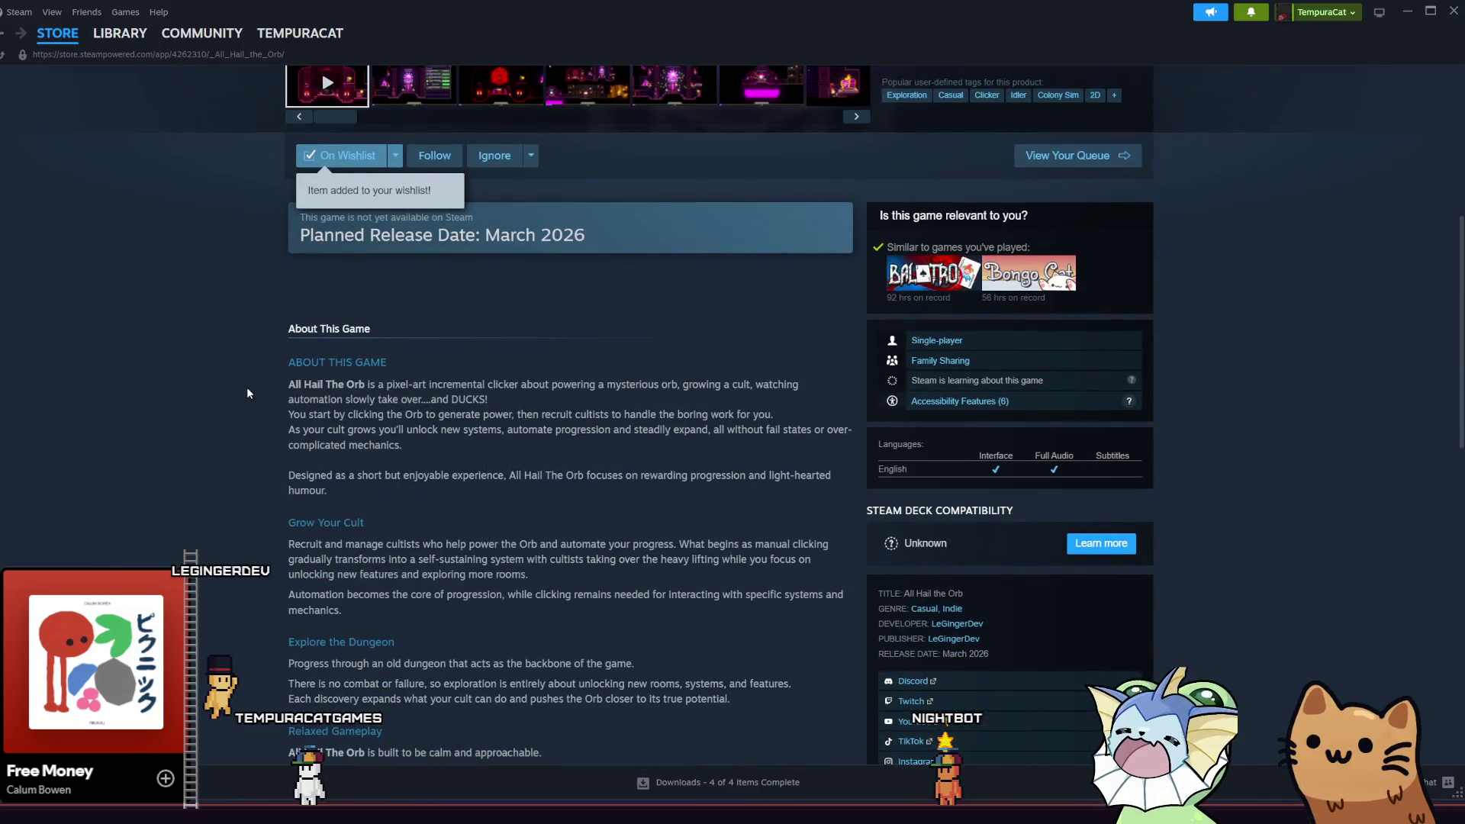
pyautogui.scroll(-3, 246, 387)
pyautogui.scroll(-5, 247, 392)
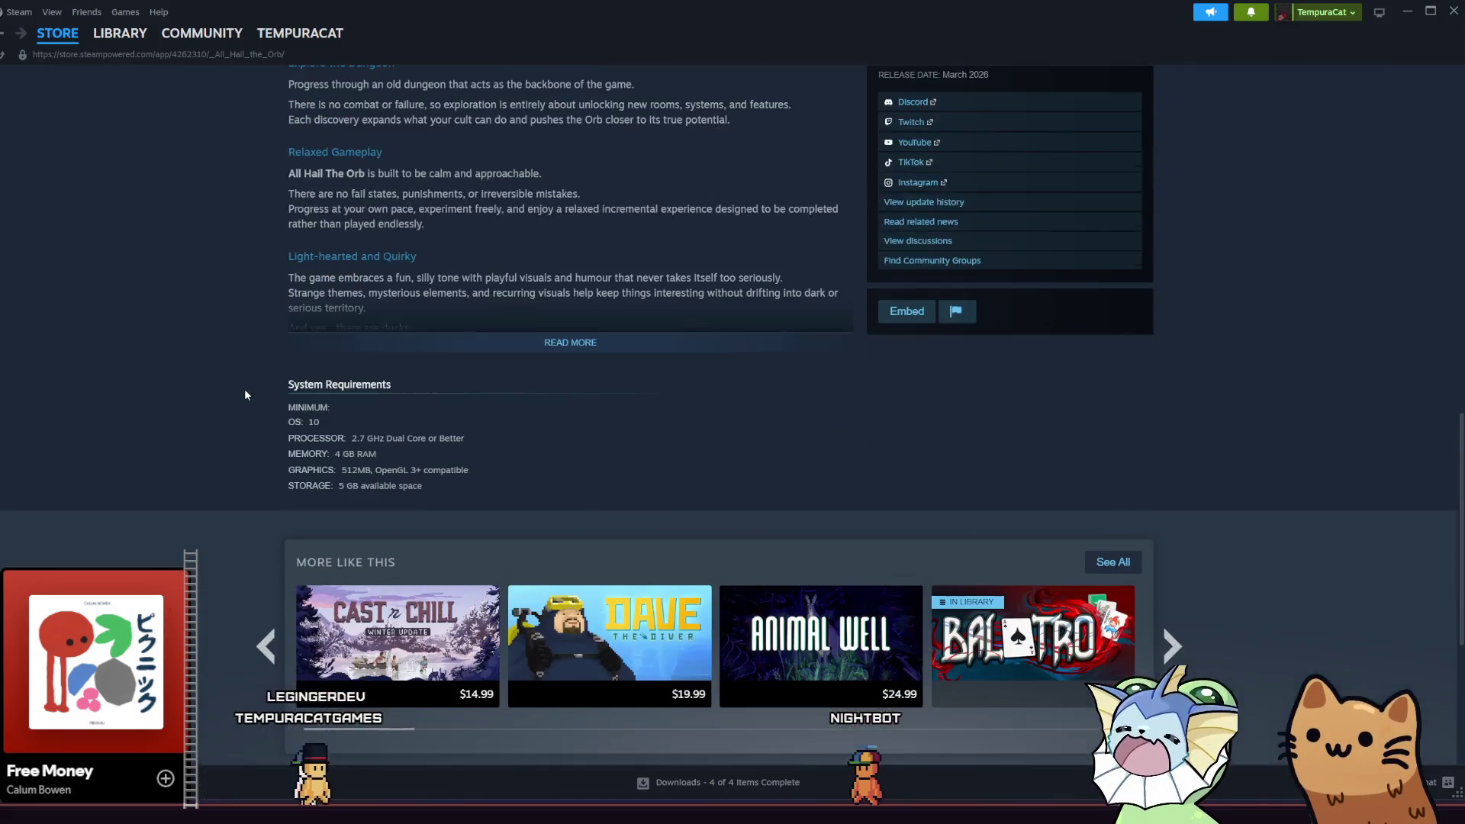
pyautogui.click(556, 347)
pyautogui.scroll(5, 561, 361)
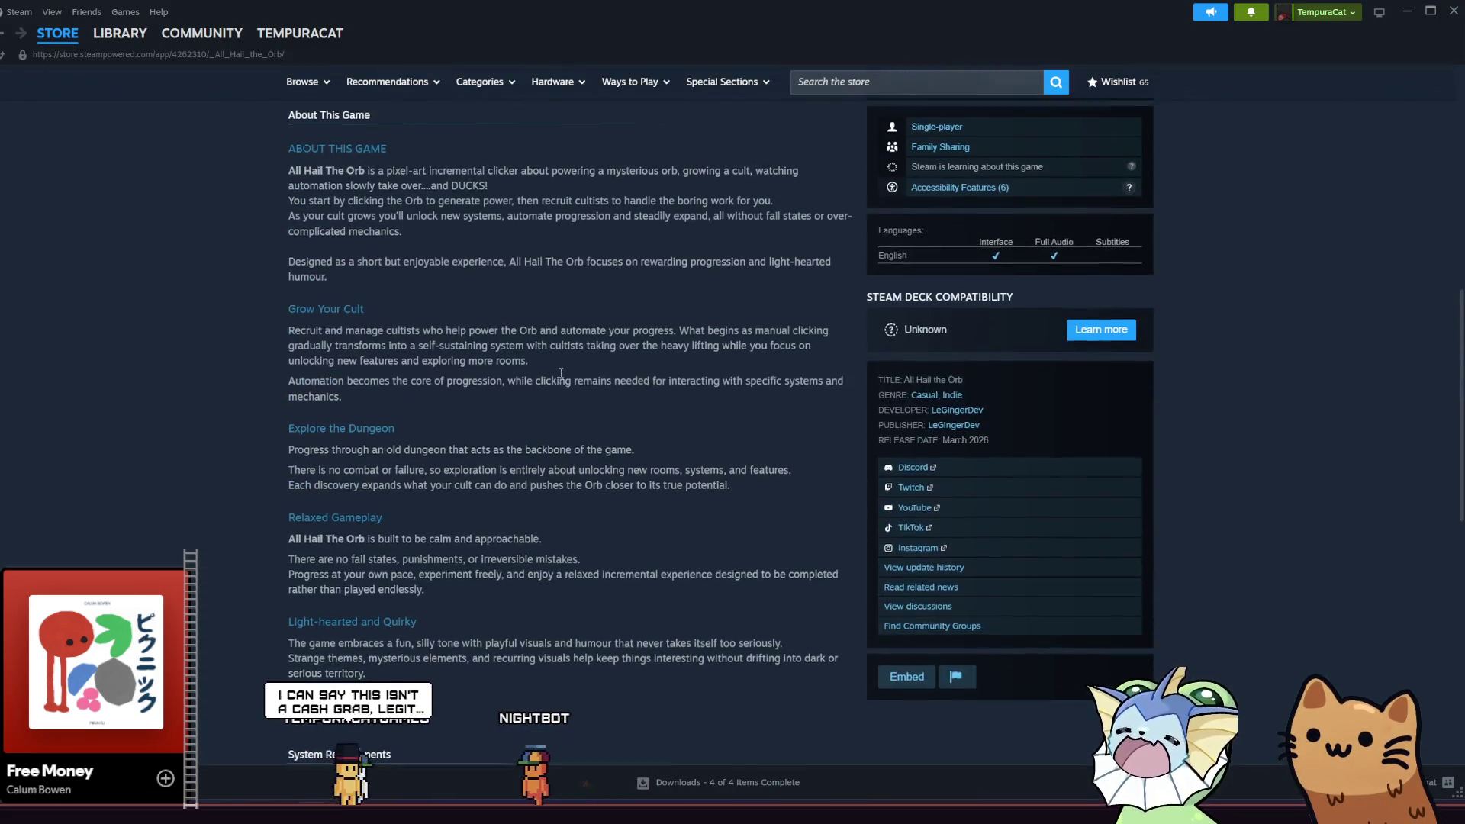
pyautogui.scroll(8, 561, 373)
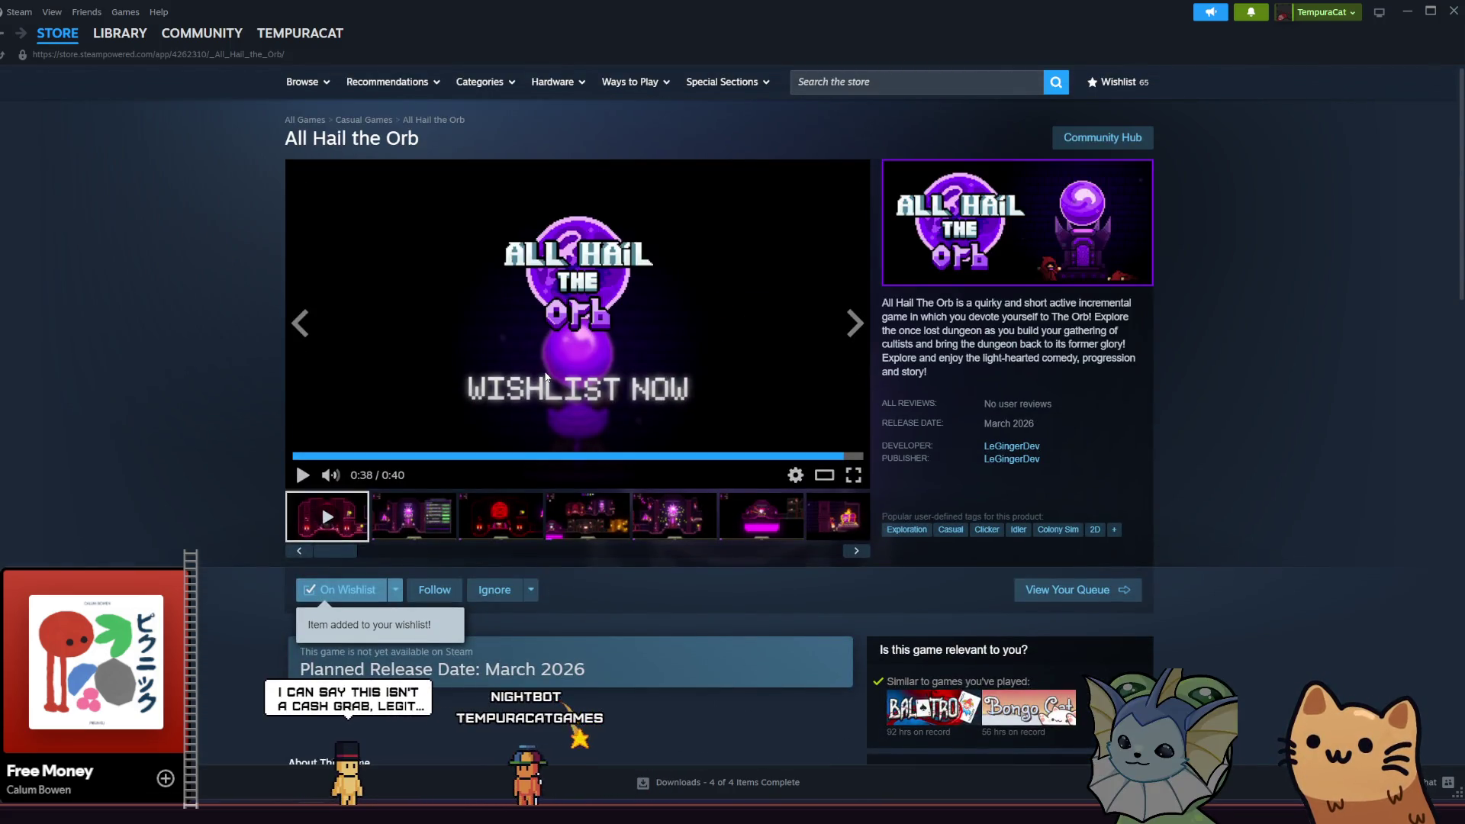
pyautogui.scroll(-5, 547, 377)
# - Return to the Steam store front page and minimize Steam
pyautogui.moveTo(54, 32)
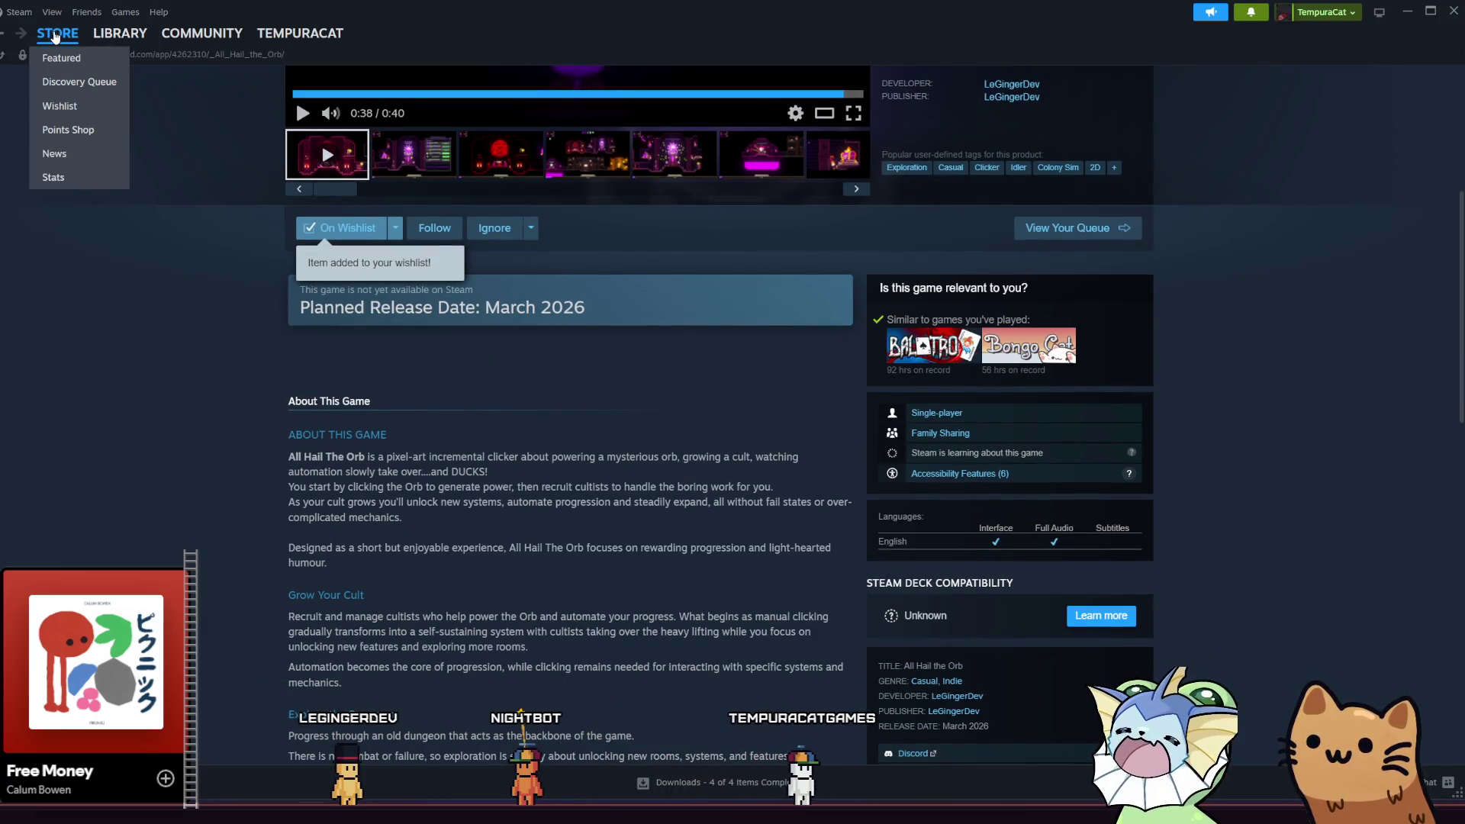
pyautogui.click(55, 35)
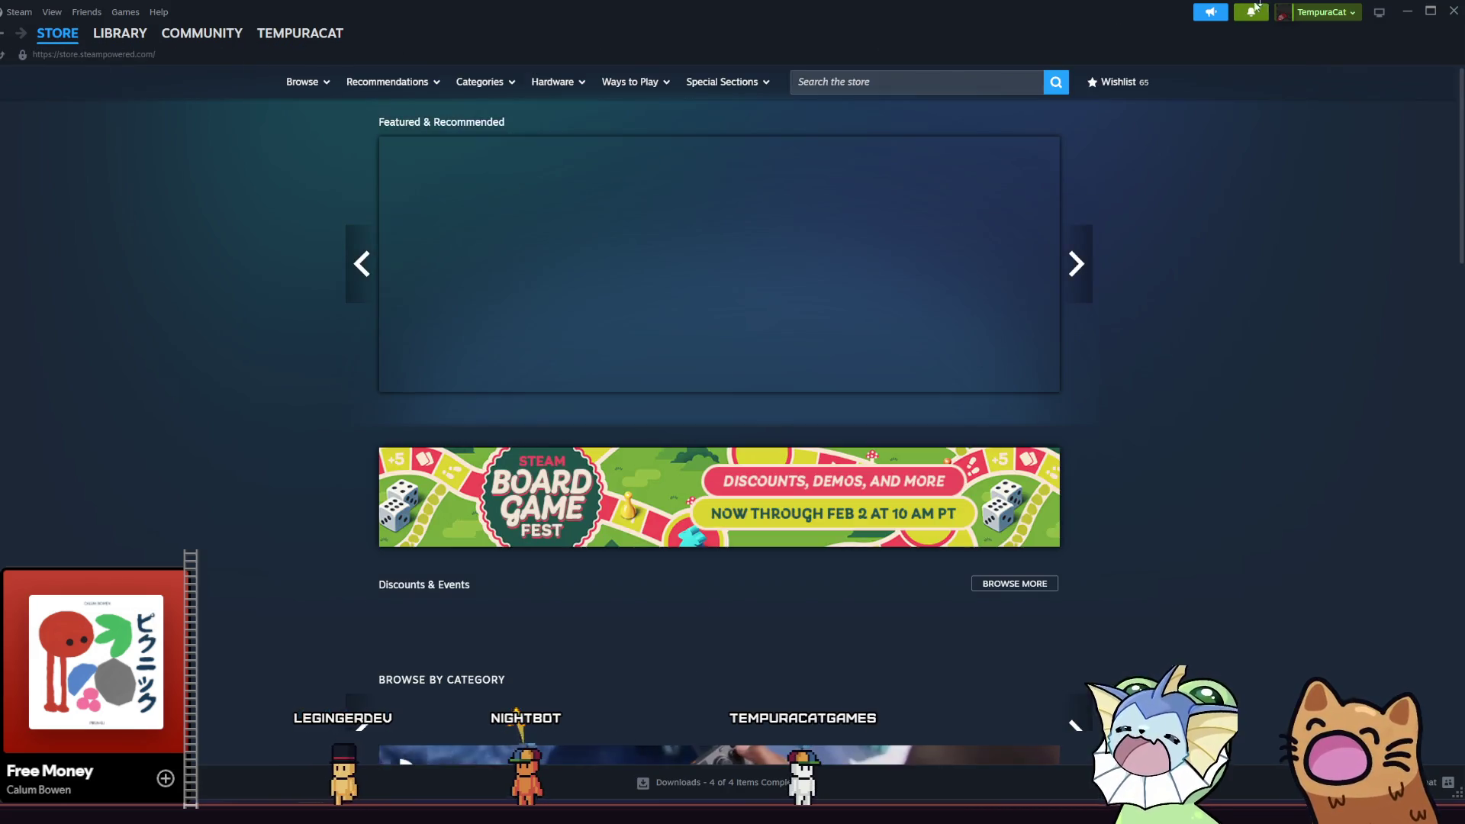
pyautogui.click(1408, 9)
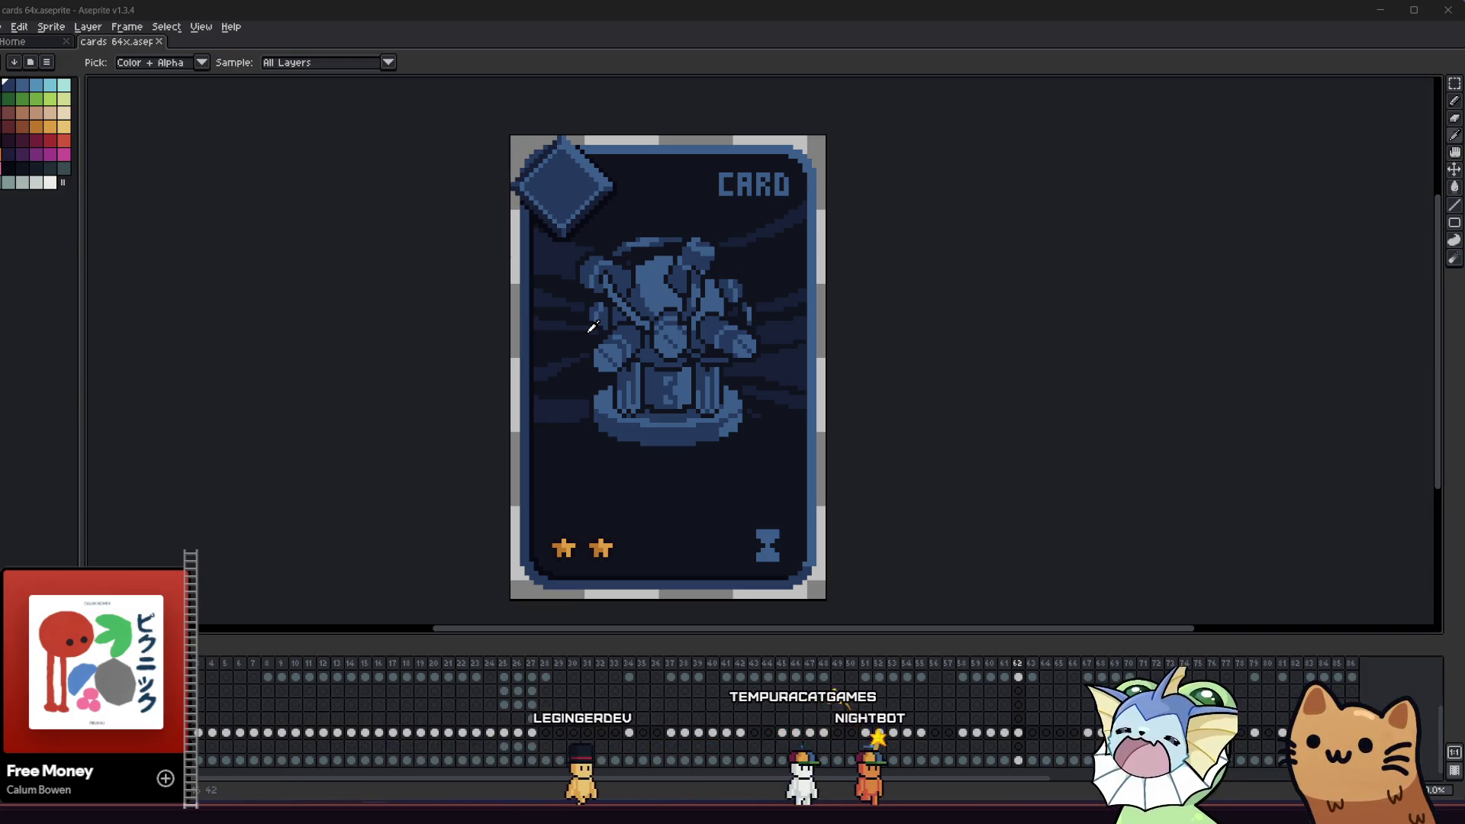
# - Pan the cards 64x canvas, then switch to the All Hail the Orb page window
pyautogui.scroll(-1, 580, 305)
pyautogui.hscroll(-1, 580, 305)
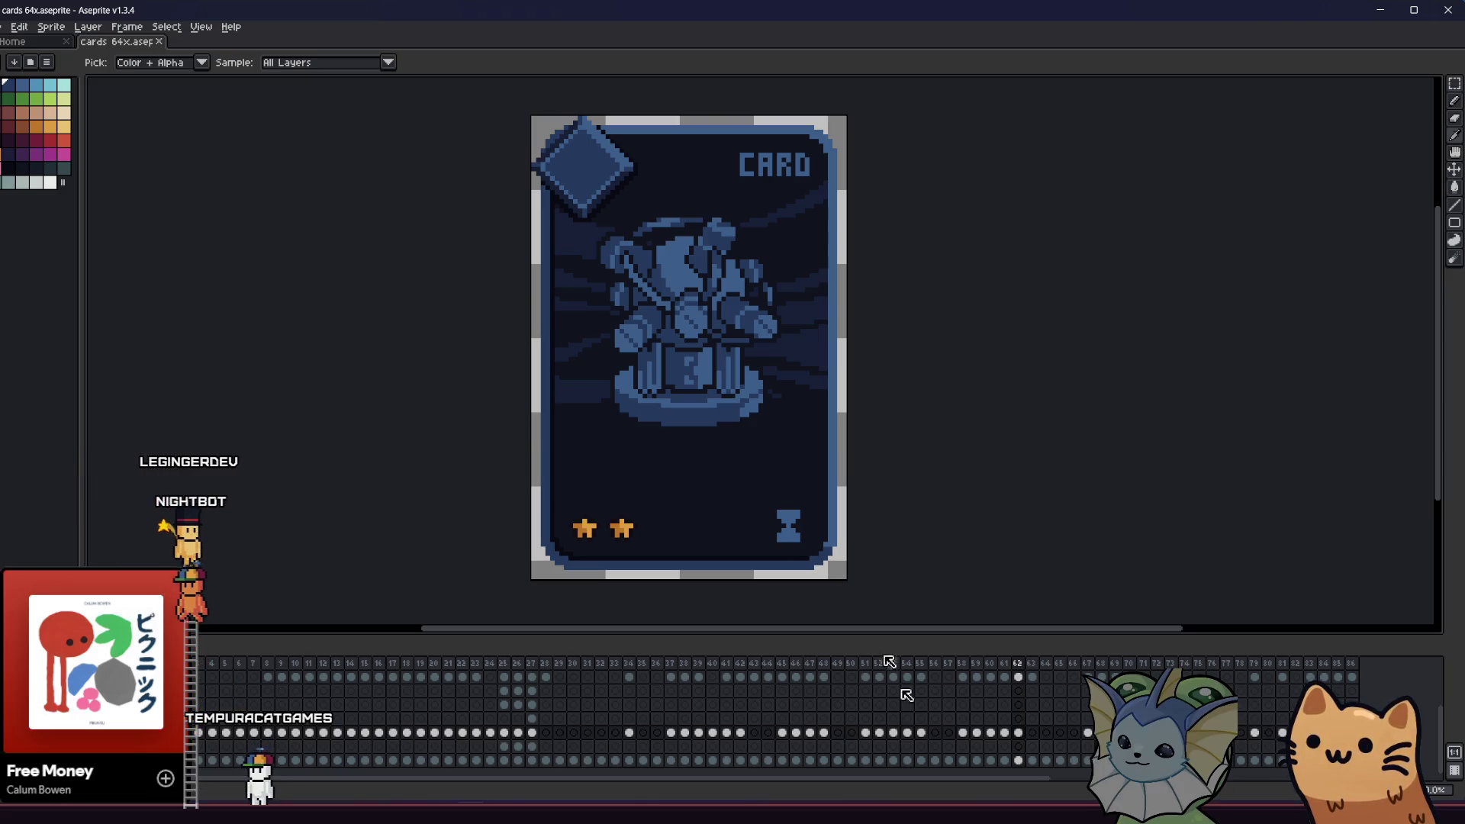
pyautogui.click(806, 775)
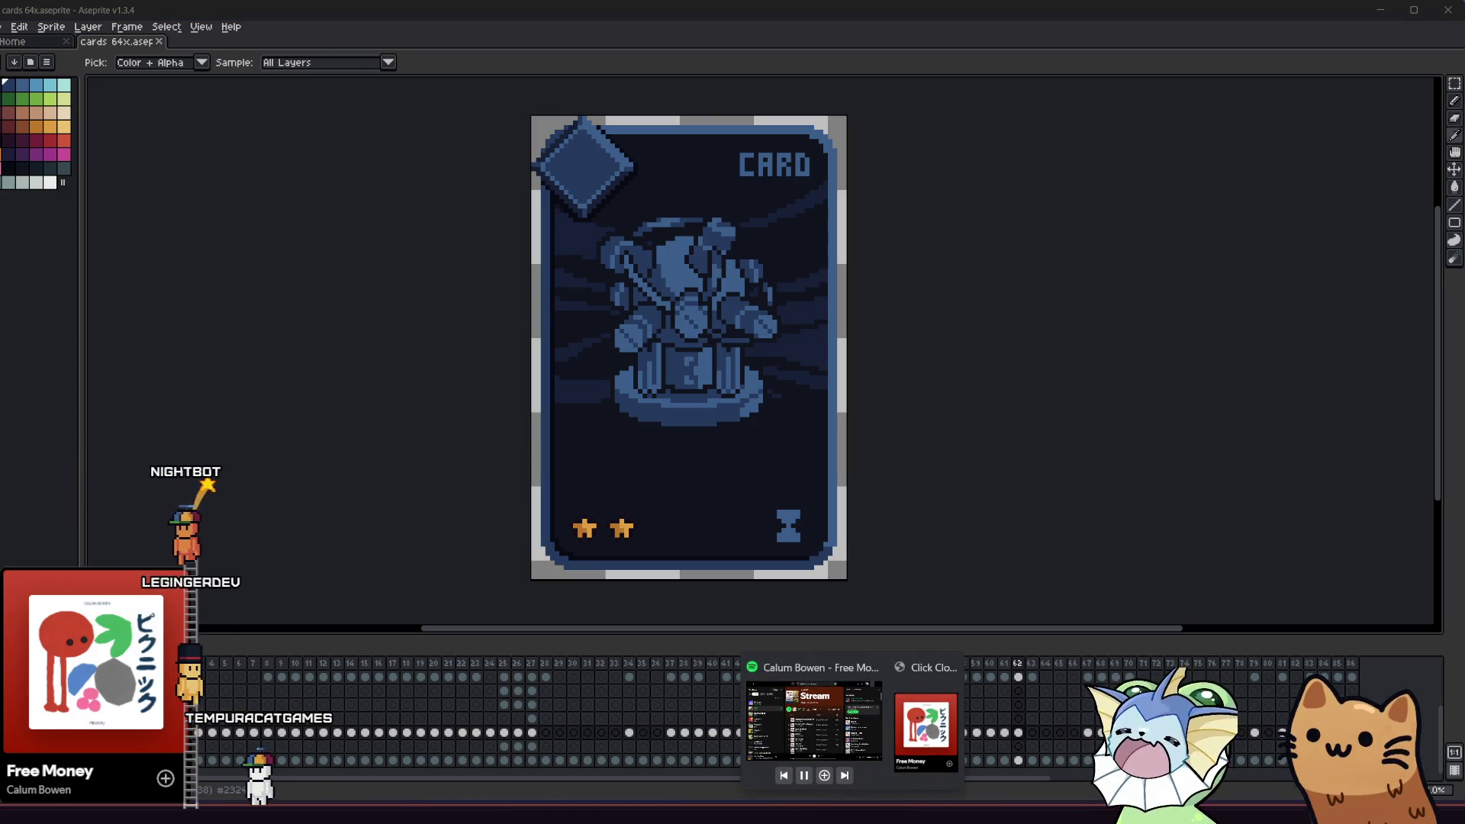
pyautogui.click(814, 721)
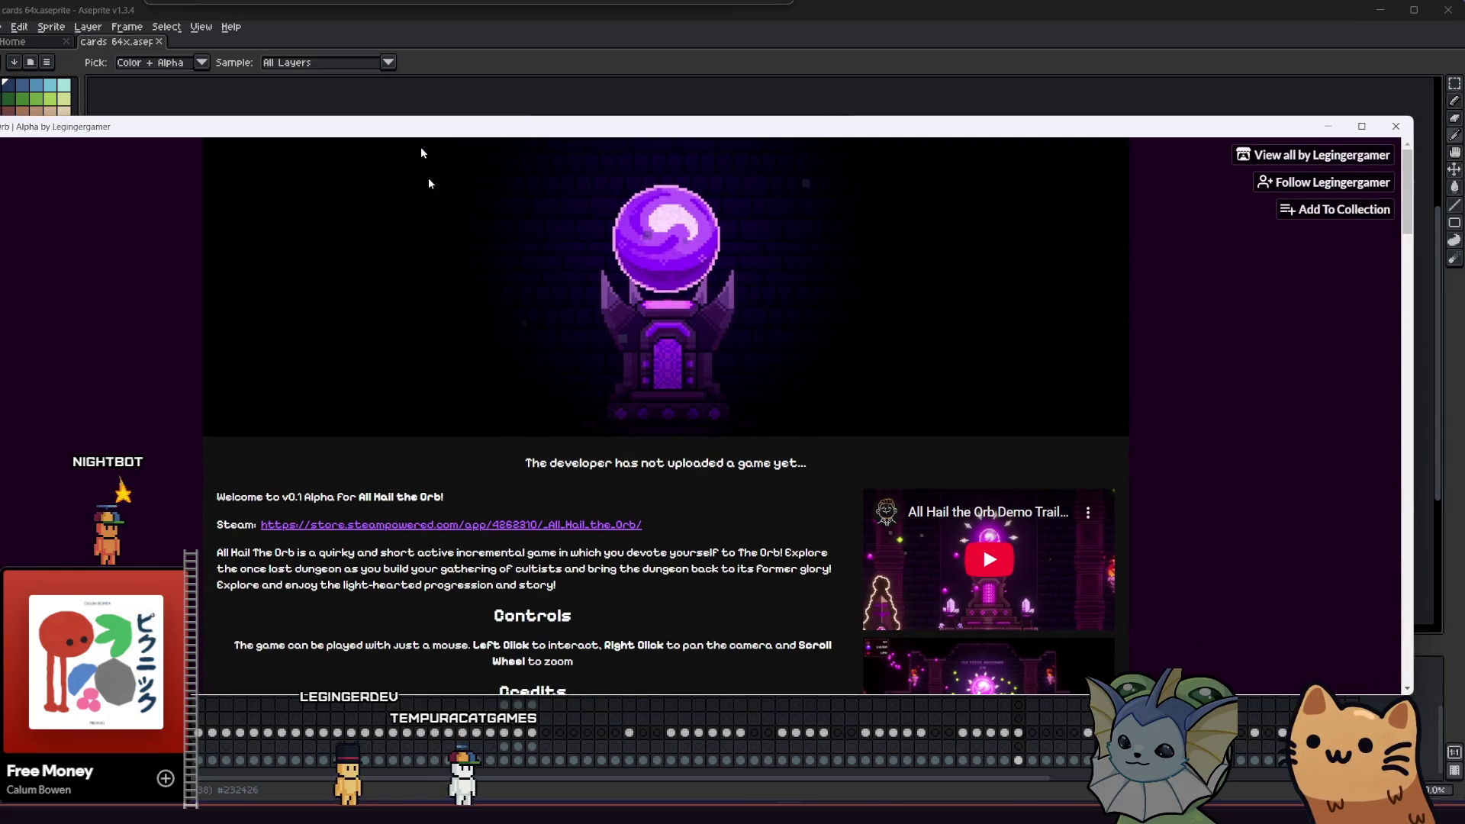
# - Look over the itch.io All Hail the Orb page and reload it with F5
pyautogui.scroll(-5, 500, 326)
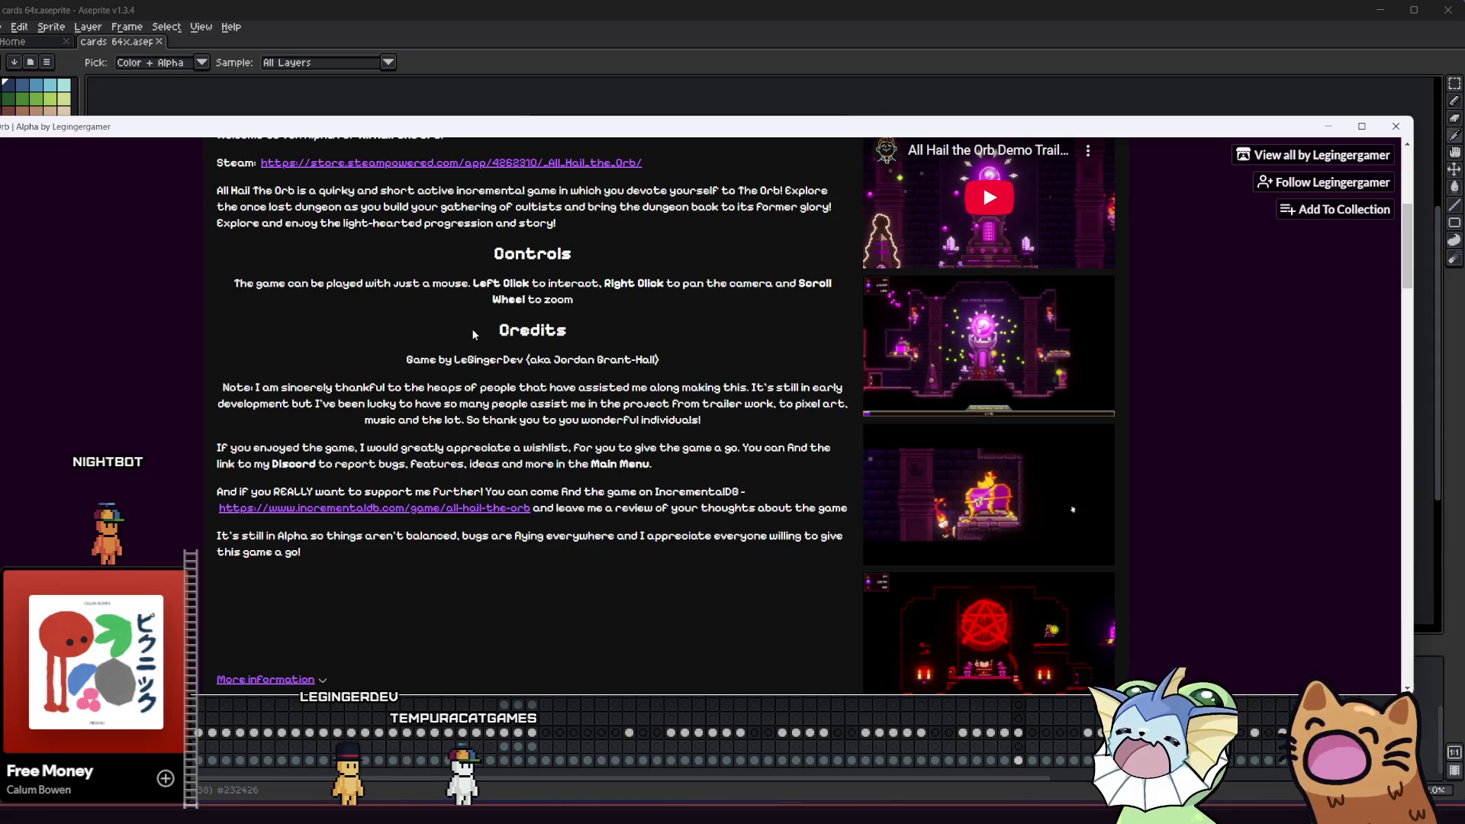
pyautogui.scroll(-3, 936, 475)
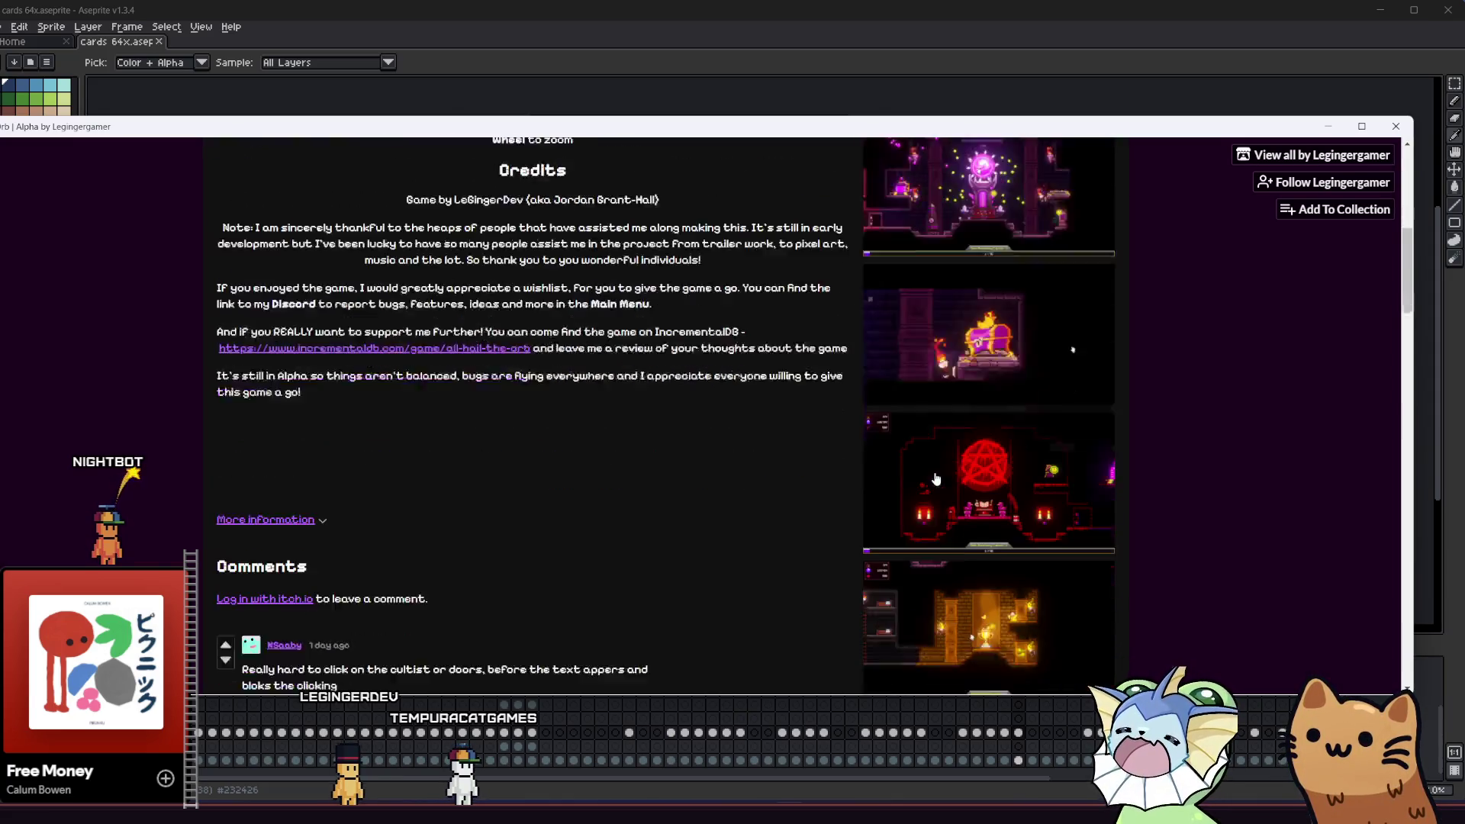
pyautogui.scroll(2, 682, 413)
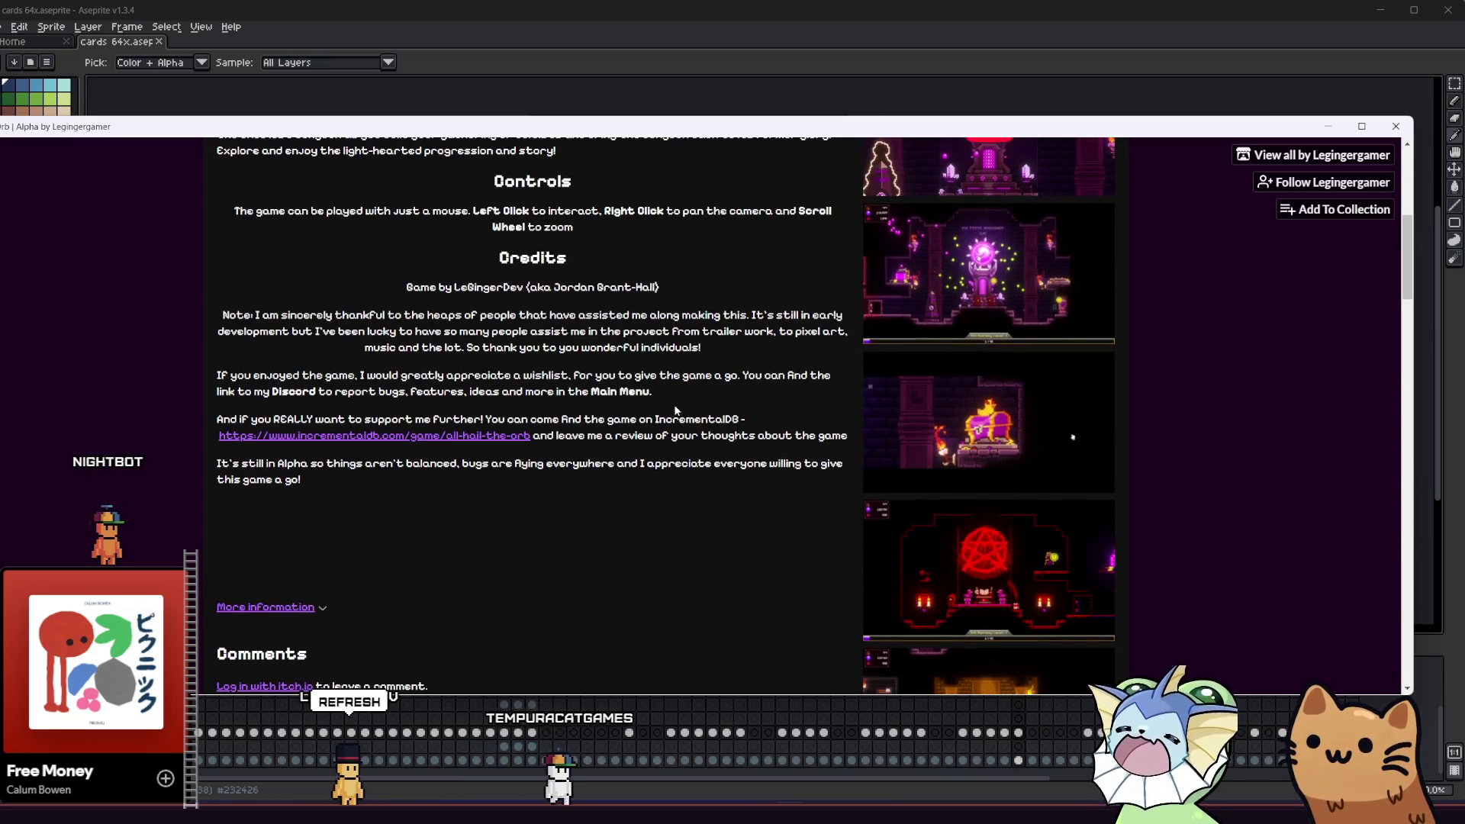
pyautogui.scroll(2, 675, 410)
pyautogui.scroll(3, 657, 382)
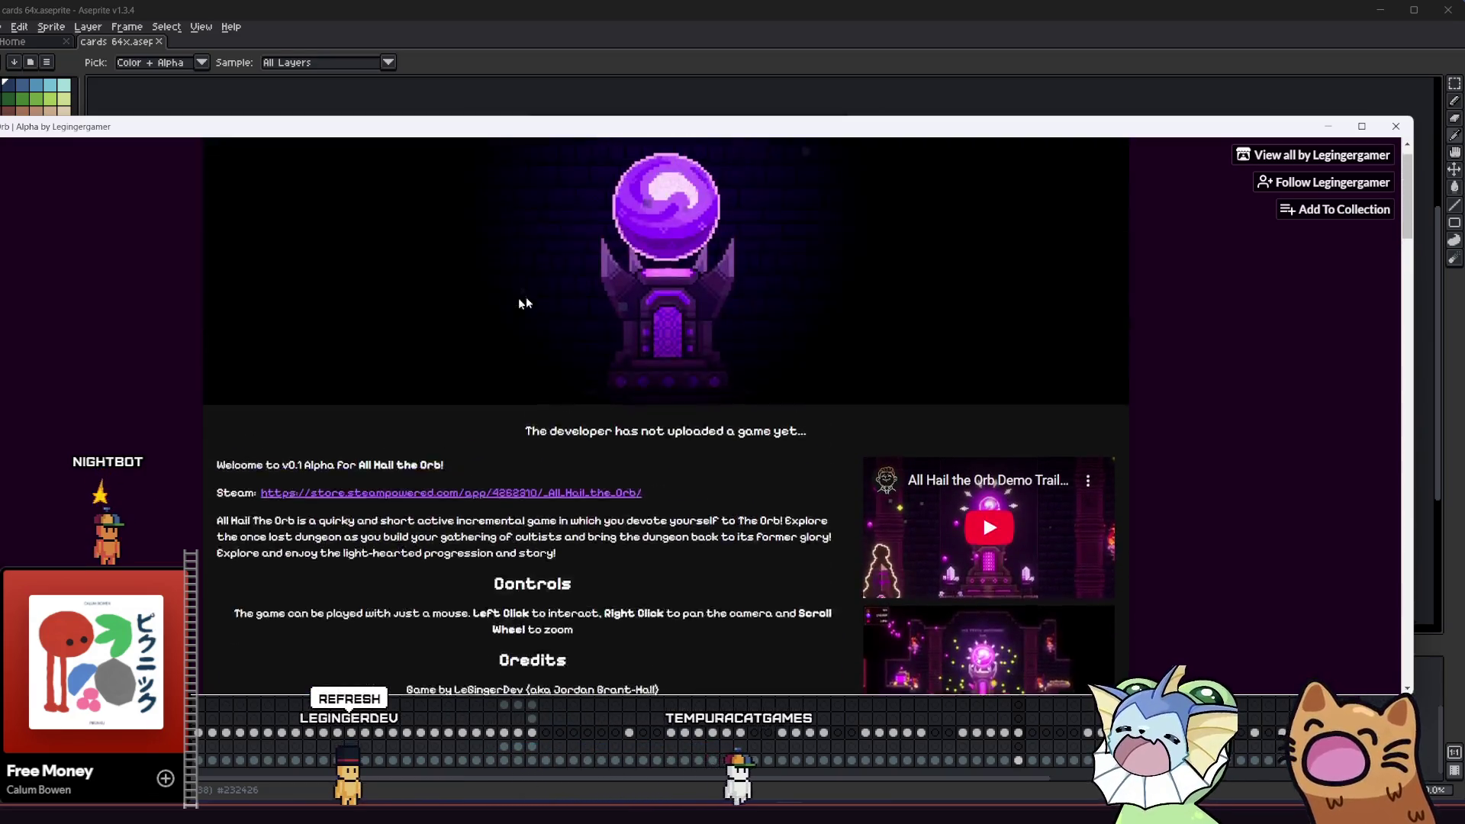
pyautogui.scroll(1, 624, 300)
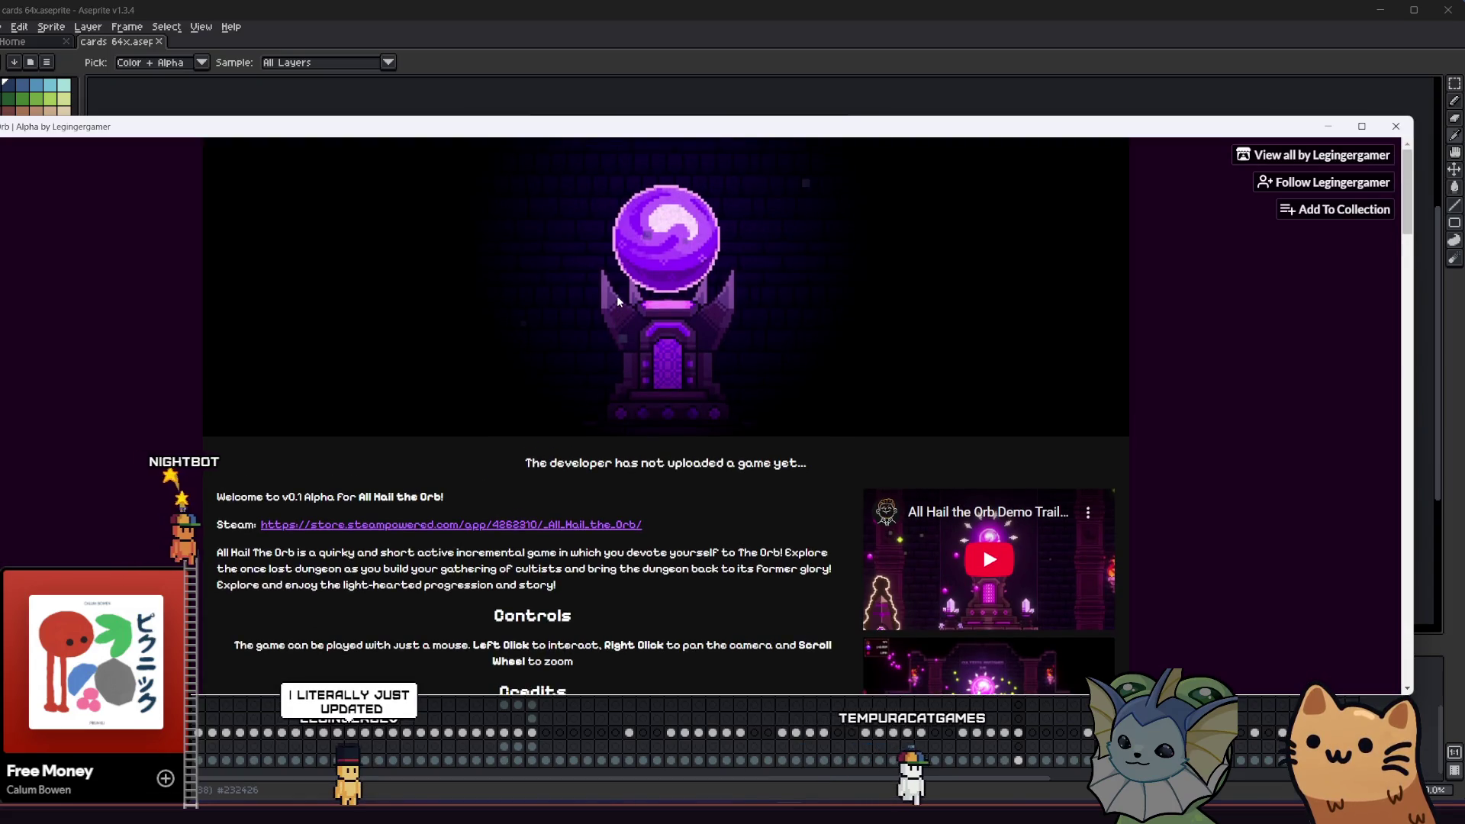
pyautogui.press('F5')
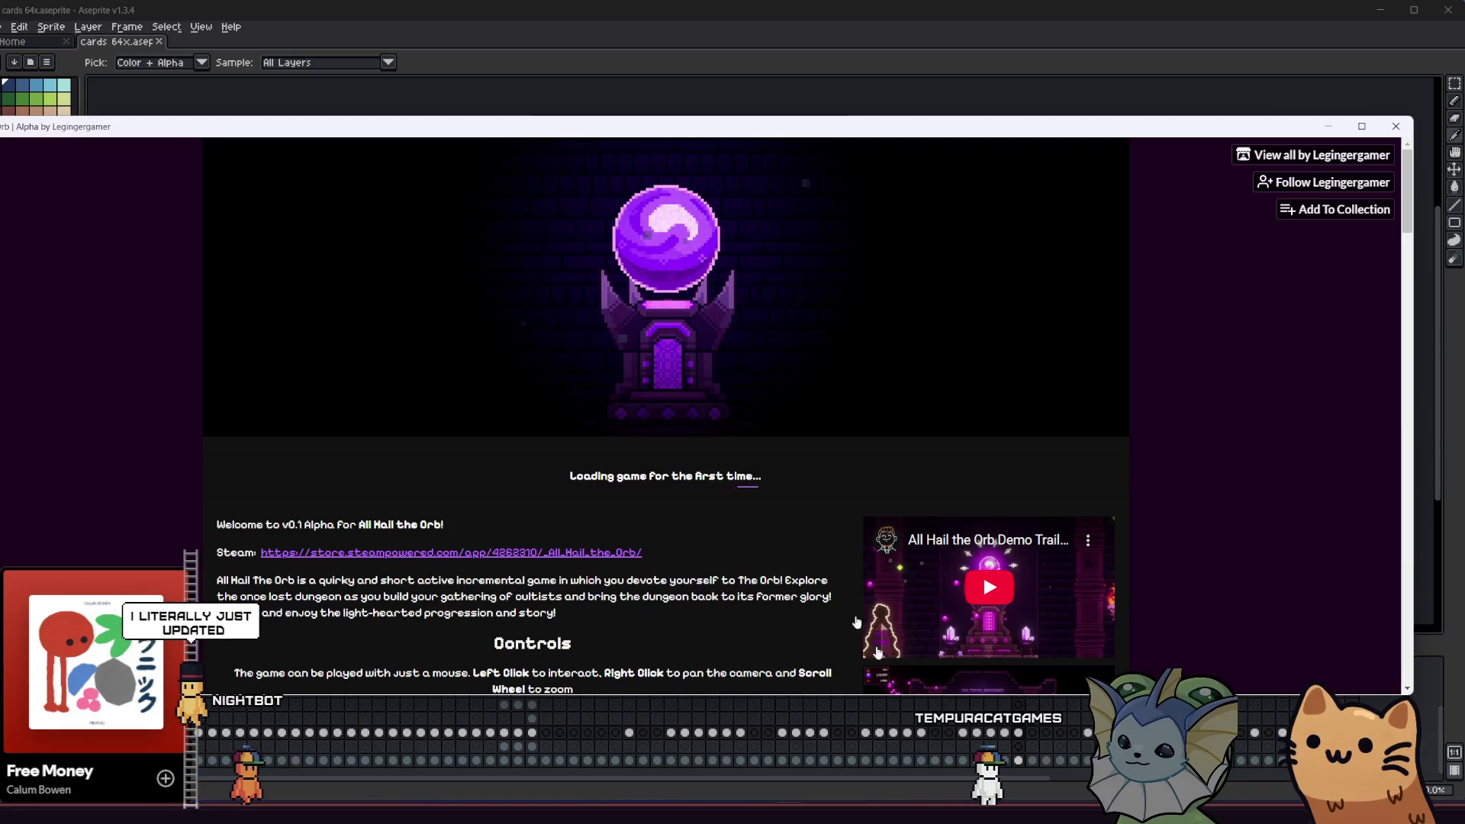
# - Start the embedded game, then close the browser windows running it and covering the sprite
pyautogui.moveTo(811, 808)
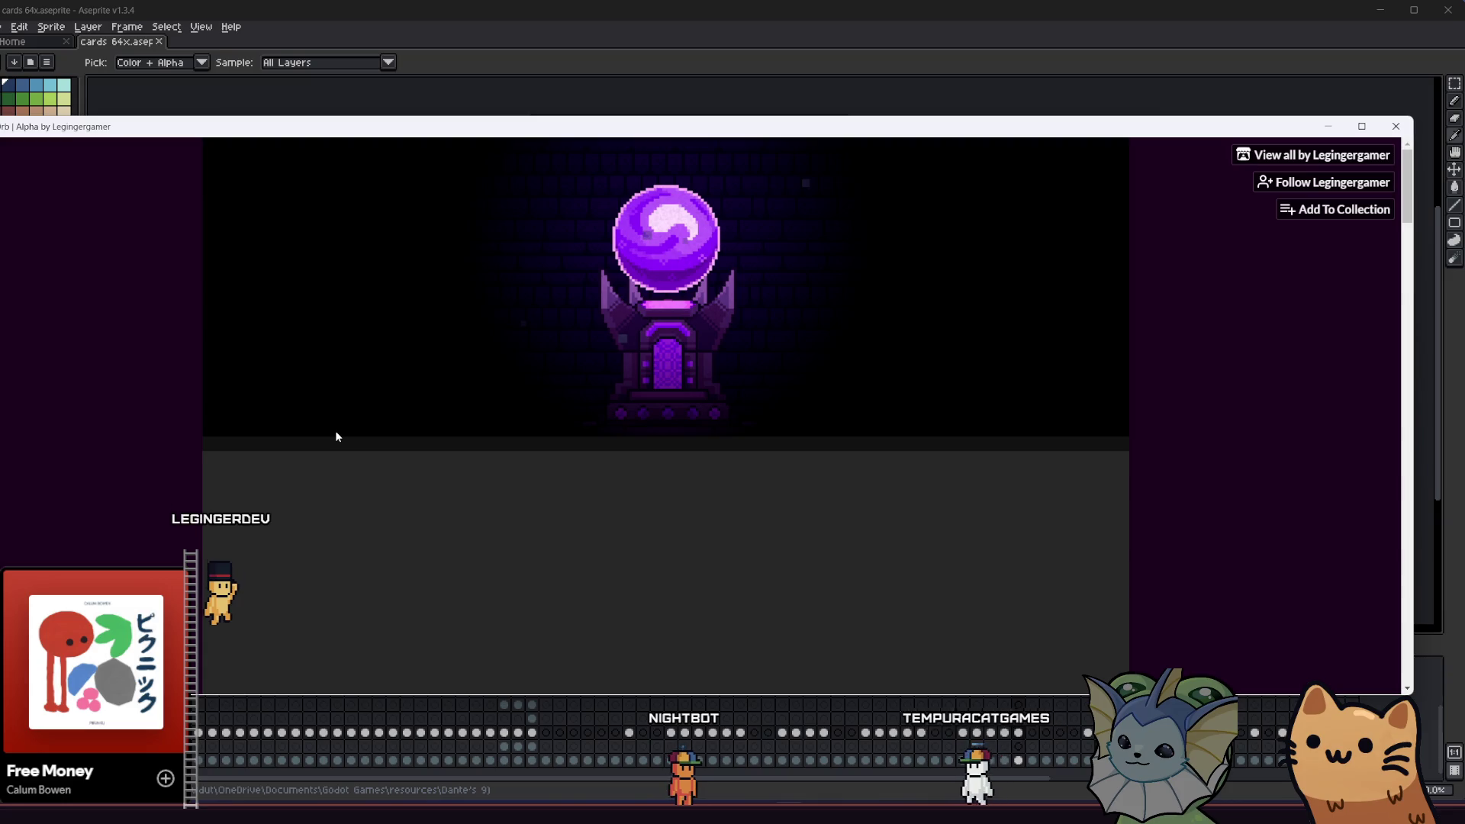
pyautogui.scroll(-3, 175, 414)
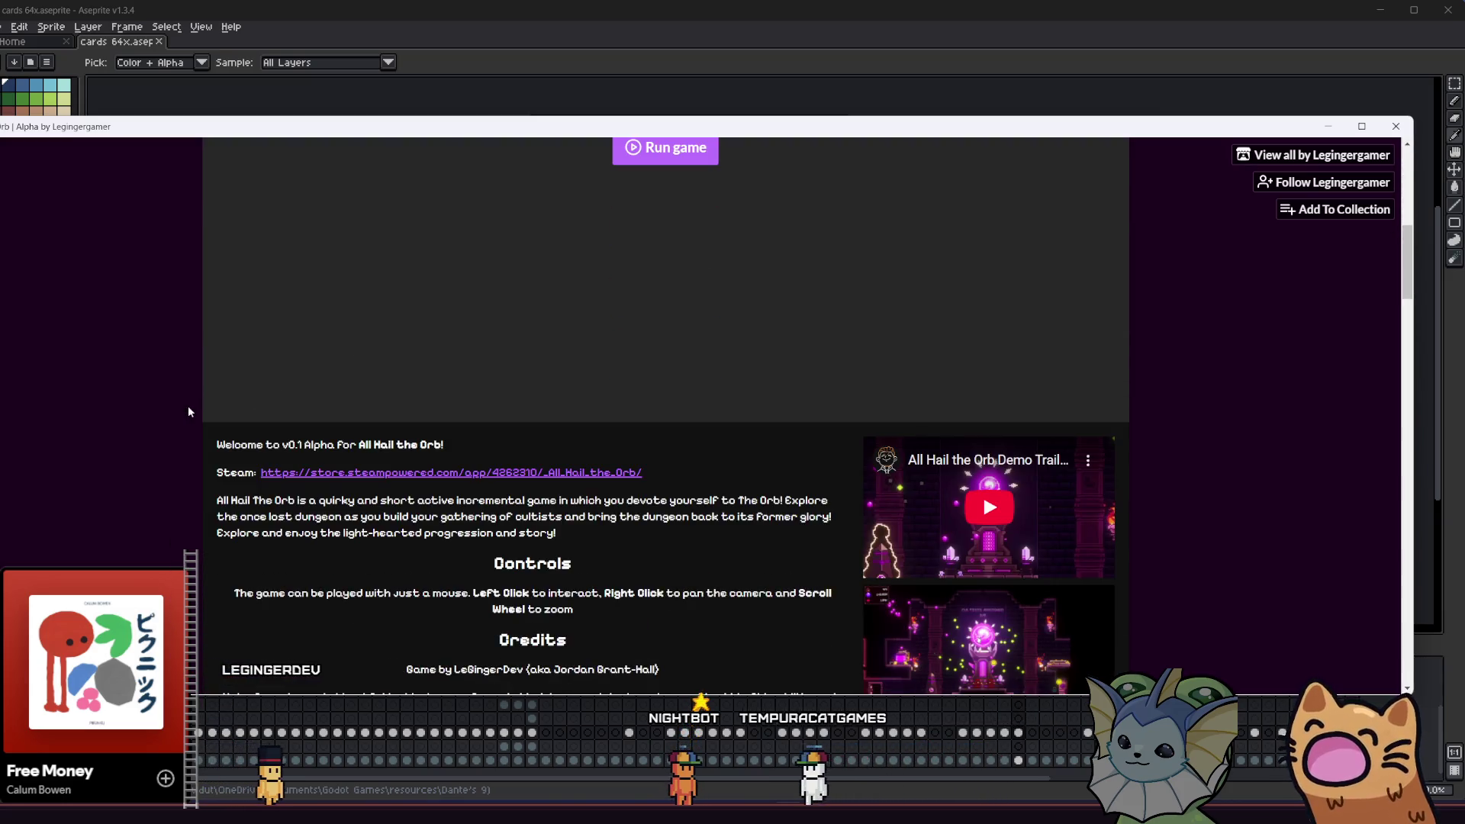
pyautogui.scroll(2, 511, 396)
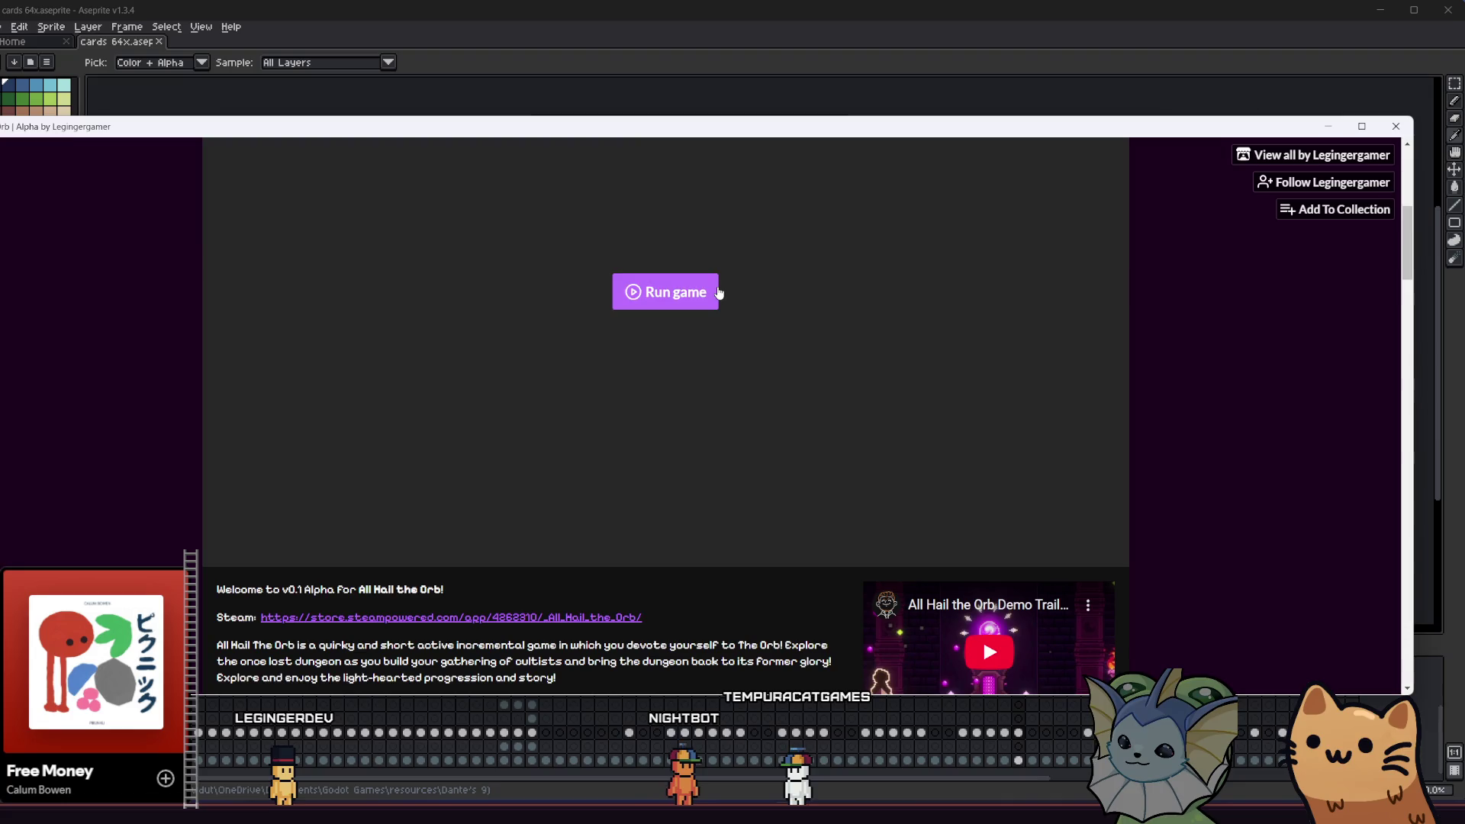
pyautogui.click(718, 292)
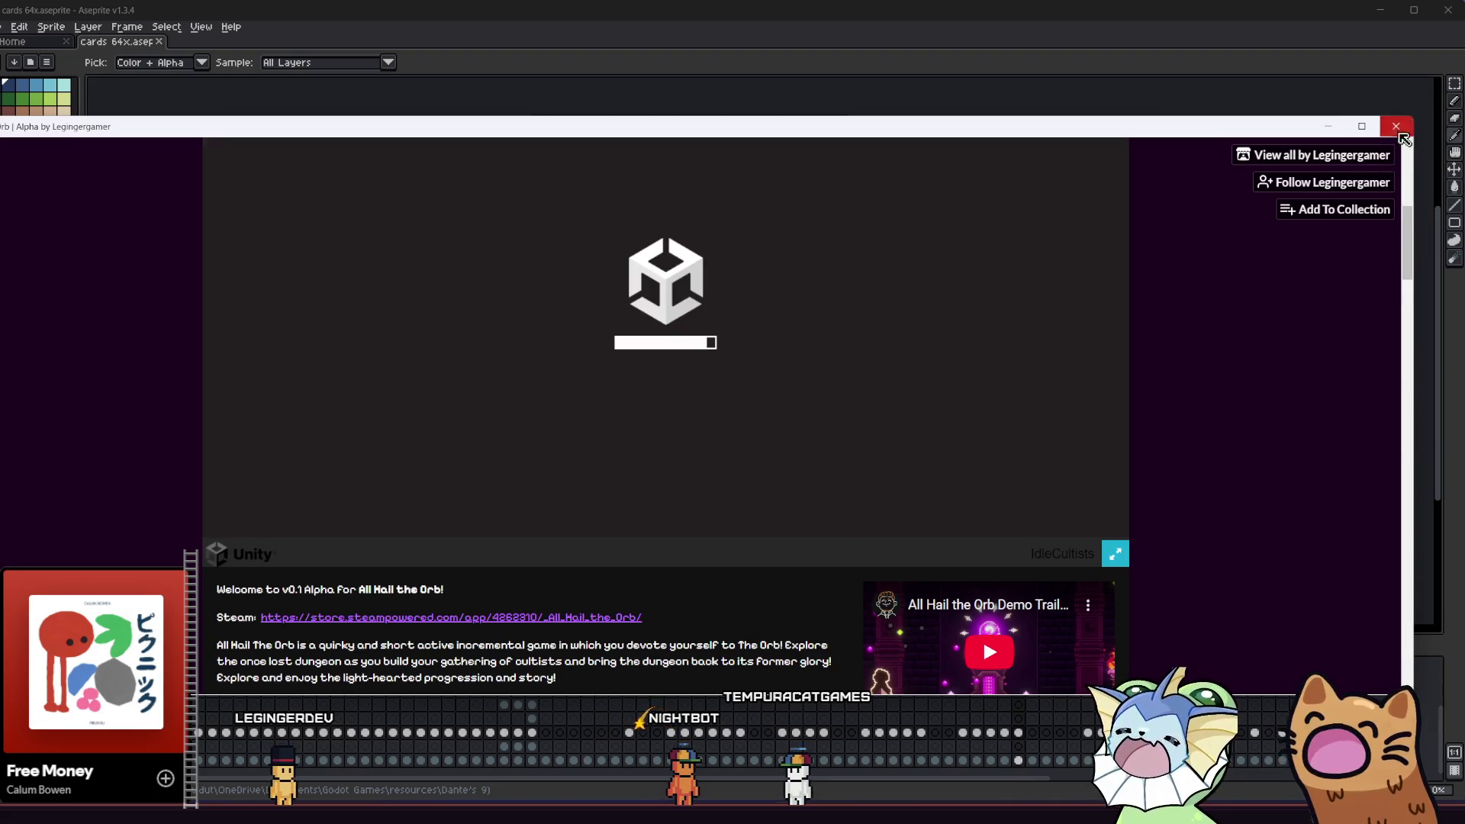
pyautogui.click(1397, 127)
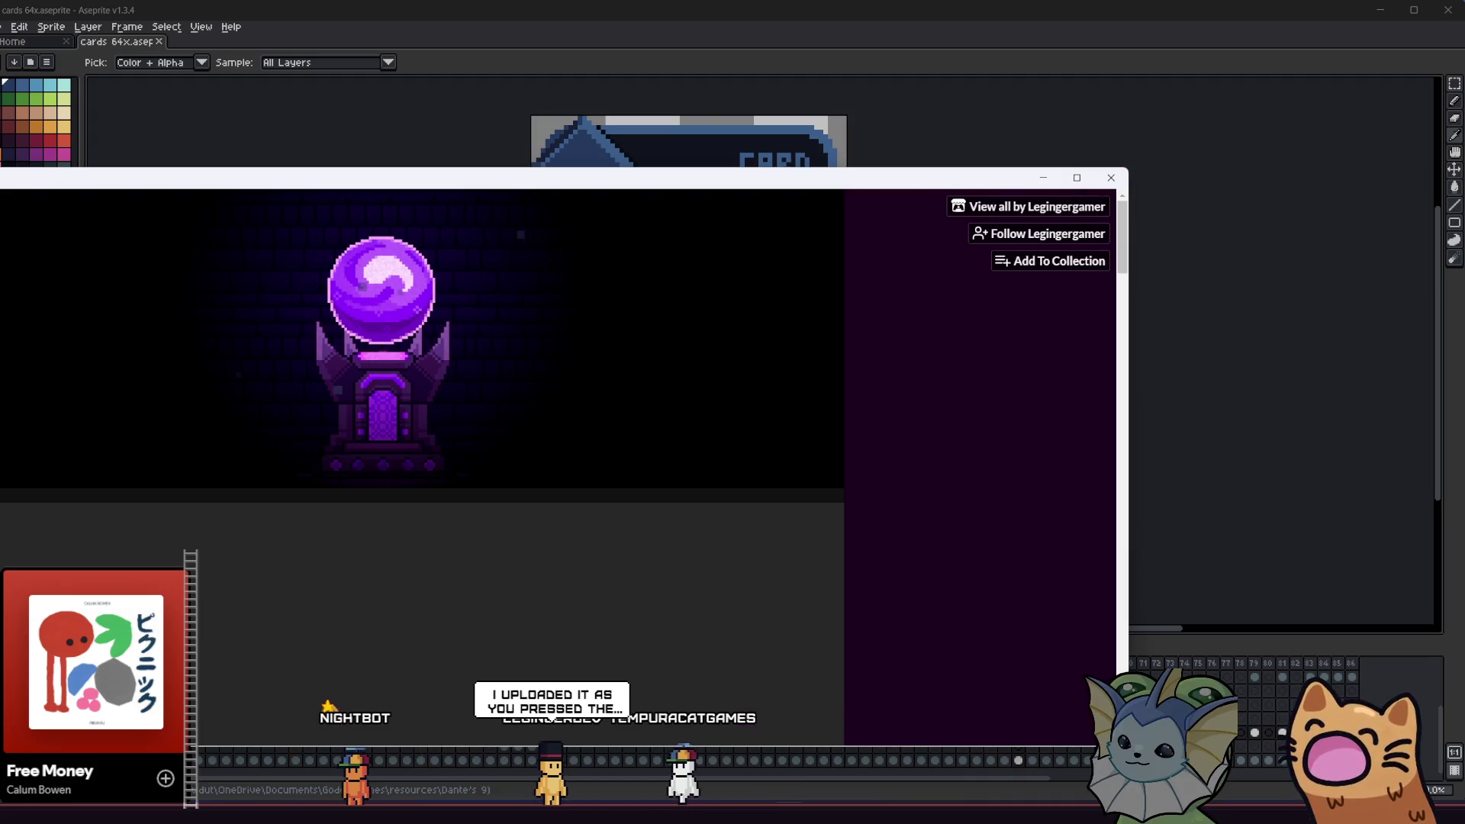
pyautogui.click(1112, 178)
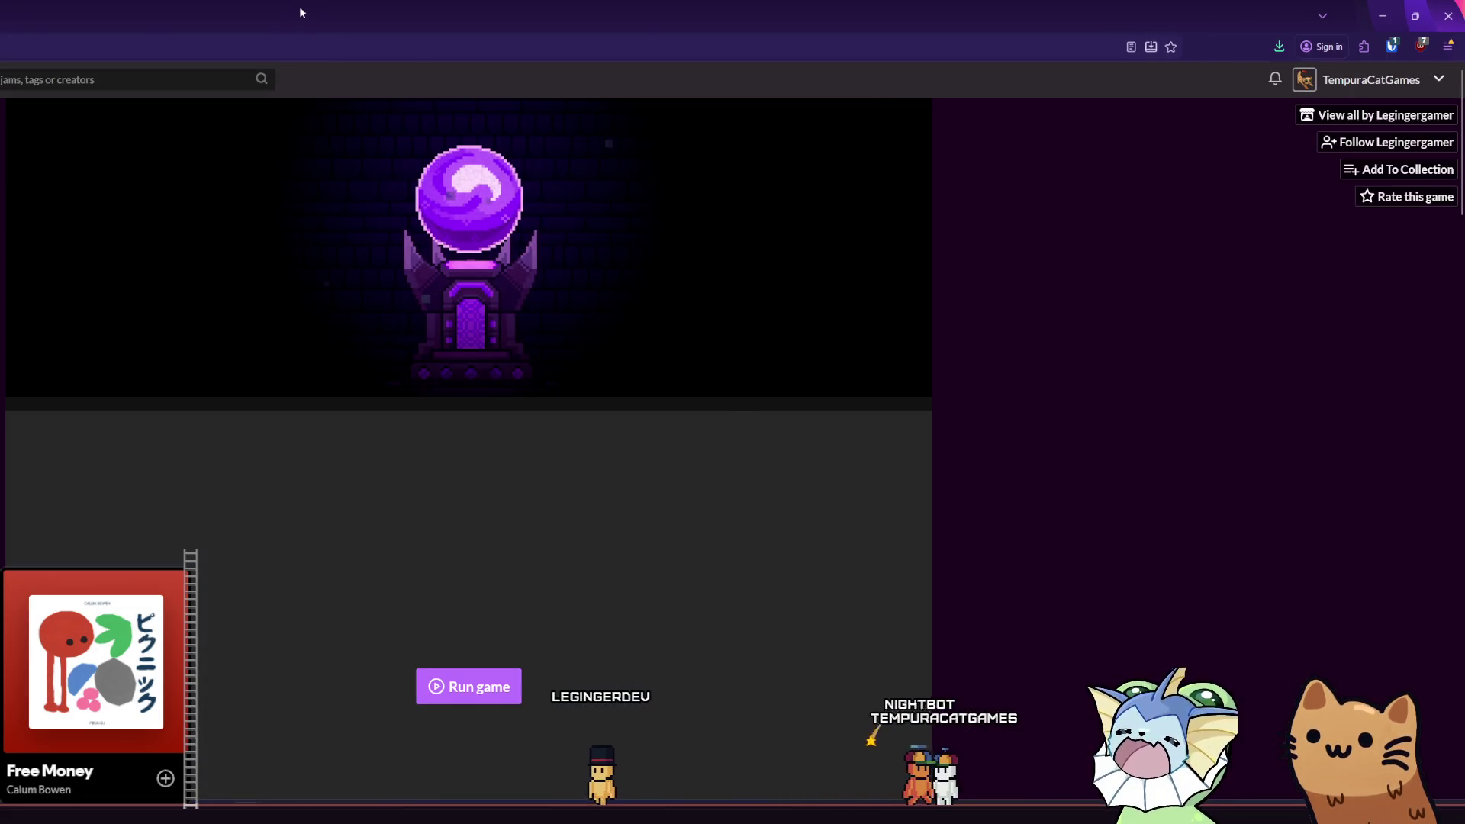
# - Bring the itch.io window back, maximize it, and run the embedded All Hail the Orb game
pyautogui.moveTo(299, 6); pyautogui.dragTo(551, 55)
pyautogui.doubleClick(551, 55)
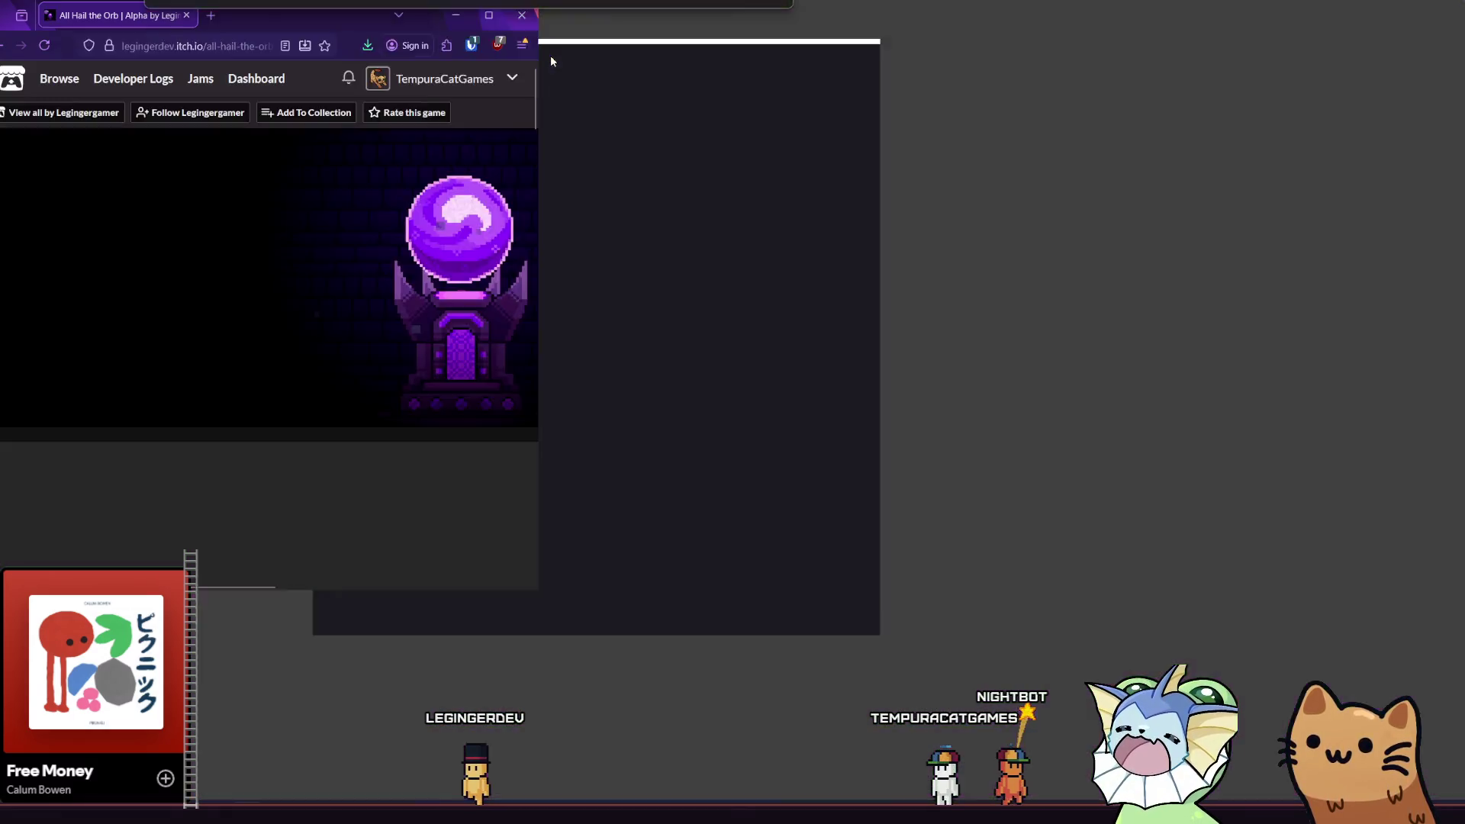
pyautogui.scroll(-4, 896, 468)
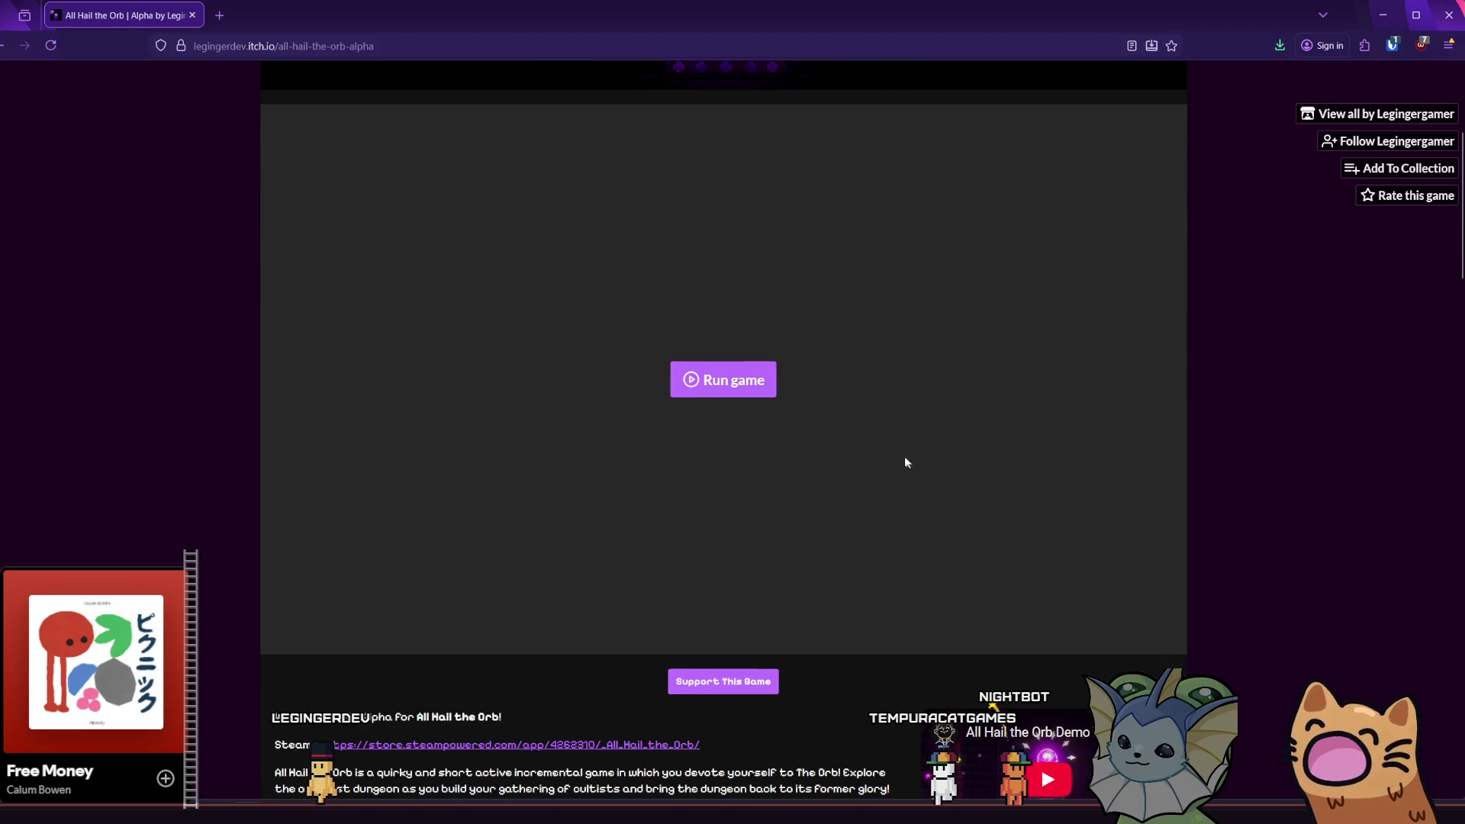
pyautogui.click(745, 395)
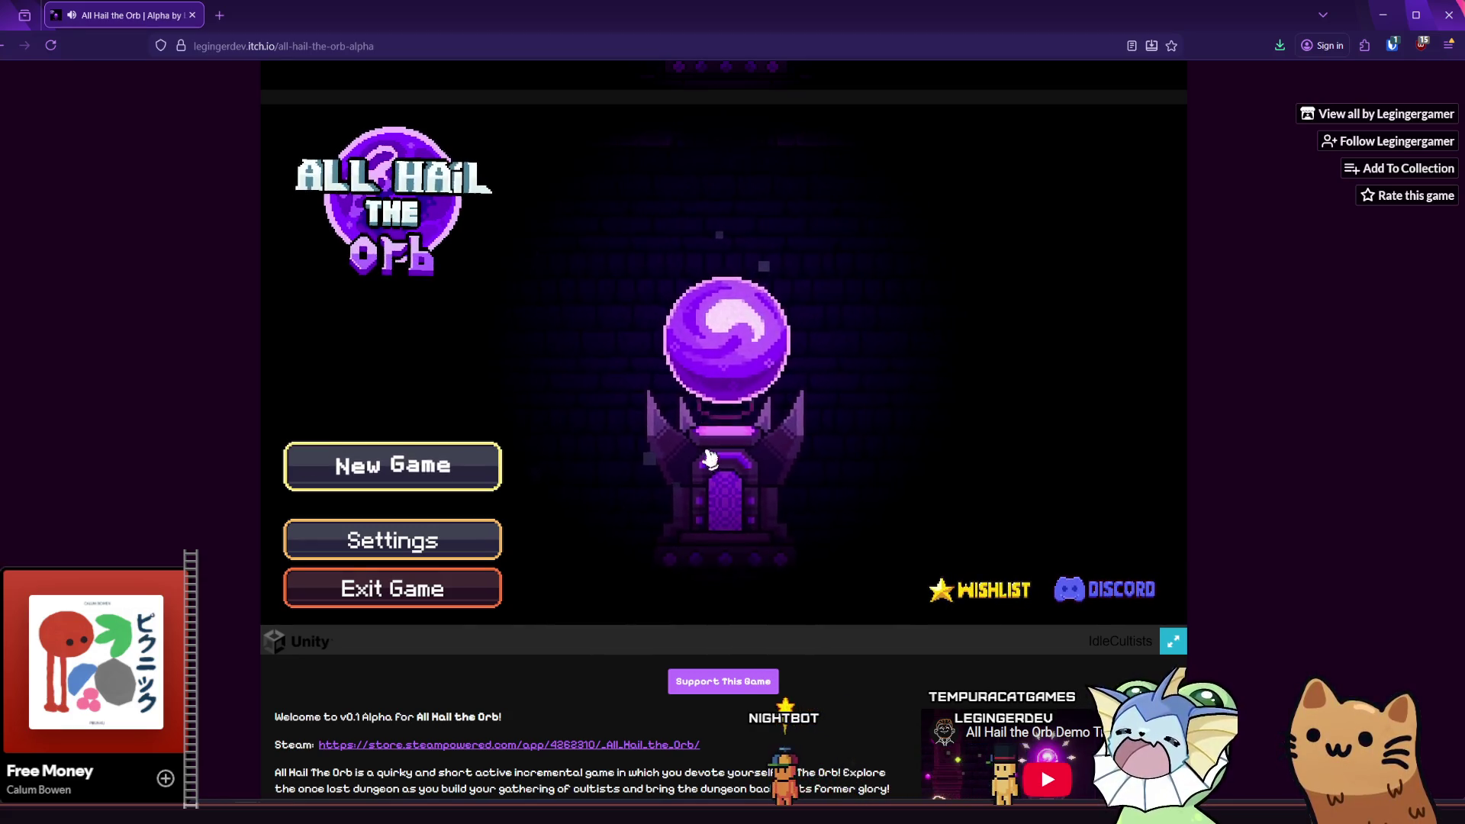
pyautogui.click(1173, 641)
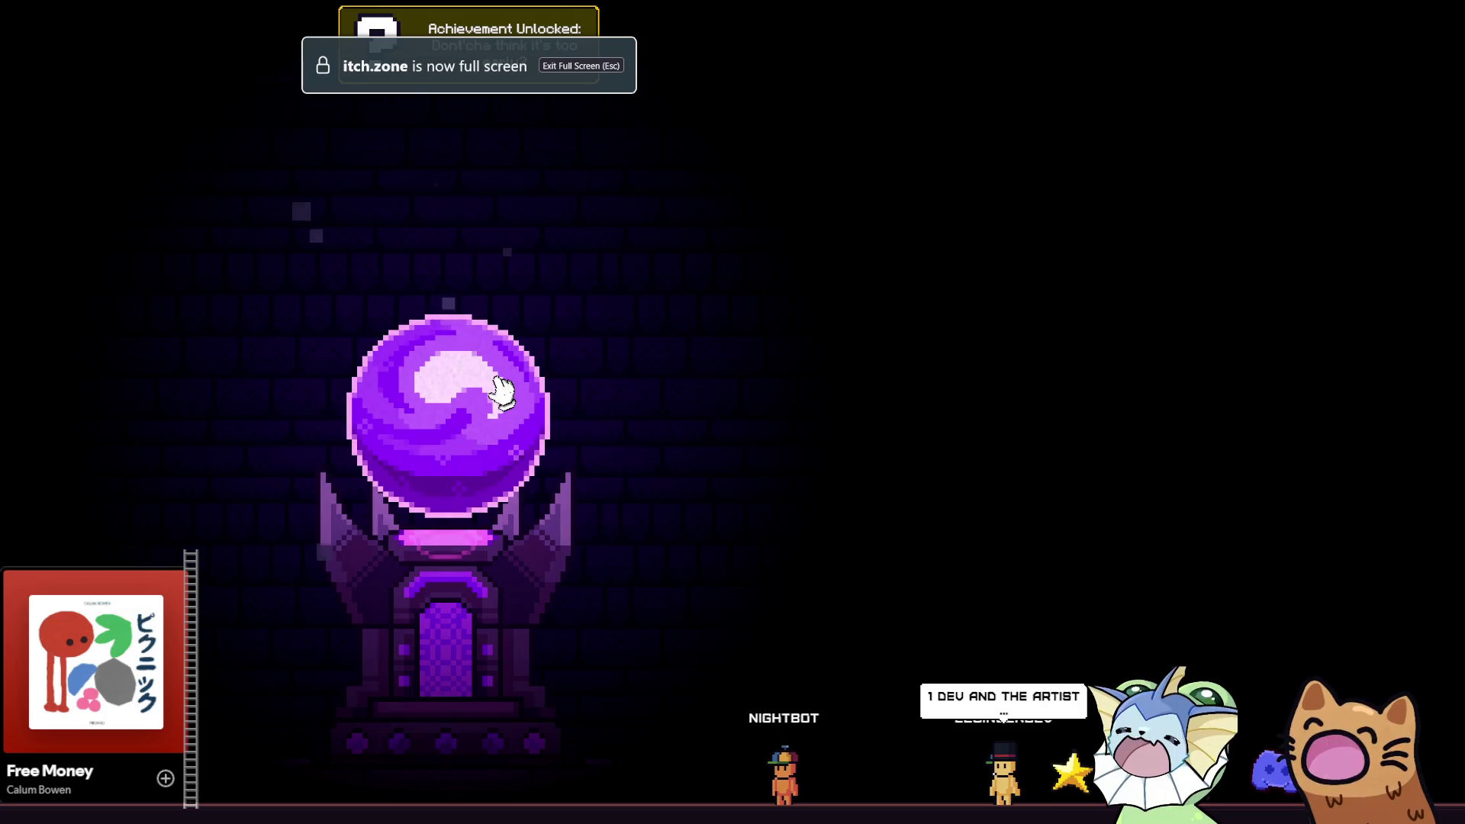
pyautogui.click(425, 441)
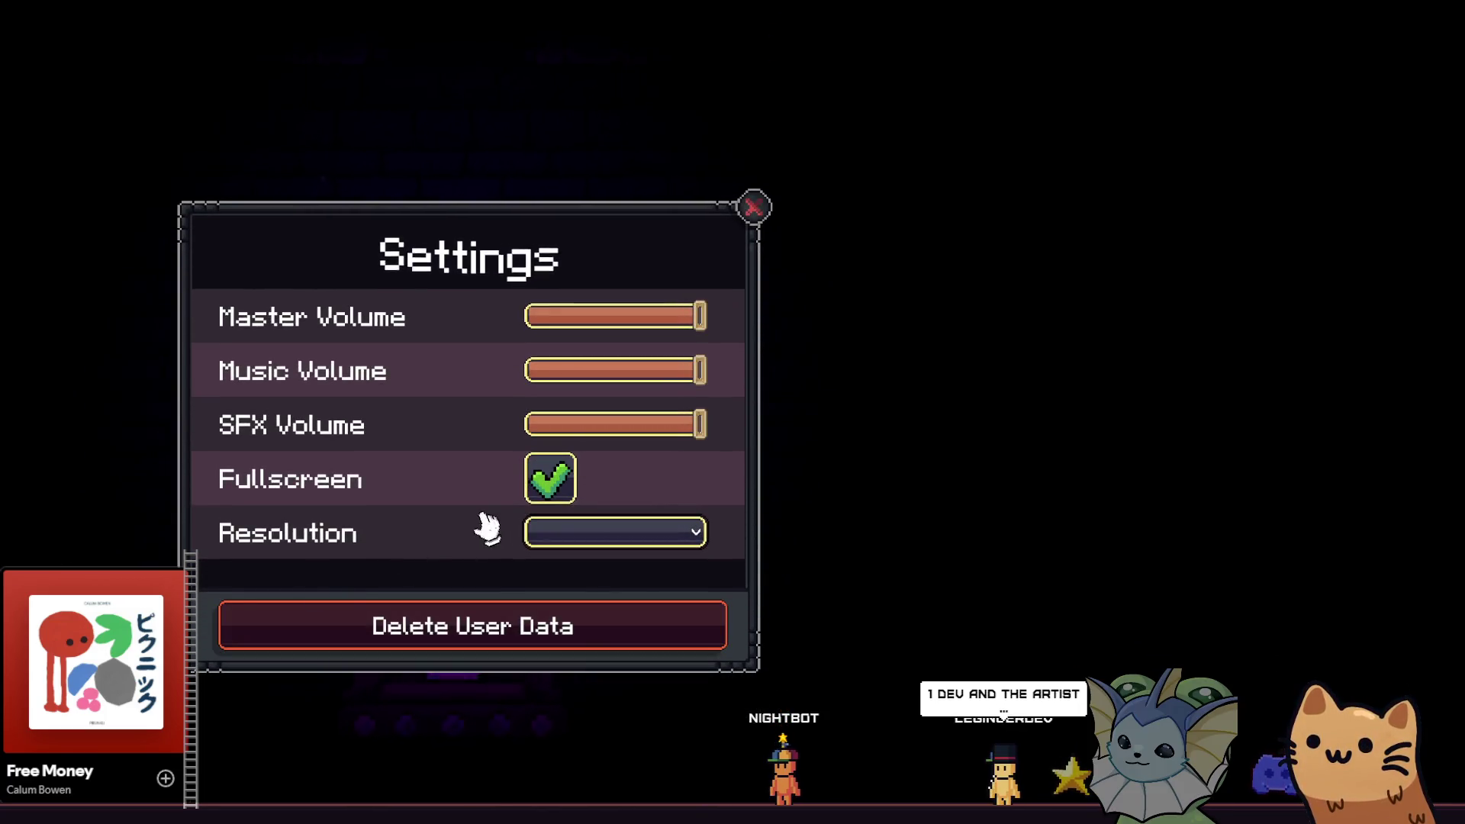
pyautogui.click(544, 483)
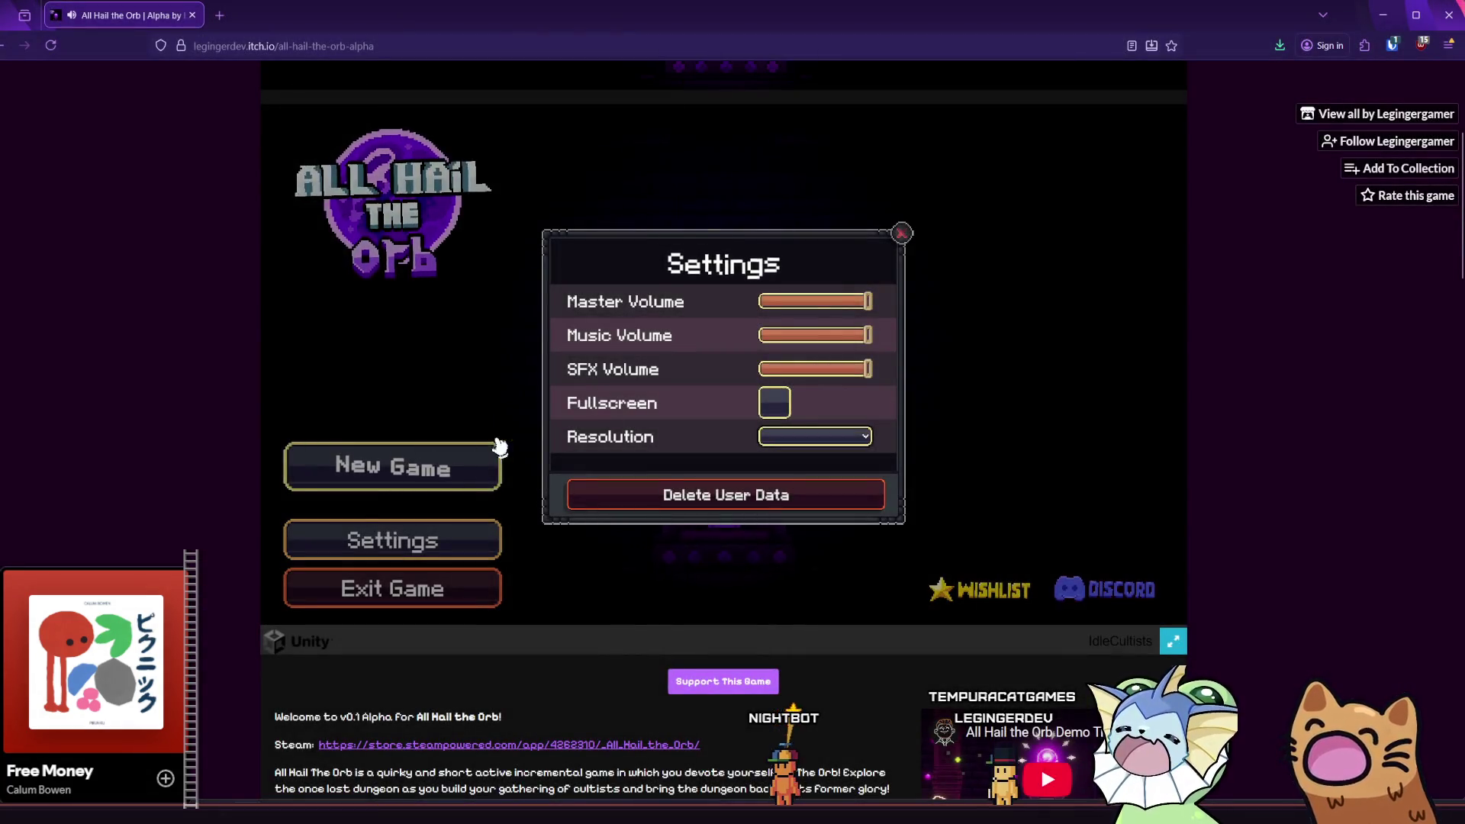
pyautogui.click(902, 233)
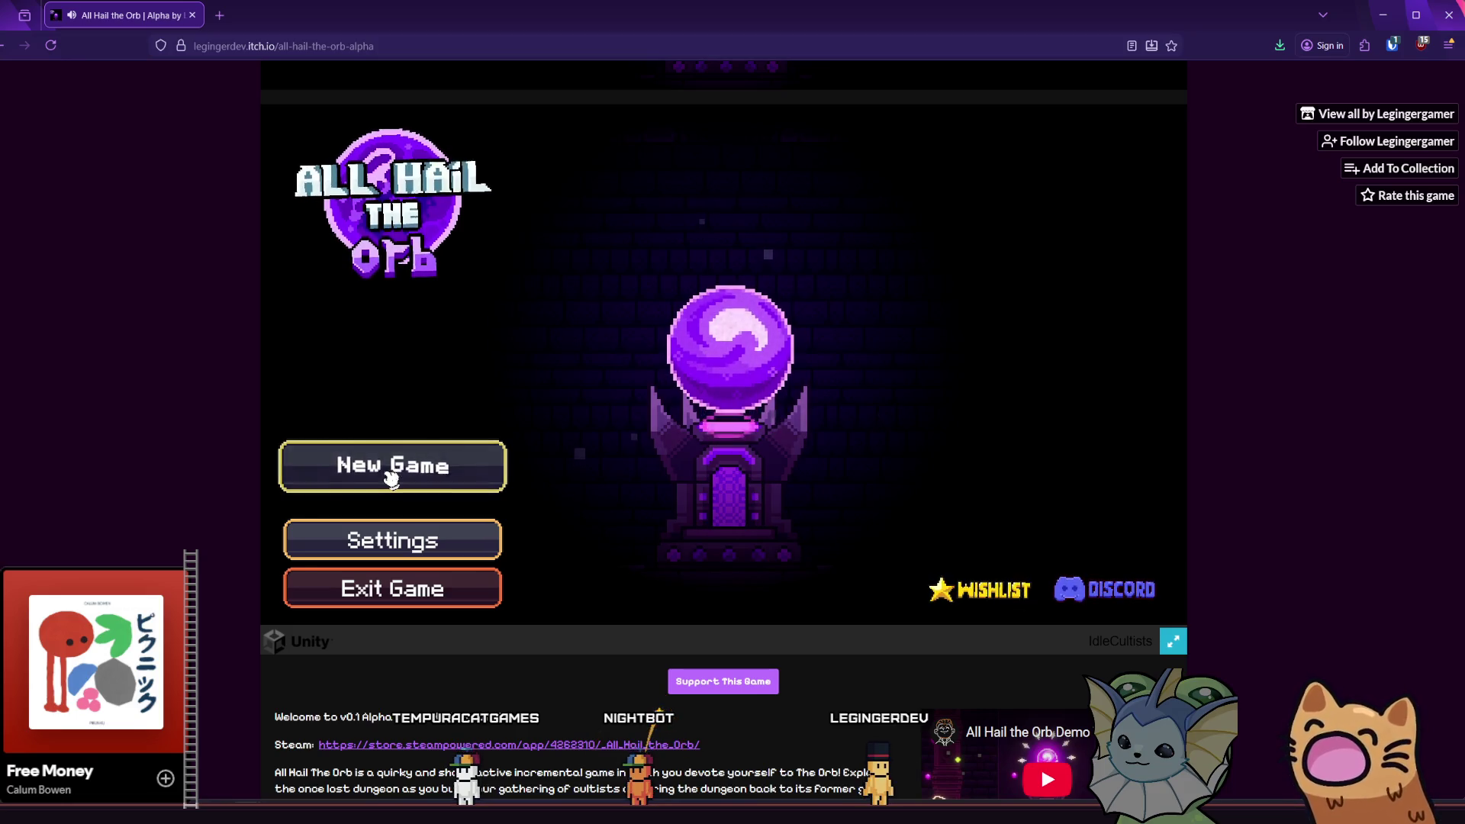
# - Start a New Game and poke the orb to advance the intro
pyautogui.click(392, 479)
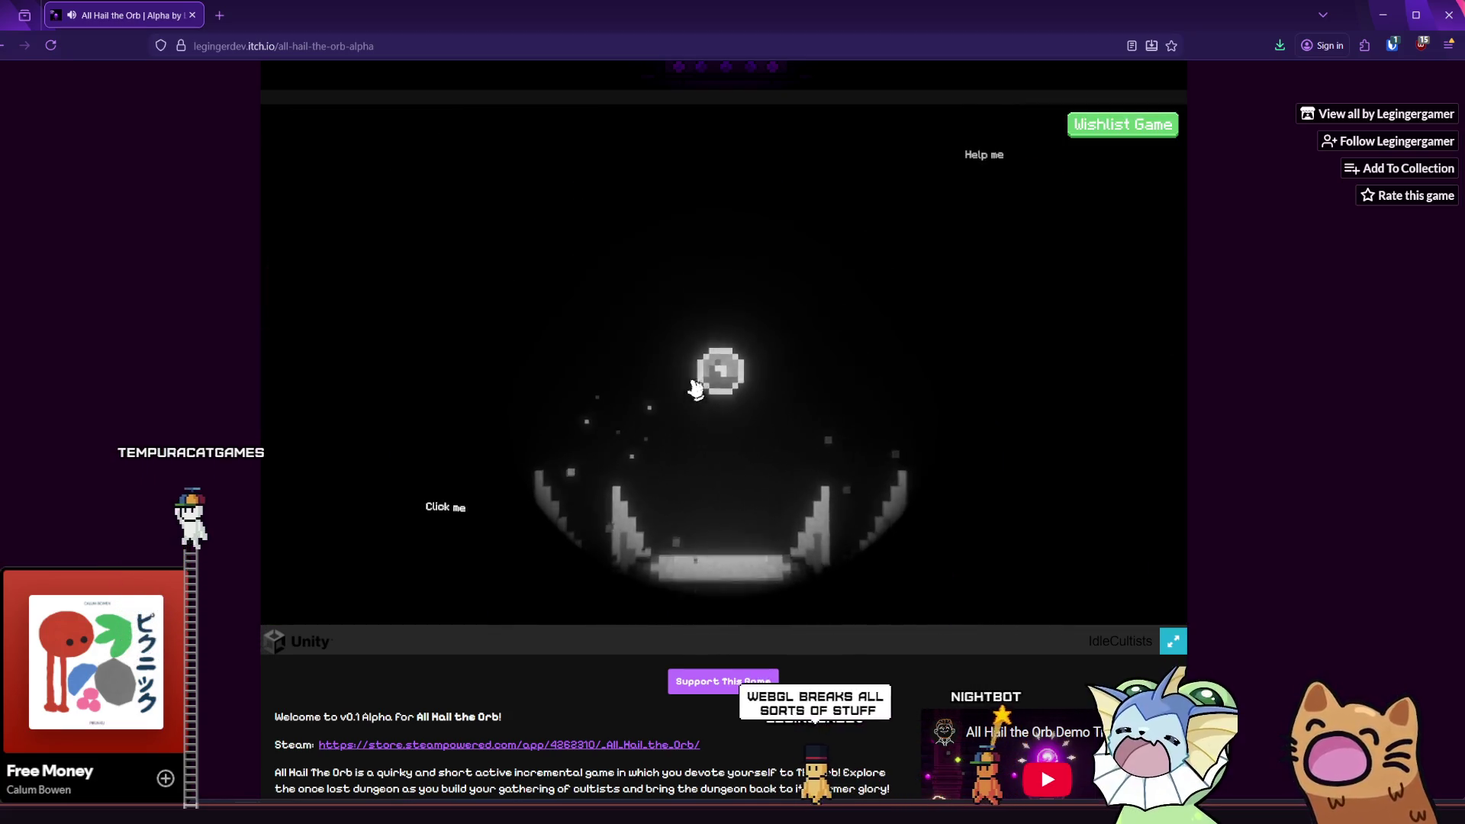
pyautogui.click(719, 384)
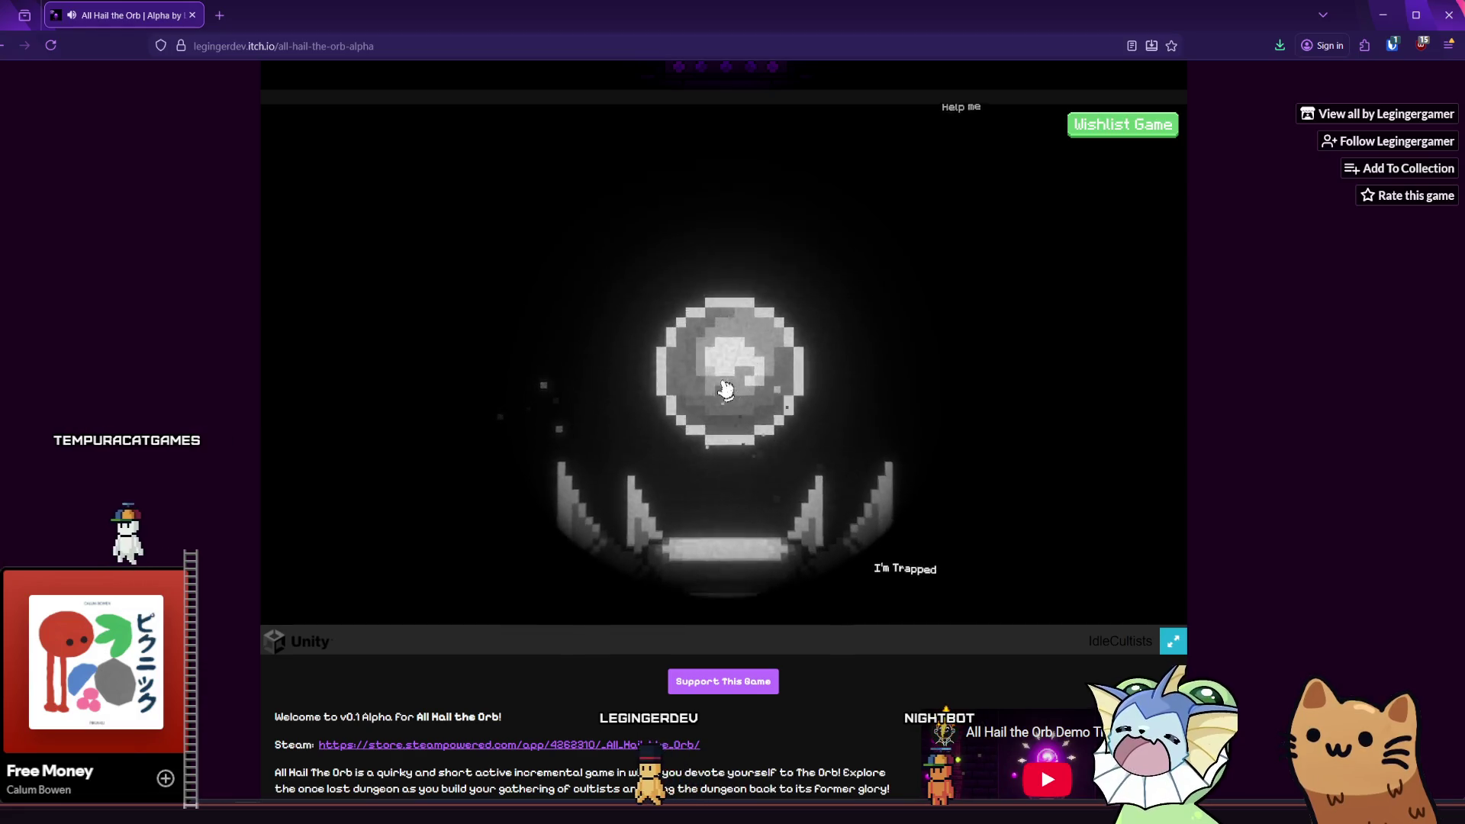
pyautogui.click(725, 386)
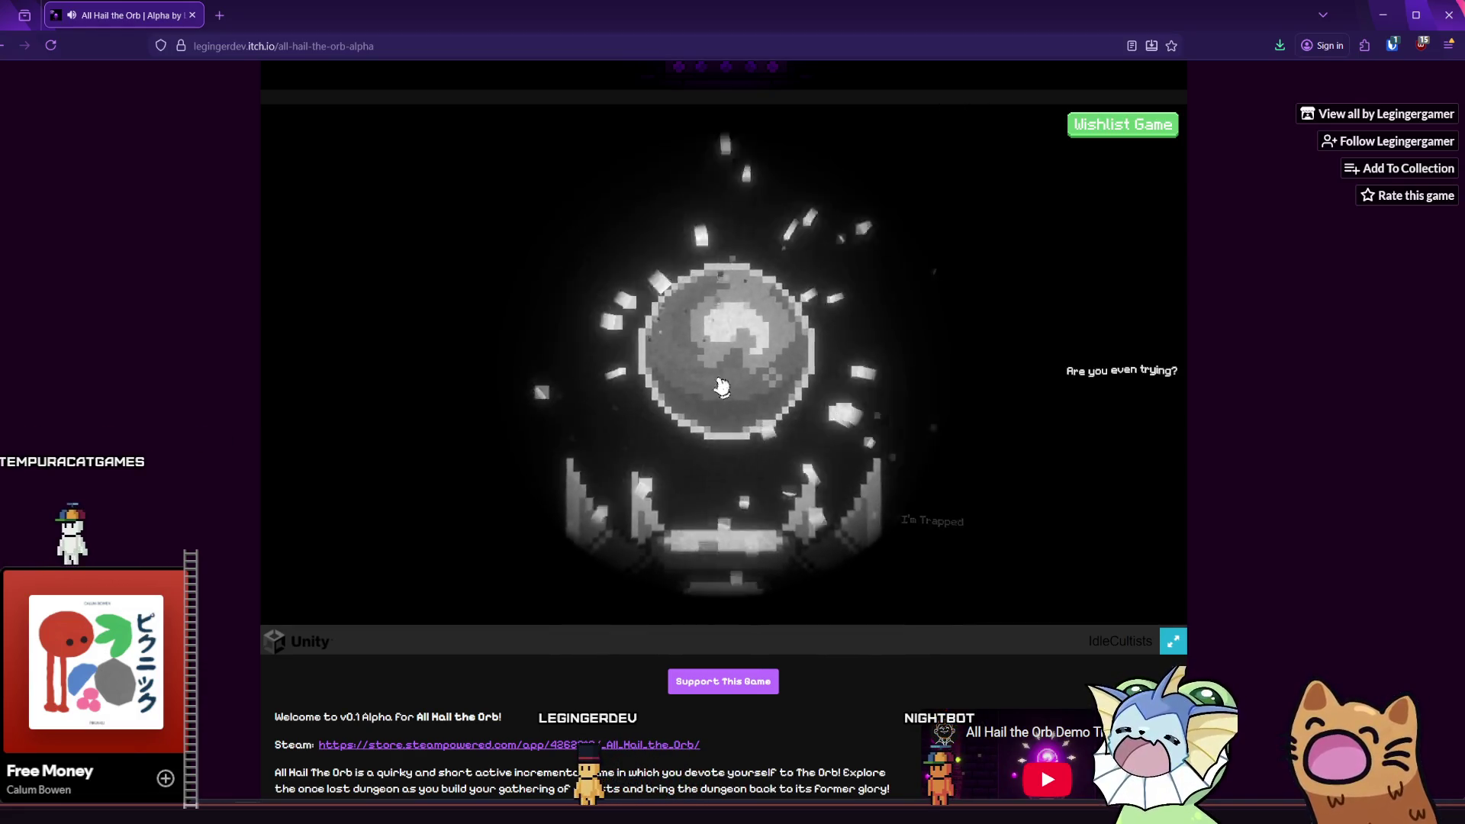
pyautogui.click(724, 387)
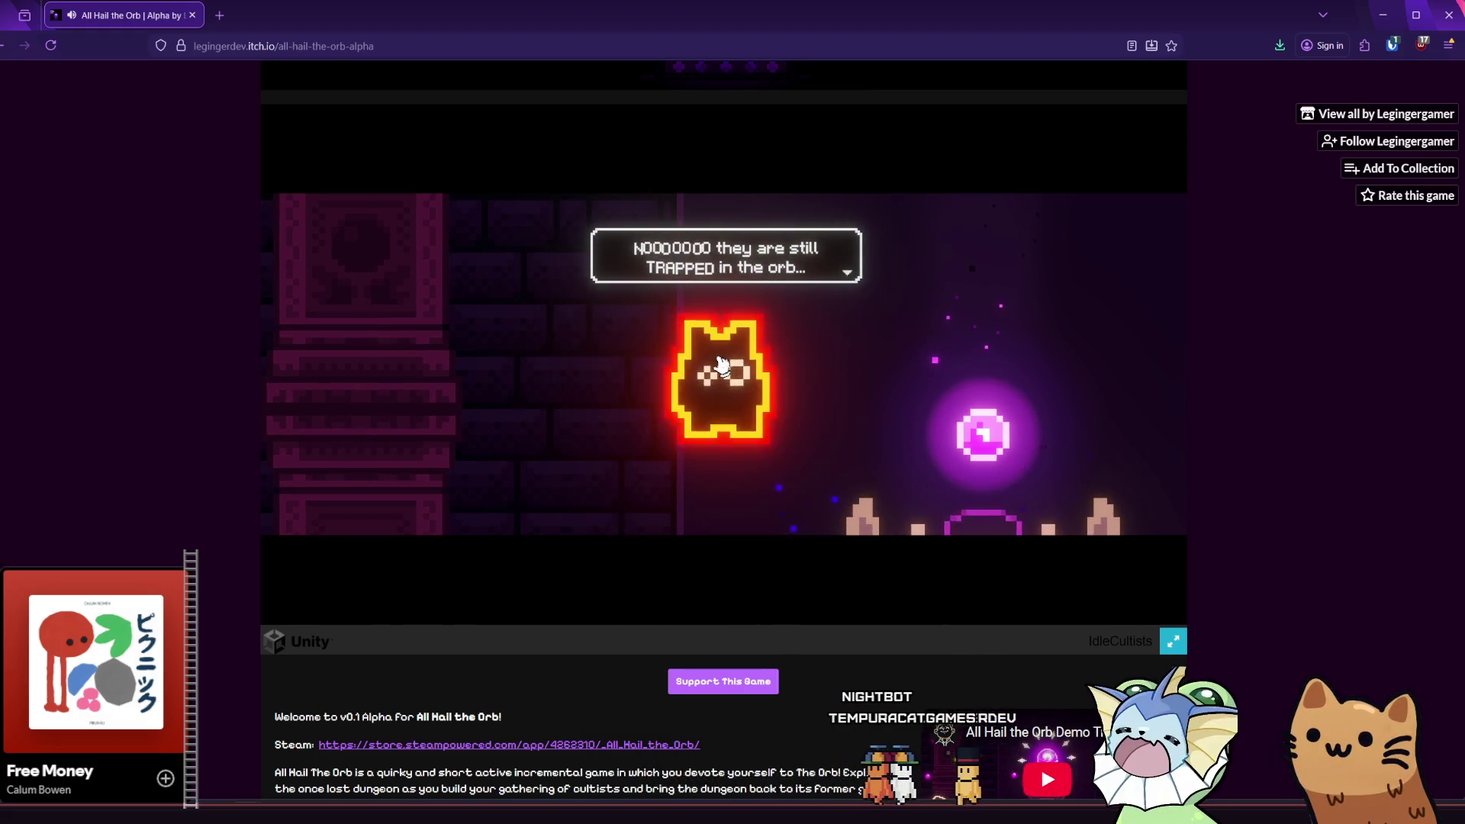
# - Advance through the cultist's dialogue lines into the dungeon room
pyautogui.click(721, 364)
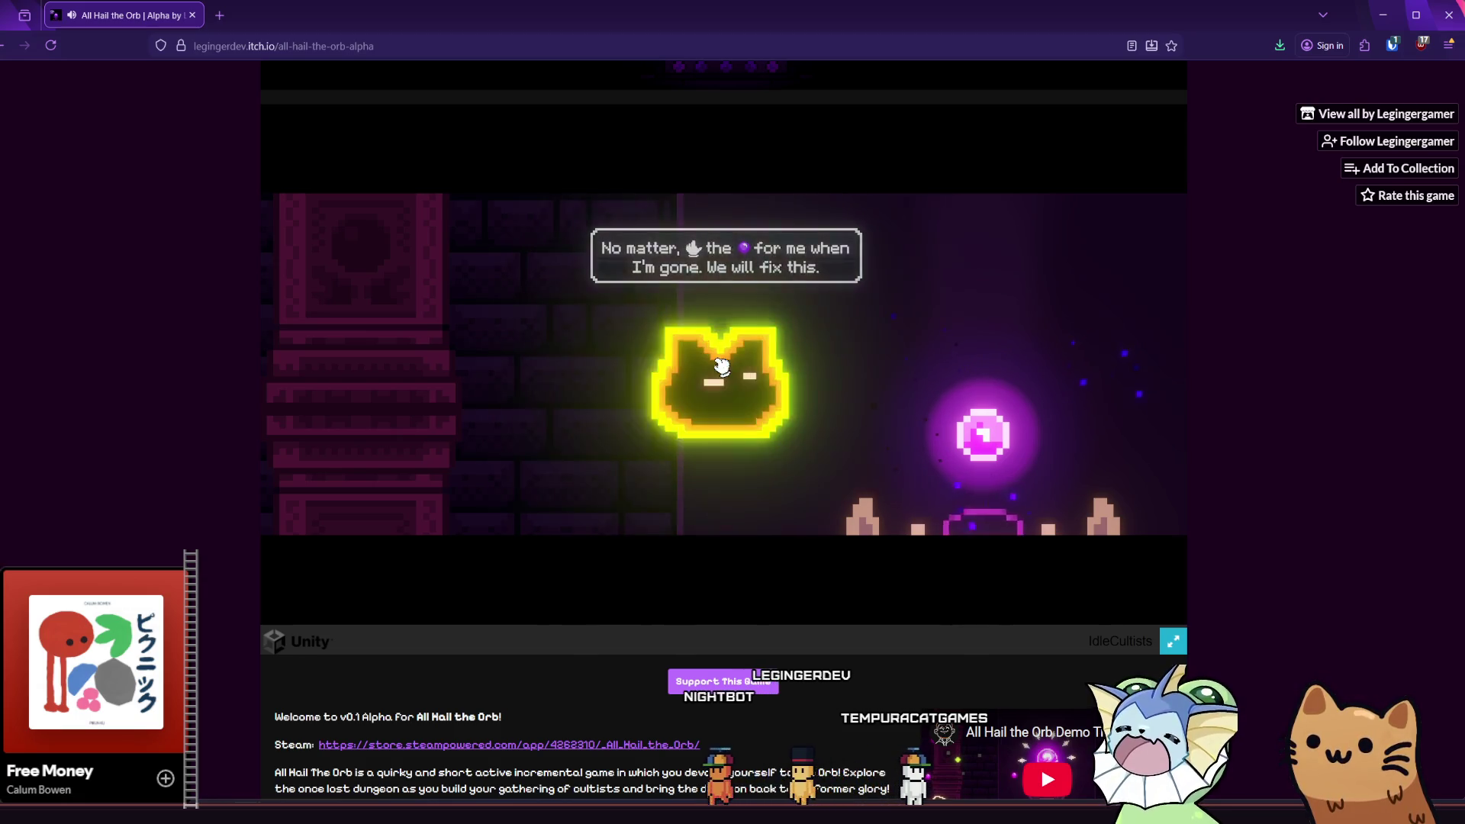
pyautogui.click(721, 365)
pyautogui.click(721, 365)
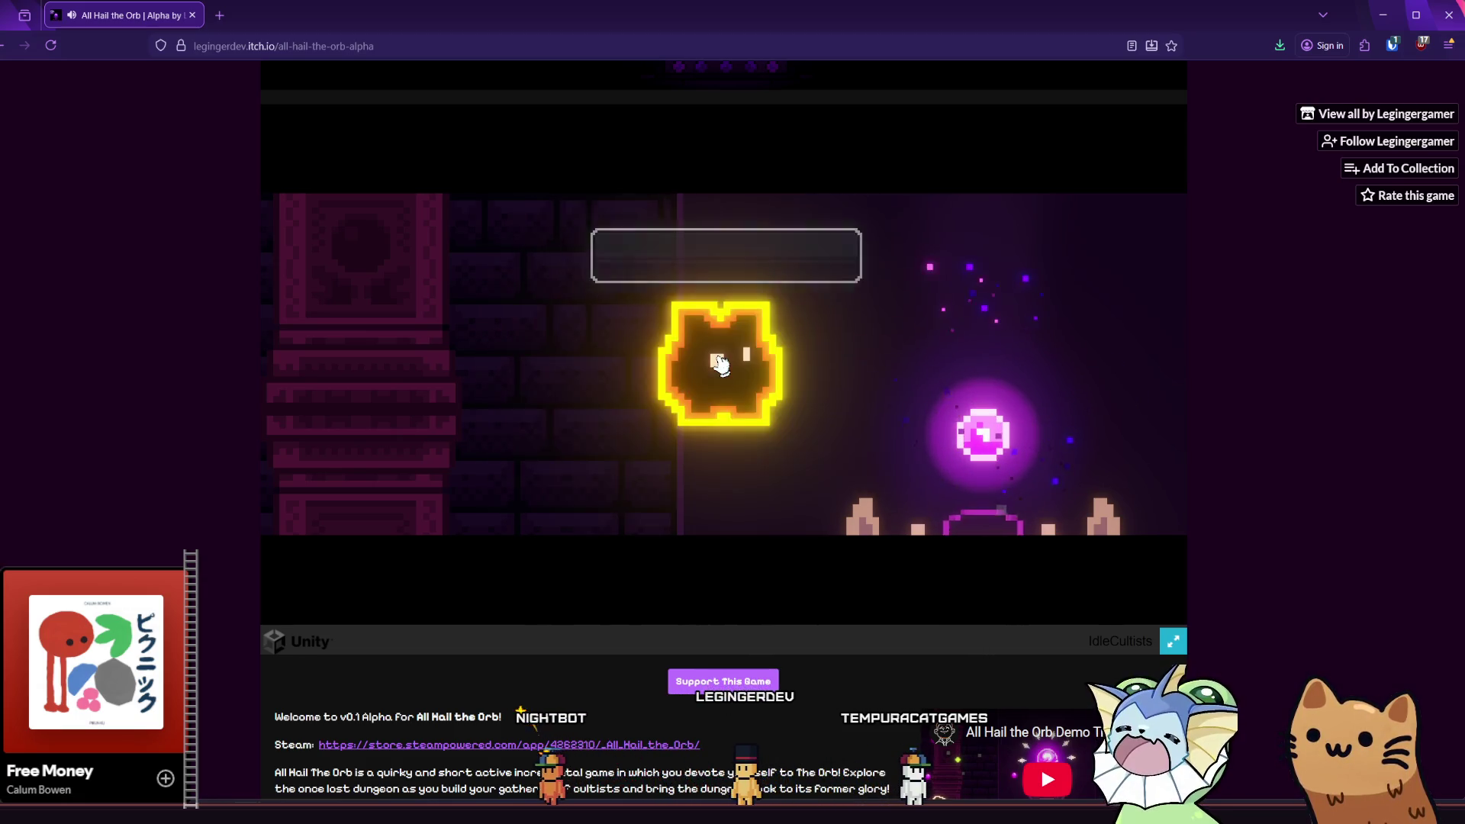
pyautogui.click(721, 365)
pyautogui.click(722, 365)
pyautogui.click(721, 366)
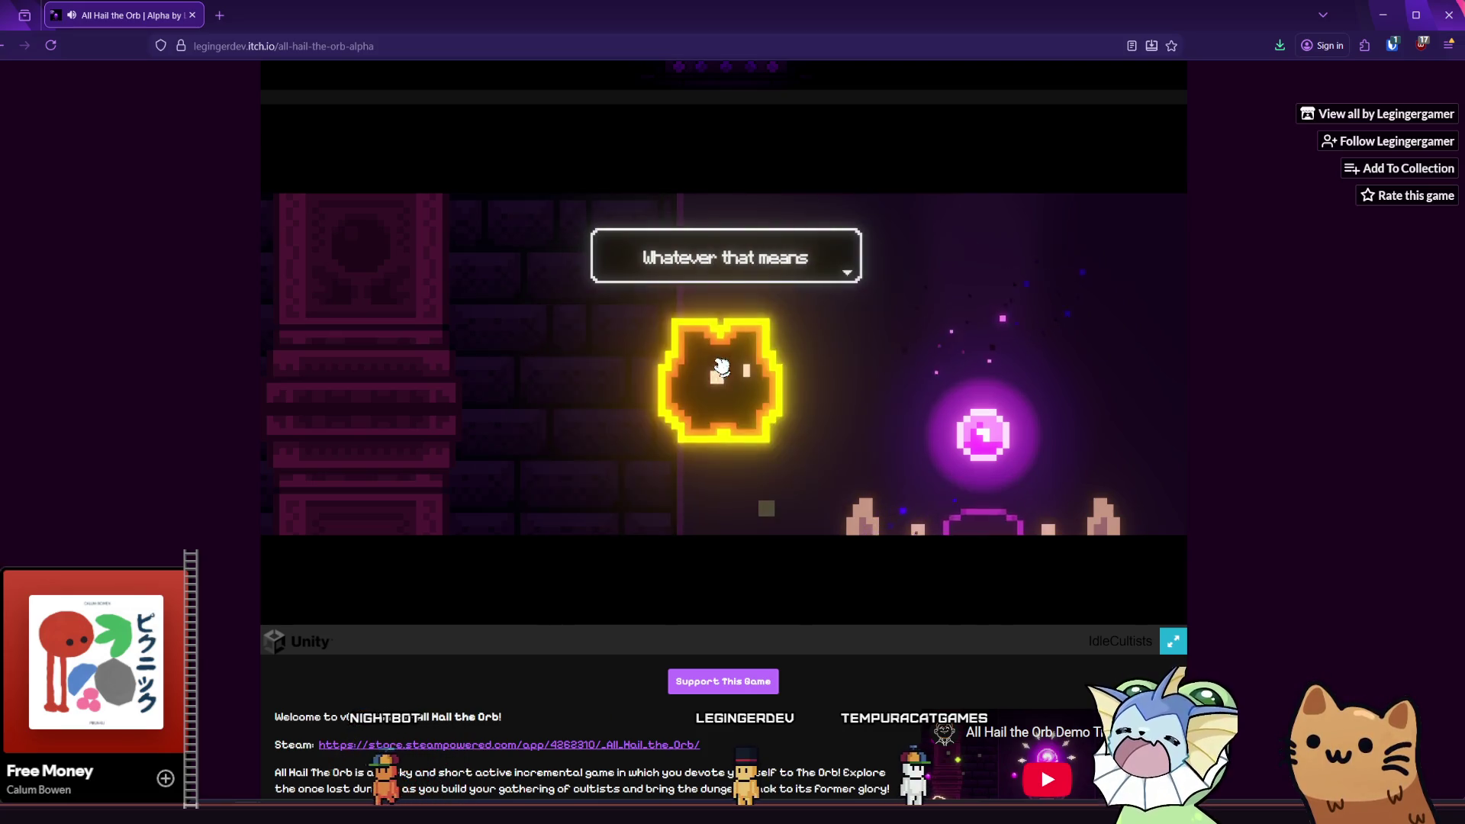
pyautogui.click(721, 366)
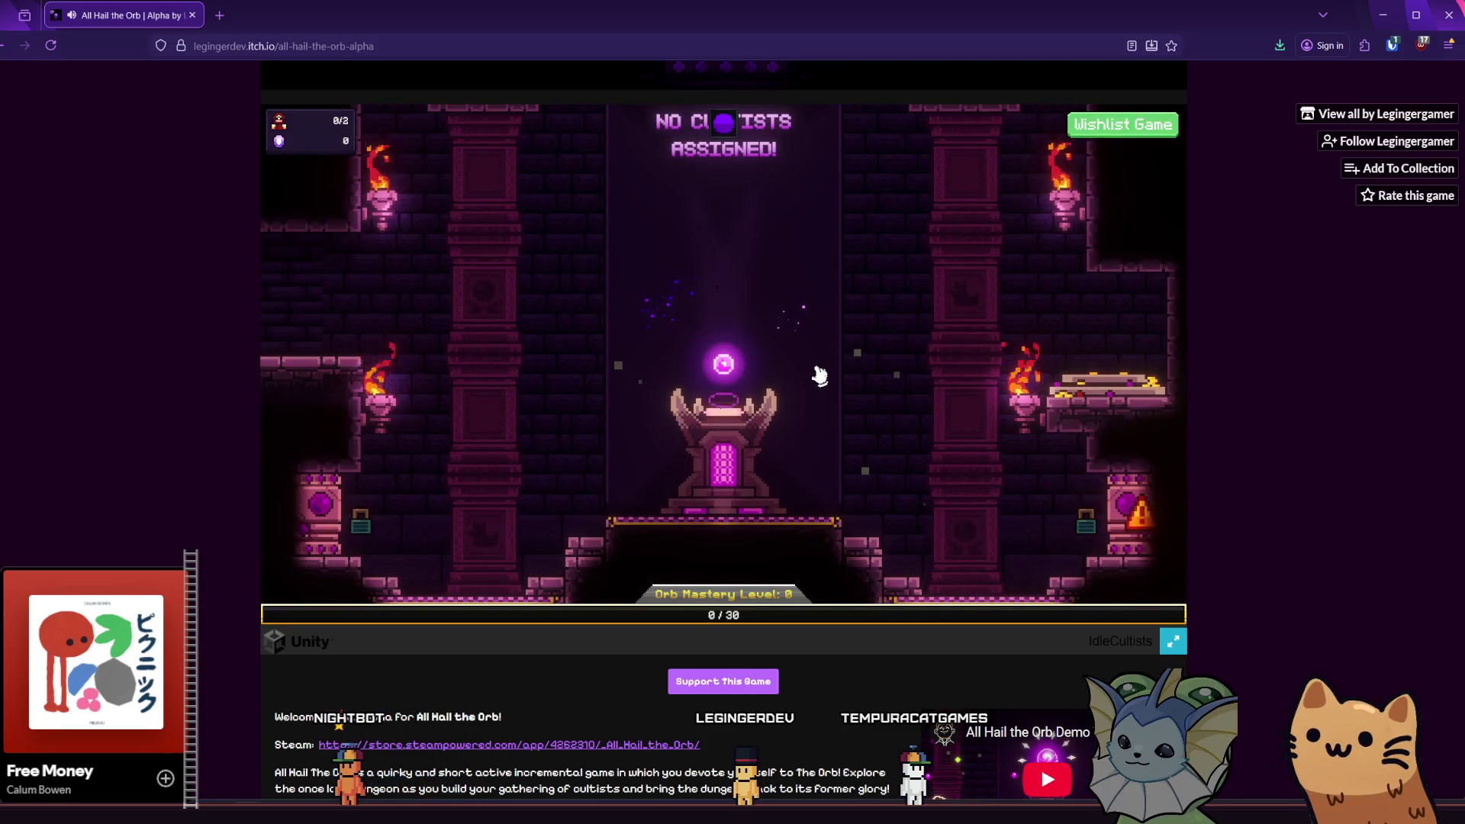
# - Click the orb repeatedly to raise devotion from 0 to 63
pyautogui.click(748, 368)
pyautogui.click(744, 367)
pyautogui.click(740, 367)
pyautogui.click(739, 367)
pyautogui.click(736, 366)
pyautogui.click(735, 366)
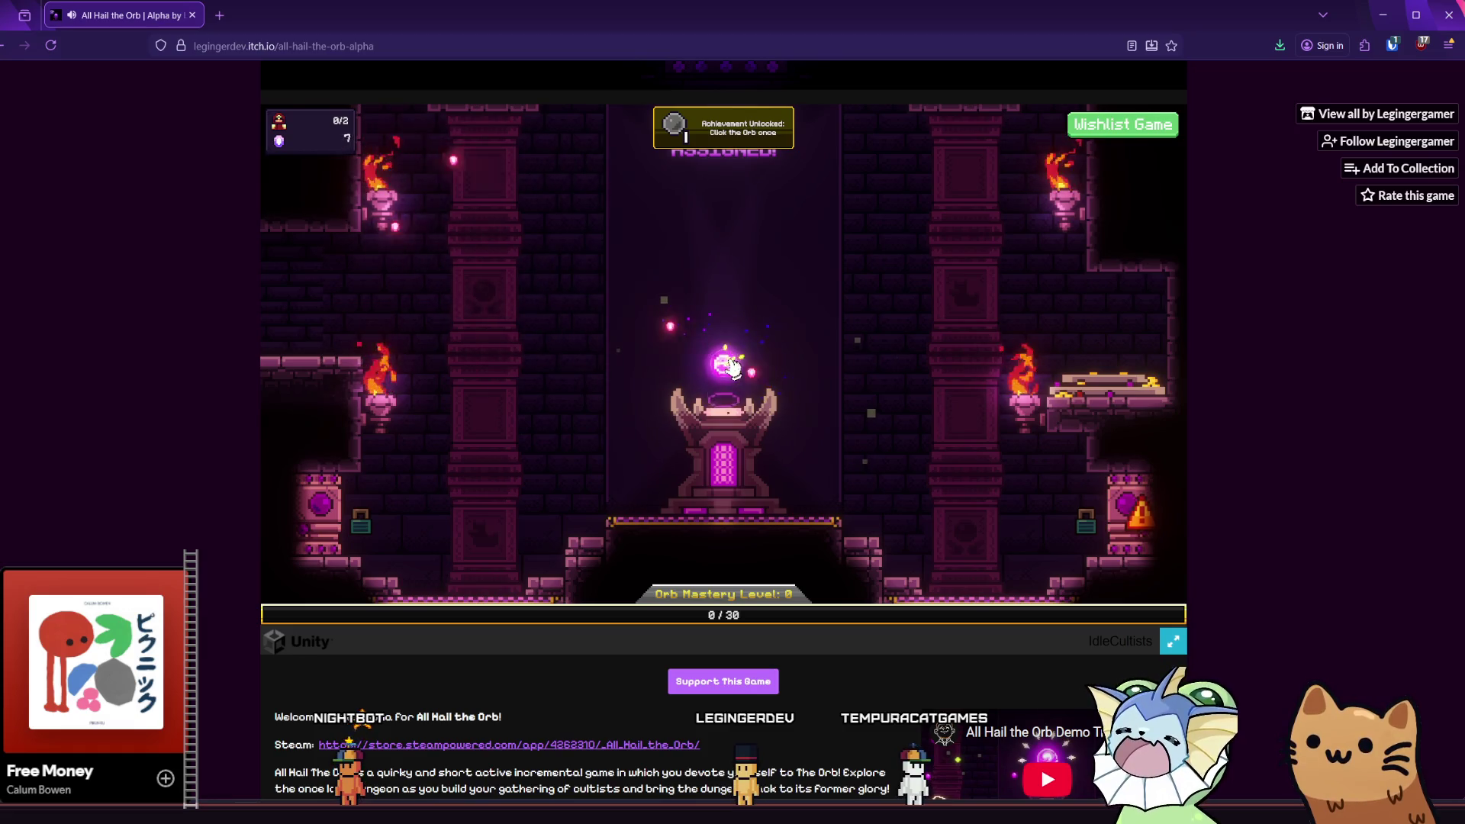
pyautogui.click(733, 366)
pyautogui.click(731, 366)
pyautogui.click(730, 366)
pyautogui.click(729, 367)
pyautogui.click(727, 368)
pyautogui.click(726, 368)
pyautogui.click(725, 369)
pyautogui.click(725, 368)
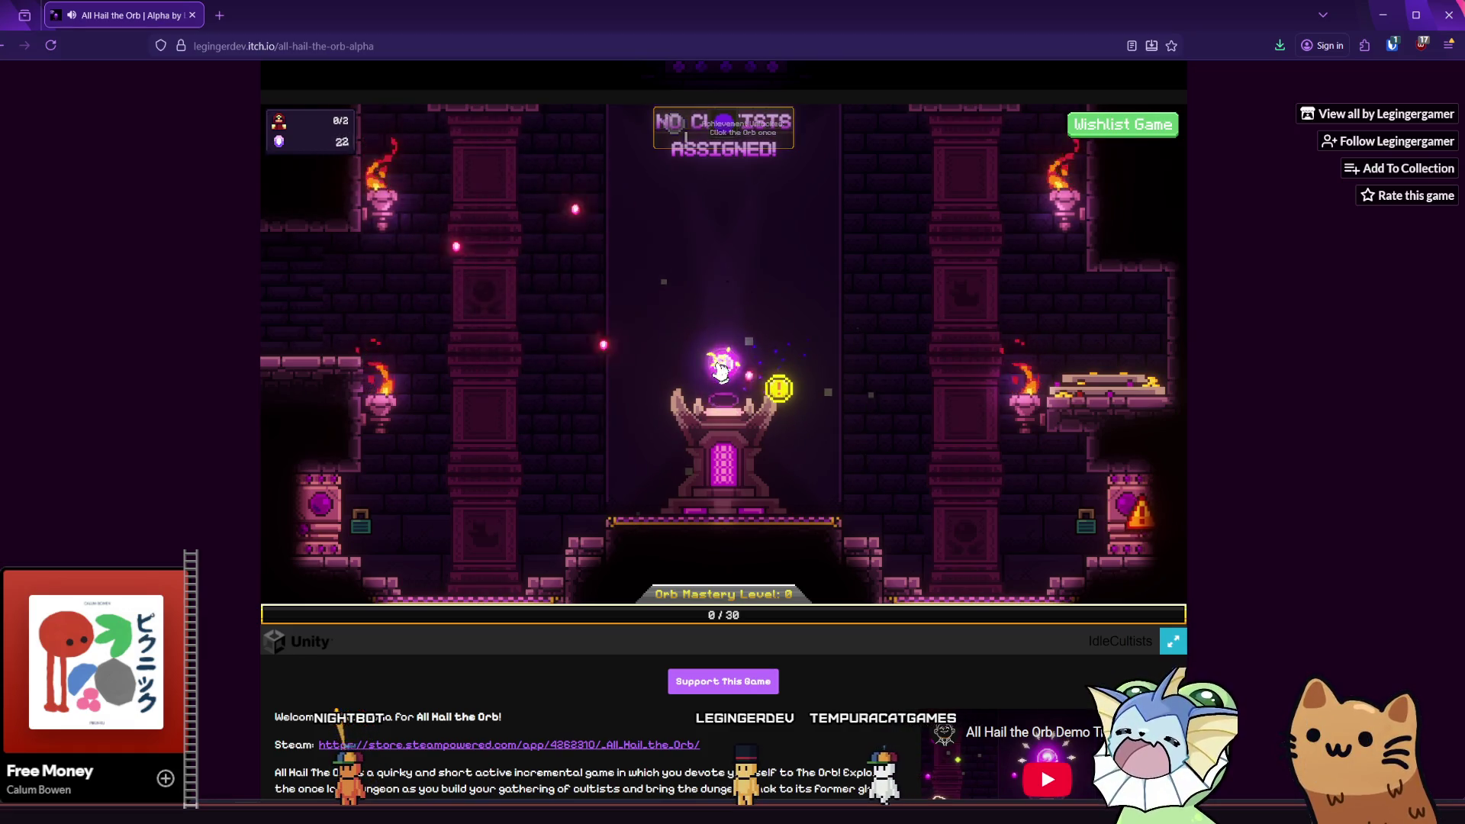
pyautogui.click(723, 369)
pyautogui.click(721, 370)
pyautogui.click(720, 372)
pyautogui.click(718, 373)
pyautogui.click(716, 375)
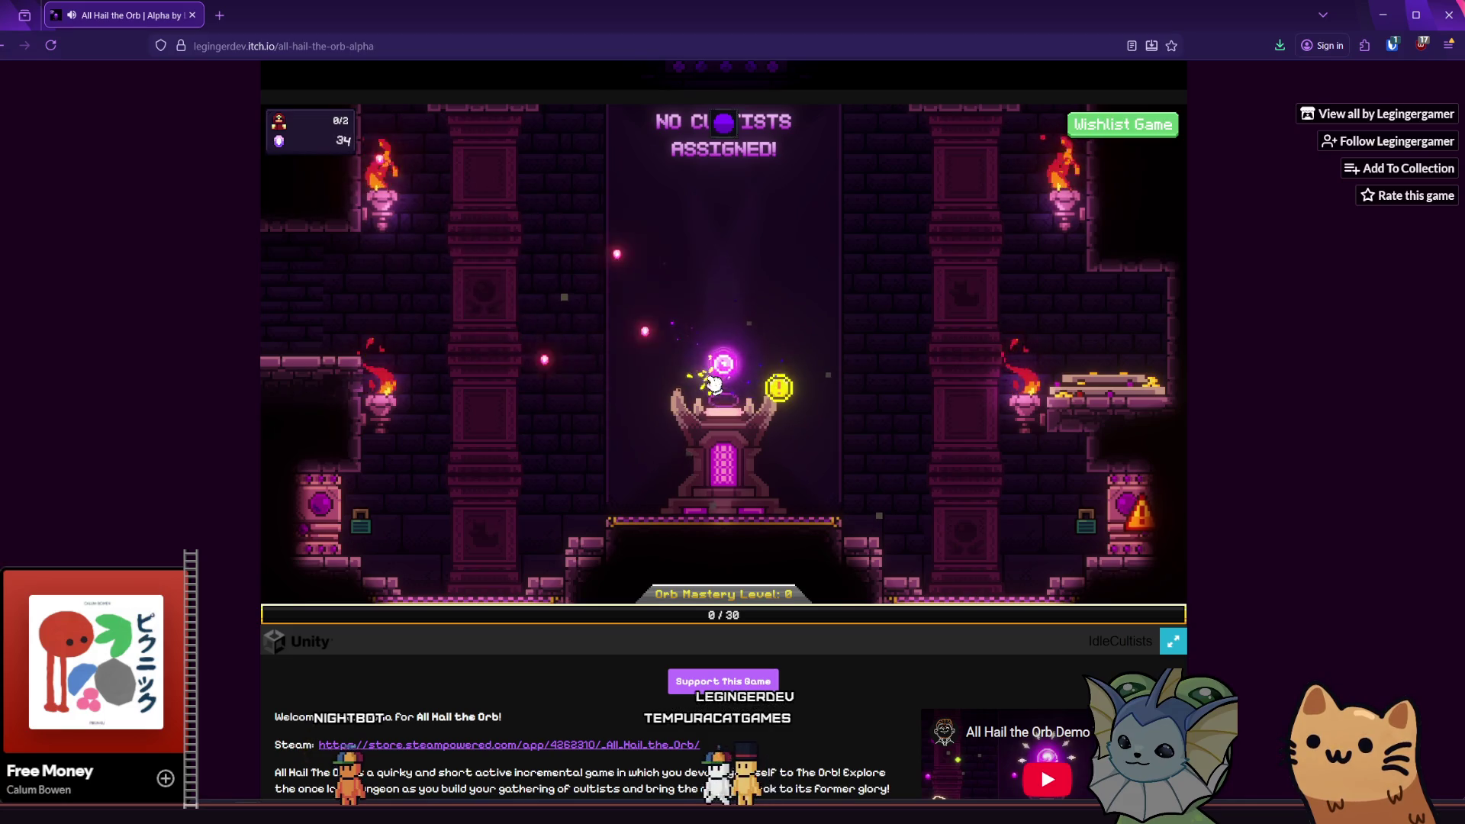
pyautogui.click(725, 374)
pyautogui.click(725, 375)
pyautogui.click(723, 375)
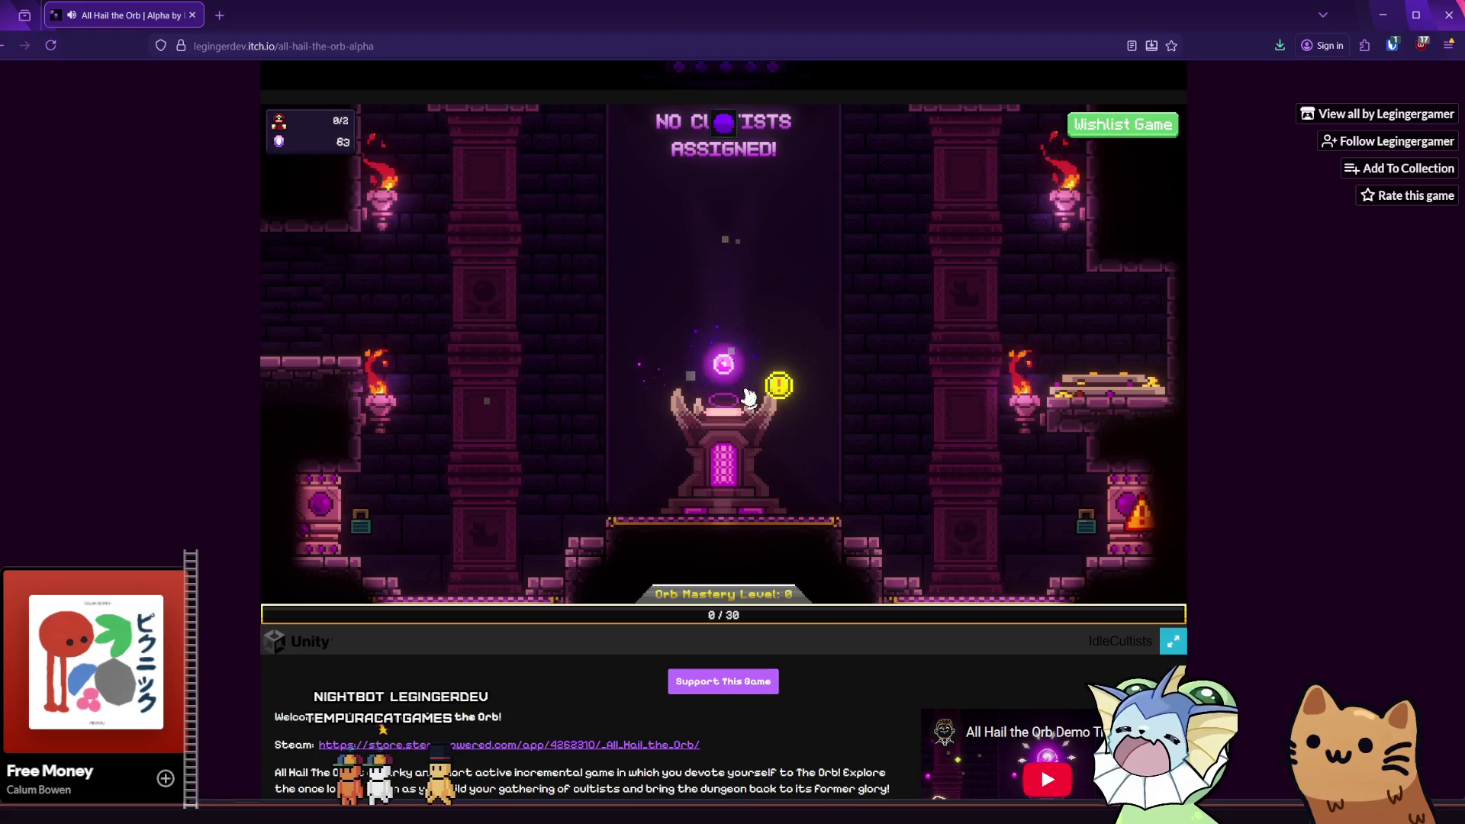
# - Inspect the Summoning Chamber and open the Orb of Devotion Altar's upgrade list
pyautogui.moveTo(336, 527)
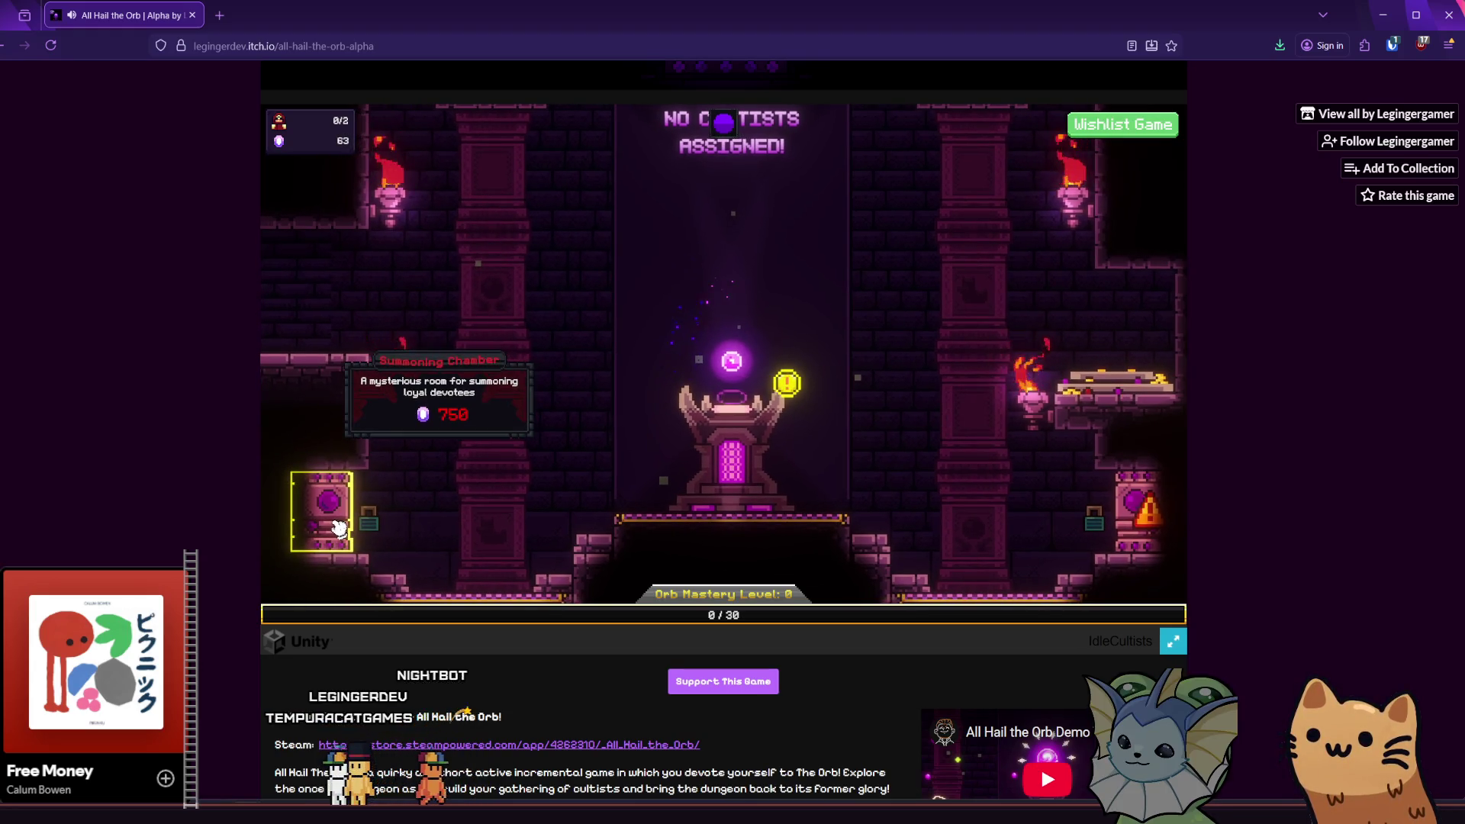
pyautogui.moveTo(771, 410)
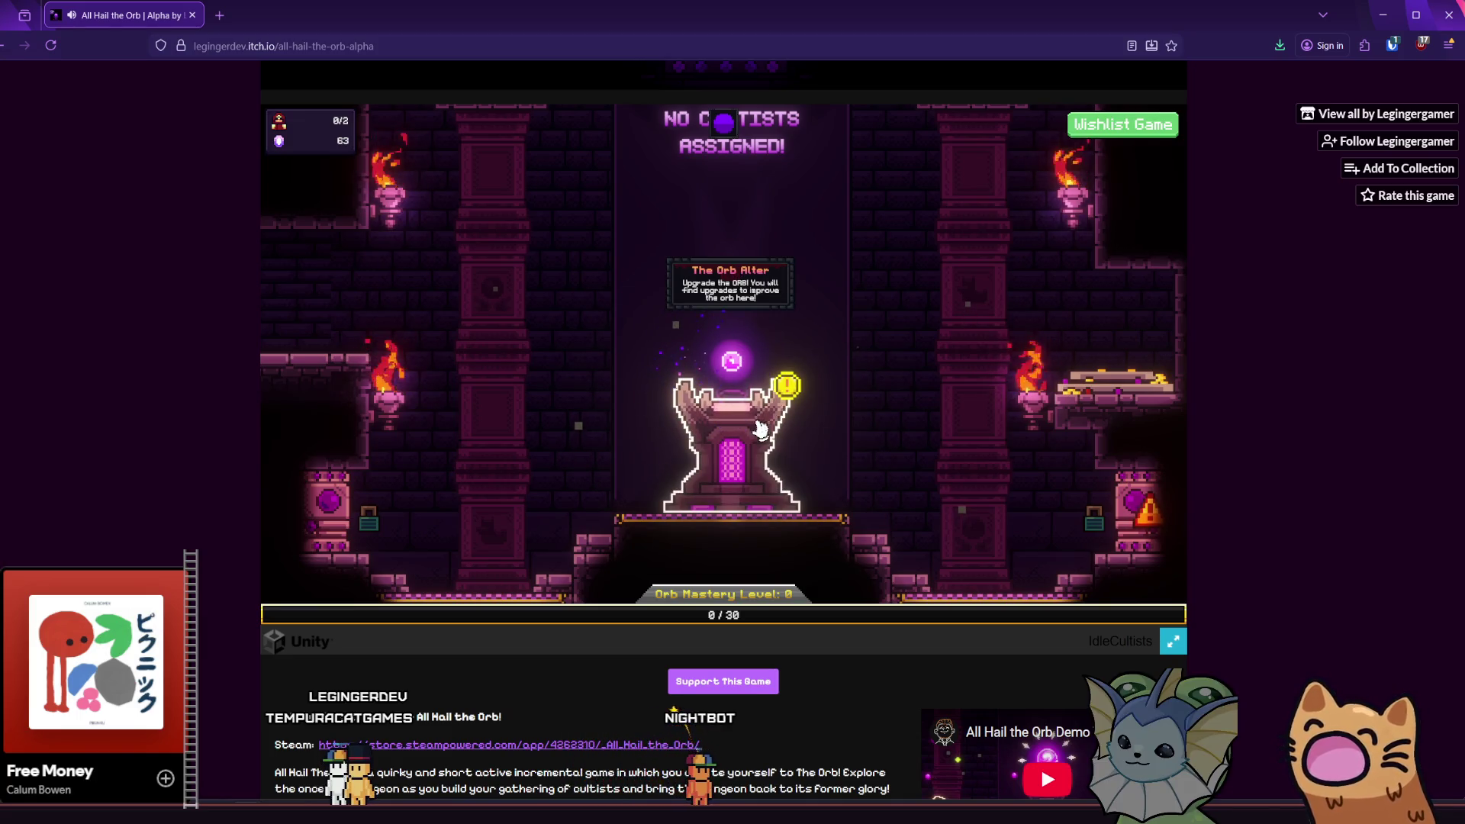
pyautogui.click(780, 413)
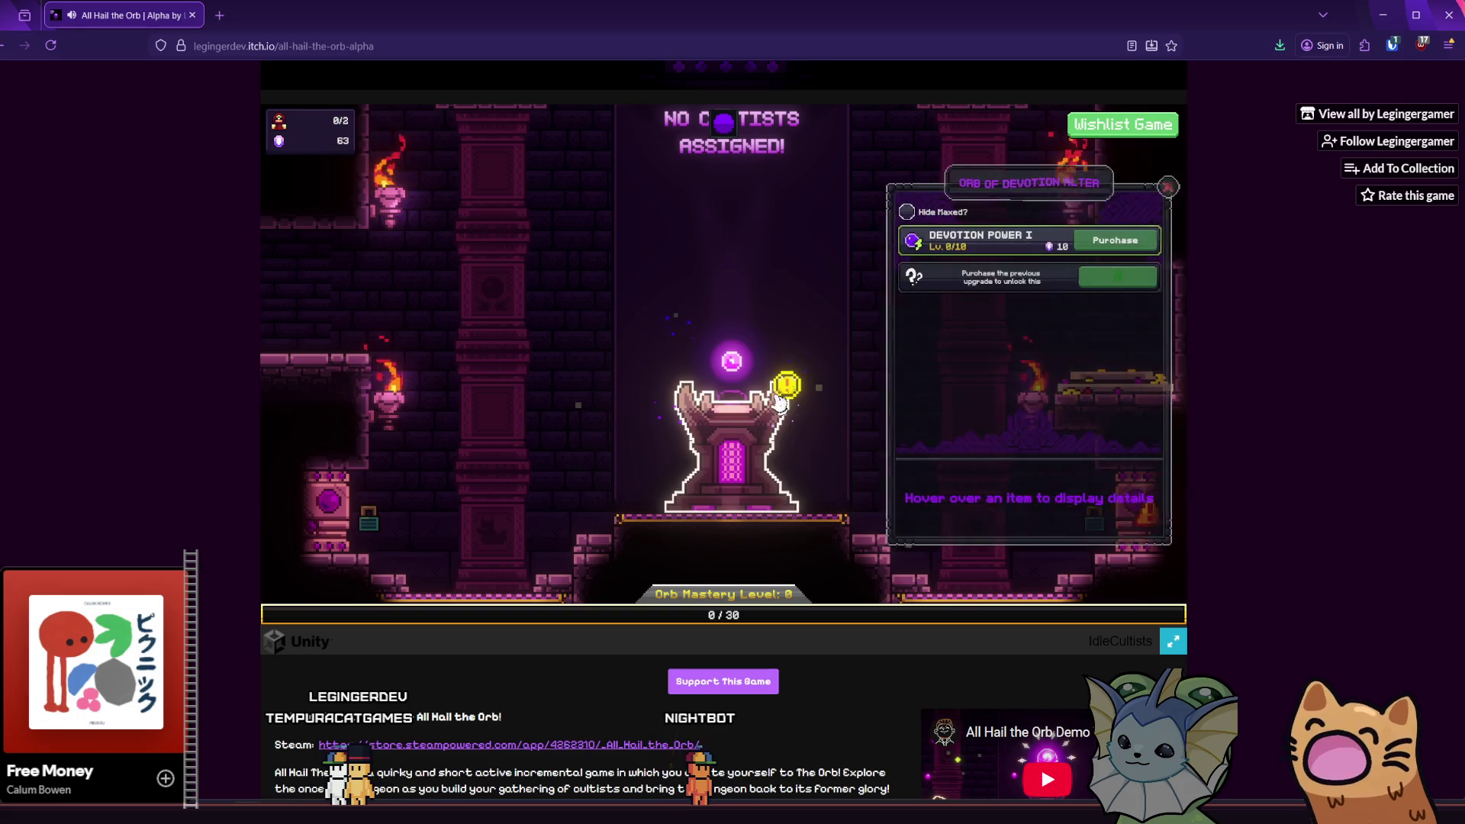
# - Buy the Devotion Power I upgrade and keep clicking the orb for devotion
pyautogui.click(1059, 245)
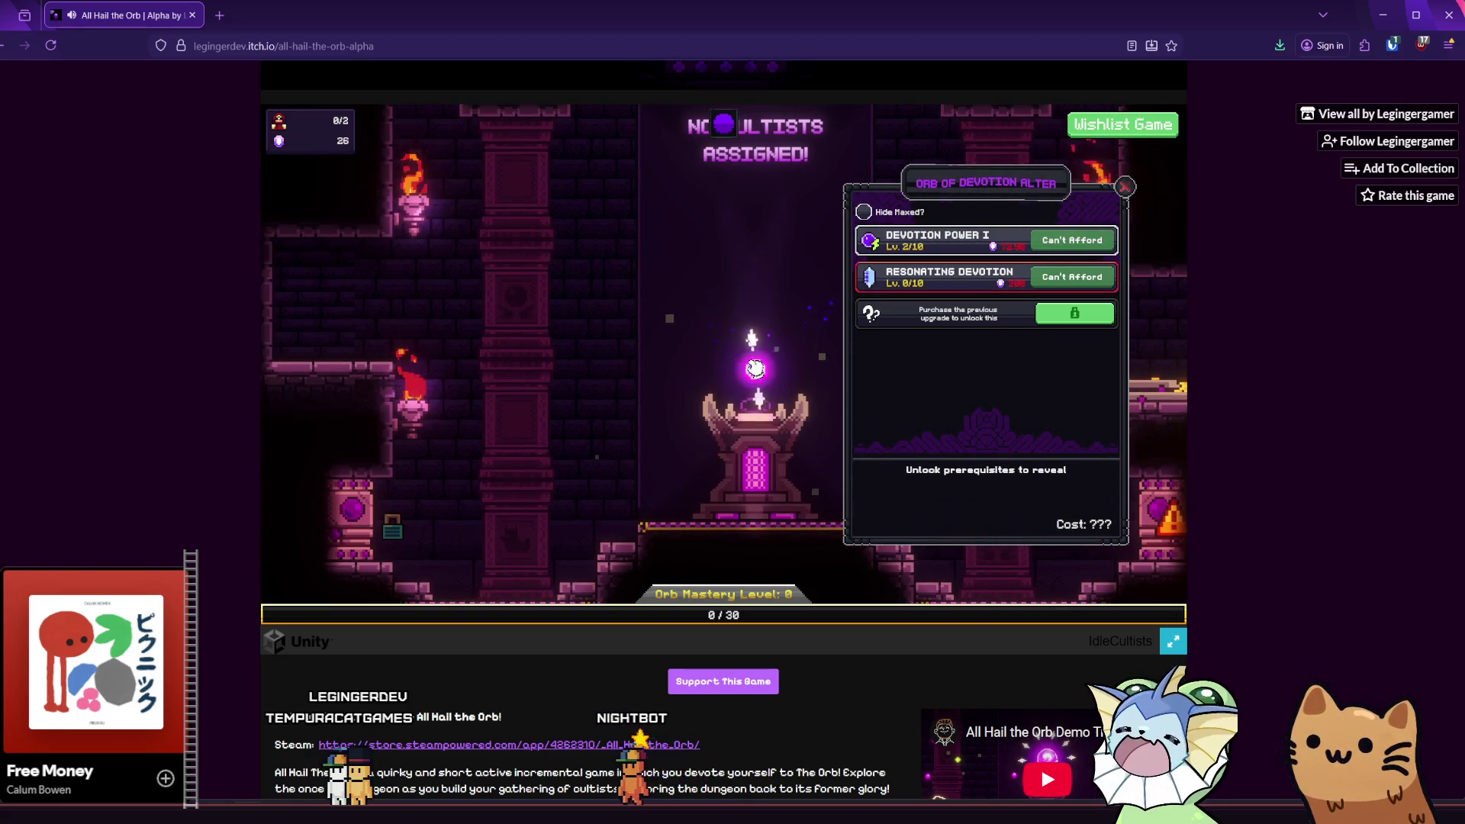
pyautogui.click(746, 363)
pyautogui.click(749, 367)
pyautogui.click(753, 370)
pyautogui.click(756, 374)
pyautogui.click(757, 375)
pyautogui.click(756, 376)
pyautogui.click(755, 378)
pyautogui.click(753, 379)
pyautogui.click(751, 381)
pyautogui.click(749, 383)
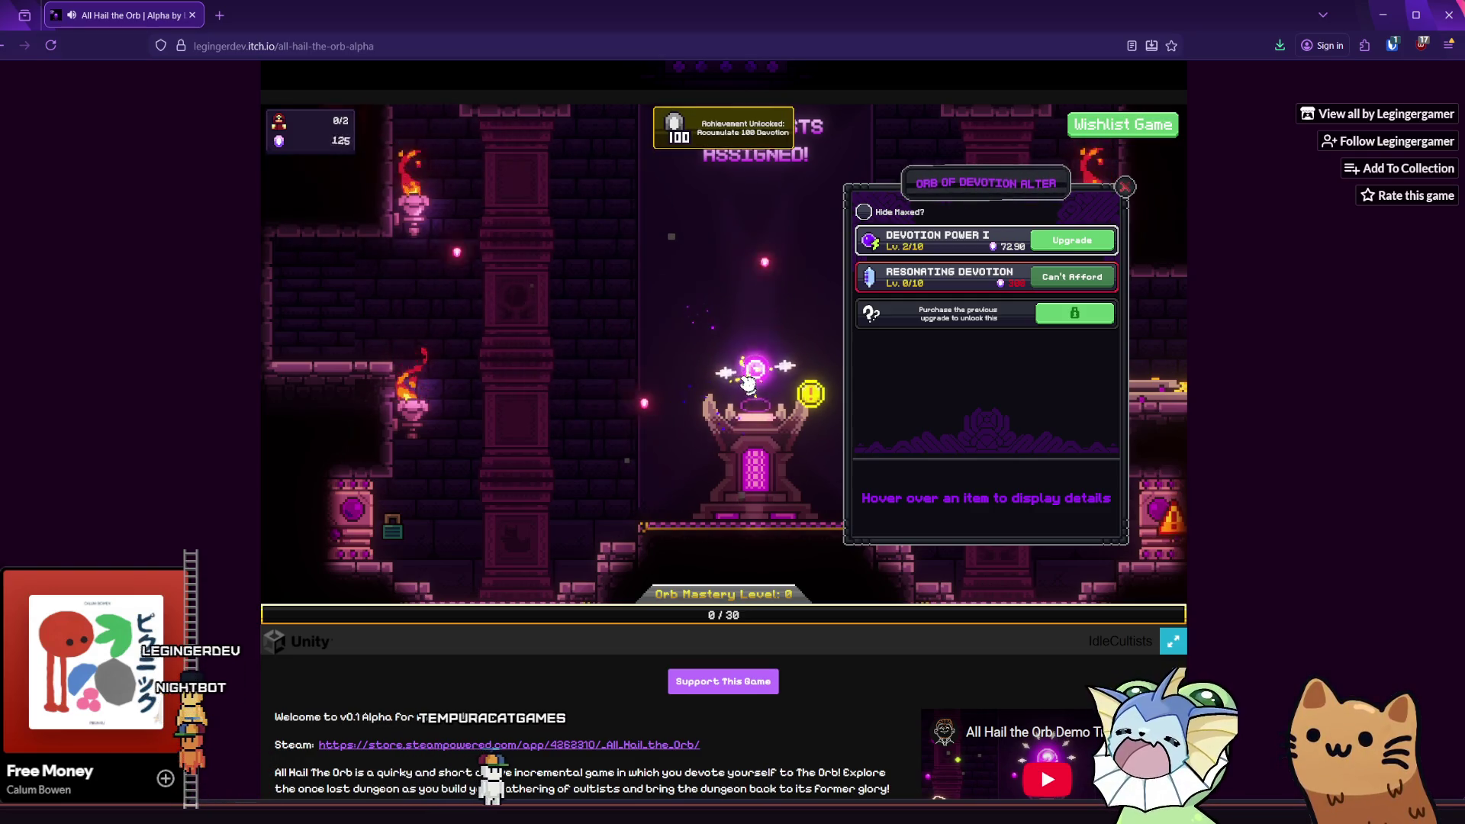
pyautogui.click(740, 384)
pyautogui.click(740, 384)
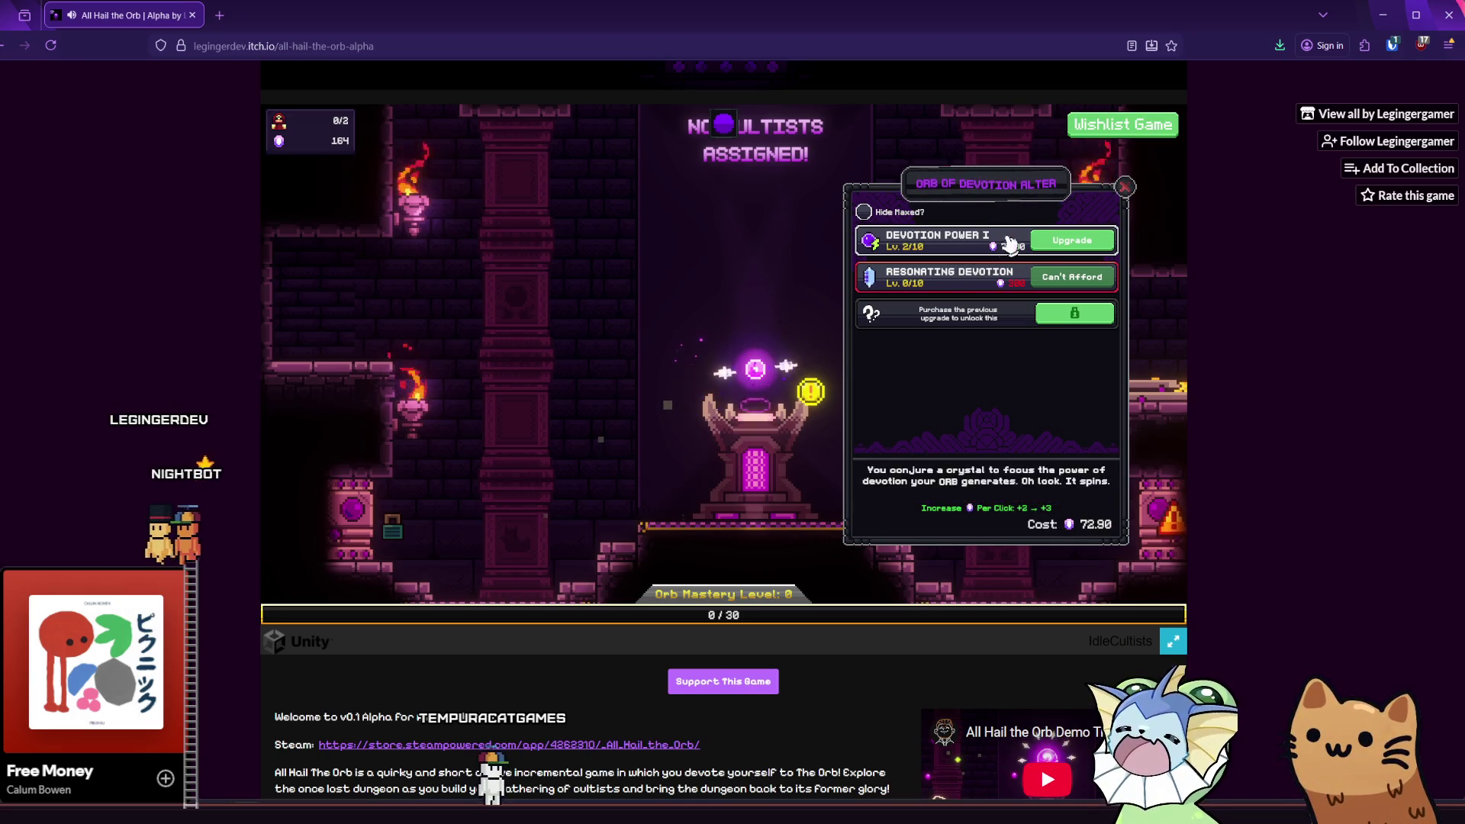
# - Close the altar upgrade list and click the orb until devotion reaches about 387
pyautogui.click(1126, 188)
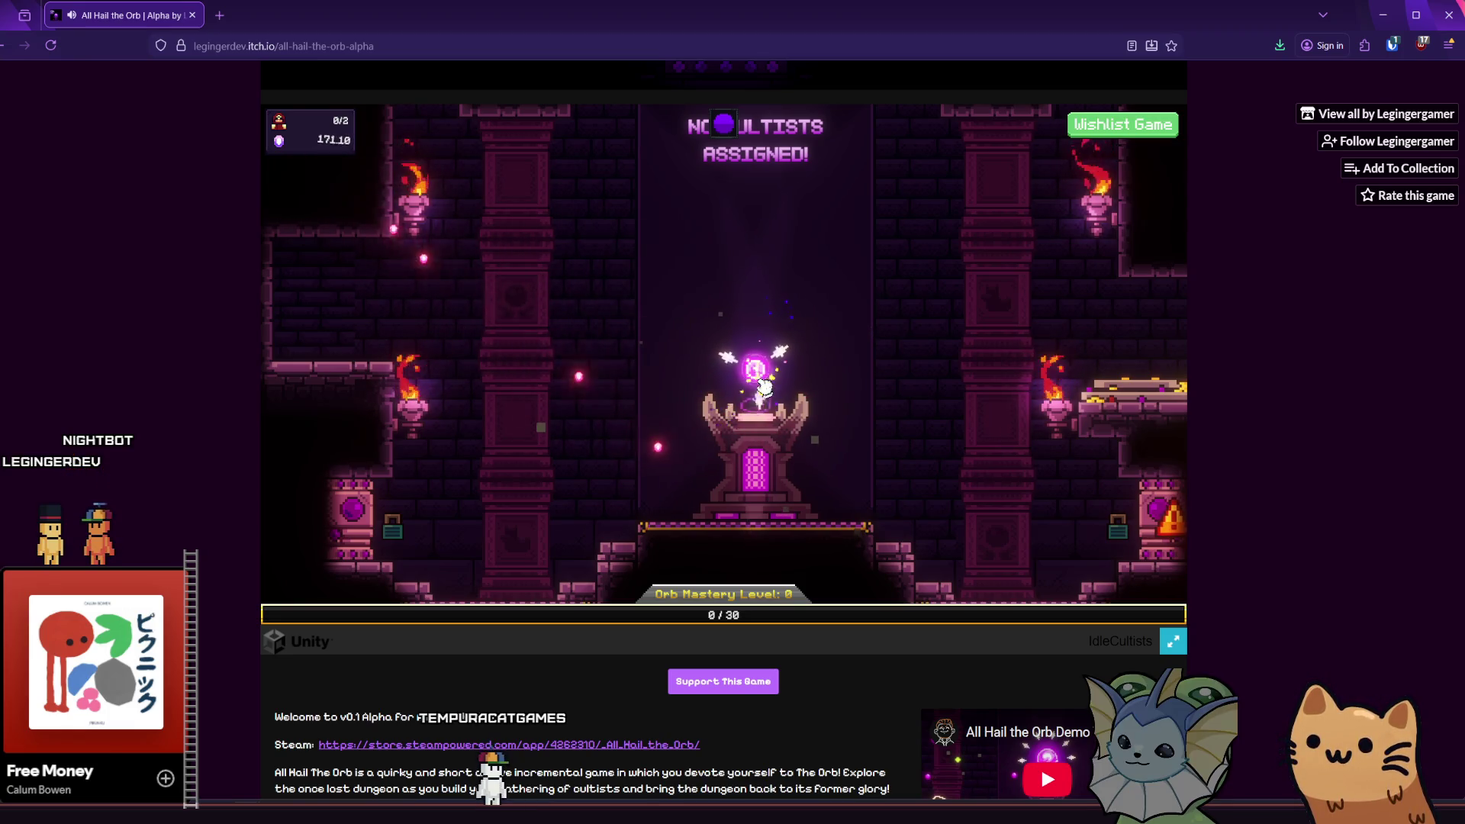
pyautogui.click(762, 386)
pyautogui.click(761, 385)
pyautogui.click(762, 385)
pyautogui.click(761, 386)
pyautogui.click(761, 385)
pyautogui.click(761, 385)
pyautogui.click(760, 384)
pyautogui.click(760, 385)
pyautogui.click(758, 384)
pyautogui.click(758, 384)
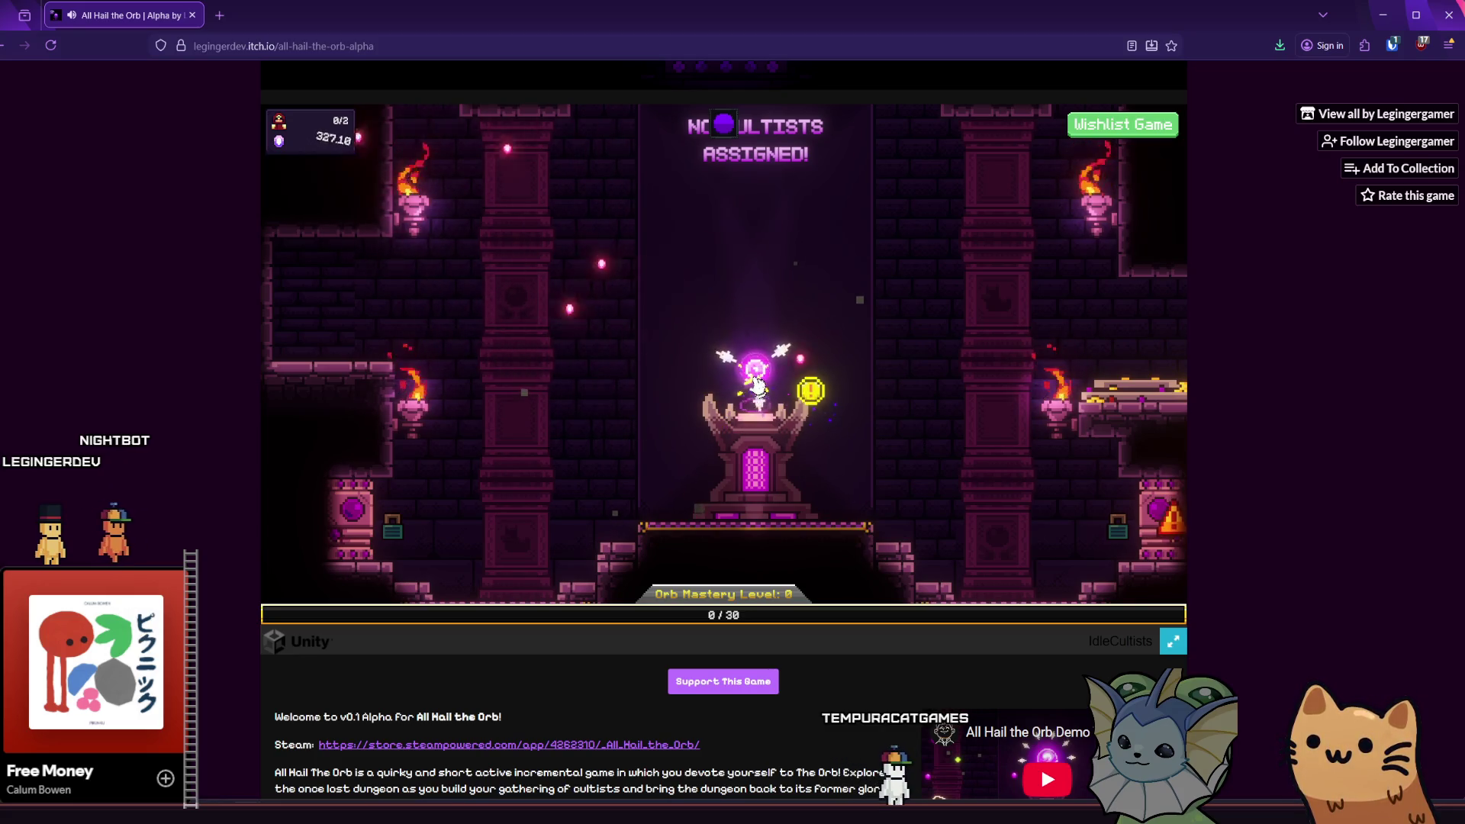
pyautogui.click(753, 385)
pyautogui.click(753, 386)
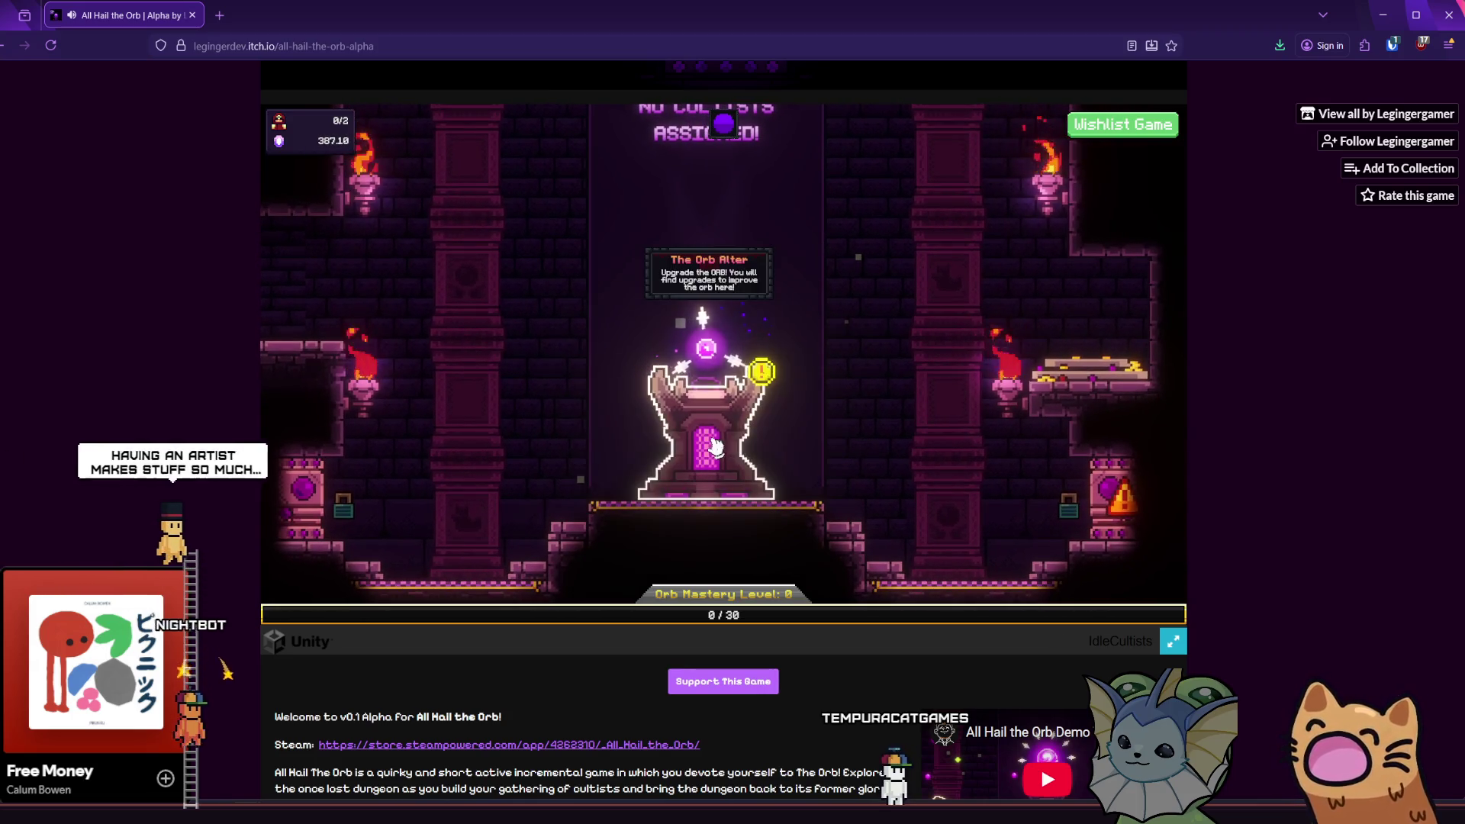
# - Upgrade Devotion Power I to level 4 at the altar and collect more devotion
pyautogui.click(708, 445)
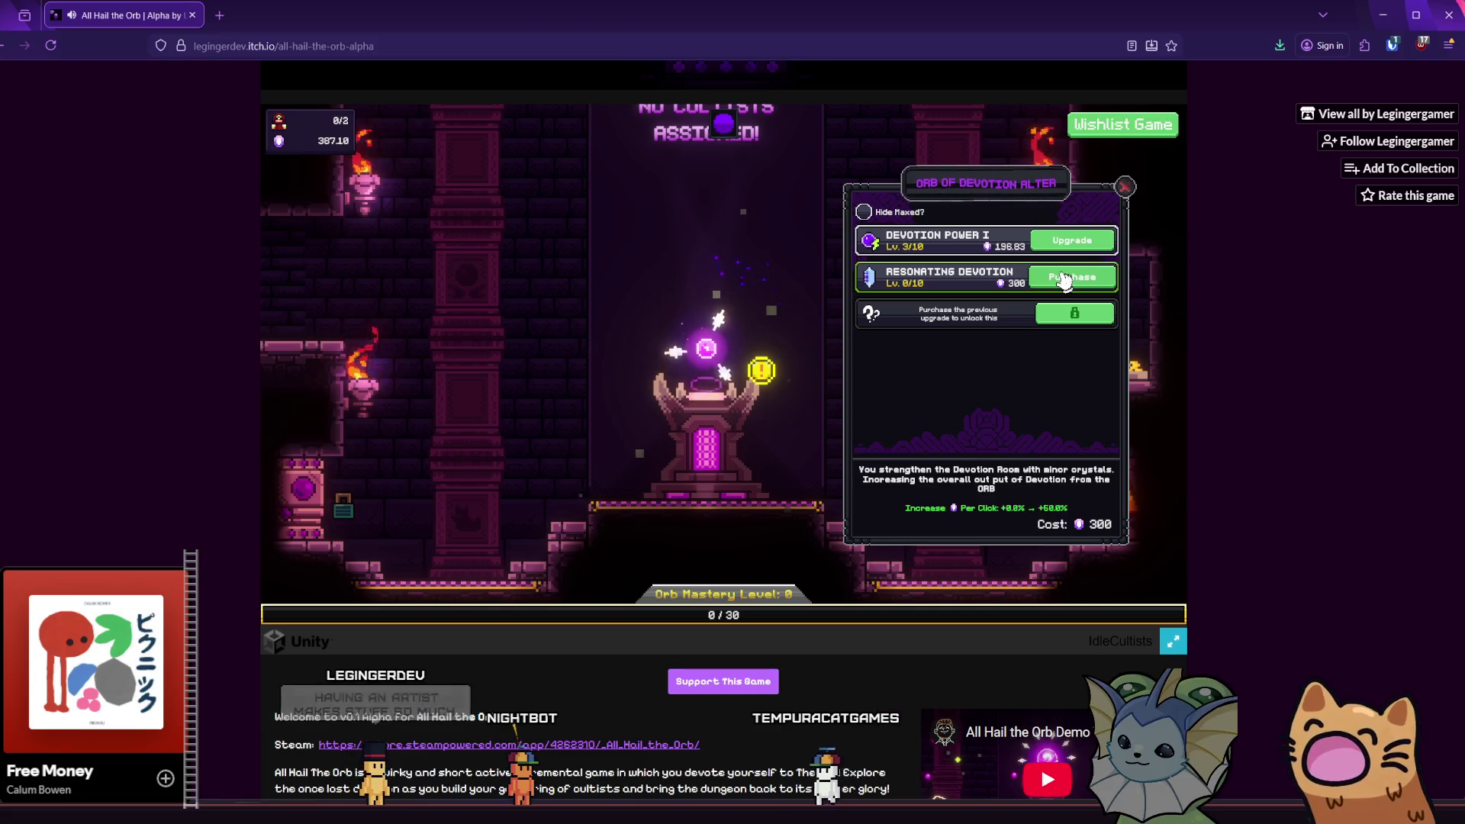
pyautogui.click(1072, 240)
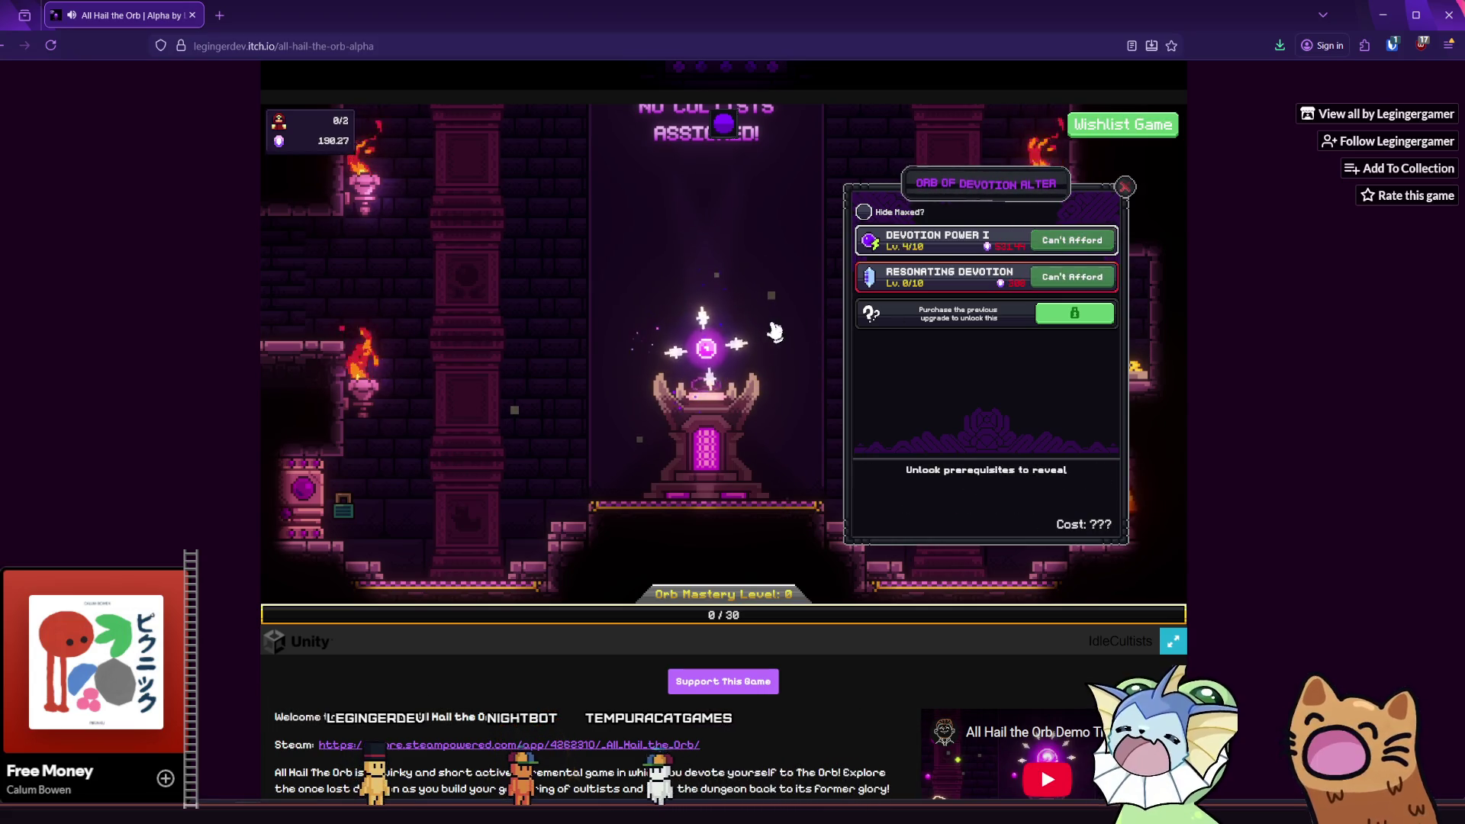
pyautogui.click(712, 372)
pyautogui.click(701, 373)
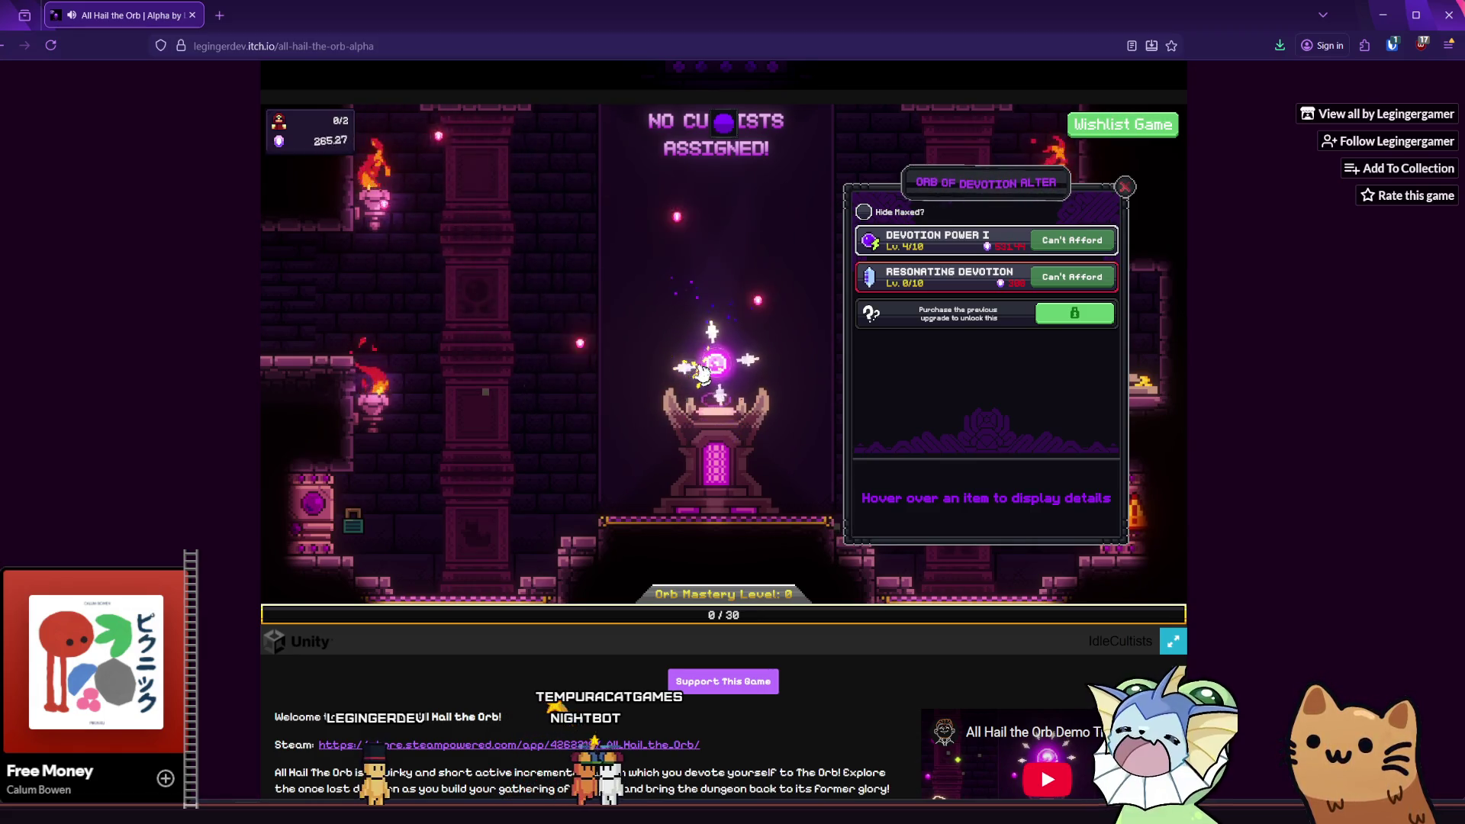
pyautogui.click(696, 379)
pyautogui.click(702, 377)
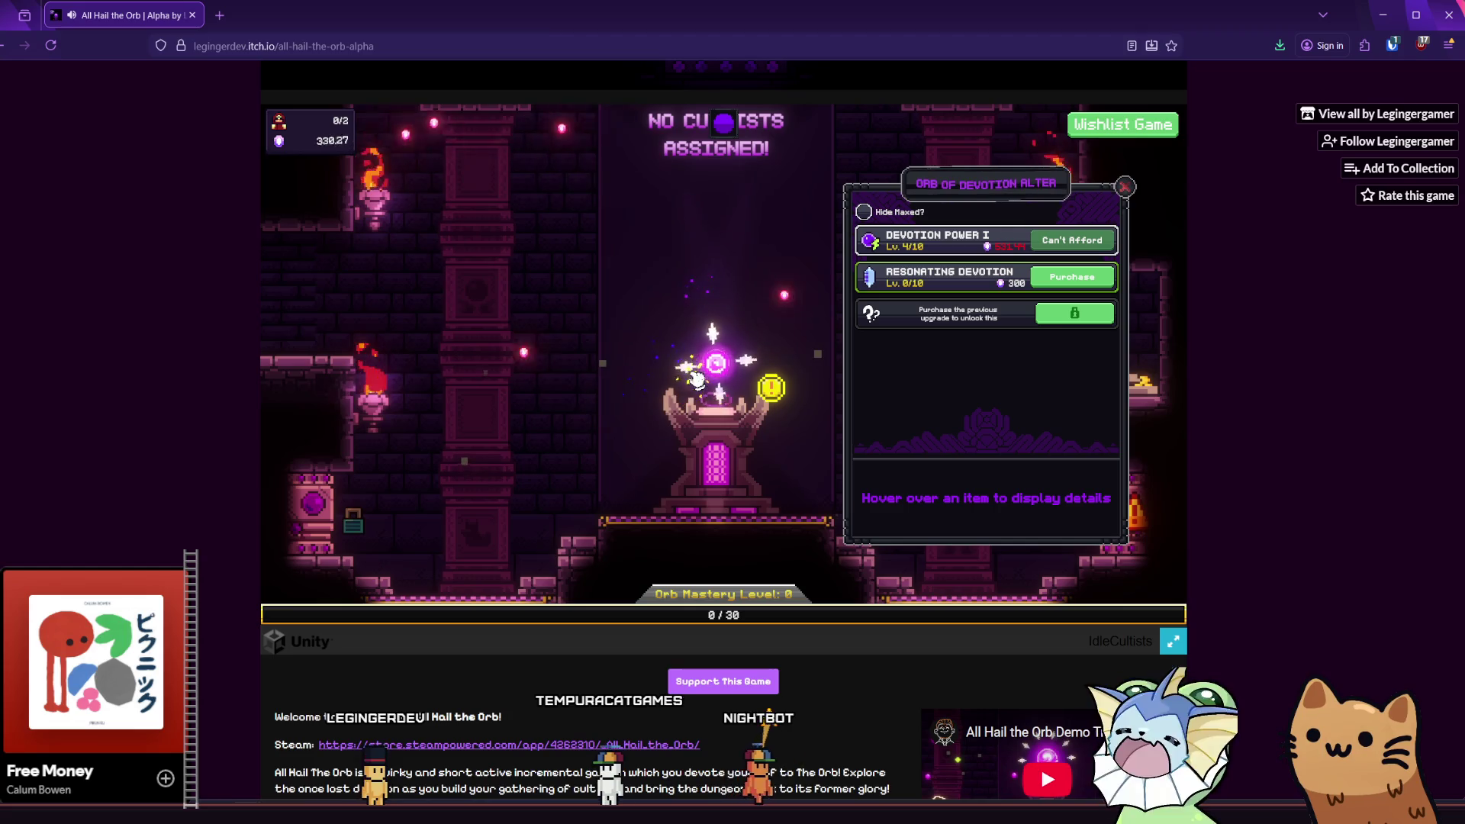
pyautogui.click(708, 375)
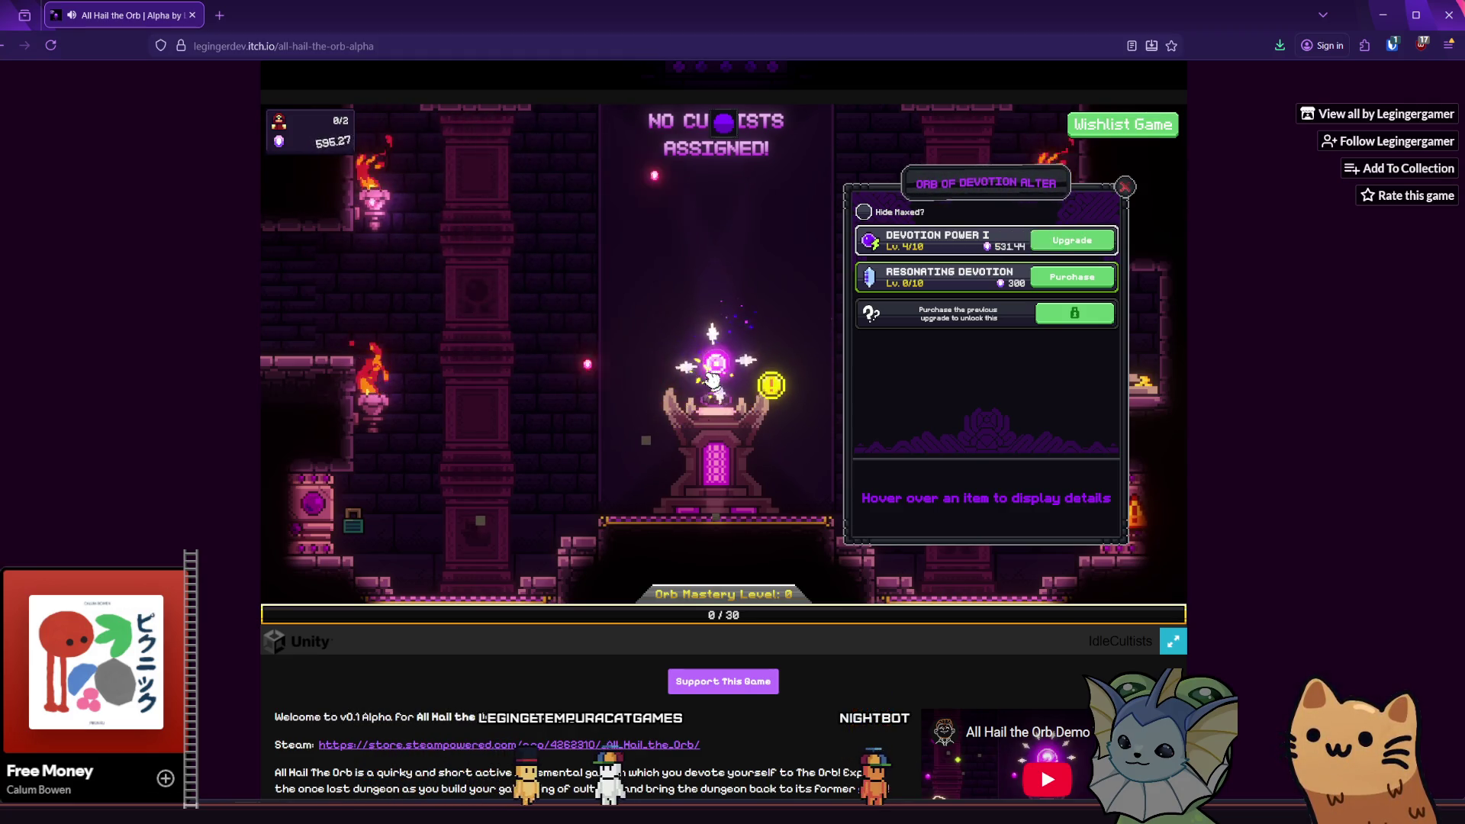
pyautogui.click(710, 379)
pyautogui.click(710, 379)
# - Buy Resonating Devotion, click the orb up to about 988 devotion, and close the list
pyautogui.moveTo(906, 285)
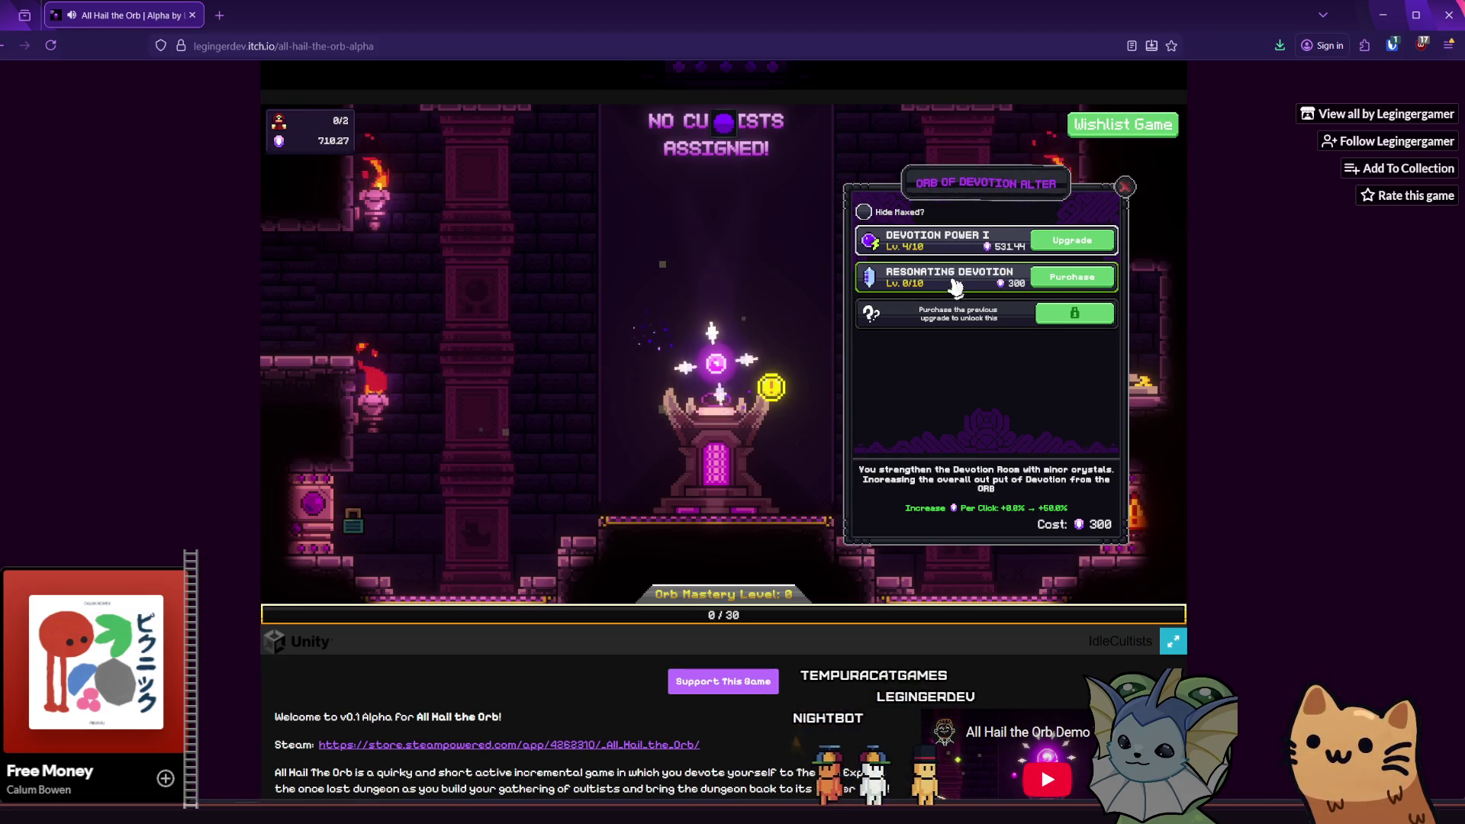
pyautogui.click(1058, 279)
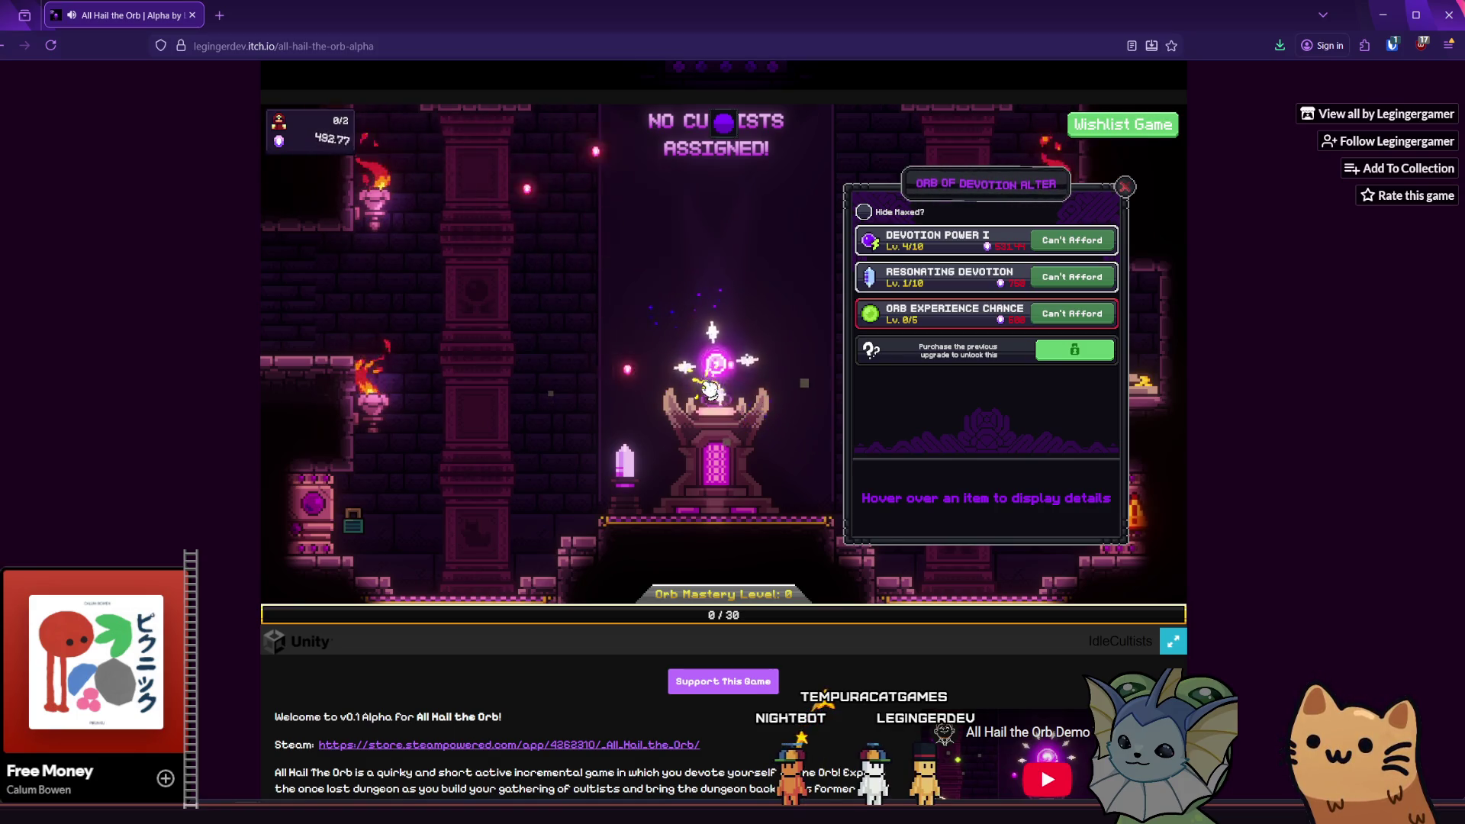
pyautogui.click(702, 396)
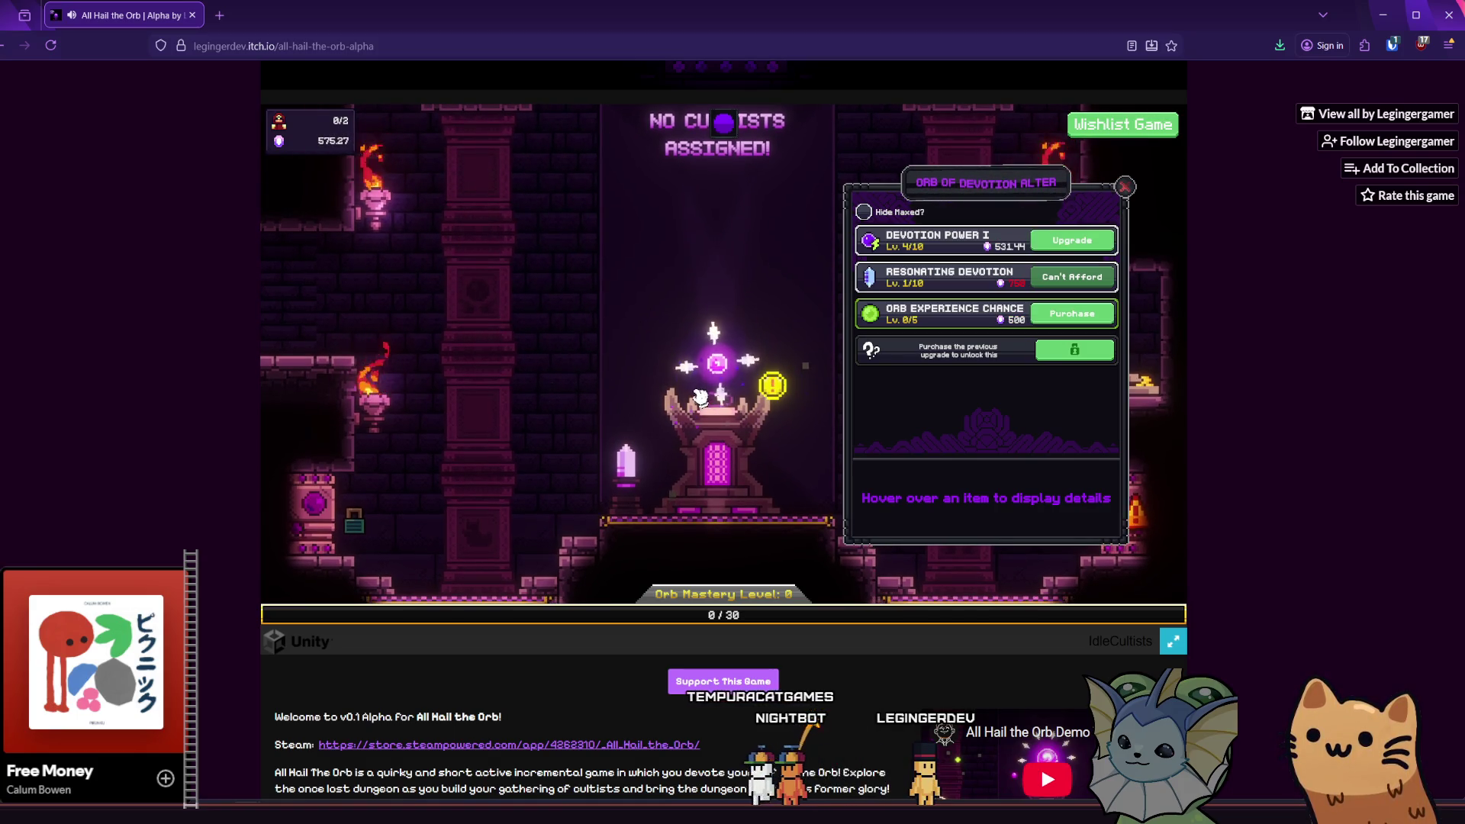
pyautogui.click(722, 371)
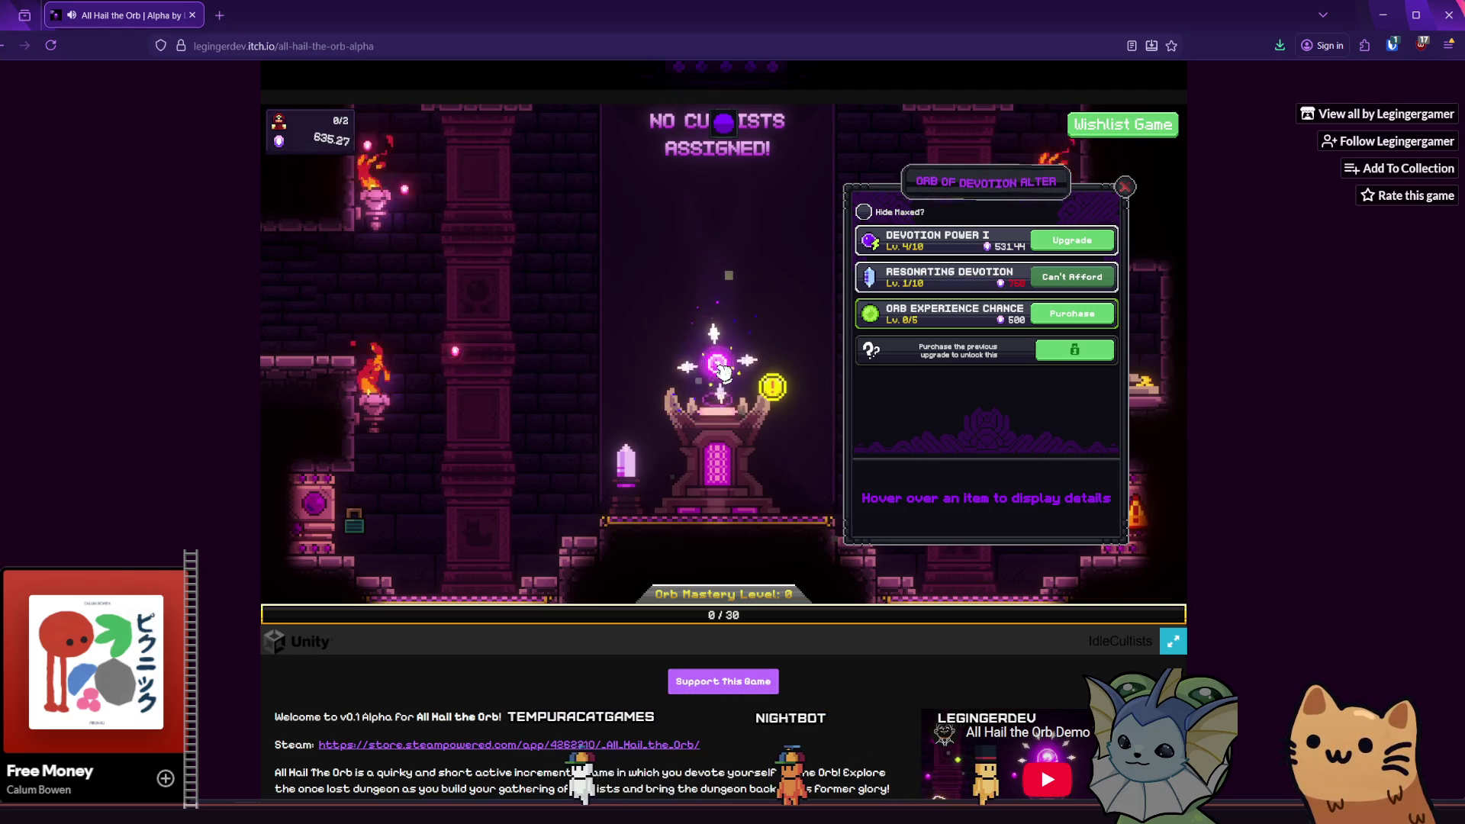
pyautogui.click(721, 372)
pyautogui.click(718, 373)
pyautogui.click(716, 374)
pyautogui.click(713, 374)
pyautogui.click(712, 376)
pyautogui.click(710, 377)
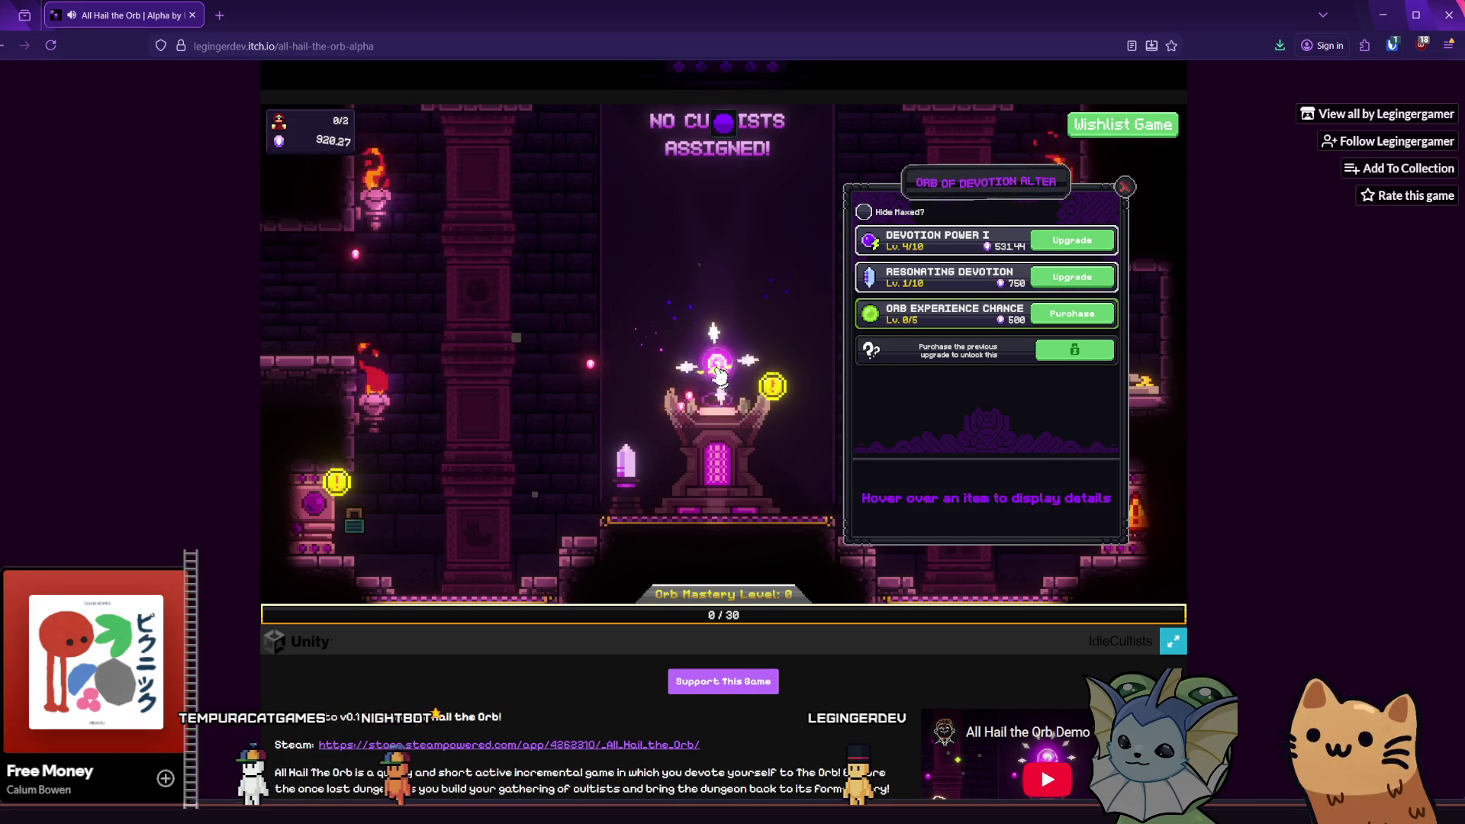
pyautogui.click(711, 461)
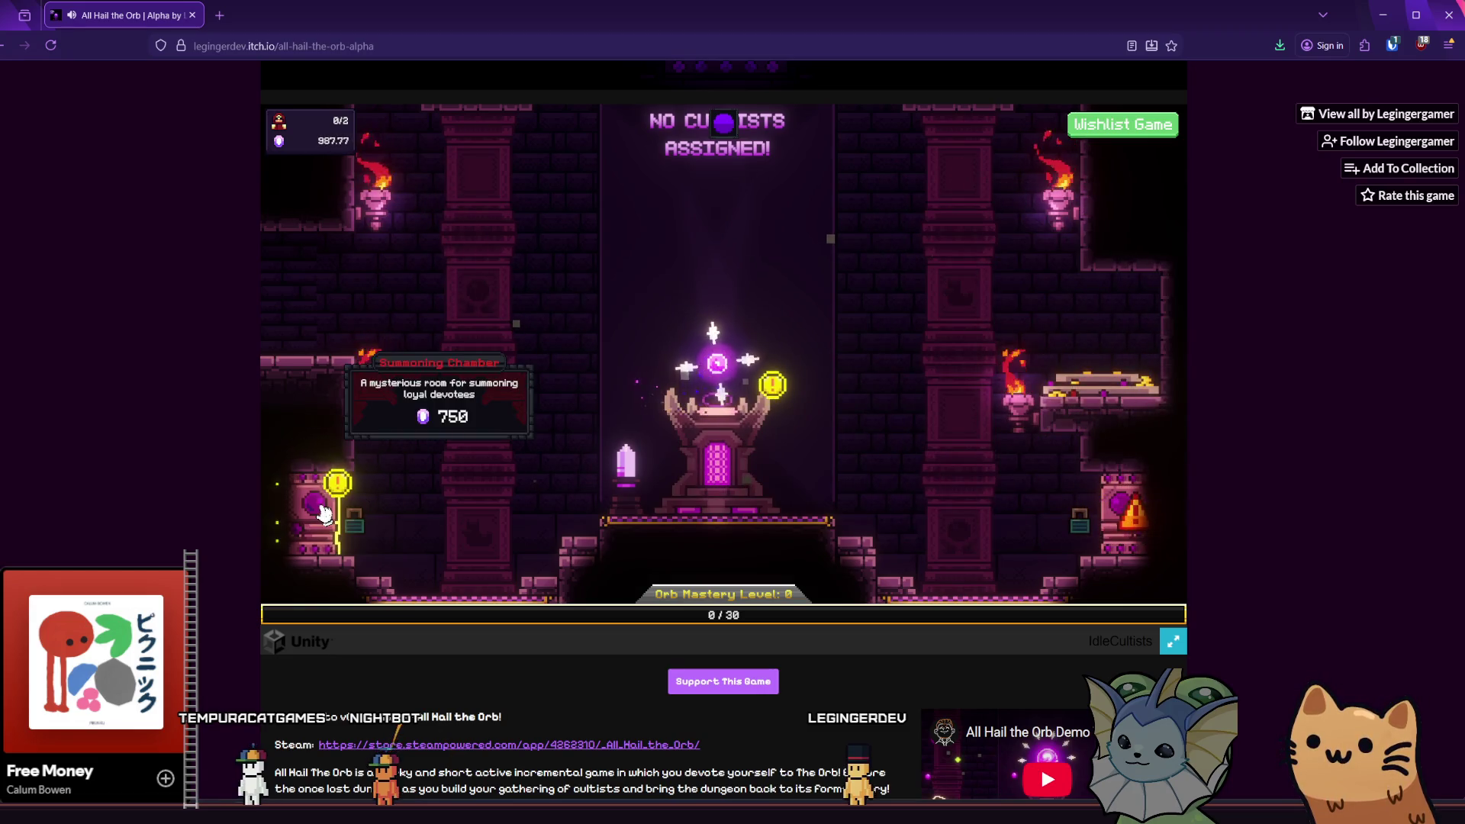
# - Buy the Summoning Chamber for 750 devotion and click through the ghost's dialogue
pyautogui.click(324, 513)
pyautogui.click(655, 409)
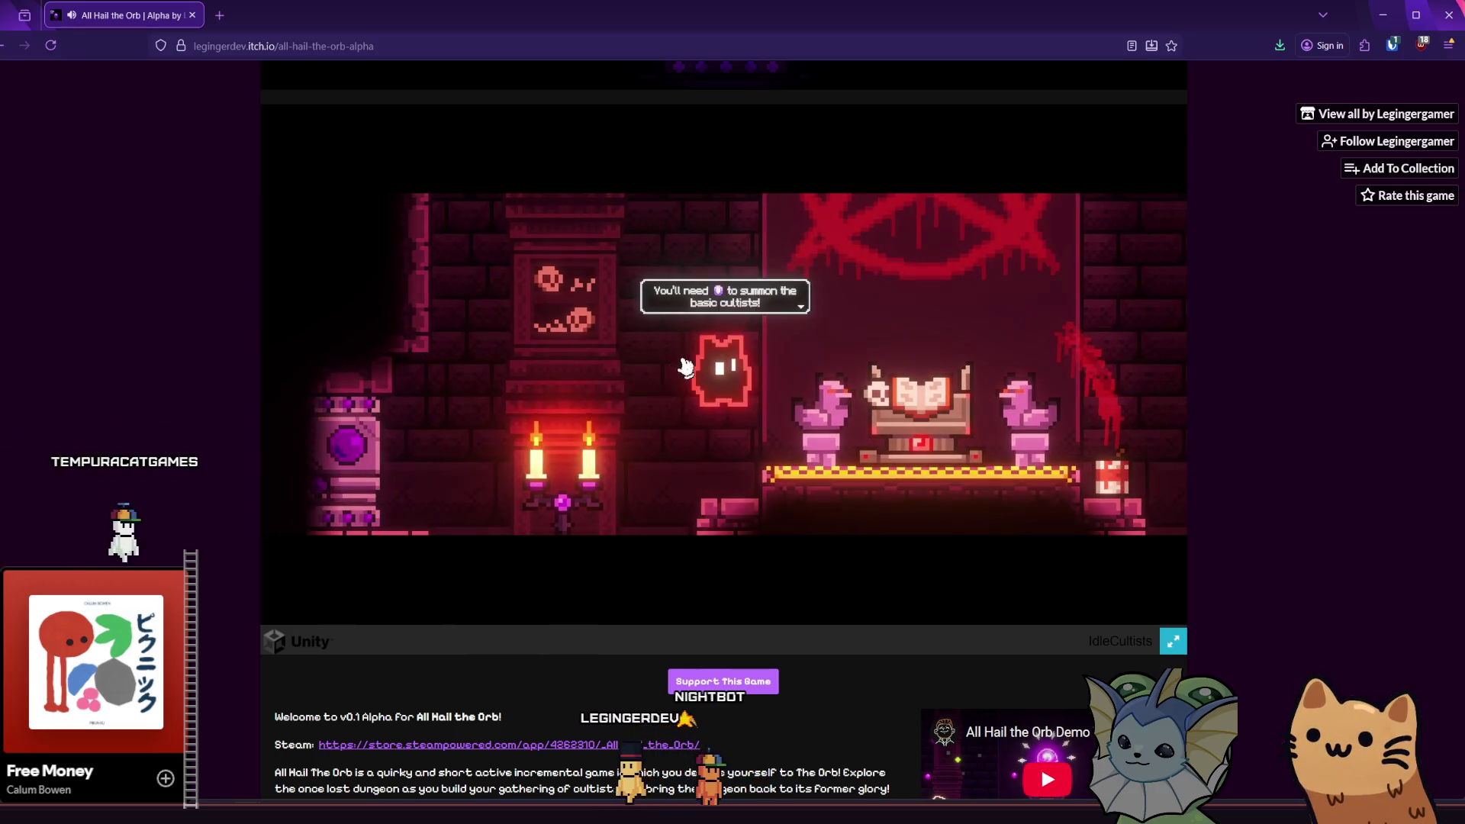
pyautogui.click(686, 370)
pyautogui.click(705, 383)
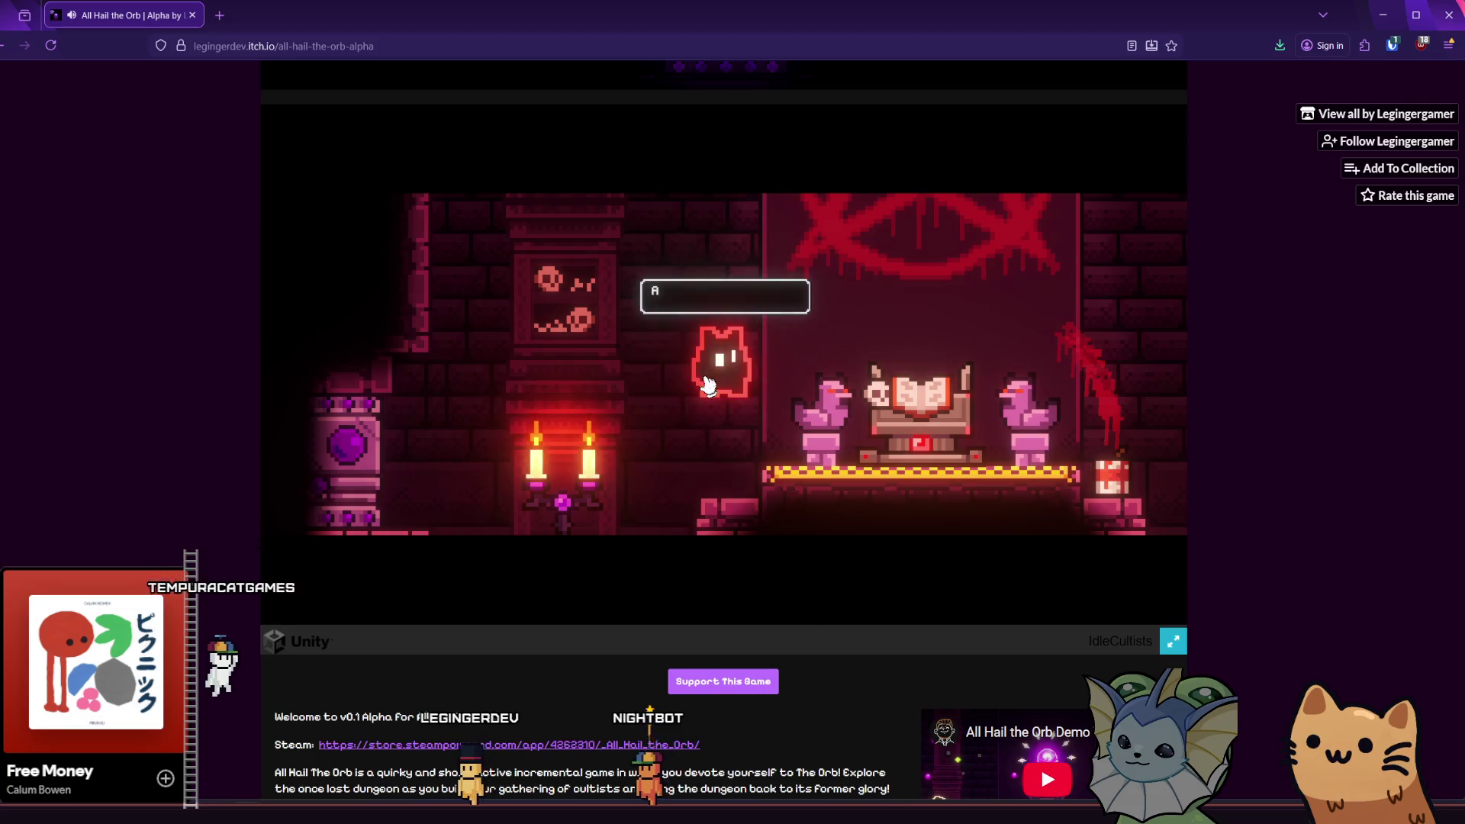
pyautogui.click(709, 384)
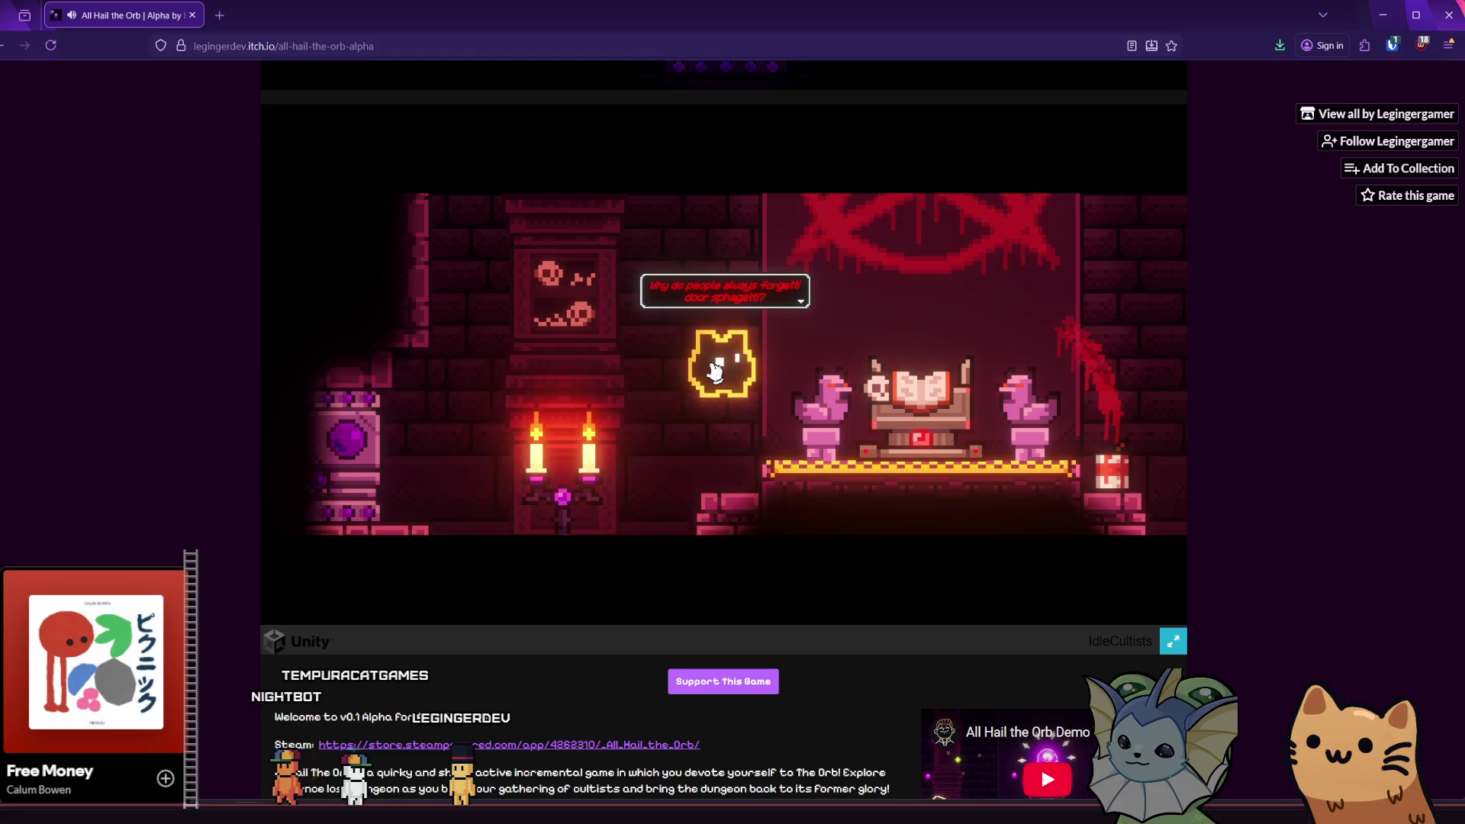
pyautogui.click(715, 372)
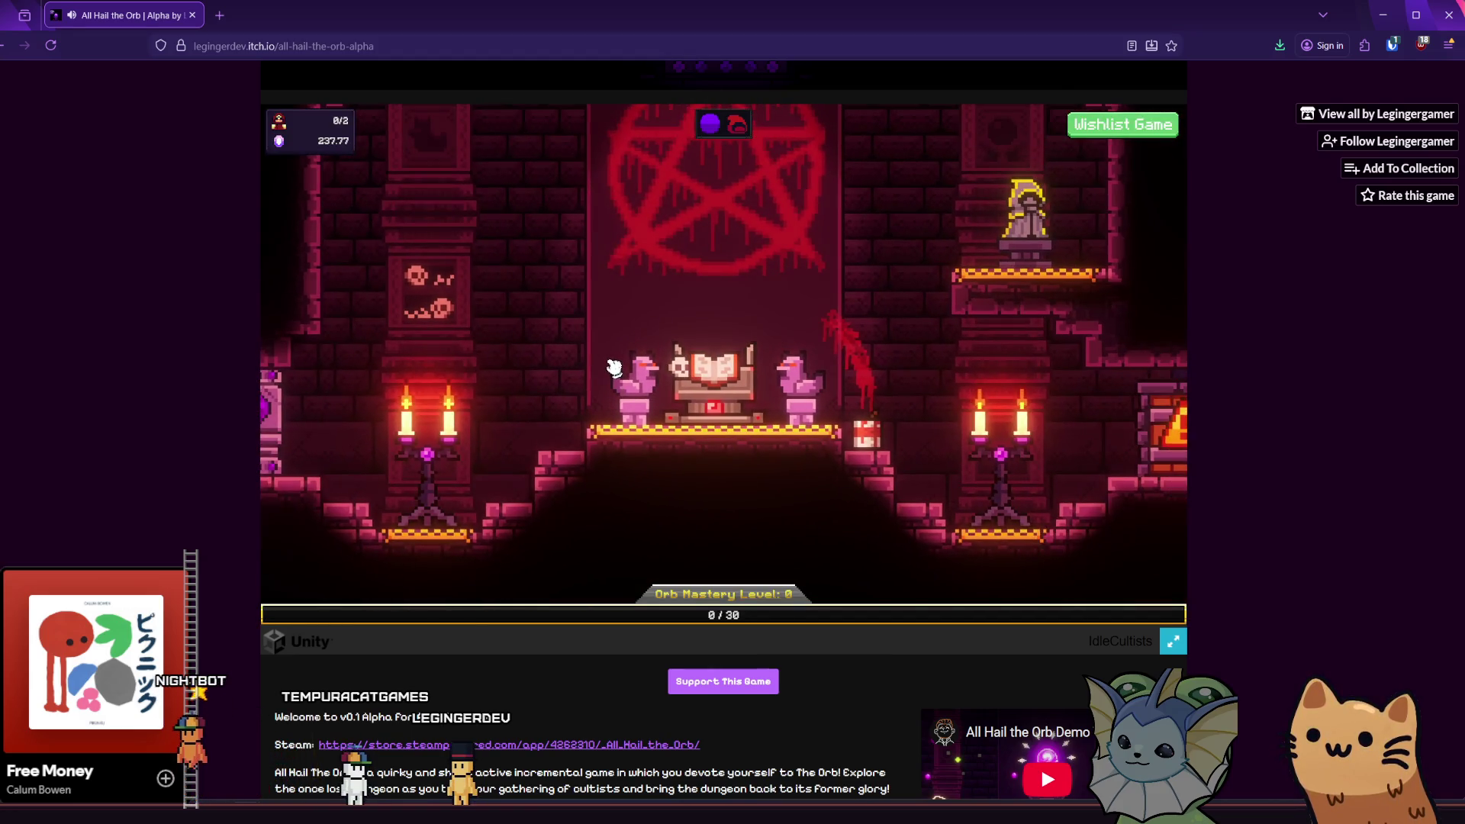
# - Look over the Tome of Summoning options, then close the tome
pyautogui.moveTo(1039, 412)
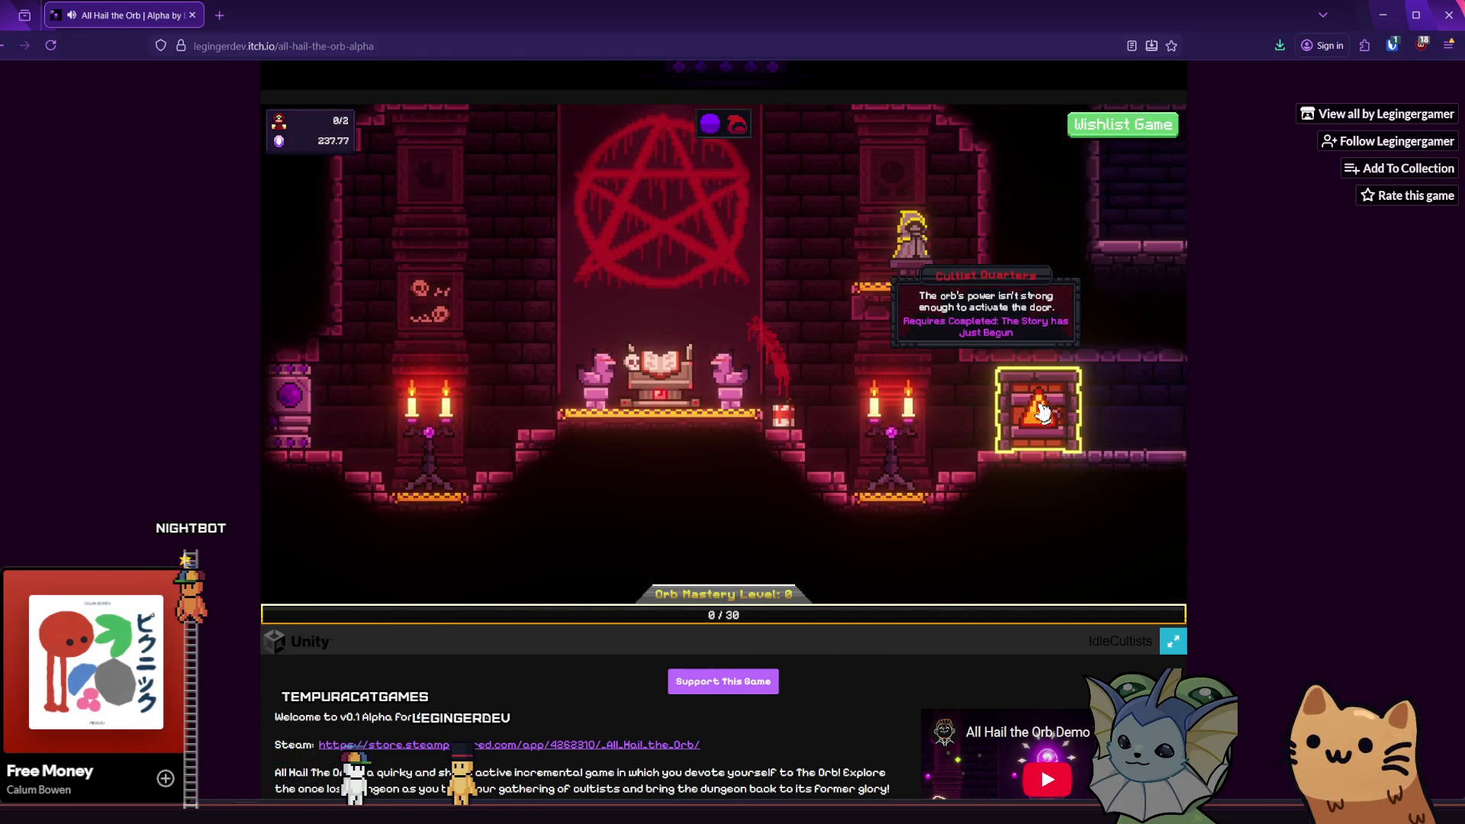
pyautogui.click(668, 385)
pyautogui.moveTo(1066, 222)
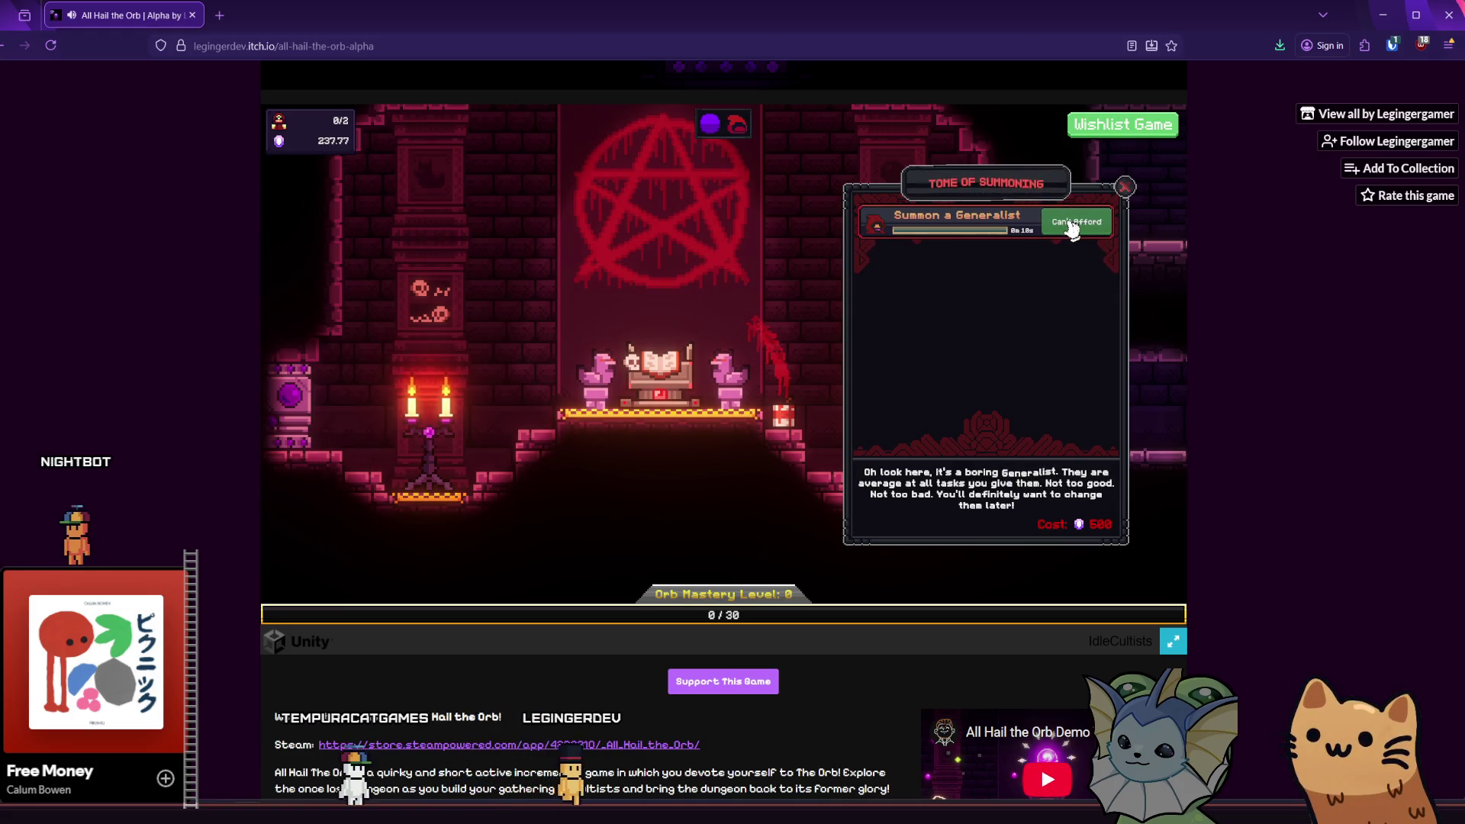
pyautogui.click(1123, 188)
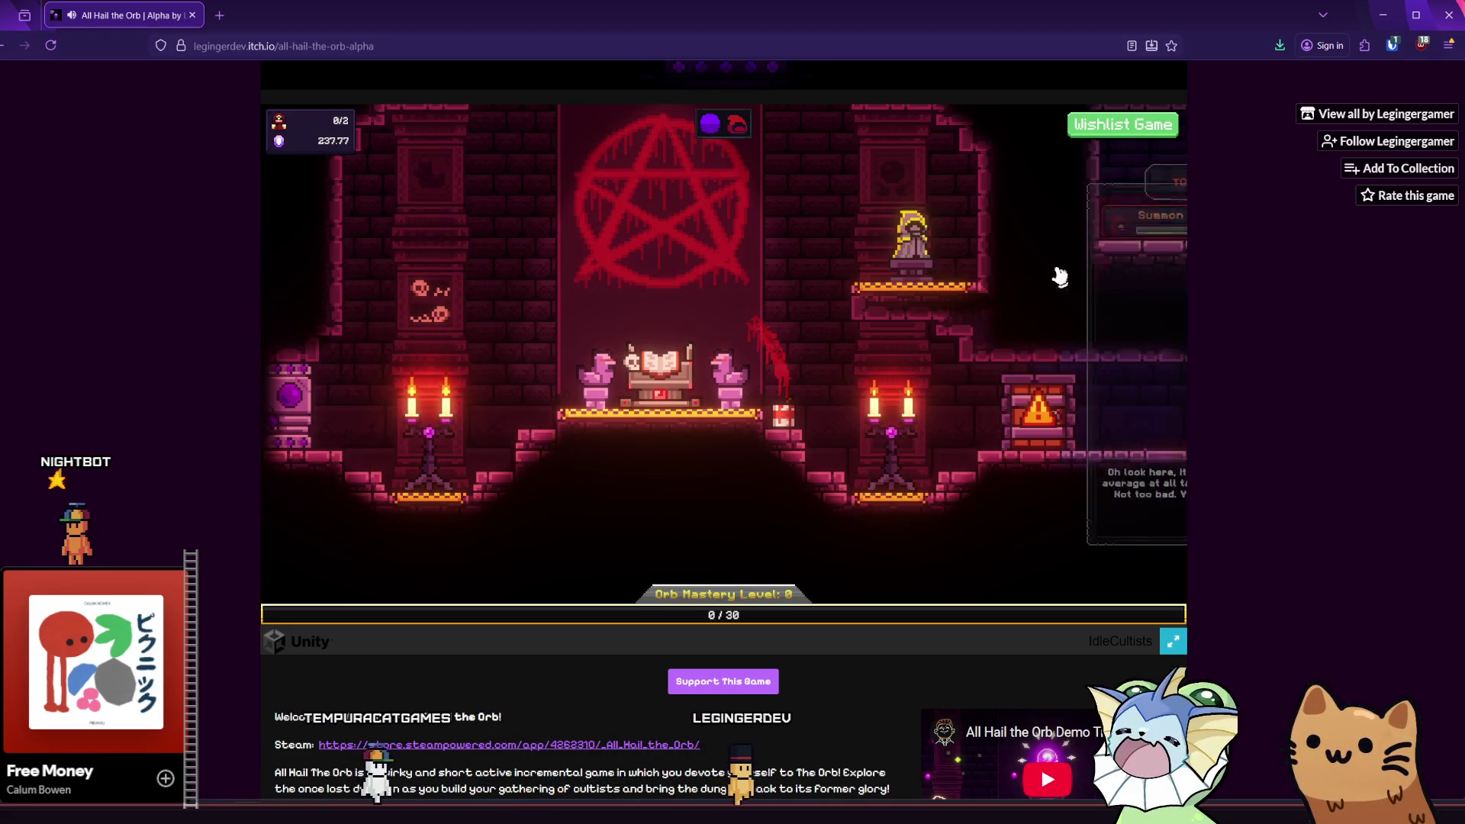
# - Tap the orb to rebuild devotion to about 958, then open the Tome of Summoning at the pentagram altar
pyautogui.click(993, 259)
pyautogui.click(993, 264)
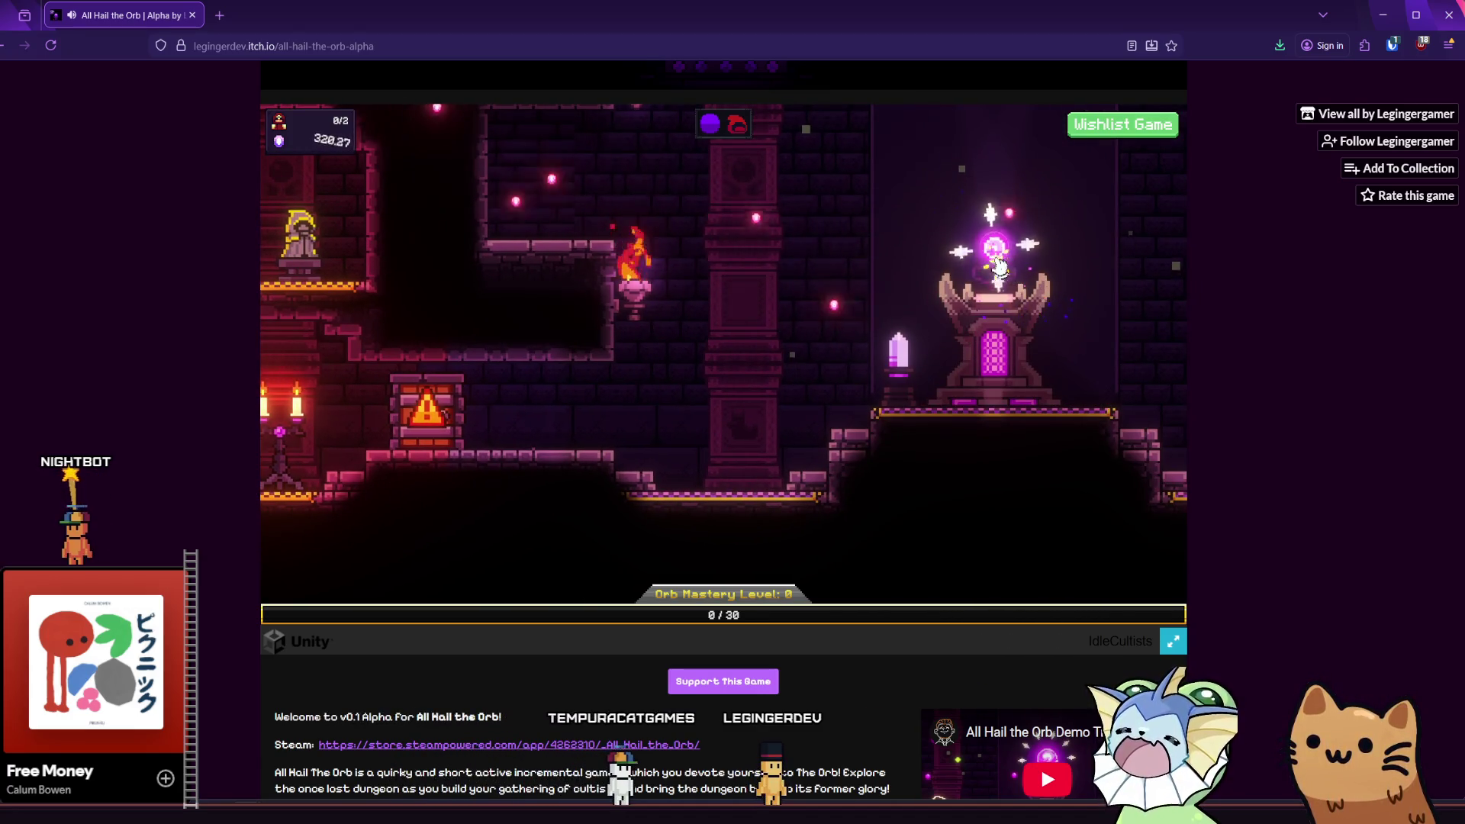
pyautogui.click(996, 268)
pyautogui.click(995, 268)
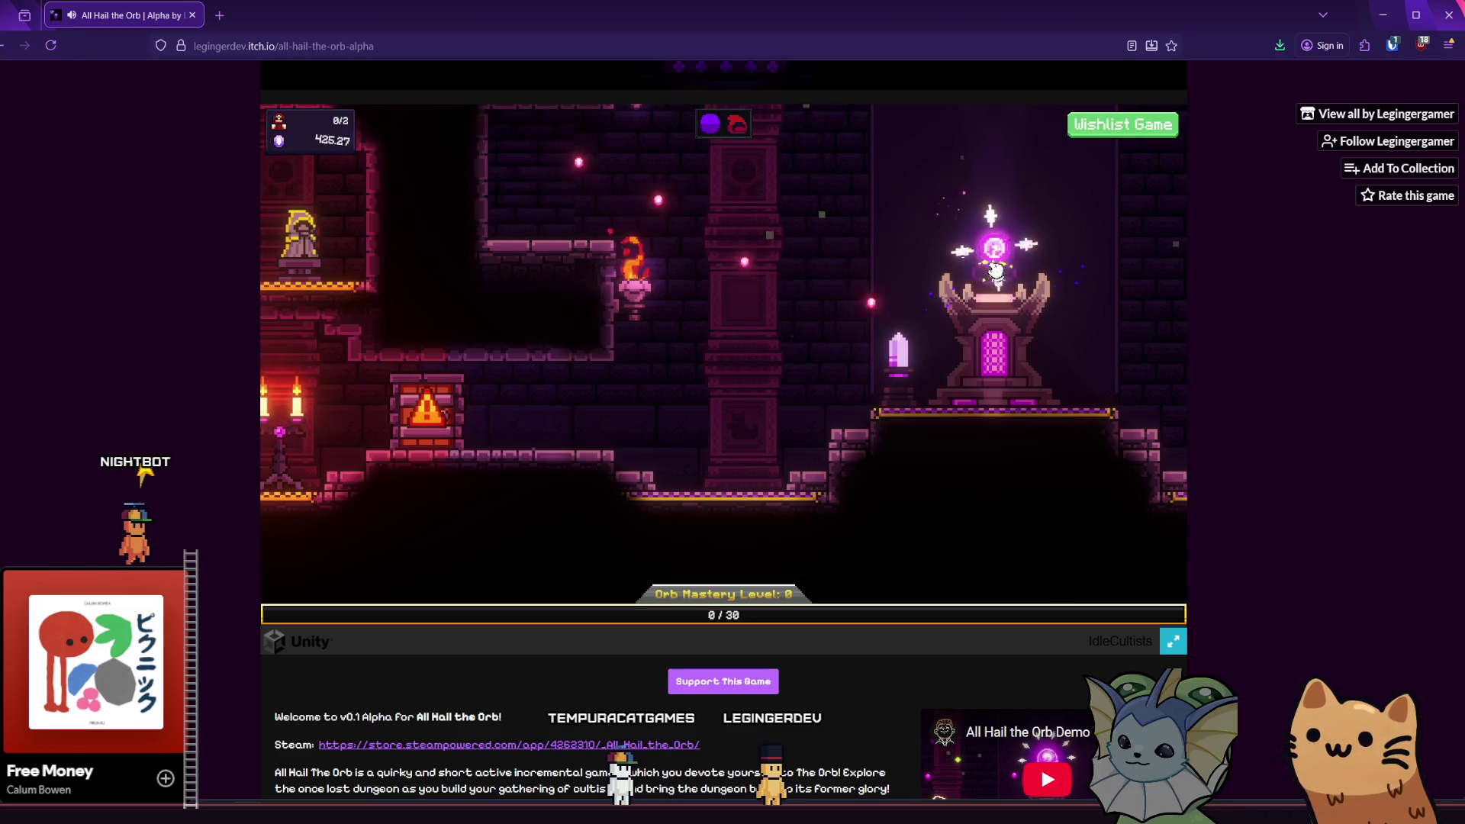
pyautogui.click(995, 268)
pyautogui.click(992, 270)
pyautogui.click(989, 272)
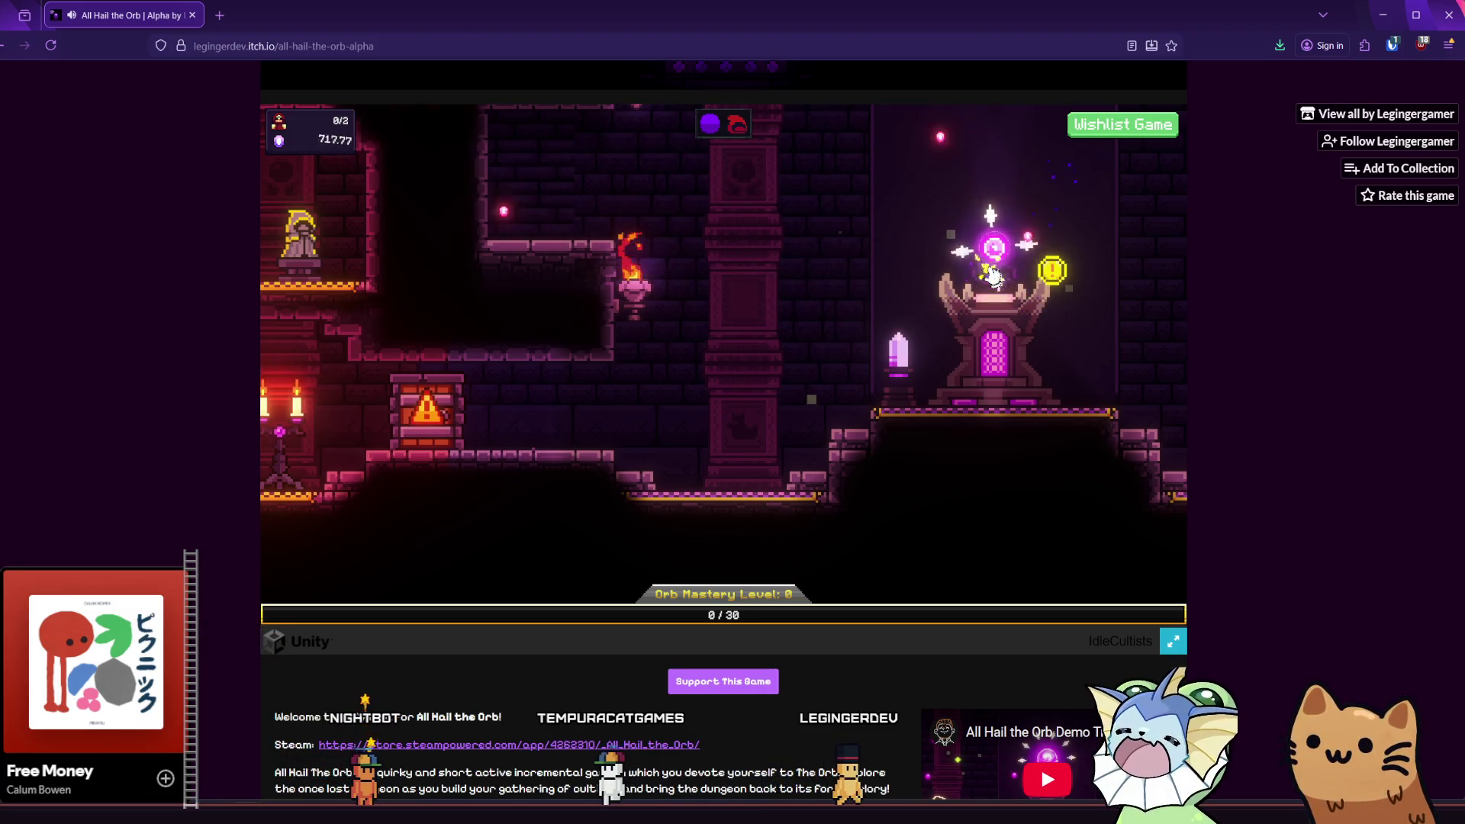
pyautogui.click(994, 275)
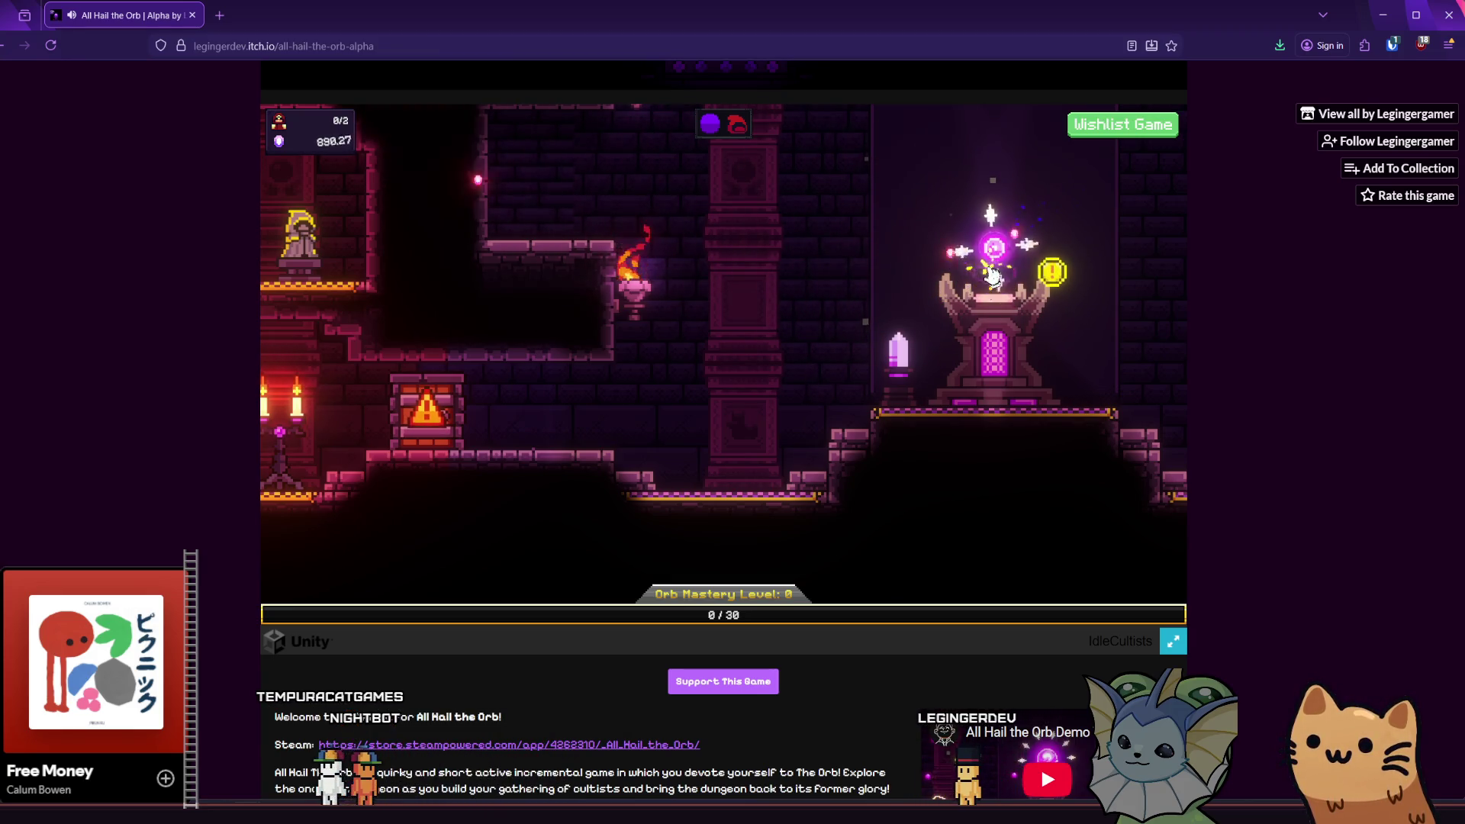
pyautogui.press('a')
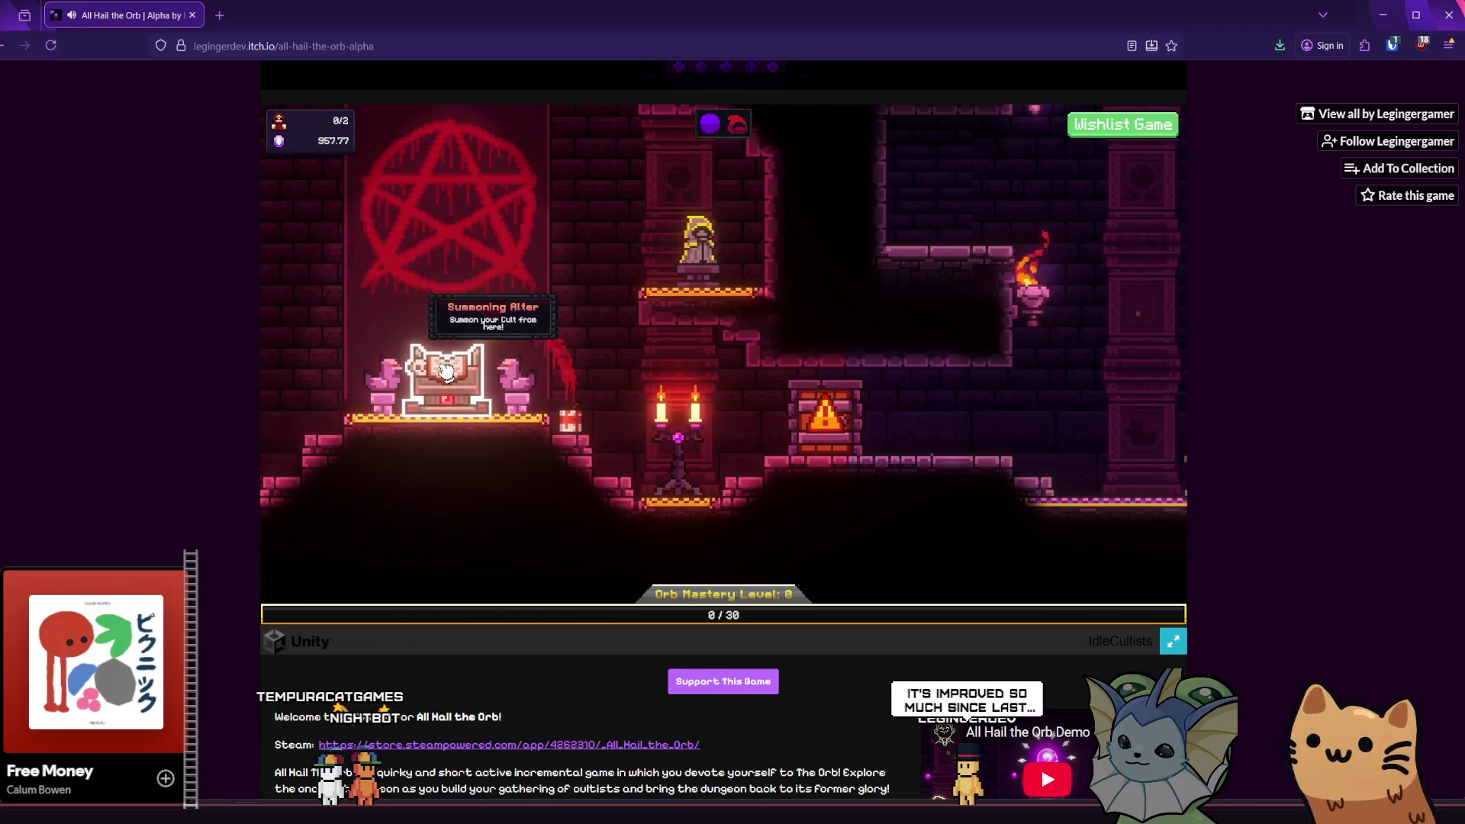
pyautogui.click(489, 328)
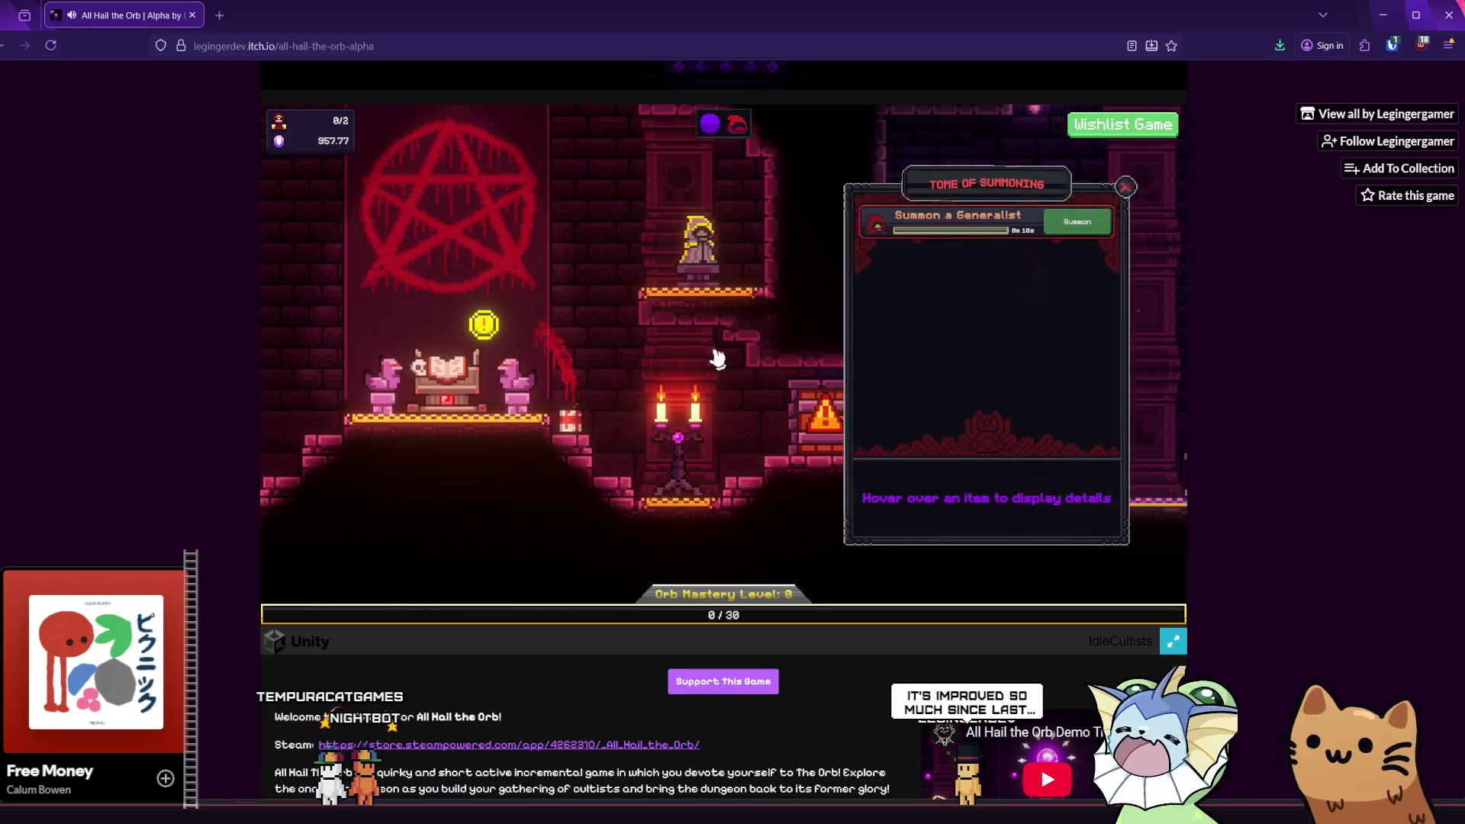
# - Summon a Generalist cultist, then look over the Cultist Upgrade Statue's upgrades
pyautogui.click(1061, 225)
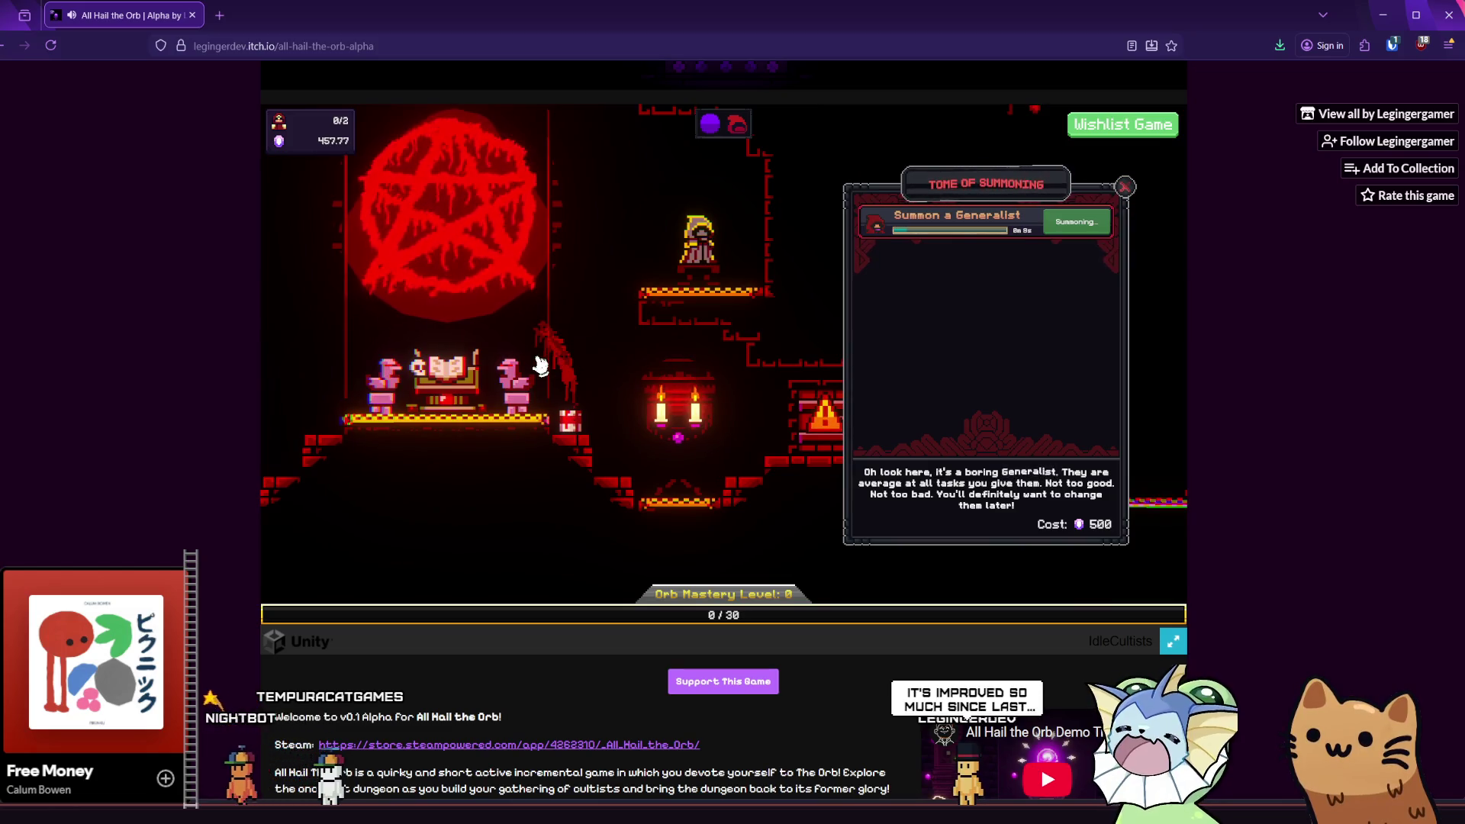
pyautogui.click(1131, 187)
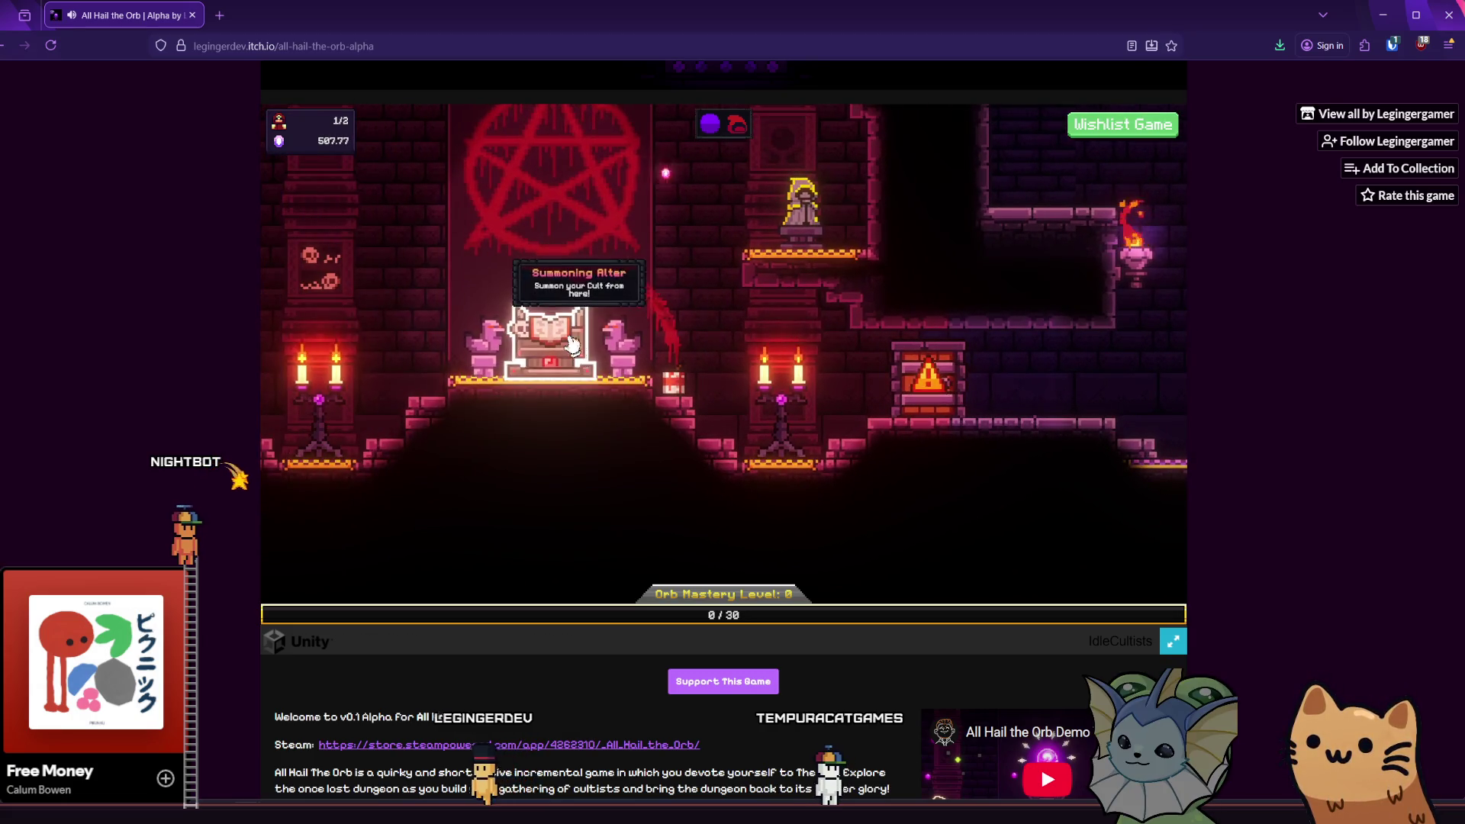
pyautogui.click(814, 226)
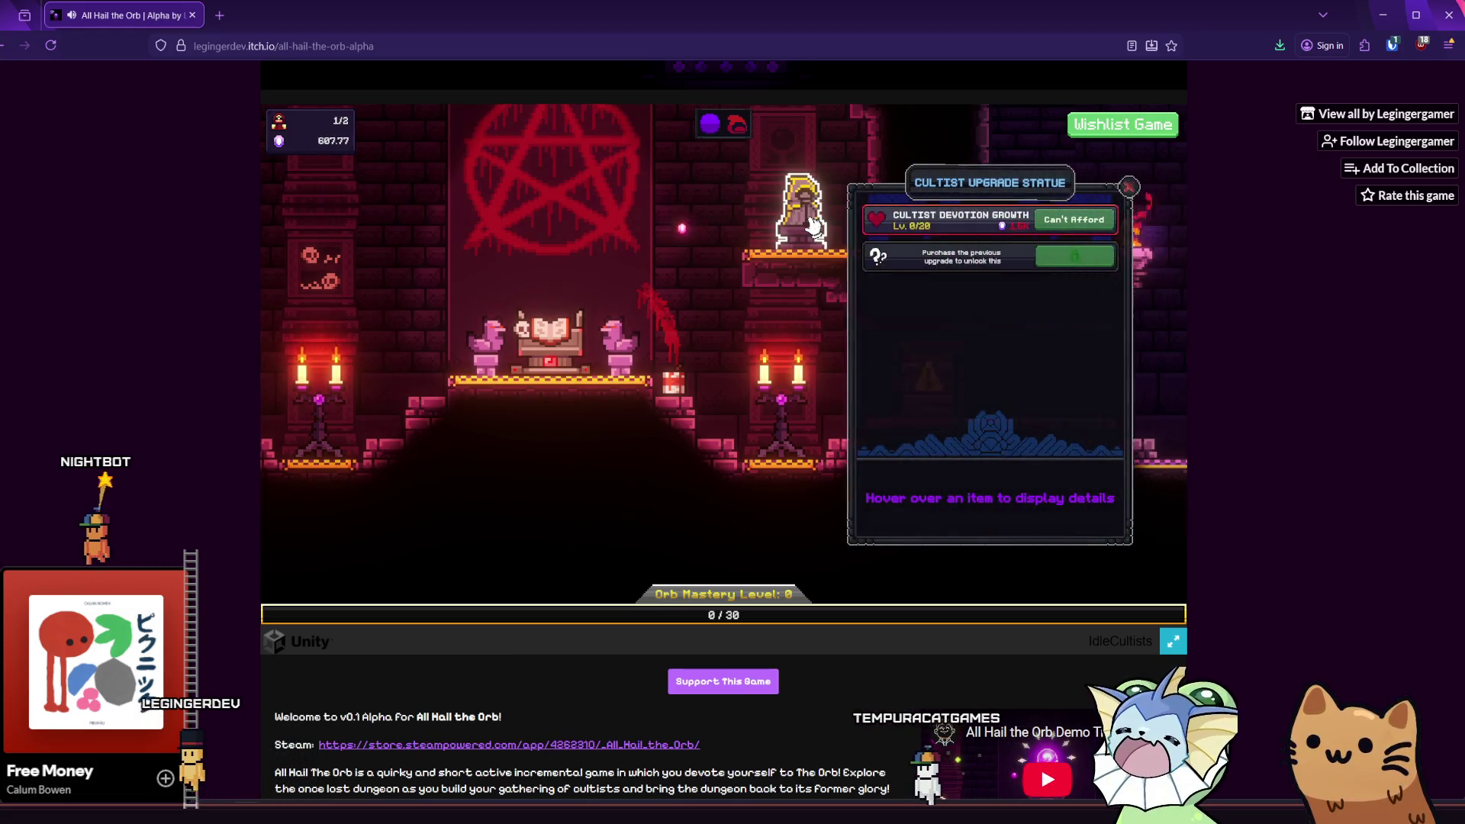
pyautogui.moveTo(1082, 220)
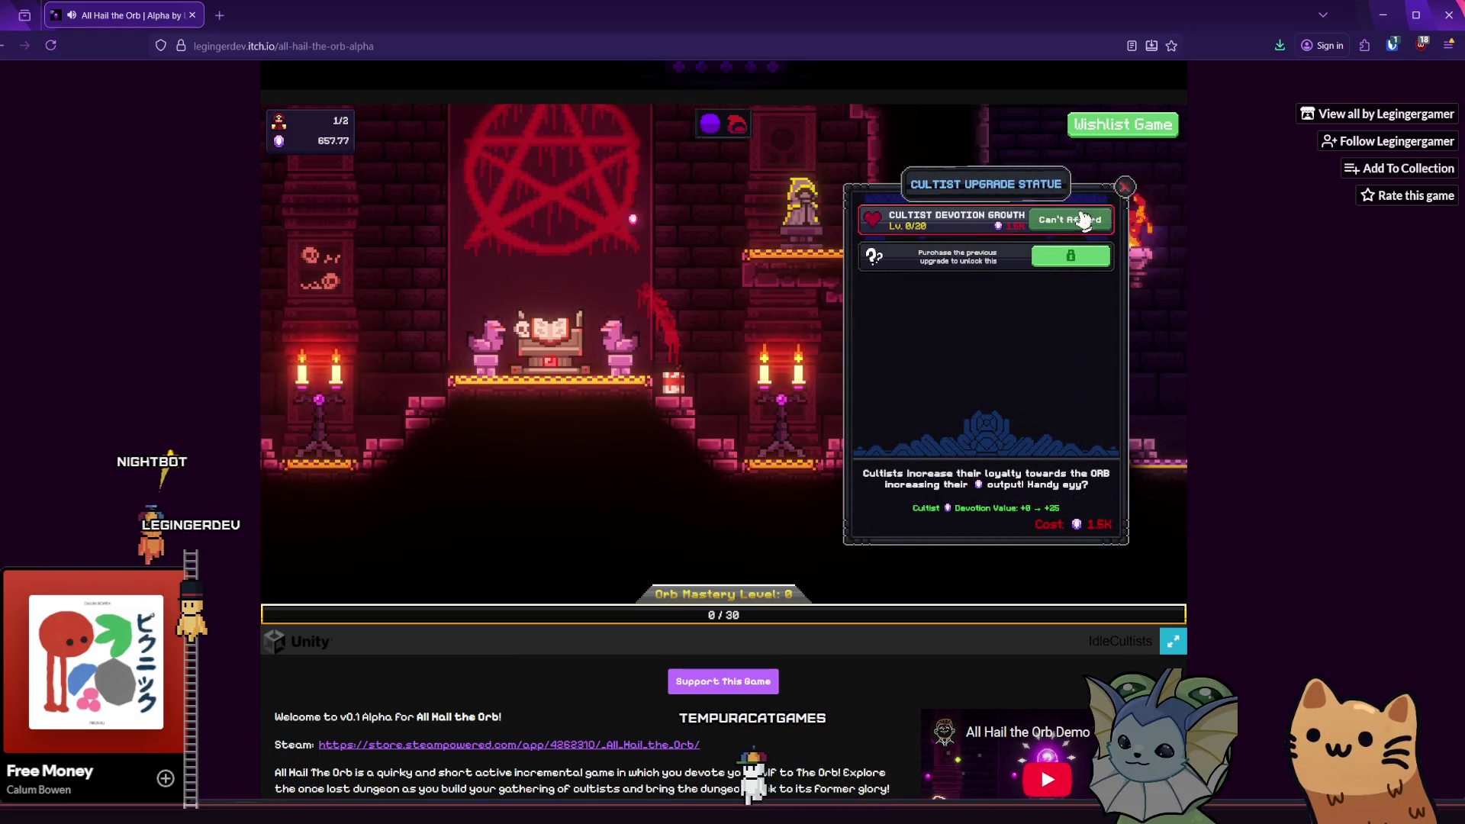
pyautogui.click(1124, 188)
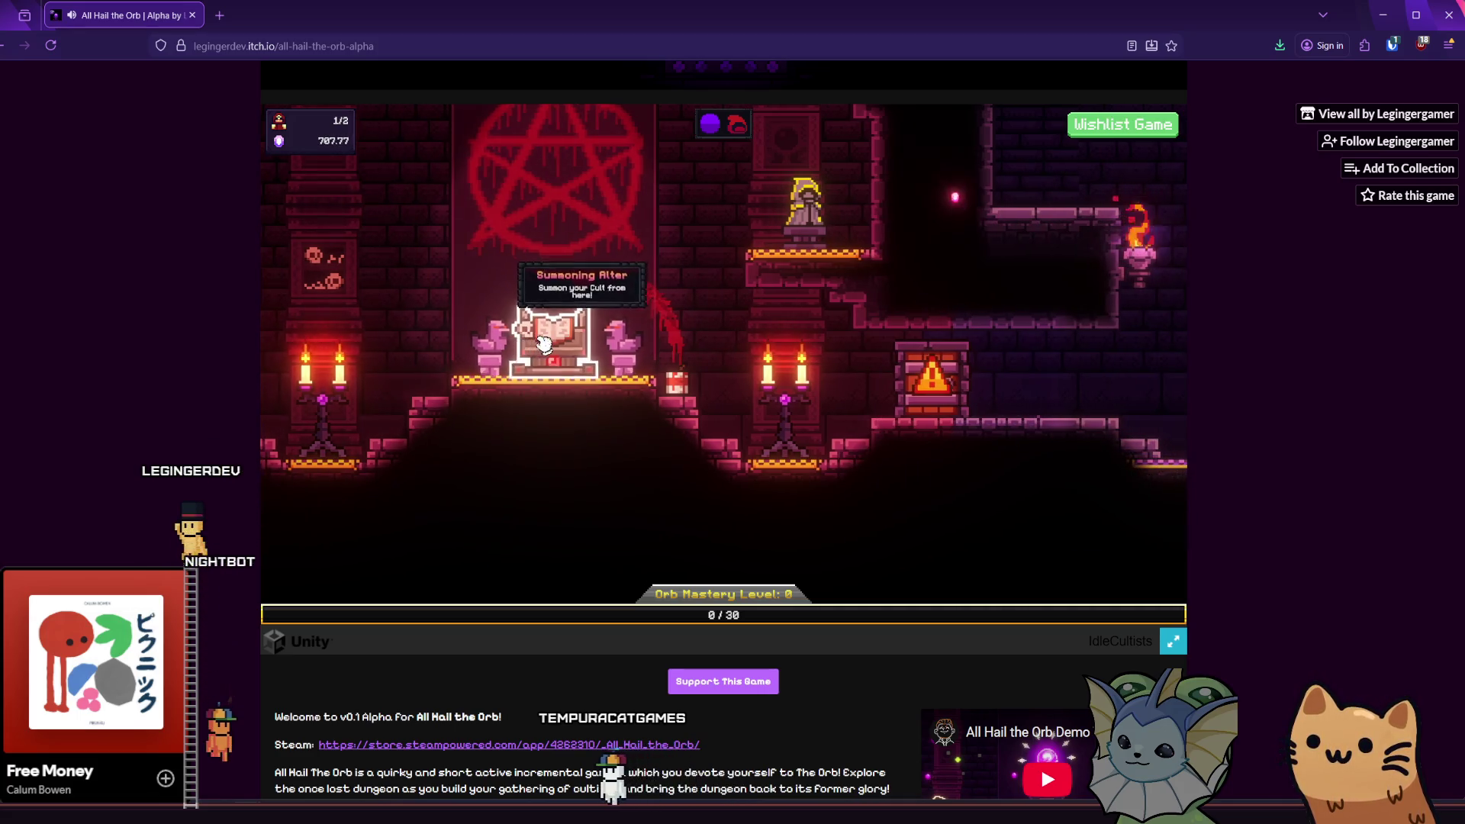
# - Recheck the summoning tome, then move right to the Orb of Devotion Altar's upgrades
pyautogui.click(693, 333)
pyautogui.moveTo(1103, 223)
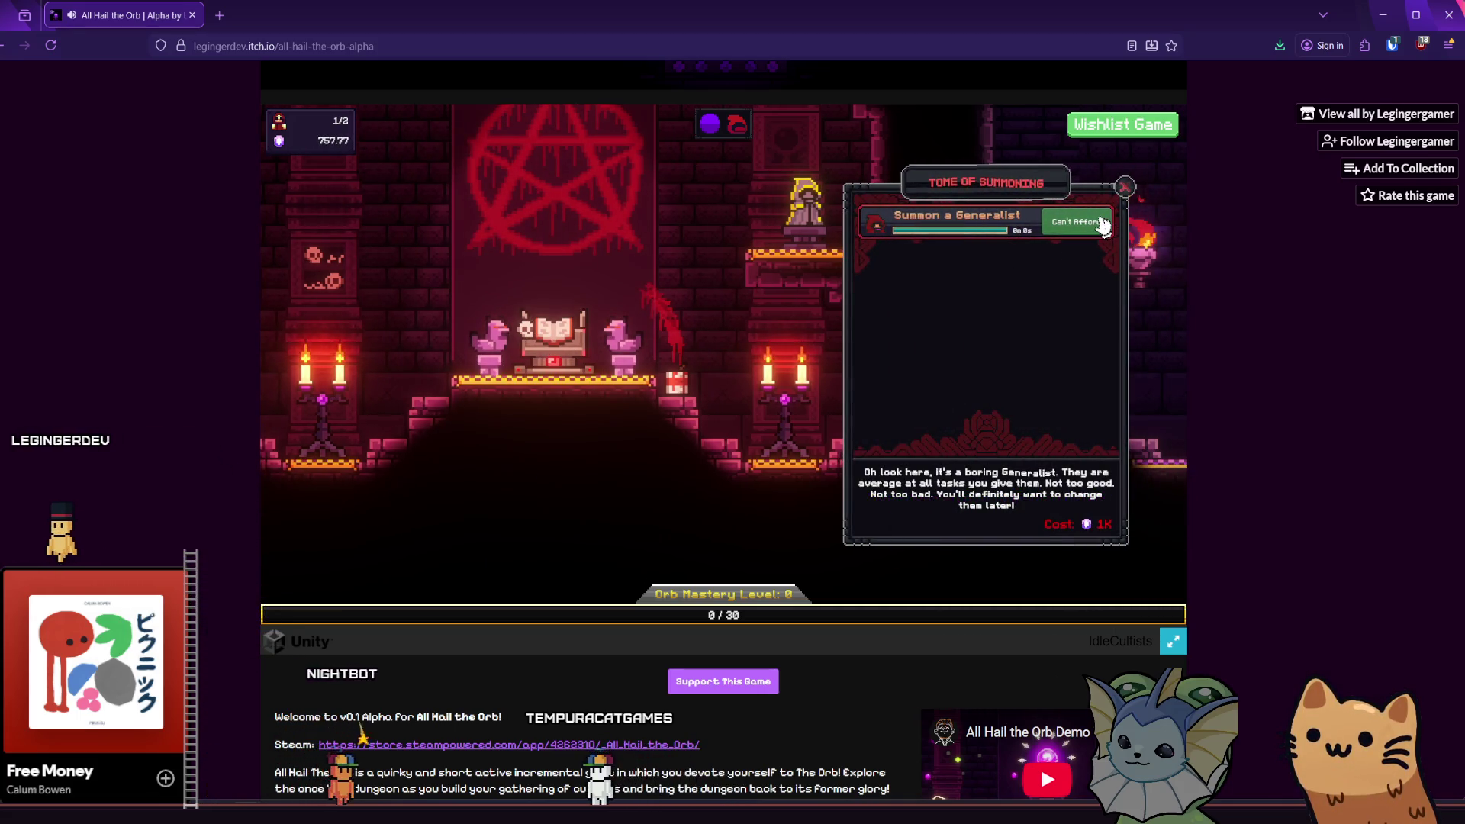
pyautogui.click(1124, 187)
pyautogui.press('d')
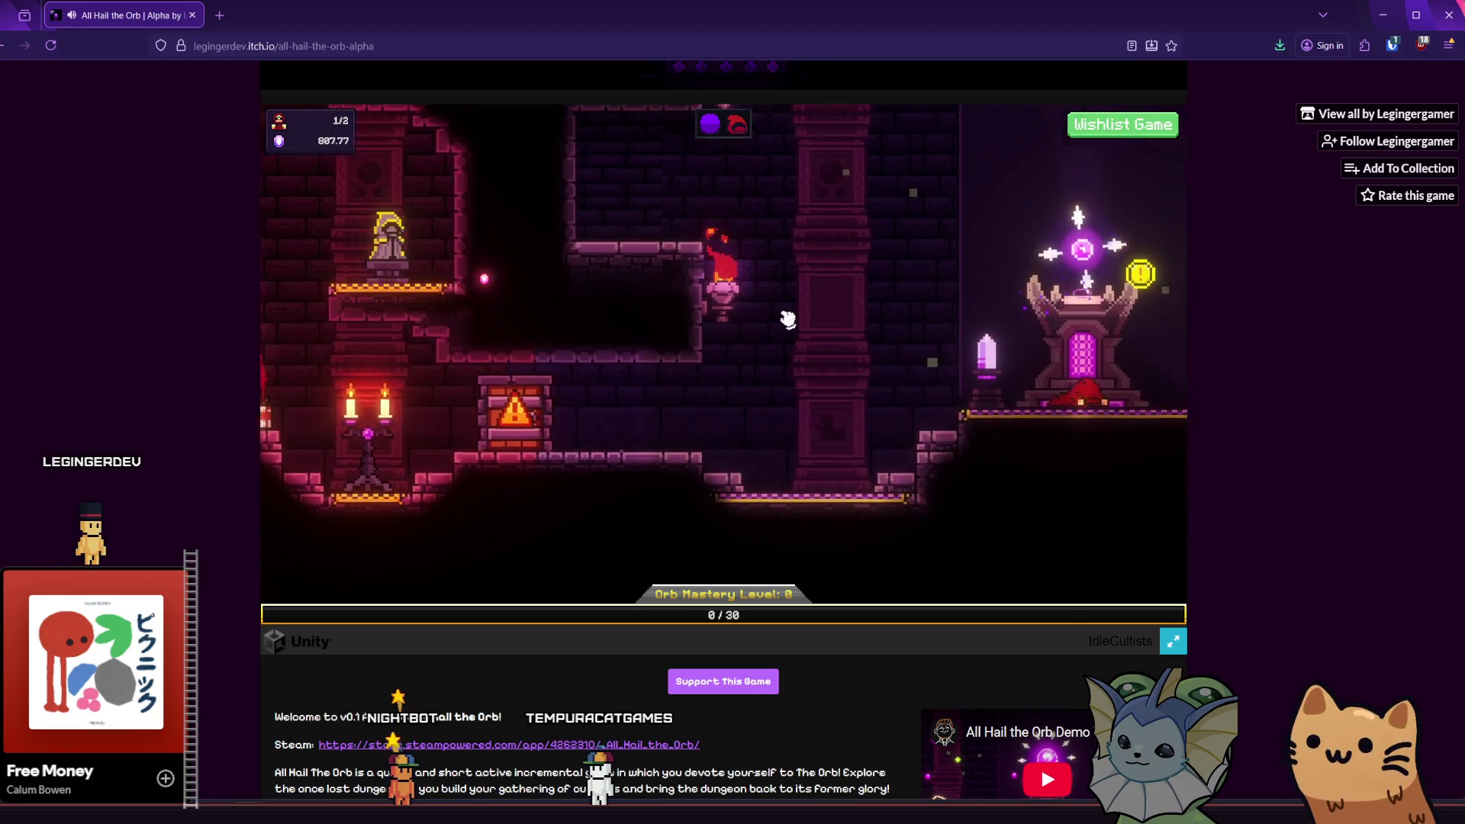
pyautogui.click(794, 342)
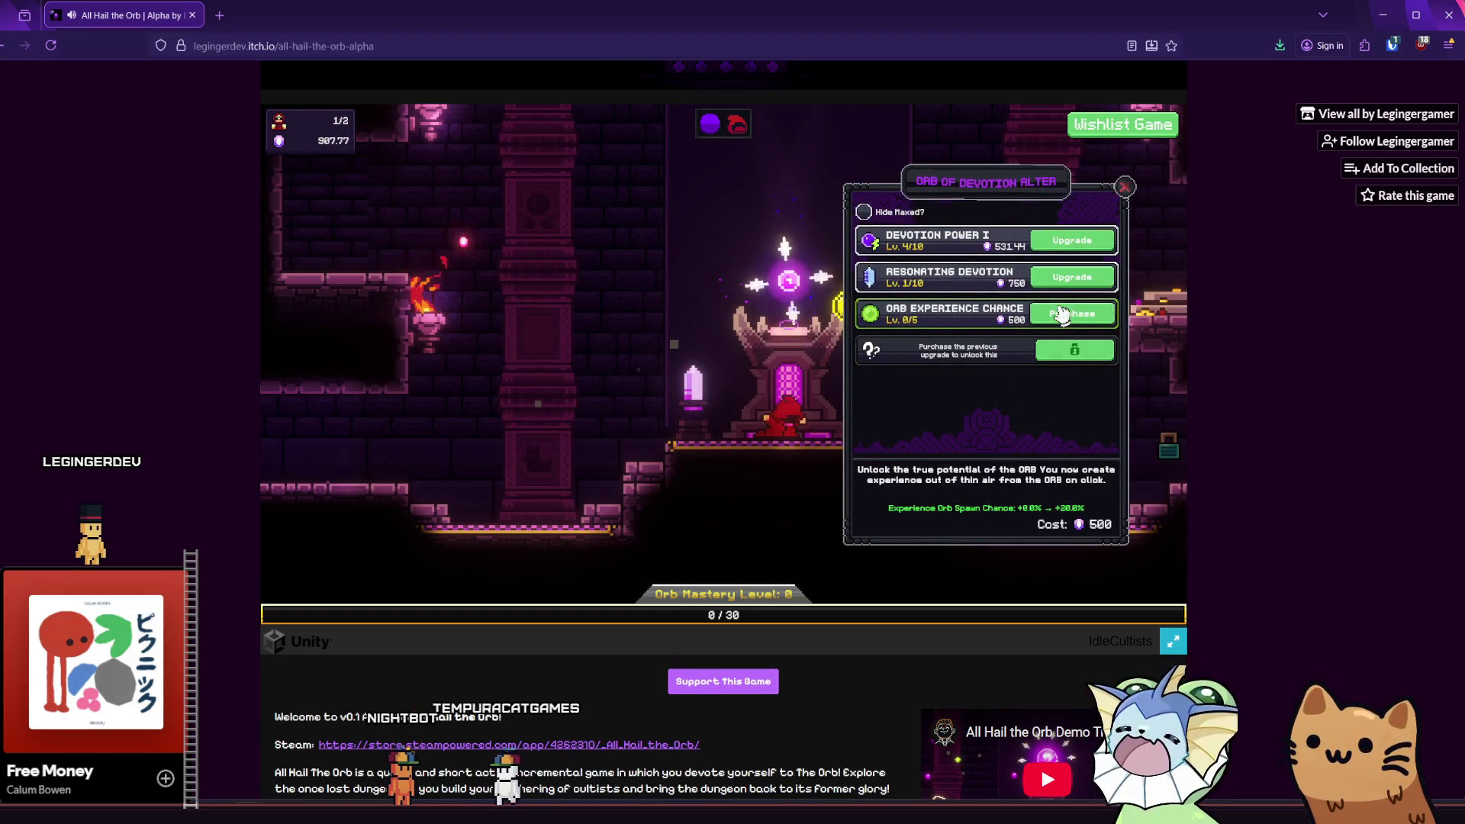
# - Buy Orb Experience Chance to level 1/5 and tap the orb for devotion
pyautogui.click(1072, 313)
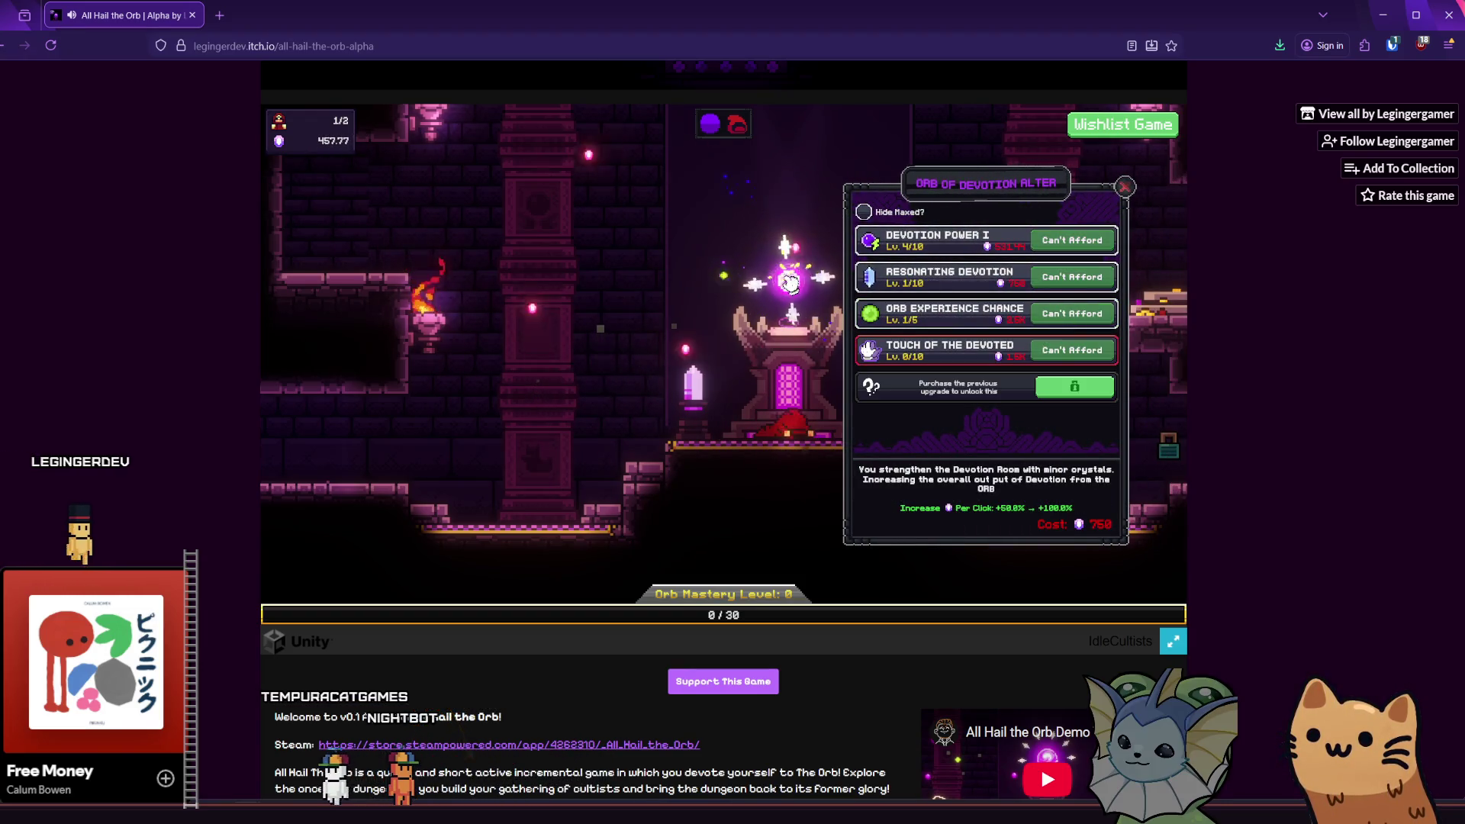
pyautogui.click(799, 294)
pyautogui.click(800, 292)
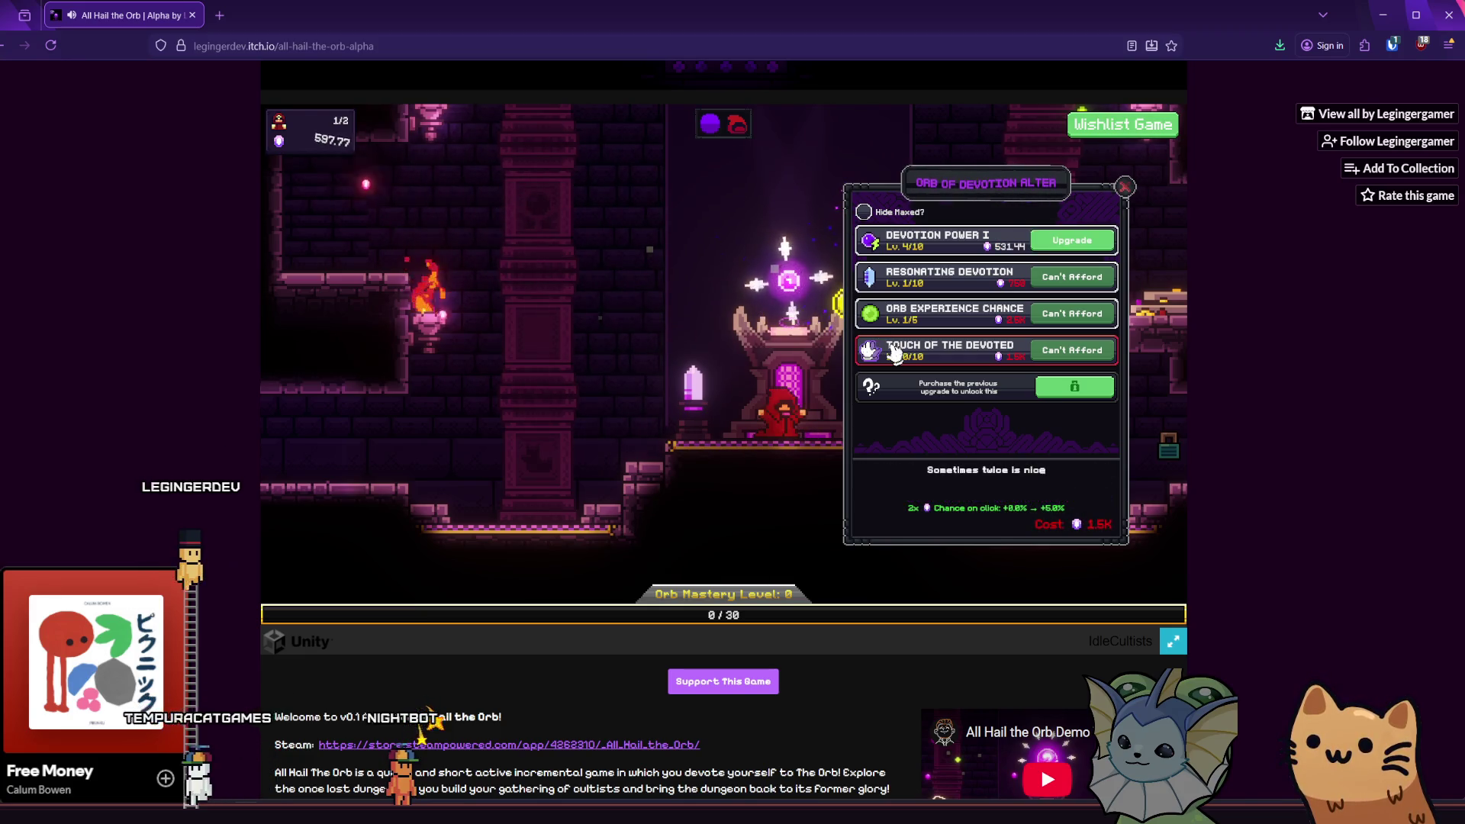
pyautogui.click(795, 290)
# - Unlock The Quackpot for 250 devotion in the room to the left, then tap the orb again
pyautogui.press('Left')
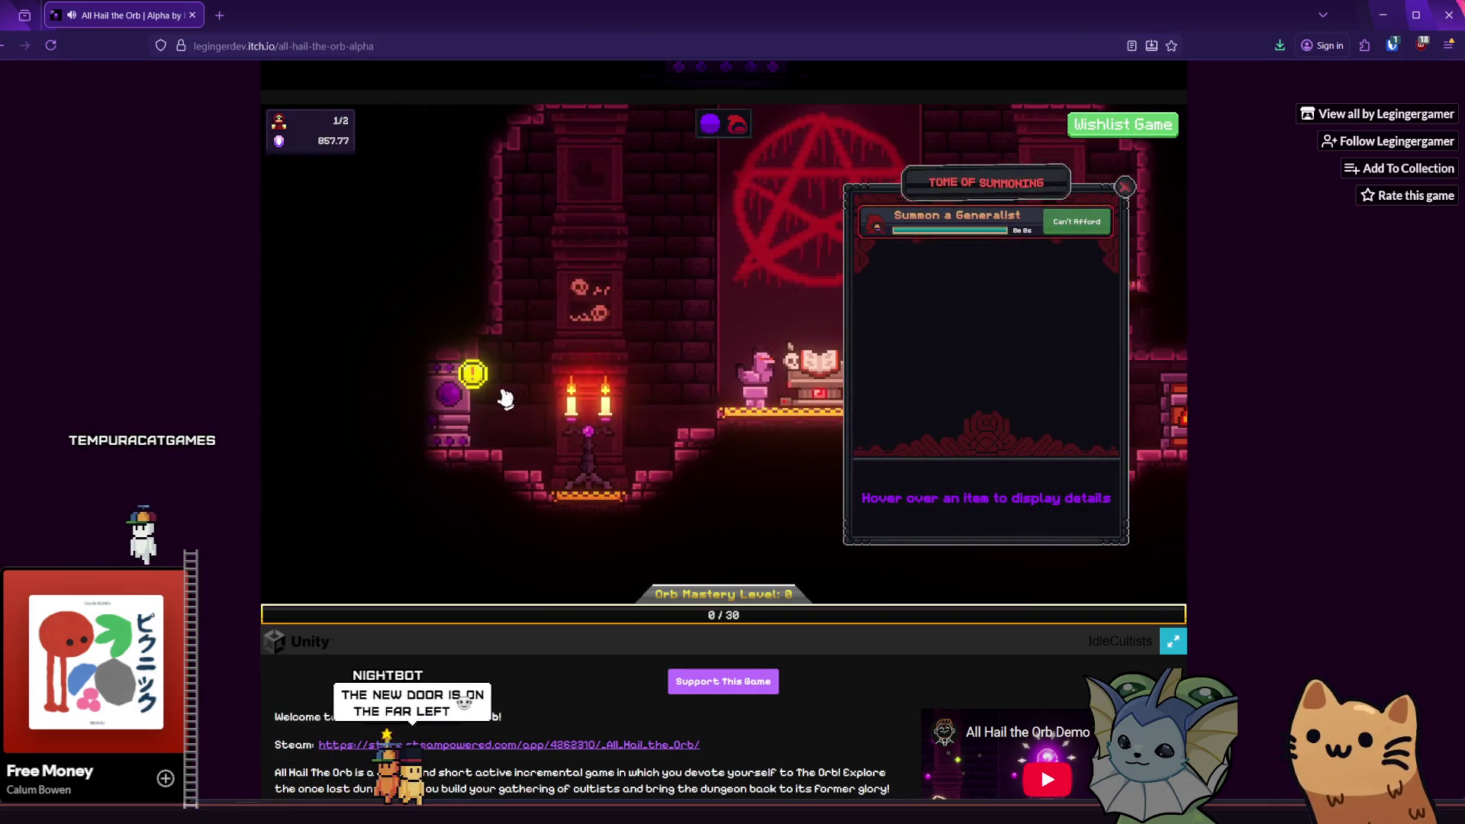
pyautogui.moveTo(416, 401)
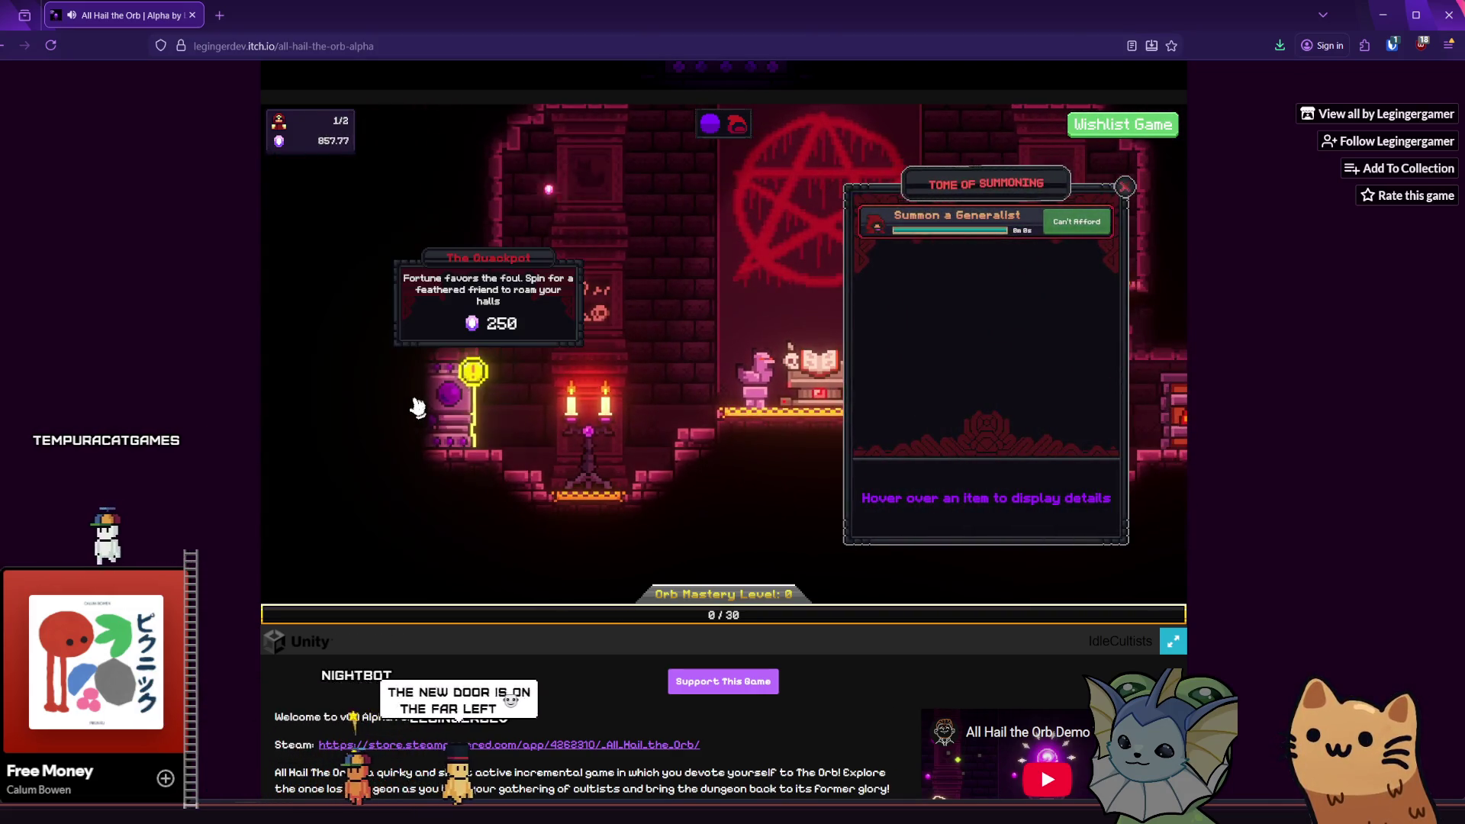
pyautogui.click(446, 401)
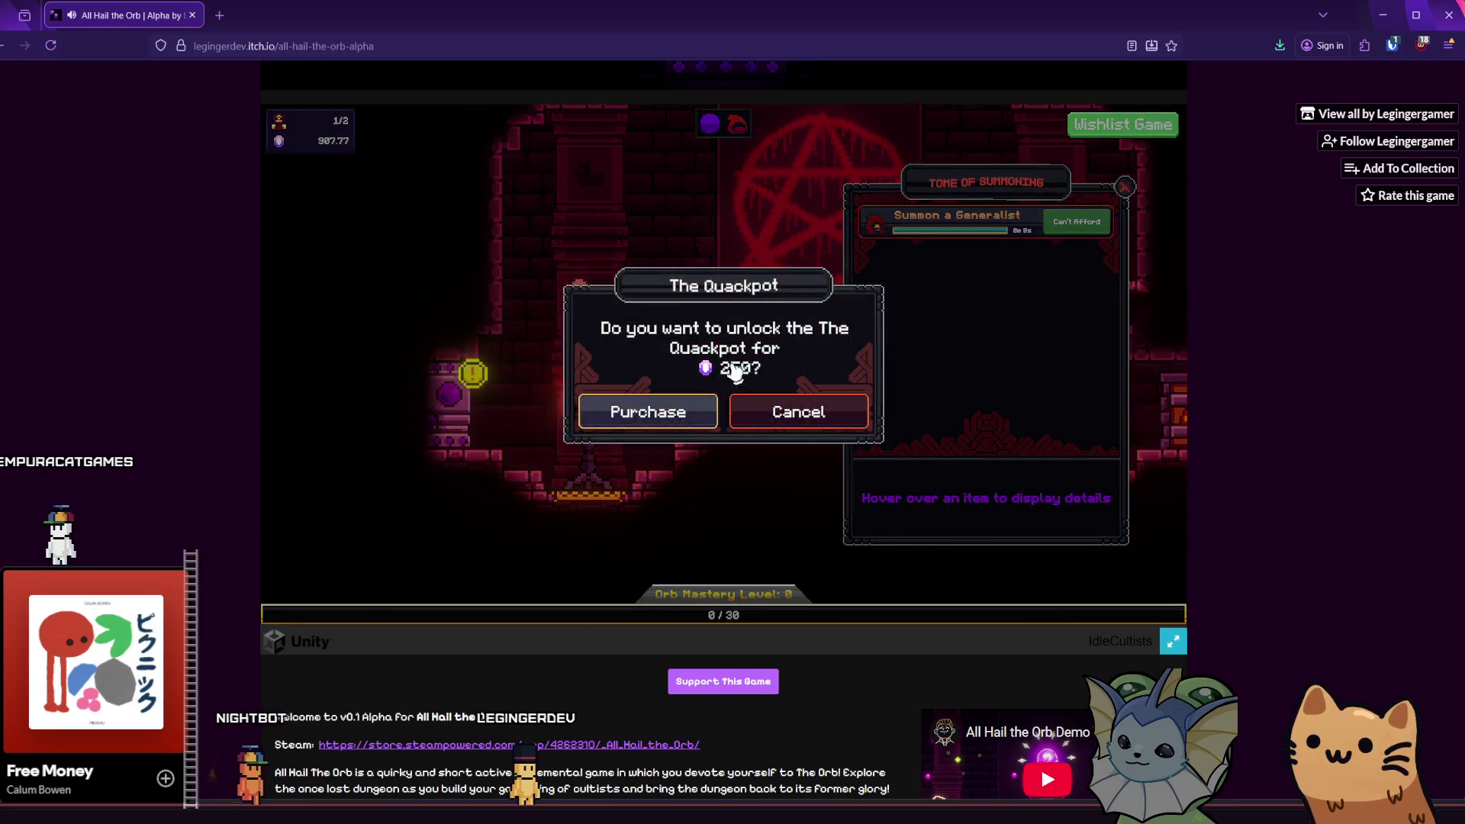
pyautogui.click(641, 411)
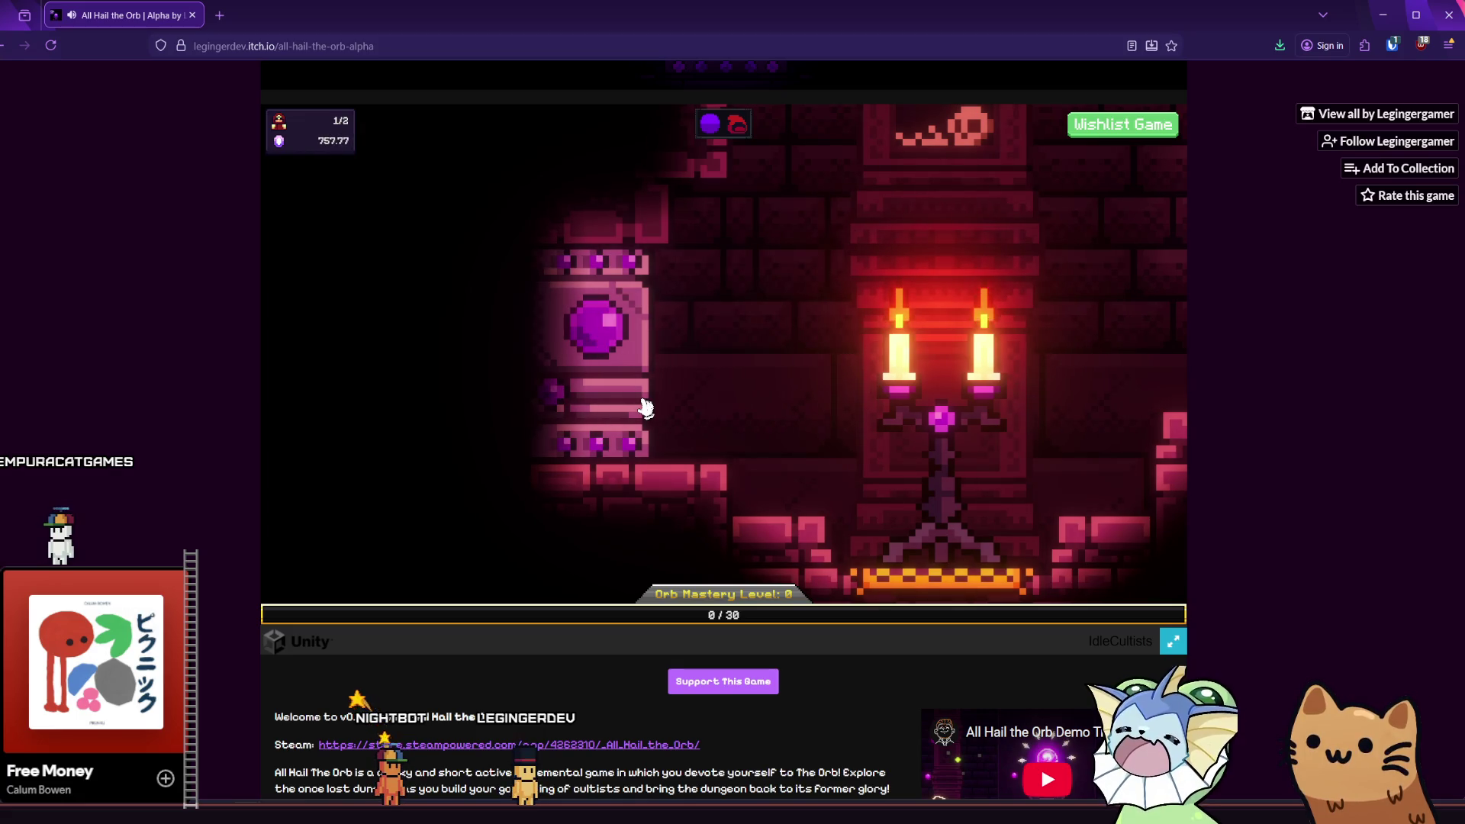
pyautogui.click(615, 364)
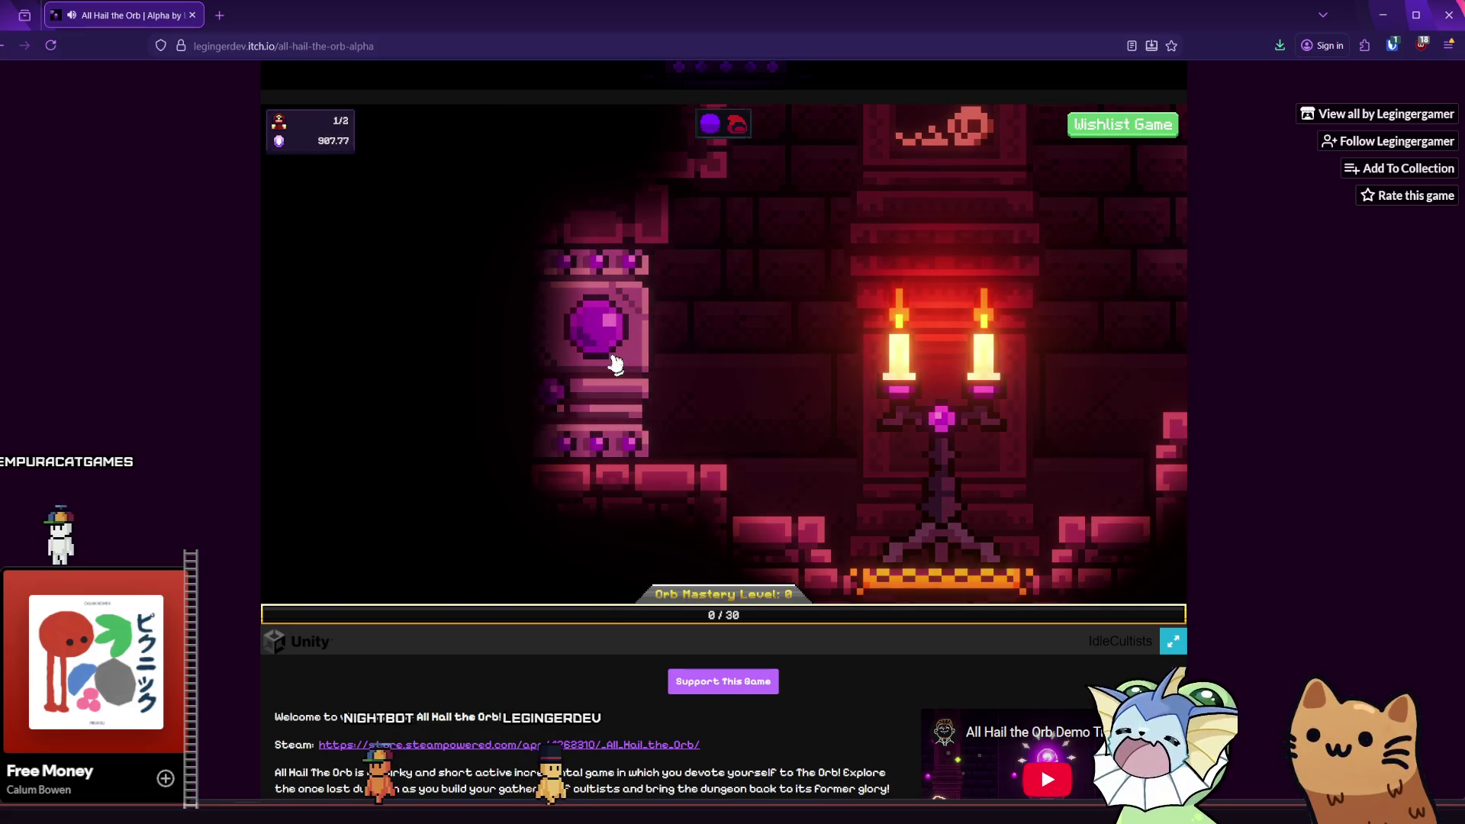
pyautogui.click(588, 335)
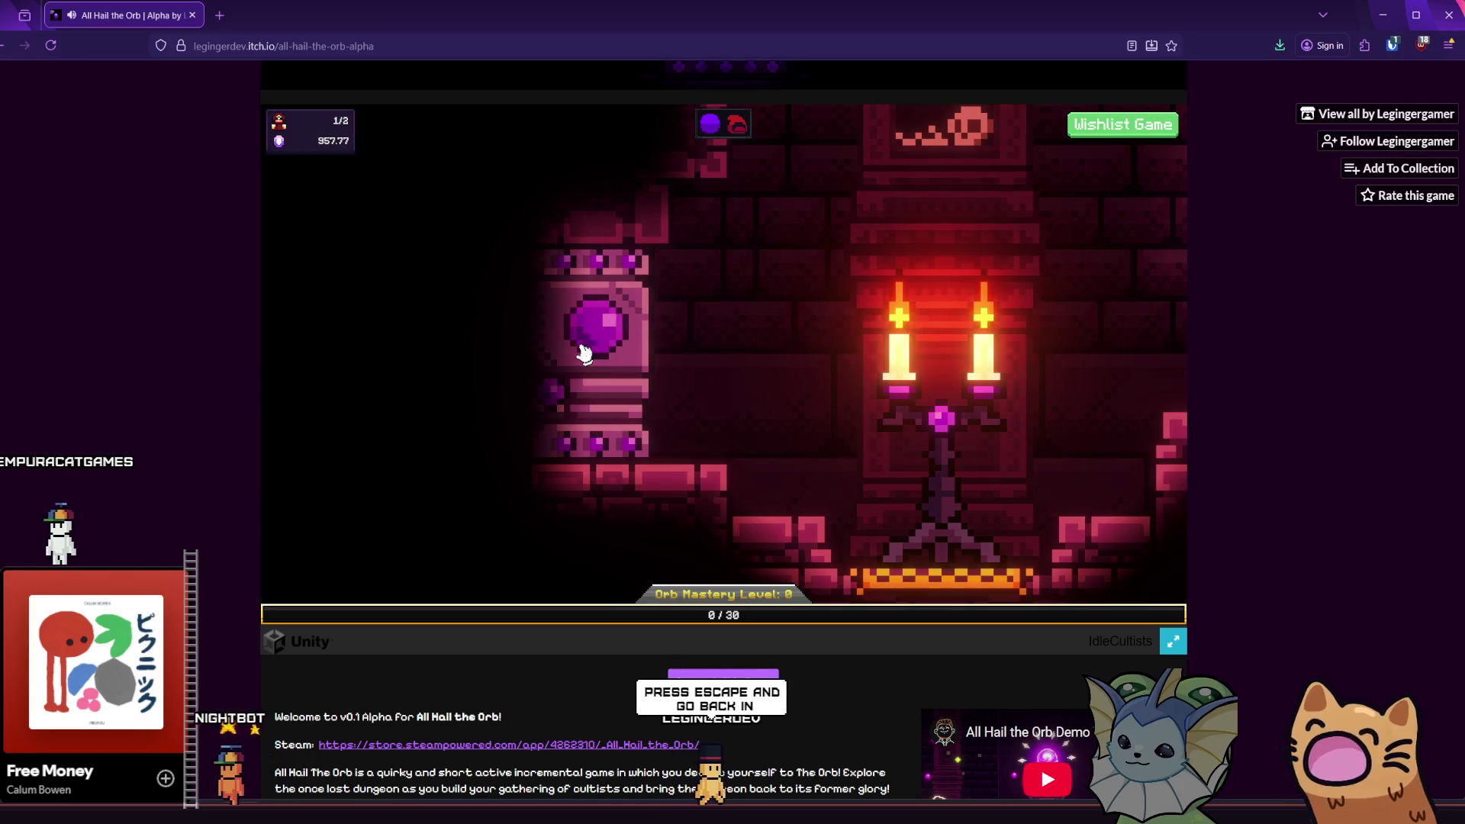
# - Open and close the in-game settings, tapping the orb once more
pyautogui.press('Escape')
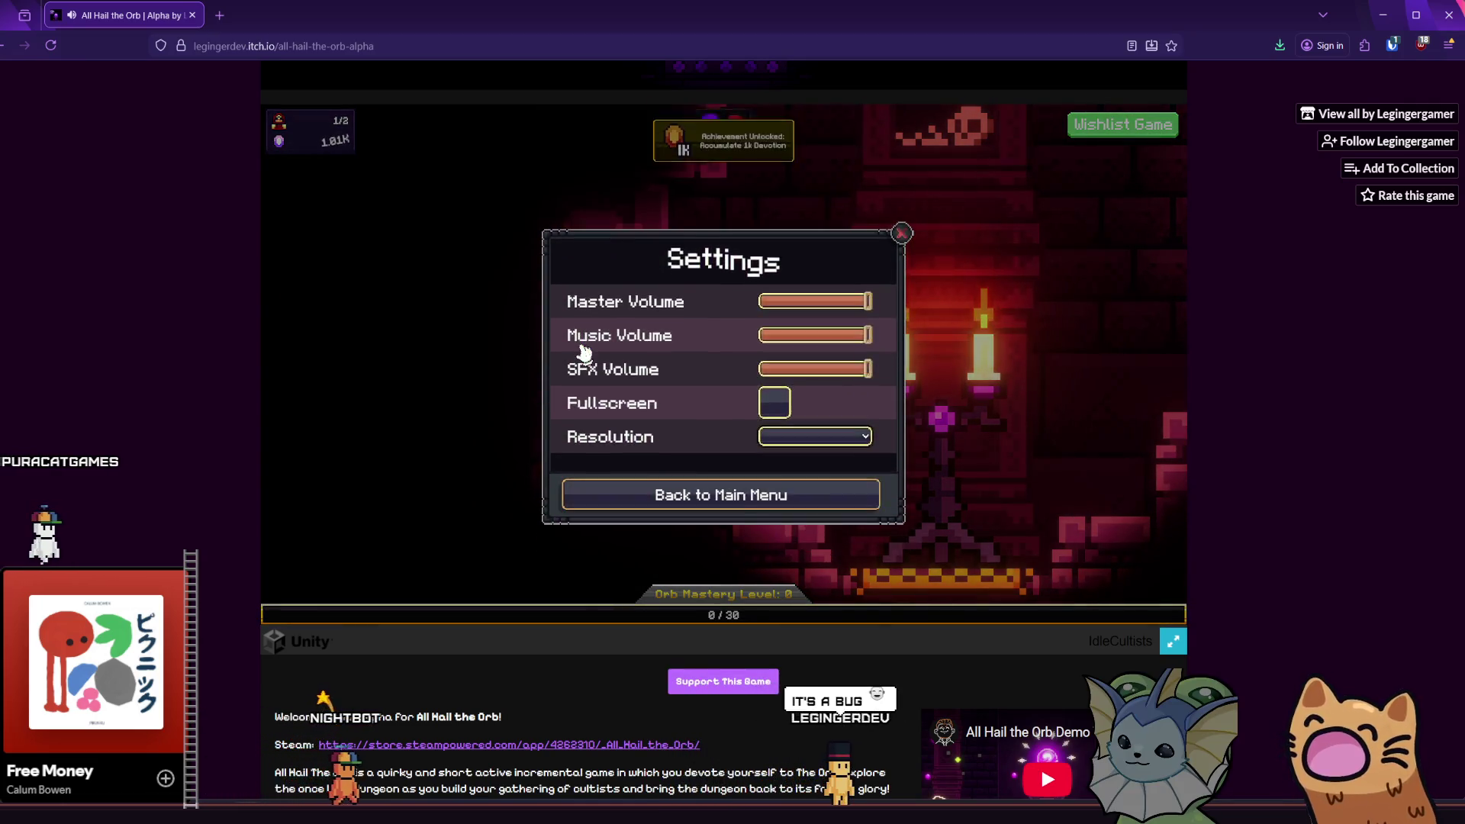
pyautogui.press('Escape')
pyautogui.press('Escape')
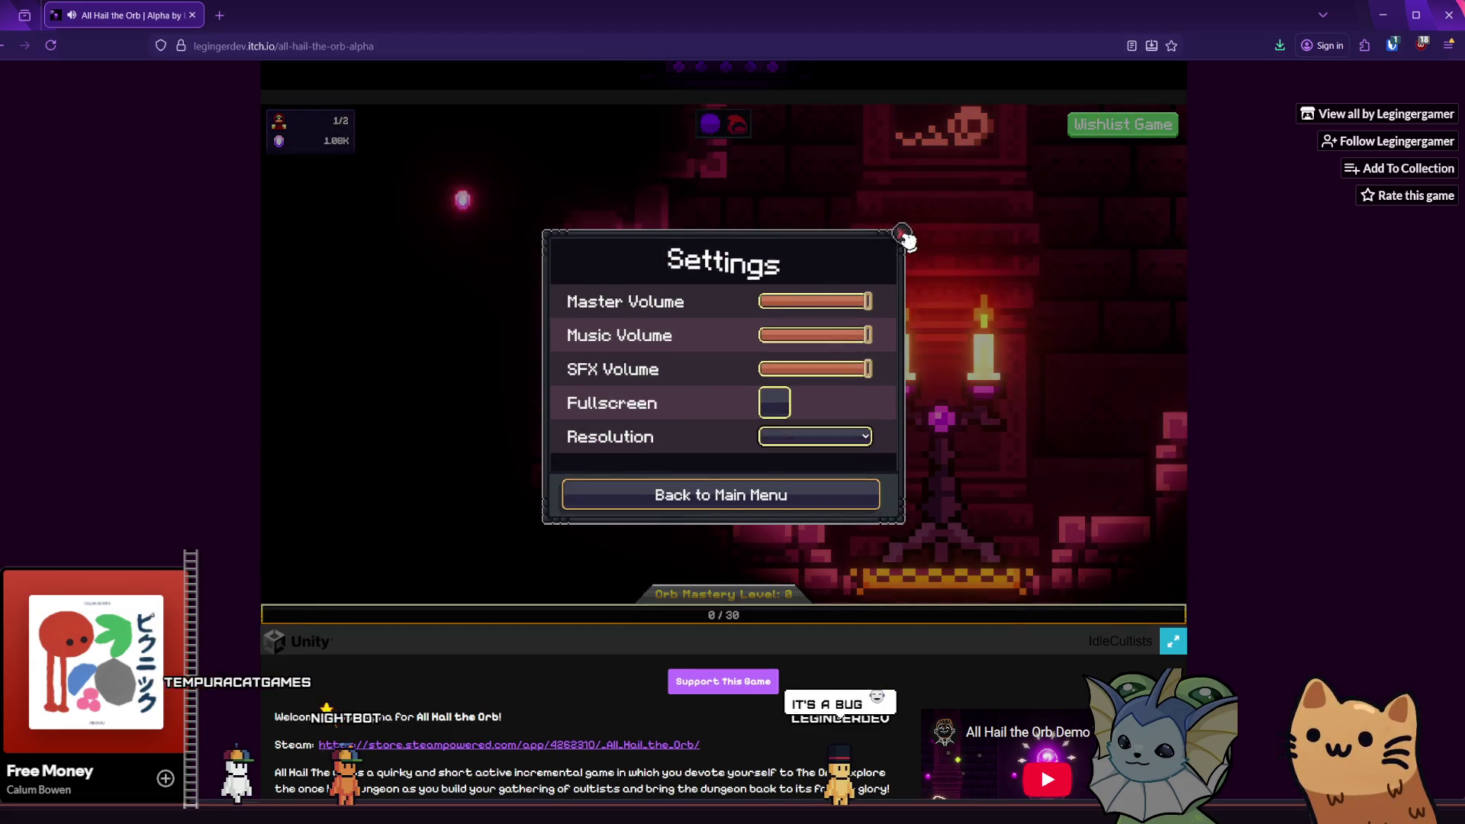
pyautogui.click(903, 233)
pyautogui.click(605, 319)
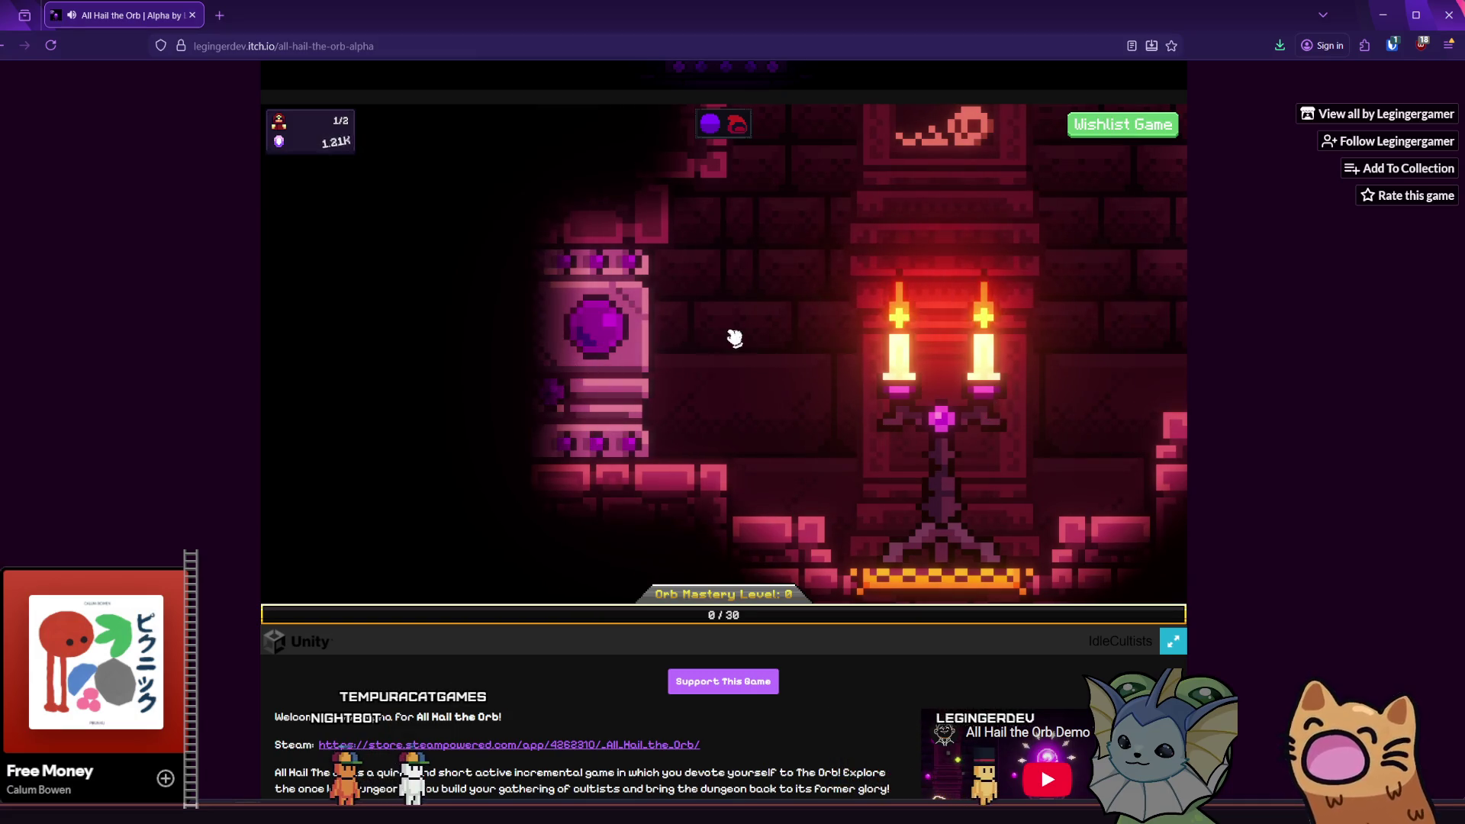
pyautogui.moveTo(332, 145)
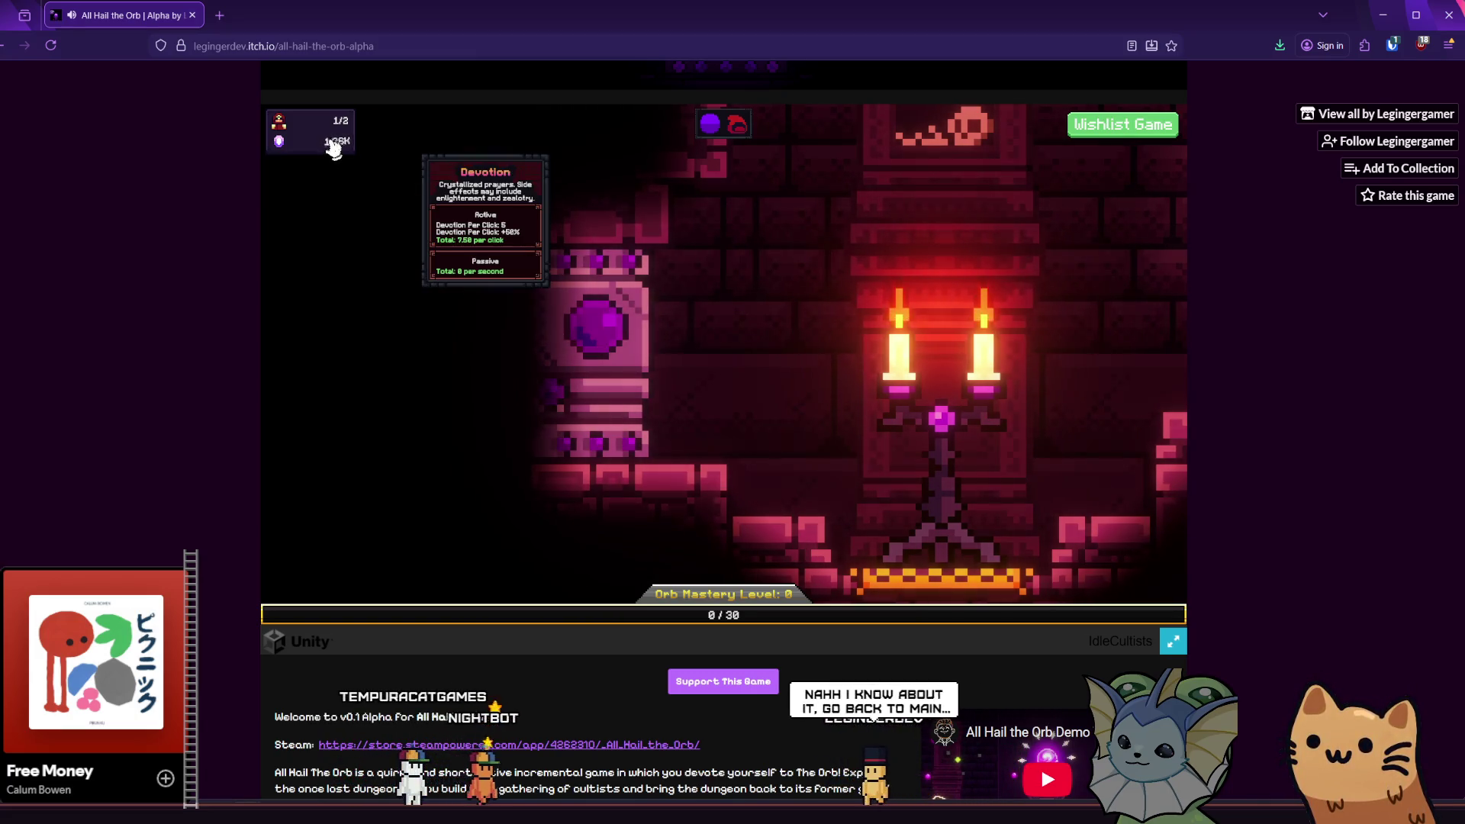
# - Return to the main menu, restart with Play Game, and move left to the gumball-machine room
pyautogui.press('Escape')
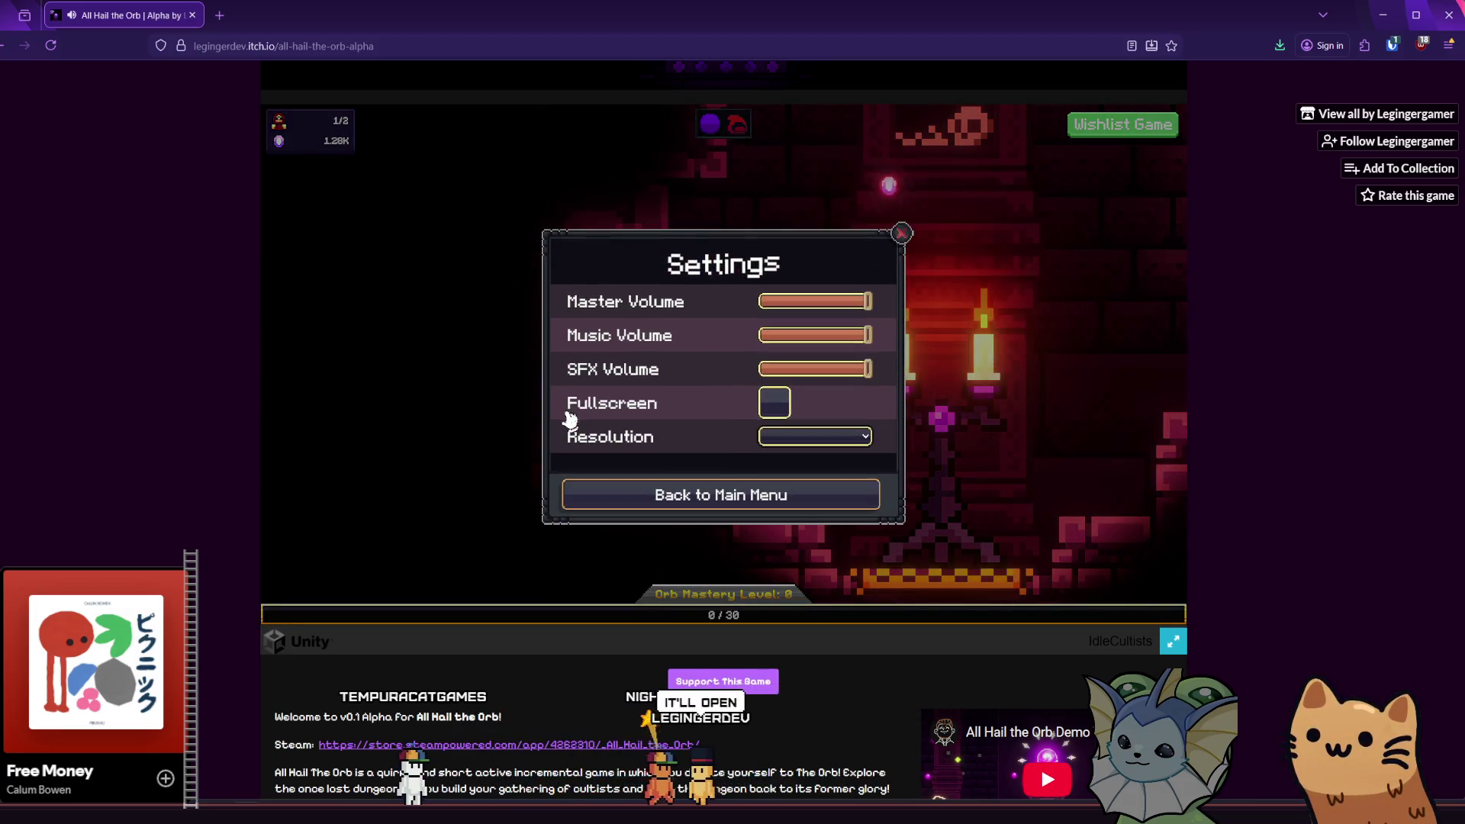
pyautogui.click(643, 494)
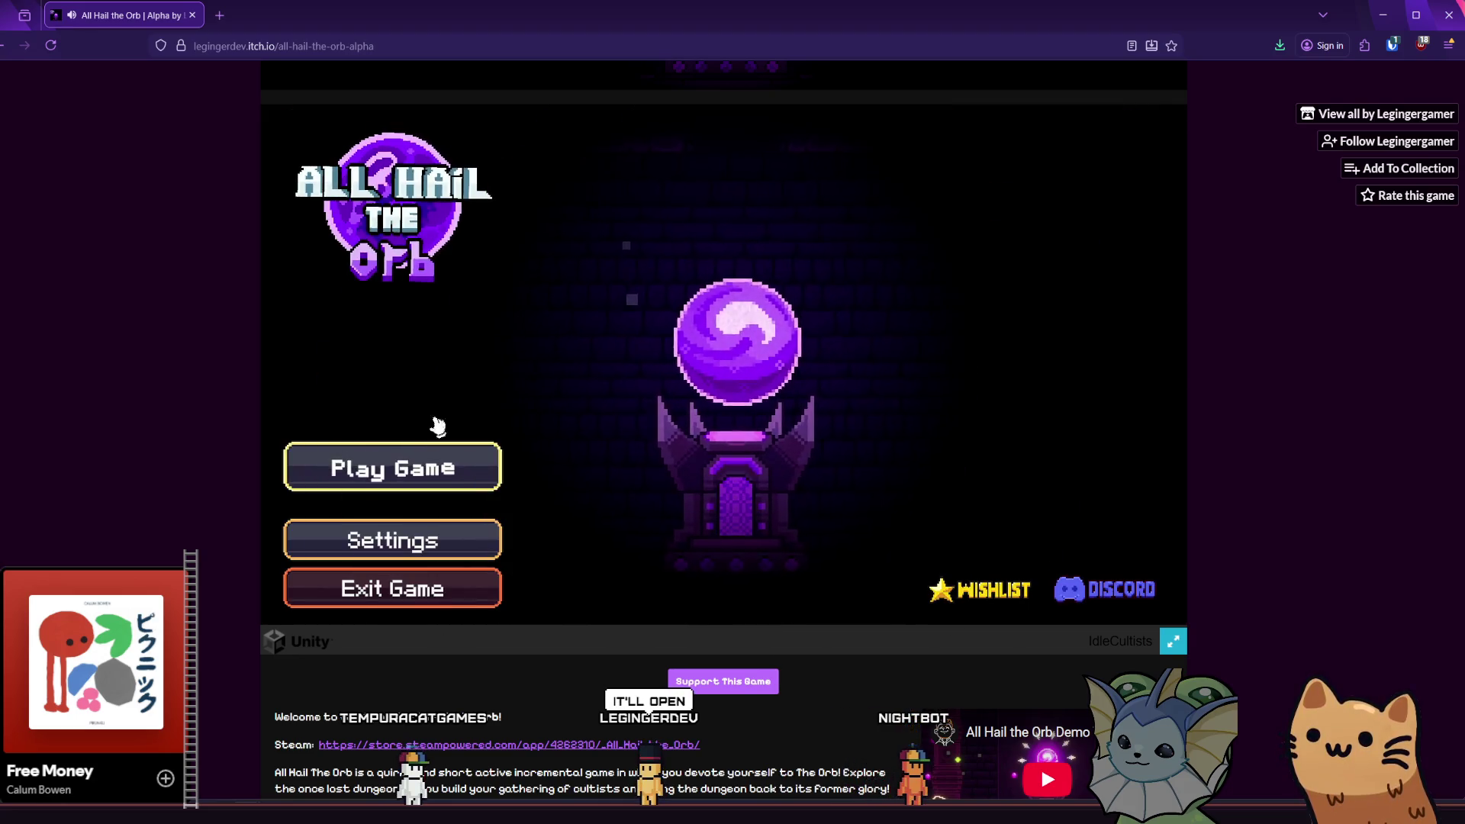
pyautogui.click(426, 462)
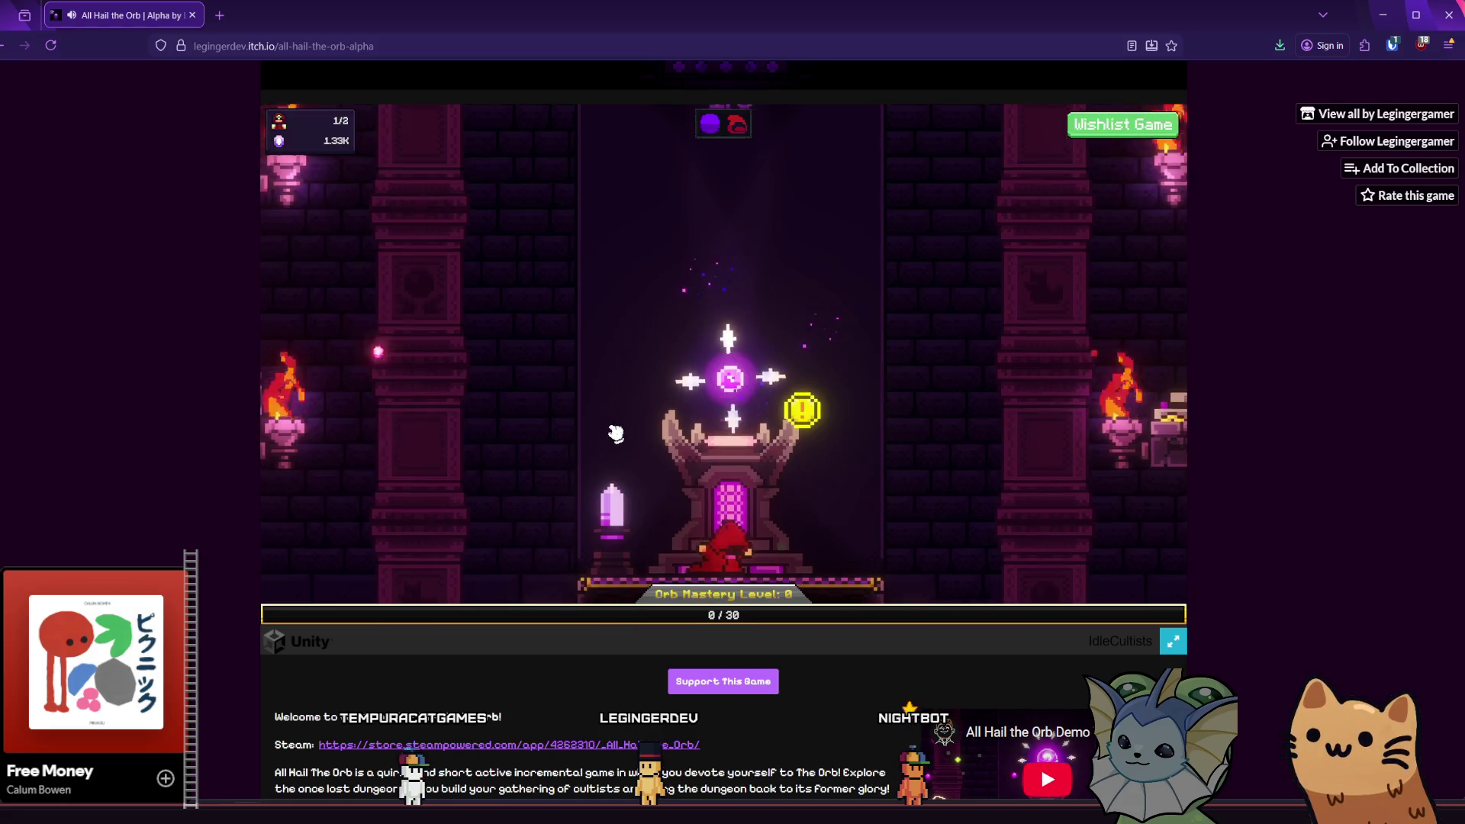
pyautogui.press('a')
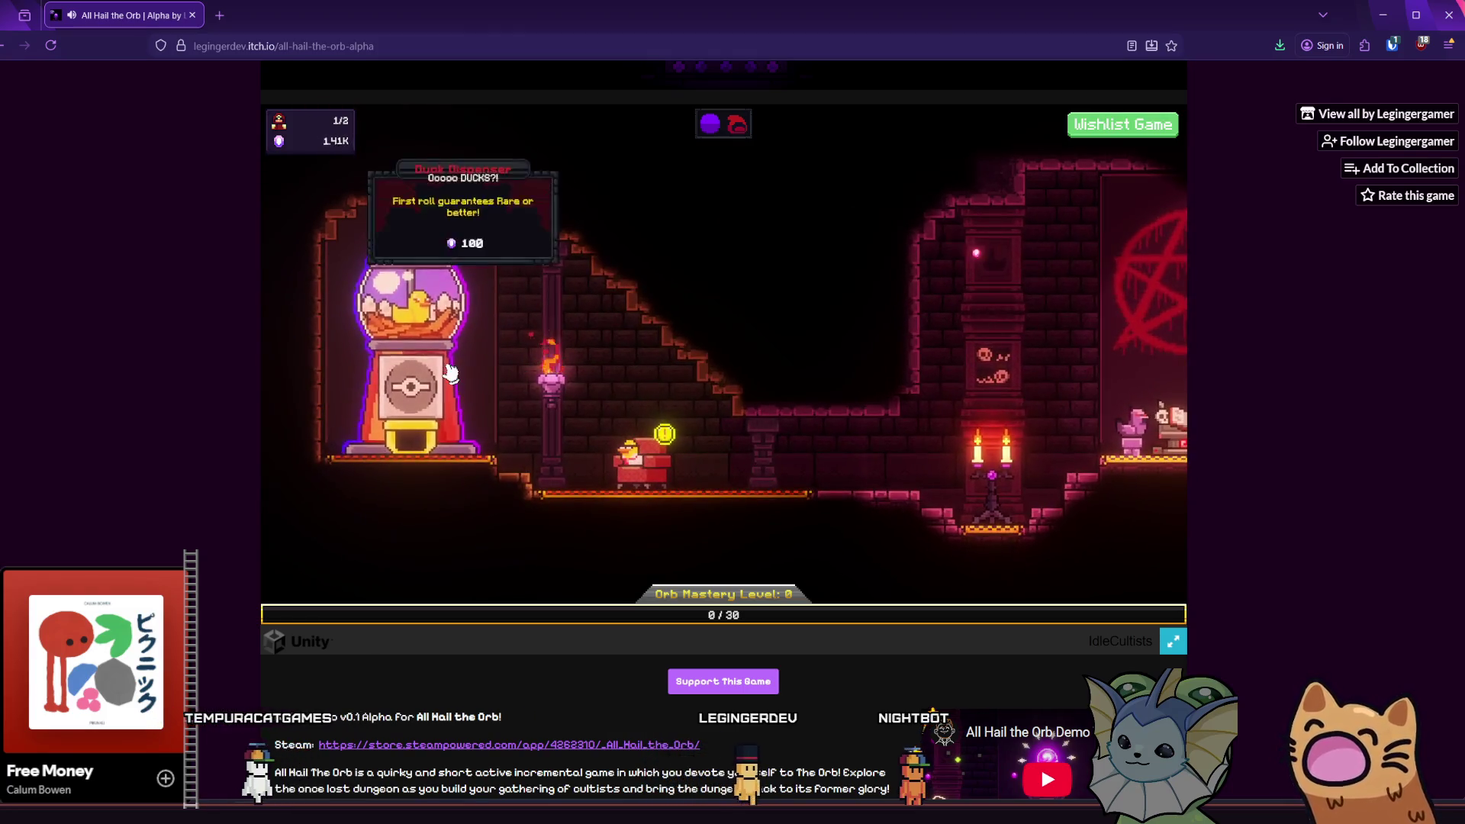
# - Crank the duck gumball machine and take out the common Mr Yellow duck
pyautogui.click(427, 382)
pyautogui.moveTo(721, 425); pyautogui.dragTo(732, 413)
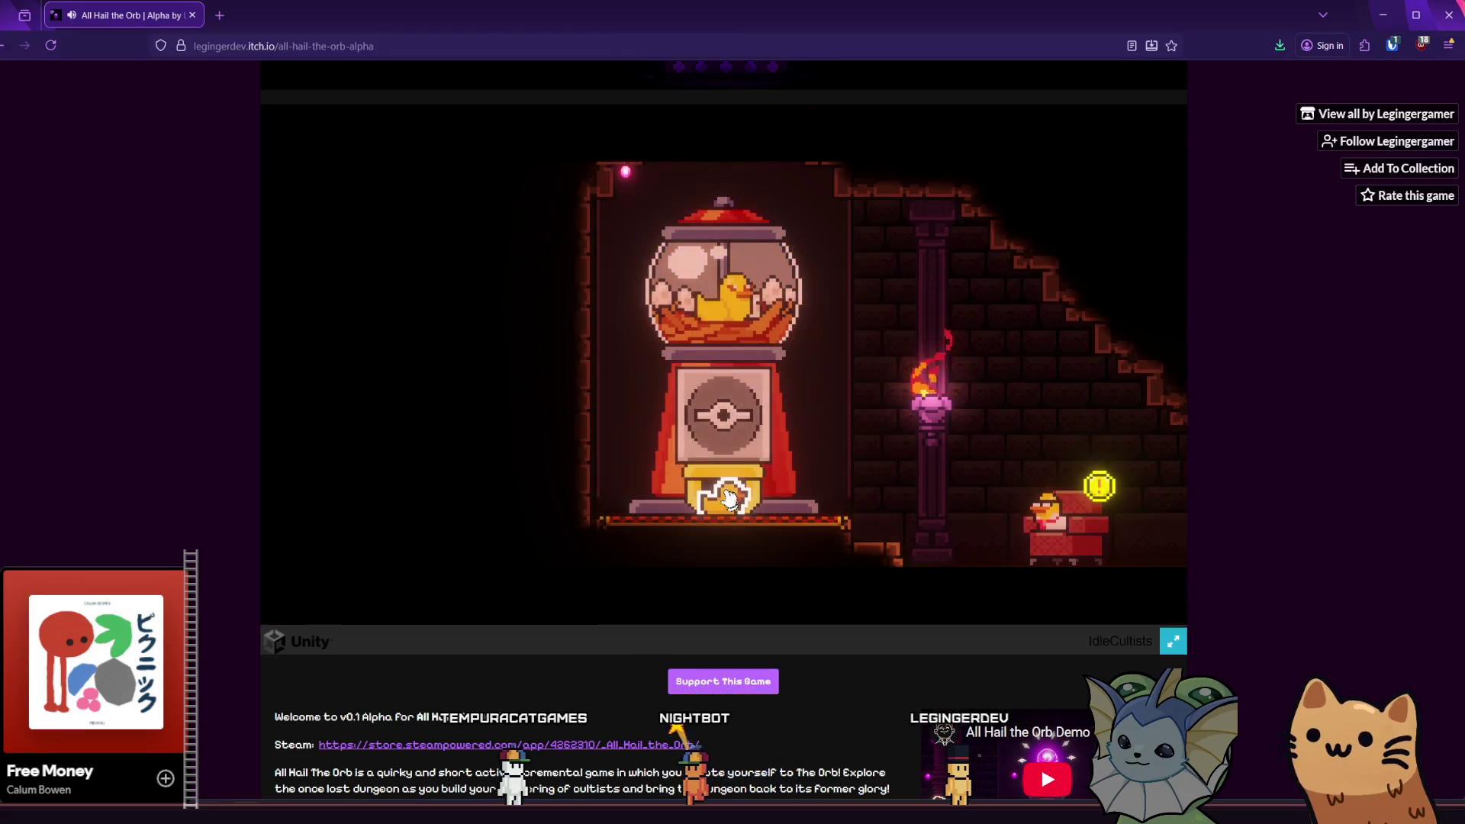
pyautogui.moveTo(783, 483); pyautogui.dragTo(1050, 524)
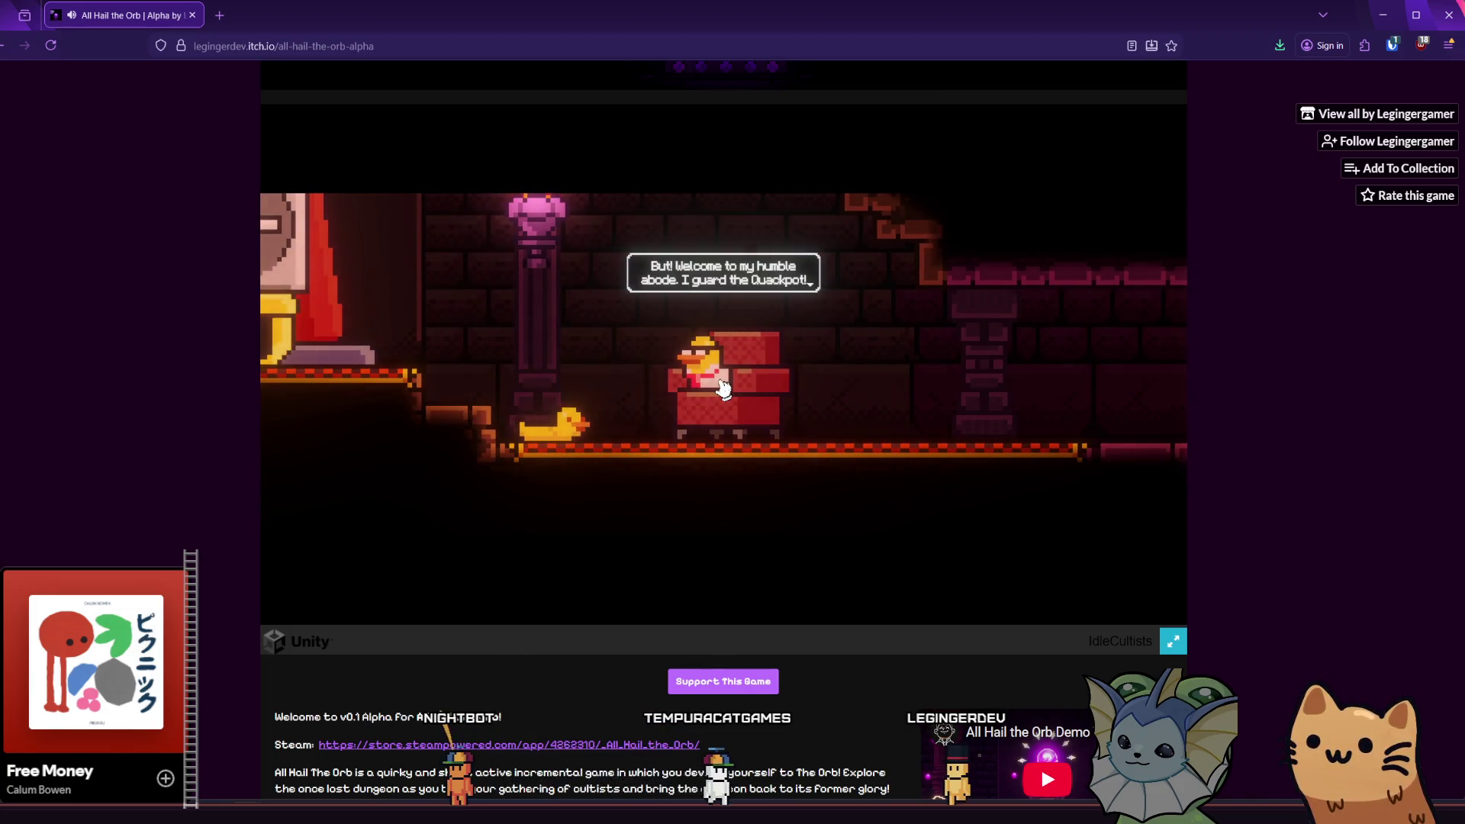
# - Finish the duck keeper's dialogue, close the Duck Collective, and grab a duck from the machine
pyautogui.click(724, 389)
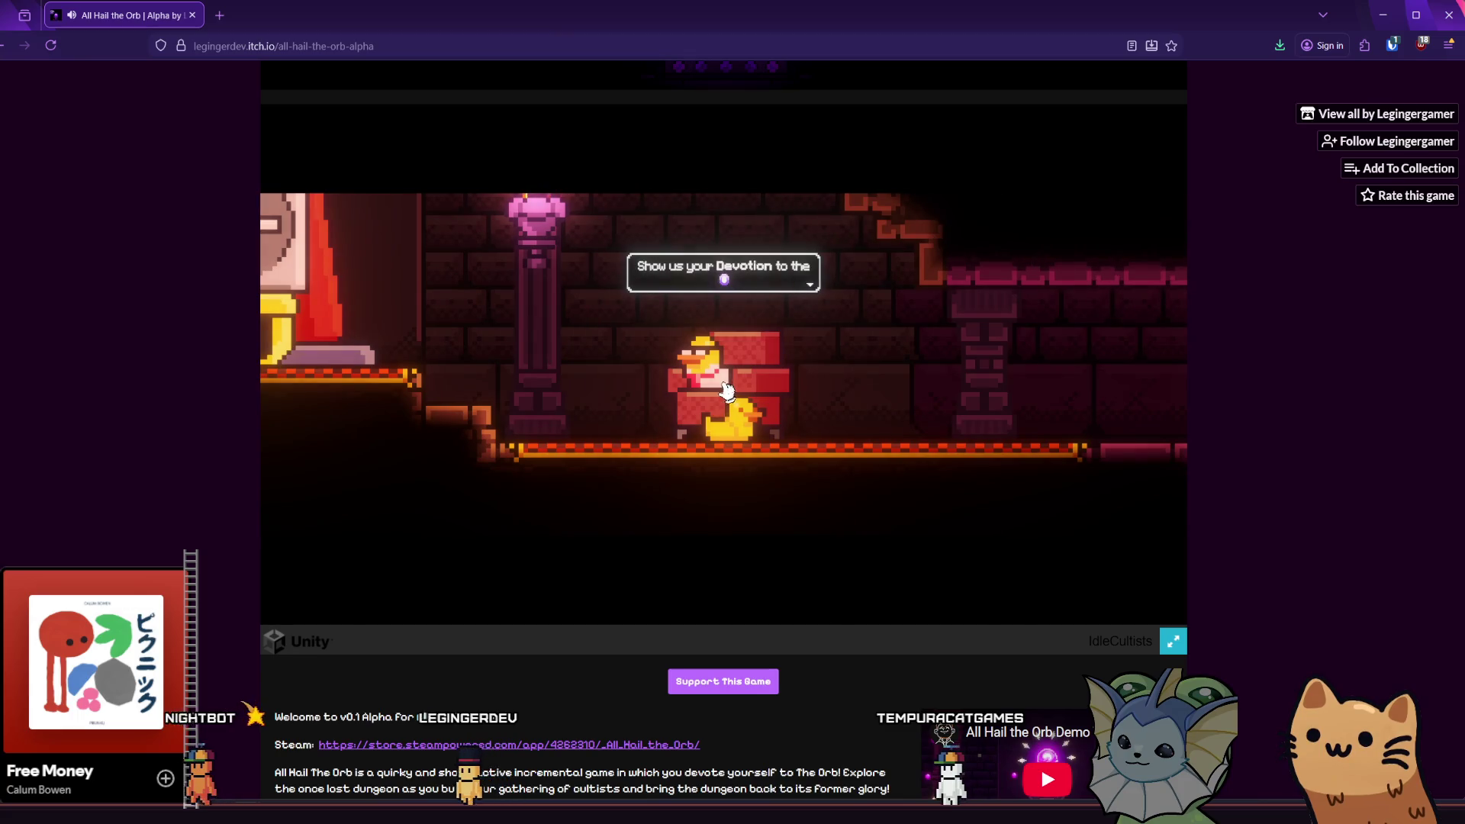
pyautogui.click(727, 390)
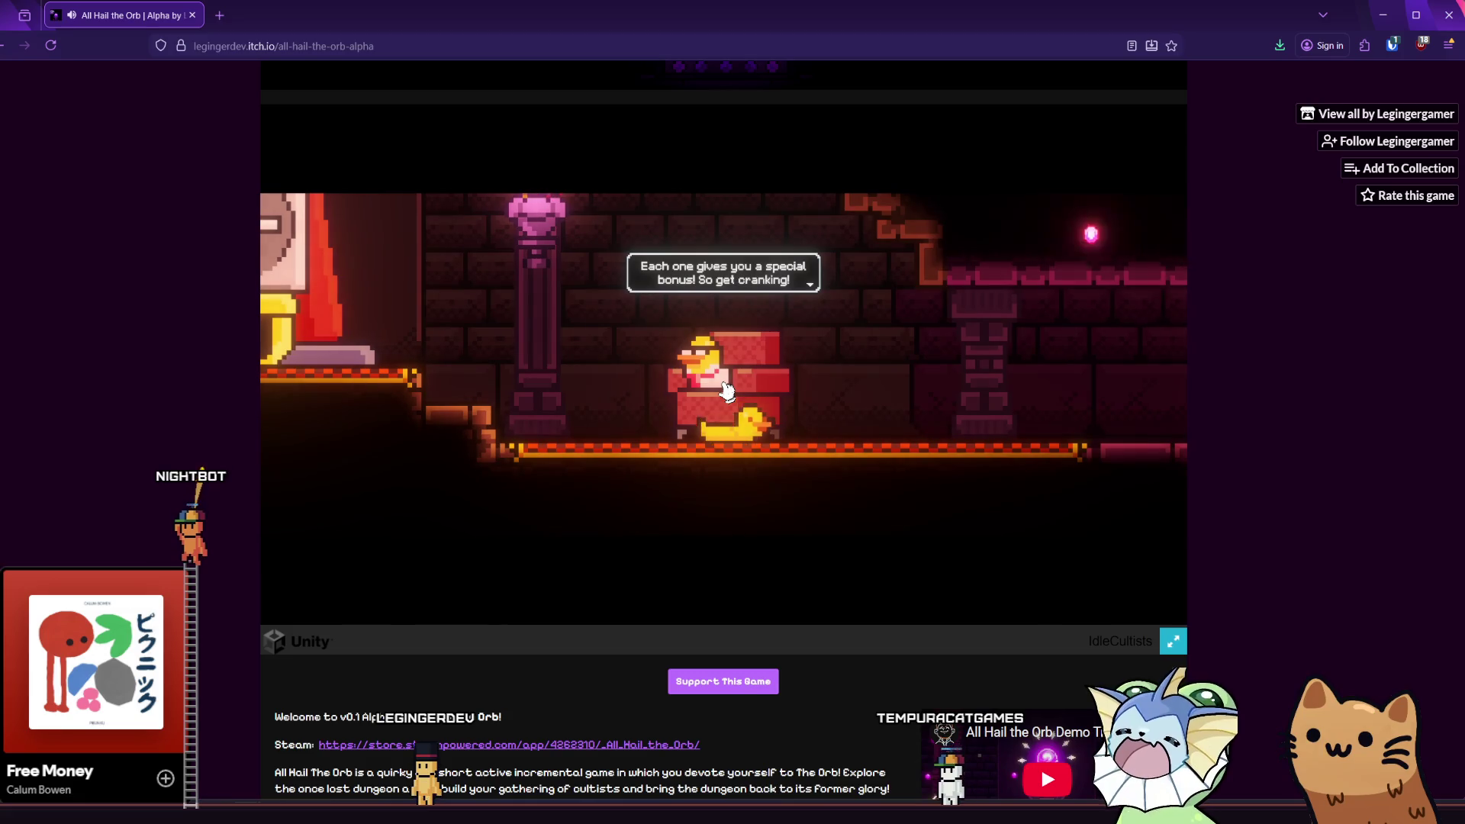
pyautogui.click(726, 390)
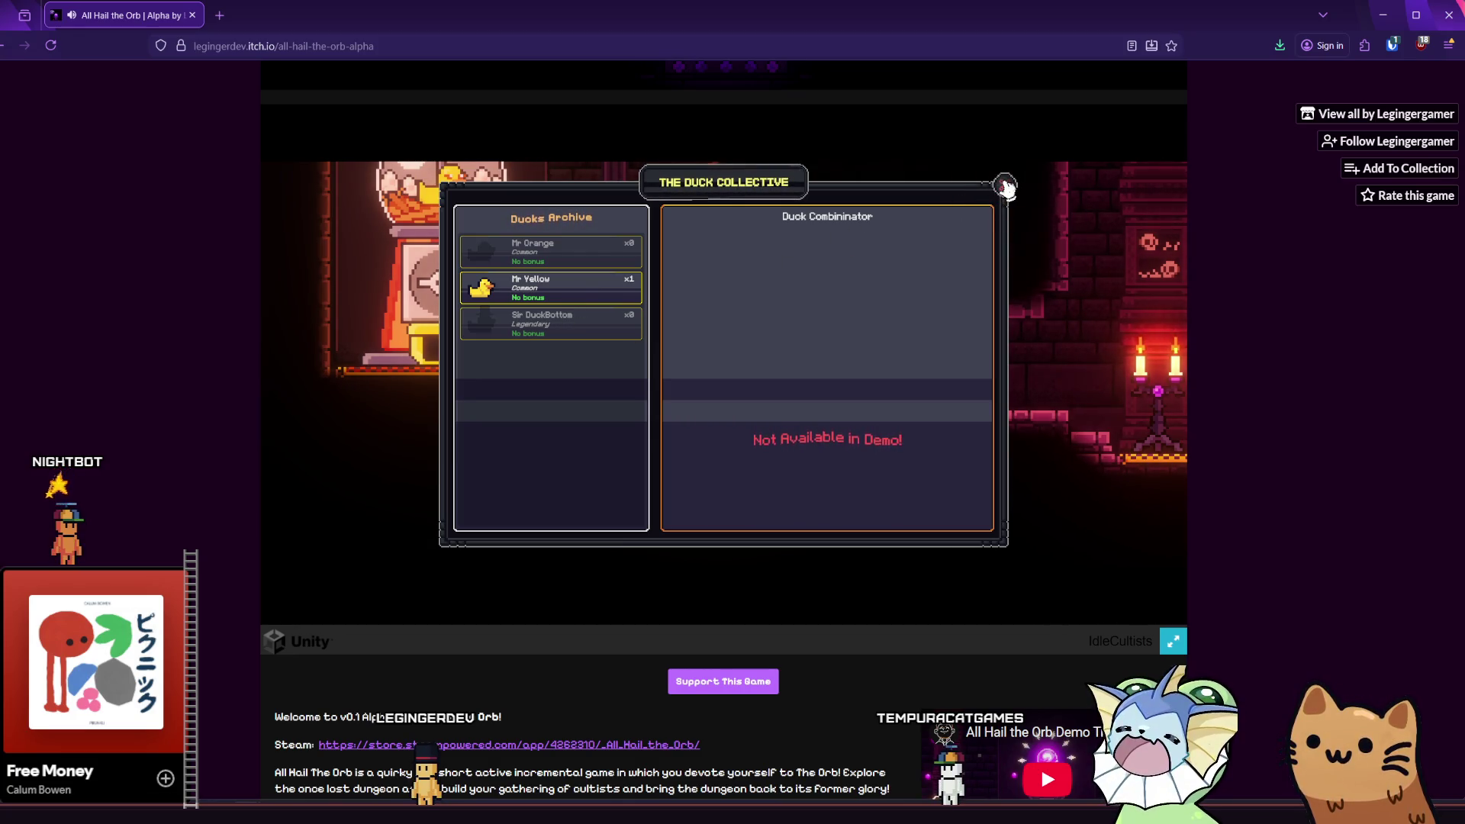
pyautogui.click(1006, 187)
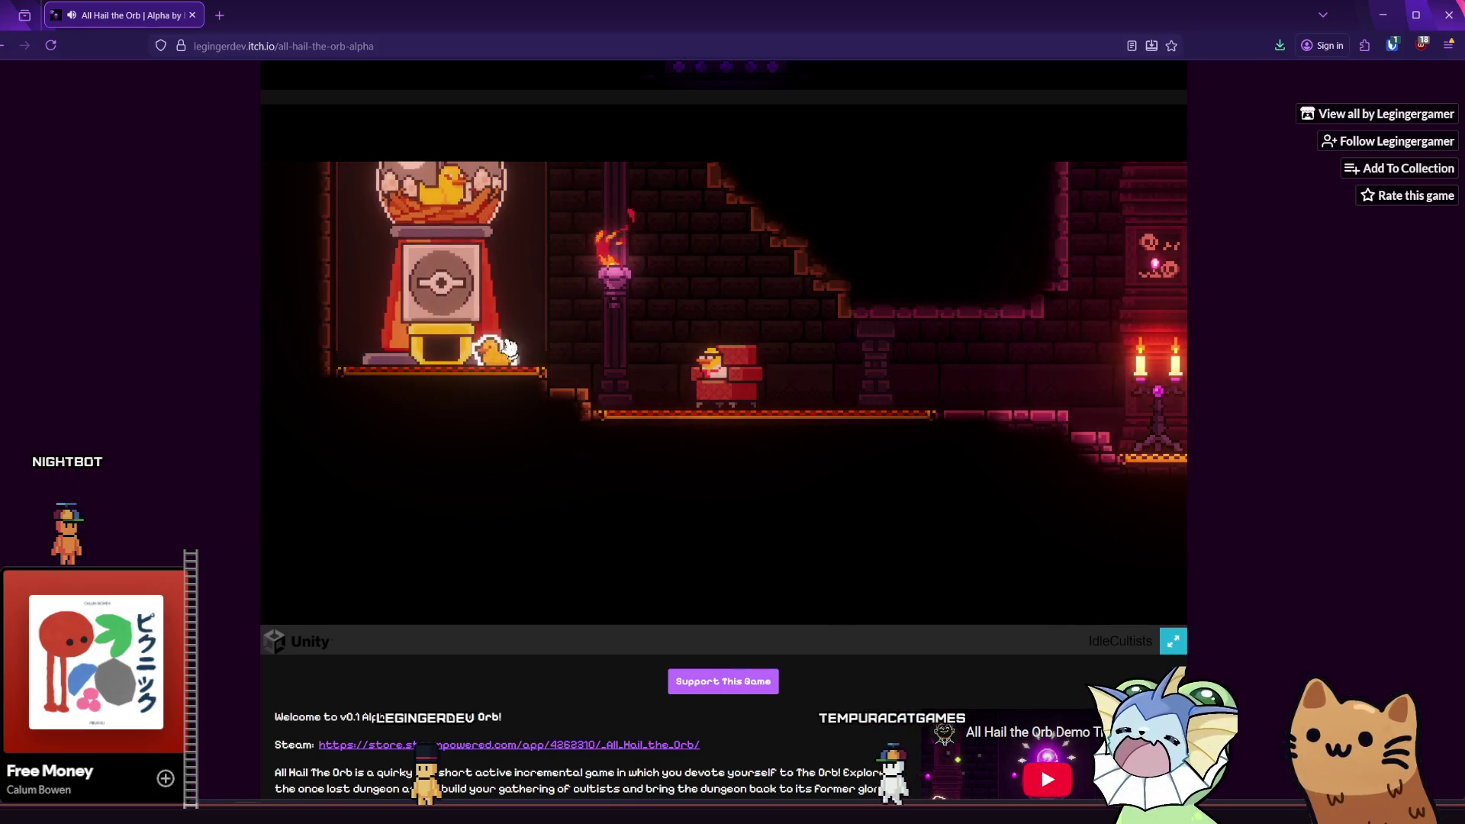
pyautogui.moveTo(496, 319)
pyautogui.mouseDown()
pyautogui.moveTo(491, 343)
pyautogui.moveTo(626, 345)
pyautogui.moveTo(510, 330)
pyautogui.mouseUp()
# - Zoom and pan around the dungeon toward the orb shrine, then back onto the pentagram altar
pyautogui.scroll(-5, 511, 330)
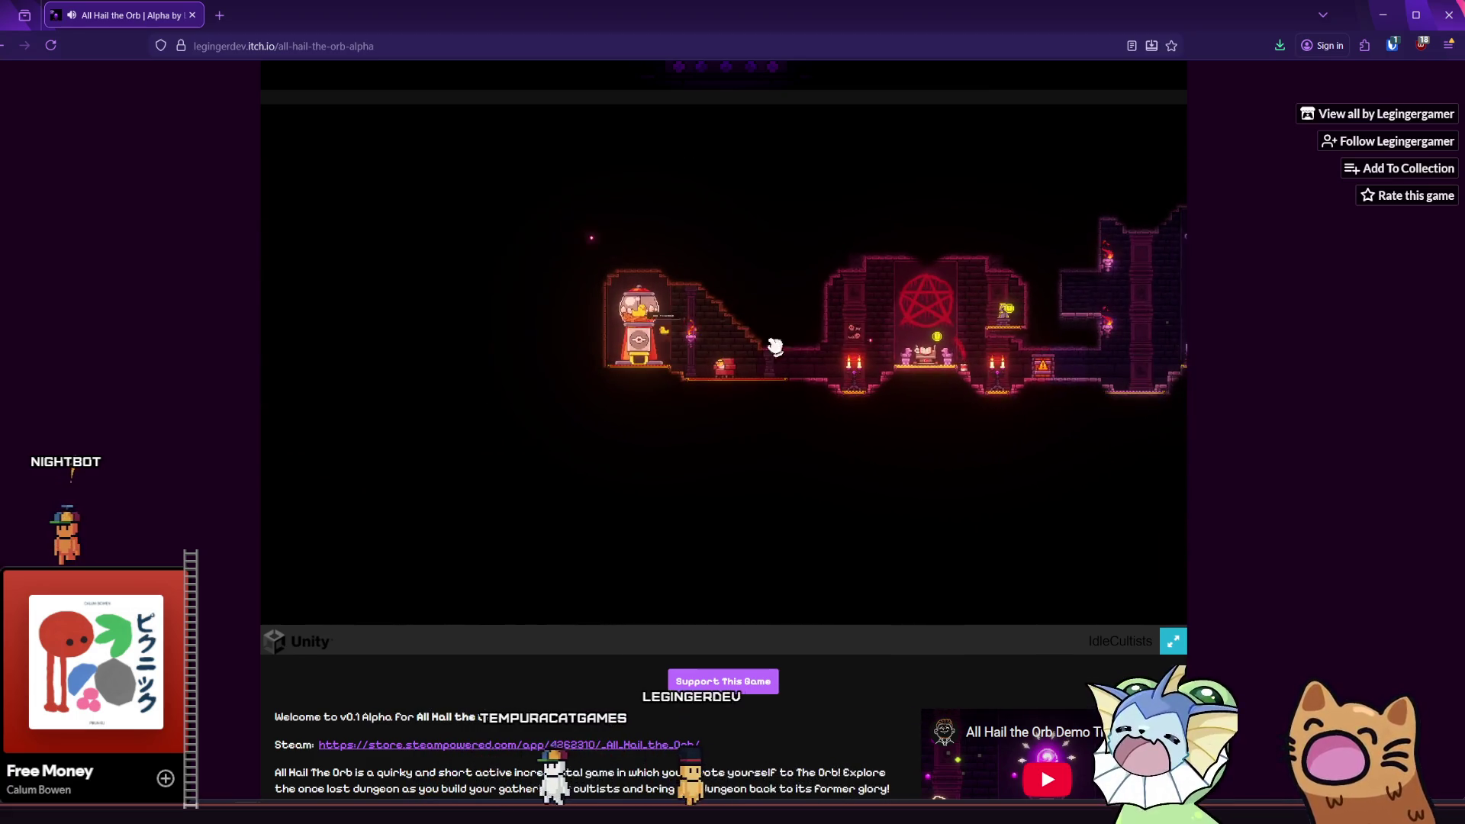
pyautogui.scroll(5, 840, 343)
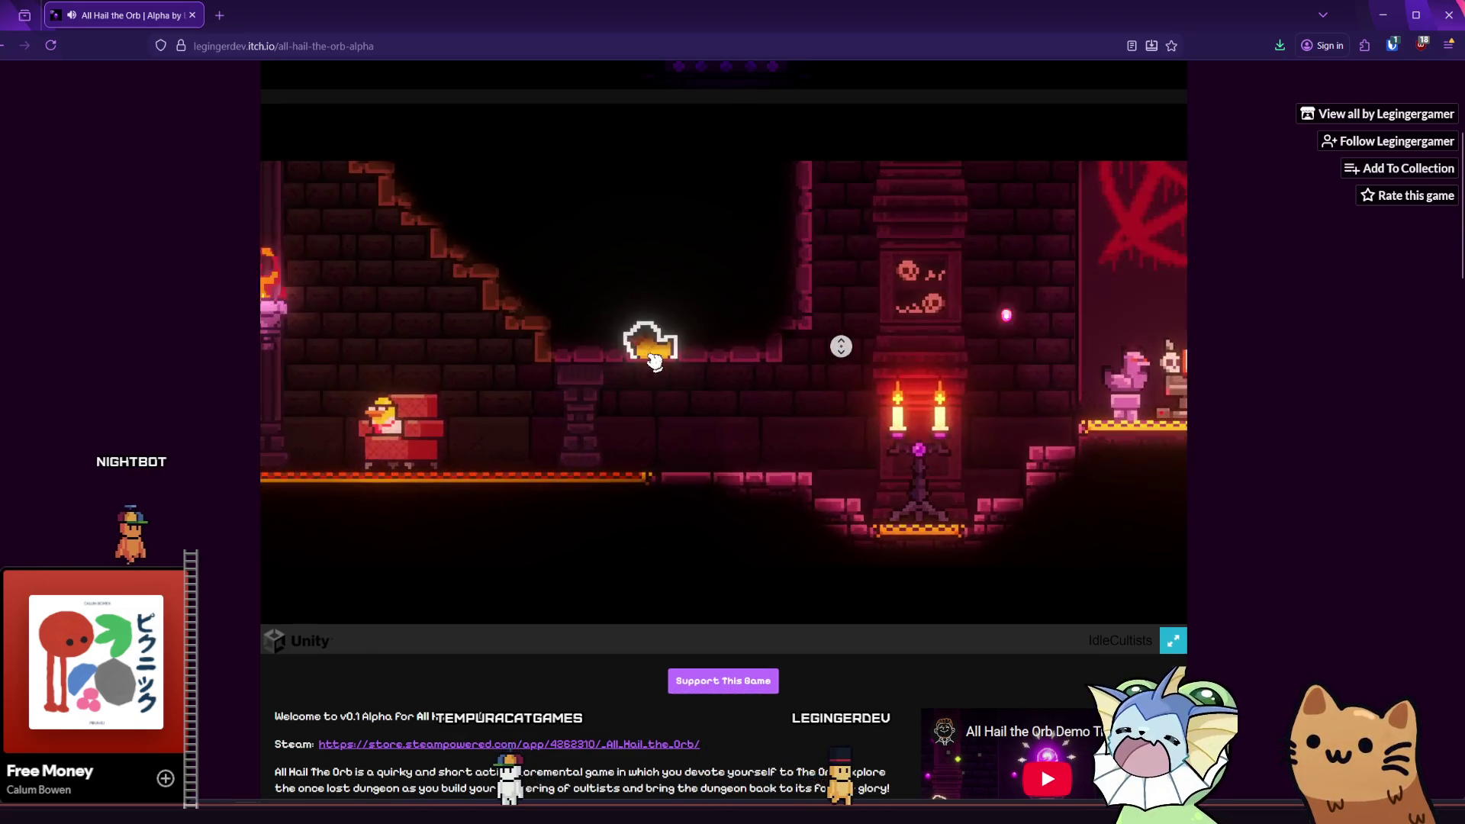
pyautogui.scroll(-3, 655, 360)
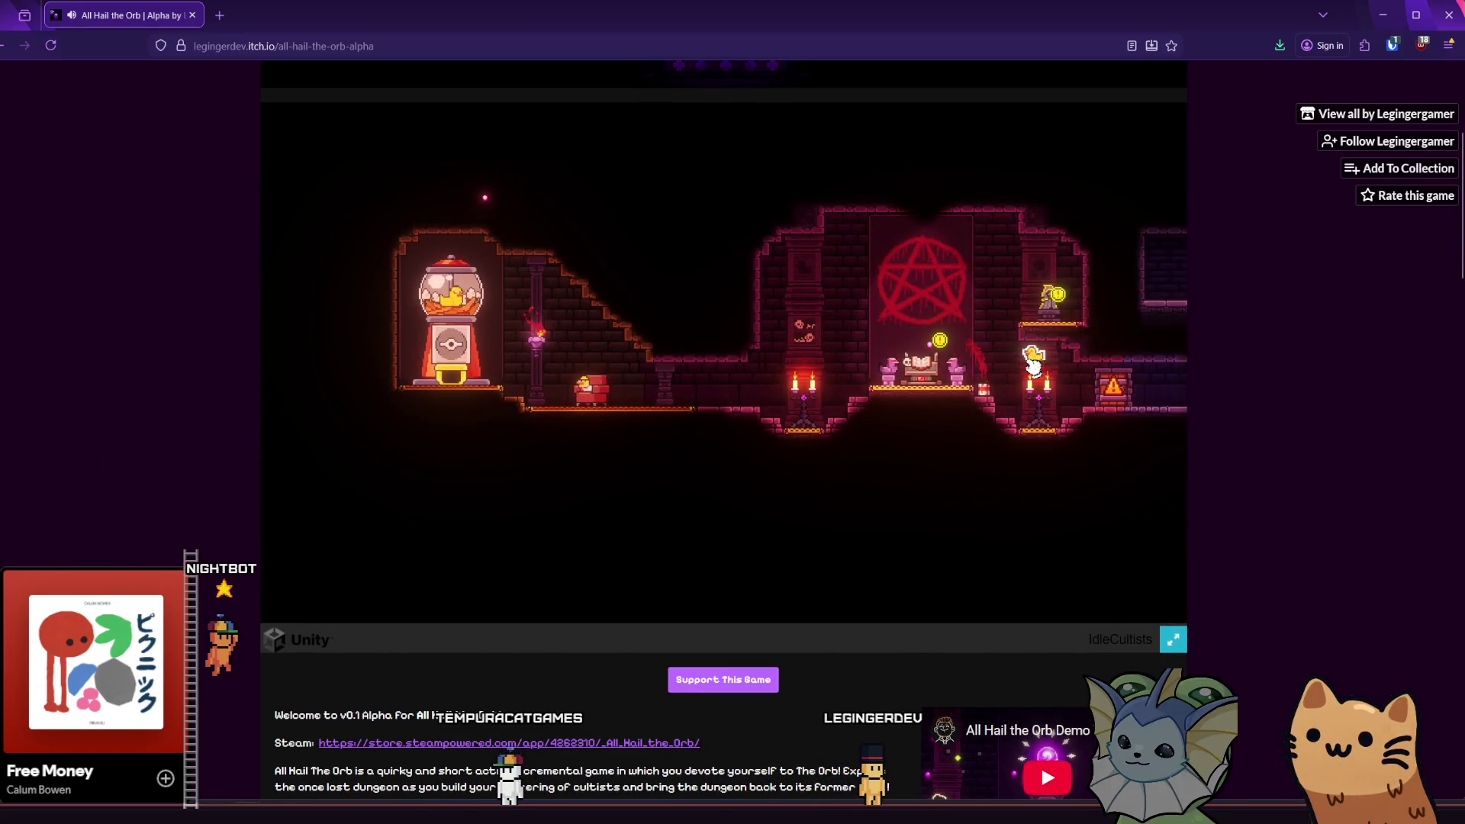
pyautogui.scroll(1, 606, 366)
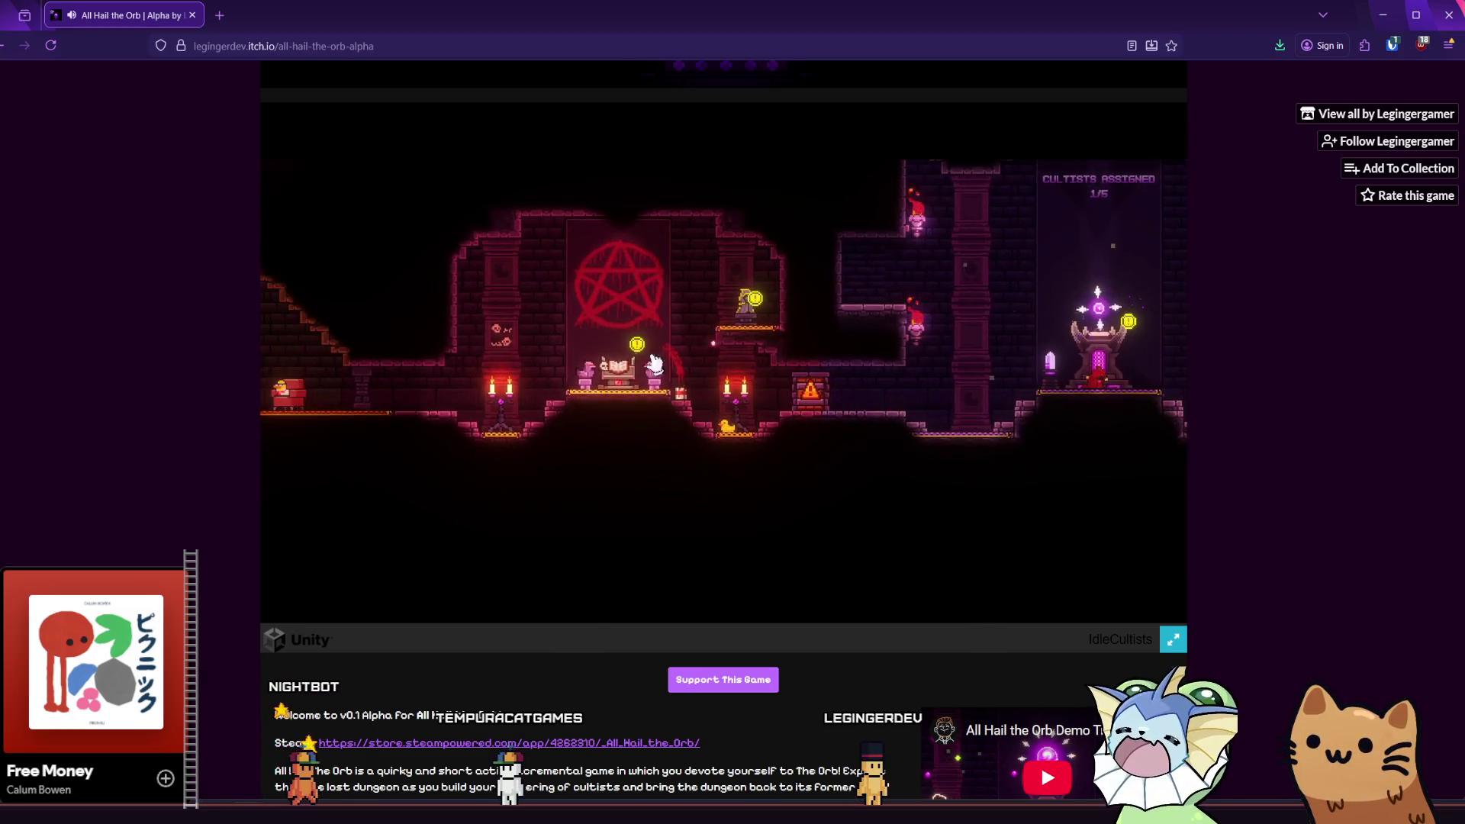
pyautogui.moveTo(939, 378); pyautogui.dragTo(647, 374)
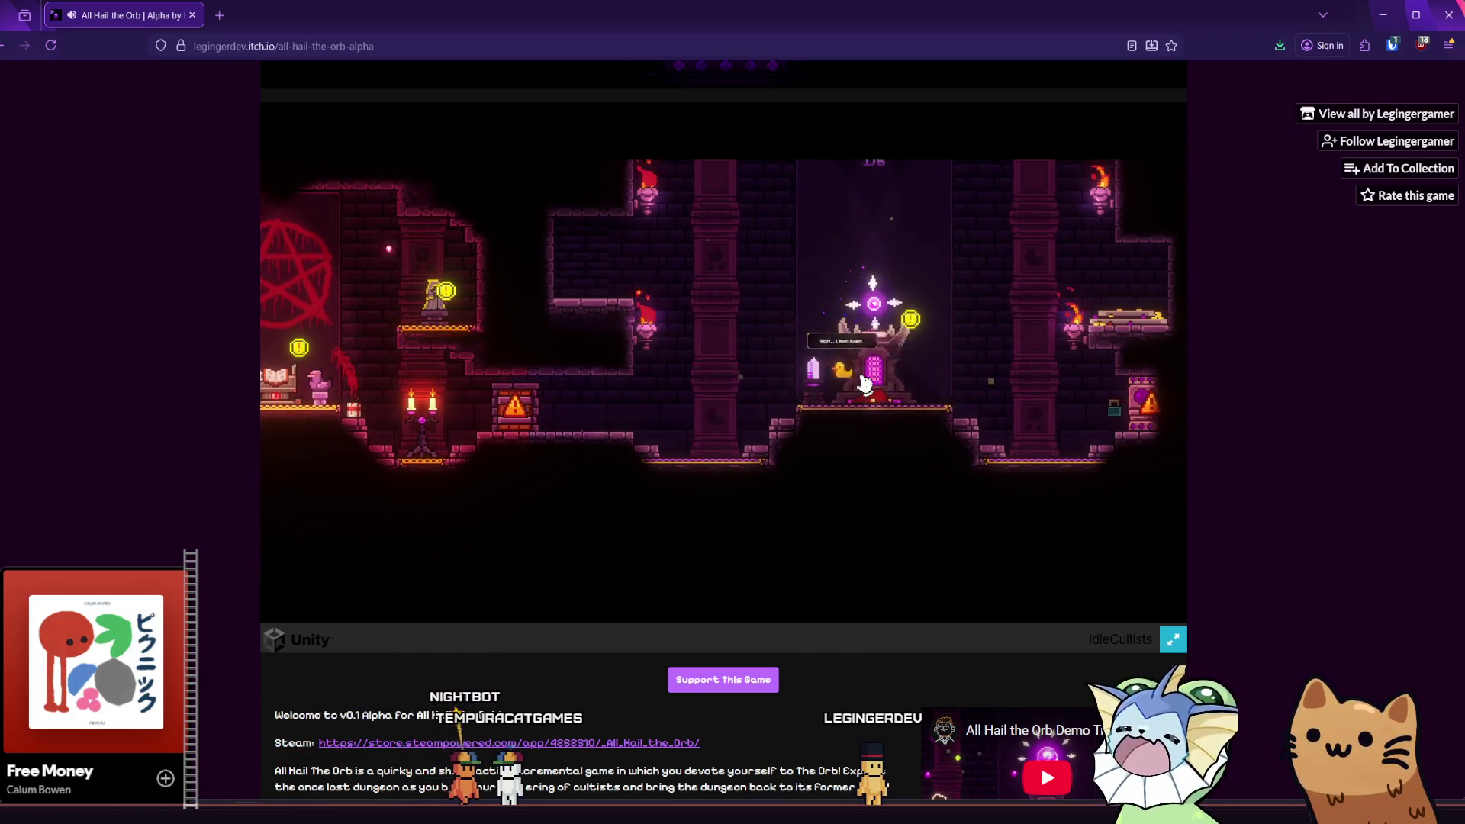
pyautogui.scroll(1, 864, 384)
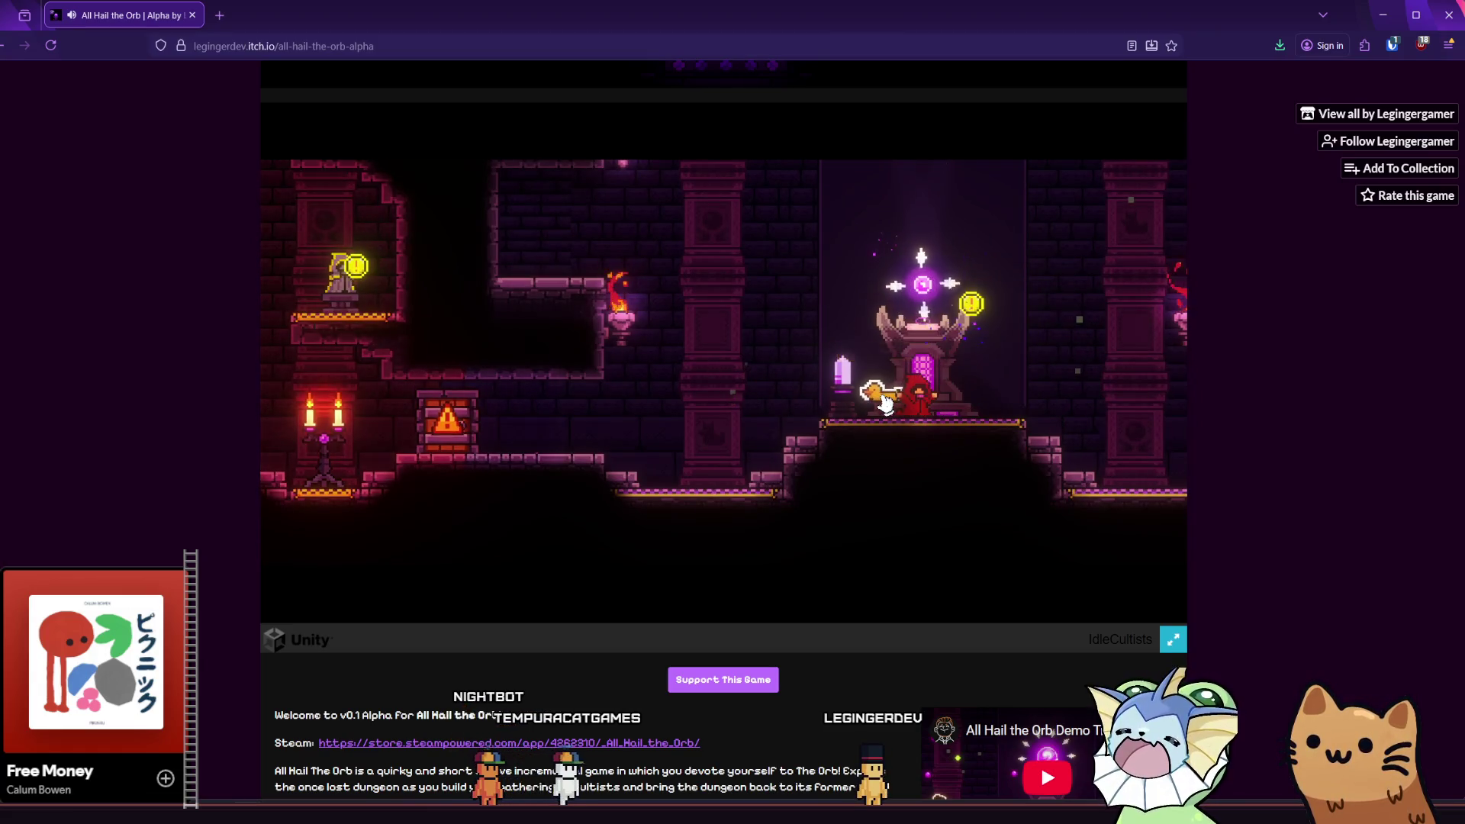
pyautogui.scroll(-2, 889, 404)
pyautogui.scroll(-1, 726, 389)
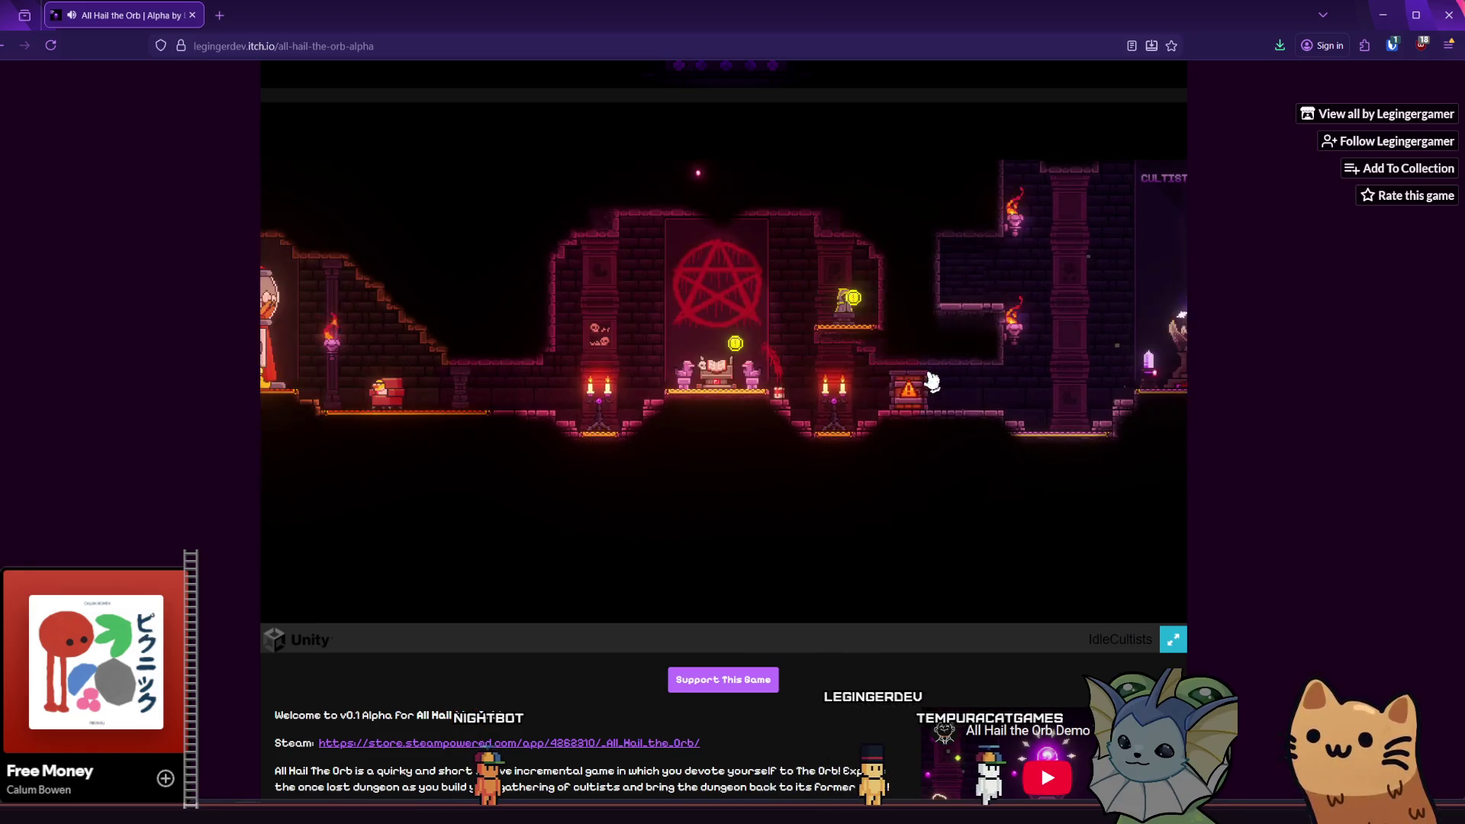
pyautogui.moveTo(933, 382)
pyautogui.mouseDown()
pyautogui.moveTo(579, 392)
pyautogui.moveTo(936, 393)
pyautogui.moveTo(677, 376)
pyautogui.mouseUp()
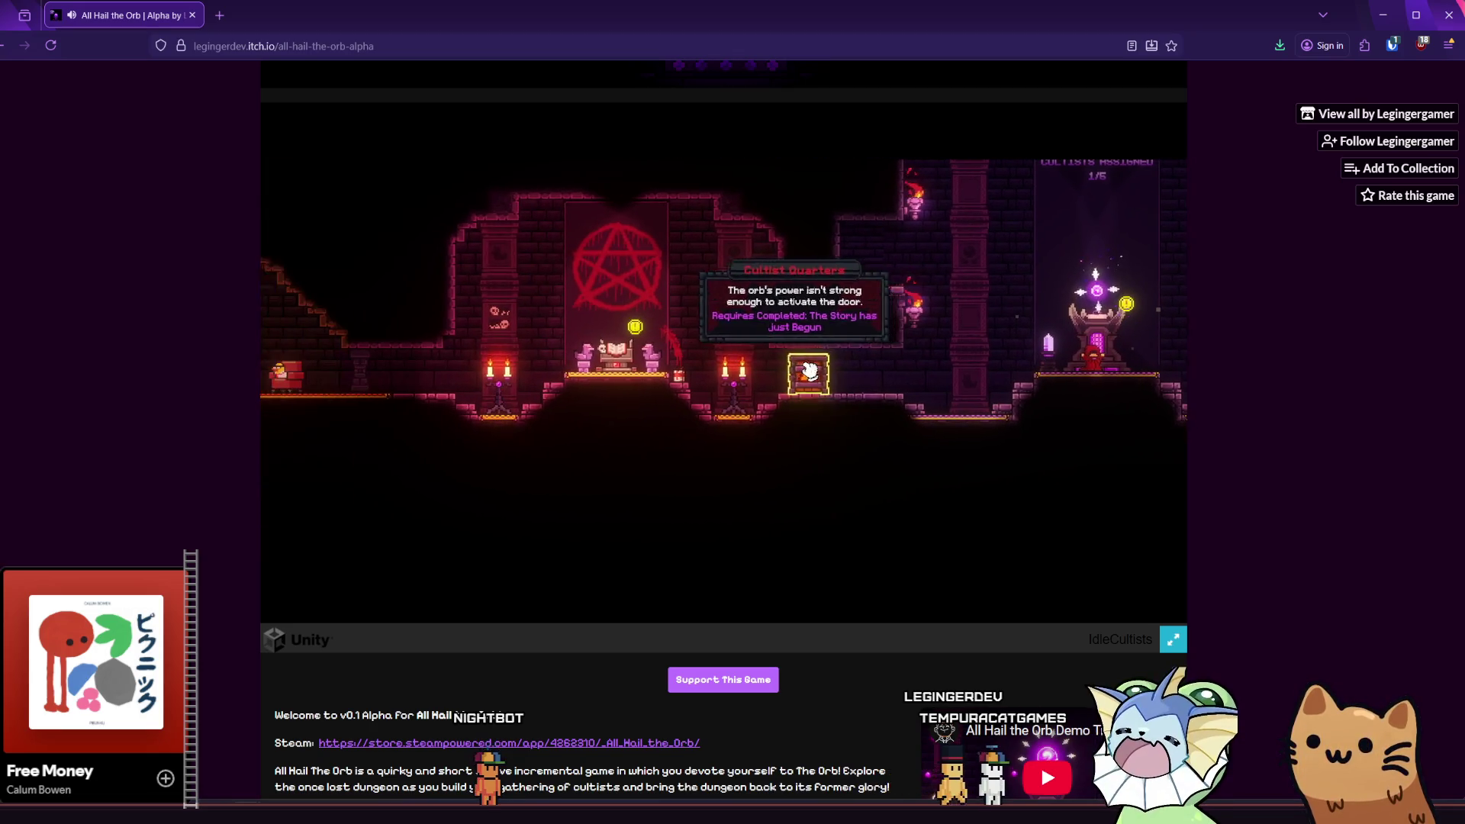
pyautogui.scroll(3, 603, 369)
pyautogui.moveTo(533, 244)
pyautogui.mouseDown()
pyautogui.moveTo(841, 321)
pyautogui.moveTo(612, 341)
pyautogui.mouseUp()
# - Start summoning a Generalist from the Tome of Summoning and check the cultist upgrade statue
pyautogui.click(613, 339)
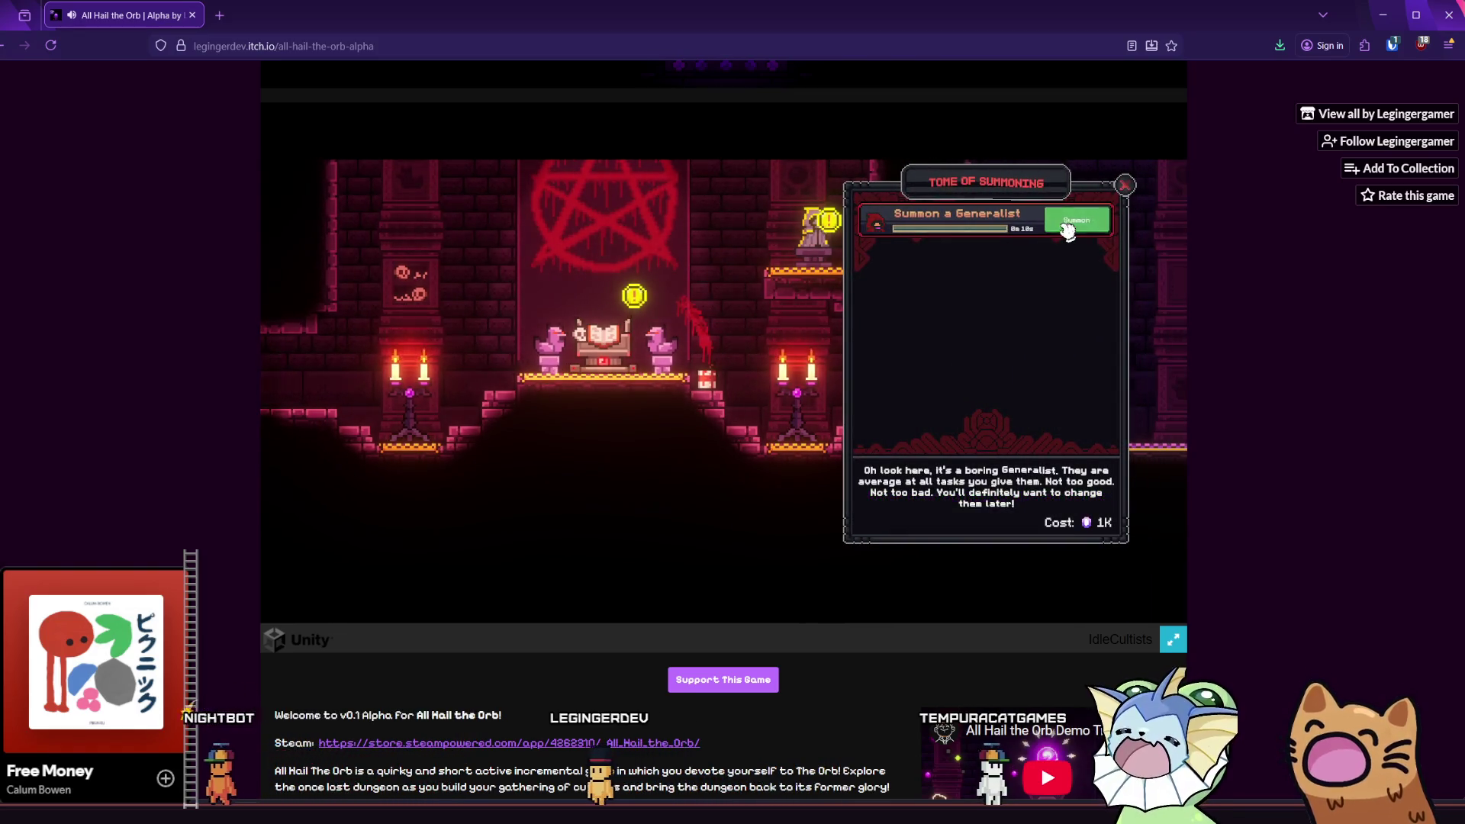
pyautogui.click(1069, 228)
pyautogui.click(1126, 186)
pyautogui.click(815, 229)
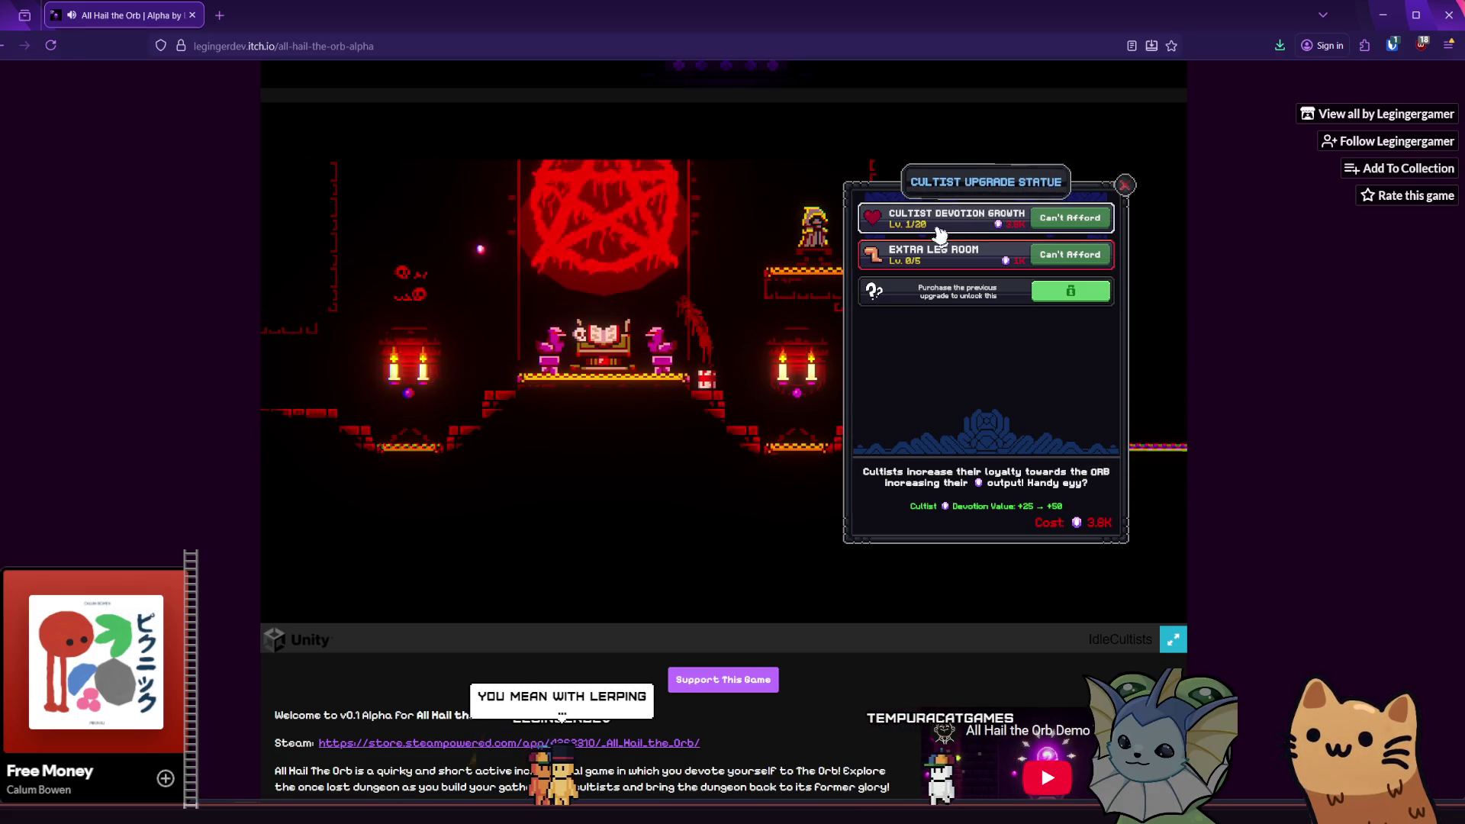
pyautogui.click(1125, 185)
# - Drag a cultist into the orb shrine's Devotion Zone
pyautogui.moveTo(749, 350)
pyautogui.mouseDown()
pyautogui.moveTo(698, 393)
pyautogui.moveTo(573, 388)
pyautogui.mouseUp()
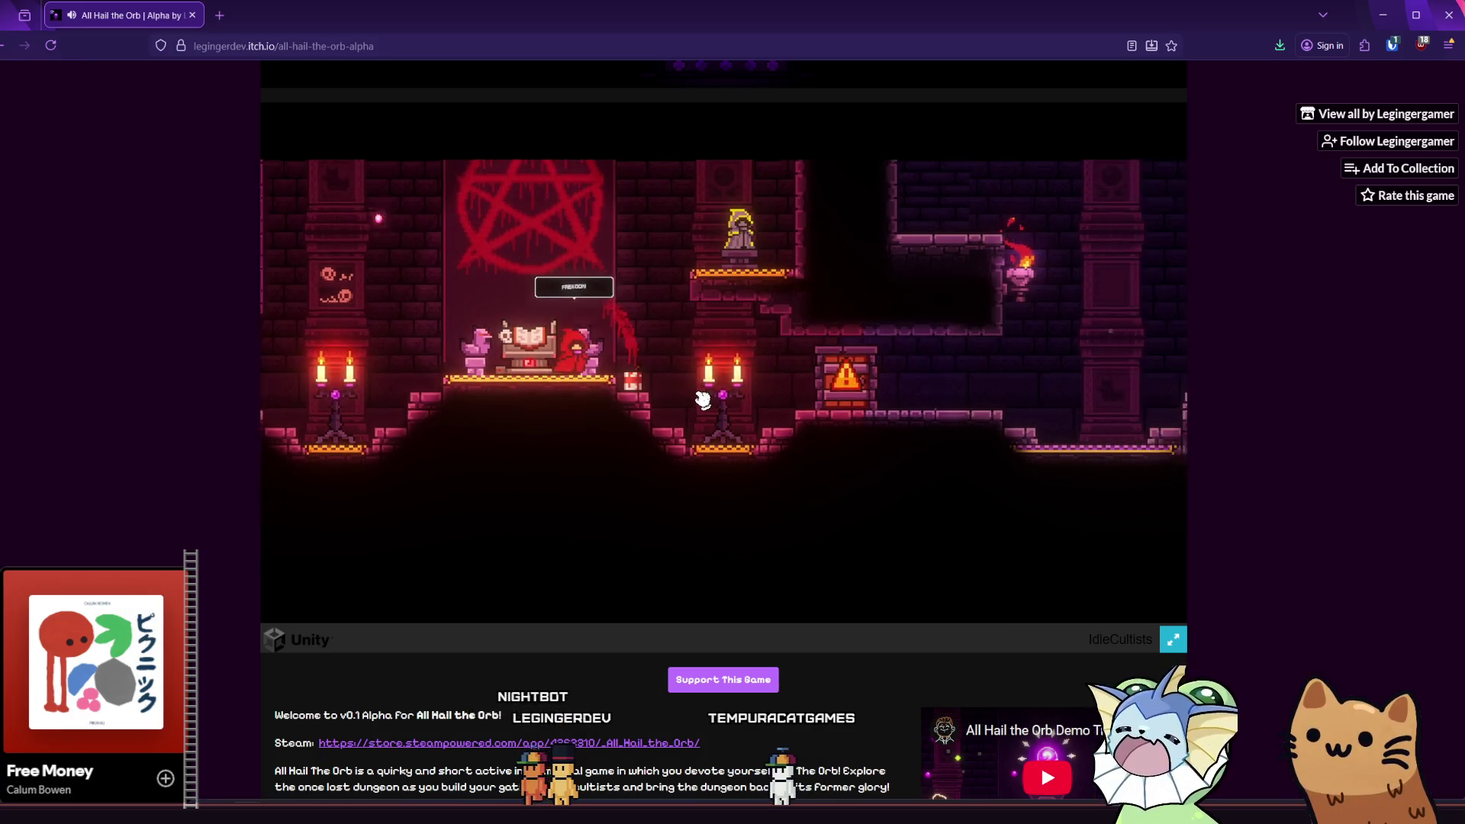
pyautogui.scroll(-1, 523, 392)
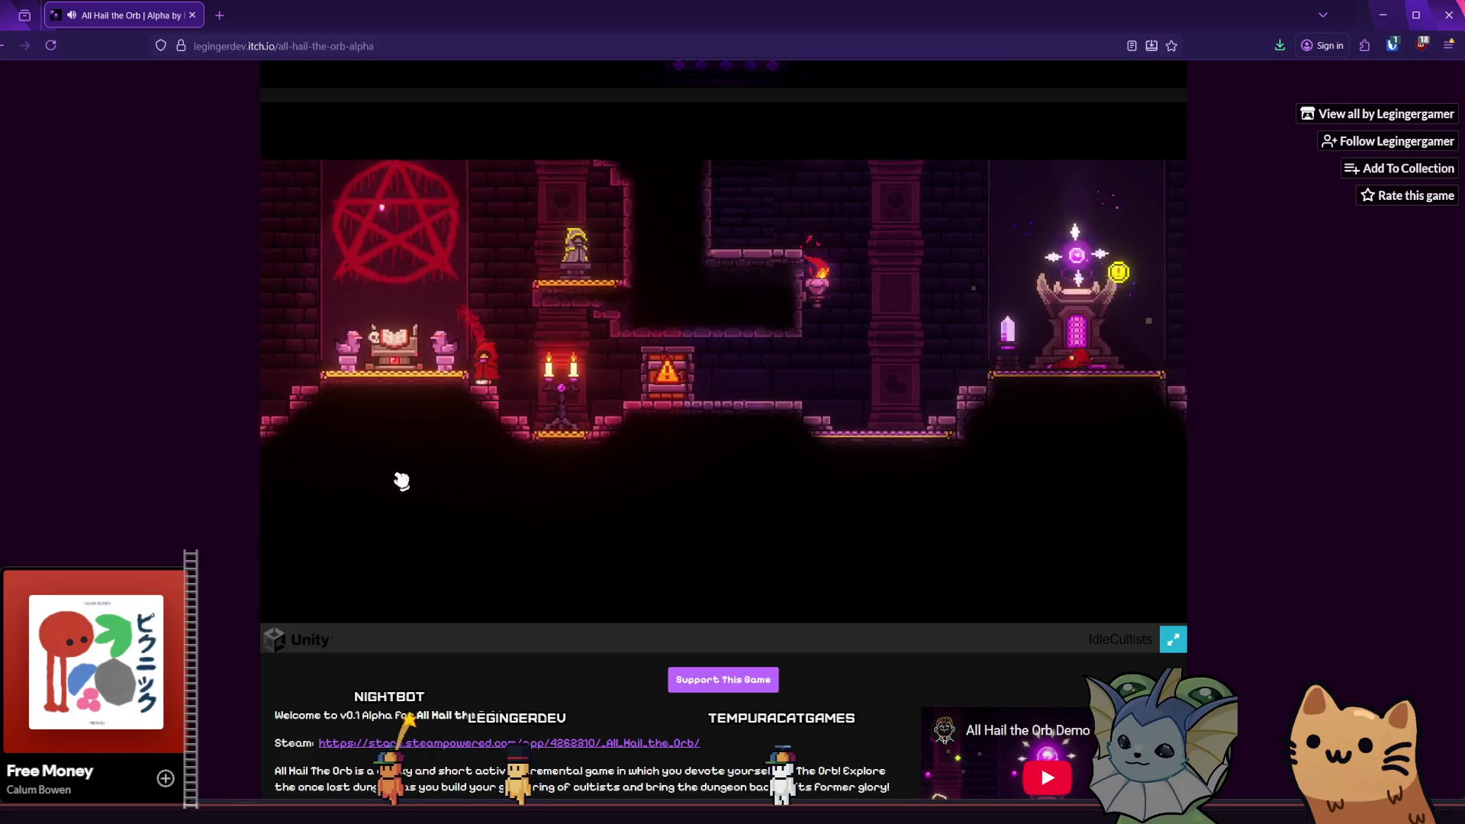
pyautogui.moveTo(460, 355)
pyautogui.moveTo(460, 355)
pyautogui.mouseDown()
pyautogui.moveTo(992, 321)
pyautogui.moveTo(975, 322)
pyautogui.mouseUp()
pyautogui.moveTo(854, 350); pyautogui.dragTo(697, 369)
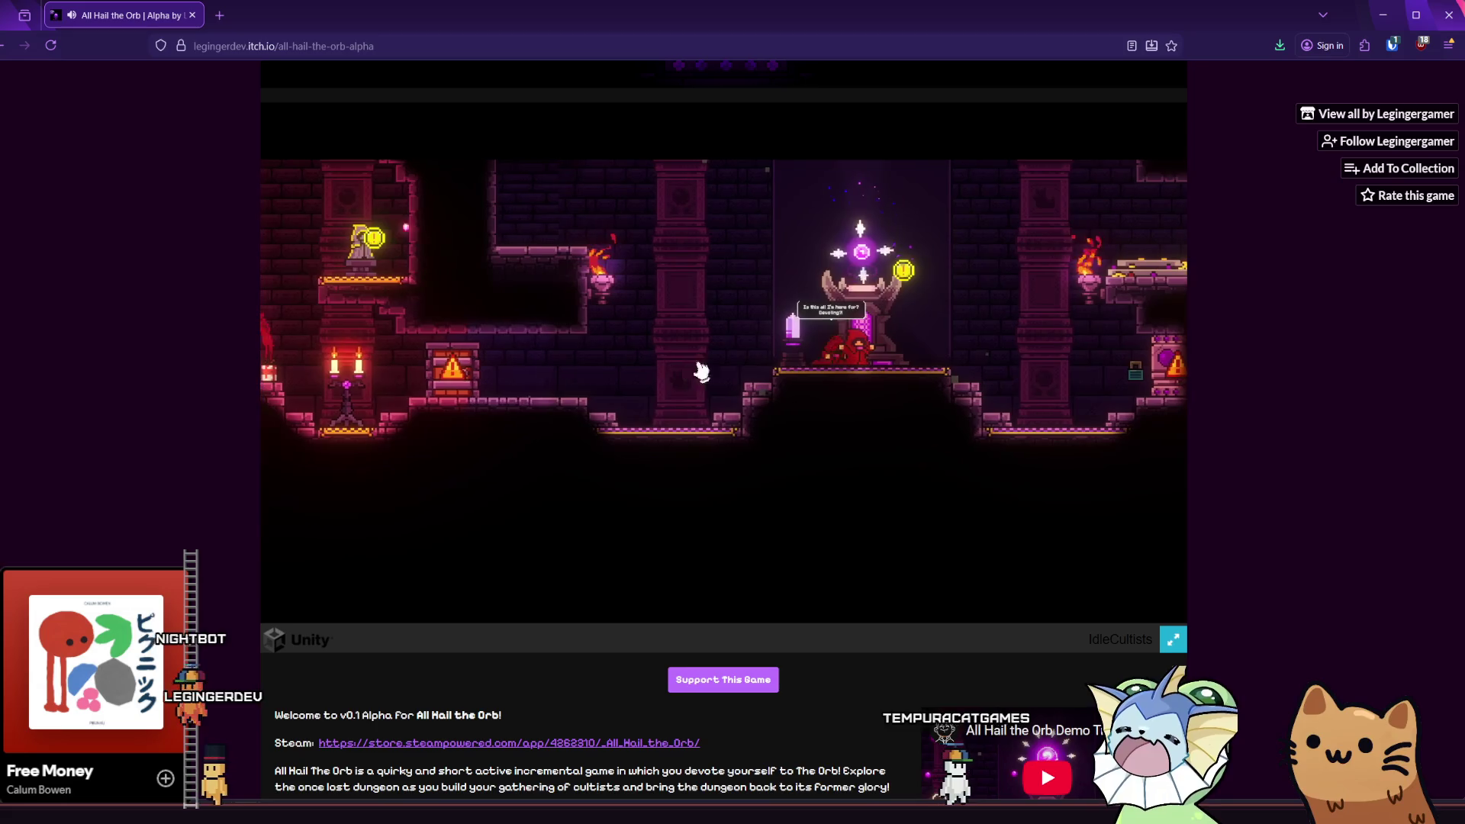
# - Click the orb once and glance at the Orb of Devotion Altar upgrades
pyautogui.click(866, 265)
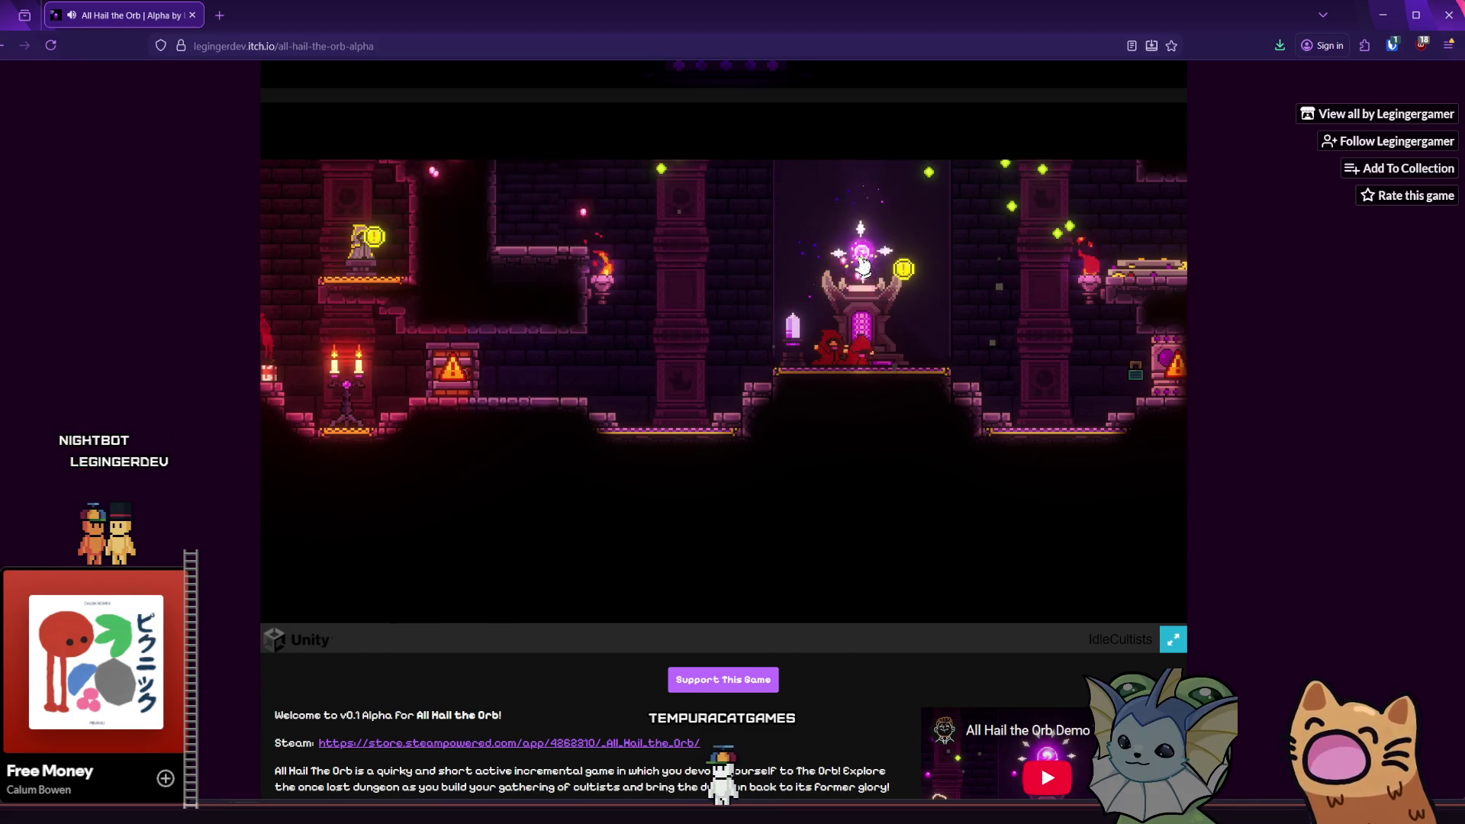
pyautogui.click(861, 336)
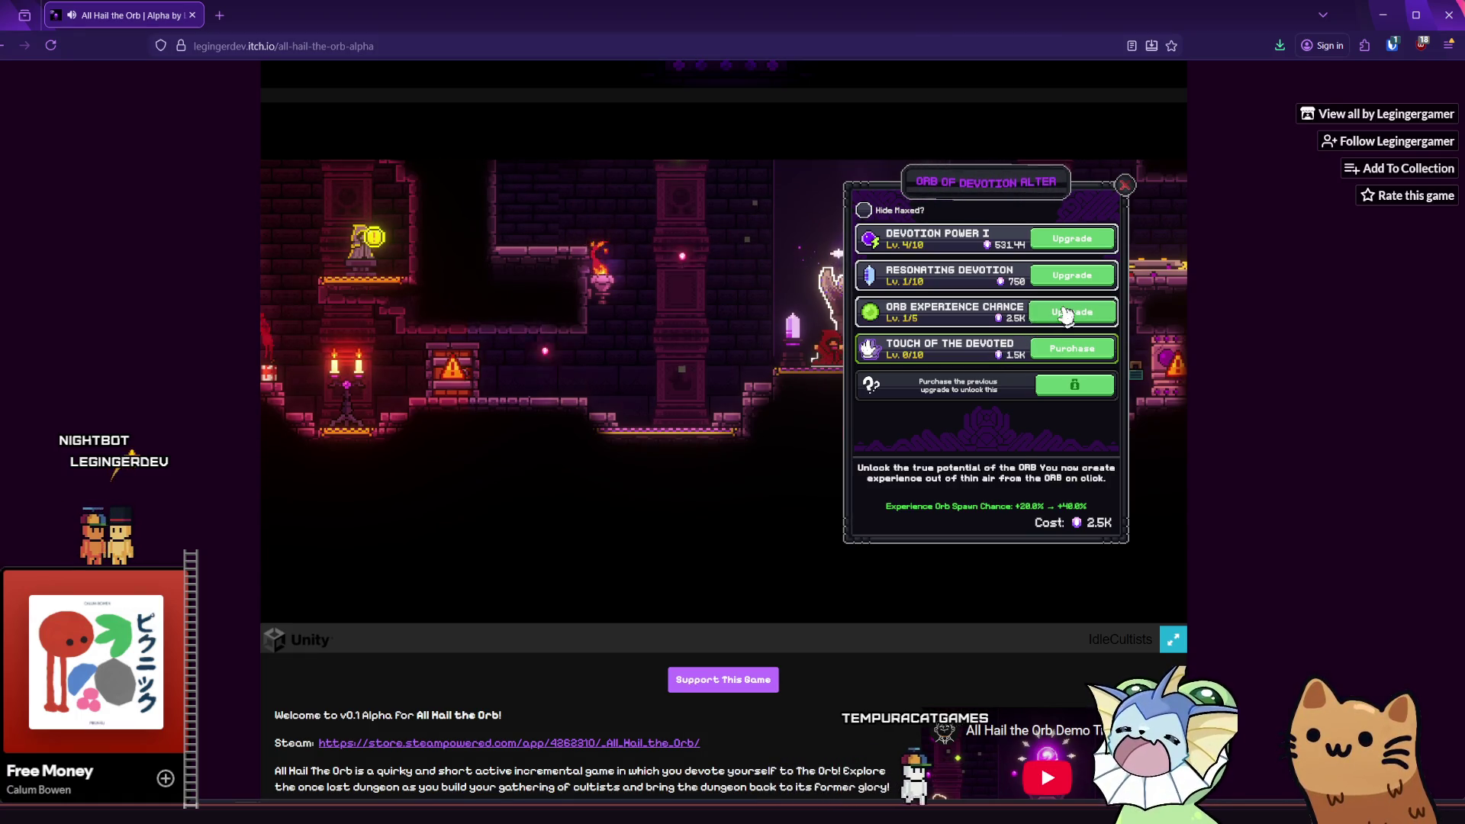
pyautogui.click(1126, 186)
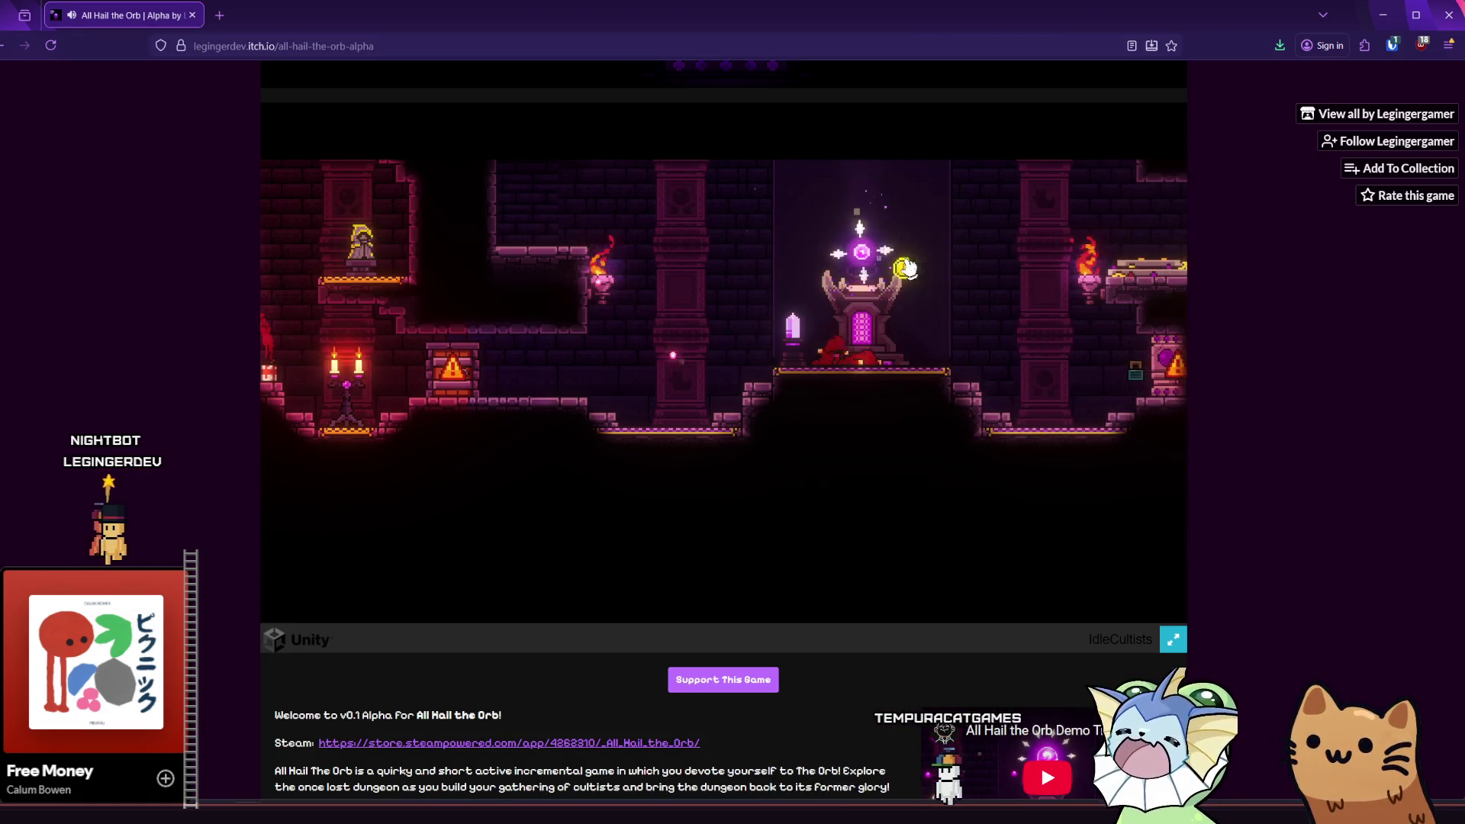
# - Keep clicking the orb repeatedly to earn the 1K-clicks achievement
pyautogui.click(866, 252)
pyautogui.click(866, 253)
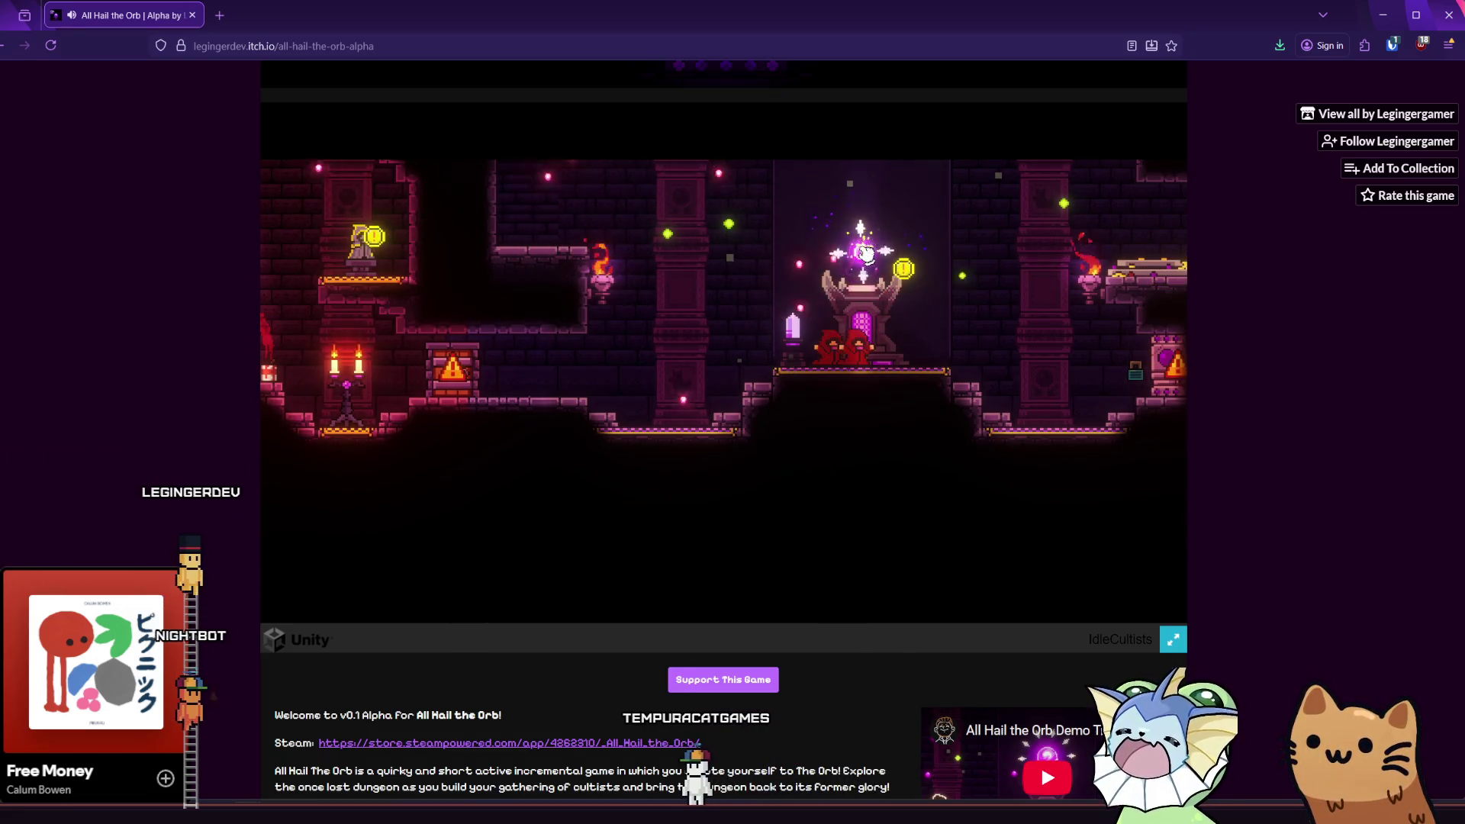
pyautogui.click(867, 252)
pyautogui.click(869, 255)
pyautogui.click(872, 258)
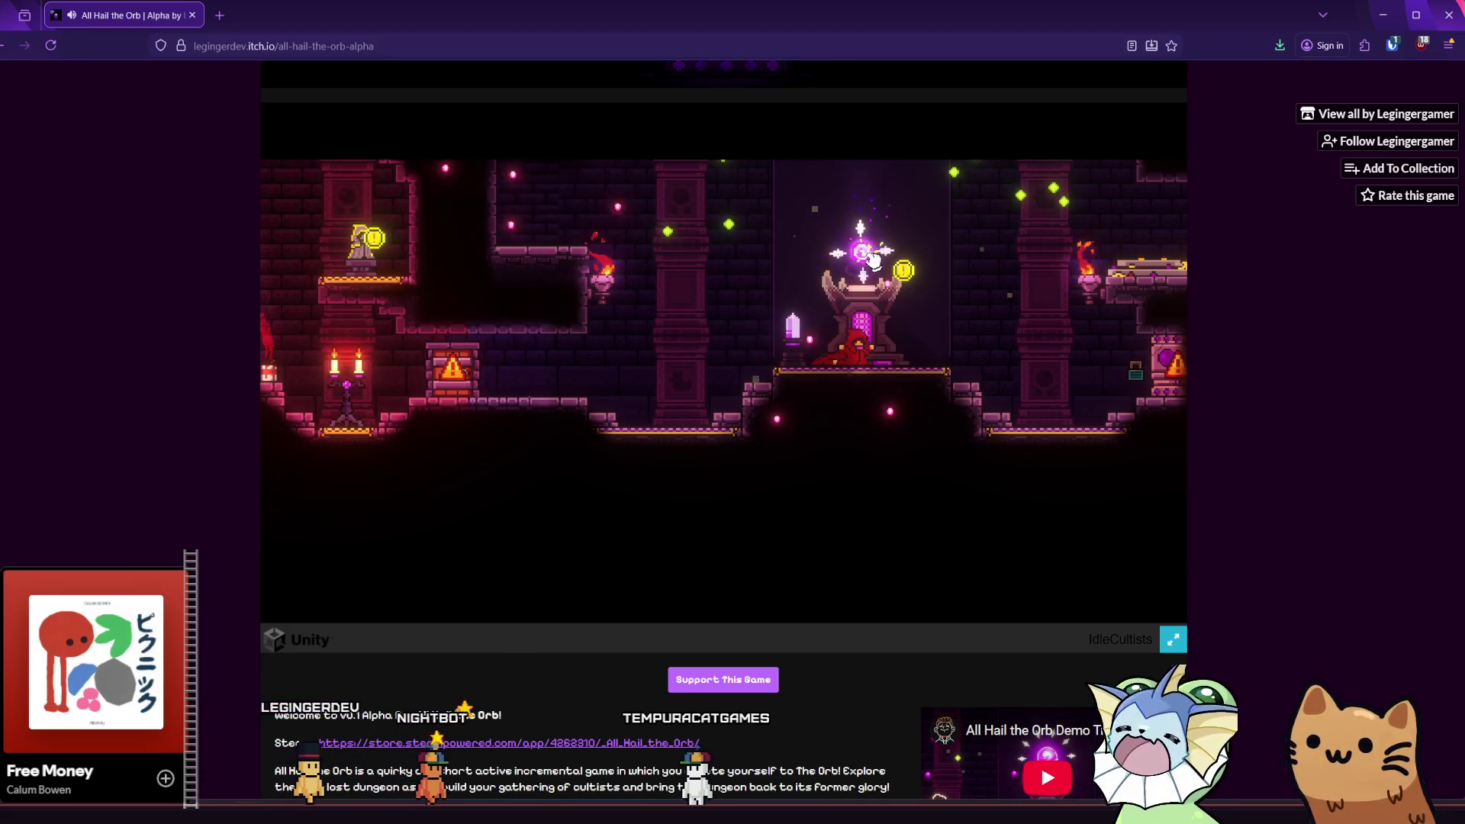
pyautogui.click(960, 235)
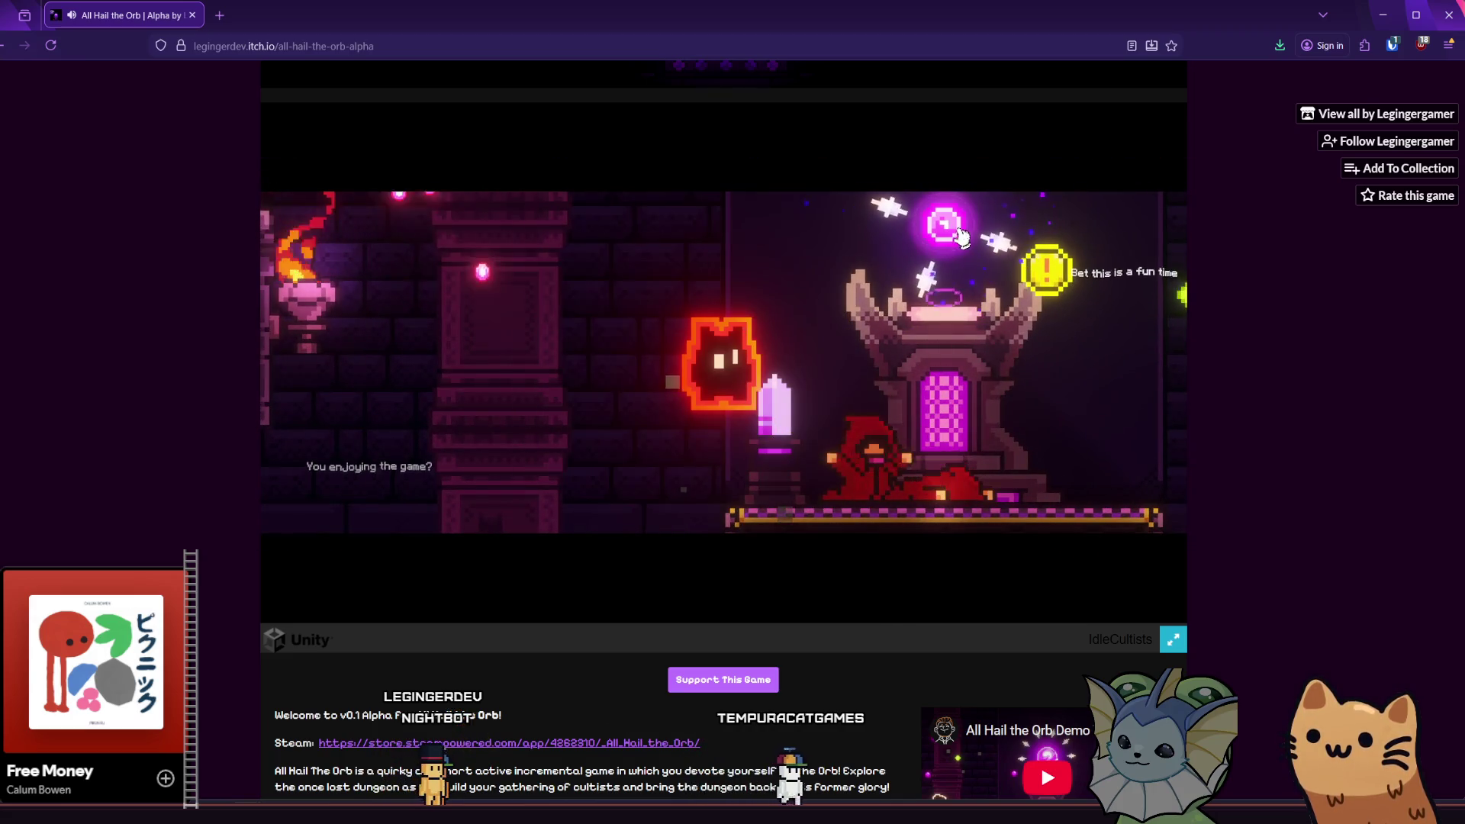
pyautogui.click(733, 358)
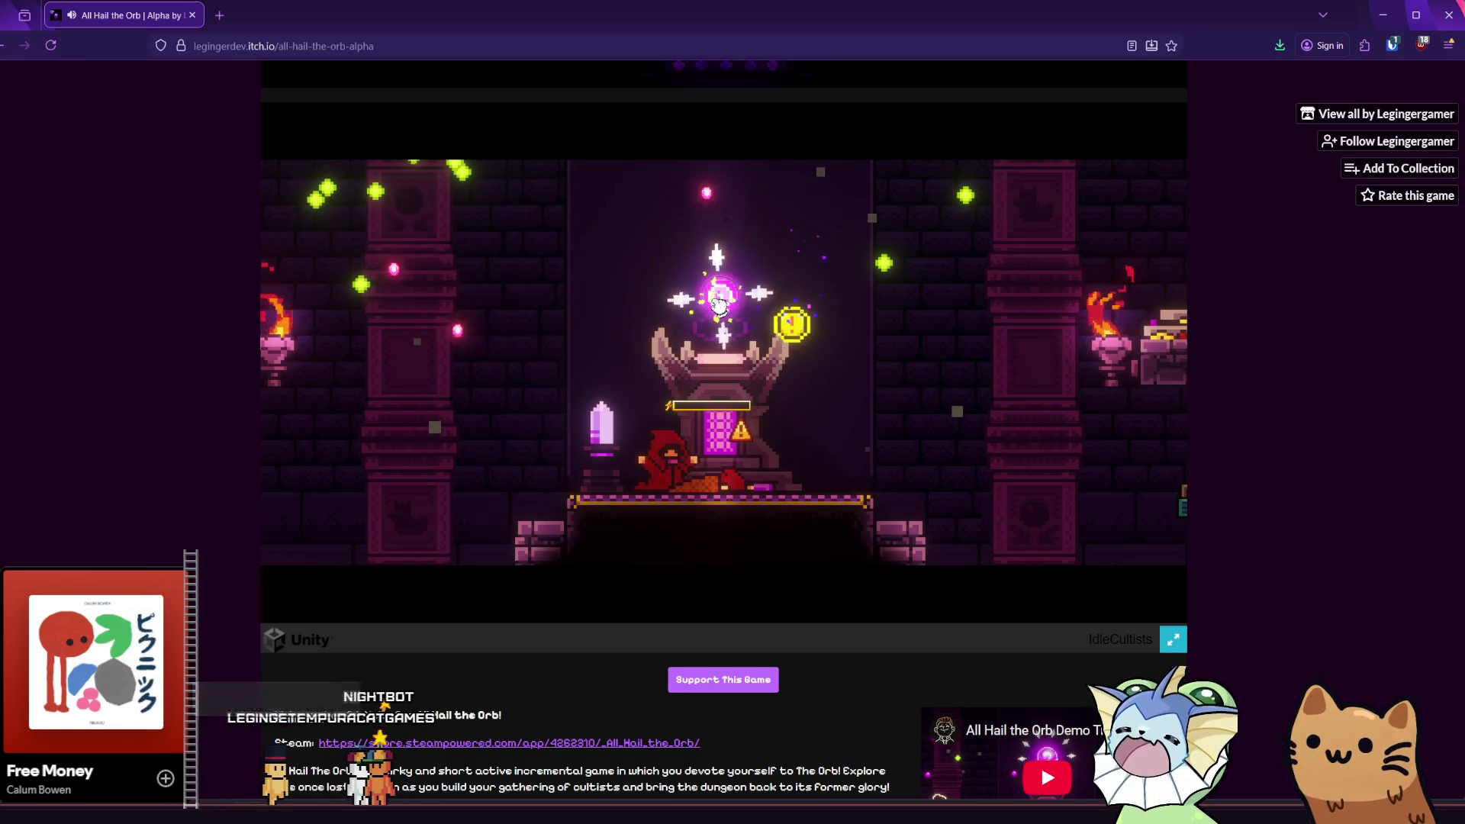
# - Drag the drained Generalist out of the Devotion Zone to recover, then return to the altar room
pyautogui.moveTo(710, 473)
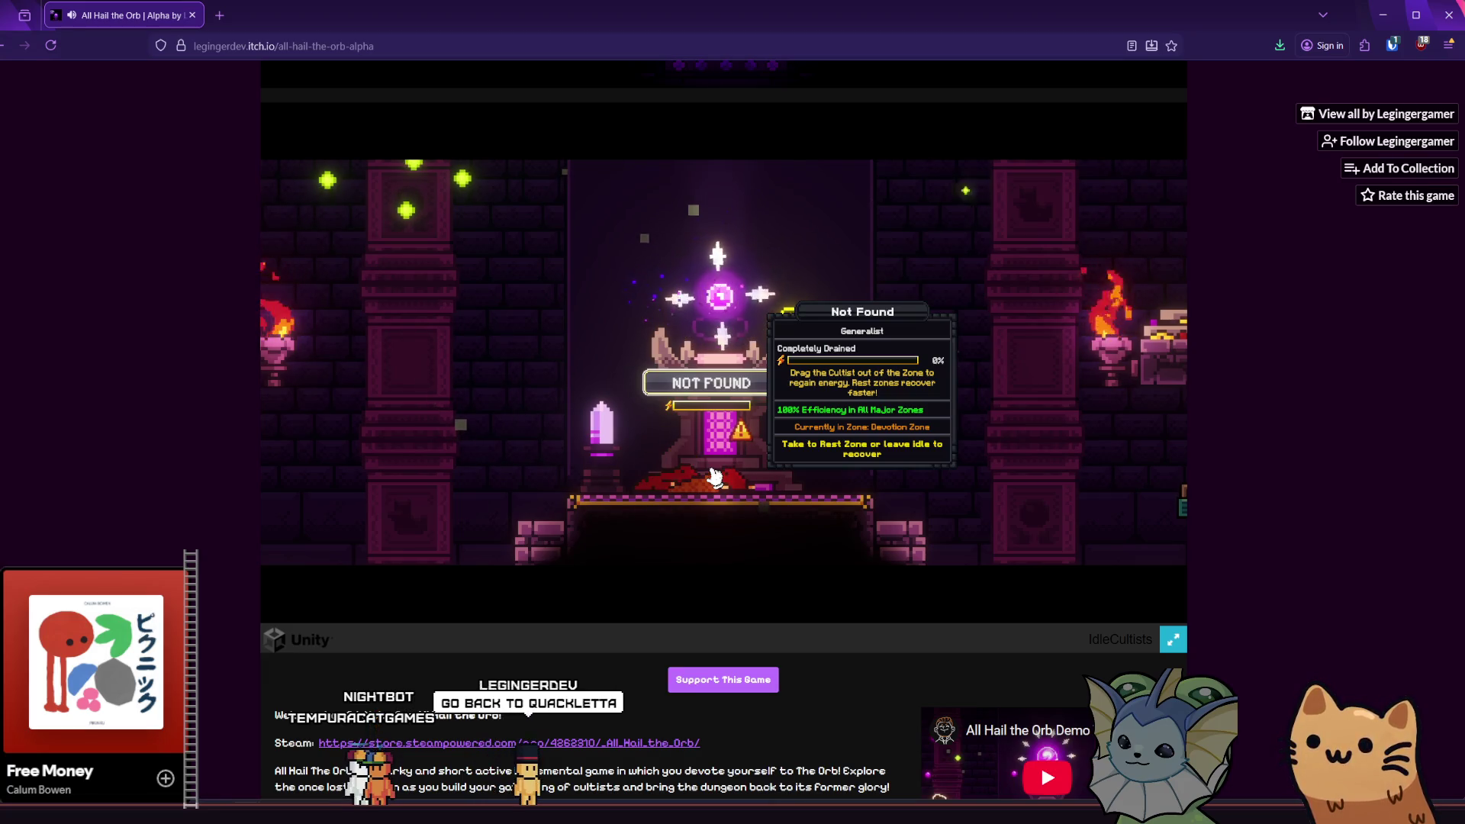
pyautogui.moveTo(715, 477); pyautogui.dragTo(954, 450)
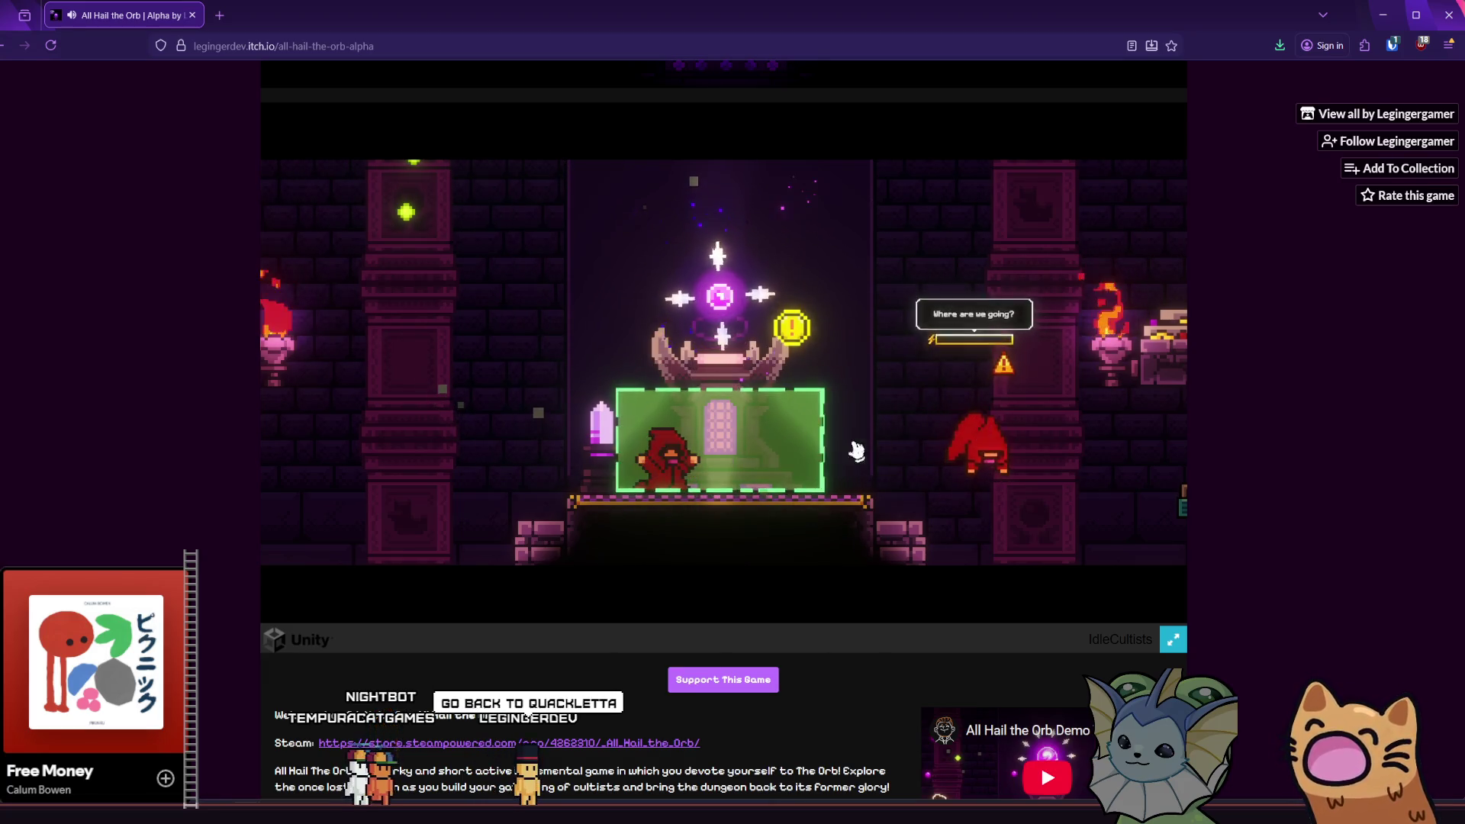
pyautogui.moveTo(828, 478); pyautogui.dragTo(835, 412)
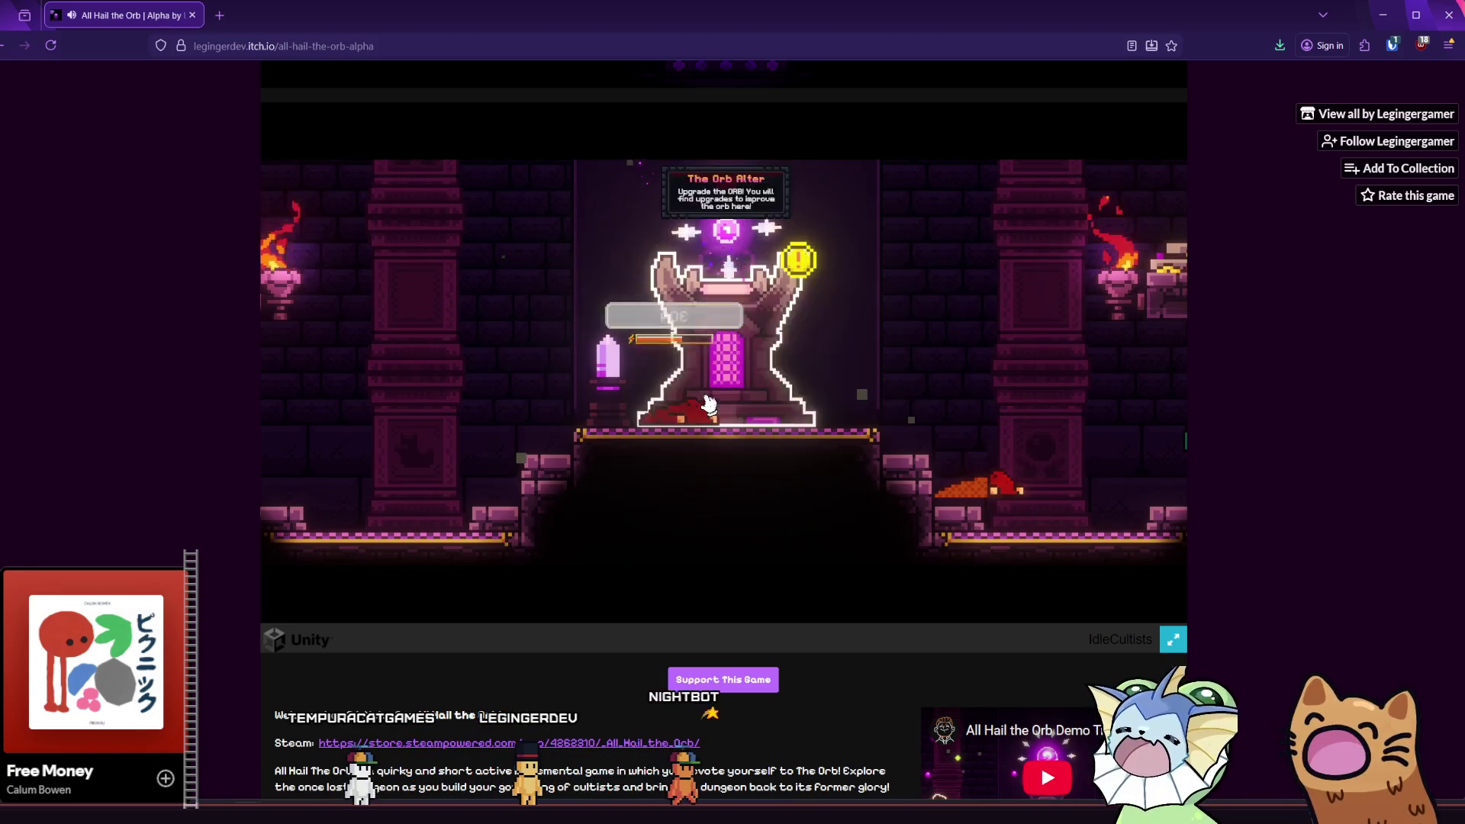
pyautogui.moveTo(506, 426)
pyautogui.mouseDown()
pyautogui.moveTo(504, 461)
pyautogui.moveTo(772, 423)
pyautogui.moveTo(582, 425)
pyautogui.moveTo(811, 435)
pyautogui.mouseUp()
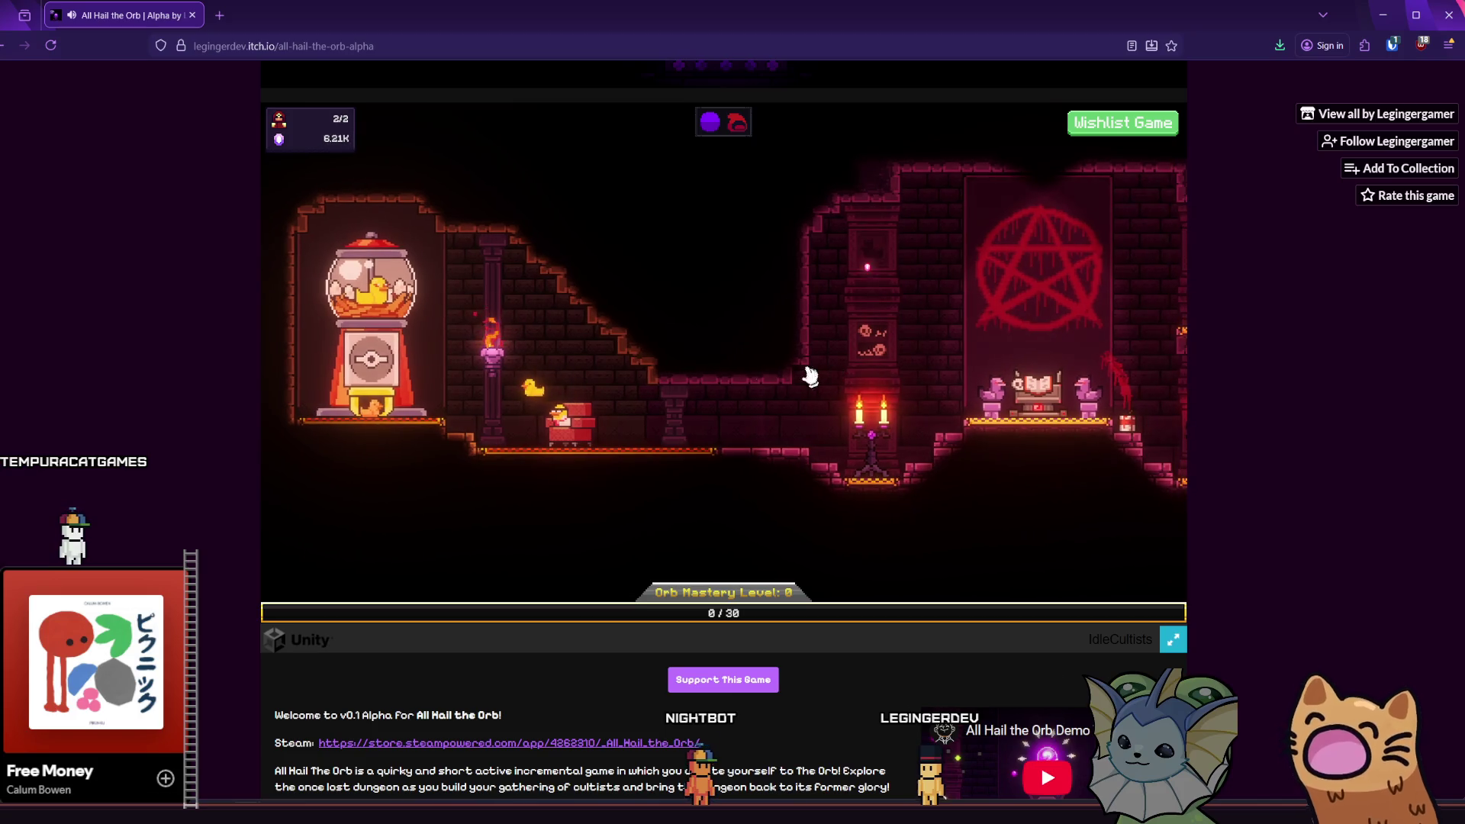
pyautogui.press('d')
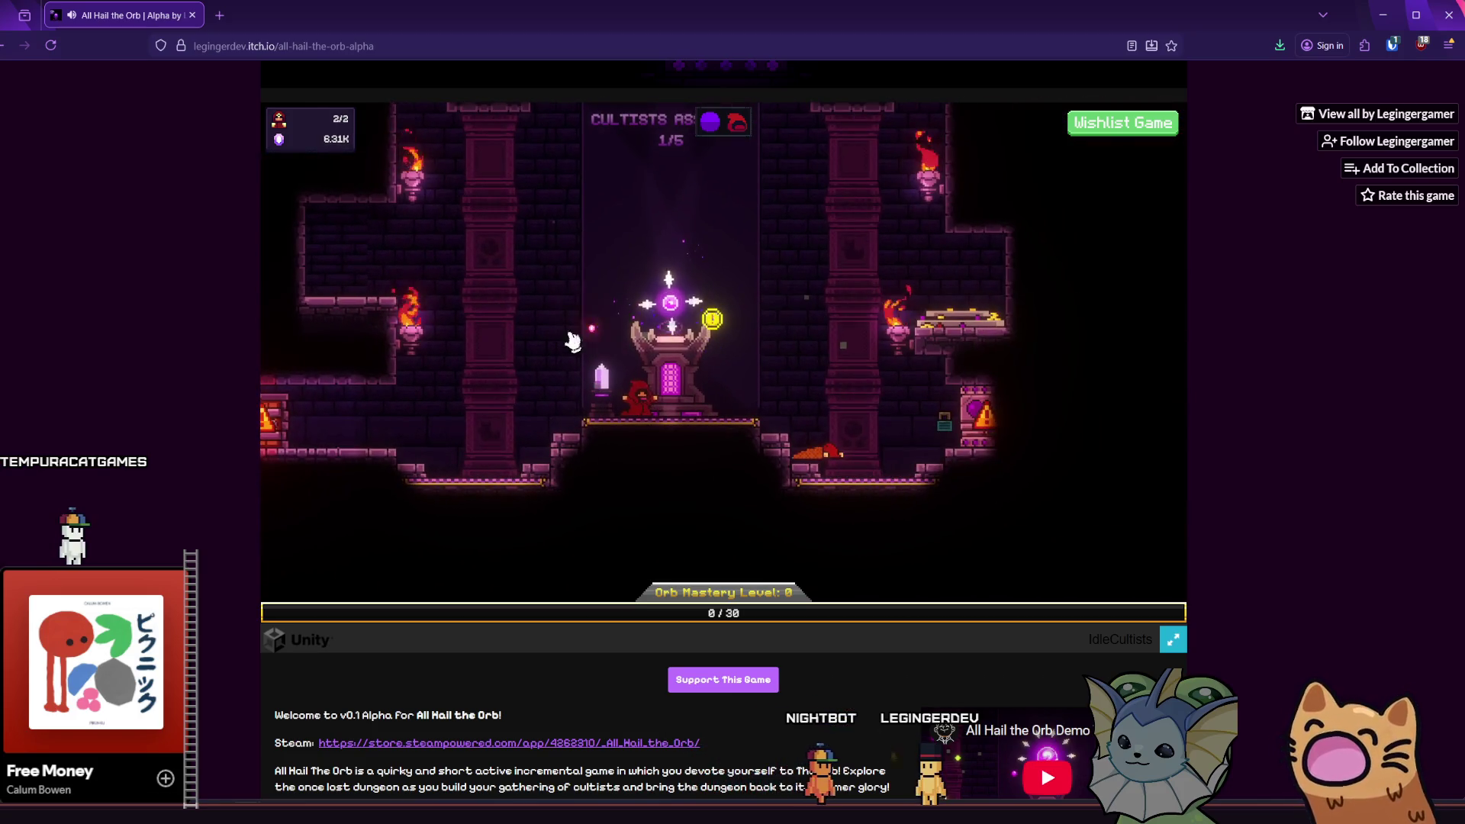